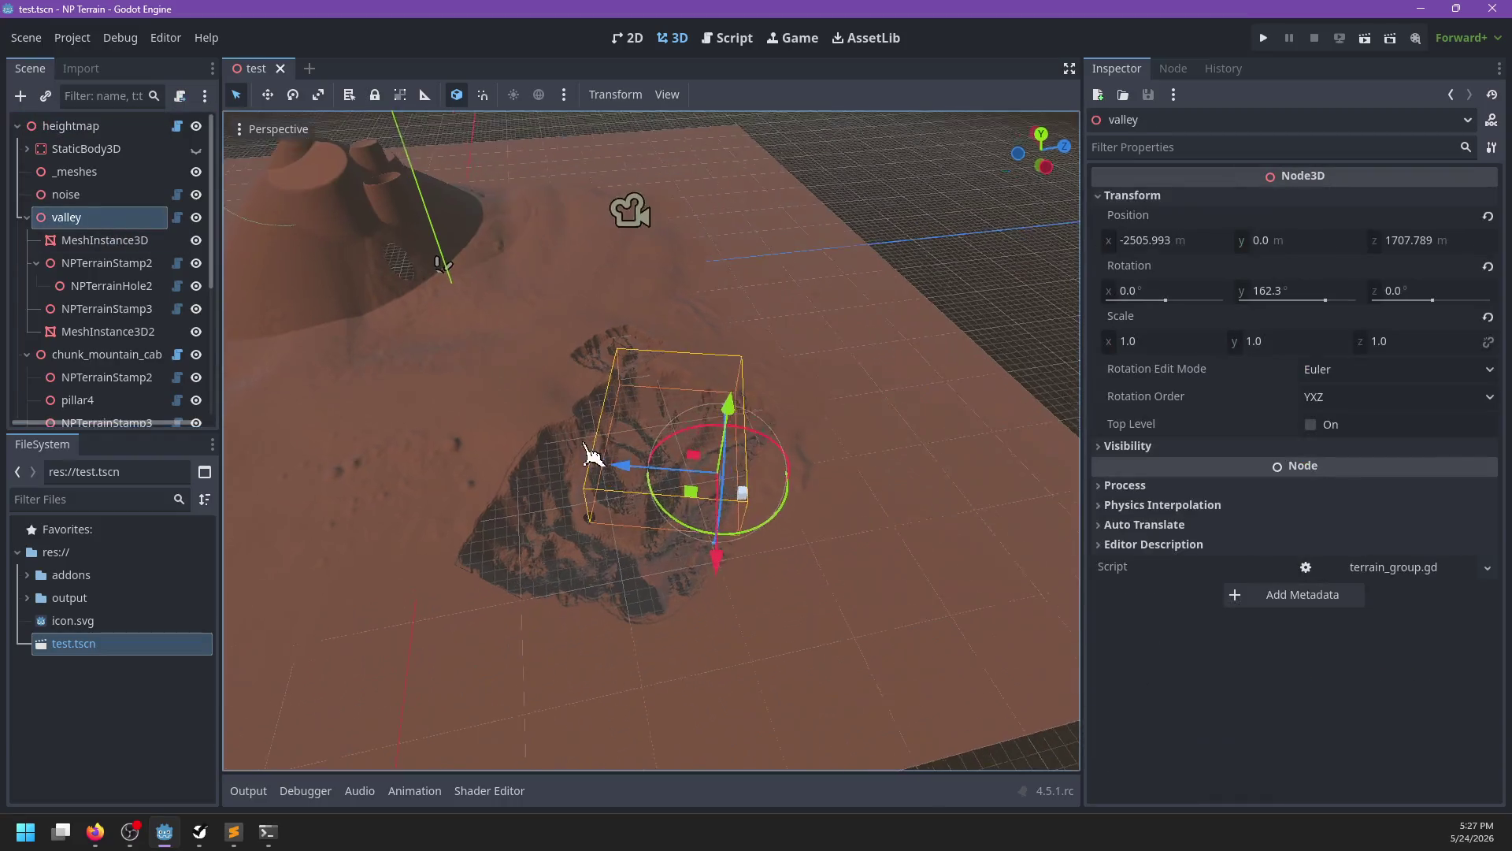
Rotate the valley node around its vertical axis, save test.tscn, and bring up the to-do list
mouse_move(683, 530)
left_mouse_down()
mouse_move(756, 449)
mouse_move(811, 426)
mouse_move(702, 567)
mouse_move(542, 520)
left_mouse_up()
scroll(551, 472, "up", 3)
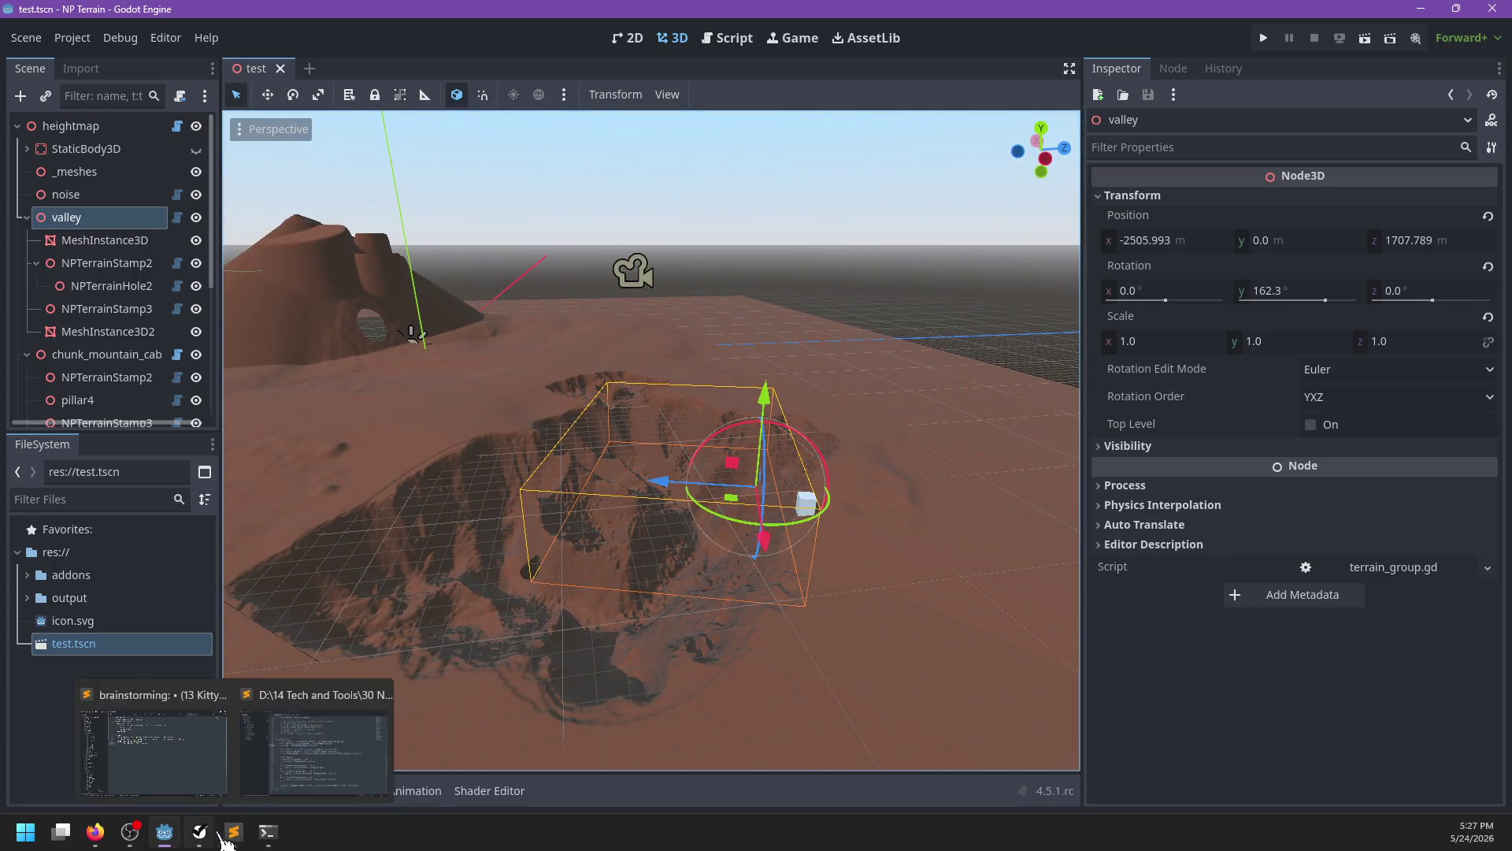
key("ctrl+s")
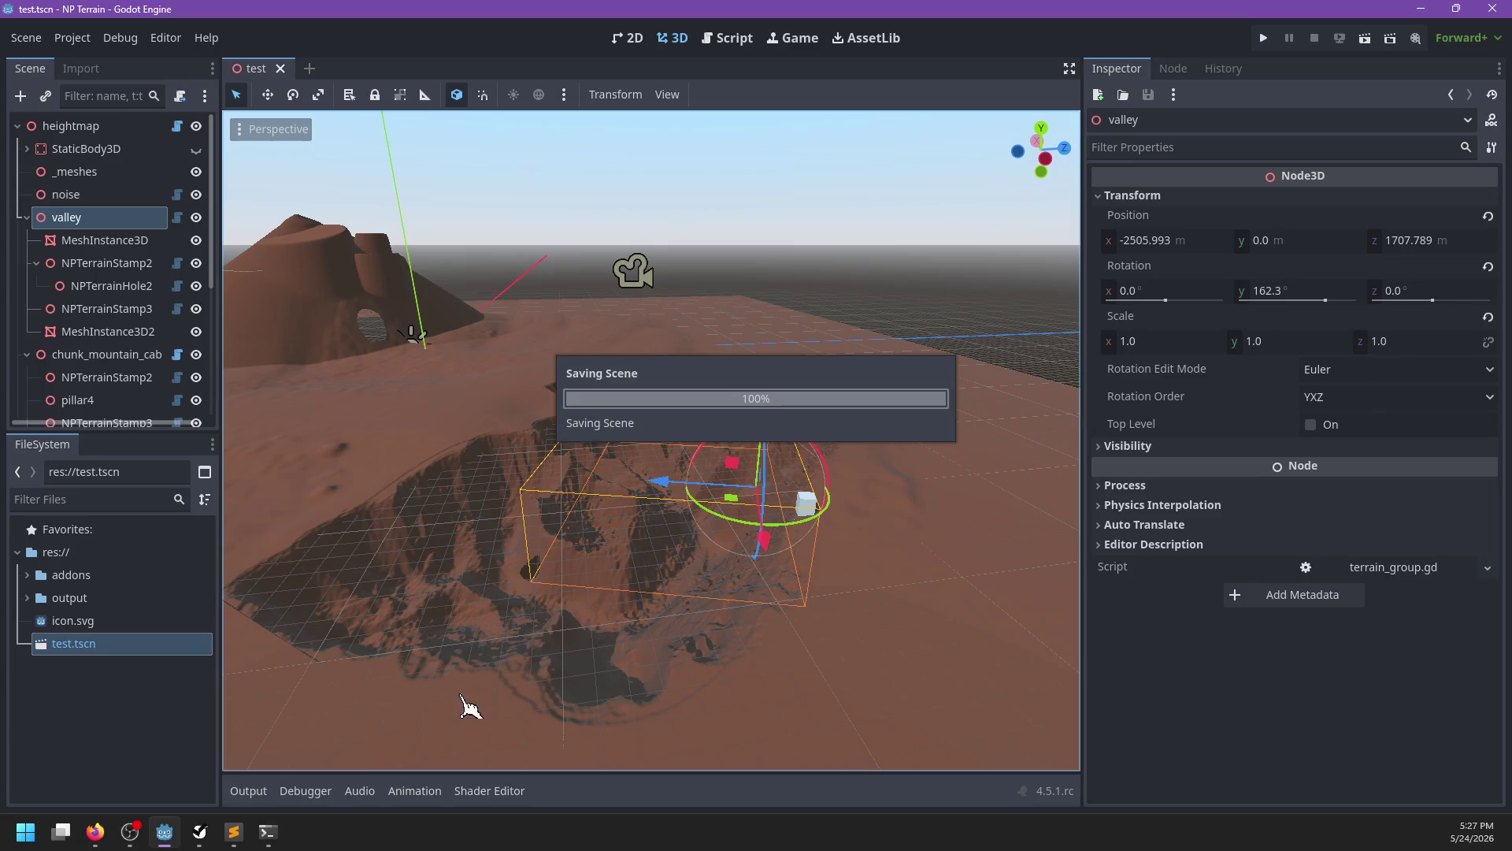
left_click(200, 831)
Add a Painting task for drawing lines every frame while editing
left_click(395, 354)
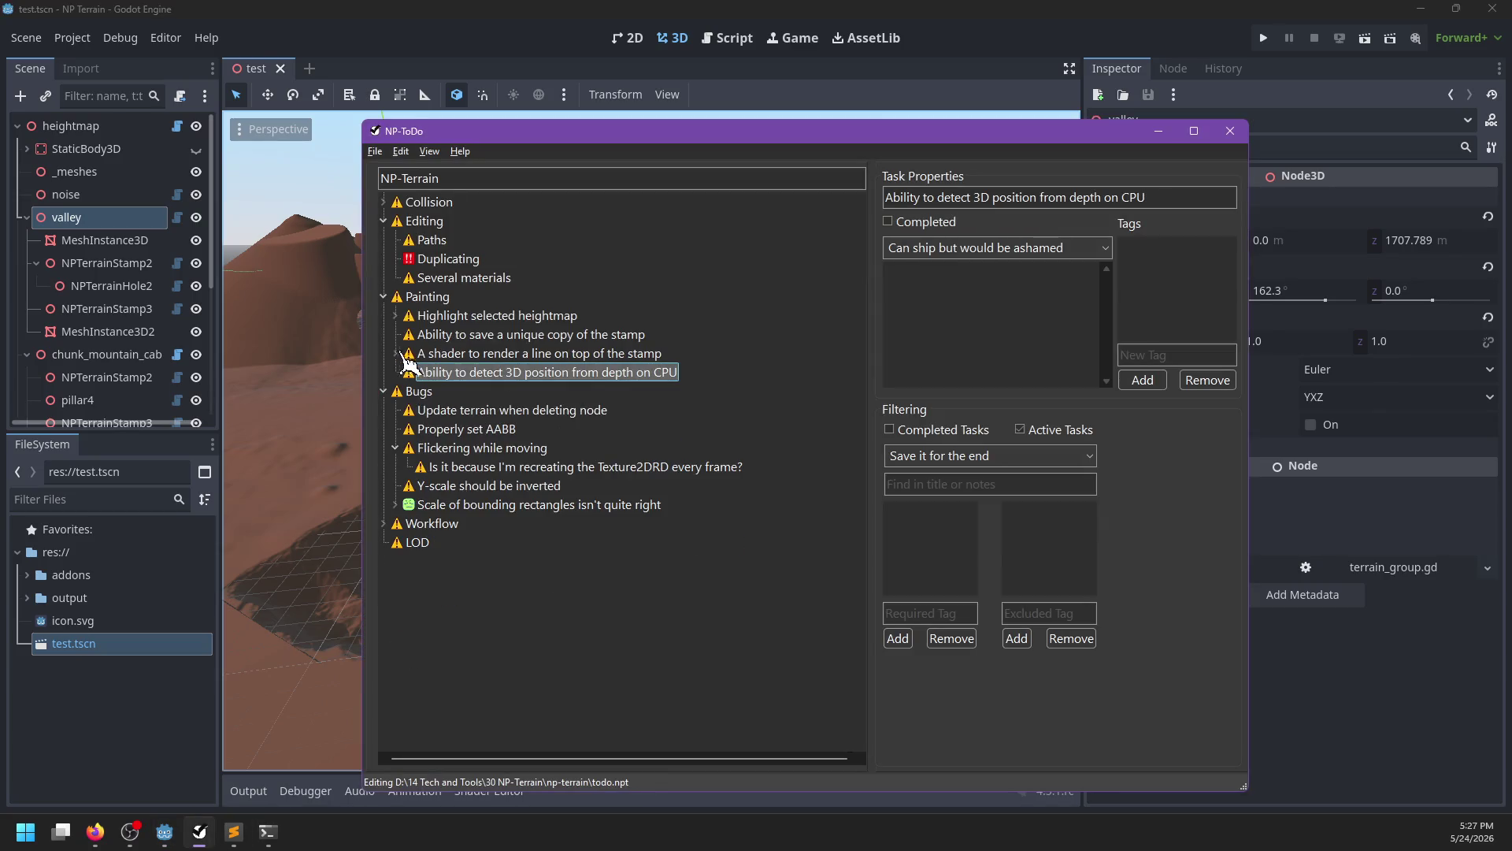
key("Insert")
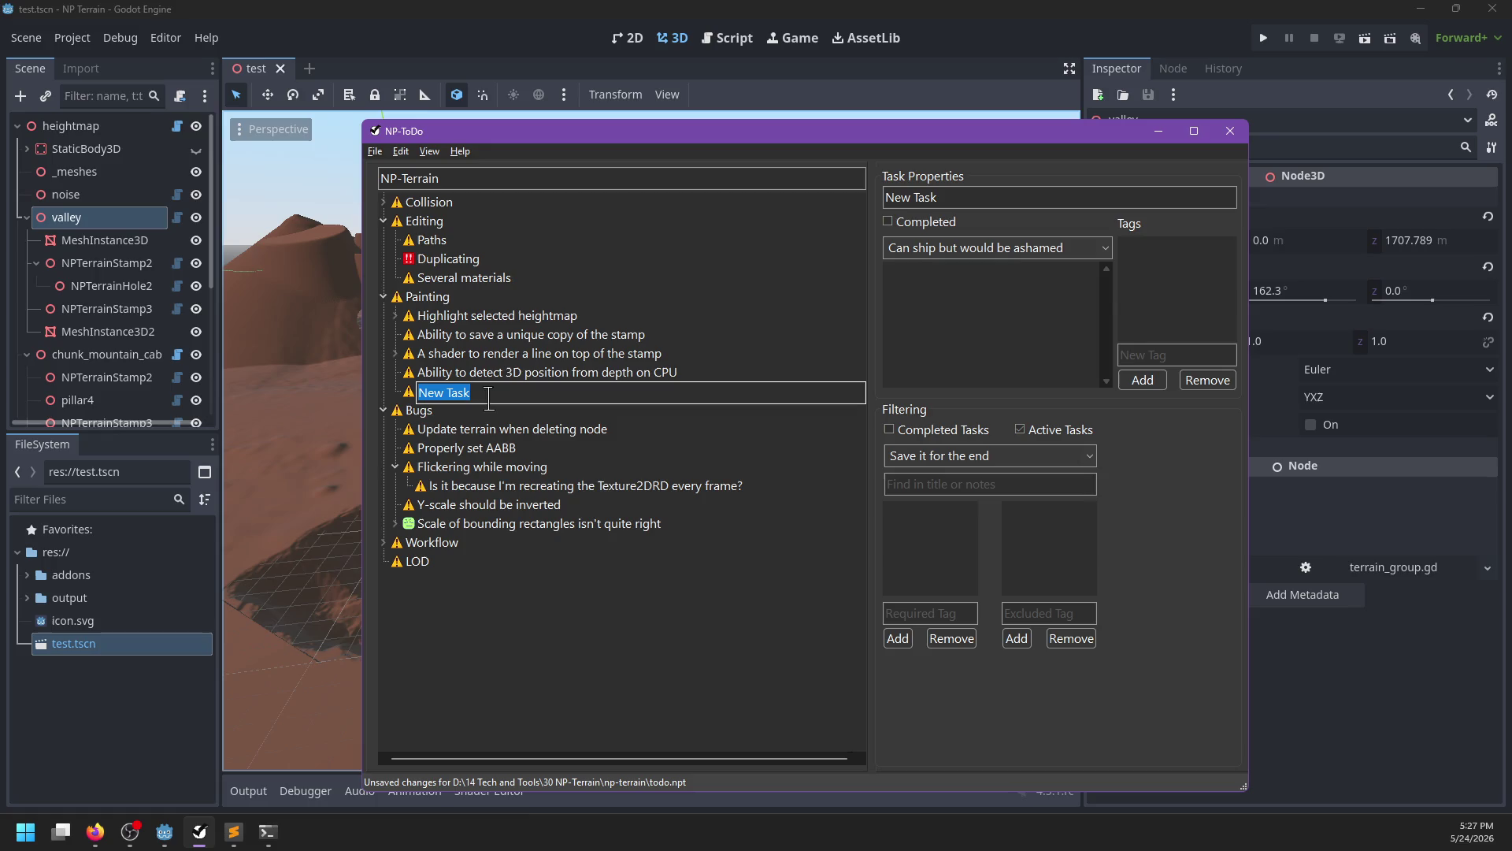
type("Dra")
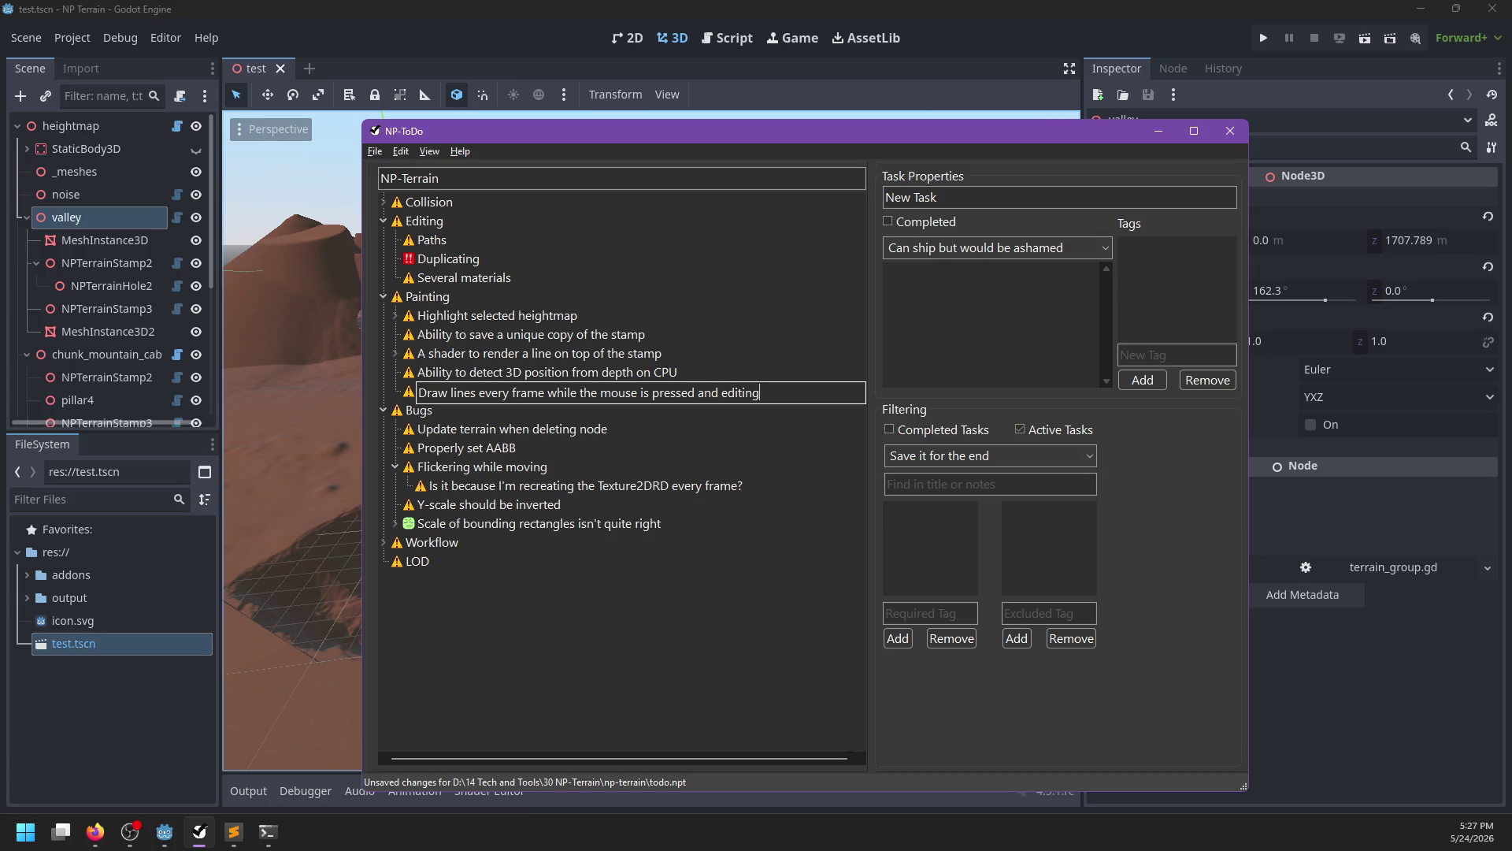
key("Return")
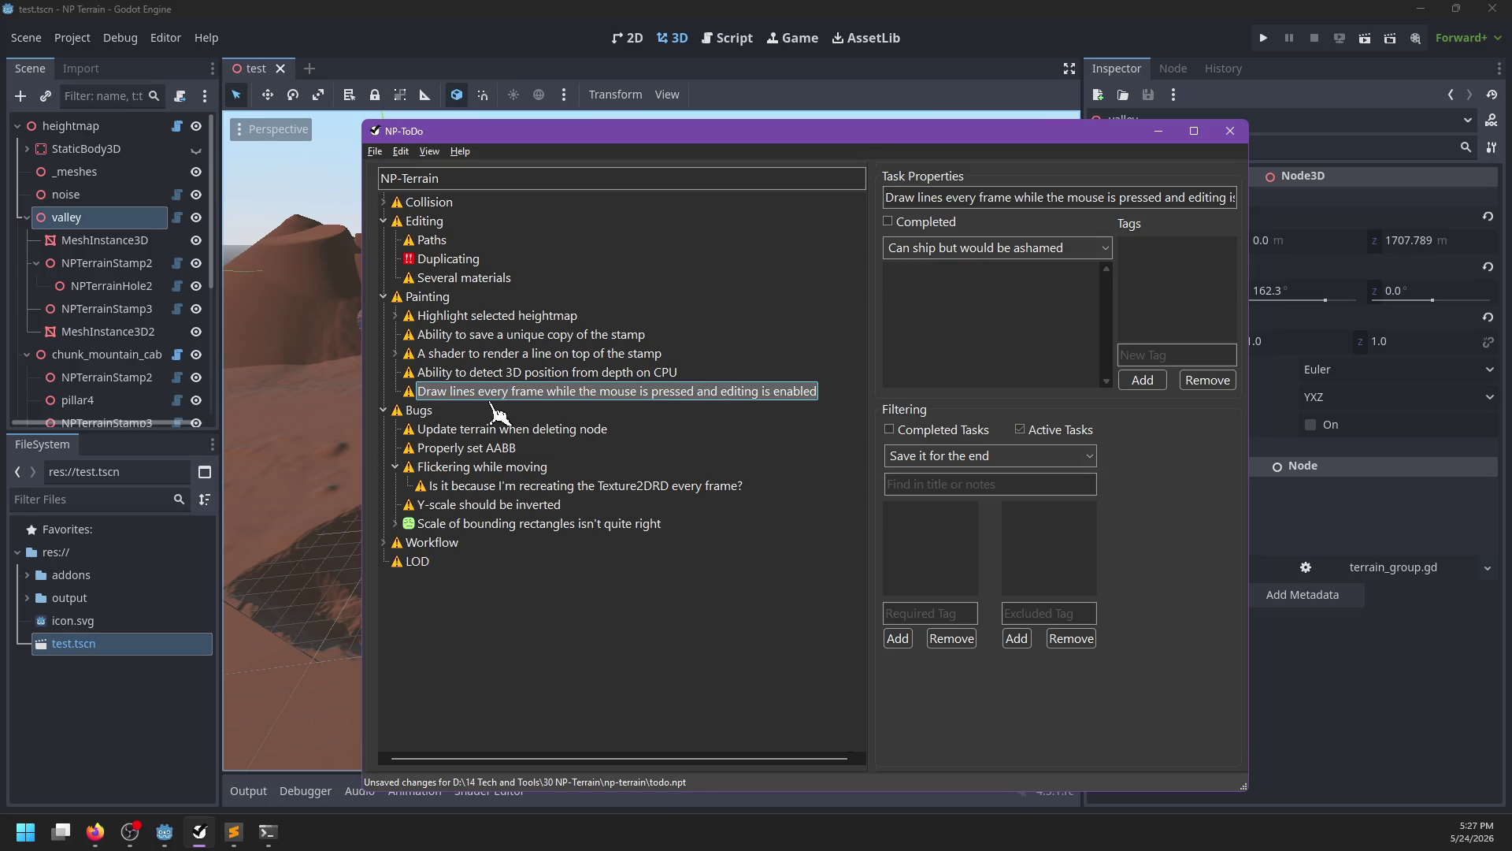
Add the Painting task 'UI: toolbar for setting the desired parameters' and save the list
key("Return")
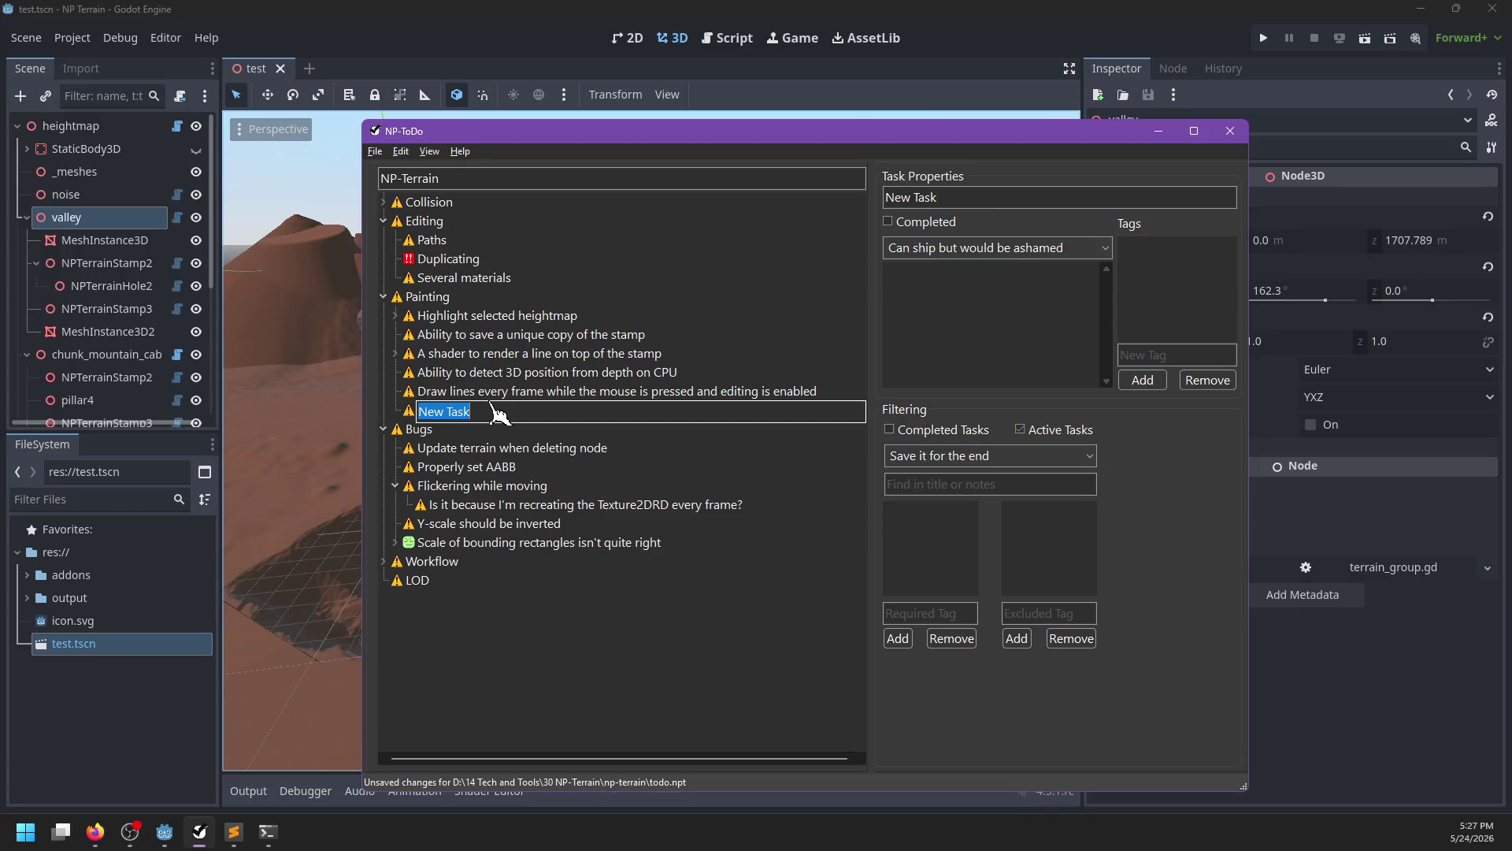
type("IU")
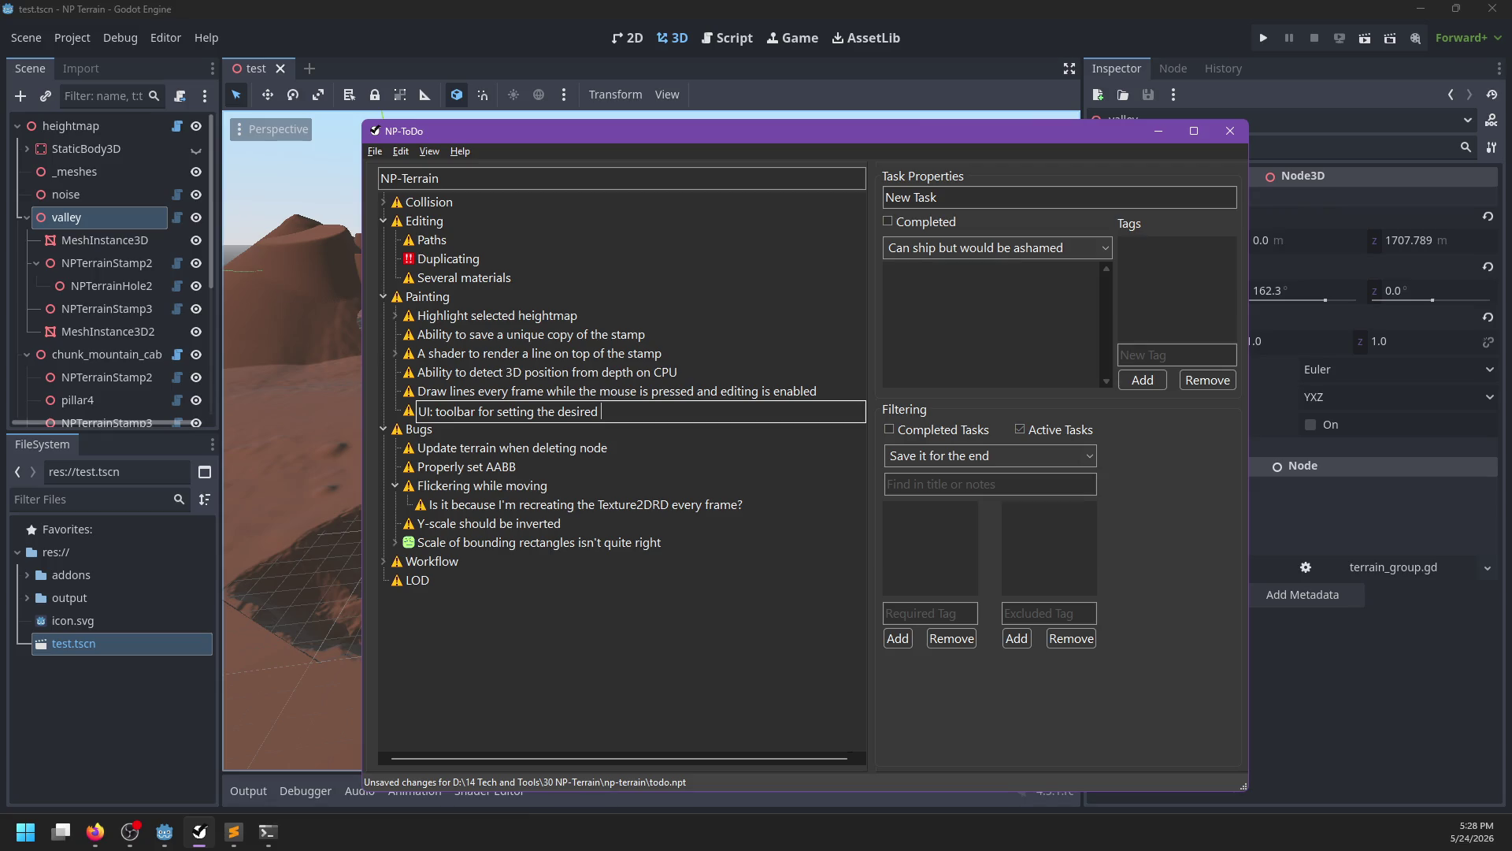
type("s")
key("Return")
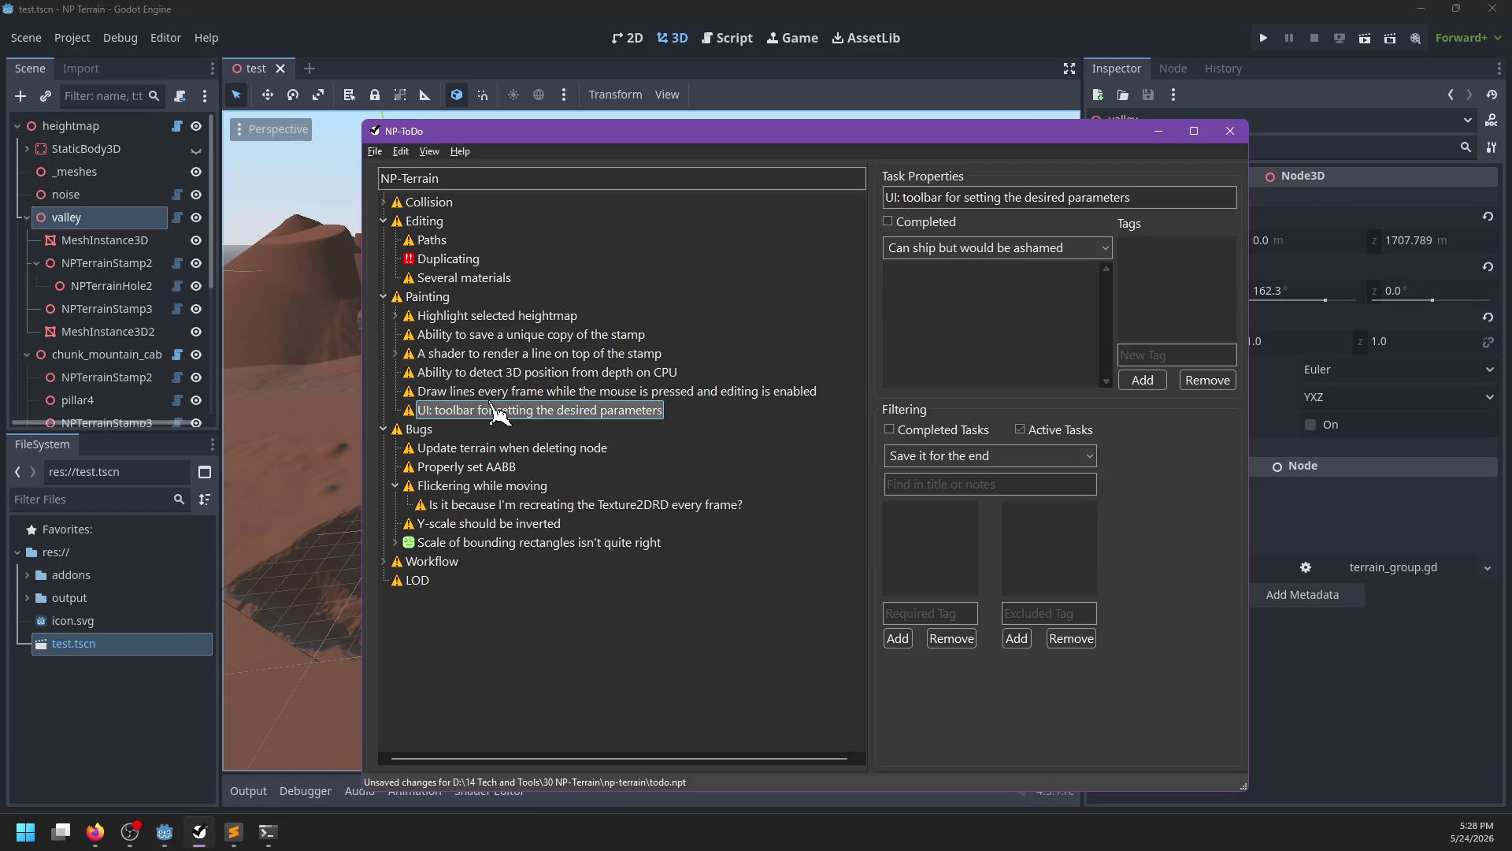
left_click(497, 412)
key("Return")
key("ctrl+s")
left_click(480, 316)
key("Escape")
Deselect the valley node and expand the addons folder to show np-terrain
scroll(574, 355, "down", 3)
left_click(550, 432)
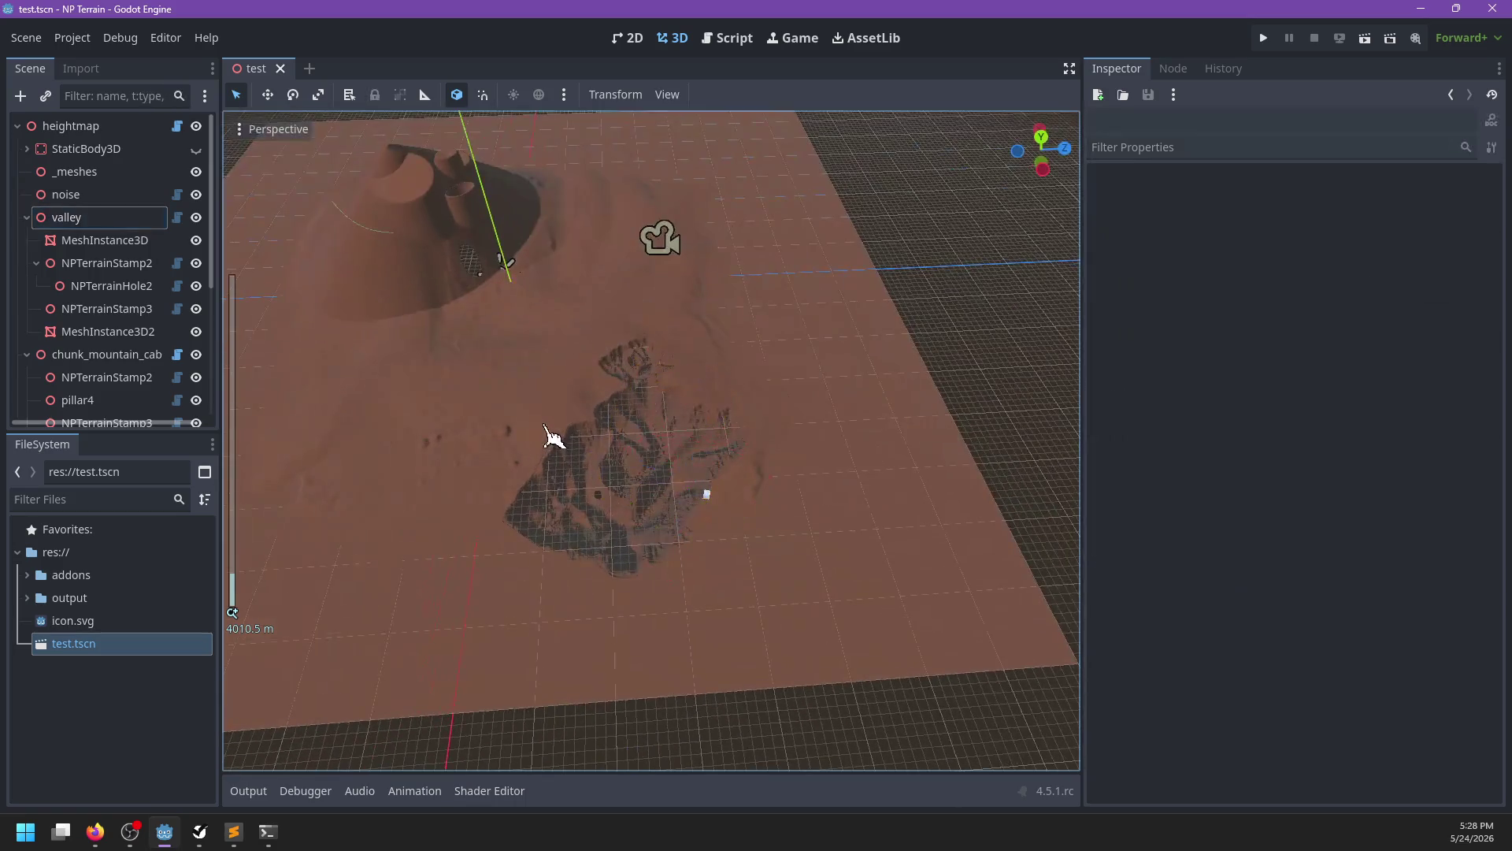
scroll(530, 494, "down", 5)
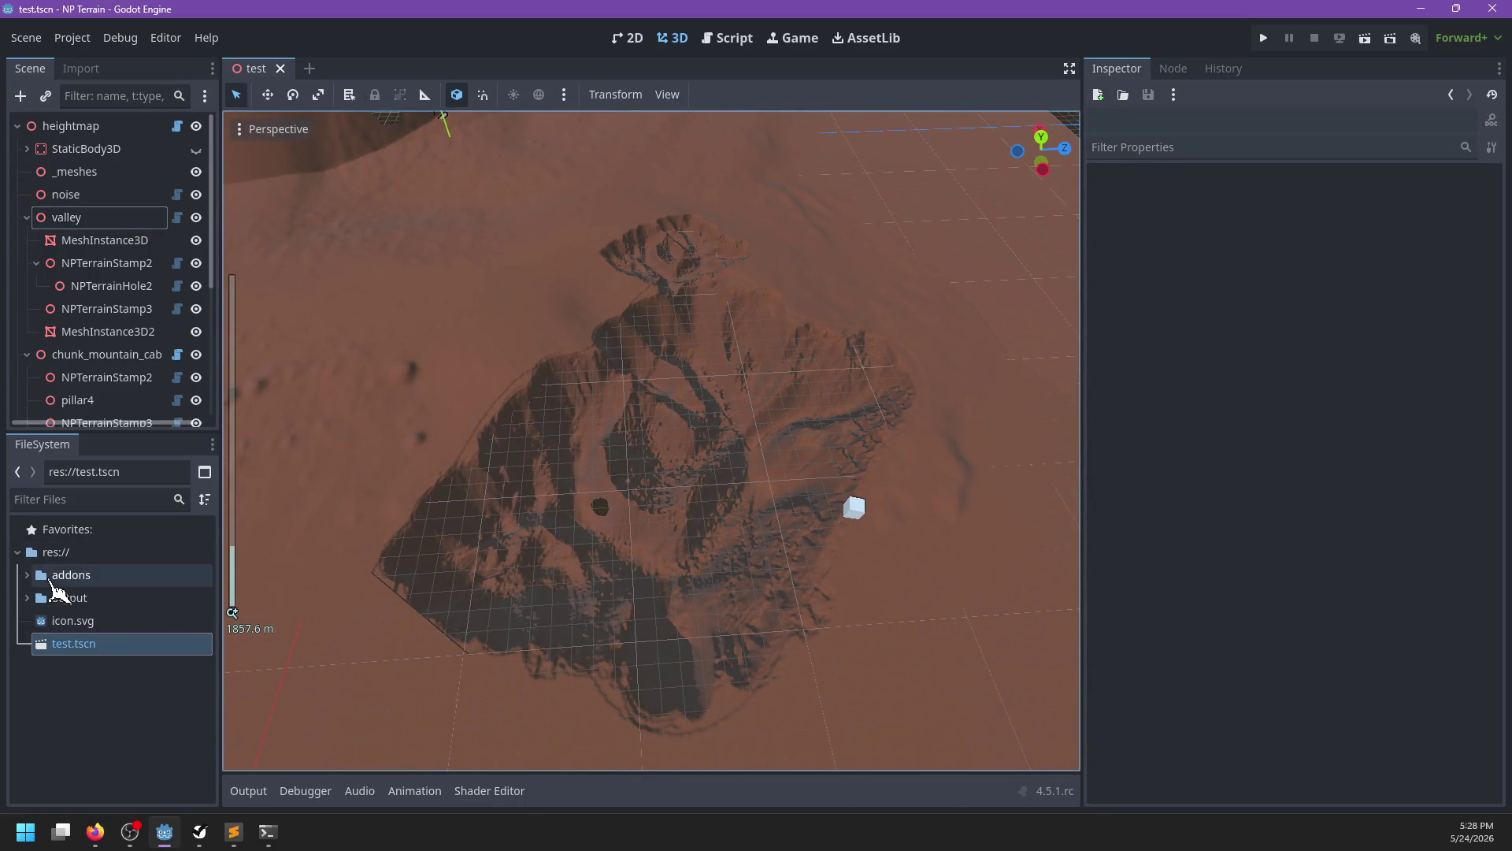
left_click(27, 576)
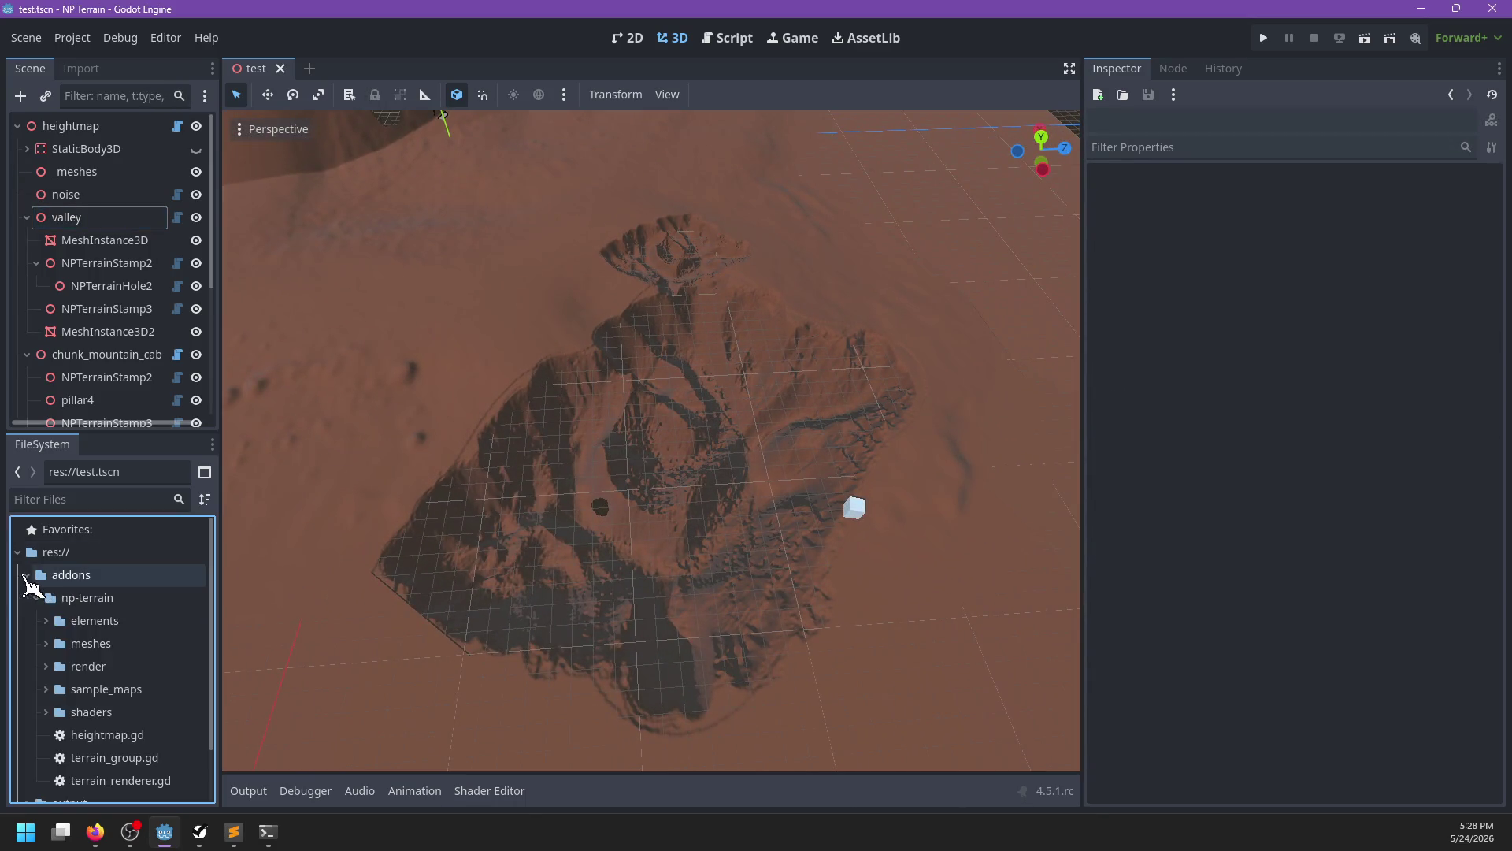
scroll(91, 634, "down", 2)
scroll(87, 630, "up", 2)
Check np-terrain's Create New options, then switch to Sublime Text showing image_mix.glsl
right_click(69, 597)
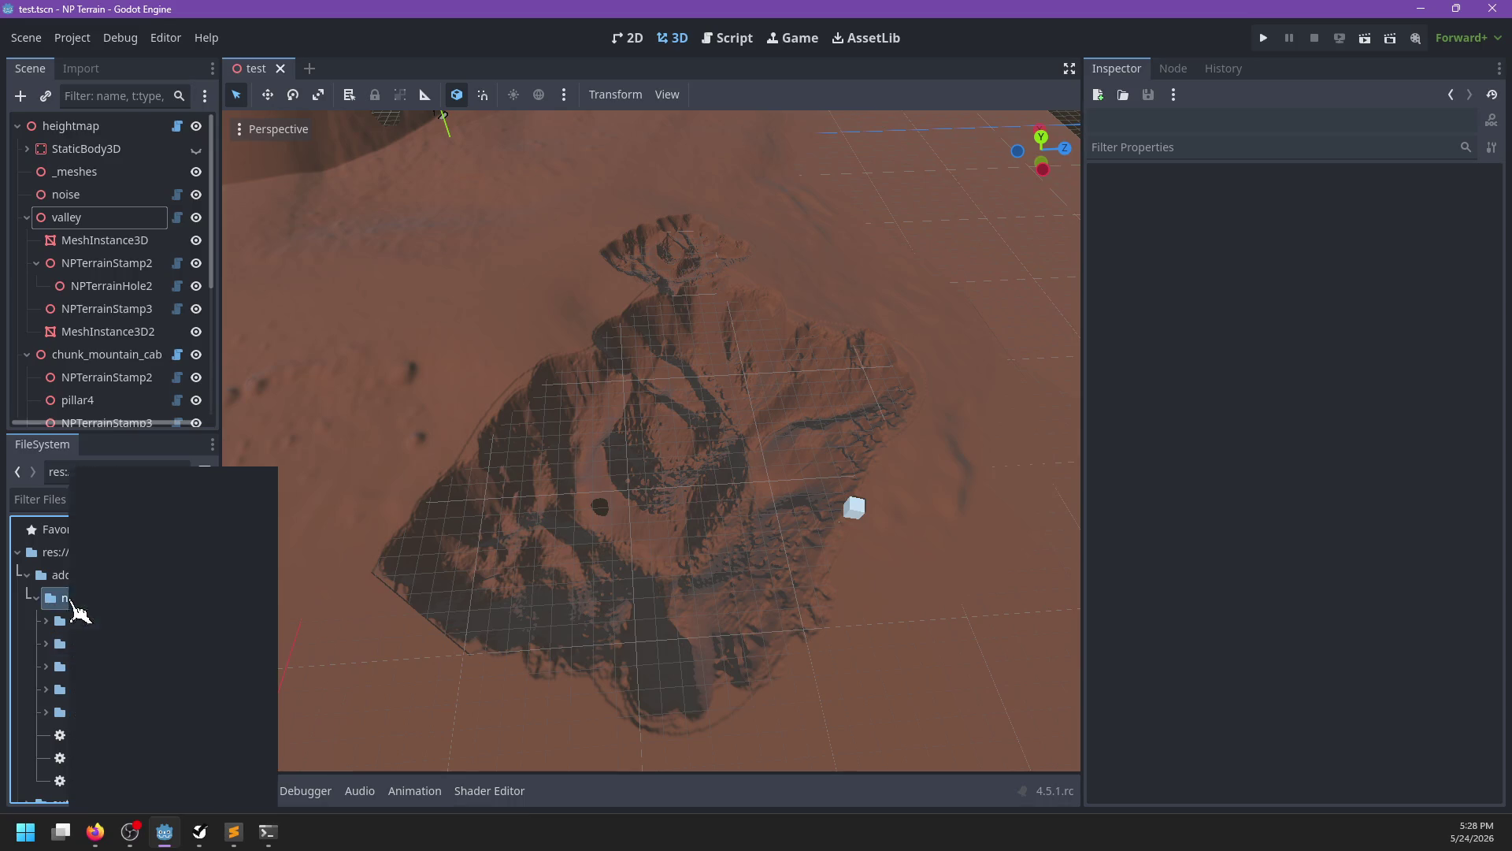
mouse_move(213, 482)
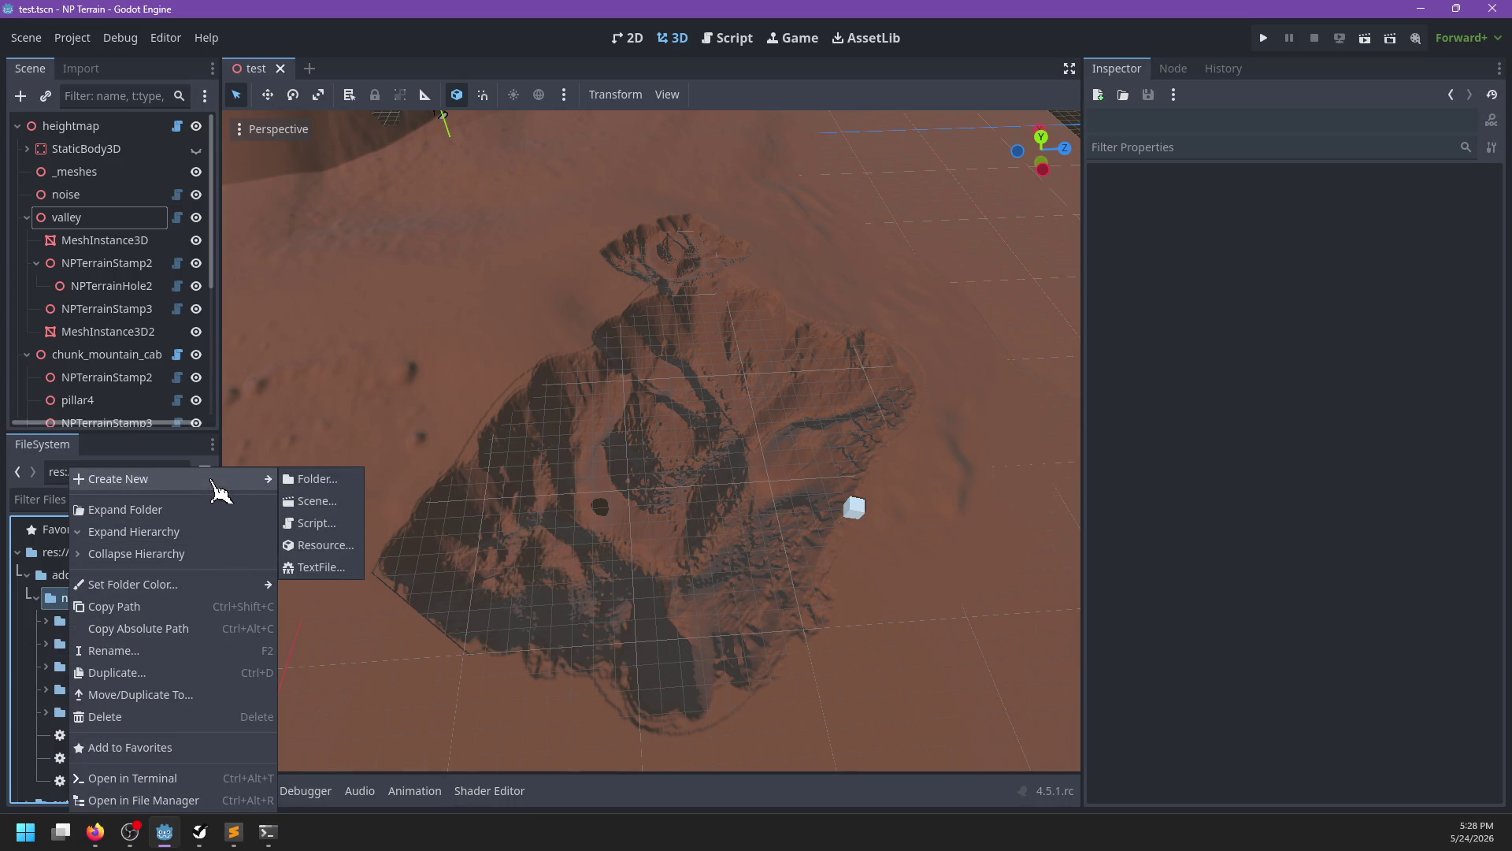
left_click(233, 832)
left_click(346, 756)
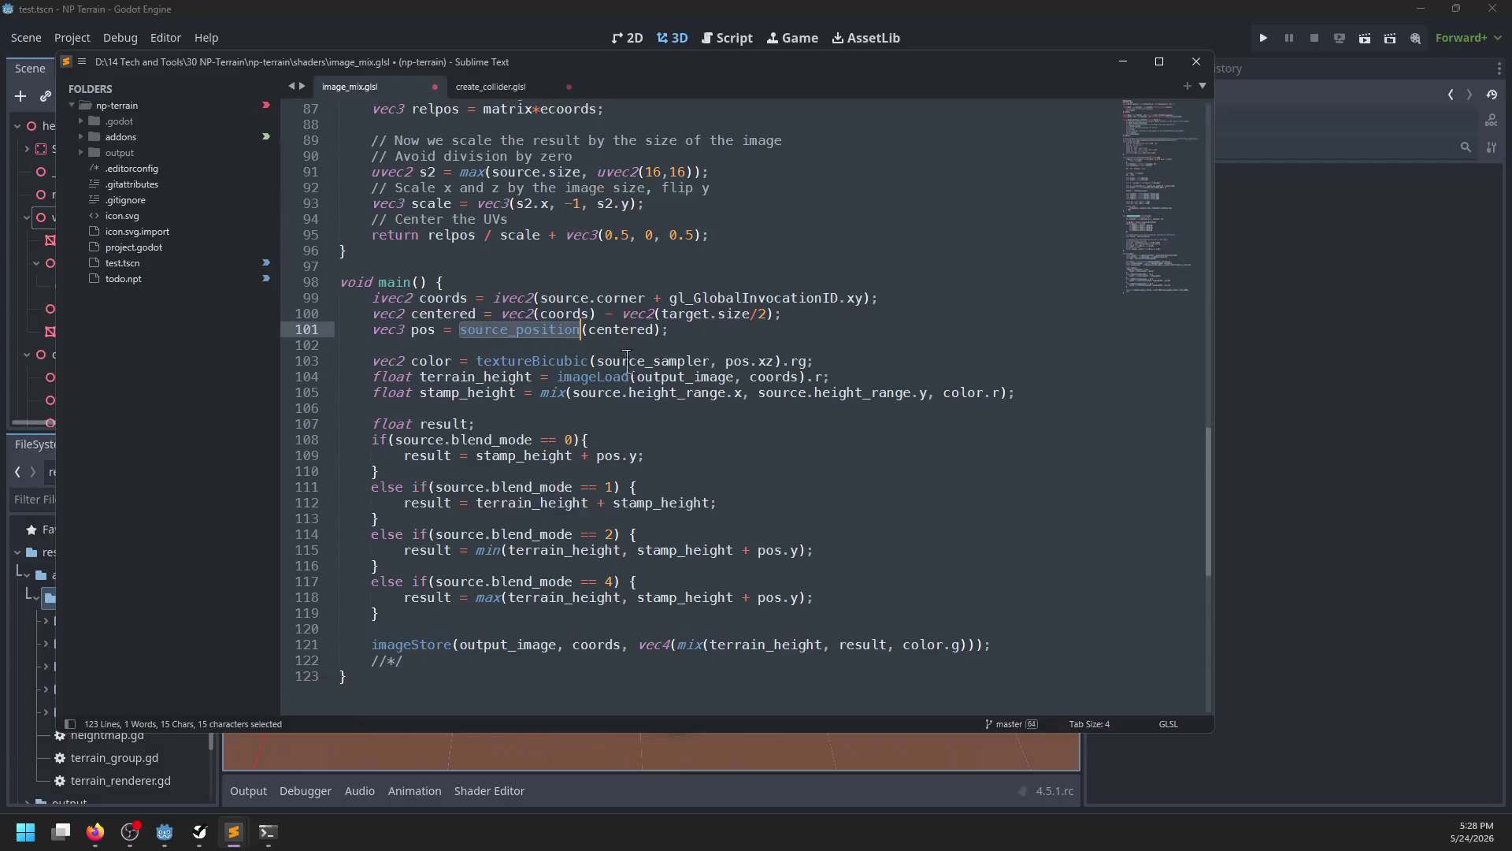
Start a new file and open np-decals/plugin.cfg from the recent project folder
key("ctrl+n")
key("alt+f")
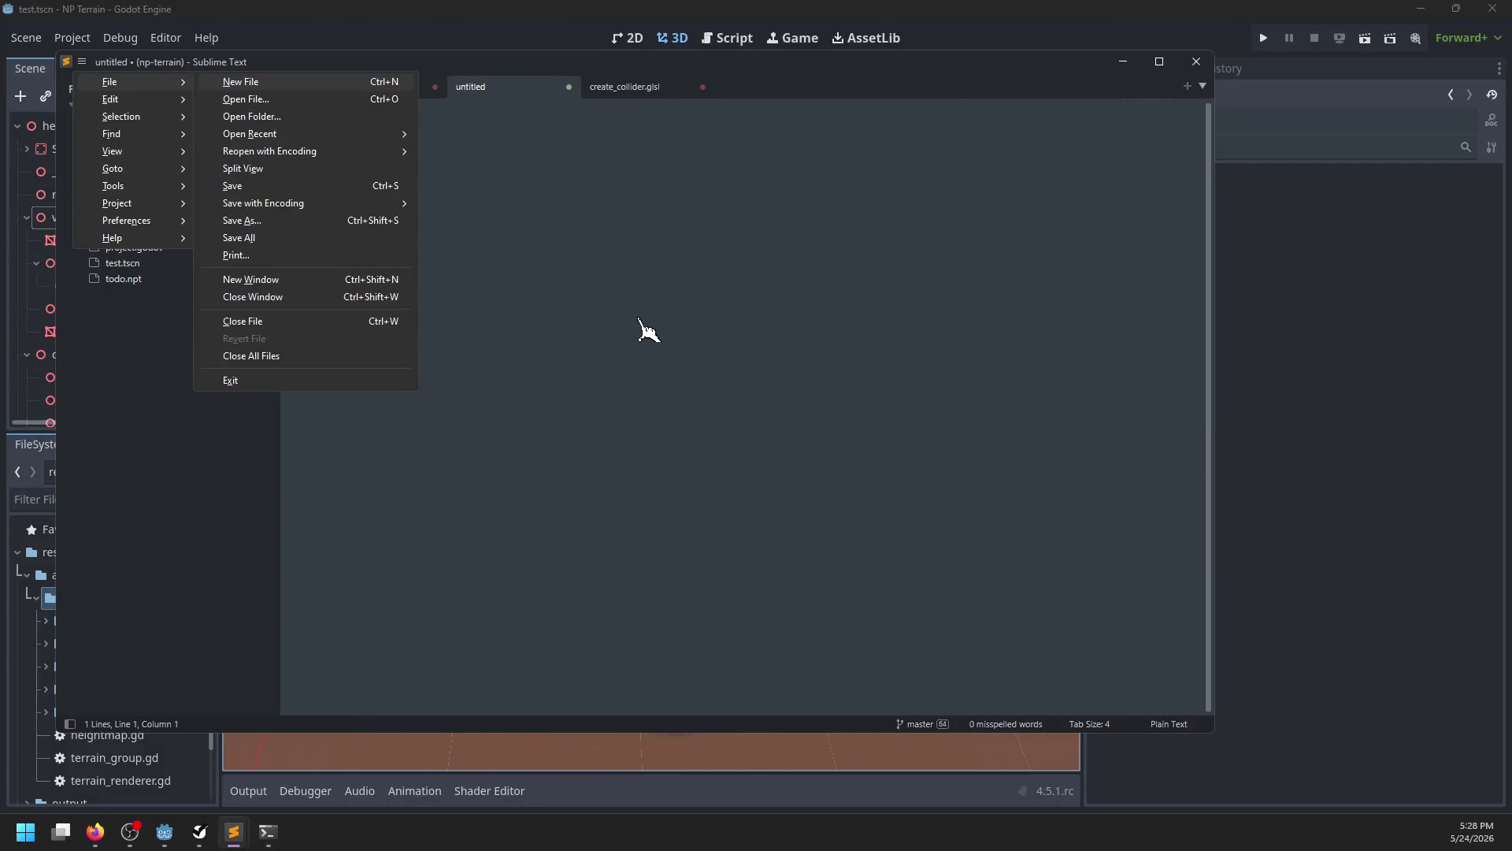
key("r")
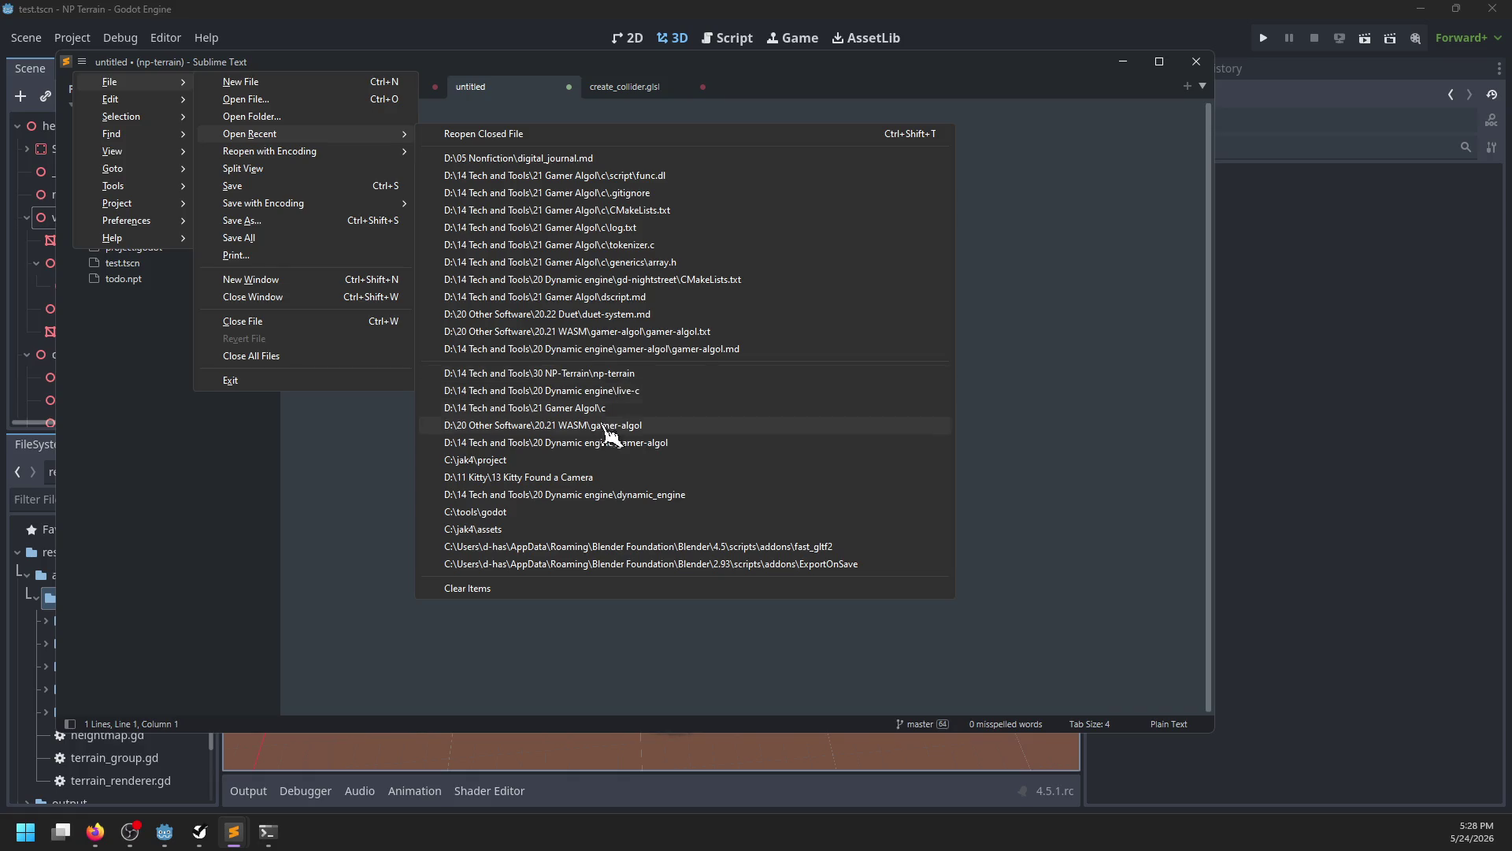
left_click(565, 476)
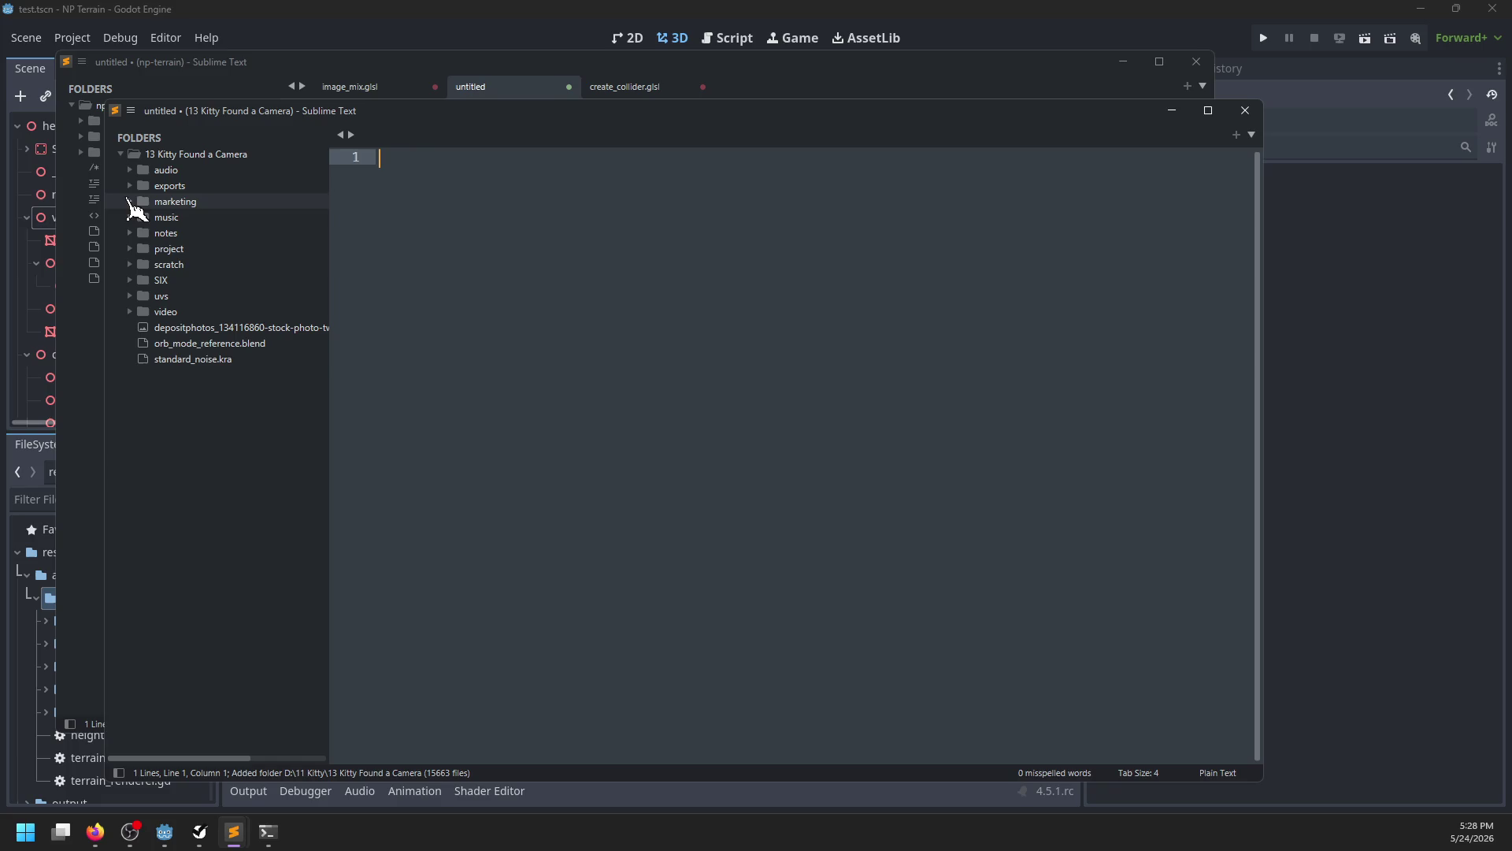
left_click(139, 251)
left_click(136, 281)
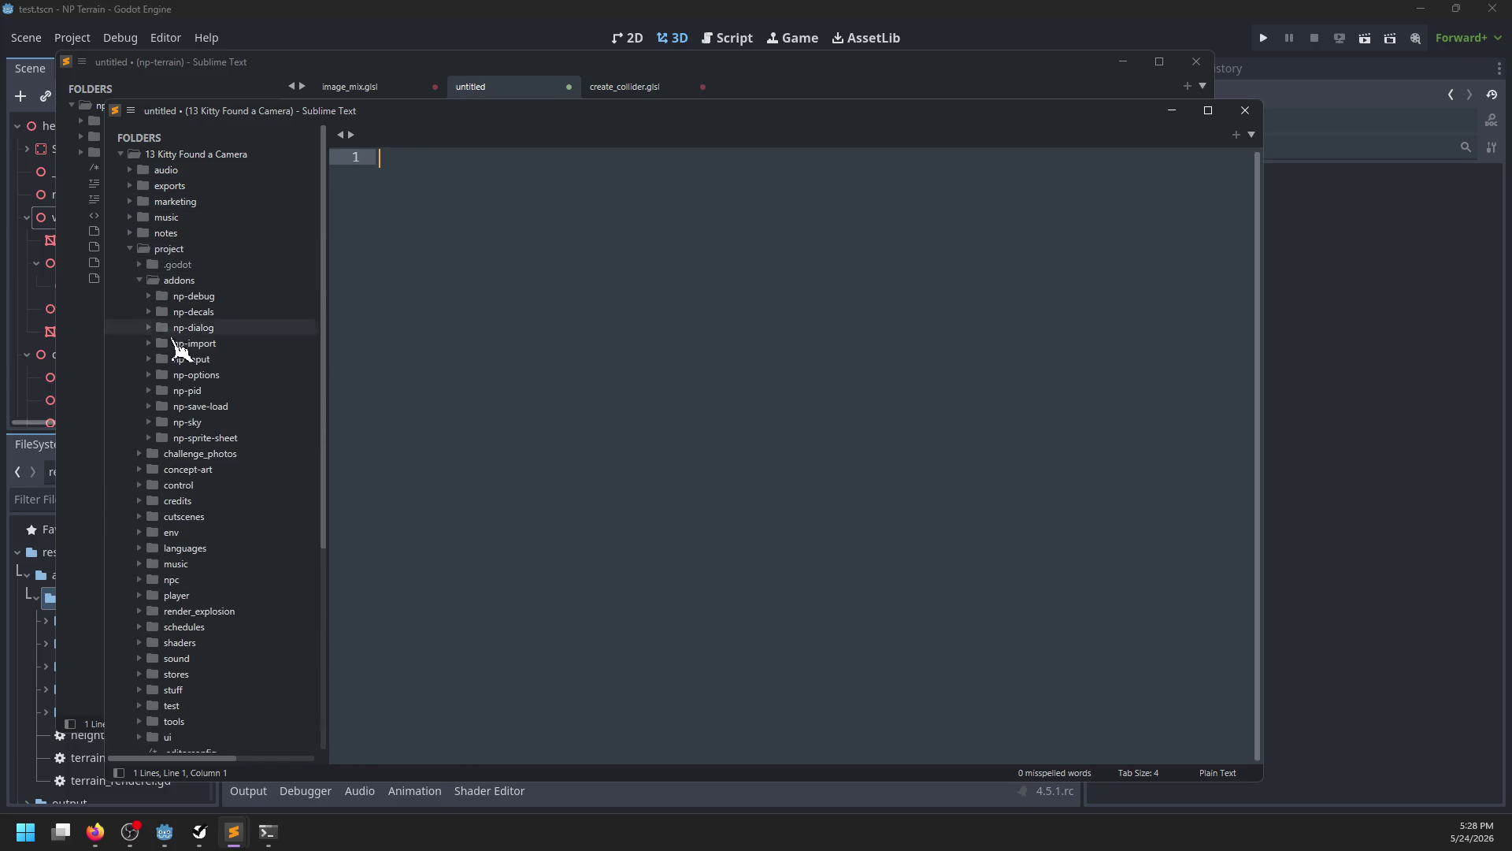
left_click(147, 312)
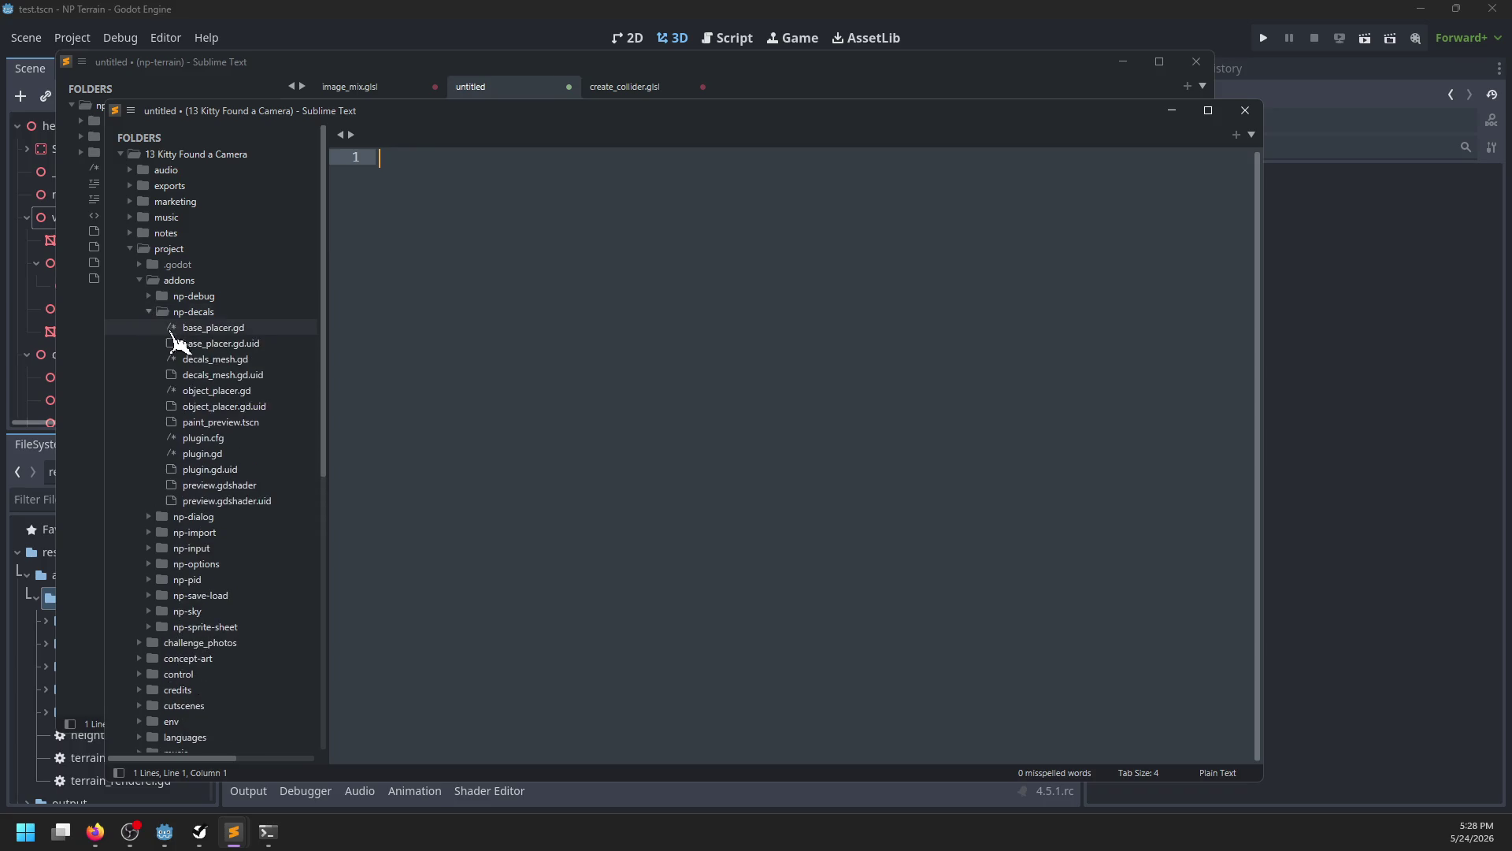
left_click(228, 441)
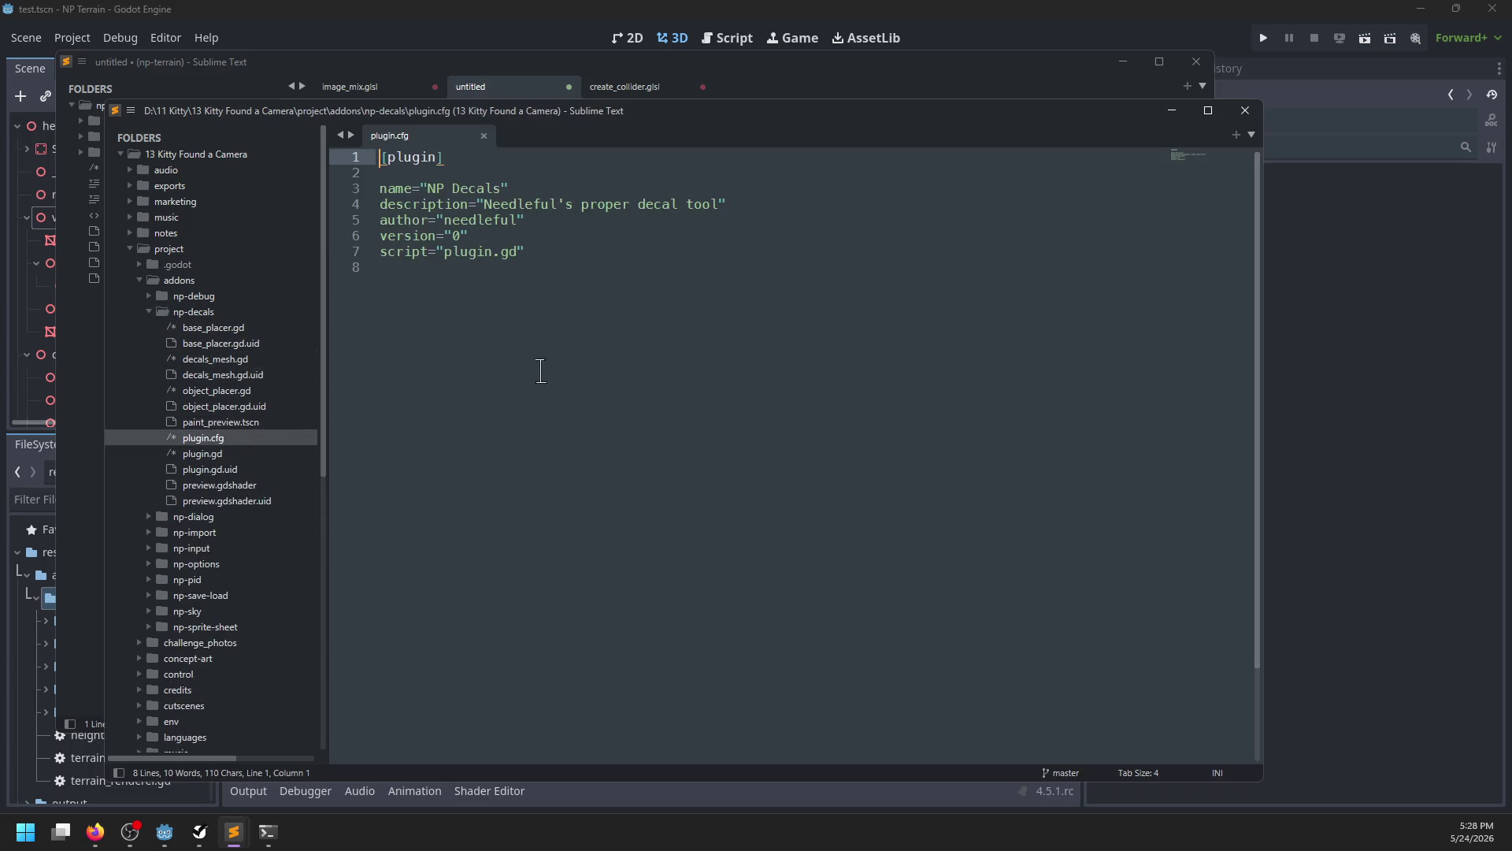
Copy the whole np-decals plugin.cfg into the new untitled file
key("ctrl+a")
key("ctrl+c")
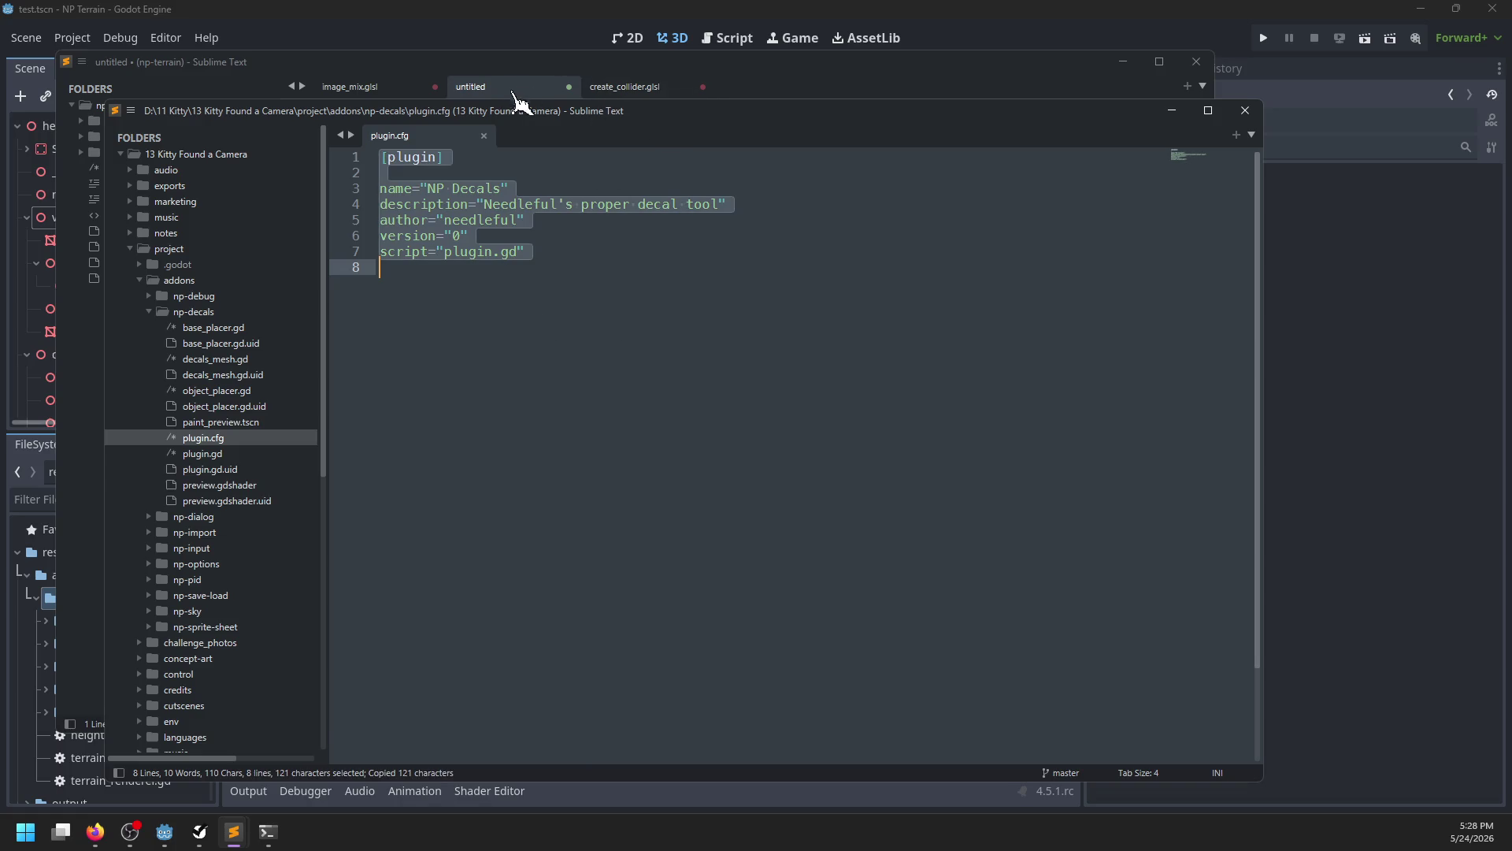
left_click(512, 97)
key("ctrl+v")
Rename the plugin to 'NP Terrain' with script np_terrain_init.gd, edit the description, and save
double_click(412, 204)
type("np_terrain_")
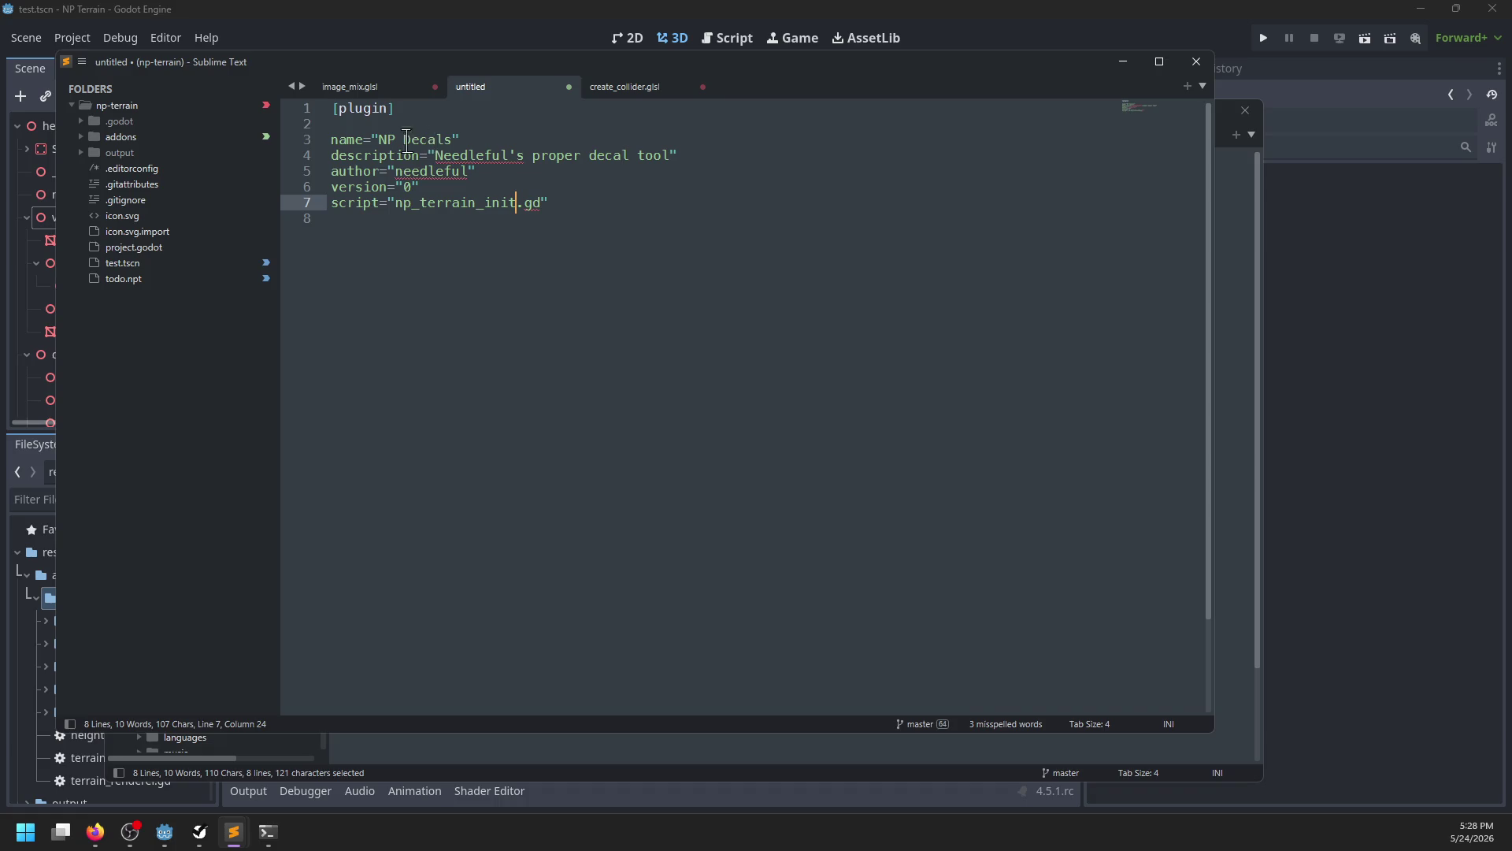
double_click(415, 140)
type("Ter")
key("Down")
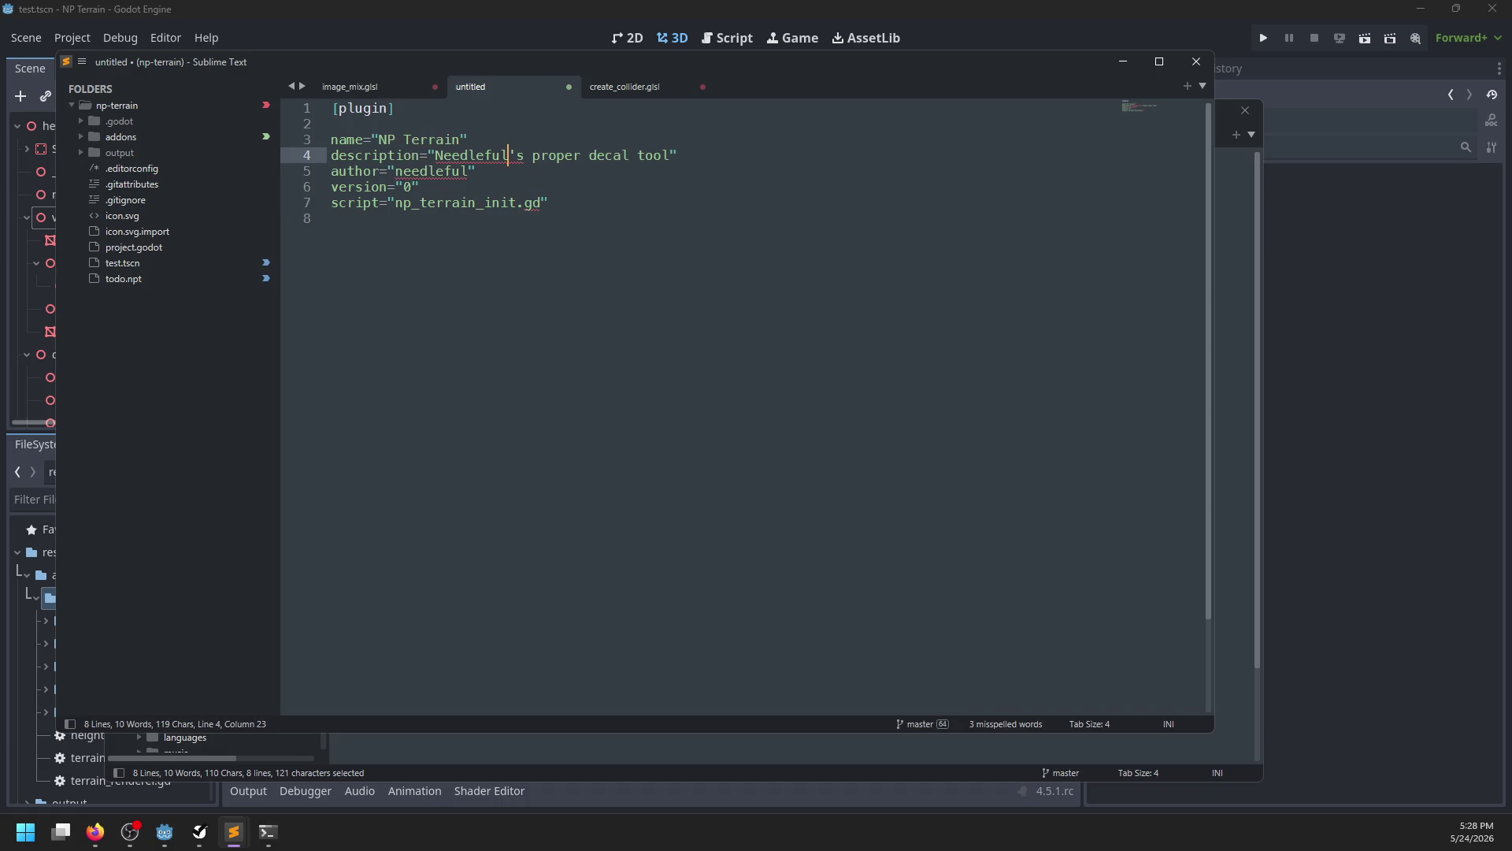
key("ctrl+shift+Right")
key("ctrl+shift+Right")
key("ctrl+shift+Right")
type("P")
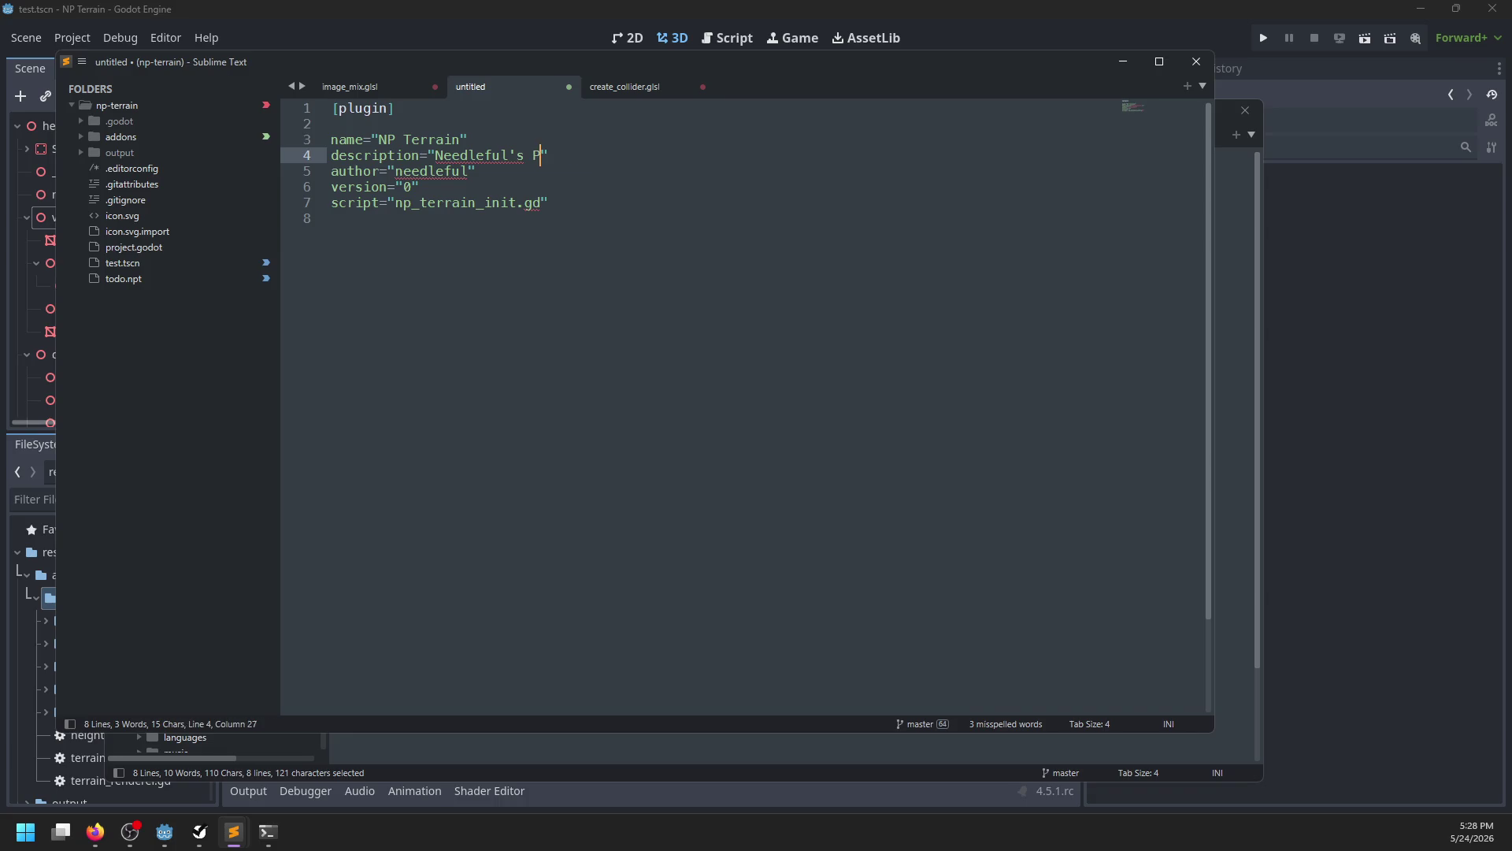
type("ain")
key("ctrl+s")
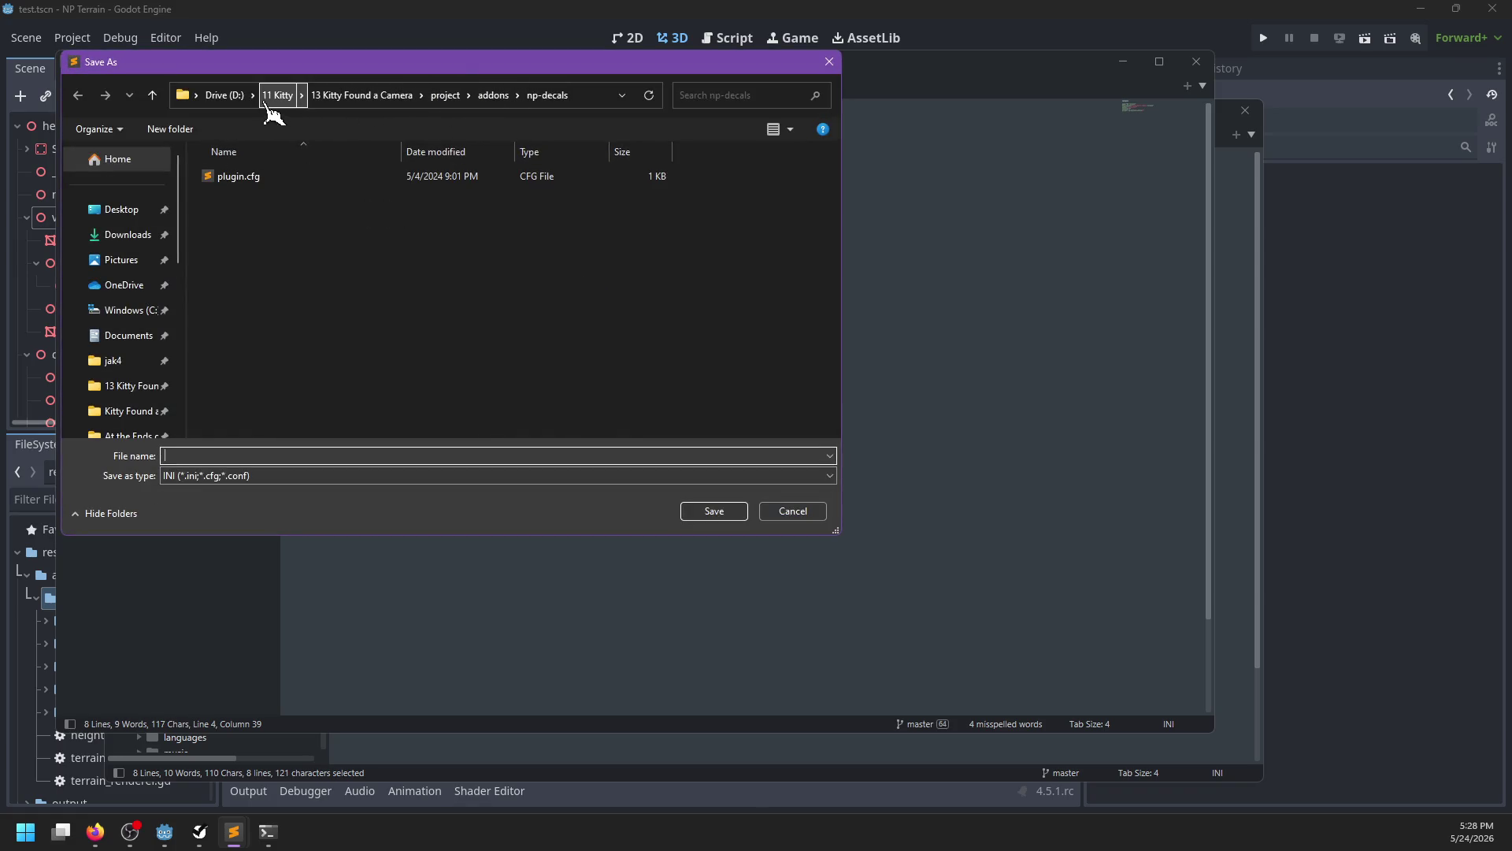
Browse Drive D: in the Save As dialog, checking the 16 Jams and 30 decker folders
left_click(232, 95)
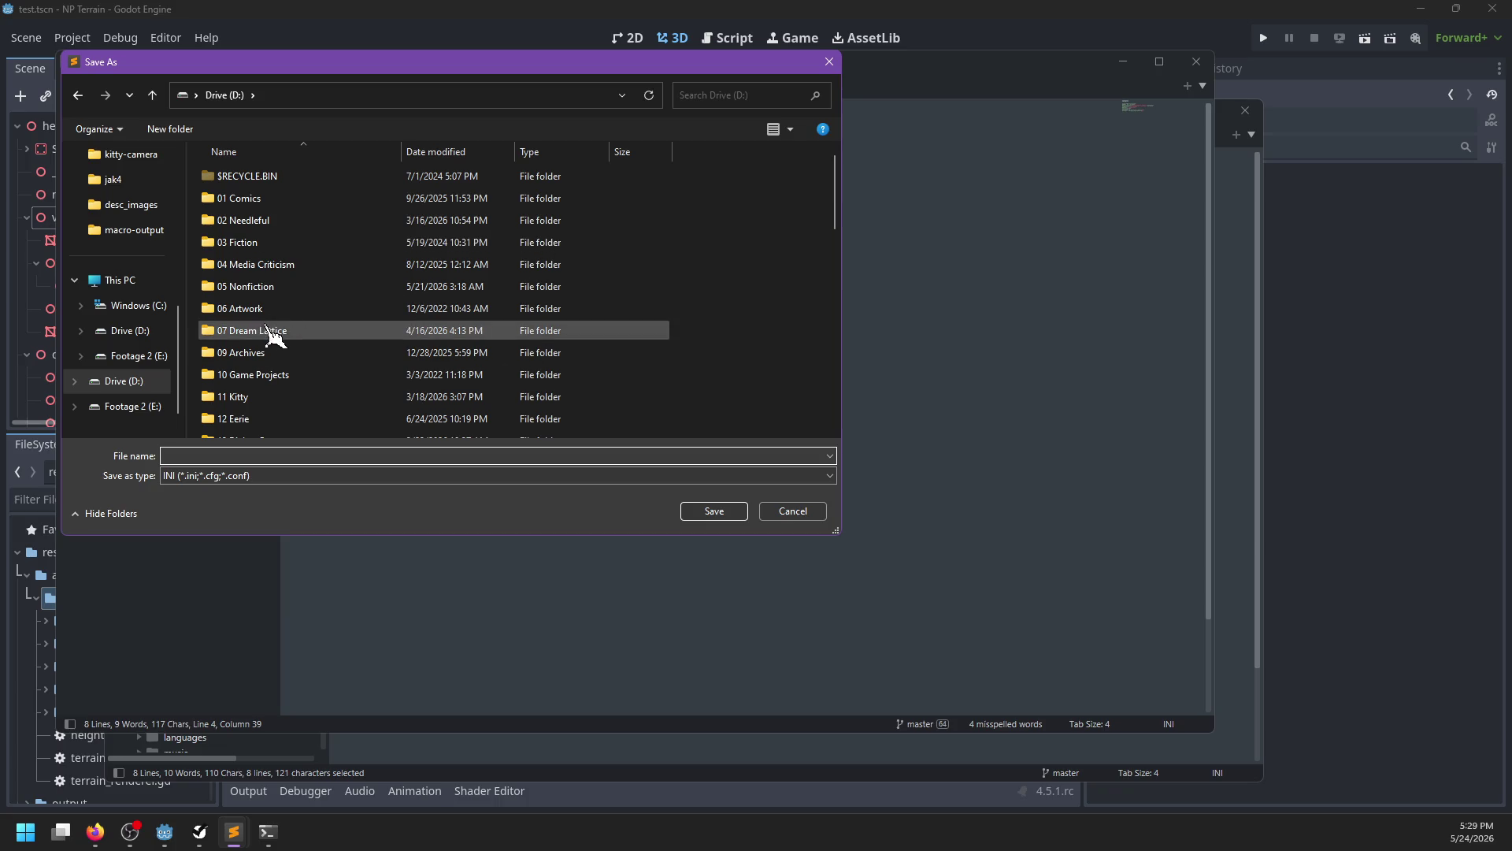
scroll(267, 325, "down", 3)
mouse_move(349, 66)
left_mouse_down()
mouse_move(473, 288)
mouse_move(544, 225)
mouse_move(426, 167)
left_mouse_up()
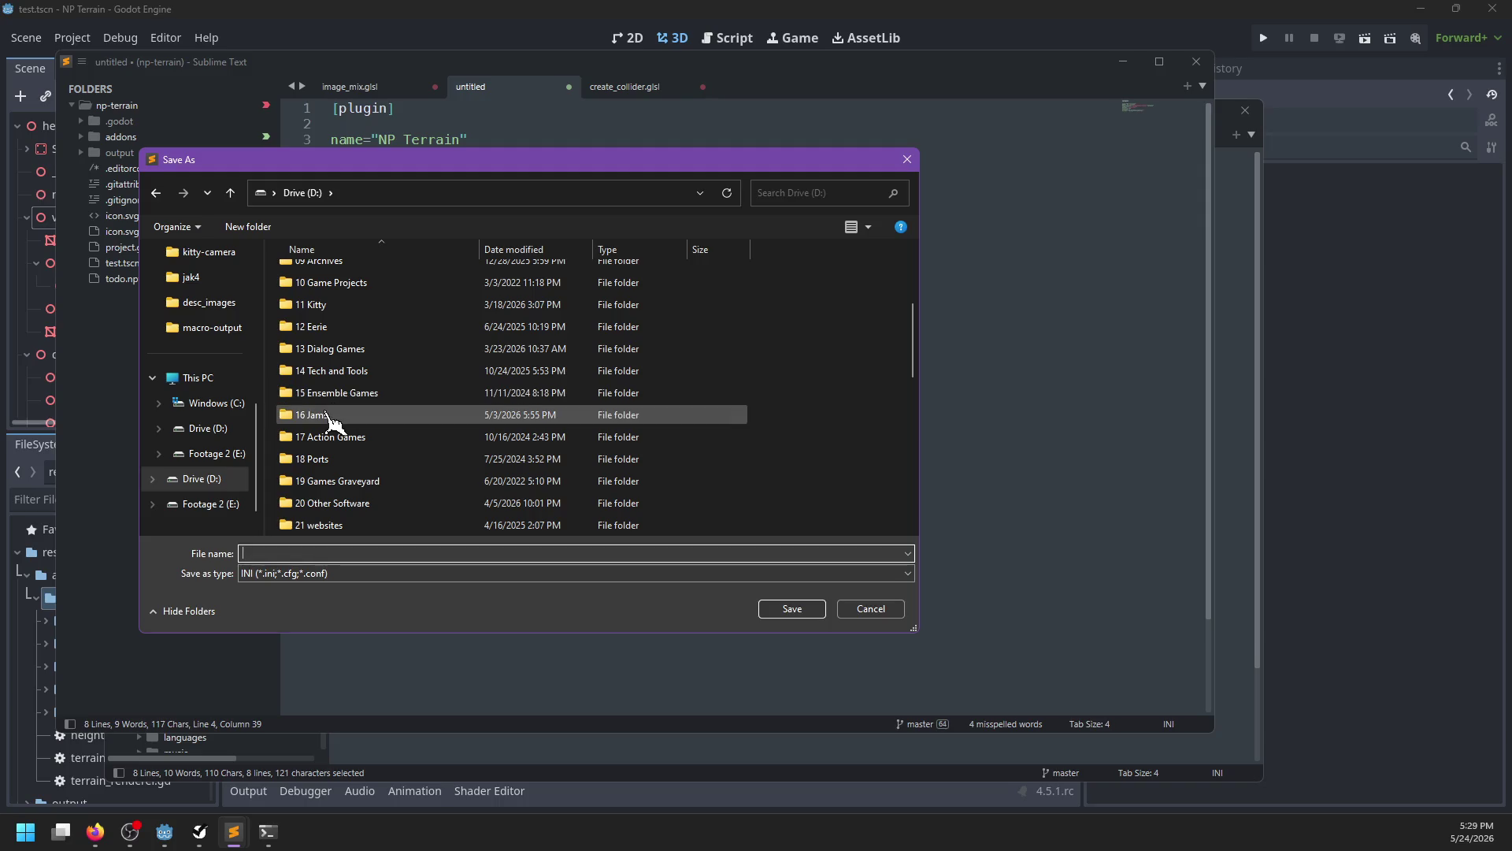
double_click(347, 415)
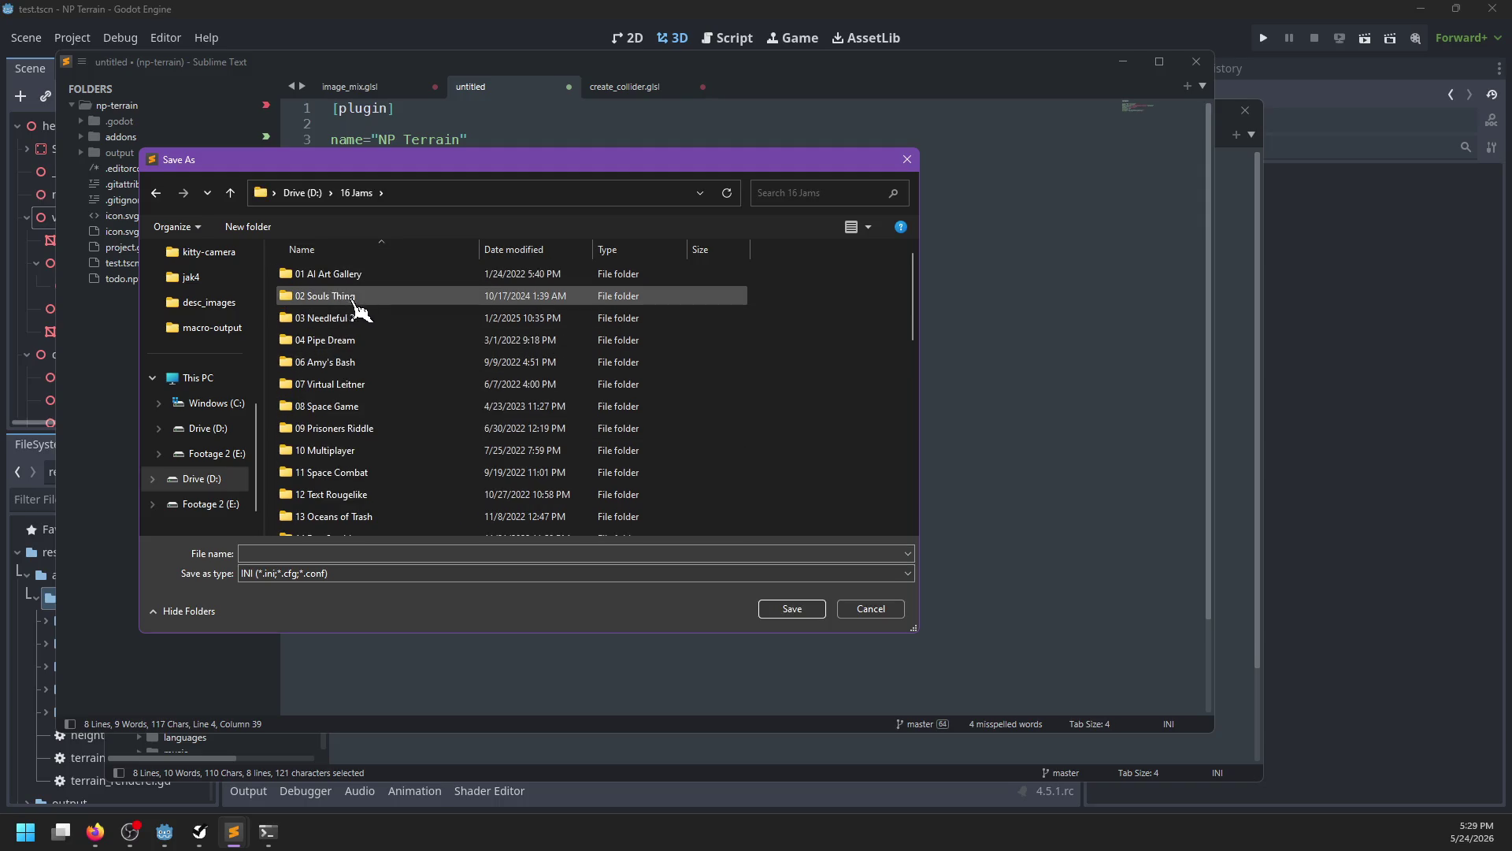
scroll(355, 311, "down", 3)
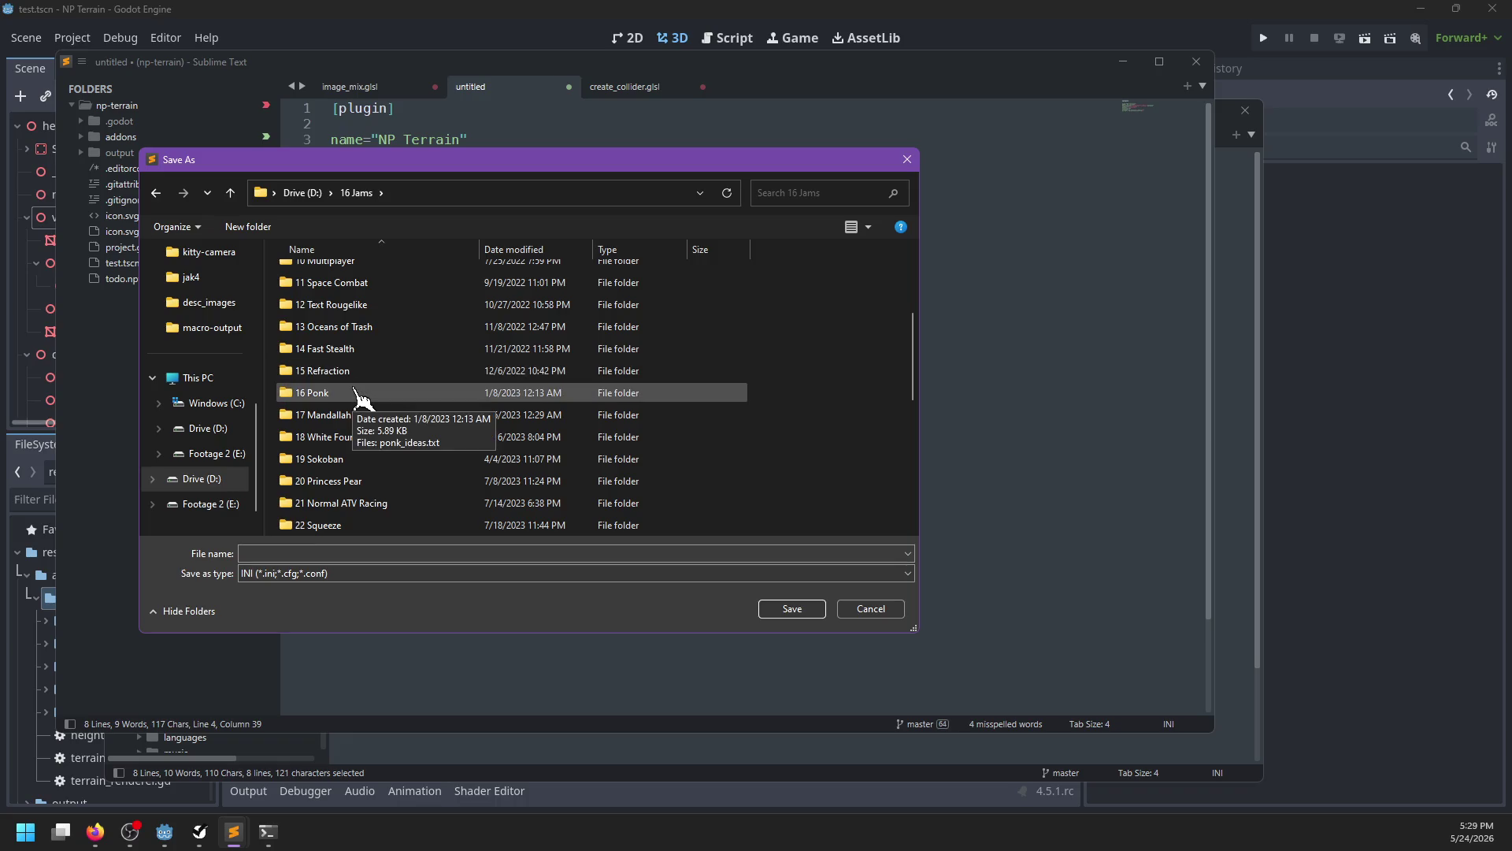
scroll(371, 398, "down", 6)
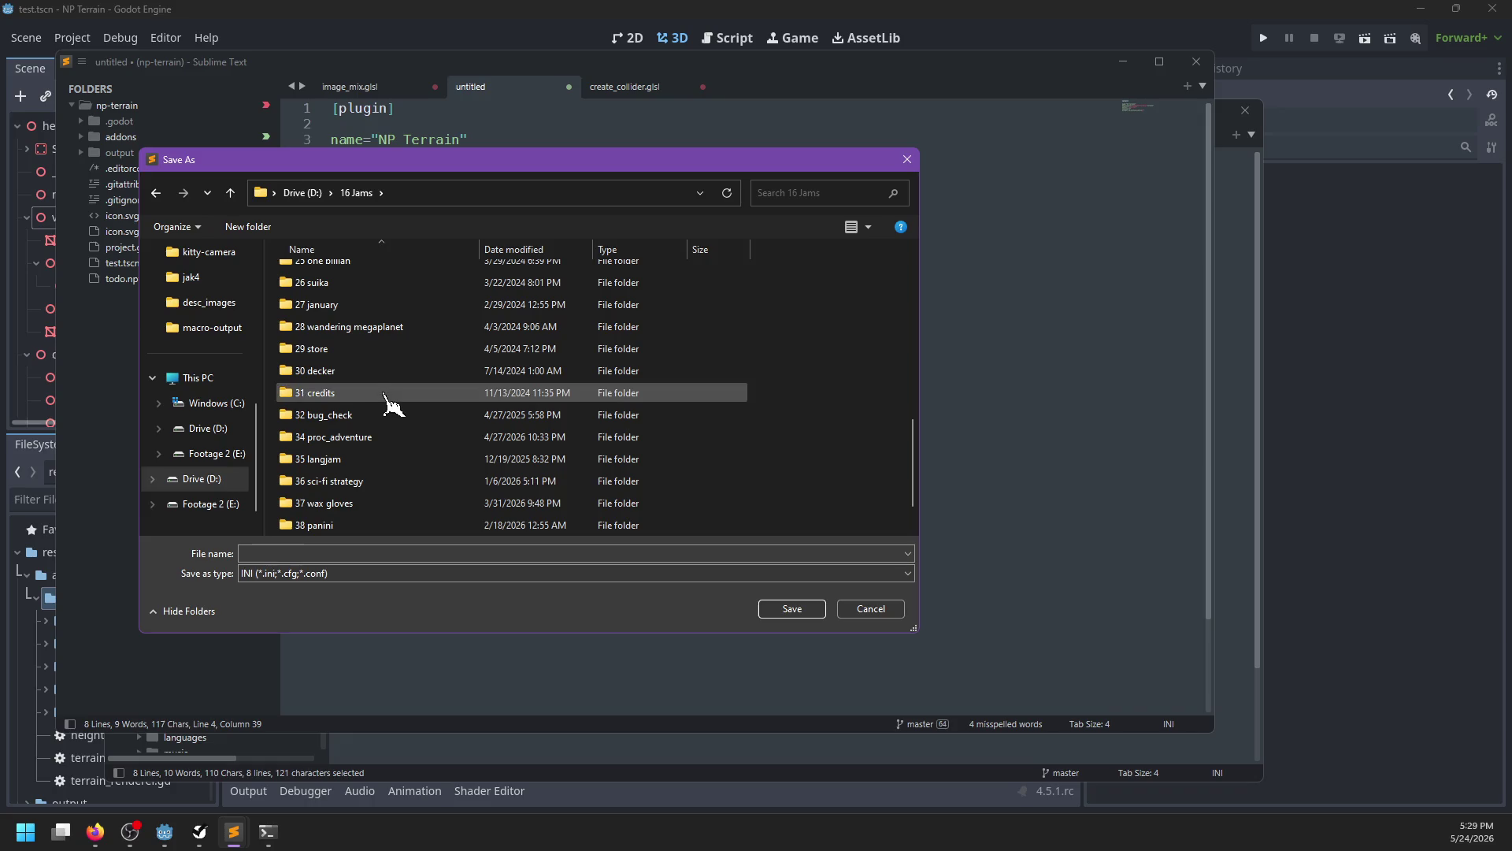
scroll(386, 406, "up", 2)
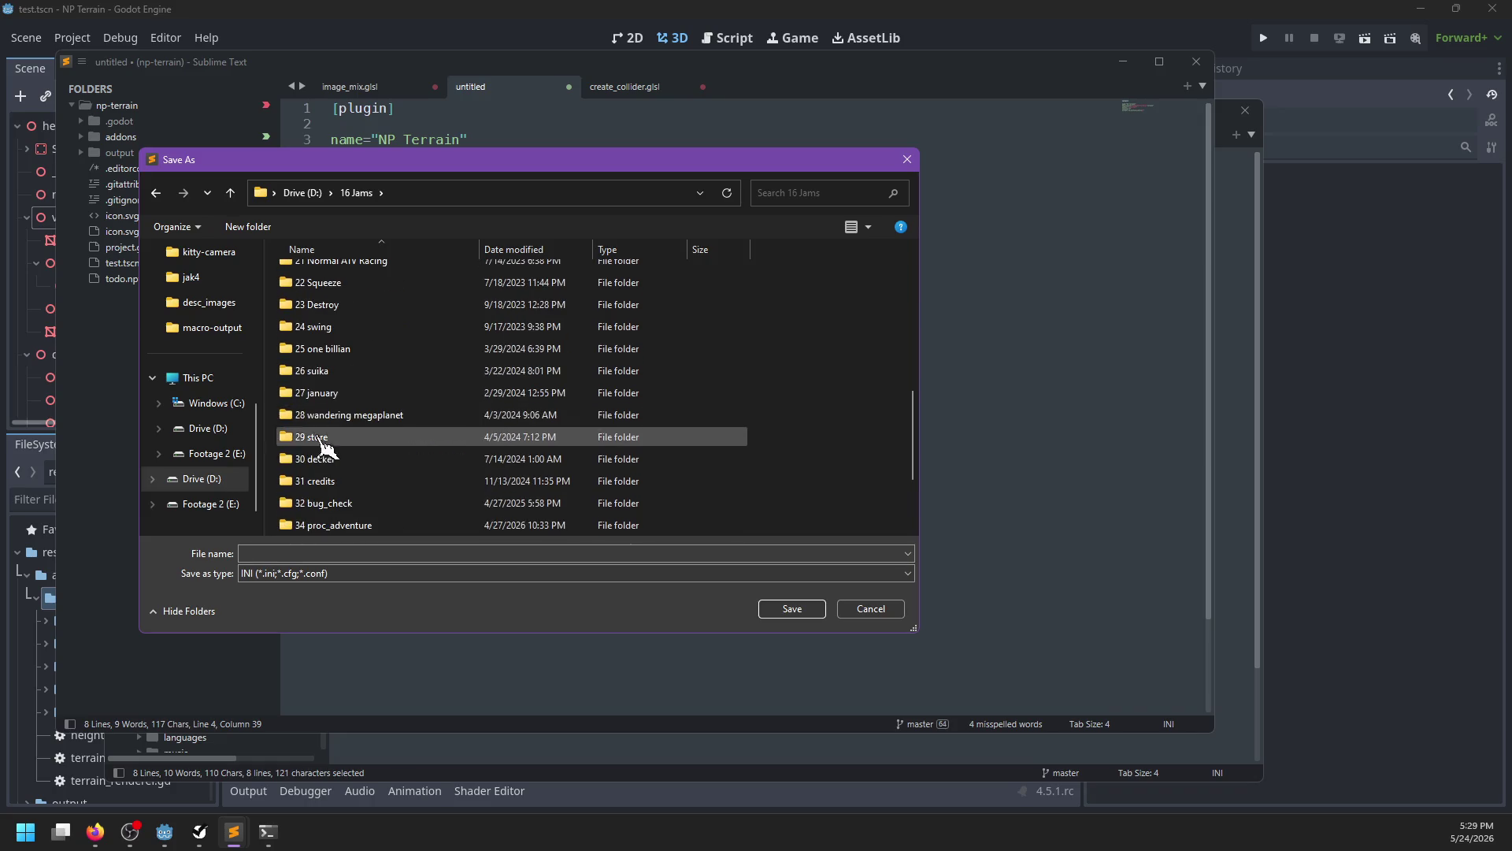
double_click(327, 462)
left_click(302, 193)
scroll(369, 431, "down", 4)
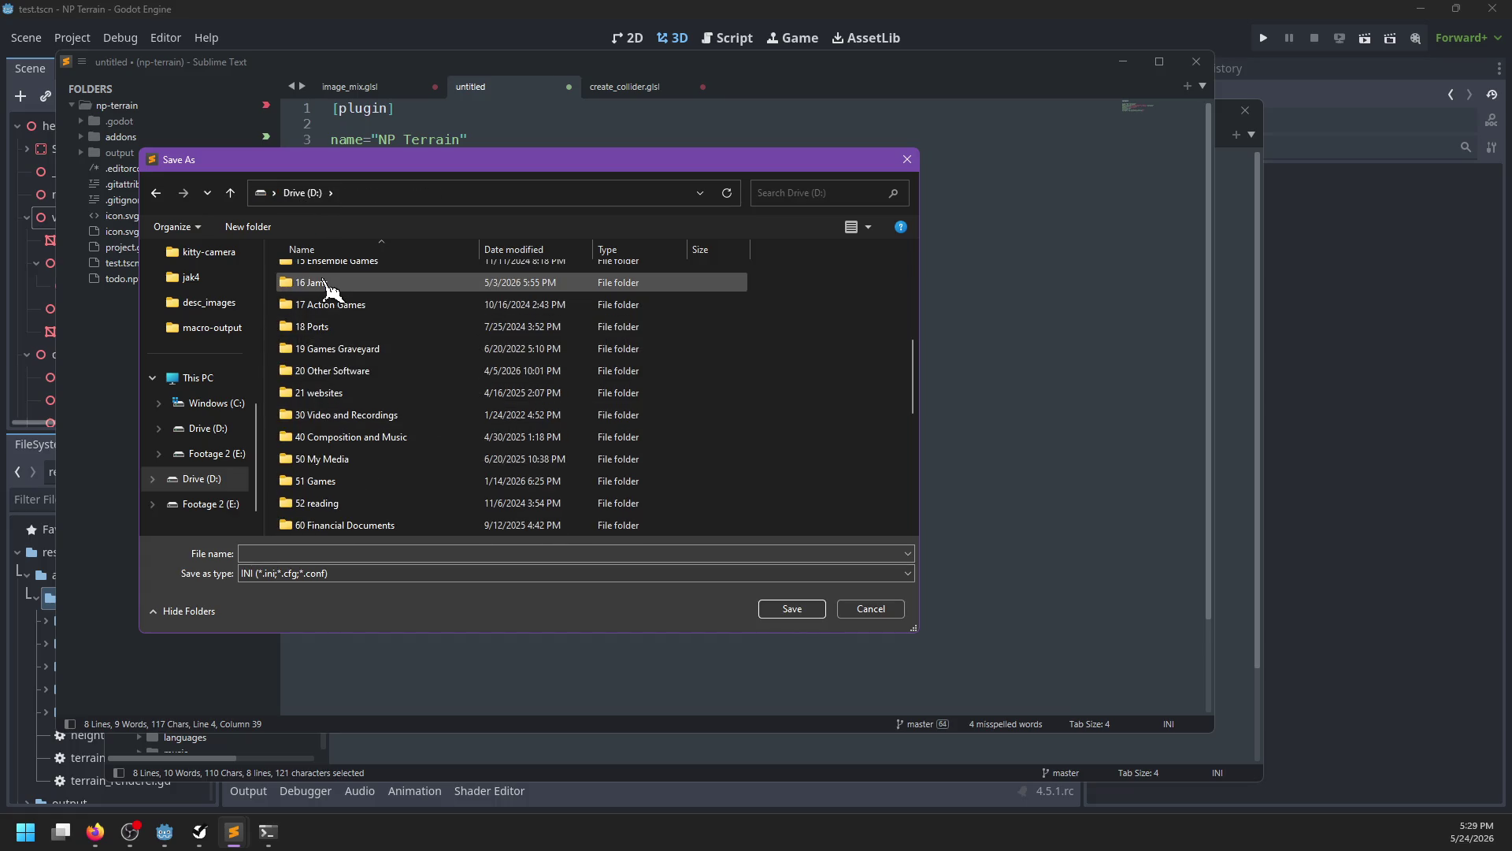
scroll(335, 307, "up", 2)
Go to 14 Tech and Tools\30 NP-Terrain\np-terrain\addons\np-terrain and save as plugin.cfg
double_click(327, 358)
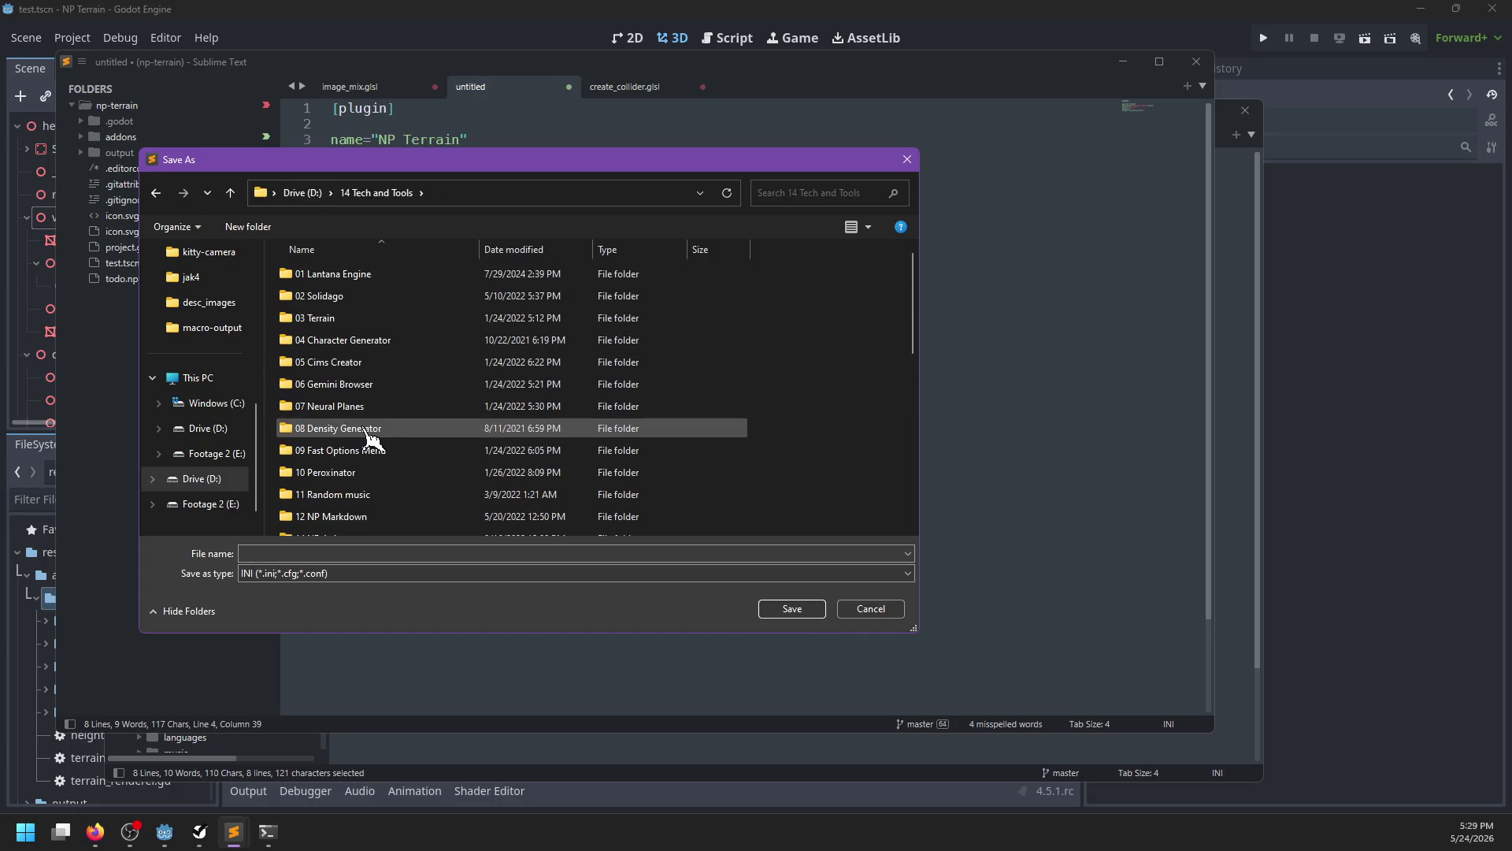
scroll(369, 437, "down", 2)
scroll(355, 441, "down", 2)
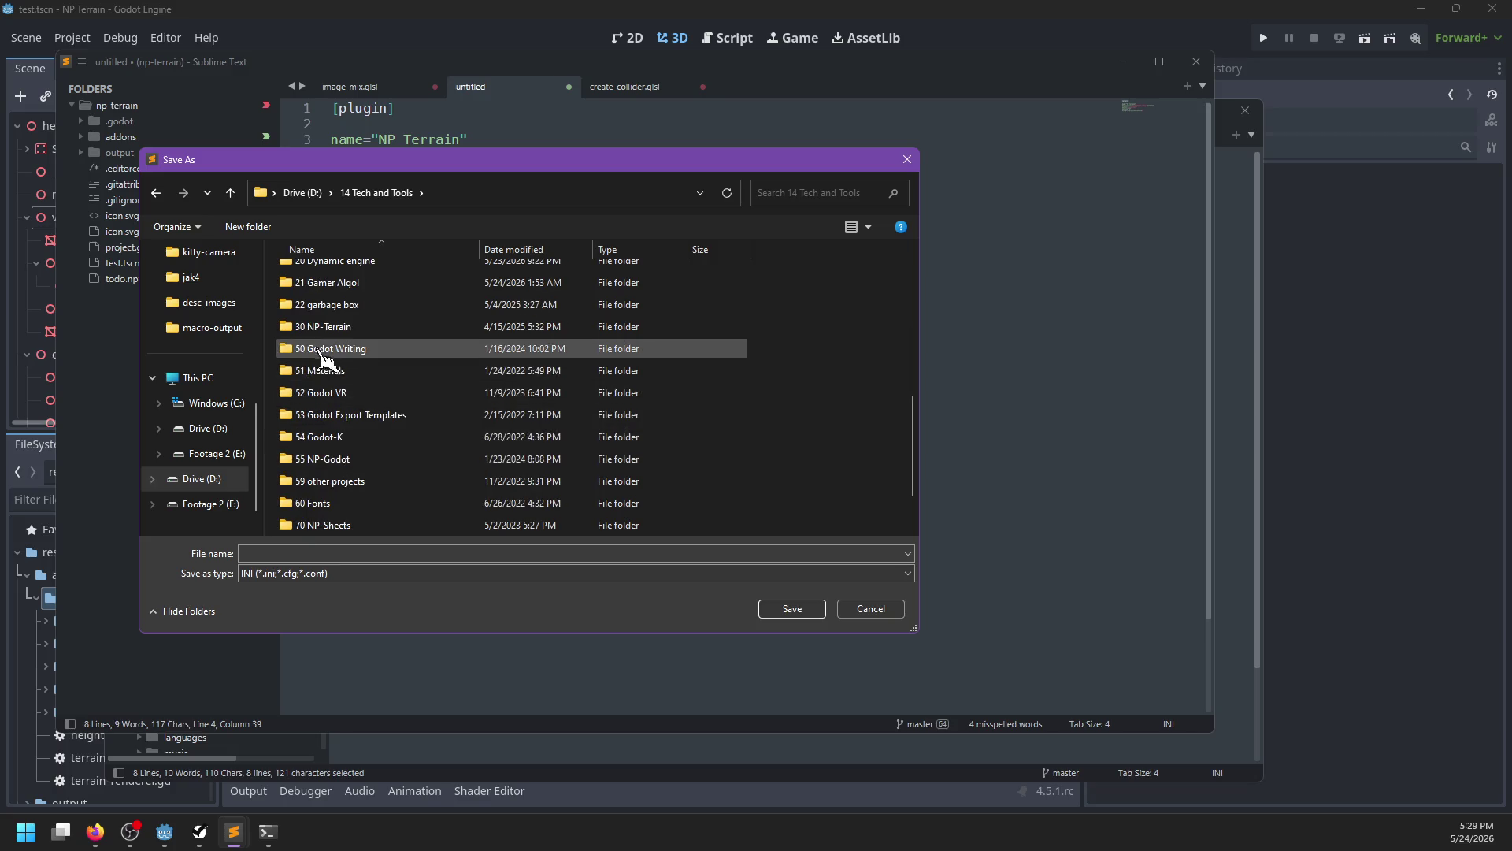
left_click(319, 326)
double_click(319, 327)
double_click(319, 276)
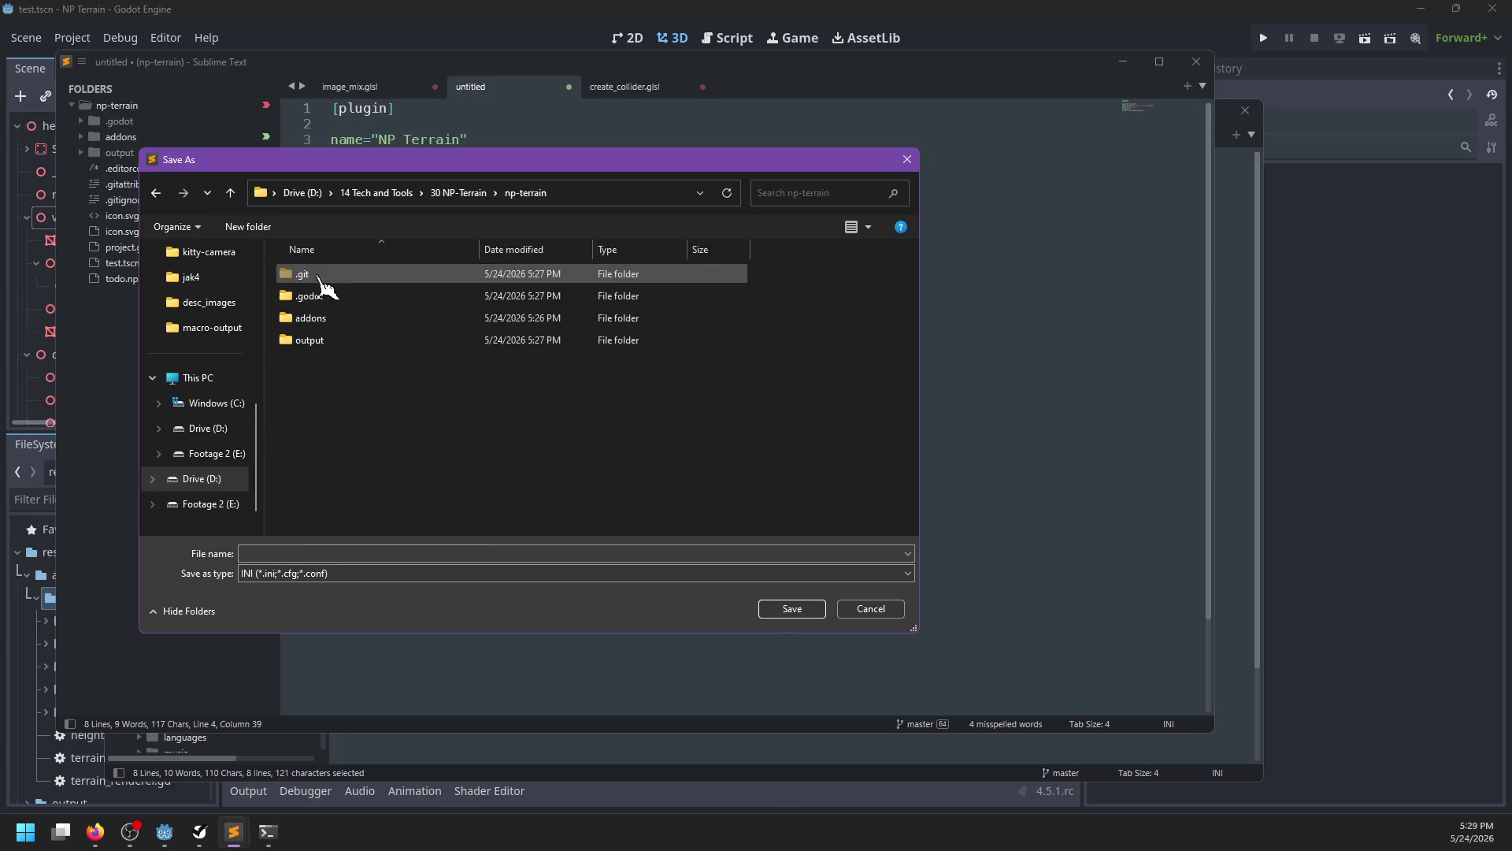
double_click(331, 298)
double_click(326, 276)
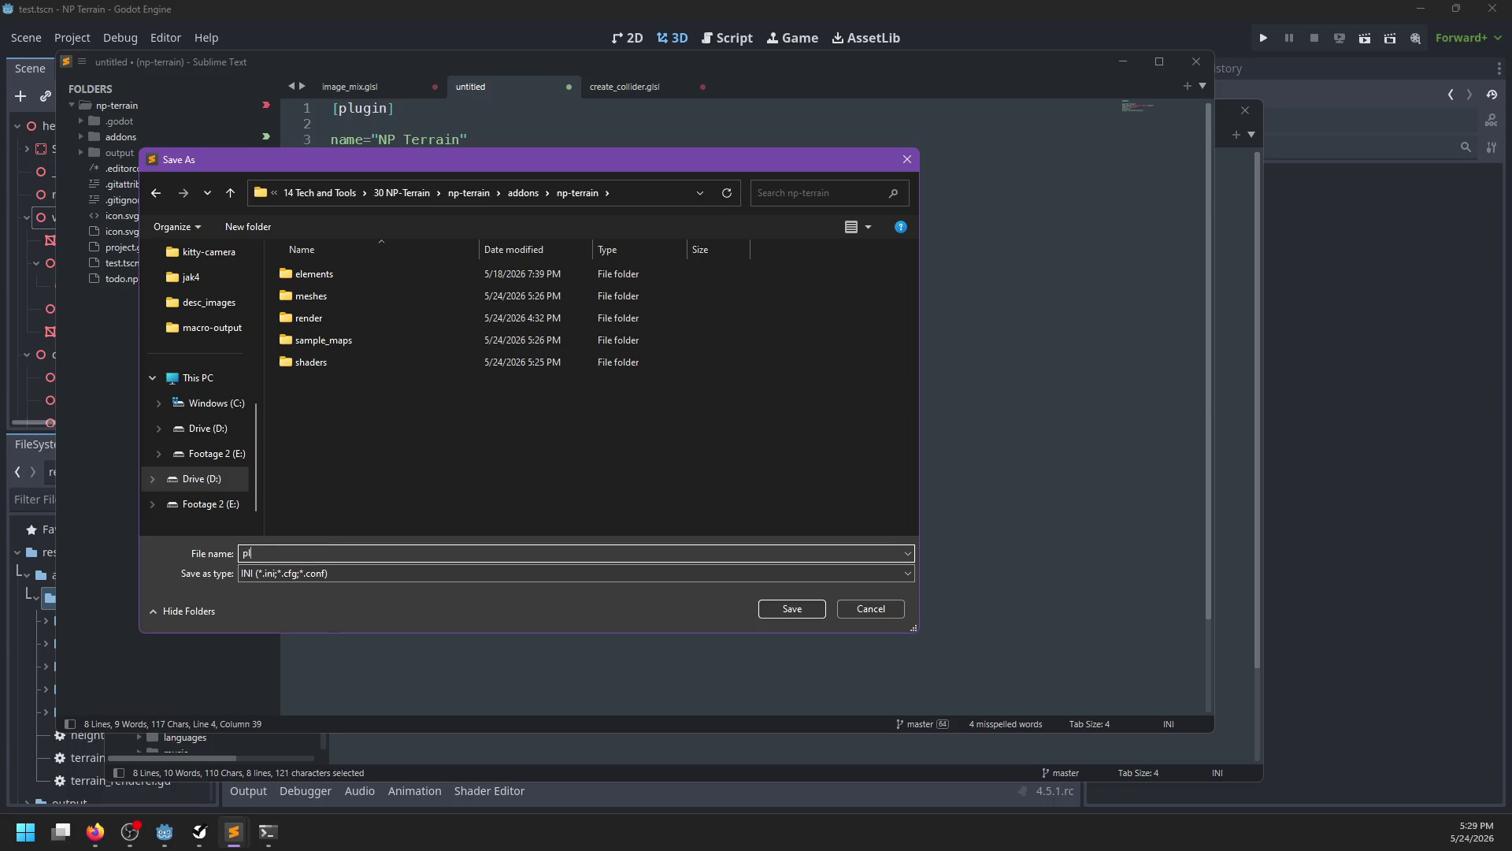
type("in.cfg")
key("Return")
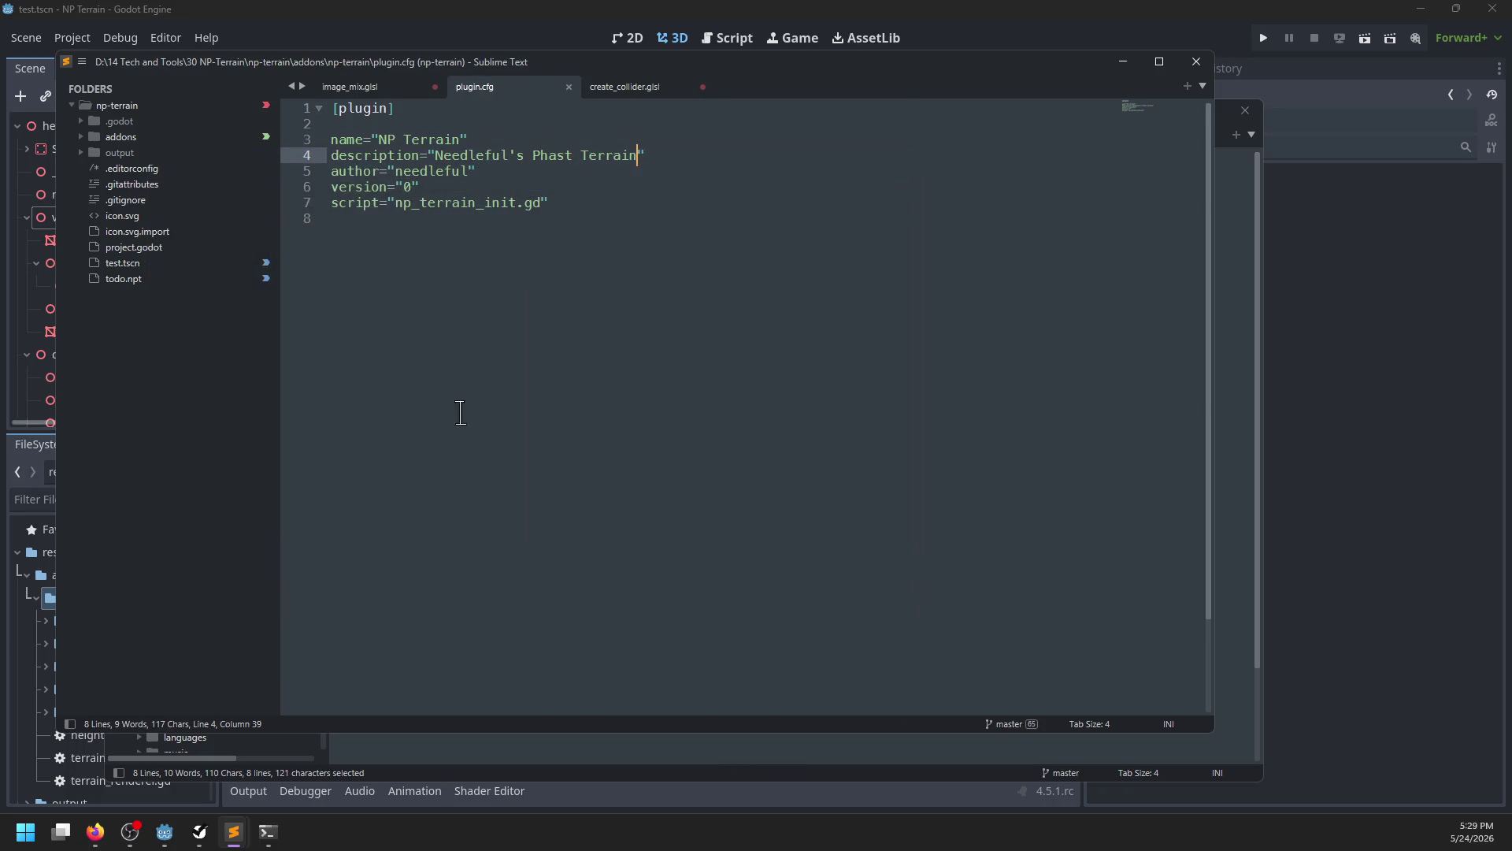
key("ctrl+n")
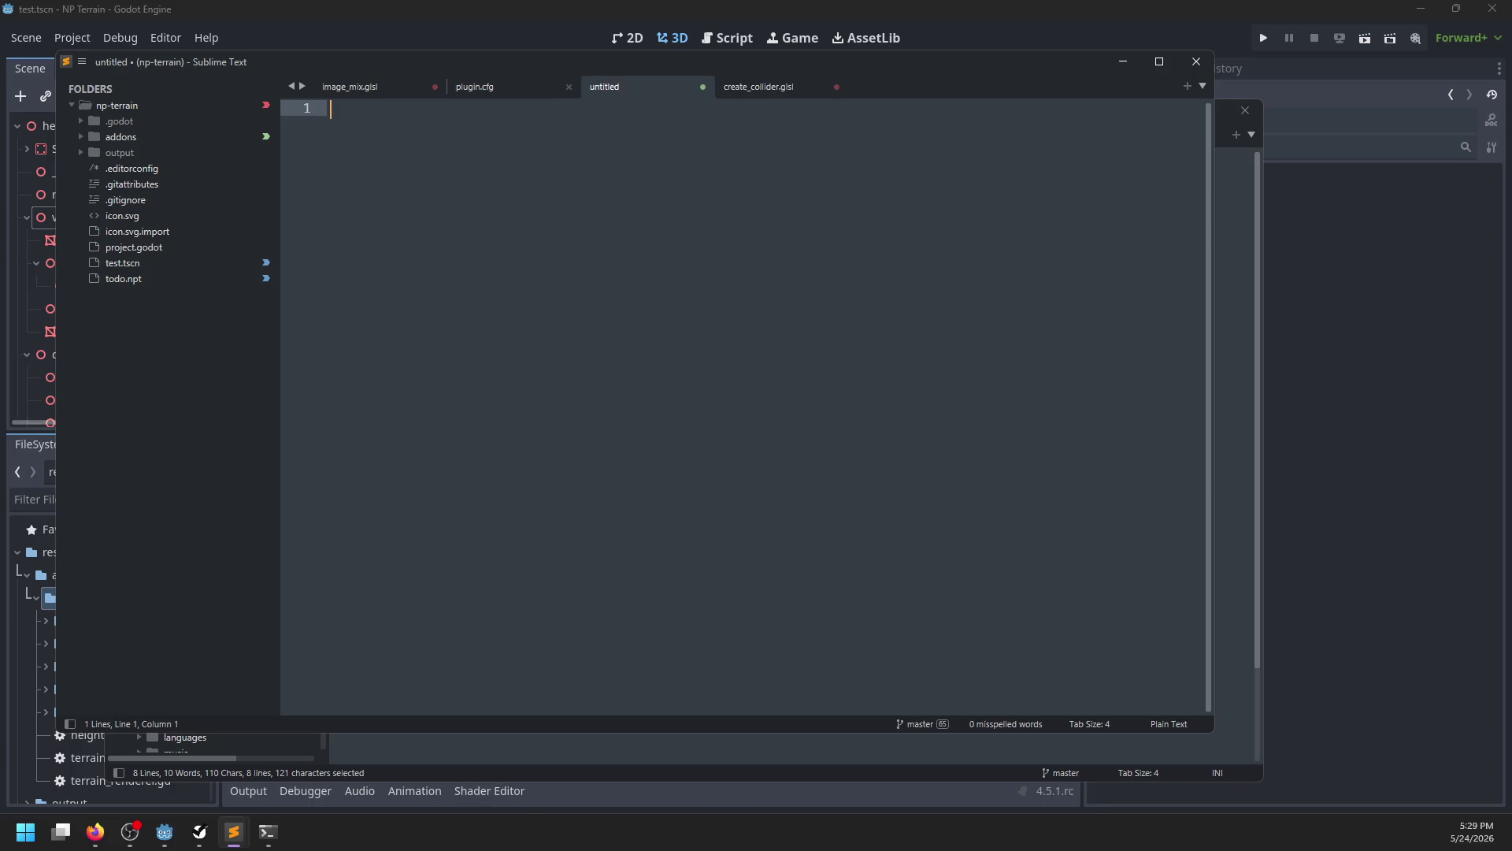
left_click(1253, 232)
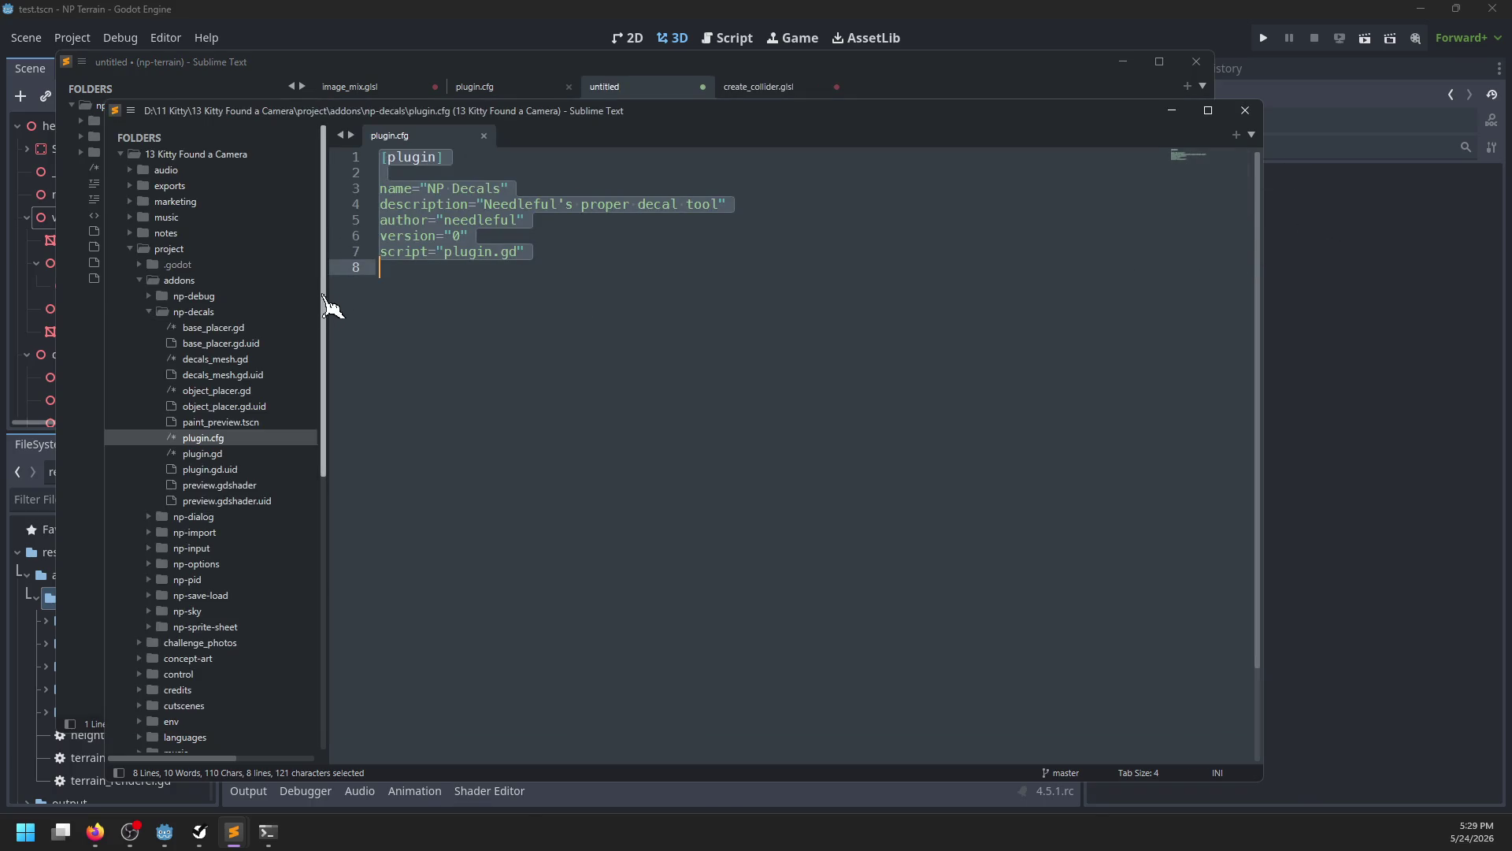
double_click(206, 454)
left_click_drag(544, 172, 356, 156)
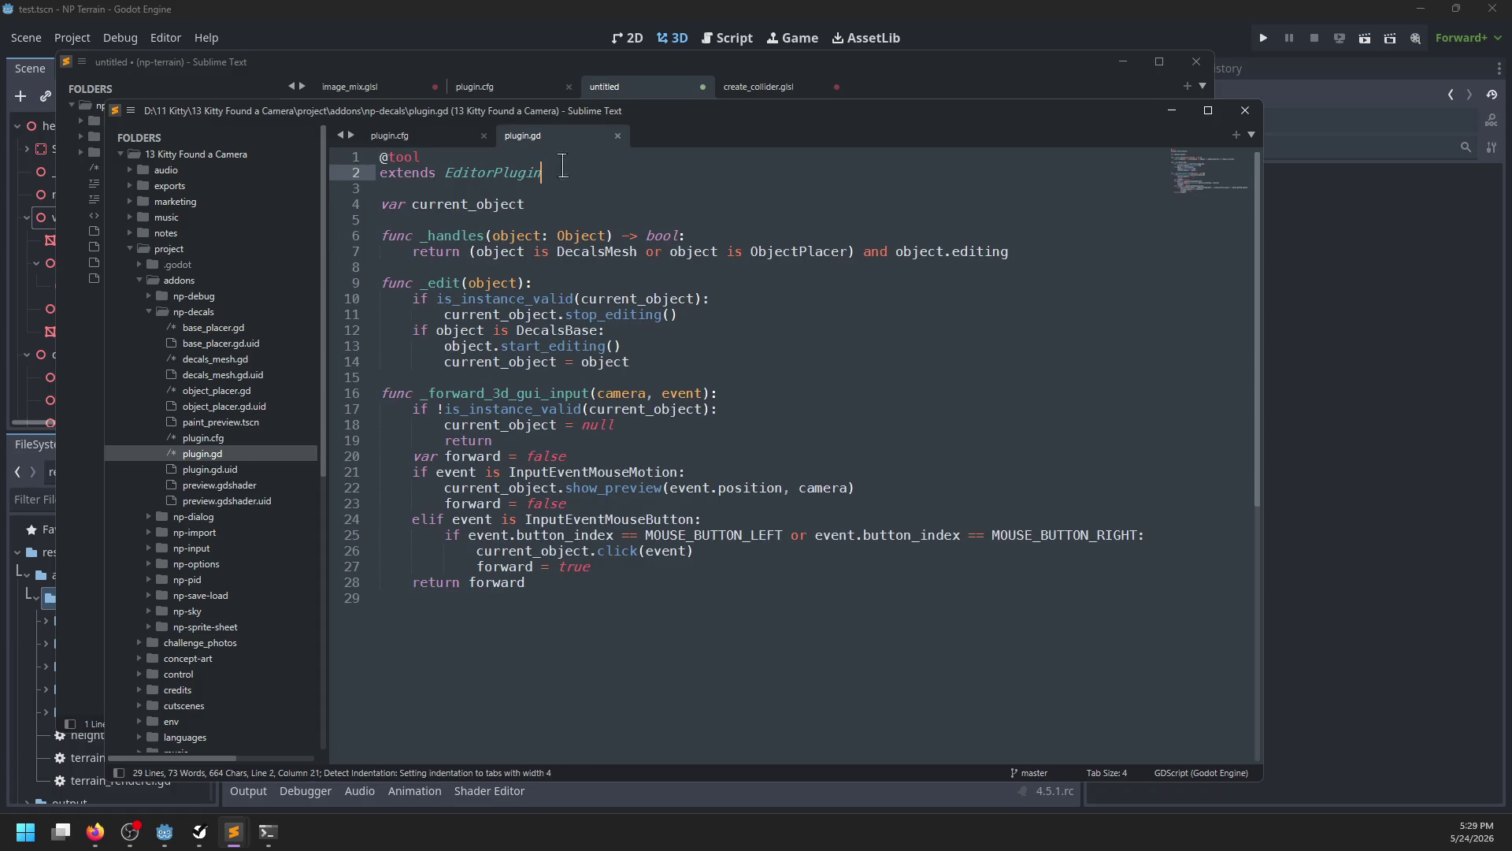
key("ctrl+c")
left_click(611, 99)
key("ctrl+v")
key("alt+Tab")
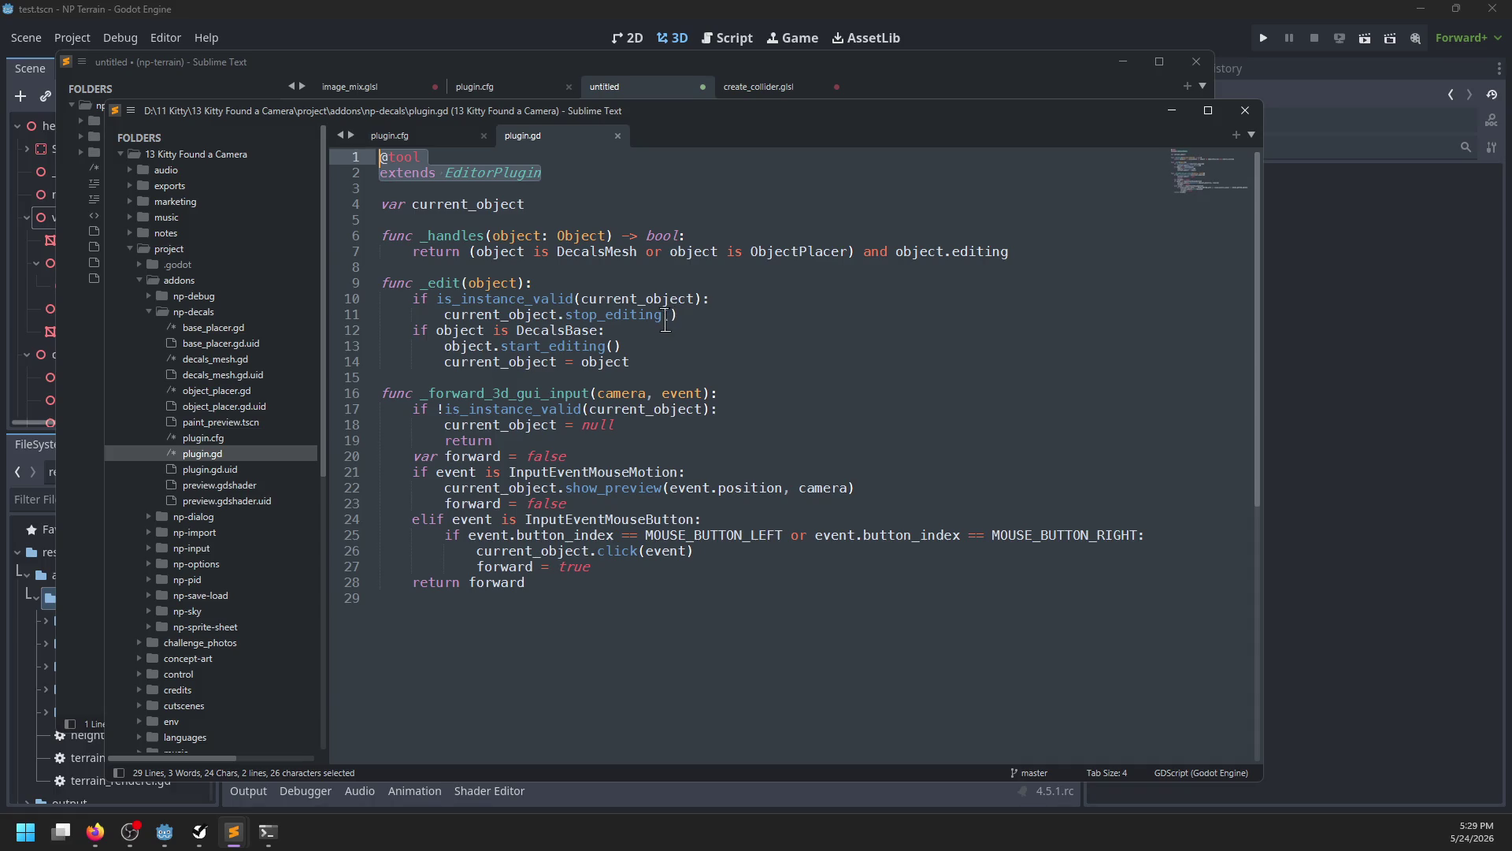
key("alt+Tab")
key("ctrl+s")
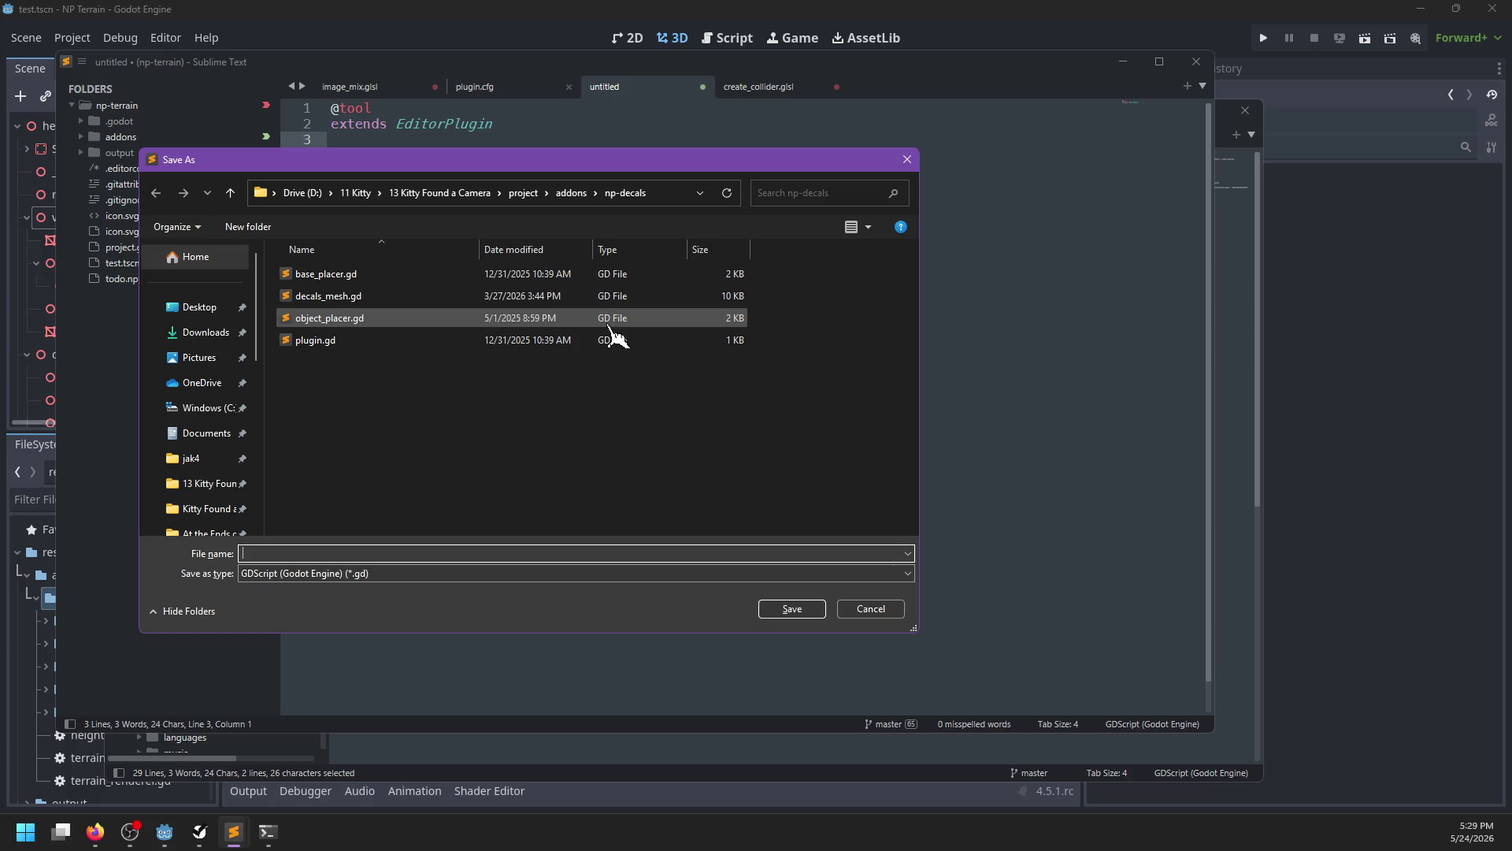
In the Save As dialog, go to Drive D: and open the 14 Tech and Tools folder
scroll(234, 419, "down", 1)
scroll(234, 419, "down", 2)
scroll(228, 433, "up", 3)
scroll(227, 449, "down", 3)
scroll(224, 464, "down", 3)
left_click(200, 403)
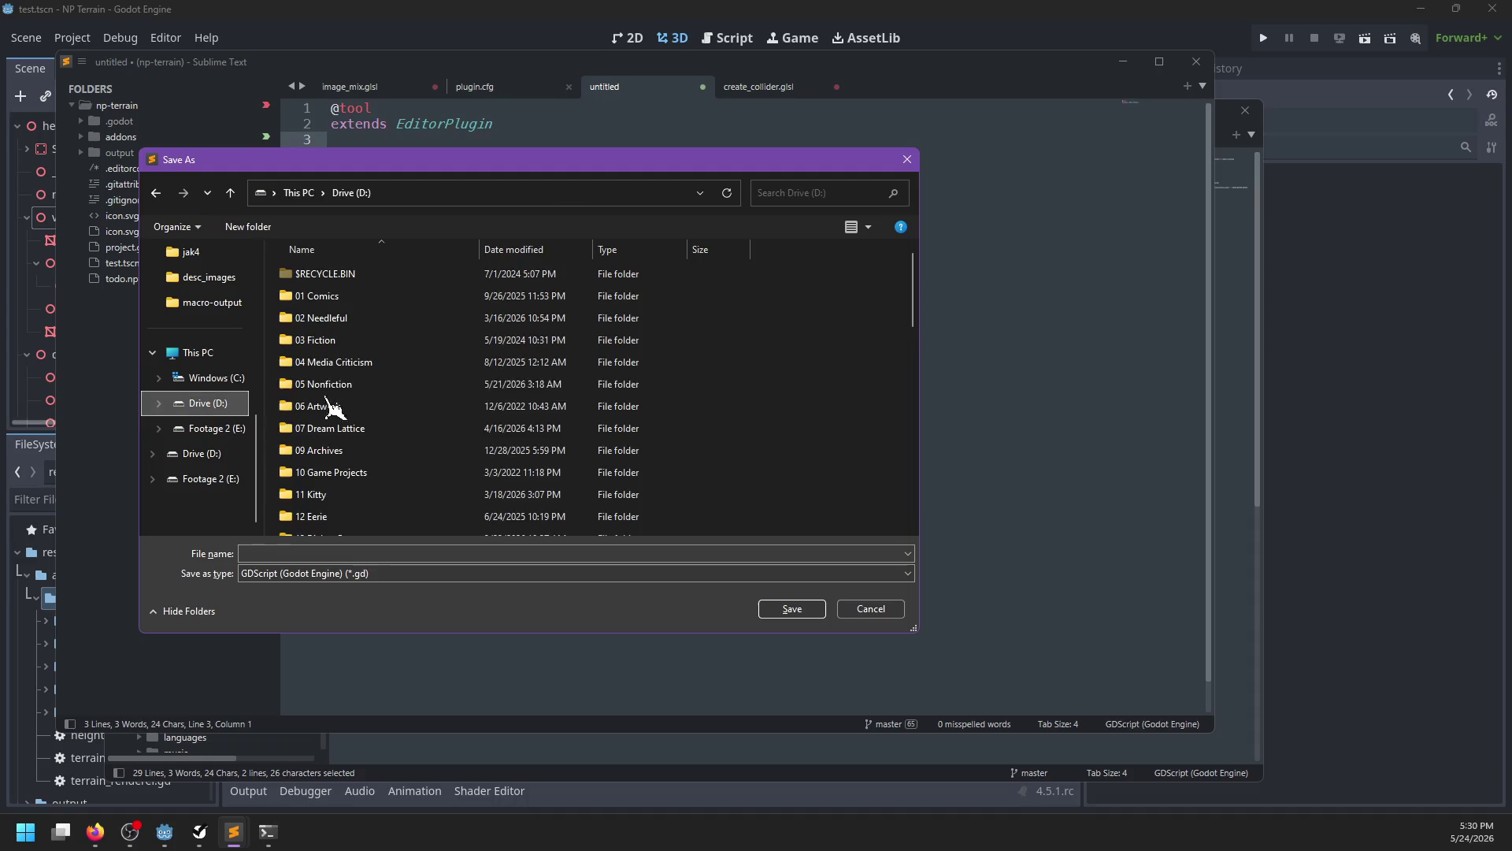
scroll(350, 442, "down", 1)
double_click(355, 504)
Open 30 NP-Terrain\np-terrain\addons\np-terrain and save the script as np_terrain_init.gd
scroll(367, 374, "down", 2)
scroll(358, 370, "down", 5)
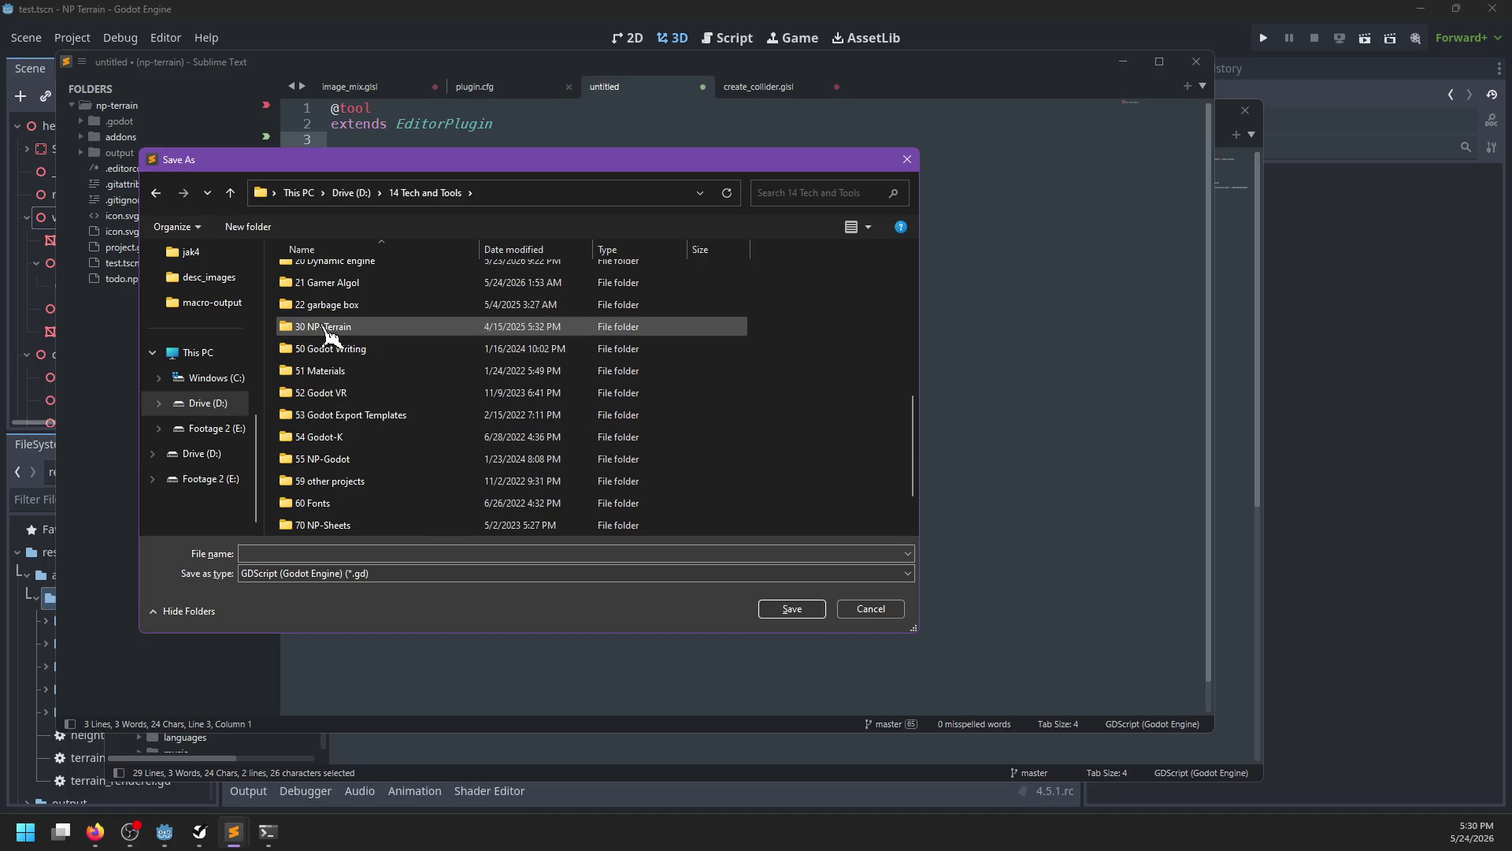
double_click(337, 326)
double_click(327, 277)
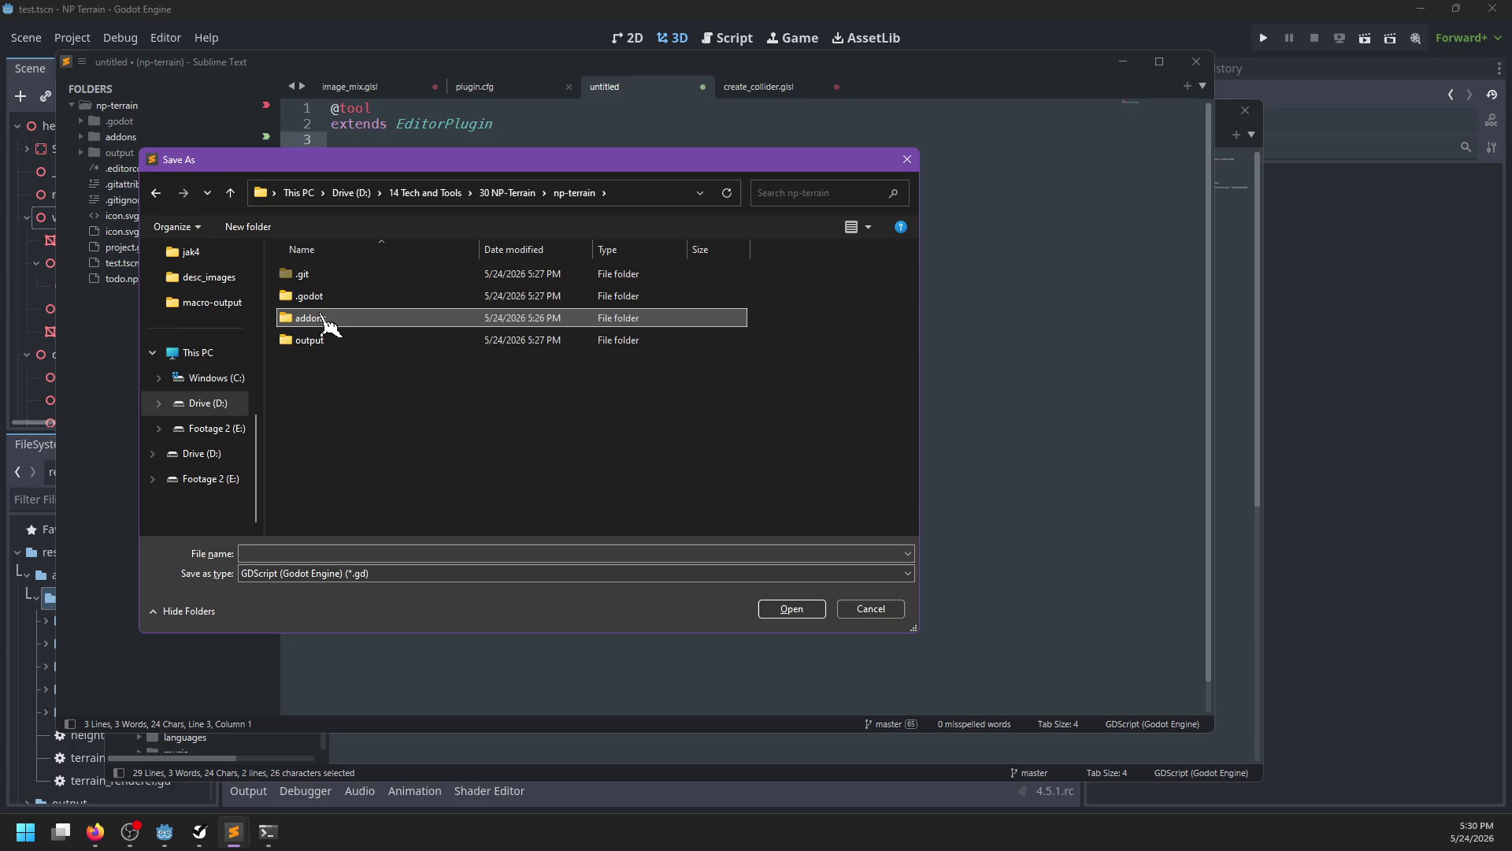
double_click(331, 322)
double_click(327, 277)
left_click(344, 554)
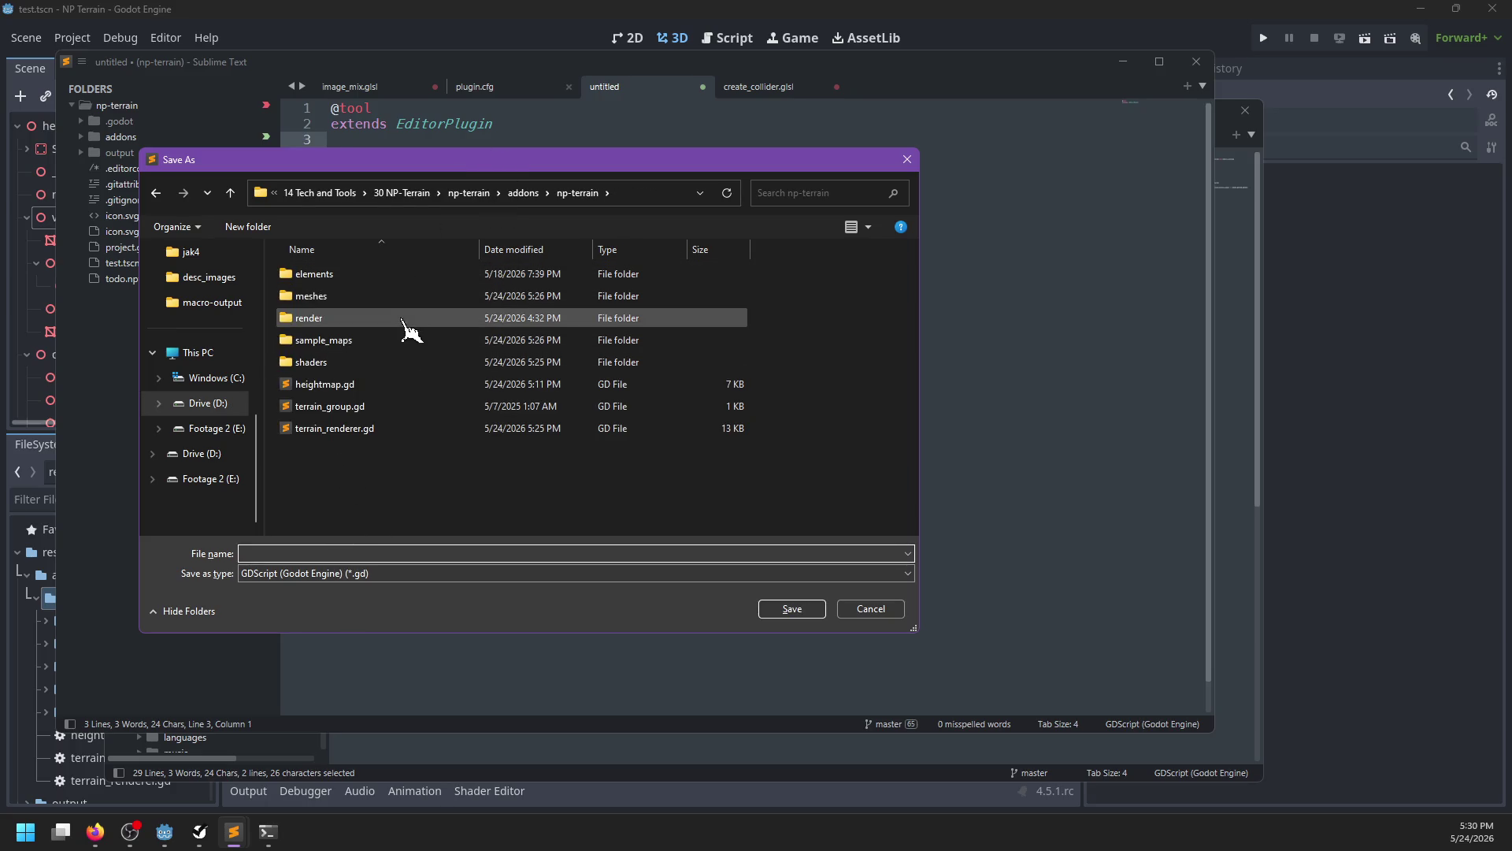
type("_")
key("Return")
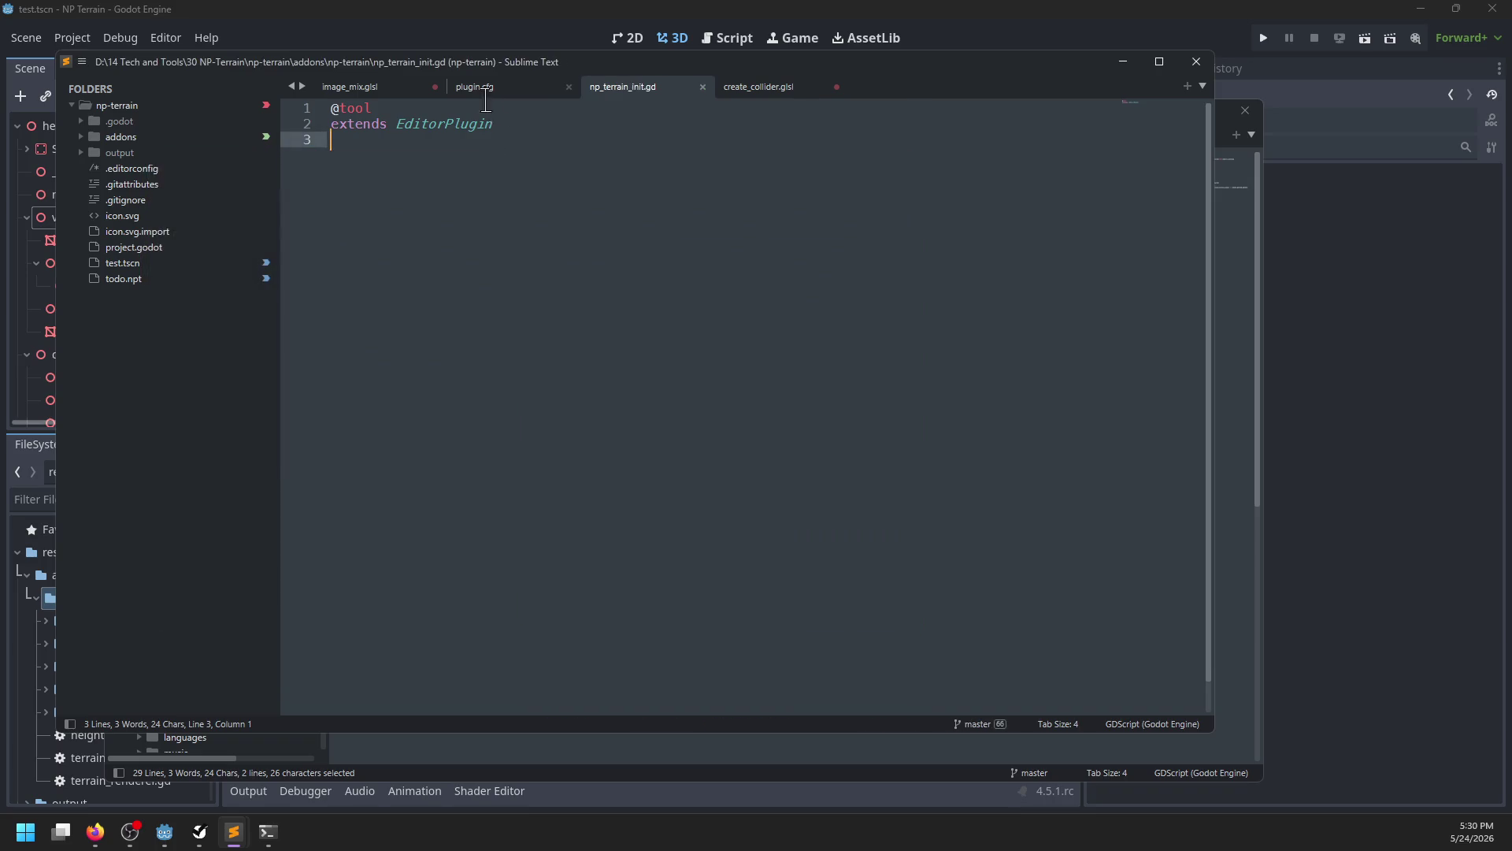
Check that plugin.cfg names np_terrain_init.gd, then switch back to Godot
left_click(494, 88)
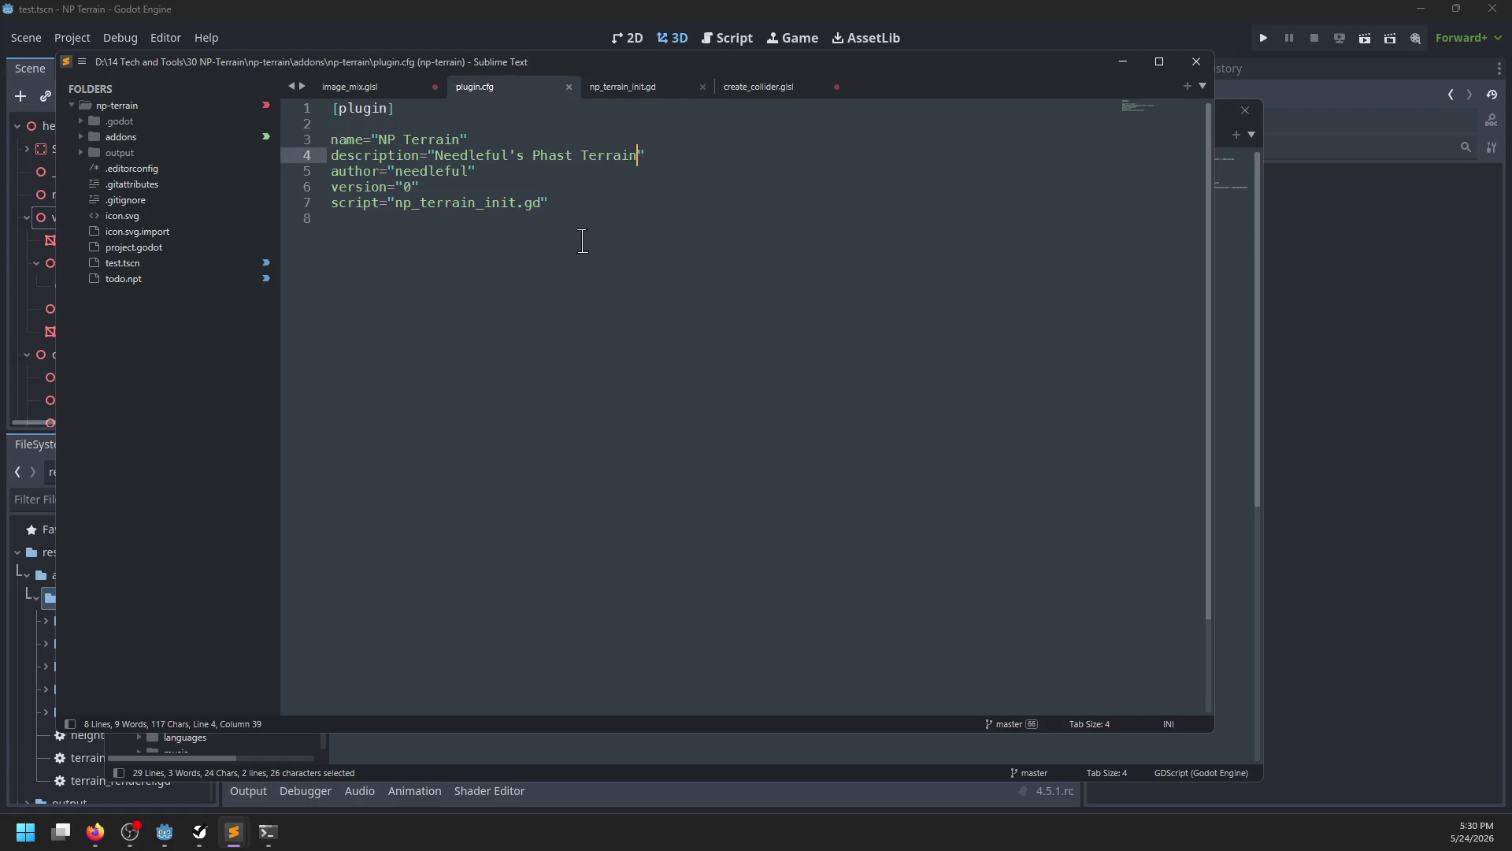
left_click(583, 240)
left_click(654, 90)
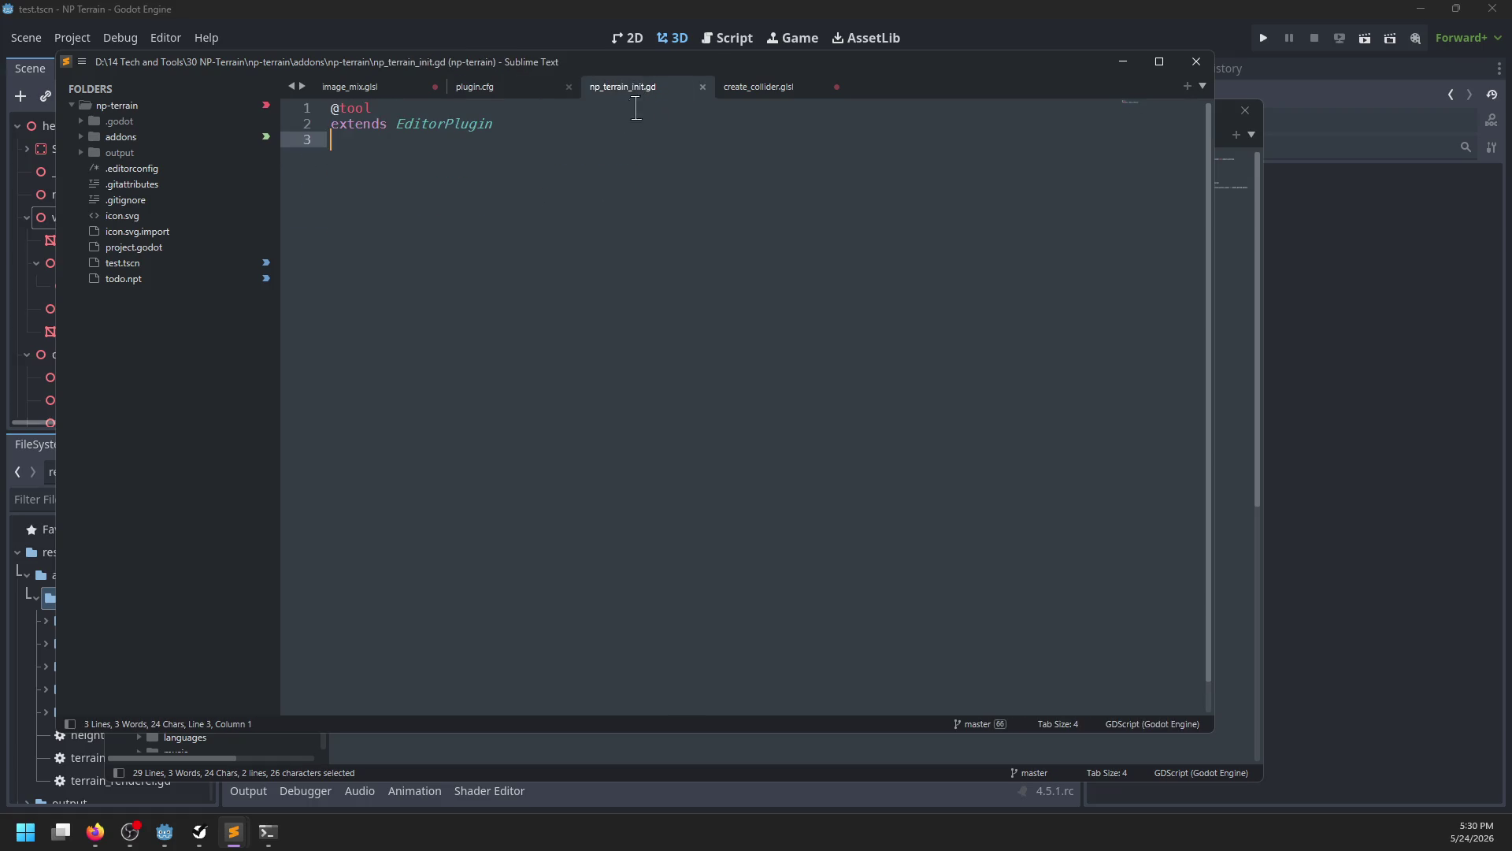
left_click(500, 23)
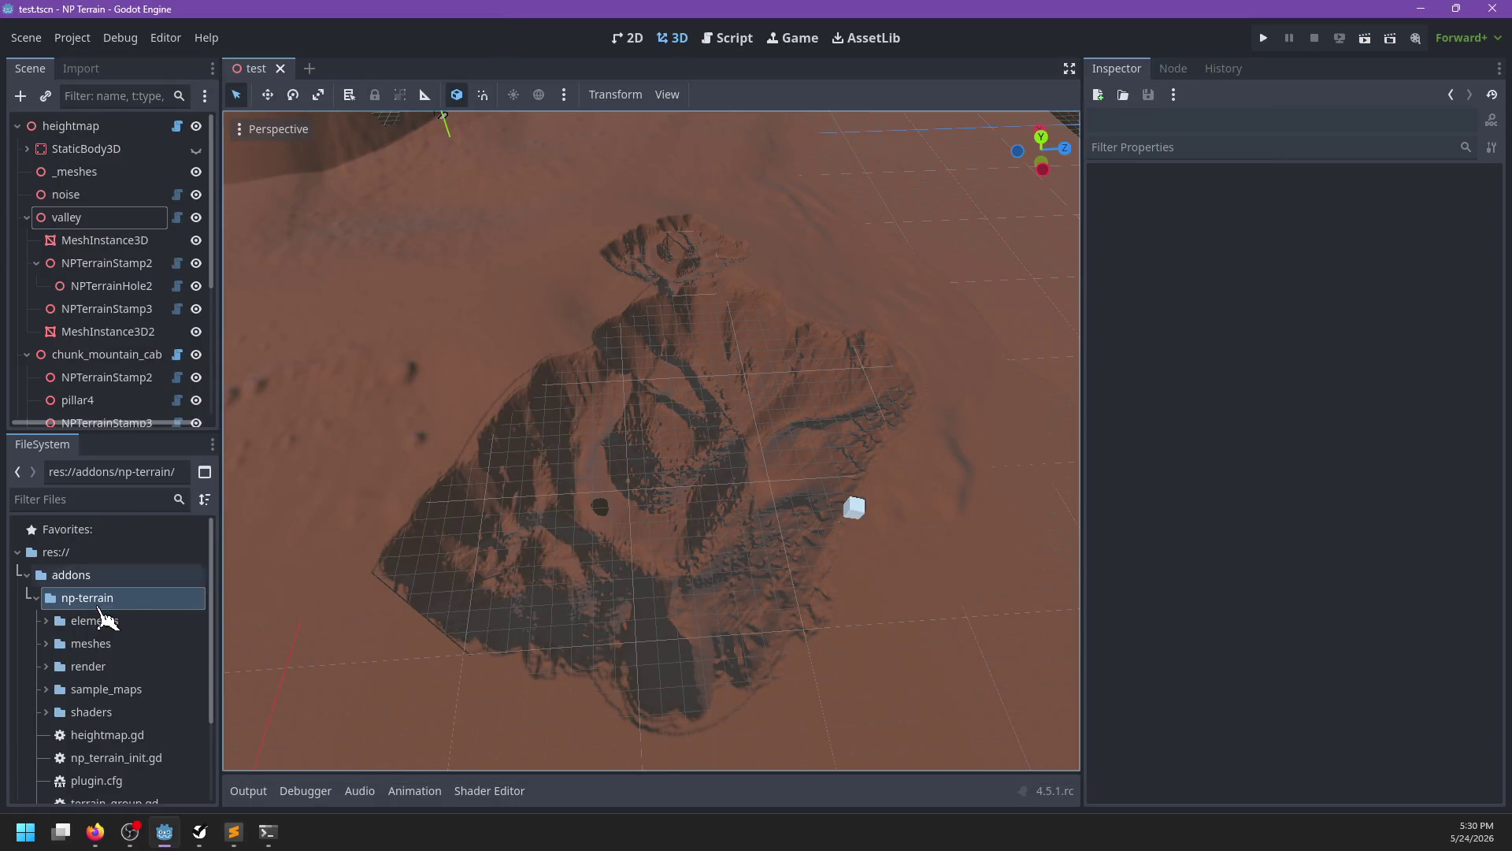
Open np_terrain_init.gd and plugin.cfg in Godot's script editor
scroll(118, 646, "down", 3)
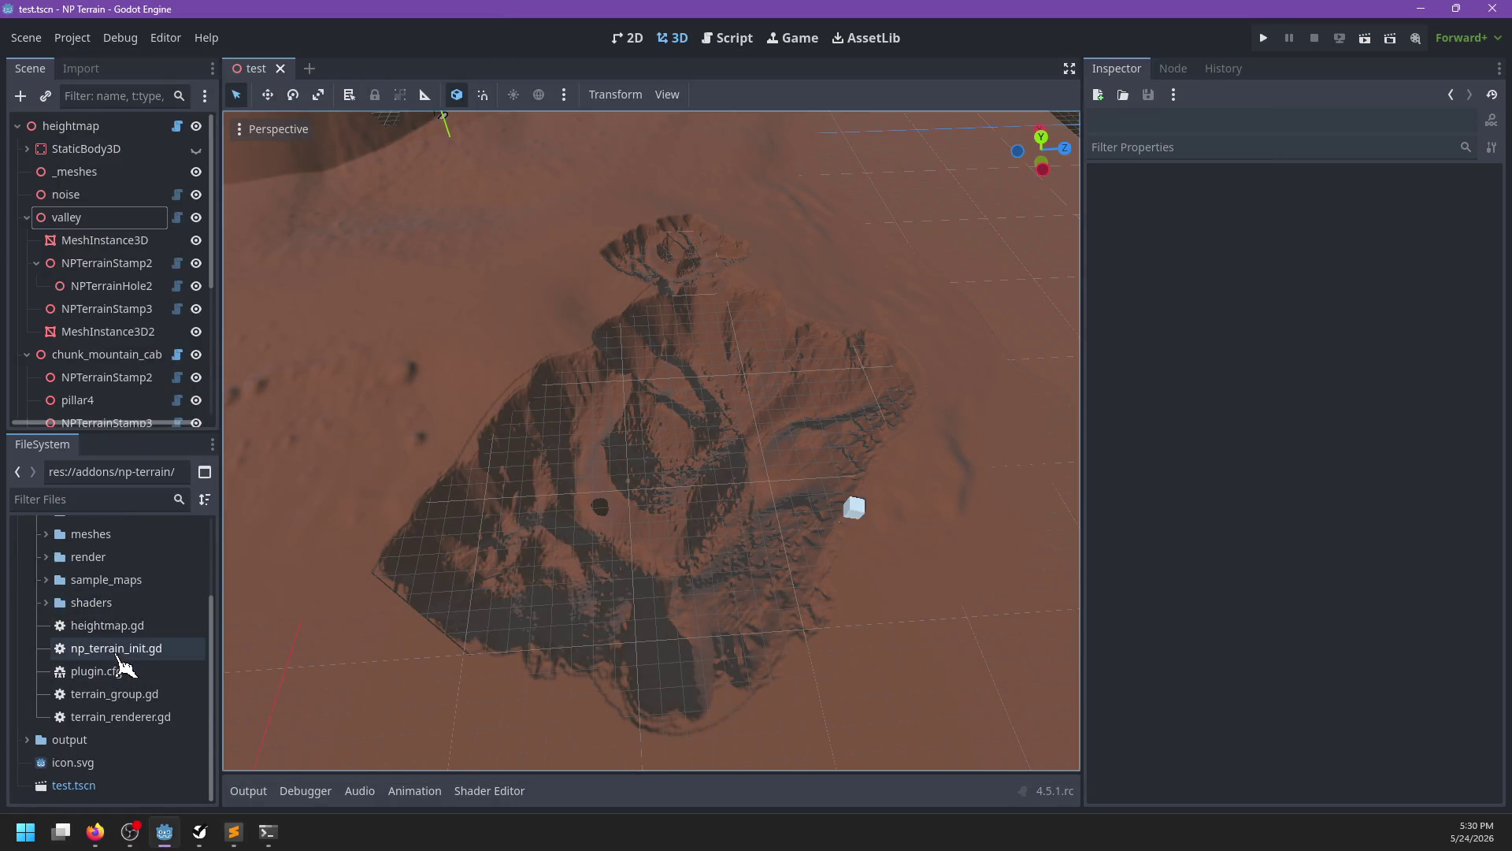
double_click(128, 654)
left_click(652, 344)
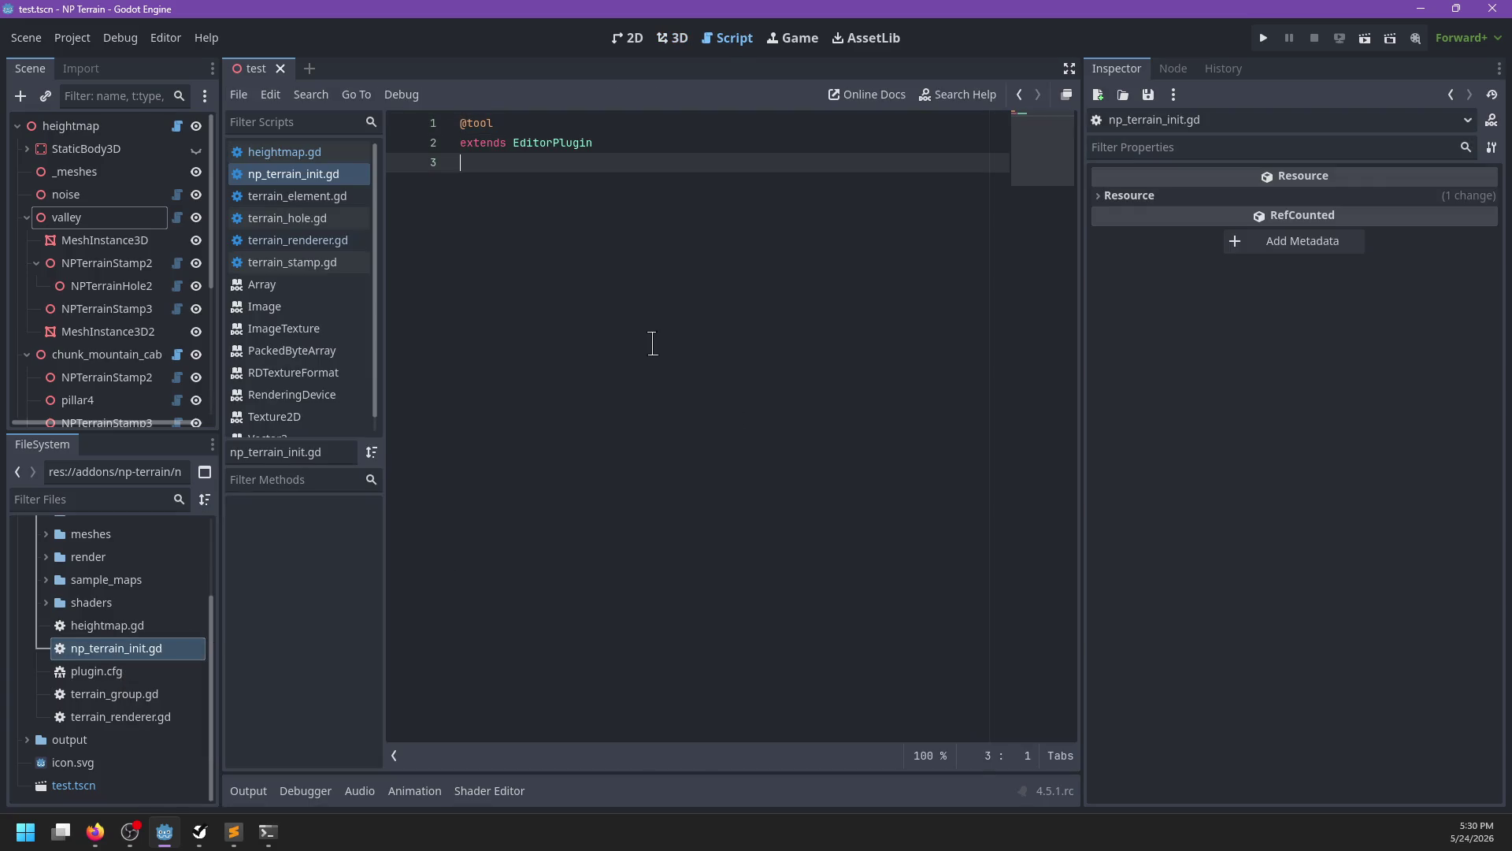
left_click(673, 38)
double_click(124, 671)
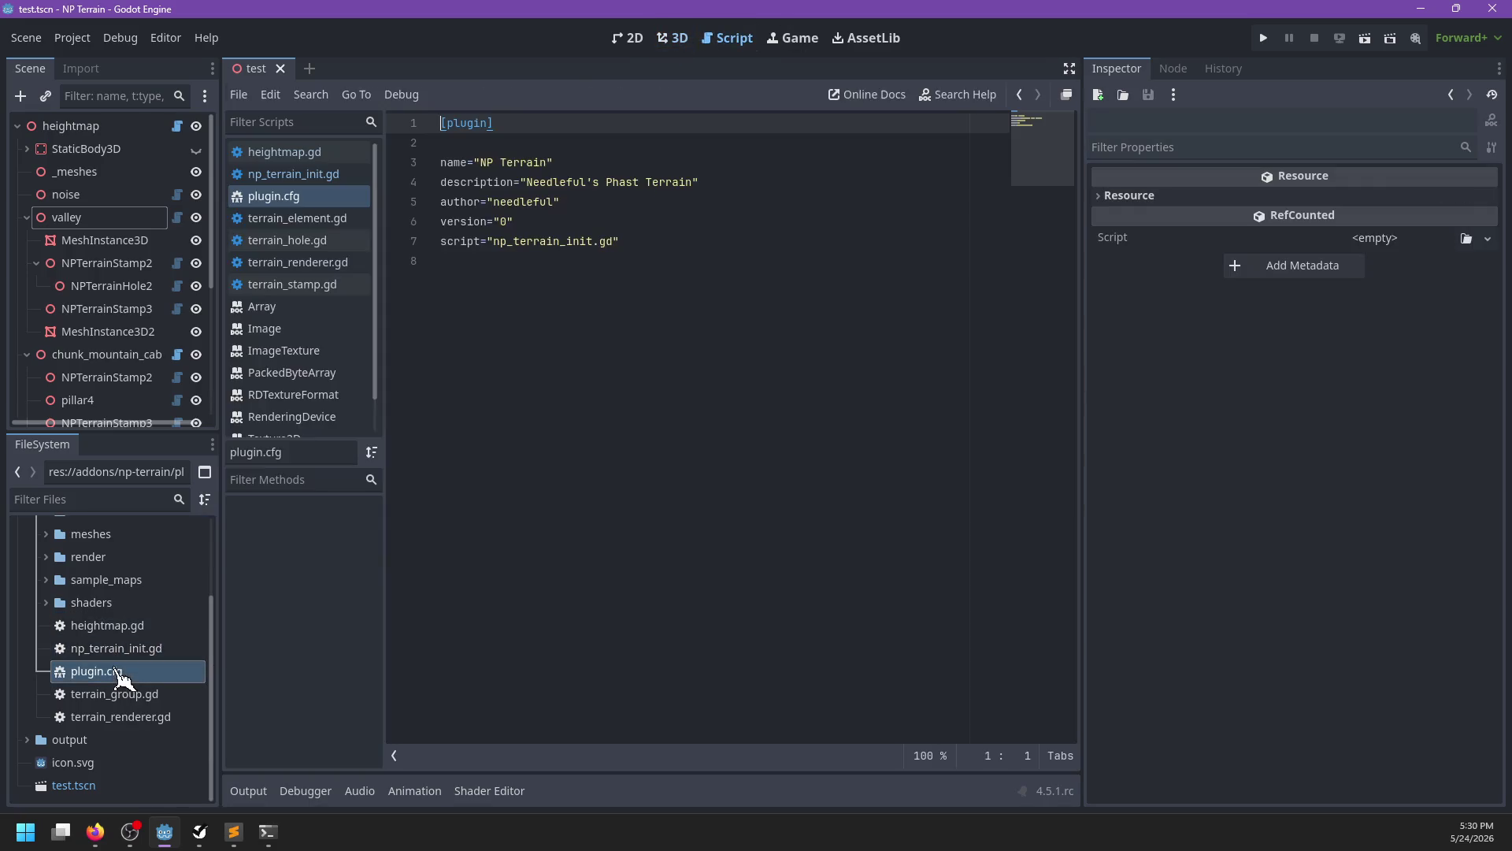
left_click(623, 272)
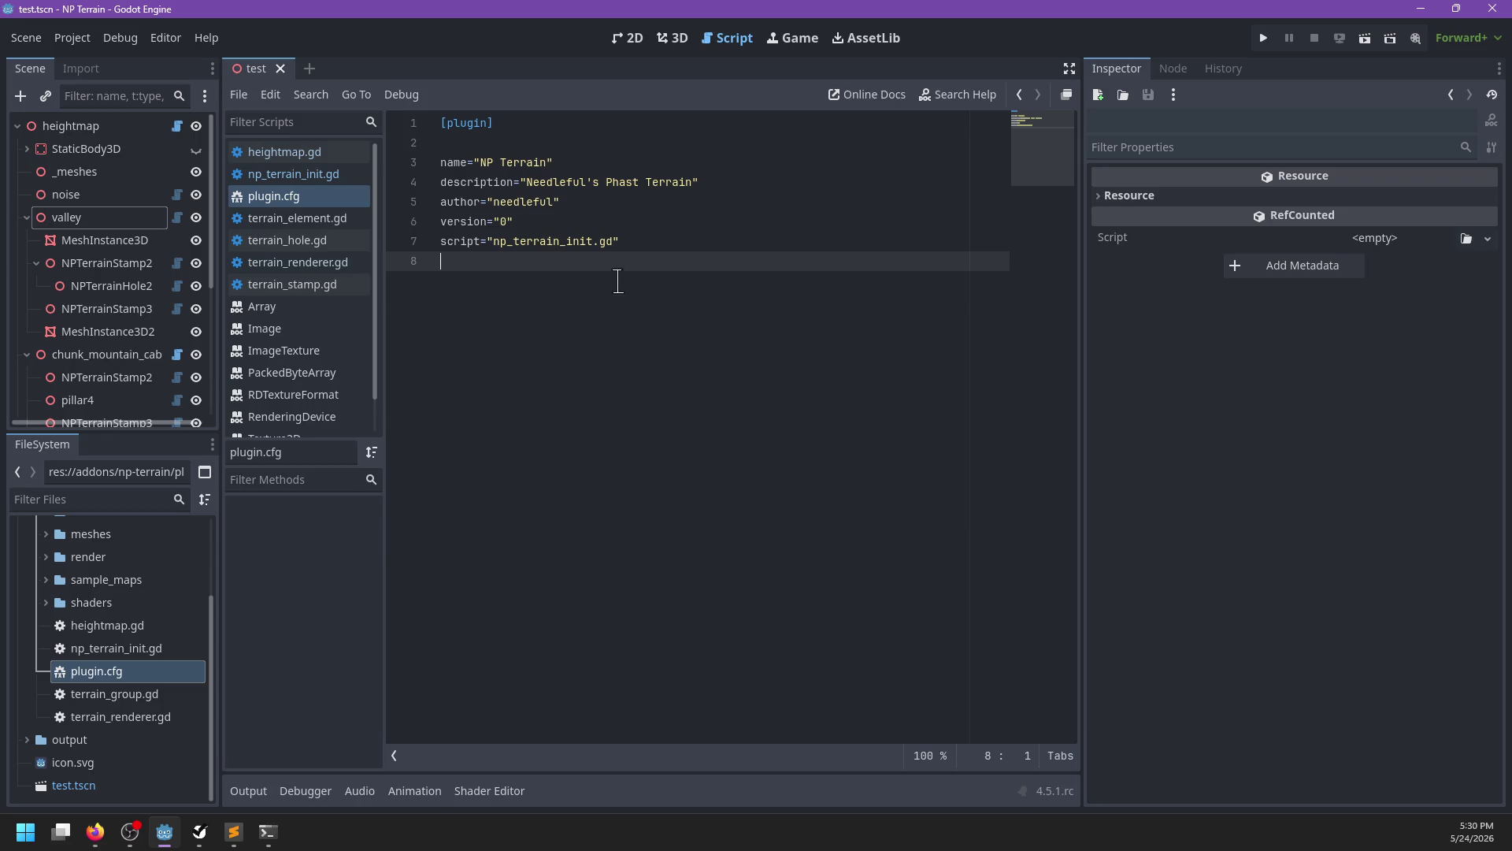
Enable the NP Terrain plugin in Project Settings > Plugins and return to the 3D view
left_click(77, 41)
left_click(114, 57)
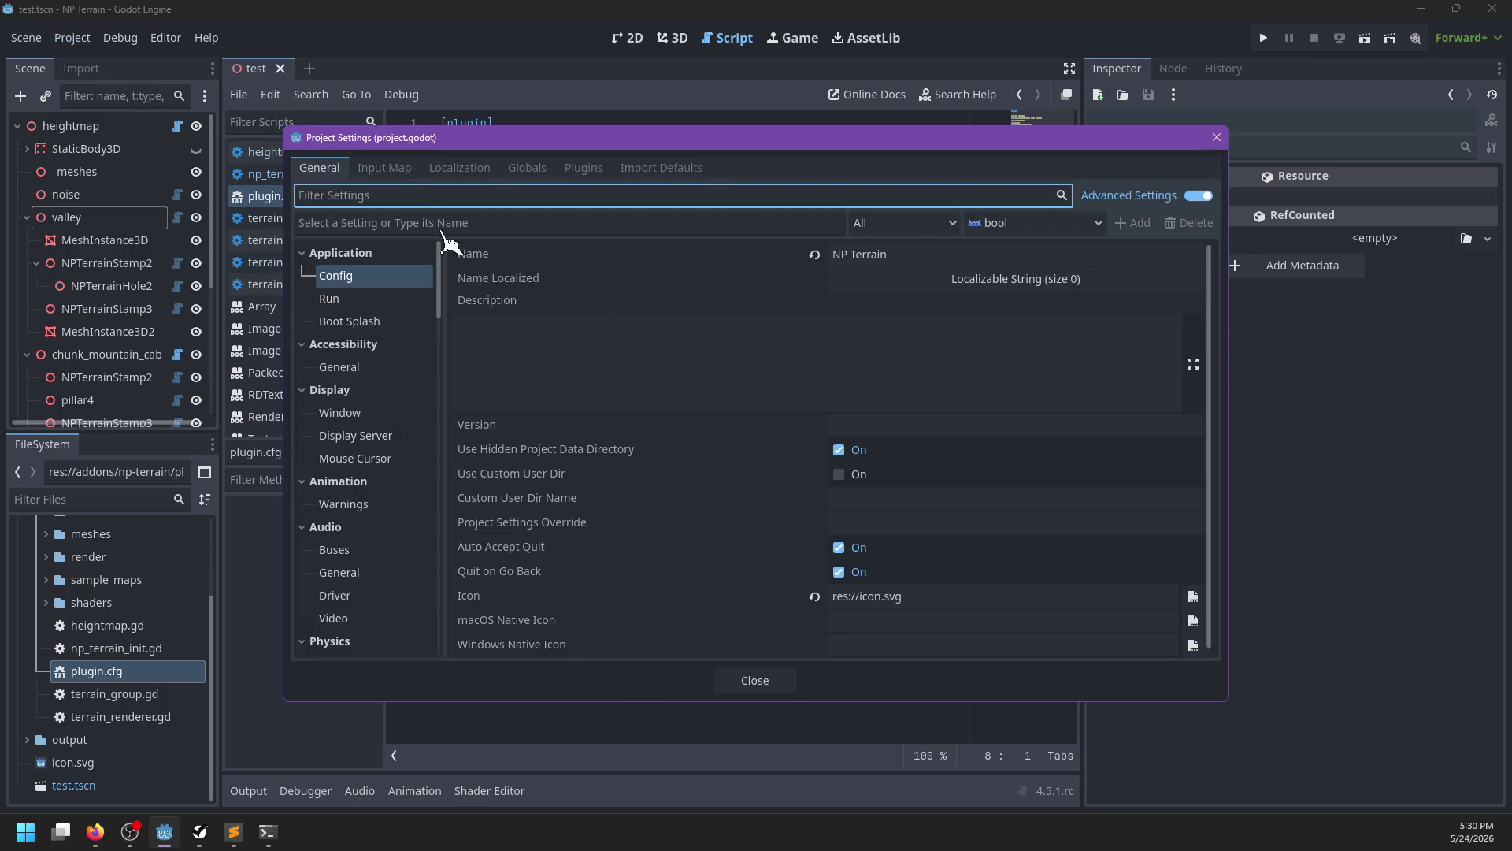
left_click(584, 168)
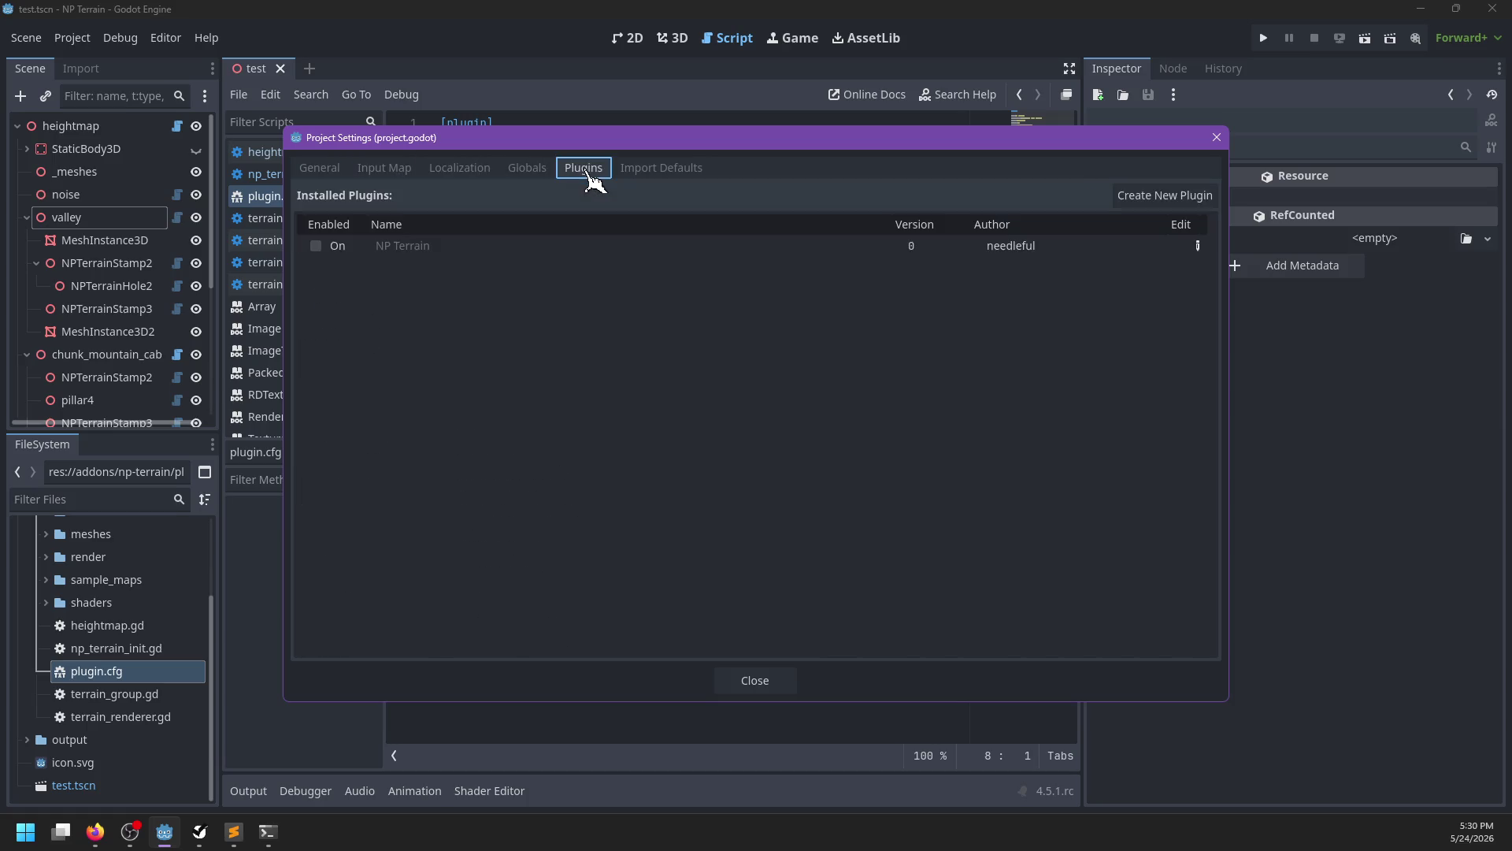
left_click(324, 246)
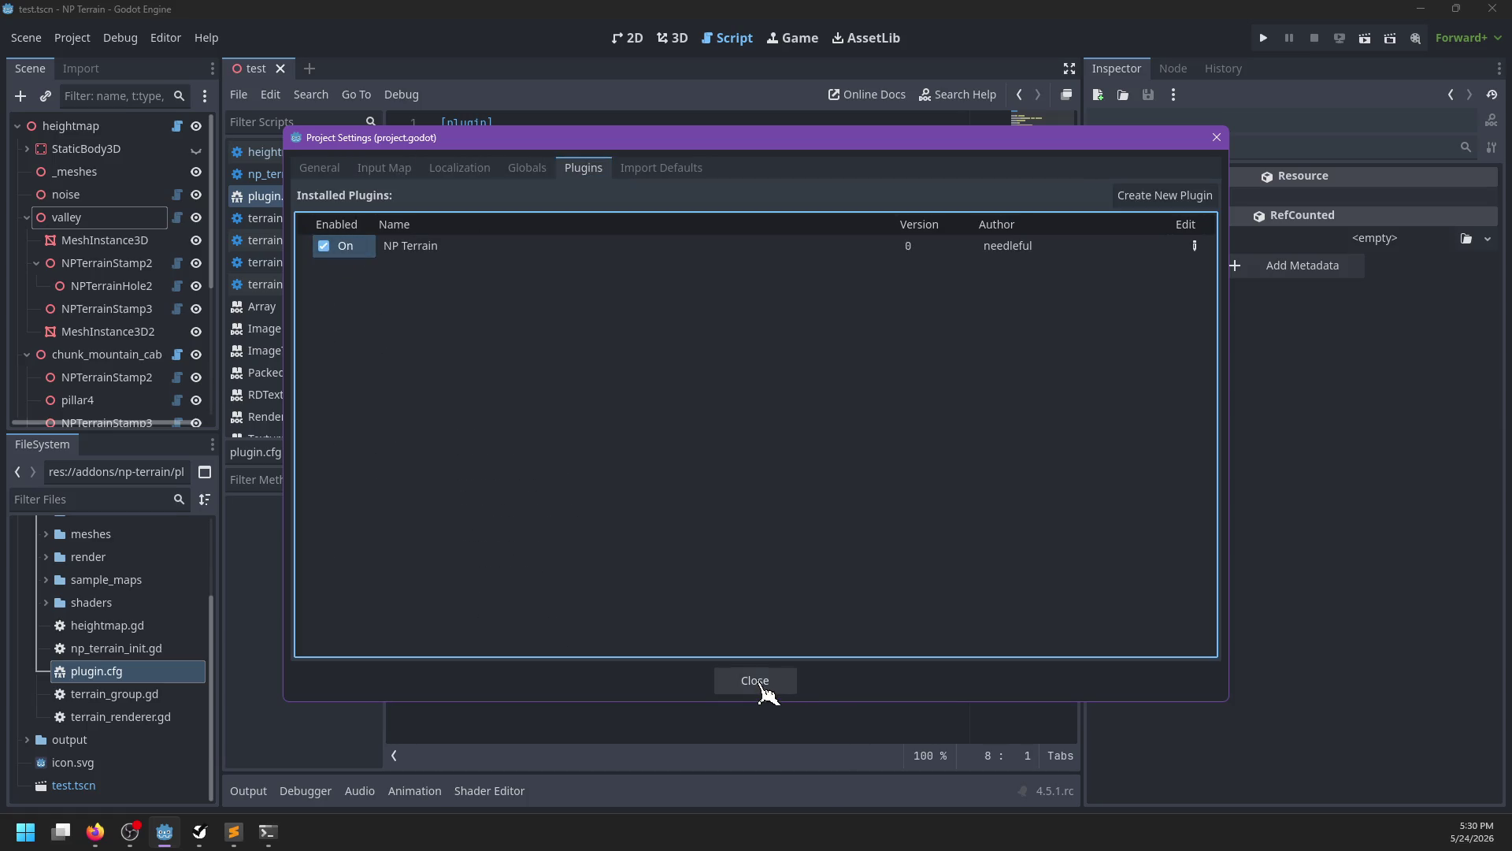
left_click(758, 682)
left_click(675, 38)
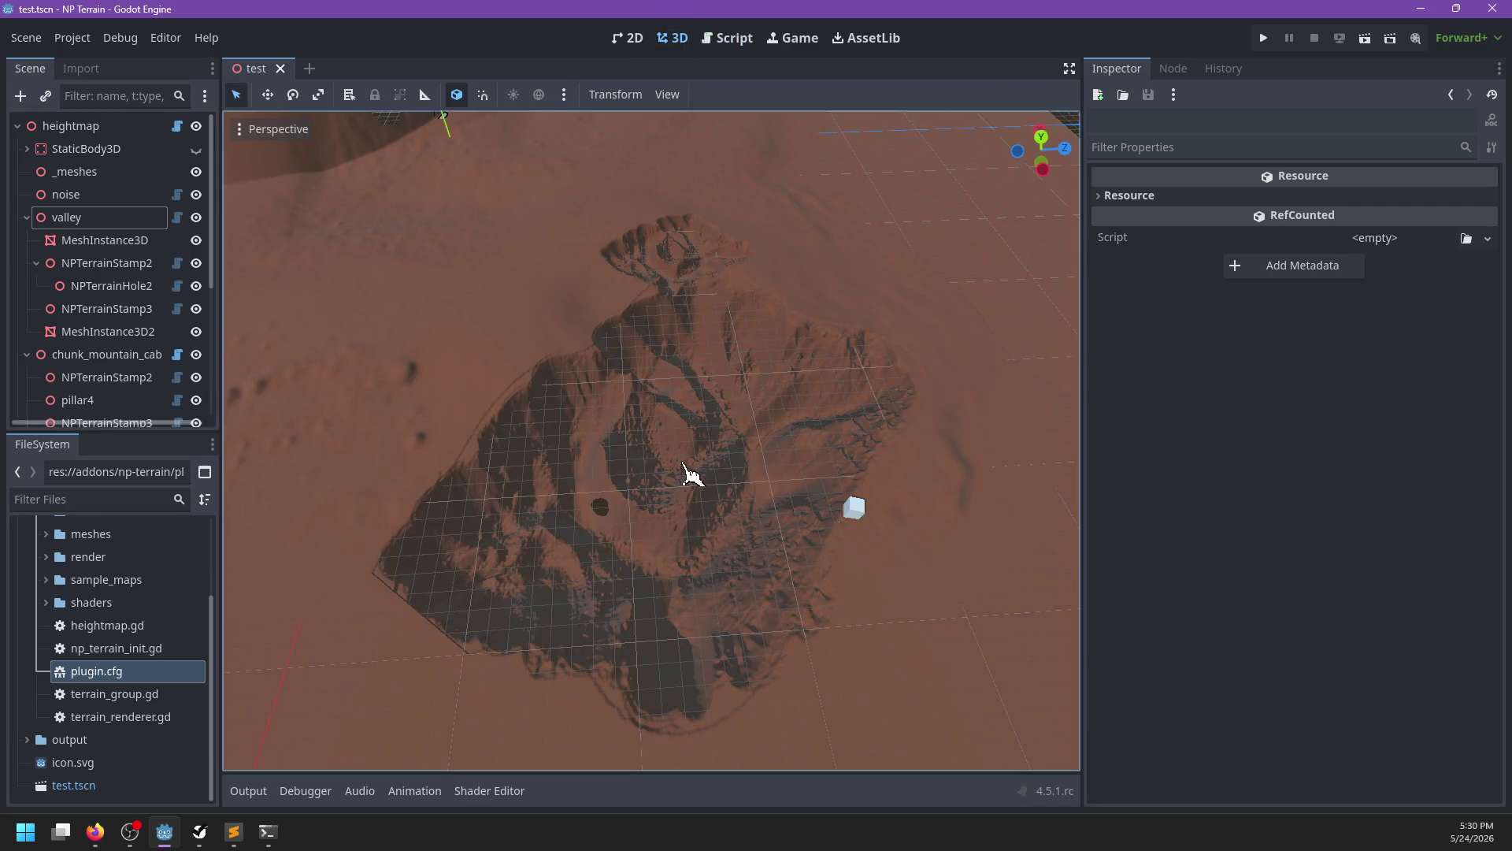
Copy the _handles function declaration from the decals script in Sublime Text
key("alt+Tab")
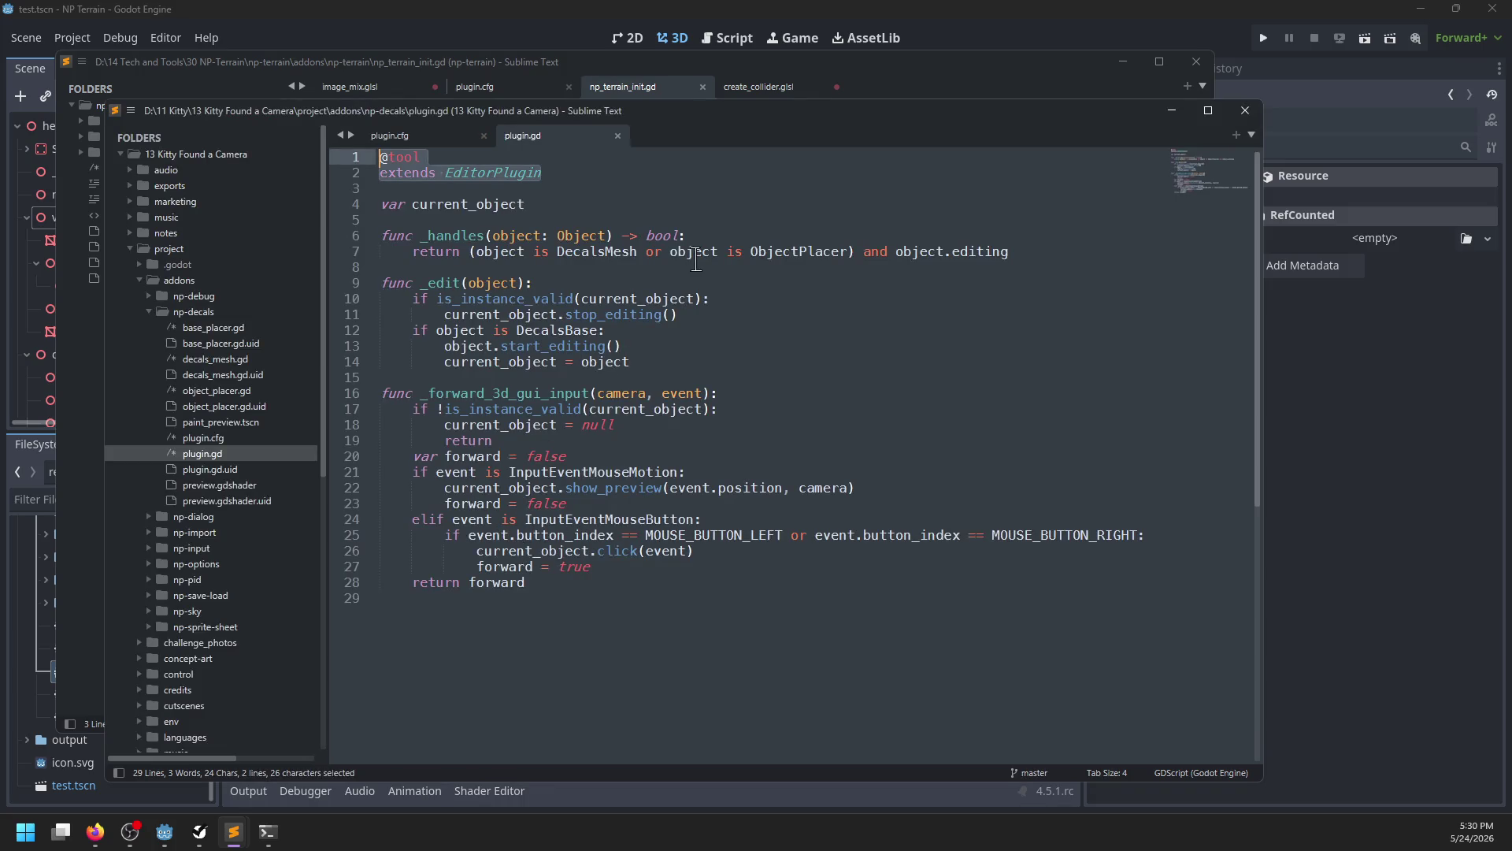
left_click(699, 234)
key("shift+Up")
key("ctrl+c")
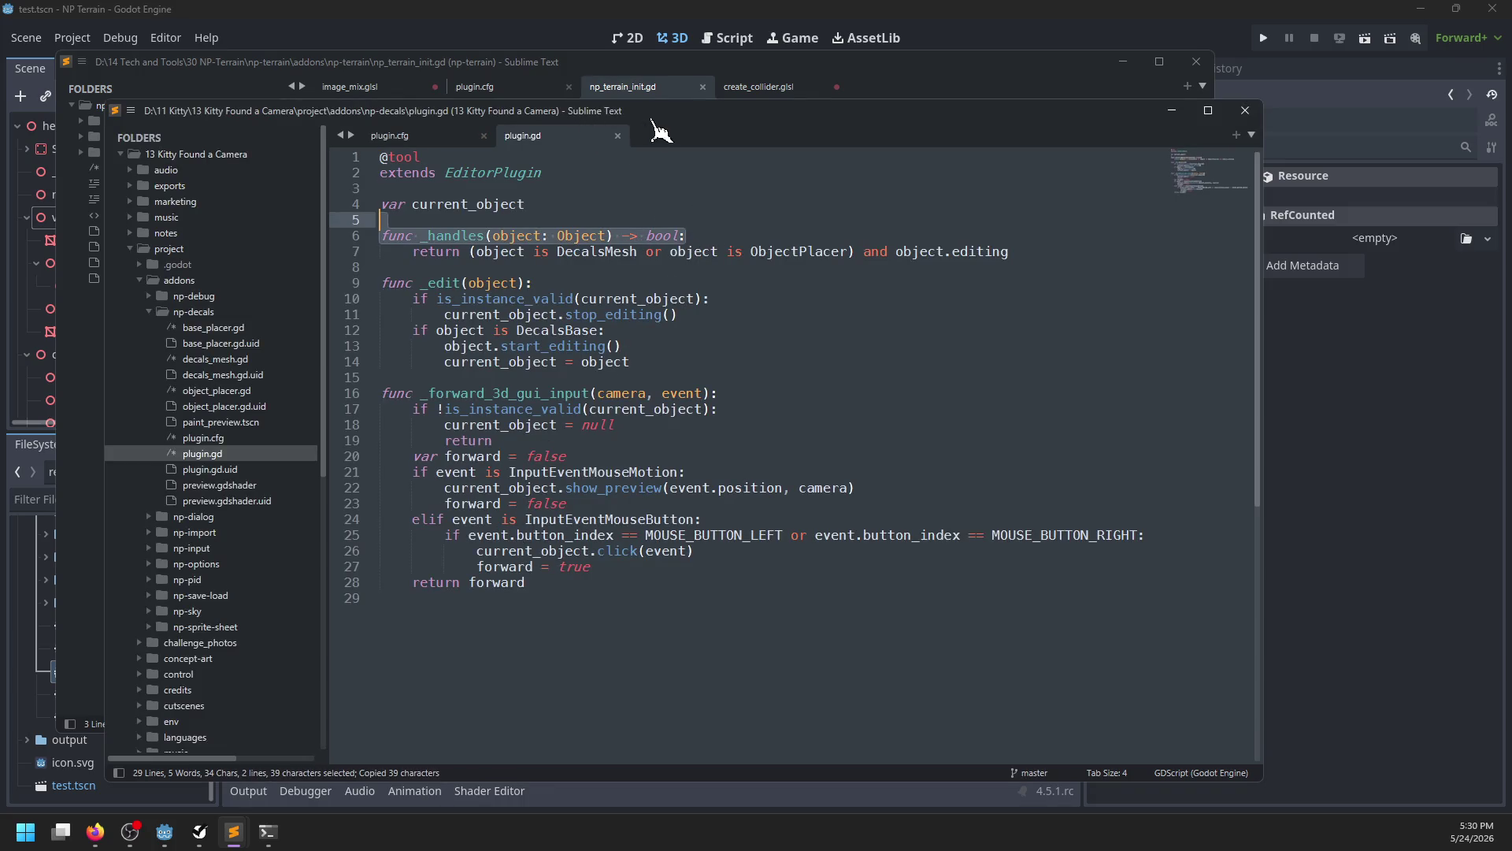
left_click(520, 91)
Close all open scripts in Godot's script editor
left_click(534, 24)
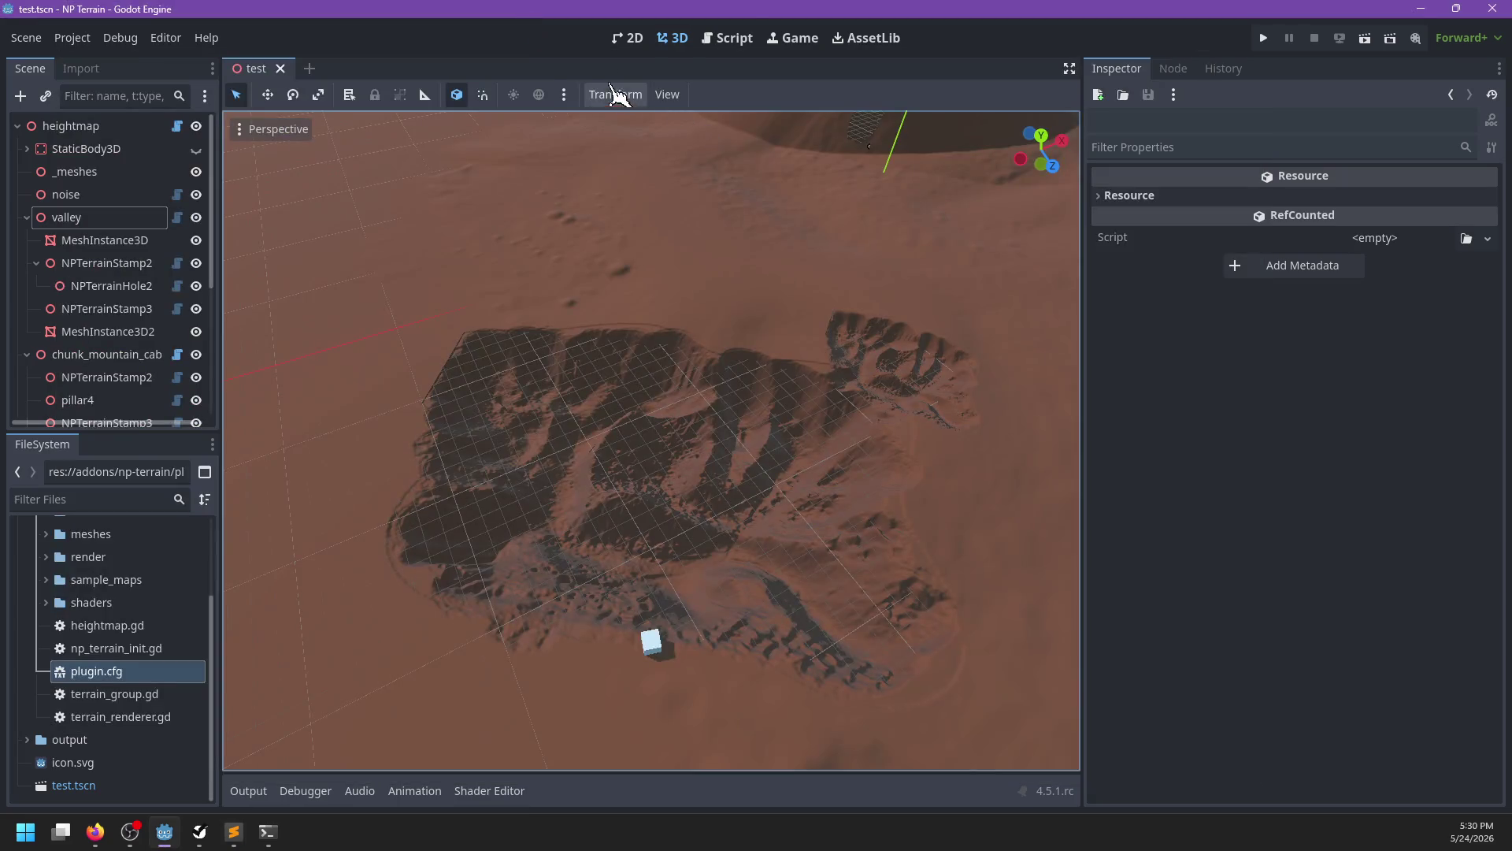
left_click(726, 39)
left_click(297, 175)
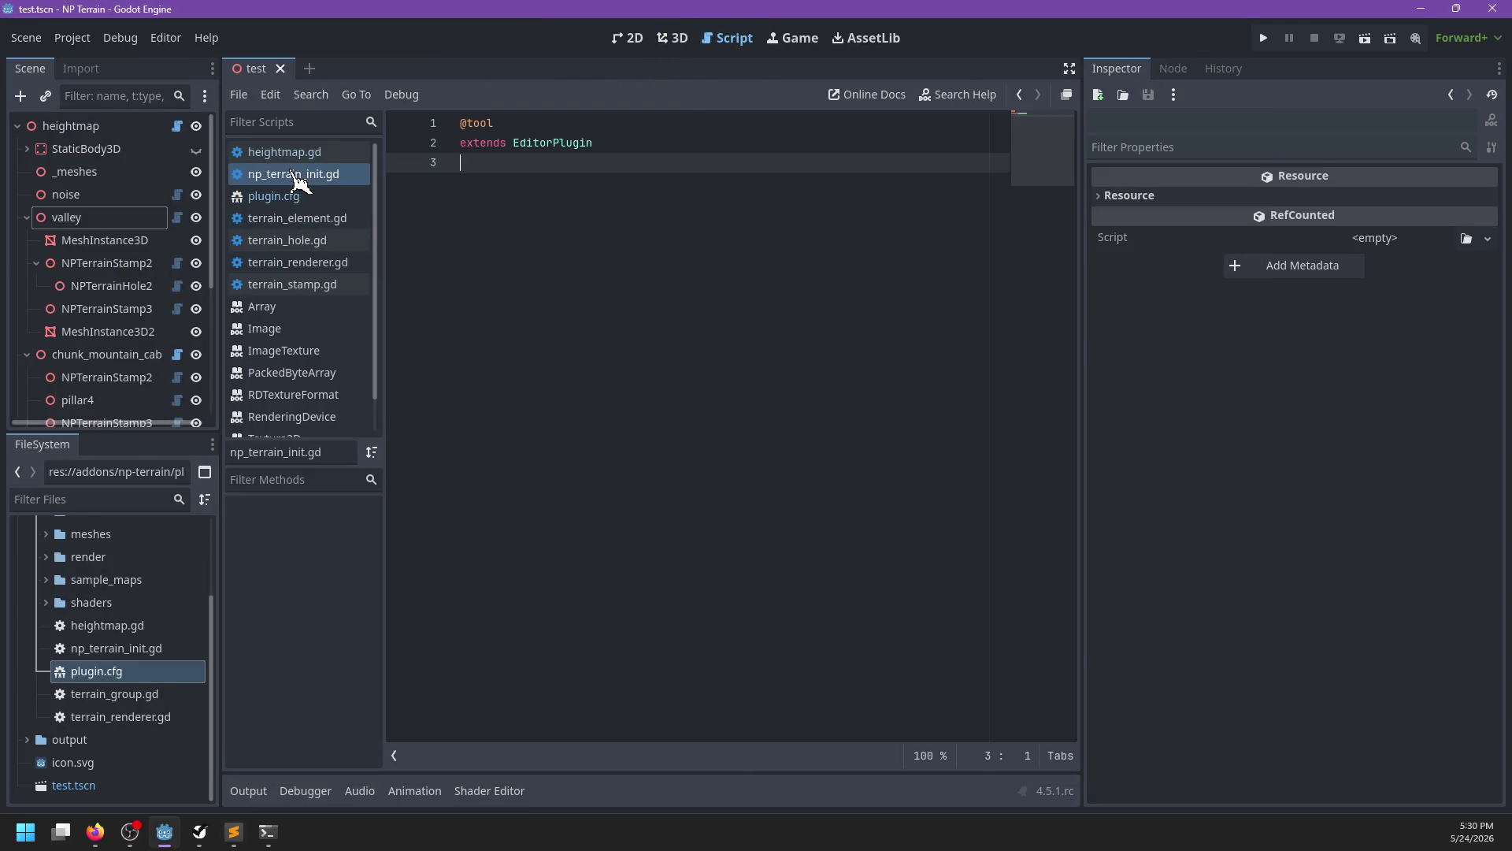
right_click(292, 171)
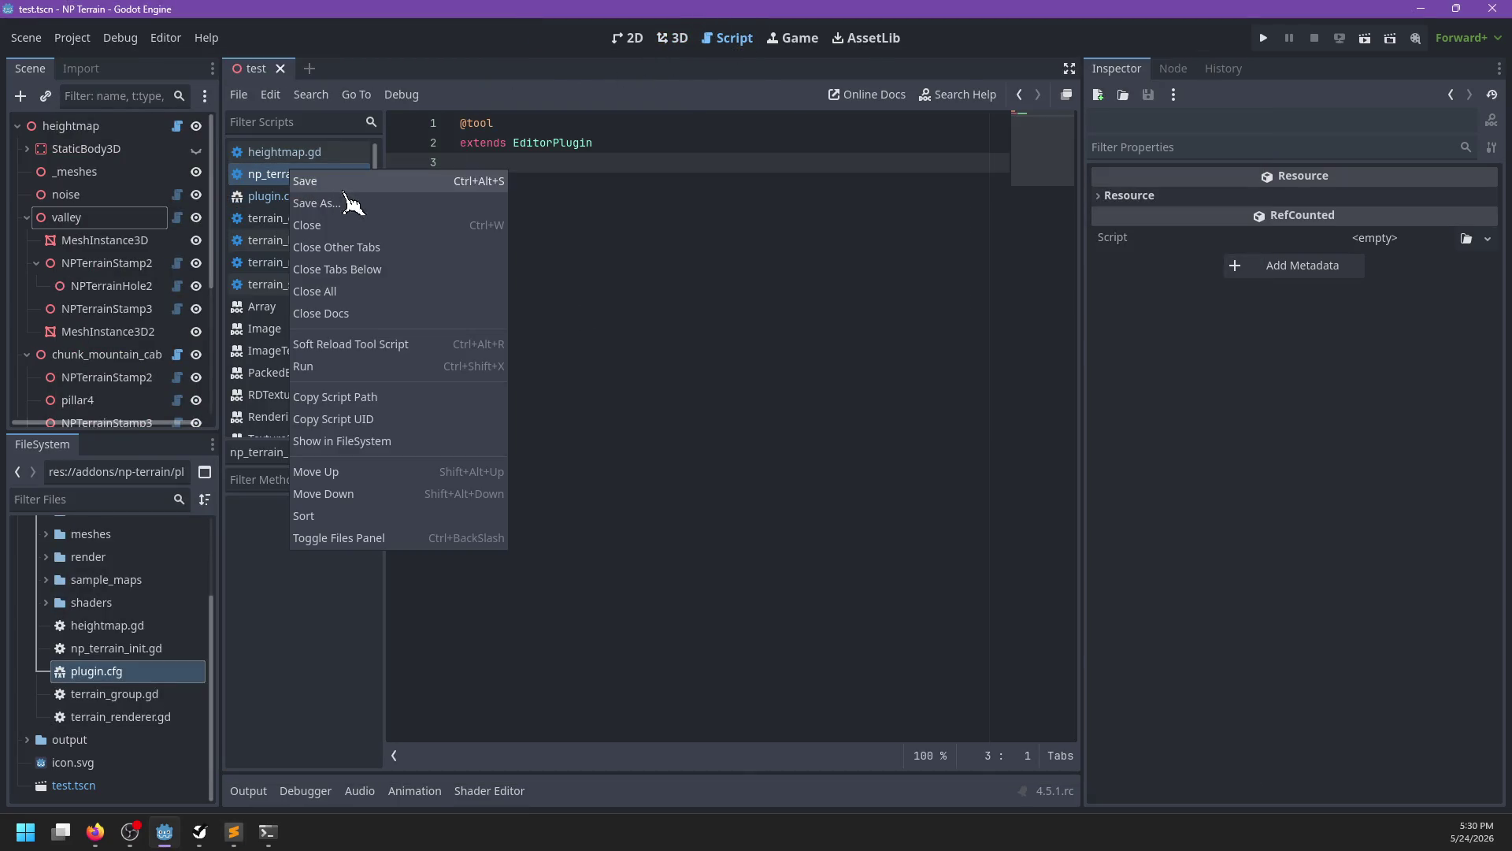
left_click(354, 292)
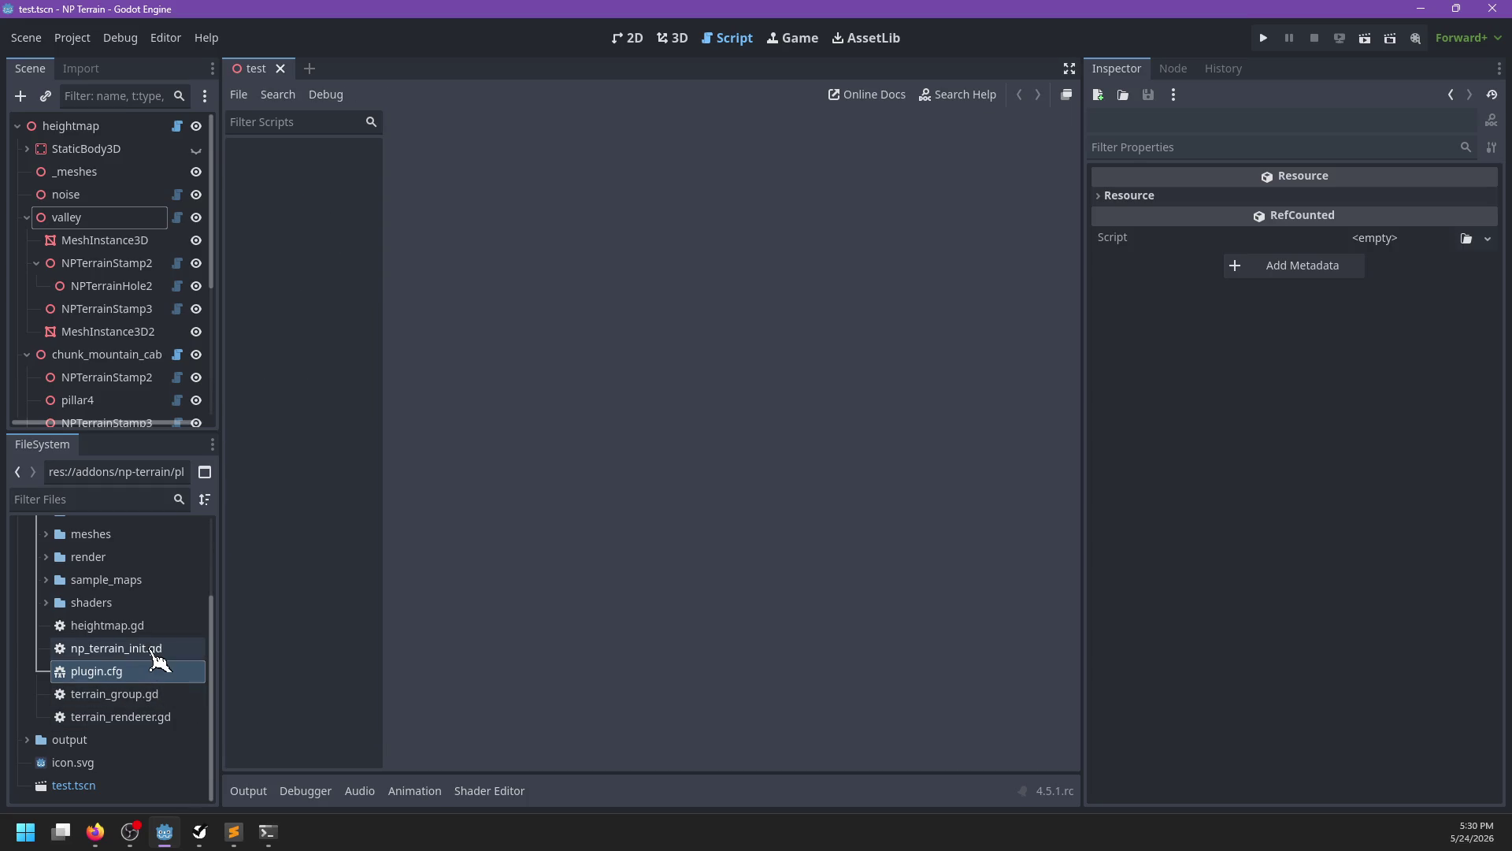
Rename np_terrain_init.gd to np_terrain_plugin.gd and open plugin.cfg in the script editor
double_click(152, 649)
right_click(154, 651)
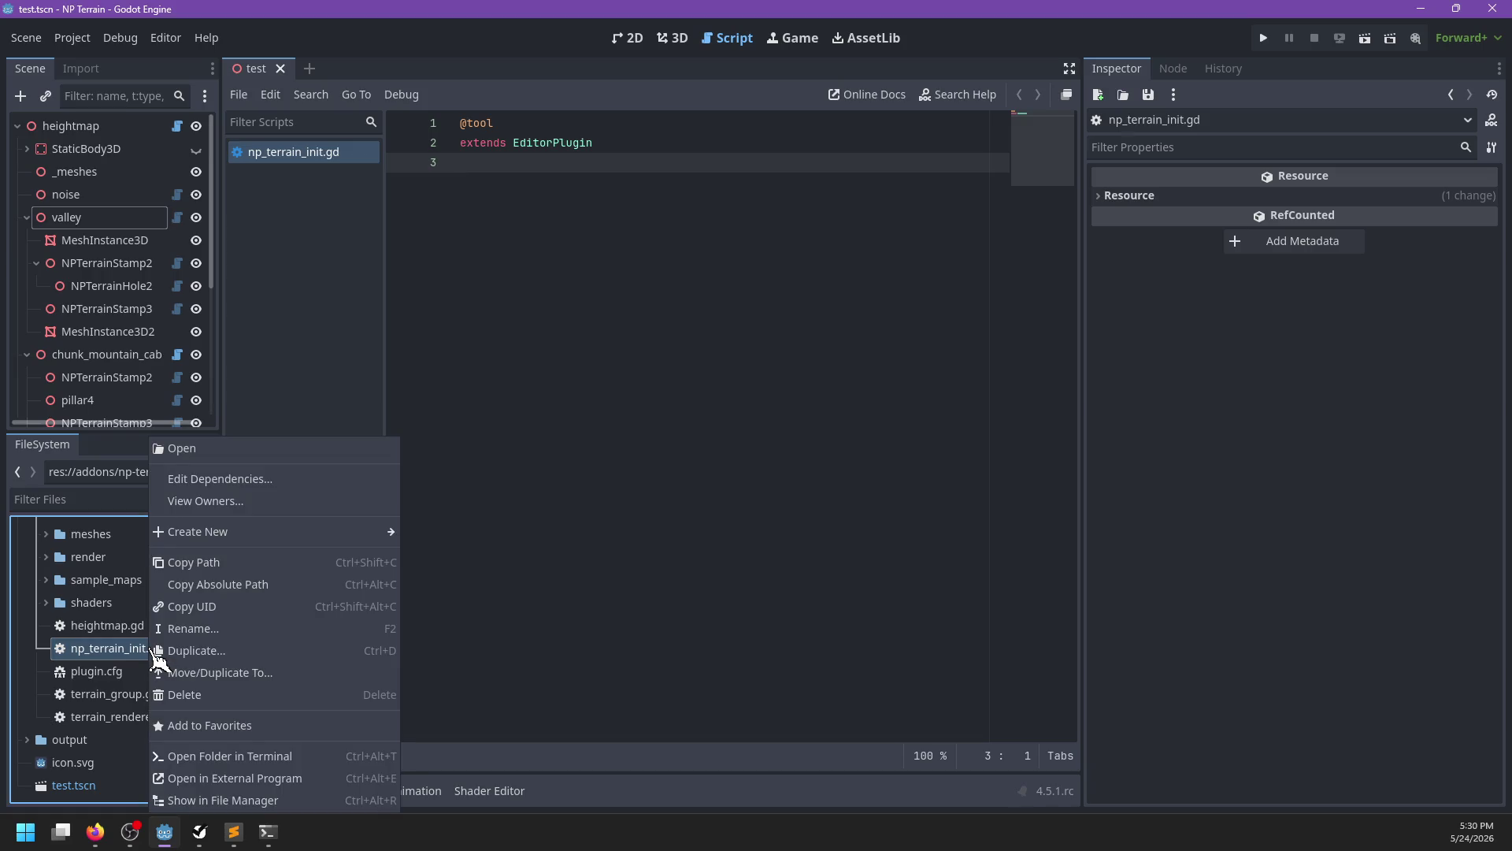
left_click(180, 628)
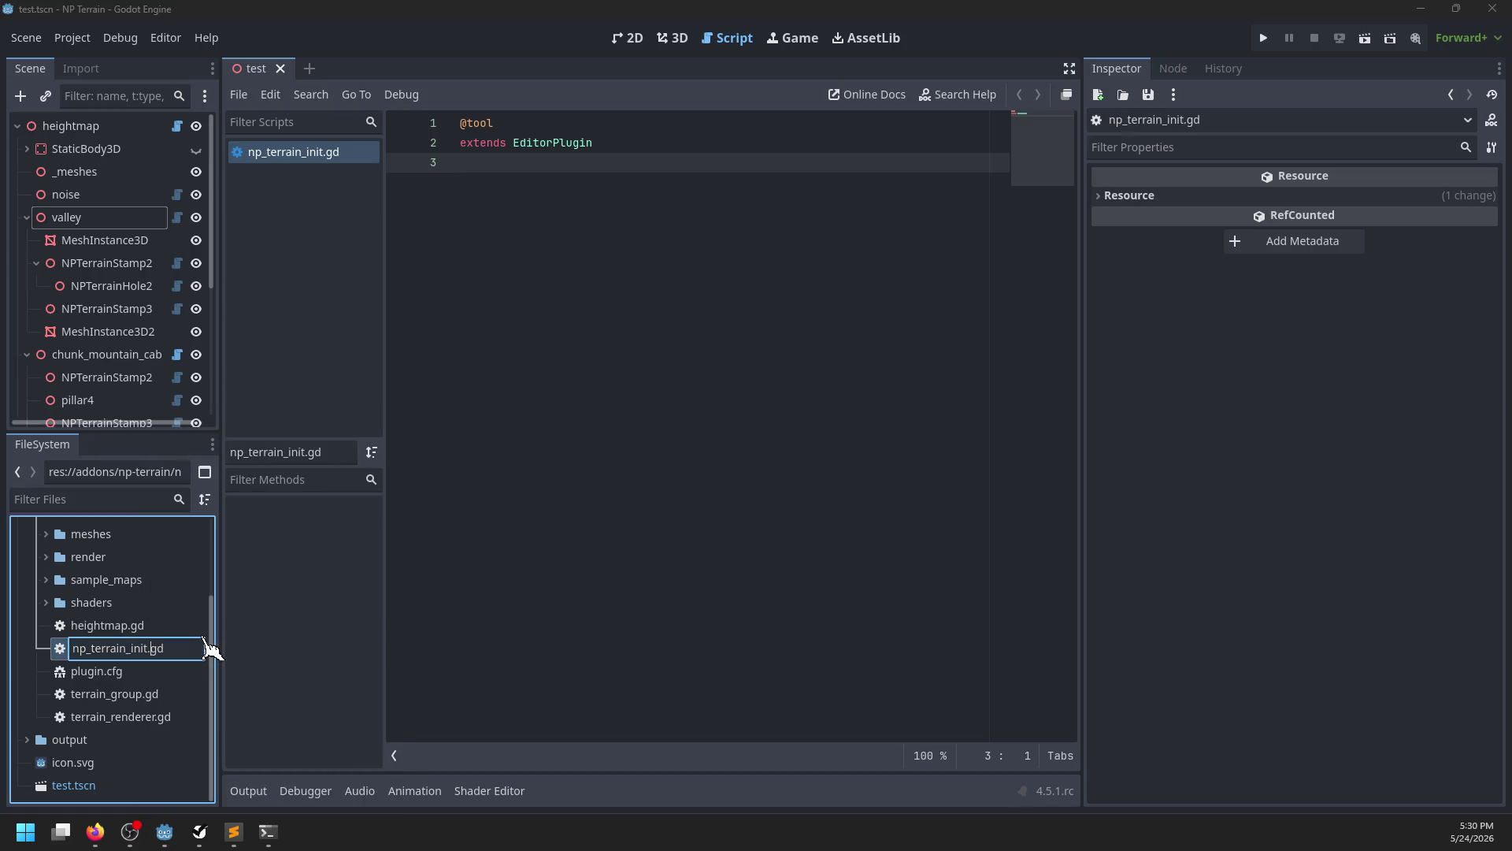
key("BackSpace")
key("BackSpace")
key("BackSpace")
type("plugin")
key("Return")
right_click(87, 671)
left_click(75, 673)
double_click(87, 671)
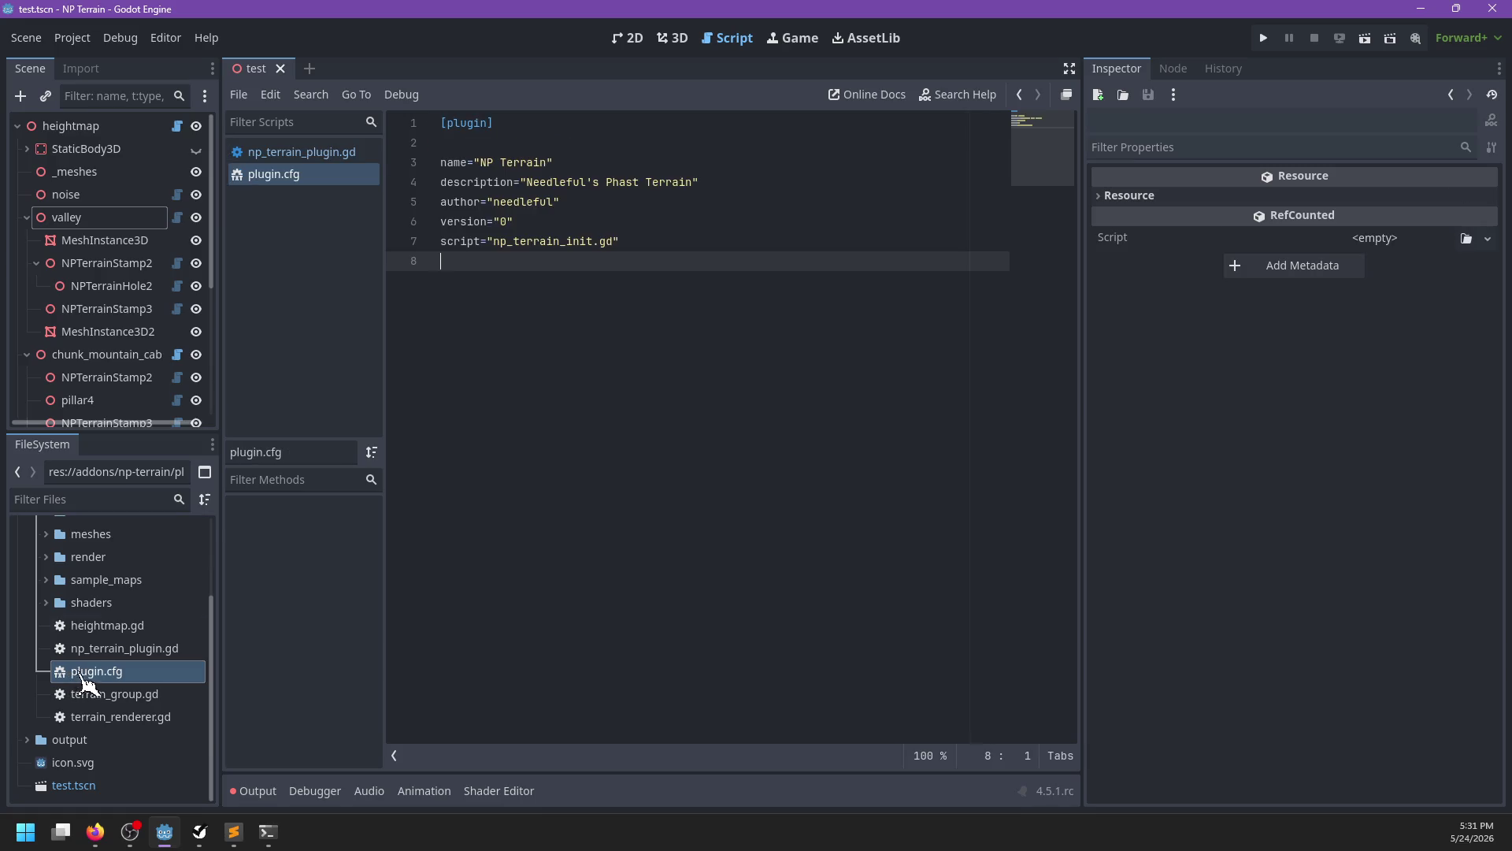
Change the script path on line 7 of plugin.cfg to np_terrain_plugin.gd and save
left_click(594, 241)
key("BackSpace")
key("BackSpace")
key("BackSpace")
type("plugin")
key("Return")
key("BackSpace")
key("ctrl+s")
Paste the _handles declaration into np_terrain_plugin.gd with 'return object is NPTerrainElement or object is NPTerrainGroup', then save
left_click(302, 152)
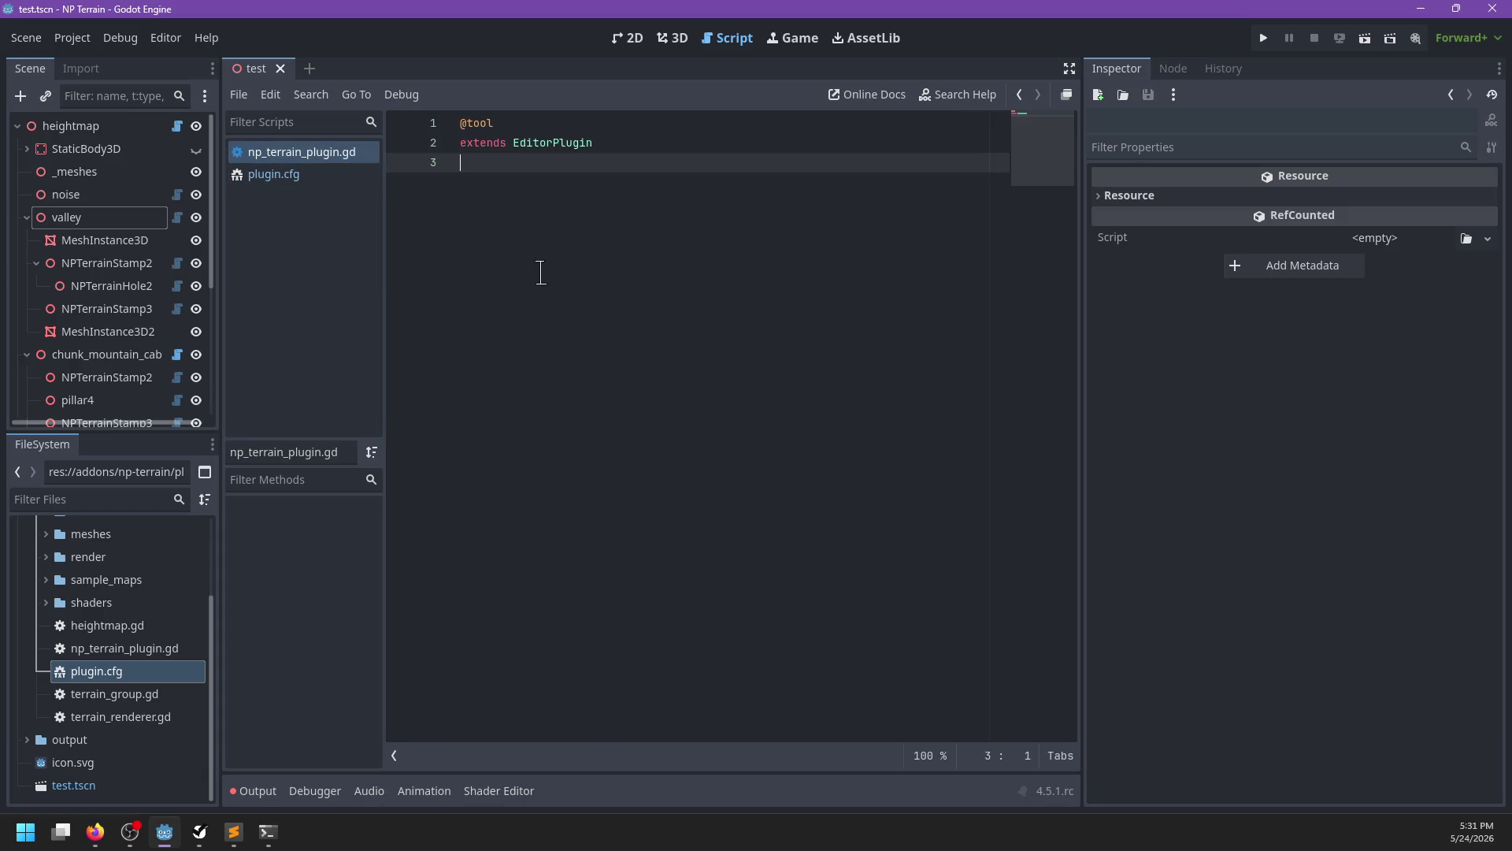
type("func _handles(object: Object) -> bool:")
key("Return")
type("return object is N")
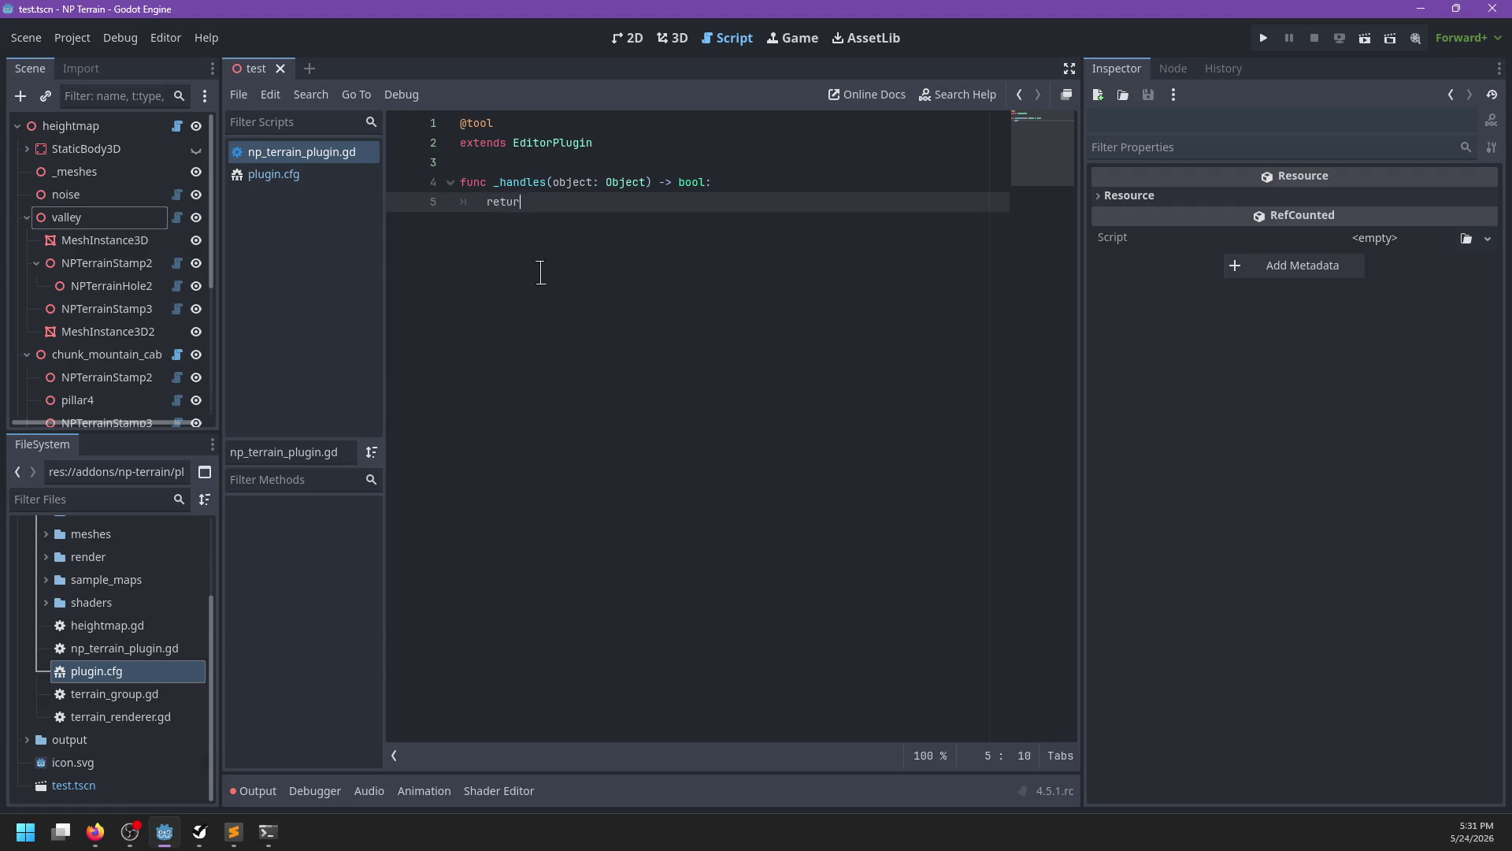
type("PTerrainElement or ")
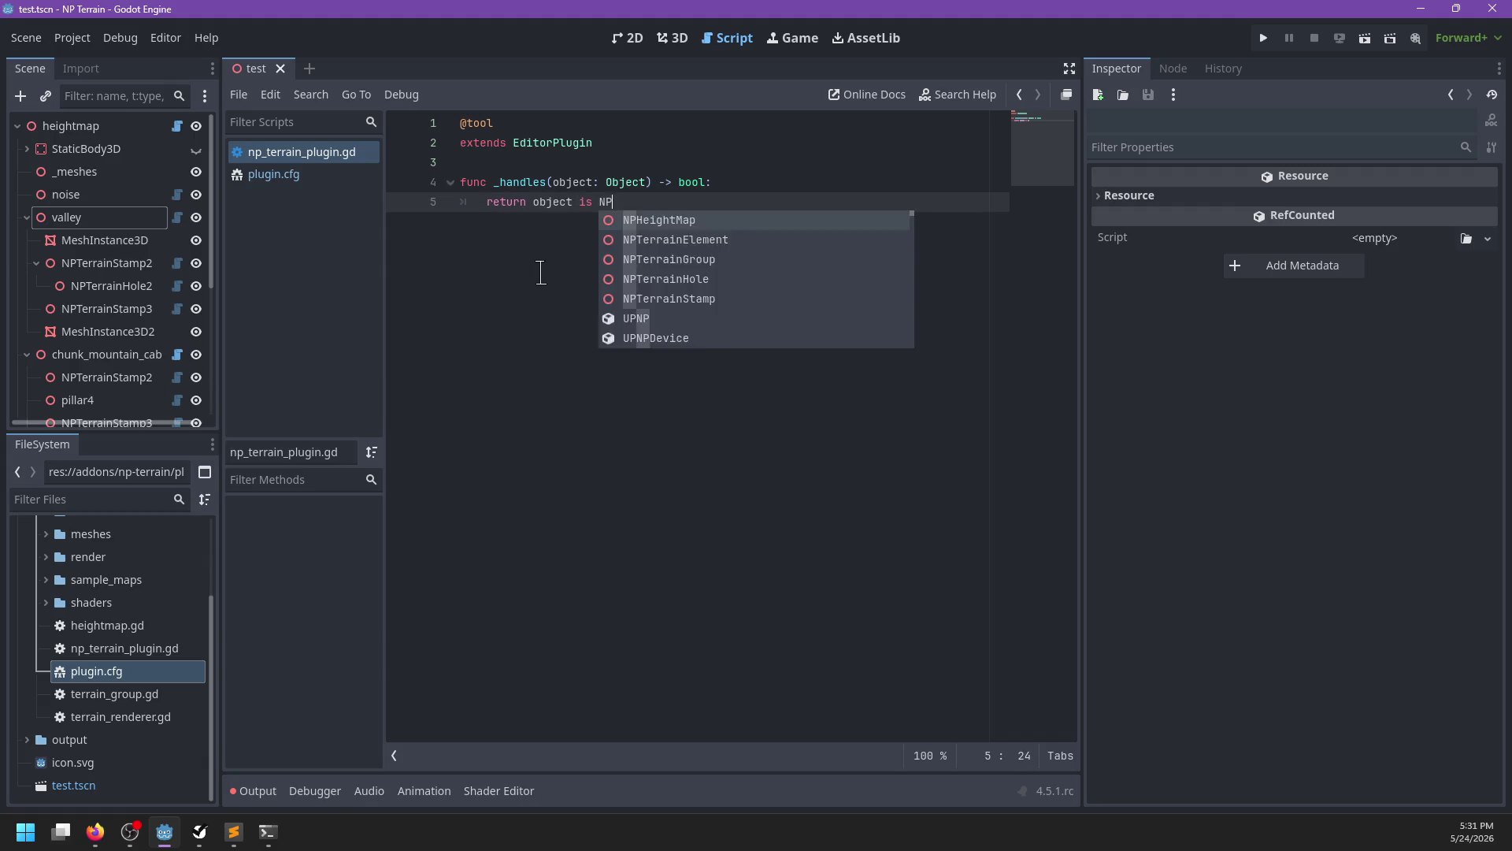
type("object is NPT")
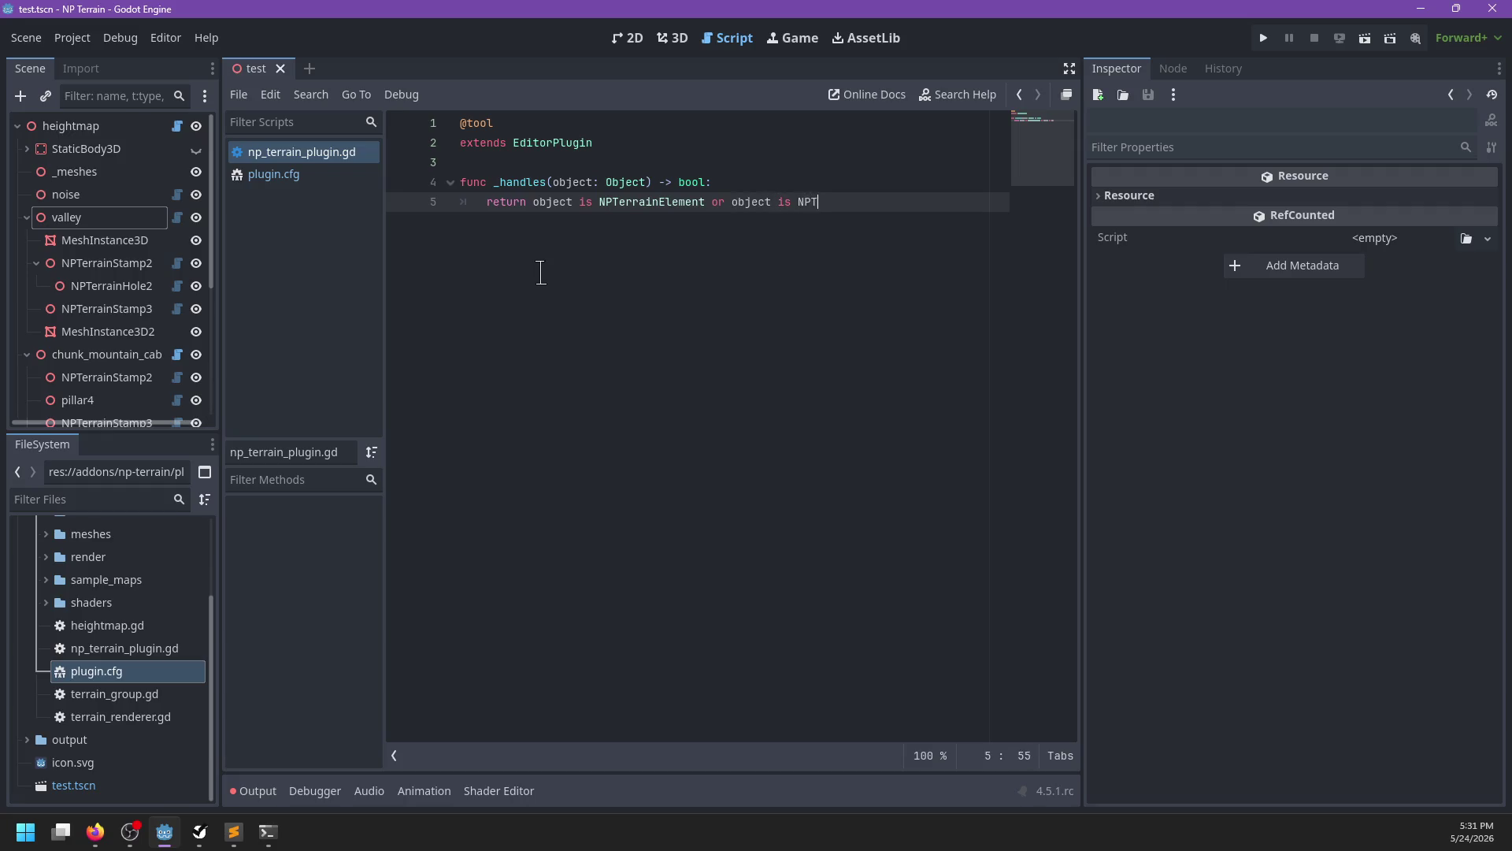
key("BackSpace")
key("BackSpace")
key("BackSpace")
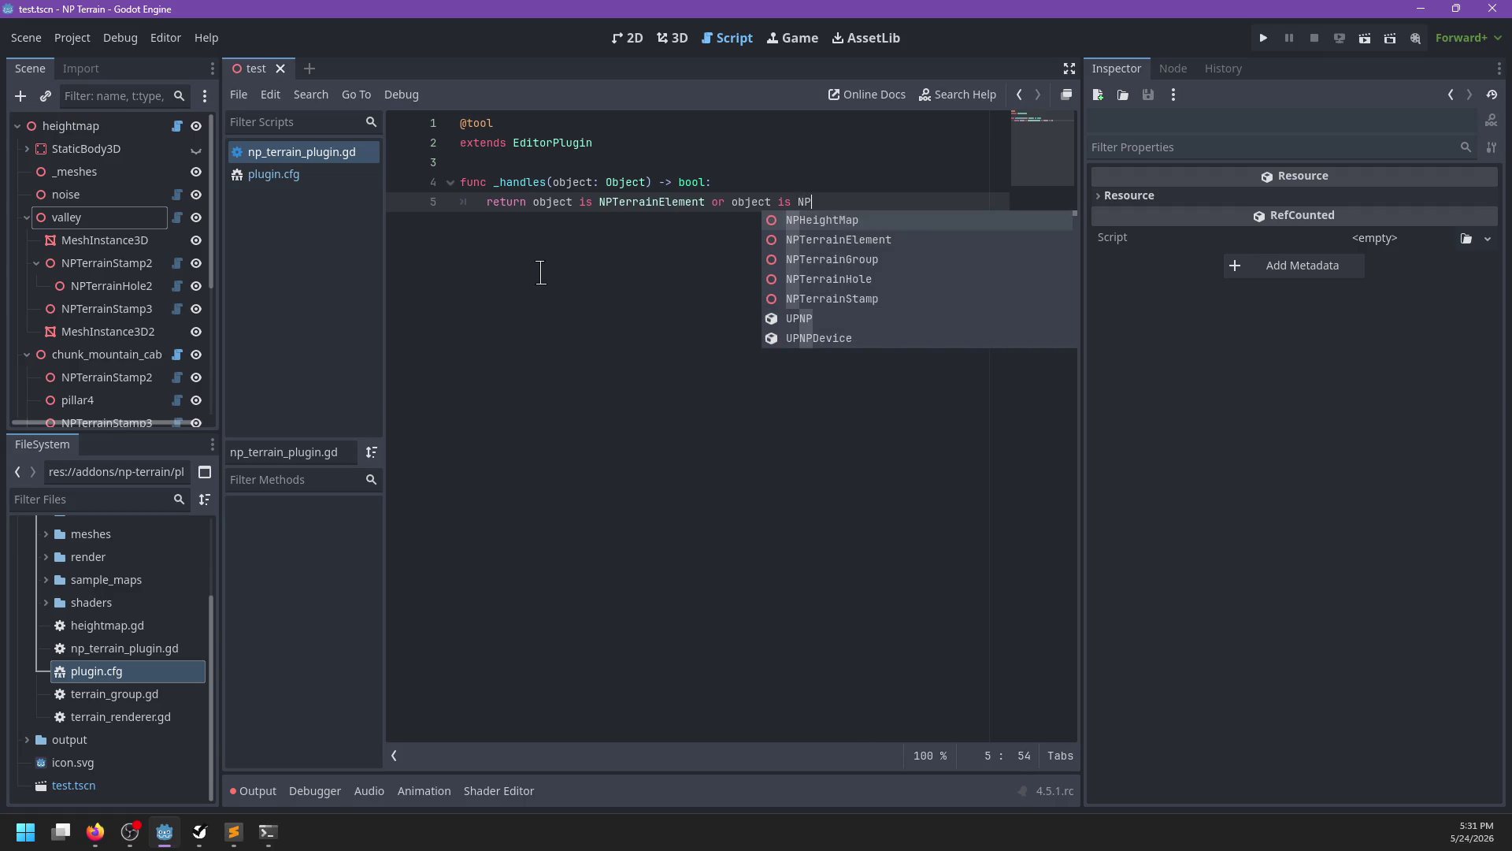
type("TerrainG")
key("Return")
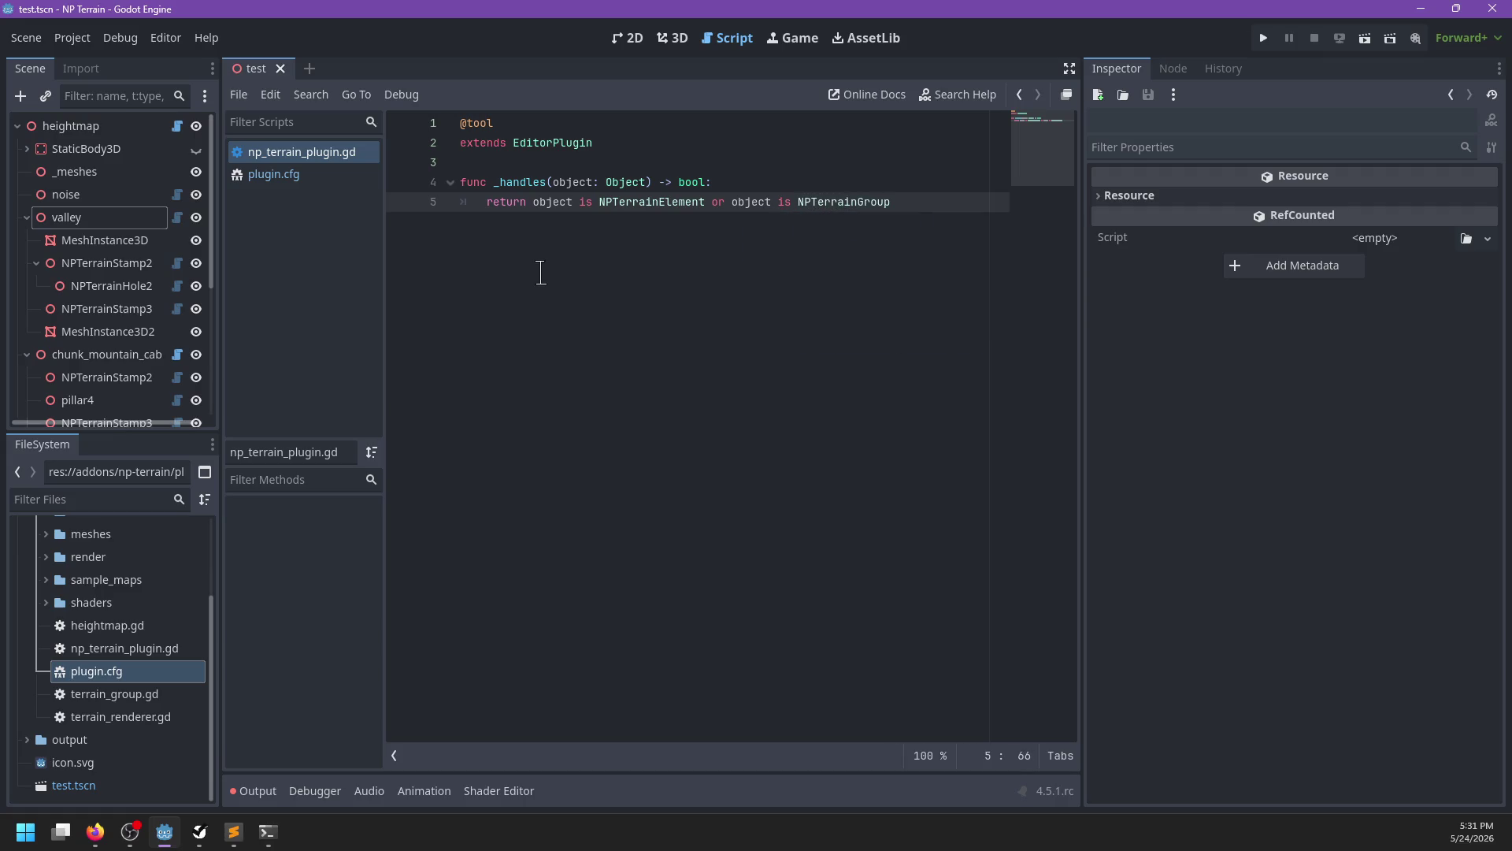
key("ctrl+s")
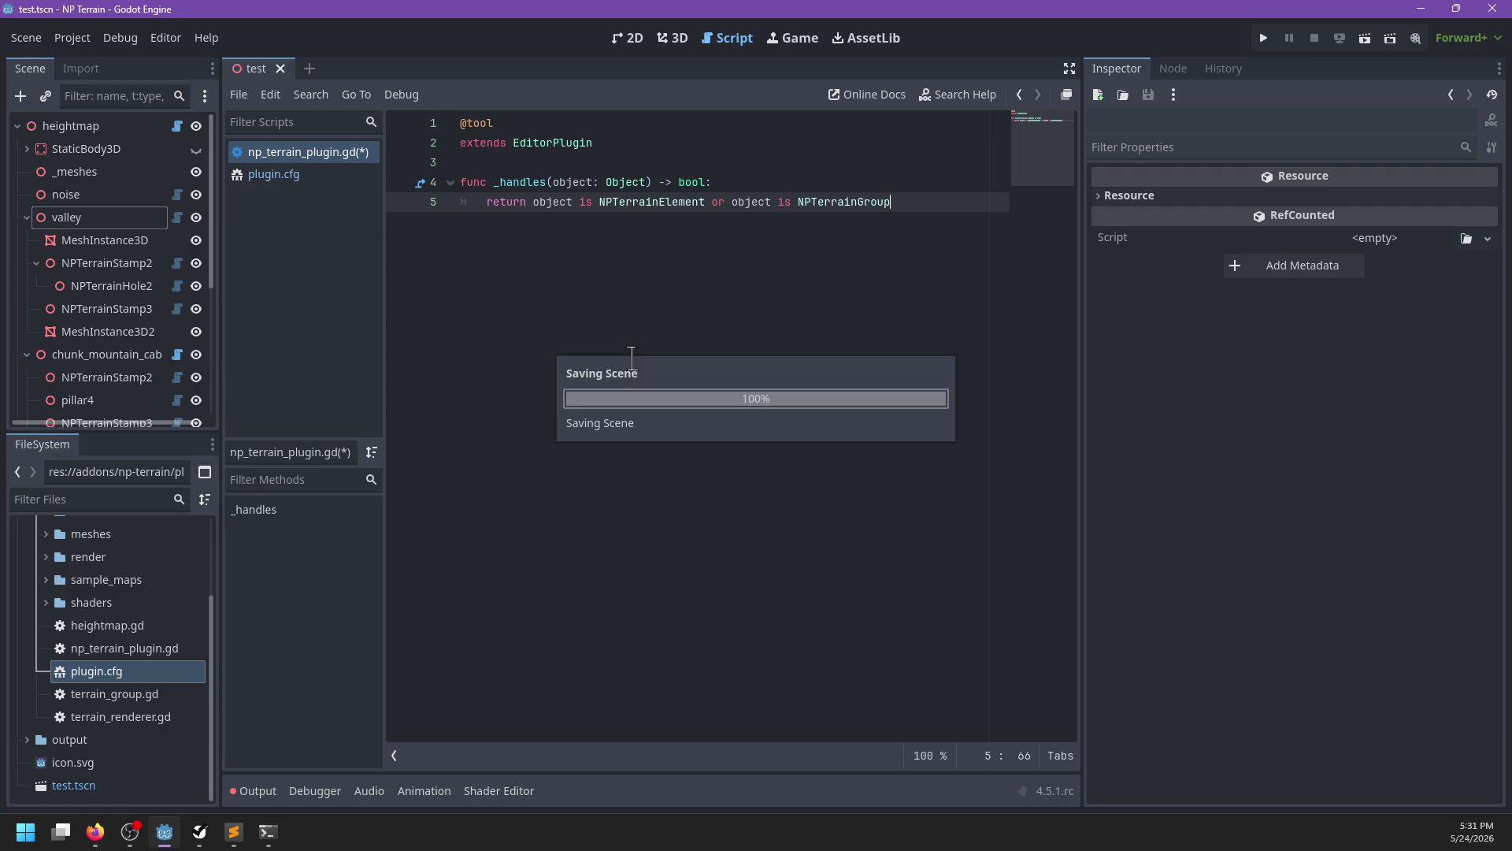
Go back to Sublime Text to view the np_terrain_init.gd file
left_click(627, 366)
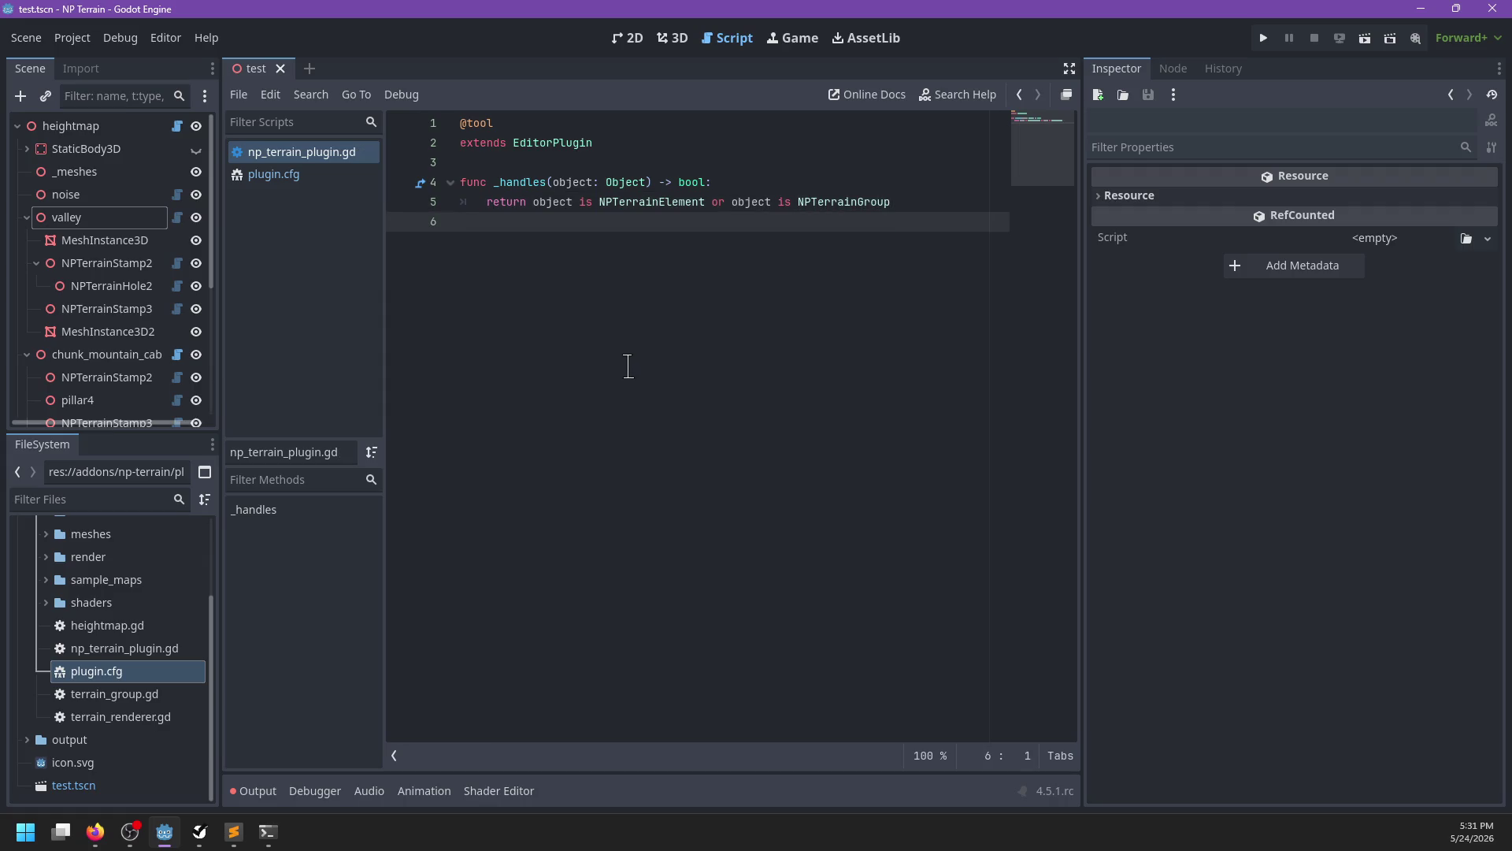
key("alt+Tab")
left_click(626, 88)
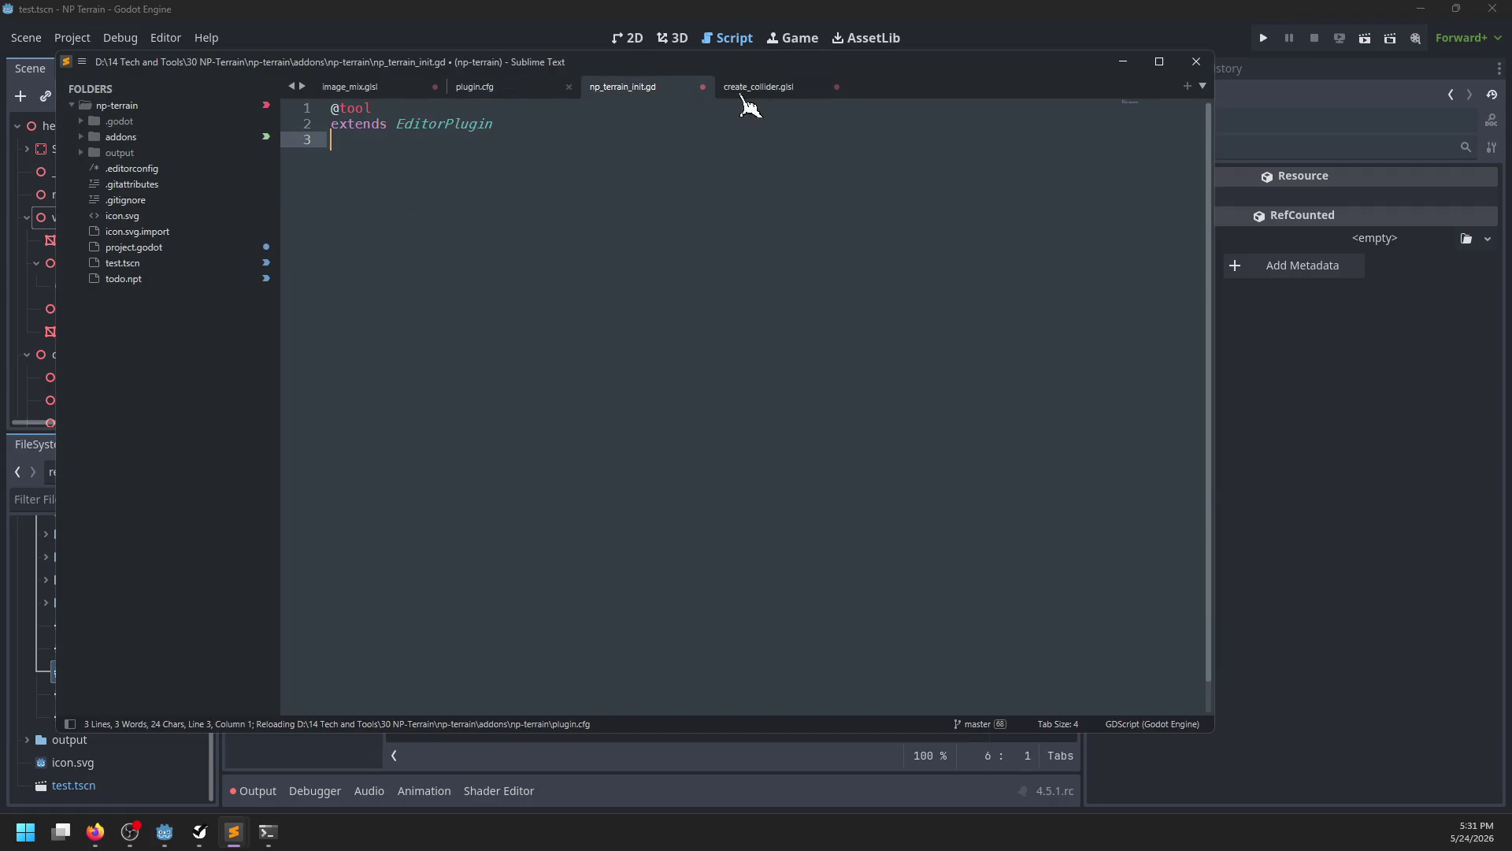
Look over the create_collider.glsl, plugin.cfg and np_terrain_init.gd tabs
left_click(728, 91)
left_click(501, 88)
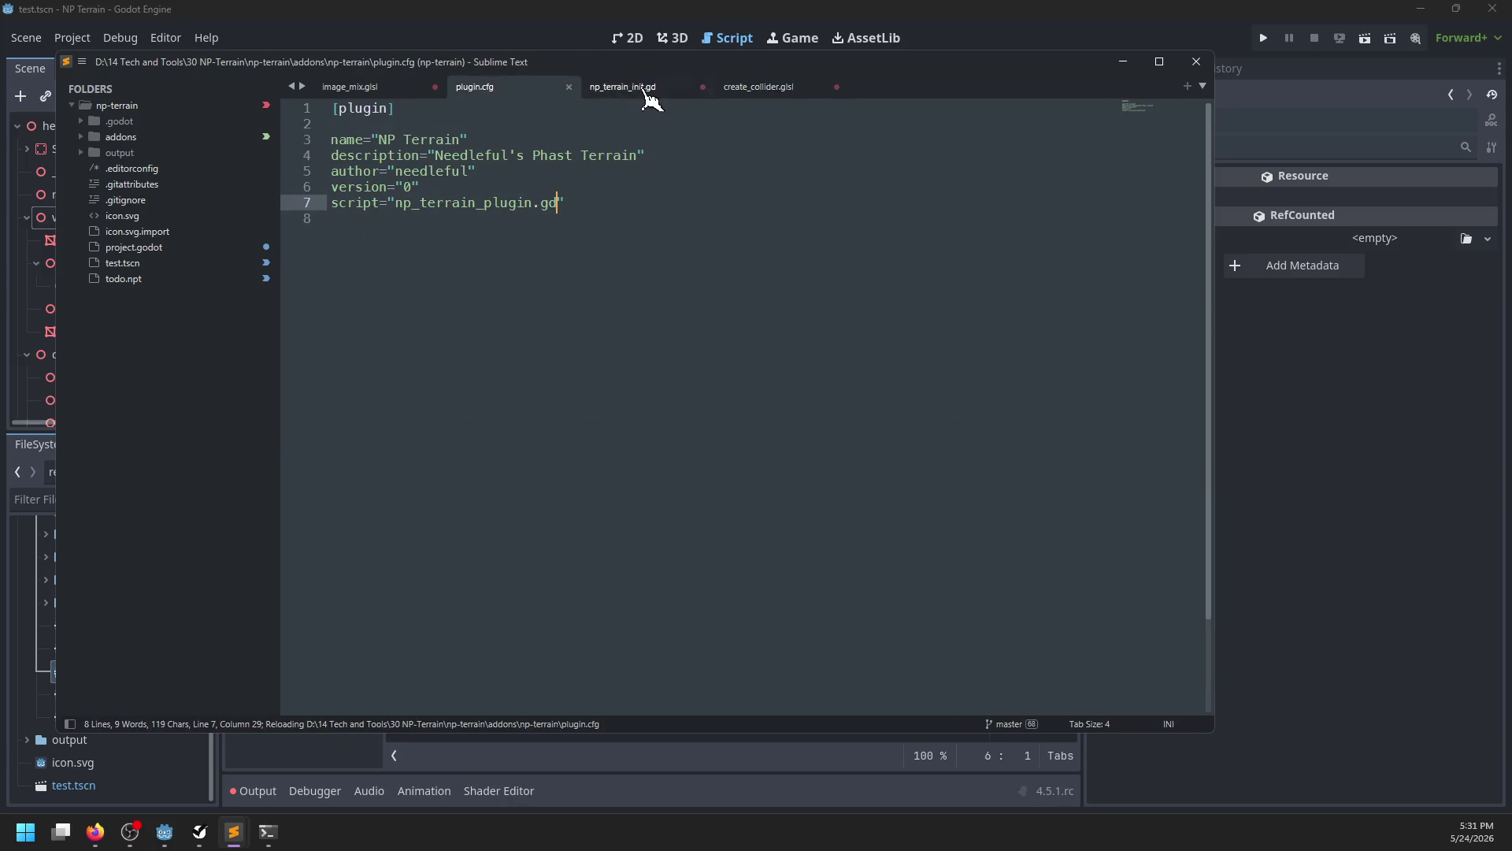
left_click(642, 93)
Close np_terrain_init.gd, image_mix.glsl and create_collider.glsl unsaved, then bring up the reference project window
left_click(702, 87)
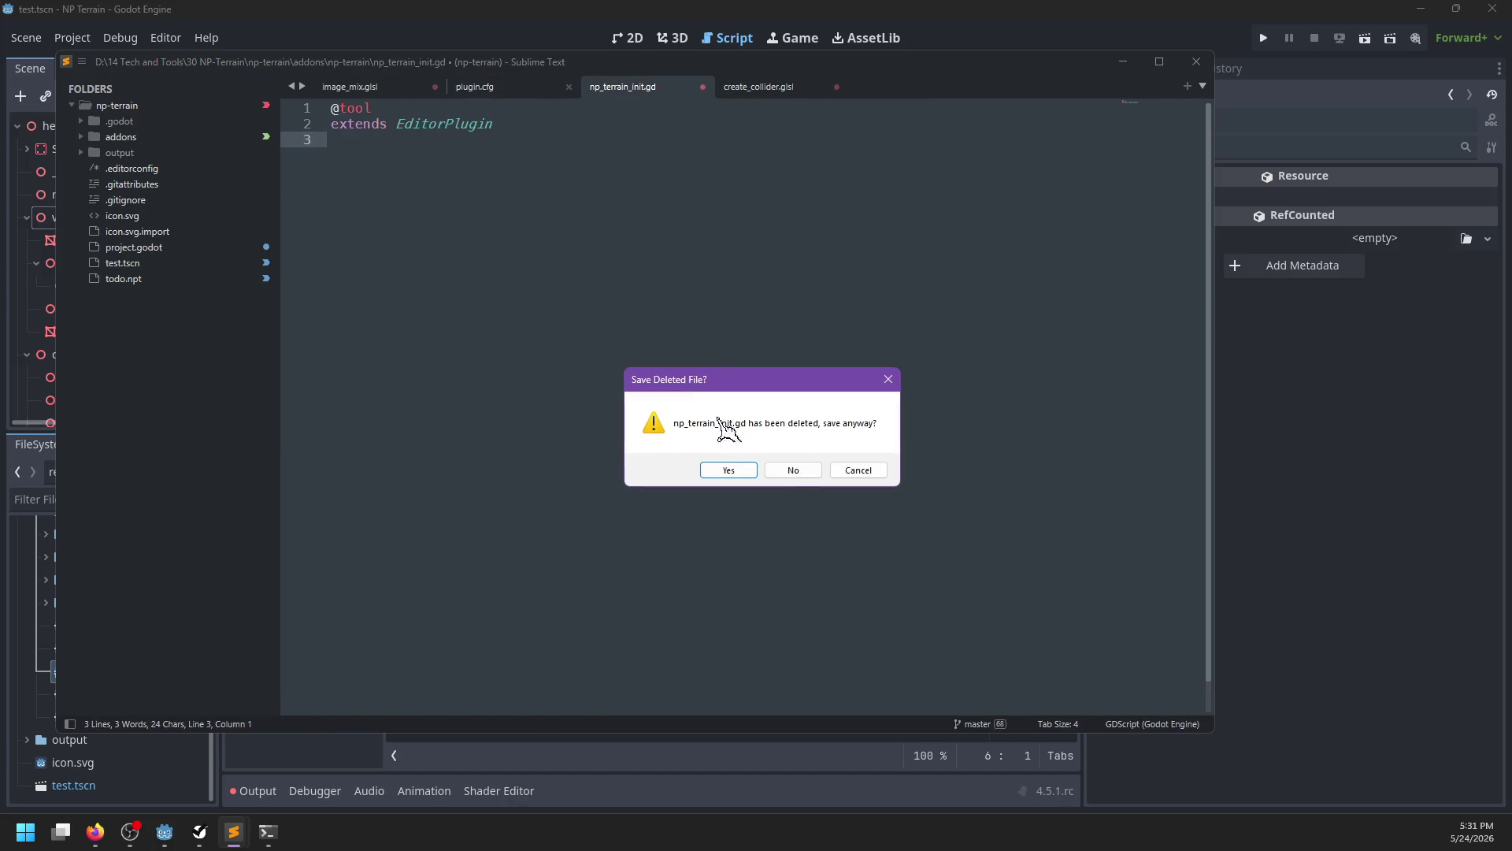
left_click(793, 471)
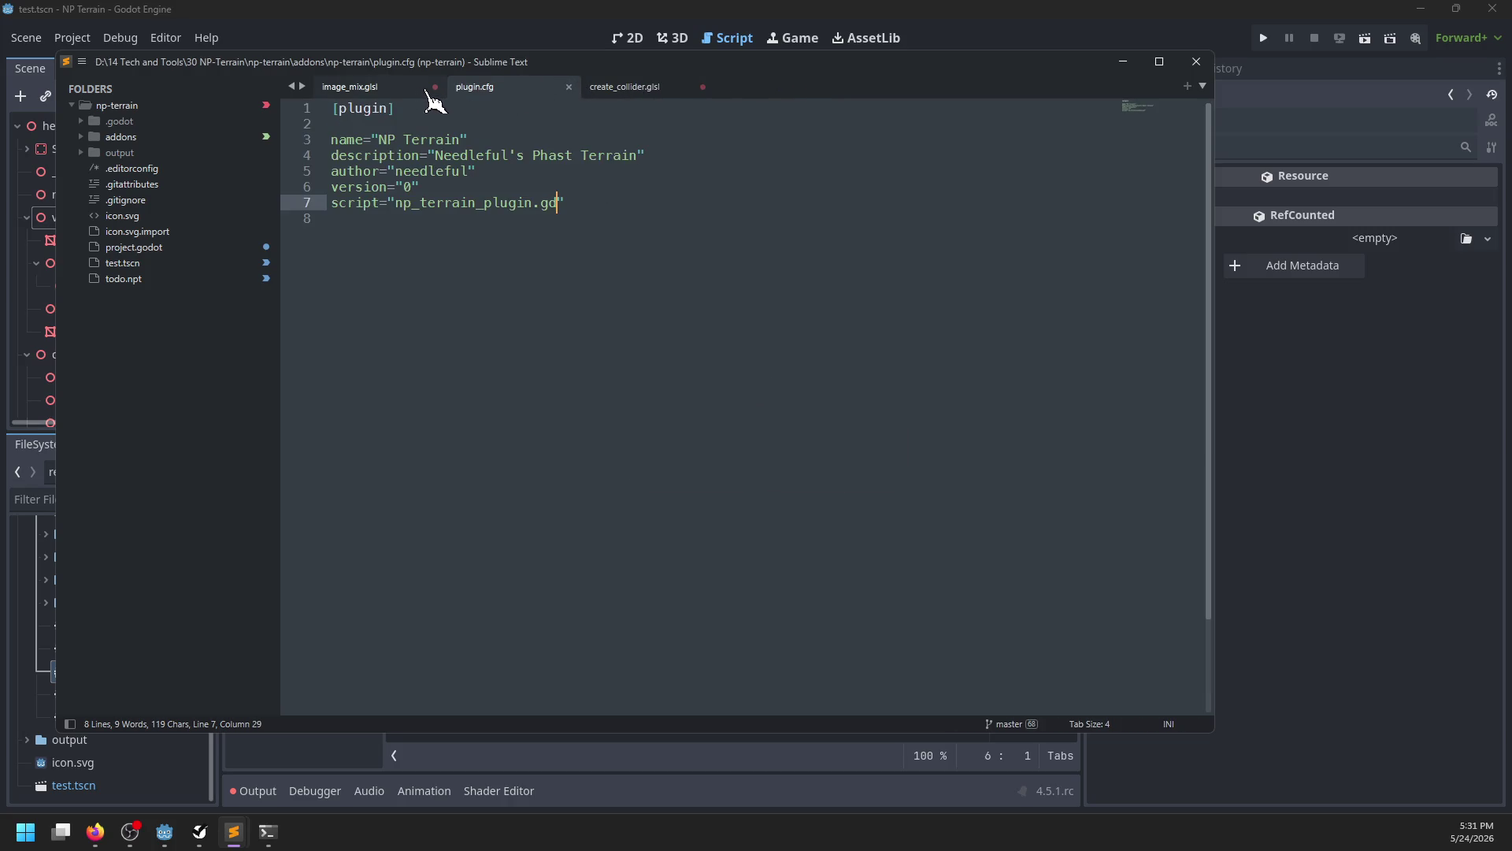
left_click(435, 86)
left_click(786, 471)
left_click(569, 87)
left_click(787, 471)
mouse_move(233, 831)
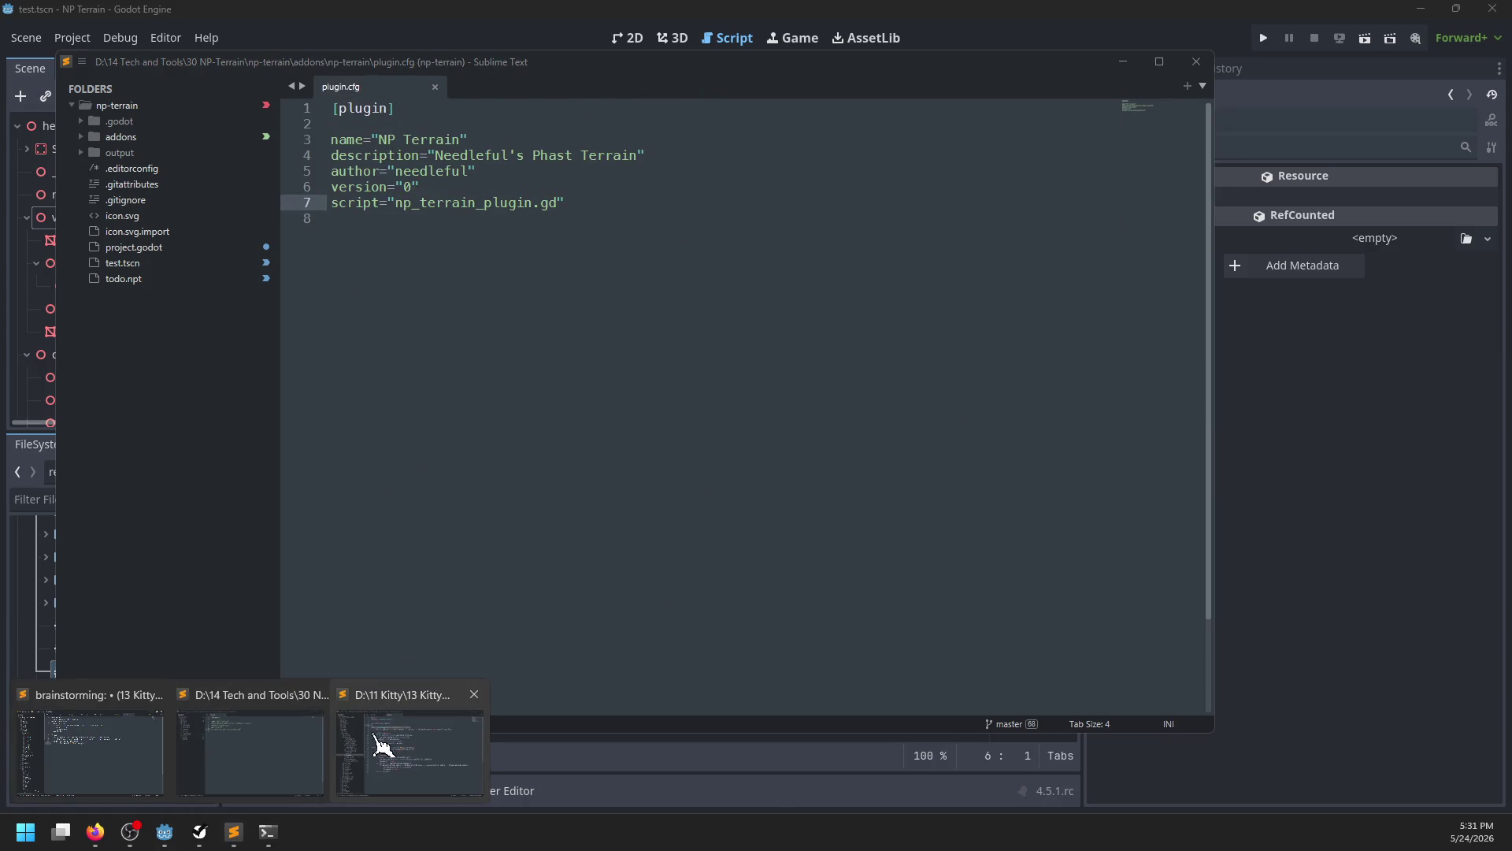
left_click(407, 728)
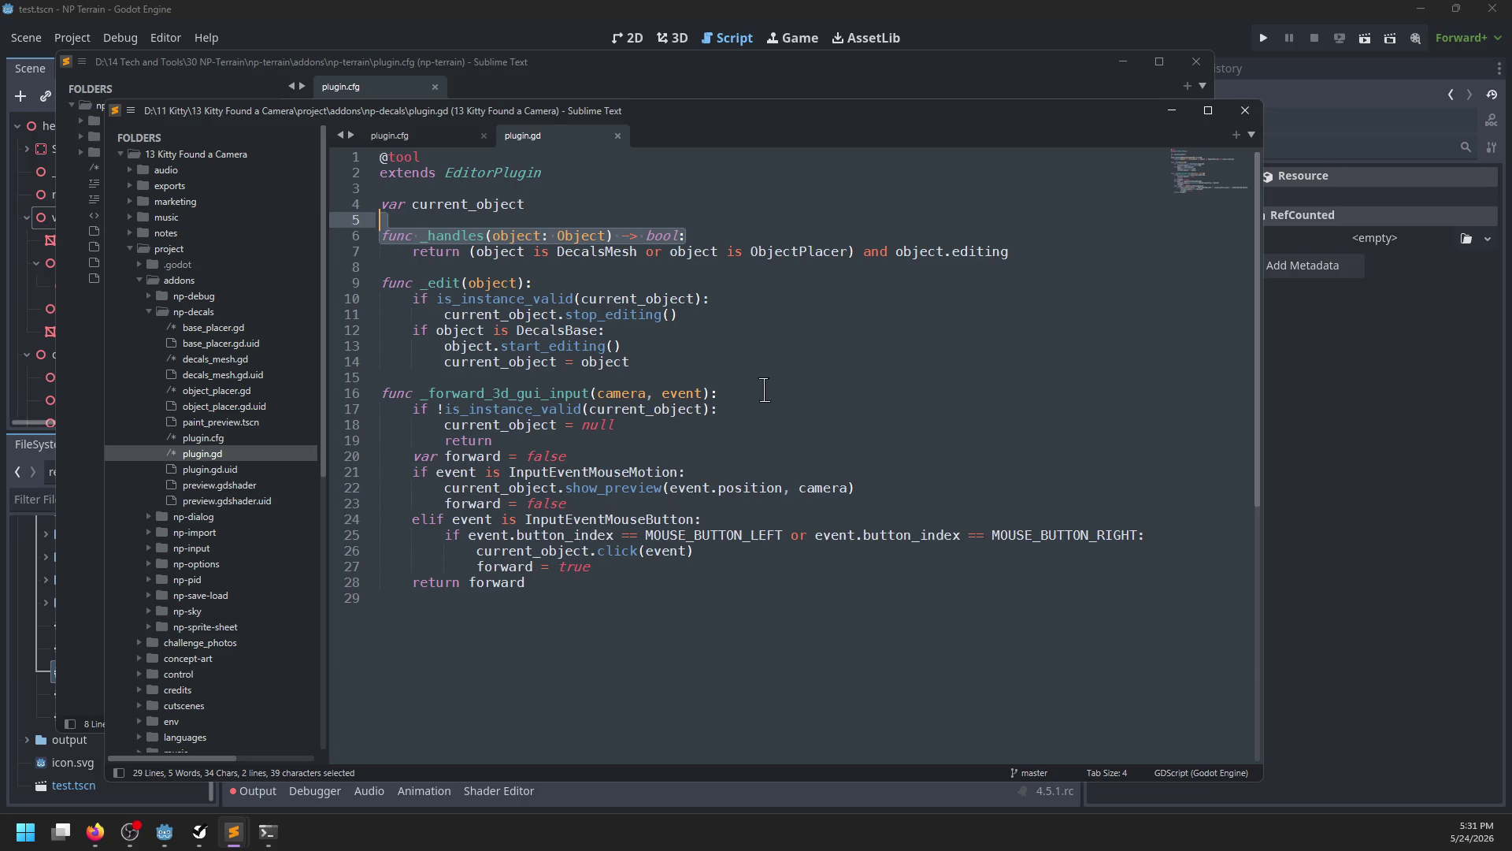
Copy the func _edit(object): lines from the decals plugin.gd and minimize that reference window
left_click(757, 403)
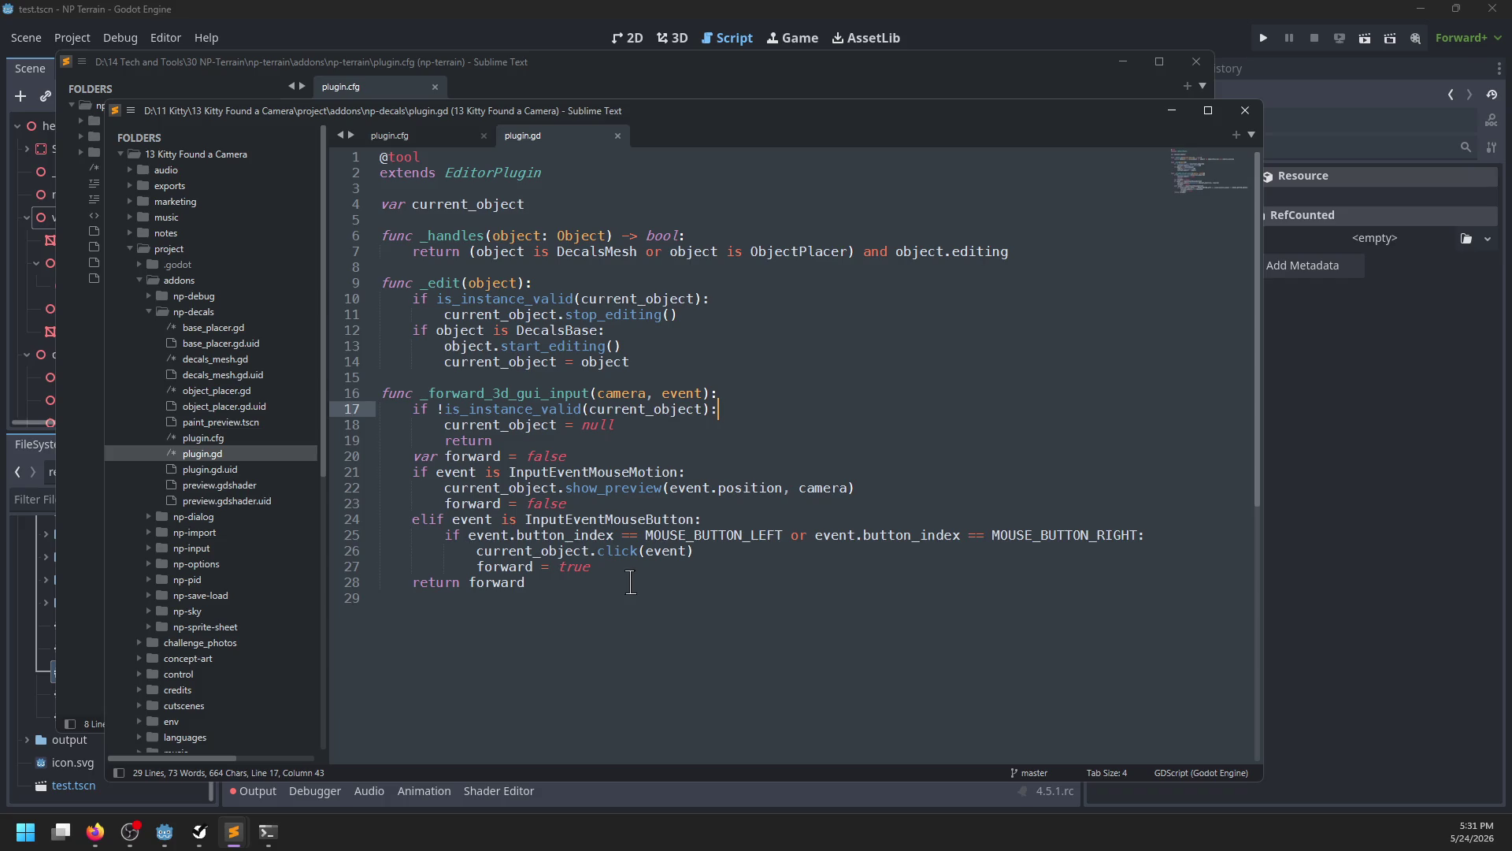
left_click(564, 284)
key("shift+Up")
key("ctrl+c")
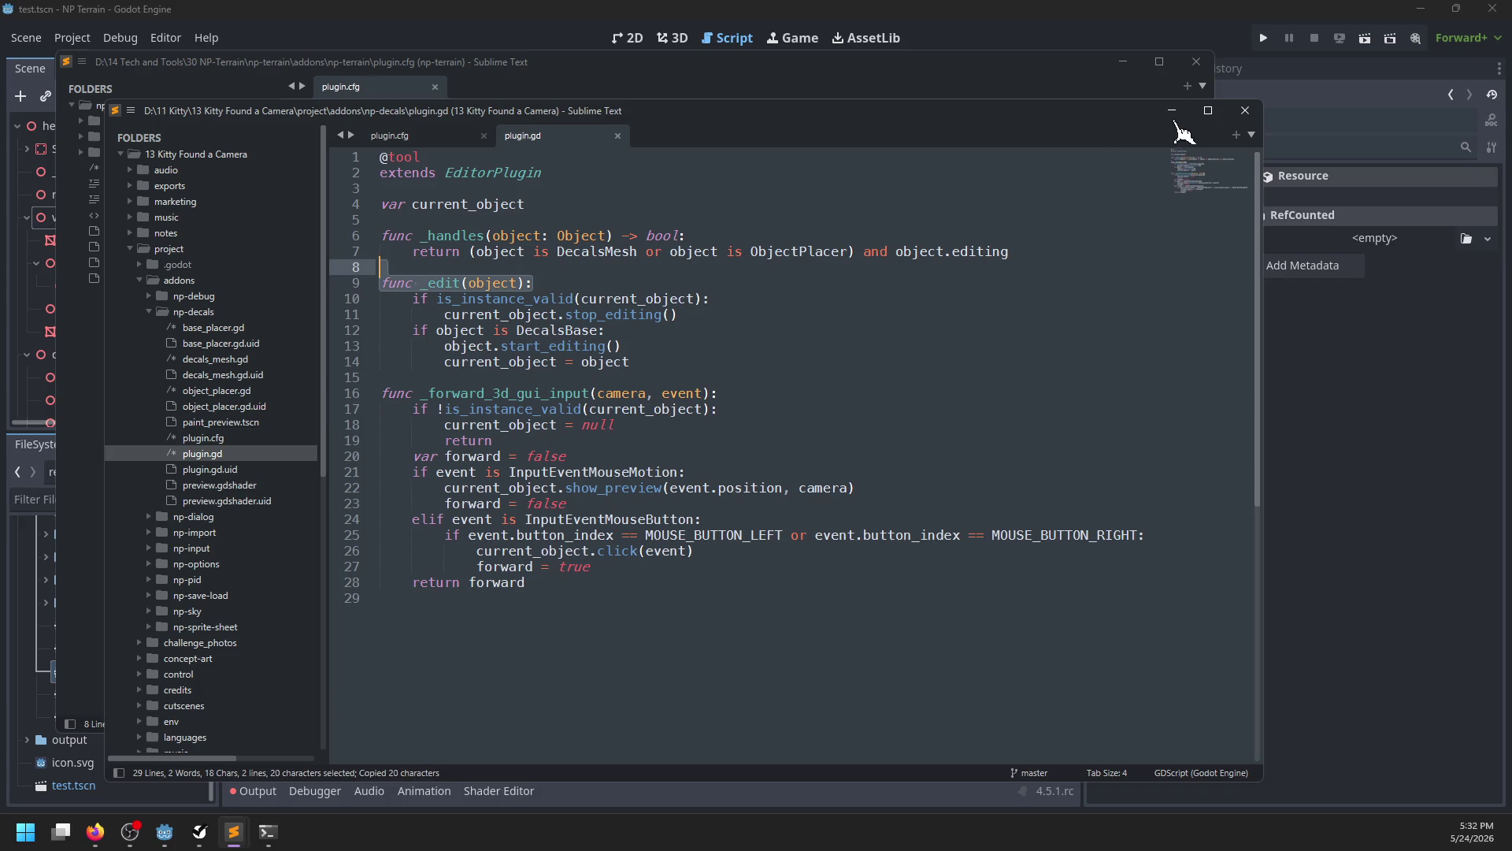
left_click(1172, 110)
Add a func _edit(object): declaration below the _handles function
key("alt+Tab")
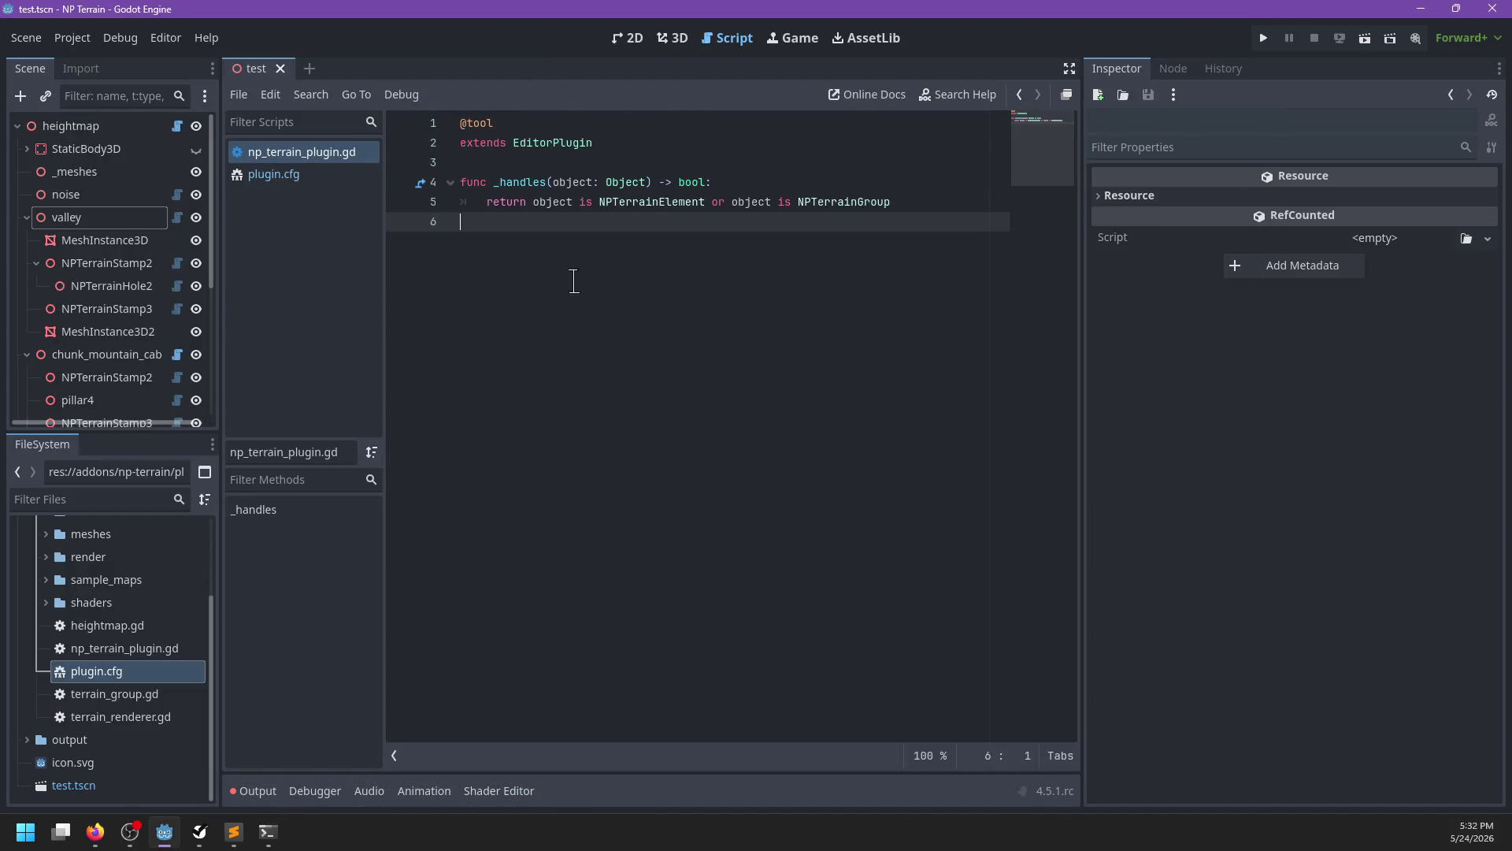
key("Return")
type("func _edit(object):")
key("ctrl+v")
key("Up")
key("shift+Up")
key("BackSpace")
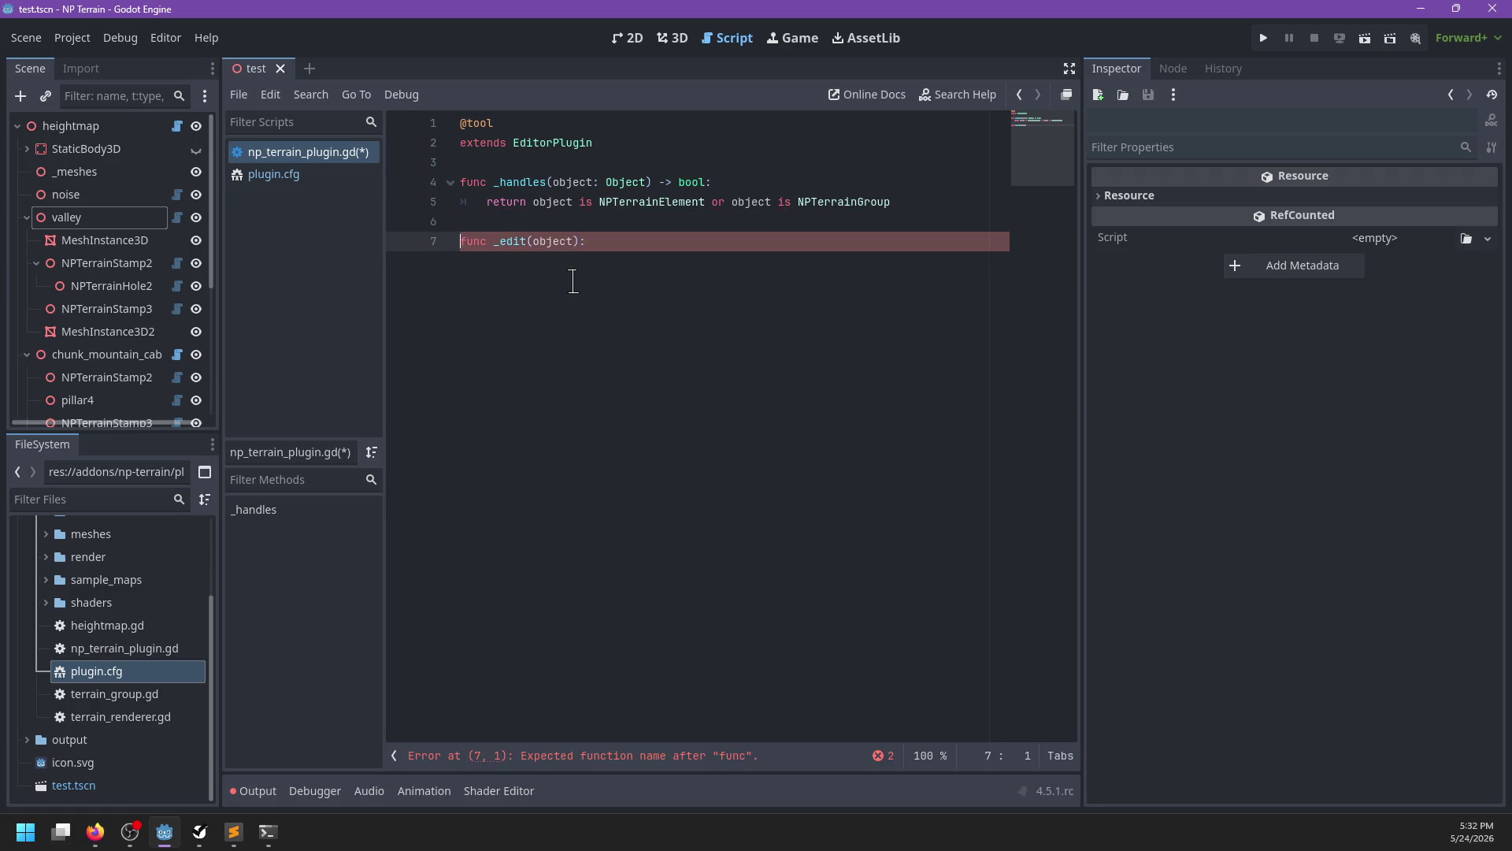
key("ctrl+Right")
key("ctrl+Right")
Give _edit the body print_debug('Editing ', object.name) and save the script
key("Return")
type("print_debg")
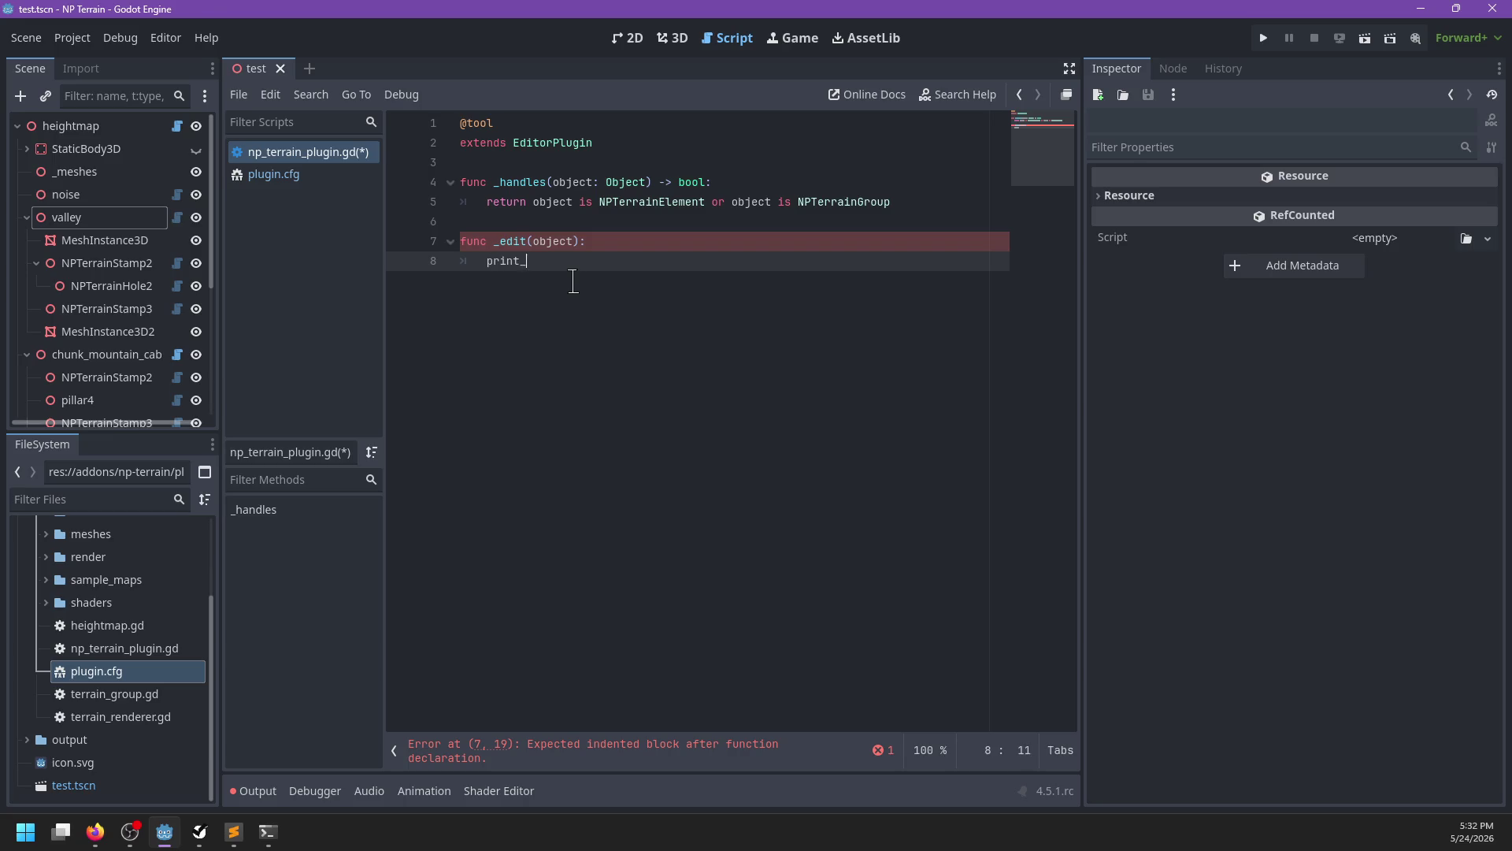
key("Escape")
key("BackSpace")
type("ug('Editing ', ")
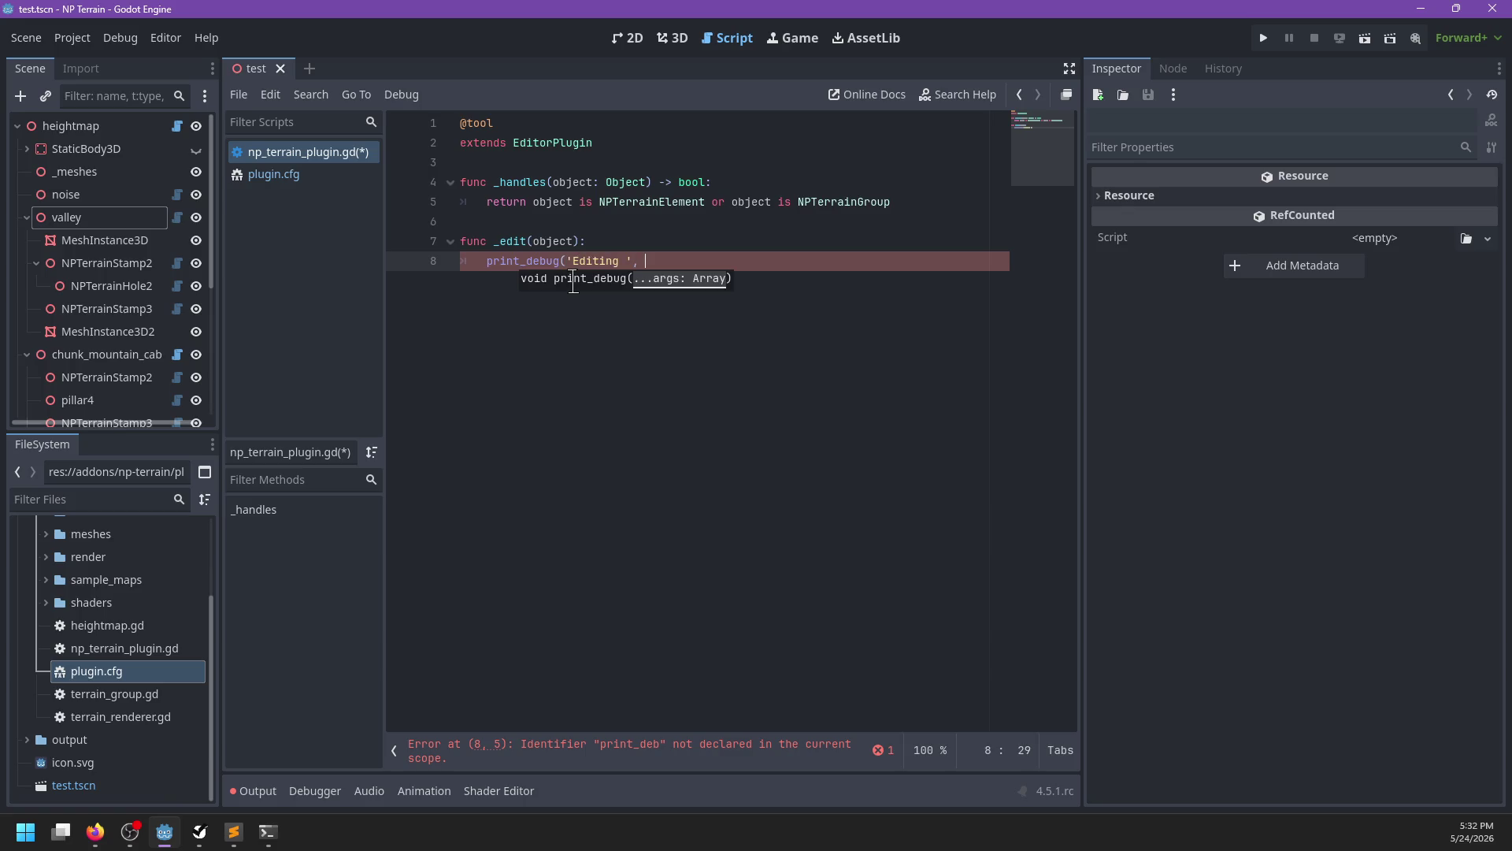
type("object.name)")
key("ctrl+s")
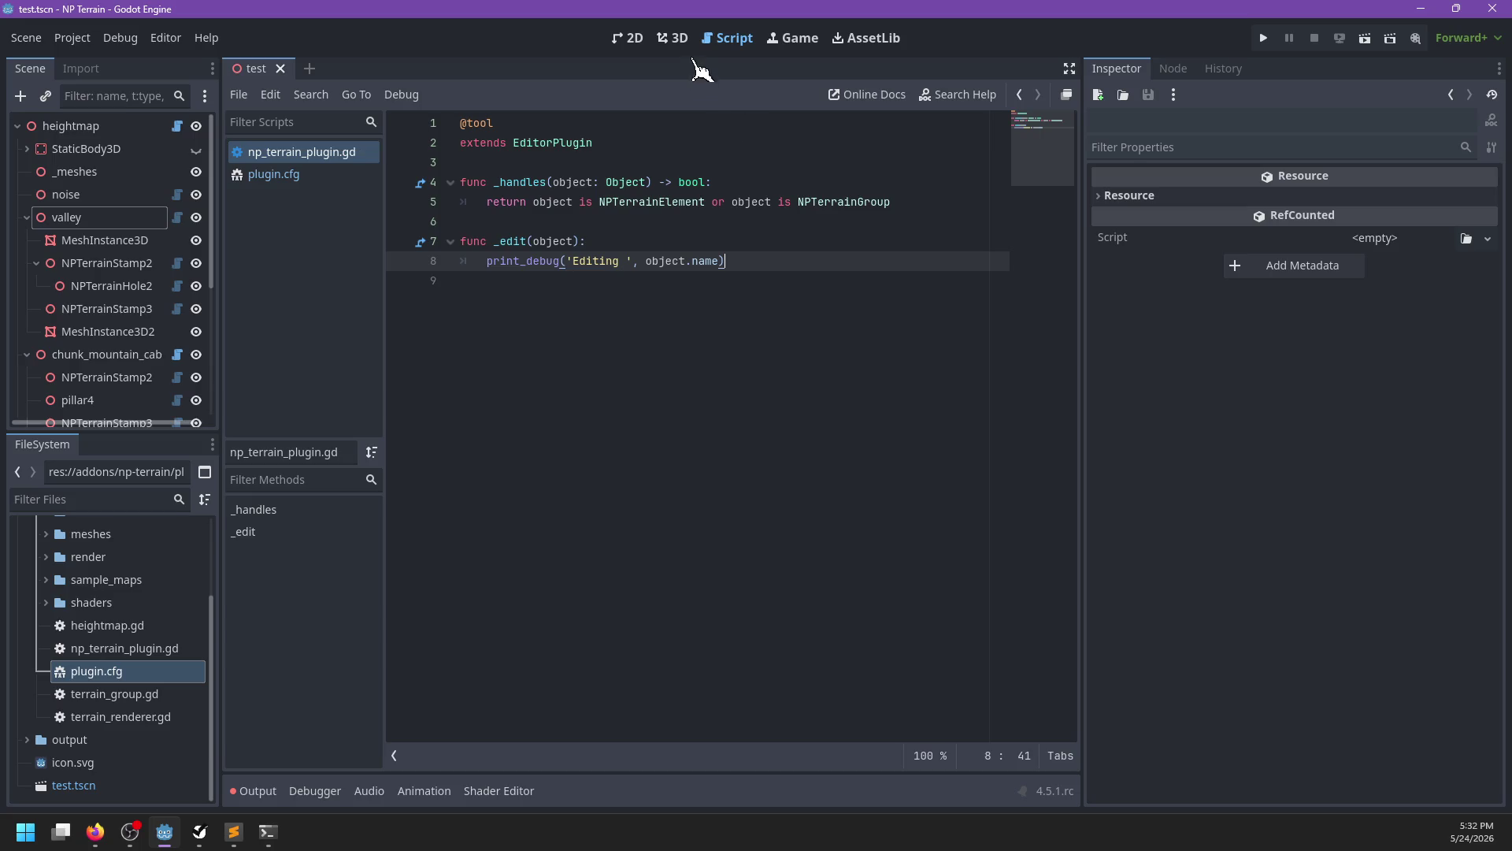
left_click(672, 38)
Select valley, NPTerrainStamp2, NPTerrainStamp3 and MeshInstance3D, checking their Editing messages and null-instance error in Output
left_click(124, 241)
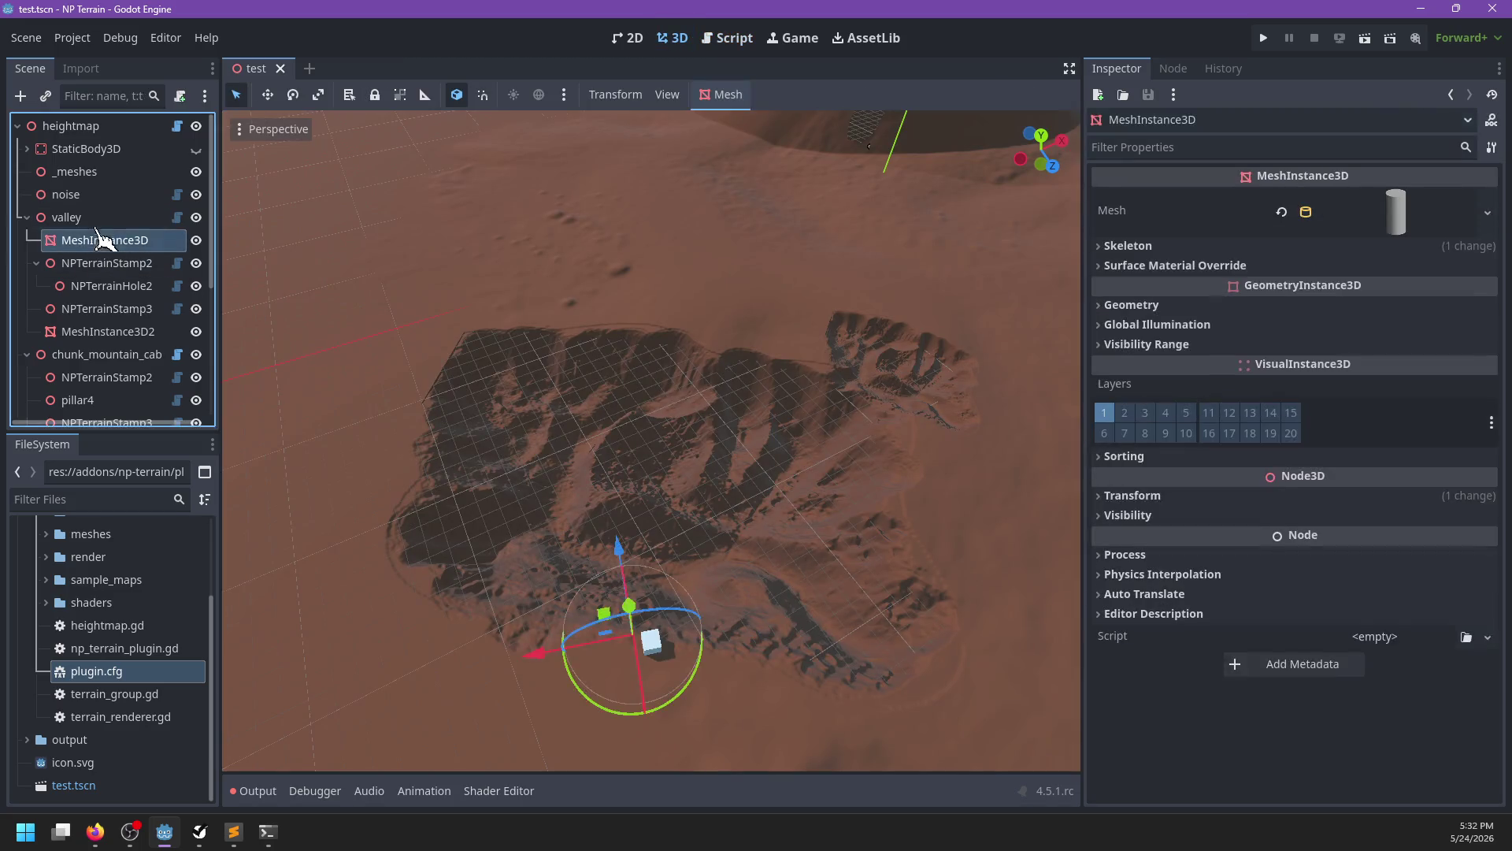
left_click(66, 217)
left_click_drag(574, 581, 542, 541)
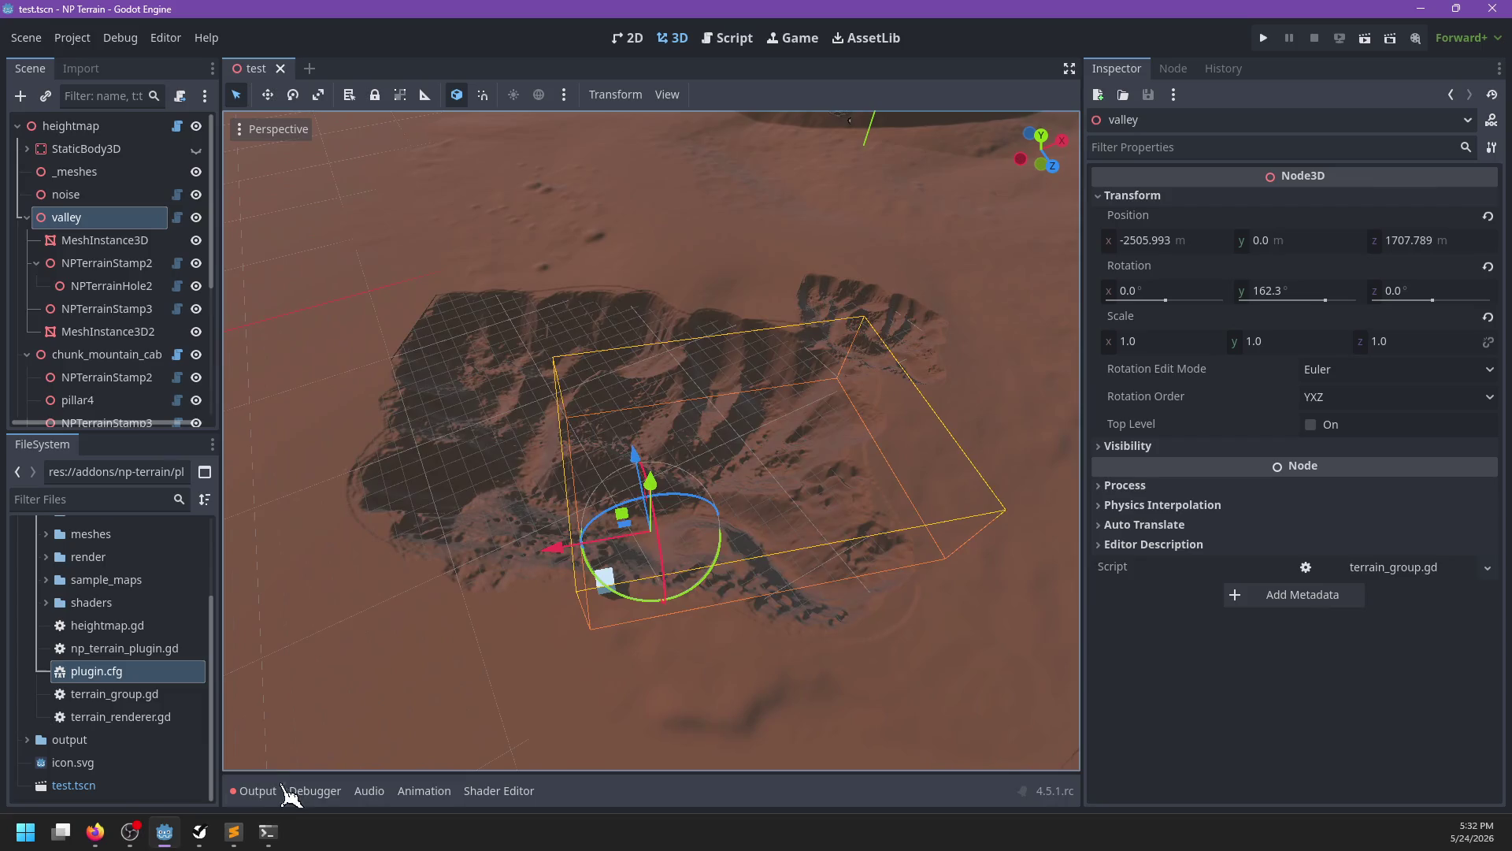
left_click(256, 791)
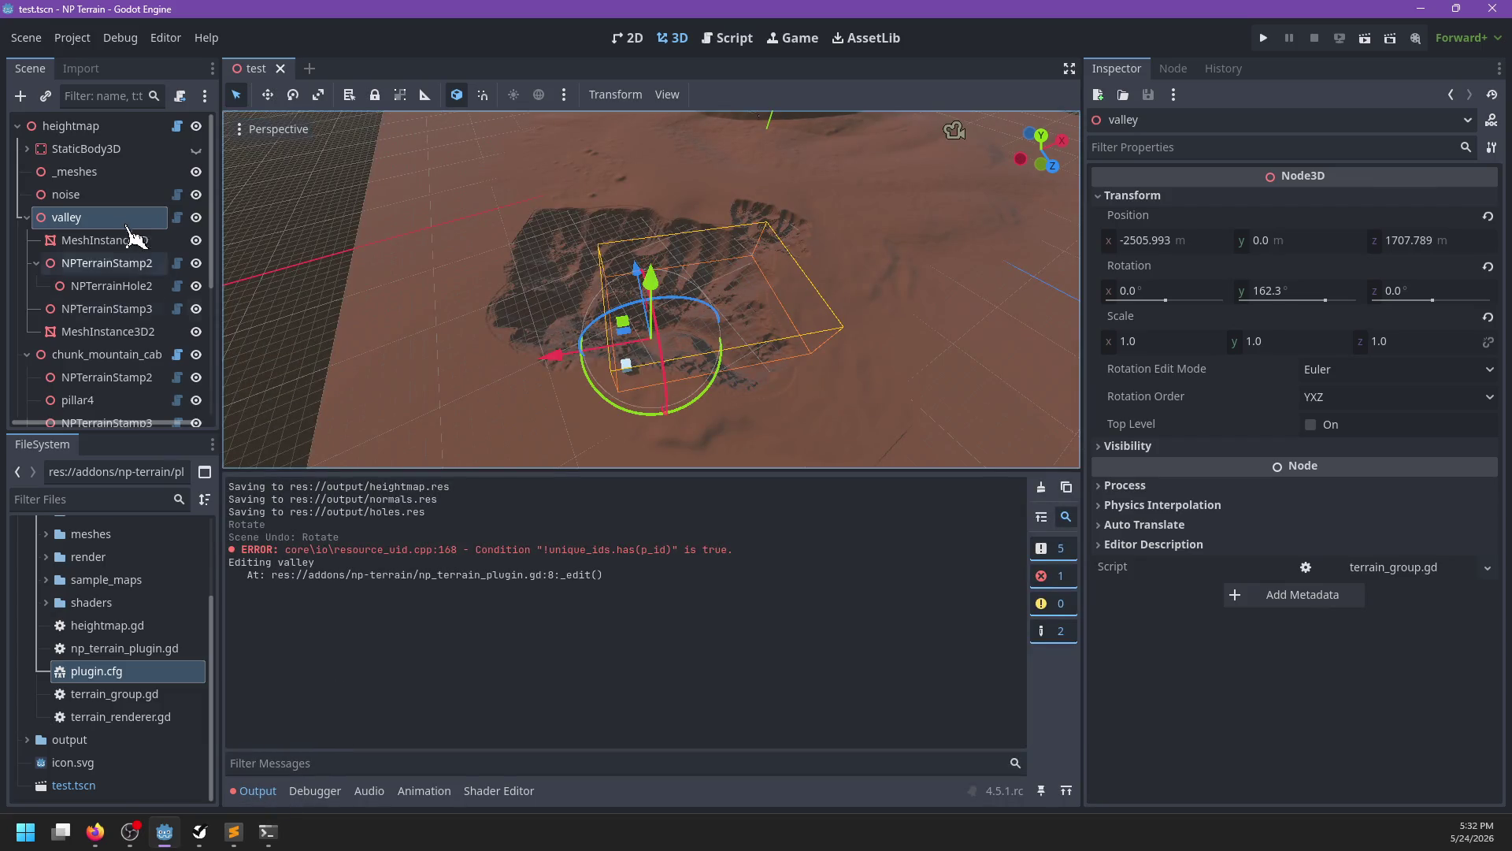
left_click(108, 264)
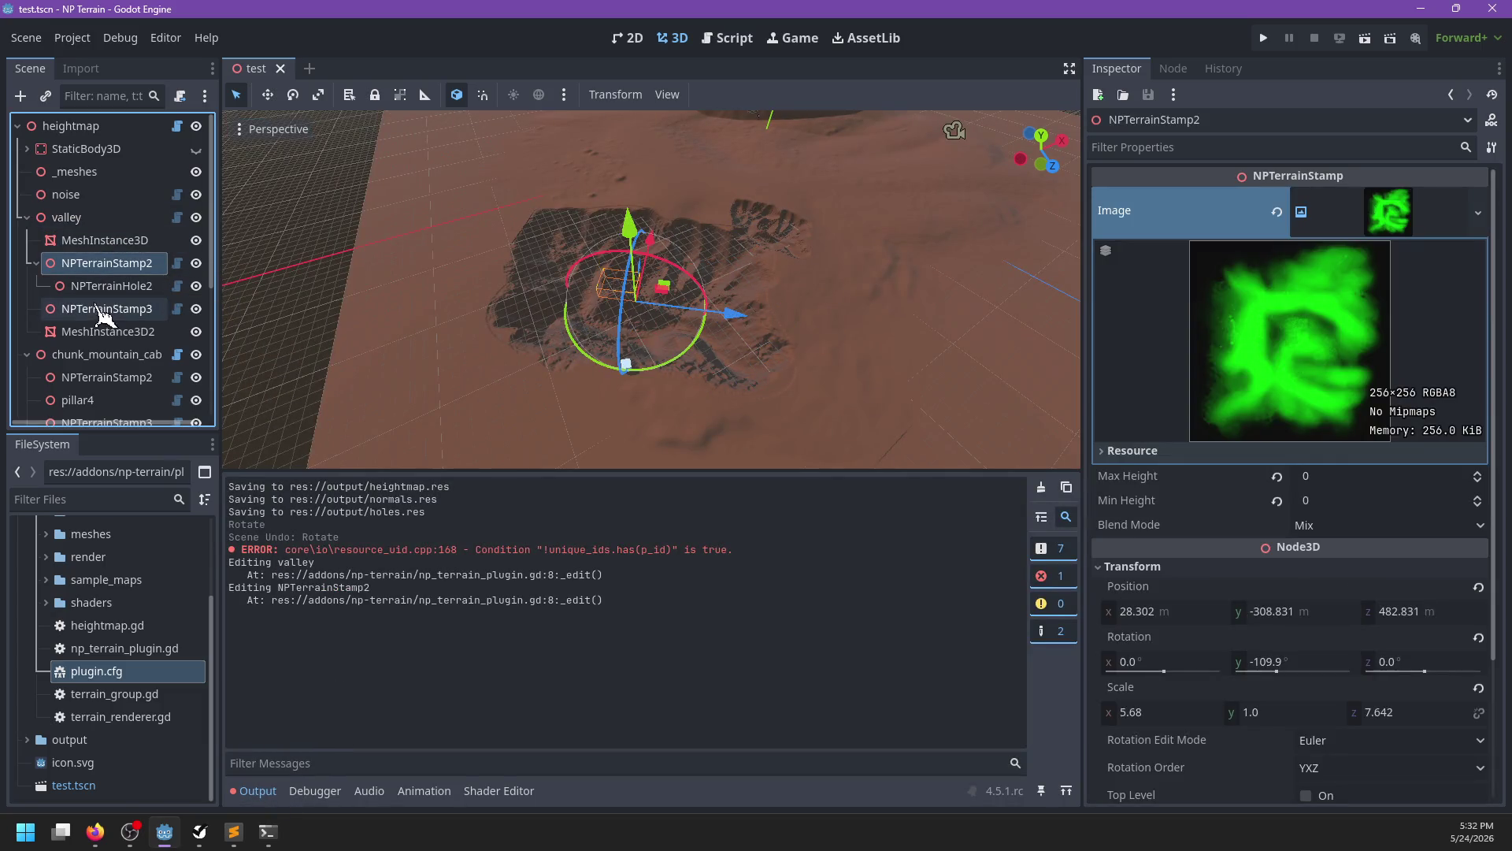
left_click(103, 308)
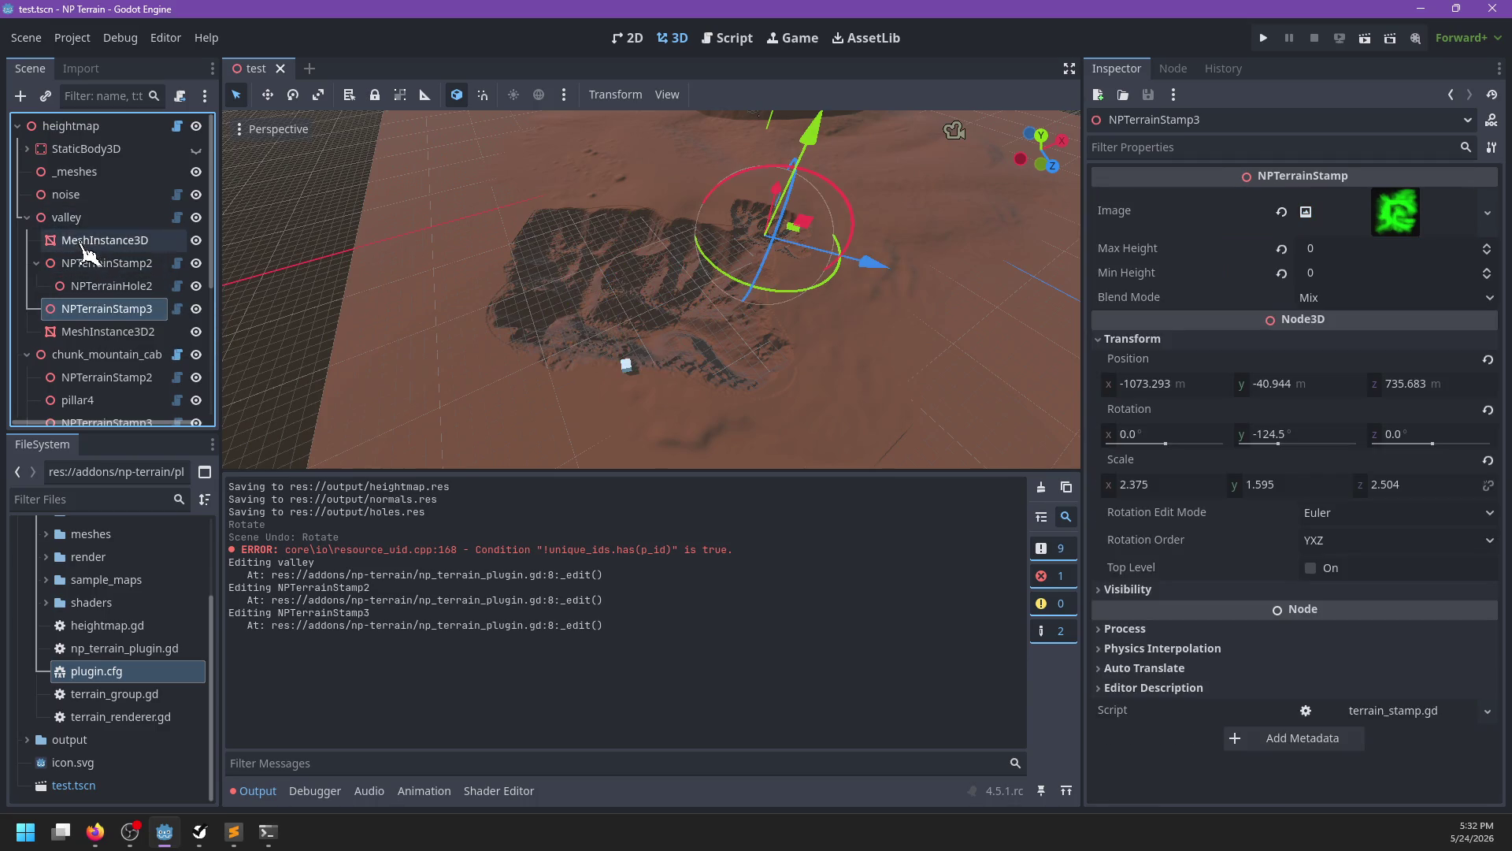
left_click(99, 241)
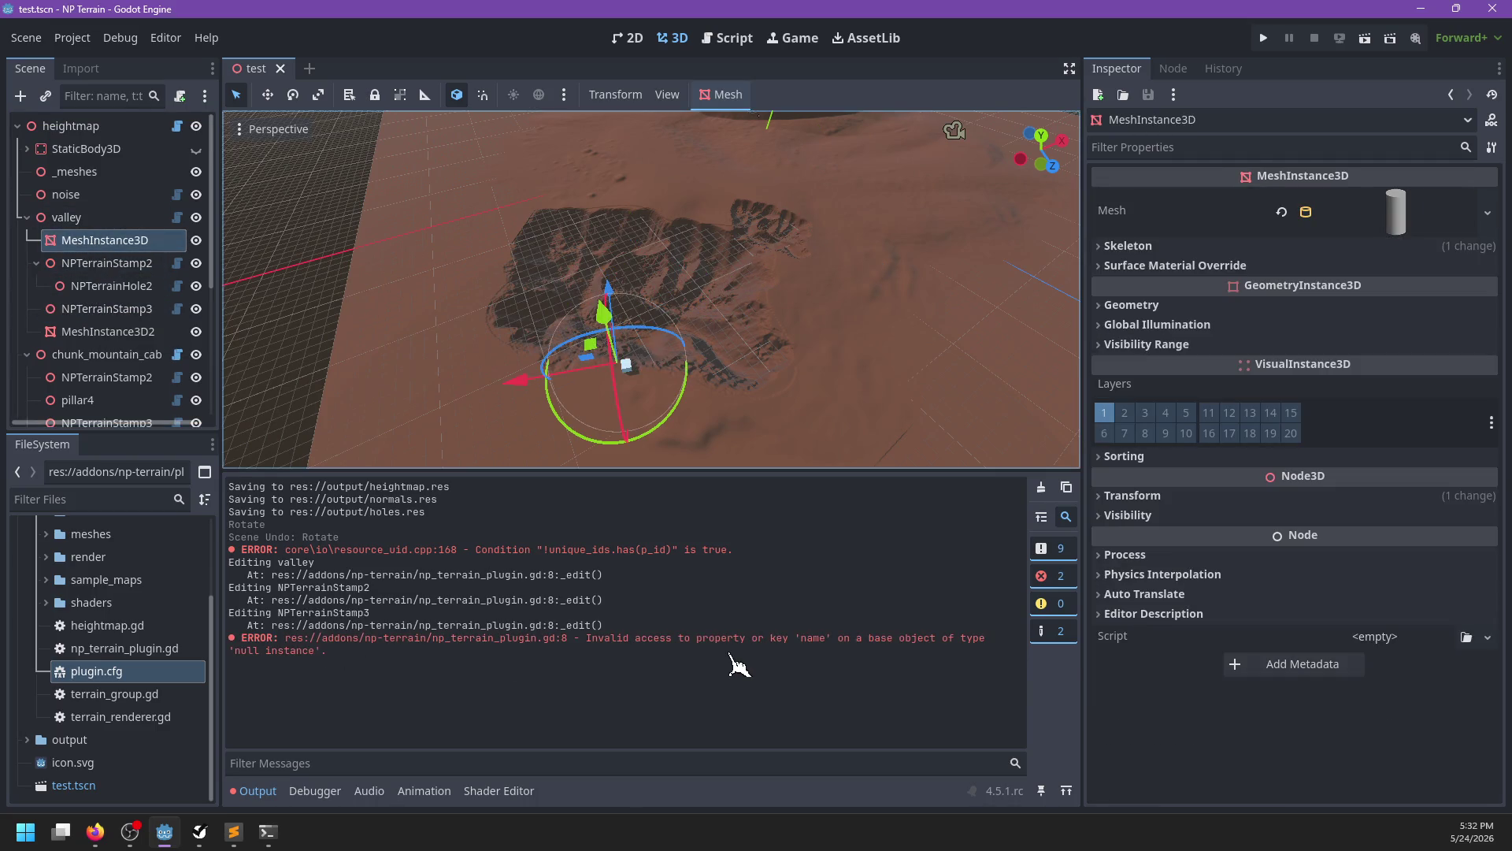
left_click(733, 38)
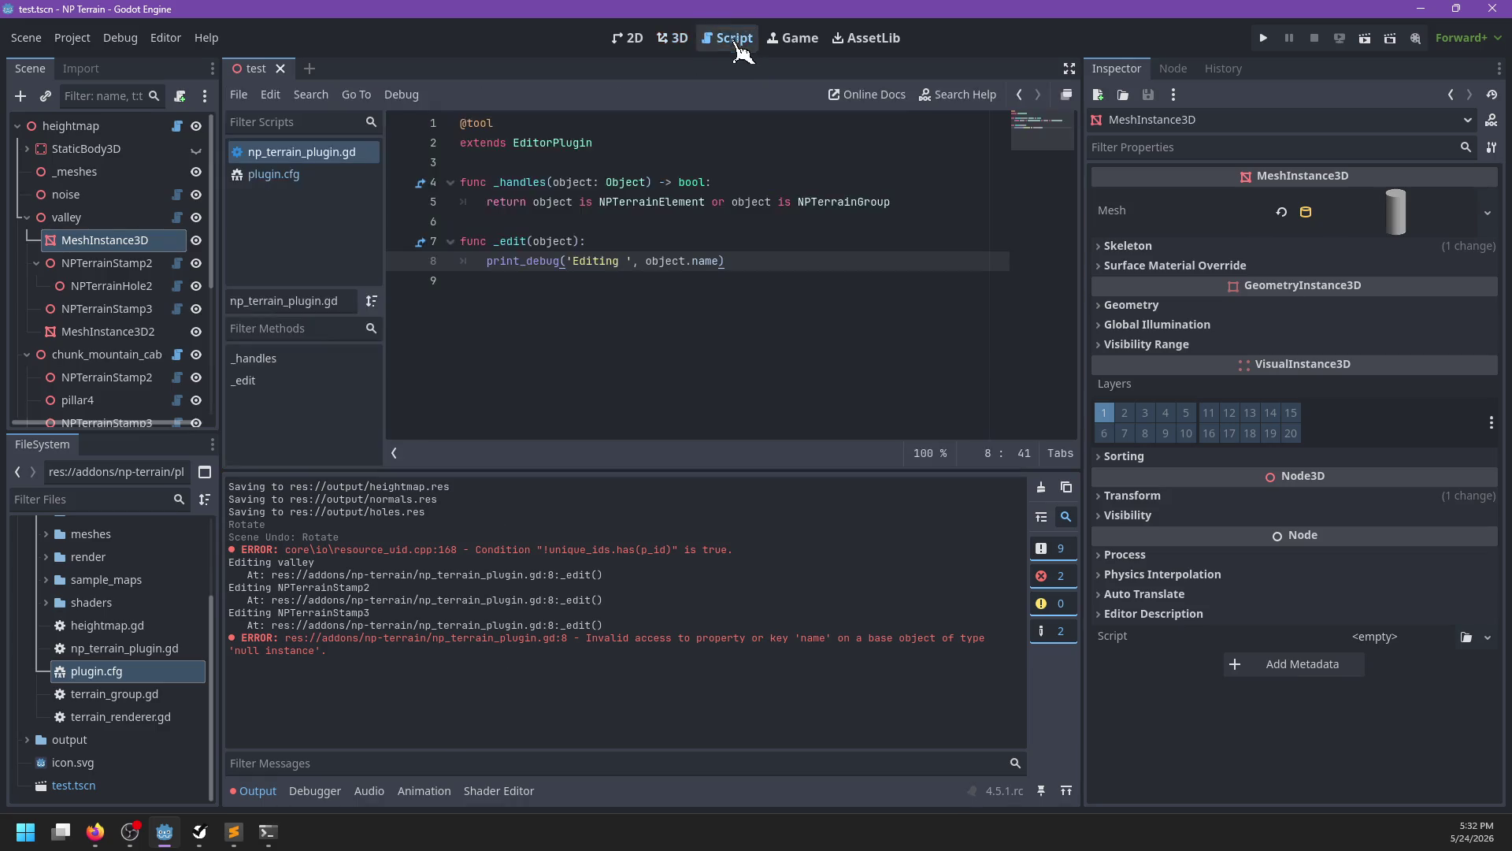
left_click(604, 241)
Add 'if !object: return' at the top of _edit and save
key("Return")
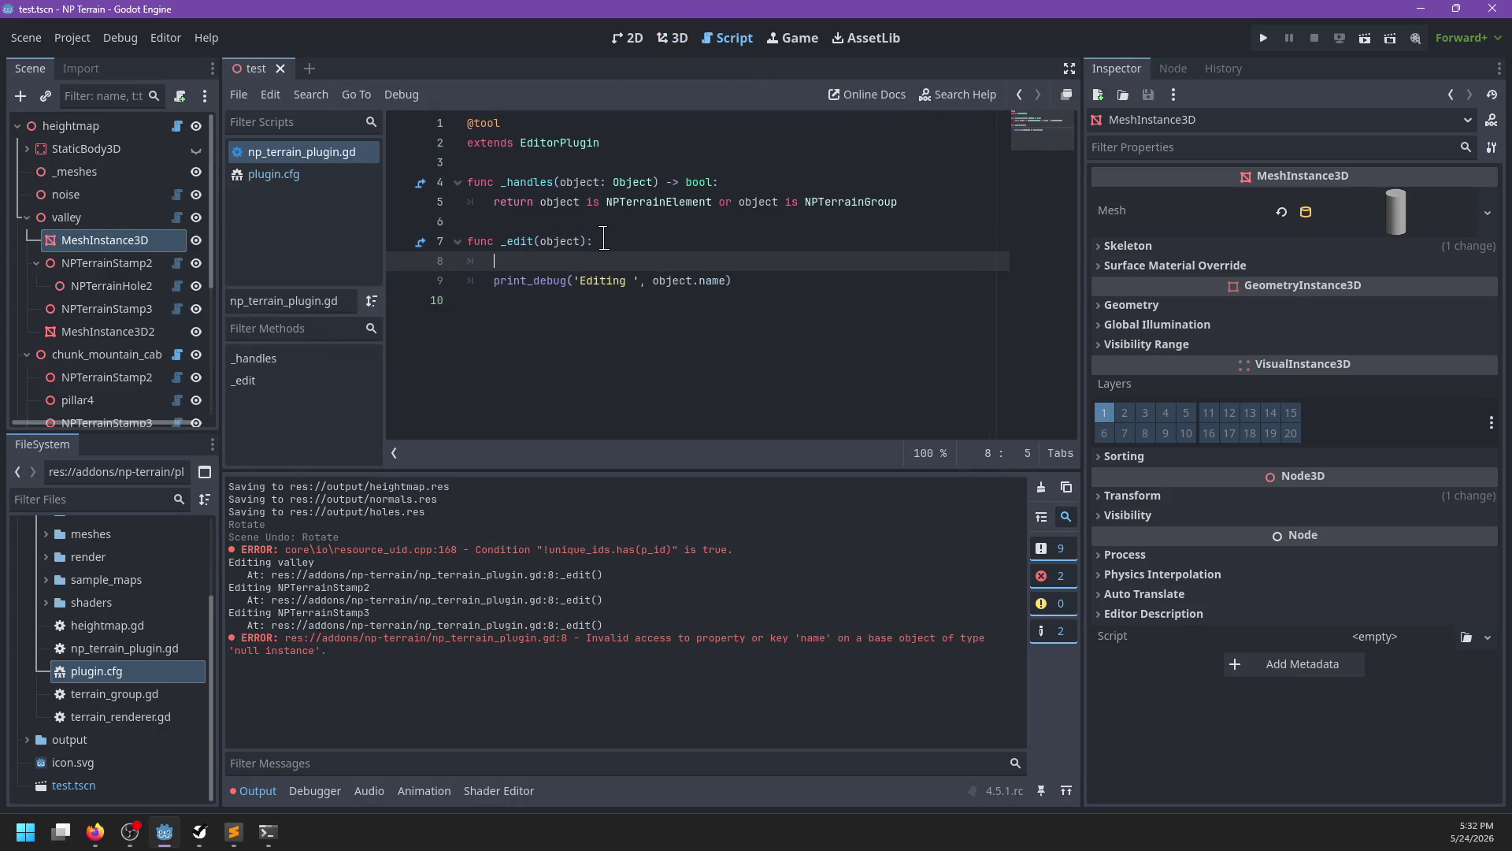
type("bject")
key("Return")
type("return")
key("ctrl+s")
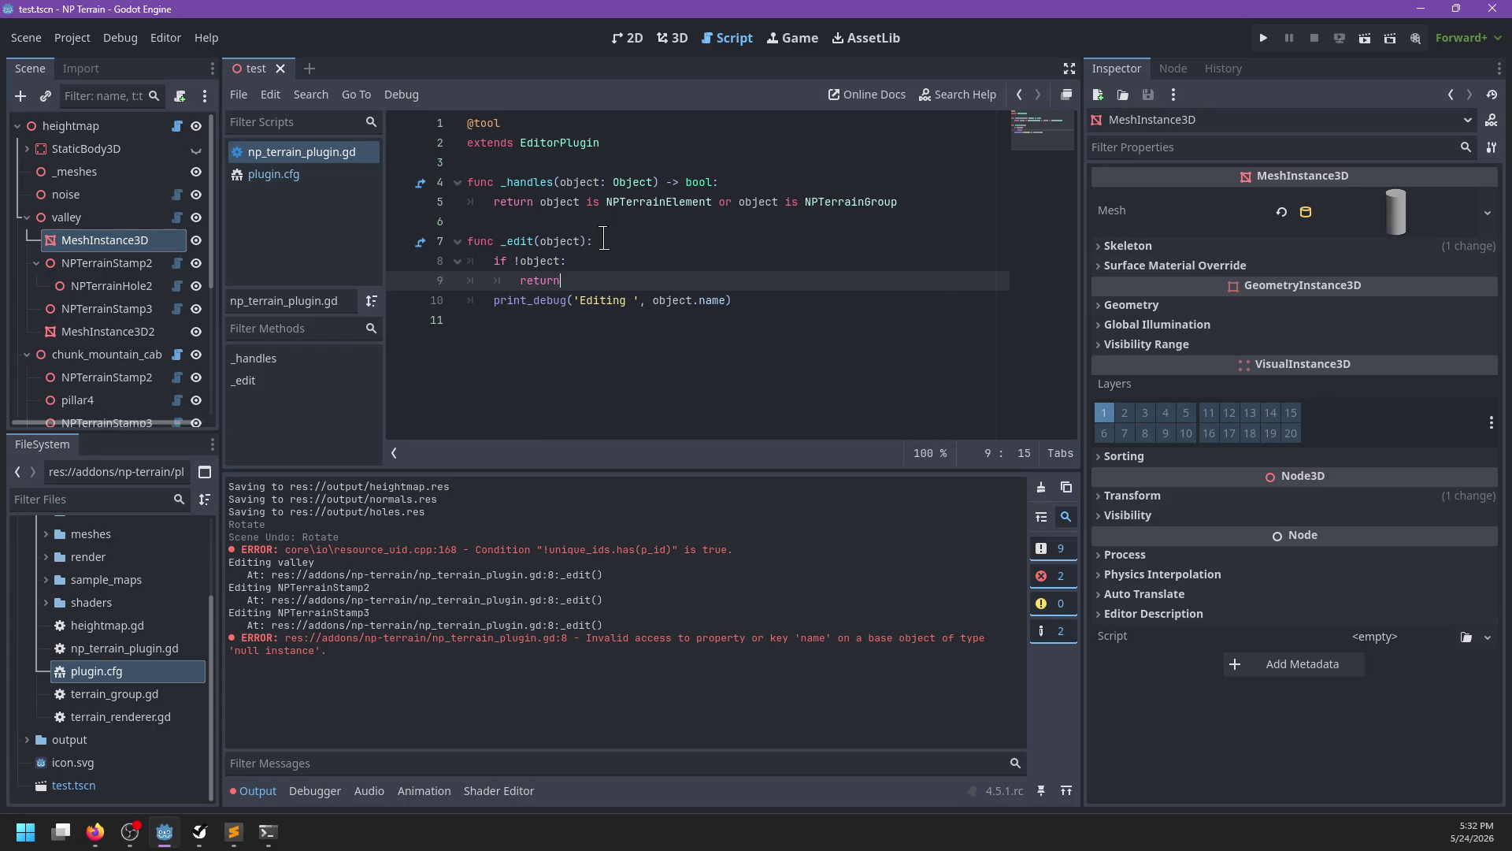
Clear the Output log and retest by selecting NPTerrainStamp2 and MeshInstance3D in 3D
left_click(1041, 487)
left_click(674, 38)
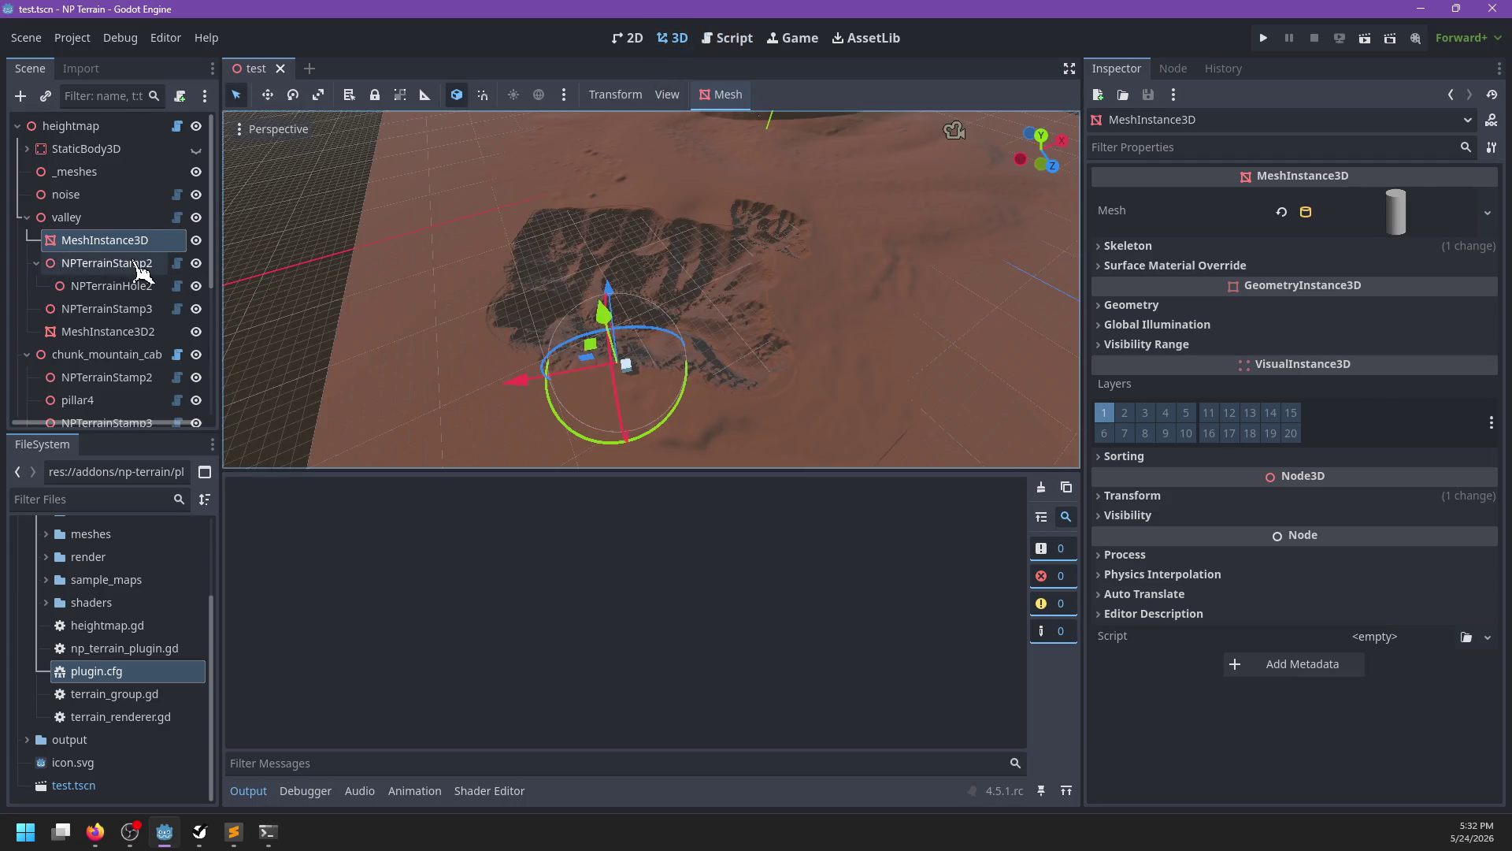
left_click(125, 260)
left_click(126, 241)
mouse_move(405, 412)
left_mouse_down()
mouse_move(641, 378)
mouse_move(677, 236)
left_mouse_up()
left_click(733, 46)
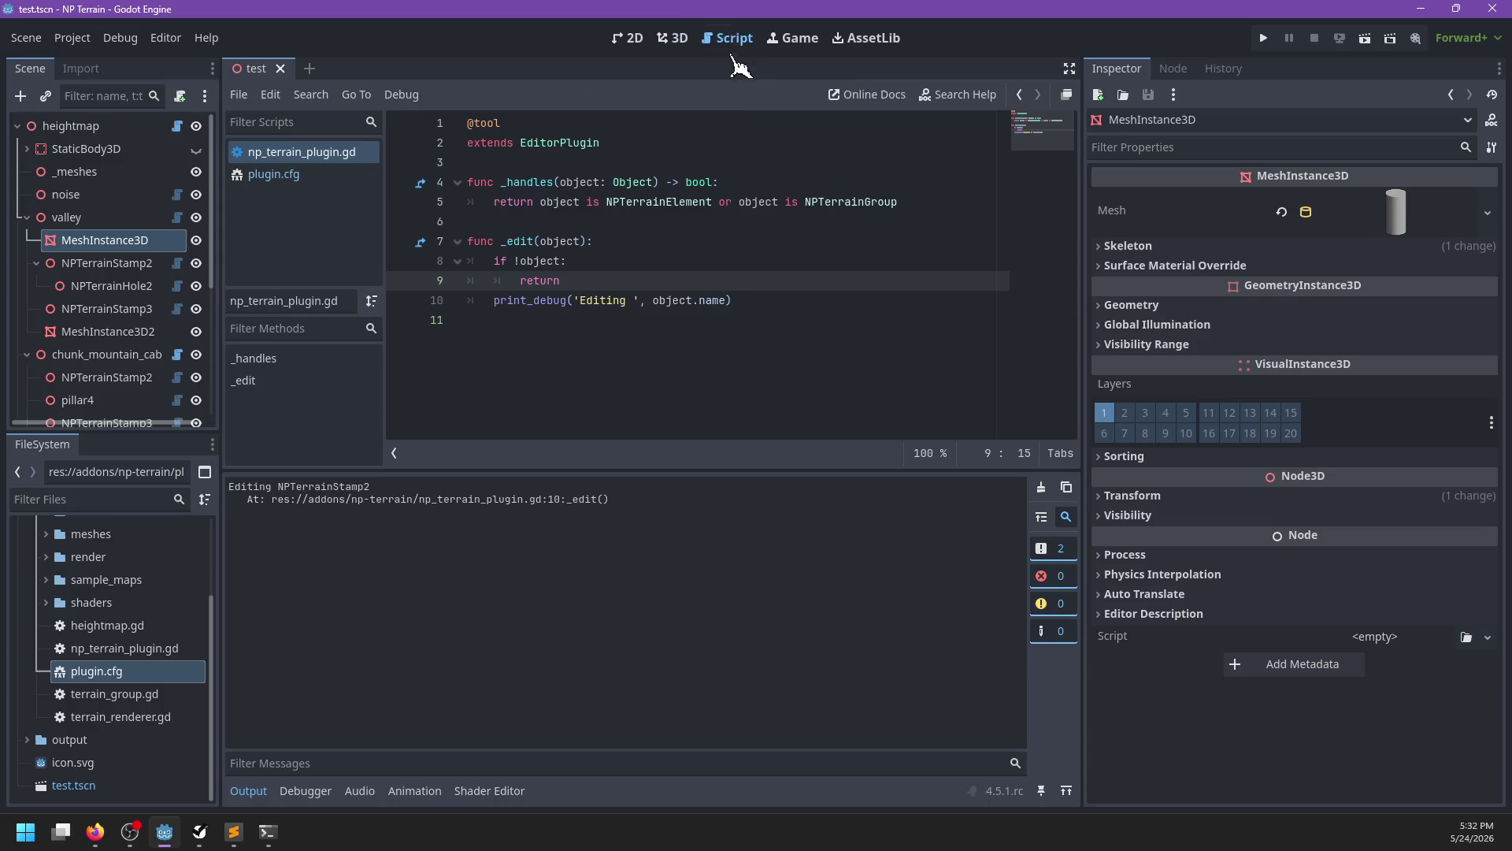
Jump from NPTerrainGroup in the script to its definition in terrain_group.gd
left_click(613, 163)
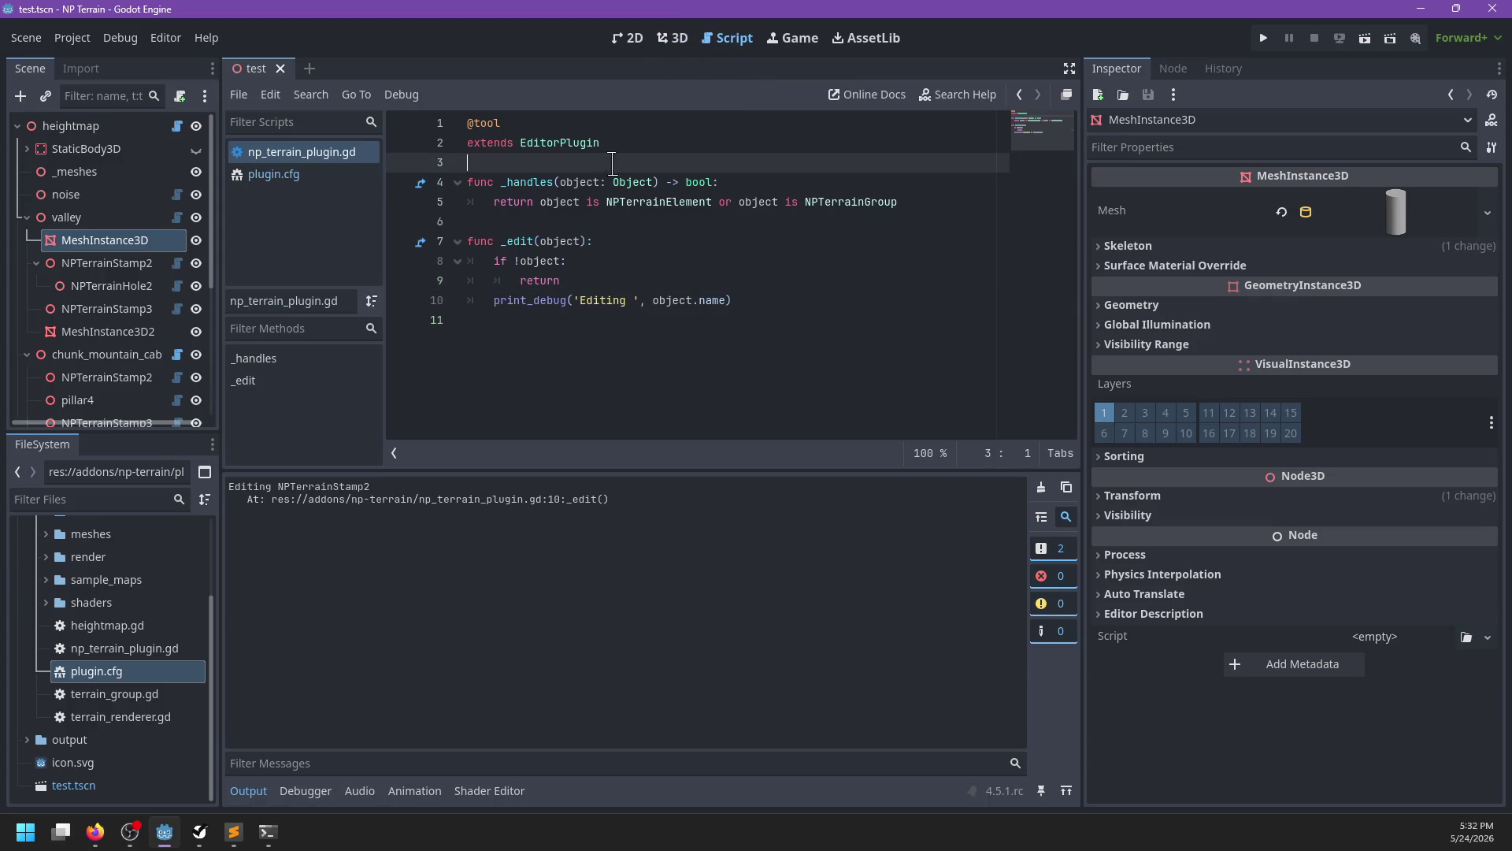
double_click(843, 202)
left_click(844, 202, "ctrl")
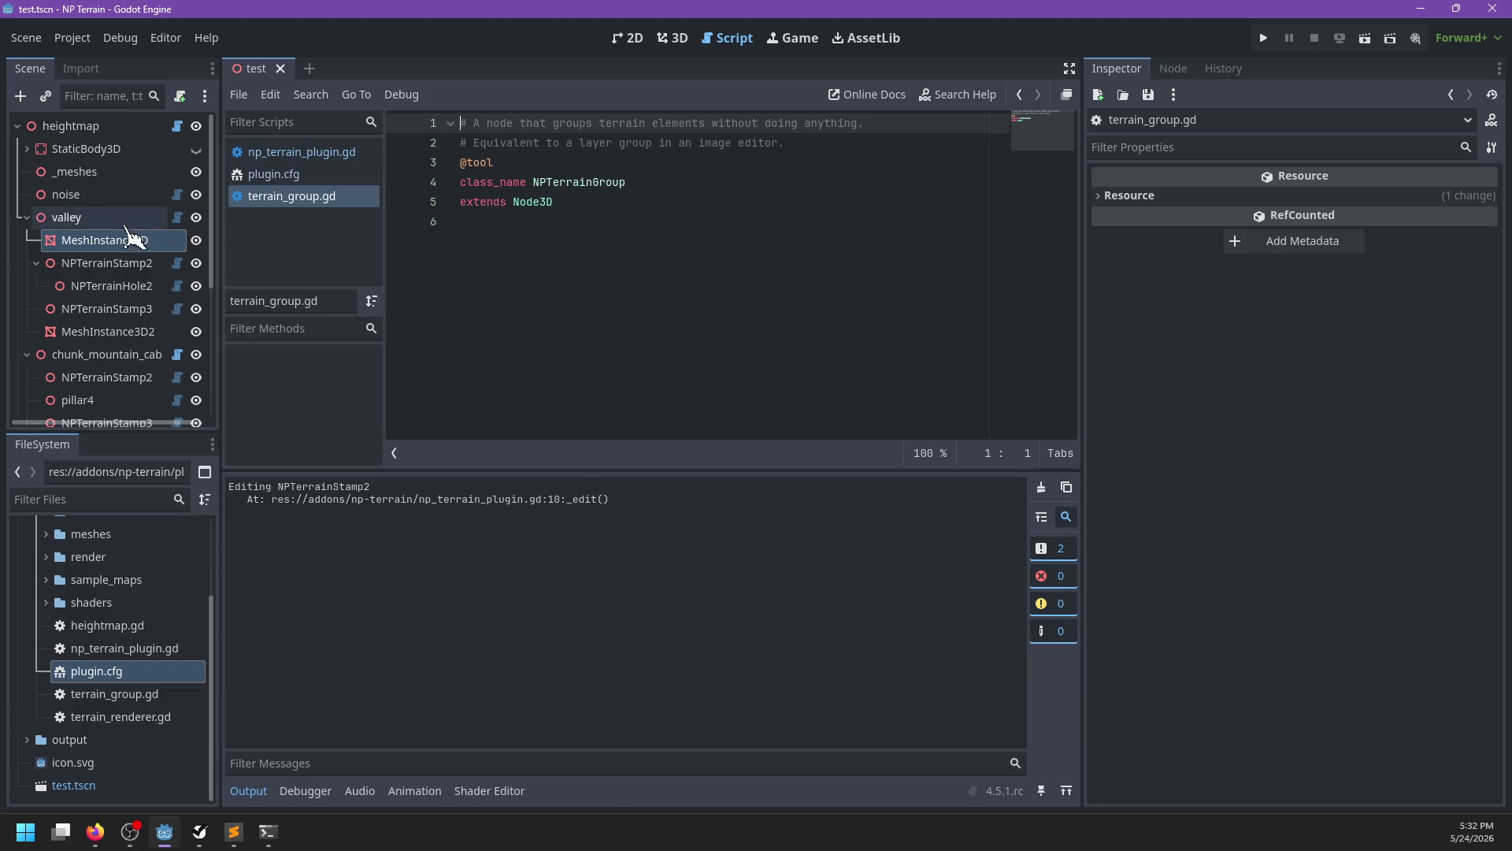
Open and scroll through the heightmap node's script, then return to np_terrain_plugin.gd
left_click(177, 127)
scroll(763, 378, "down", 2)
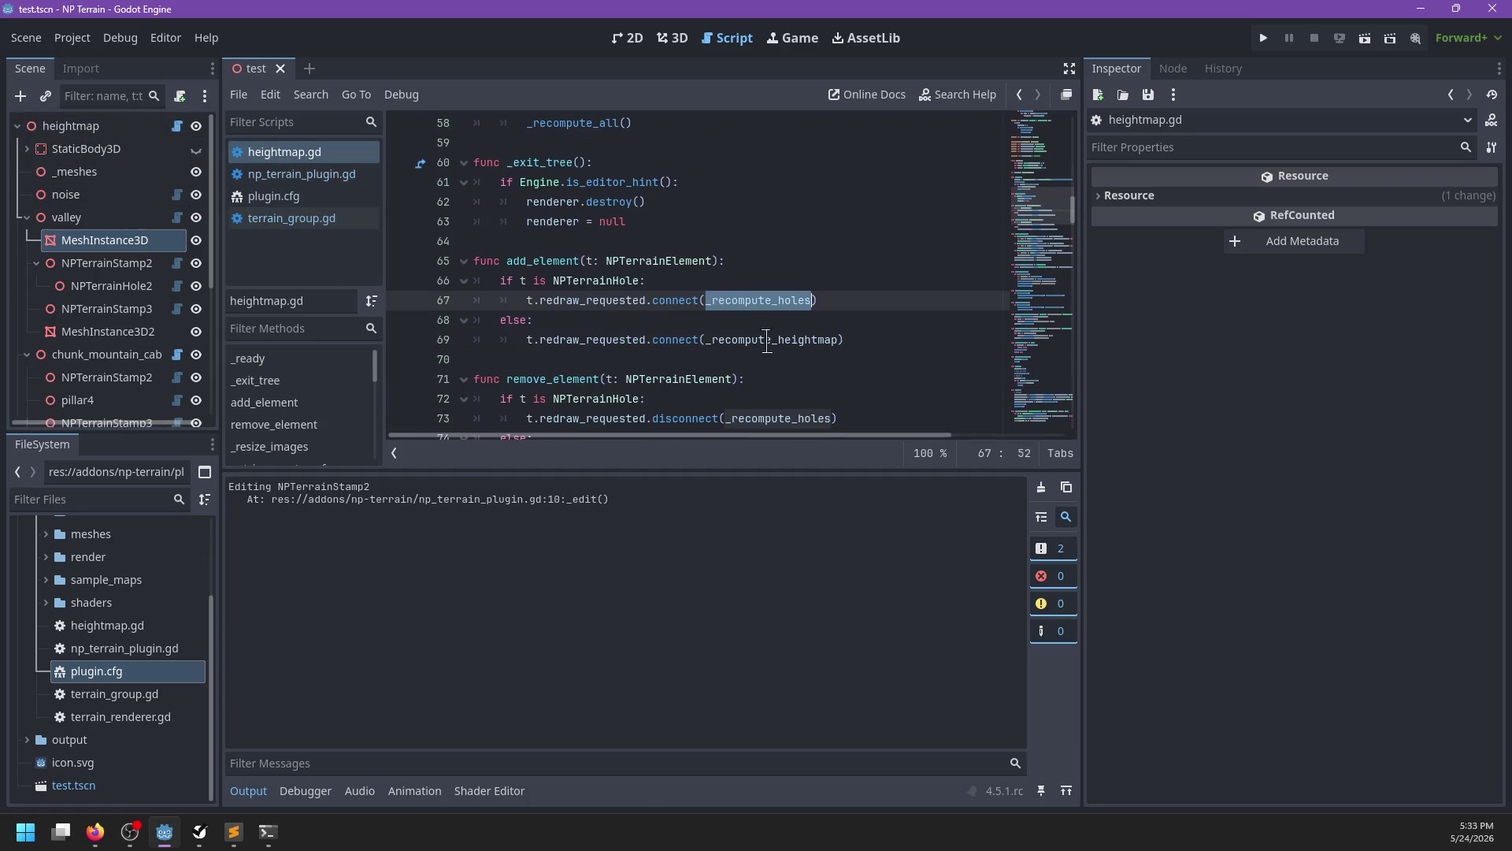
left_click(323, 176)
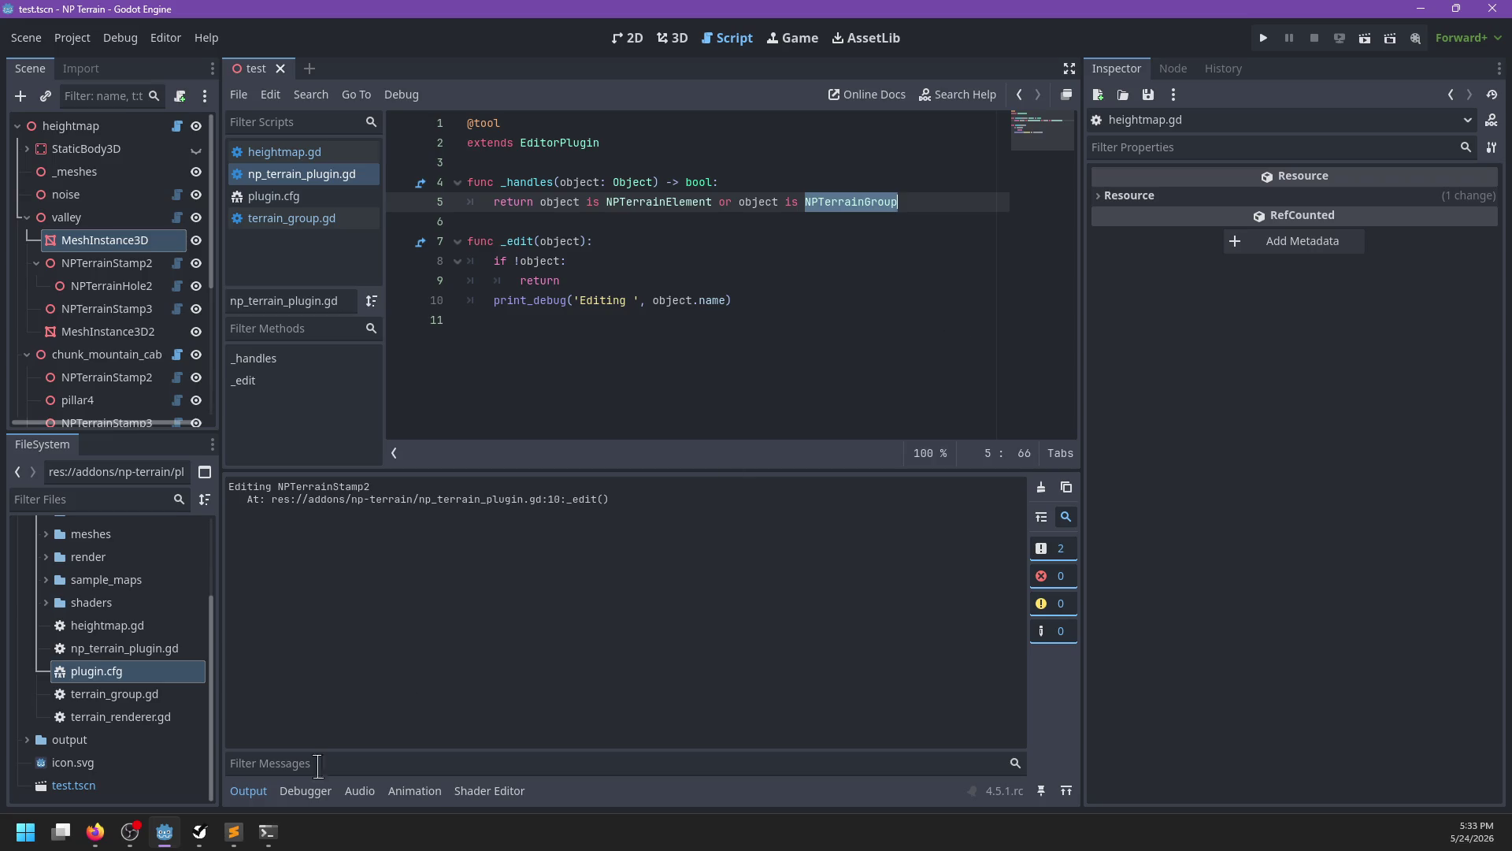
mouse_move(221, 840)
left_click(409, 748)
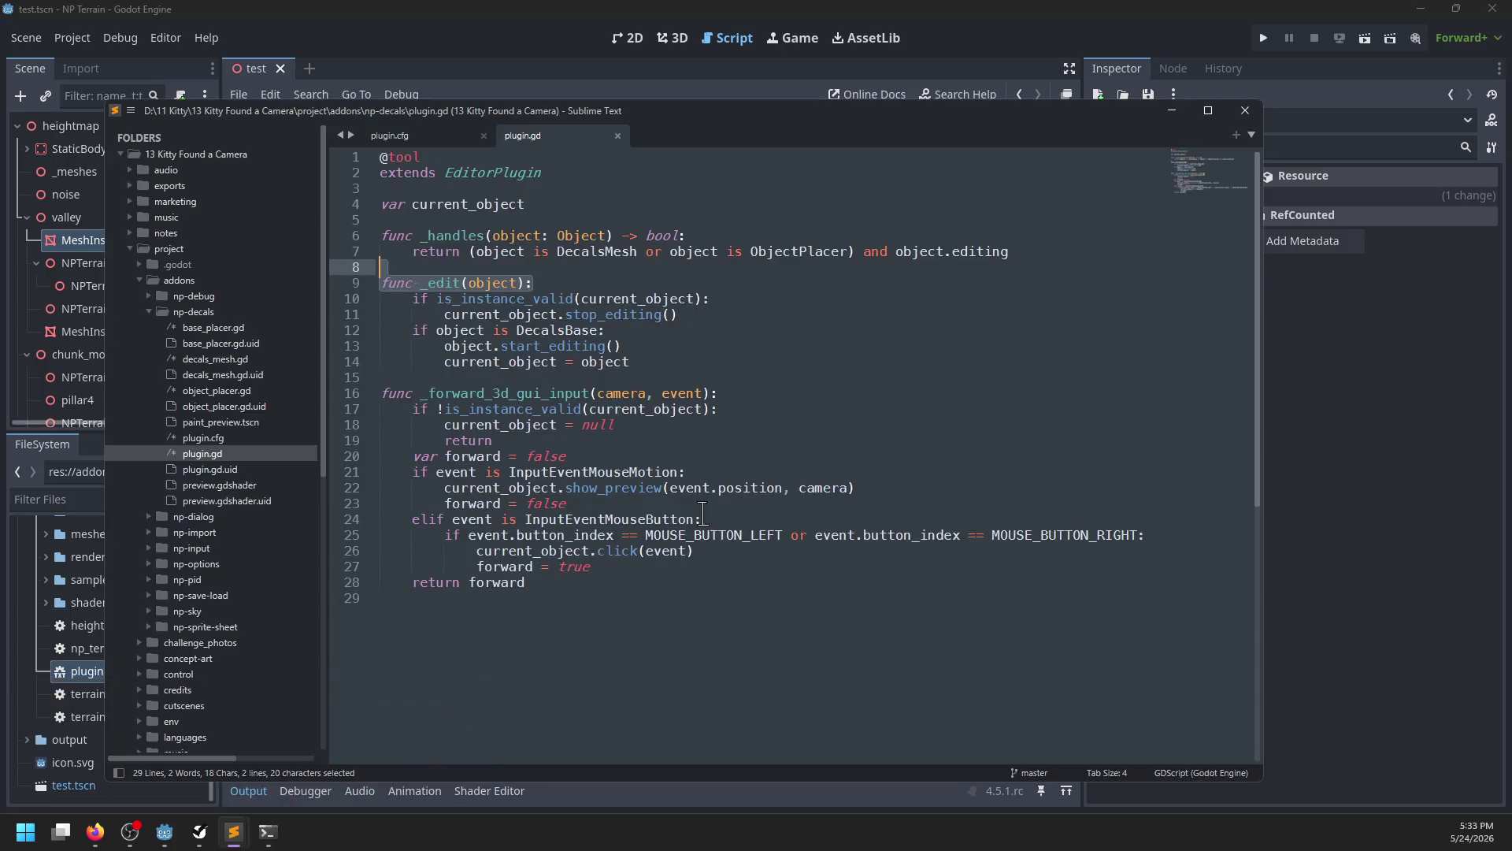
left_click(607, 642)
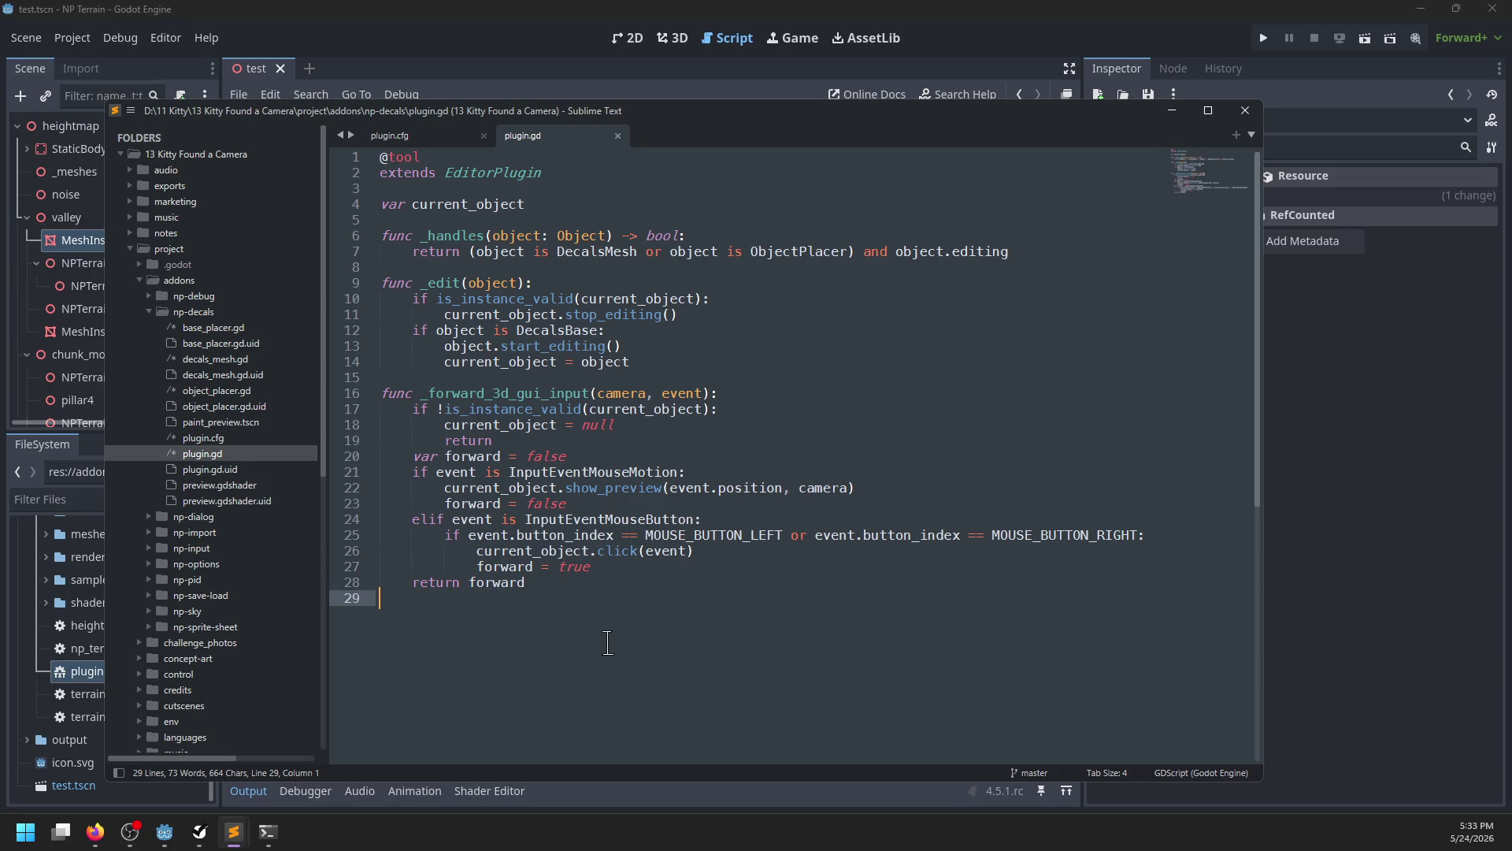
left_click(541, 27)
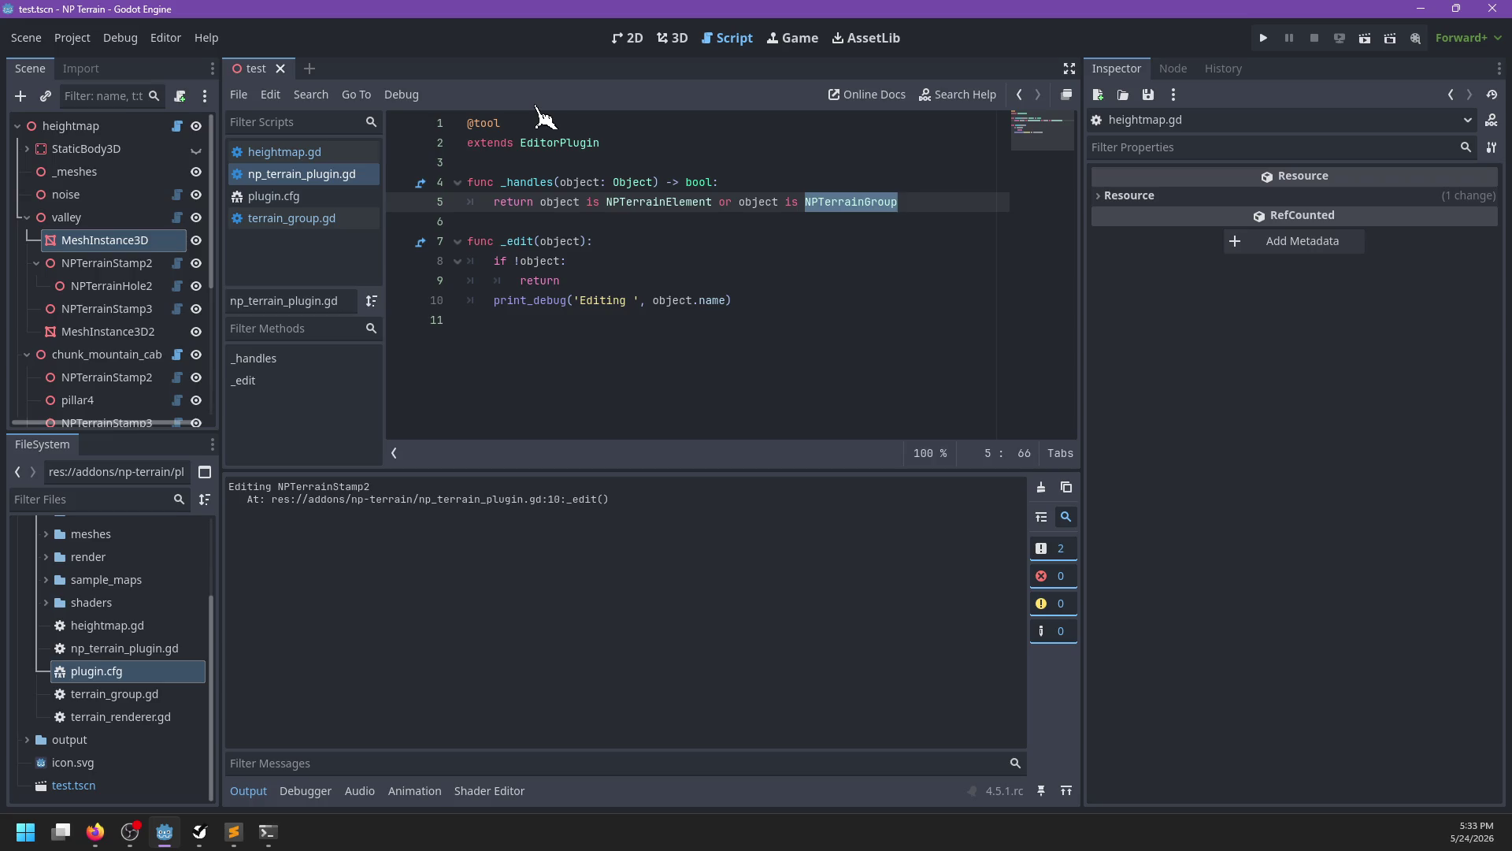
Insert lines above _handles and begin the mesh := declaration, trying CubeMesh first
key("Up")
key("Up")
key("Up")
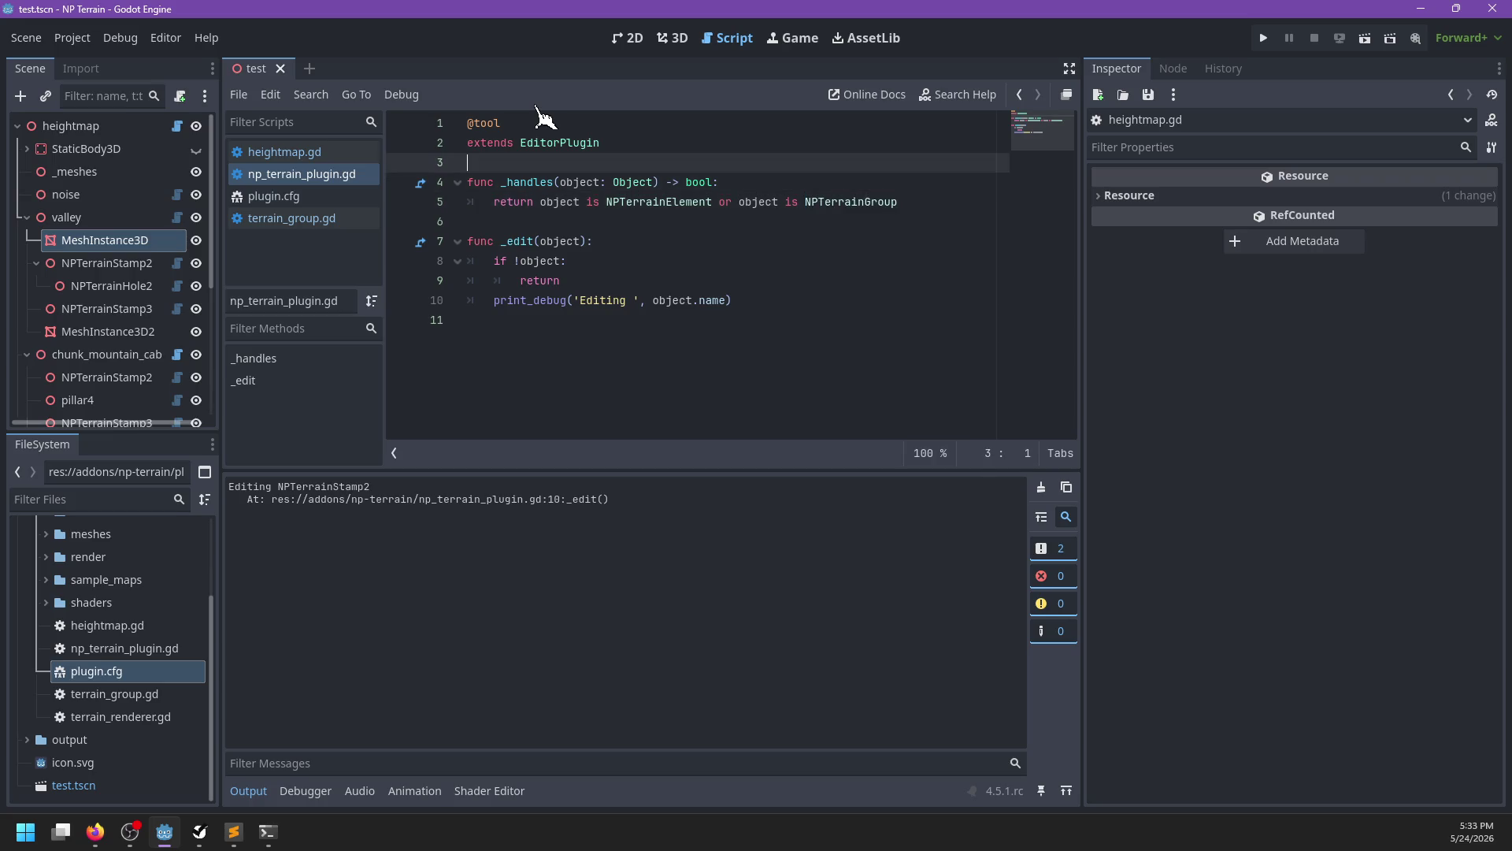
key("Return")
key("Return")
type("nc me")
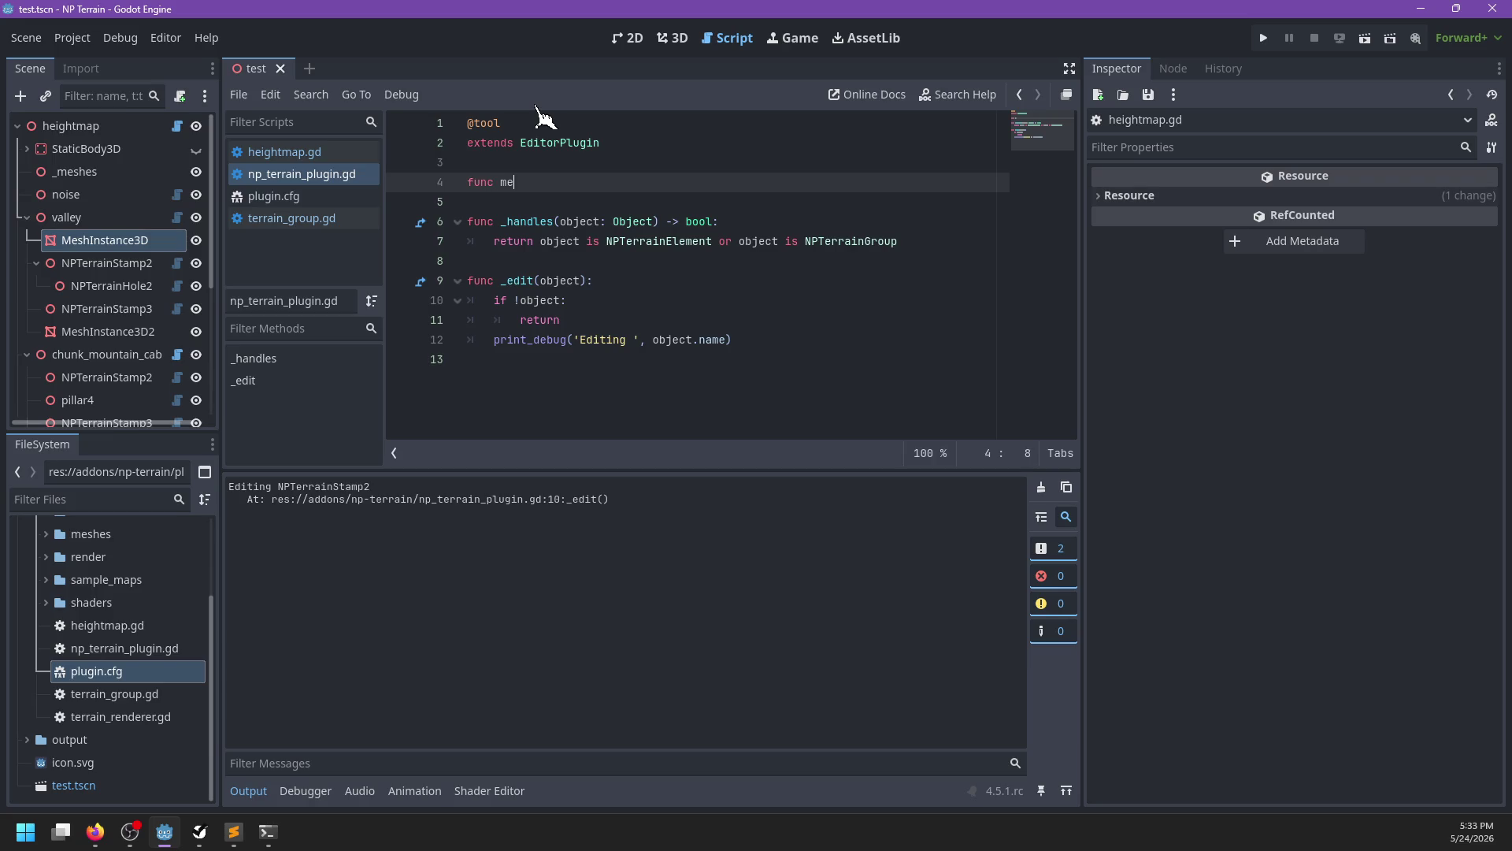
key("ctrl+BackSpace")
key("ctrl+BackSpace")
type("sh := ")
type("CubeMesh")
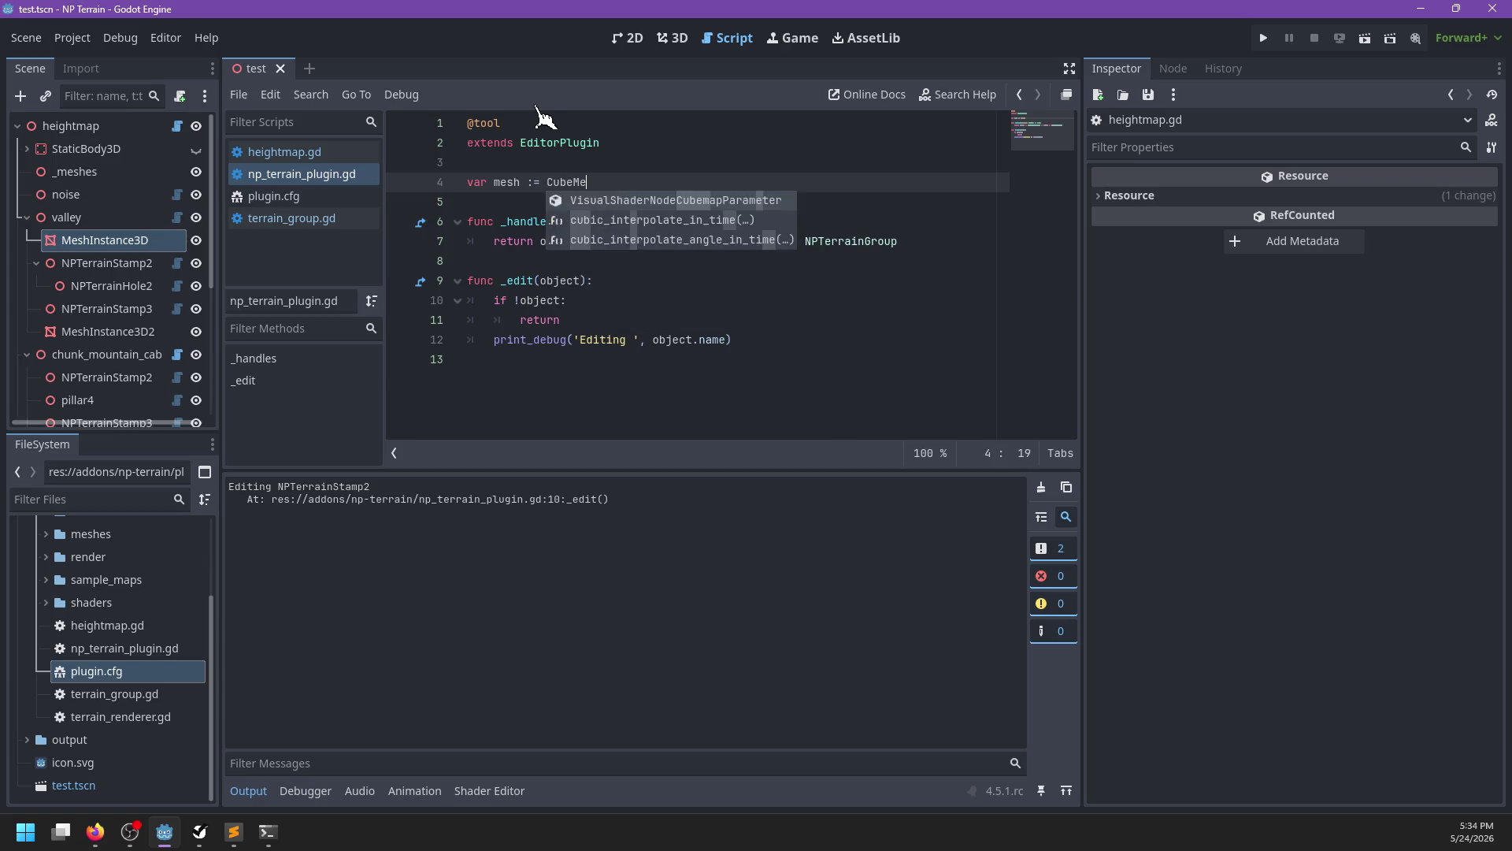
key("ctrl+BackSpace")
key("ctrl+BackSpace")
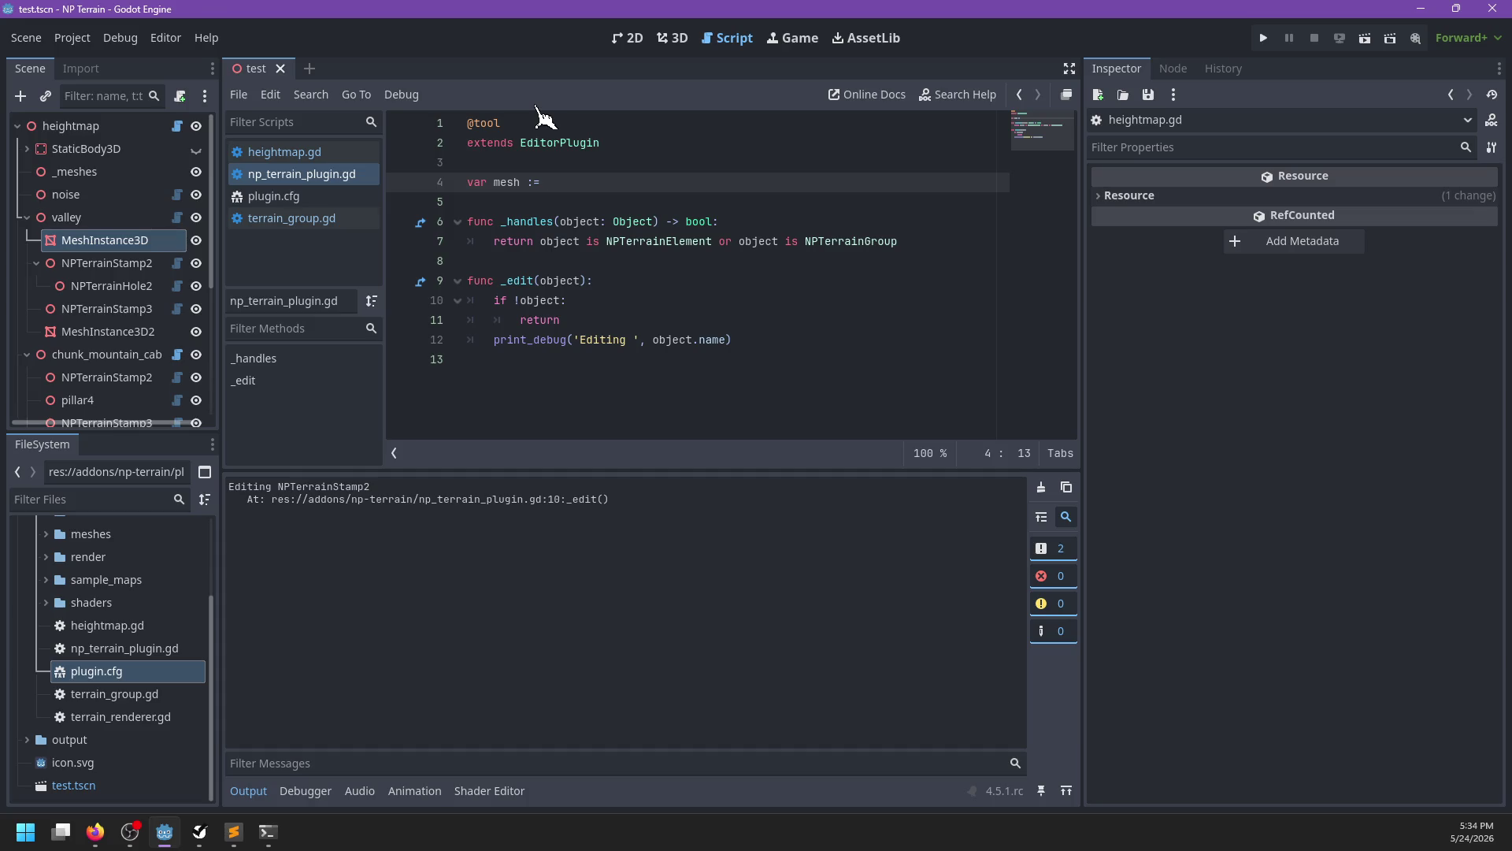
type("es")
type("3")
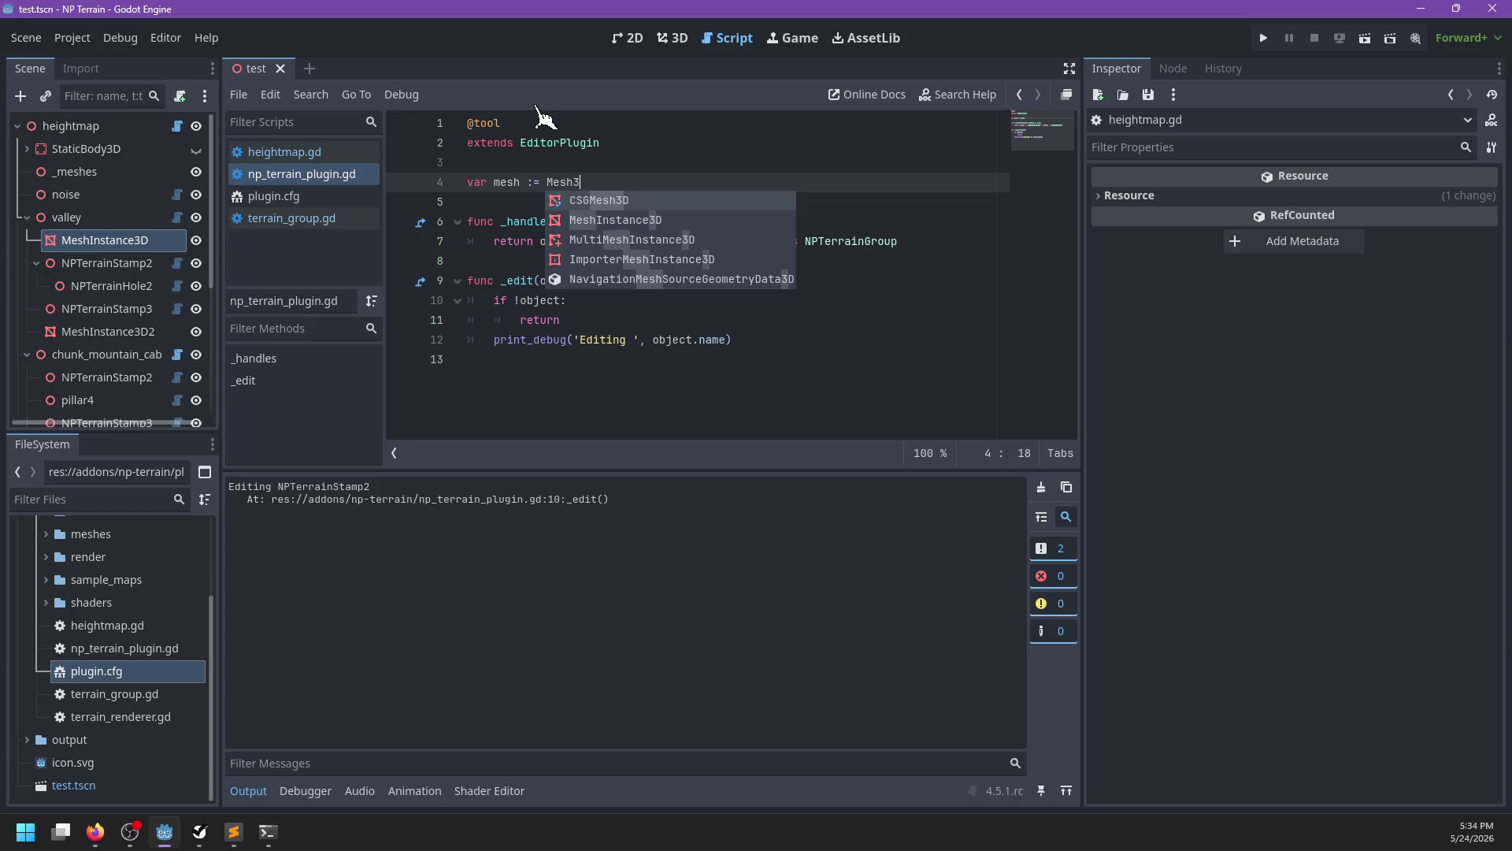
key("ctrl+BackSpace")
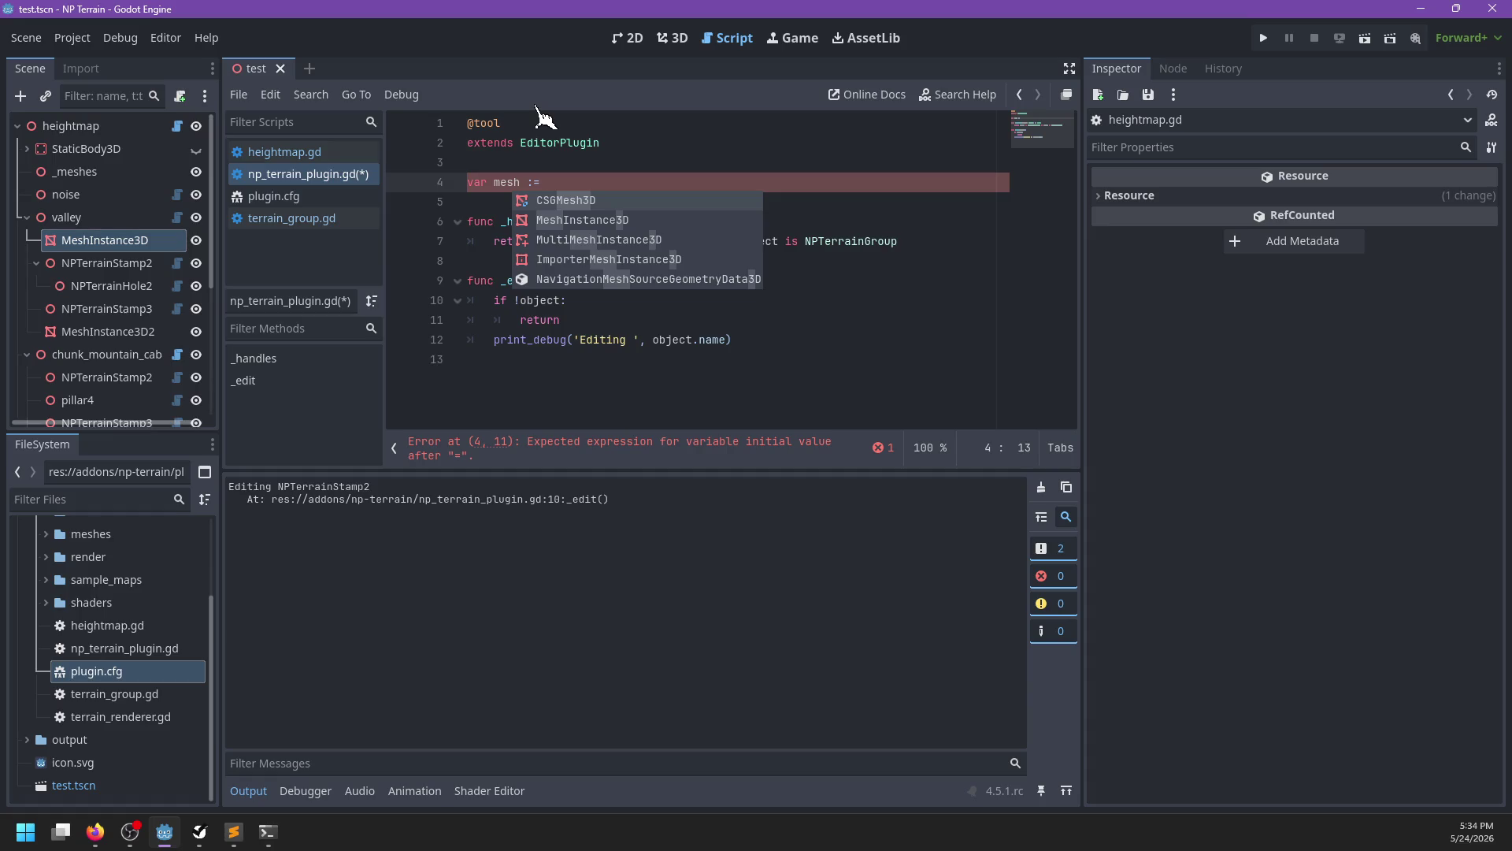
Look up 'box' in Search Help, then complete the mesh value as BoxMesh.new()
key("F1")
type("box")
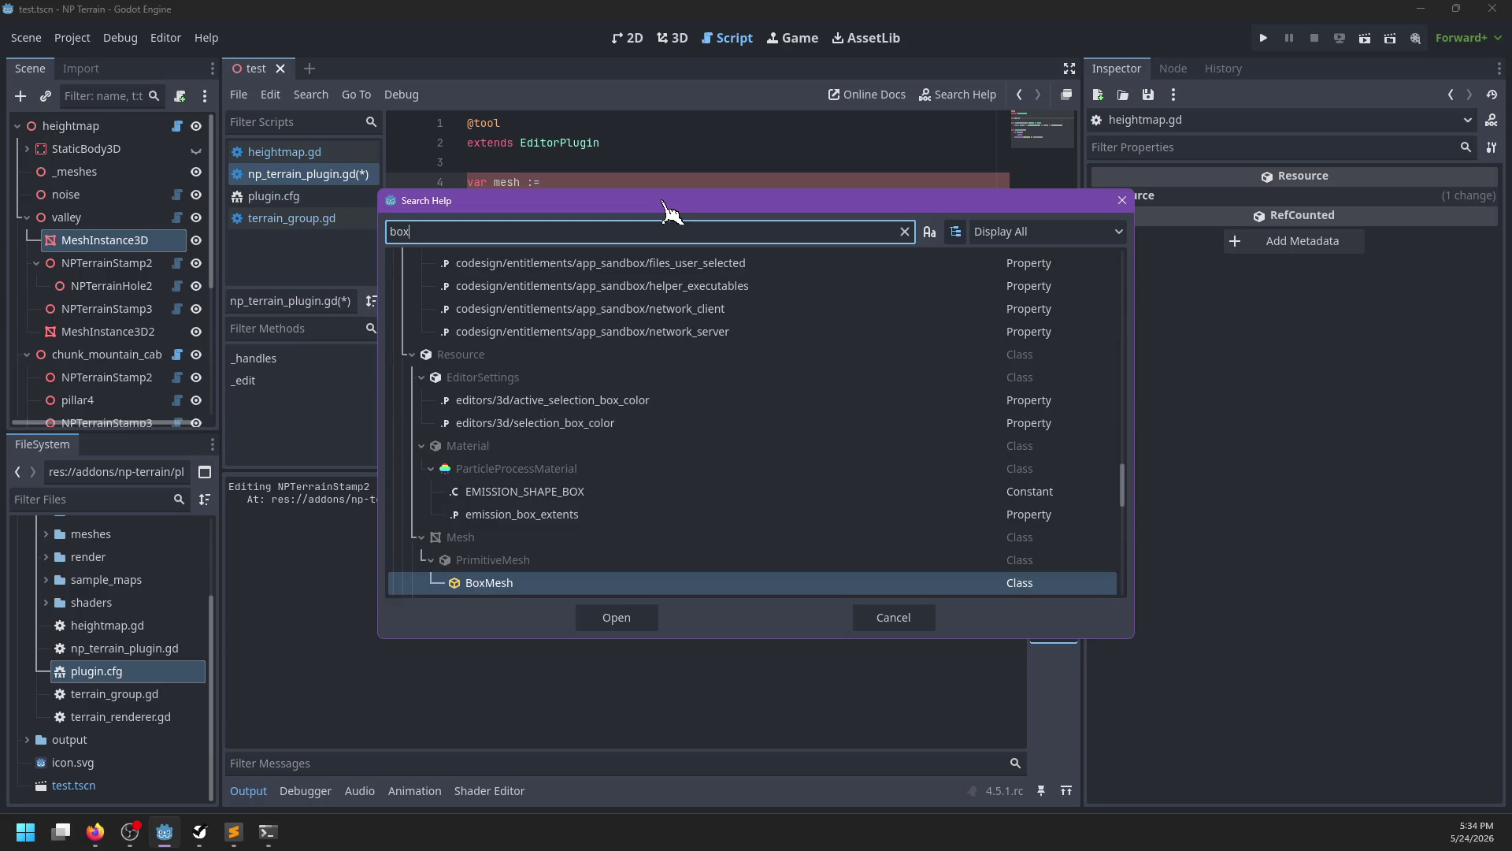
key("Escape")
type("BoxMesh.")
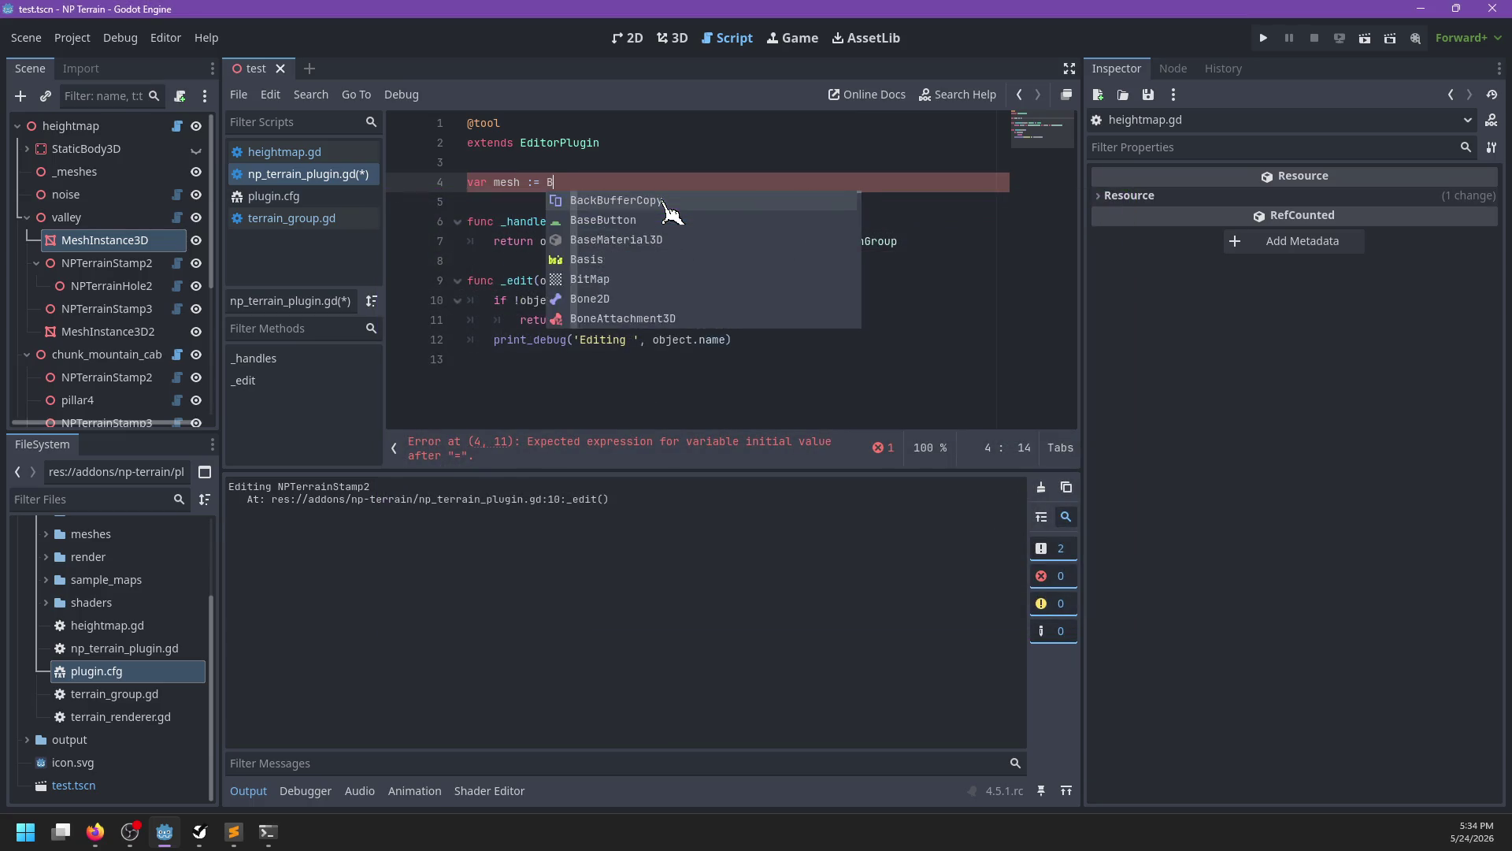
type("new")
key("Return")
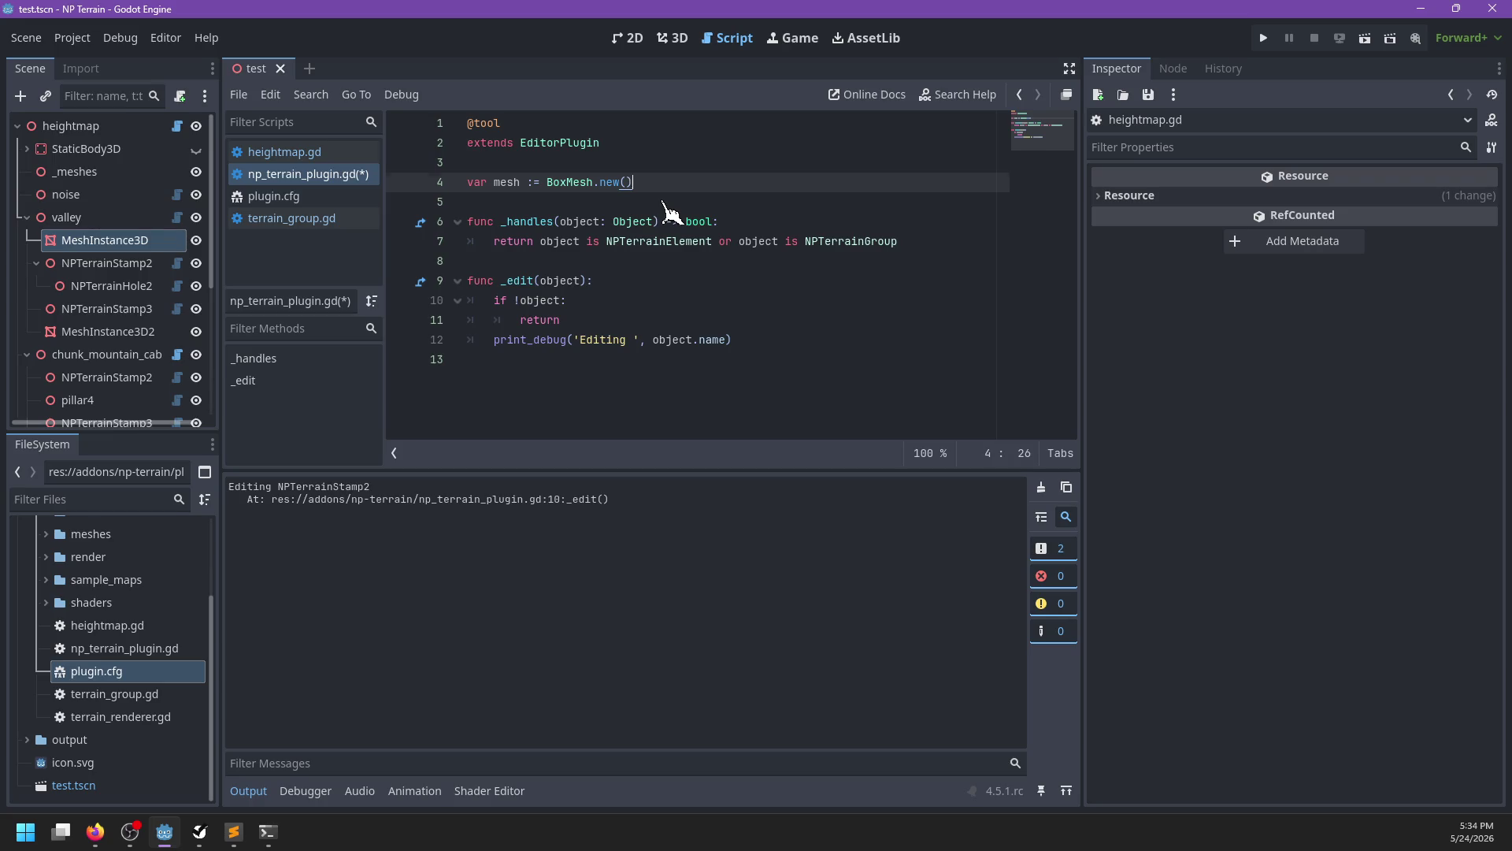
Declare var active_object: Node3D below the mesh variable
key("Return")
type("var active_object: ")
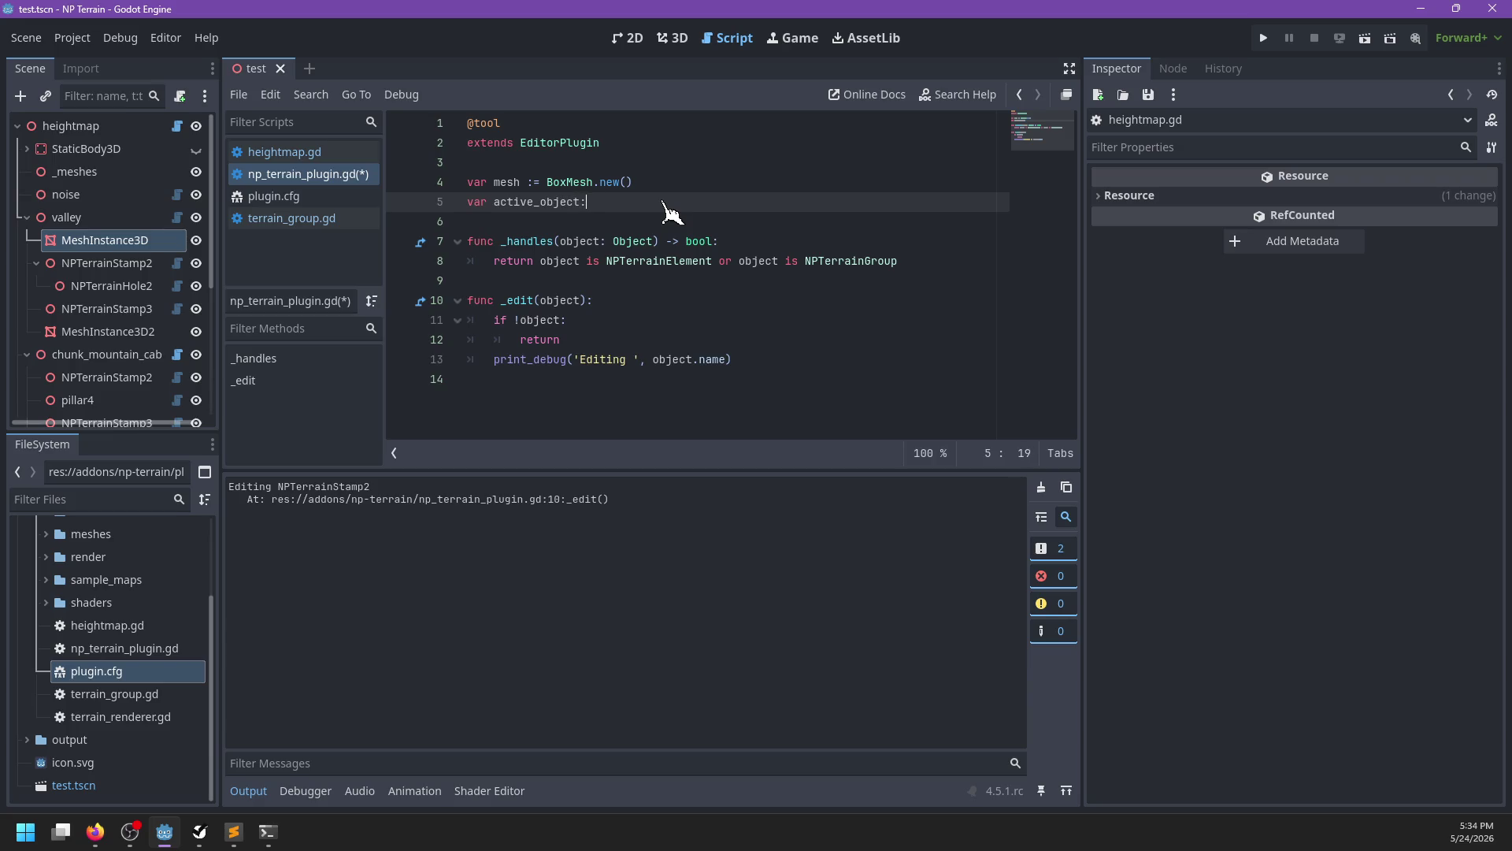
type("Node2")
key("BackSpace")
type("3")
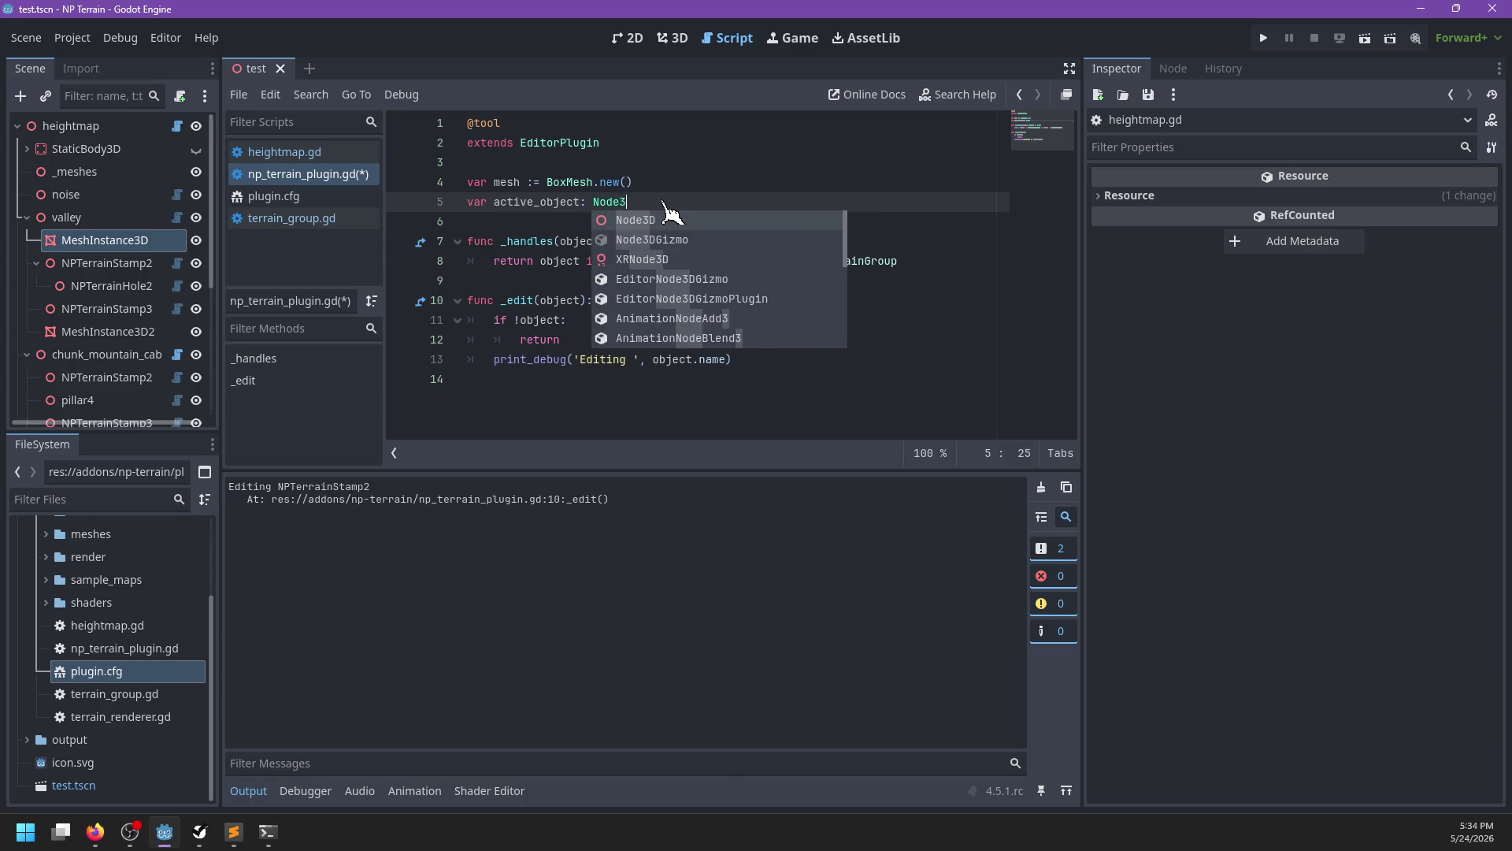
key("Return")
Replace the print_debug line in _edit with active_object = object
left_click(596, 322)
left_click(596, 340)
left_click(794, 361)
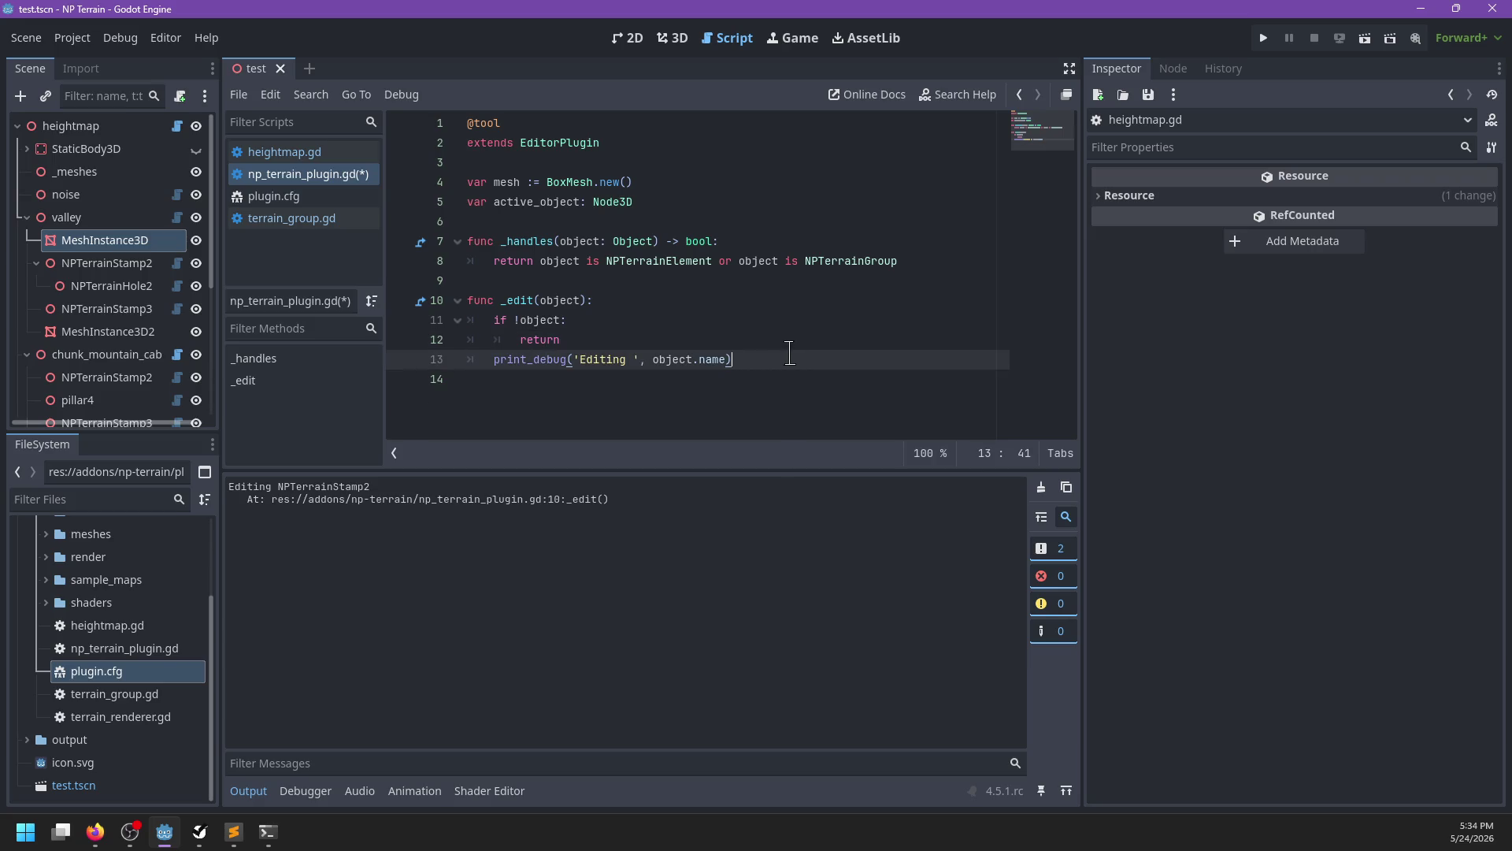
key("Return")
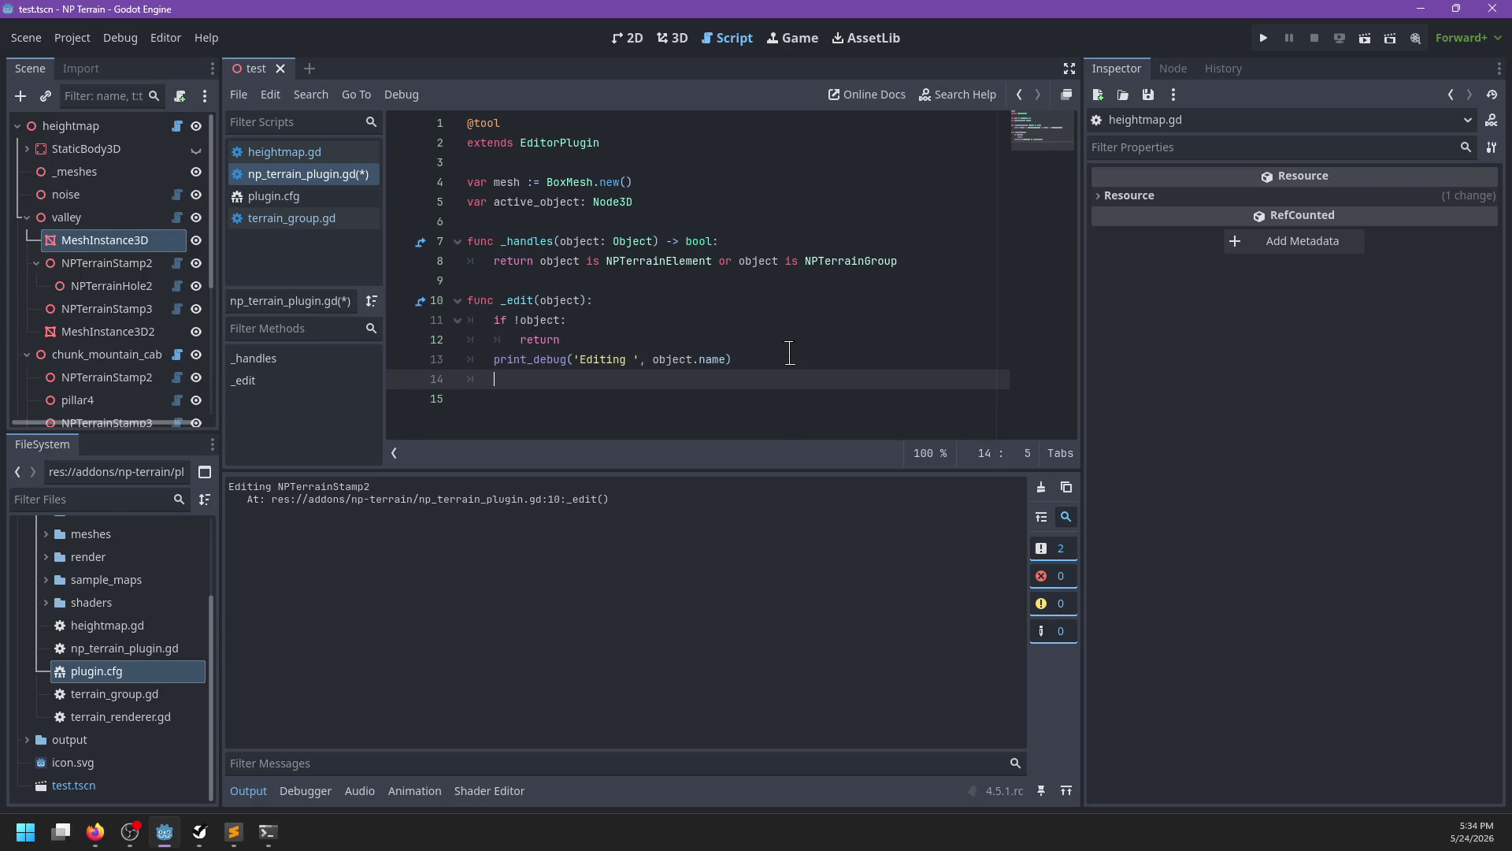
key("shift+Up")
key("BackSpace")
type("active_object ")
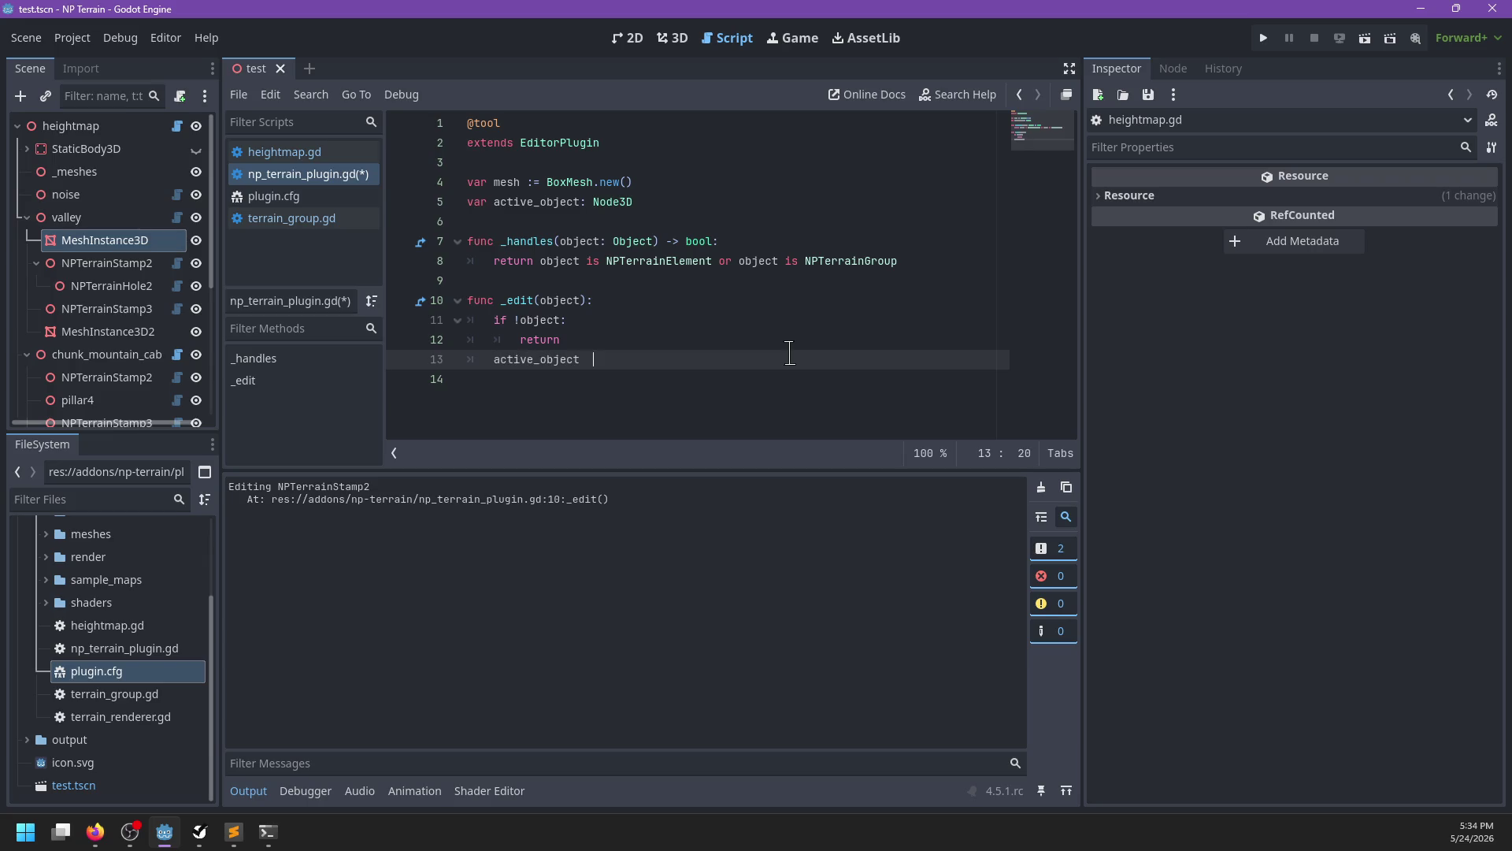
type("= object")
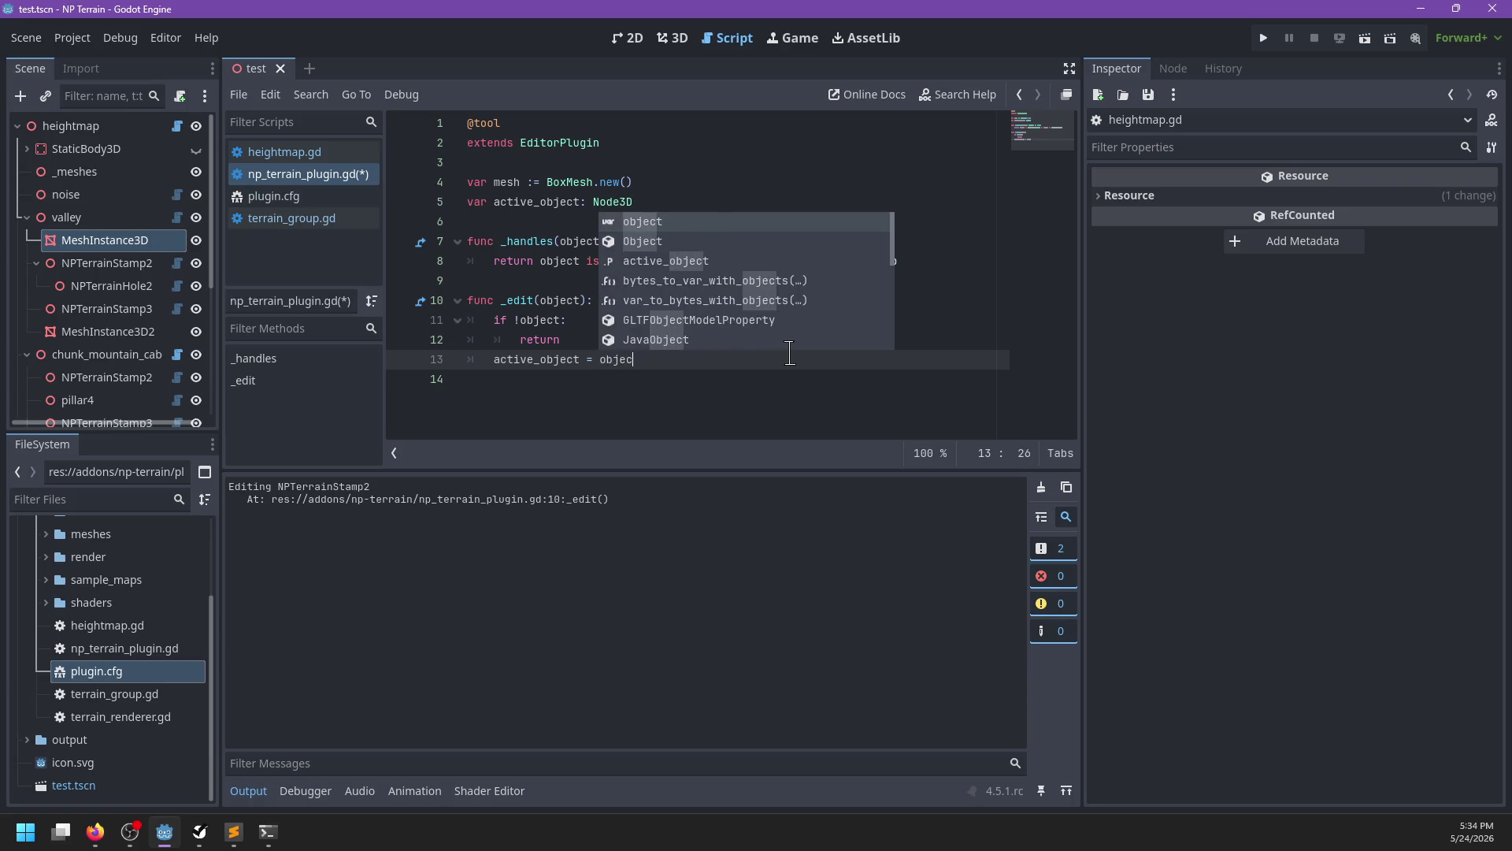
Rewrite the if check as 'object is not Node3D' and move the assignment above it
key("Up")
key("Up")
key("ctrl+Left")
key("ctrl+Left")
key("BackSpace")
key("ctrl+Right")
type("is N")
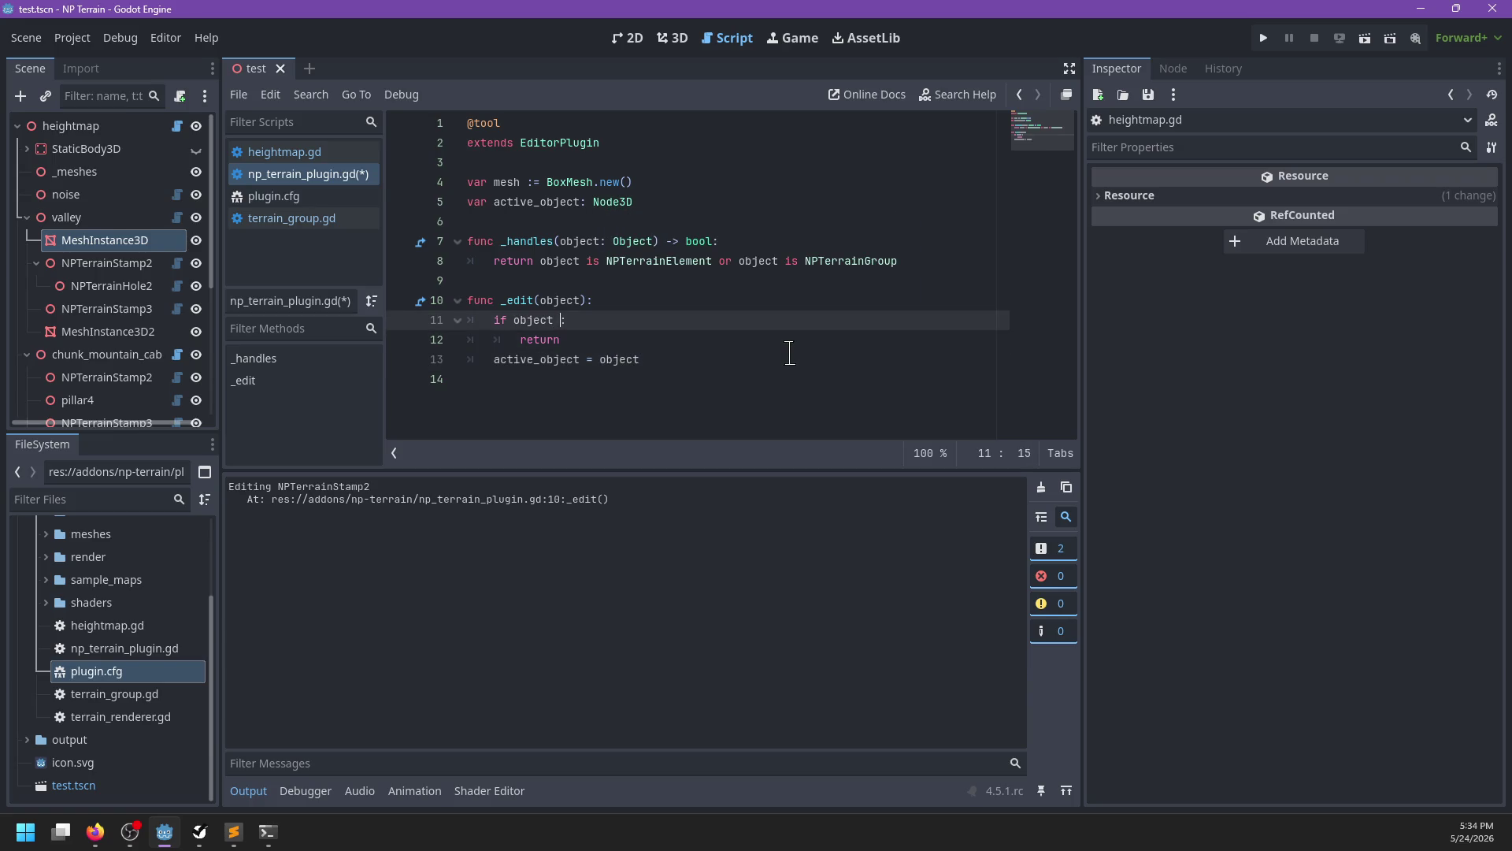
key("BackSpace")
type("not Node")
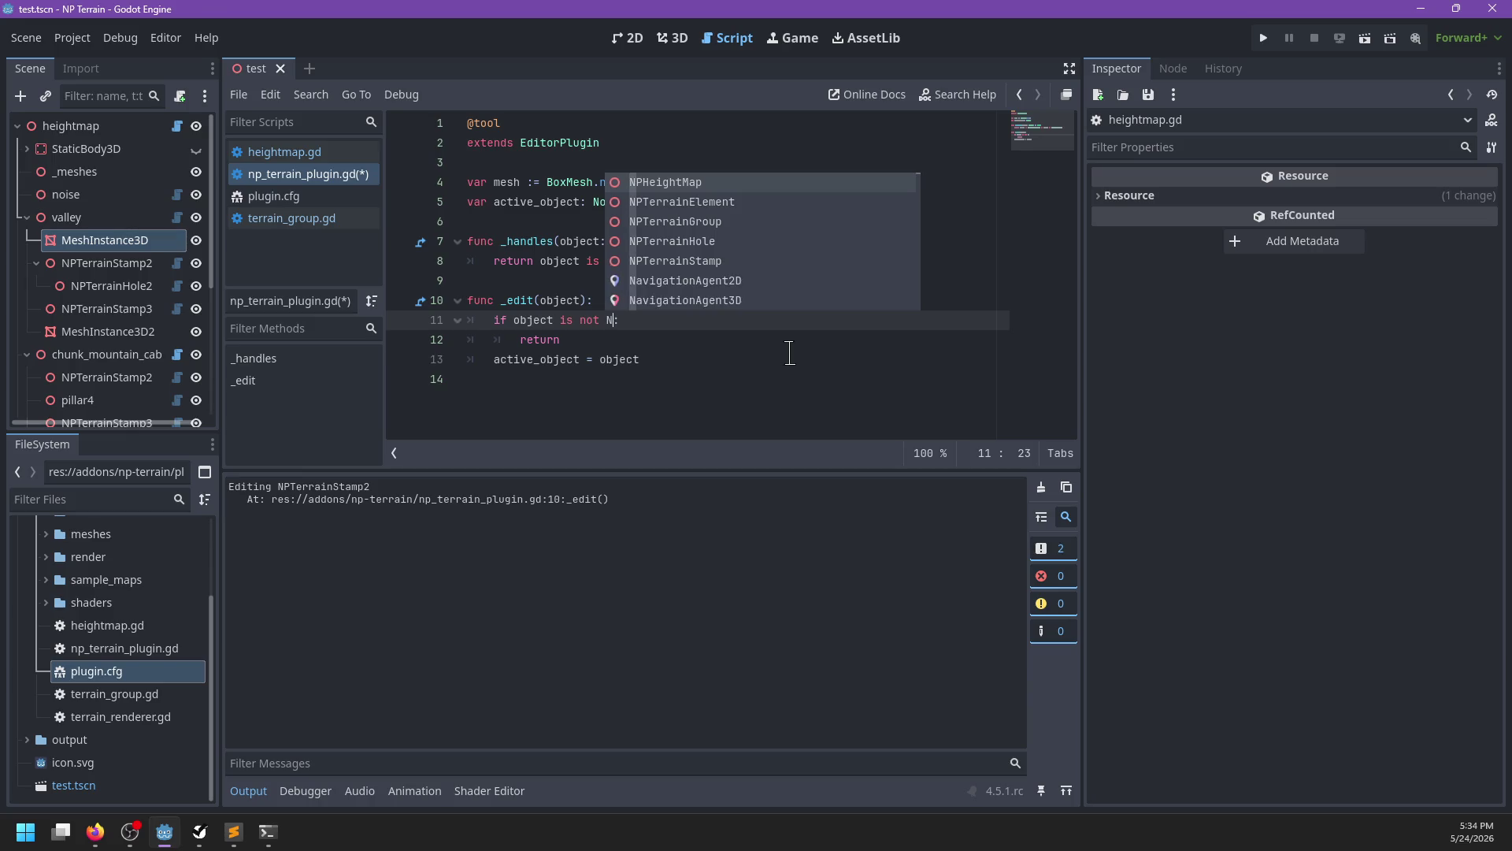
type("3D")
key("Escape")
key("Down")
key("Down")
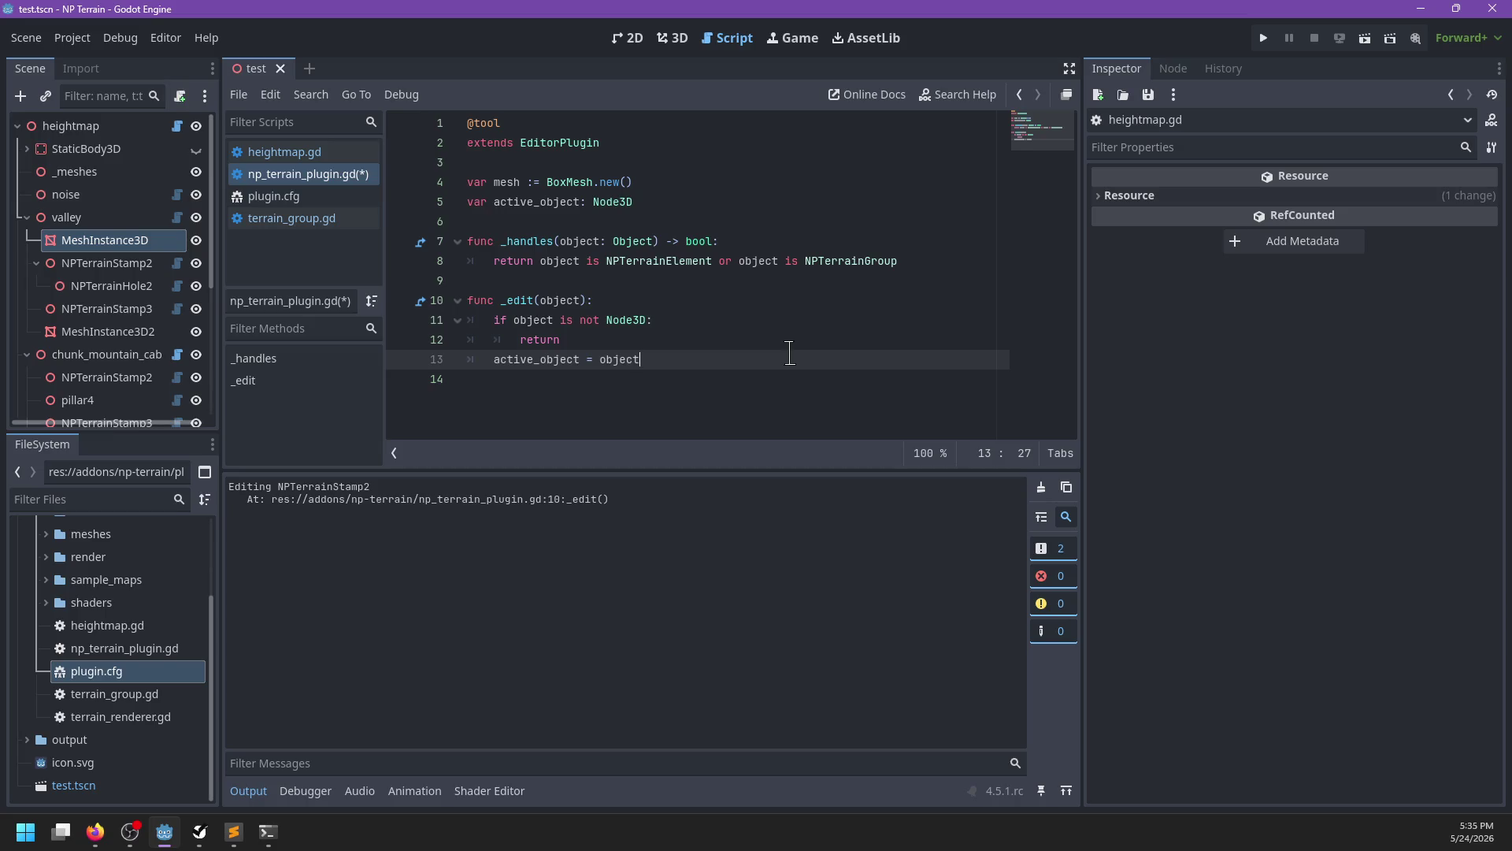
key("alt+Up")
key("alt+Up")
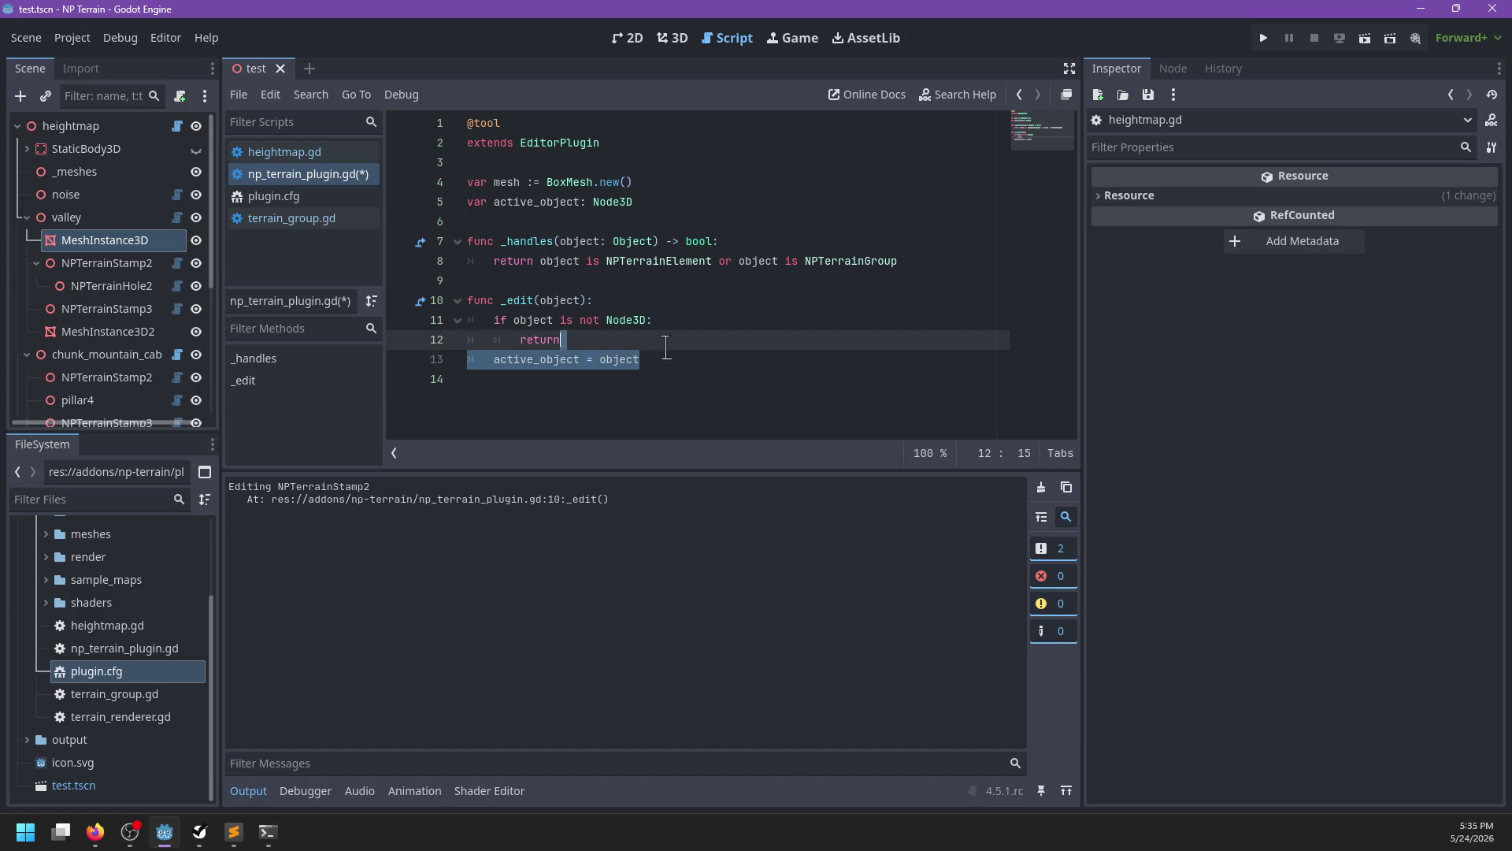
left_click_drag(608, 359, 691, 321)
left_click(667, 353)
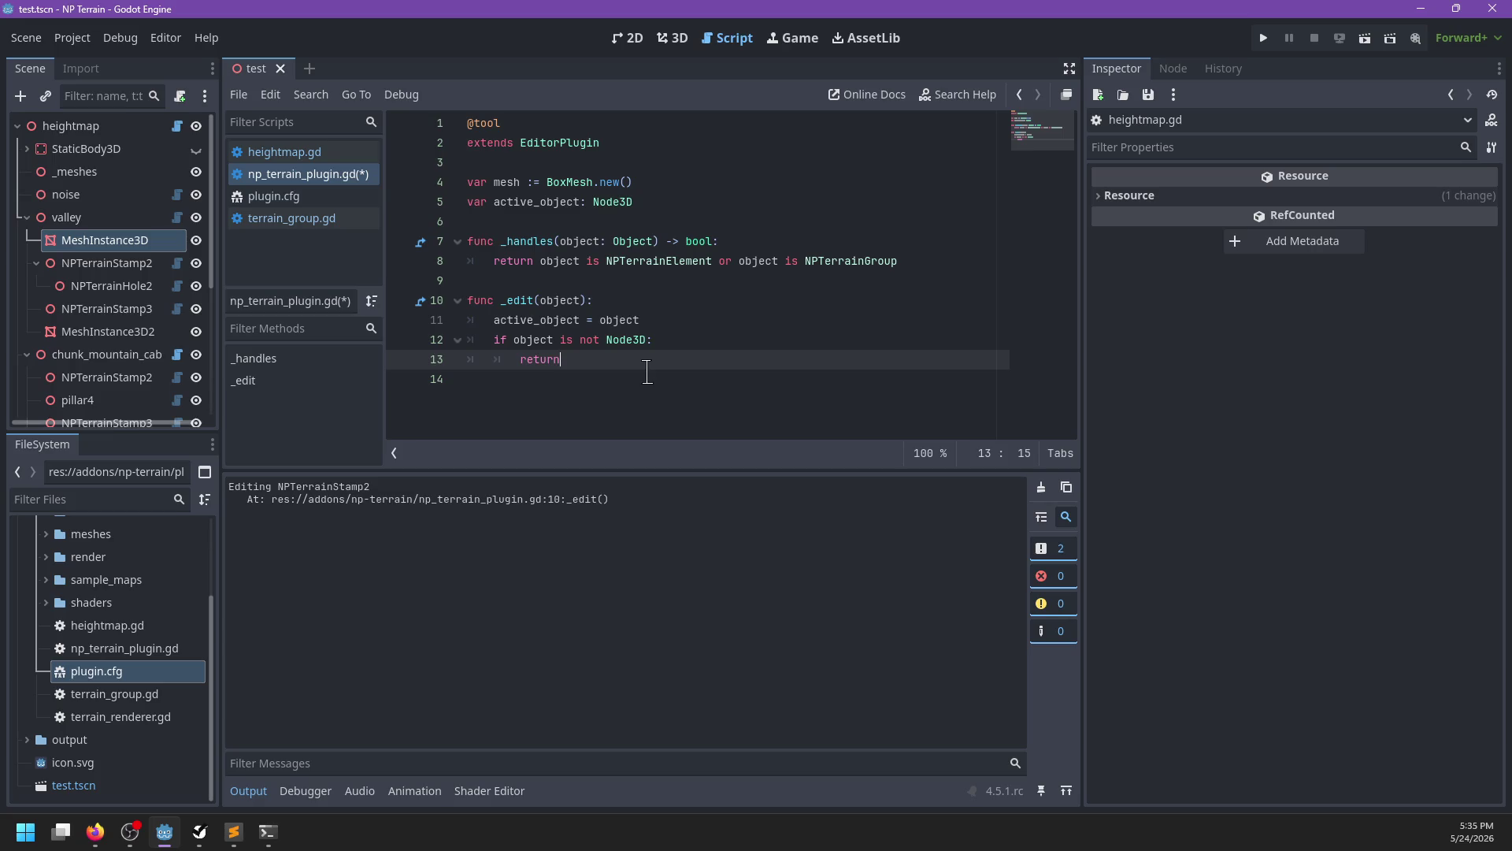
left_click(647, 372)
left_click(617, 359)
Cast the assignment to 'object as Node3D' and make the if test active_object
double_click(590, 342)
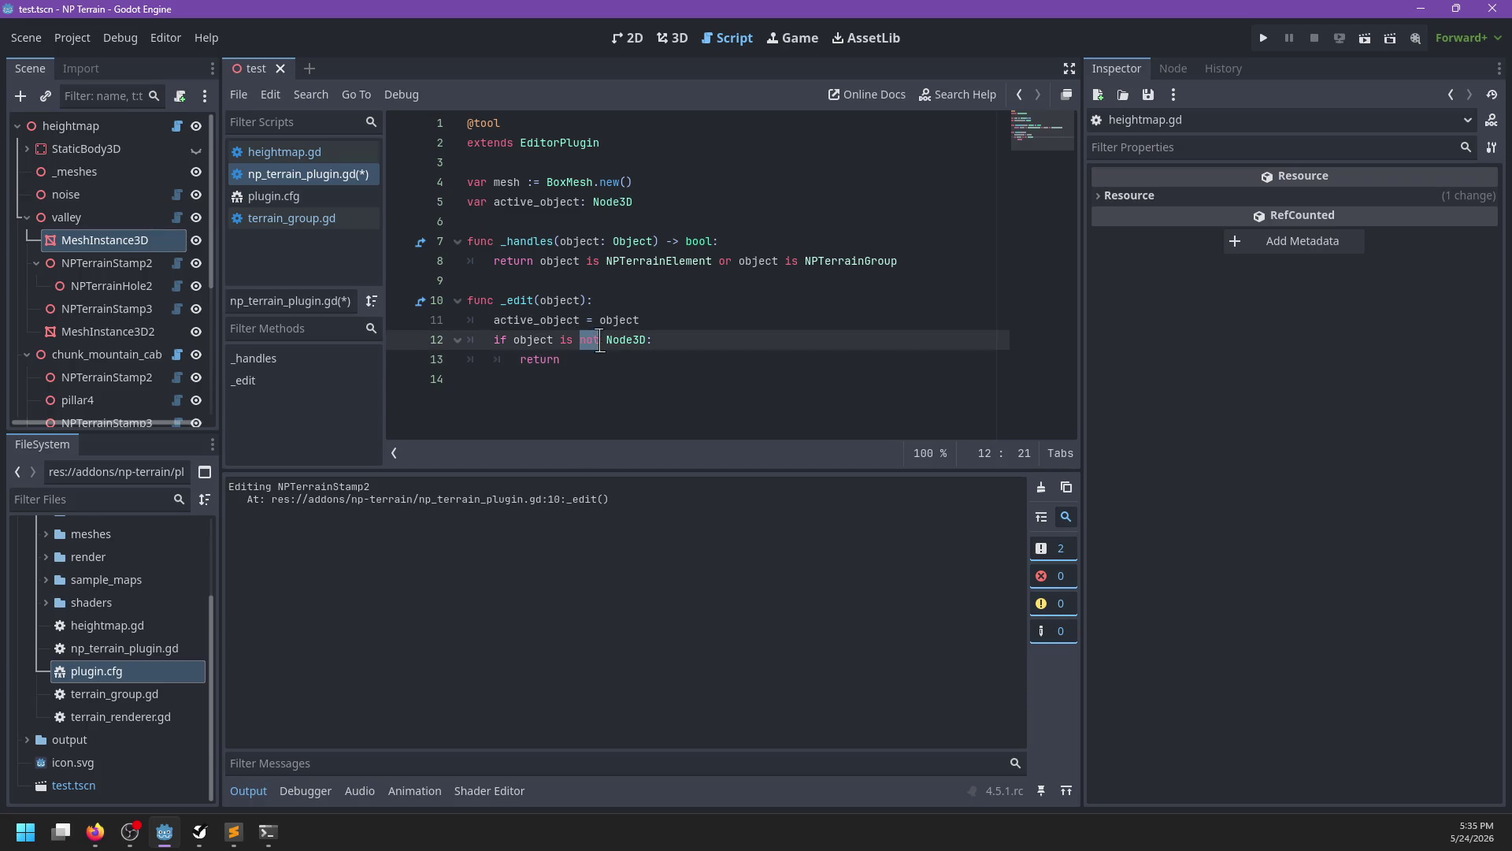
key("BackSpace")
key("BackSpace")
key("Up")
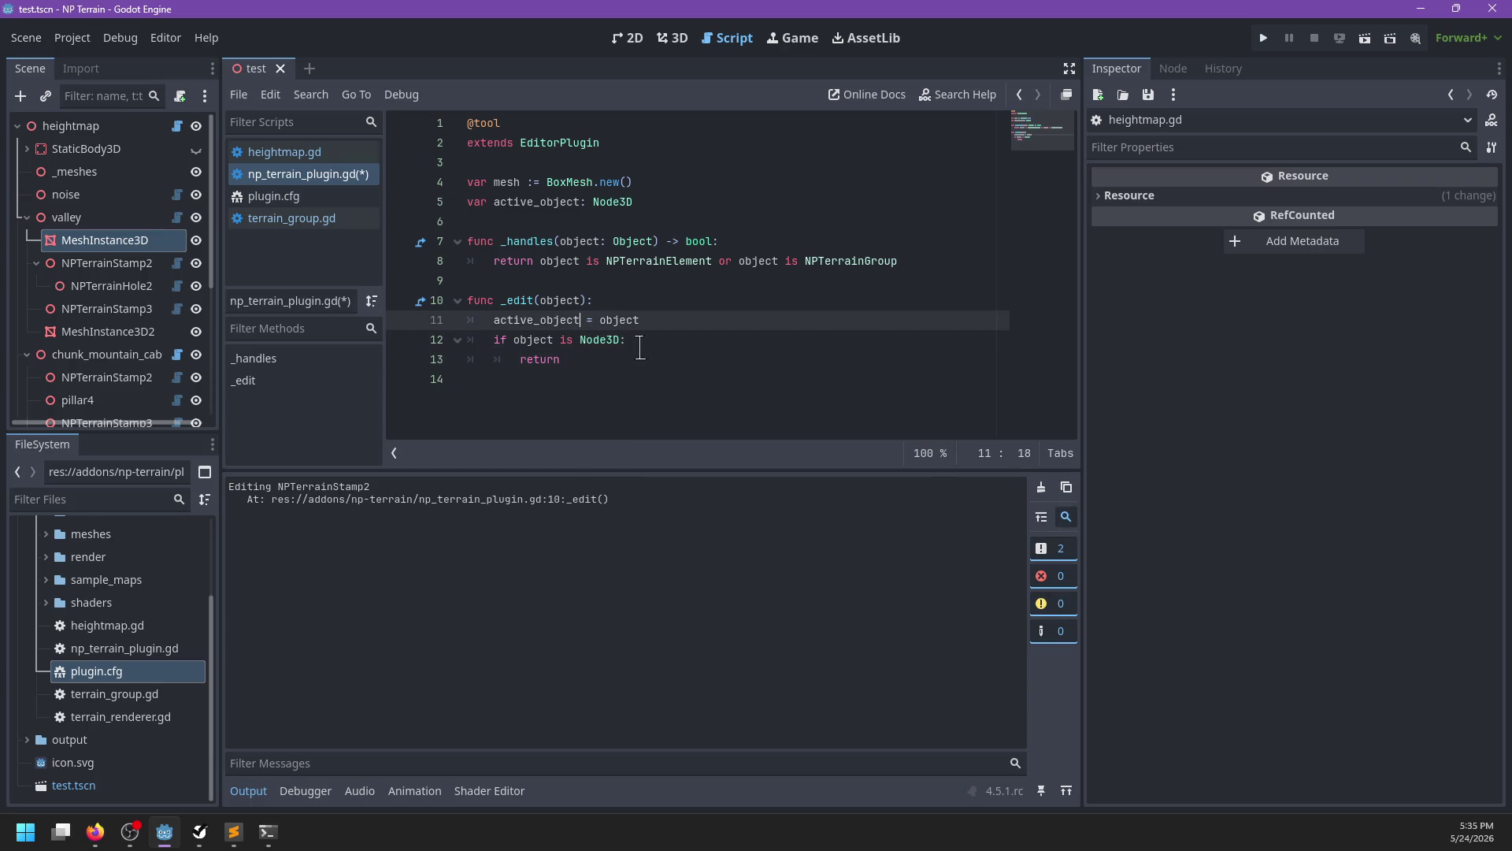
type("as Node3D")
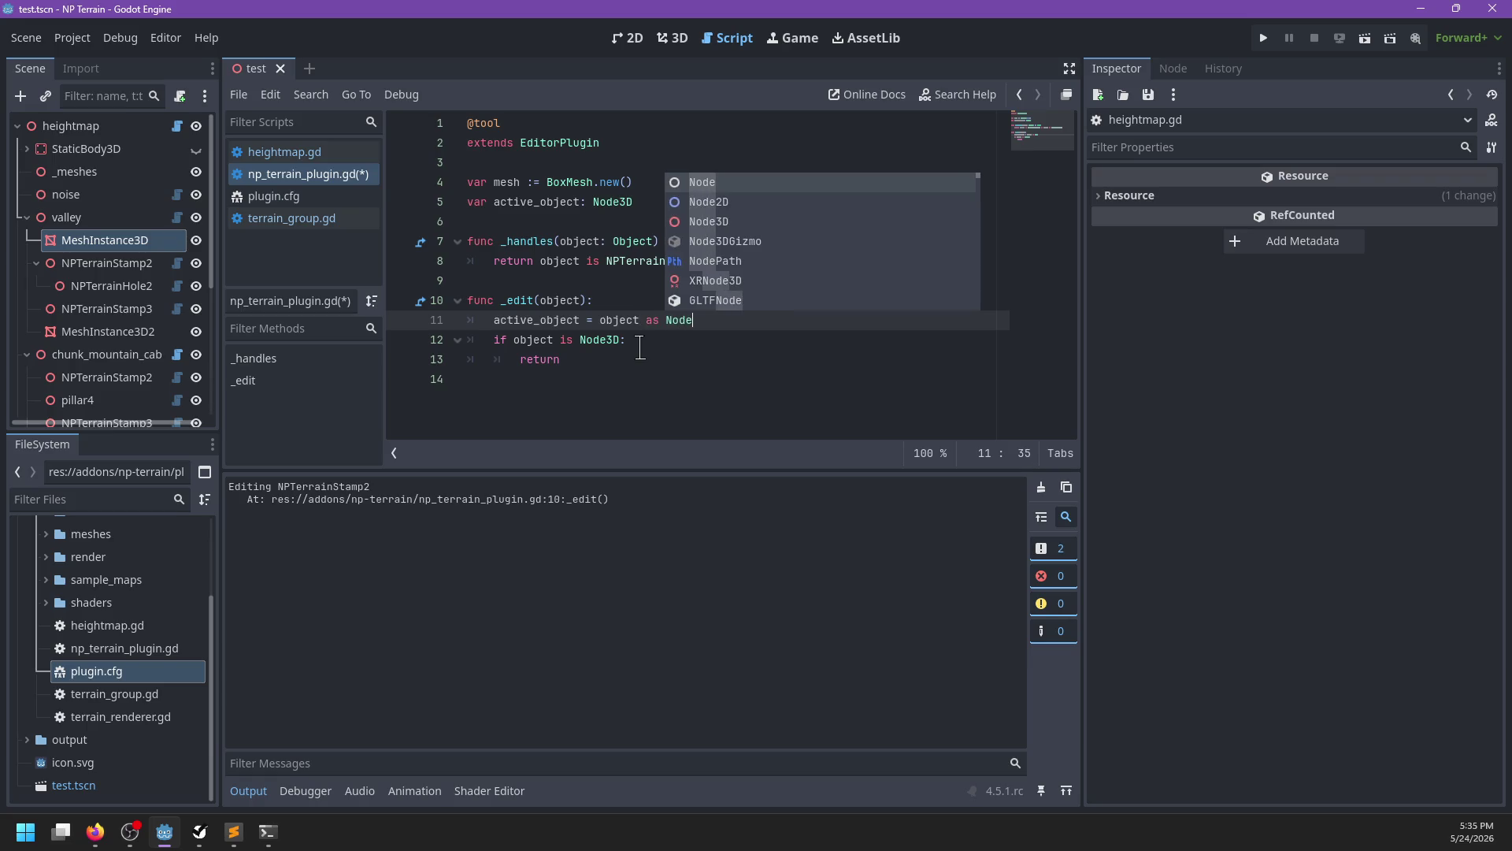
key("Escape")
key("Down")
key("Left")
key("ctrl+shift+Left")
key("ctrl+shift+Left")
key("ctrl+shift+Left")
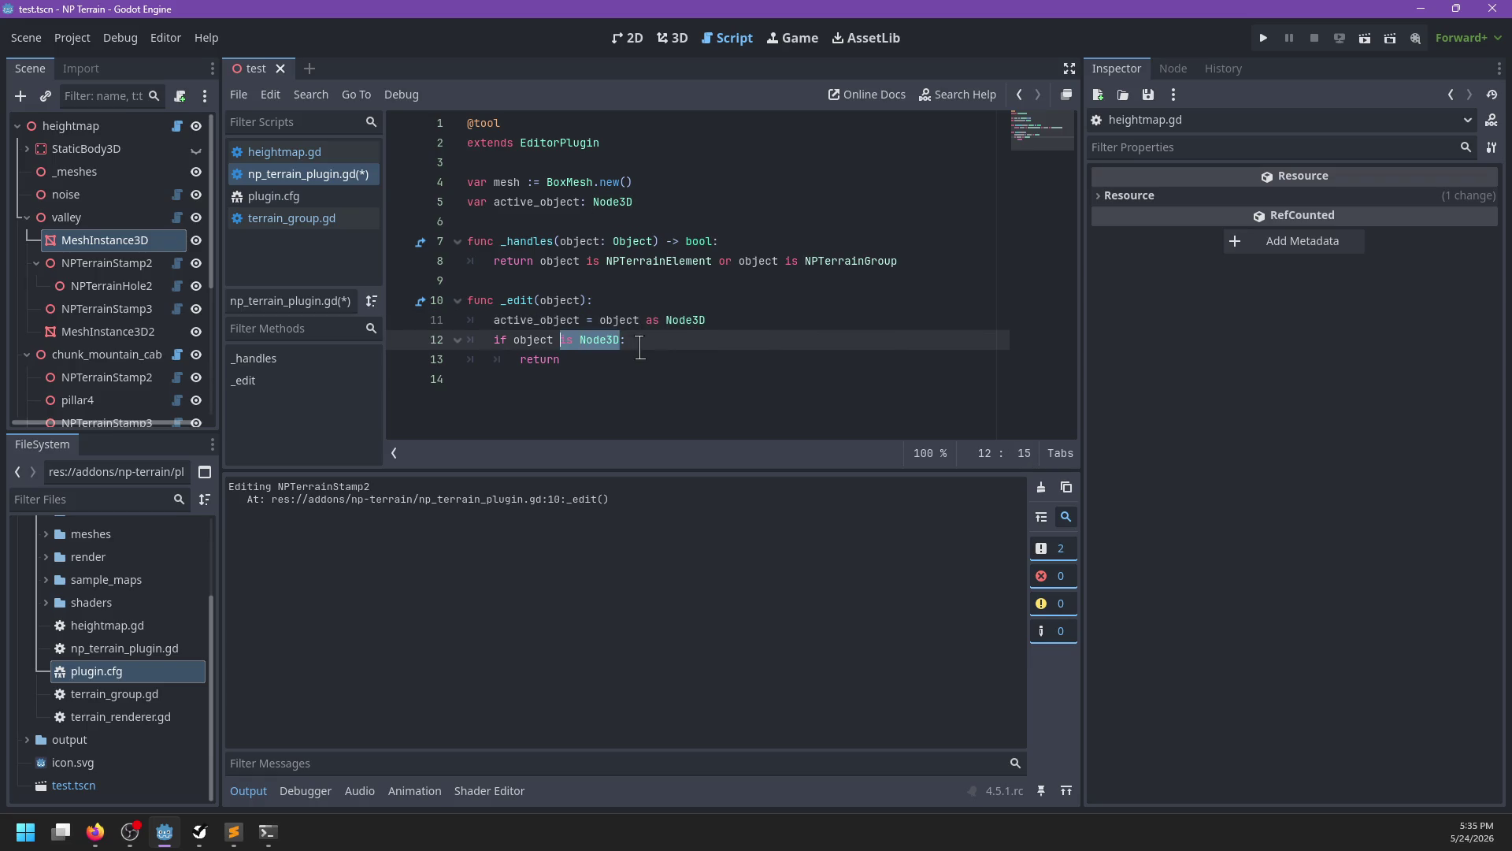
type("active_obn")
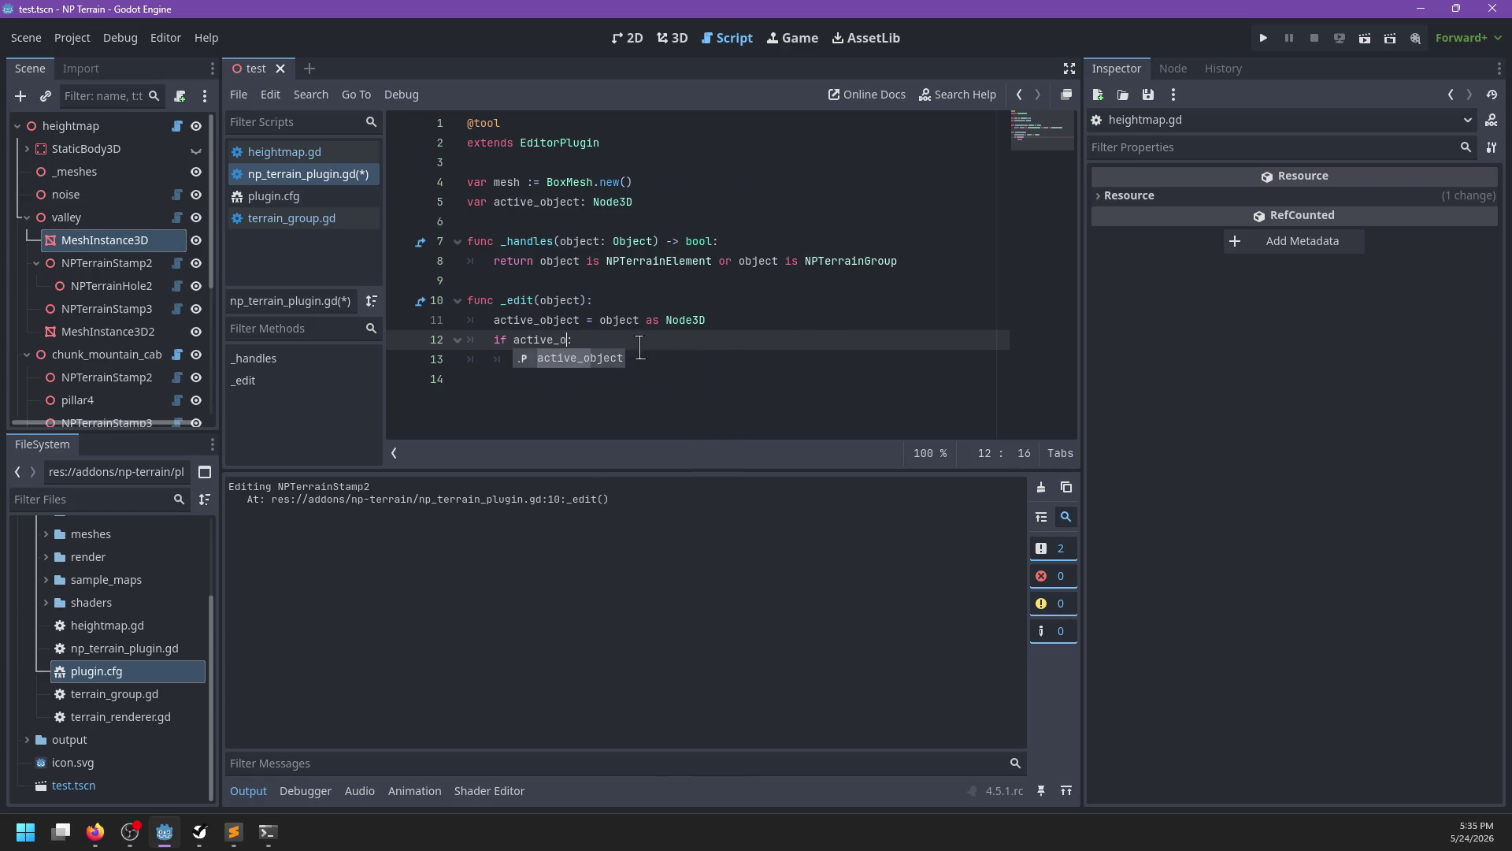
key("BackSpace")
key("BackSpace")
type("ject")
key("Down")
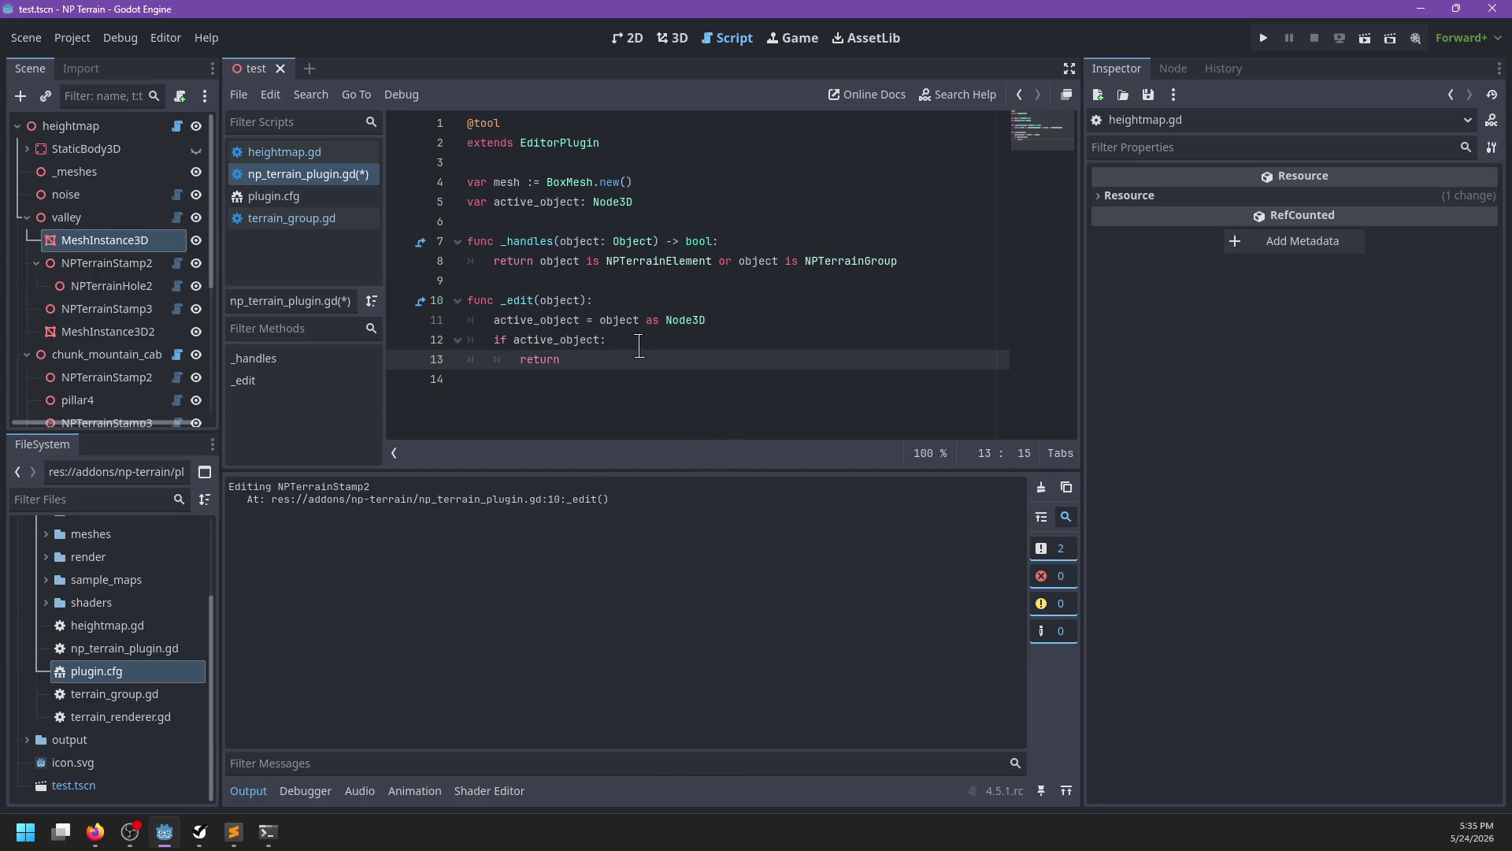
Replace the return with track(active_object) and start a new func track() line below
left_click(95, 832)
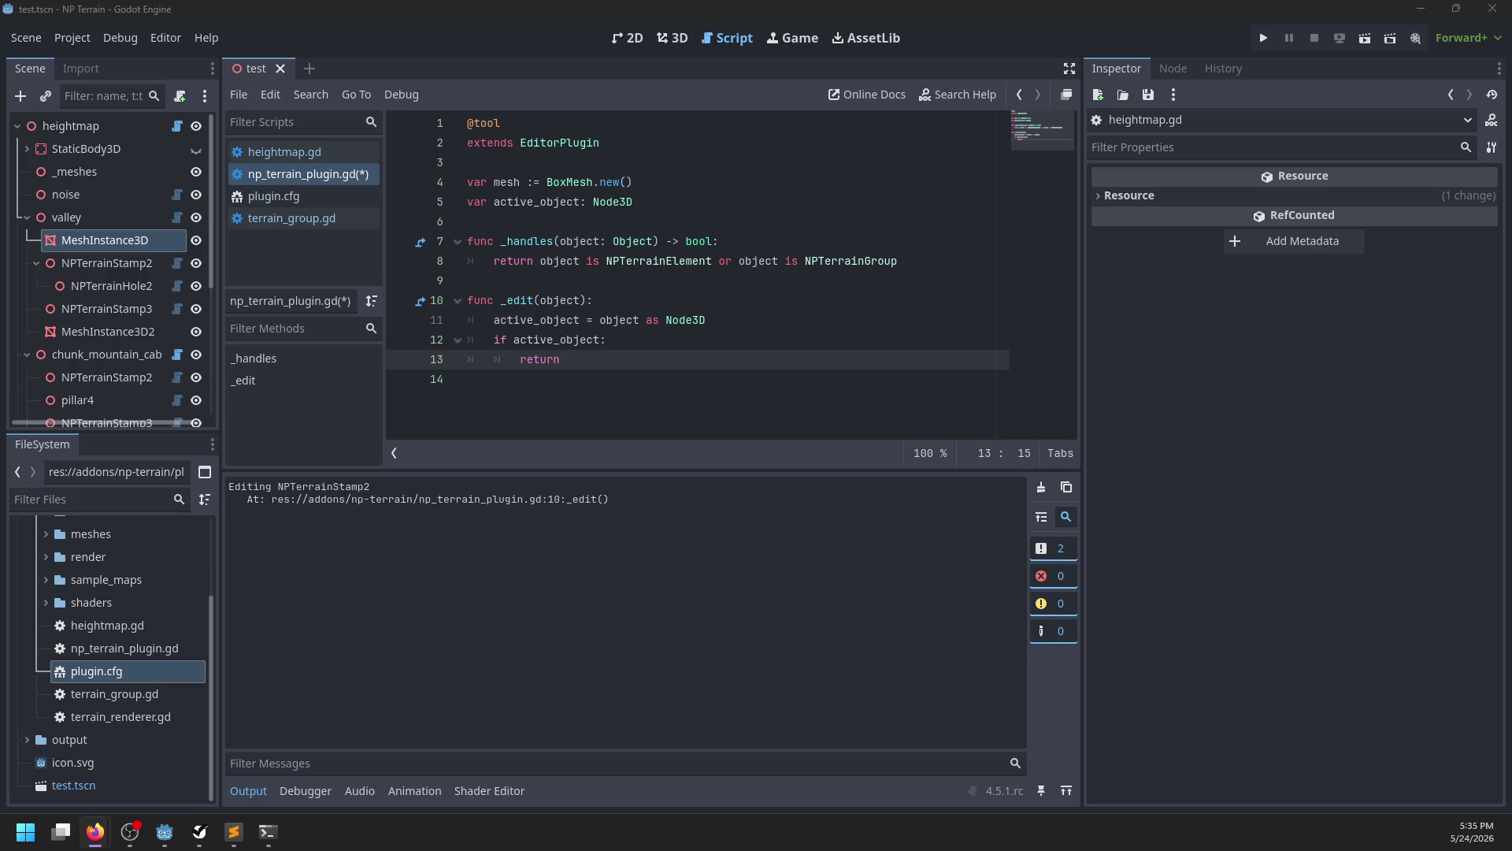
key("alt+Tab")
key("ctrl+BackSpace")
type("track(active)")
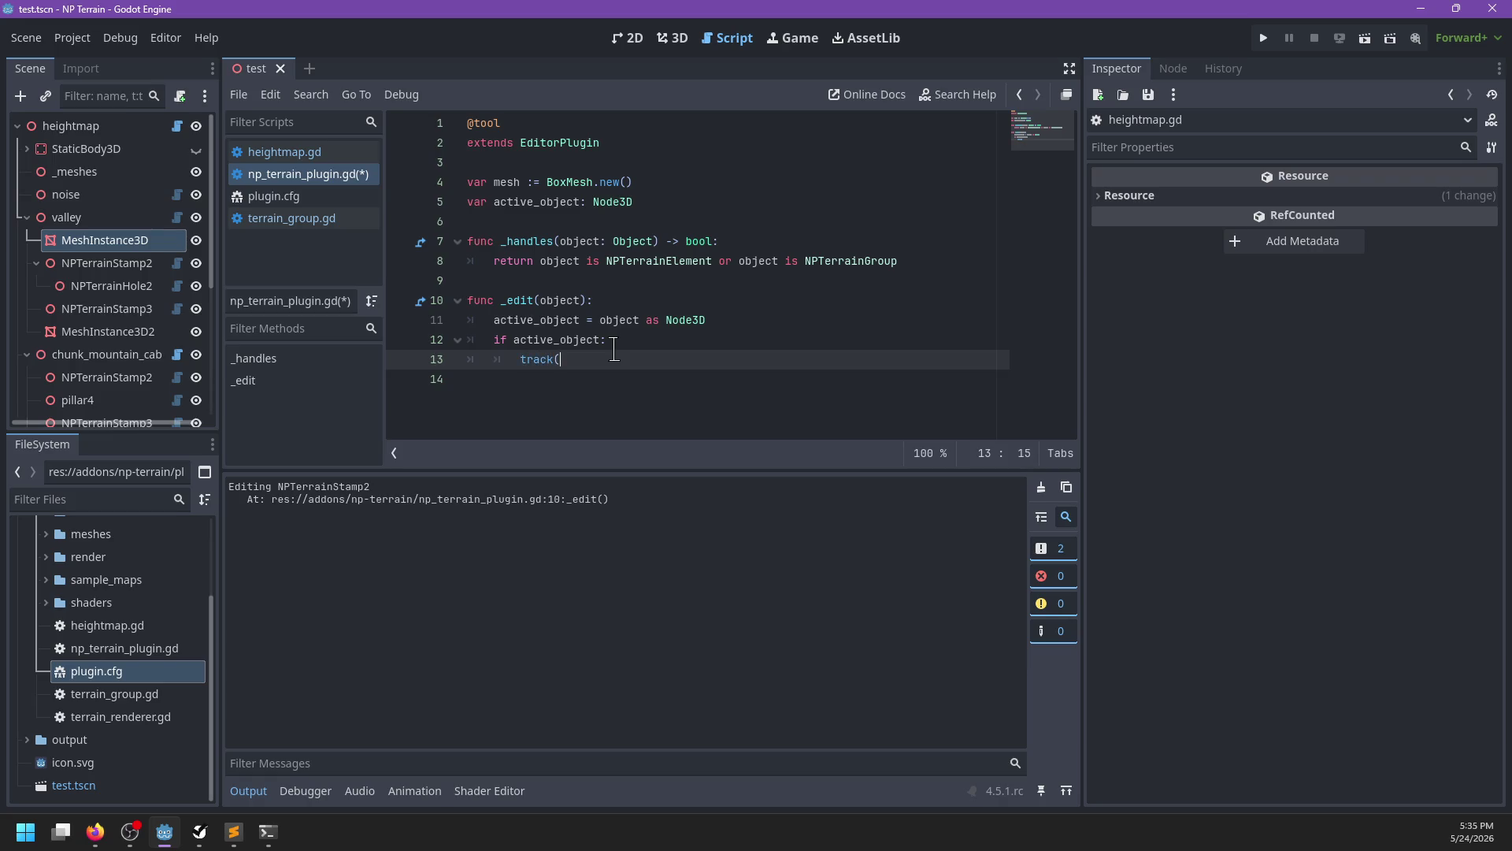
key("BackSpace")
type("_objec")
type("t)")
key("Return")
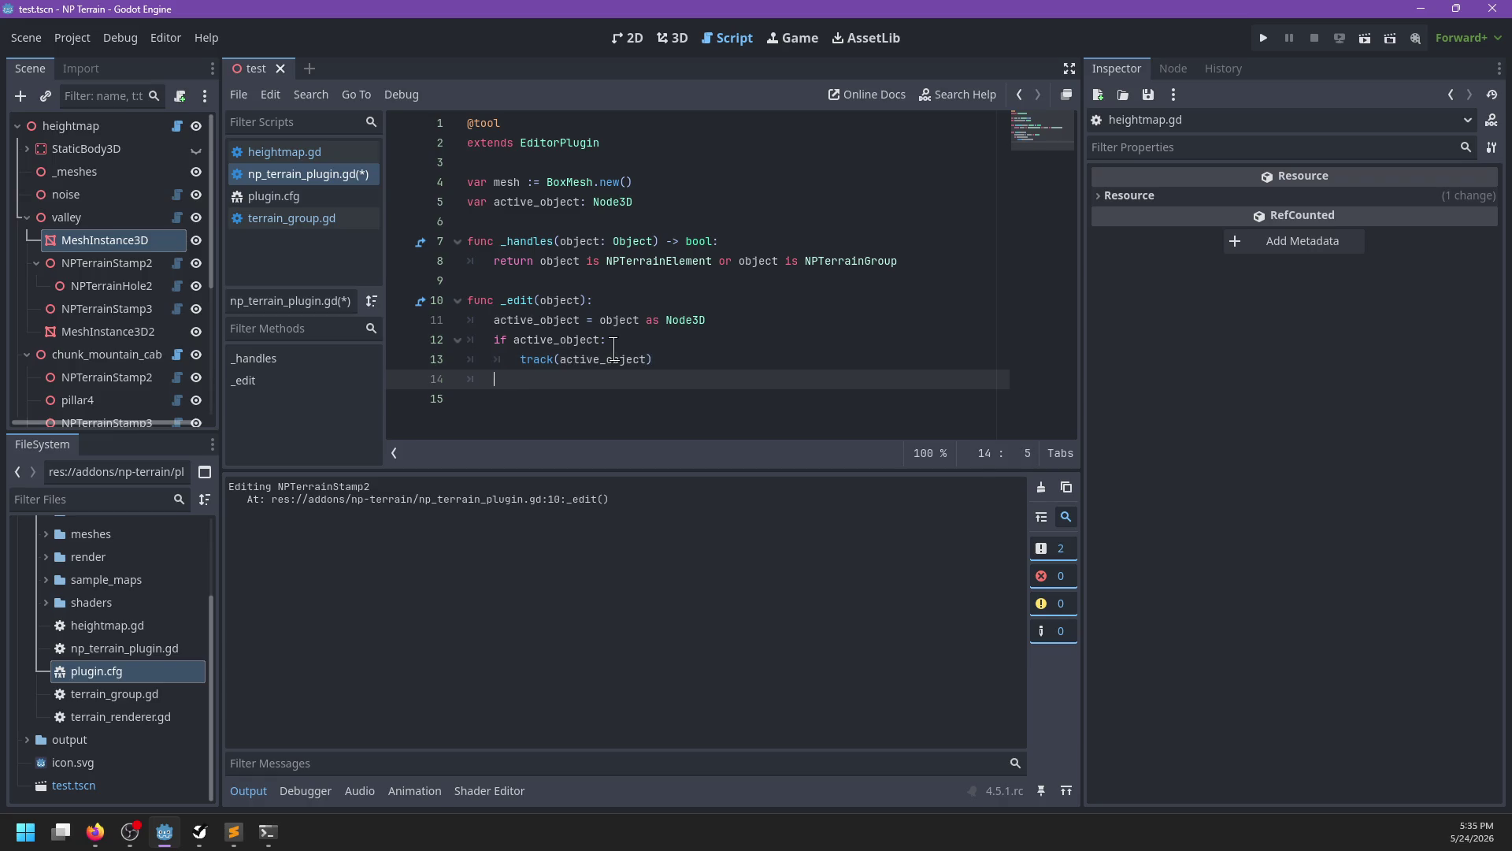
key("BackSpace")
key("BackSpace")
key("Return")
type("func track(")
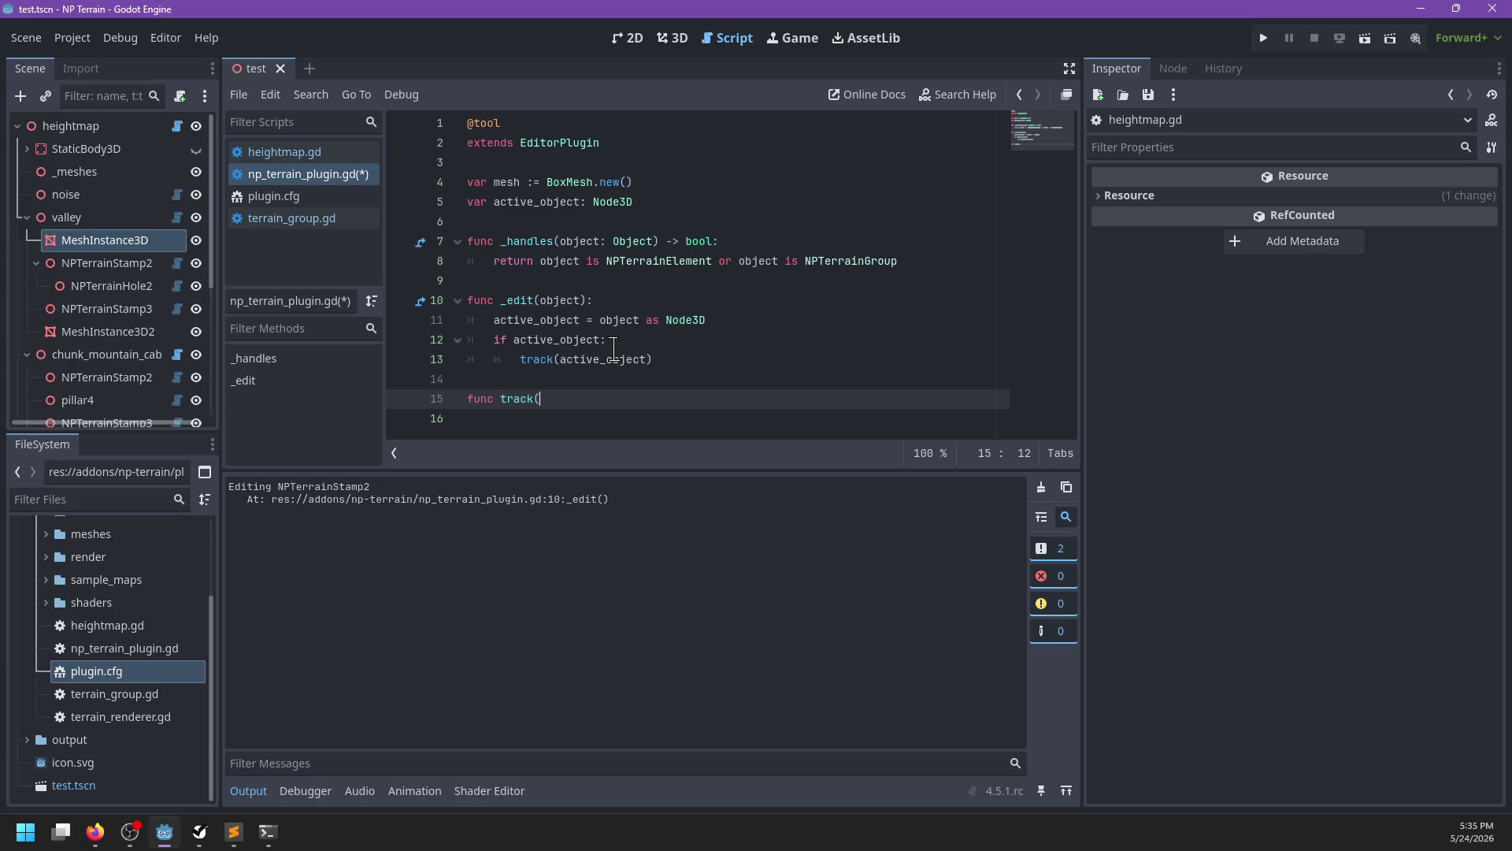
type("):")
Give track an n: Node3D parameter and a pass body, and remove the if active_object: wrapper
key("Return")
type("pass")
left_click(538, 398)
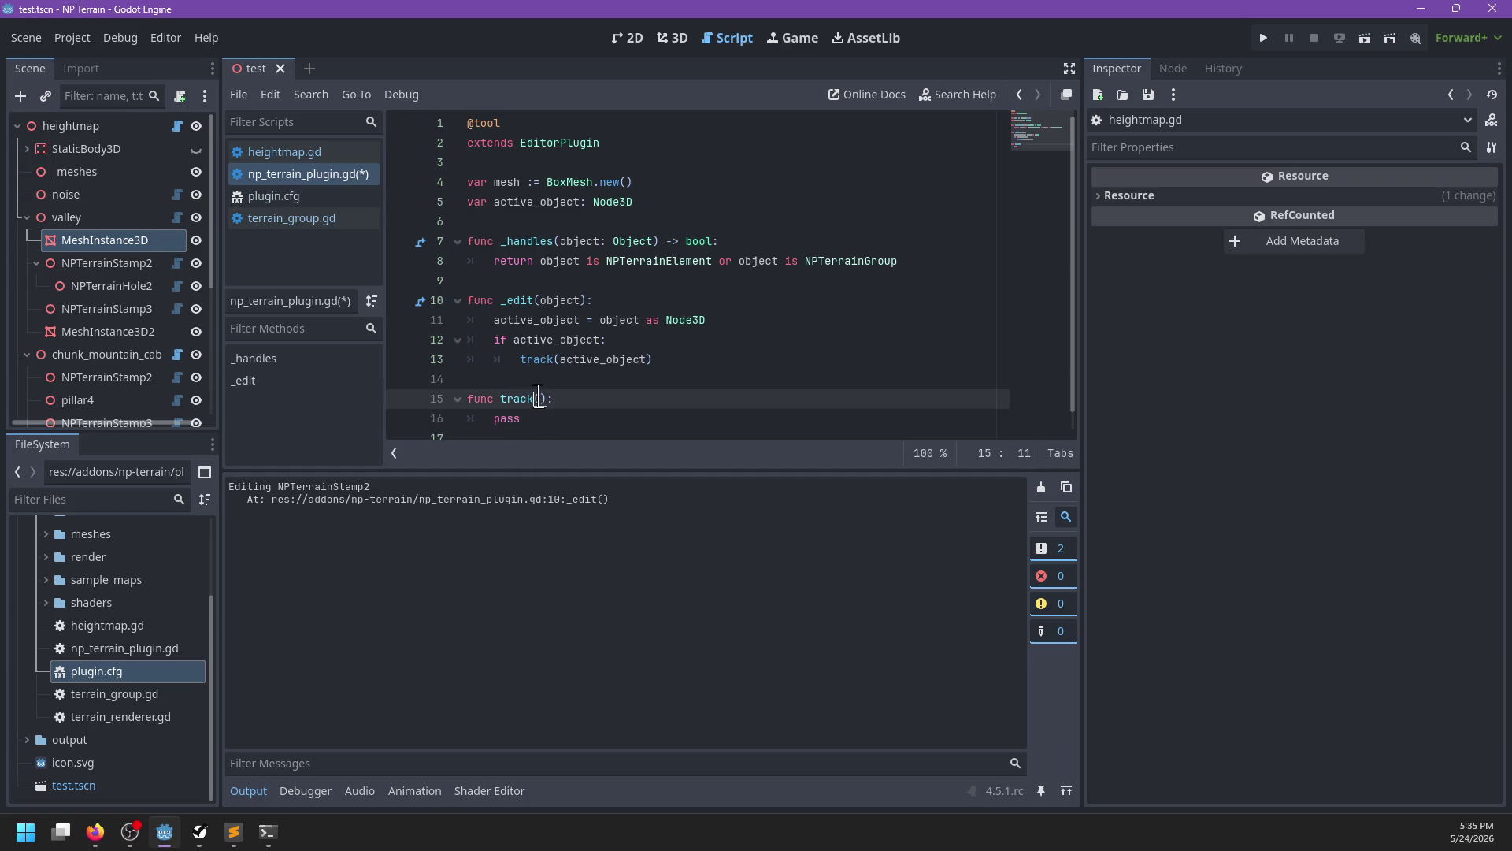
key("Right")
type("n: Node3D")
left_click_drag(520, 359, 494, 341)
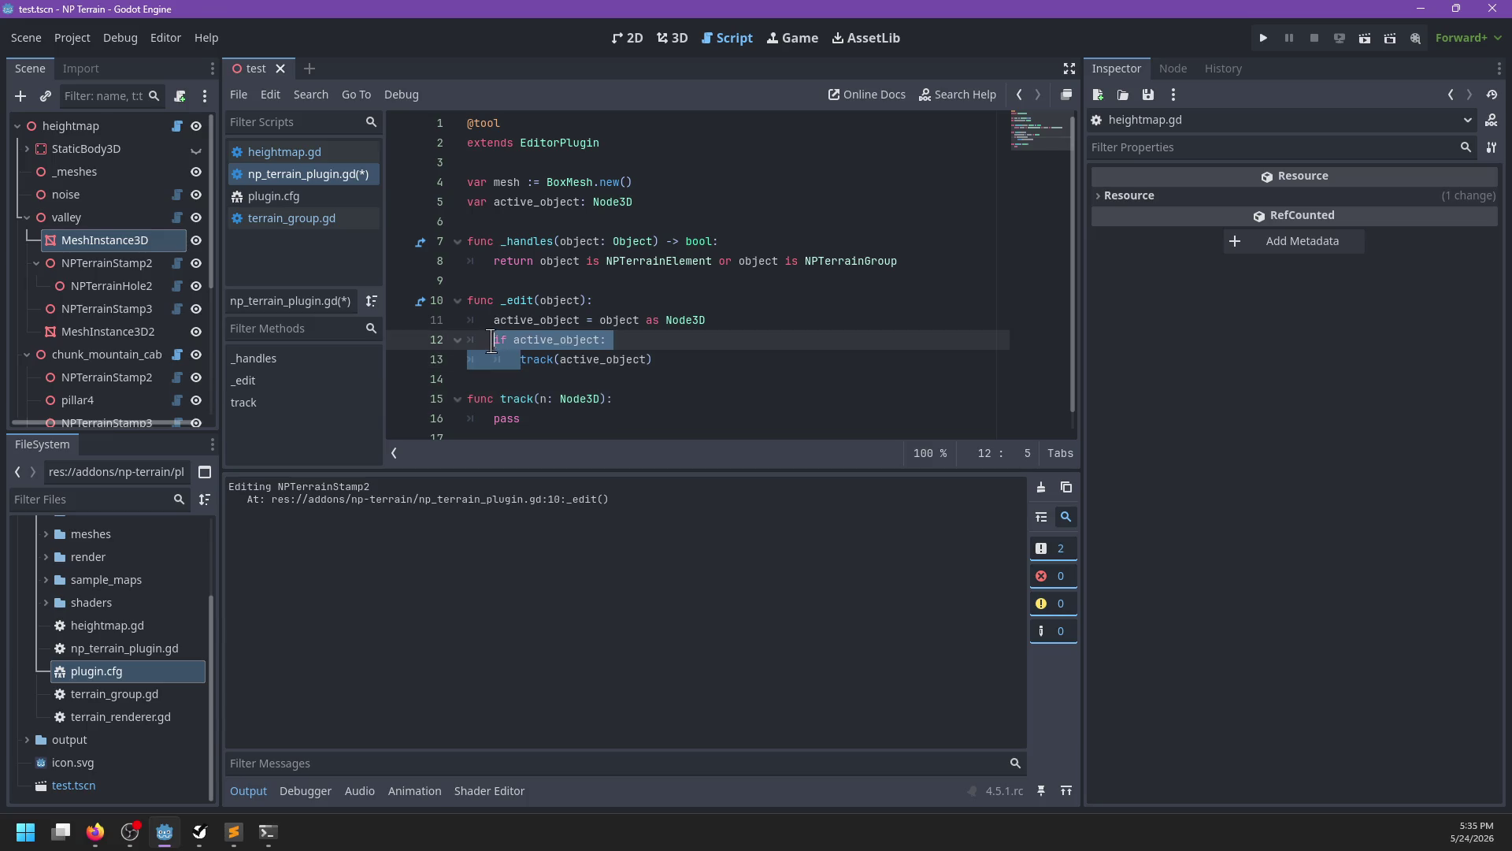
key("BackSpace")
left_click(540, 398)
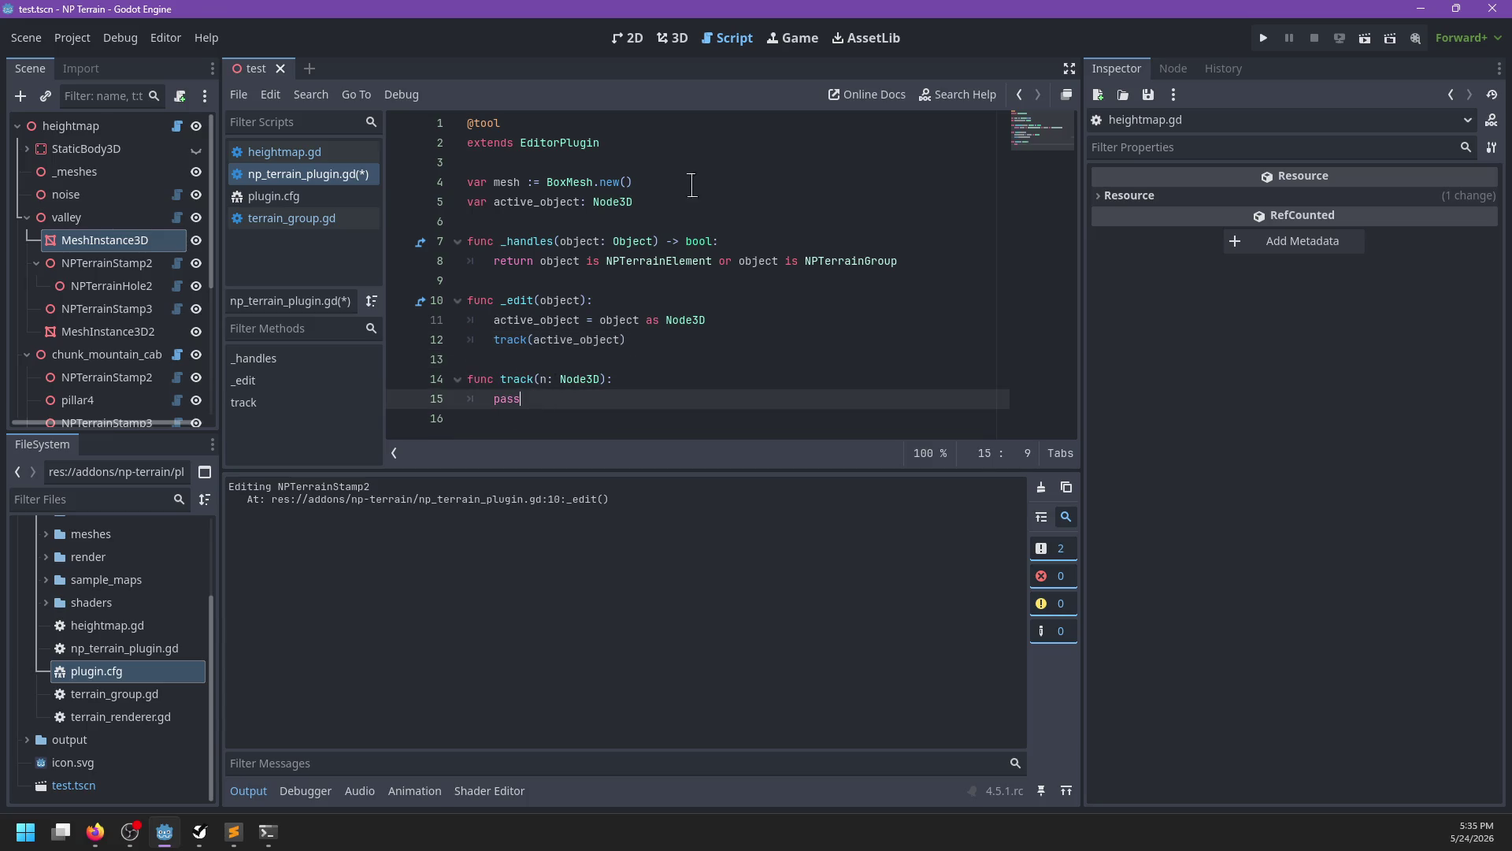
Declare 'var mesh_inst := MeshInstance3D.new()' below the mesh variable
left_click(686, 197)
triple_click(672, 180)
key("Left")
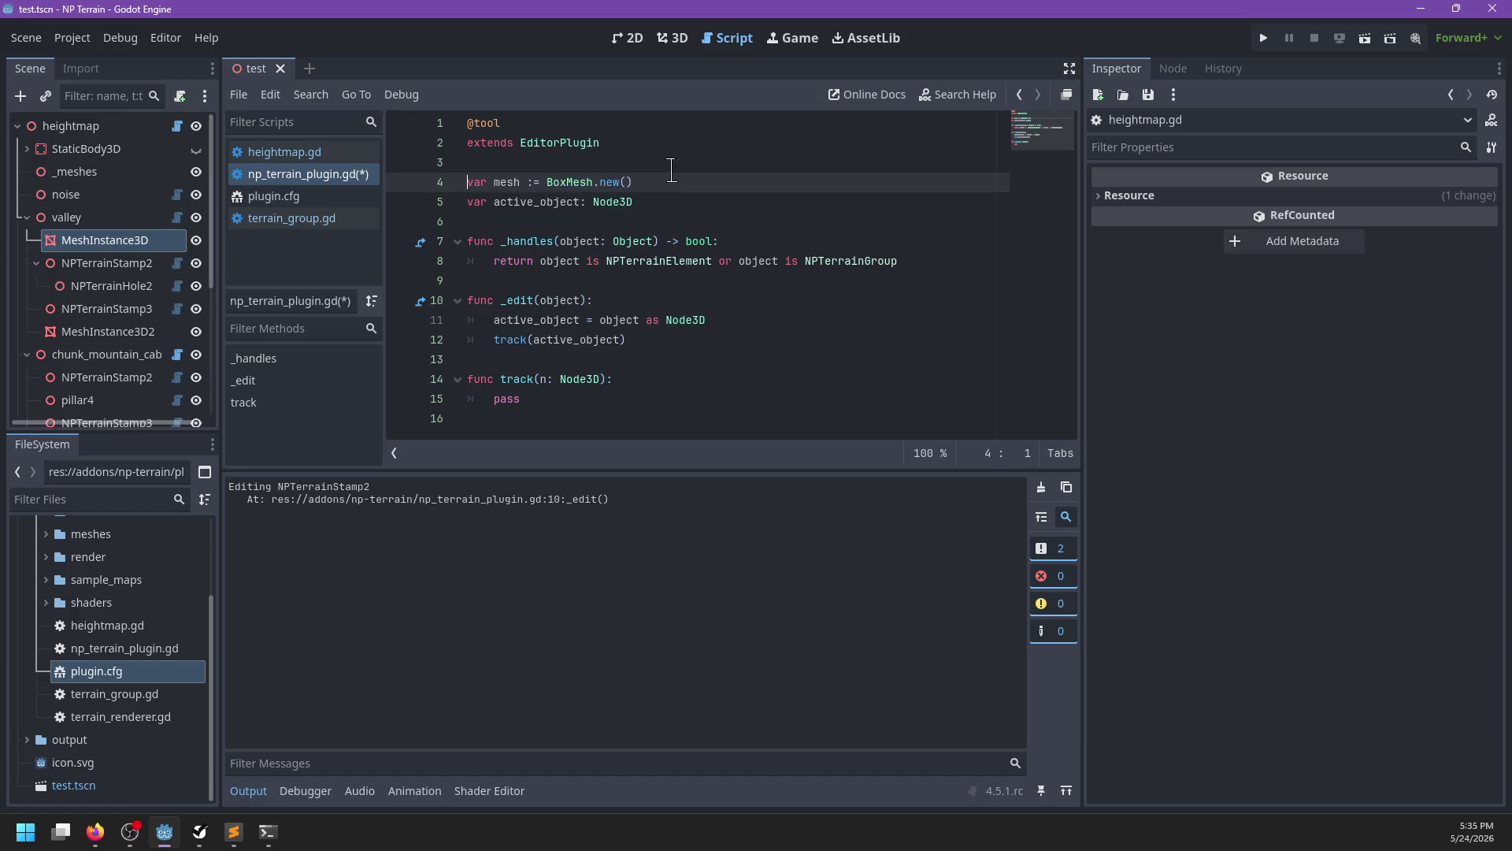
key("End")
key("Return")
type("var mesh_inst")
key("BackSpace")
key("BackSpace")
type(":= MeshIns")
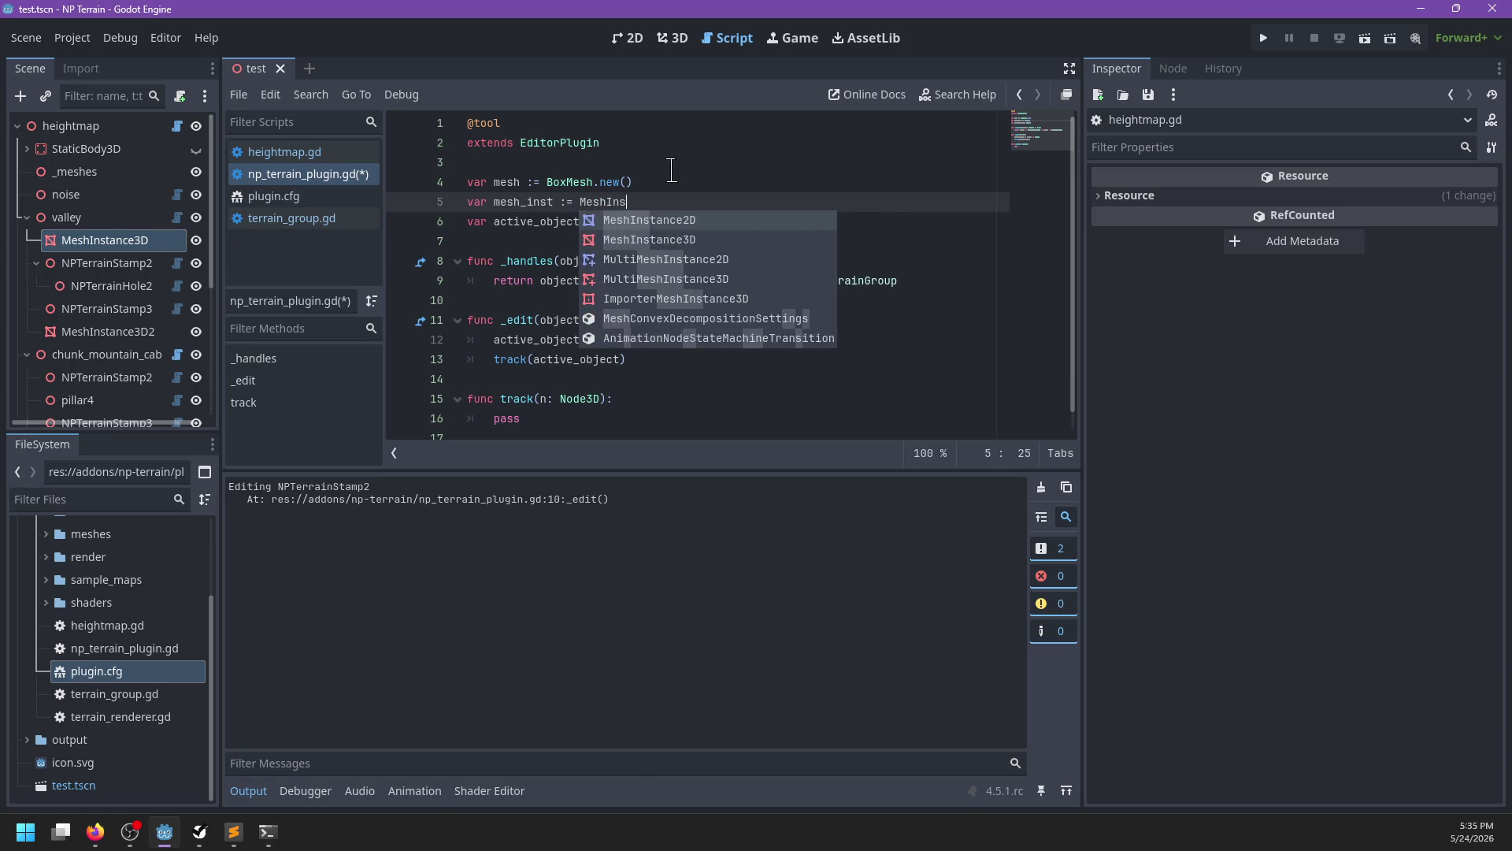
type("tance3D")
key("Return")
type(".new()")
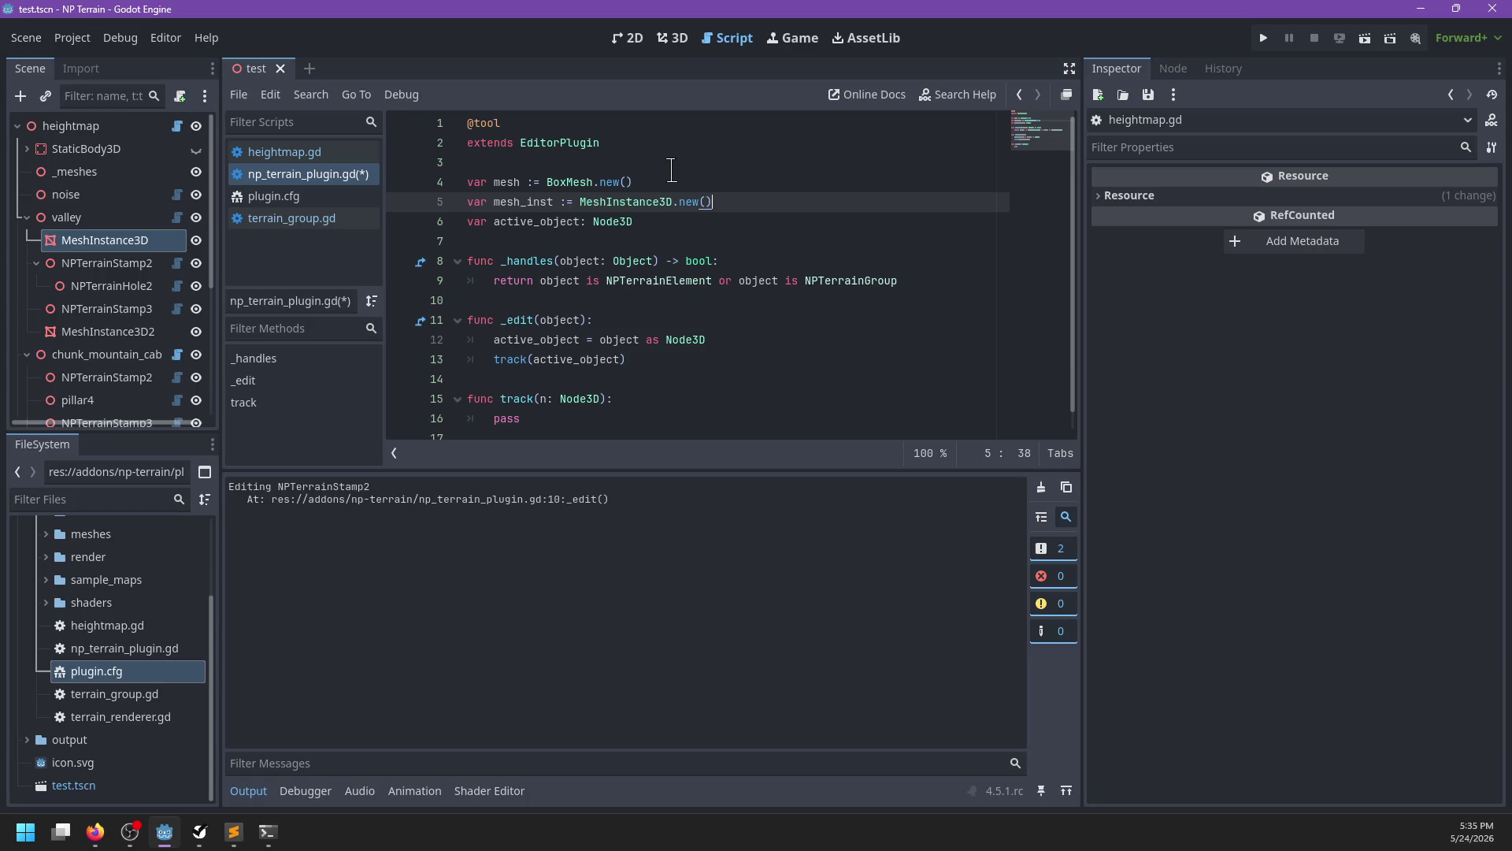
Replace track's pass with 'mesh_inst.visible = n != null' and save the script
scroll(600, 150, "down", 1)
left_click(575, 397)
key("ctrl+BackSpace")
type("mesh_inst =")
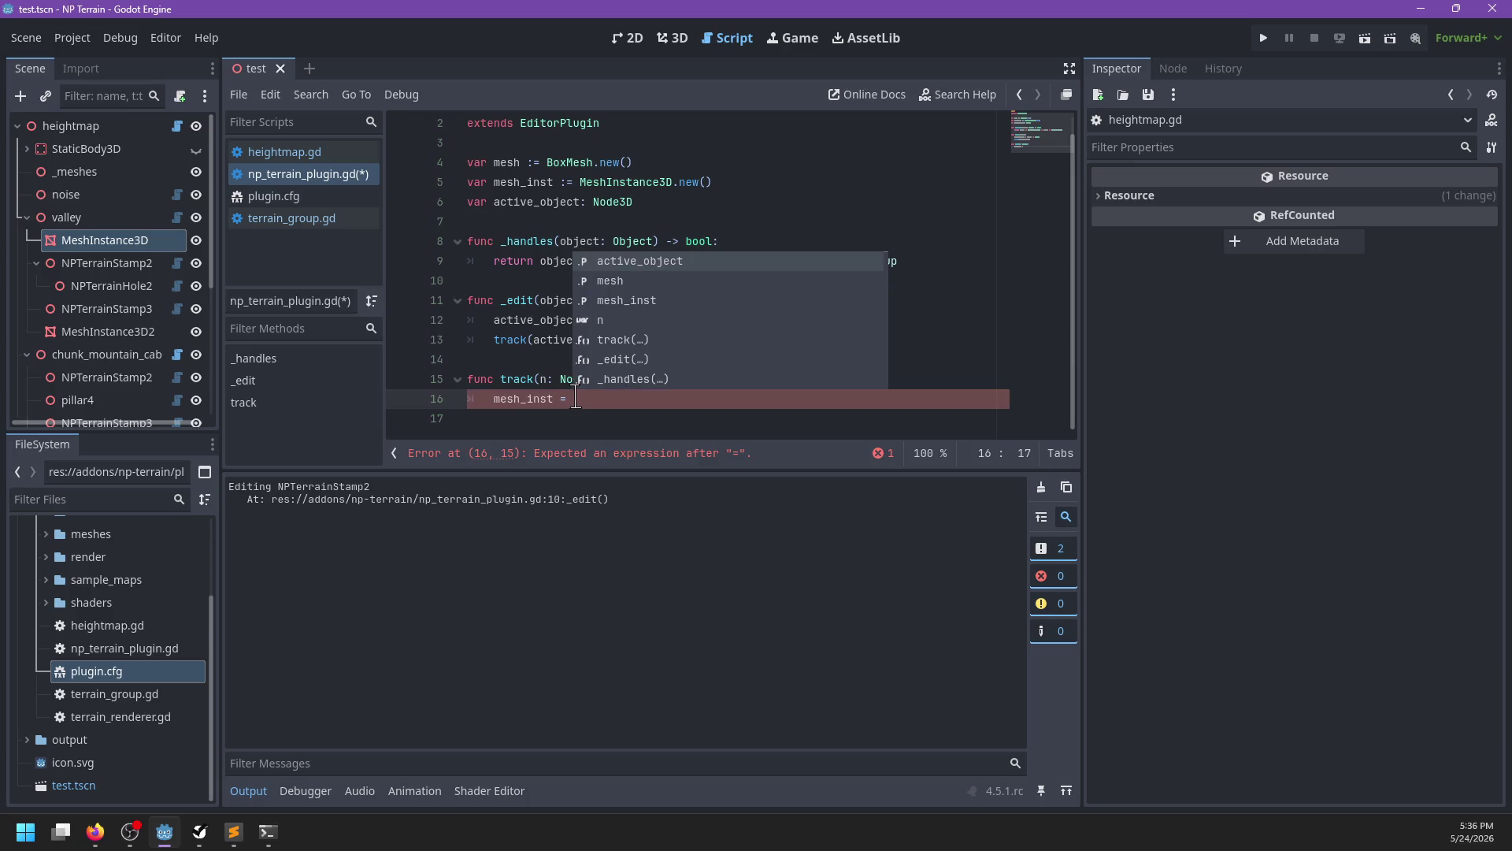
key("BackSpace")
key("BackSpace")
key("BackSpace")
type(".visible = bool(n)")
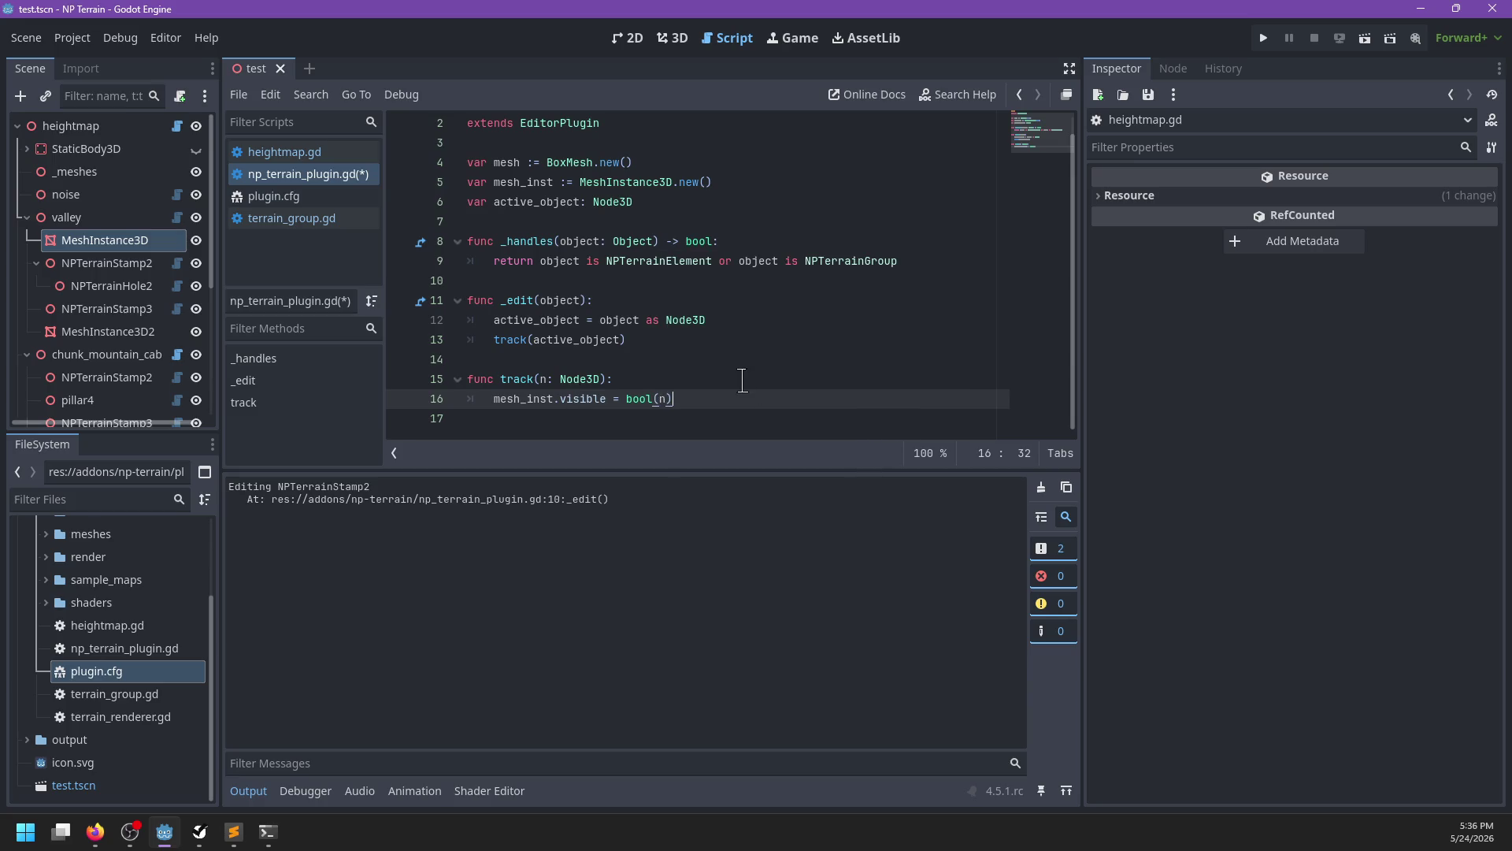
key("BackSpace")
key("BackSpace")
key("BackSpace")
type("!= null")
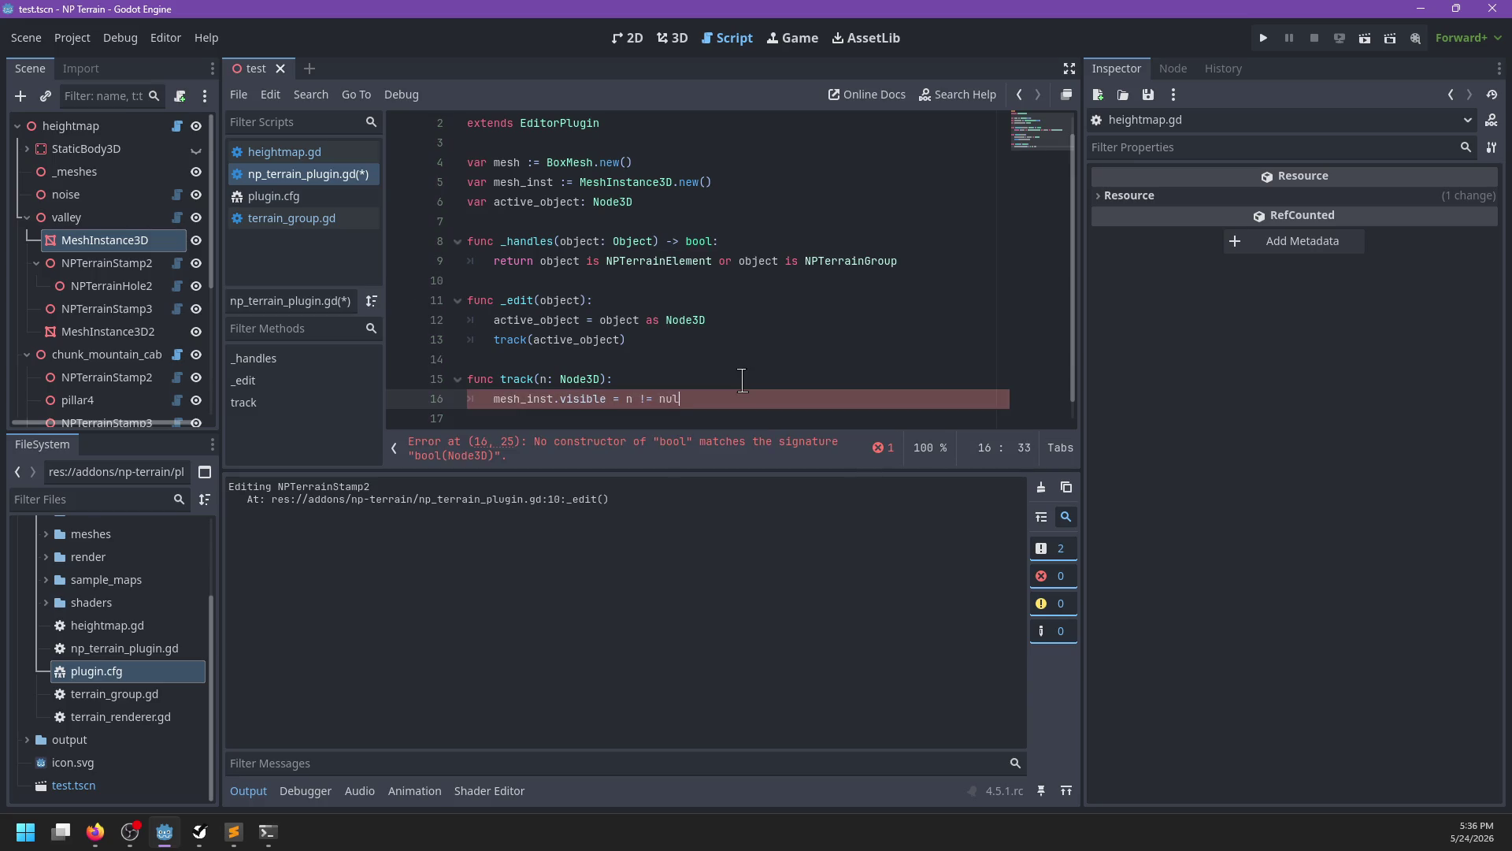
key("ctrl+s")
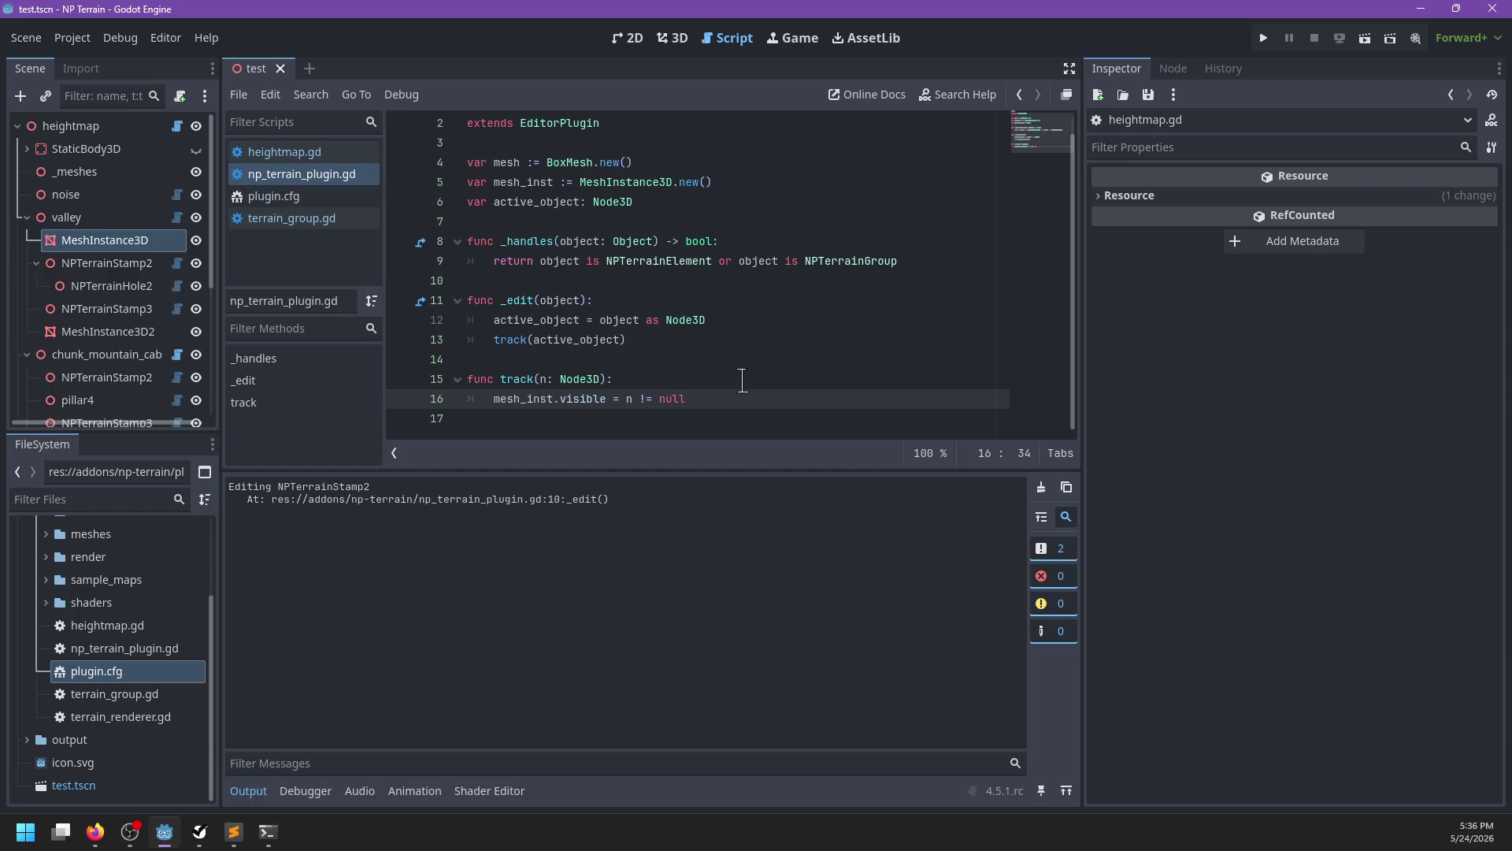
Start a 'func _enter_tree() -> void:' below the variables with a 'mesh.active_' line
left_click(636, 220)
key("Return")
key("Up")
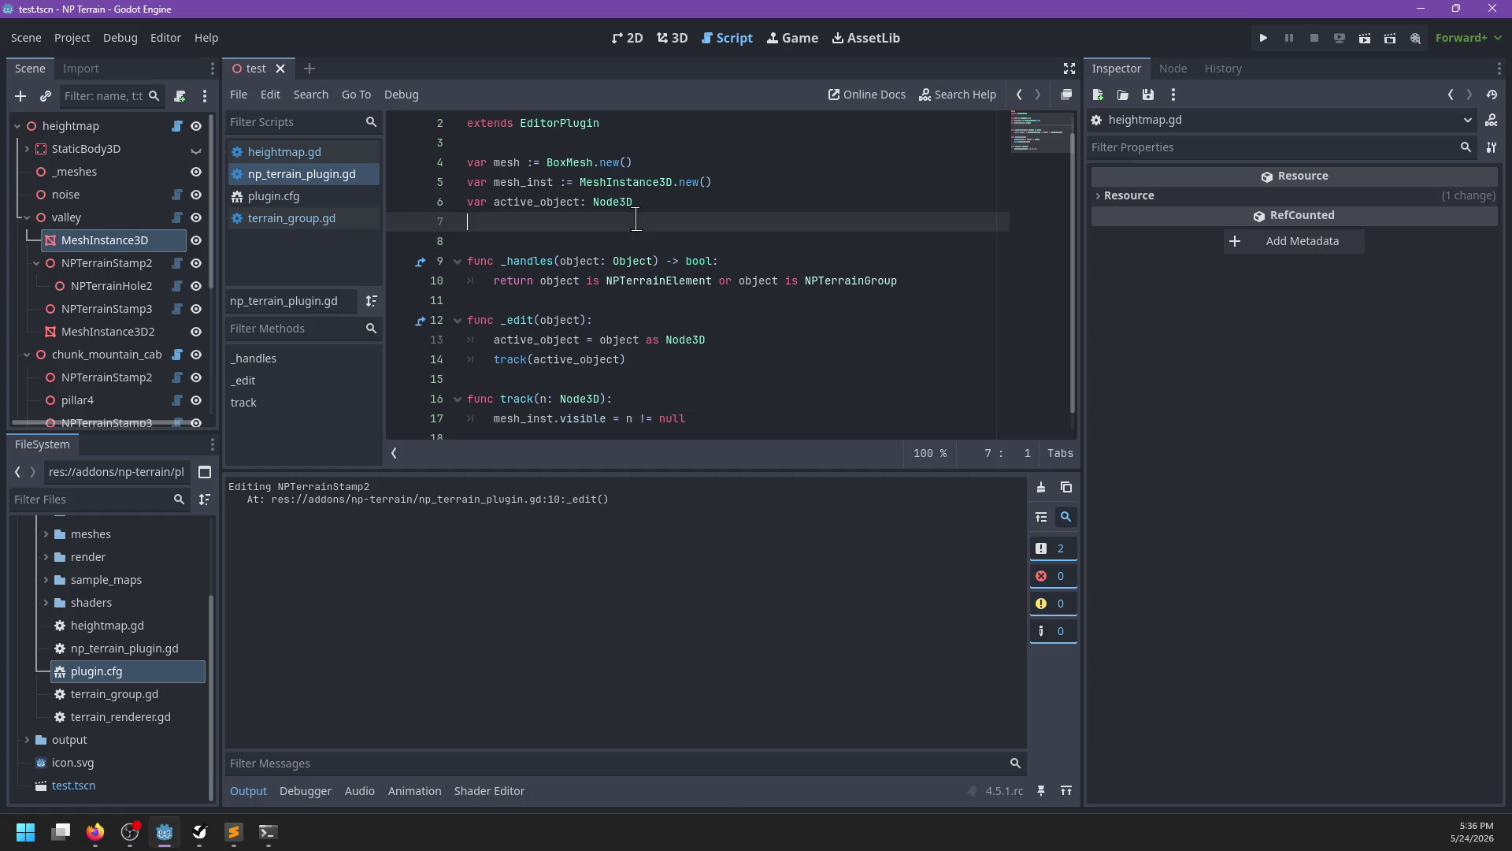
key("Return")
type("func _enter")
key("Return")
type("mesh.")
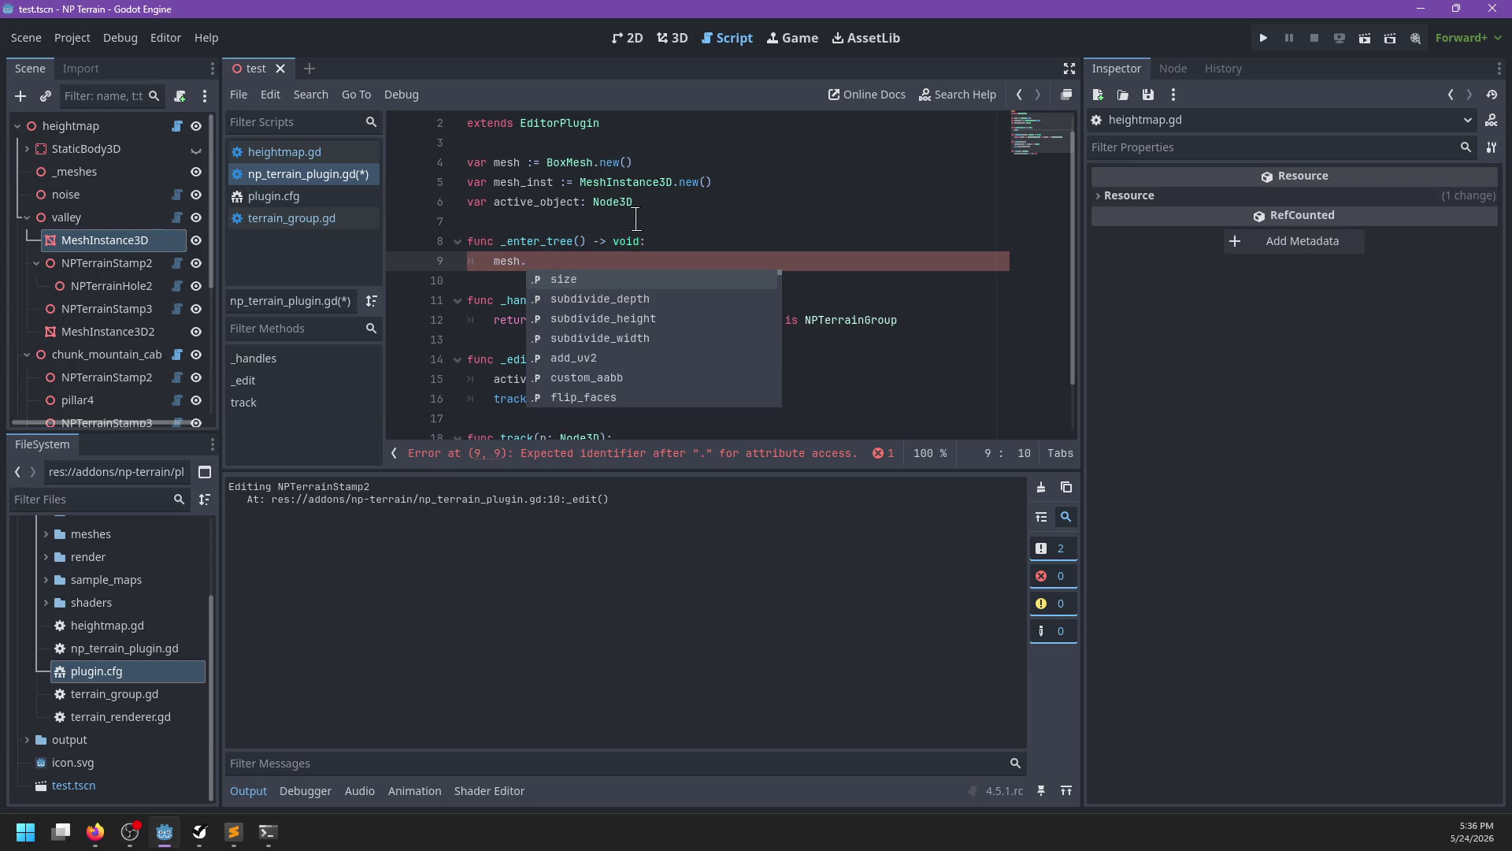
type("active_")
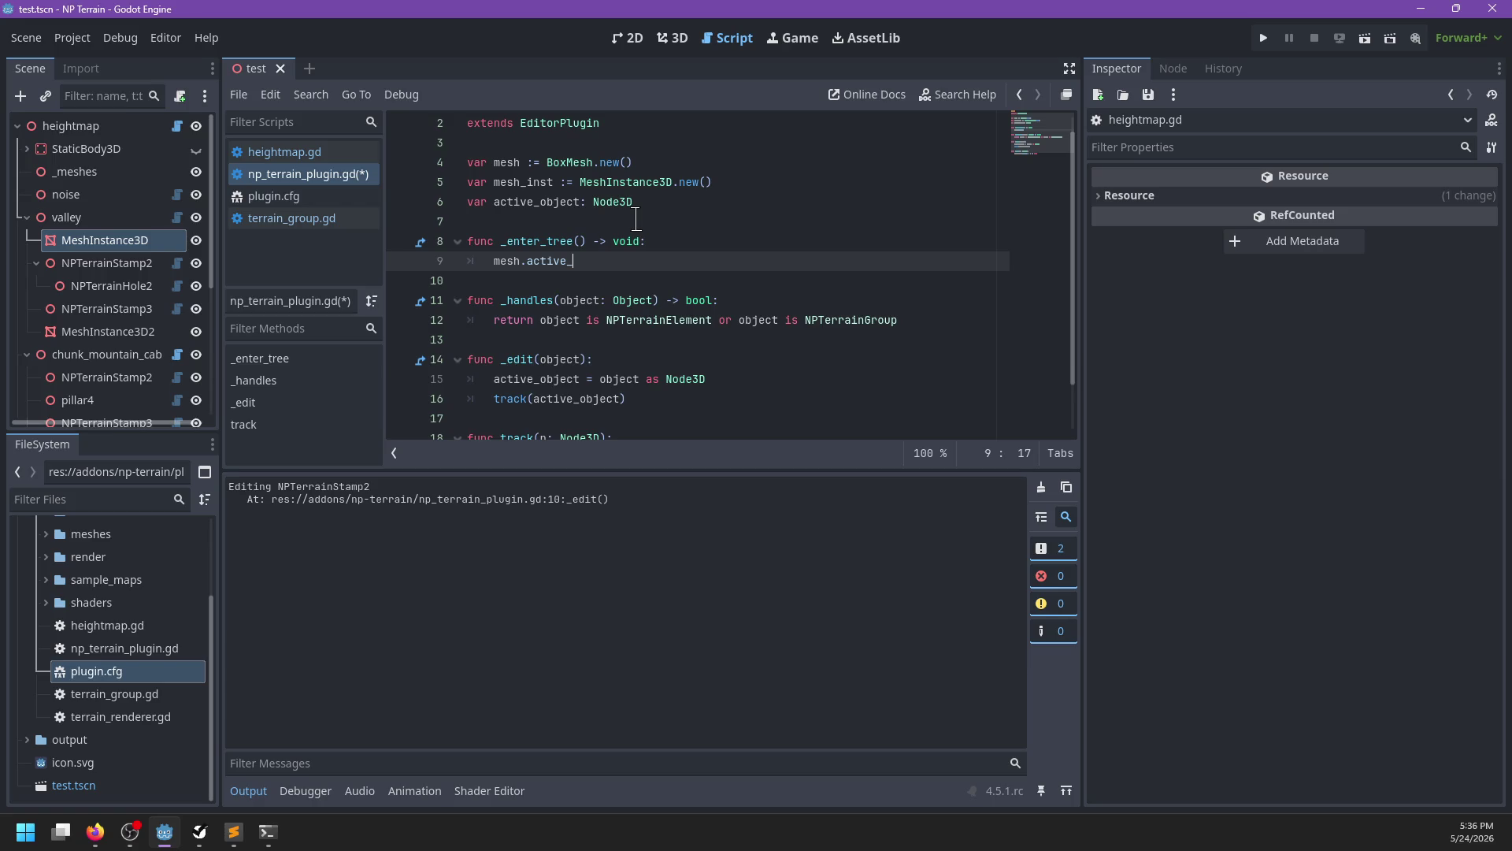
Open the EditorPlugin class reference and scroll through its methods
left_click(559, 124, "ctrl")
scroll(695, 310, "down", 2)
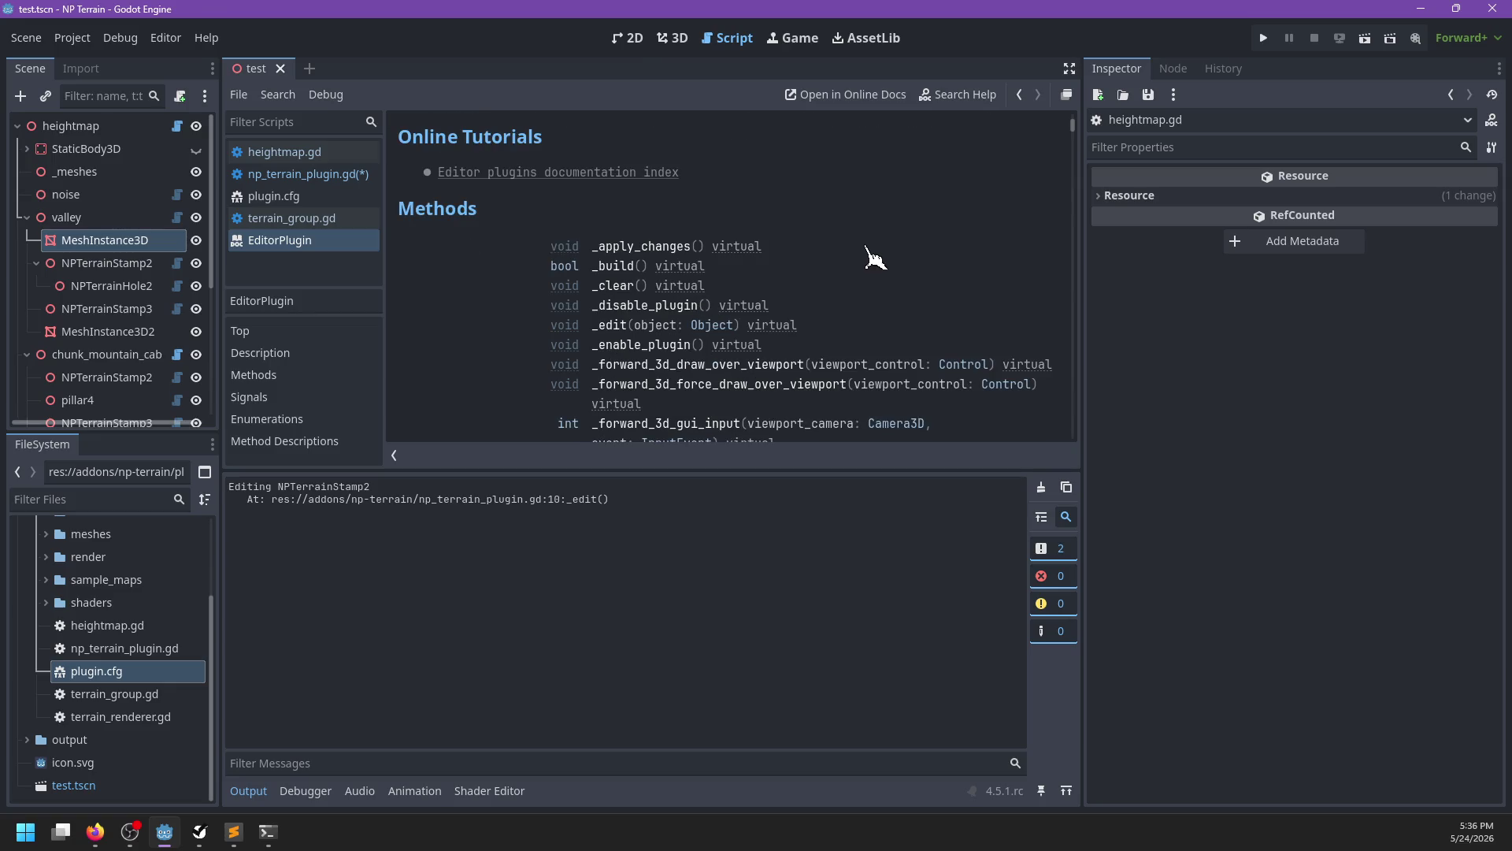
scroll(867, 256, "down", 2)
scroll(862, 256, "down", 4)
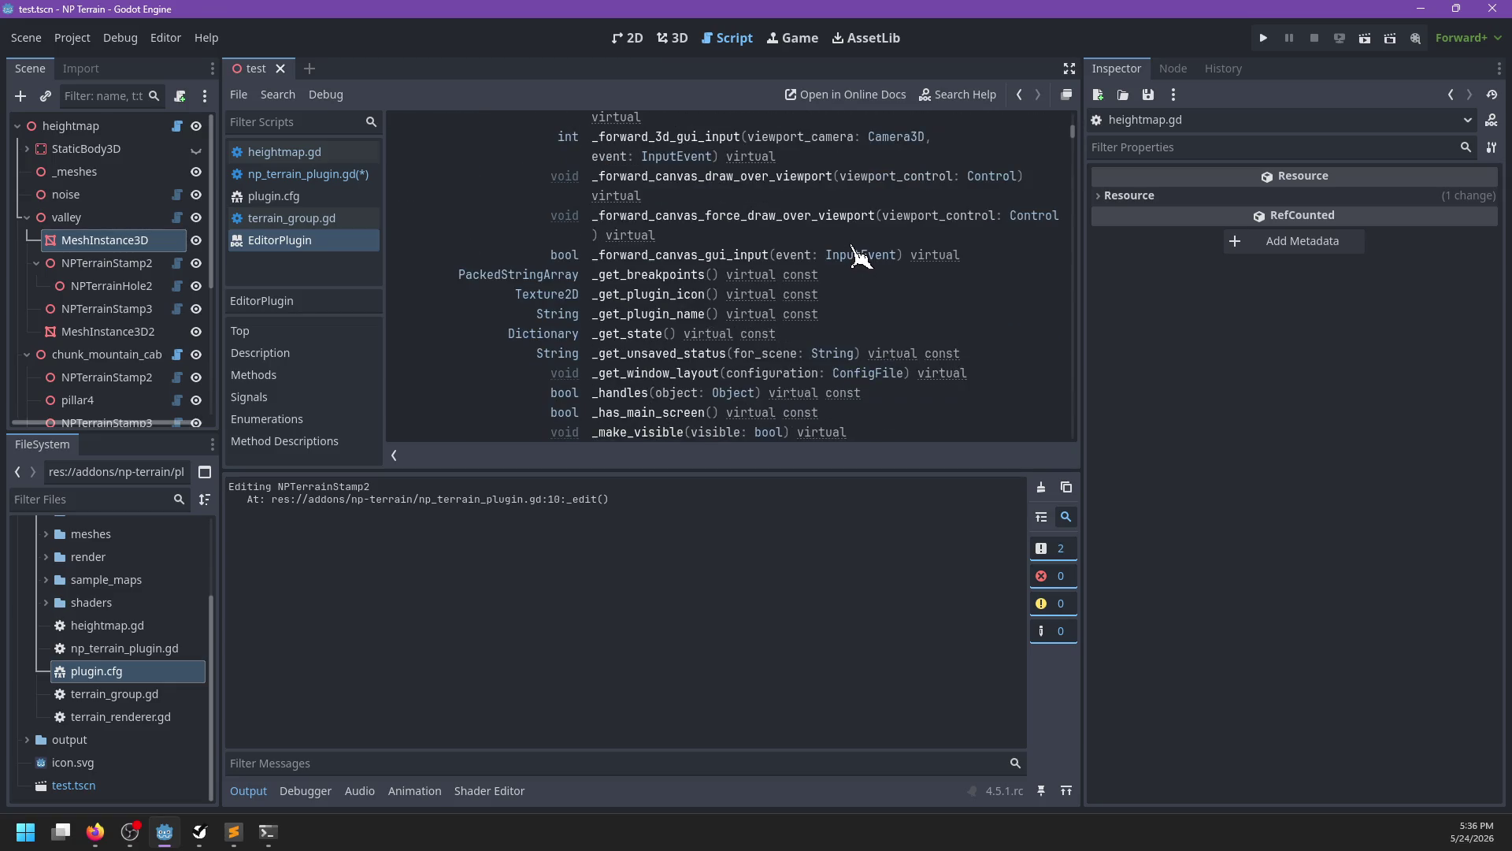
scroll(861, 257, "down", 10)
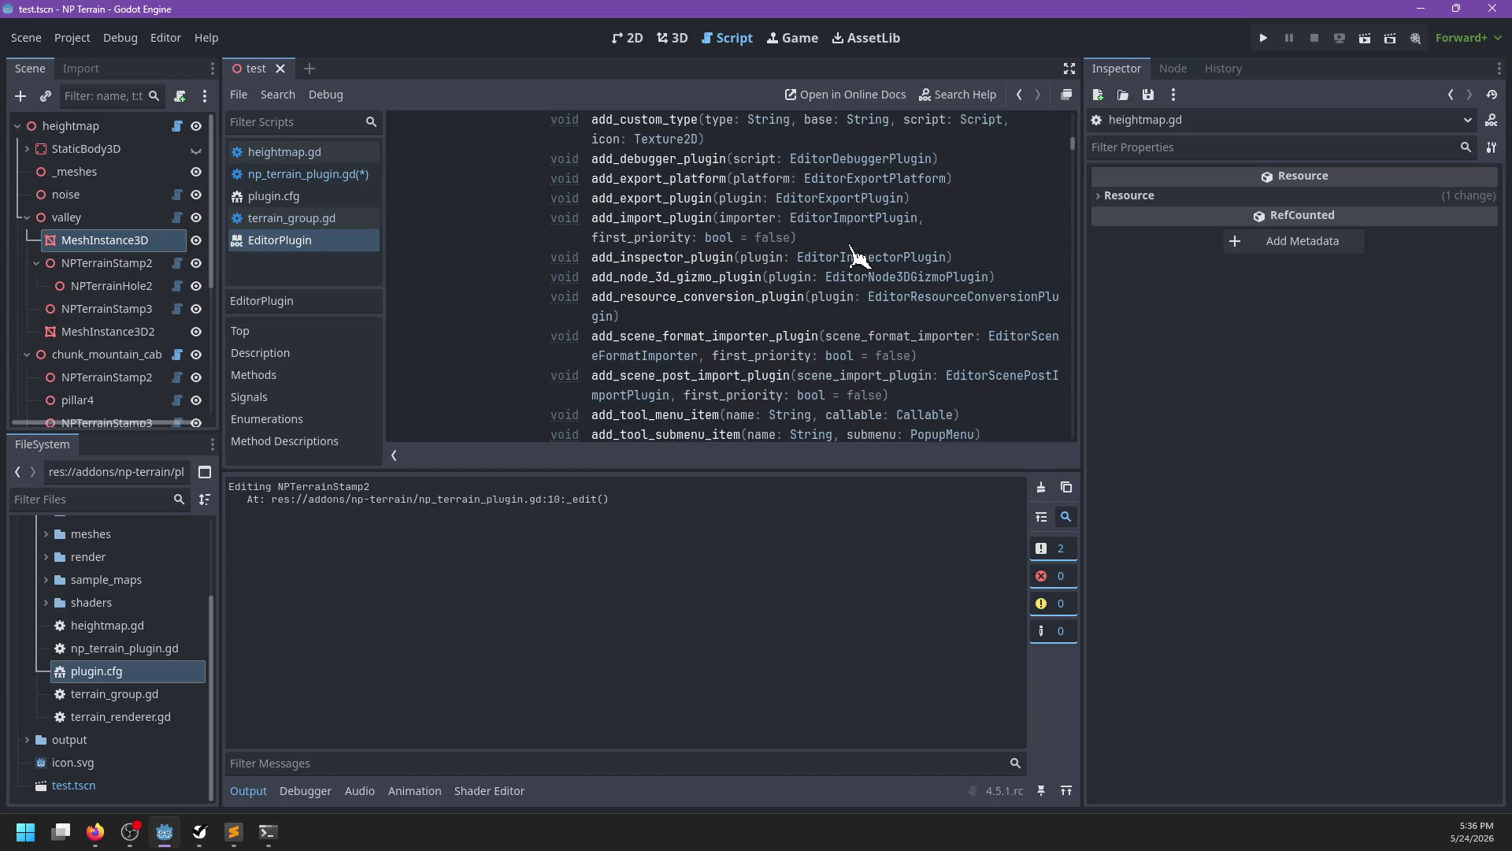
Search the EditorPlugin docs for 'enable', then return to np_terrain_plugin.gd
key("ctrl+f")
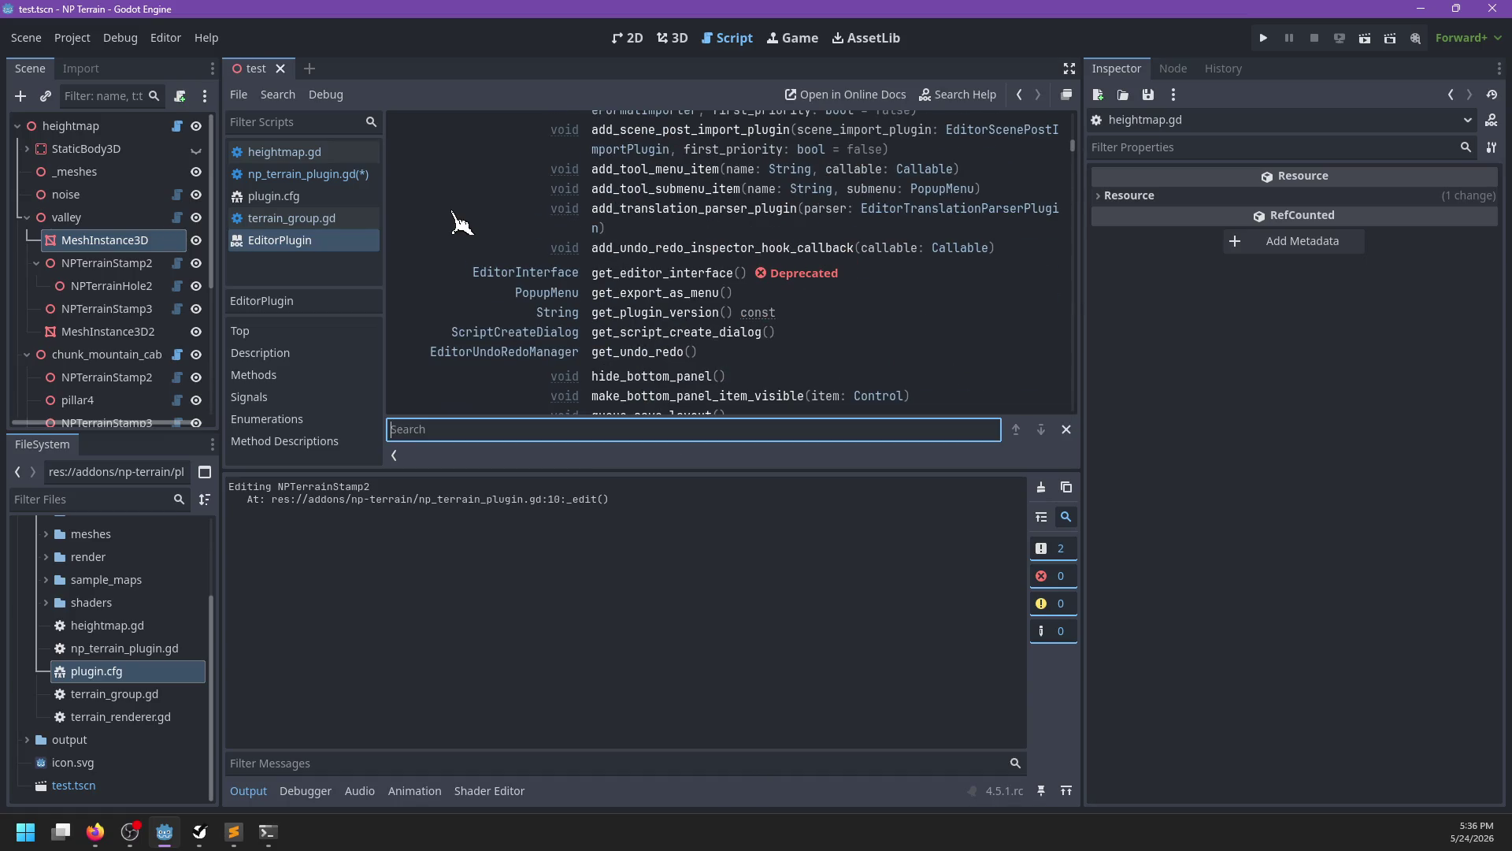
type("enable")
key("Escape")
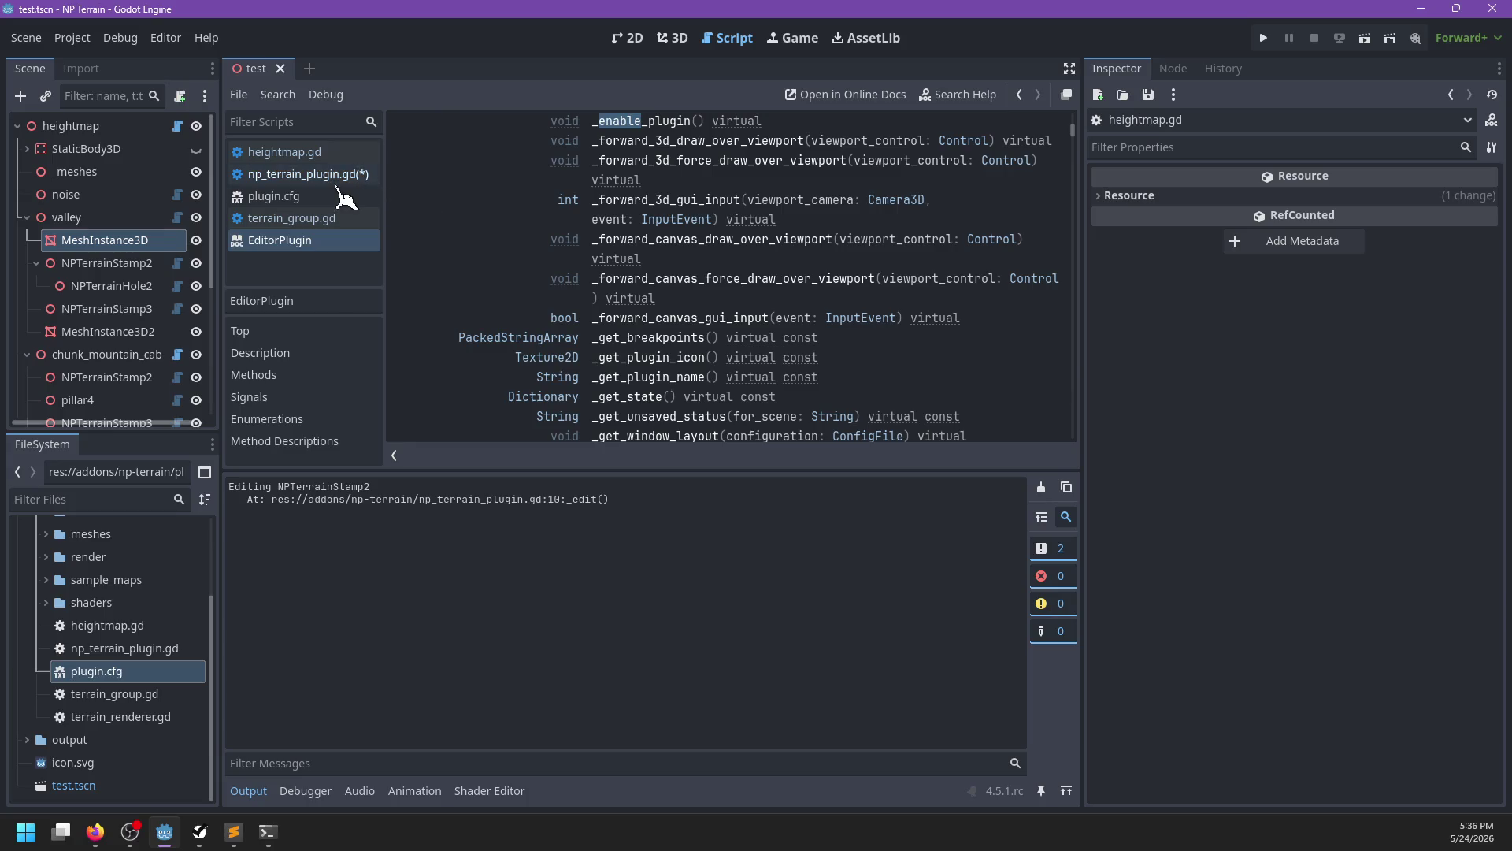
left_click(353, 177)
Rename _enter_tree to _enable_plugin and make its body 'mesh_inst.mesh = mesh'
double_click(544, 241)
type("_enabl")
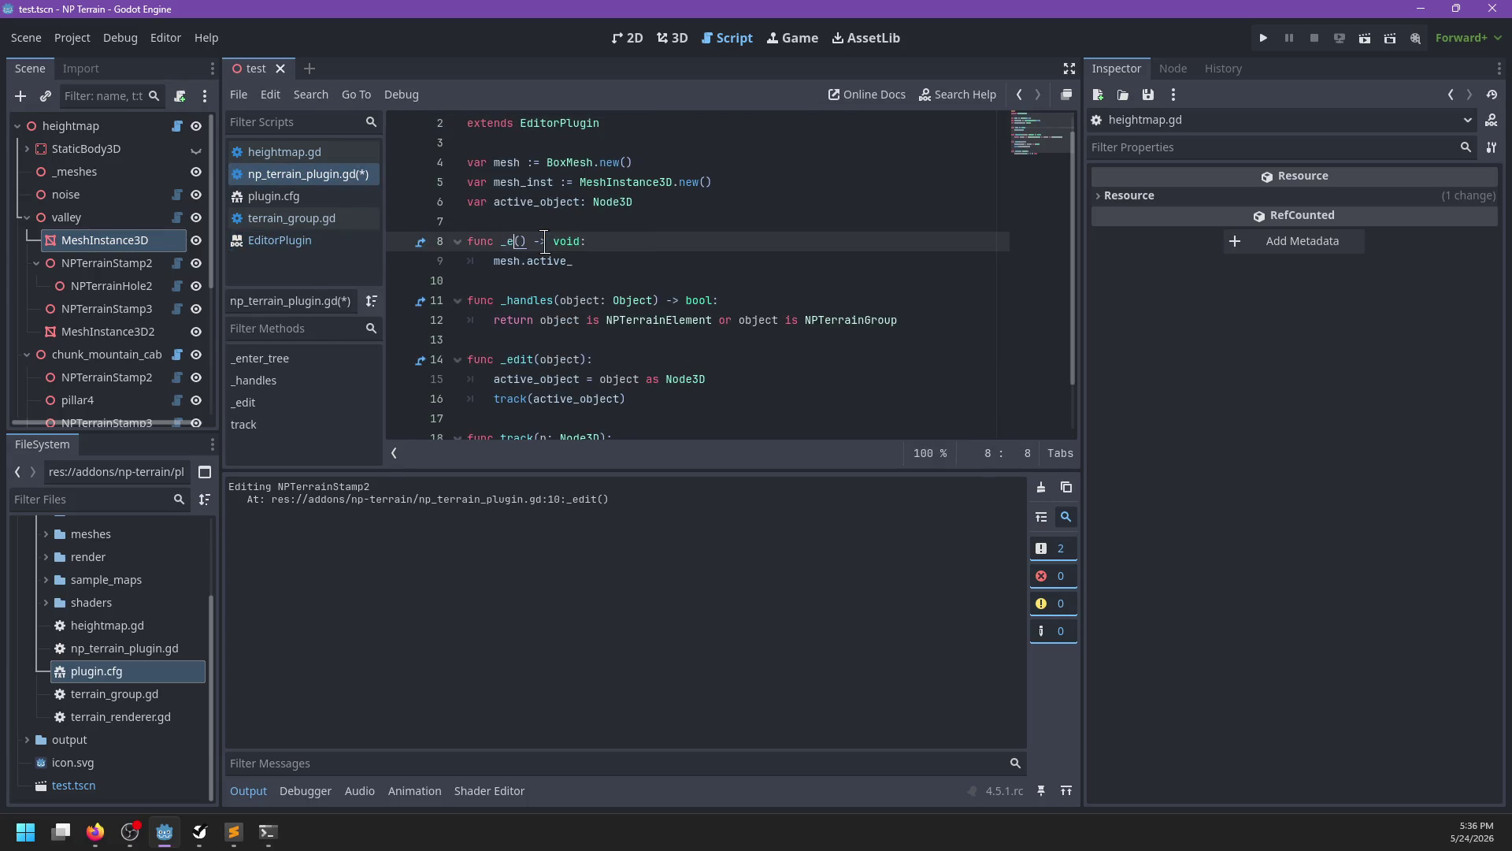
type("e")
key("Return")
key("shift+End")
key("Delete")
key("Down")
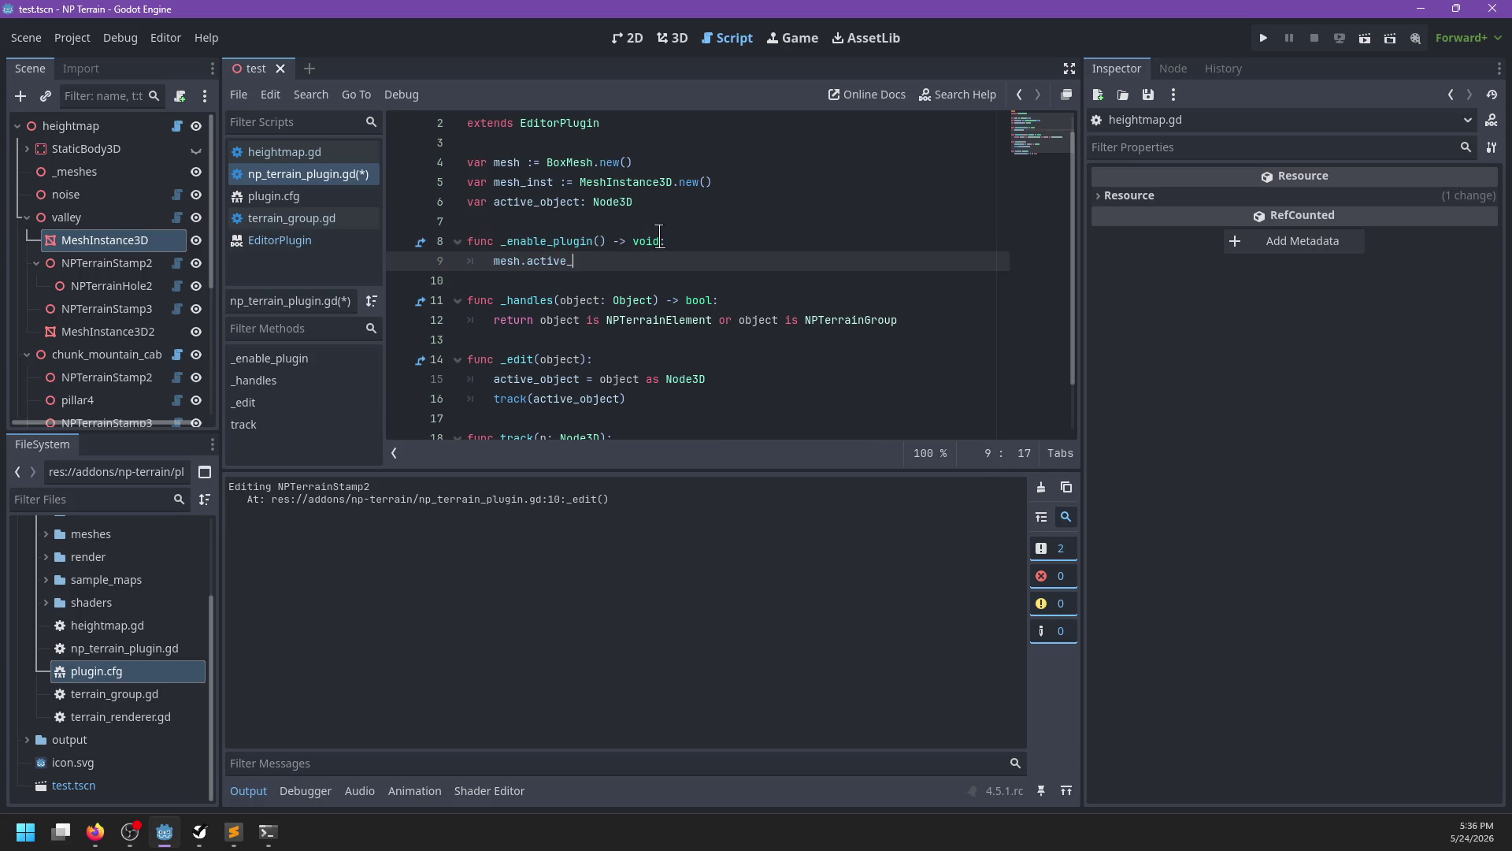
key("ctrl+BackSpace")
key("BackSpace")
type("_inst.mesh = mesh")
Try adding a get_tree/get_editor/get_scene call in _enable_plugin, then delete it
key("Return")
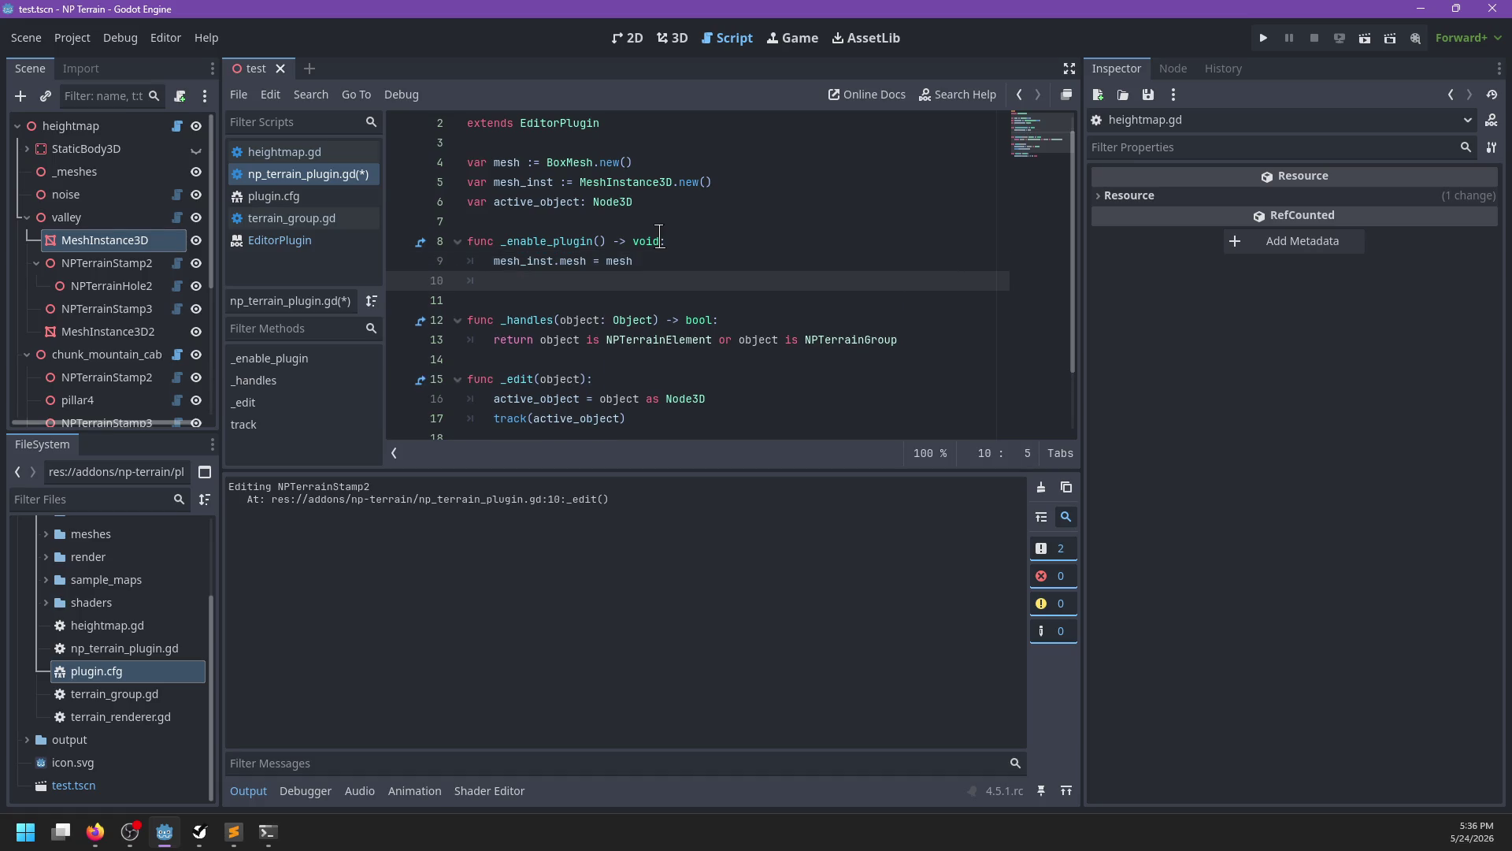
type("get_tre")
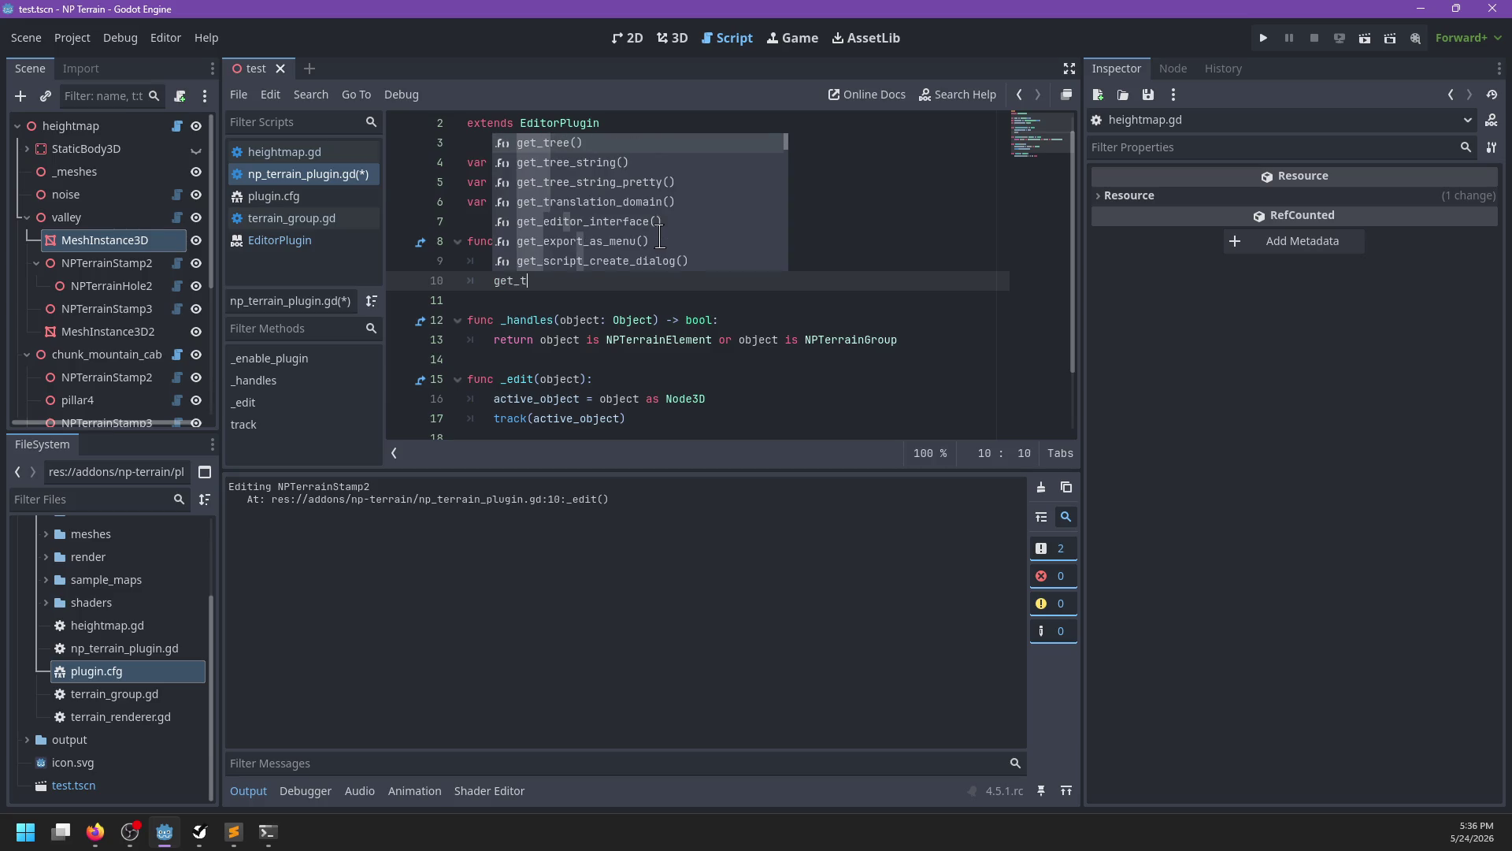
key("BackSpace")
key("BackSpace")
key("BackSpace")
type("editor")
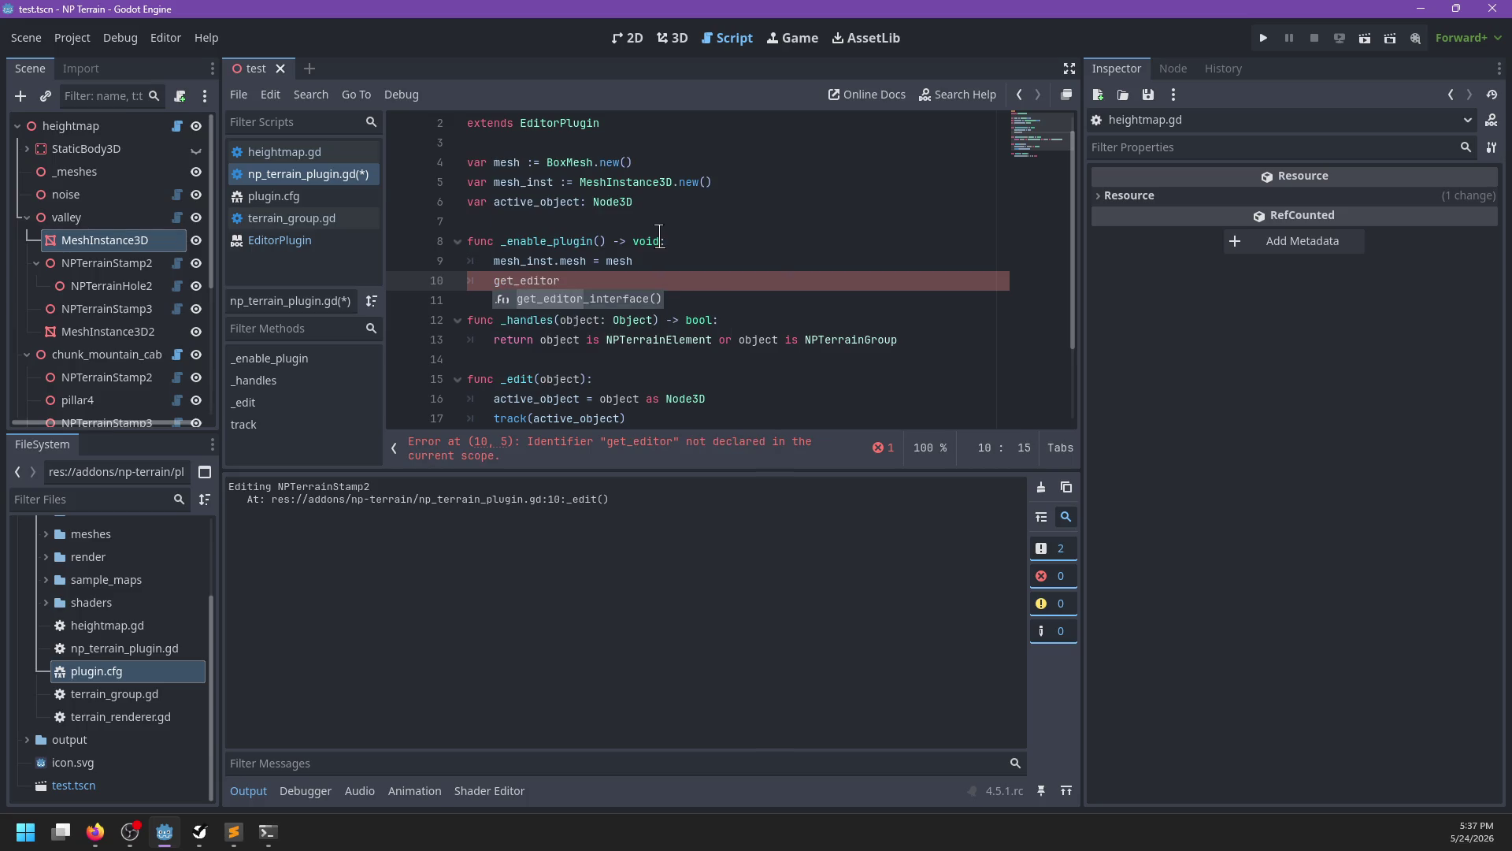
key("BackSpace")
key("BackSpace")
key("BackSpace")
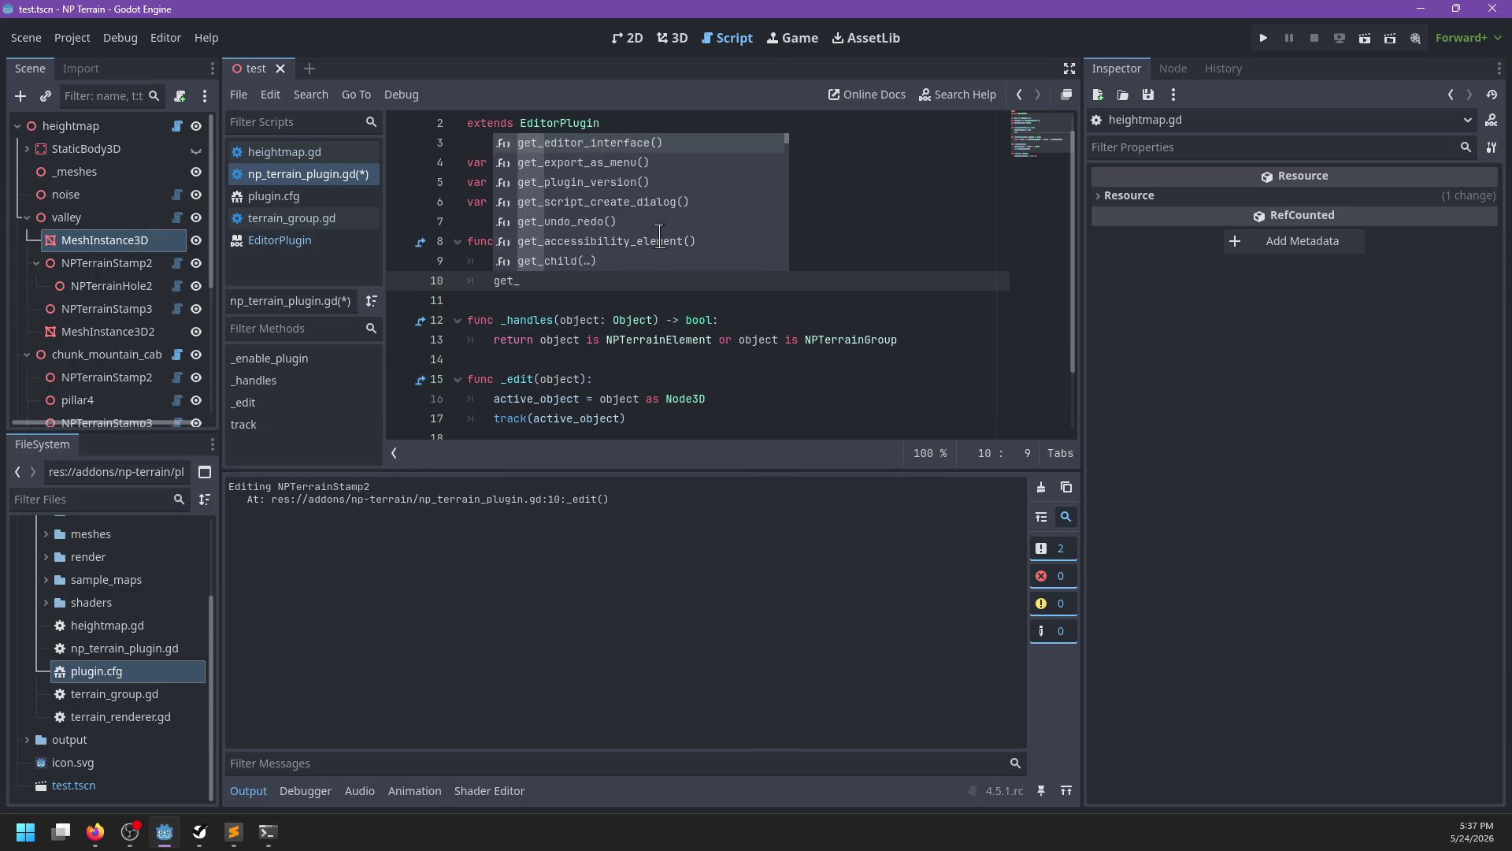
type("scene")
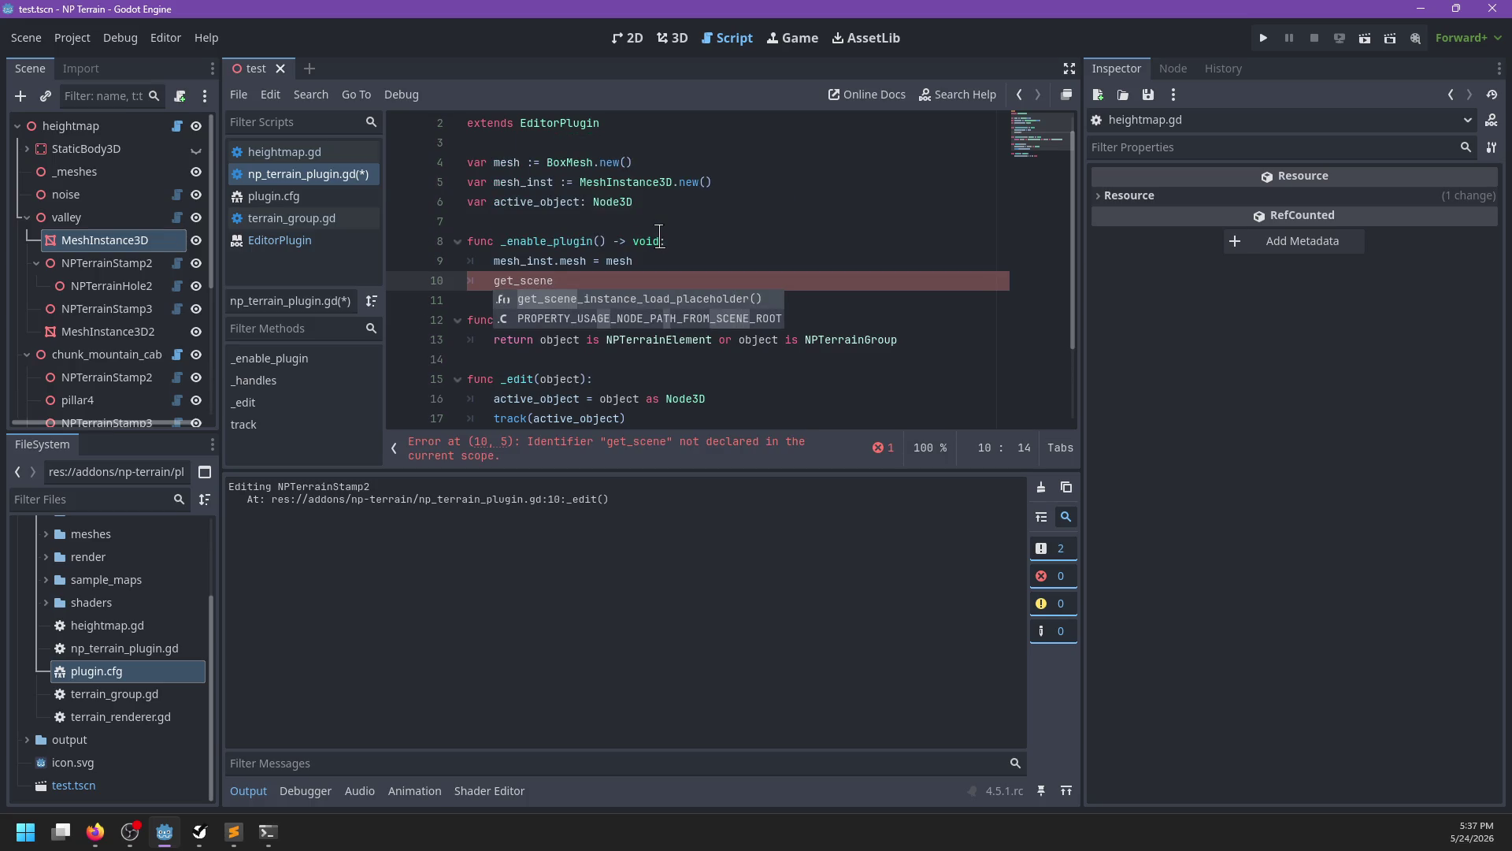
key("BackSpace")
key("BackSpace")
key("BackSpace")
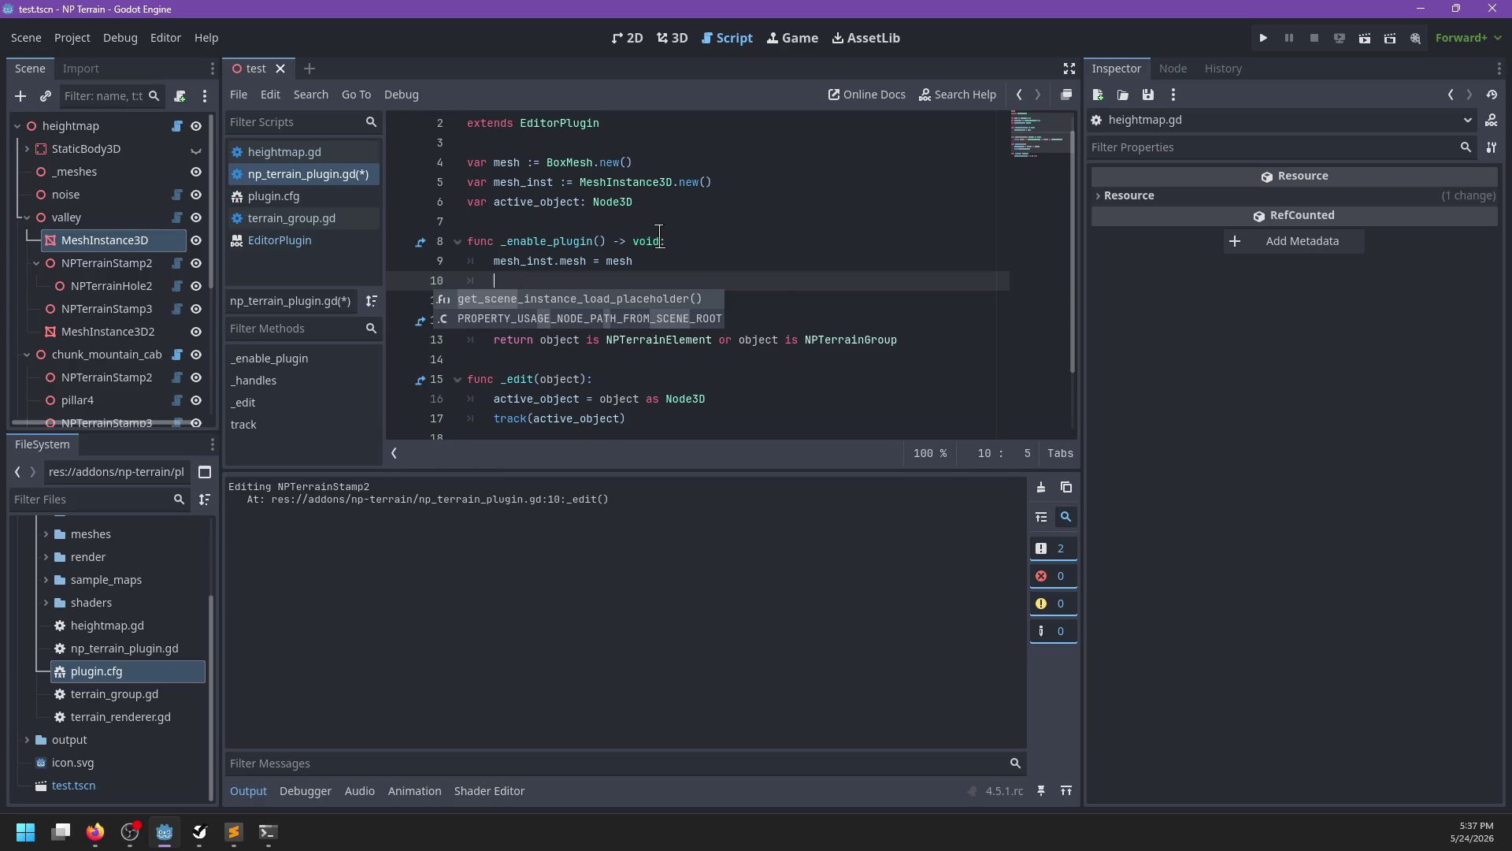
key("BackSpace")
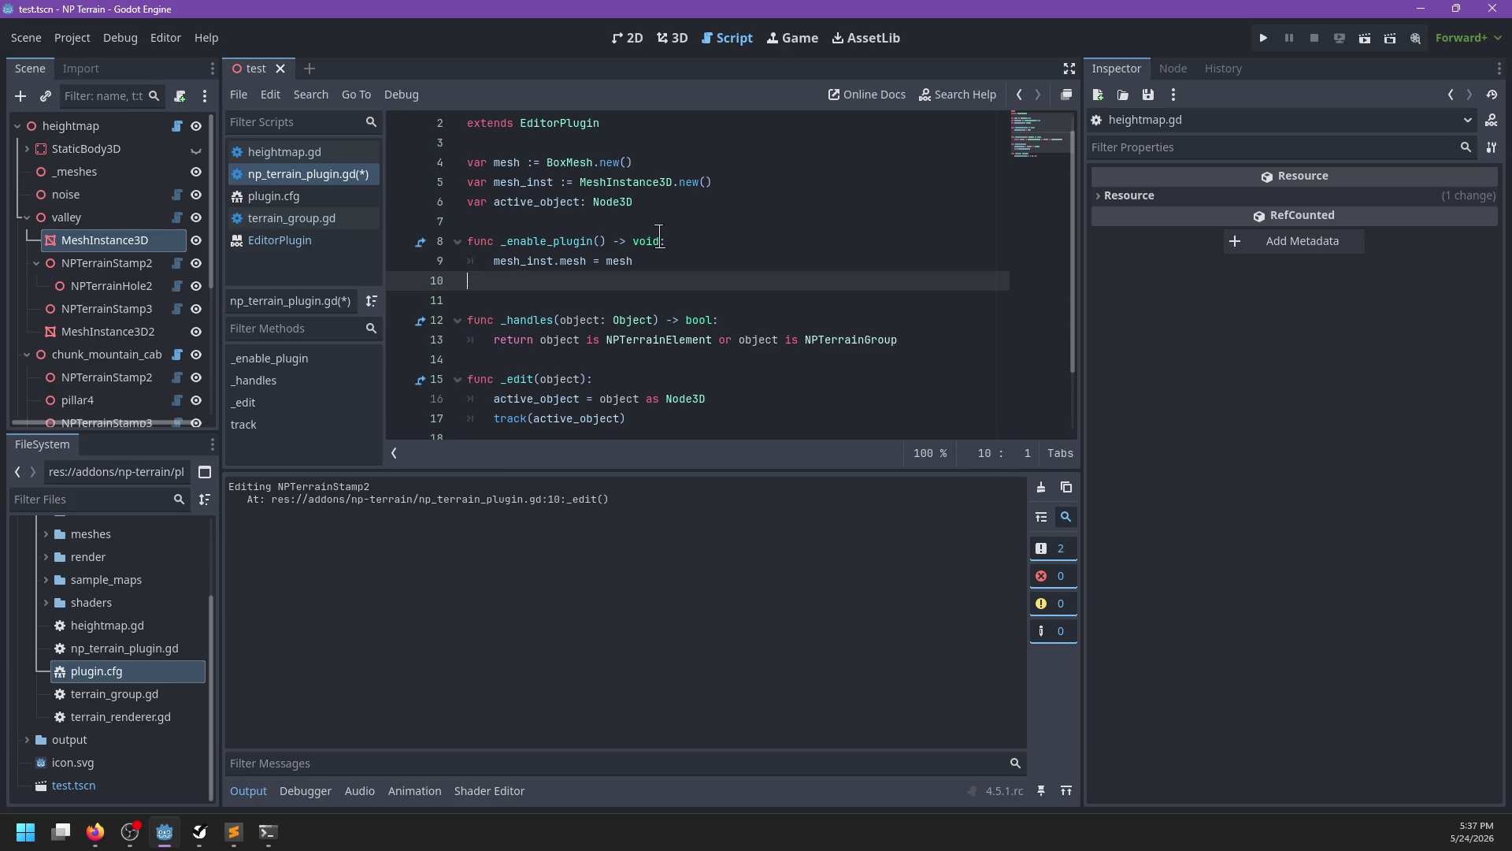
Add a 'func _disable_plugin() -> void:' stub containing pass and save
key("Return")
type("func _")
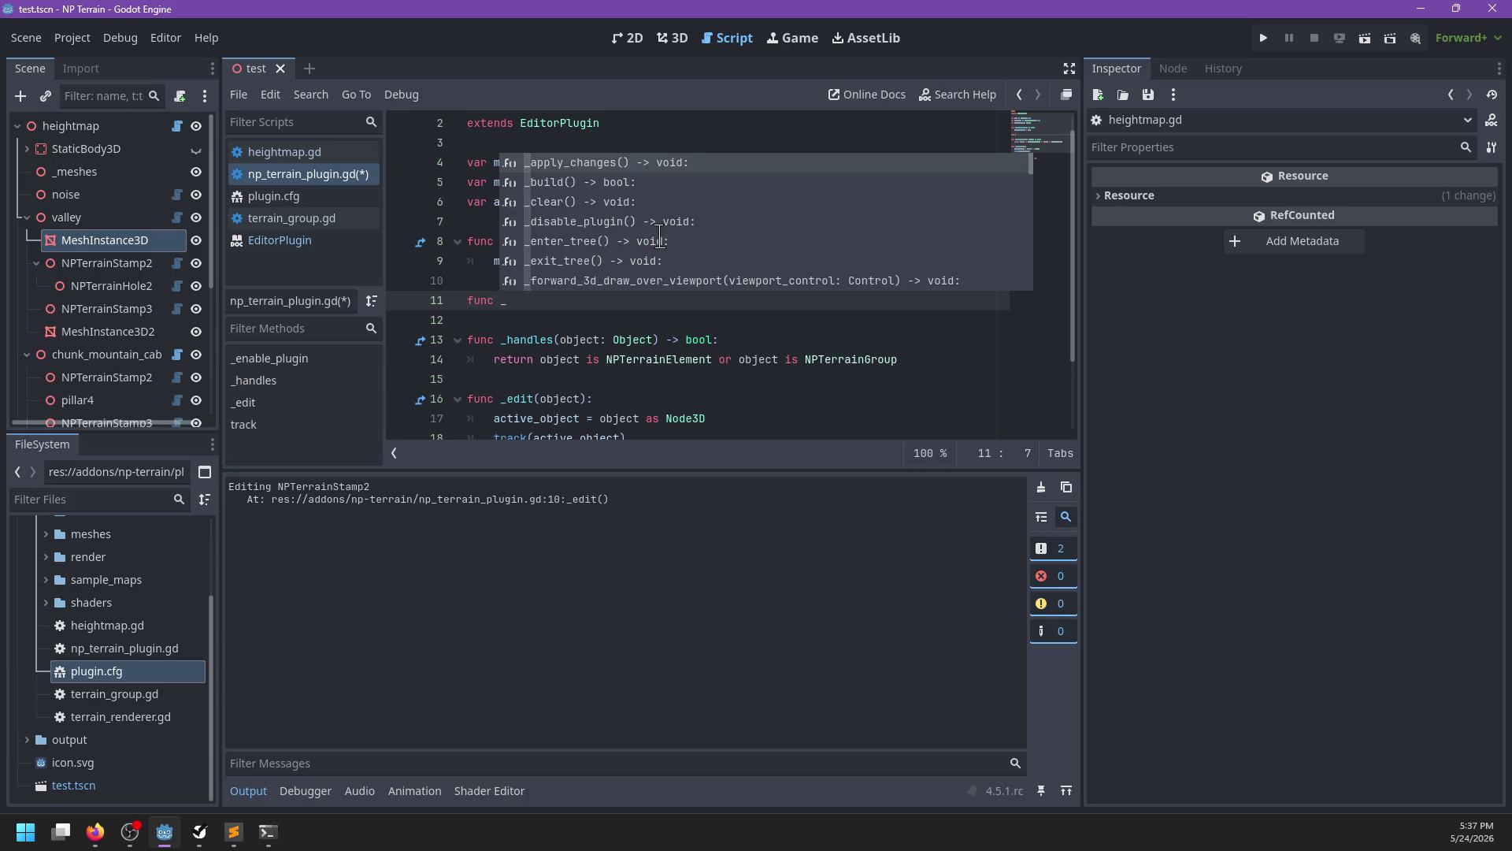
type("disa")
key("Return")
key("Return")
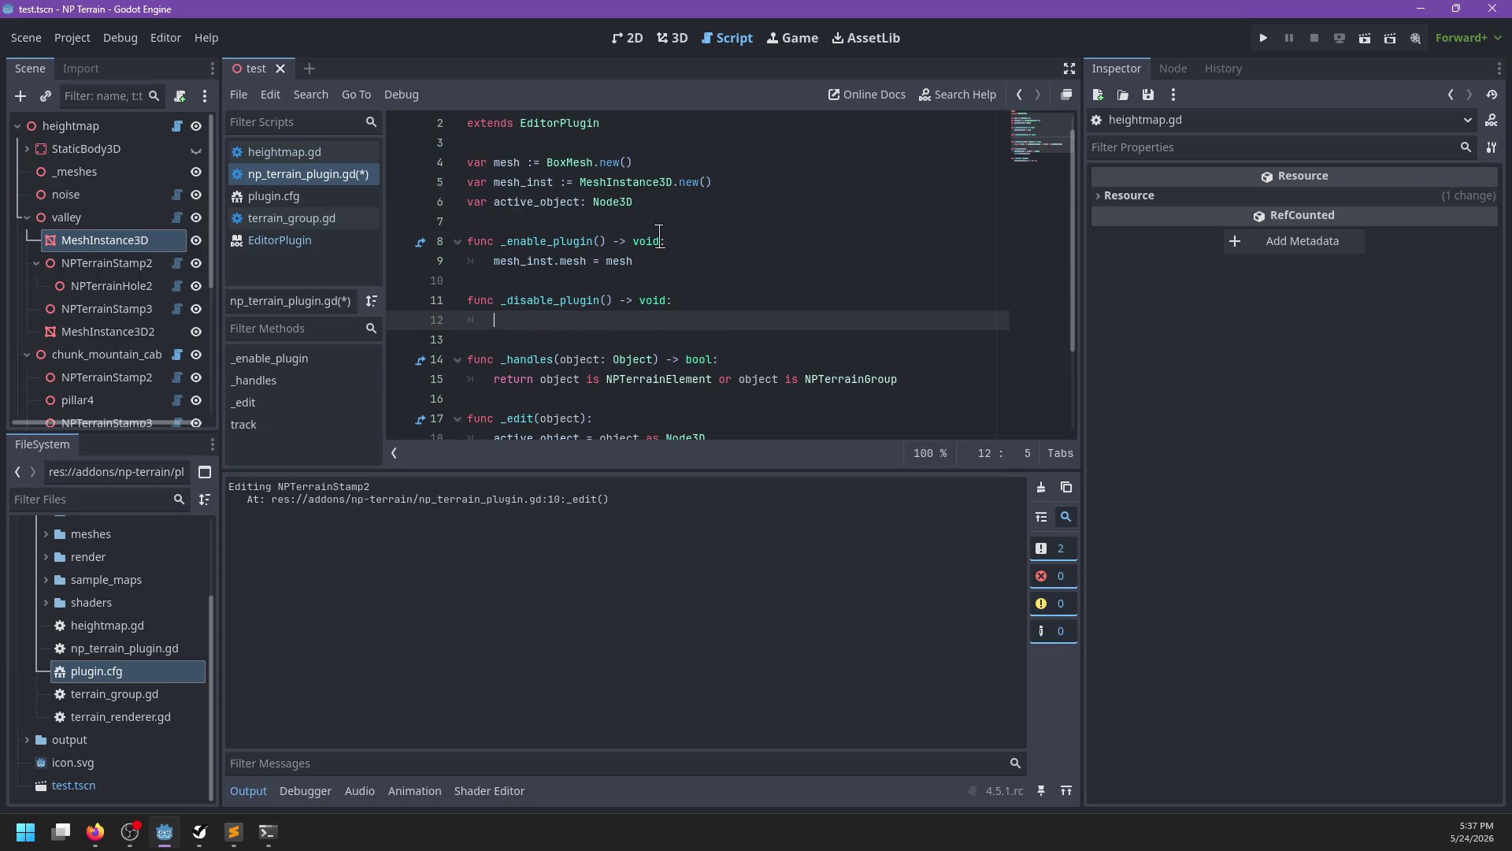
type("pass")
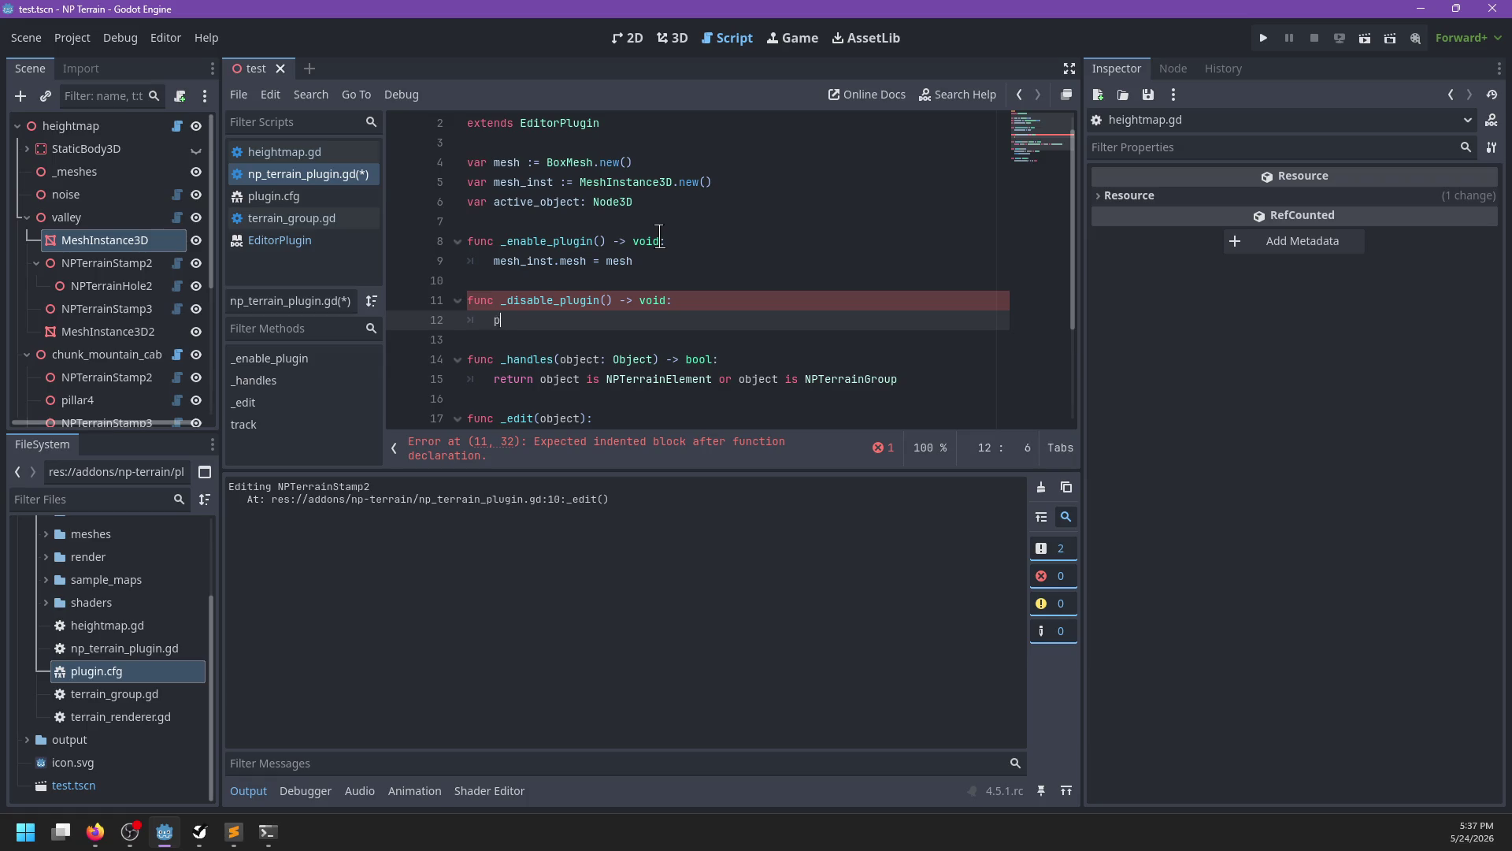
key("ctrl+s")
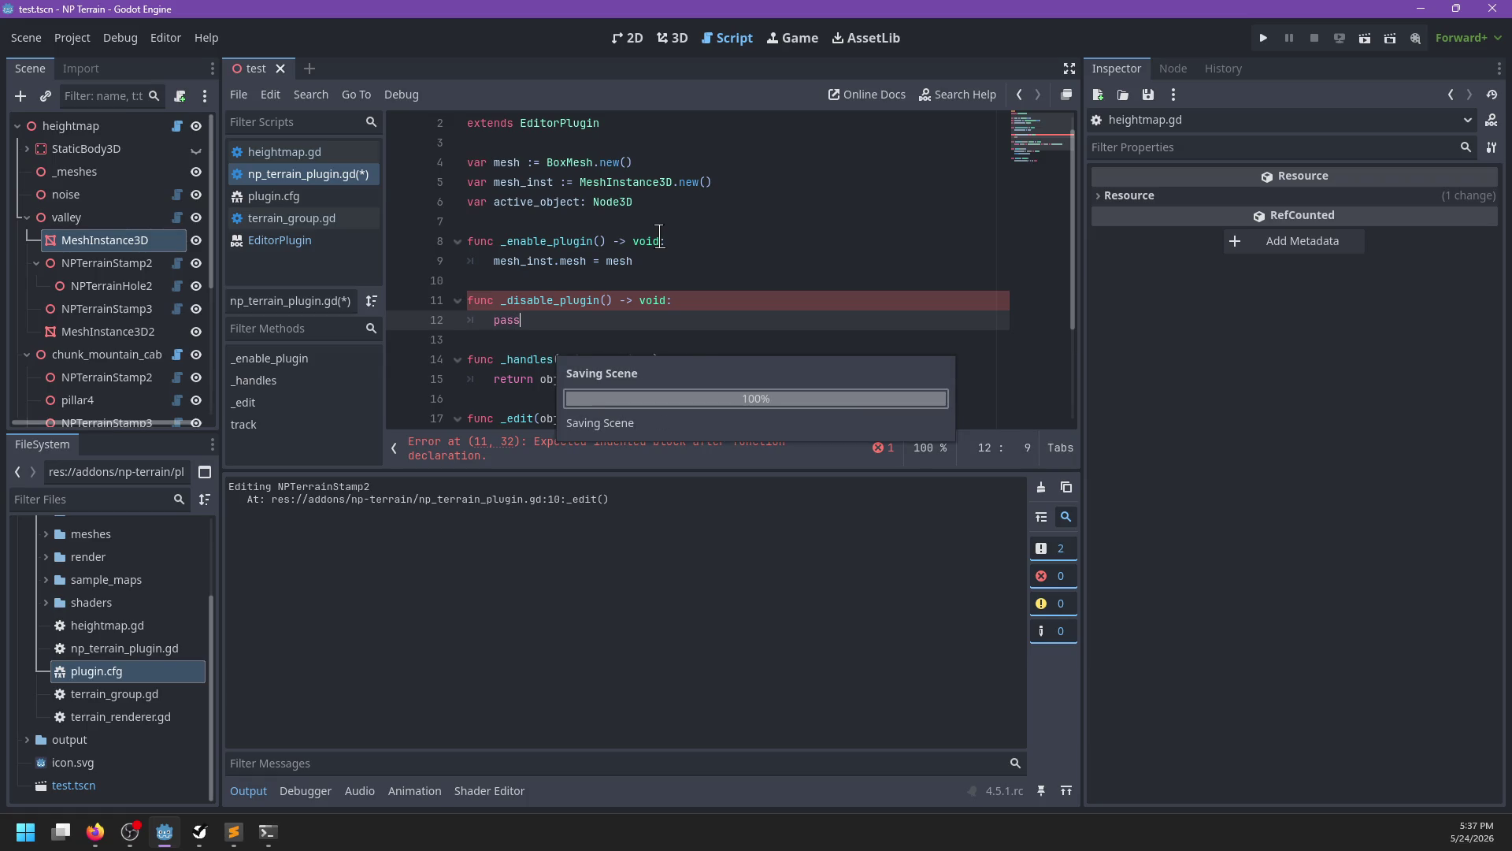
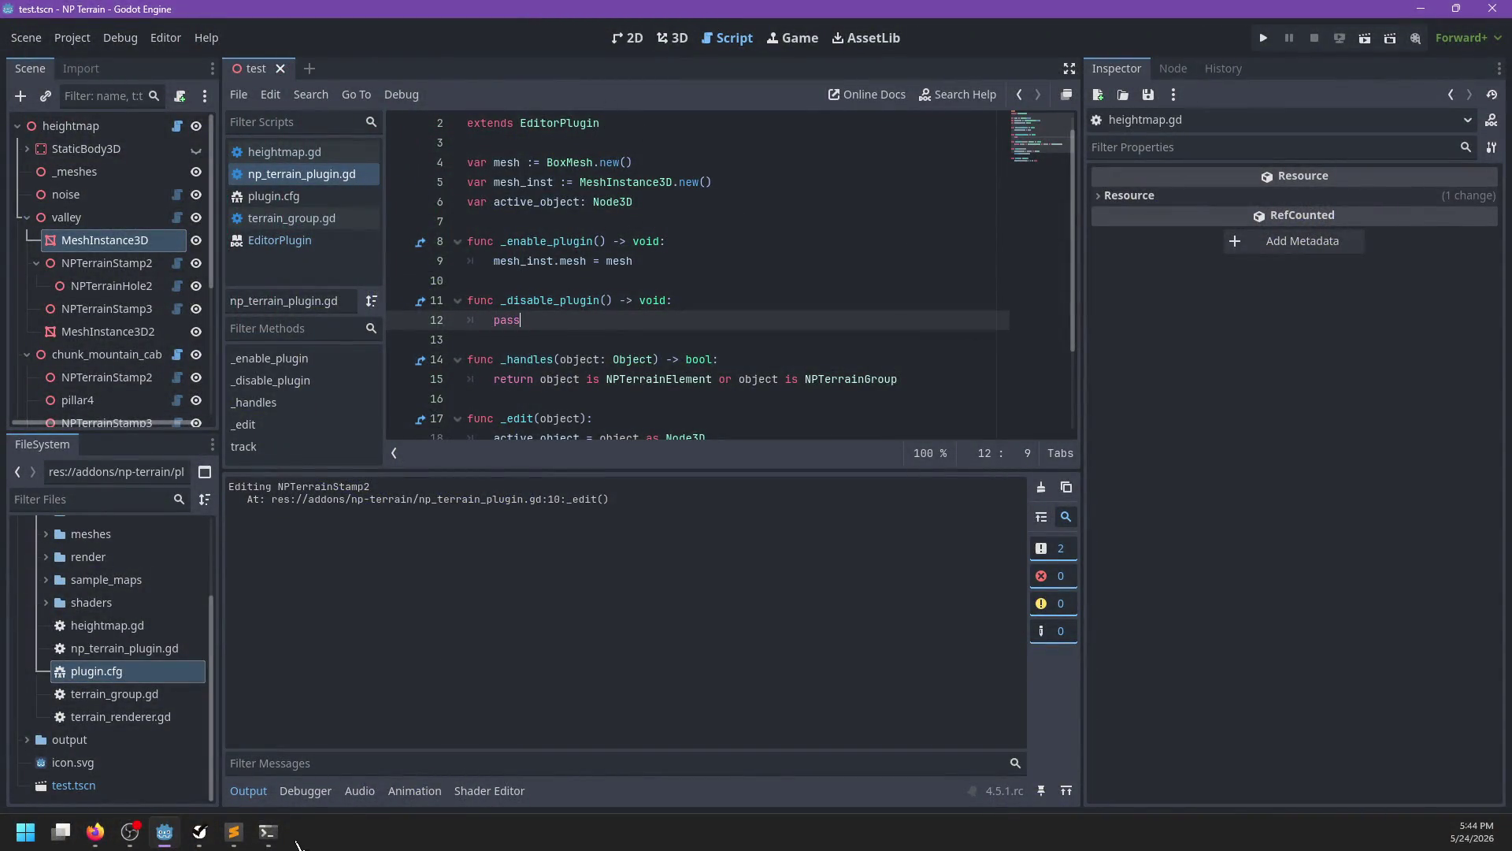
Hide the Output panel and replace pass in _disable_plugin with var p := mesh_inst.get_parent()
left_click(249, 790)
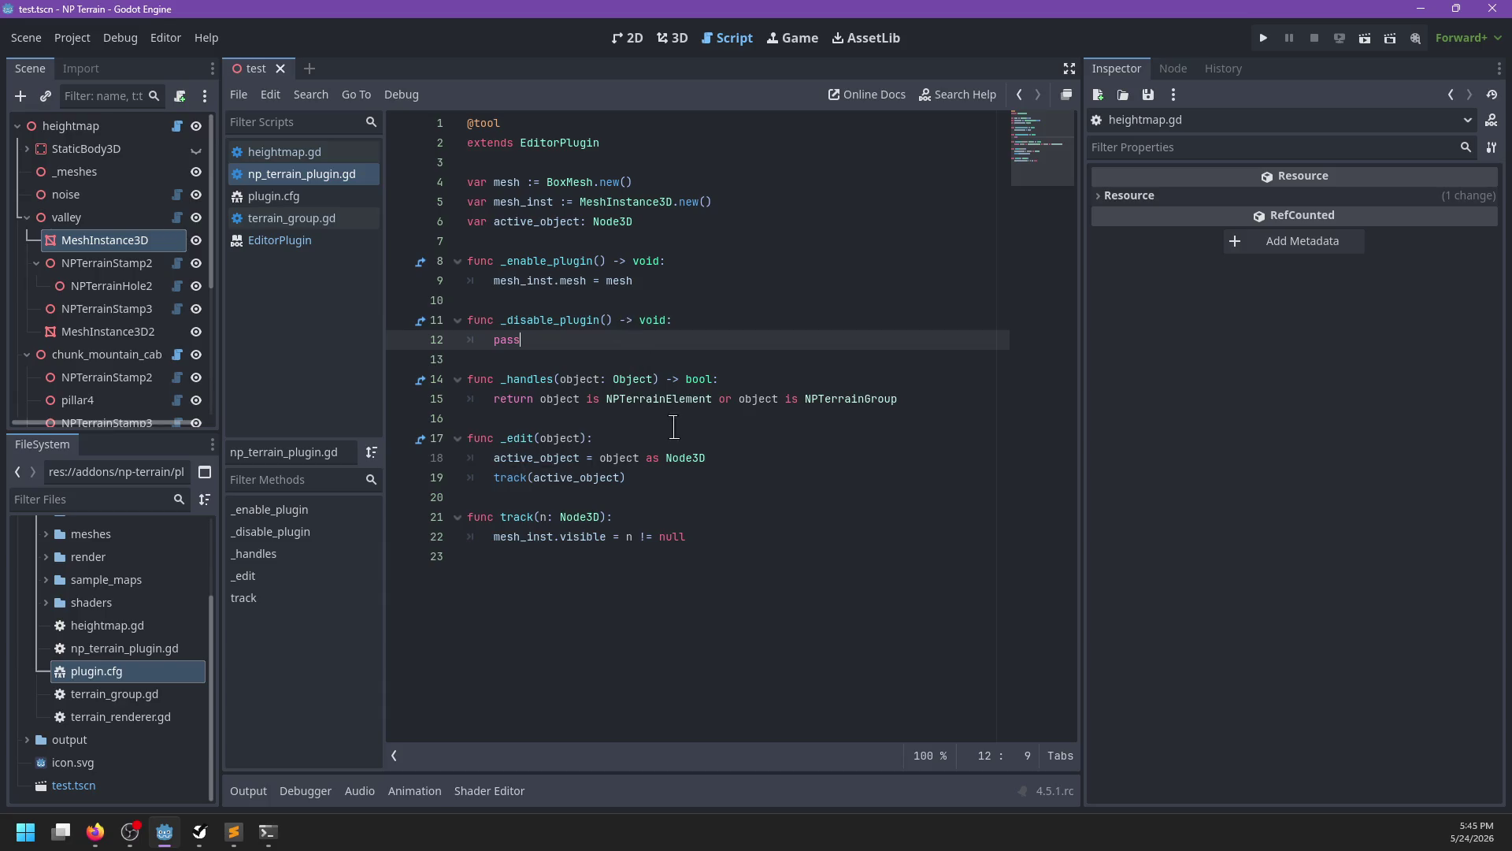
left_click(662, 436)
left_click(613, 339)
key("BackSpace")
key("BackSpace")
key("BackSpace")
type("if mesh_inst.")
type("visible")
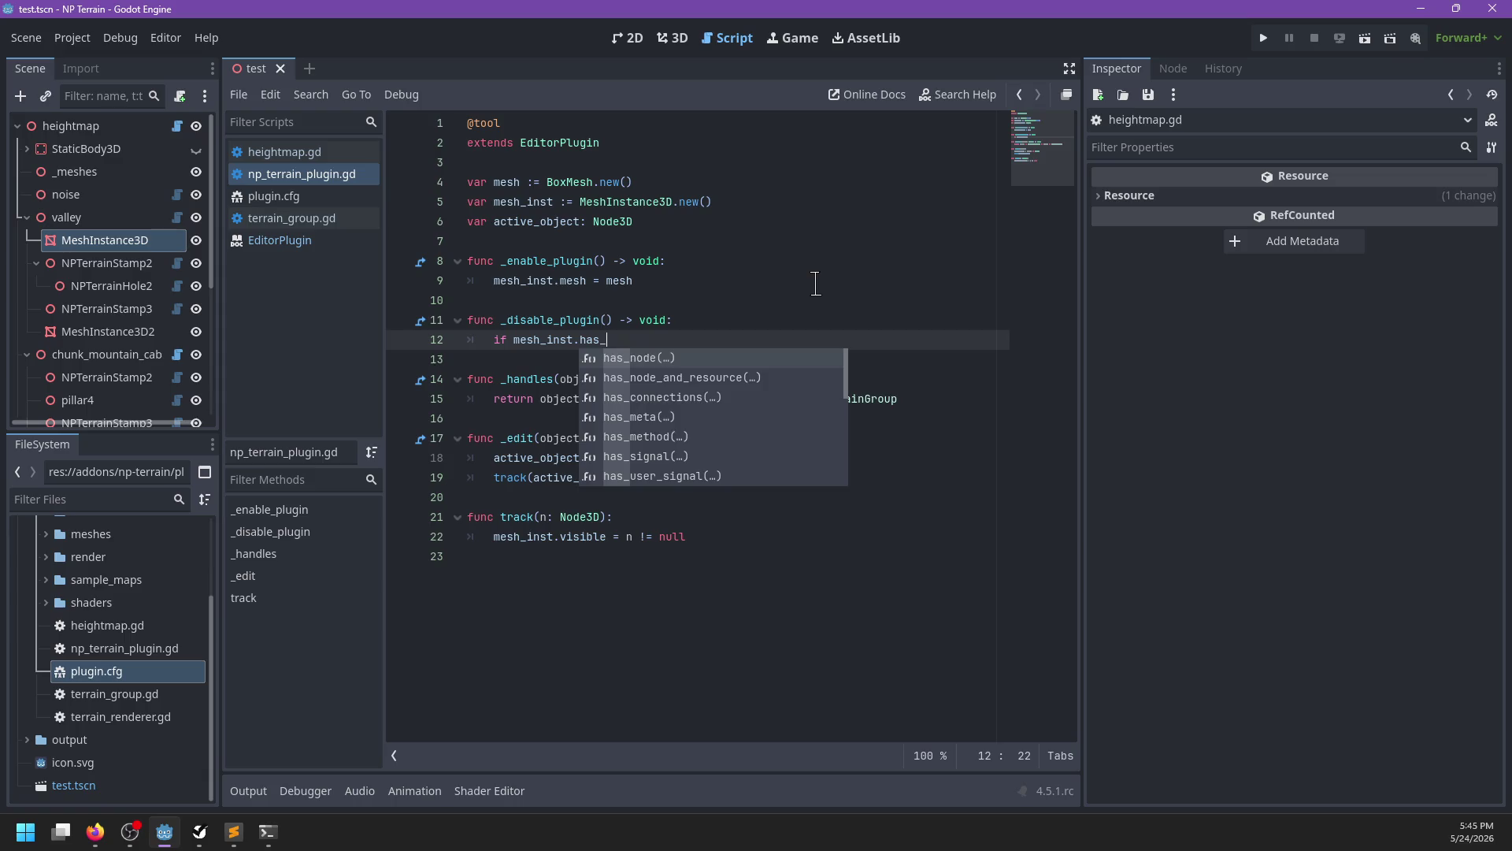
key("ctrl+z")
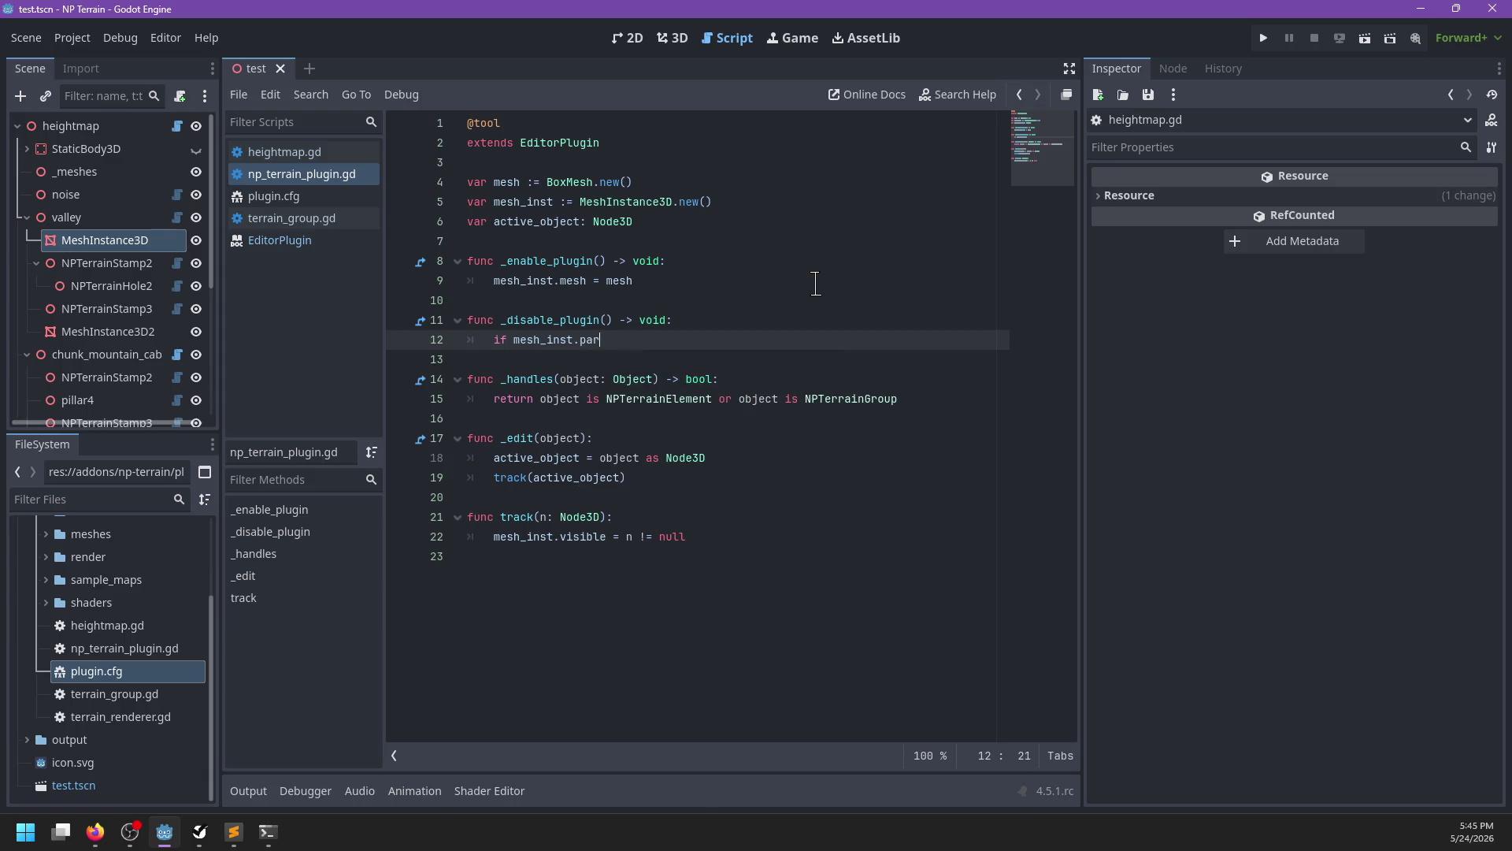
type("va")
key("Left")
key("Left")
key("ctrl+BackSpace")
key("ctrl+BackSpace")
key("Right")
key("Right")
type("r p := mesh_i")
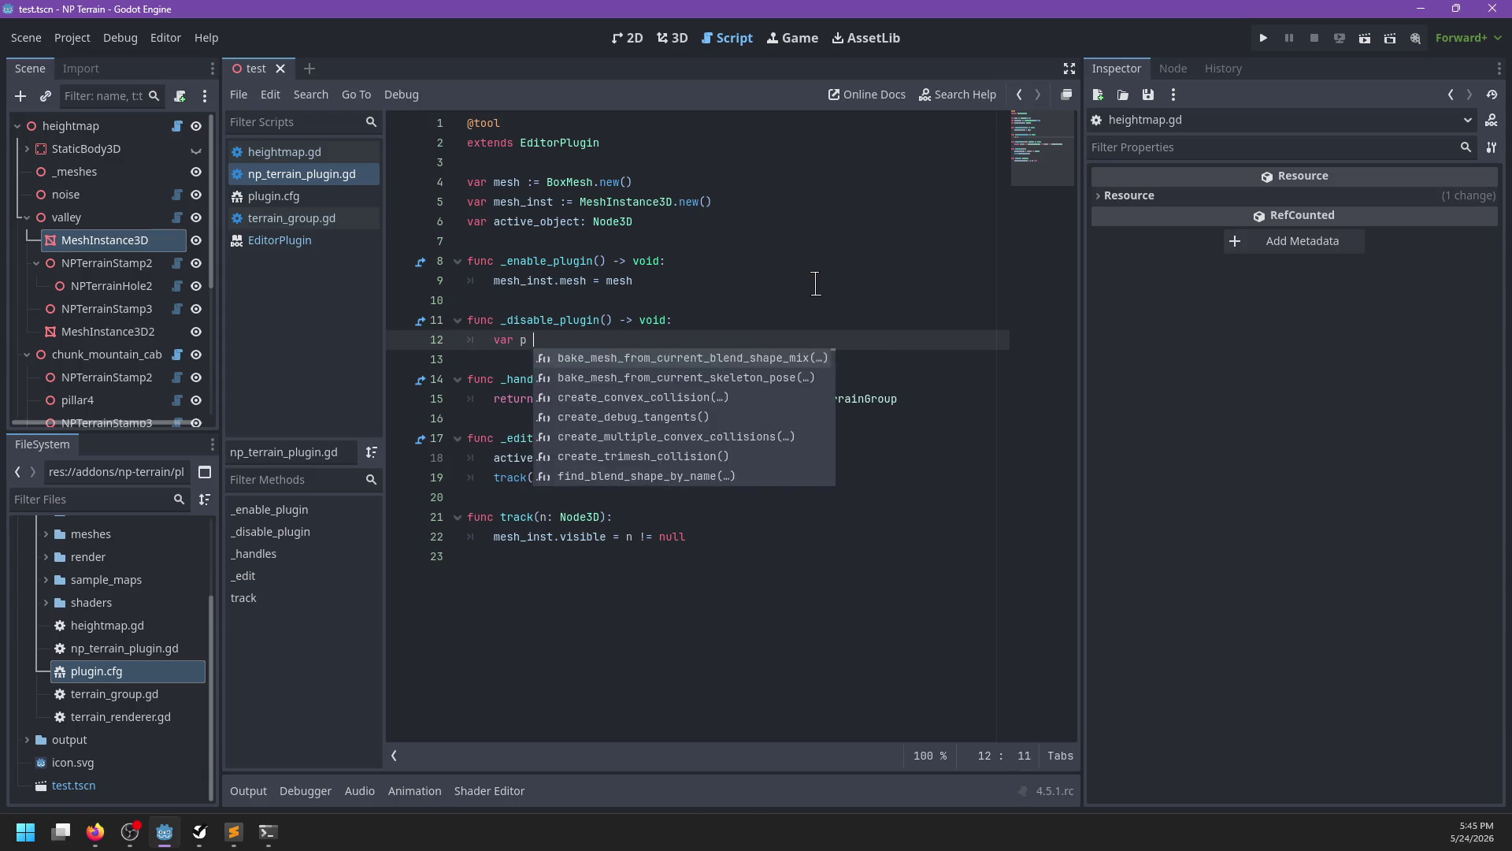
type("nst.get_parent()")
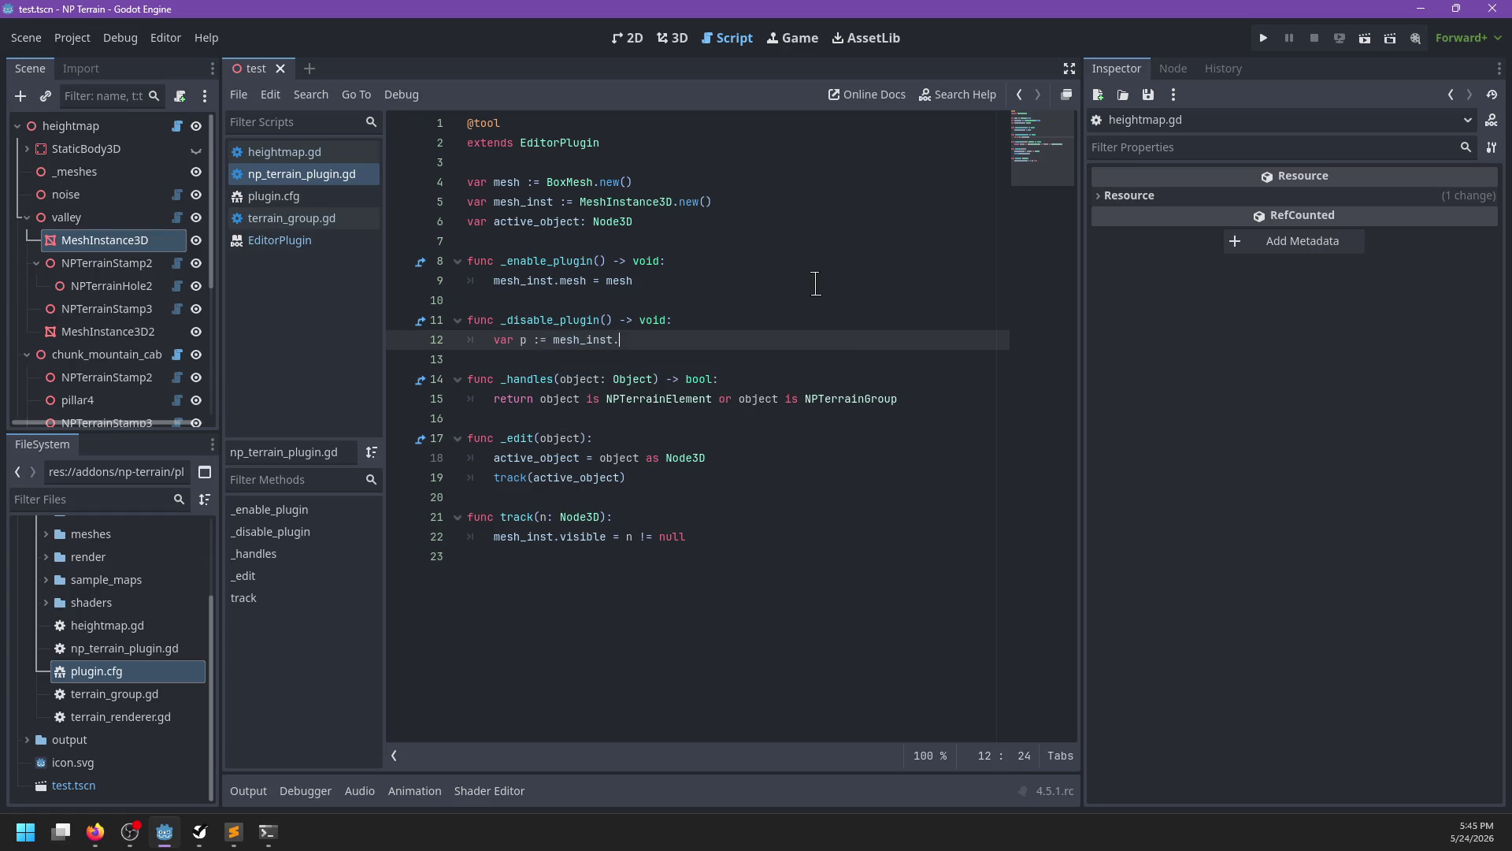
Wrap it in an if mesh_inst.is_inside_tree(): block that calls remove_child(mesh_inst)
key("Up")
key("Return")
type("if m")
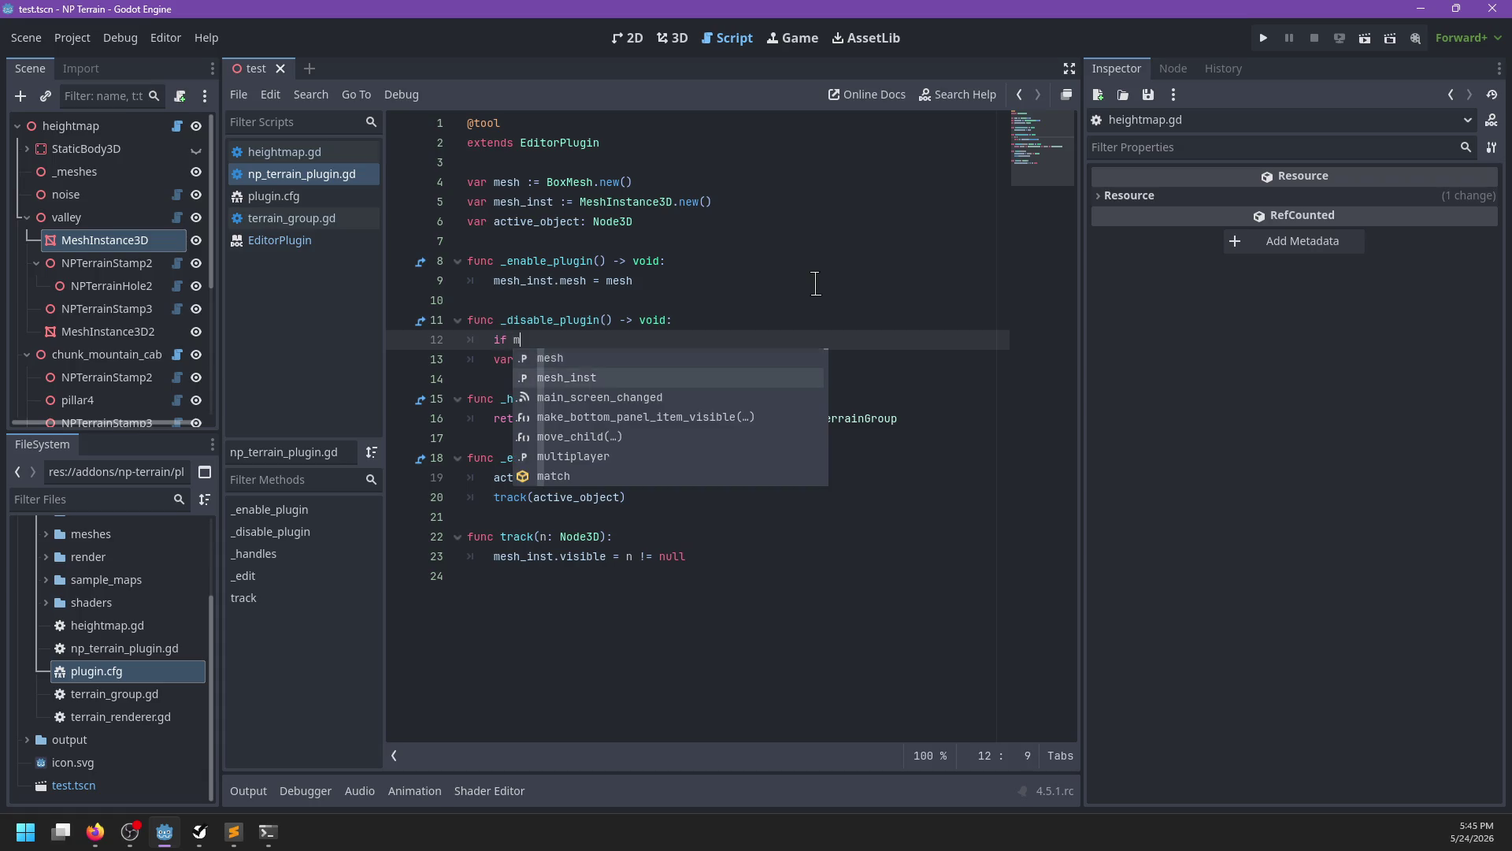
type("esh_inst.is_inside")
key("Return")
type(":")
key("Down")
key("Home")
key("Tab")
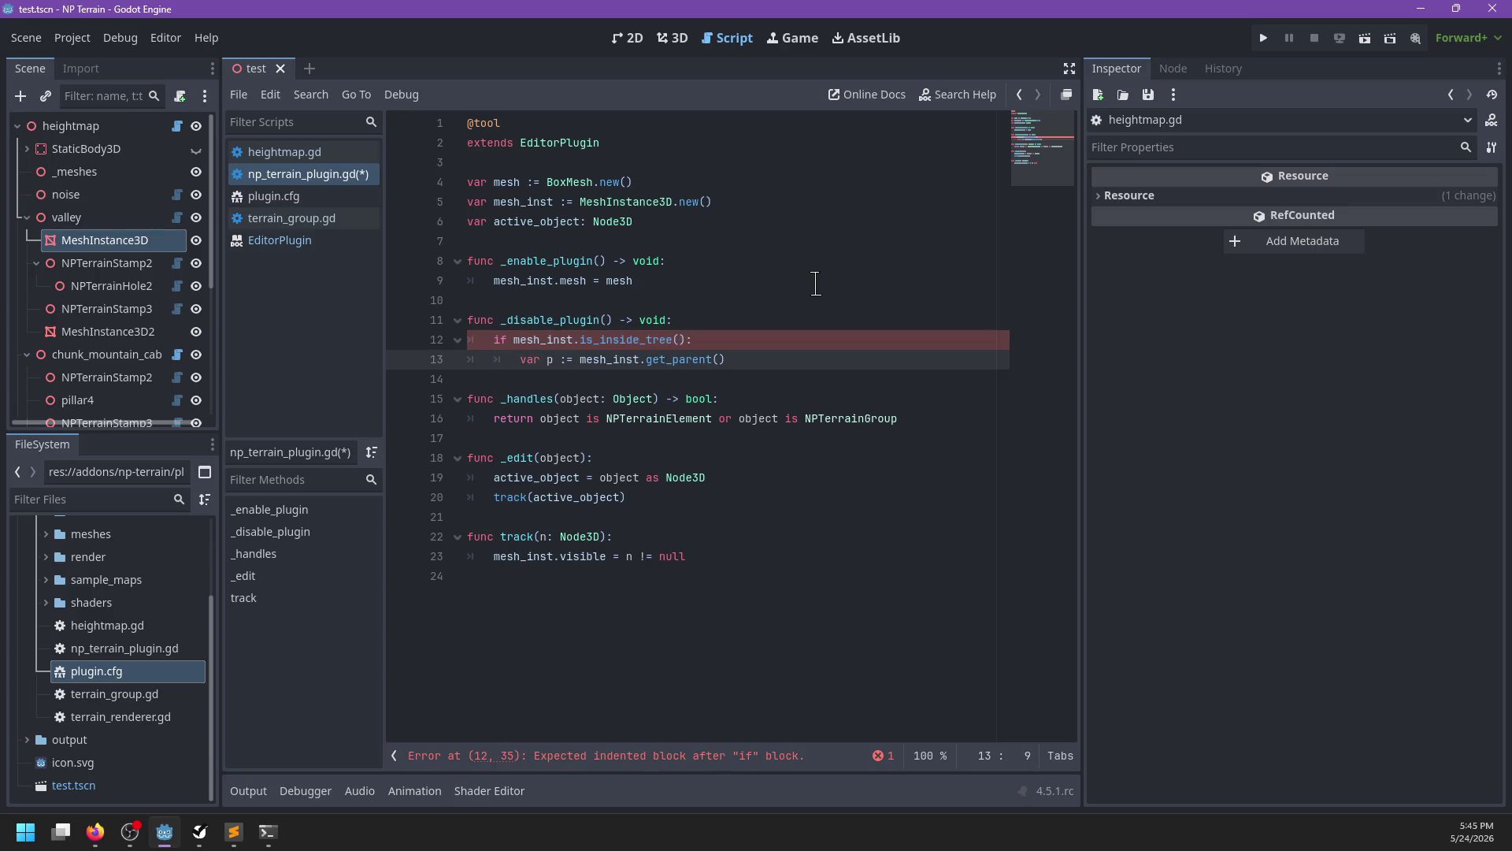
key("End")
key("Return")
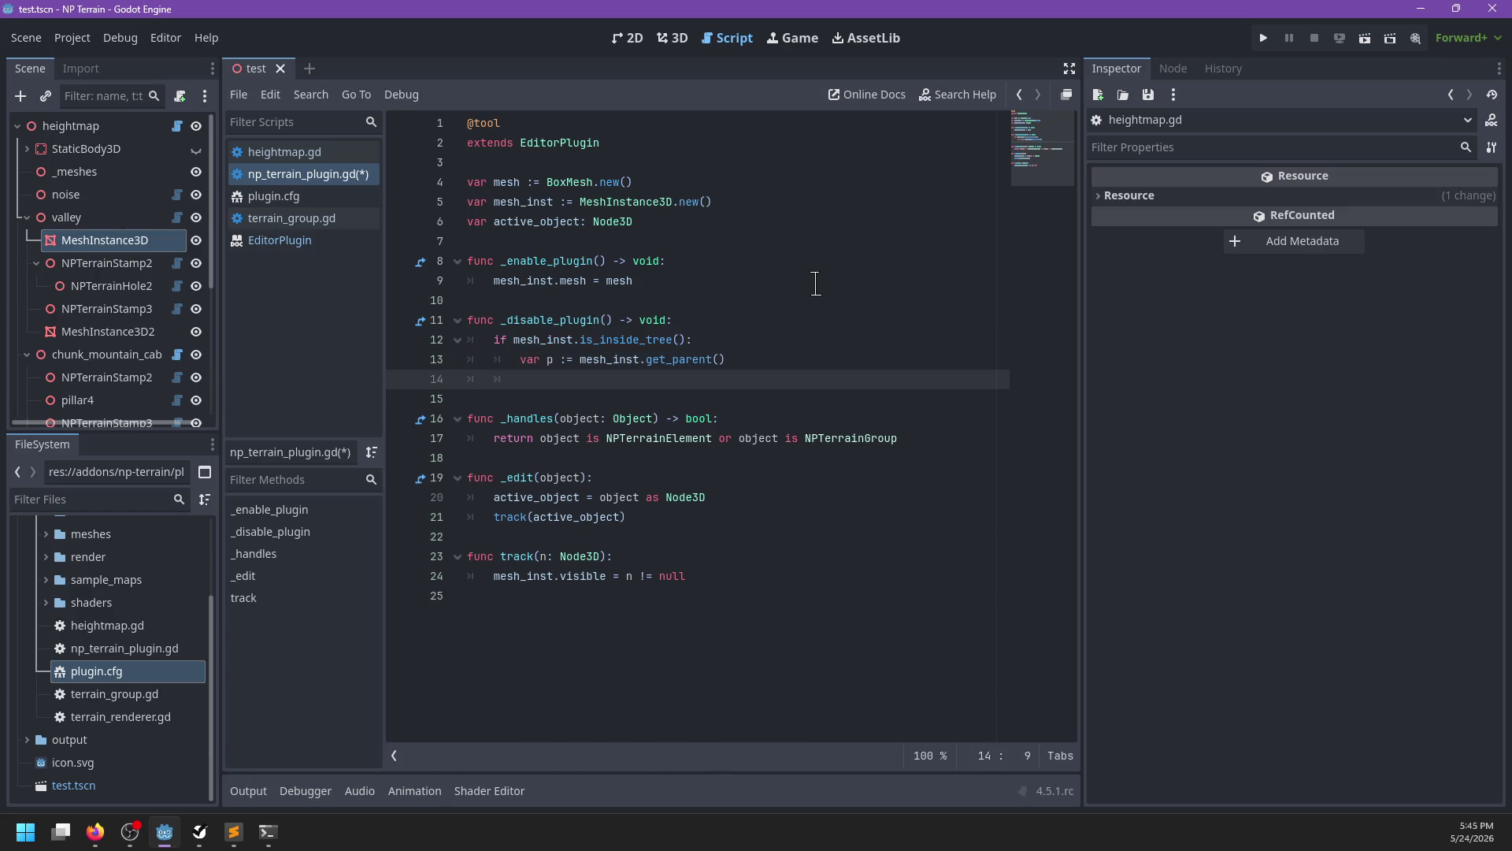
type("remove")
key("Return")
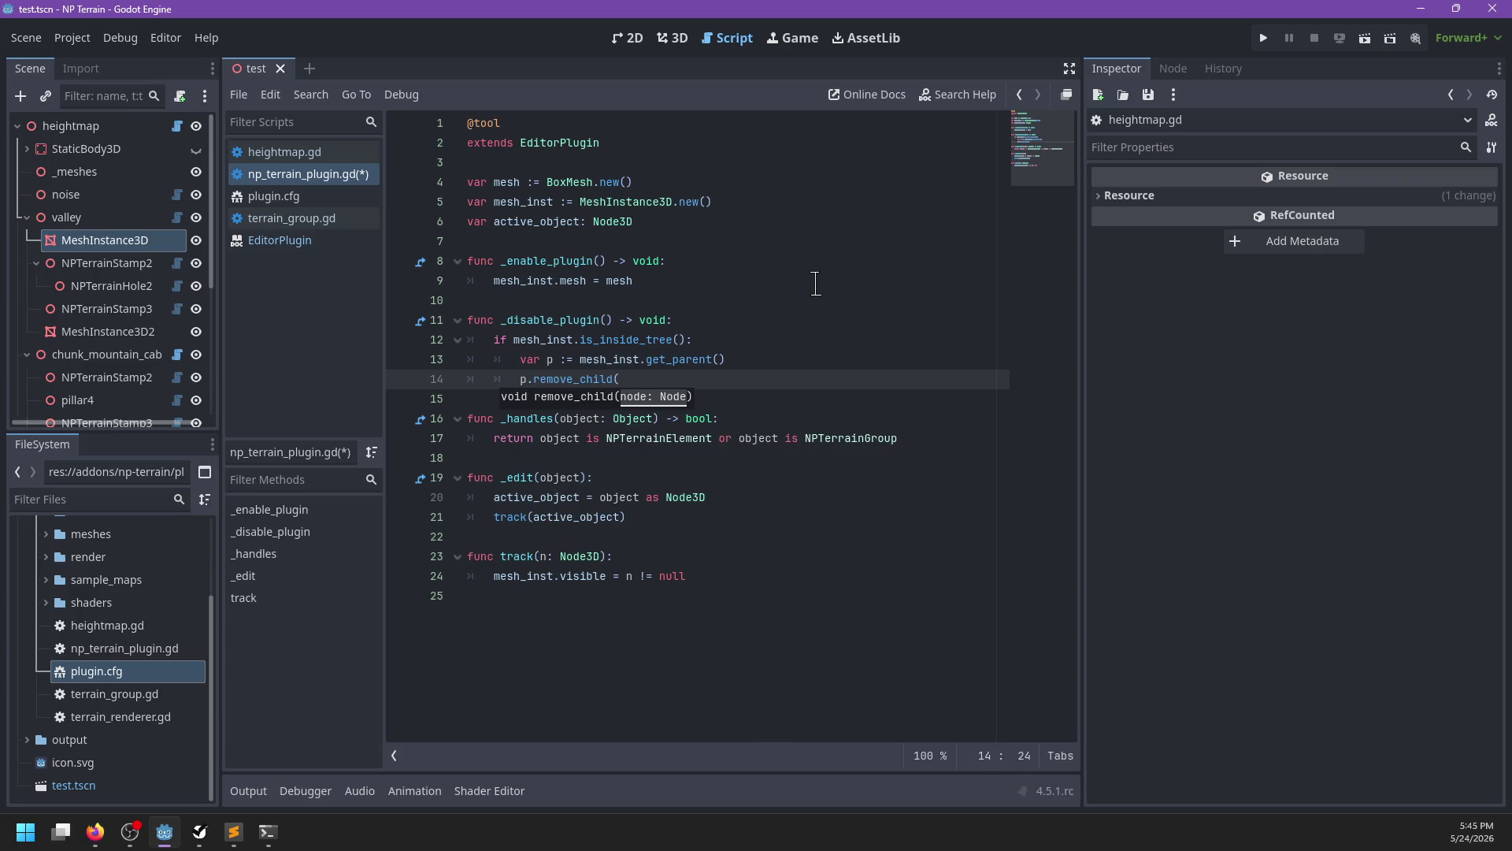
type("mesh_inst)")
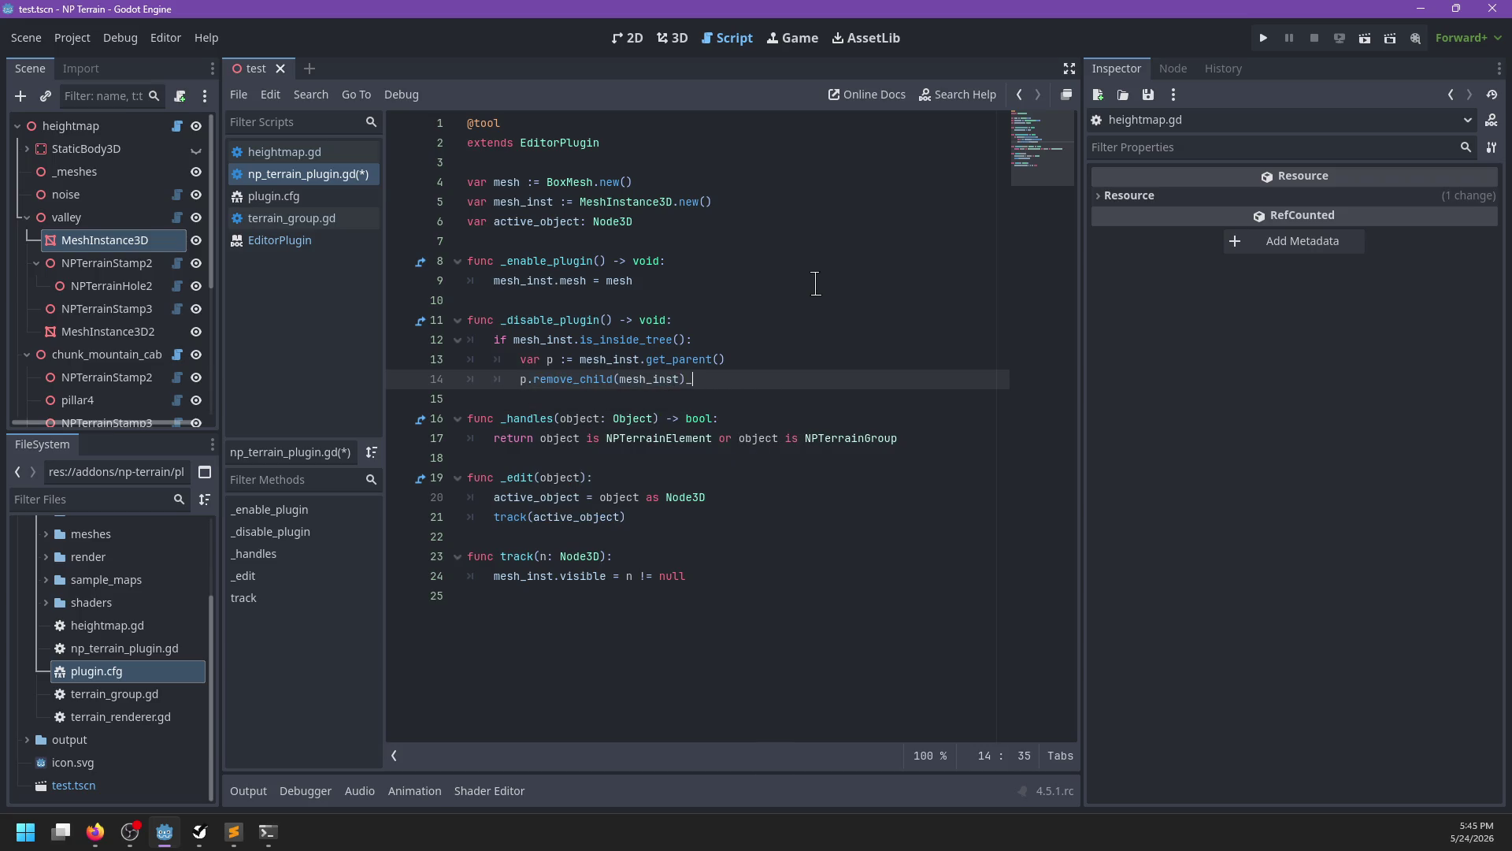
Condense to mesh_inst.get_parent().remove_child(mesh_inst) and delete the leftover var p line
key("Up")
key("ctrl+shift+Left")
key("ctrl+shift+Left")
key("ctrl+shift+Left")
key("ctrl+x")
key("Down")
key("ctrl+Left")
key("BackSpace")
key("ctrl+v")
key("Up")
key("ctrl+shift+Left")
key("ctrl+shift+Left")
key("ctrl+shift+Left")
key("BackSpace")
key("Delete")
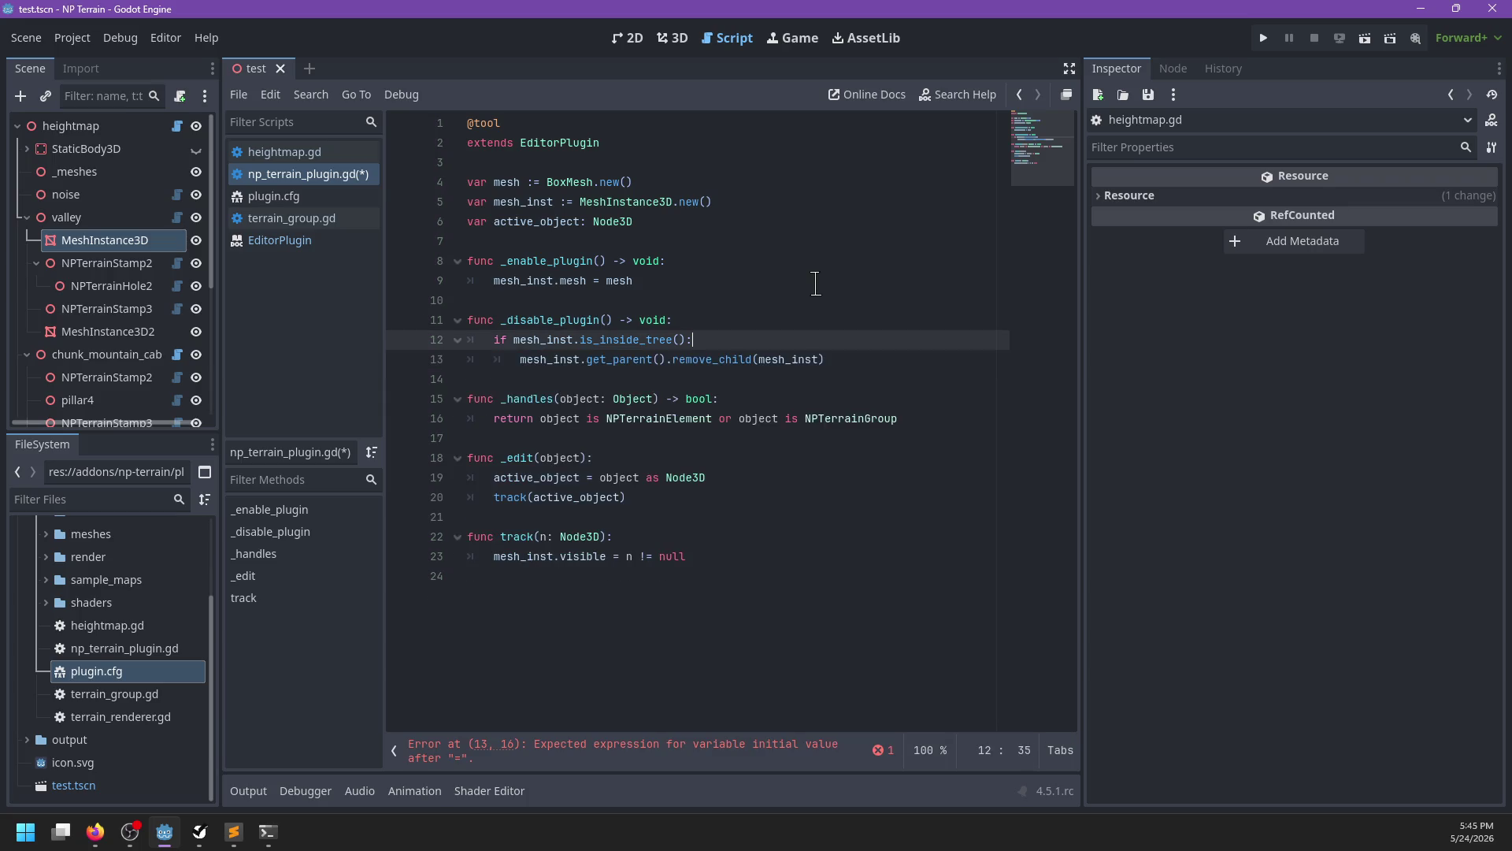
left_click(863, 353)
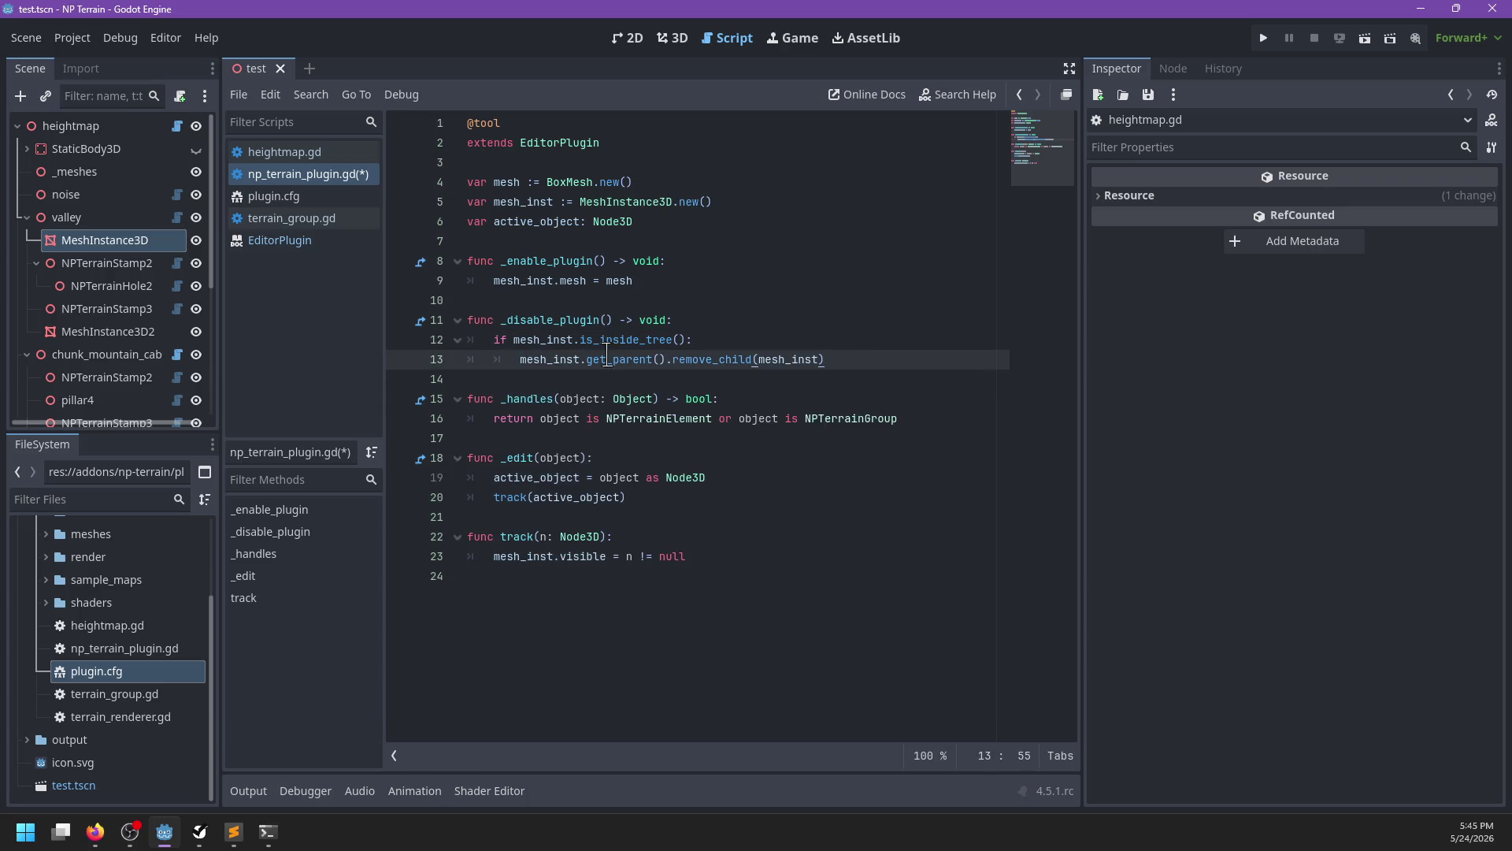
left_click(764, 556)
key("Return")
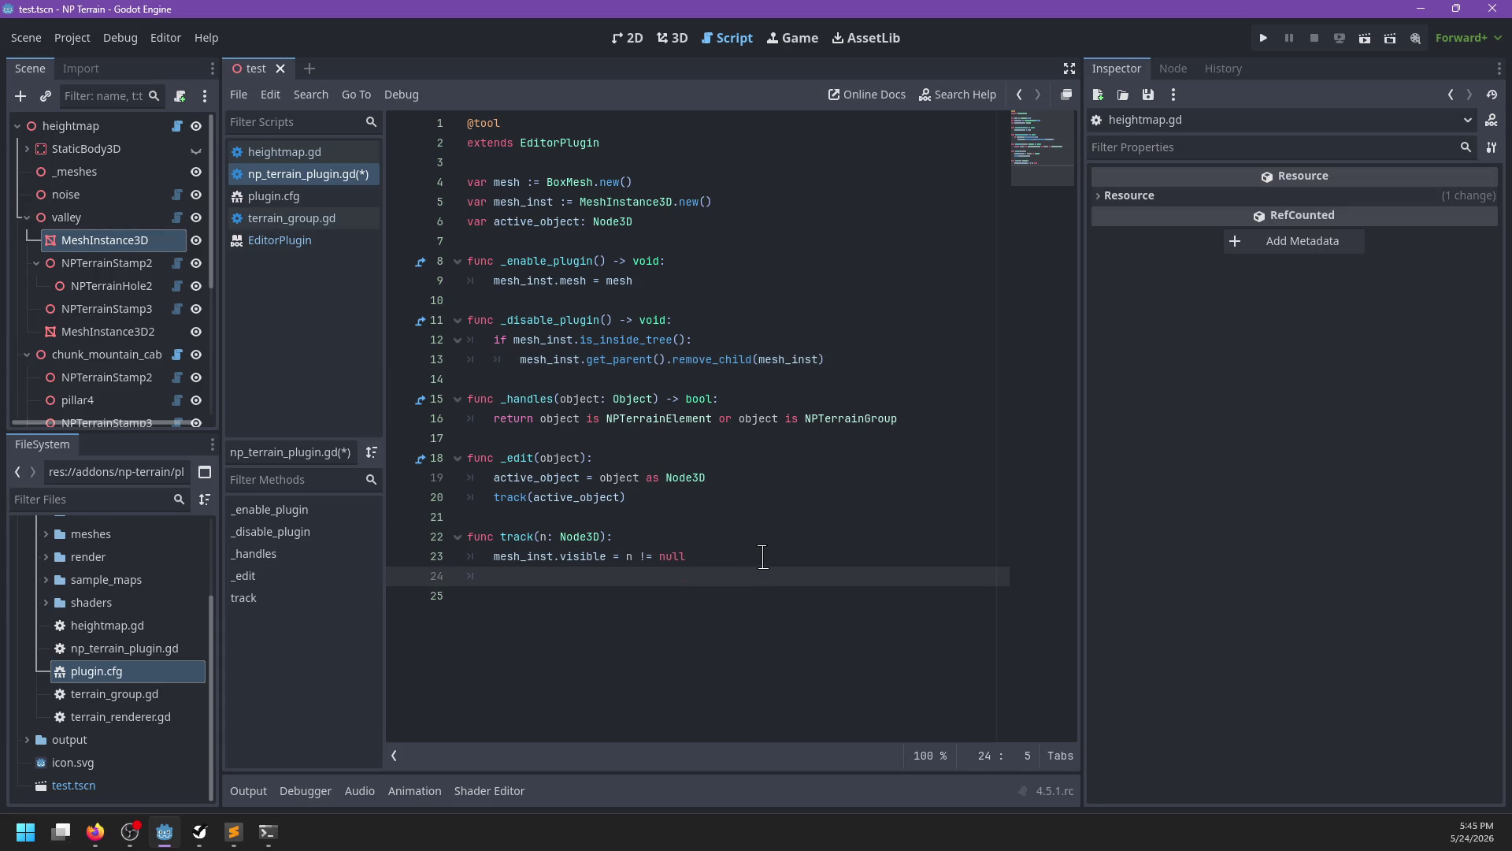
In track, replace the visibility assignment with if n: calling mesh_inst.show() and reparent(mesh_inst, n)
type("mesh")
type("_")
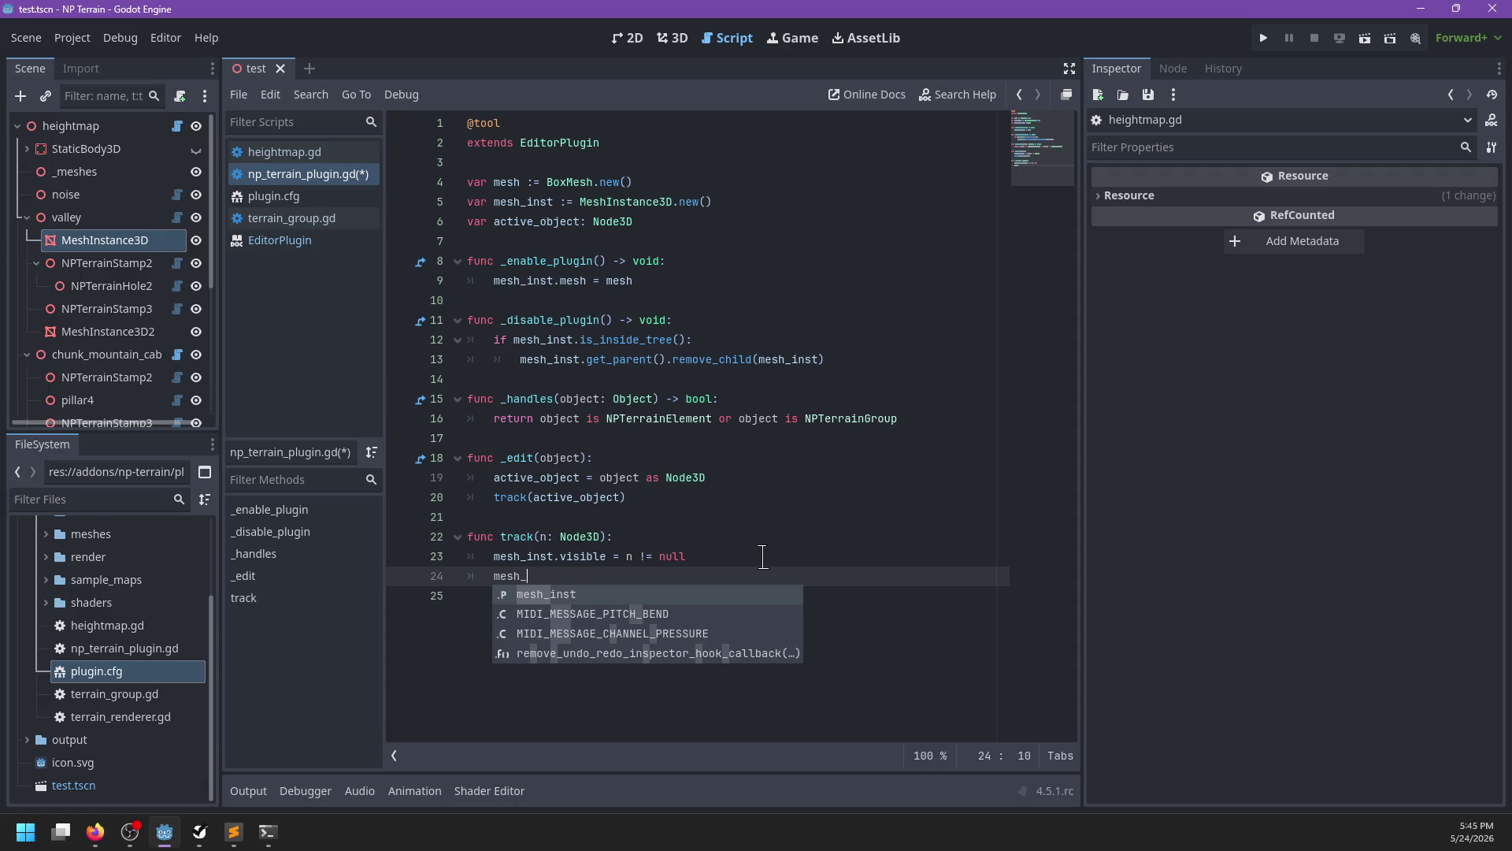
key("BackSpace")
key("BackSpace")
key("BackSpace")
type("if n:")
key("Return")
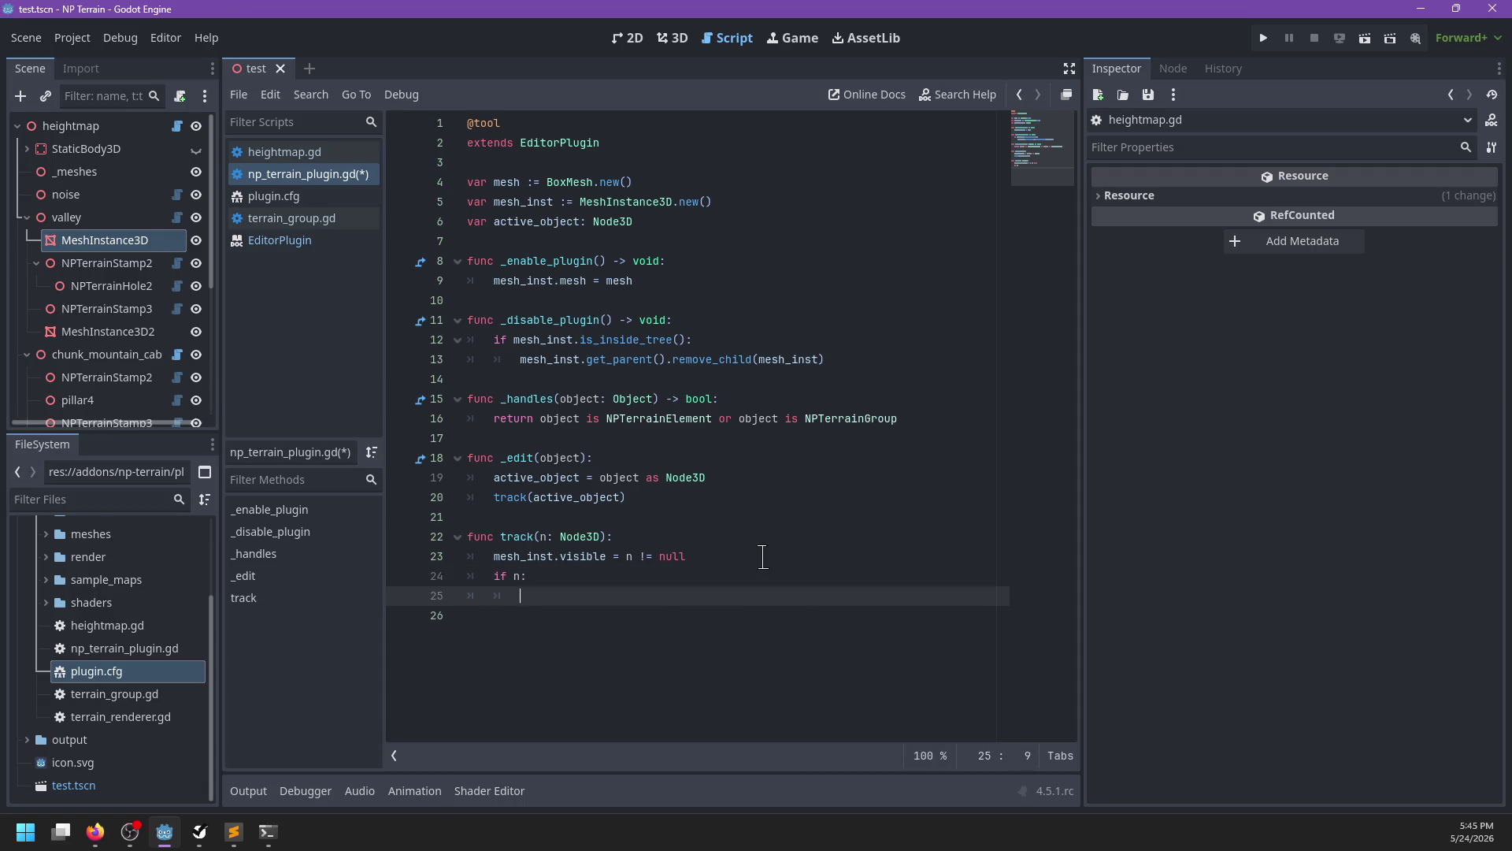
left_click(763, 556)
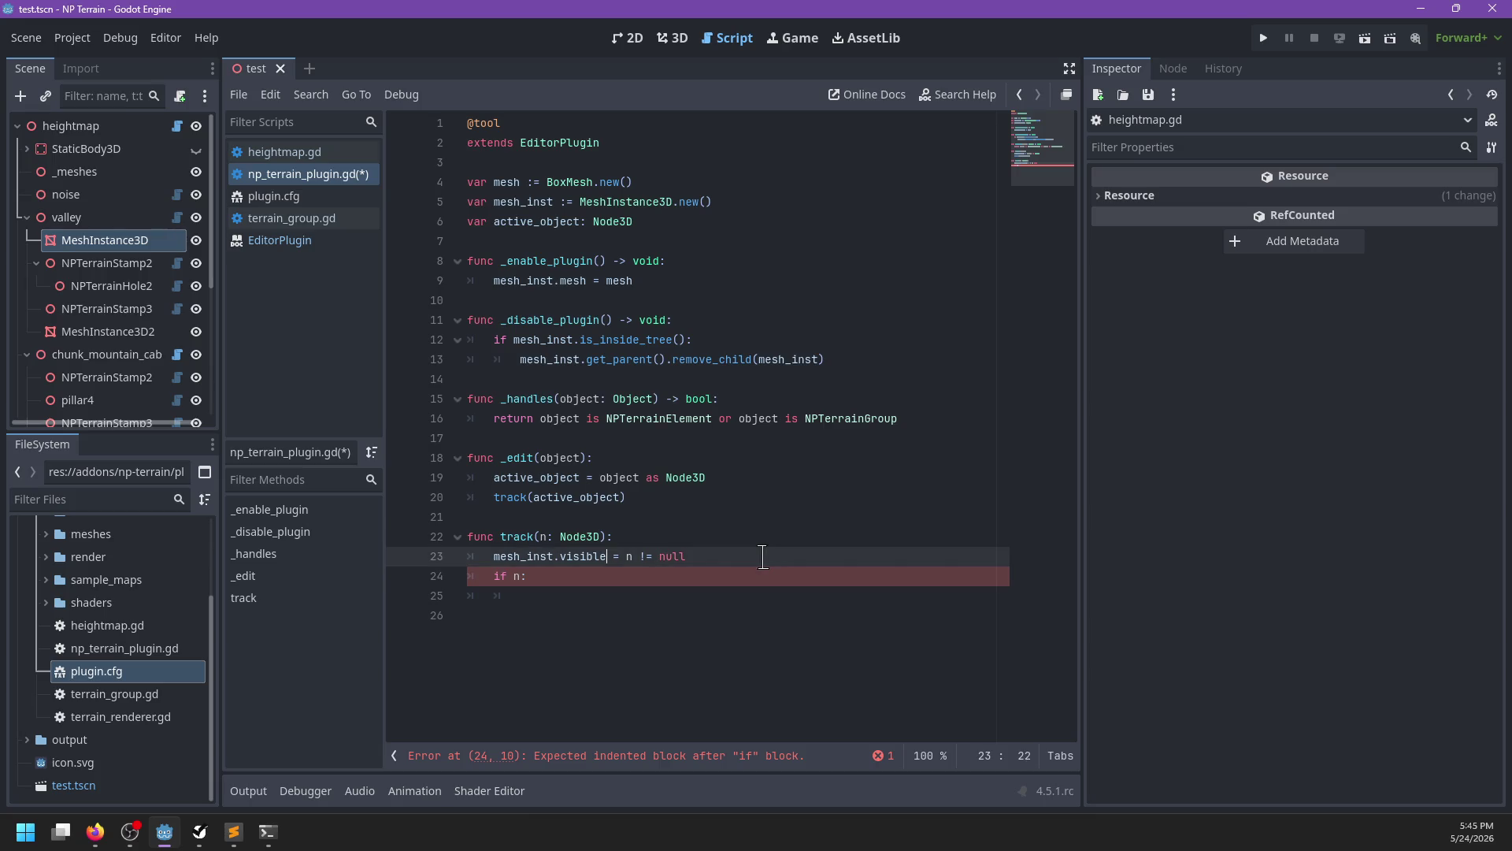
key("ctrl+shift+k")
key("Down")
type("mesh)")
key("BackSpace")
type("_inst.sh")
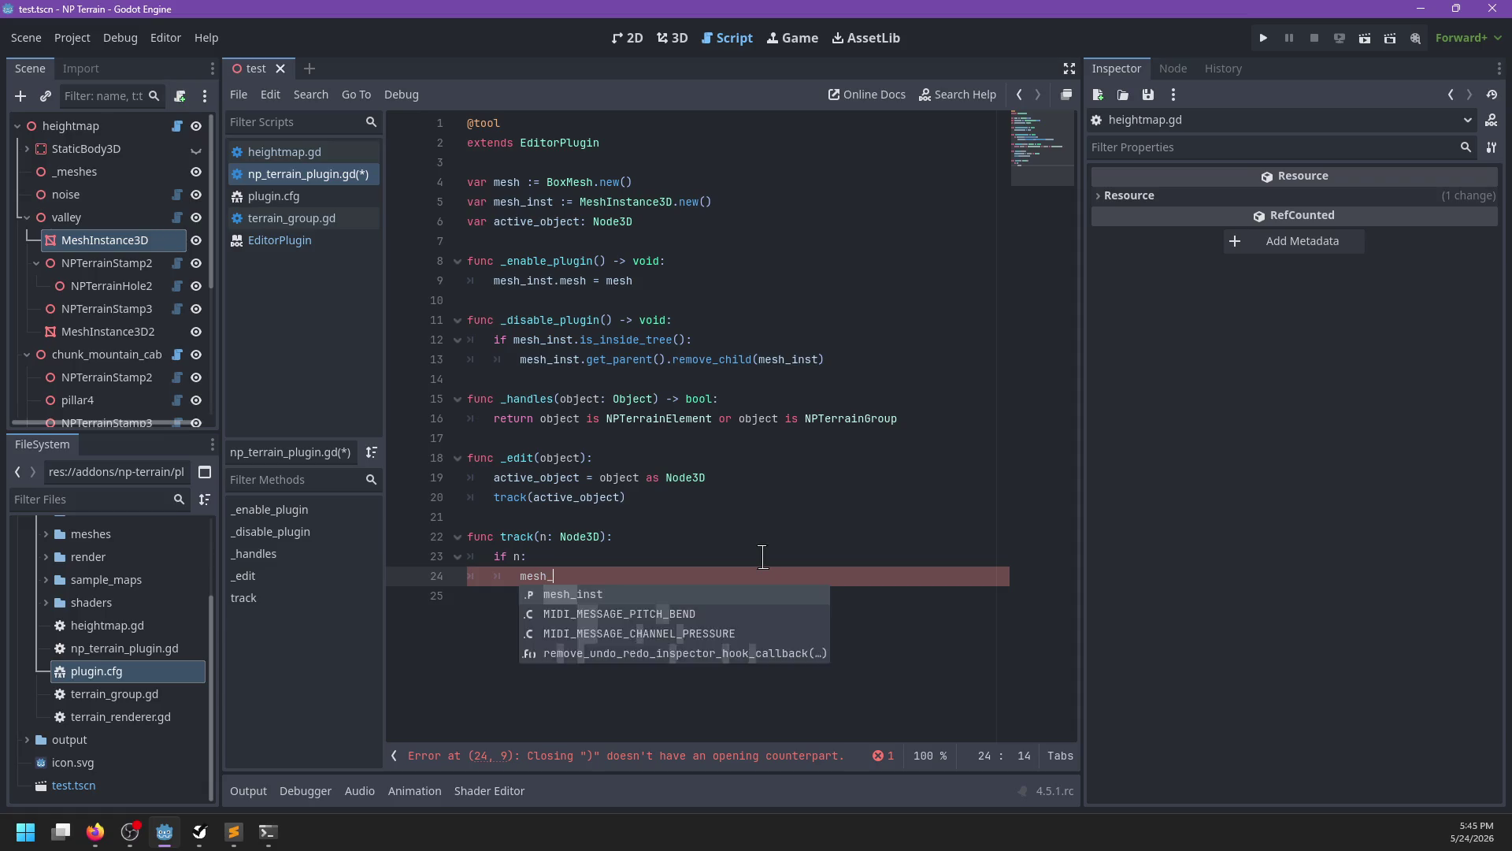
type("ow()")
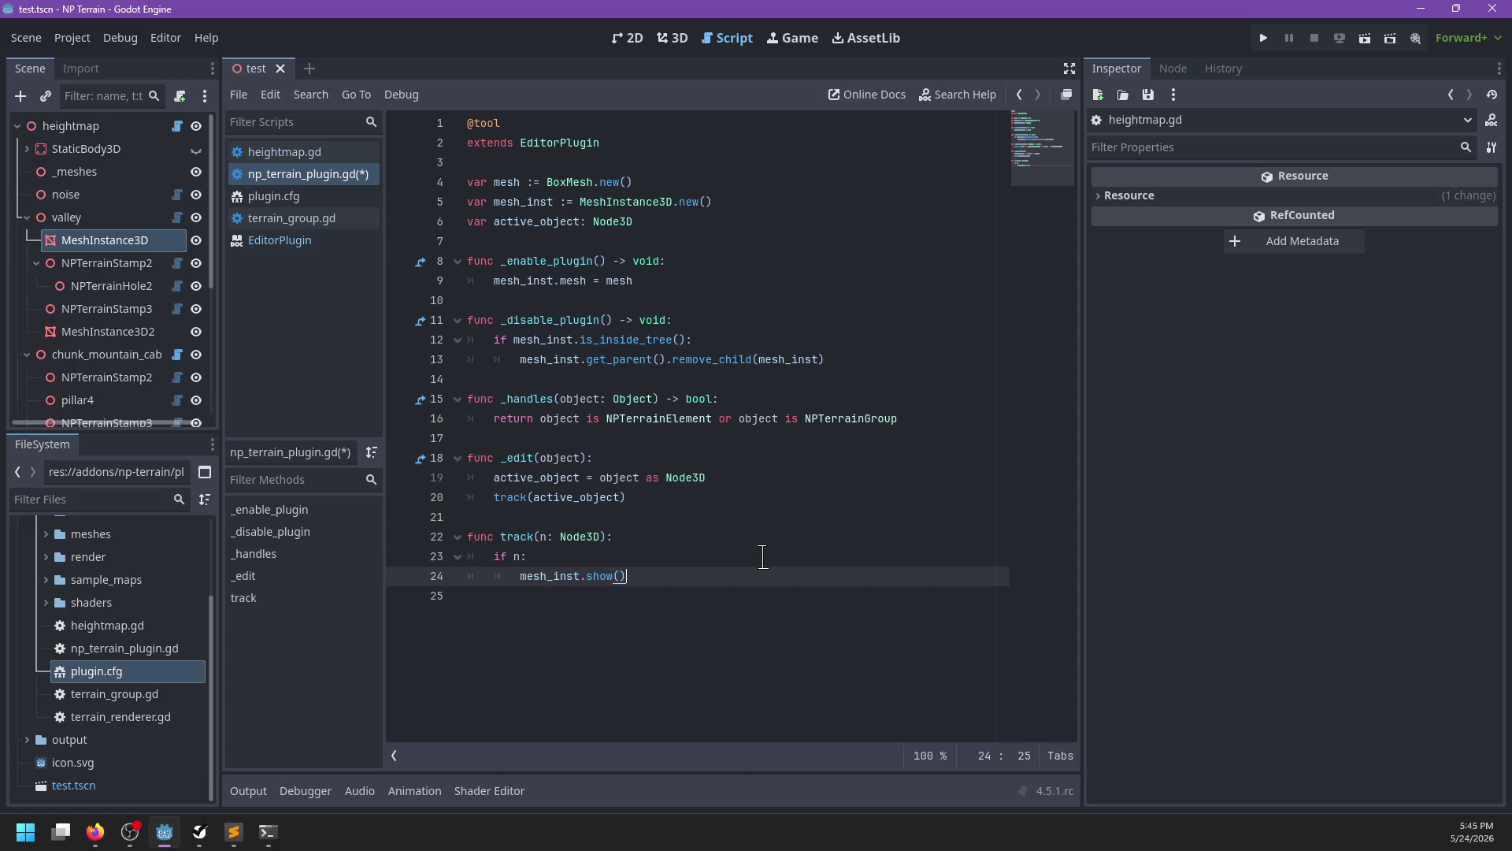
key("Return")
type("reparent(mesh_i")
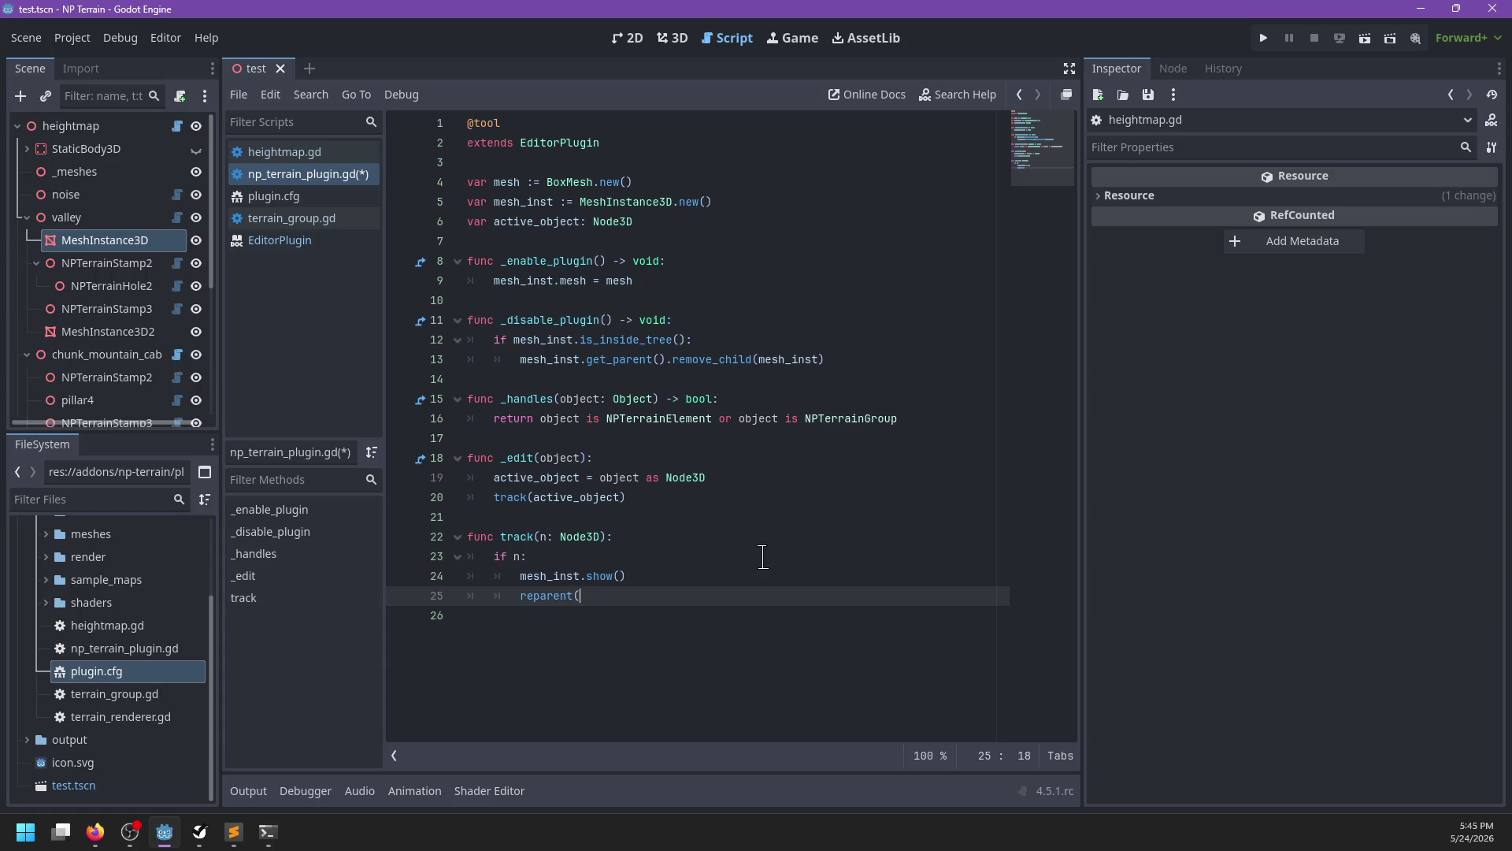
type("nst, n)")
Below track, declare func reparent(child: Node, parent: Node):
key("Return")
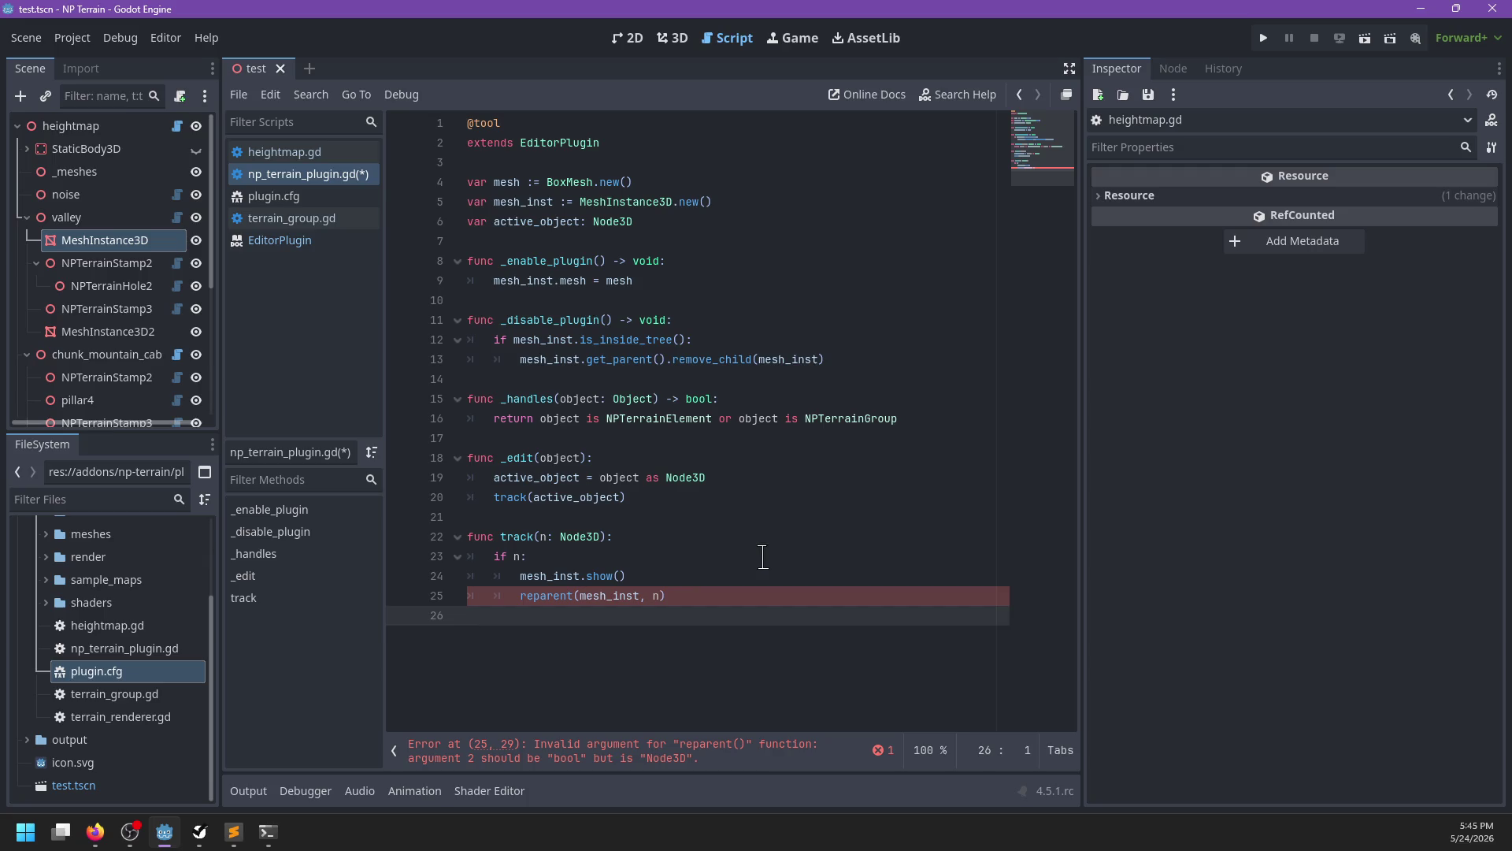
key("Return")
type("func reparent(")
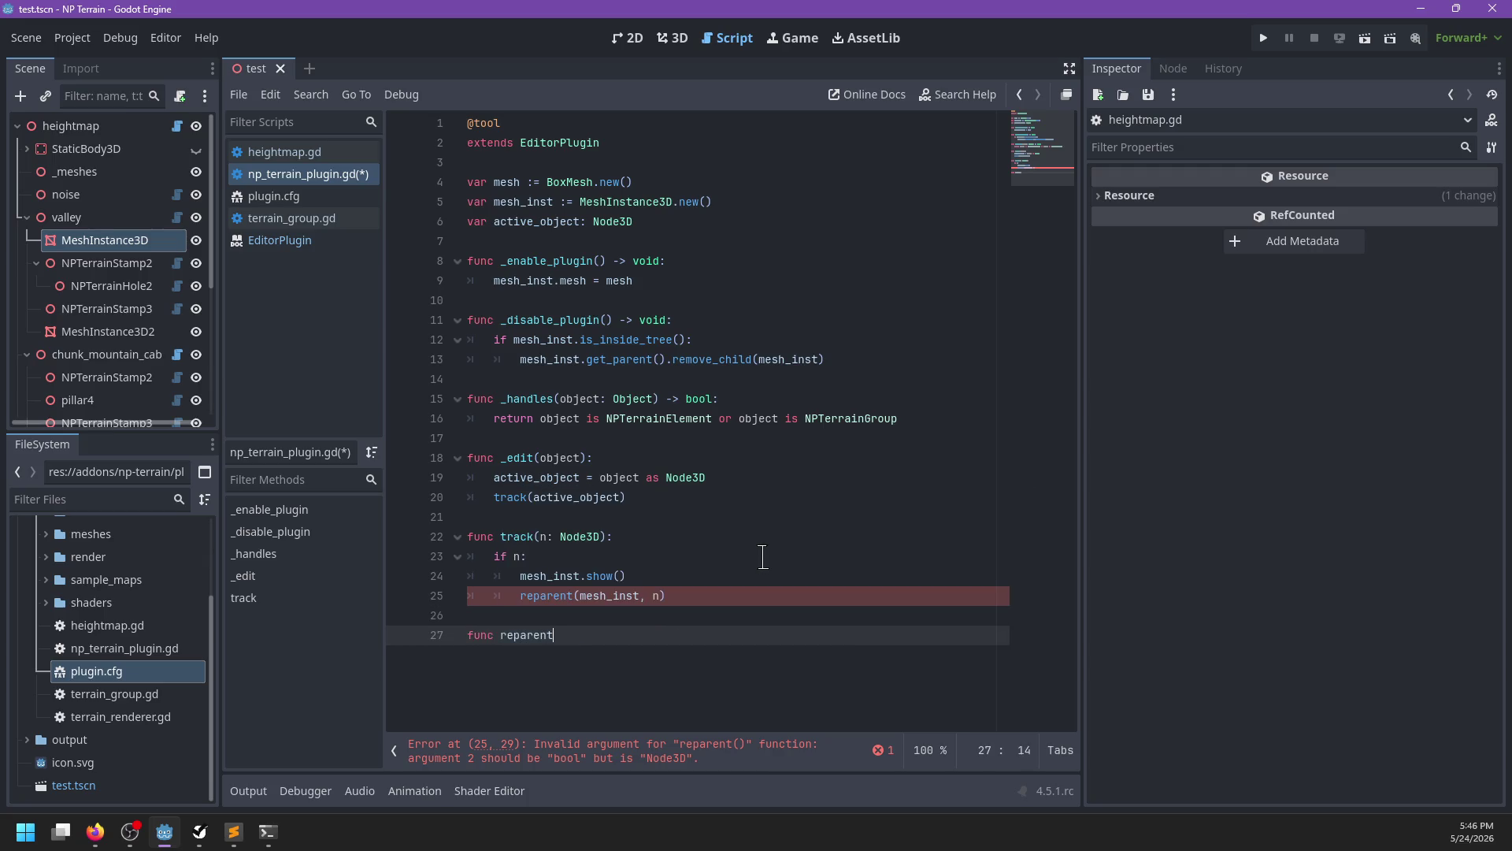
type("child: Node, ")
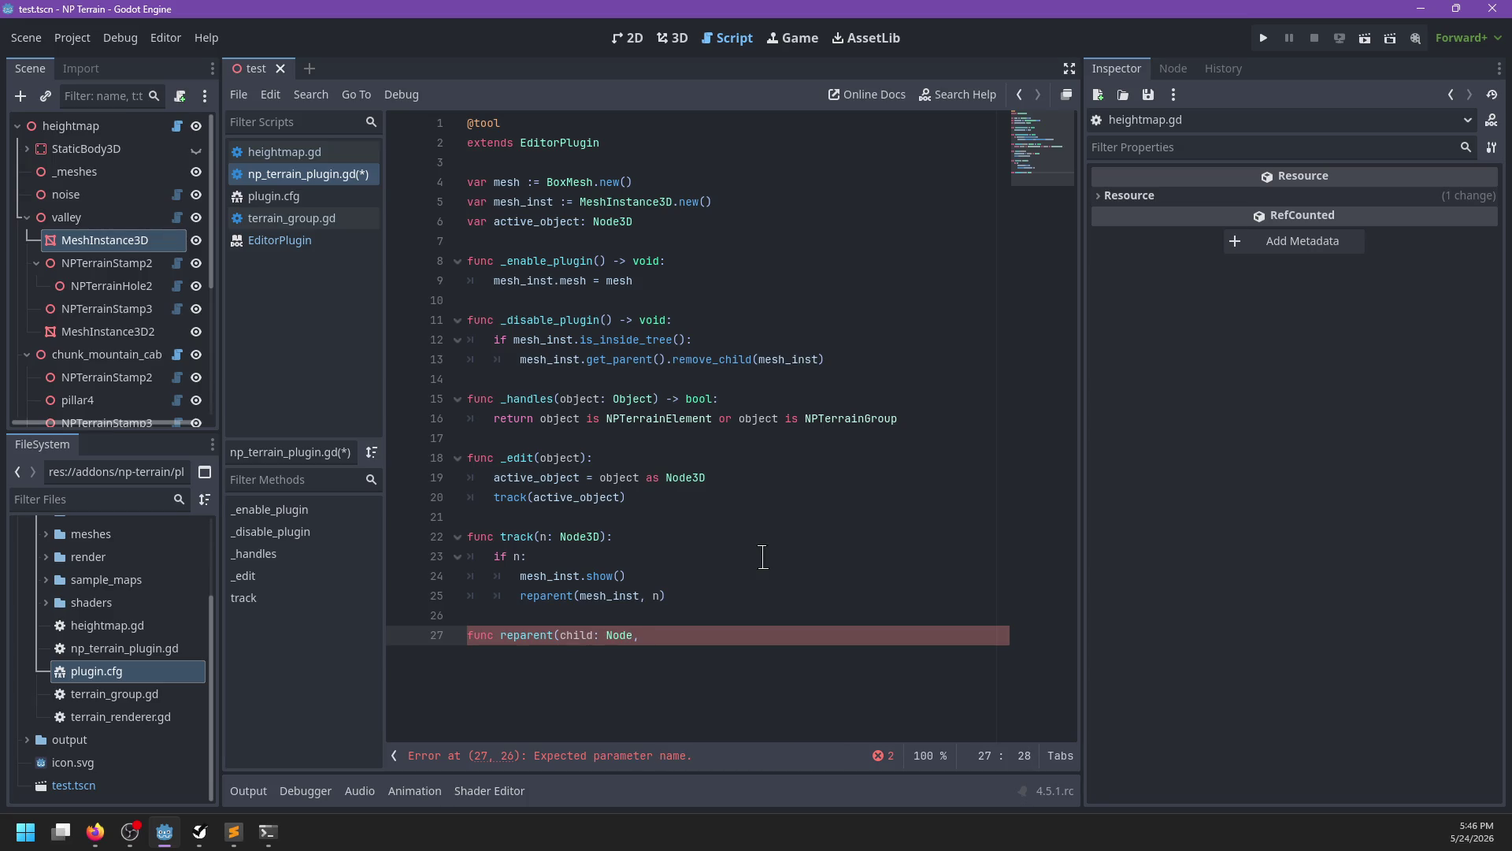
type("parent: Node):")
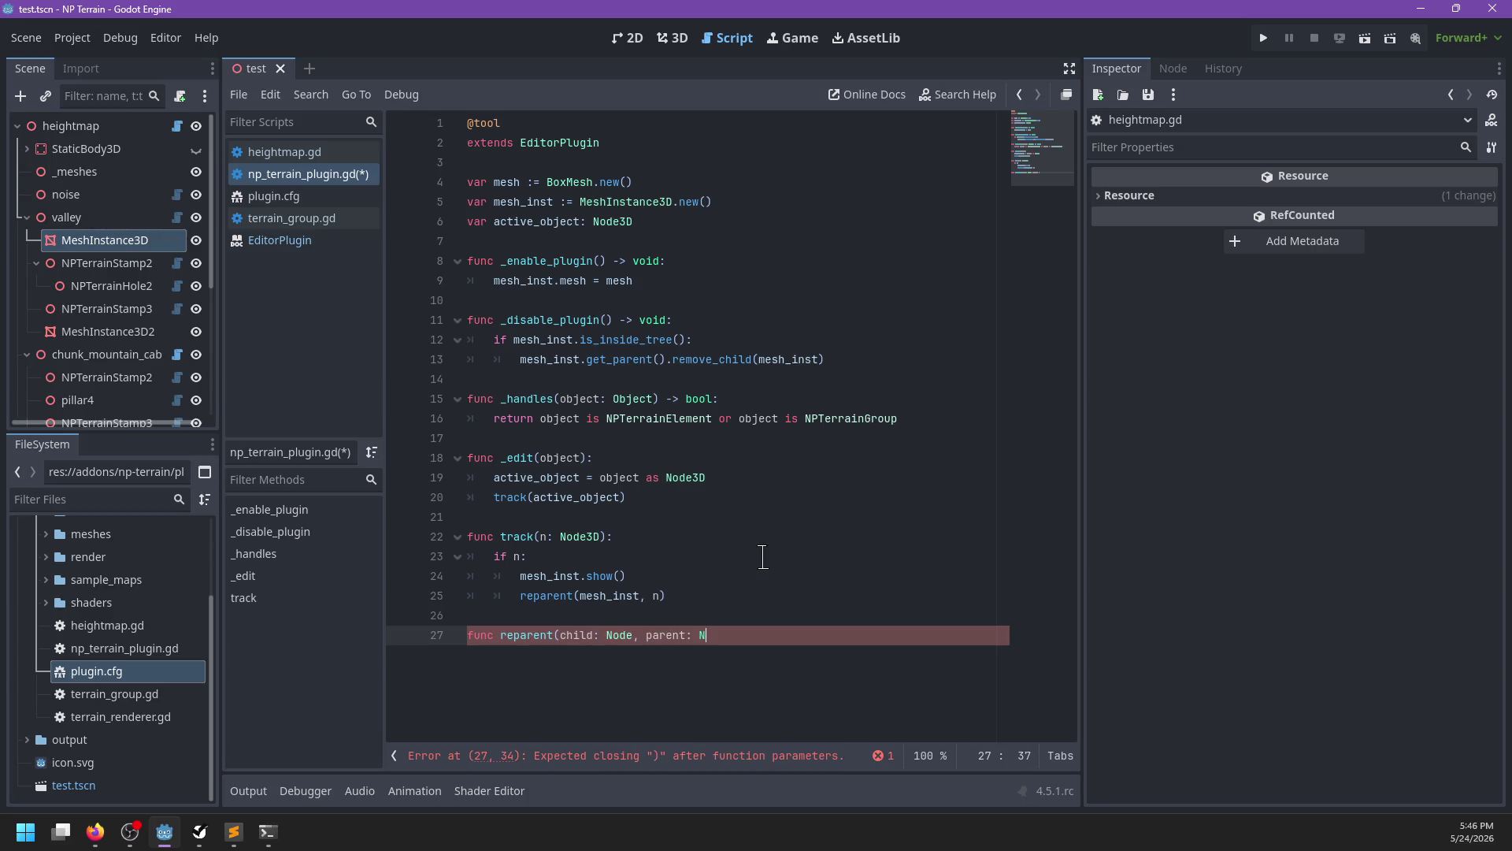
Give reparent an if child.is_inside_tree(): block calling child.get_parent.remove_child(child)
key("Return")
type("if child.is_in")
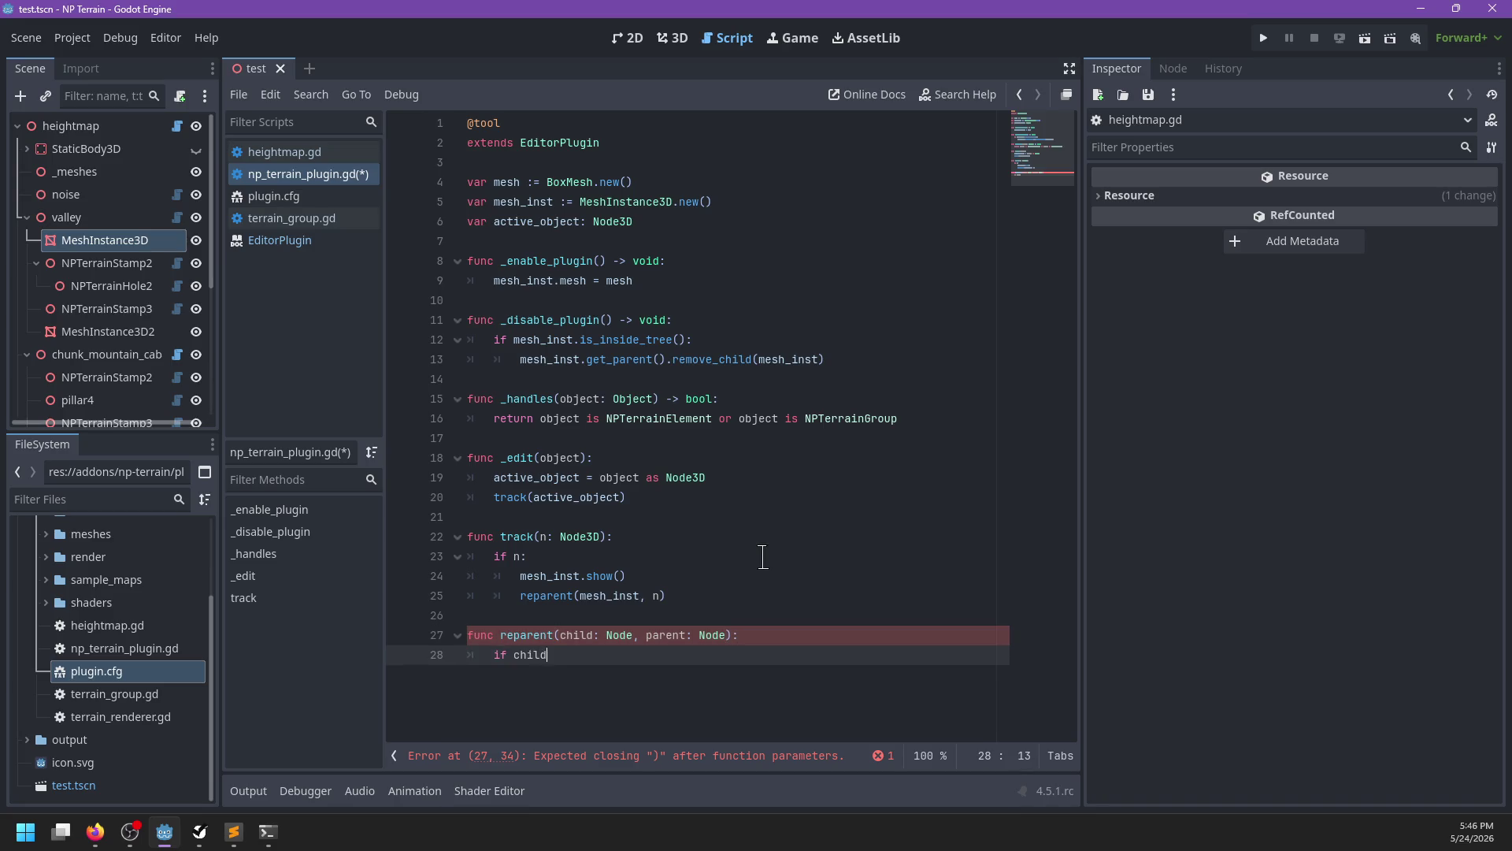
key("Return")
type(":")
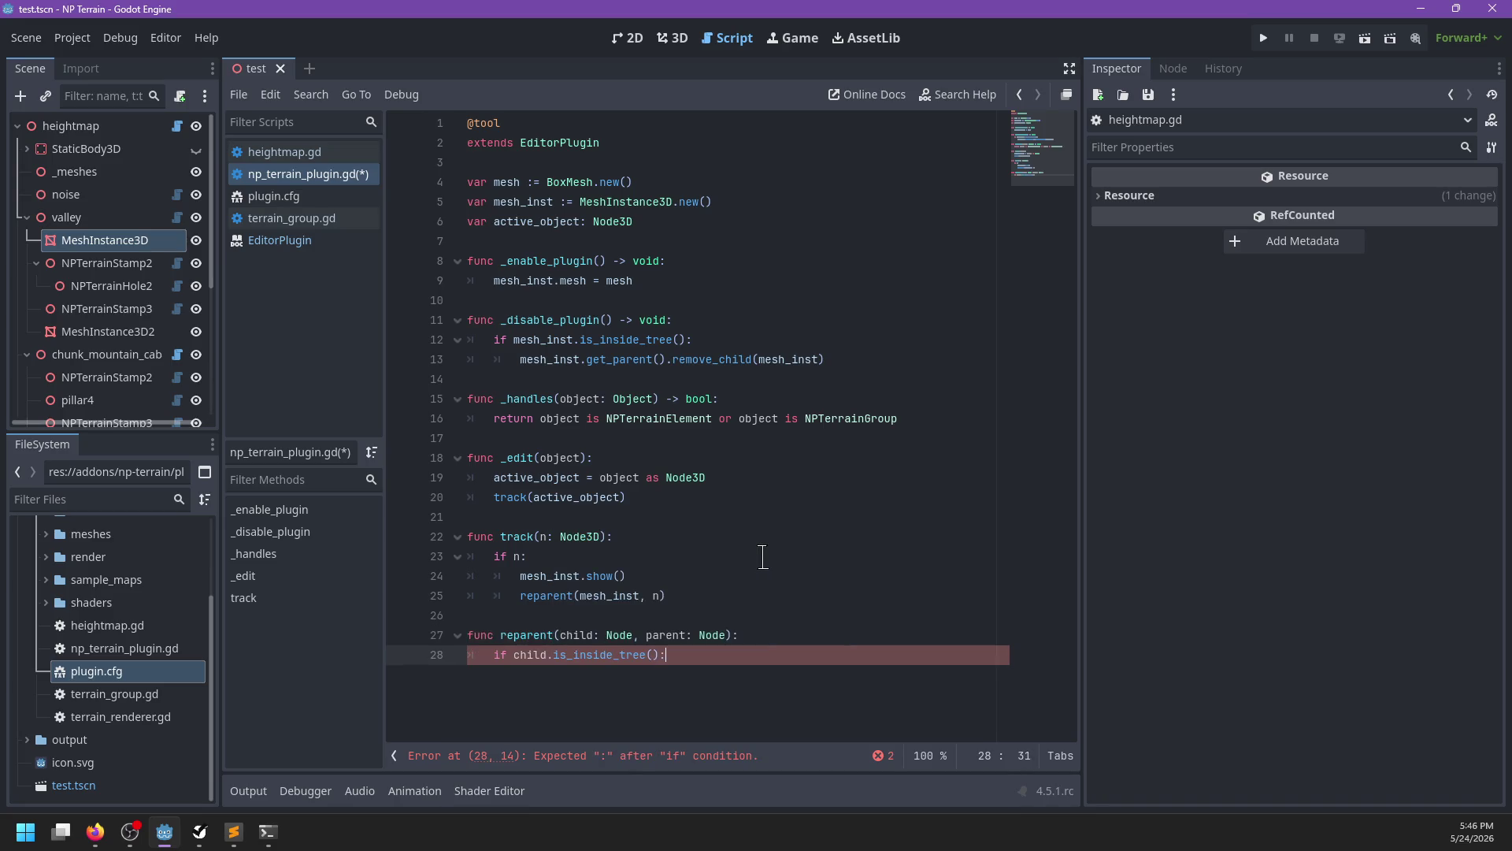
key("Return")
type("child.get_parent")
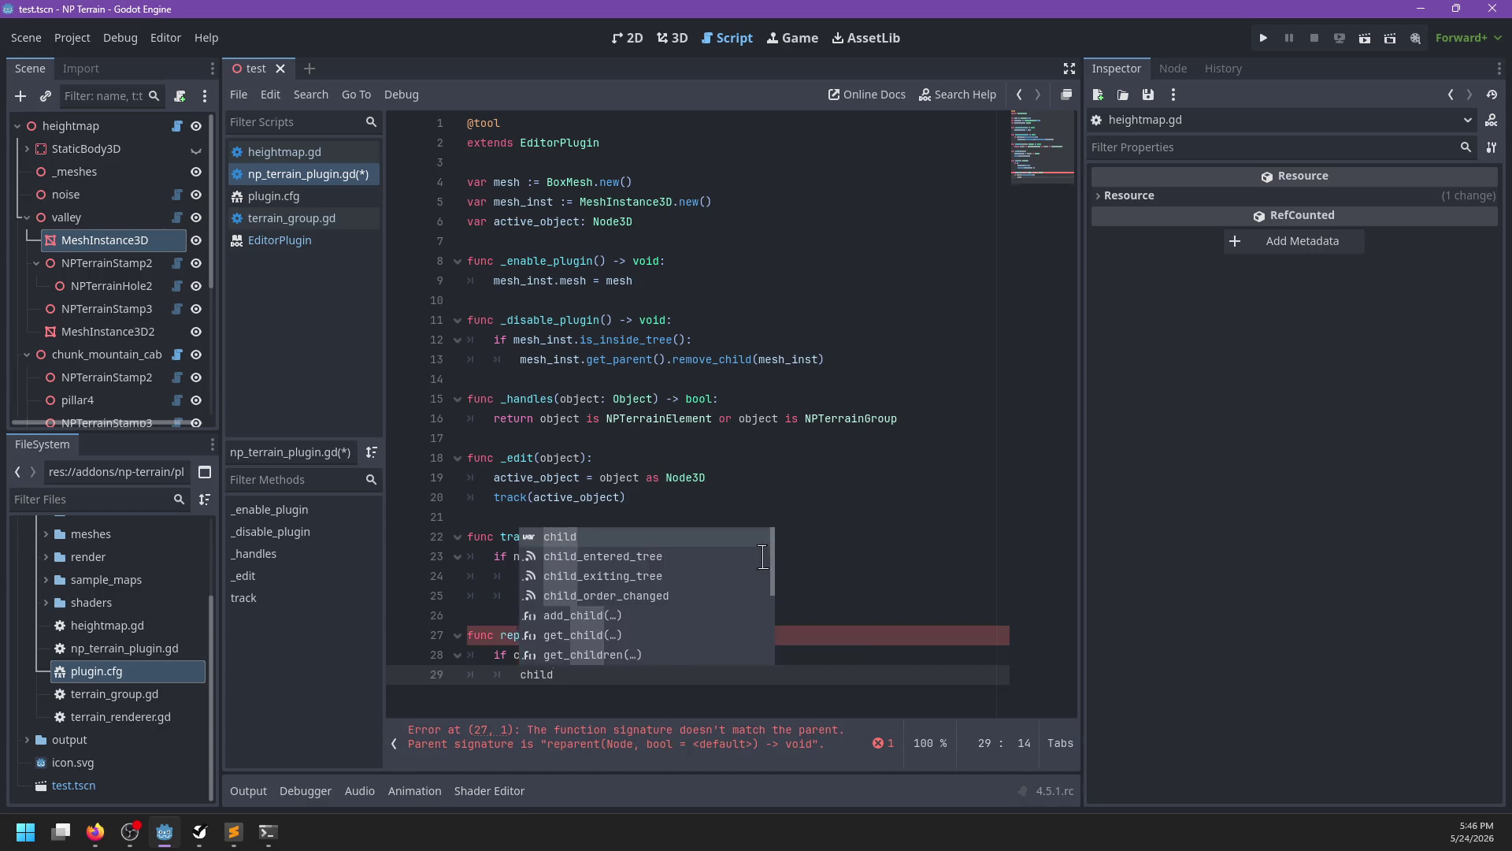
type(".remove_child(")
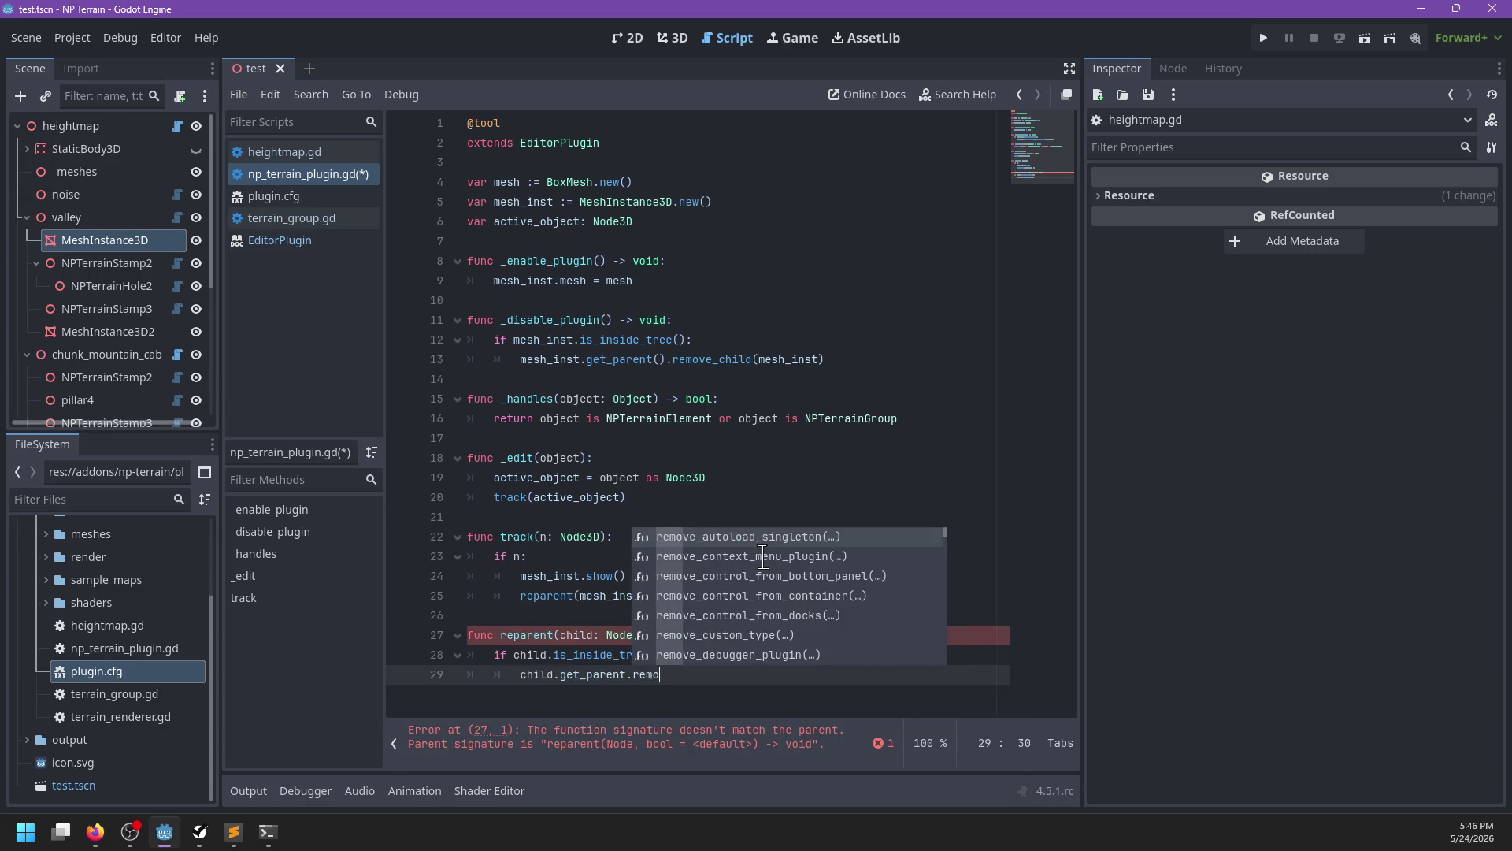
type("child)")
key("Return")
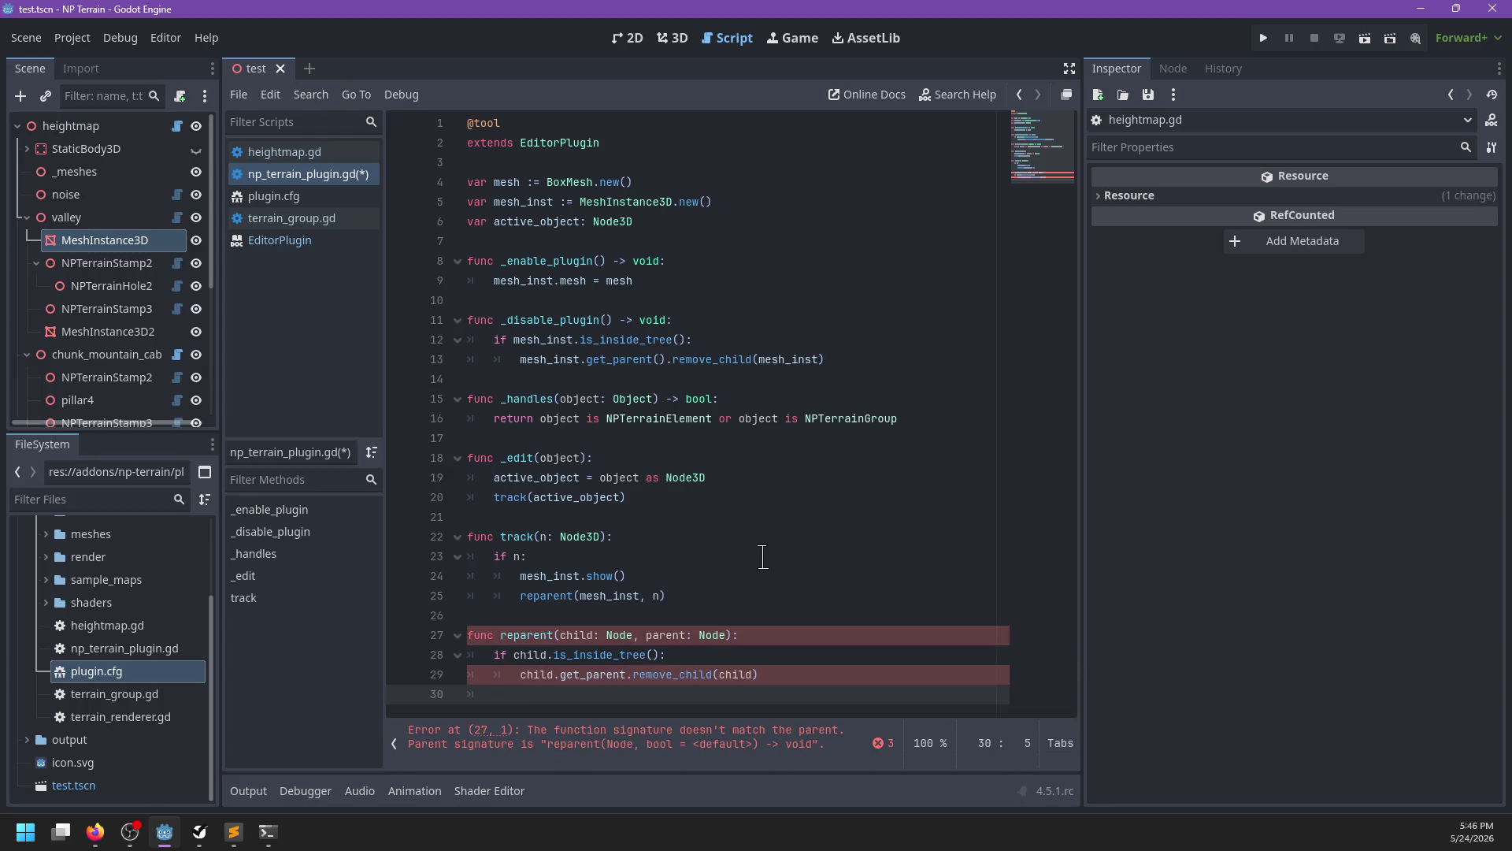
Change both reparent parameter types from Node to Node3D
left_click(628, 634)
type("3D")
left_click(738, 635)
type("3D")
left_click(662, 690)
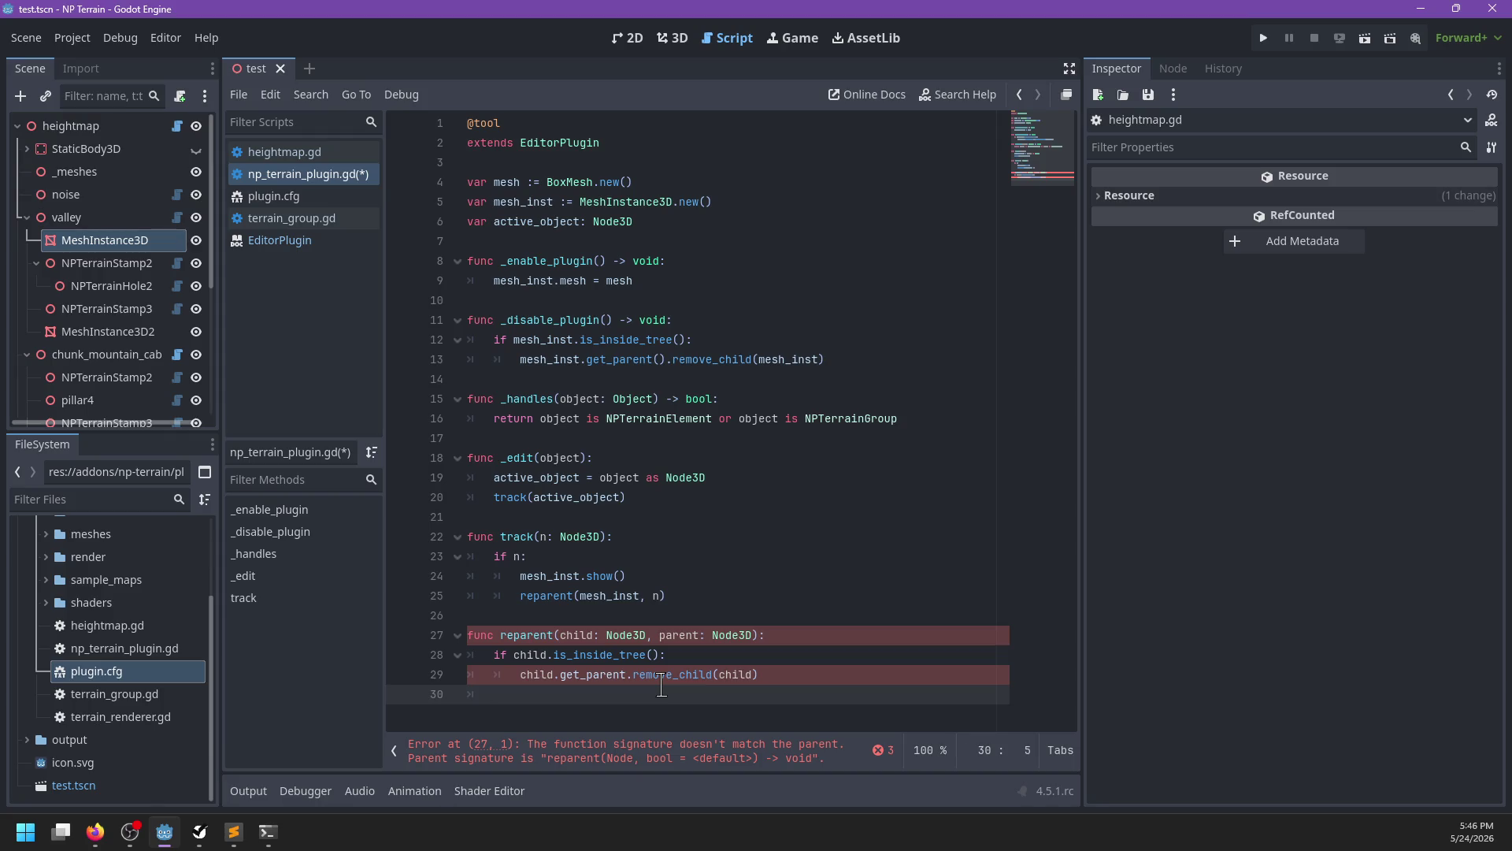
type("child.parent")
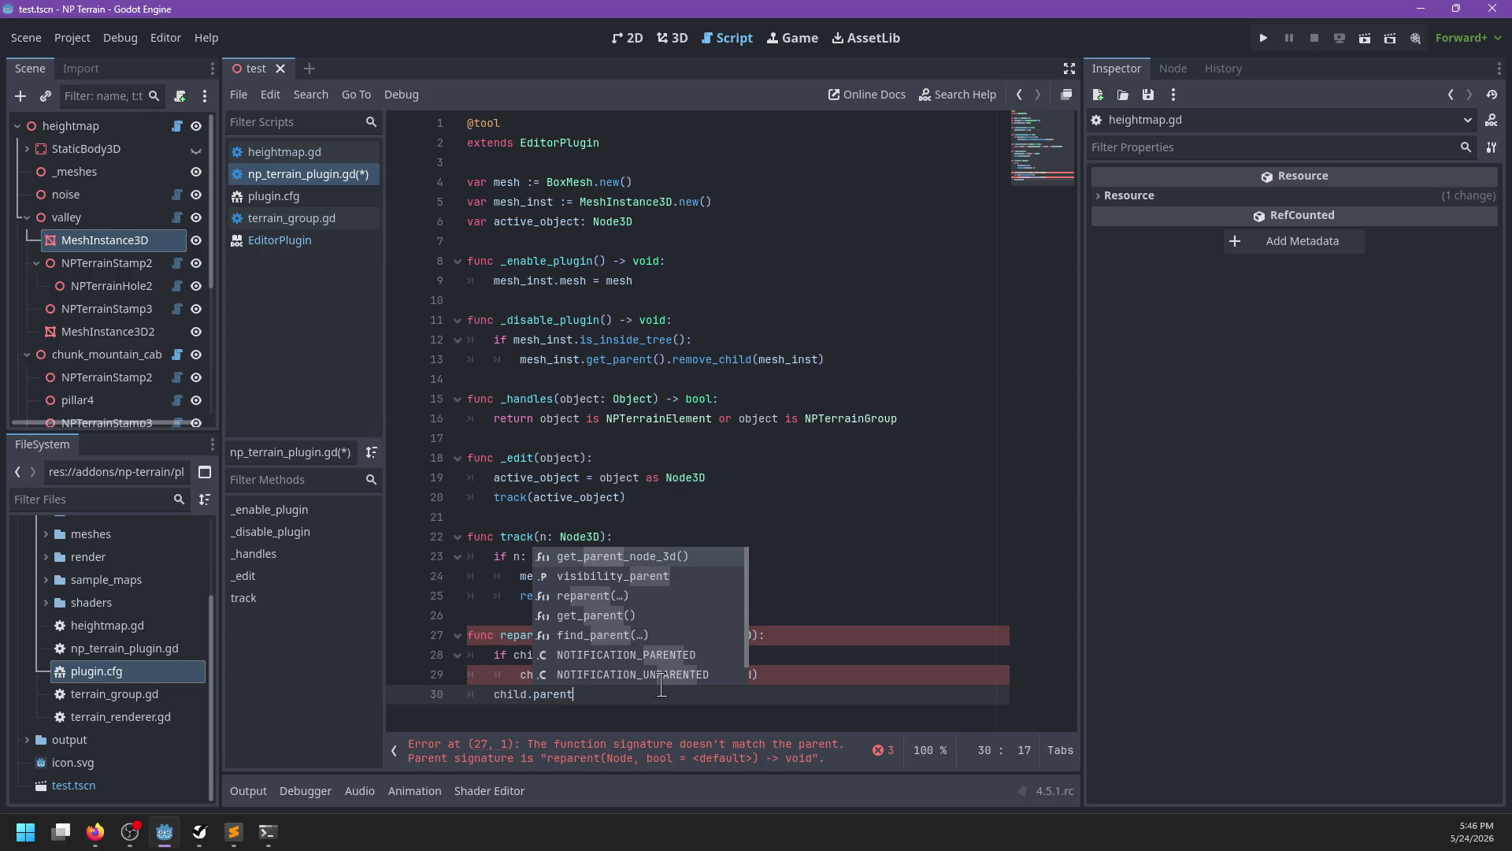
key("ctrl+BackSpace")
key("ctrl+BackSpace")
key("ctrl+BackSpace")
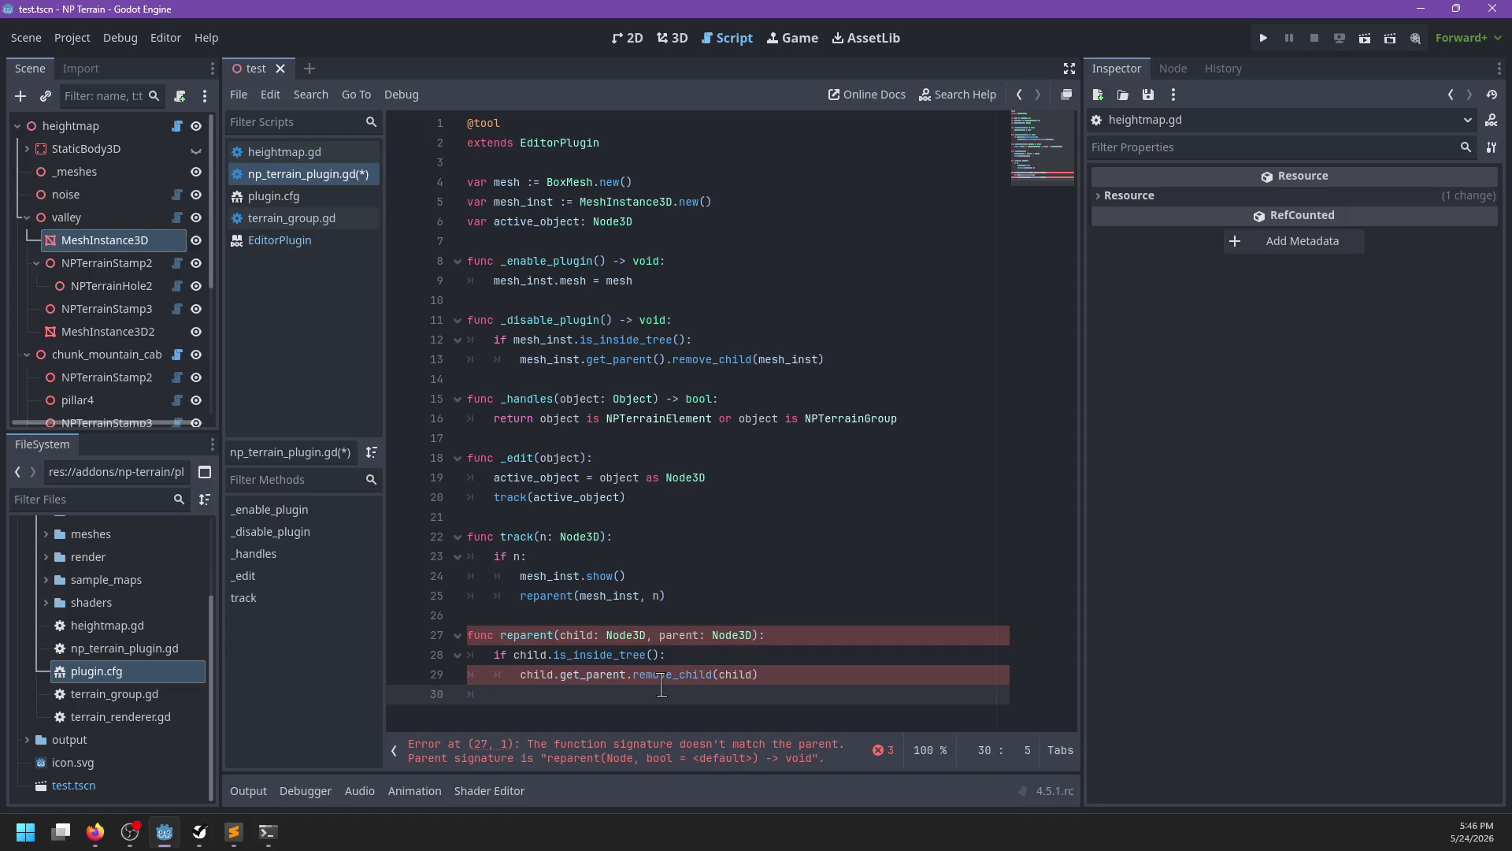
Add () after get_parent, then add parent.add_child(child) and child.transform = Transform3D()
left_click(627, 675)
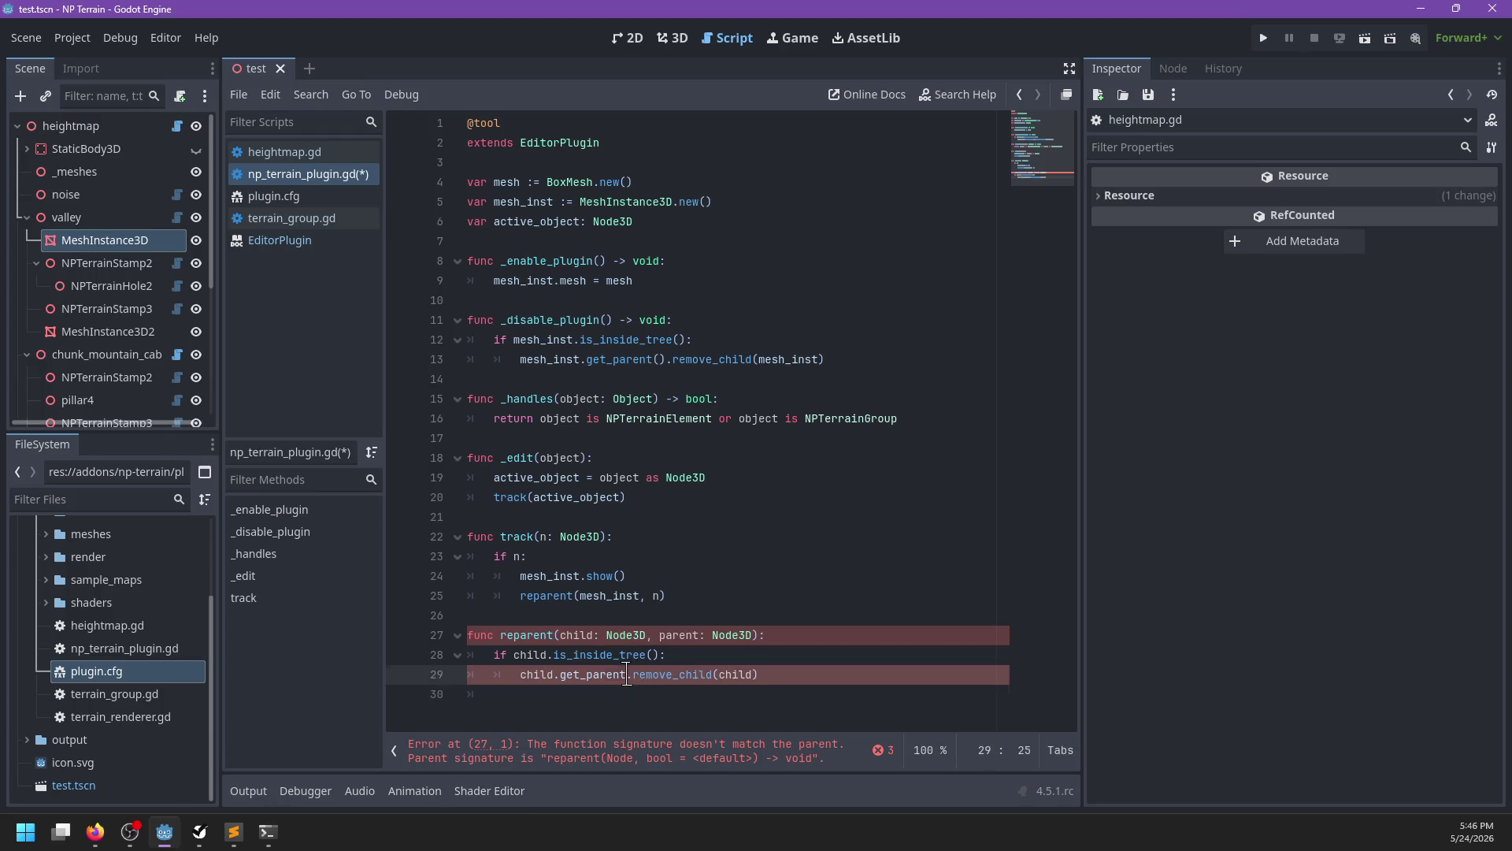
type("()")
key("Down")
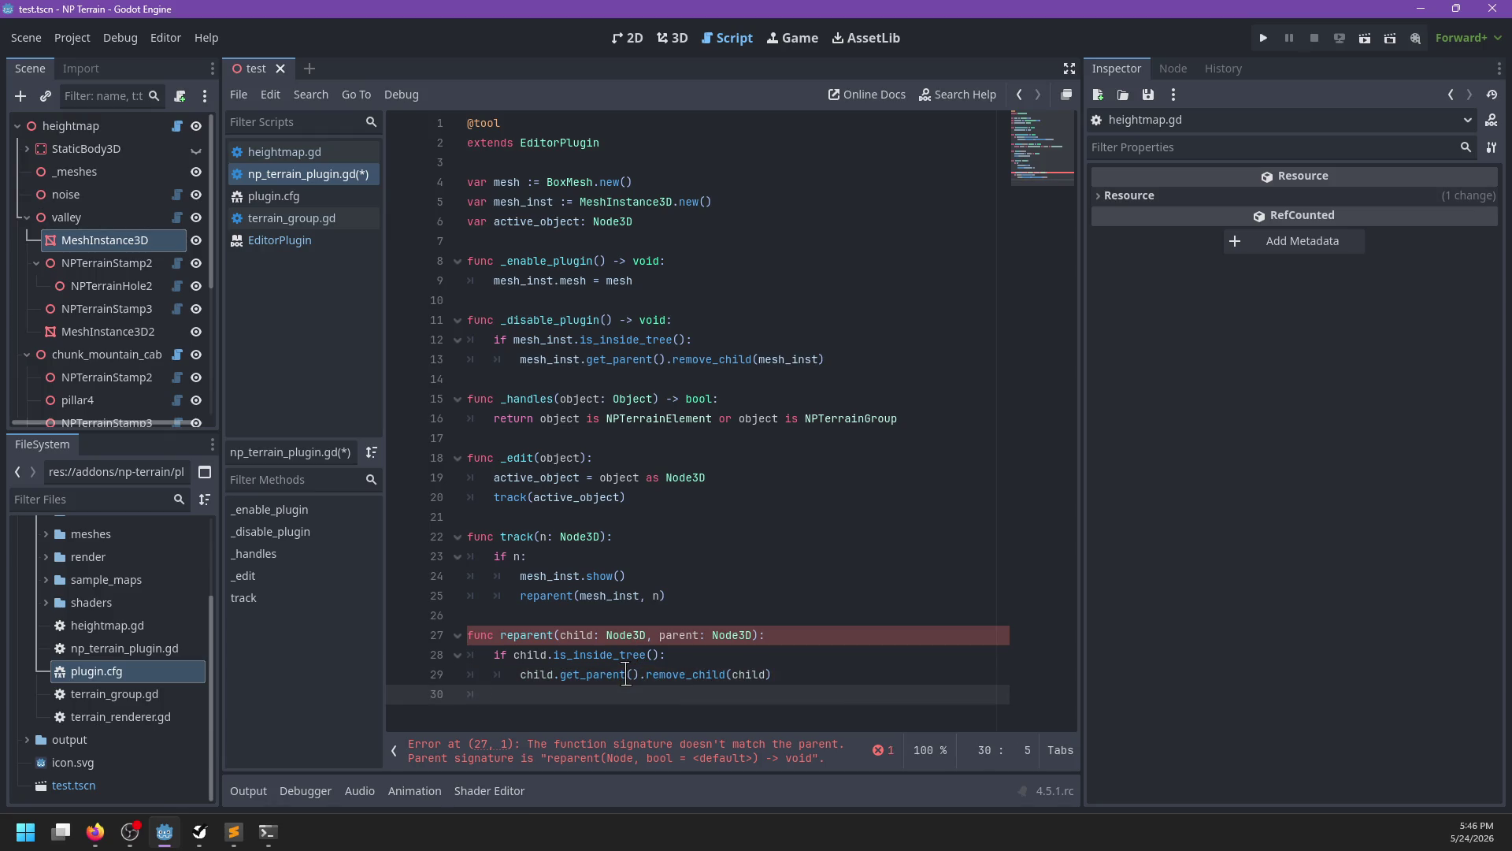
type("parent.add_chi")
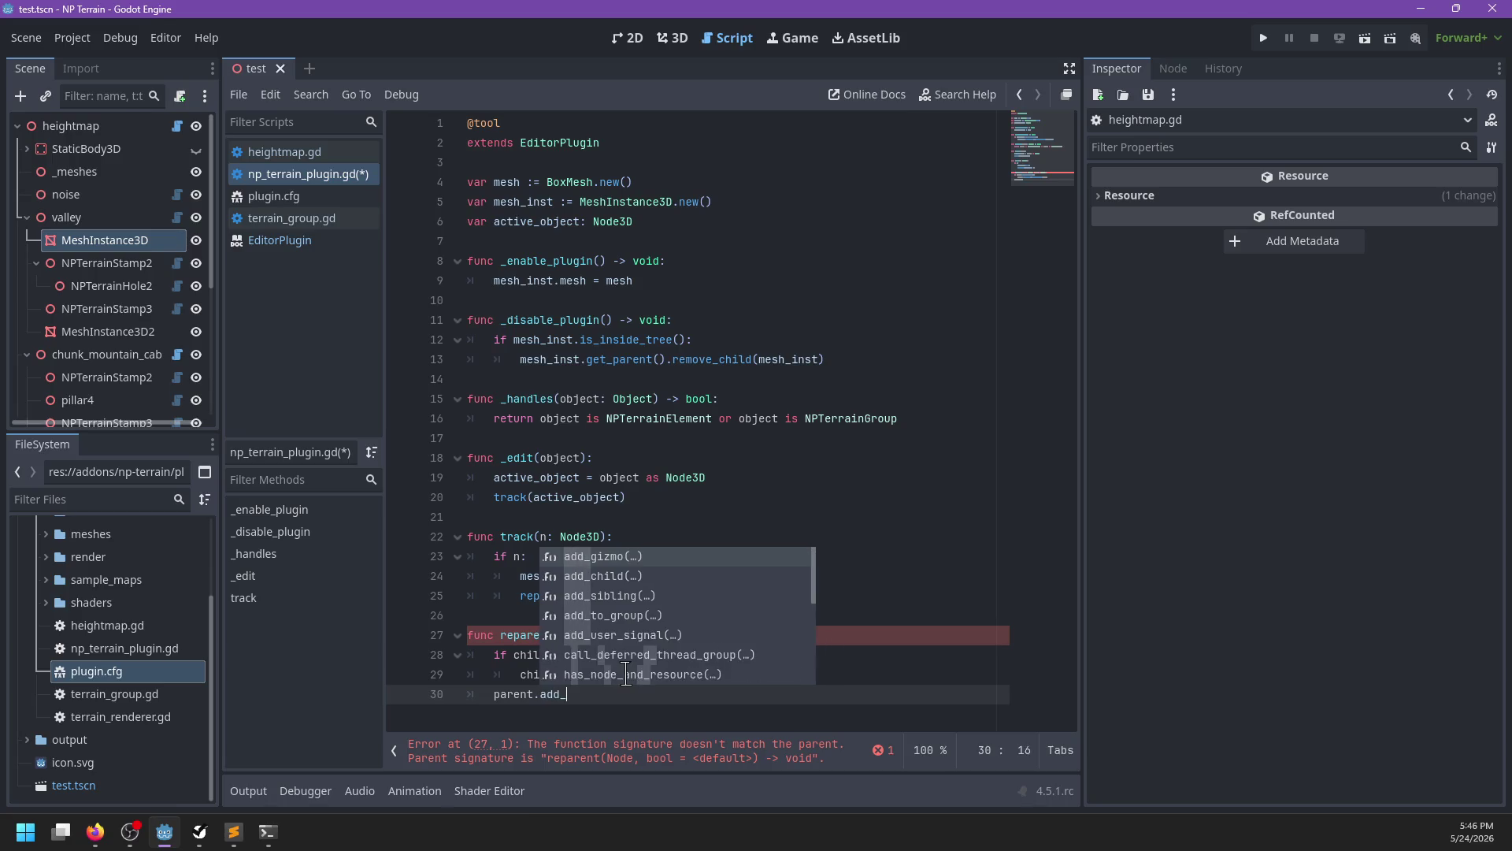
type("ld(chi")
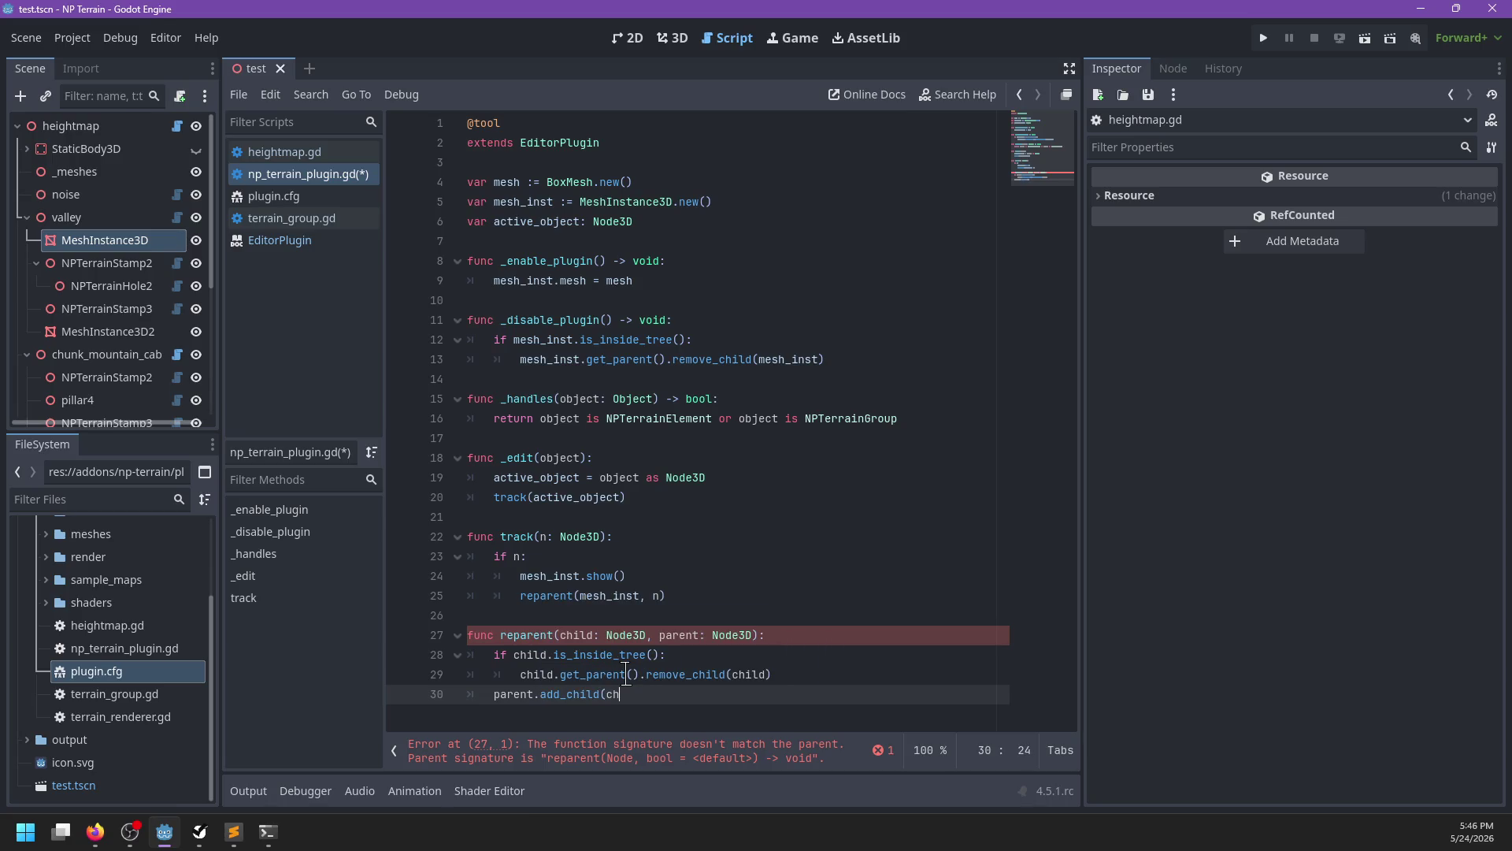
type("ld)")
key("Return")
type("child.")
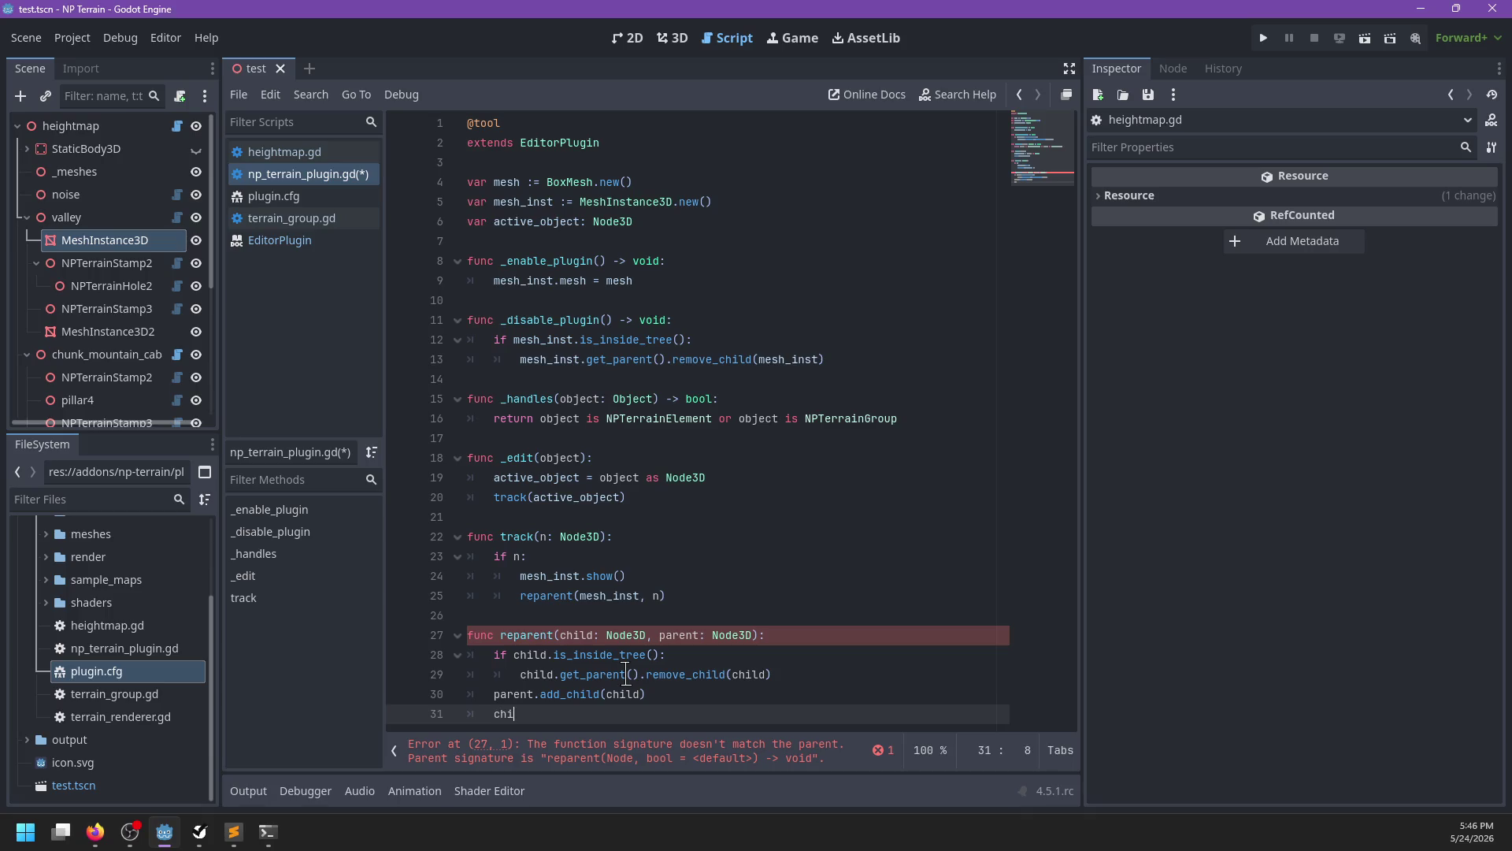
type("transform = Transform3D()")
double_click(550, 596)
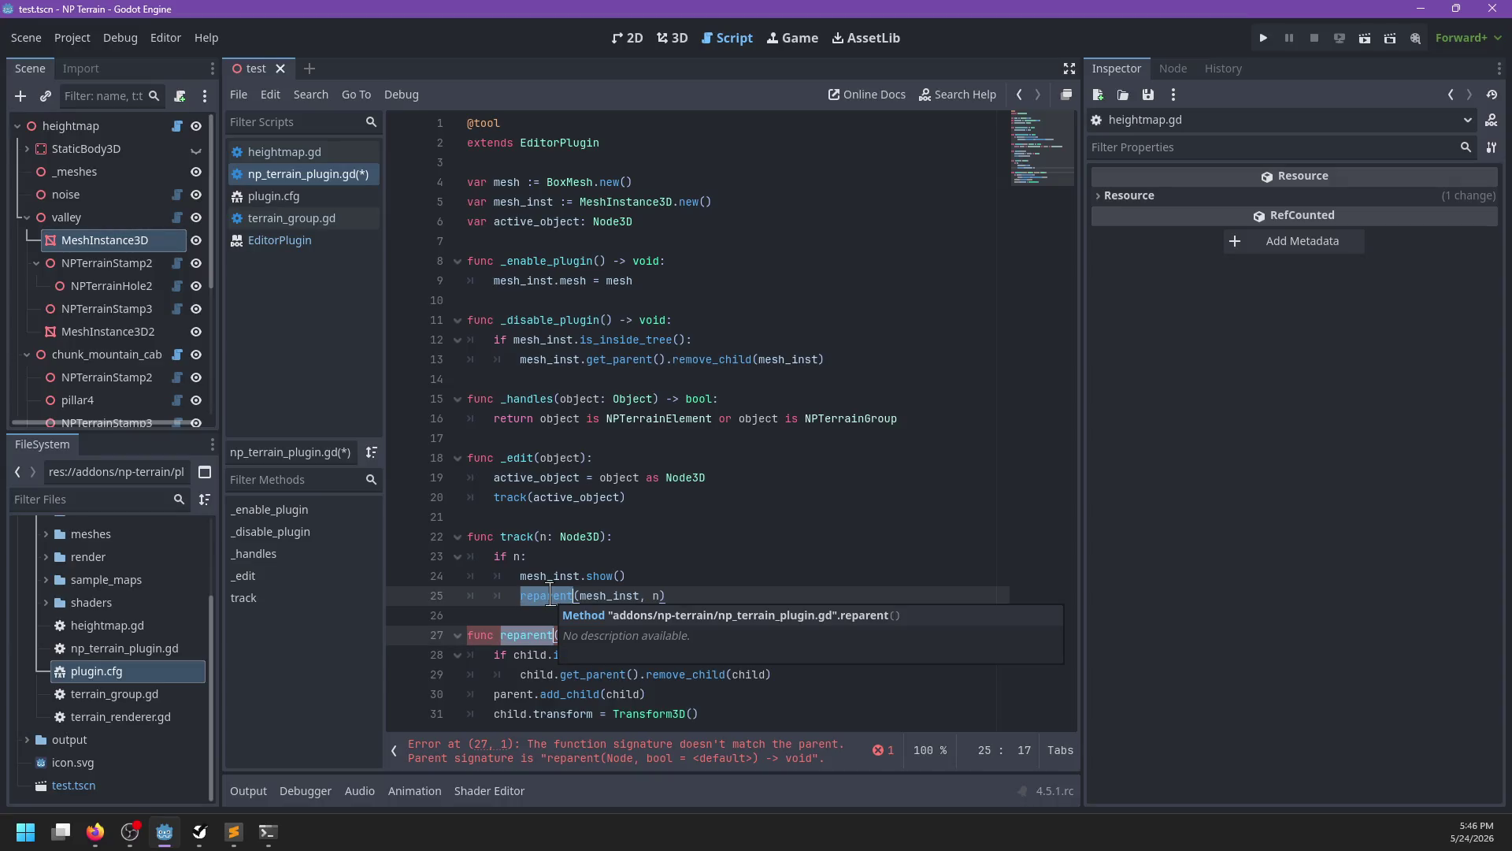
Rename reparent to _reparent at both the definition and the call in track, then save
key("ctrl+d")
type("trac")
key("BackSpace")
key("BackSpace")
key("BackSpace")
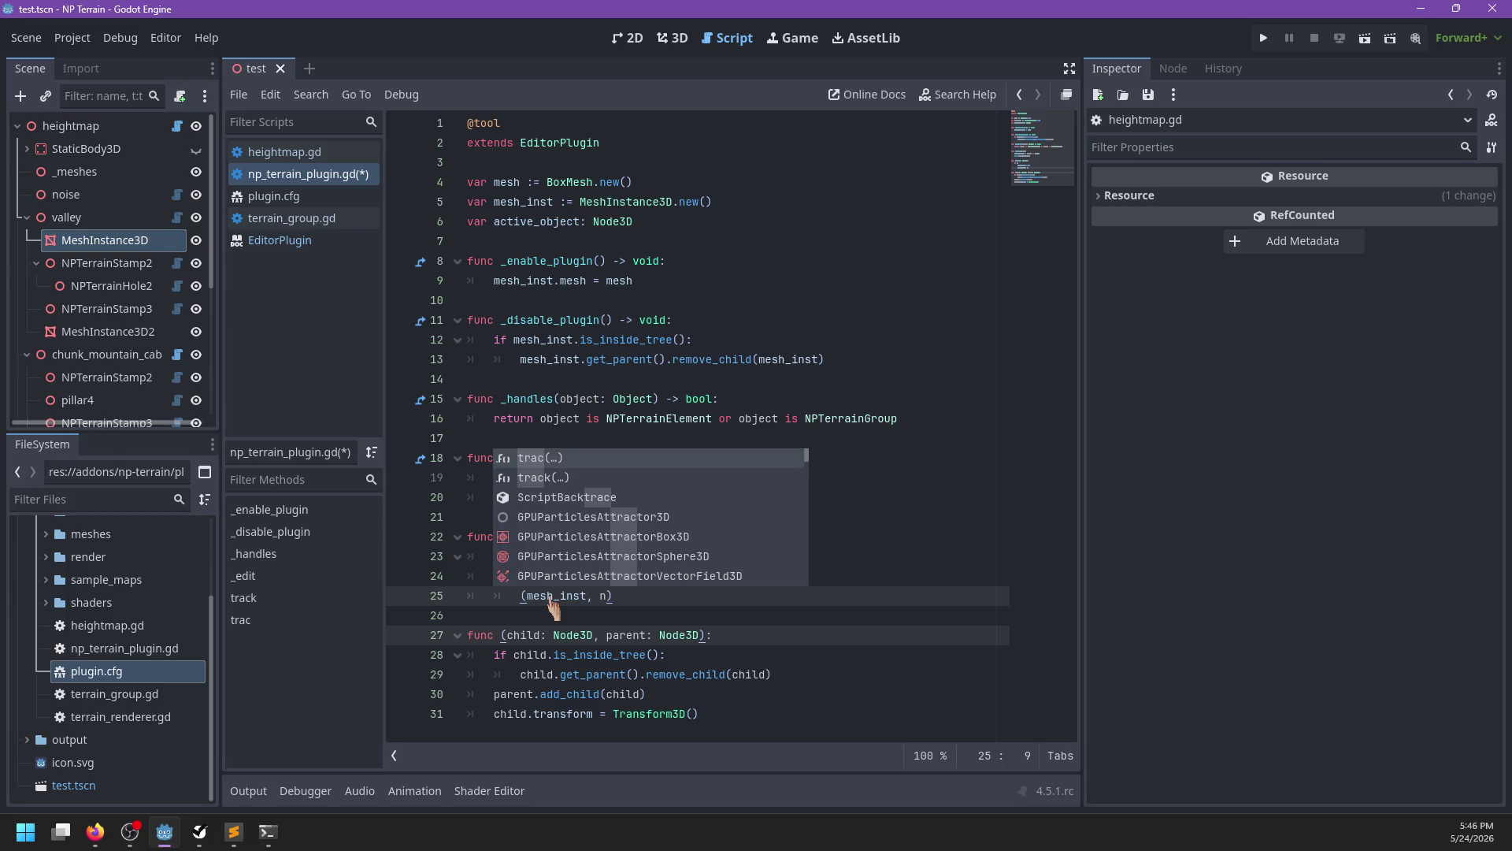
type("_")
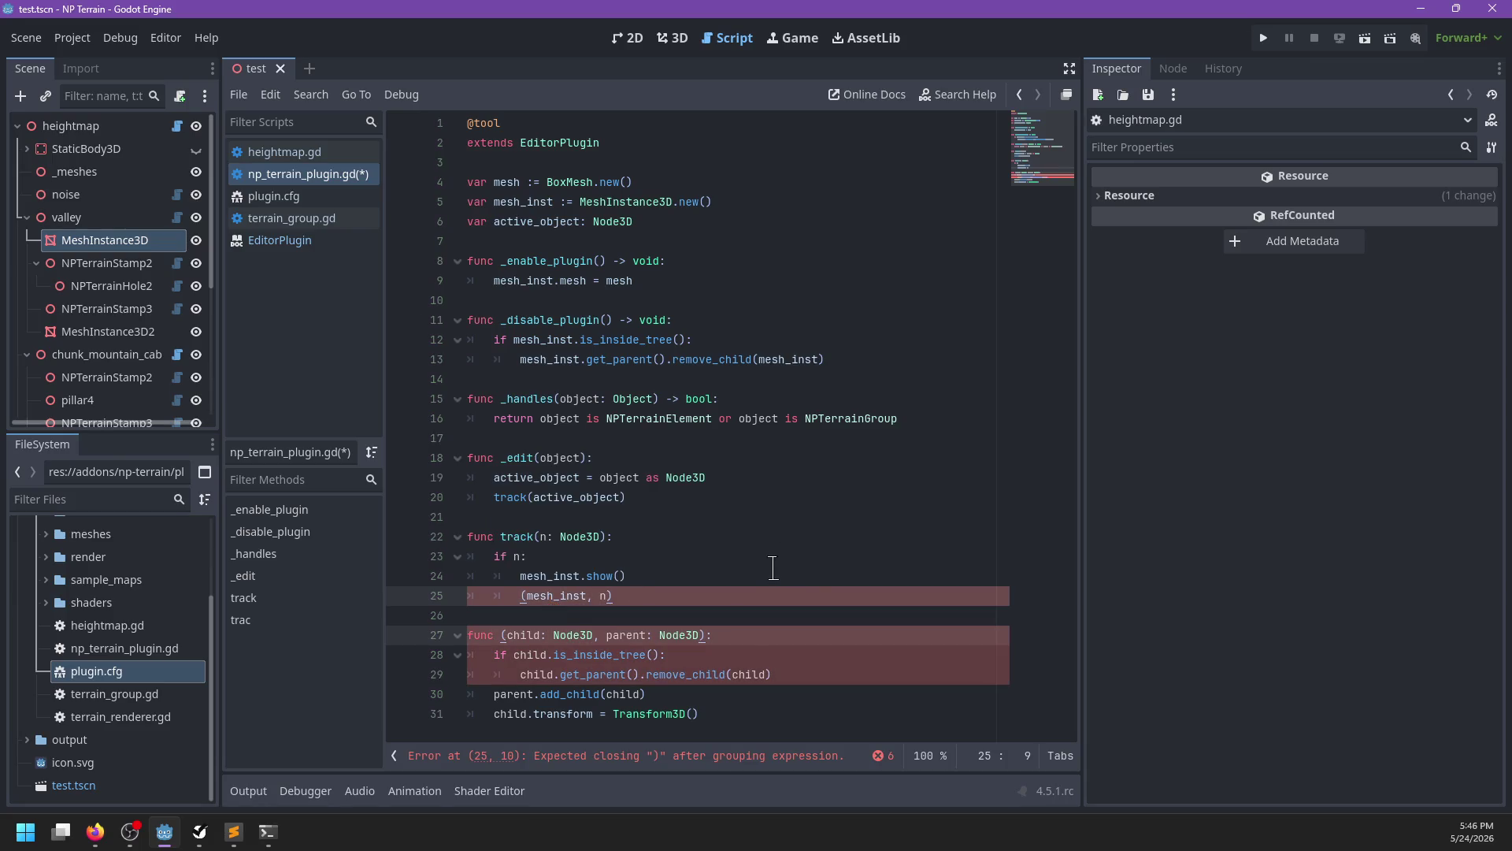
type("tracl")
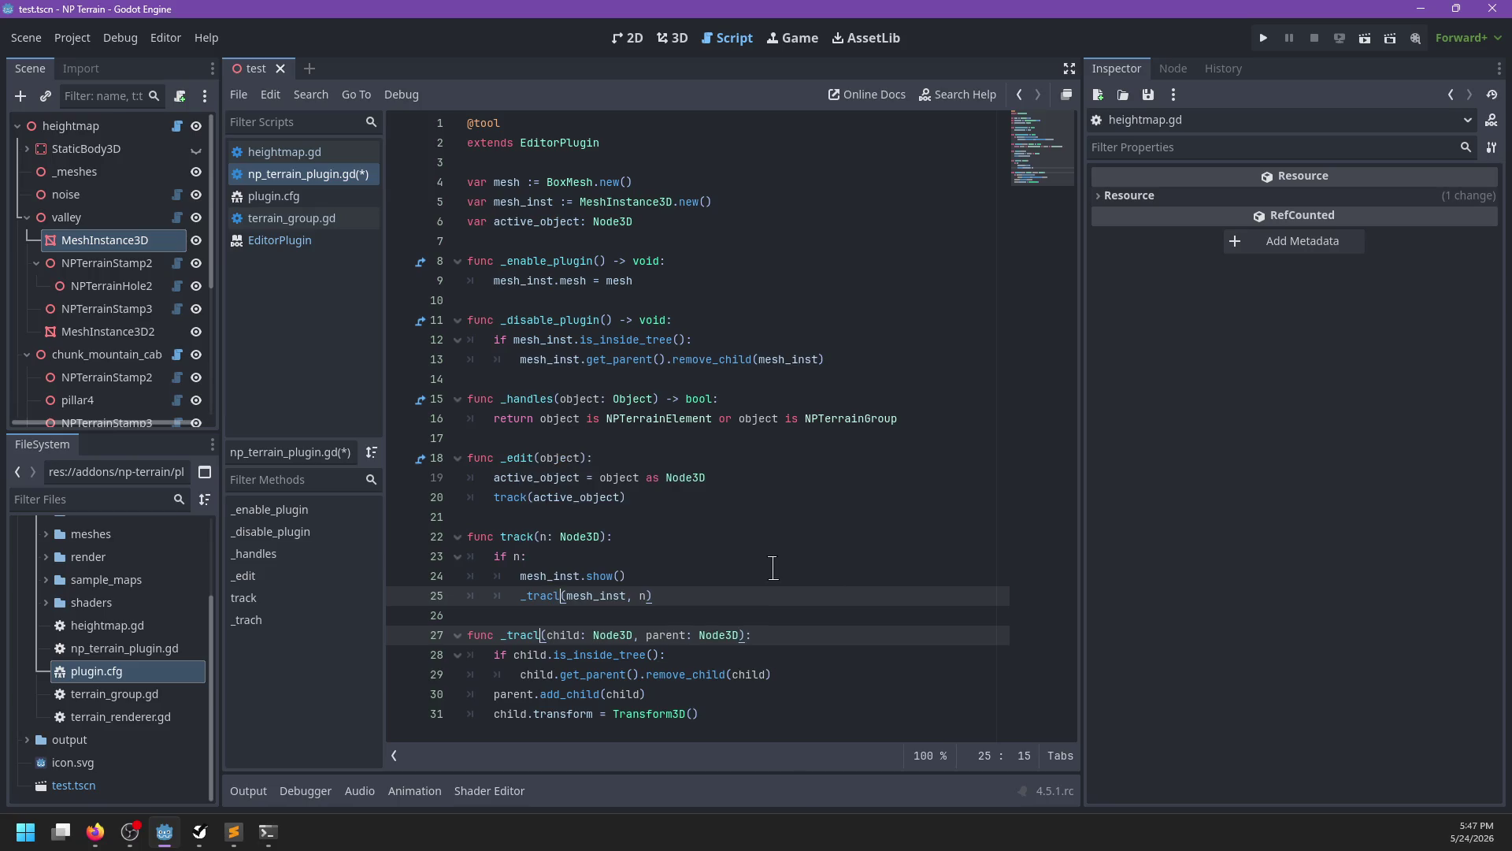
key("BackSpace")
key("BackSpace")
key("BackSpace")
type("repa")
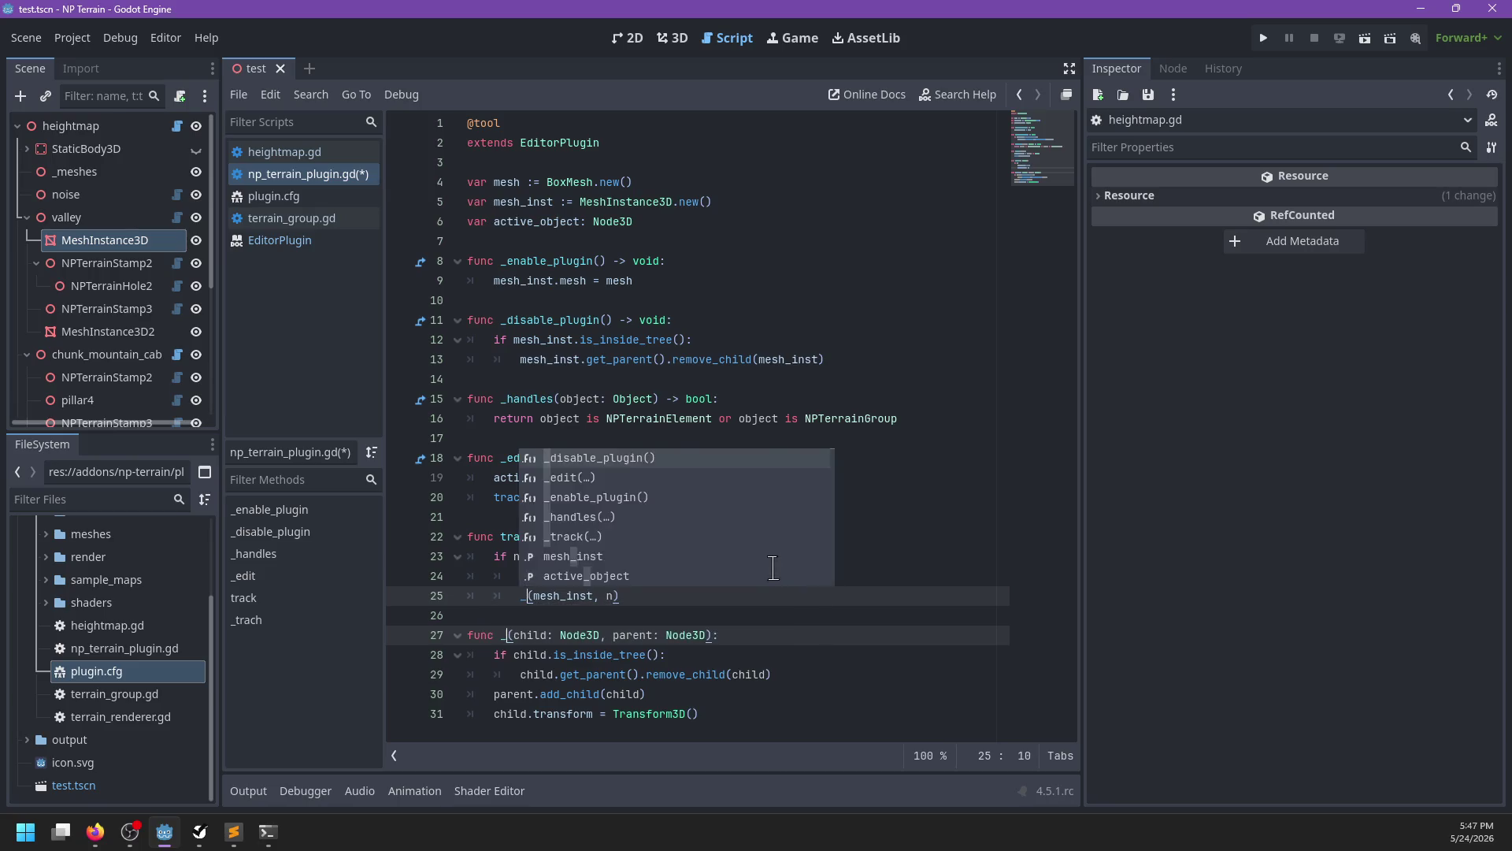
type("rent")
key("ctrl+s")
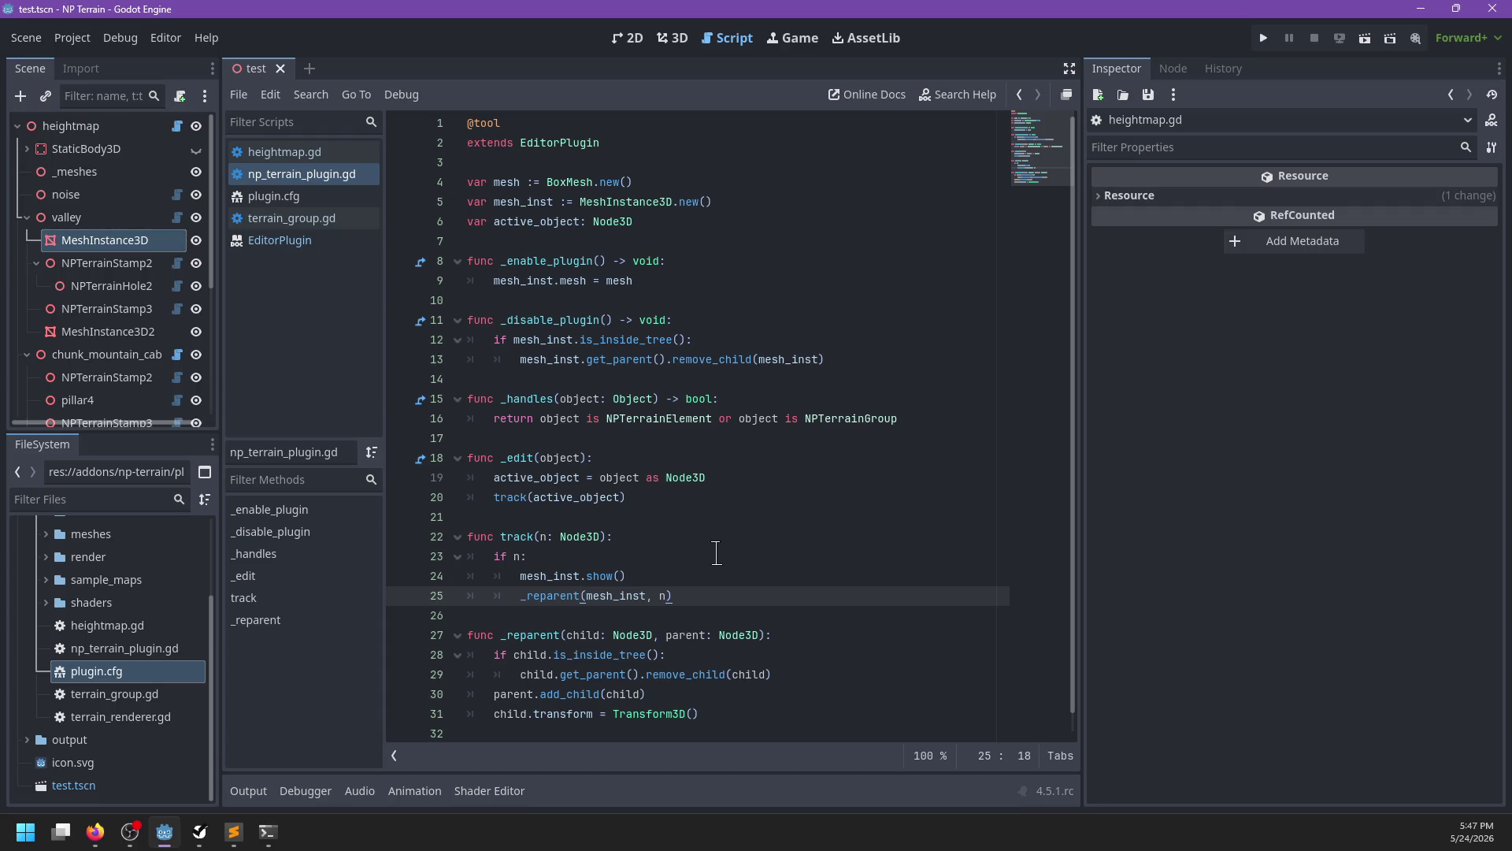
Look up the built-in Node.reparent method in Search Help, then return to np_terrain_plugin.gd
key("F1")
type("reparen")
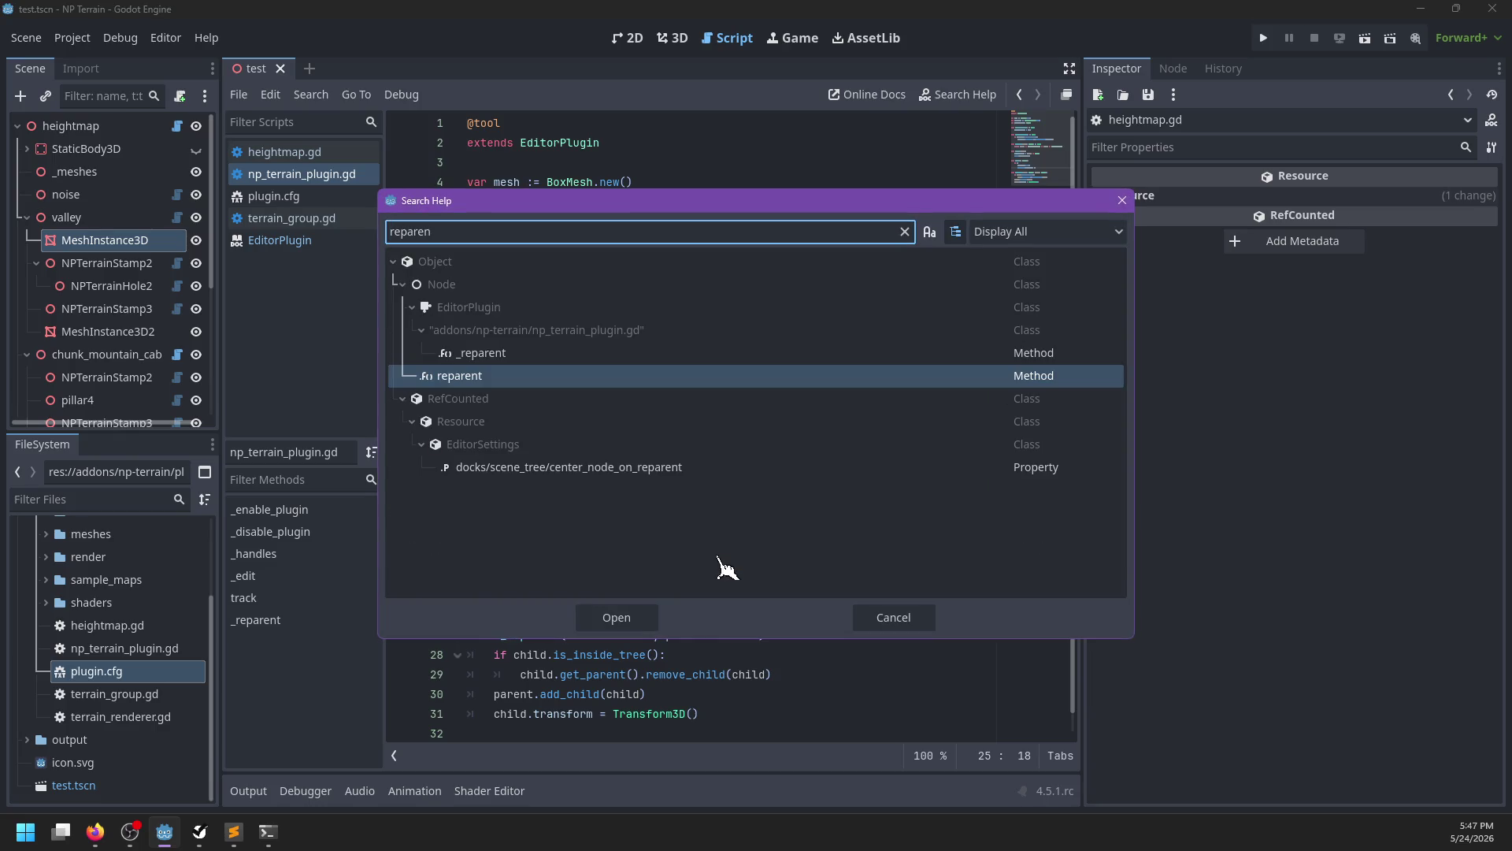
key("Return")
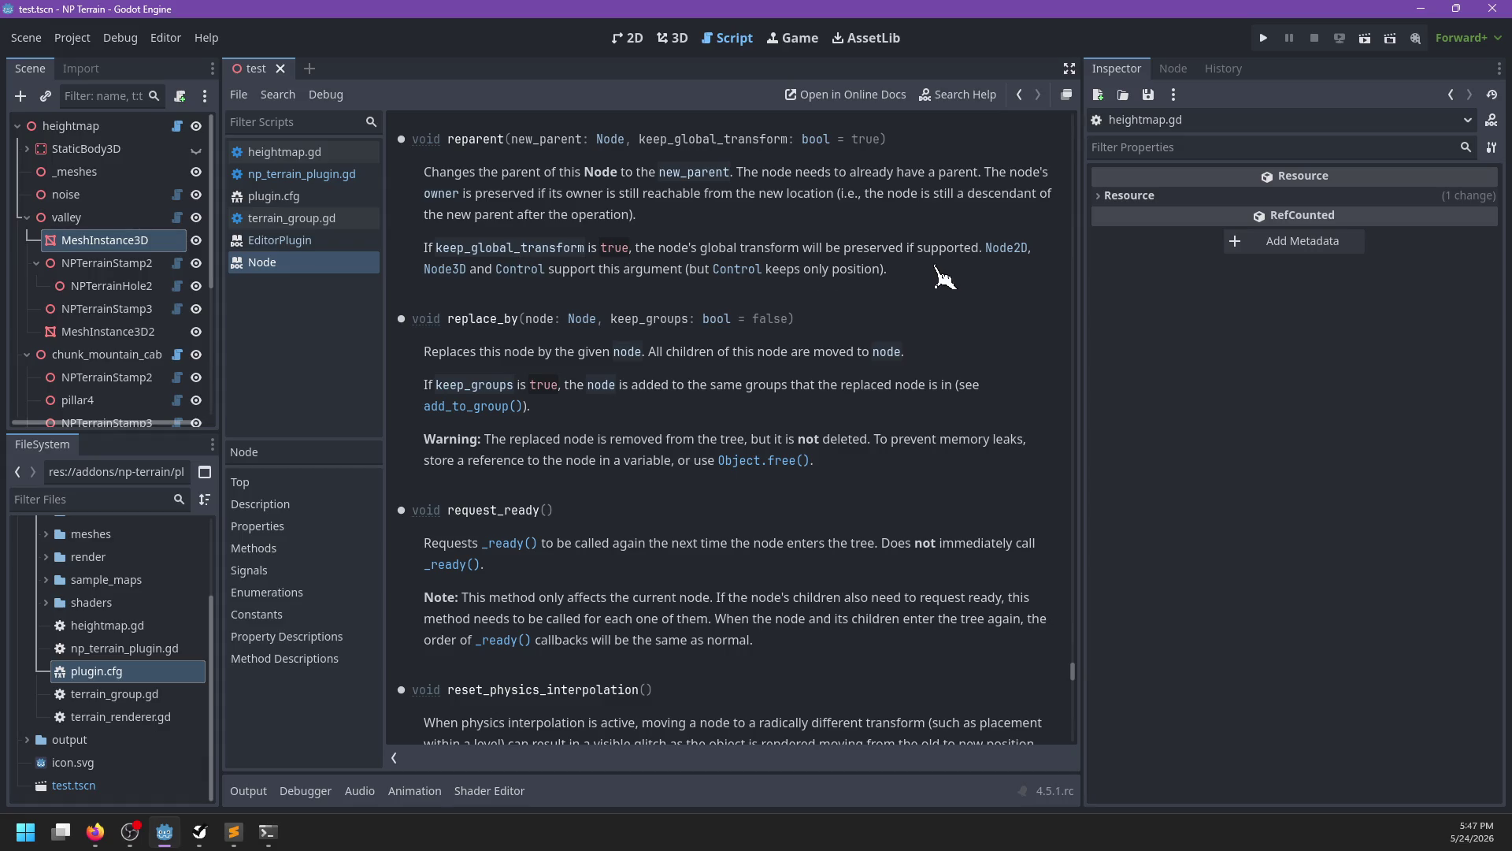
left_click(323, 174)
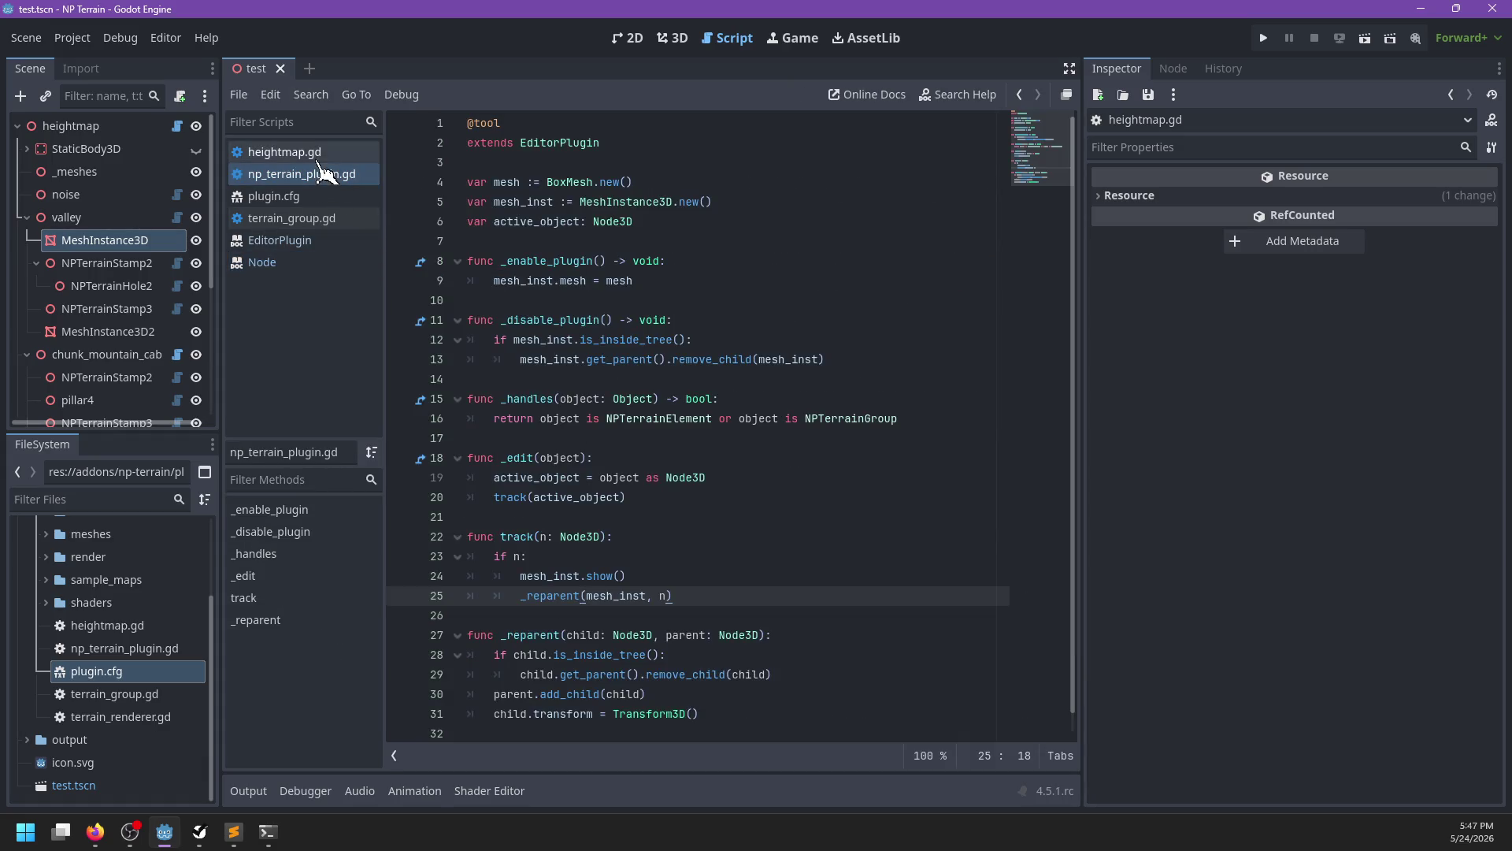
Disable and re-enable the NP Terrain plugin in Project Settings > Plugins
left_click(713, 595)
scroll(485, 622, "down", 1)
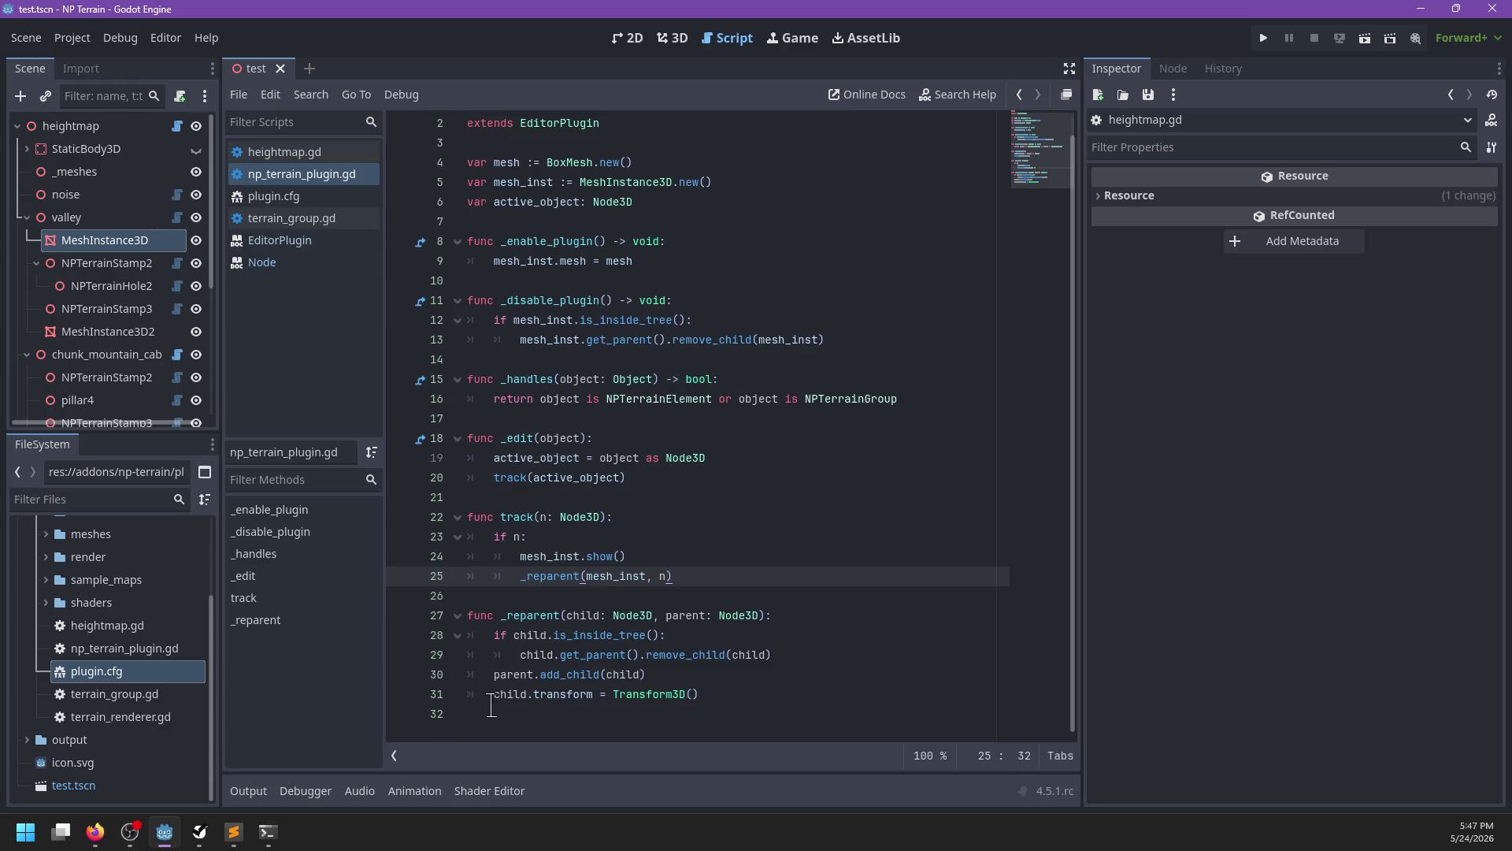
left_click(763, 692)
left_click(726, 572)
left_click(676, 261)
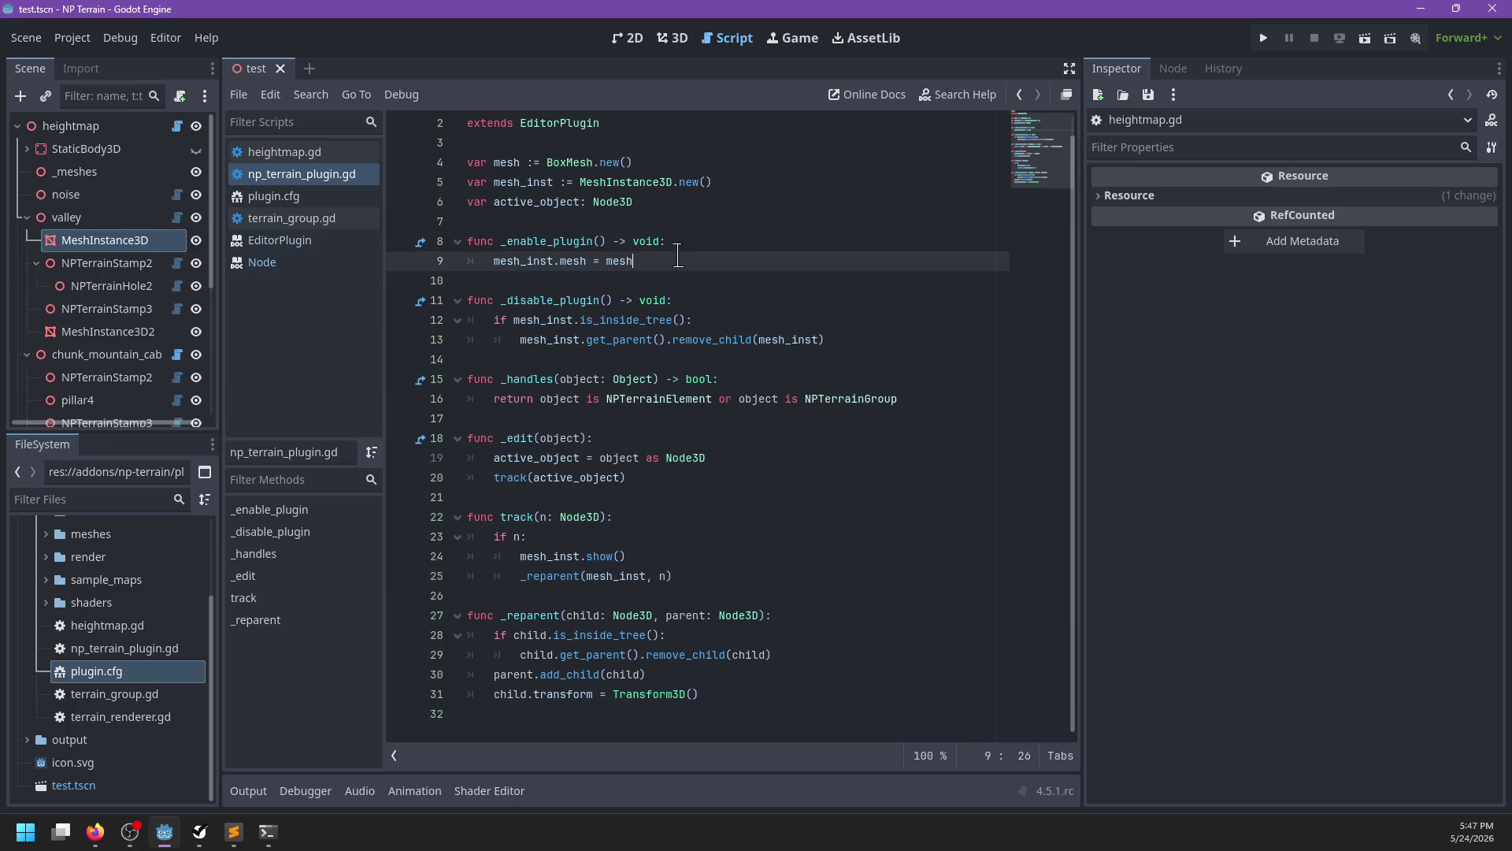
left_click(72, 37)
left_click(80, 63)
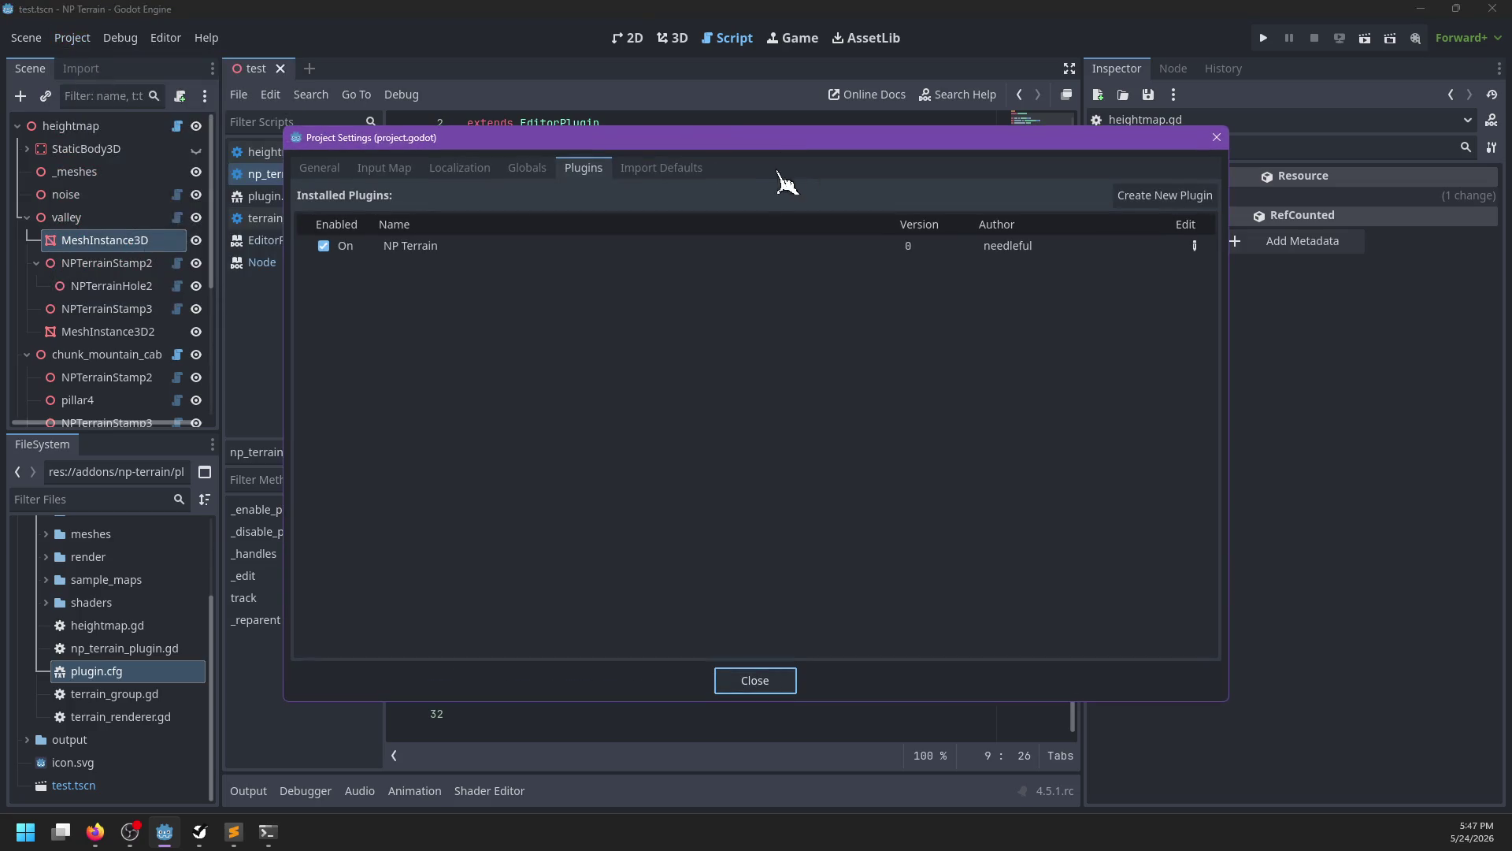
left_click(324, 247)
left_click(324, 247)
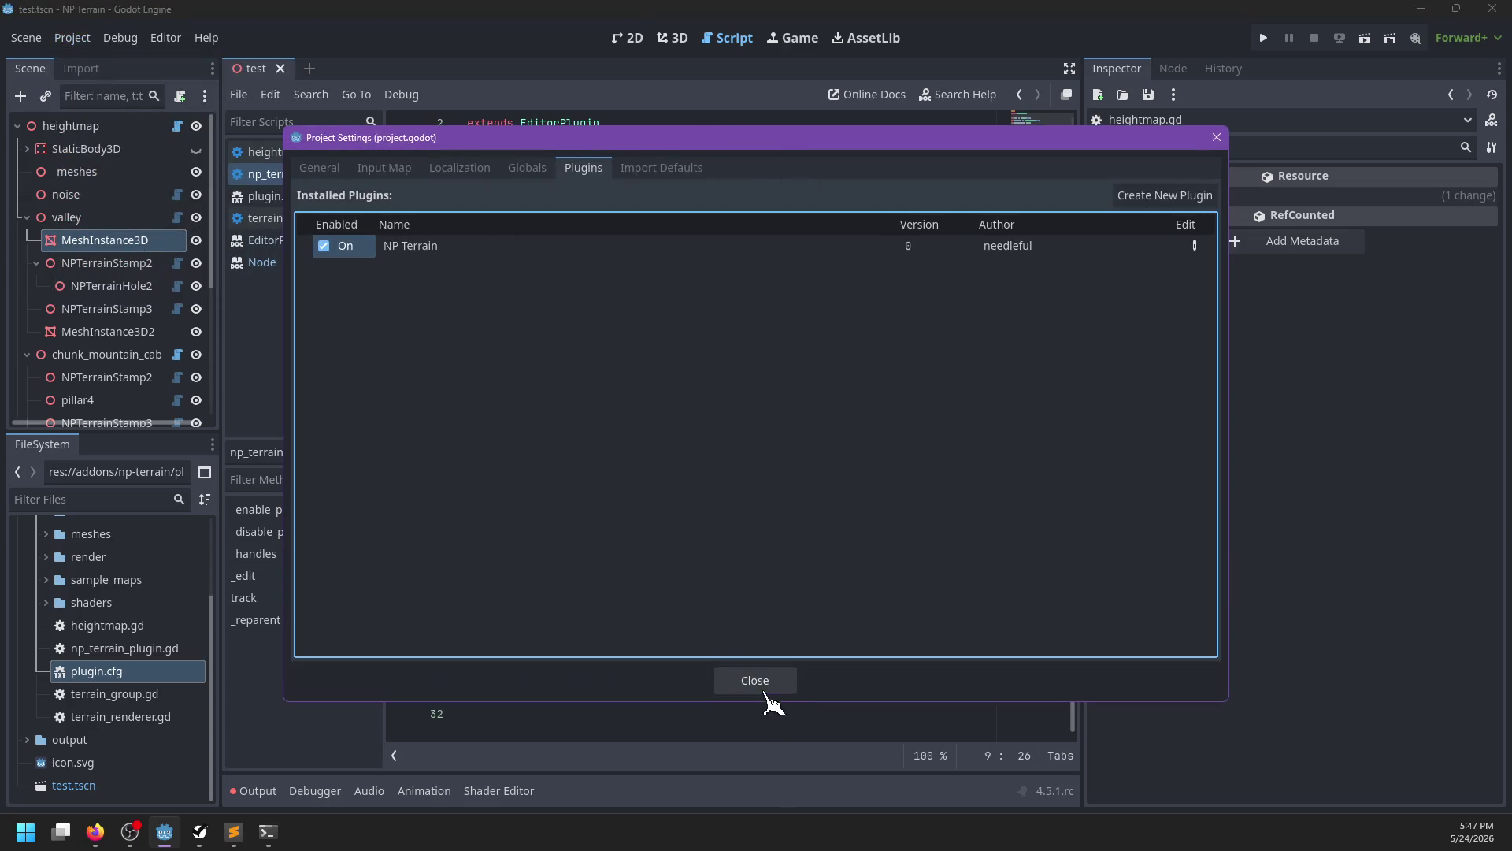
left_click(754, 682)
Show the Output panel and clear the is_inside_tree null-value error
left_click(252, 790)
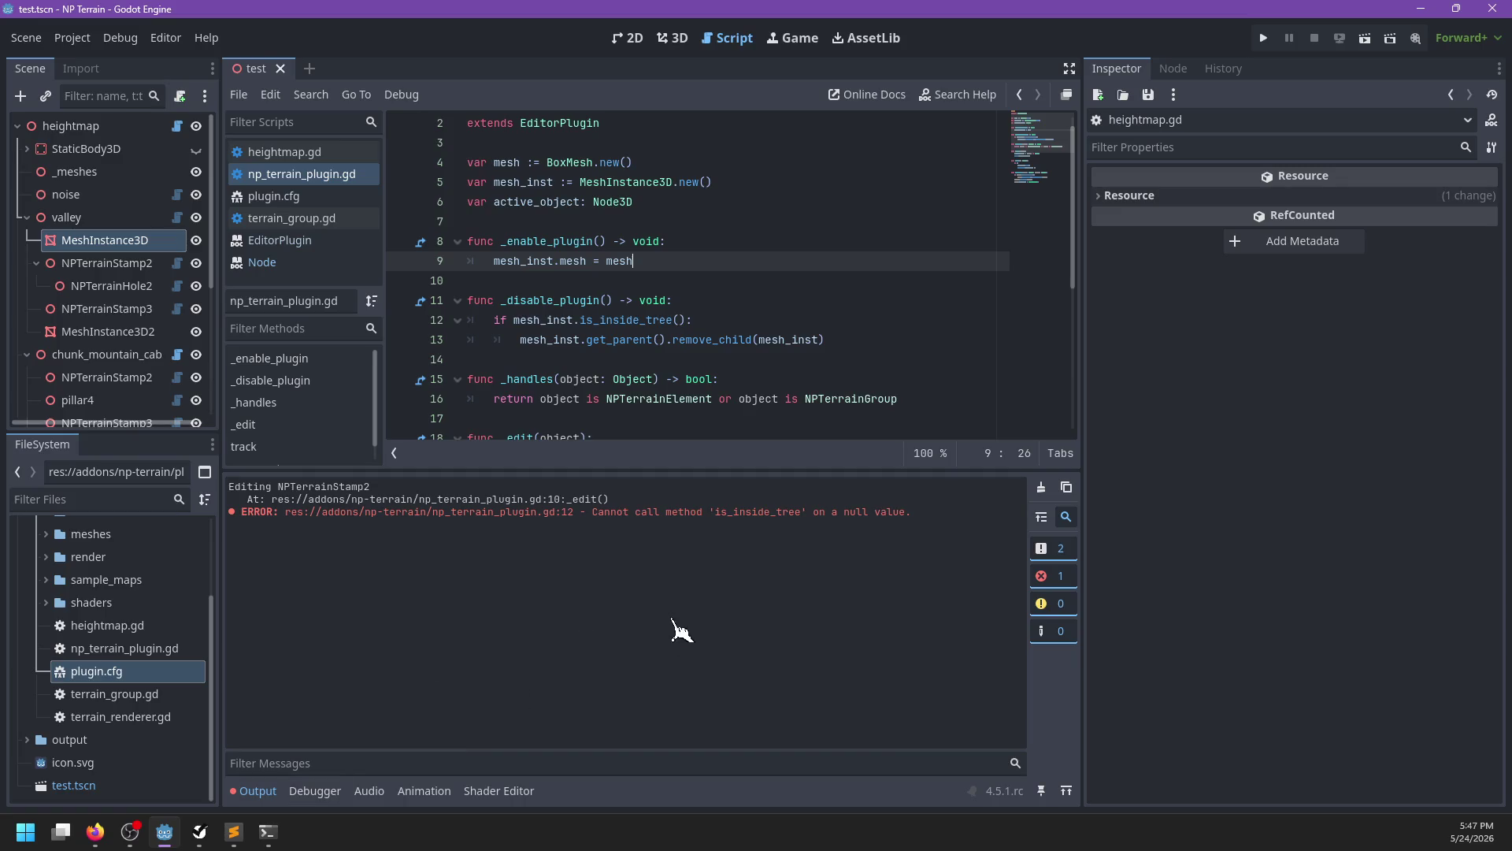
left_click(1043, 487)
left_click(787, 321)
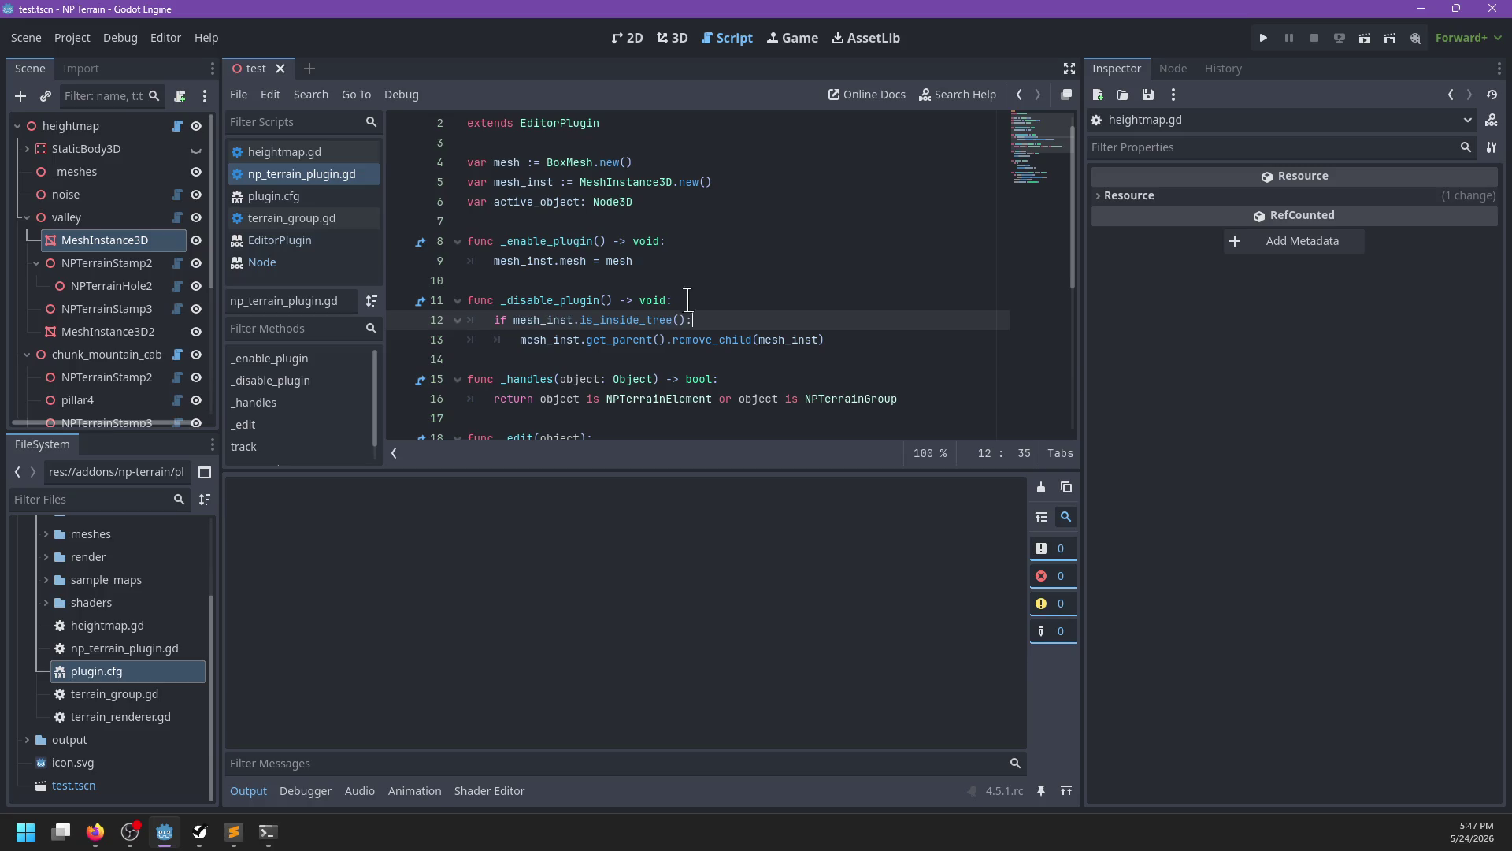
In 3D, undo an accidental move and view NPTerrainStamp2's preview box top-down over the terrain
mouse_move(511, 324)
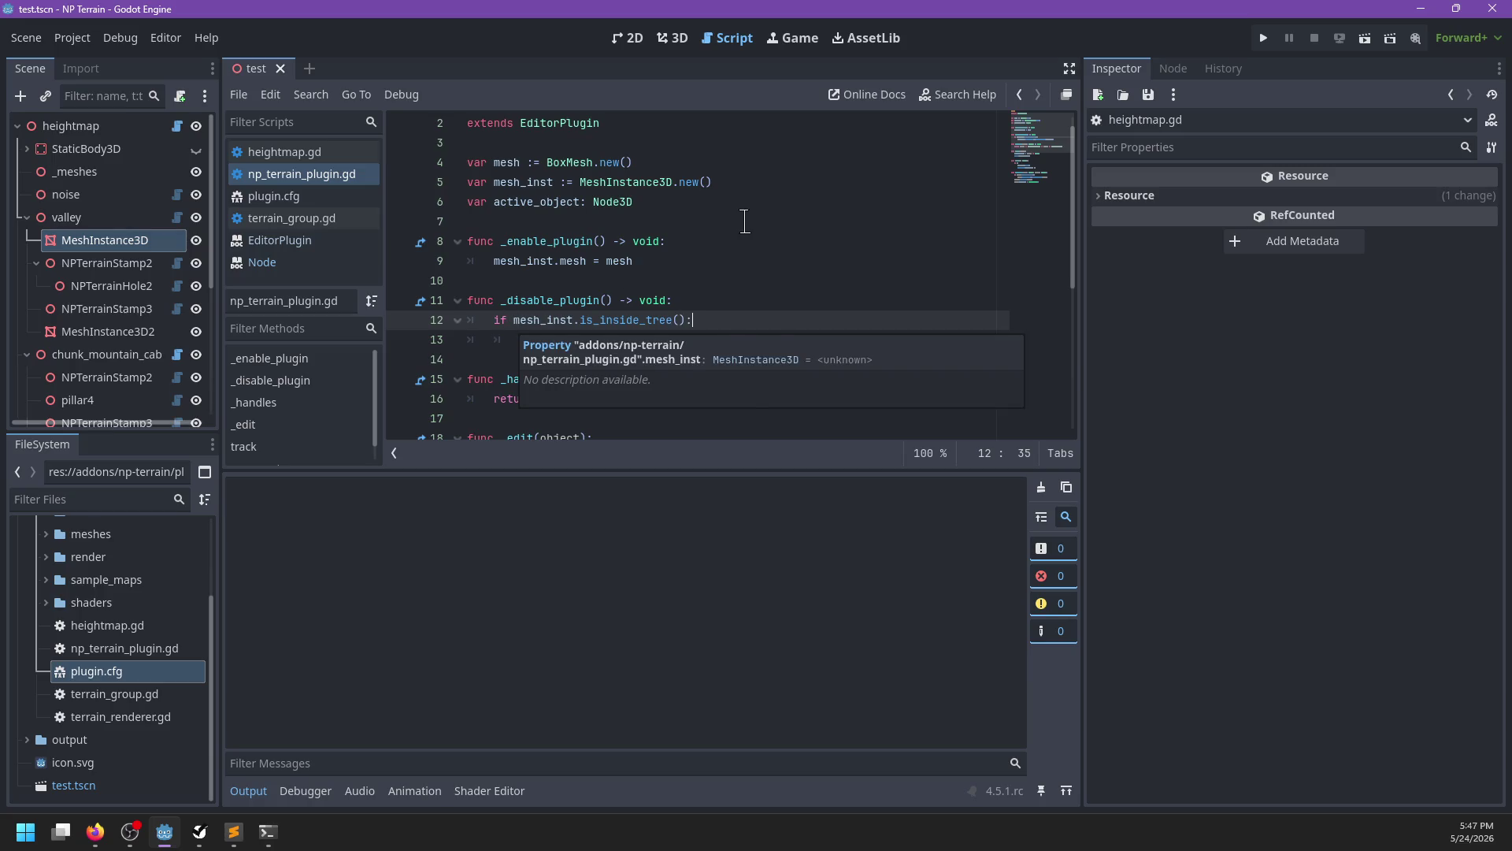
left_click(672, 38)
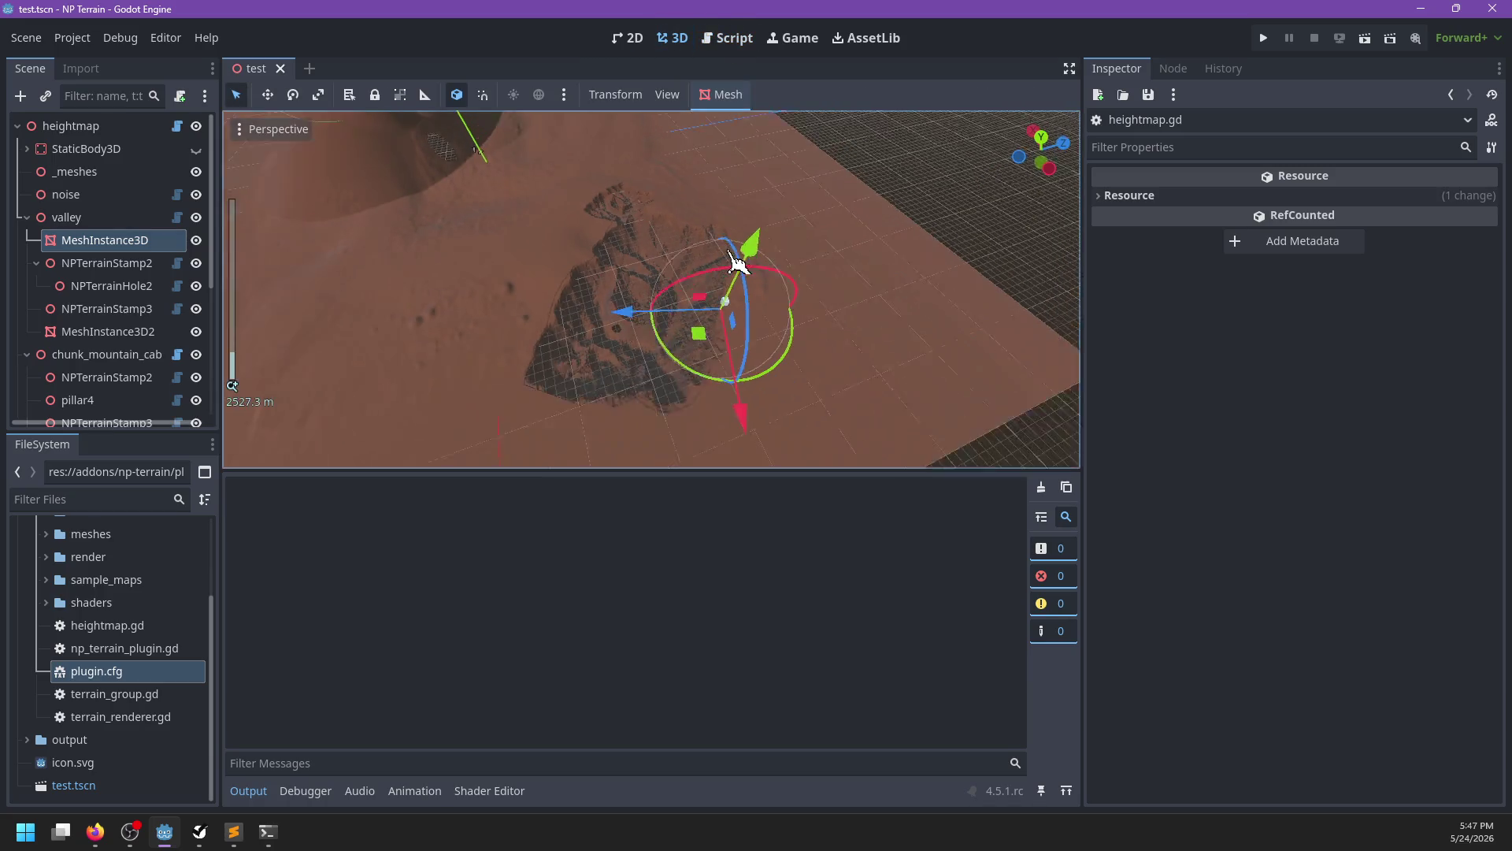
mouse_move(693, 347)
left_mouse_down()
mouse_move(699, 359)
mouse_move(622, 327)
mouse_move(673, 323)
mouse_move(693, 285)
mouse_move(746, 314)
mouse_move(709, 314)
left_mouse_up()
key("ctrl+z")
double_click(126, 265)
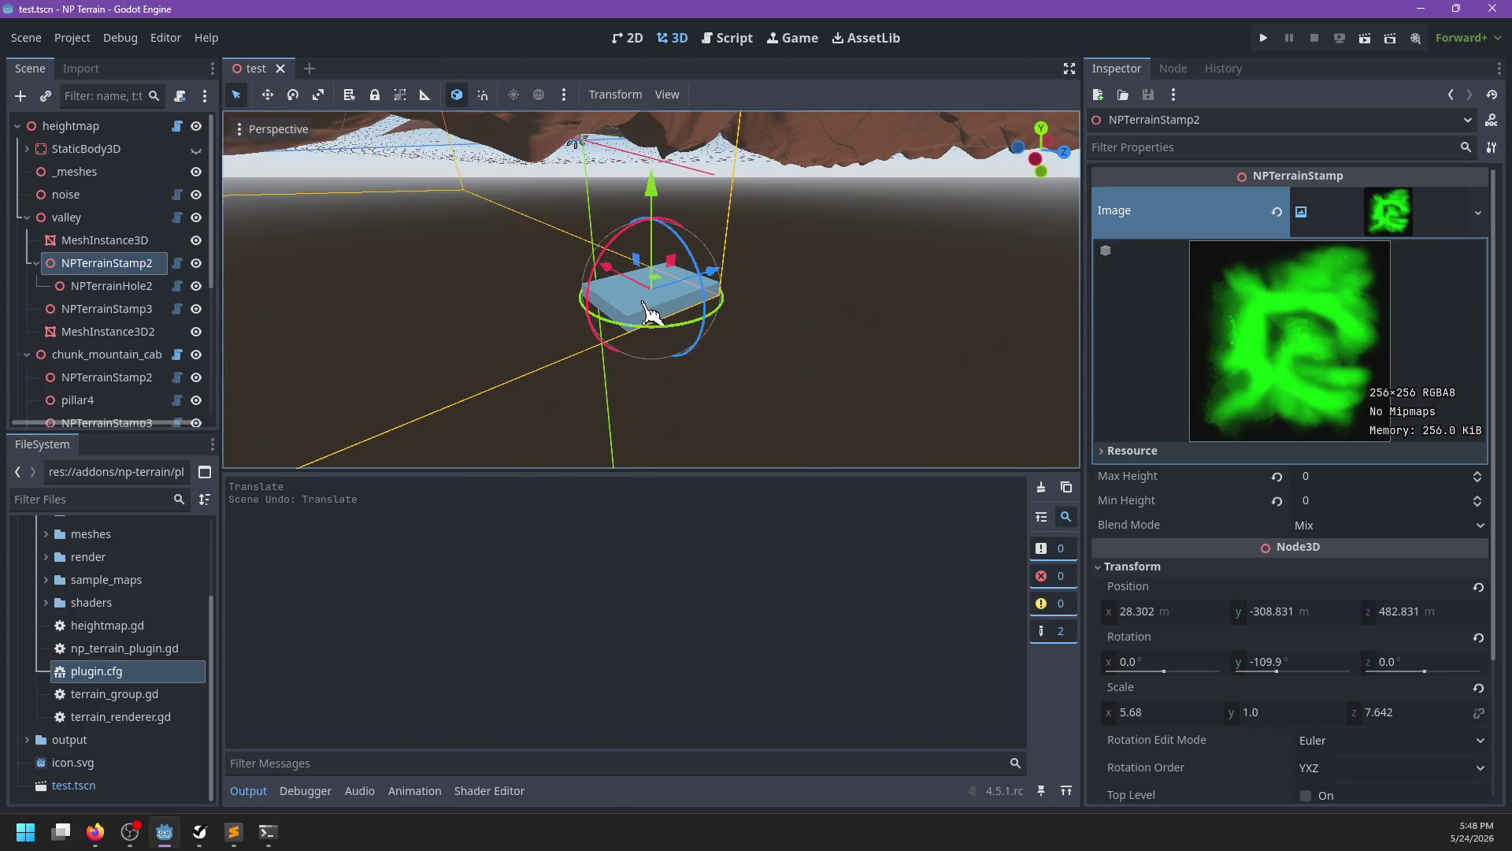
scroll(658, 325, "down", 10)
mouse_move(772, 247)
left_mouse_down()
mouse_move(732, 328)
mouse_move(809, 361)
mouse_move(776, 351)
left_mouse_up()
scroll(721, 339, "down", 5)
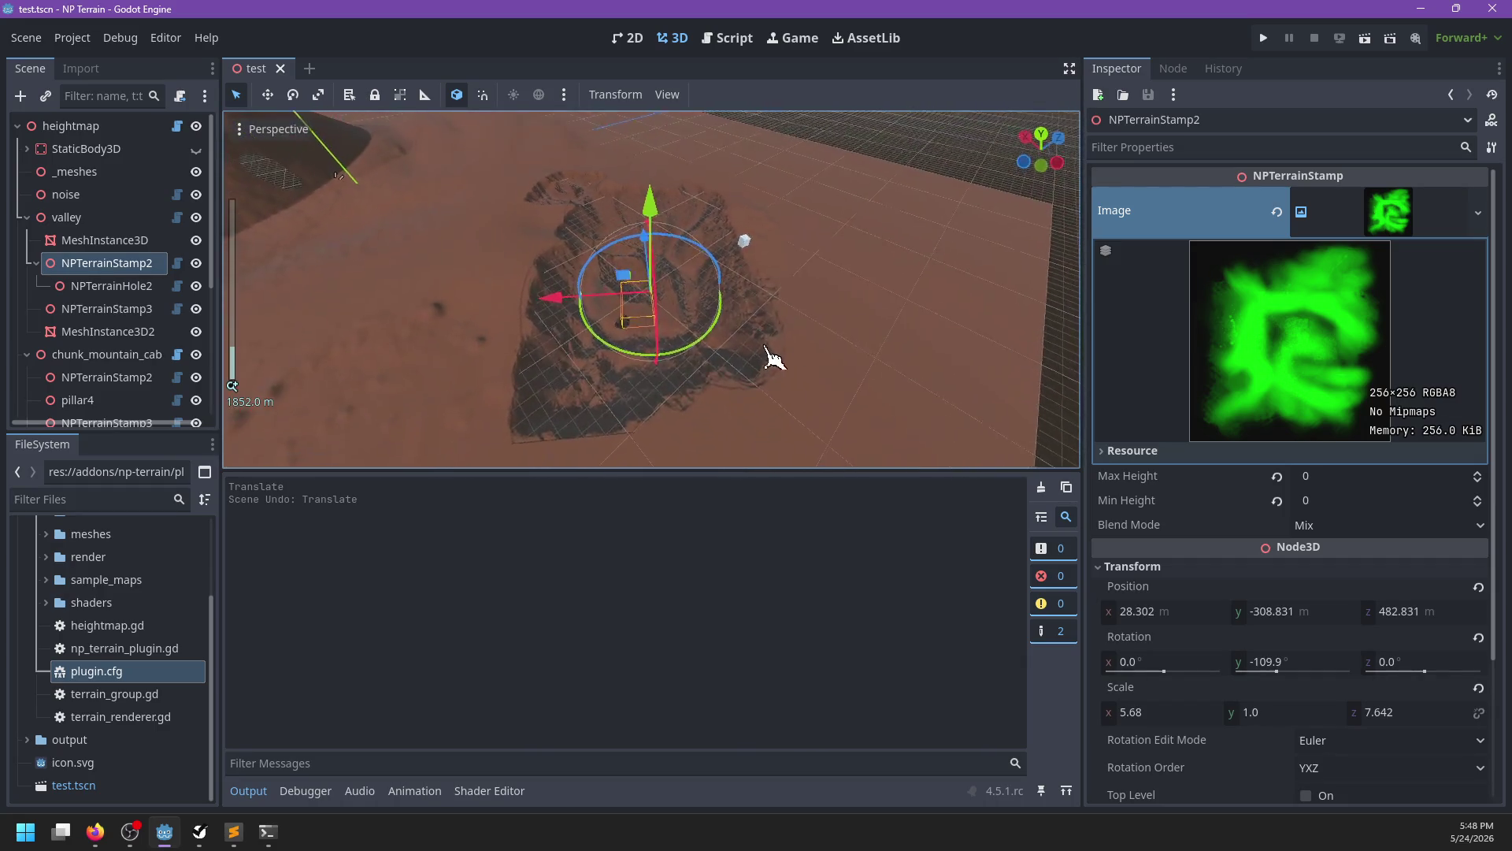
left_click(725, 39)
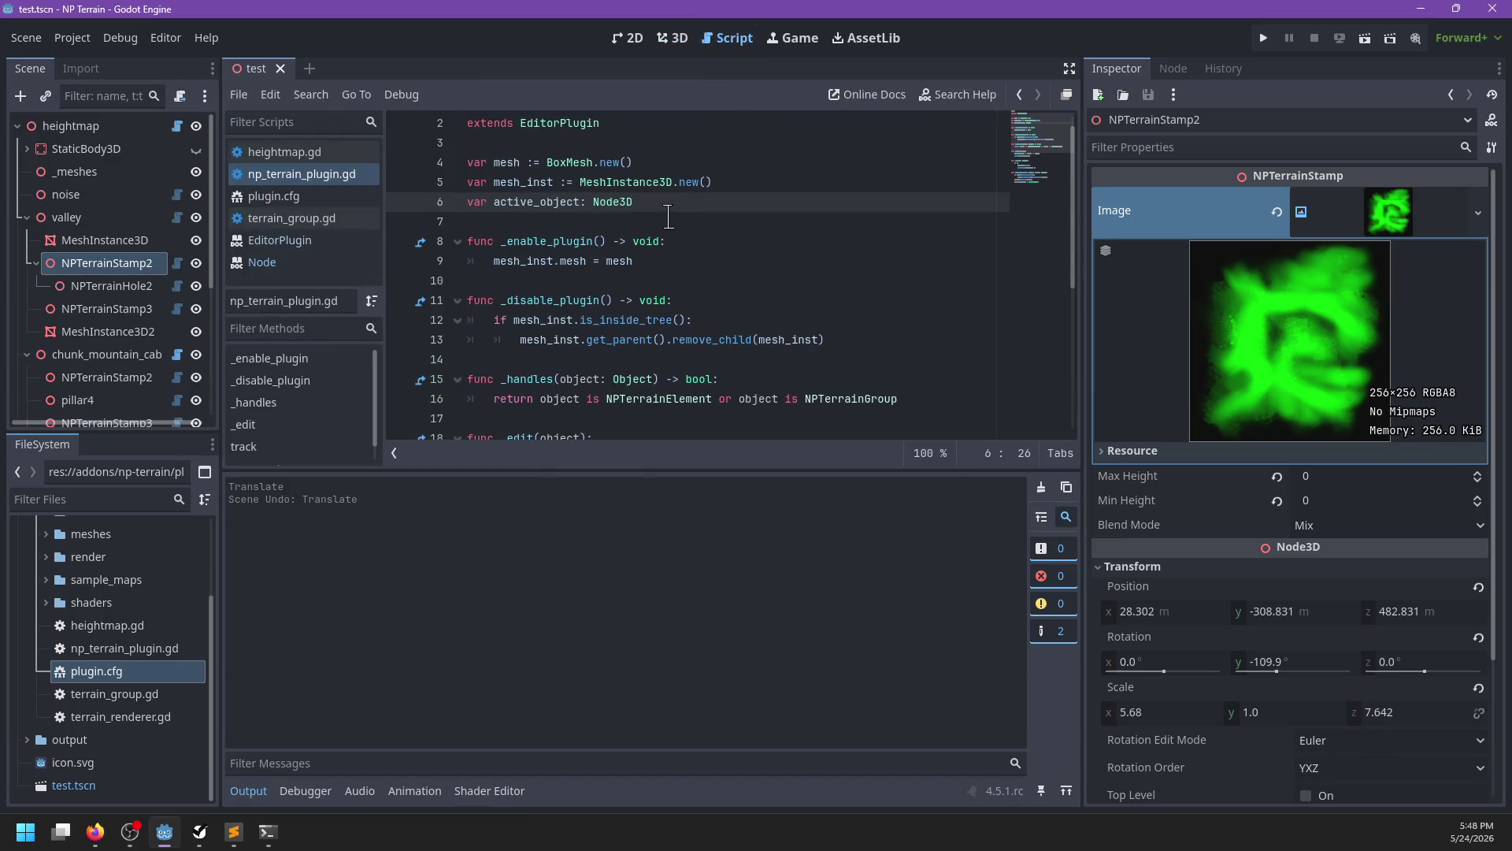
Add mesh.size = Vector3(1,1,1) after line 9 in _enable_plugin and save the script
scroll(654, 219, "down", 5)
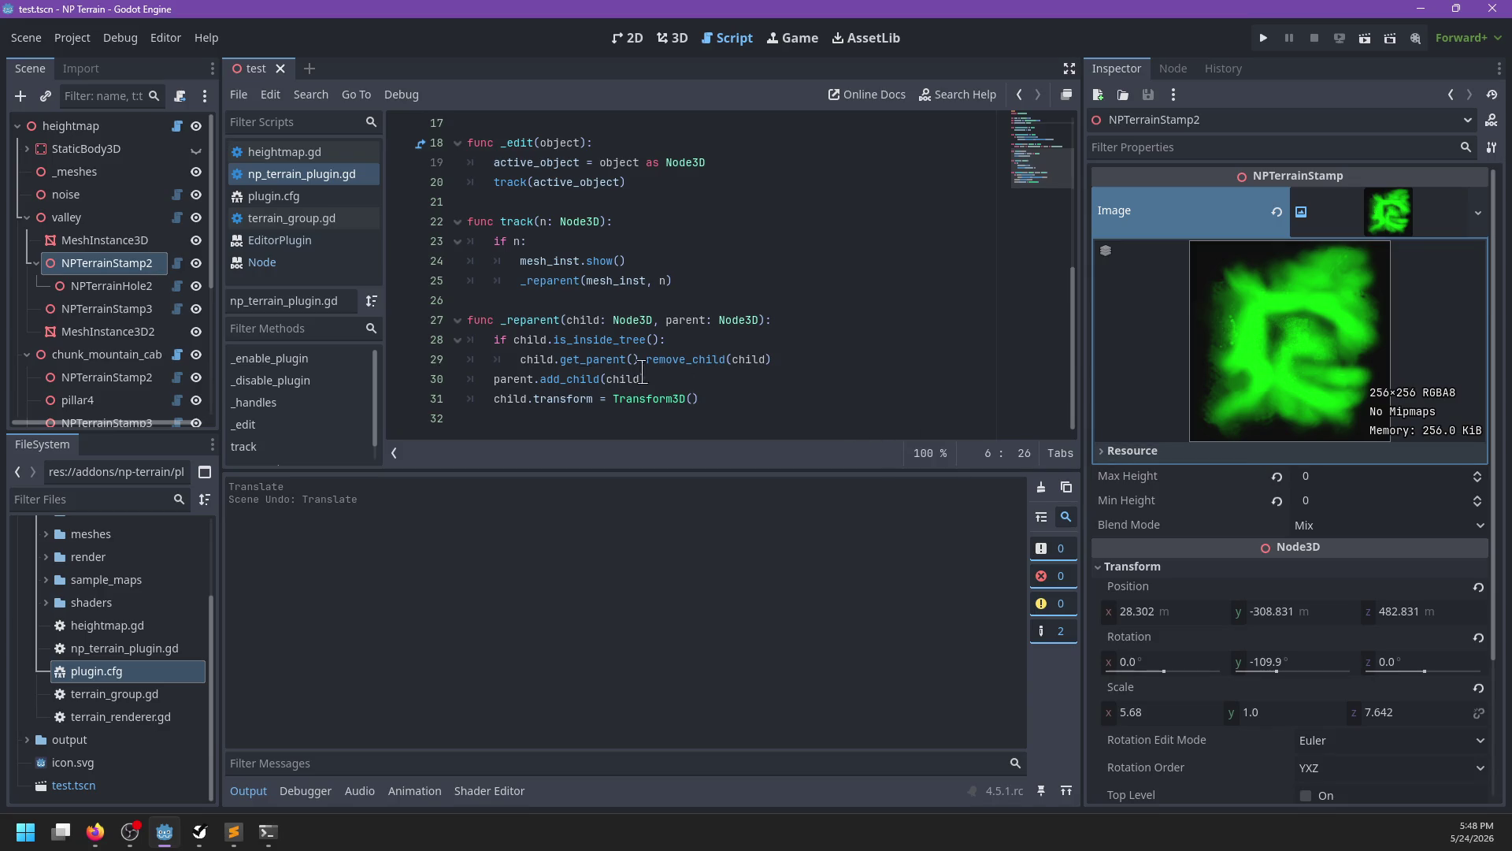
scroll(650, 282, "up", 5)
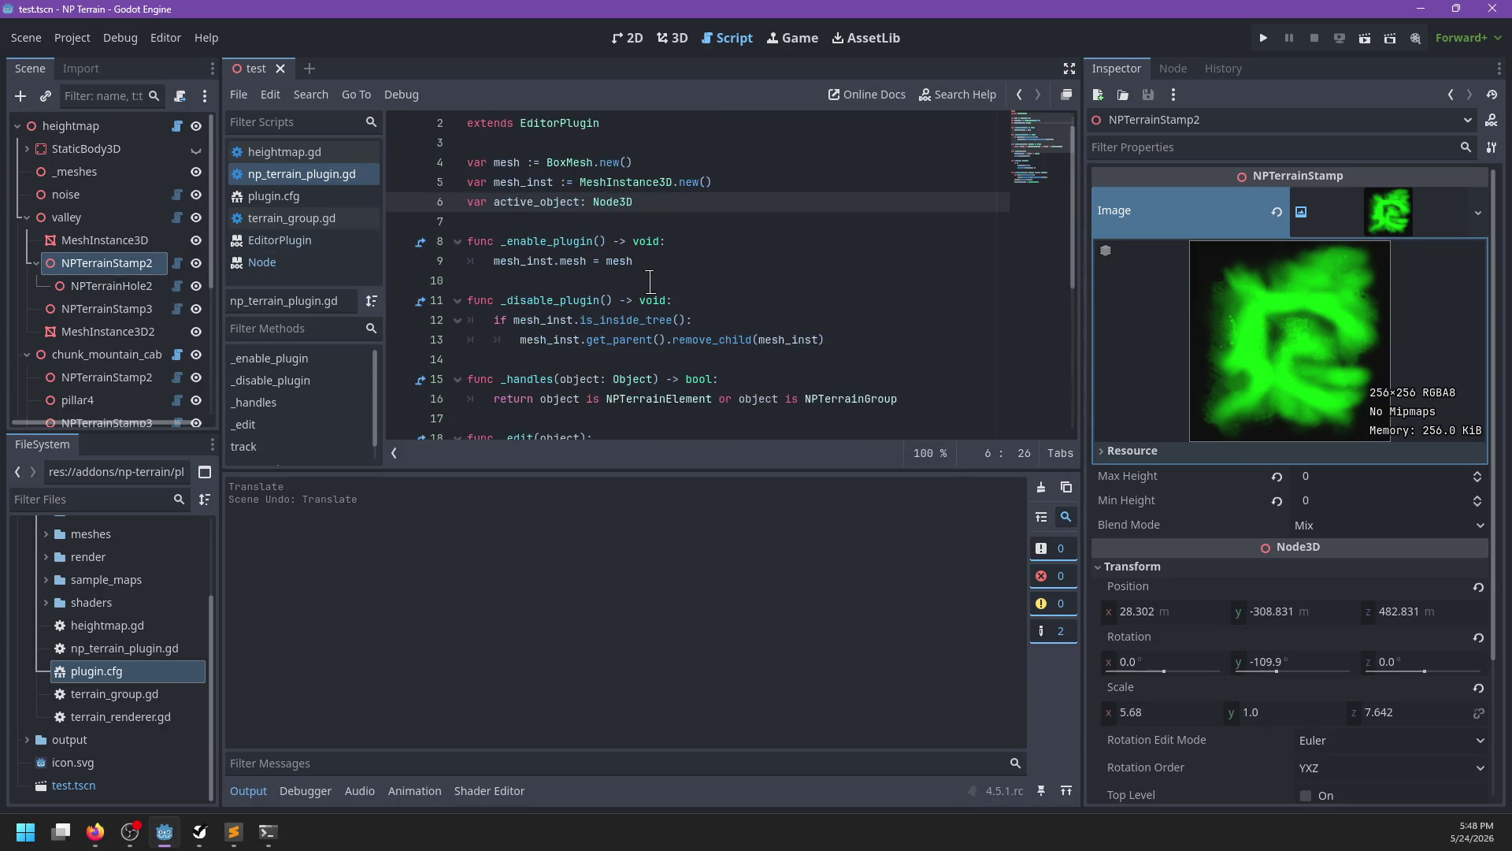
scroll(651, 282, "up", 1)
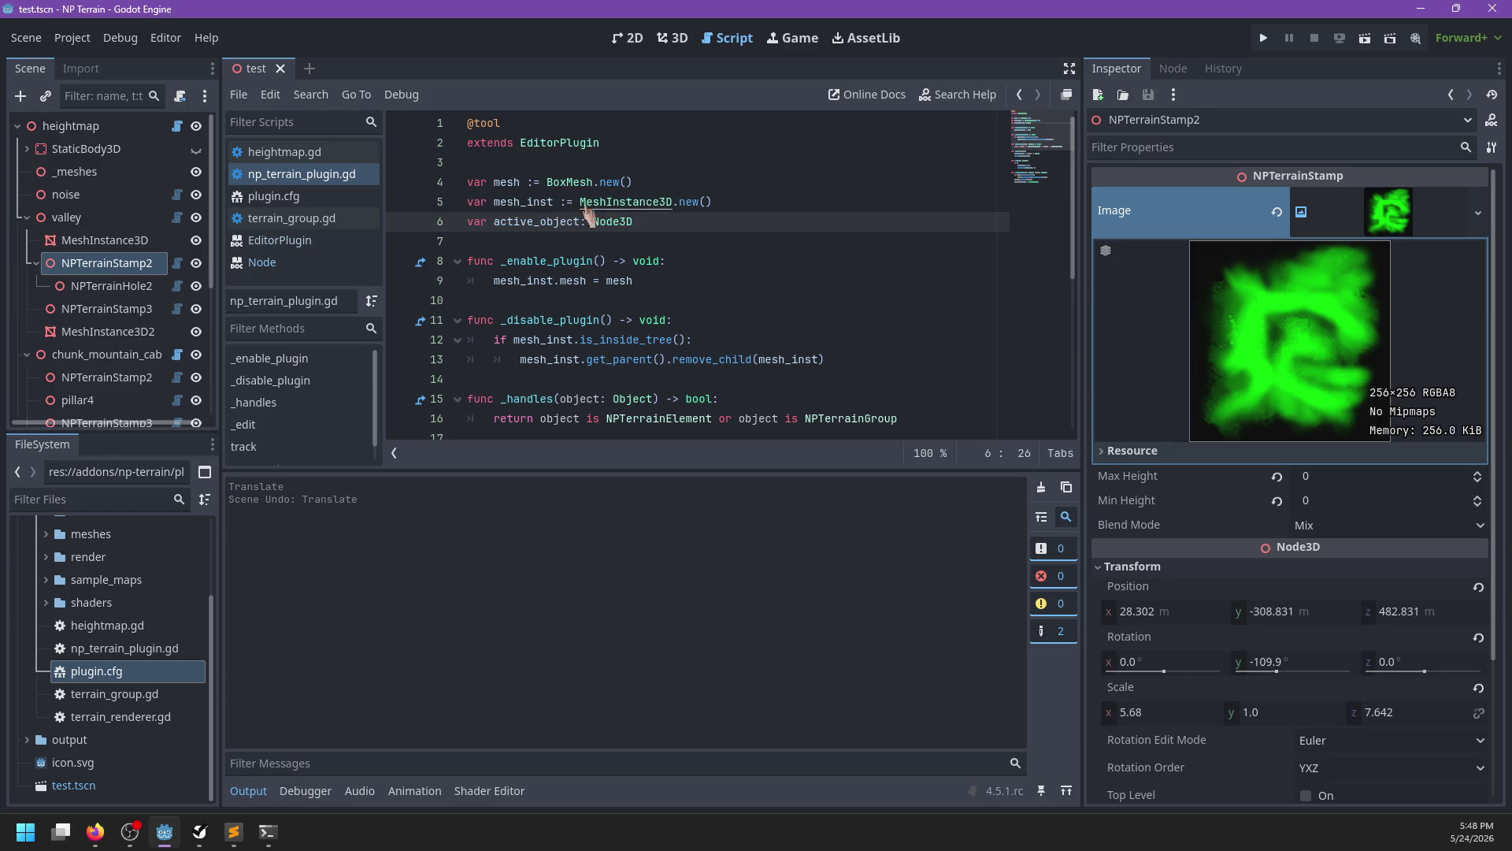
left_click(690, 280)
key("Return")
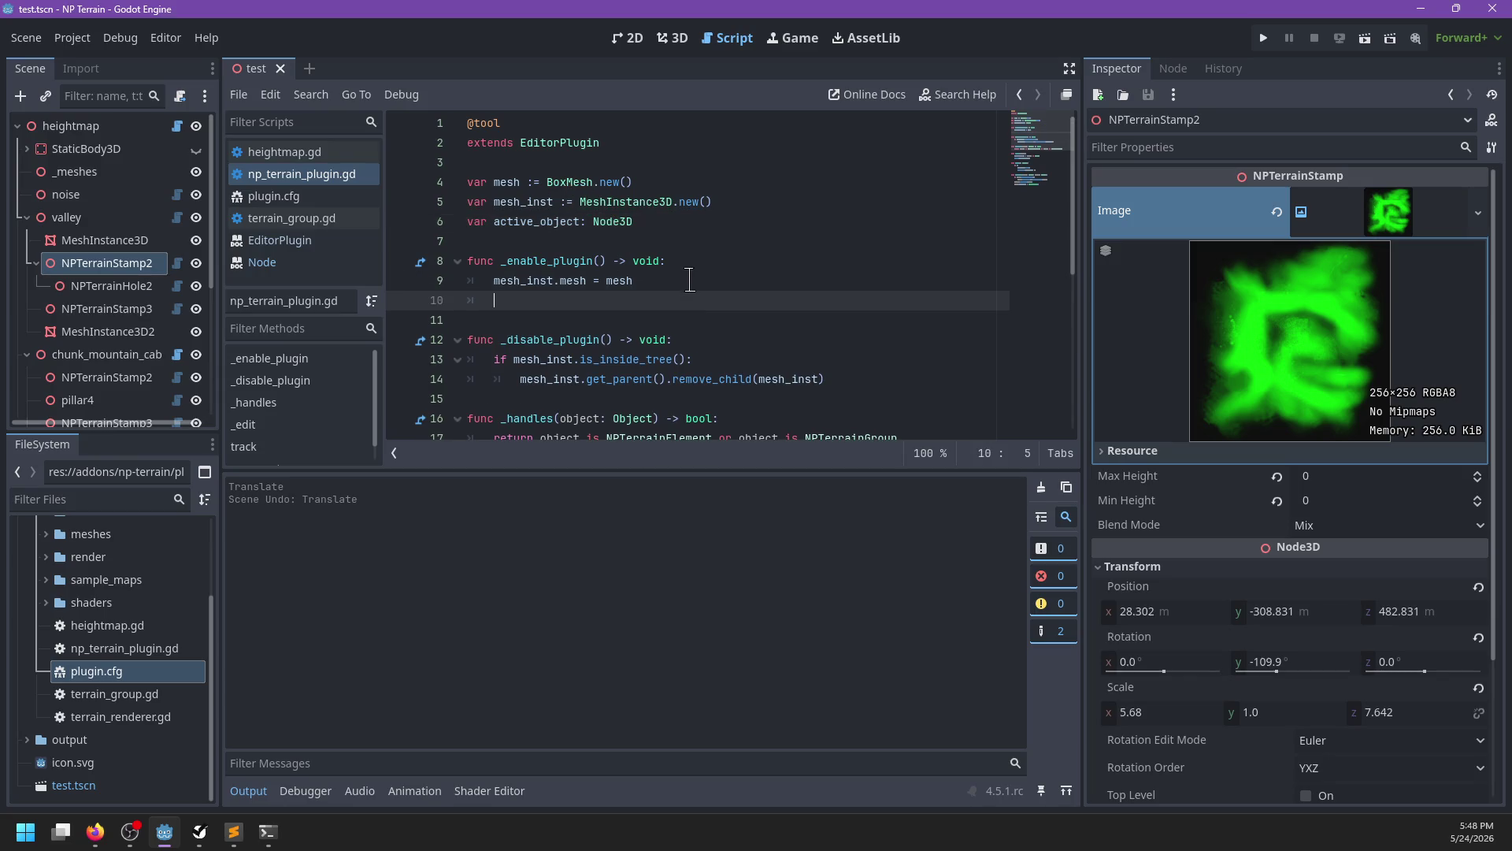
type("h.size = Vector3")
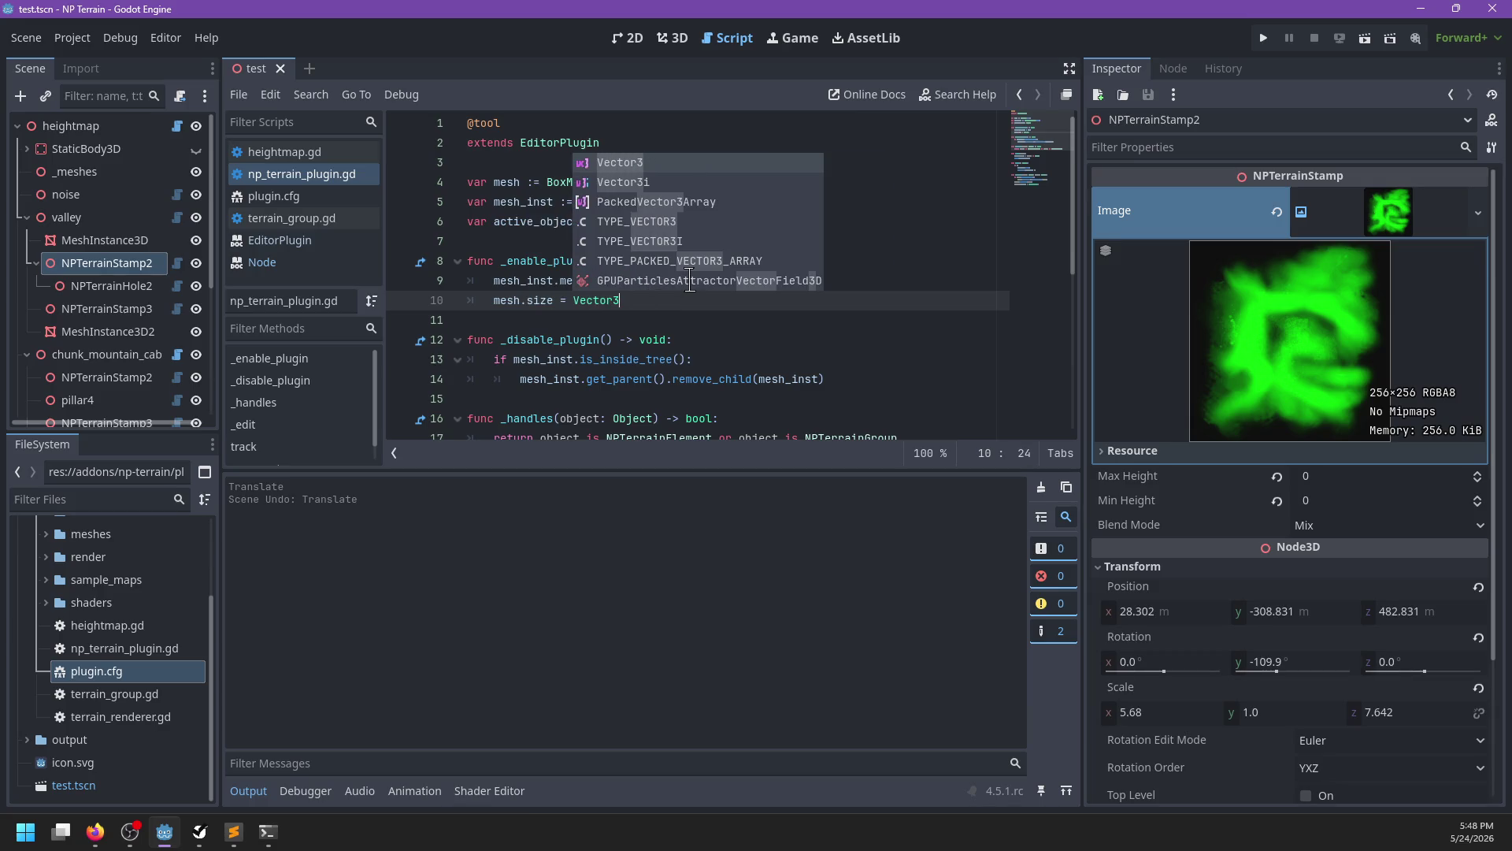
type("(1)")
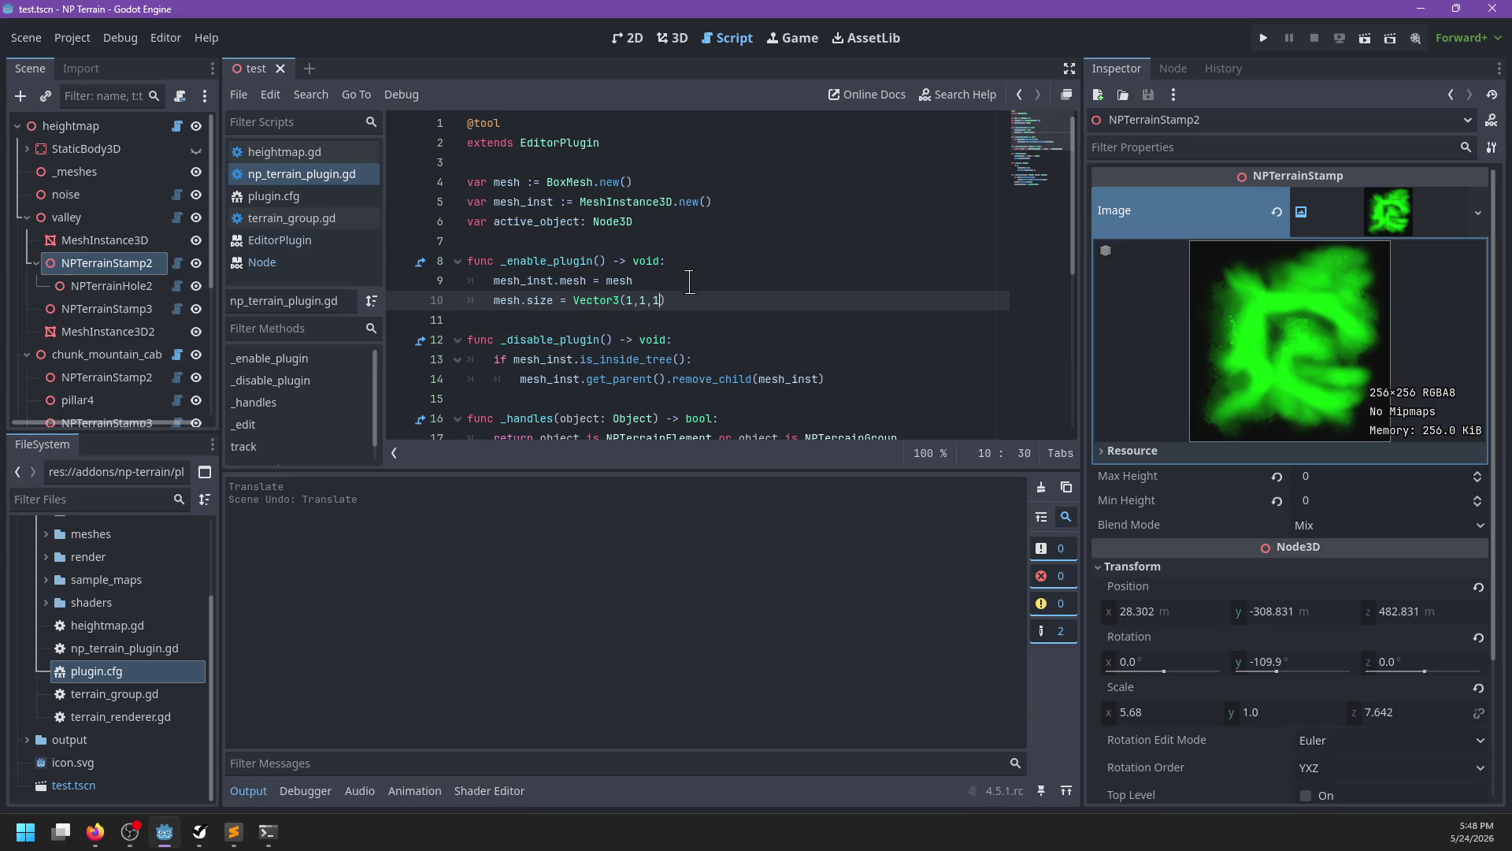
key("ctrl+s")
scroll(691, 285, "down", 5)
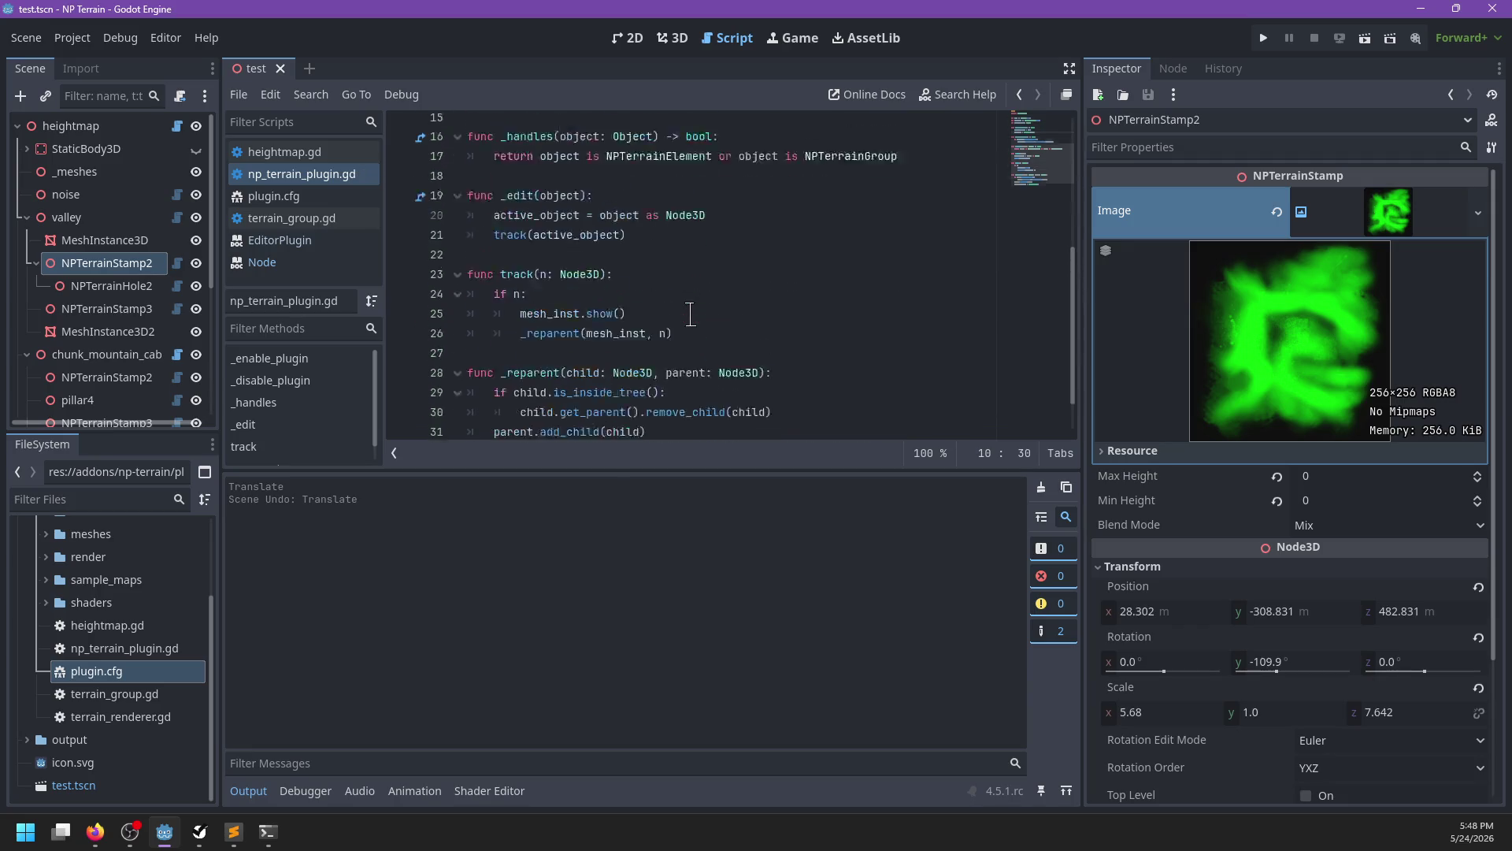
After the reparent call in track(), start an 'if n is' check with an else branch calling mesh_inst.hide
left_click(771, 405)
left_click(734, 273)
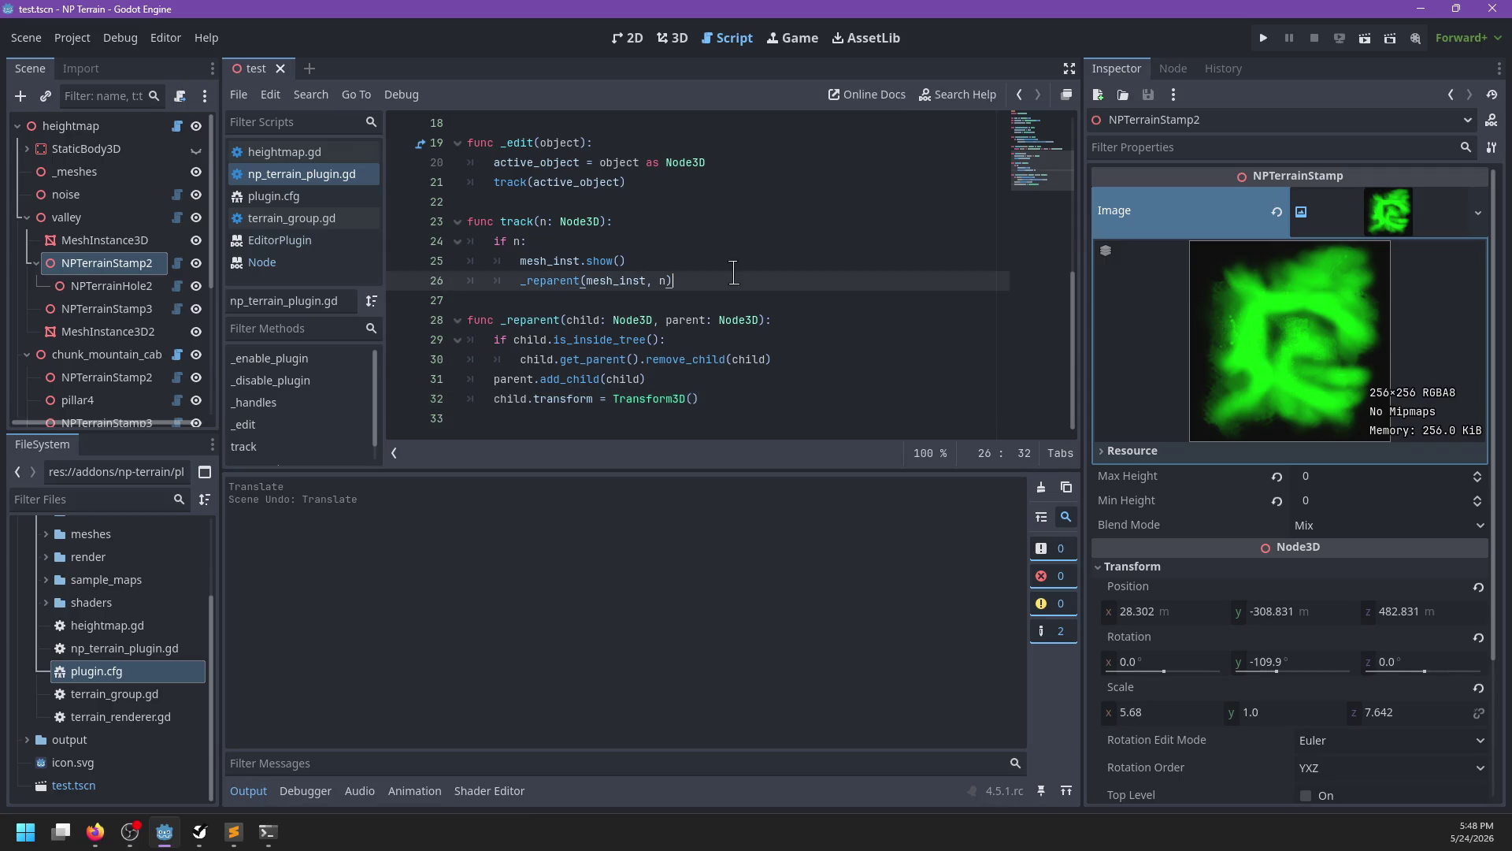
key("Return")
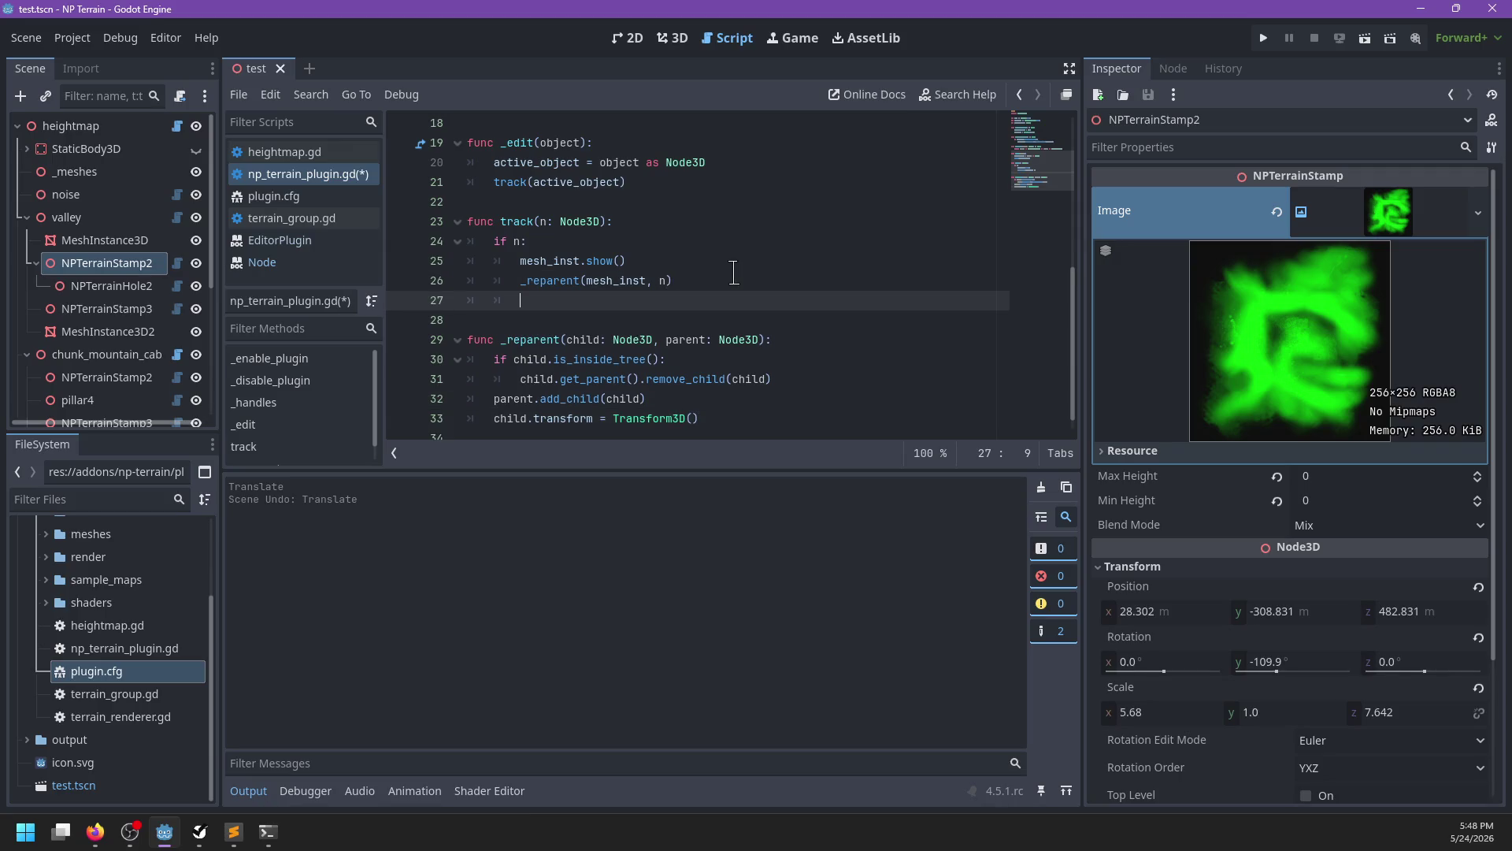
type("is")
key("Escape")
key("Up")
key("Up")
key("Up")
key("Return")
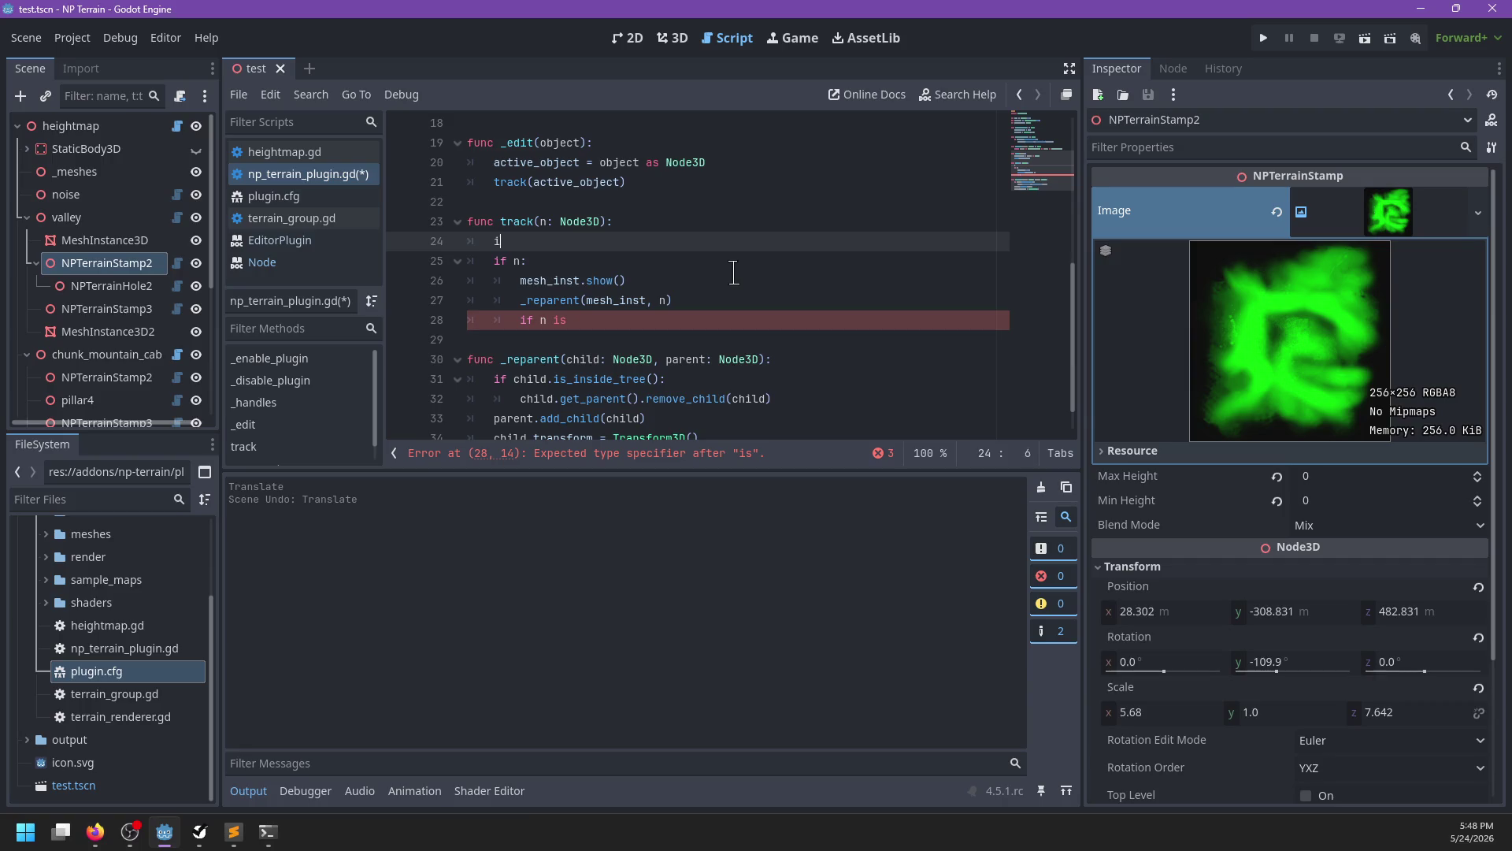
key("ctrl+z")
key("ctrl+z")
left_click(514, 242)
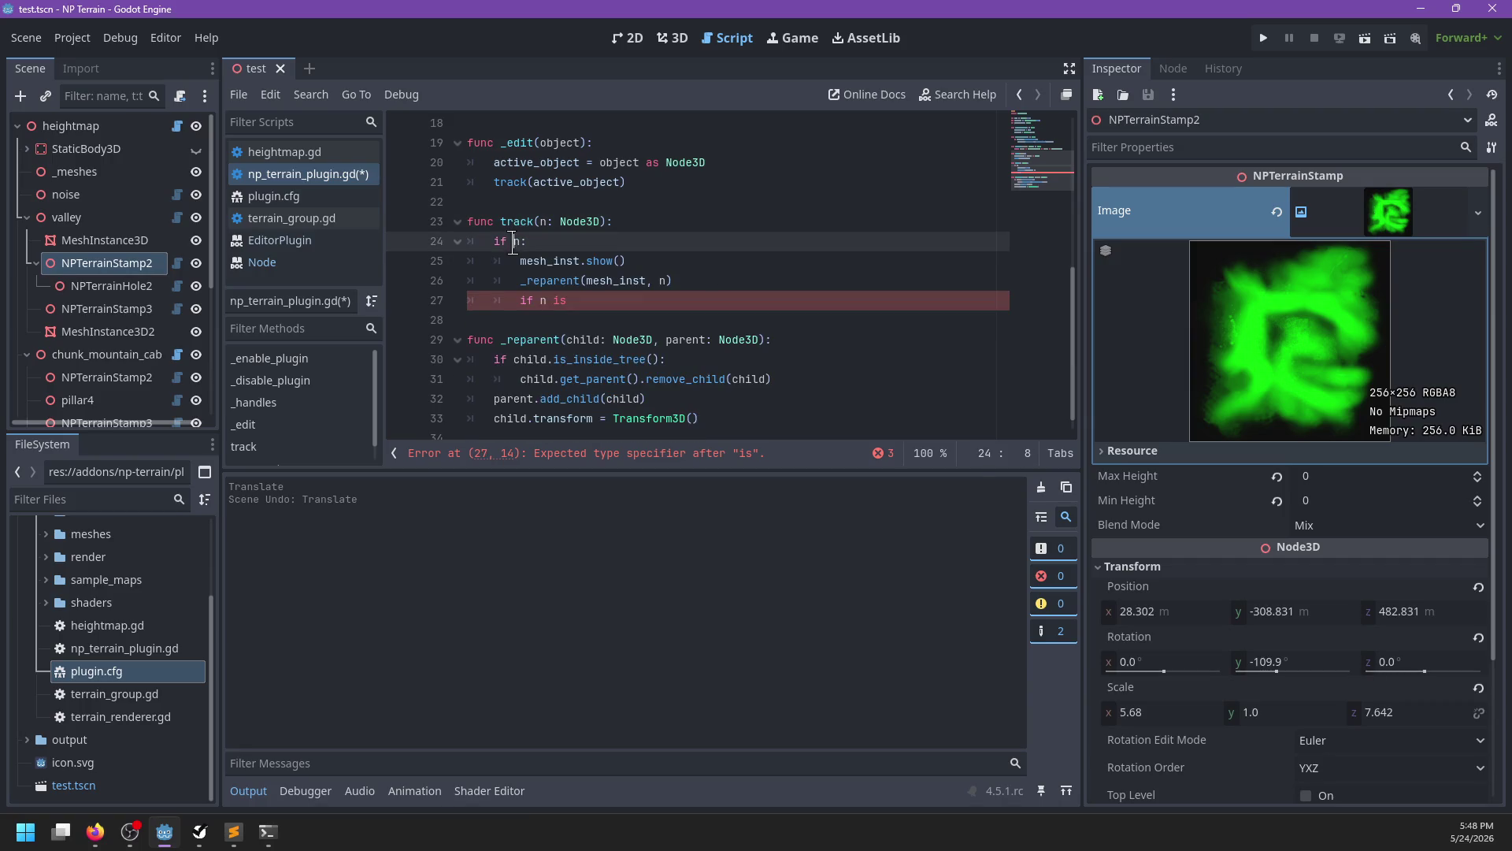
key("Down")
key("Down")
key("Down")
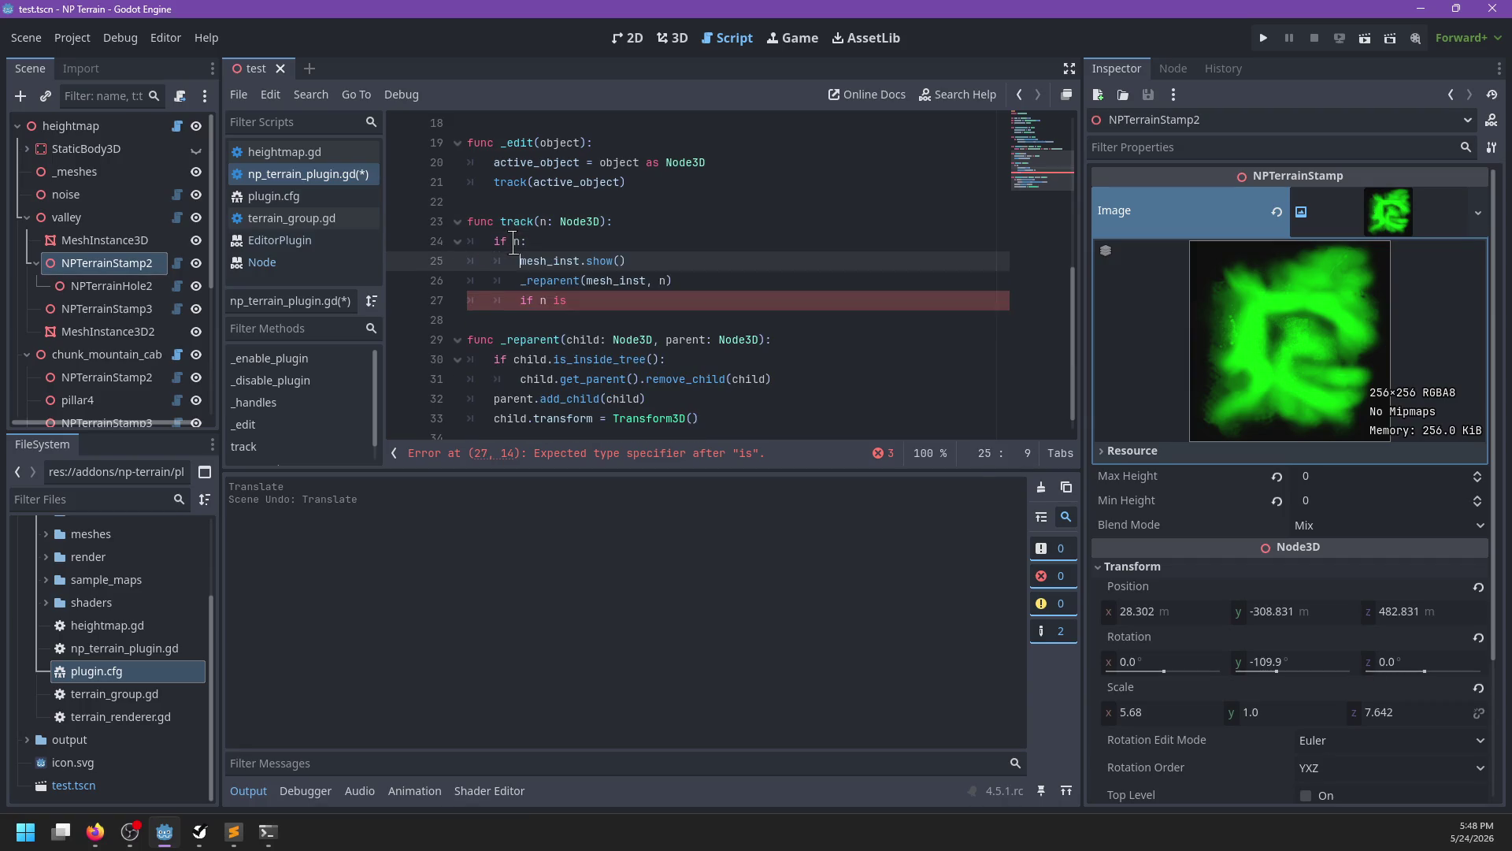
key("End")
key("Return")
type("e")
key("Return")
type("mesh_inst.h")
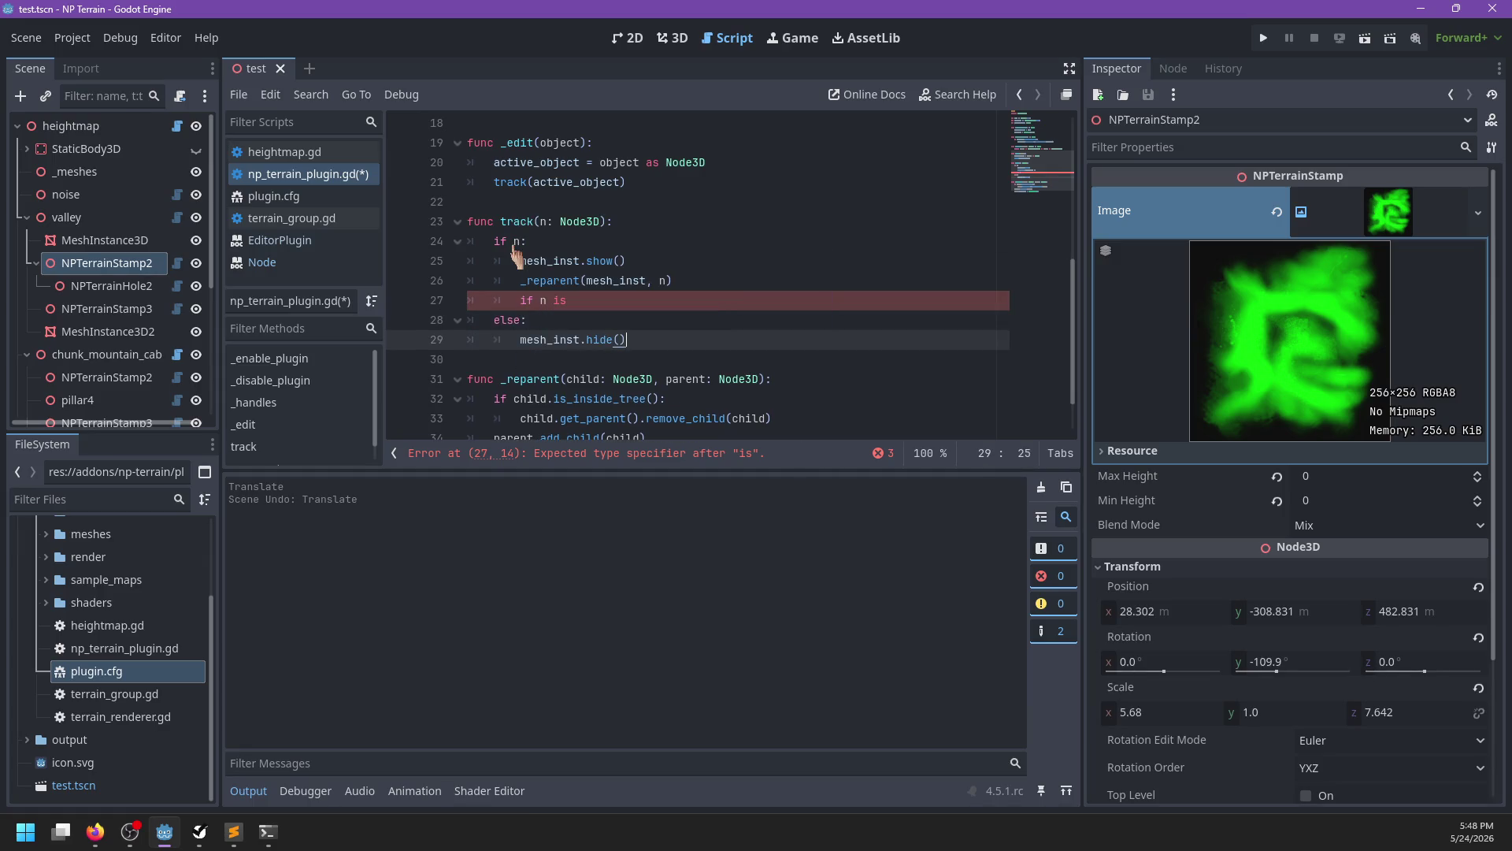
Complete the type check as 'if n is NPTerrainElement:' and open its indented body
key("Up")
key("Up")
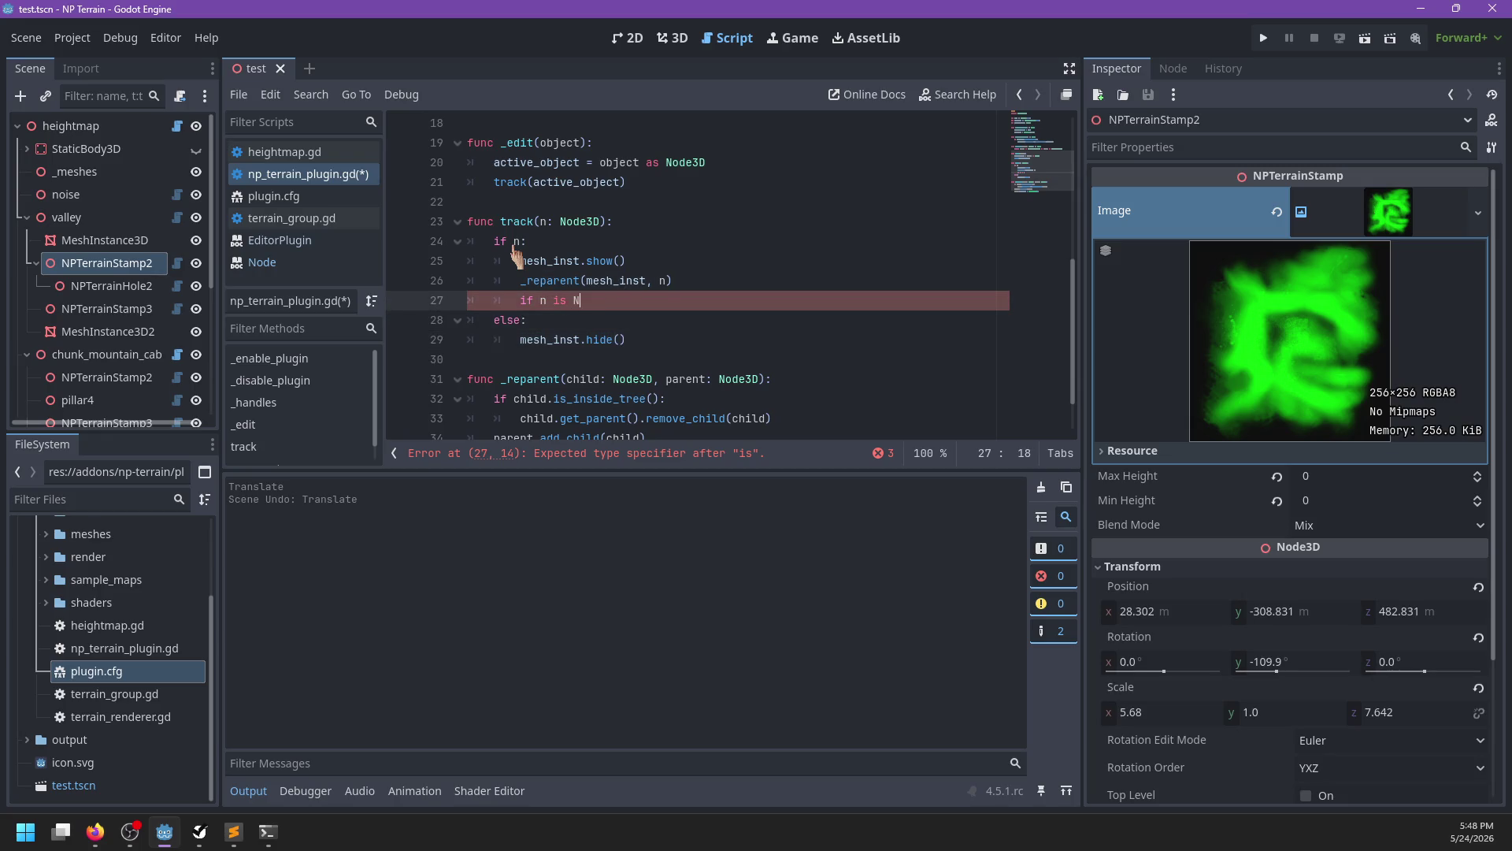
key("BackSpace")
type("Leem")
key("BackSpace")
key("BackSpace")
key("BackSpace")
type("Elemen")
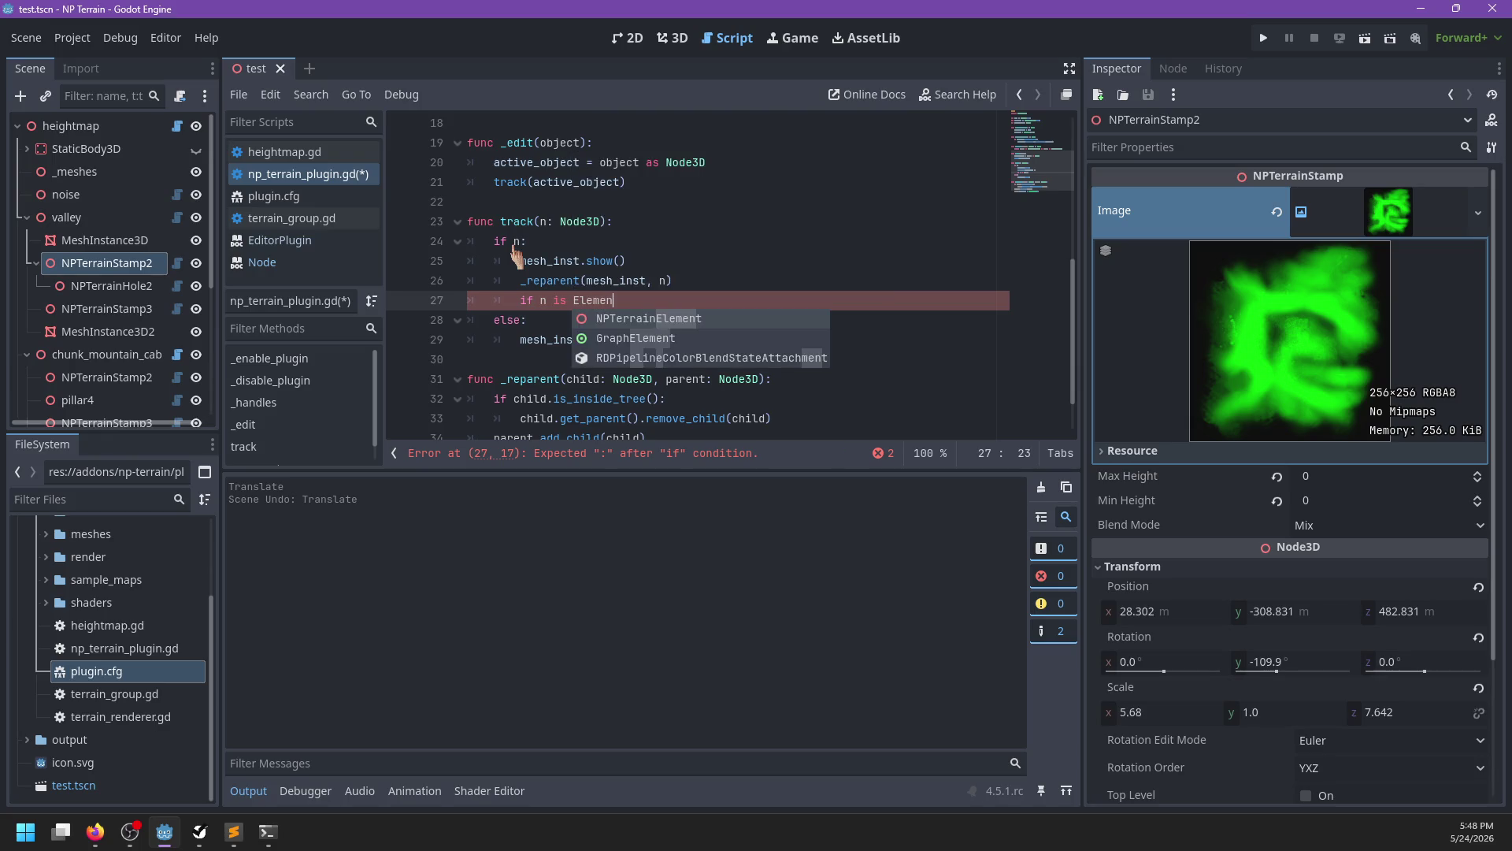
key("Return")
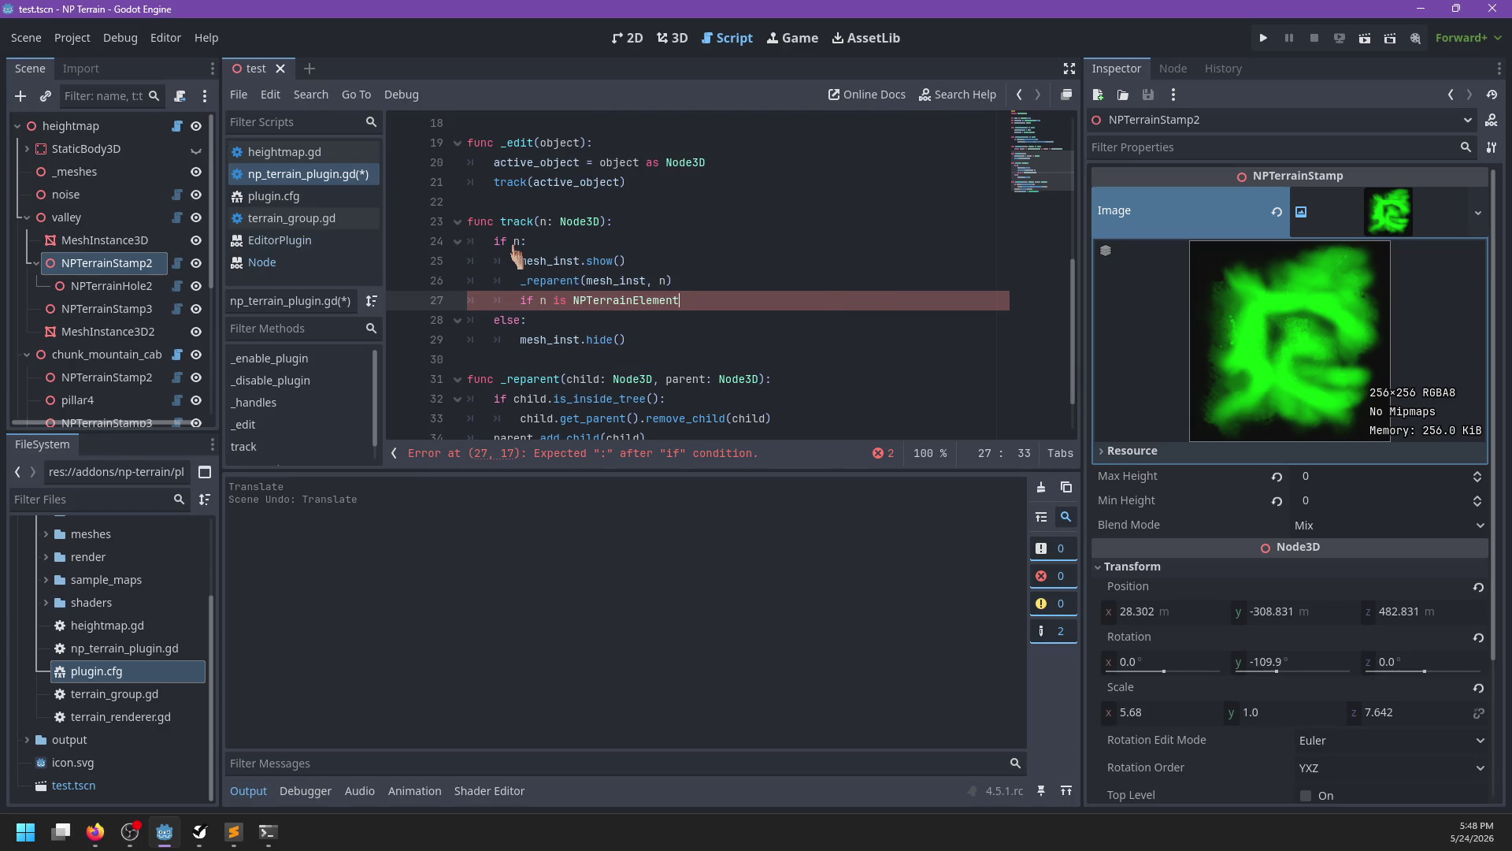
key("ctrl+BackSpace")
type("PTerain")
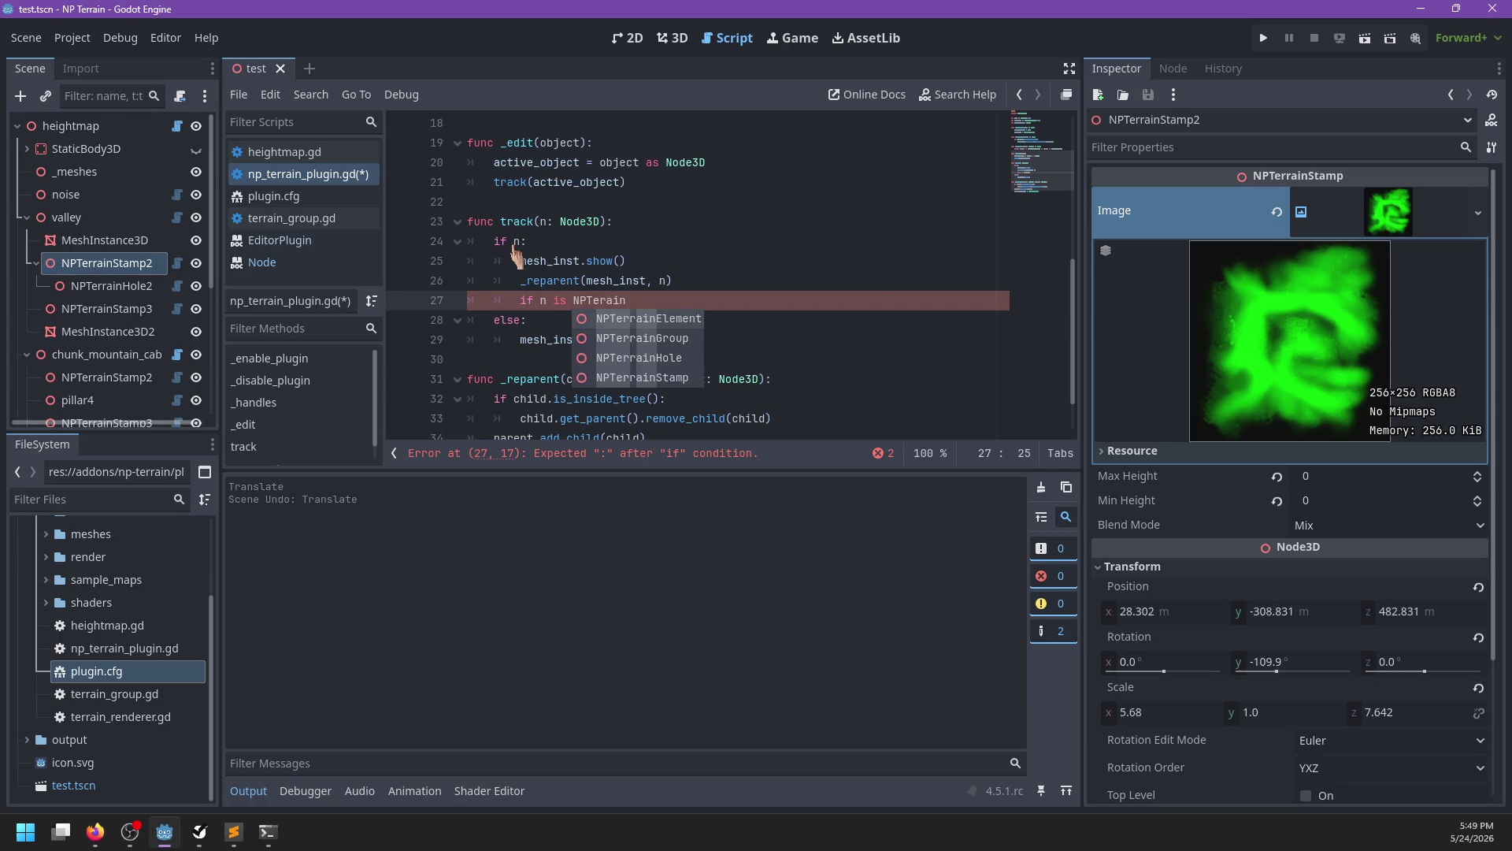
key("Down")
key("Down")
key("Down")
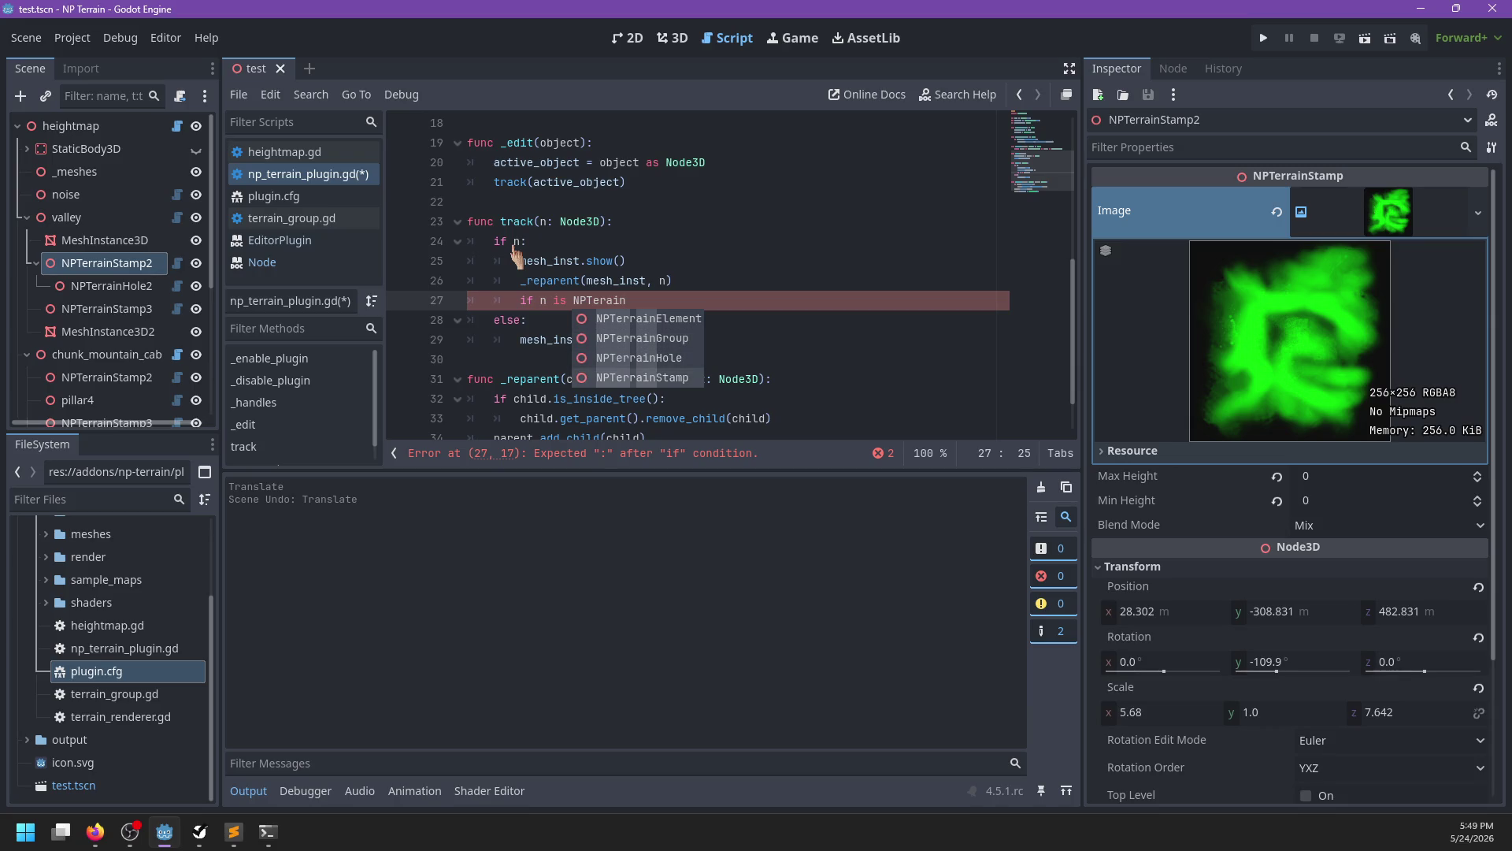
key("Up")
key("Up")
key("Up")
key("Return")
type(":")
key("Return")
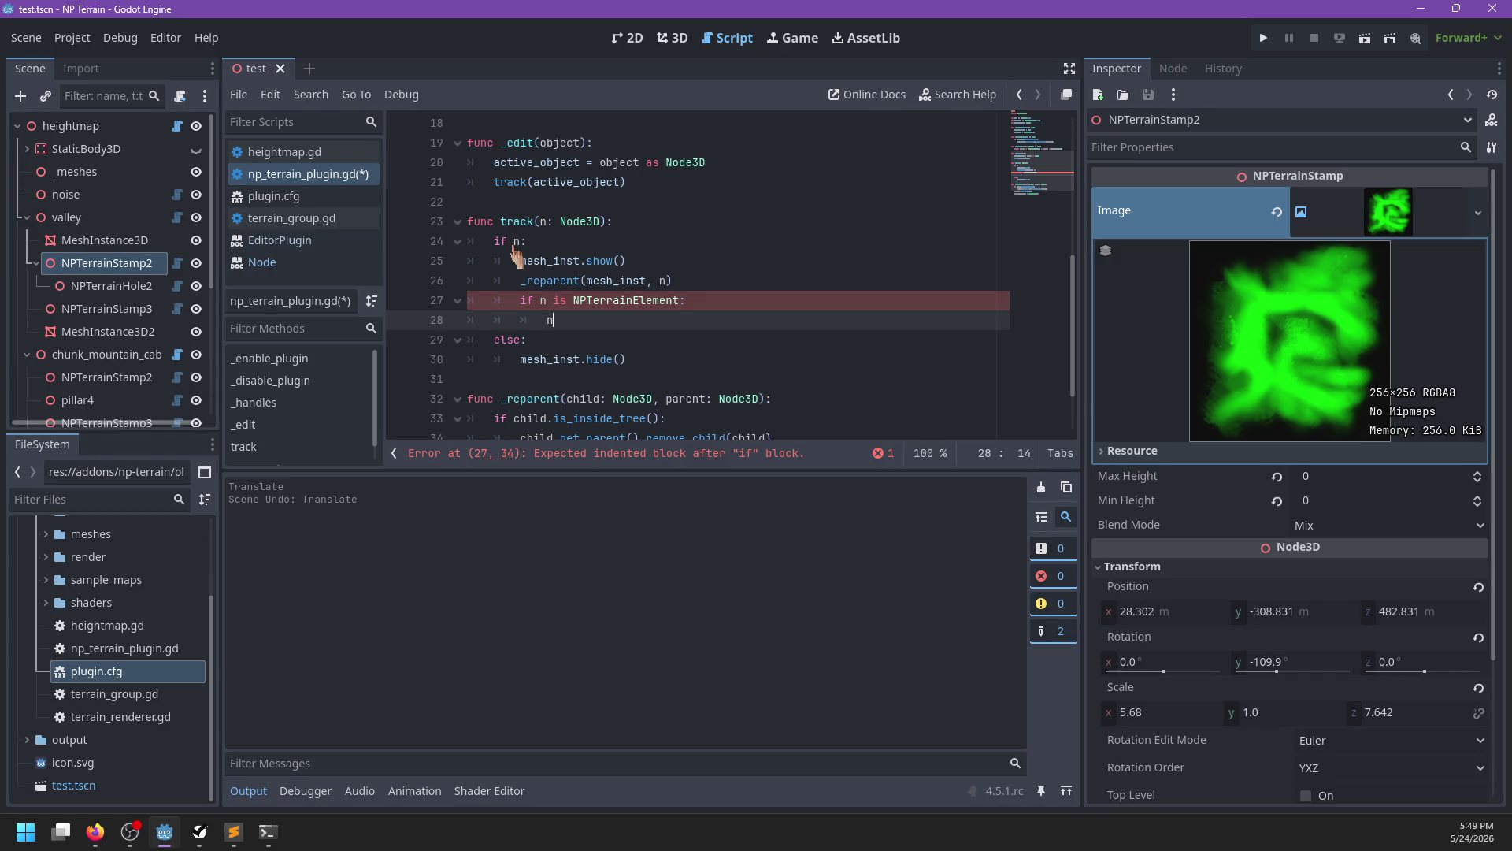
Add 'size := n.raw_image.get_size()' and a mesh_inst.scale = Vector3(size.x, …) line below it
type(".scale")
type(" = Vector3(")
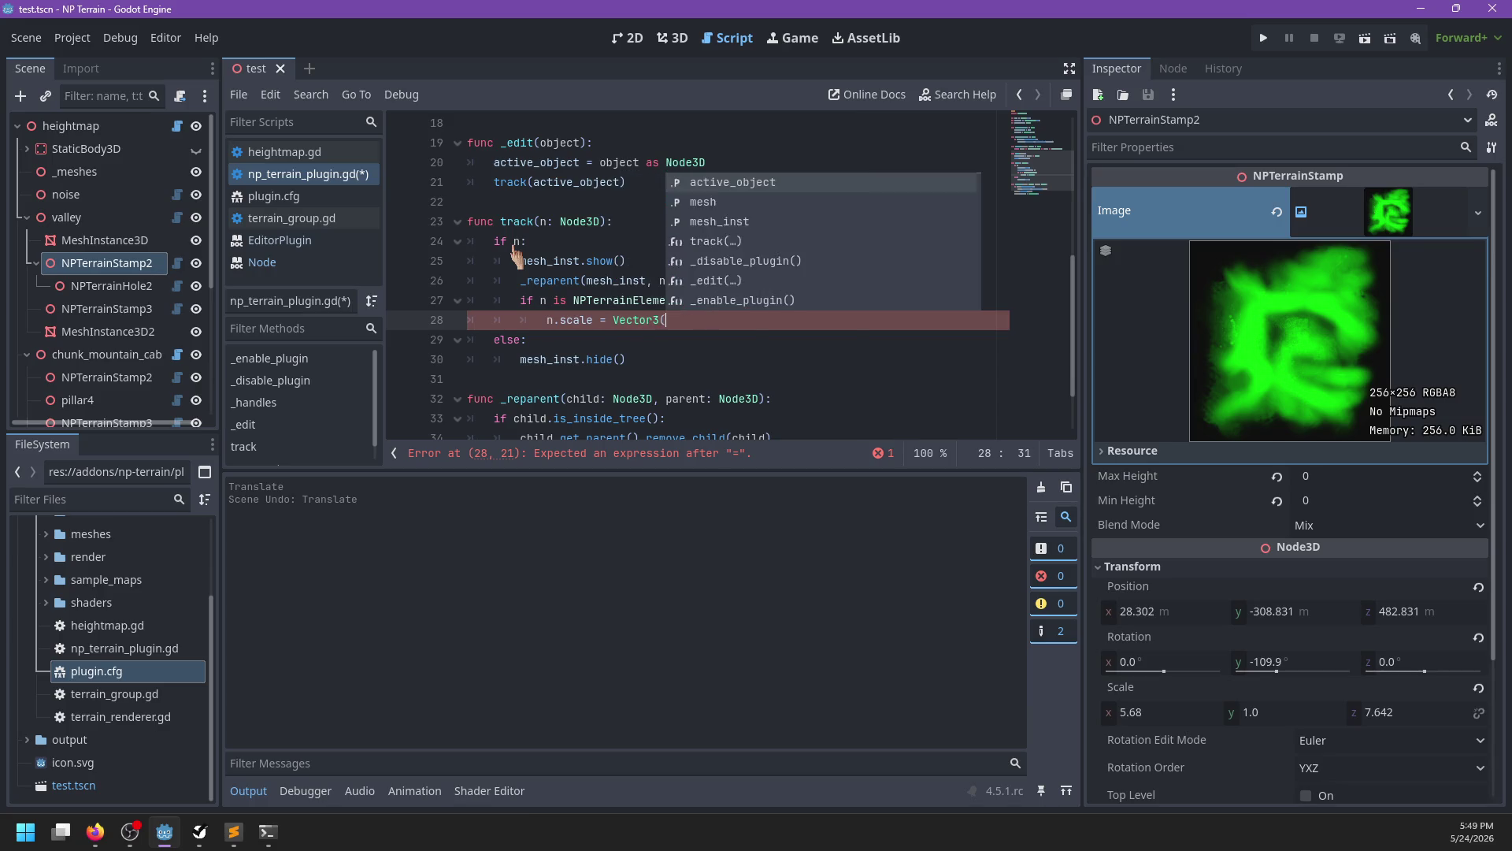
type("n.raw_image.size")
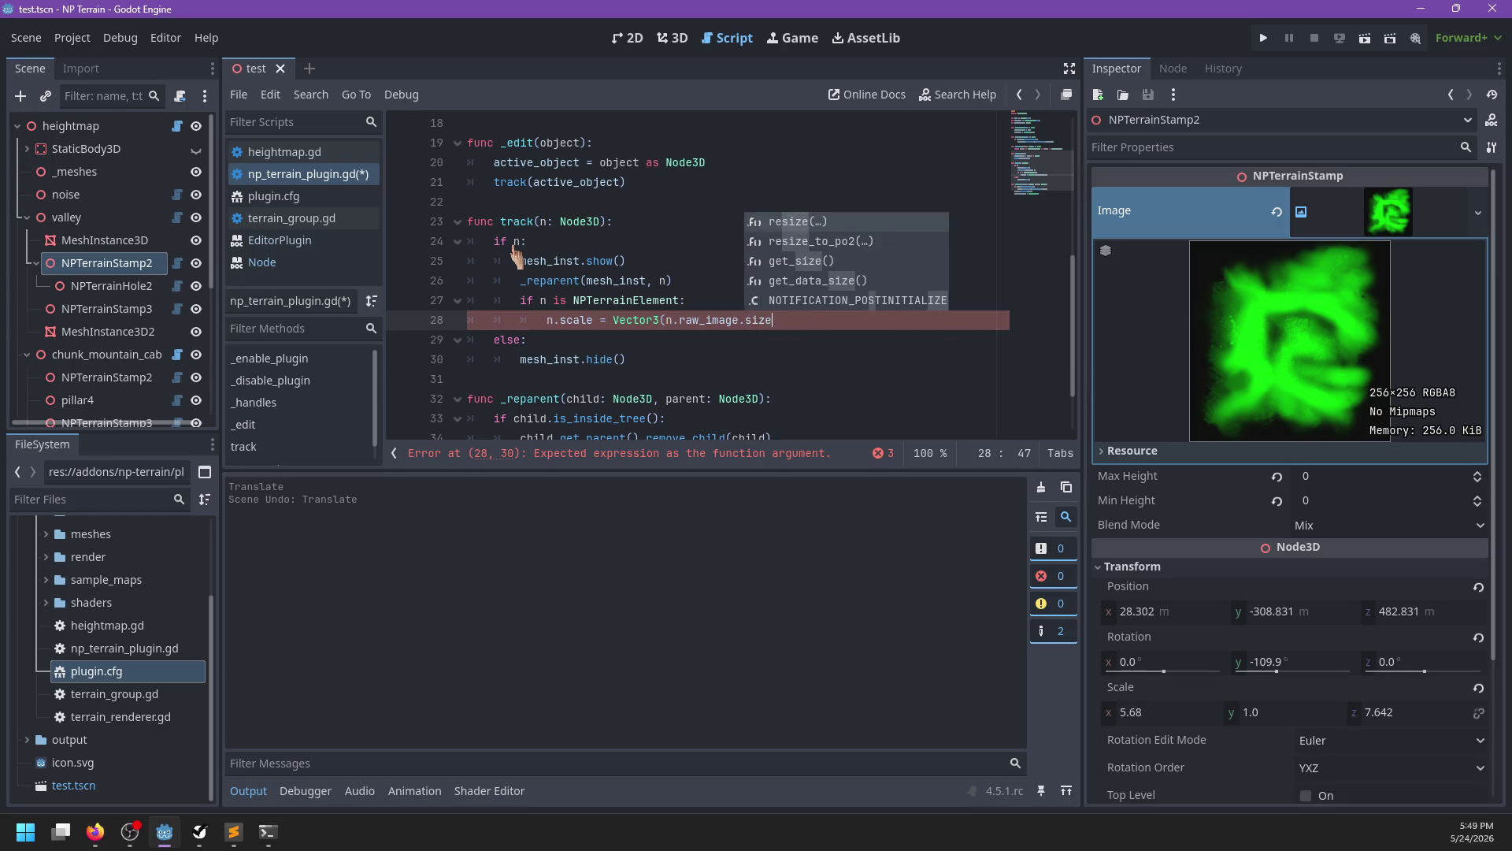
key("BackSpace")
key("BackSpace")
key("BackSpace")
key("Escape")
key("ctrl+shift+Return")
type(":= n.raw_image.get_size(")
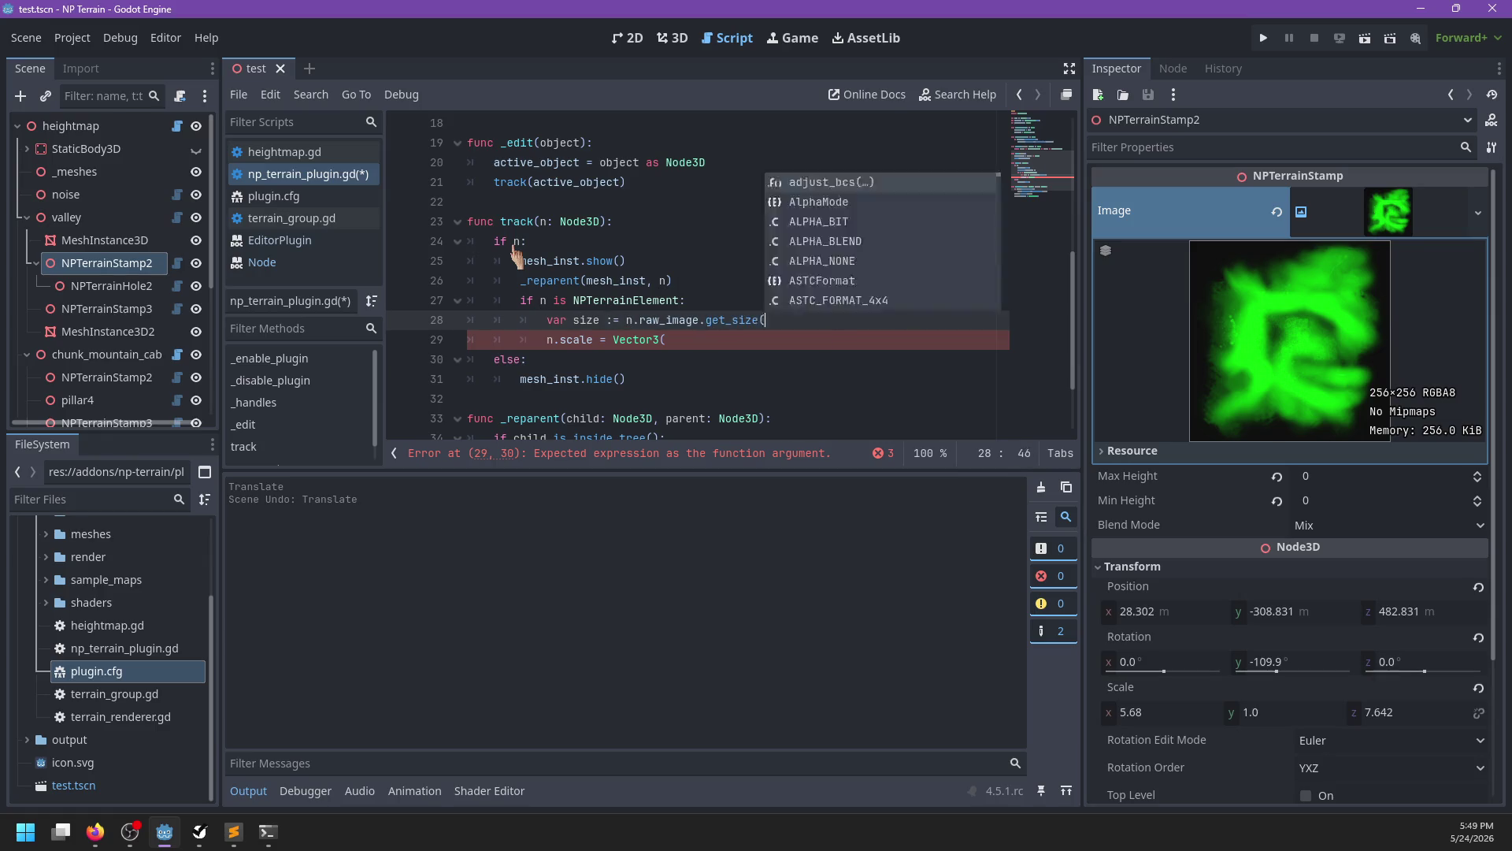
key("Return")
key("Down")
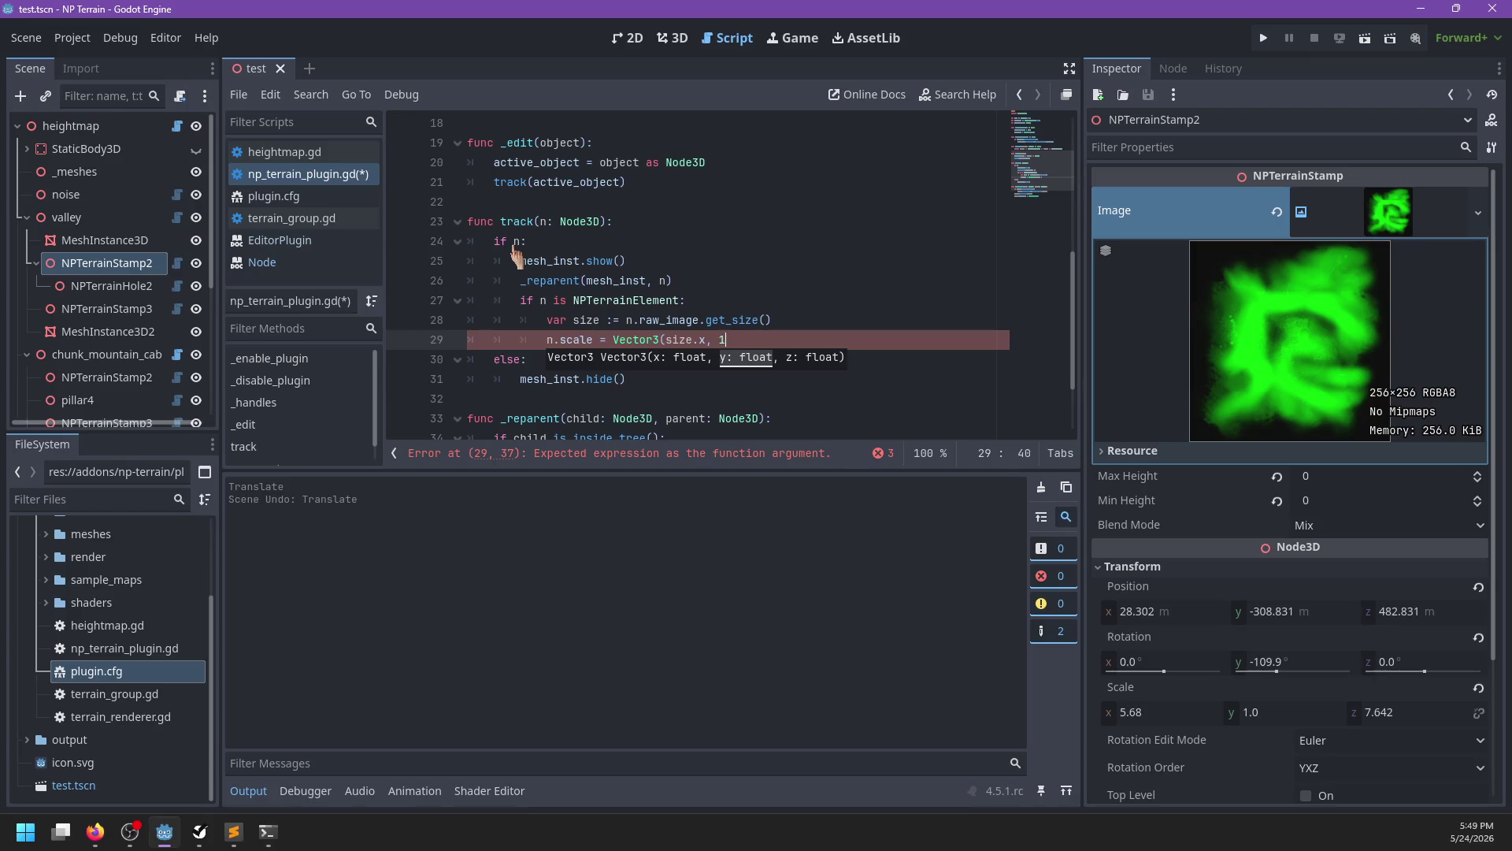
type(", size.")
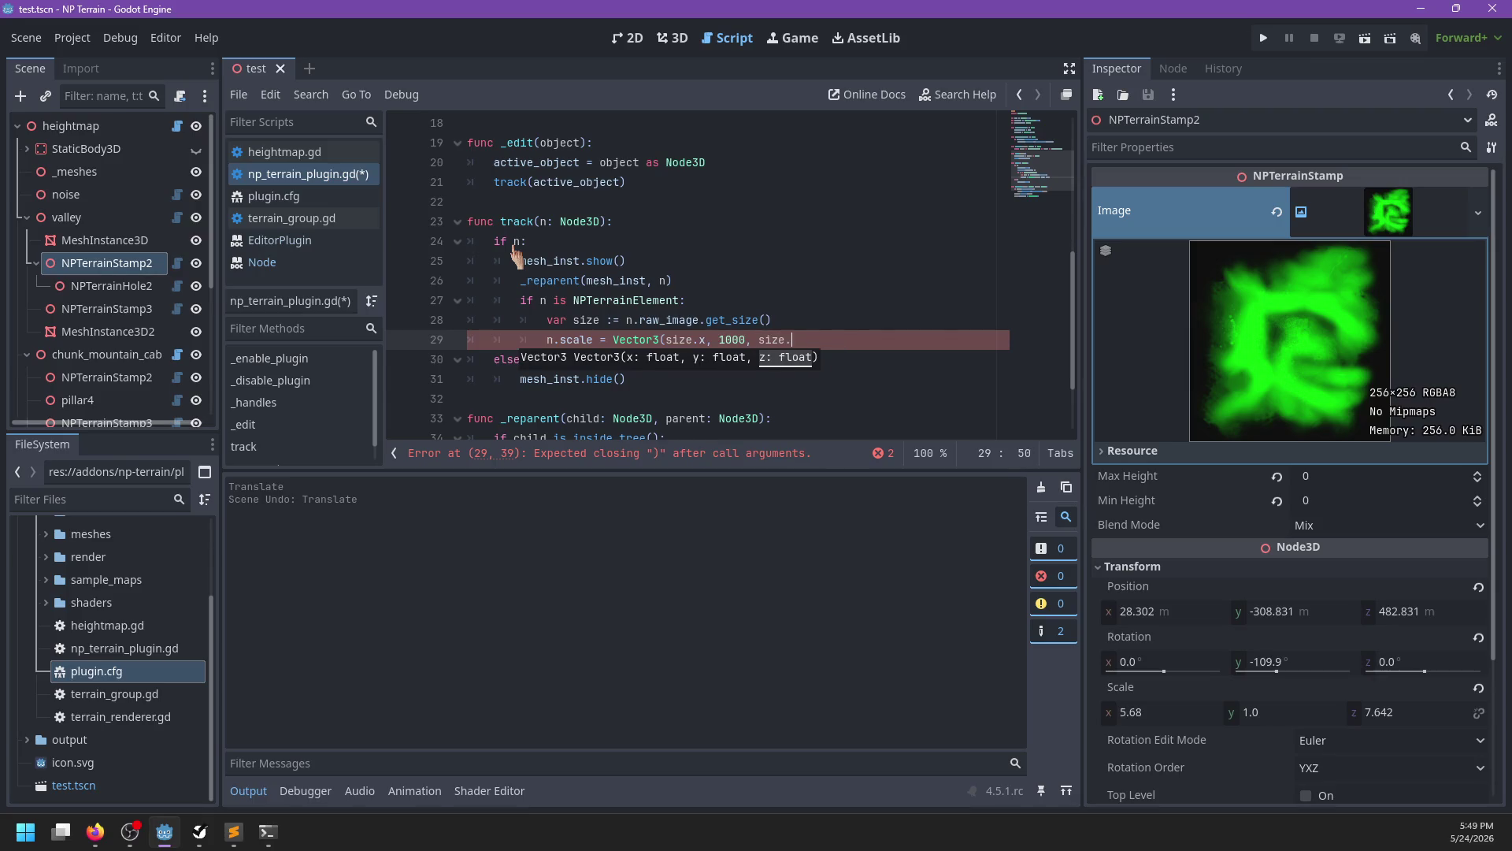
type("z)")
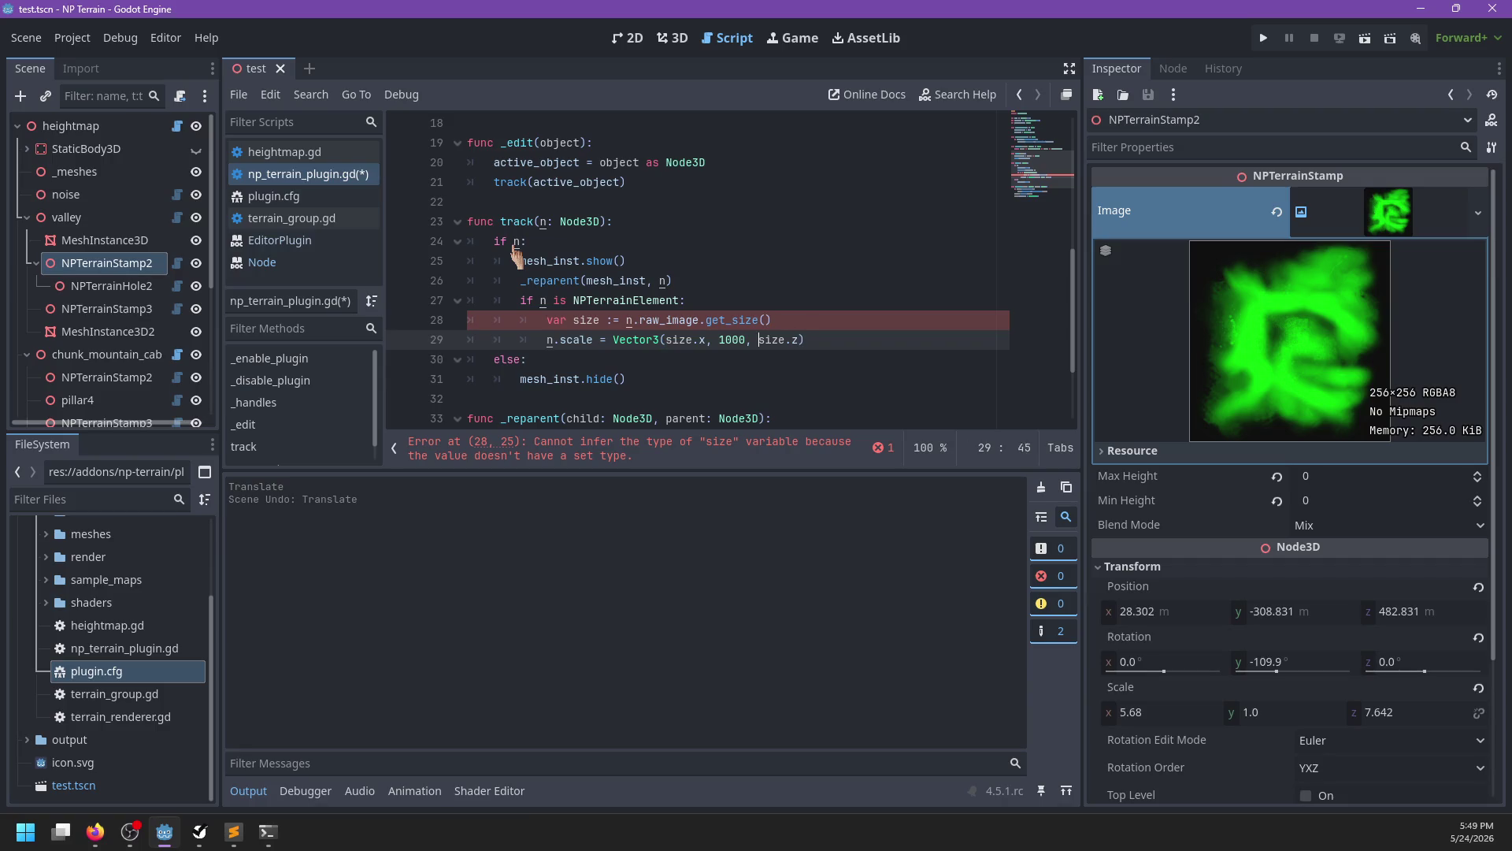
key("Left")
key("BackSpace")
type("mesh_in")
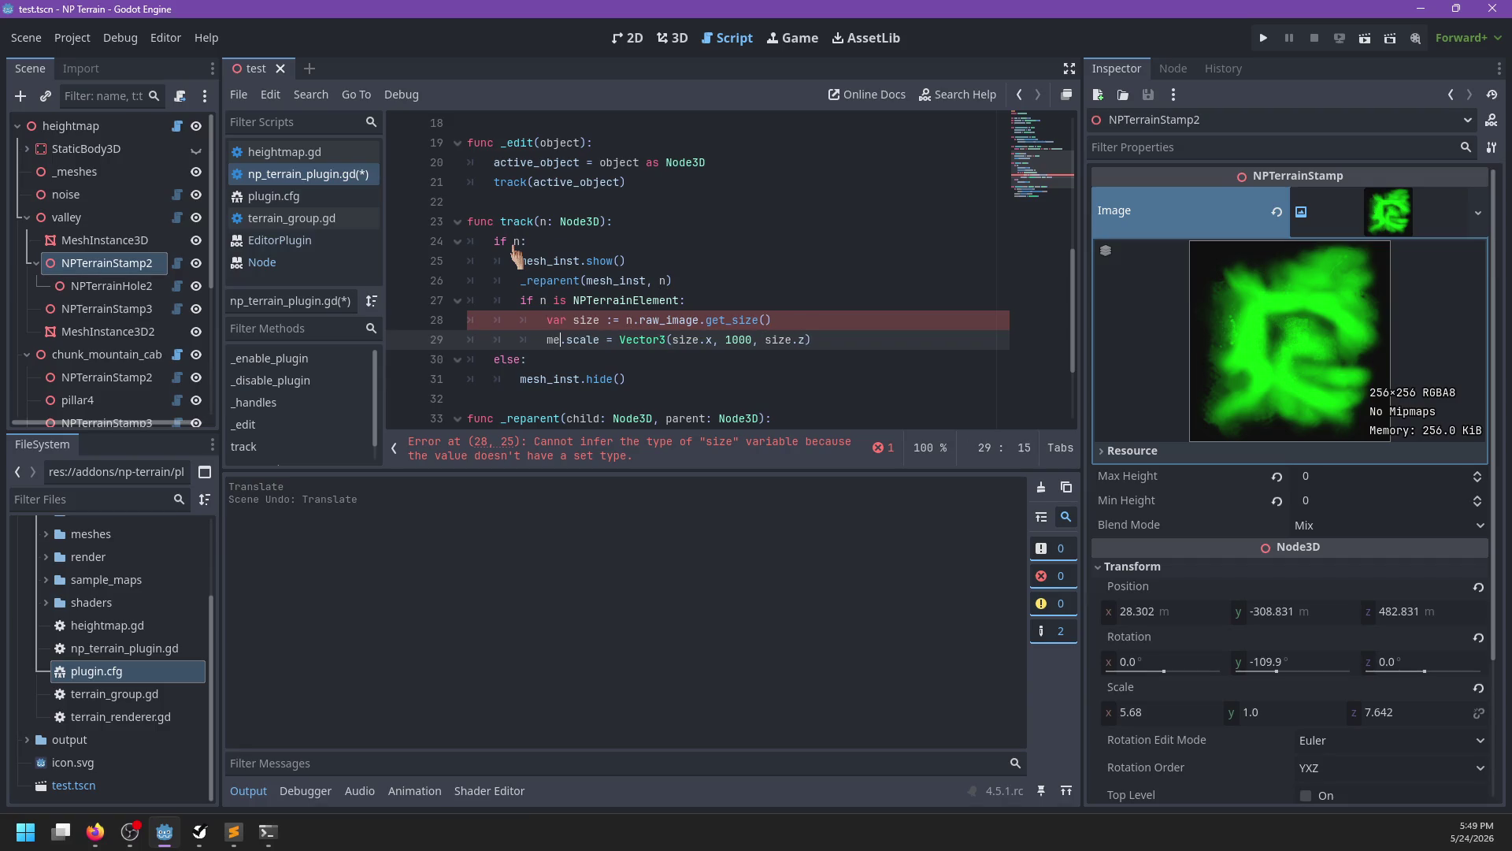
type("st")
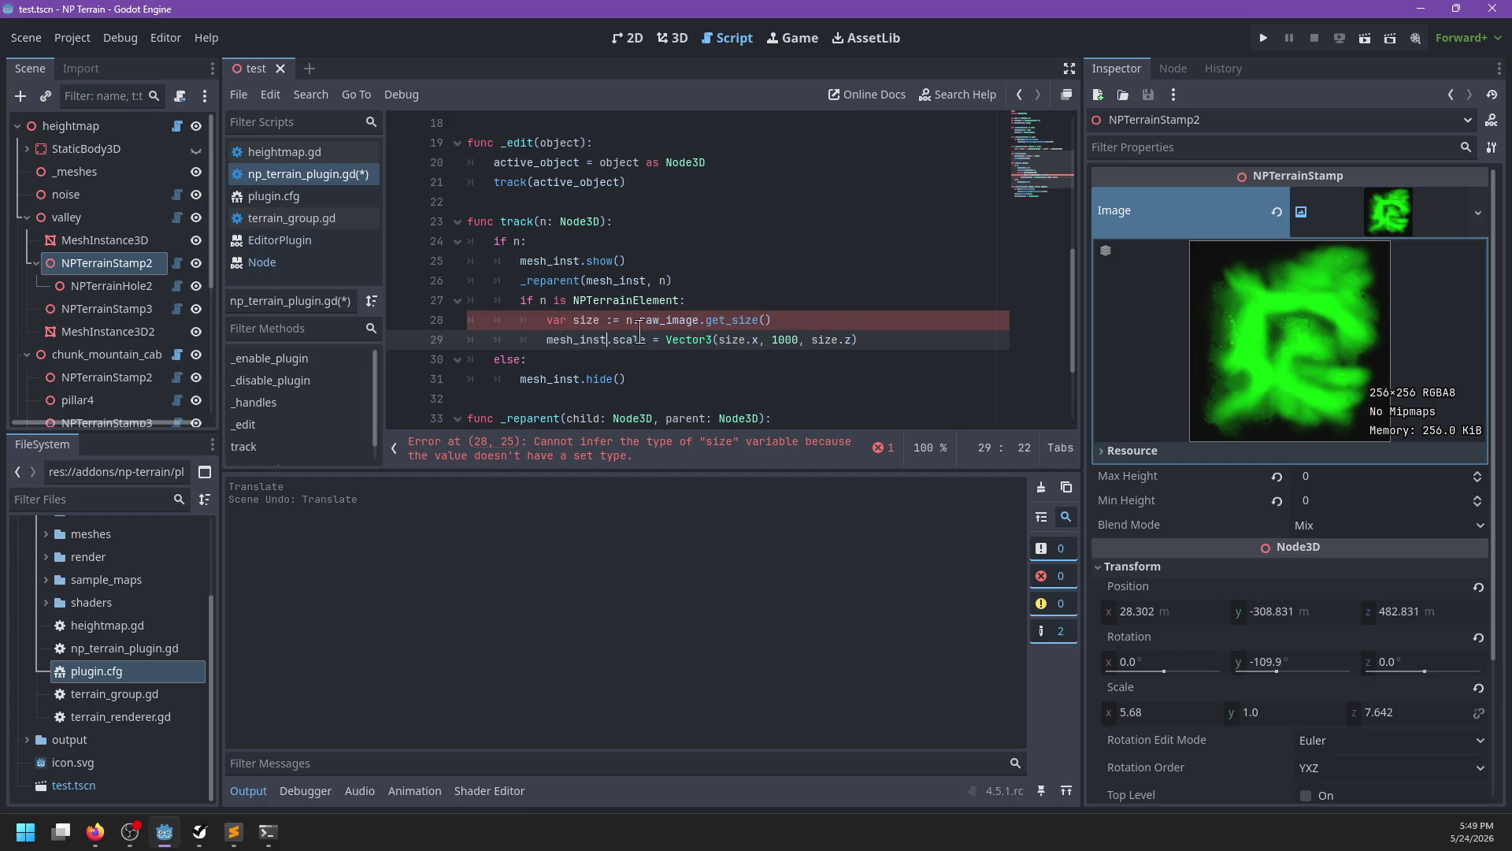
Type the size variable as Vector2i, save the script, and switch to the 3D view
left_click(611, 319)
type("Vector3")
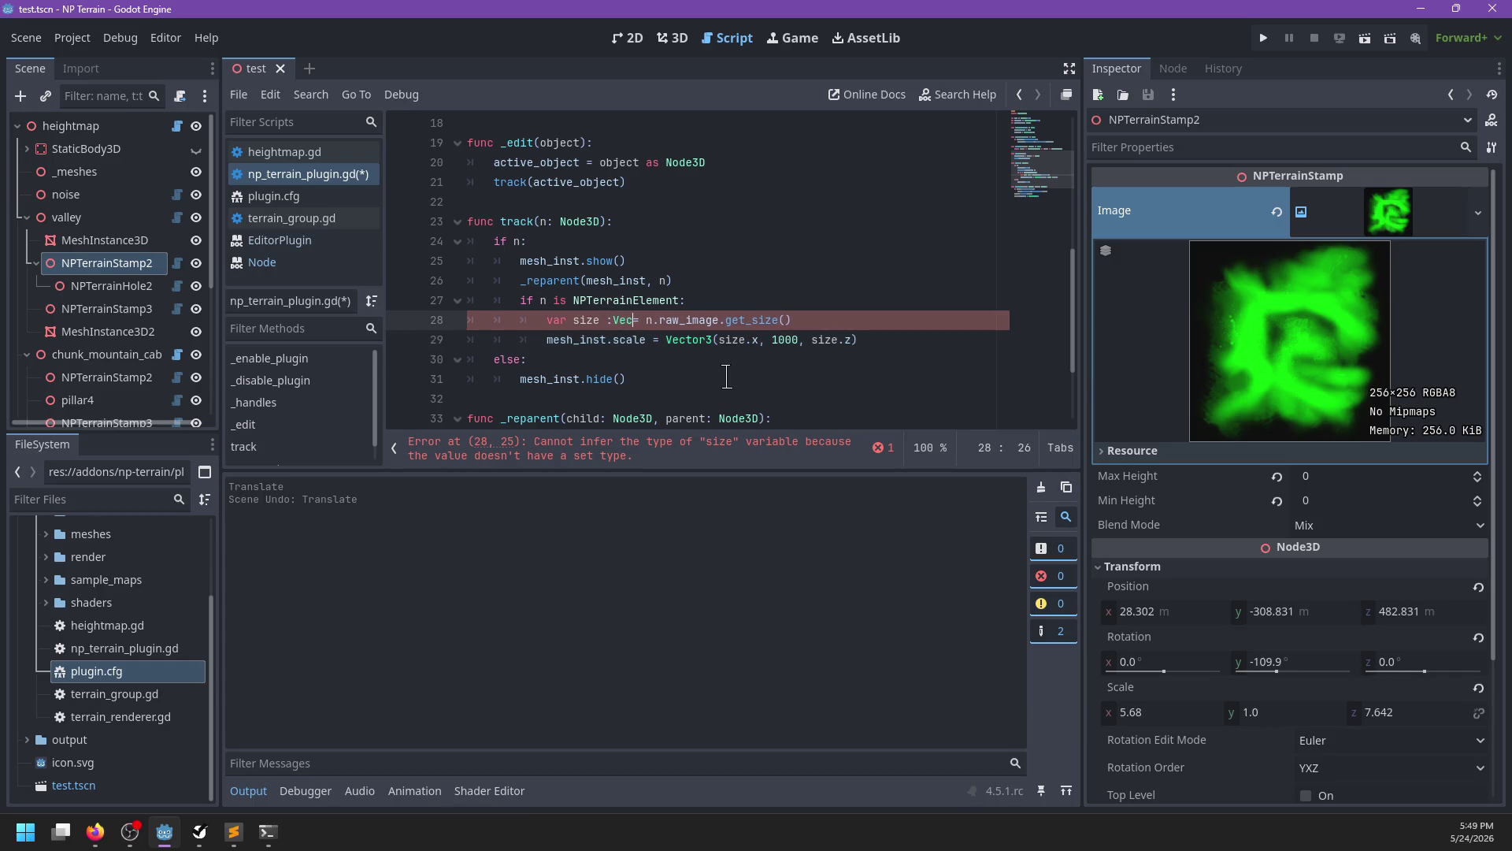
key("BackSpace")
type("2i")
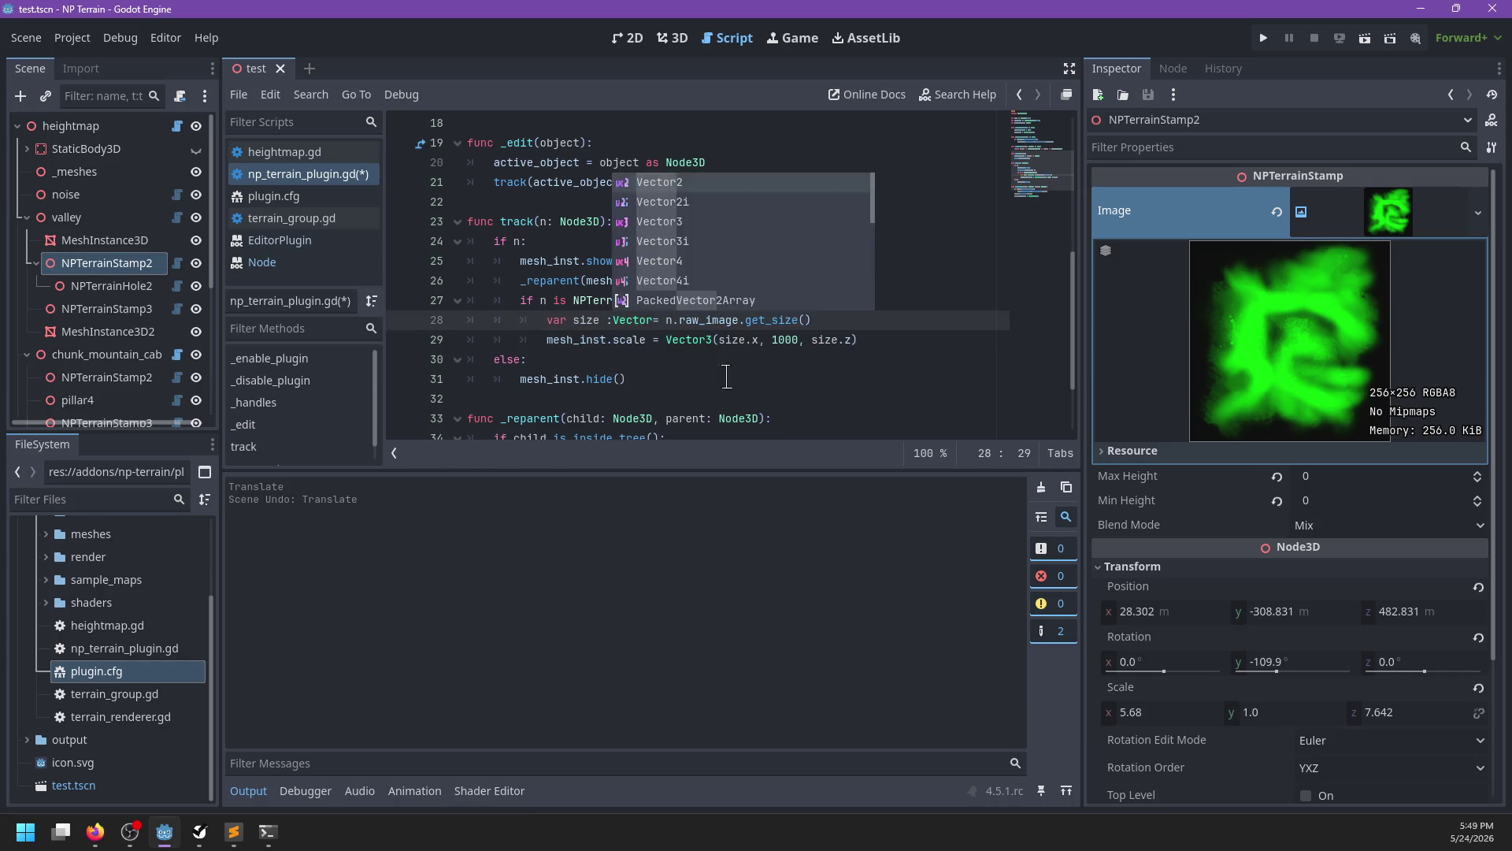
key("ctrl+Left")
key("Left")
key("BackSpace")
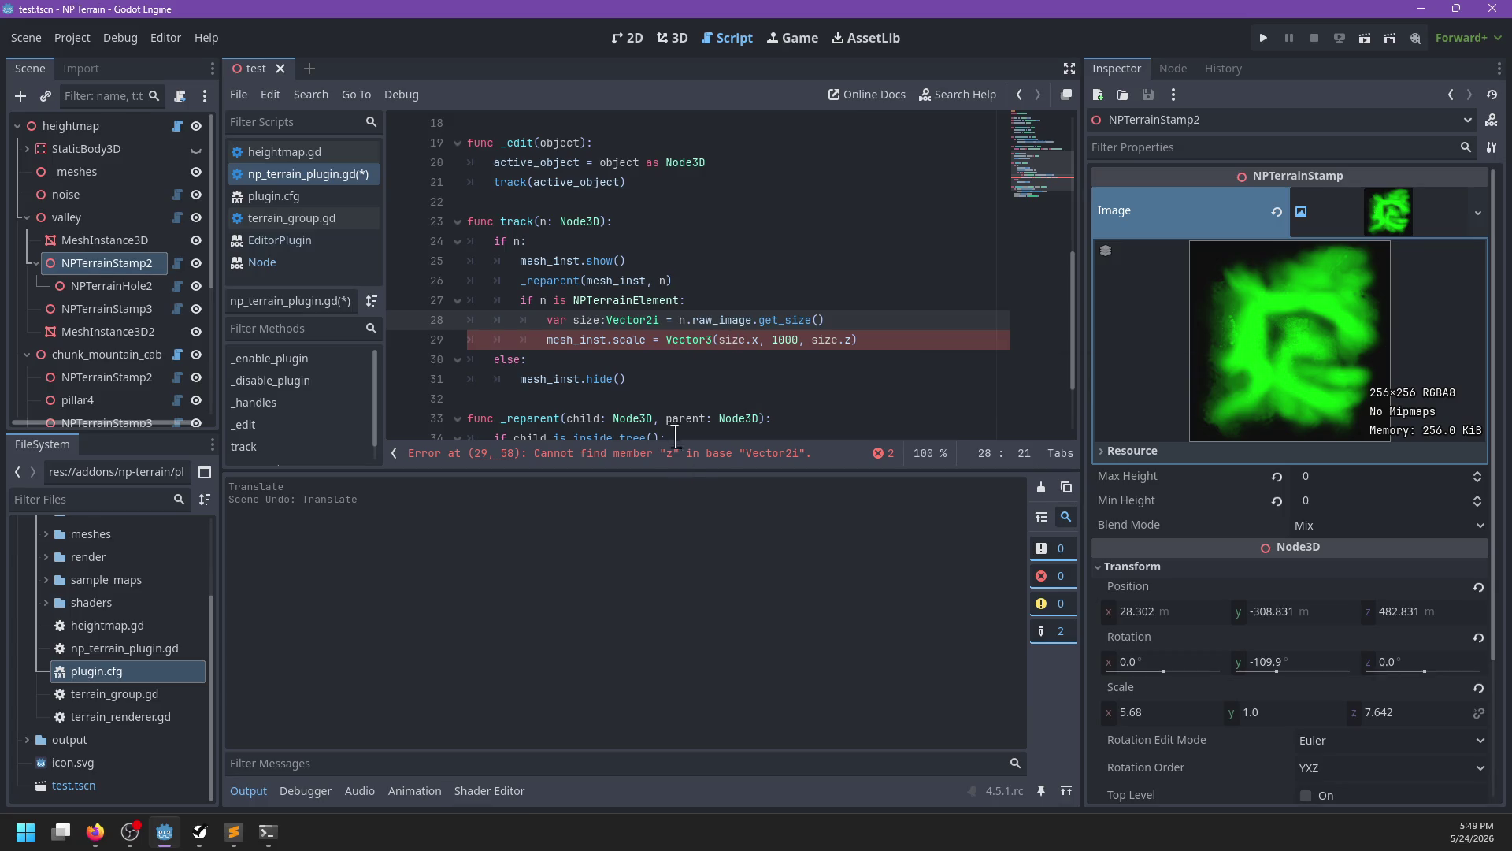
left_click(851, 339)
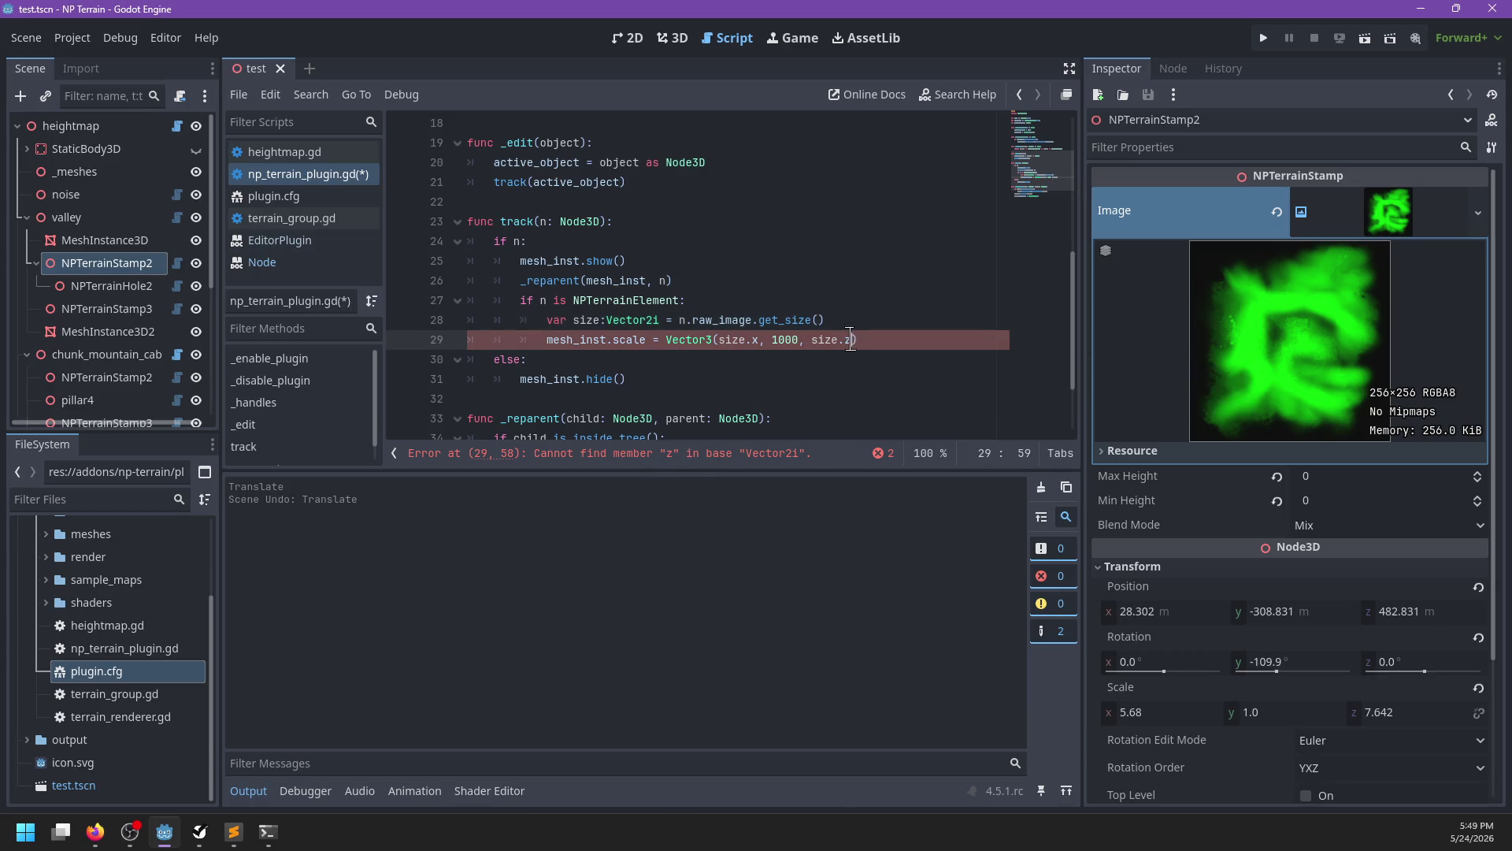
key("ctrl+s")
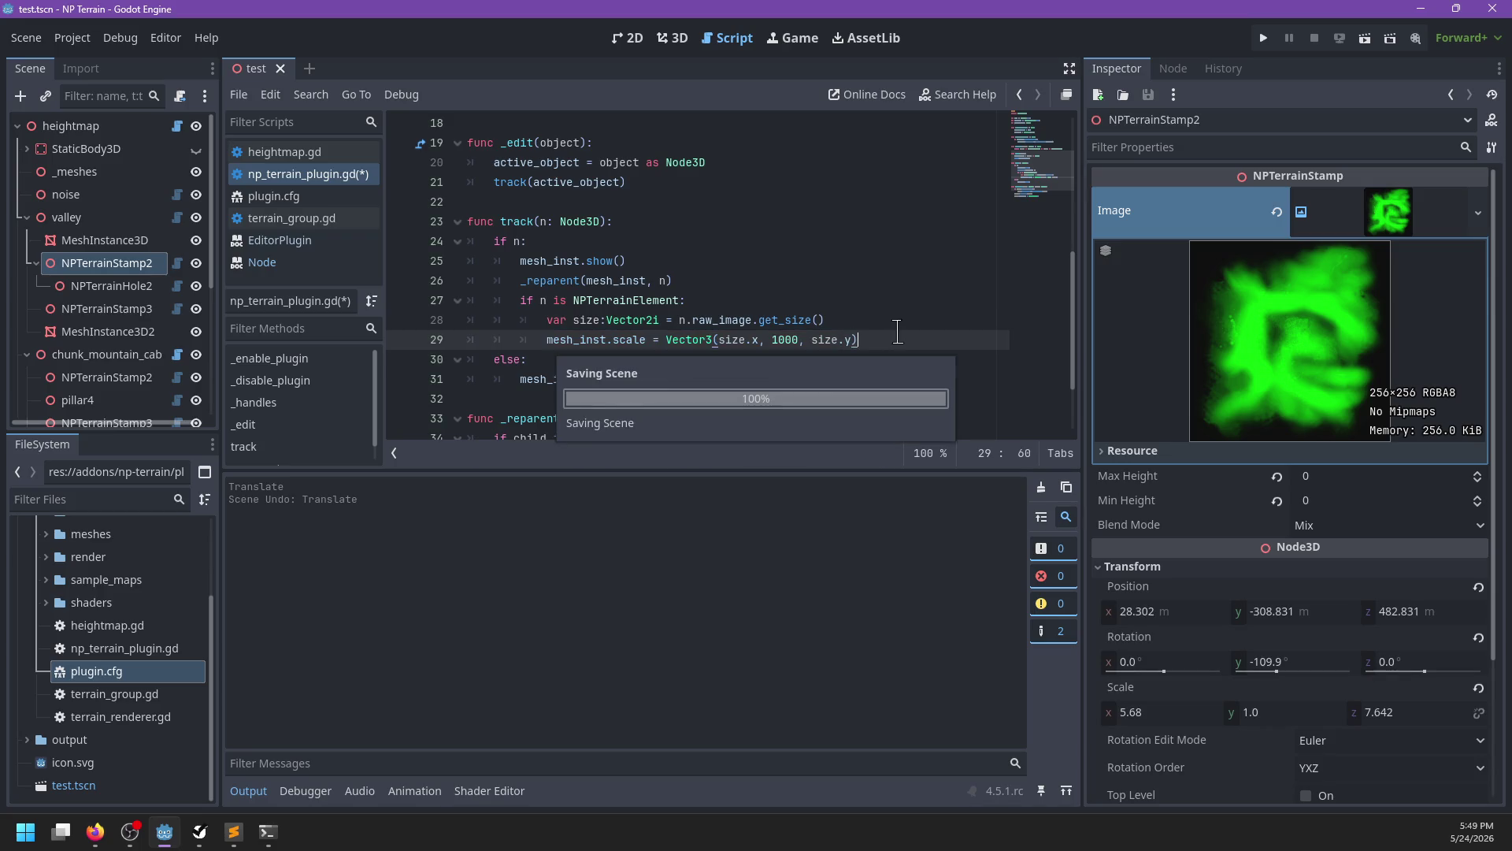
left_click(674, 38)
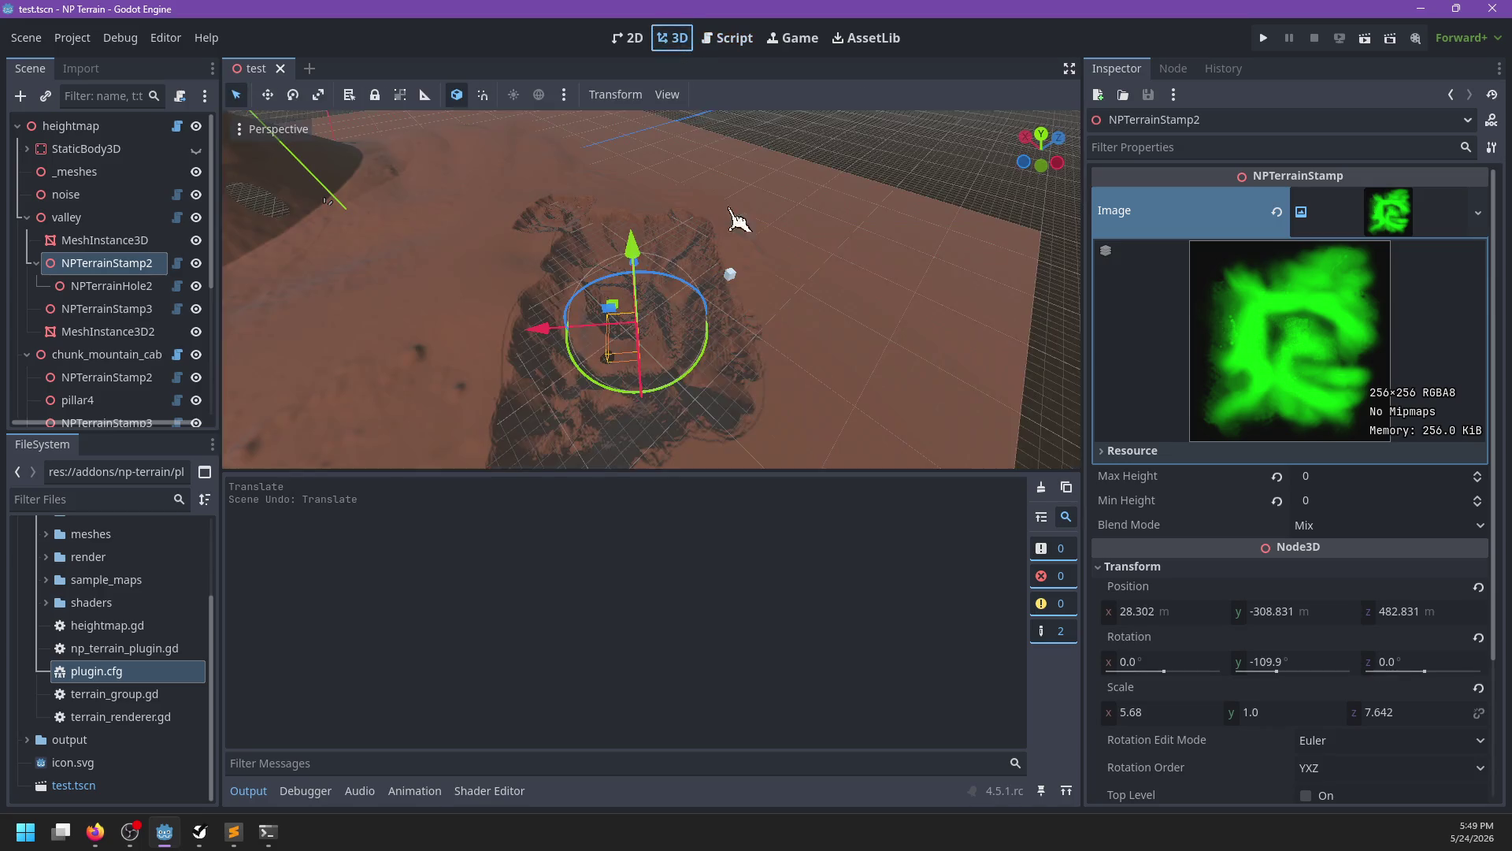
Select NPTerrainStamp3 and orbit the 3D view to inspect its preview box from several angles
left_click(107, 309)
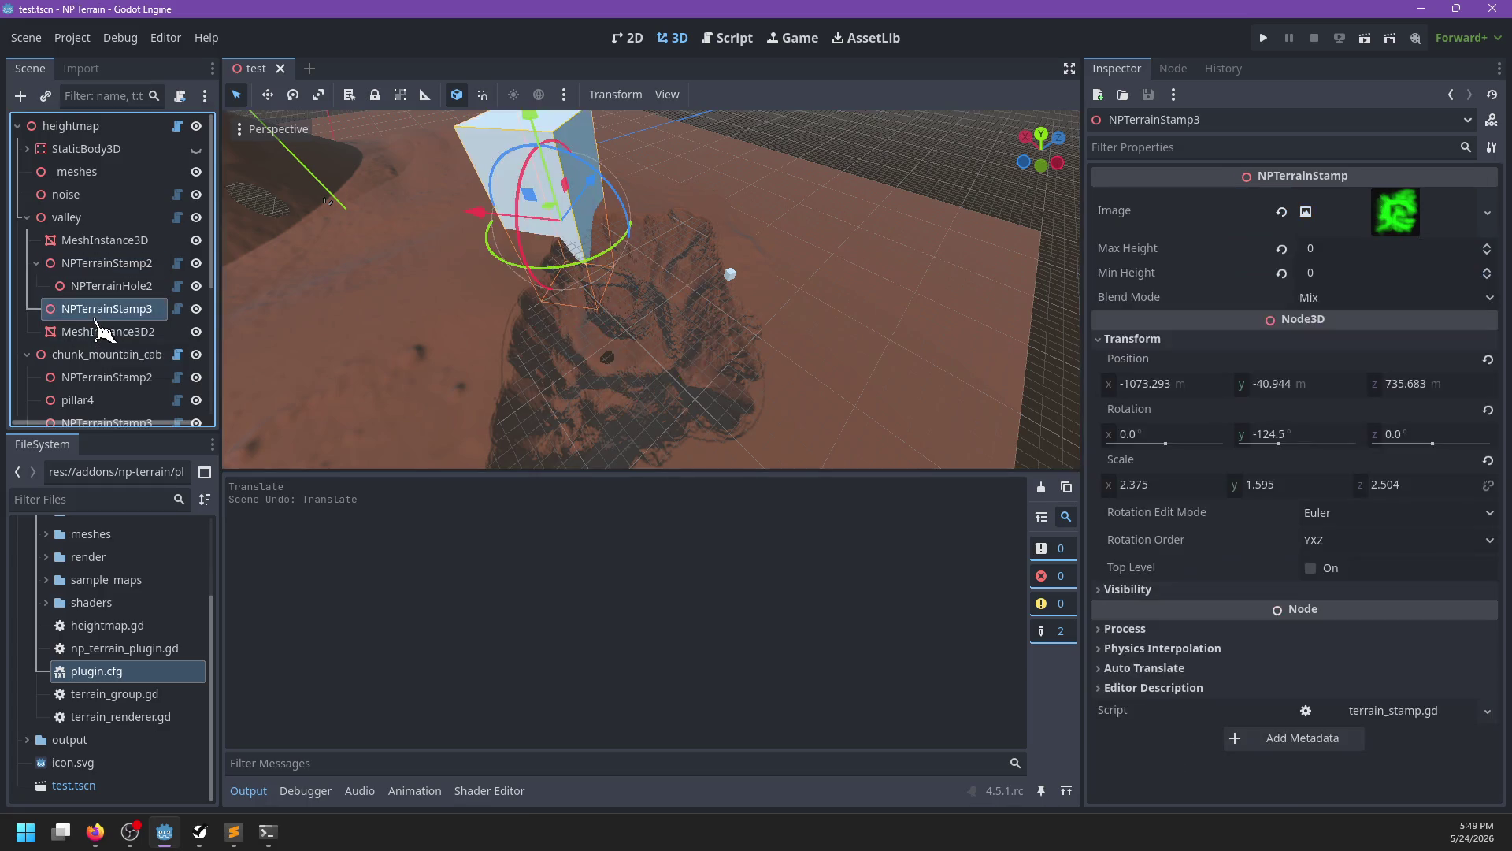
scroll(565, 326, "up", 5)
mouse_move(612, 328)
left_mouse_down()
mouse_move(722, 328)
mouse_move(598, 276)
mouse_move(878, 327)
mouse_move(693, 304)
mouse_move(661, 405)
mouse_move(678, 466)
mouse_move(678, 402)
mouse_move(918, 324)
left_mouse_up()
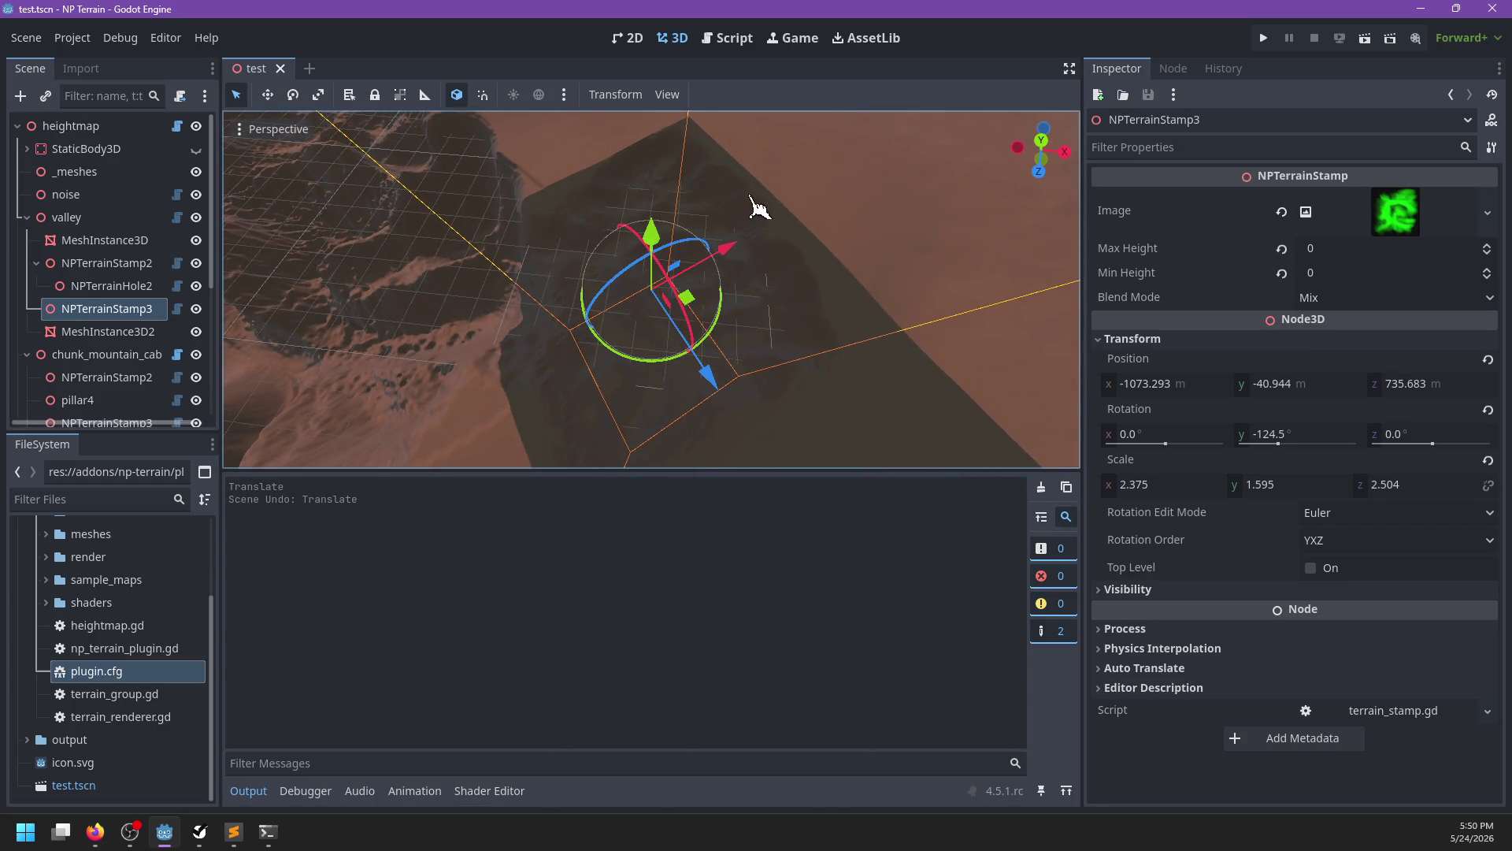
scroll(814, 244, "down", 10)
mouse_move(823, 262)
left_mouse_down()
mouse_move(773, 247)
mouse_move(871, 260)
mouse_move(838, 209)
mouse_move(861, 463)
mouse_move(814, 439)
mouse_move(747, 201)
left_mouse_up()
left_click(726, 37)
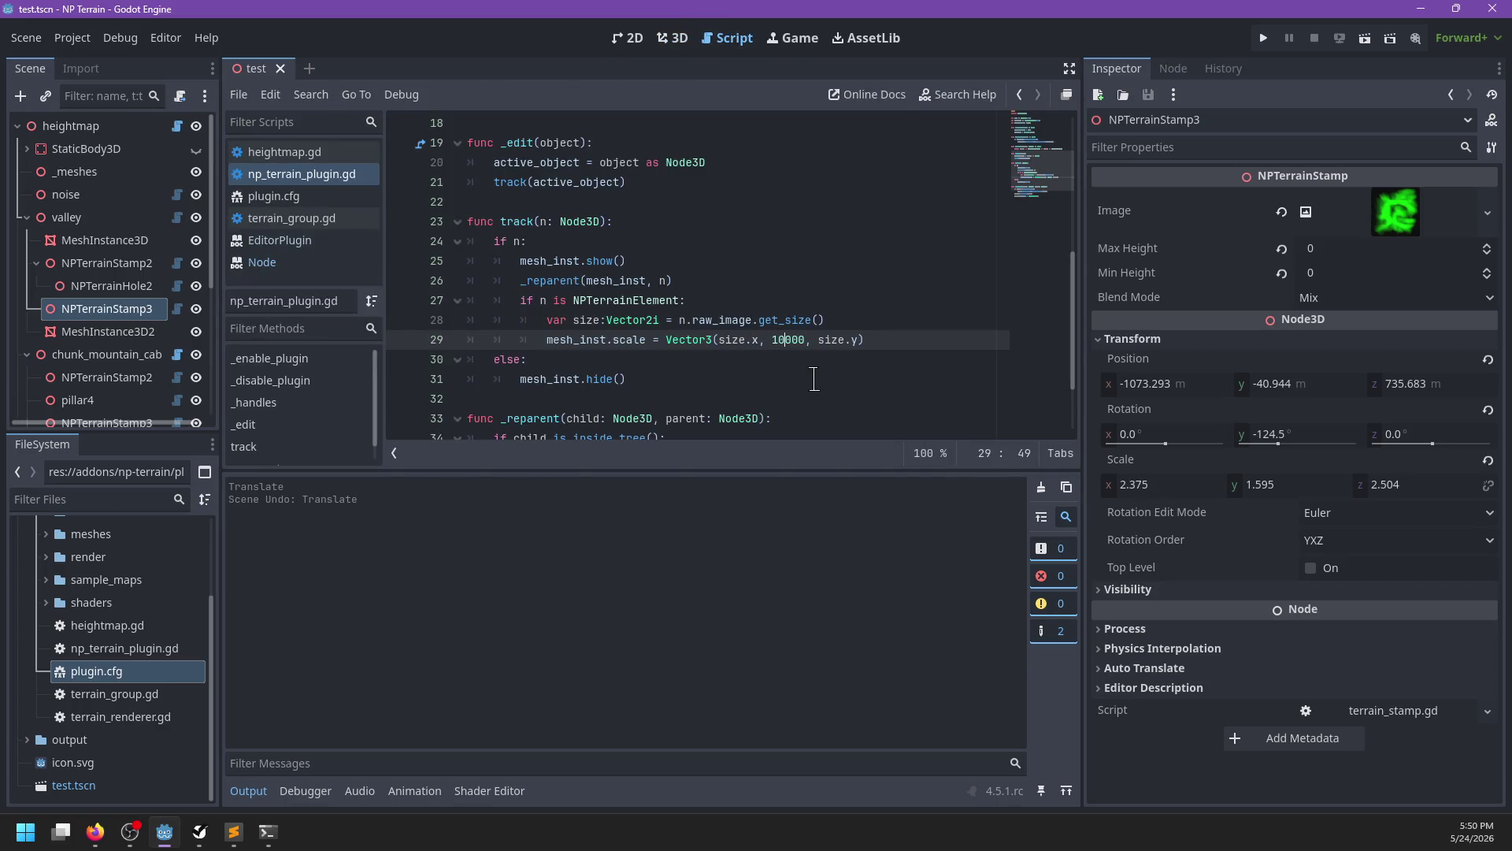
Add a zero to make the preview box height 100000 and save the script
type("0")
left_click(857, 319)
key("ctrl+s")
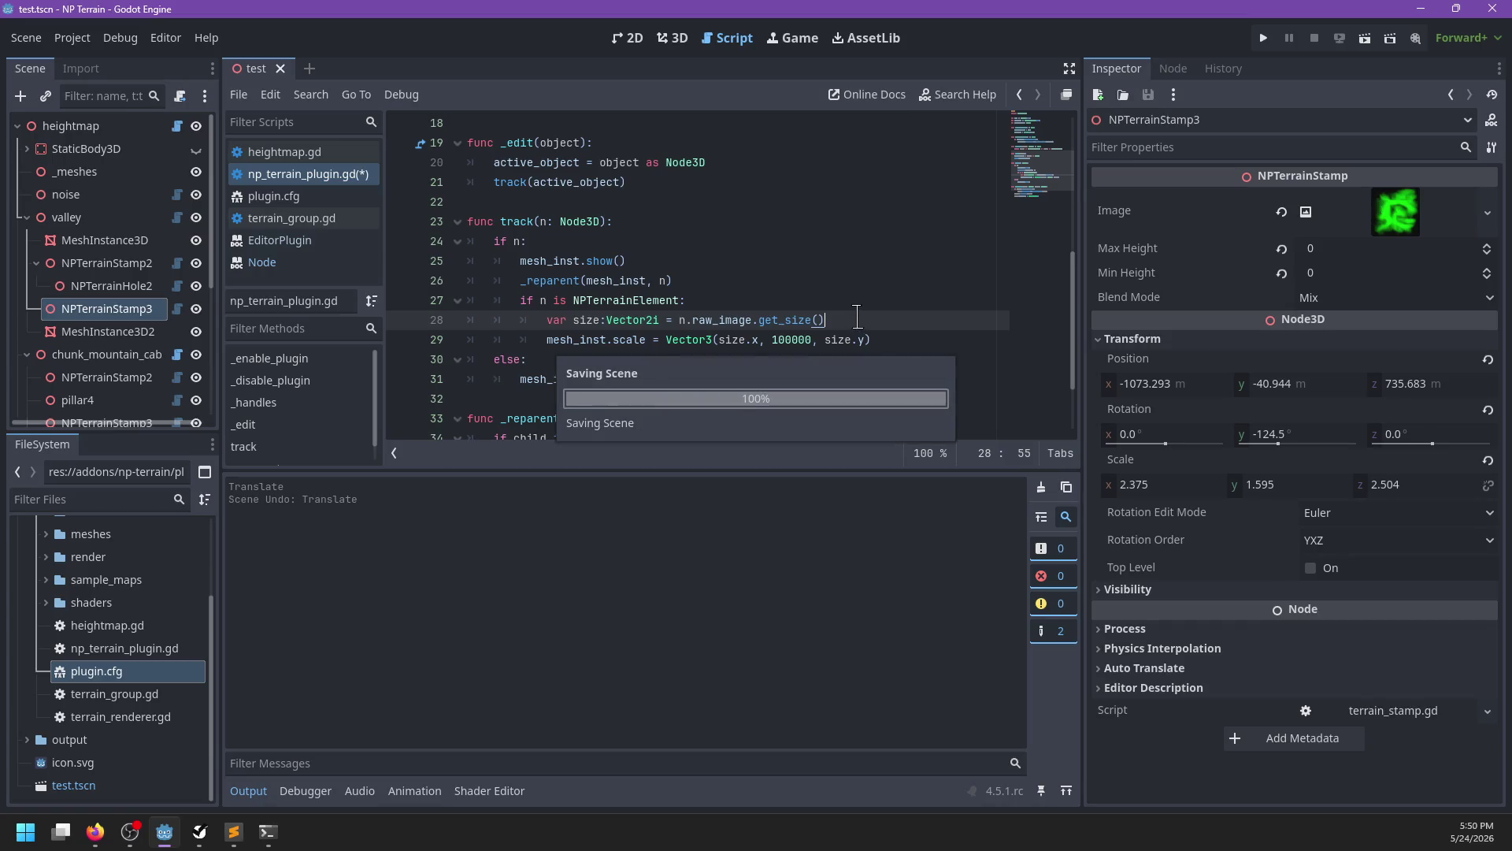
In the 3D view, select NPTerrainStamp2, frame it, and orbit to check the tall box
left_click(674, 38)
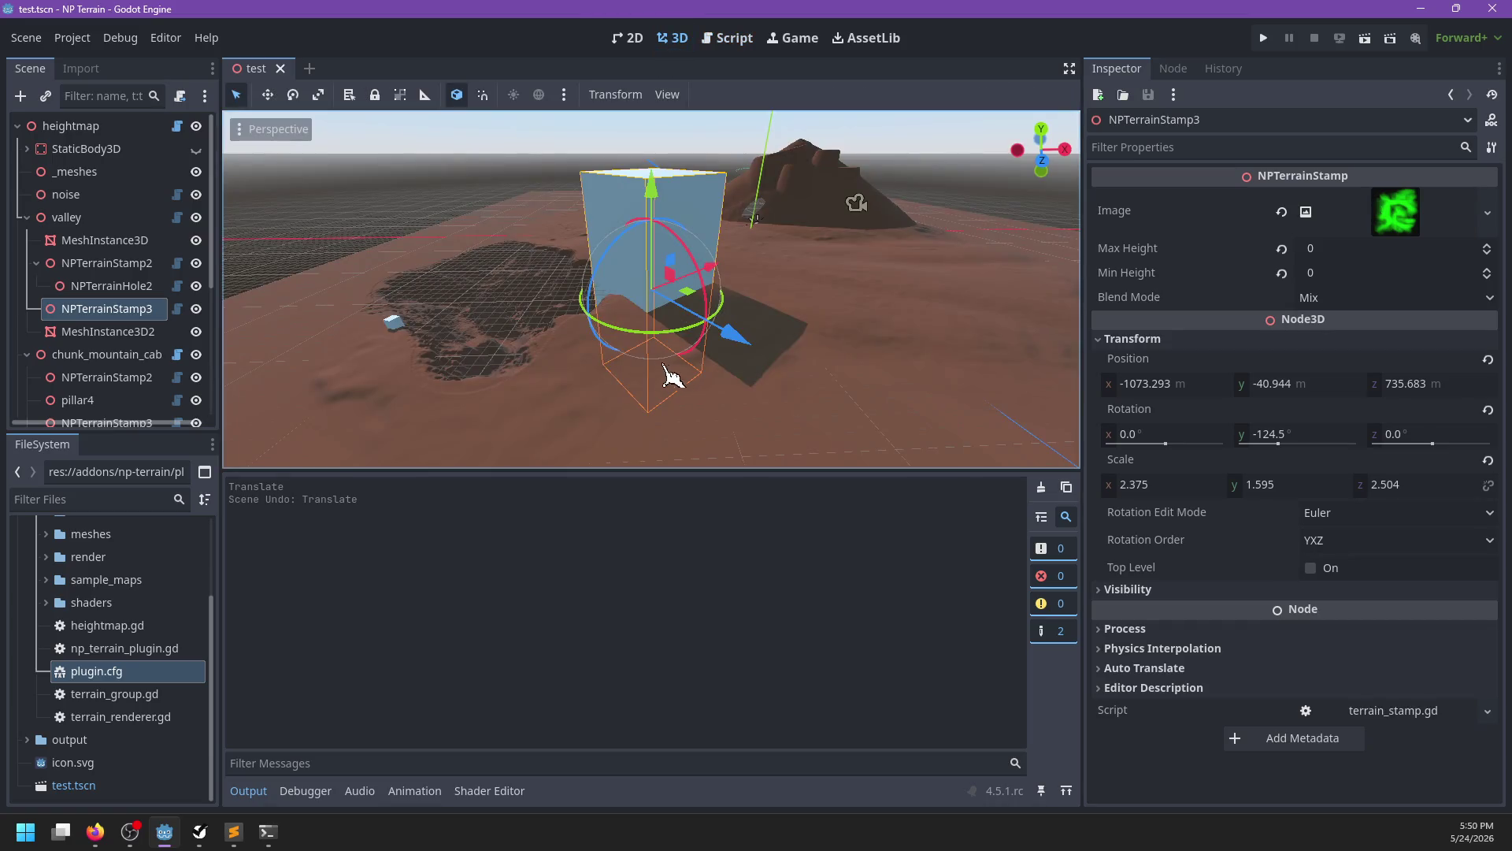
left_click(113, 271)
scroll(574, 337, "up", 5)
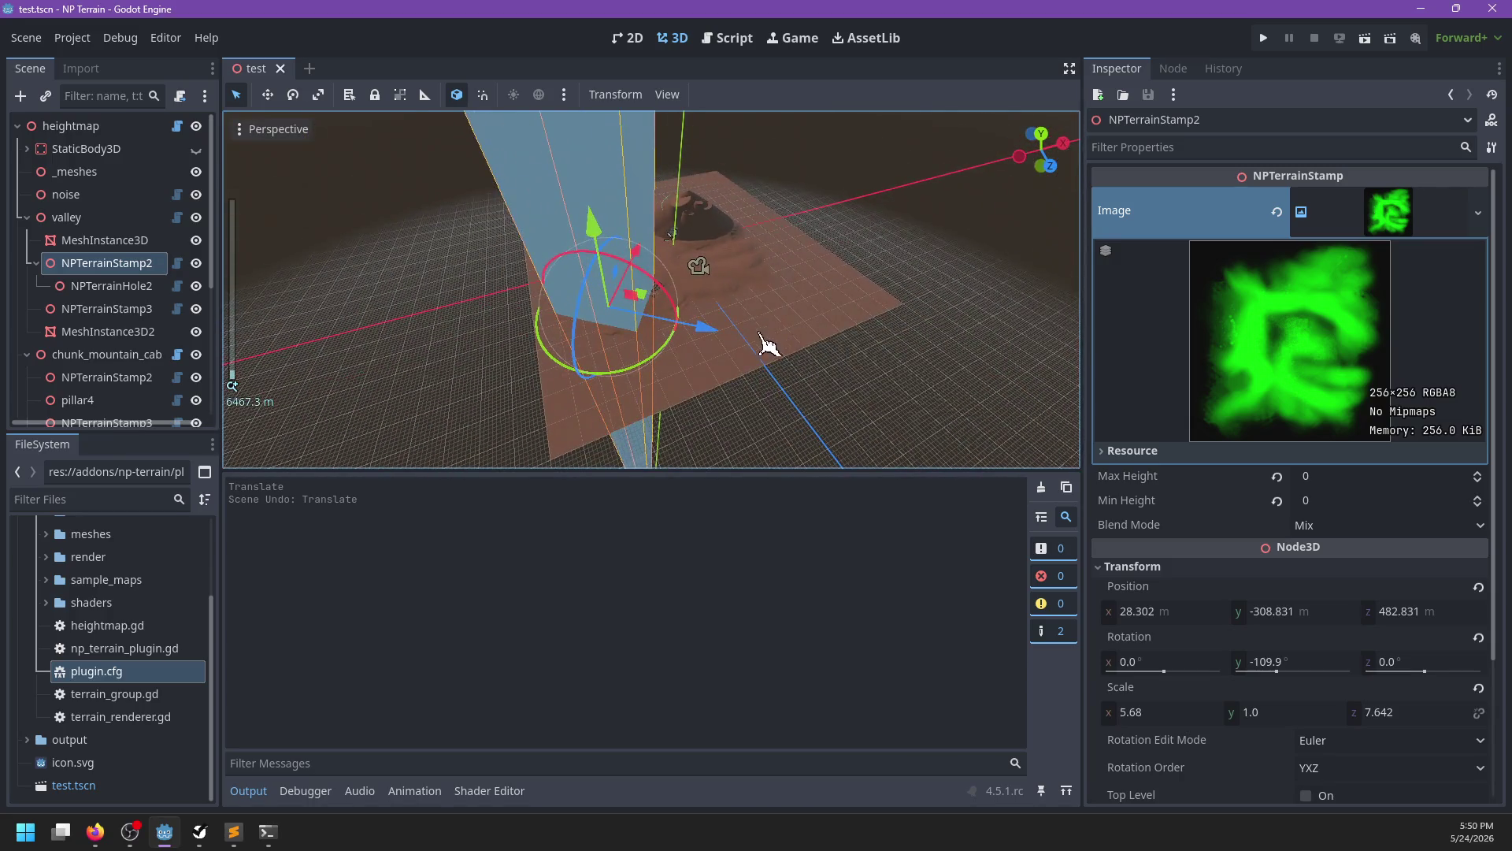
scroll(768, 347, "down", 5)
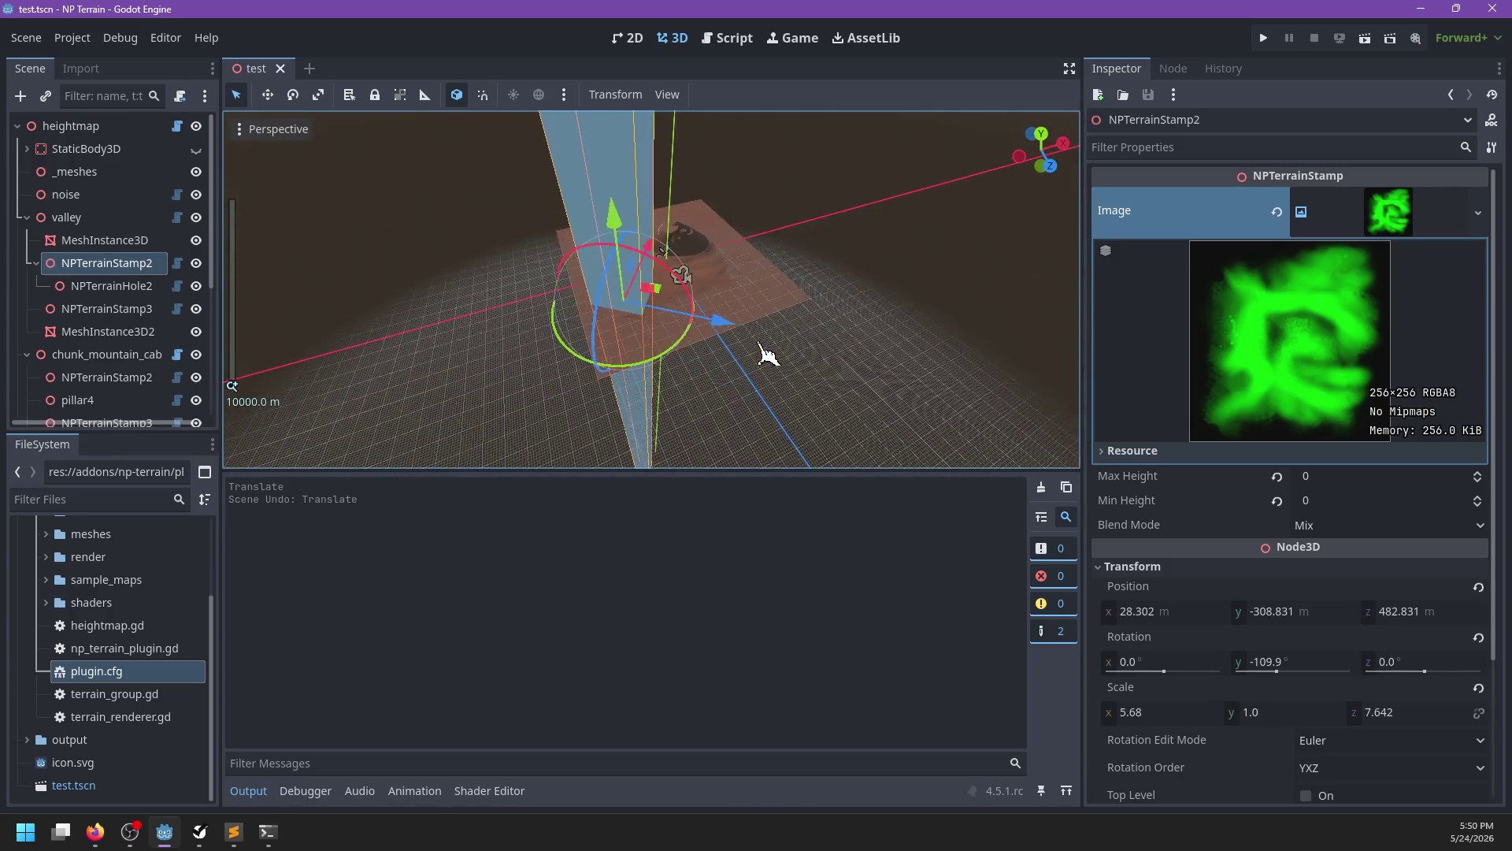
scroll(736, 331, "up", 10)
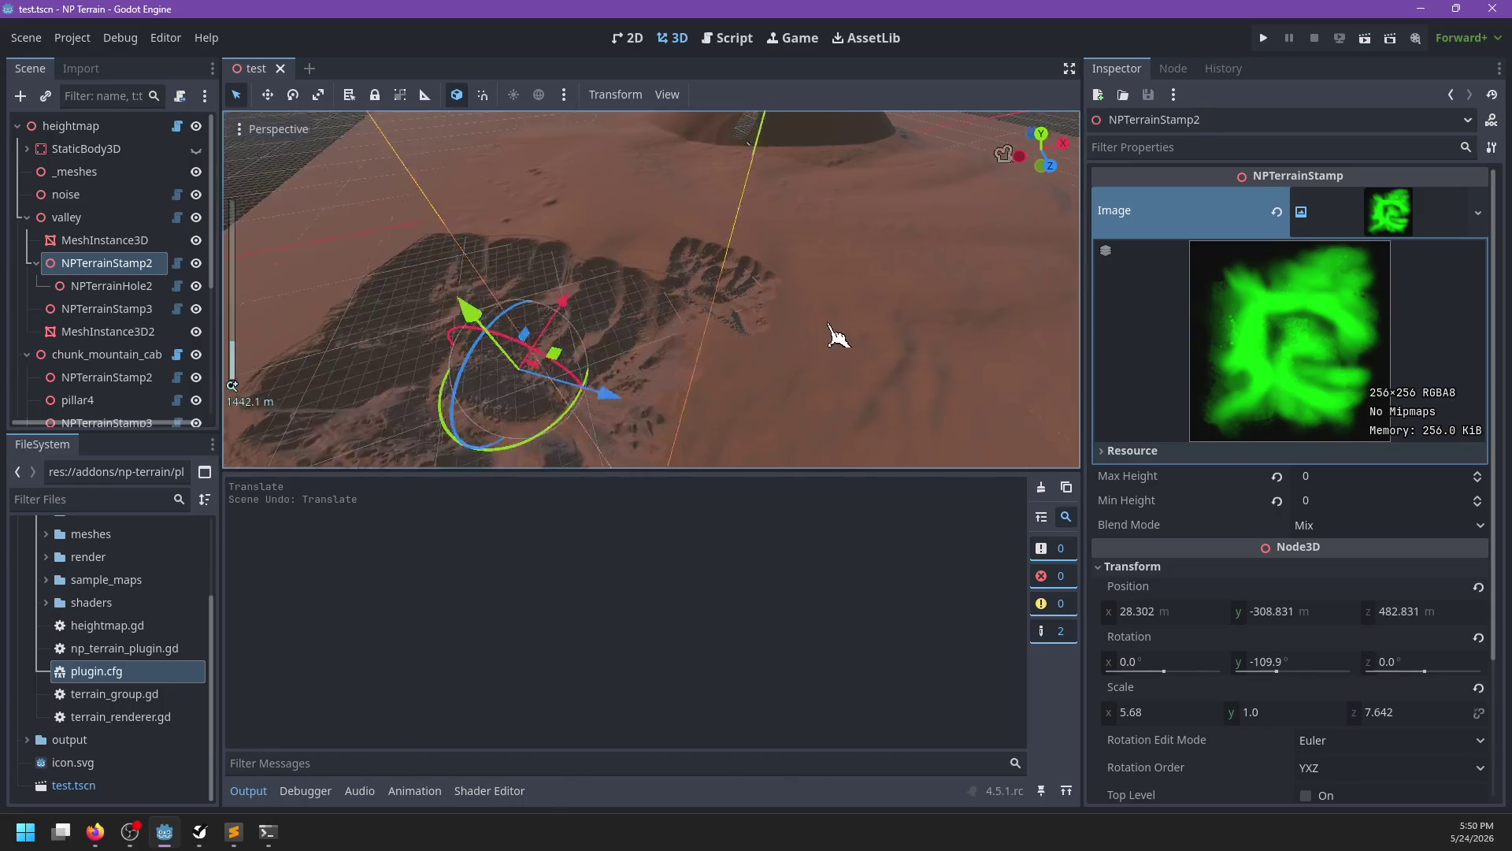
scroll(854, 294, "down", 5)
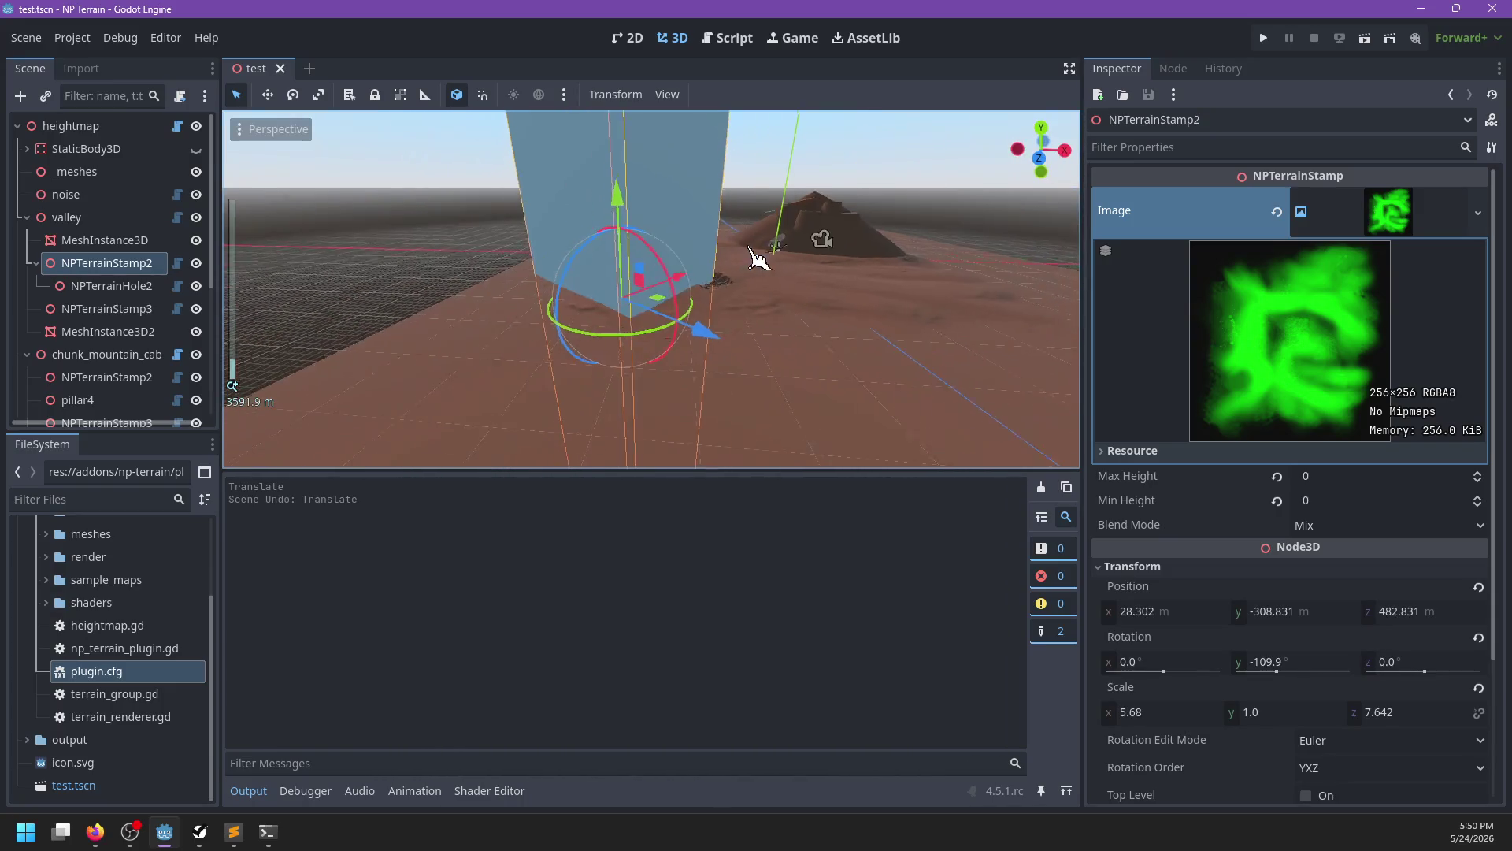
left_click_drag(776, 272, 736, 327)
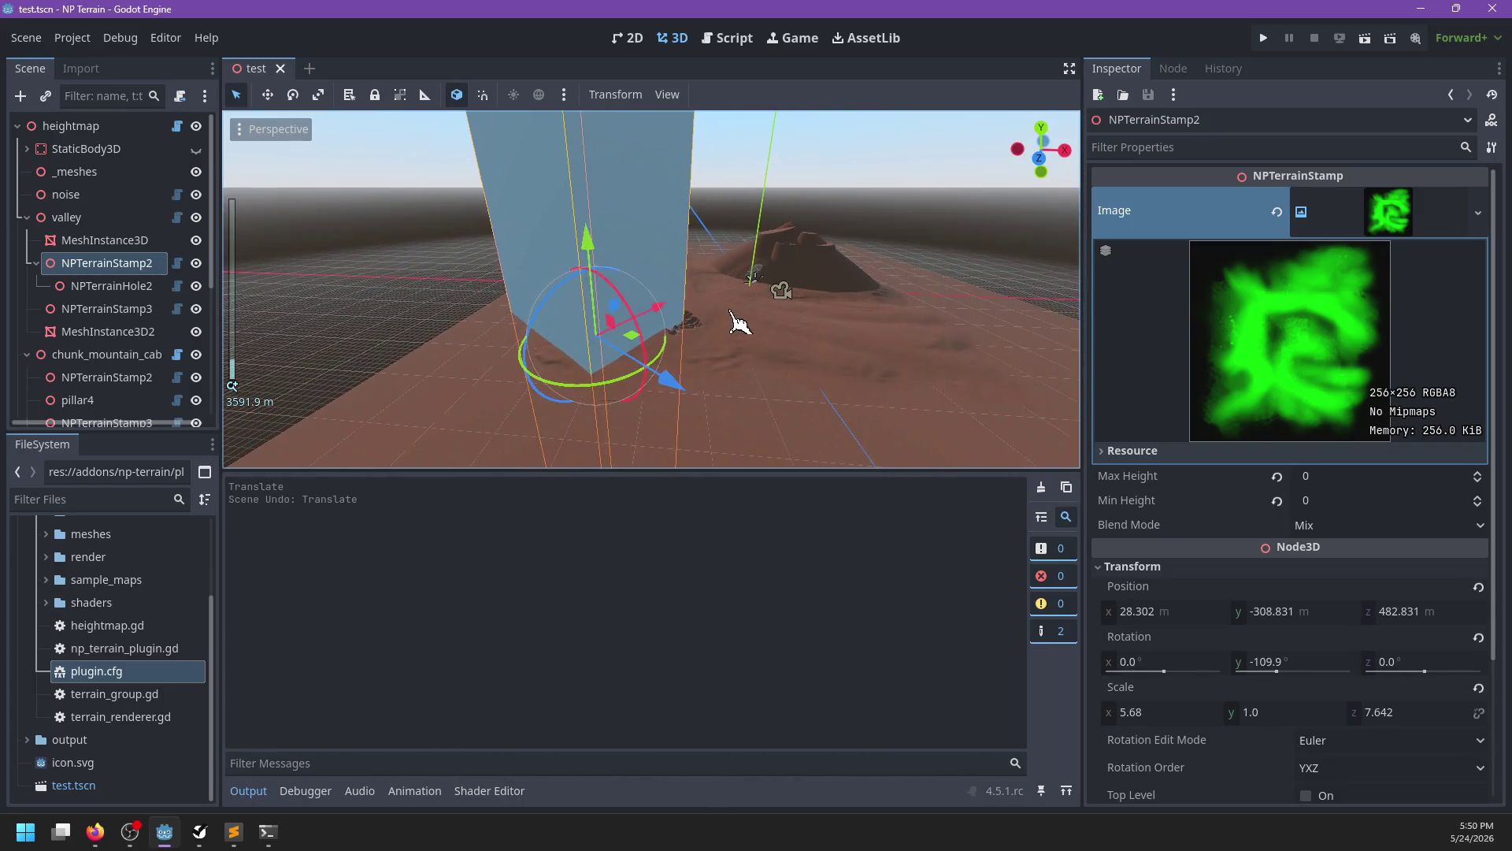
left_click(196, 263)
left_click(196, 263)
scroll(682, 351, "up", 5)
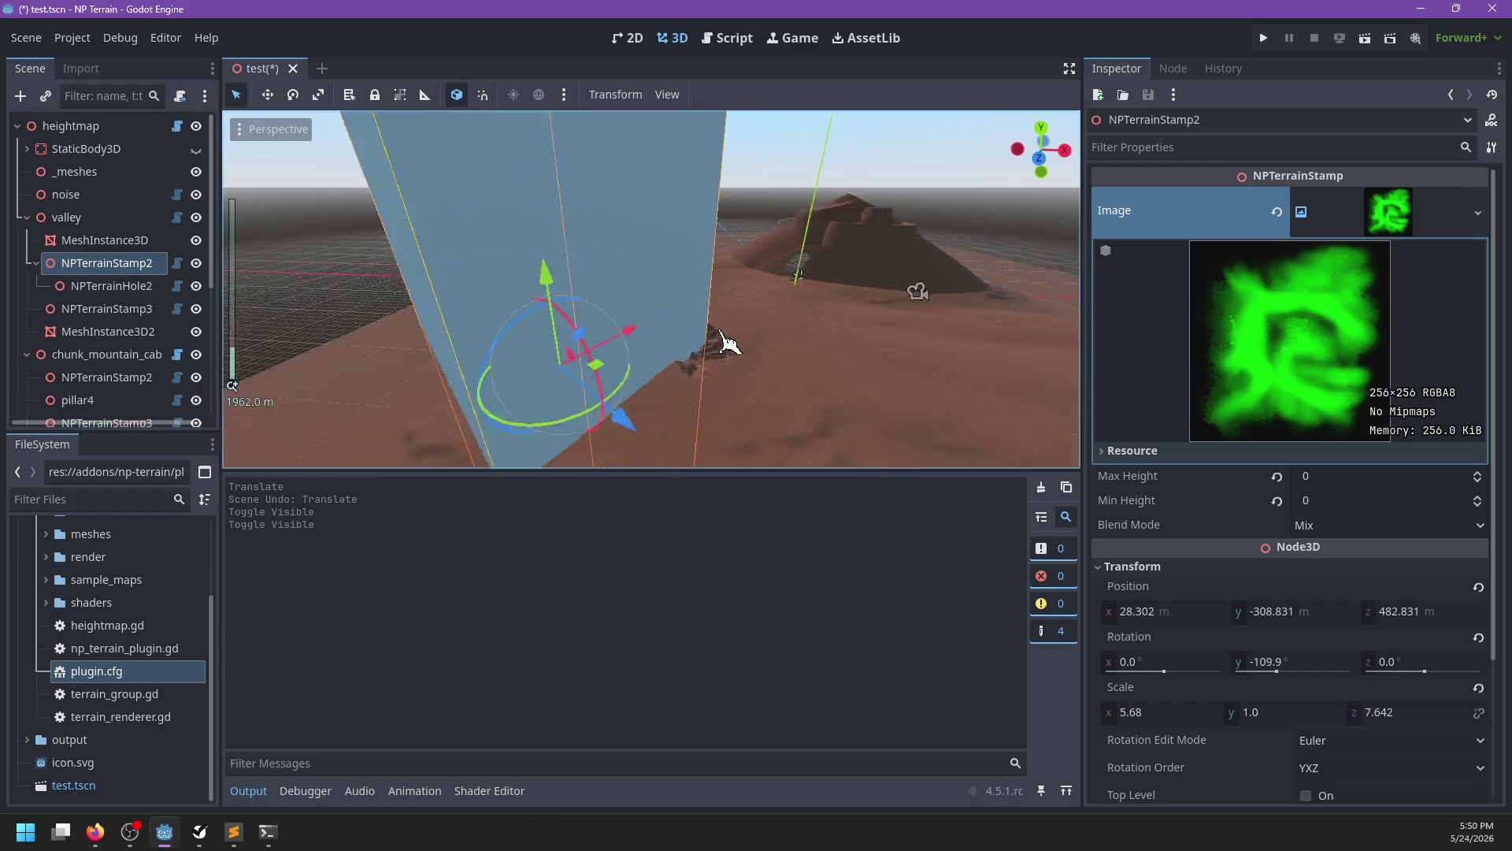
key("f")
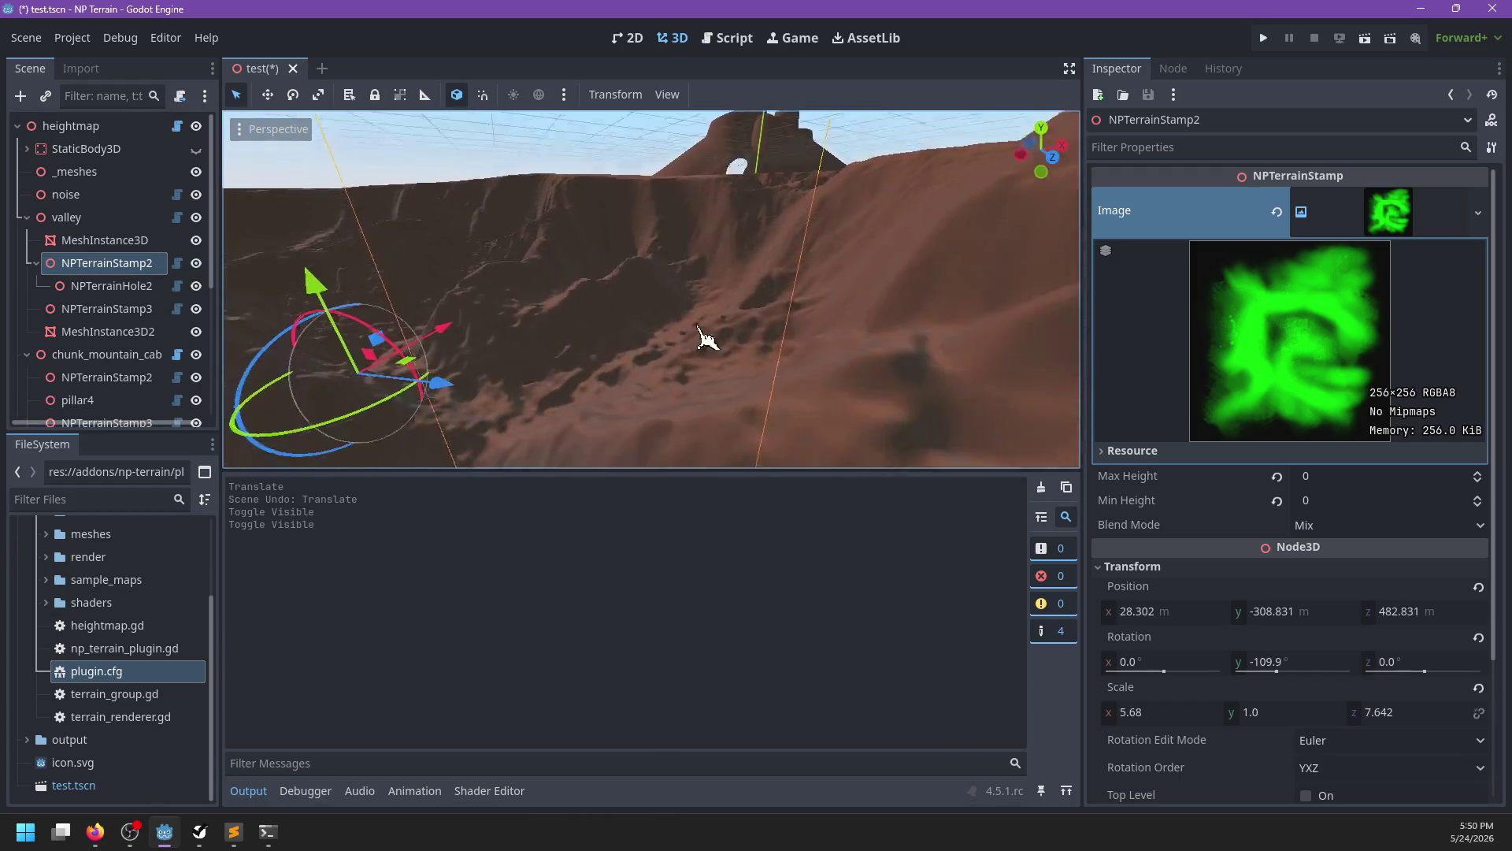
mouse_move(740, 264)
left_mouse_down()
mouse_move(675, 243)
mouse_move(530, 324)
mouse_move(801, 118)
mouse_move(749, 212)
mouse_move(756, 260)
mouse_move(717, 285)
left_mouse_up()
scroll(748, 211, "down", 5)
scroll(717, 286, "up", 3)
Reduce the box height on line 29 from 100000 to 10000 and save
left_click(728, 43)
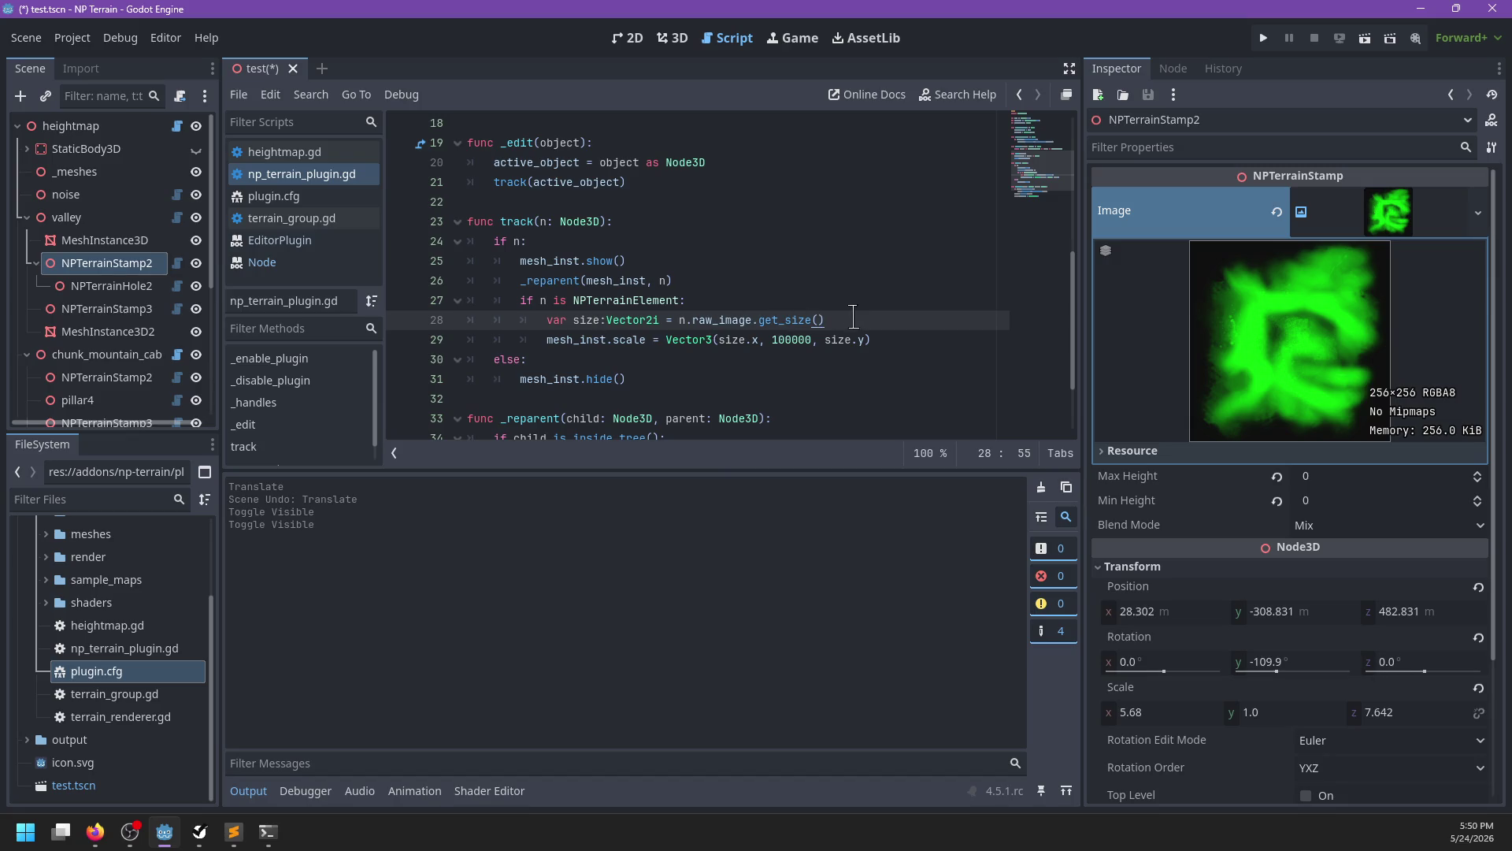
left_click(792, 343)
key("BackSpace")
key("ctrl+s")
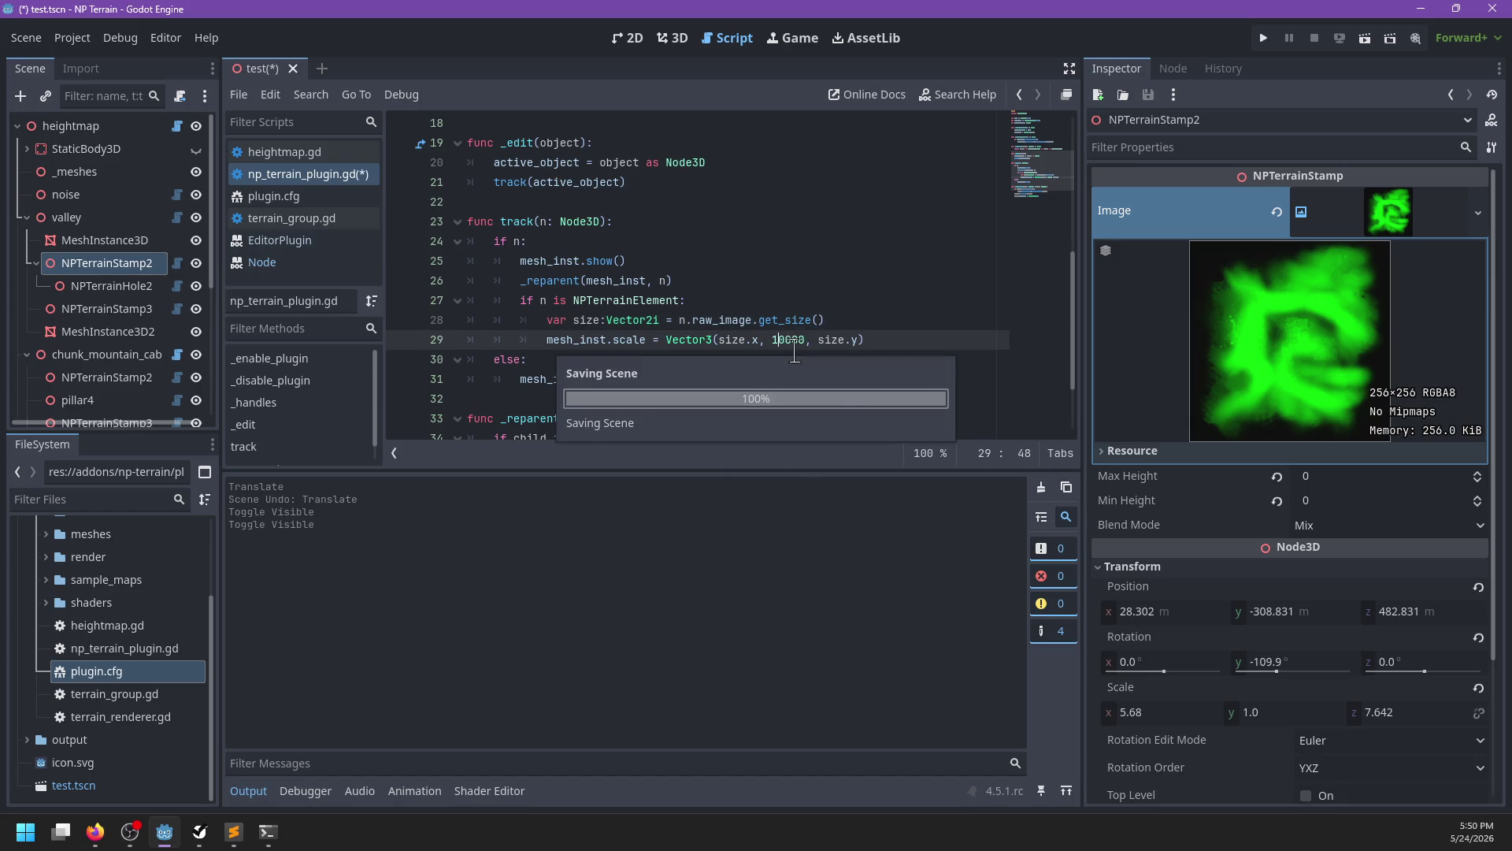
Frame MeshInstance3D and then NPTerrainHole2, looking down on the preview column
left_click(676, 38)
left_click(110, 268)
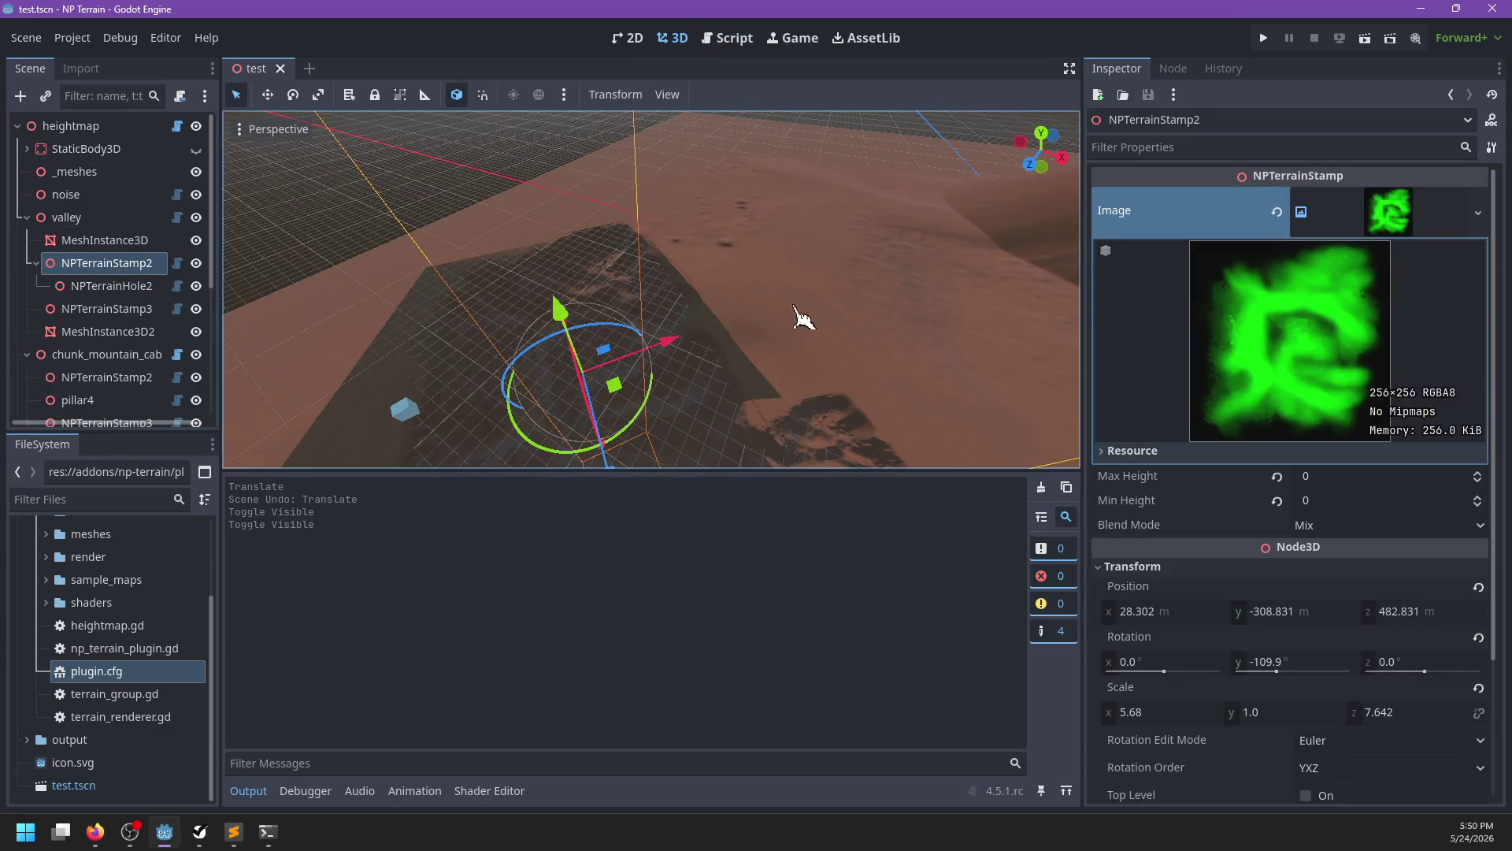
scroll(787, 319, "down", 5)
left_click(102, 240)
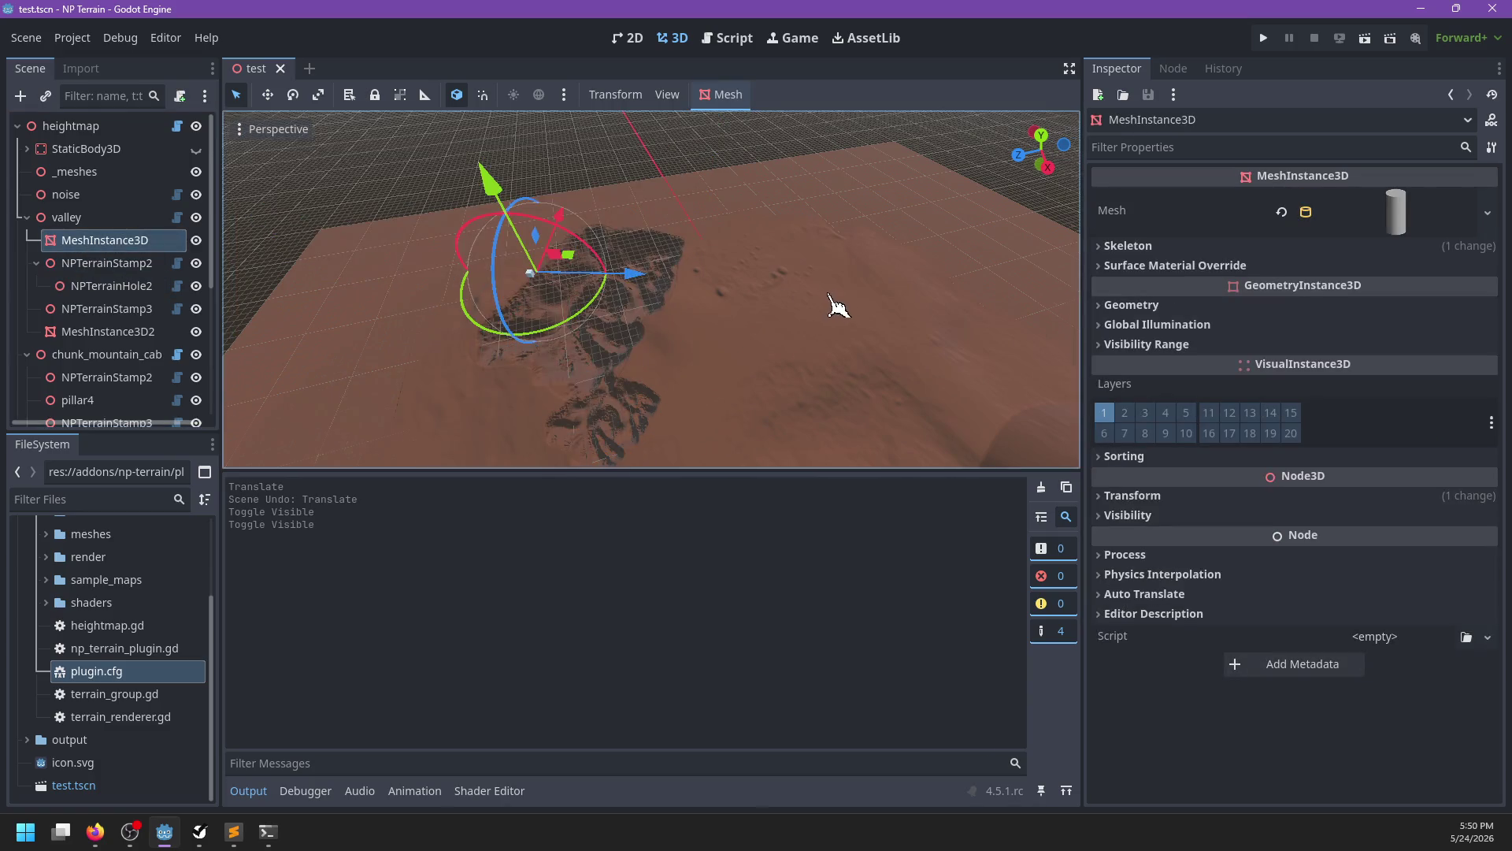
key("f")
left_click(126, 307)
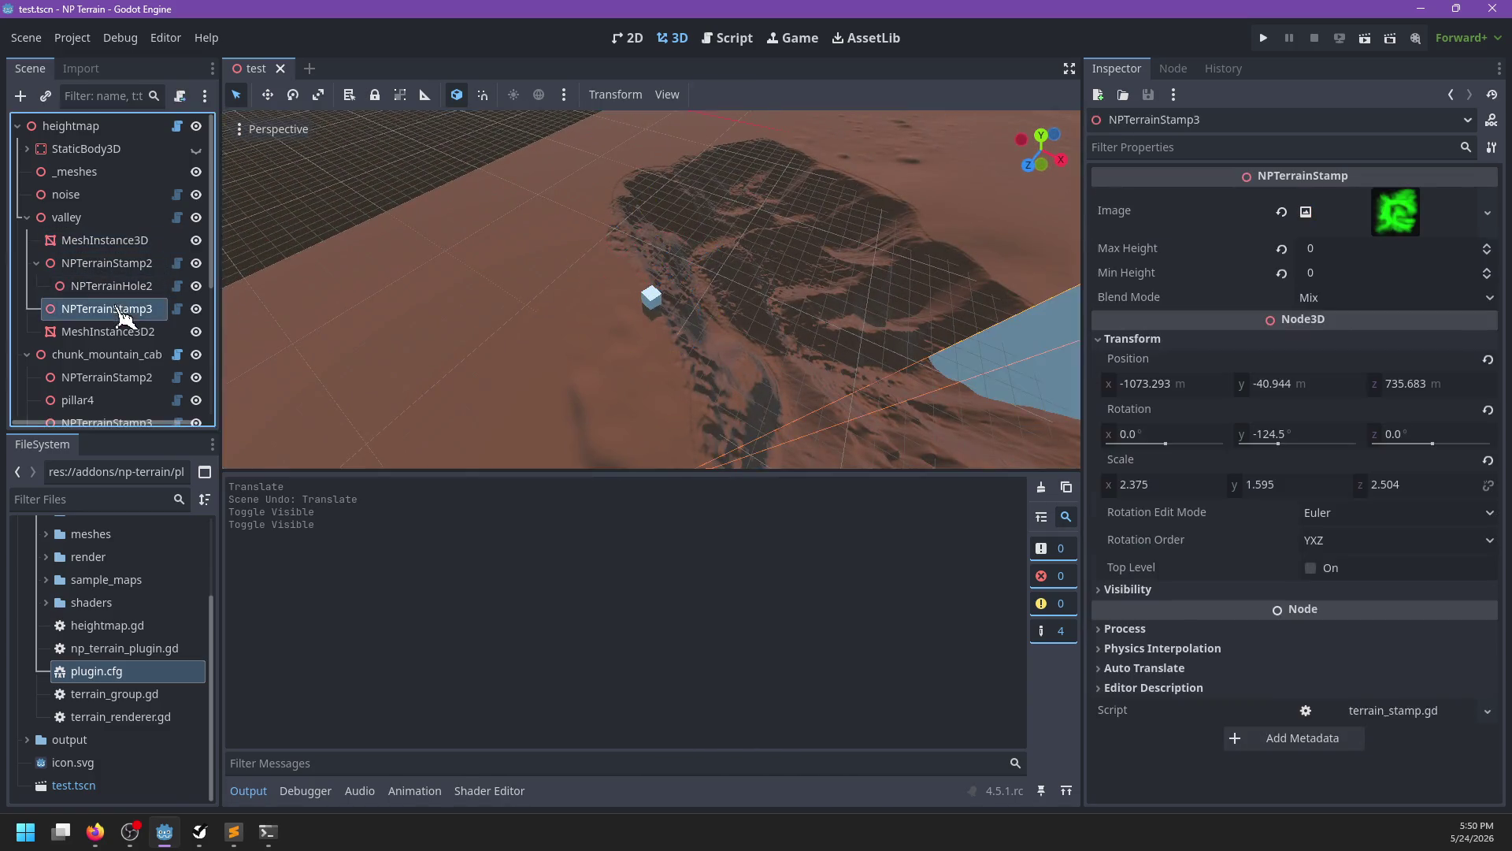
key("f")
mouse_move(709, 327)
left_mouse_down()
mouse_move(814, 304)
mouse_move(942, 341)
mouse_move(758, 307)
mouse_move(783, 346)
left_mouse_up()
scroll(758, 307, "up", 2)
scroll(758, 307, "down", 5)
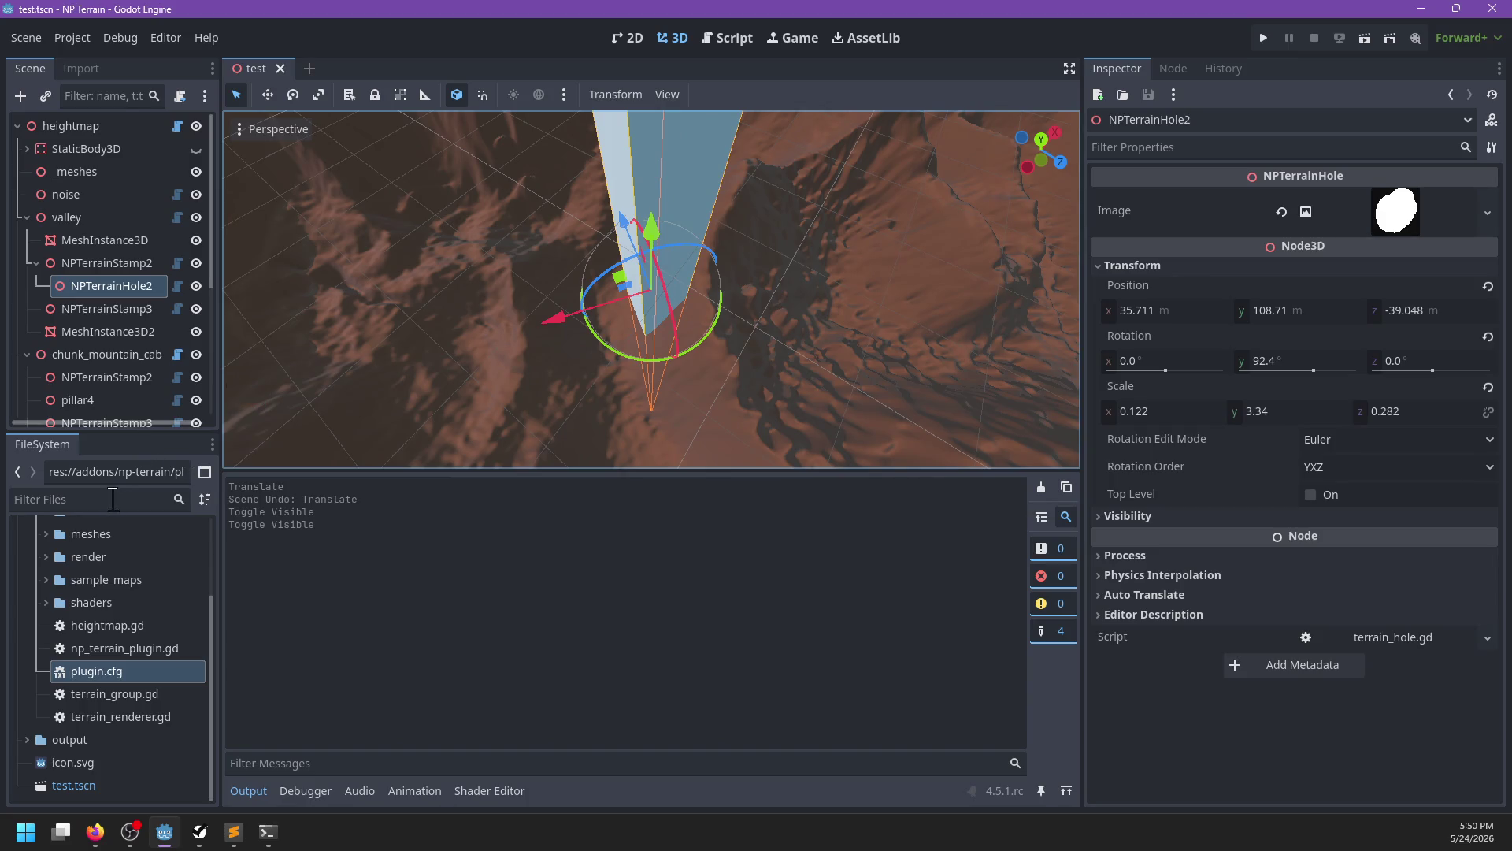
Browse the elements, shaders and render folders of the addon in the FileSystem dock
left_click(102, 498)
scroll(181, 623, "up", 3)
left_click(46, 621)
scroll(119, 623, "down", 1)
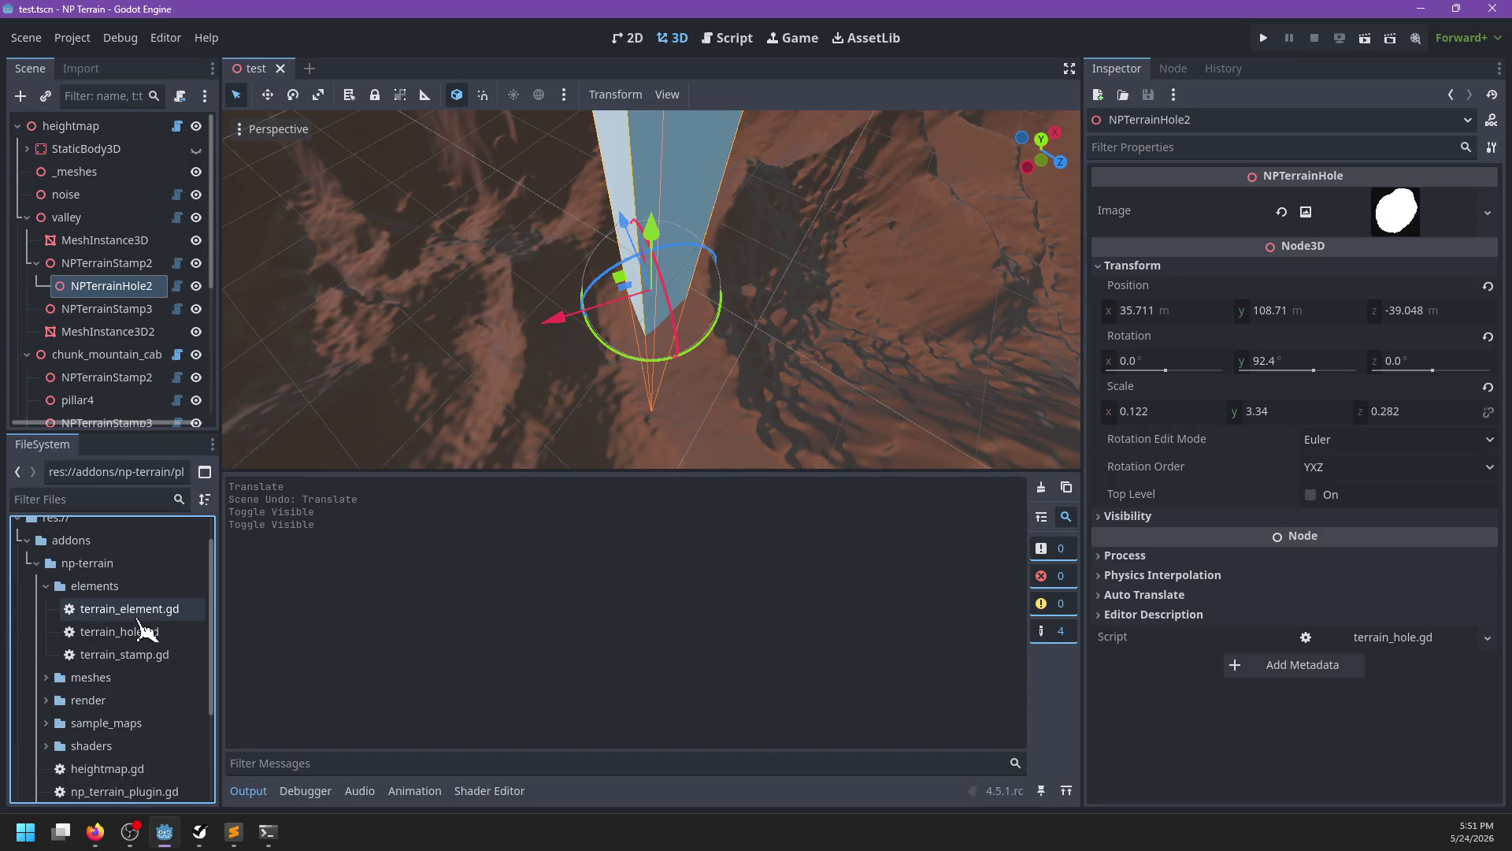
scroll(118, 631, "down", 1)
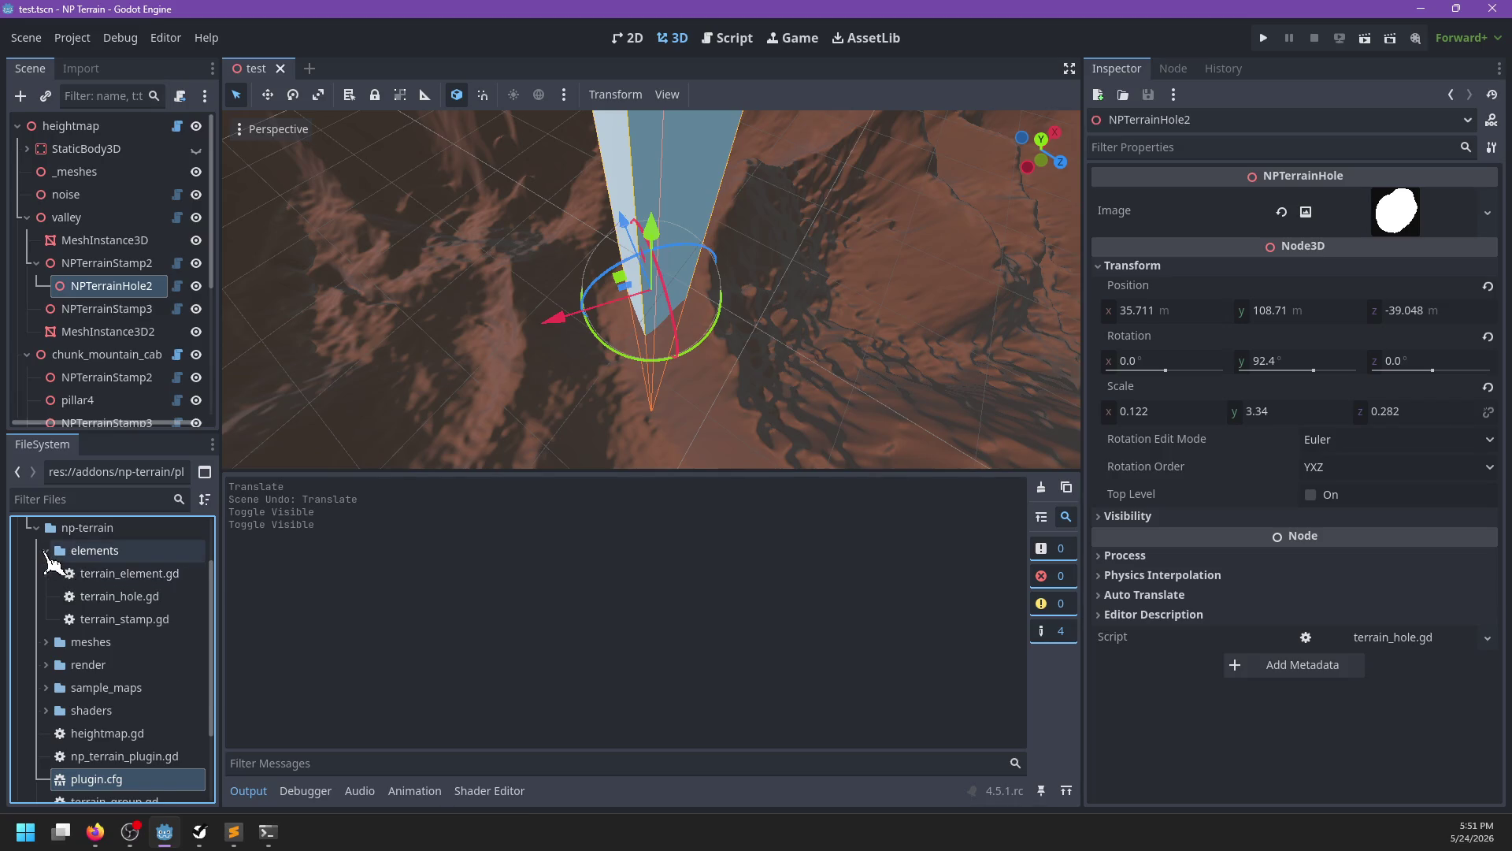
left_click(47, 550)
left_click(46, 641)
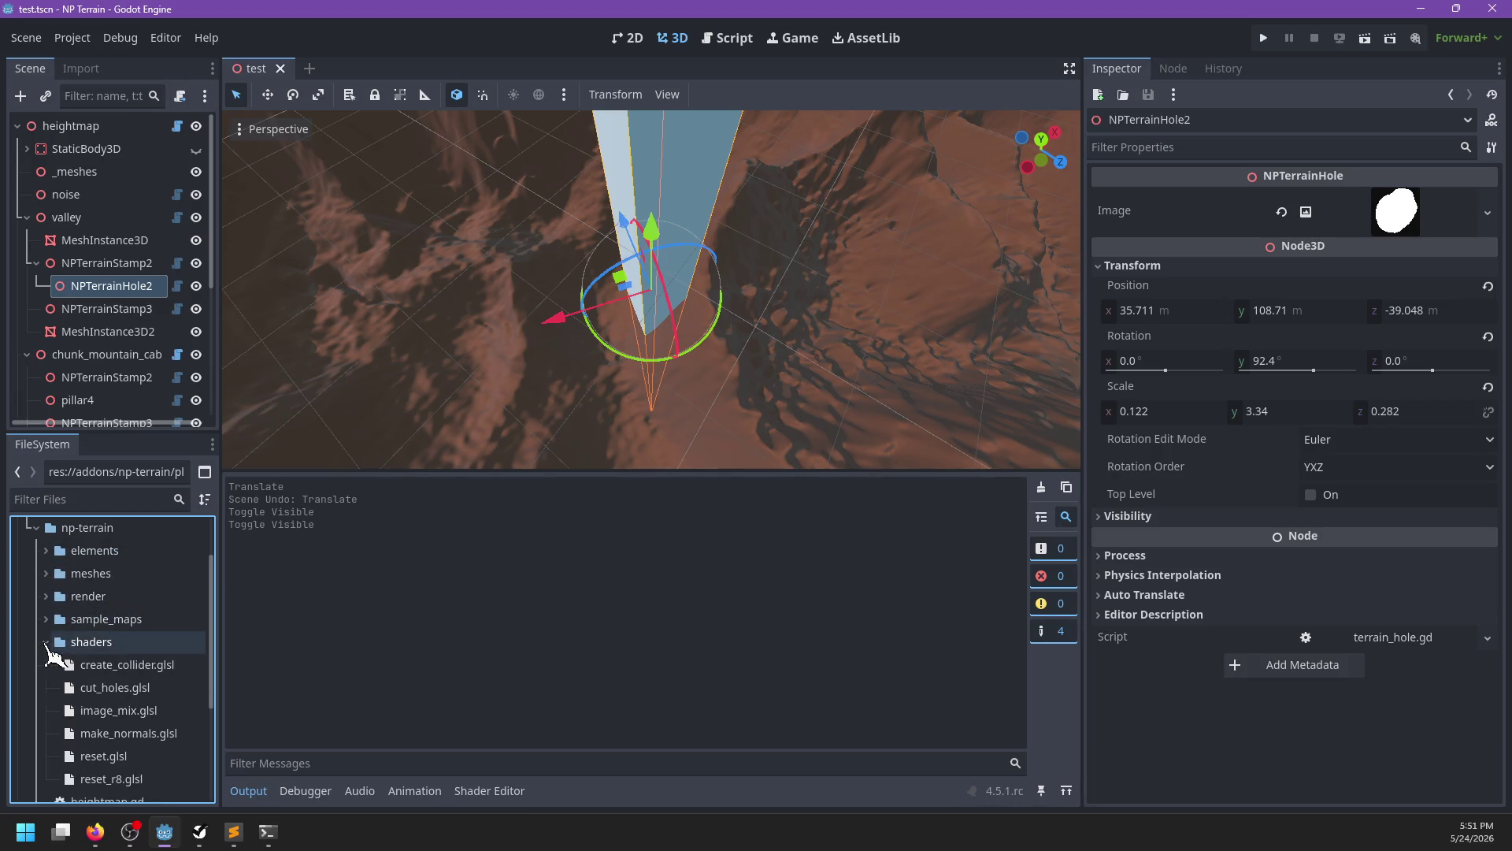
scroll(55, 646, "down", 1)
left_click(47, 606)
left_click(46, 560)
right_click(79, 539)
key("Escape")
left_click(46, 560)
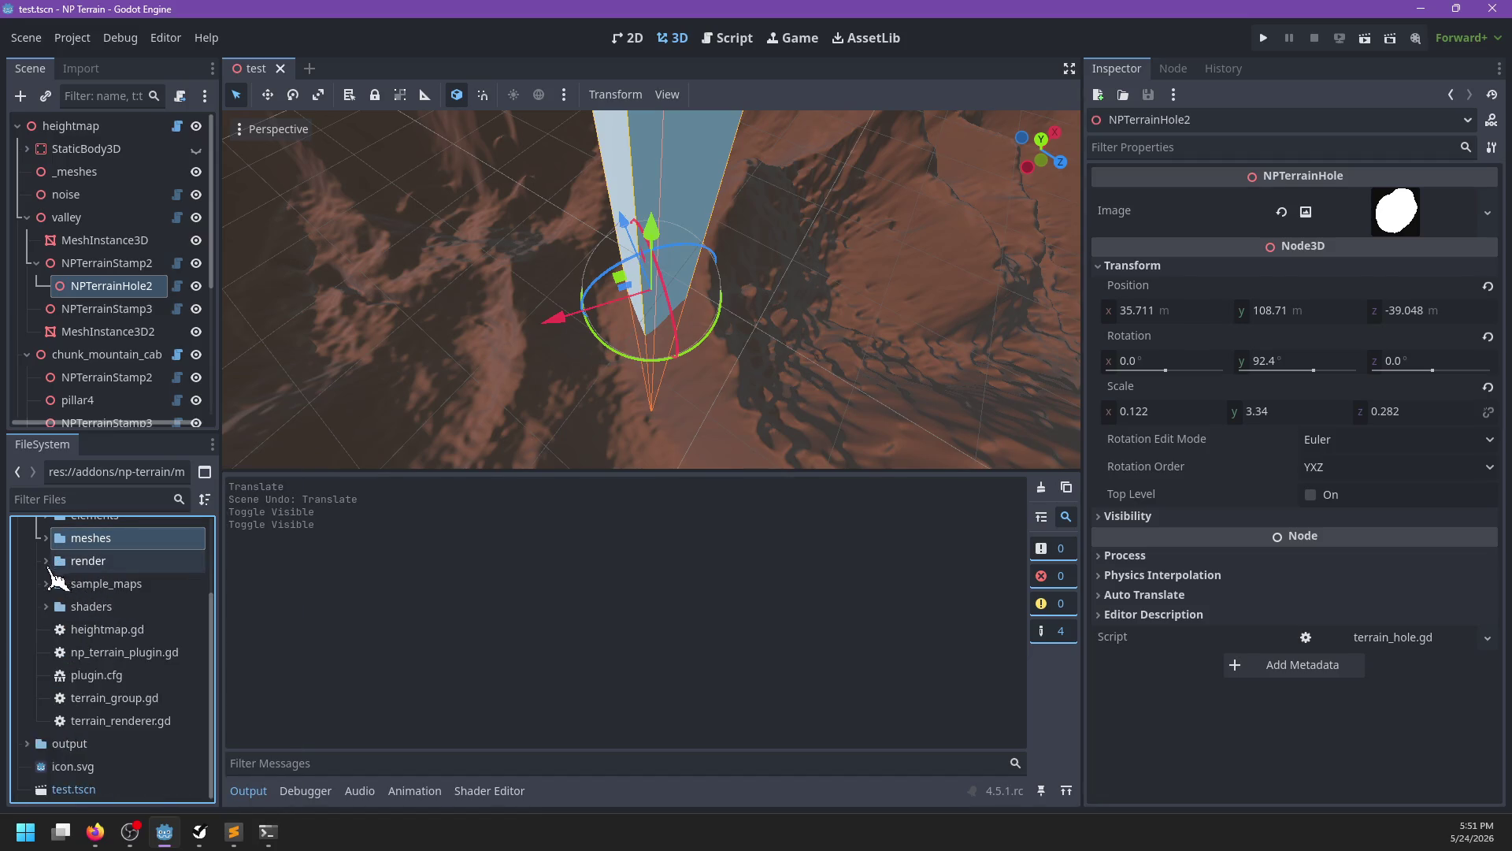
scroll(46, 583, "up", 3)
Create a new folder named editor_shaders inside np-terrain
right_click(69, 597)
mouse_move(173, 482)
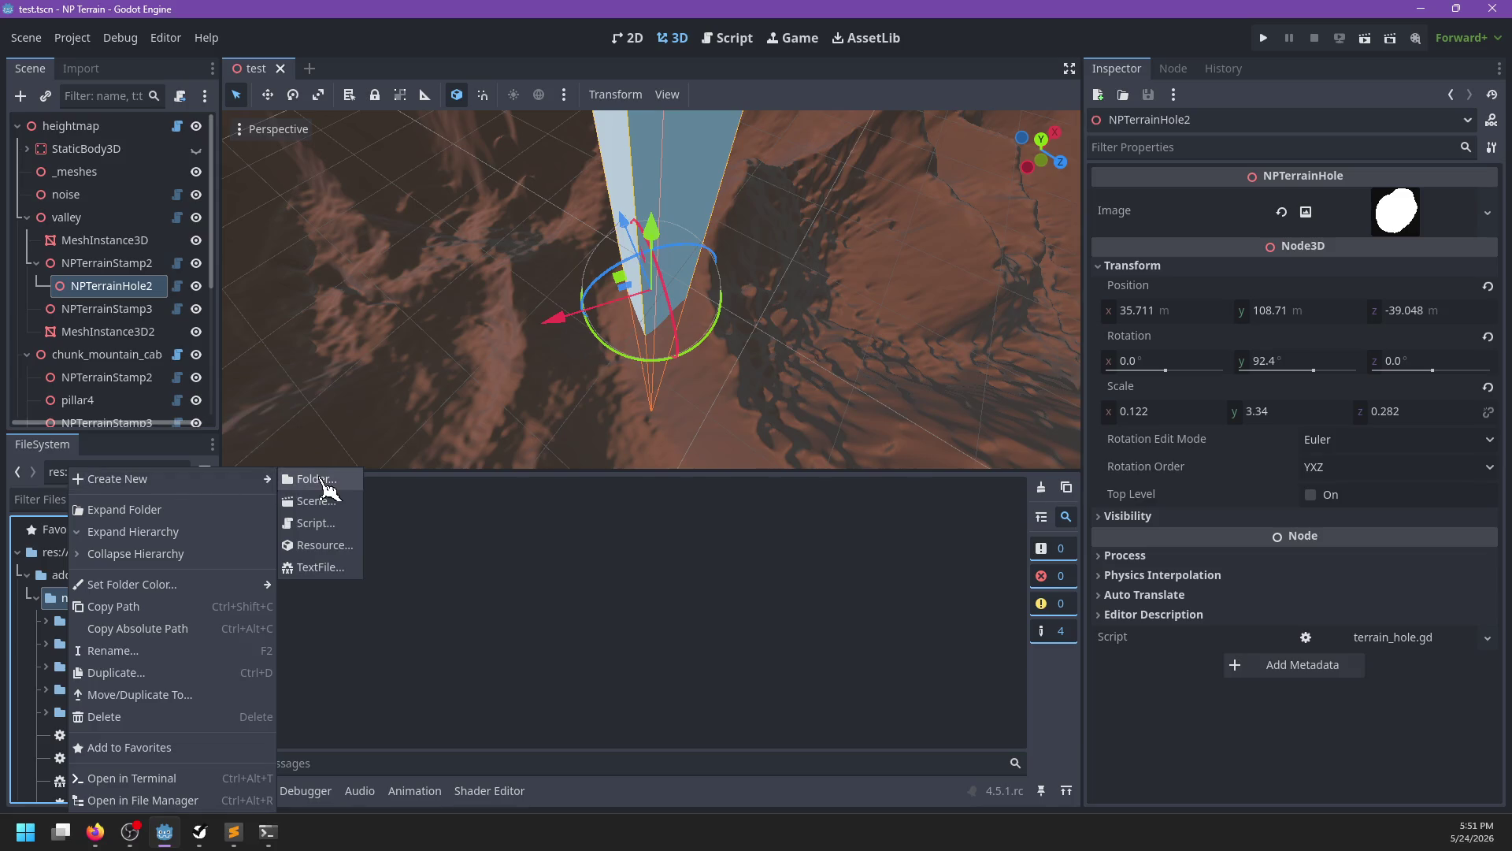
left_click(324, 482)
type("edit")
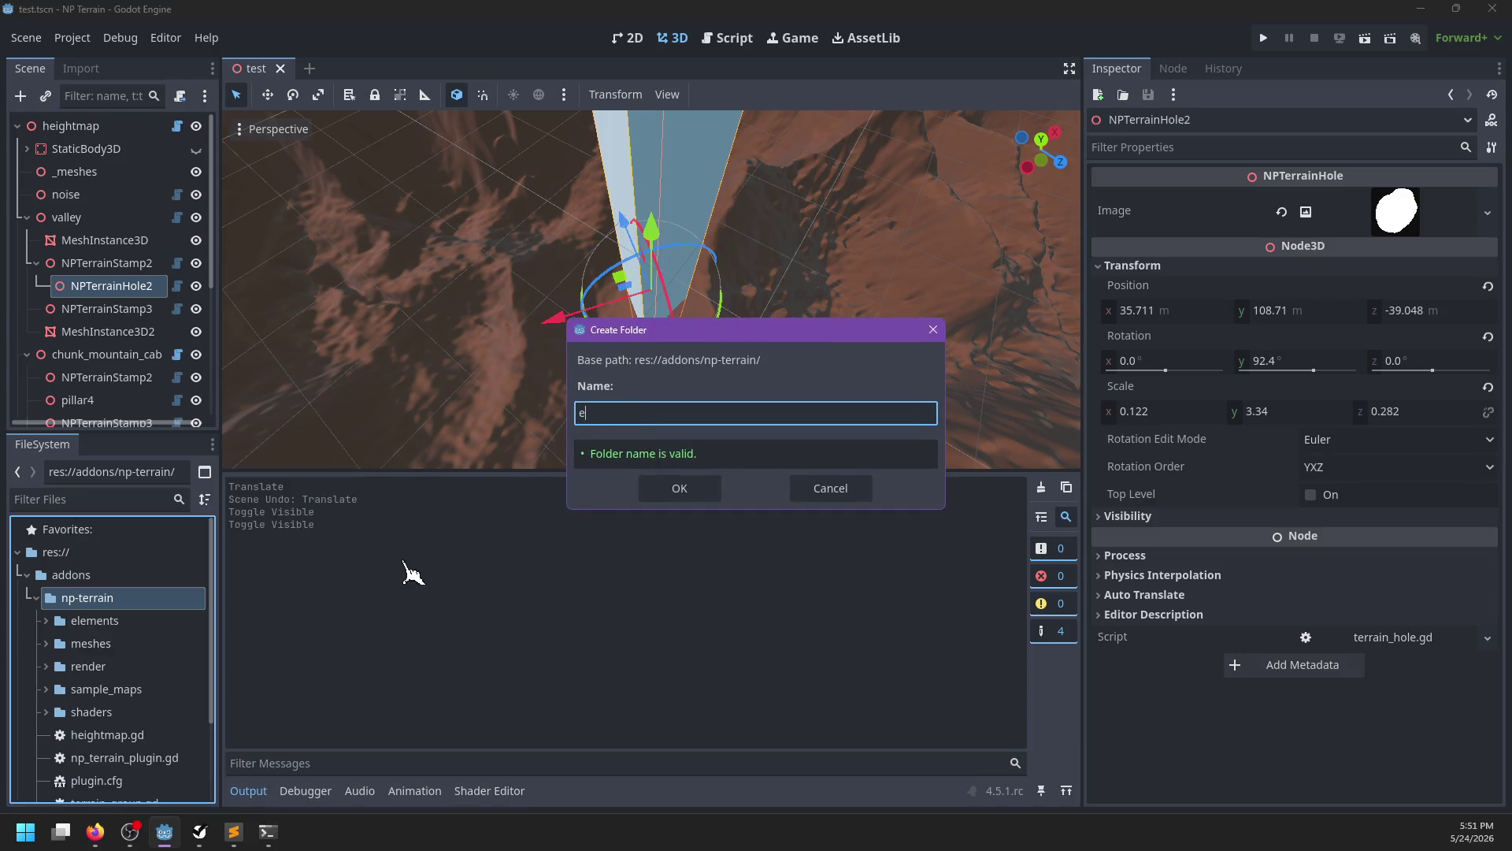
type("or_shader")
key("Return")
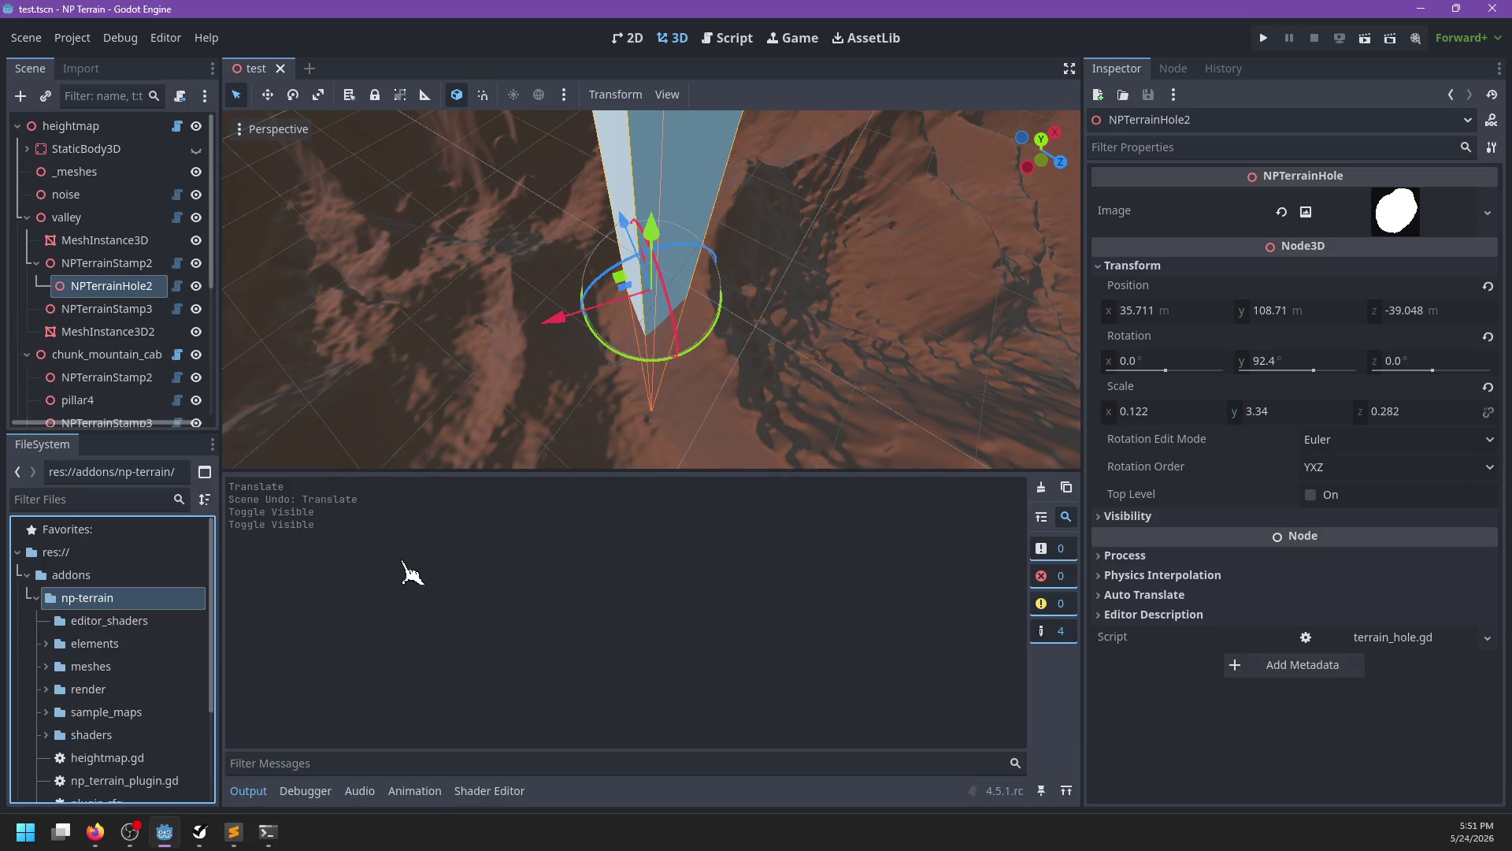
Rename the editor_shaders folder to editor, then bring up the shader editor panel
right_click(84, 624)
key("Escape")
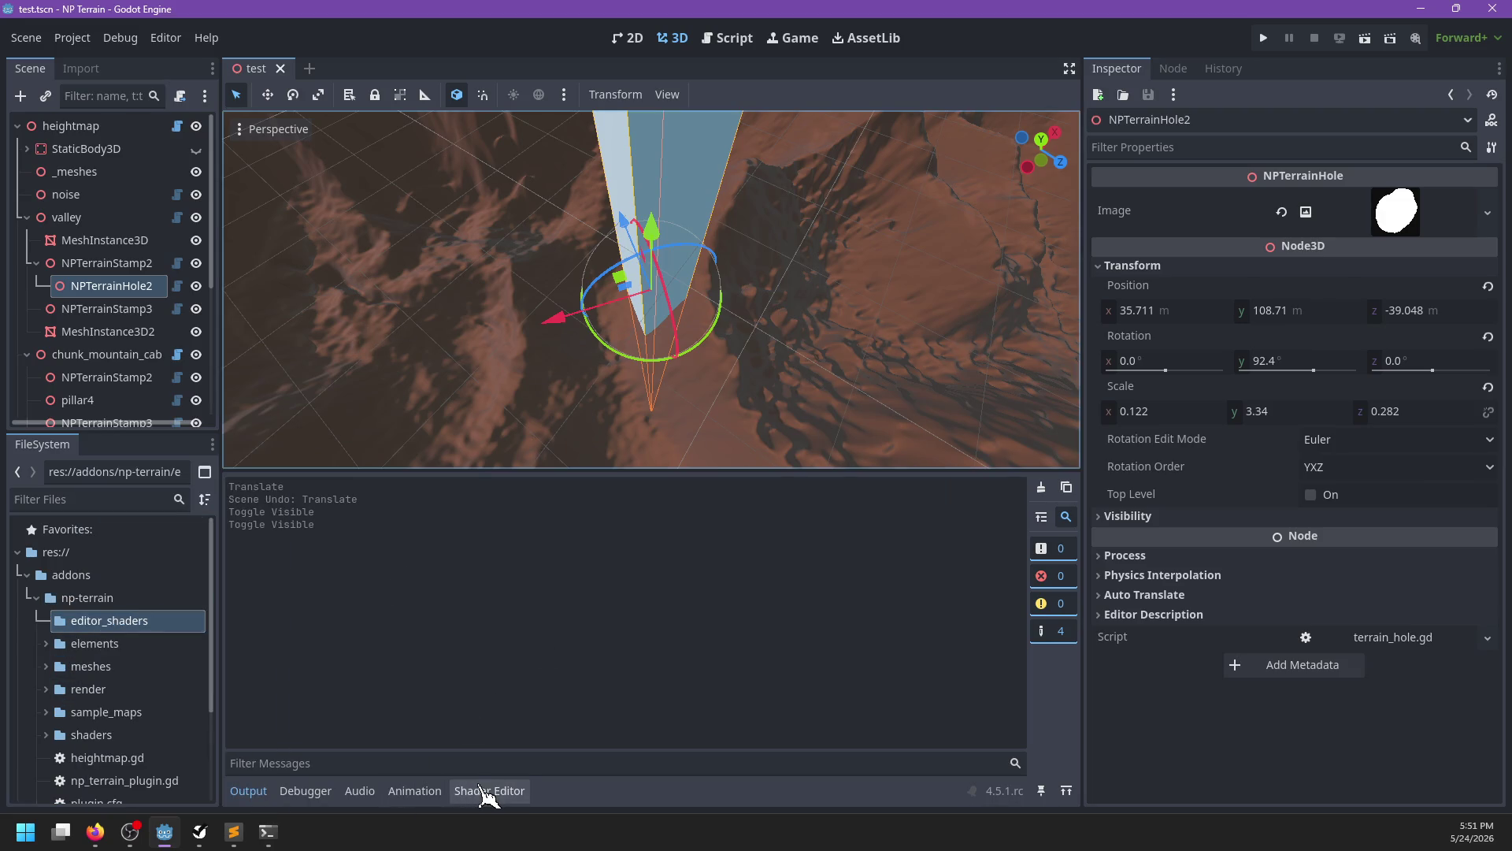
right_click(146, 622)
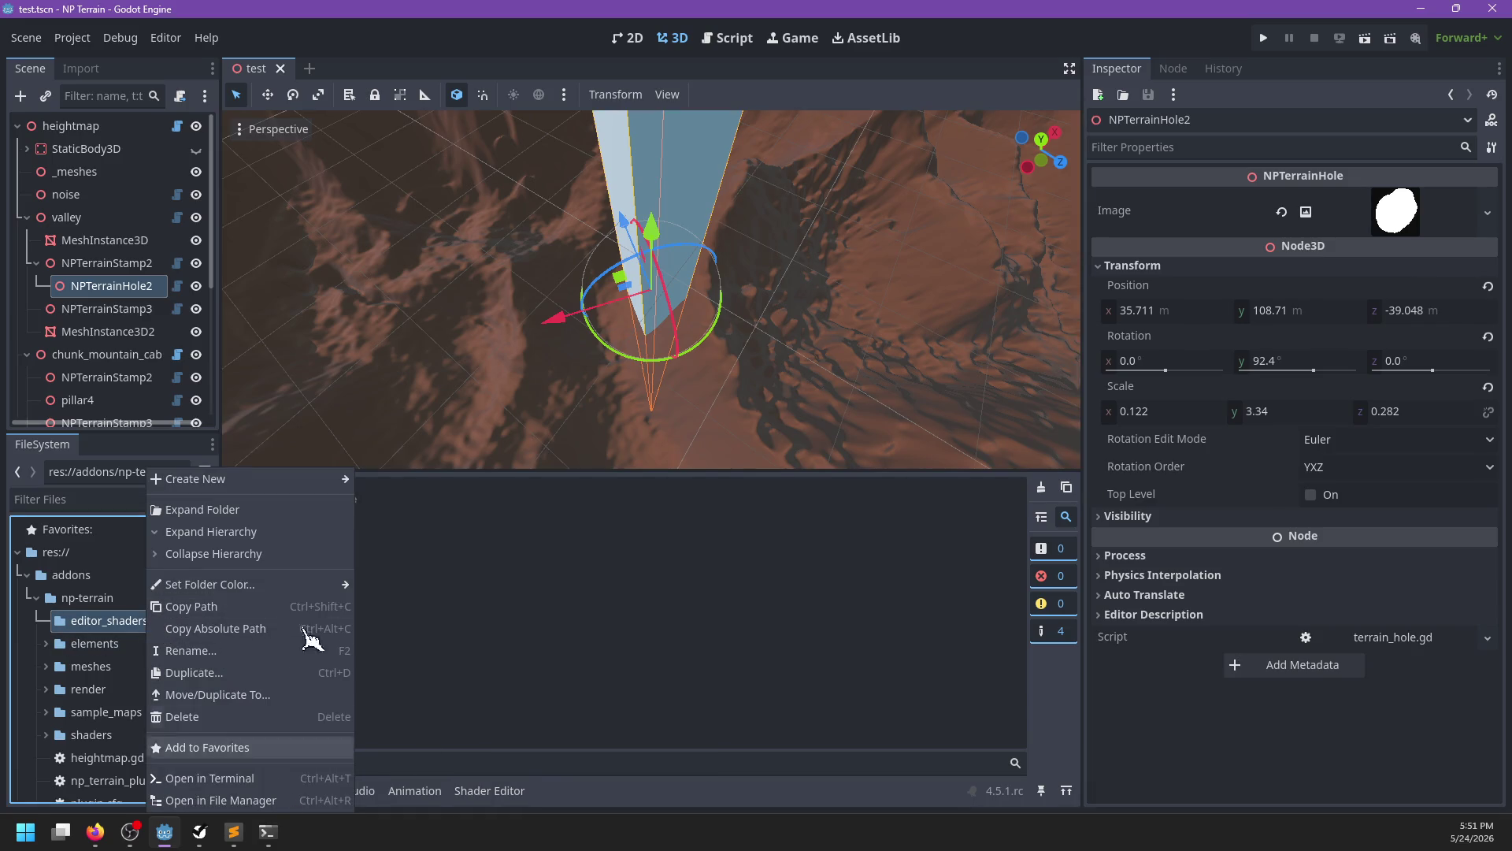
left_click(250, 651)
type("editor")
key("Return")
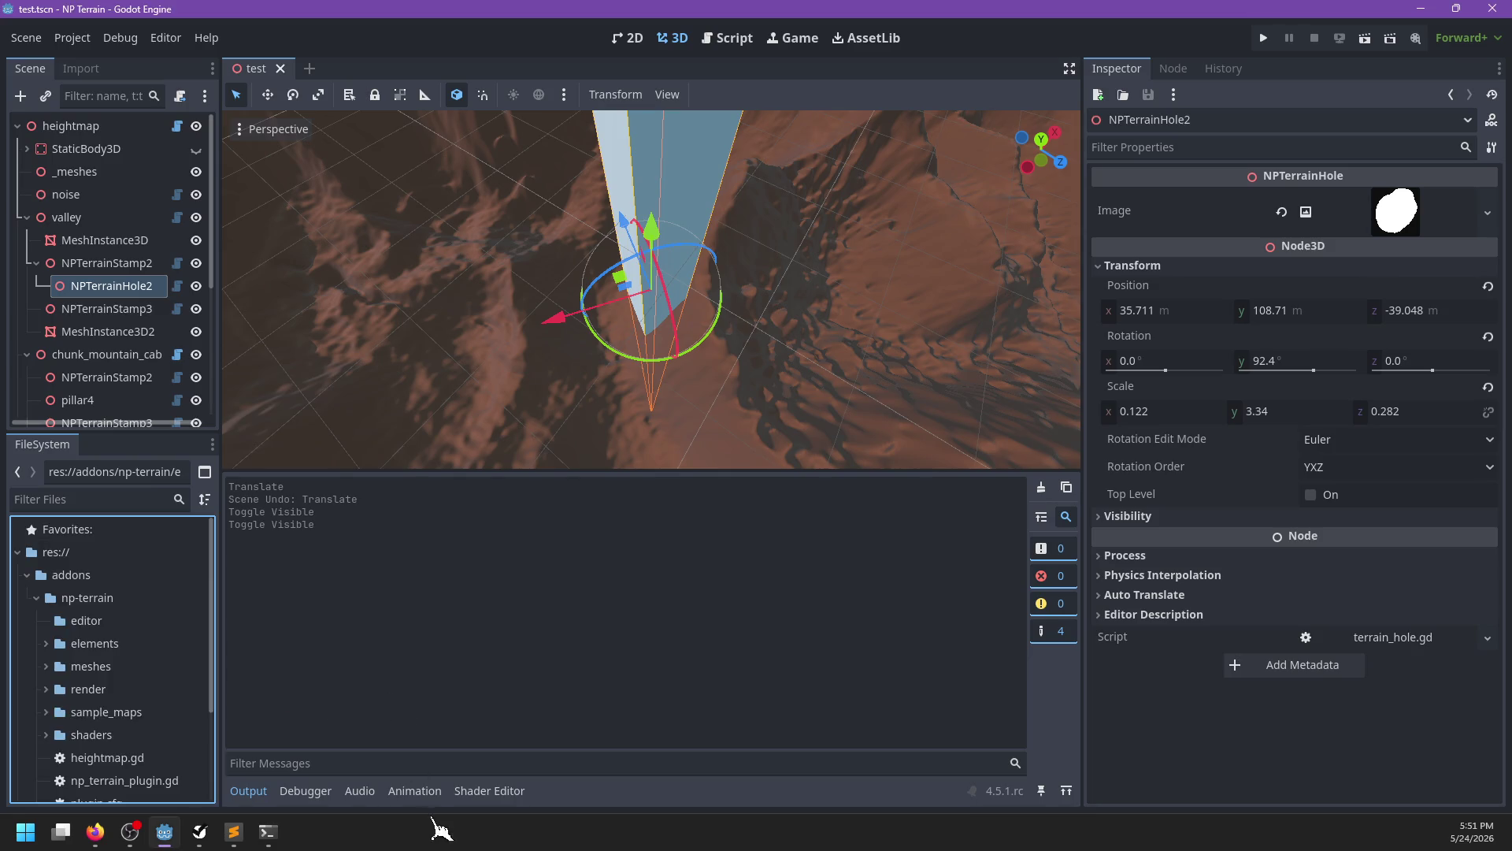
left_click(482, 792)
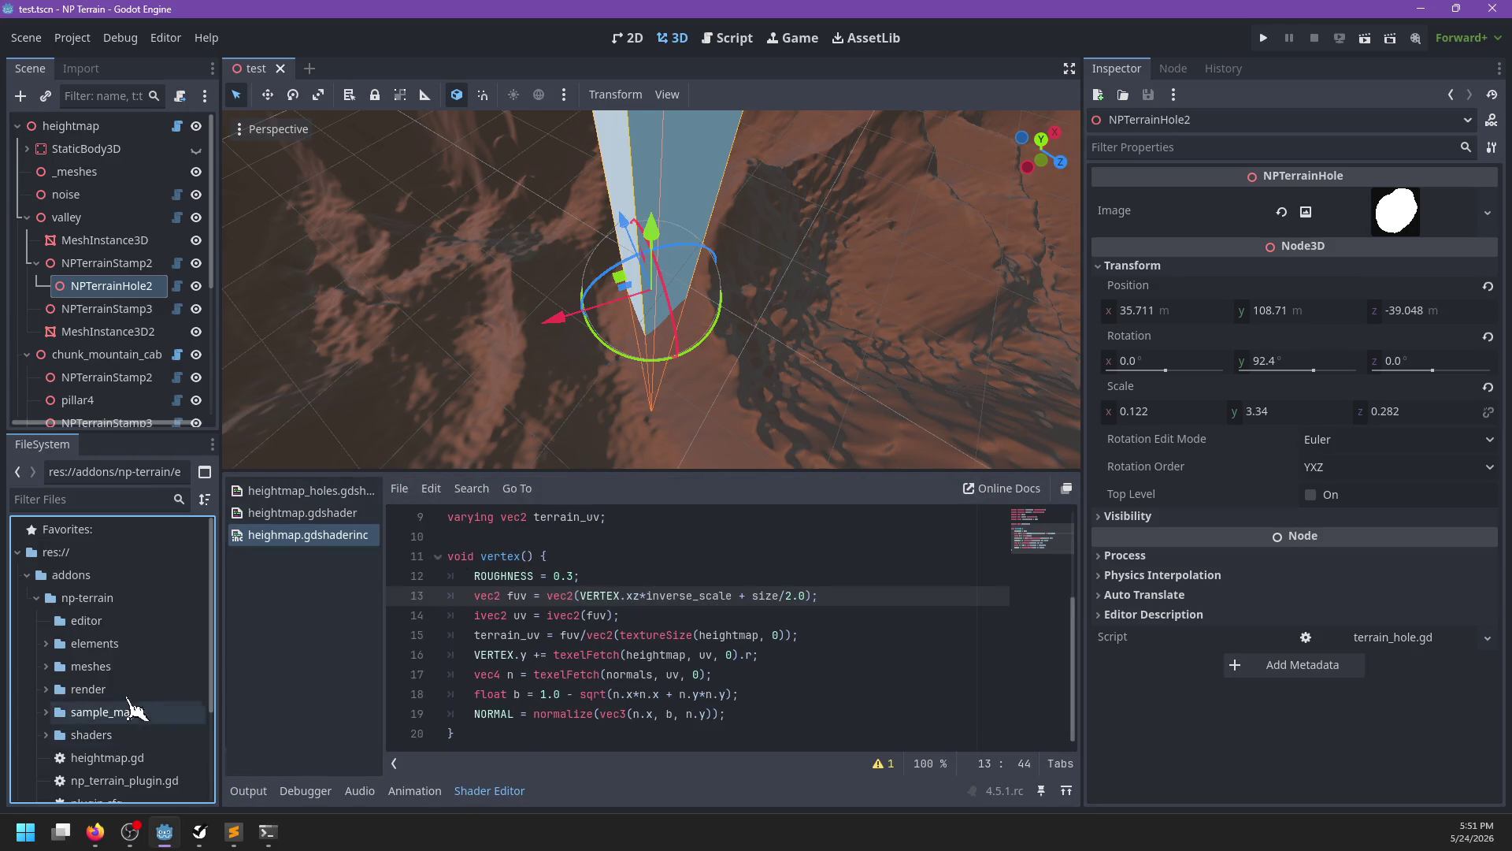
Create a new Shader resource named element_box.gdshader in the editor folder
right_click(87, 621)
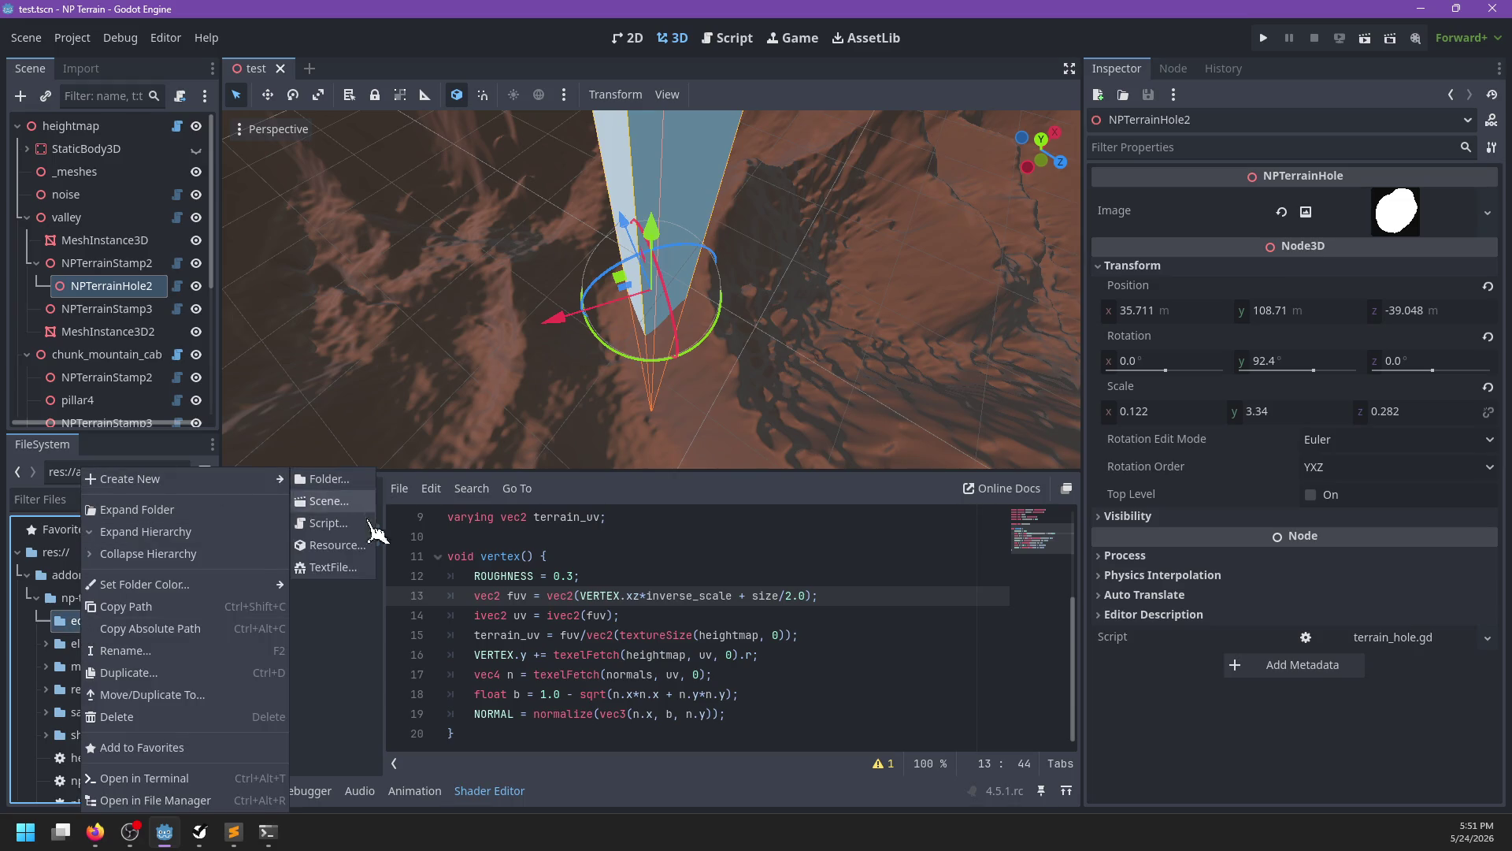
left_click(353, 561)
type("shader")
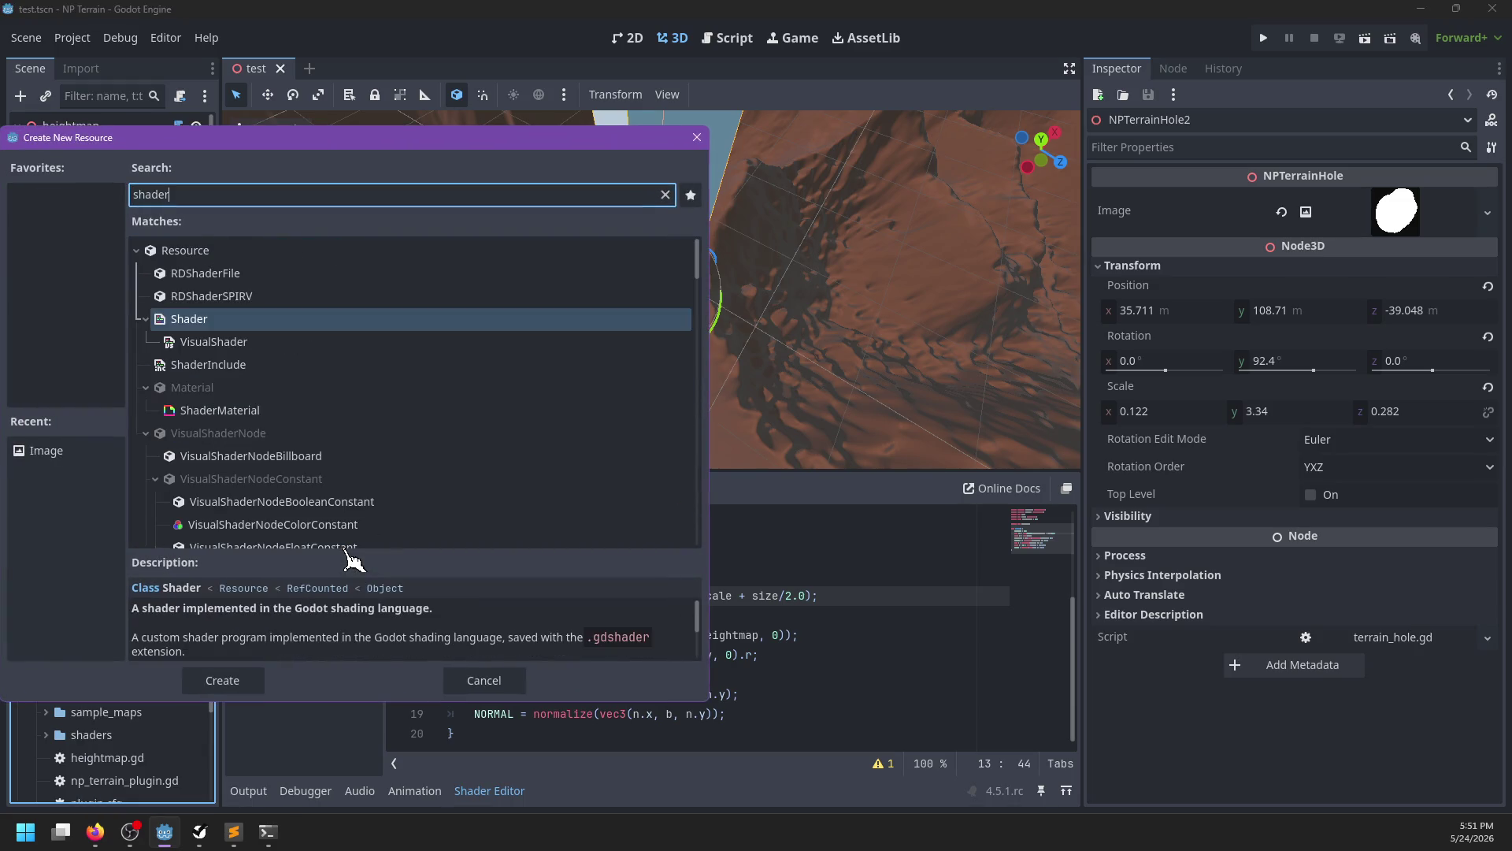
key("Return")
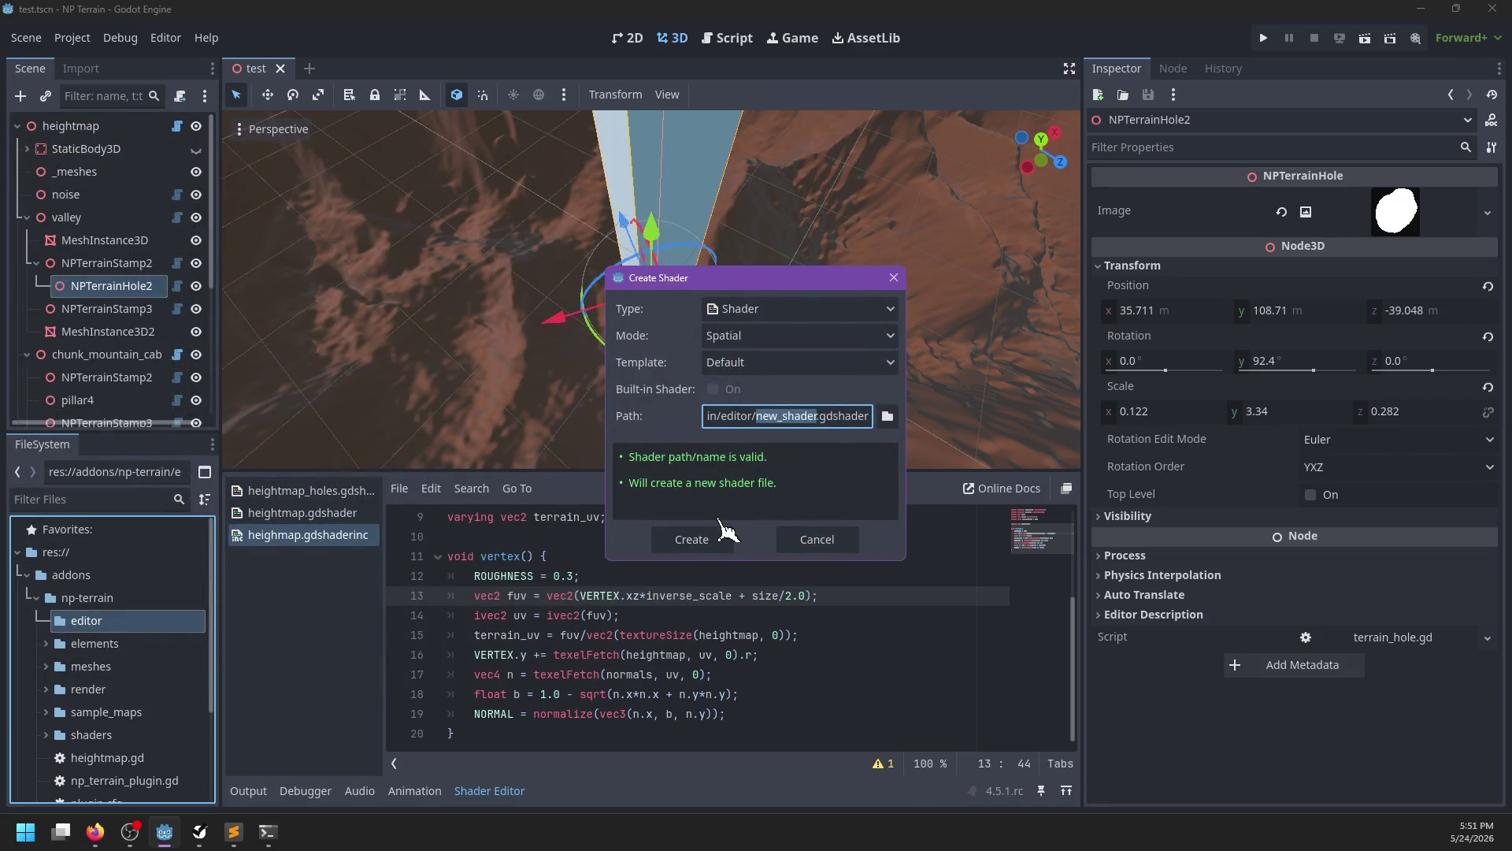
type("elee")
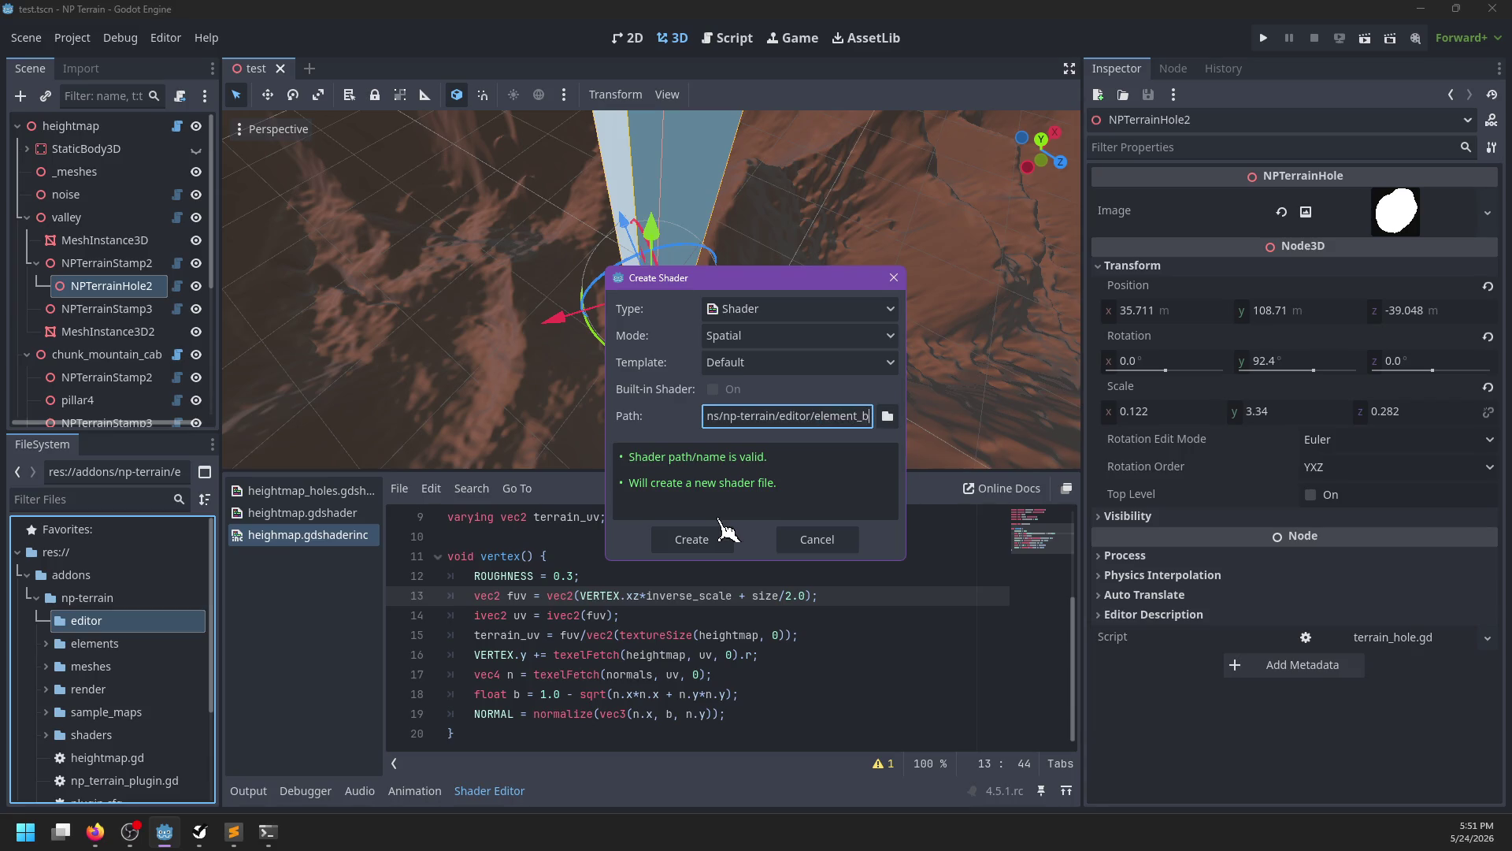
left_click(720, 536)
Open element_box.gdshader and delete its commented-out light function
left_click(46, 621)
double_click(118, 643)
left_click(671, 614)
scroll(635, 621, "down", 1)
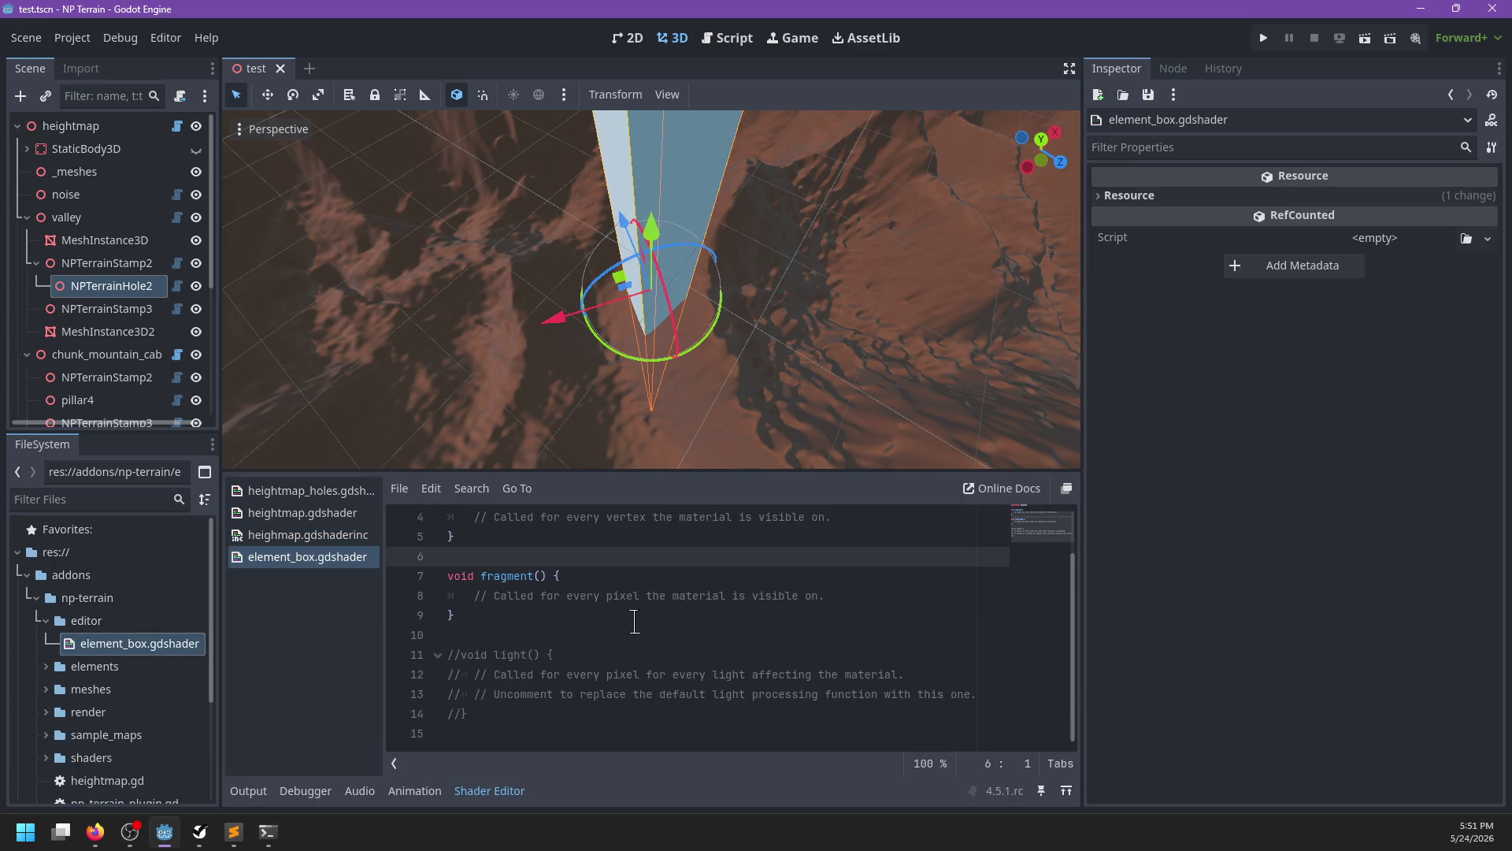
left_click_drag(516, 731, 513, 675)
key("BackSpace")
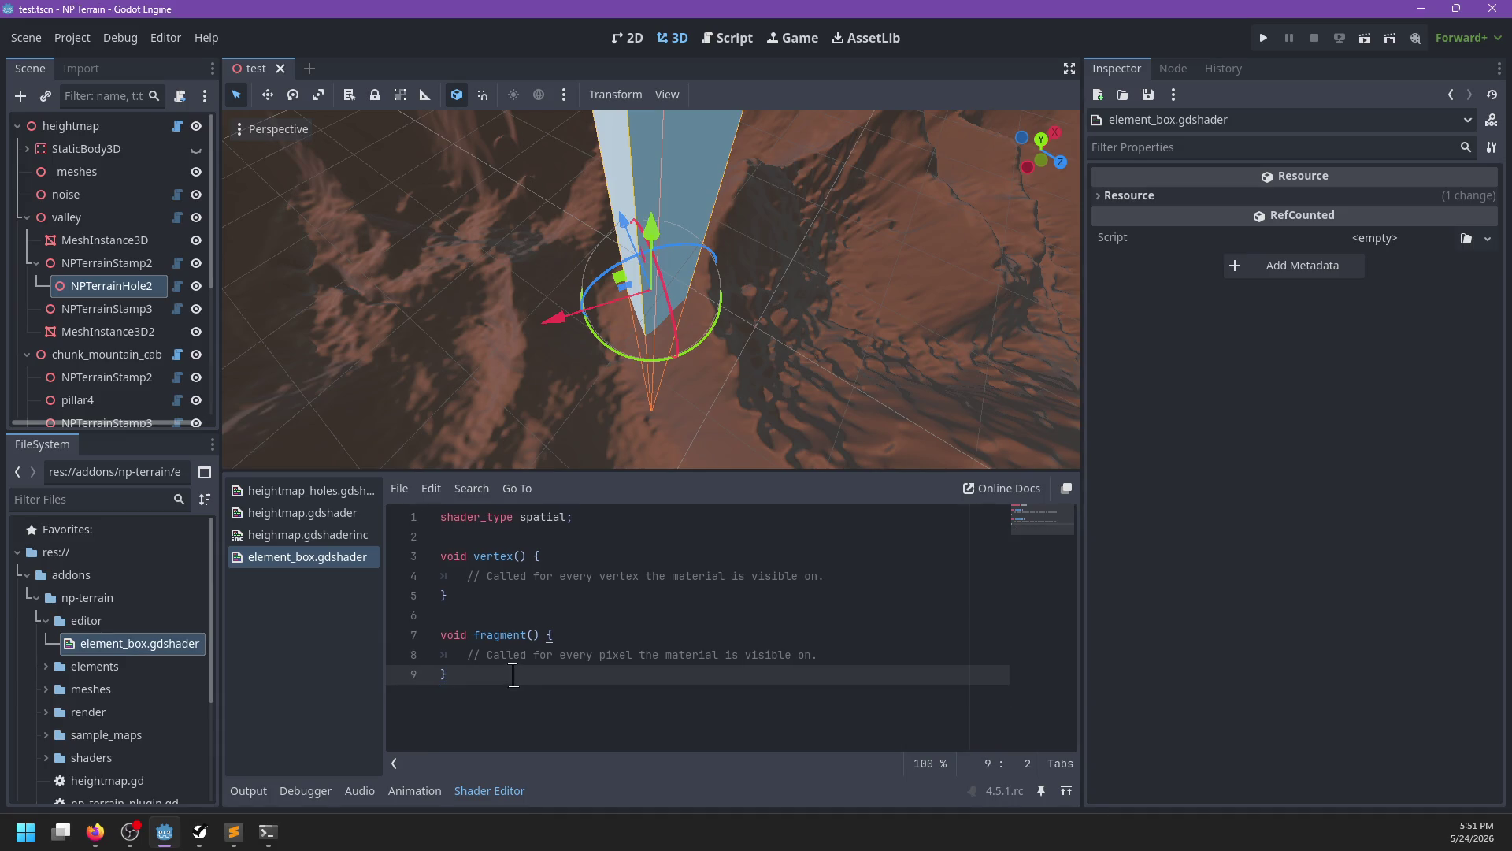
Add 'render_mode blend_mix, unshaded, depth_draw_disabled;' below the shader_type line
left_click(590, 518)
key("Return")
key("ctrl+space")
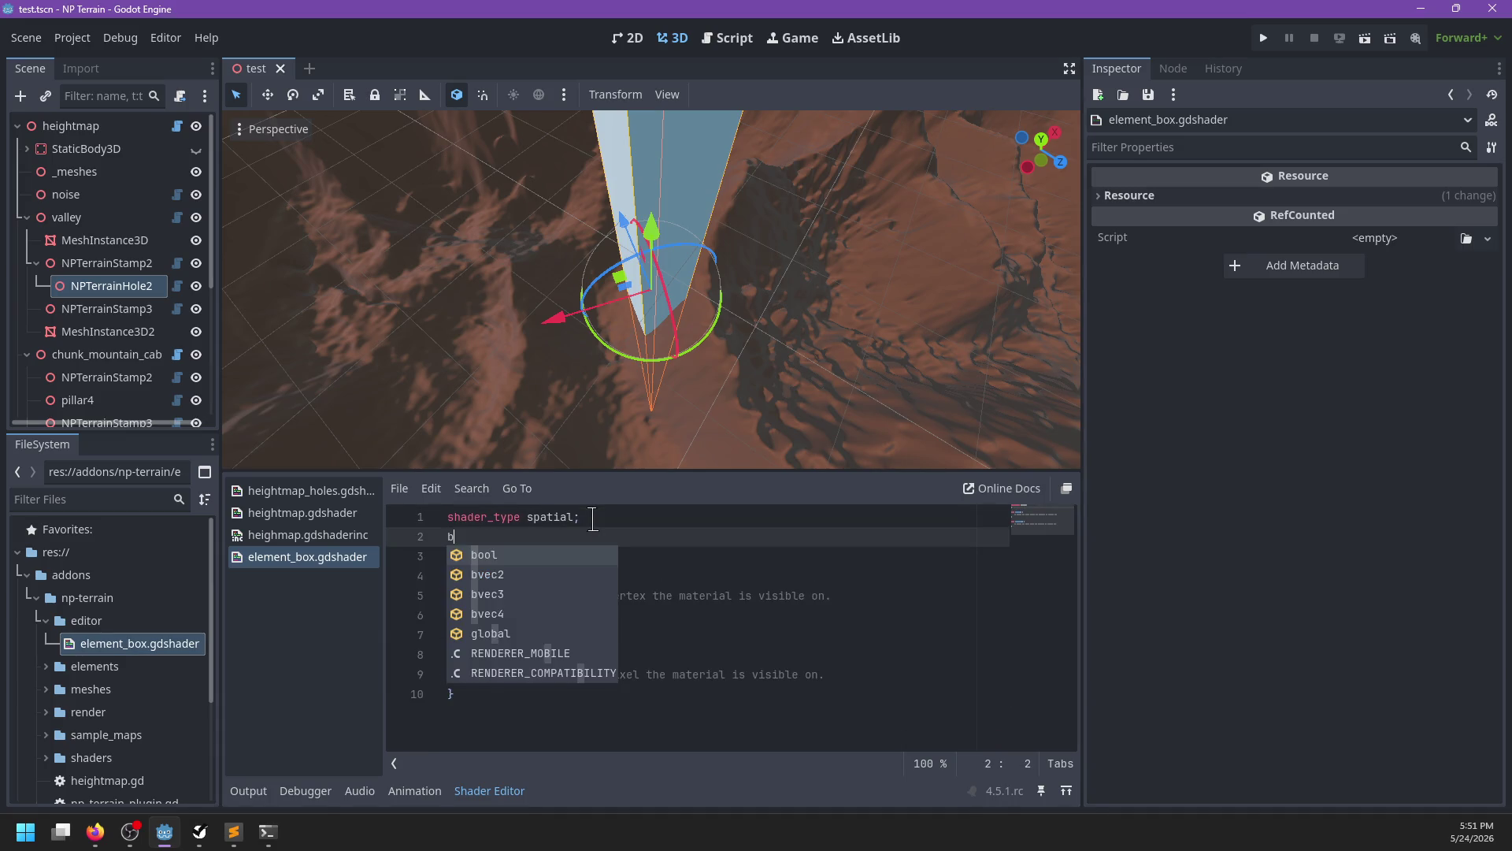
type("render_mode blend_")
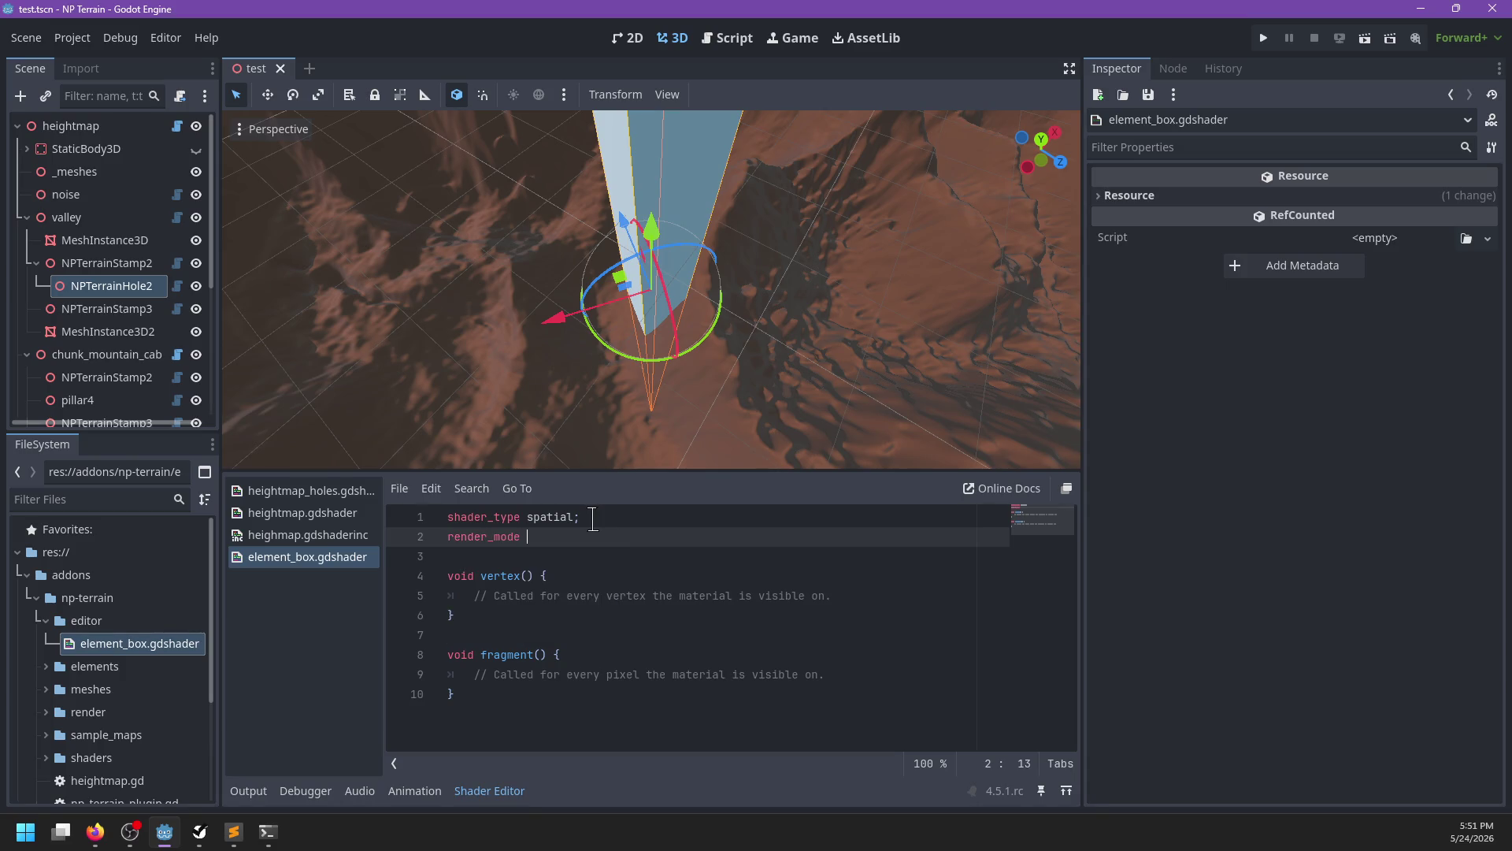
type("mix, ")
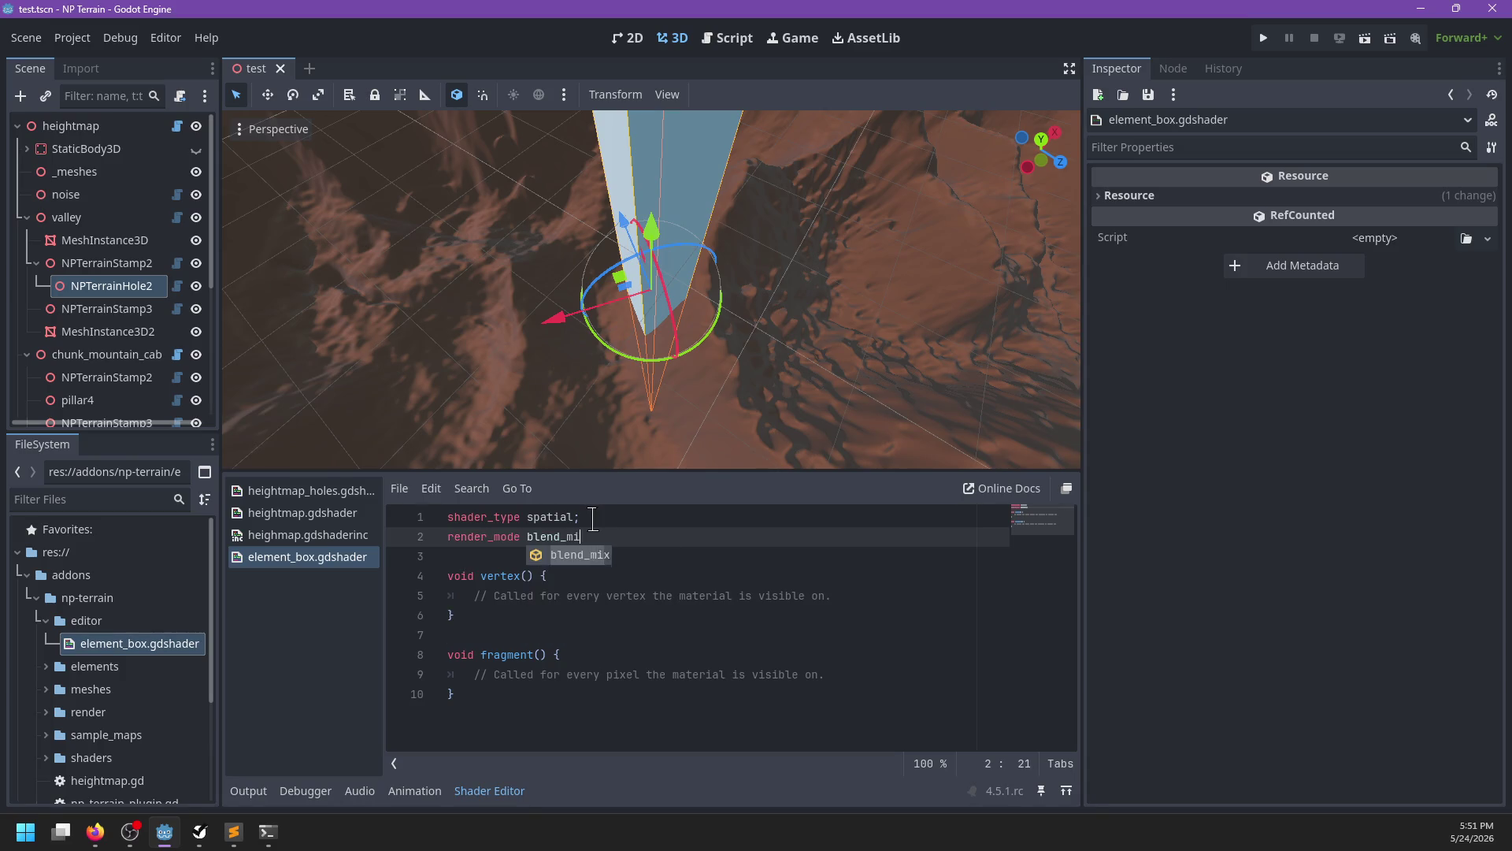
type("unshaded,")
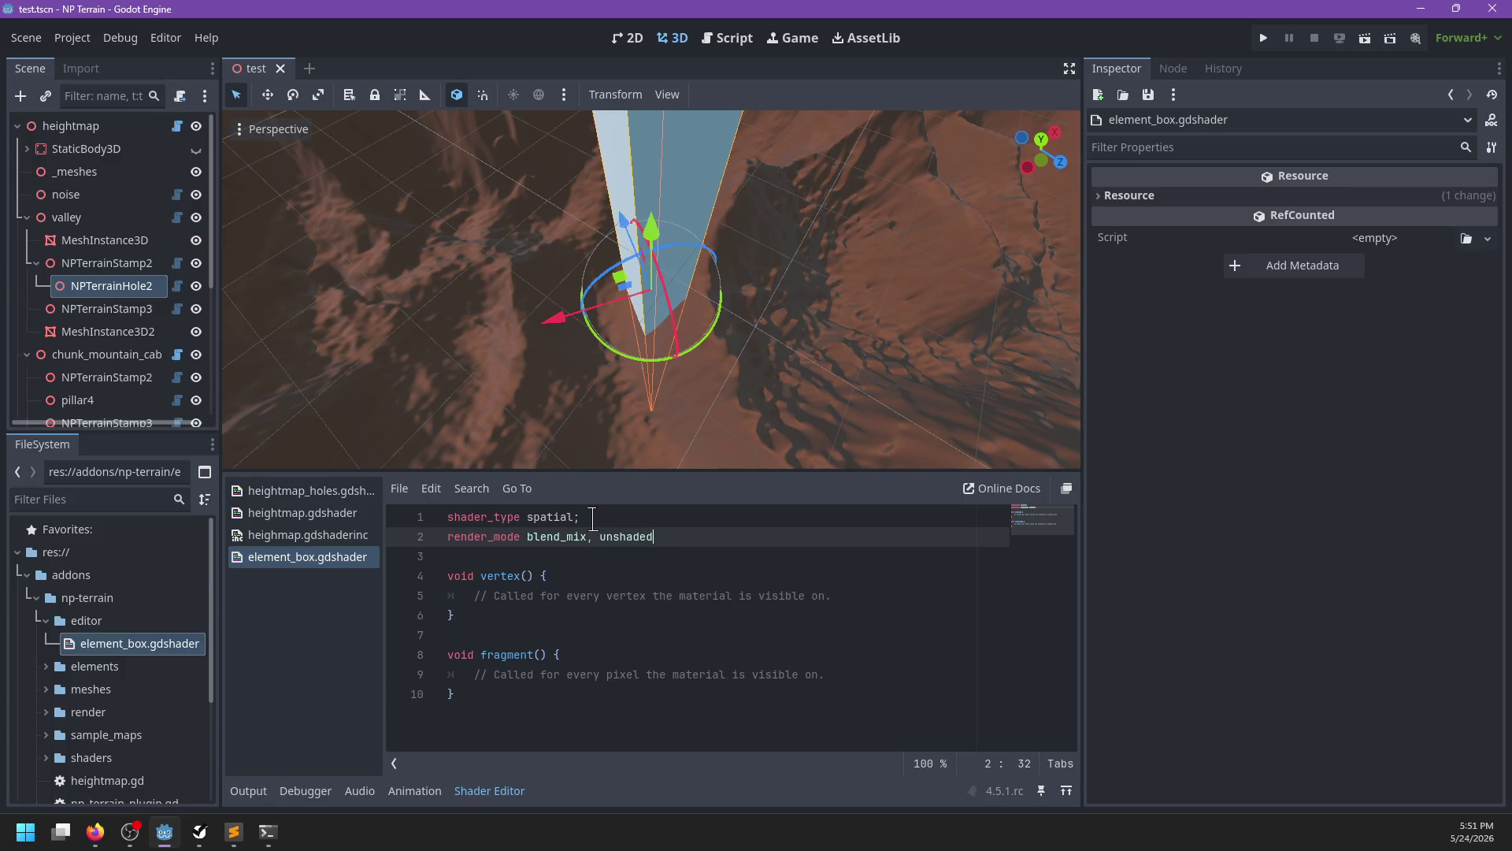
type(" depth_dr")
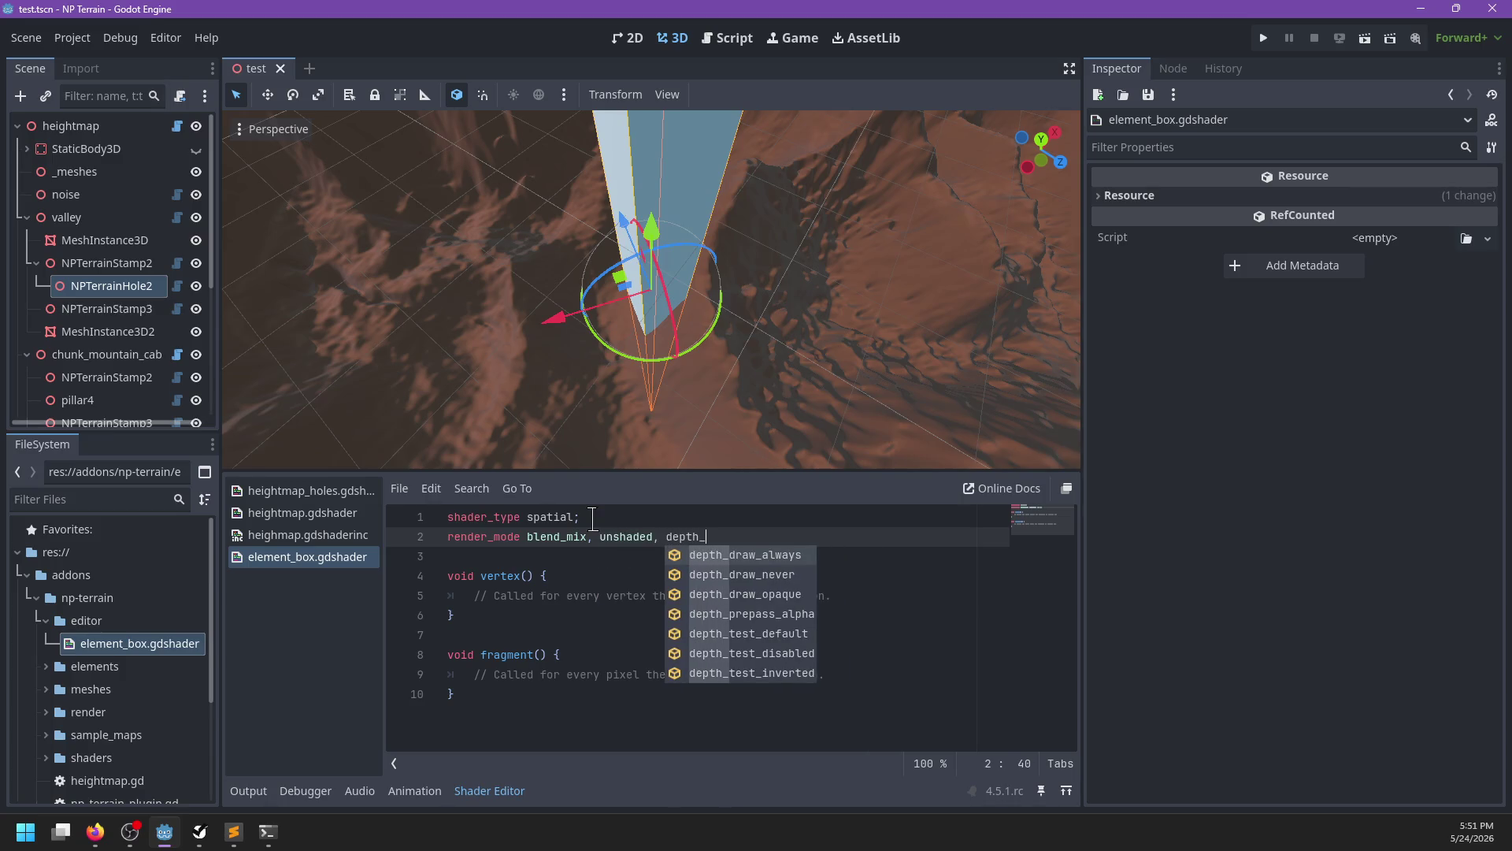
type("aw_disabled,")
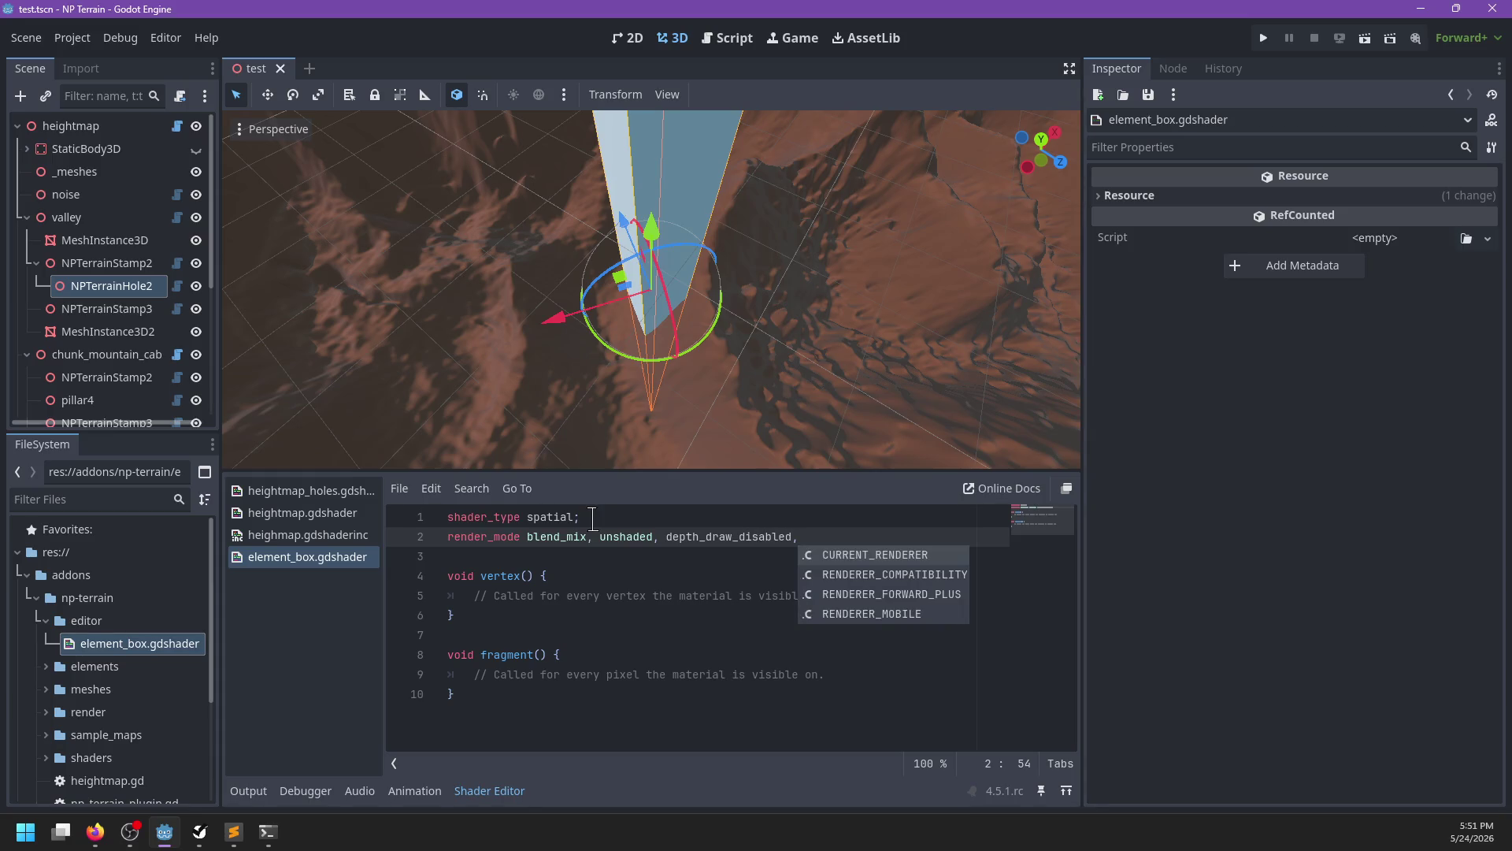
key("BackSpace")
type(";")
key("Return")
key("Return")
Declare a sampler2D uniform named depth below the render mode
type("form sample3r")
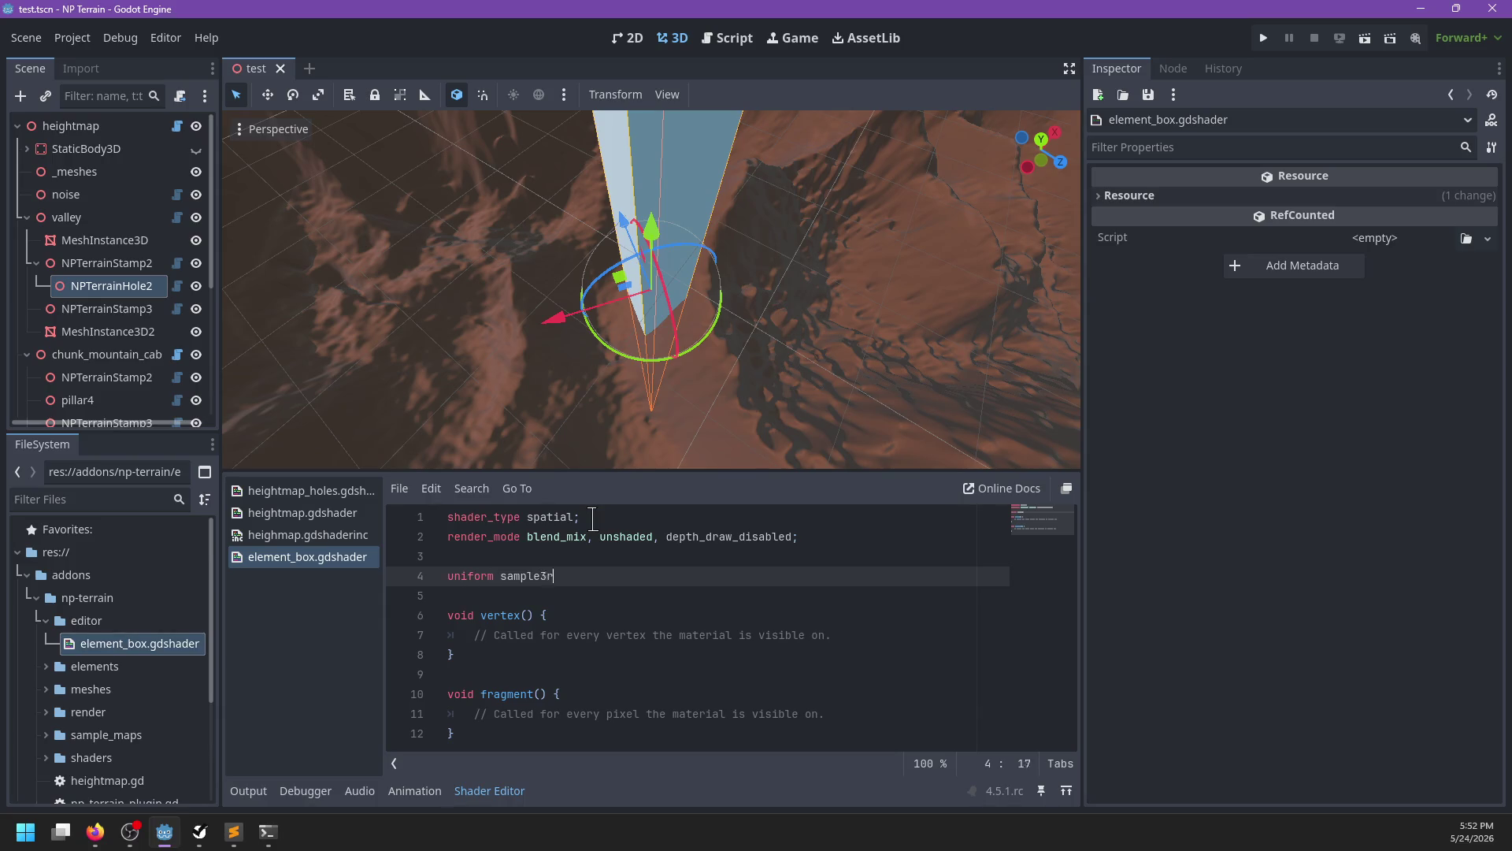
type("D")
type("our")
type("epth")
key("ctrl+shift+Left")
key("ctrl+shift+Left")
key("ctrl+shift+Left")
key("ctrl+shift+Right")
key("ctrl+shift+Right")
Change the depth mode from depth_draw_disabled to depth_draw_never
key("Up")
key("Left")
key("Left")
key("ctrl+BackSpace")
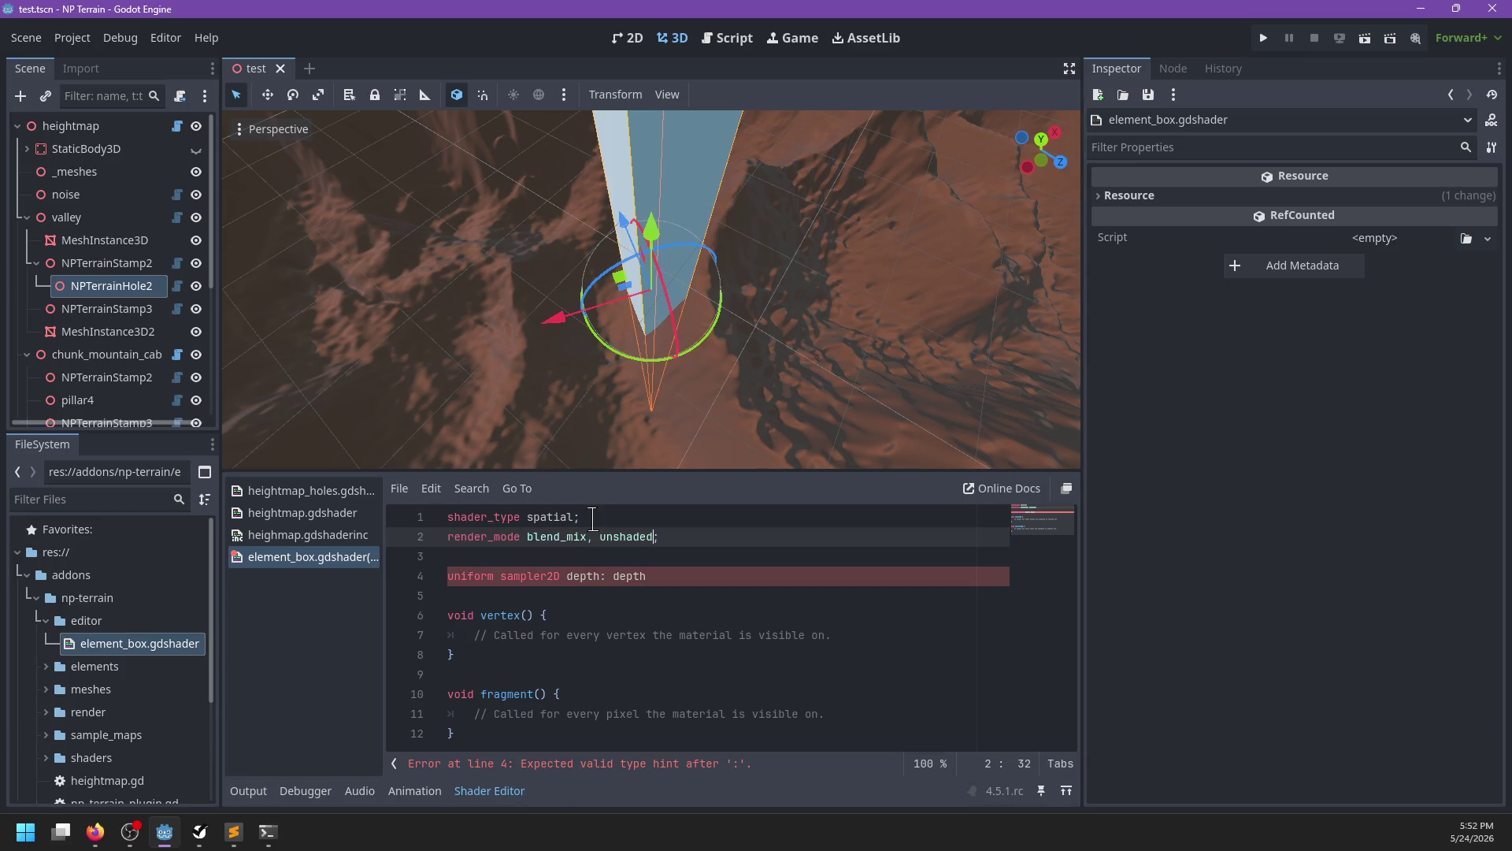
type("depth_")
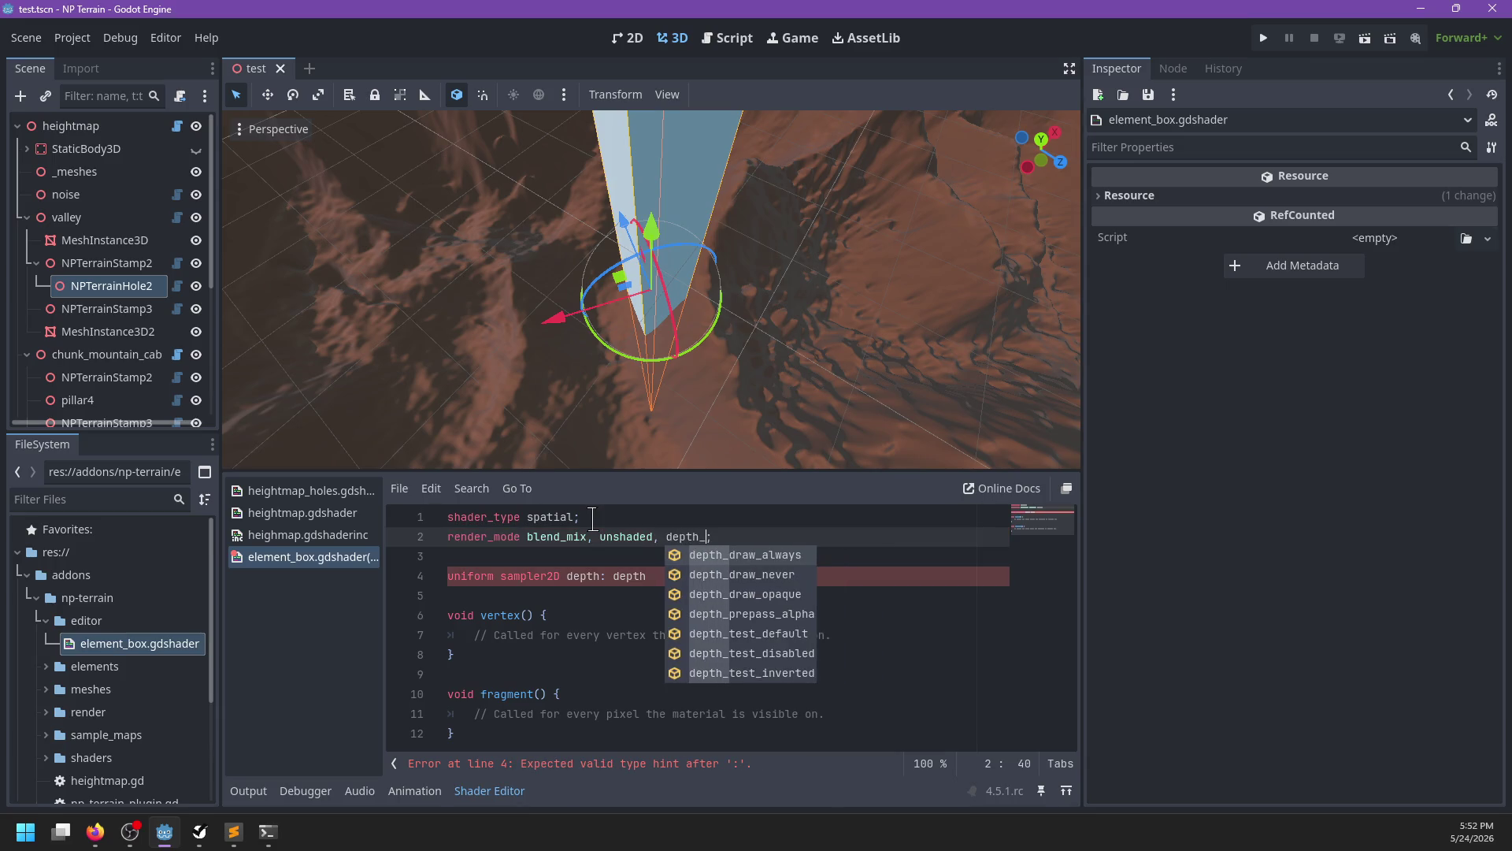
key("Down")
key("Return")
Give the depth uniform the hint_depth_texture hint
key("Down")
key("Down")
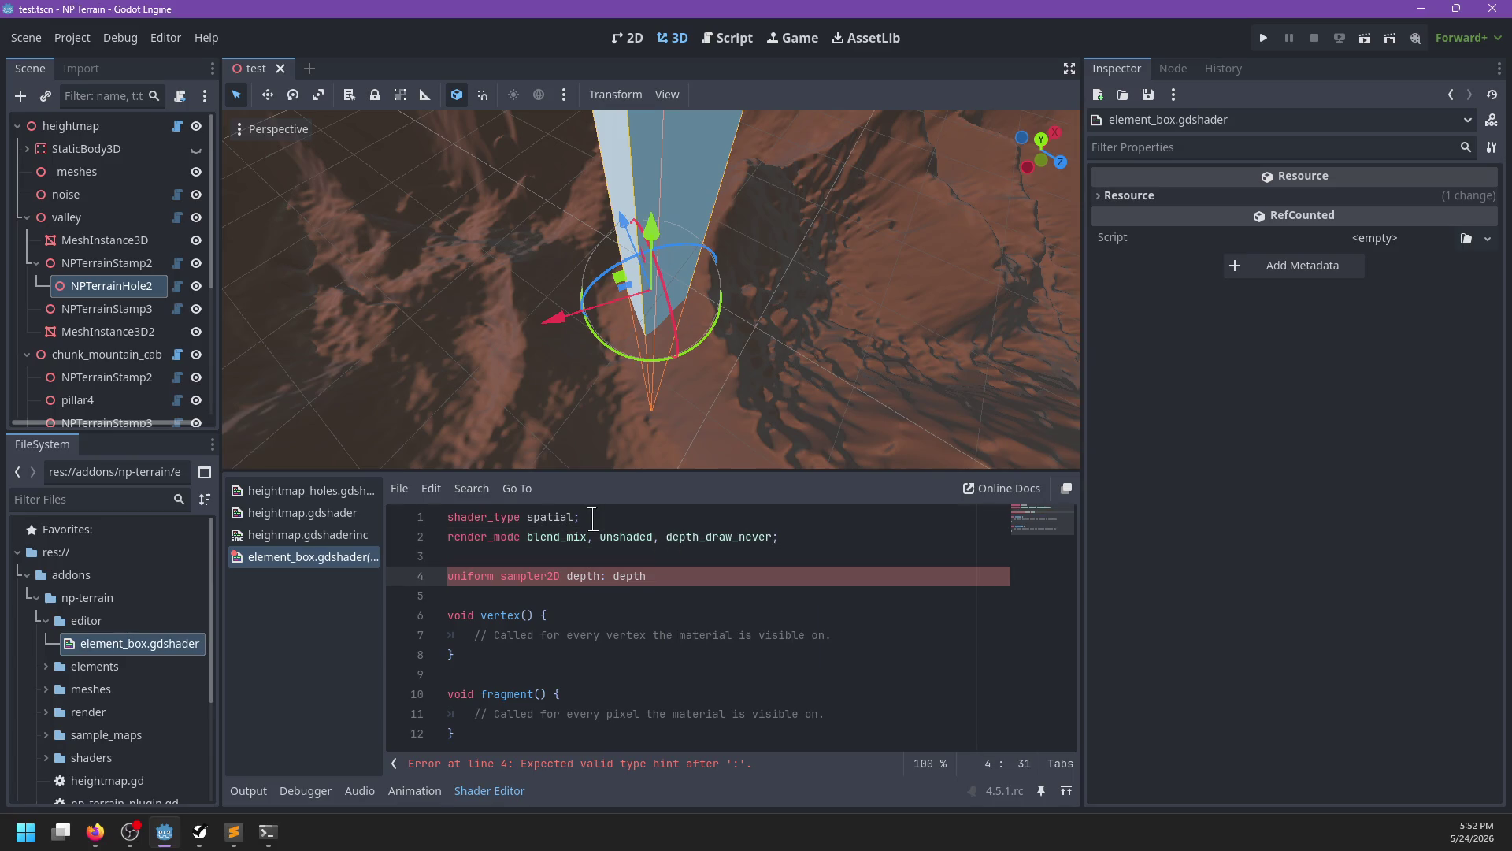
key("BackSpace")
key("BackSpace")
key("BackSpace")
type("hint_de")
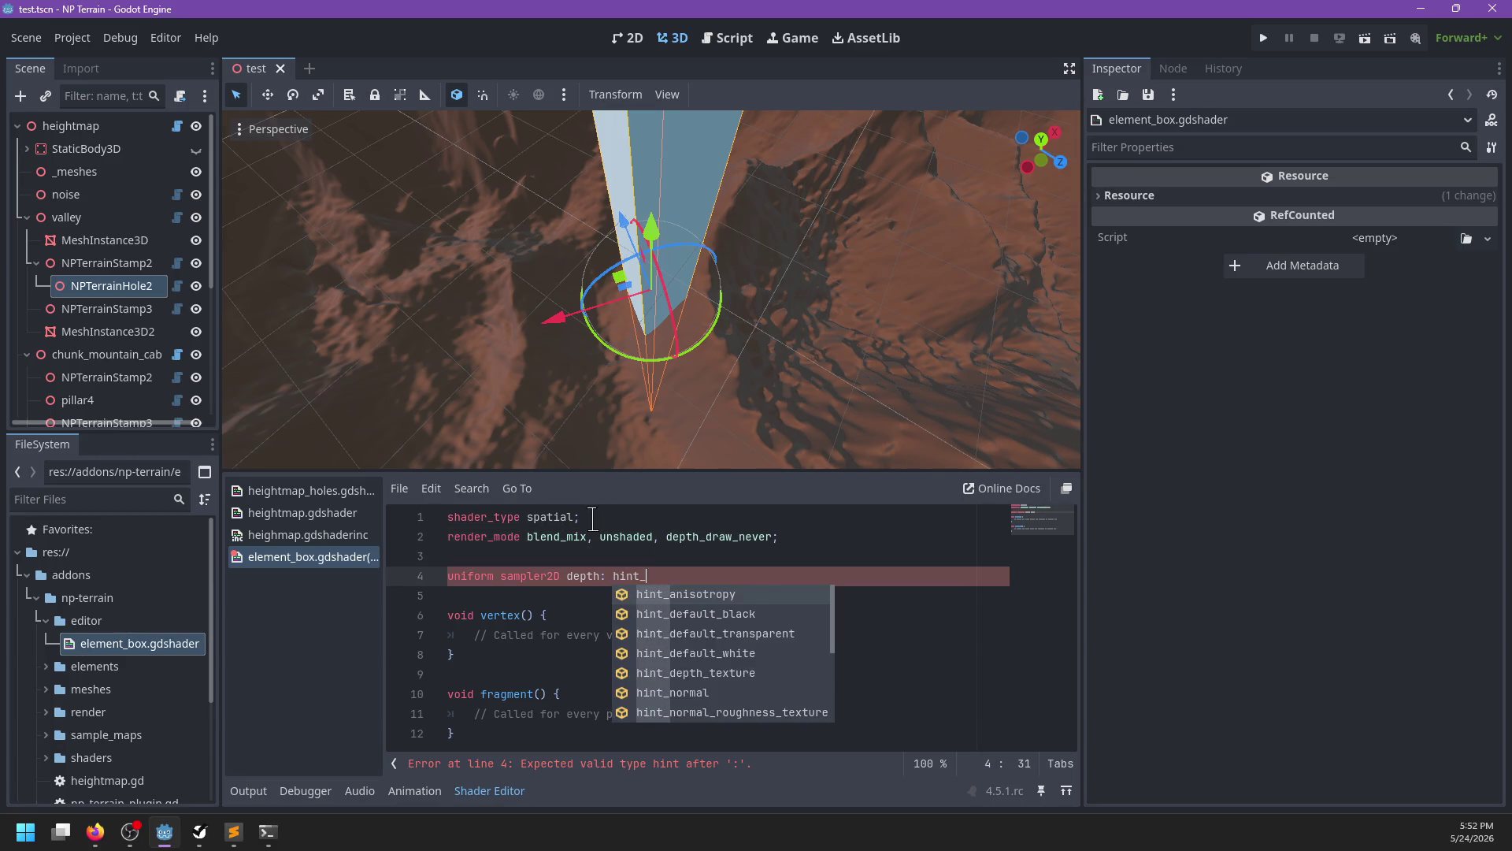
type("pt")
key("Return")
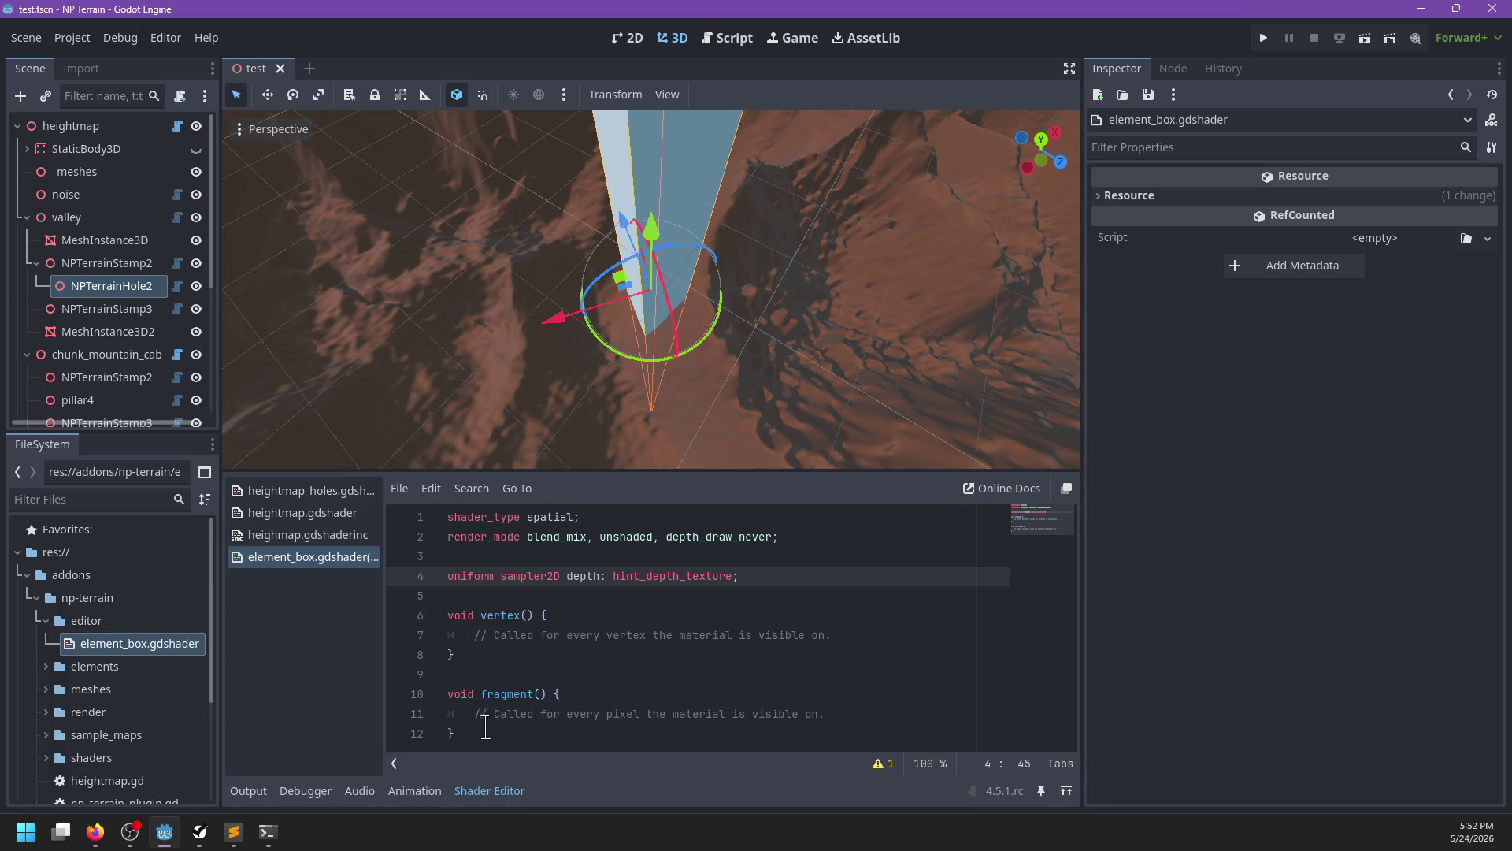
left_click(241, 837)
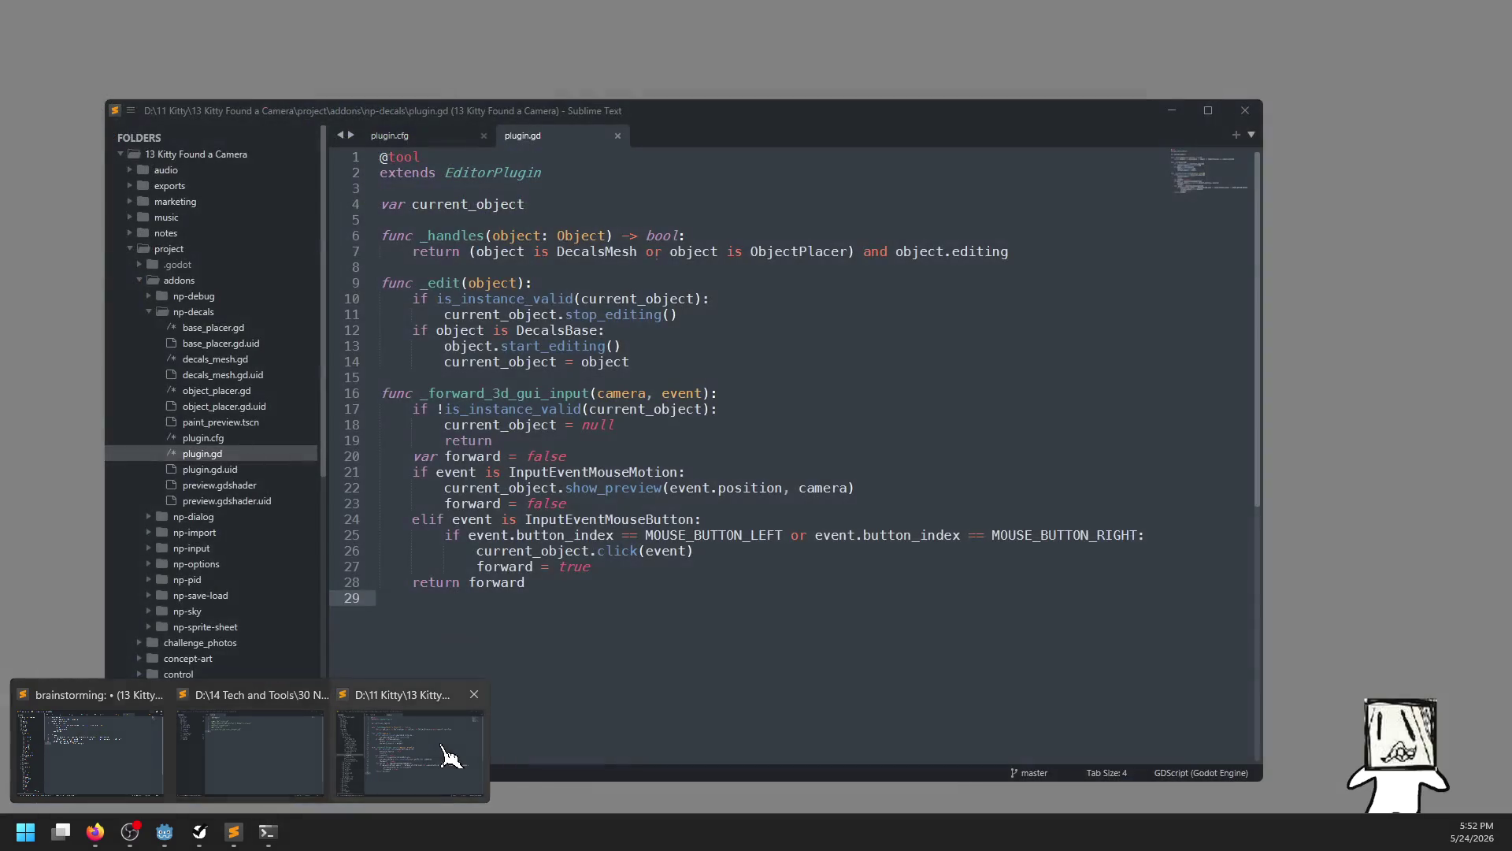
Open the recent C:\jak4\project folder in Sublime Text and close the plugin.gd window
left_click(449, 757)
key("alt+f")
key("r")
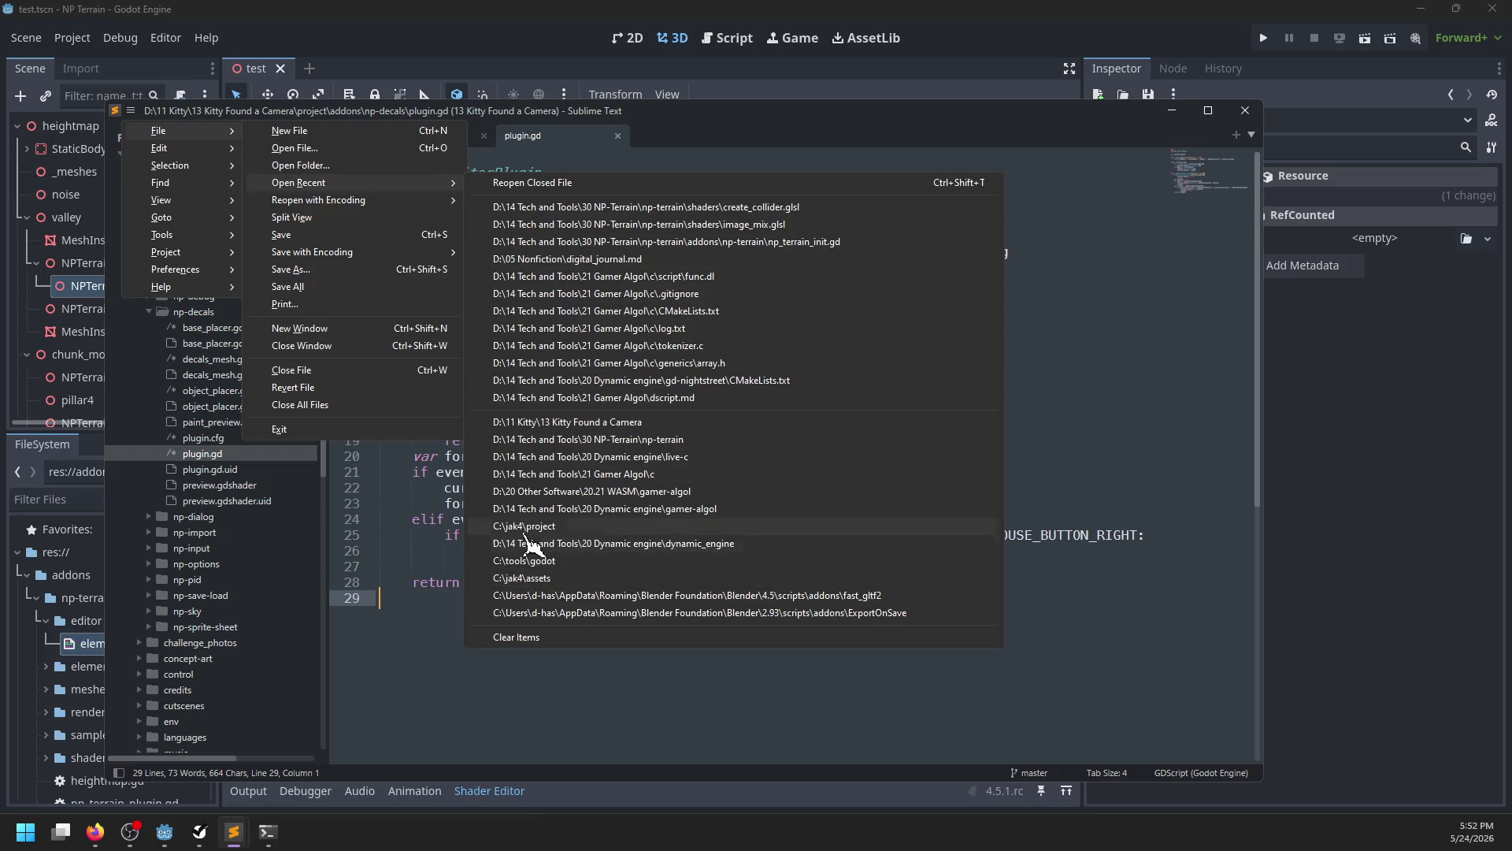
left_click(709, 525)
left_click(1246, 115)
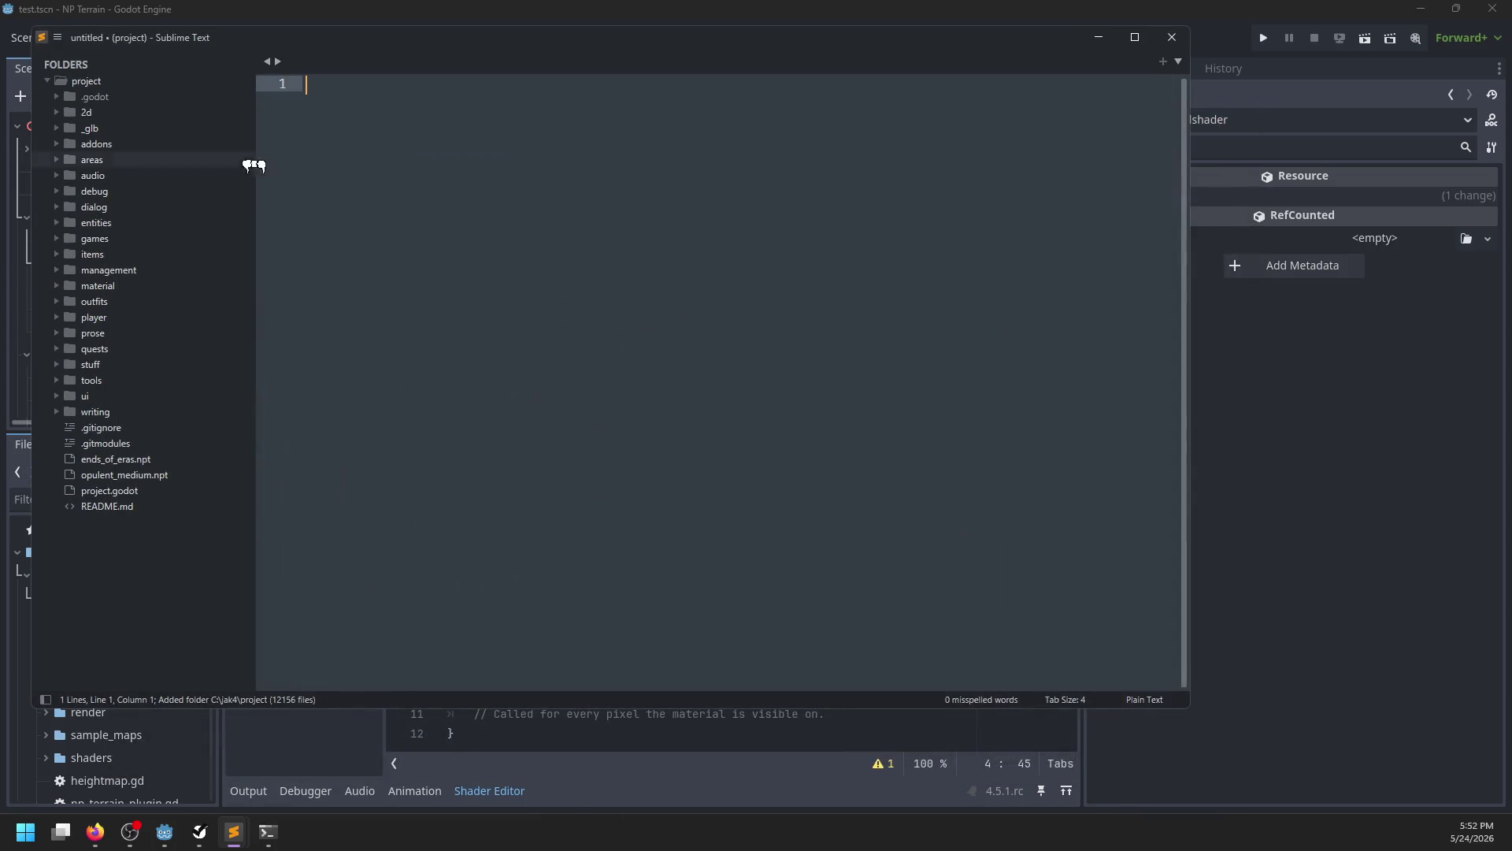
Expand the material folder and open bubble.gdshader
left_click(57, 286)
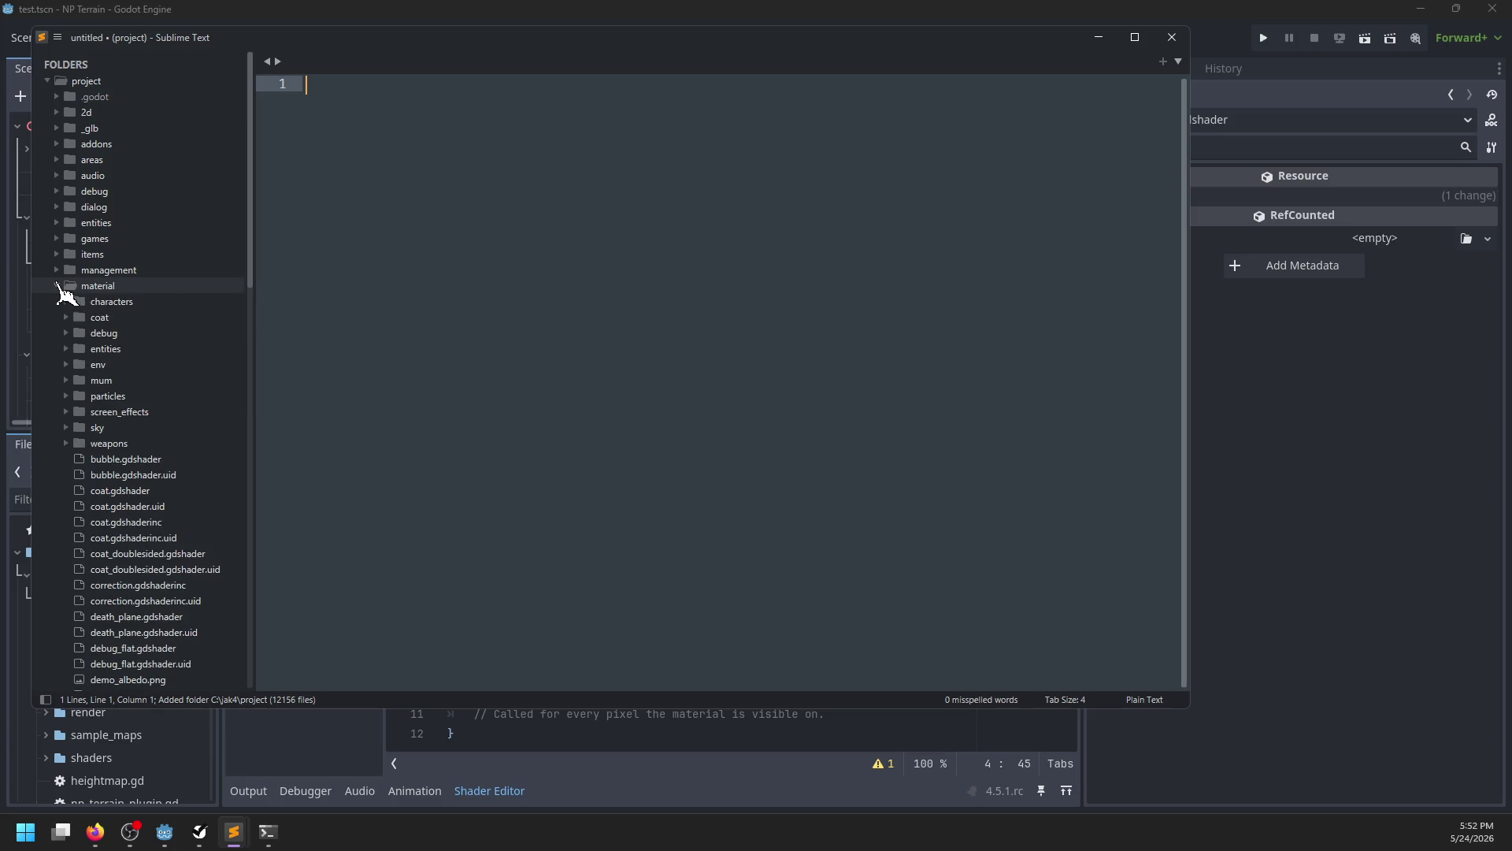
scroll(144, 390, "down", 1)
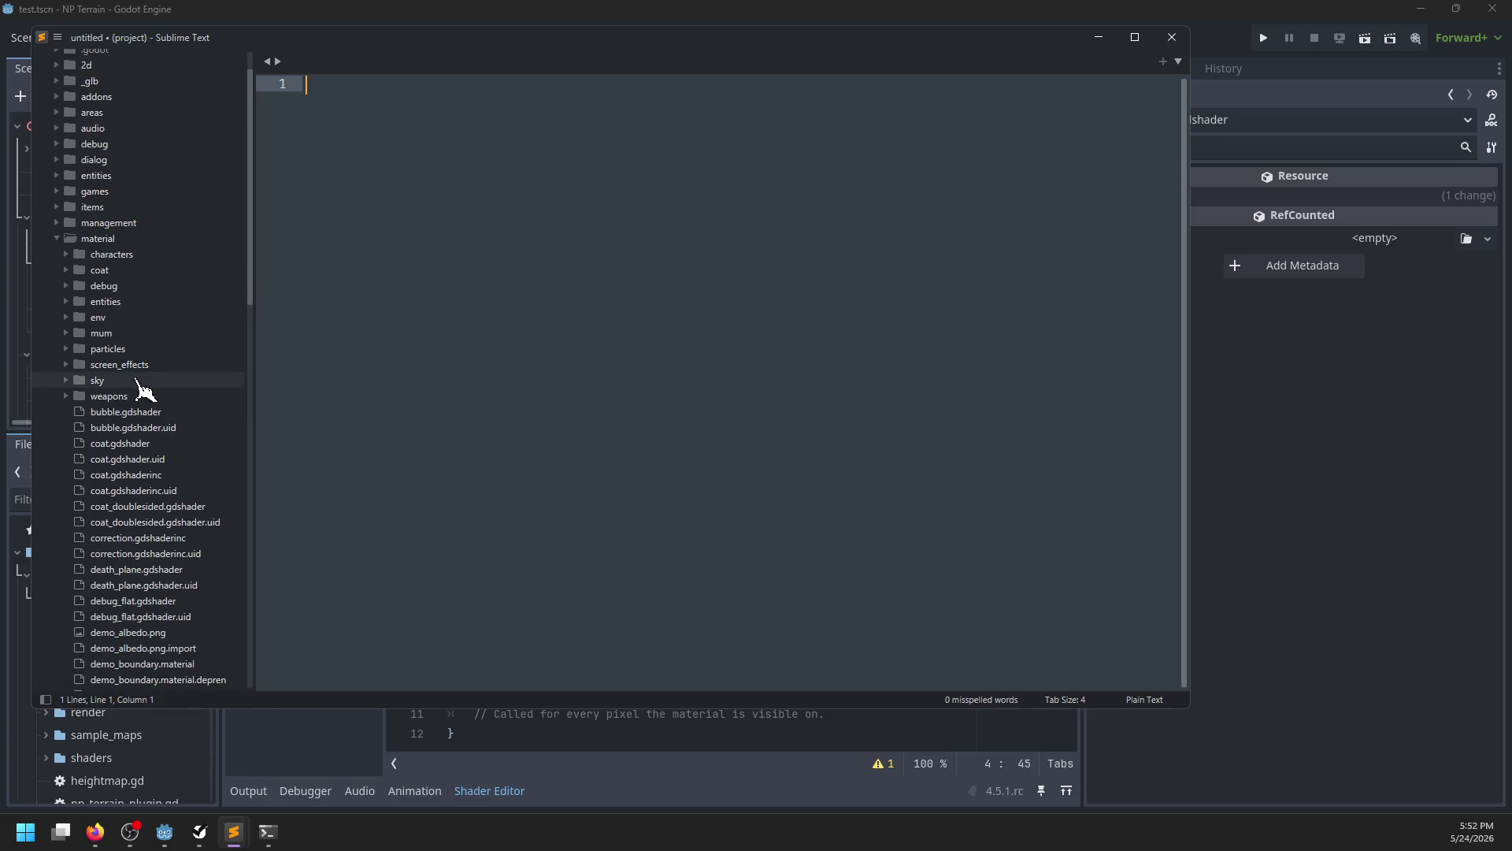
scroll(118, 394, "down", 4)
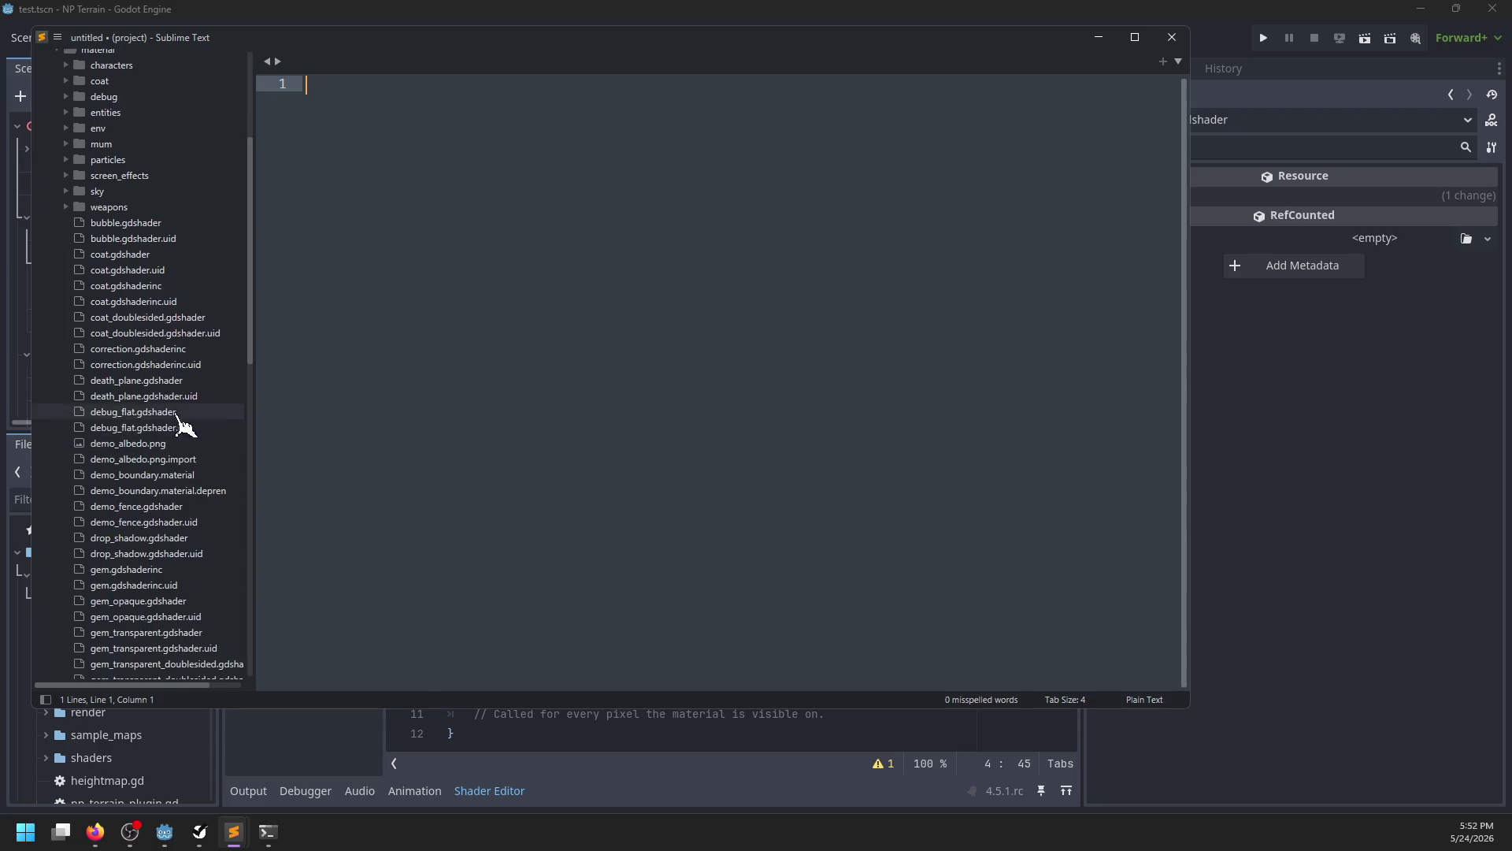
left_click(128, 224)
left_click(544, 268)
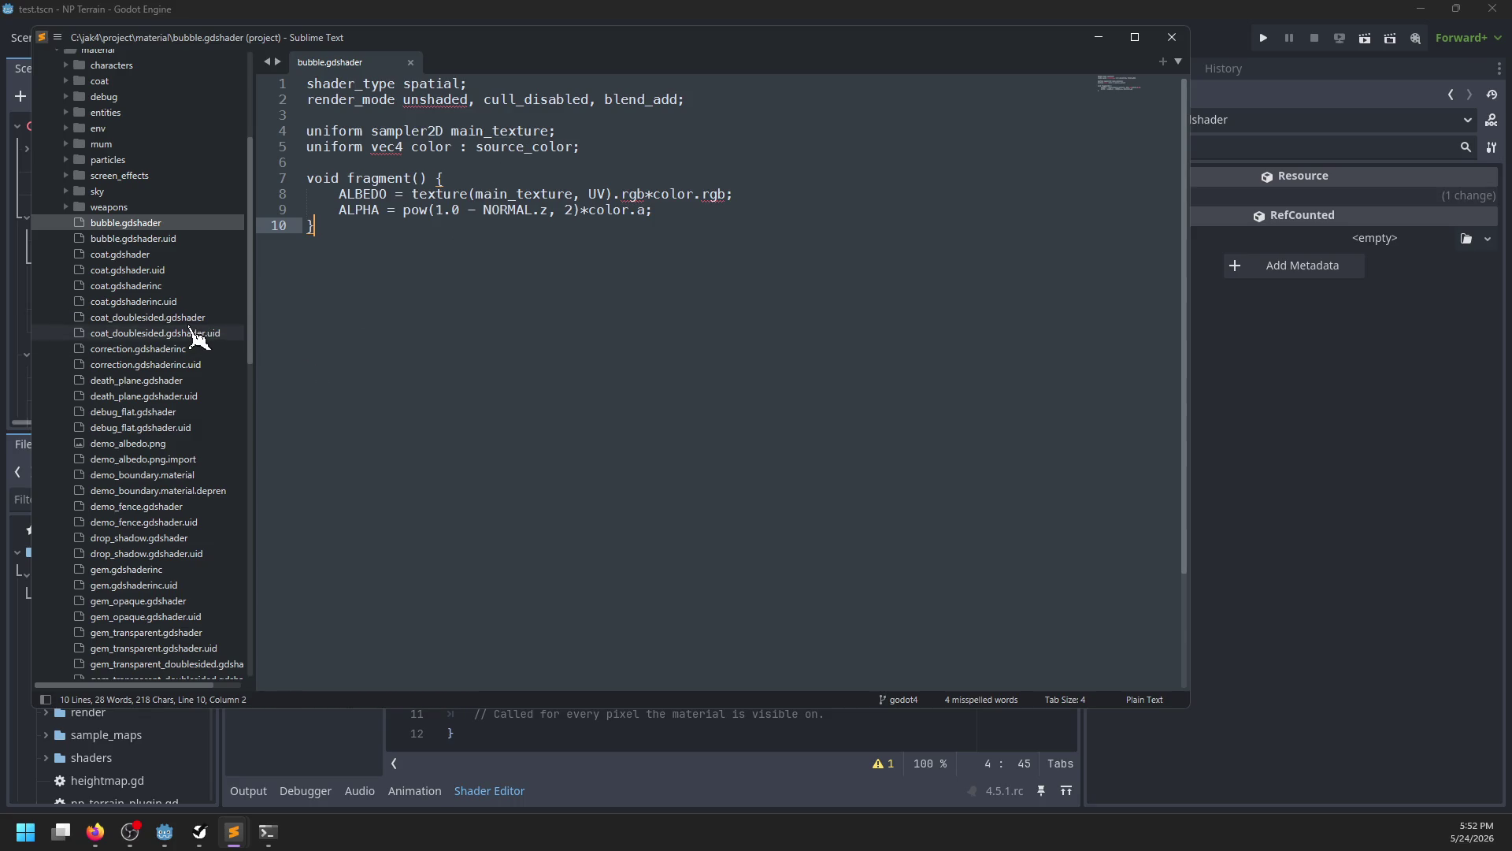
Open demo_fence.gdshader and begin a Find in Files search for hint_depth_texture
scroll(193, 337, "down", 3)
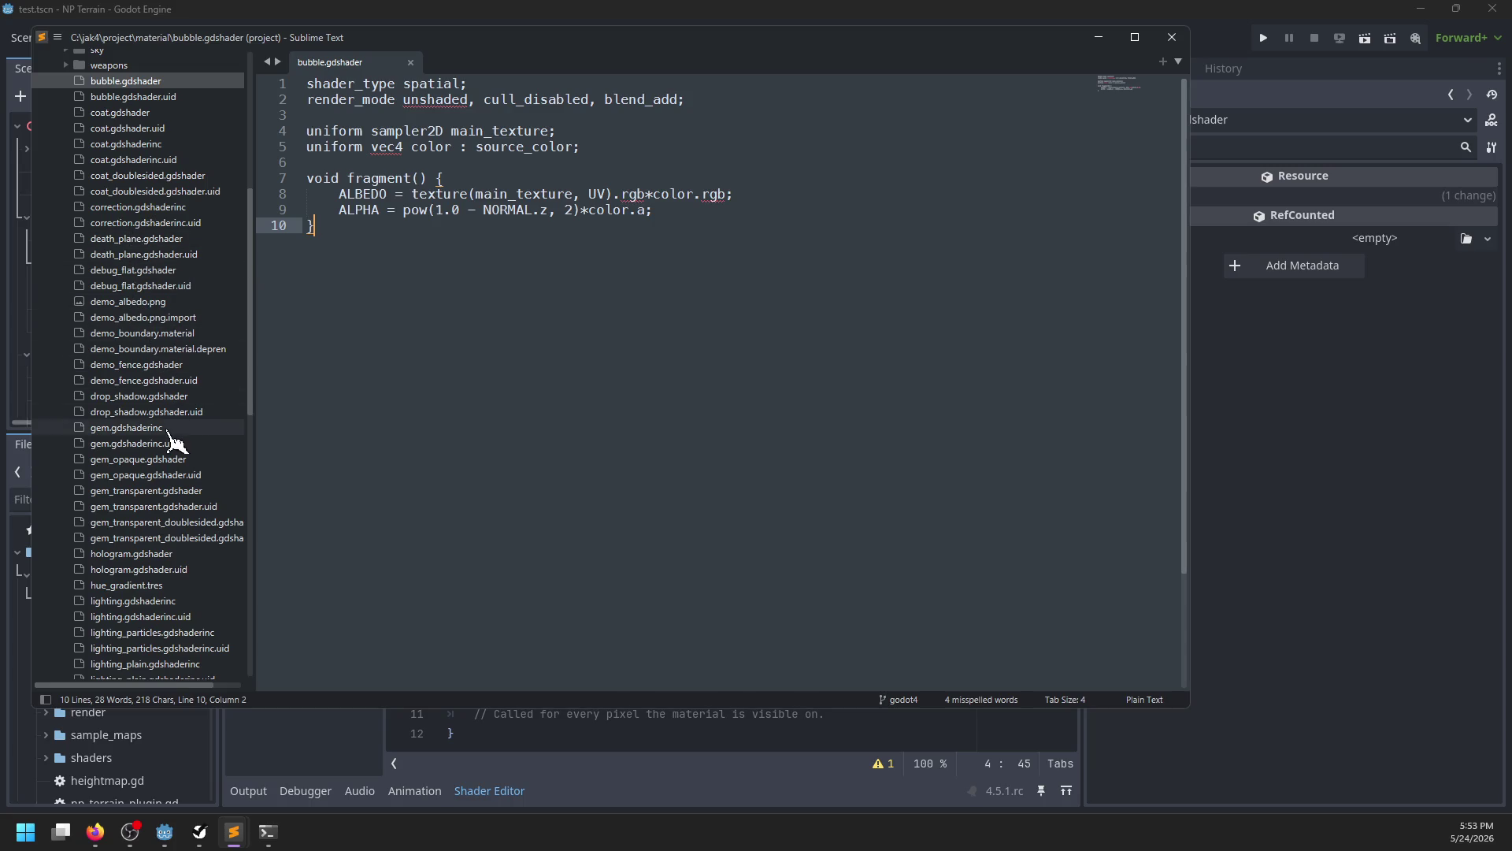
double_click(143, 366)
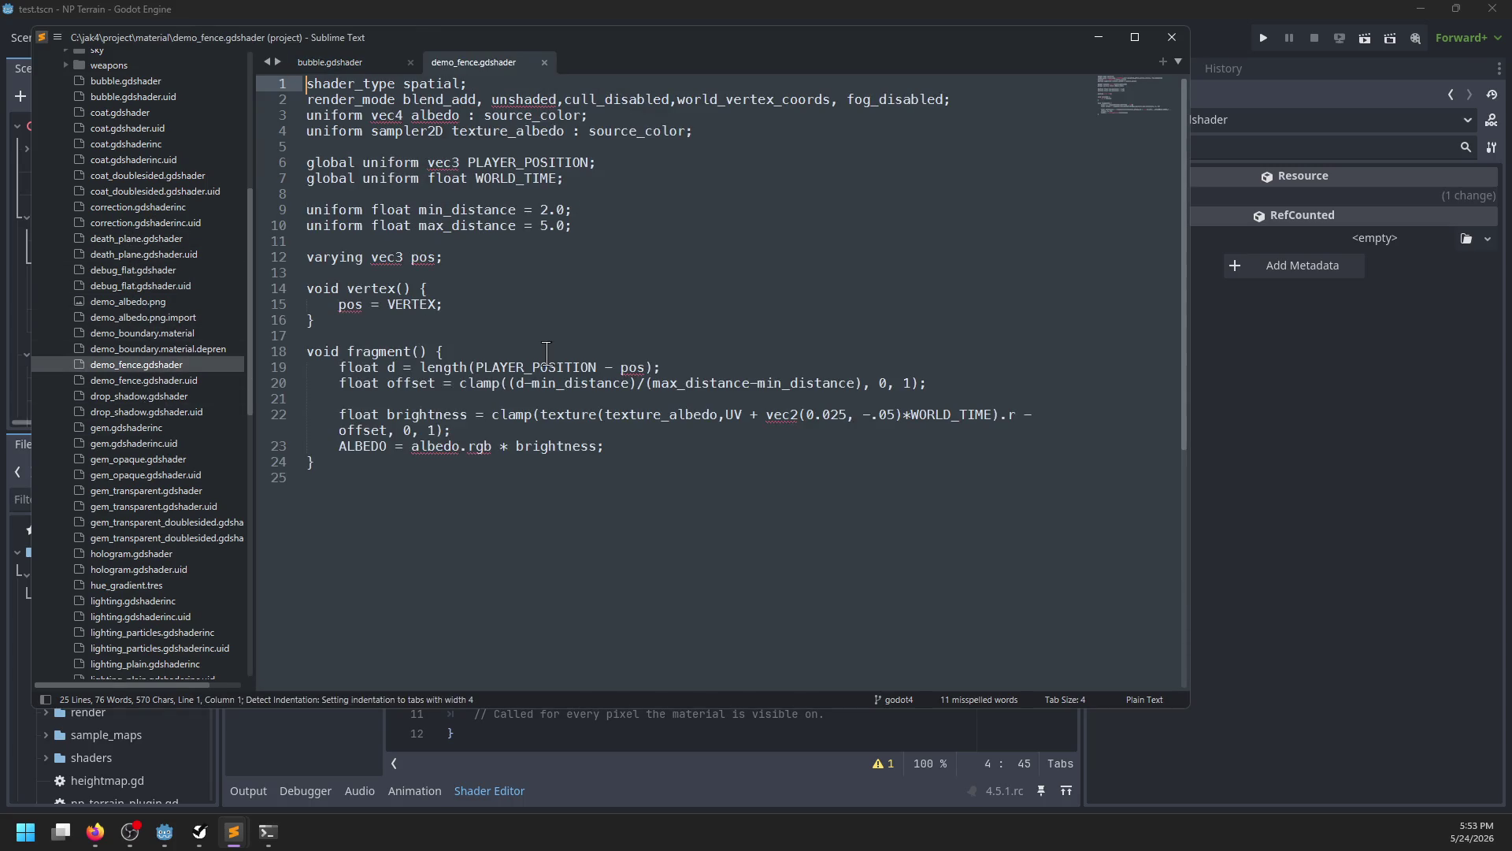
left_click(608, 240)
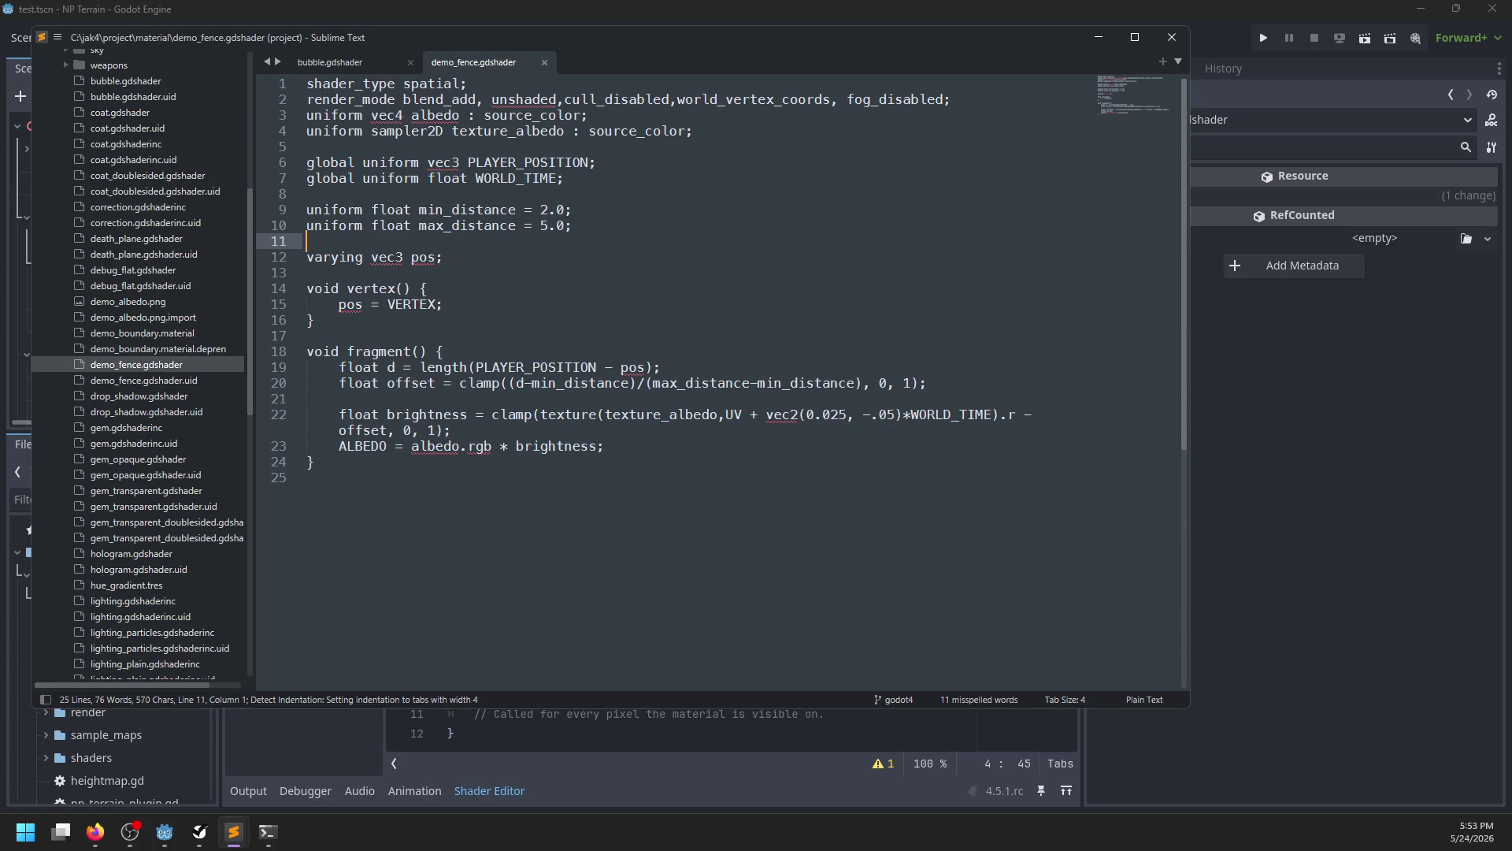
key("ctrl+shift+f")
type("nt_depth")
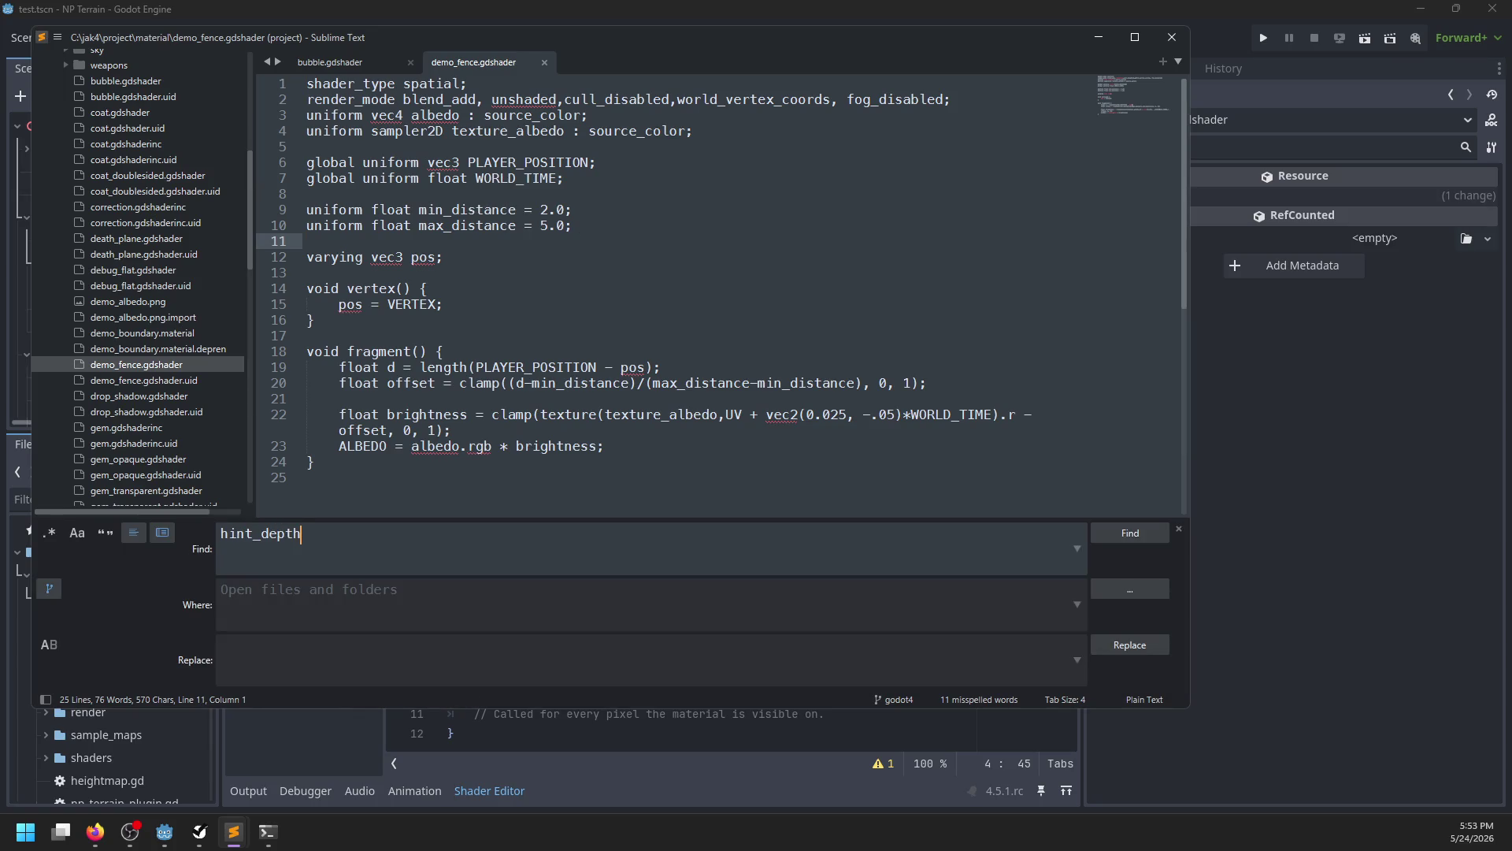
type("ture")
Run the hint_depth_texture search across the whole project
key("Return")
key("alt+Tab")
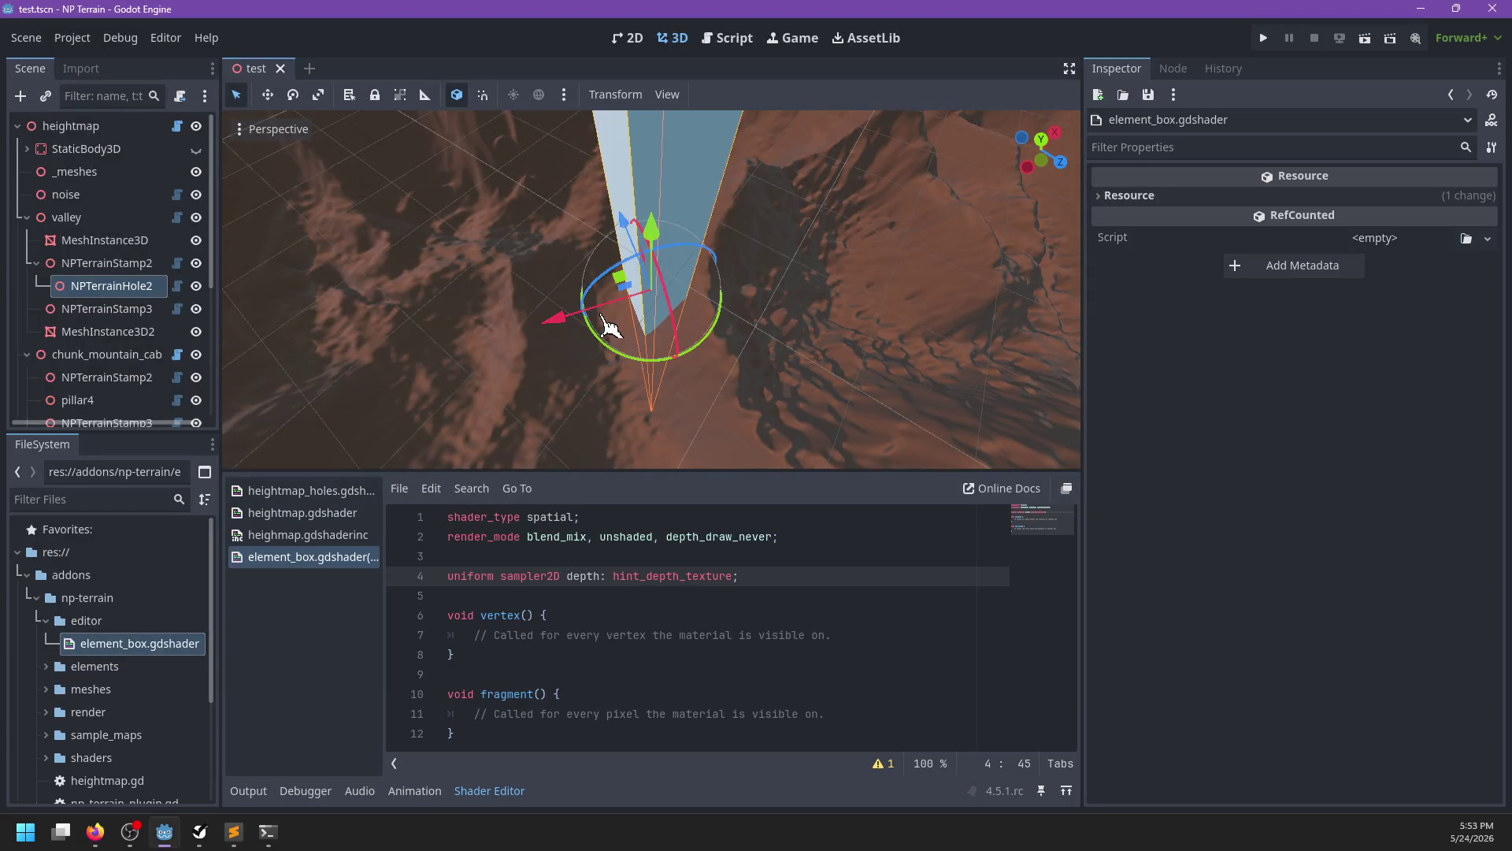
key("alt+Tab")
Rerun the search limited to *.gdshader files and scroll through the 8 matches
key("ctrl+shift+f")
key("Tab")
type("*.gd")
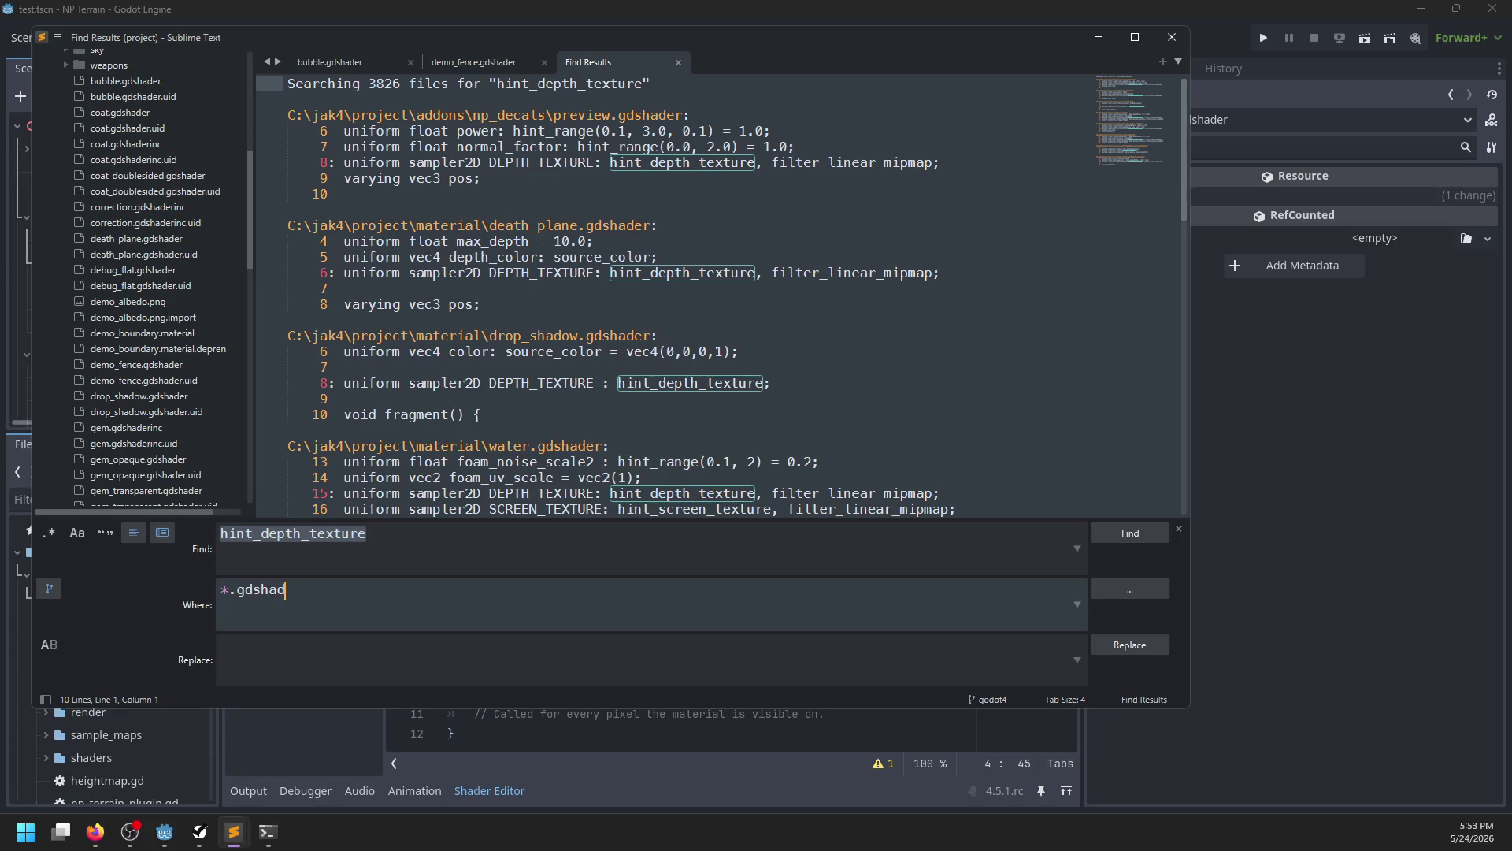
key("Return")
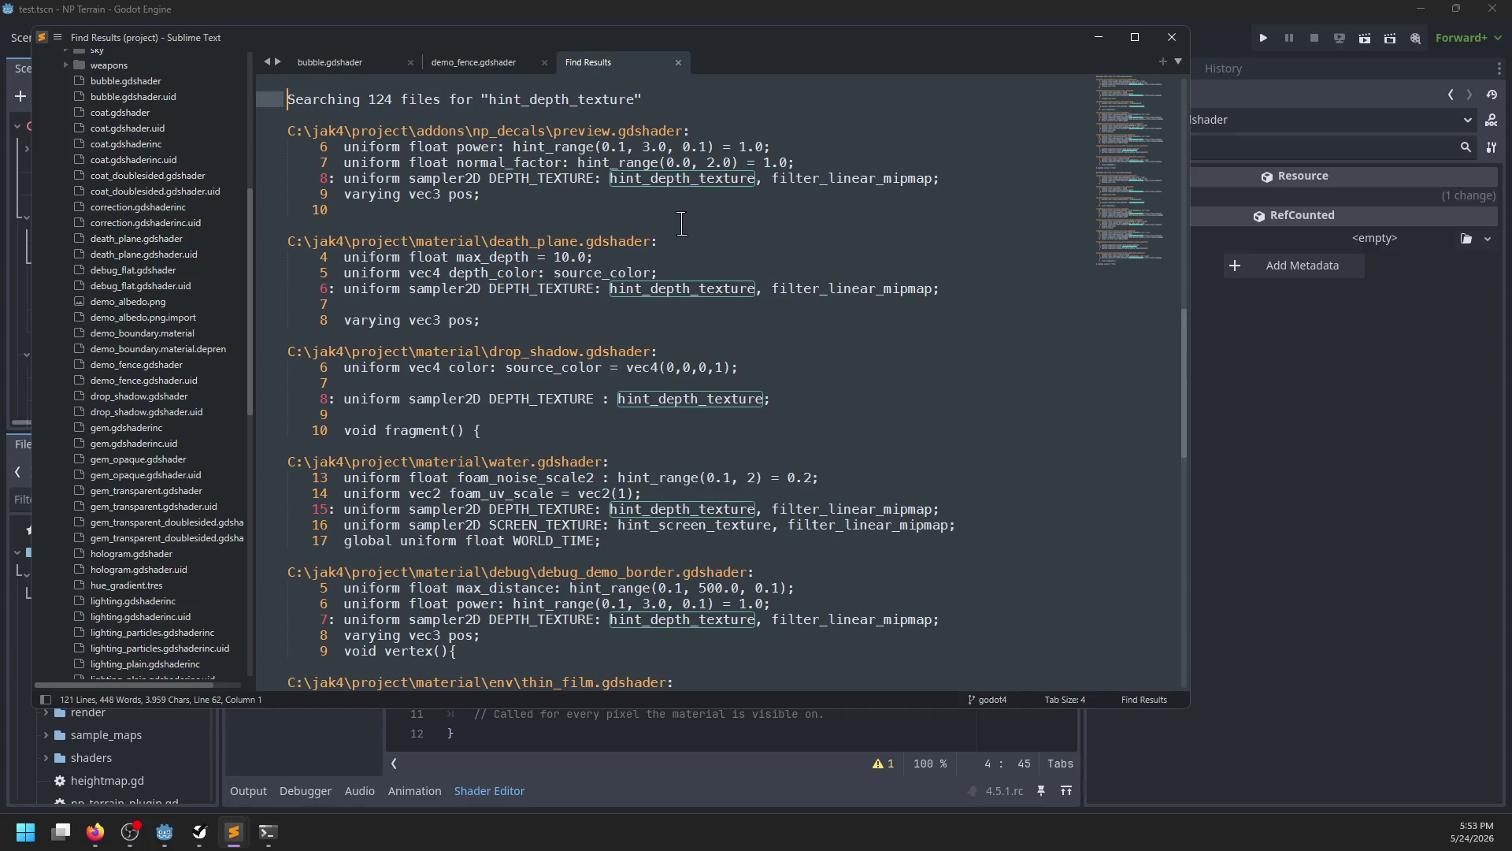
scroll(683, 224, "down", 2)
scroll(682, 225, "down", 5)
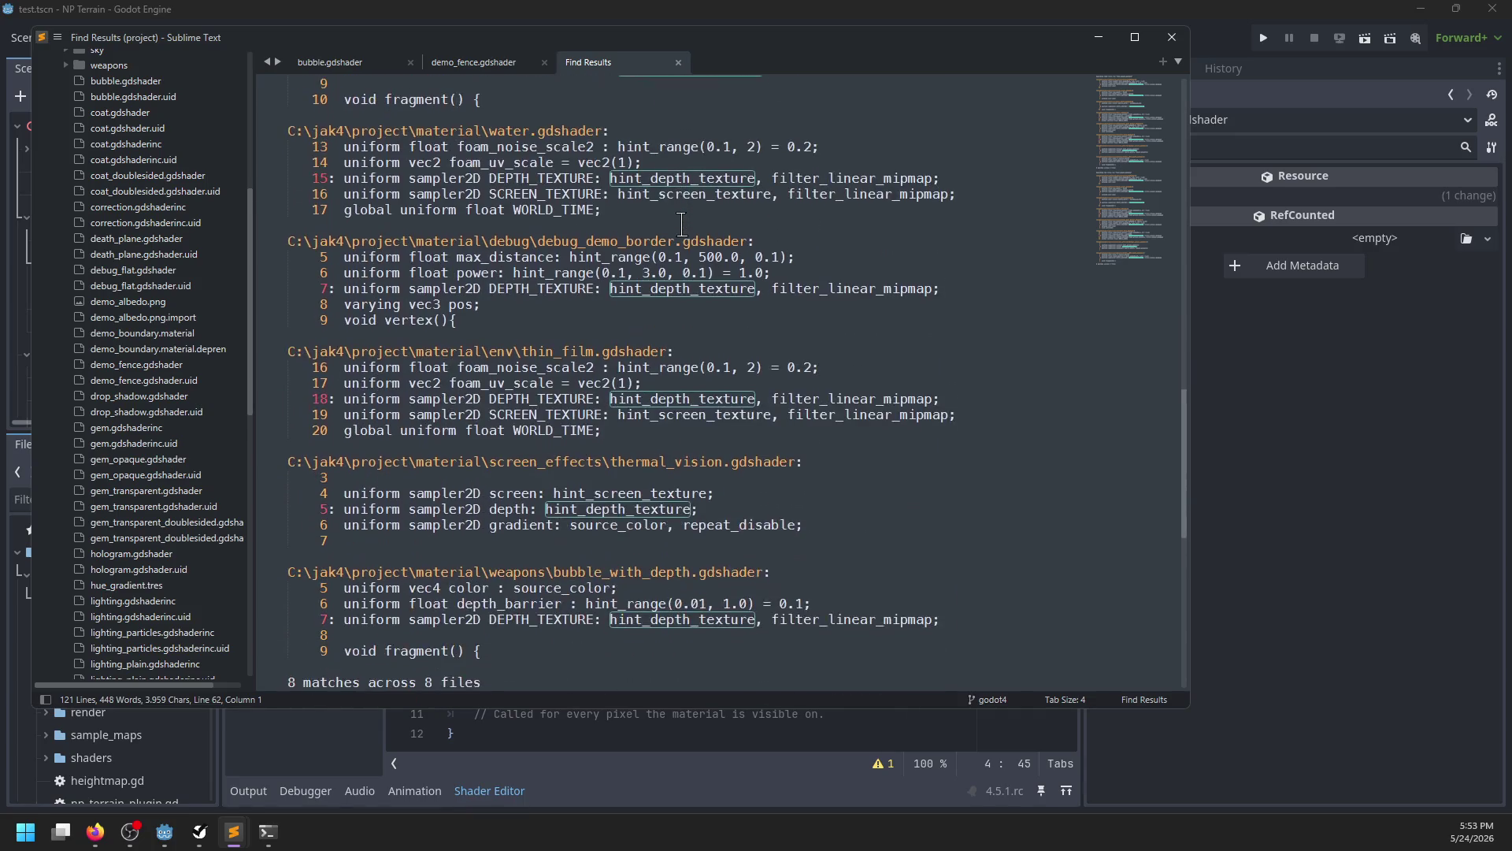
Open water.gdshader at its match and copy the DEPTH_TEXTURE uniform line
double_click(683, 178)
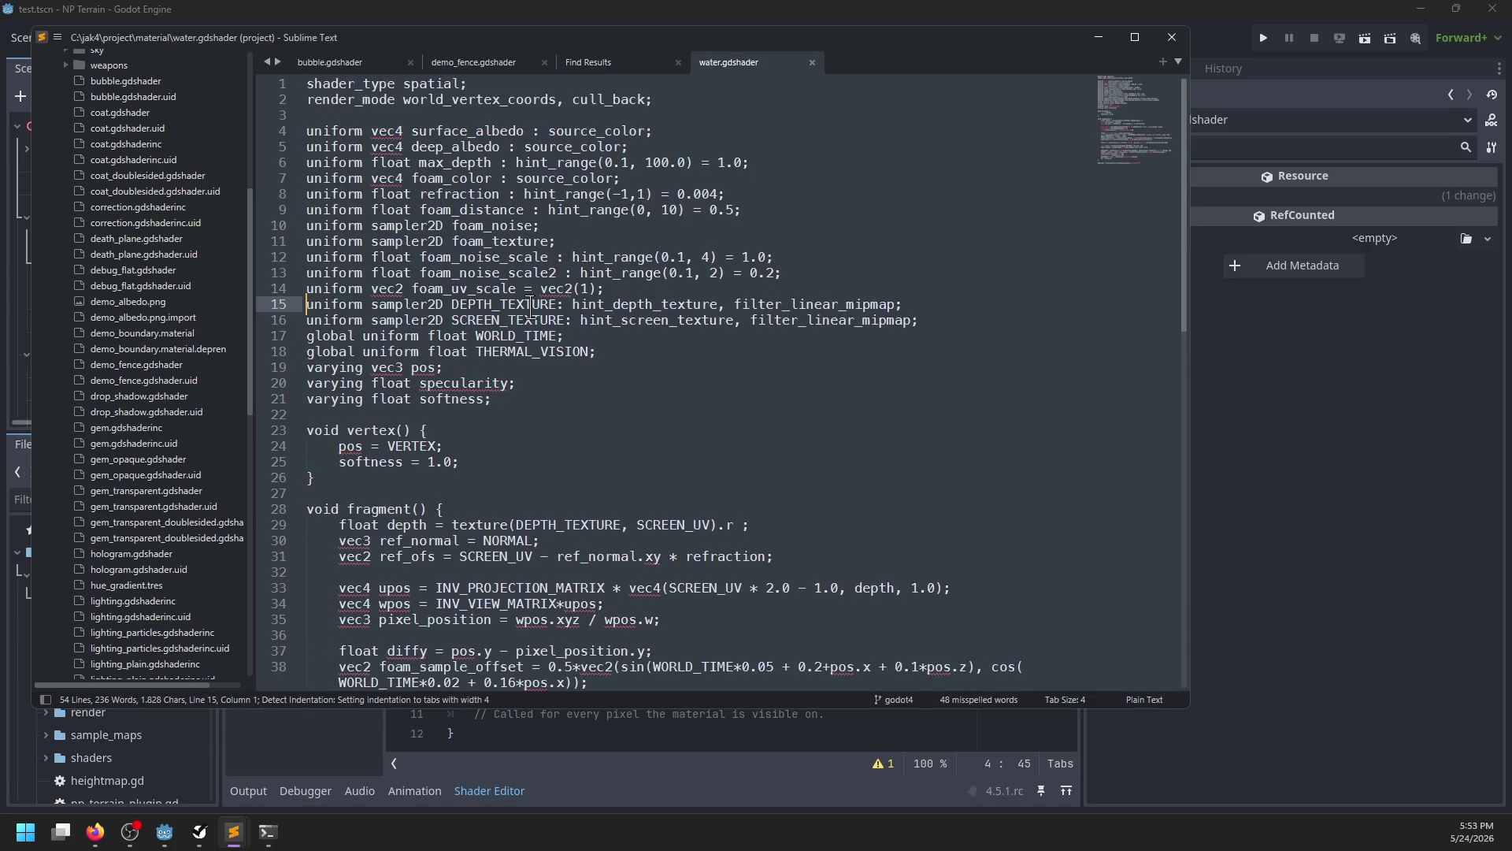
triple_click(531, 307)
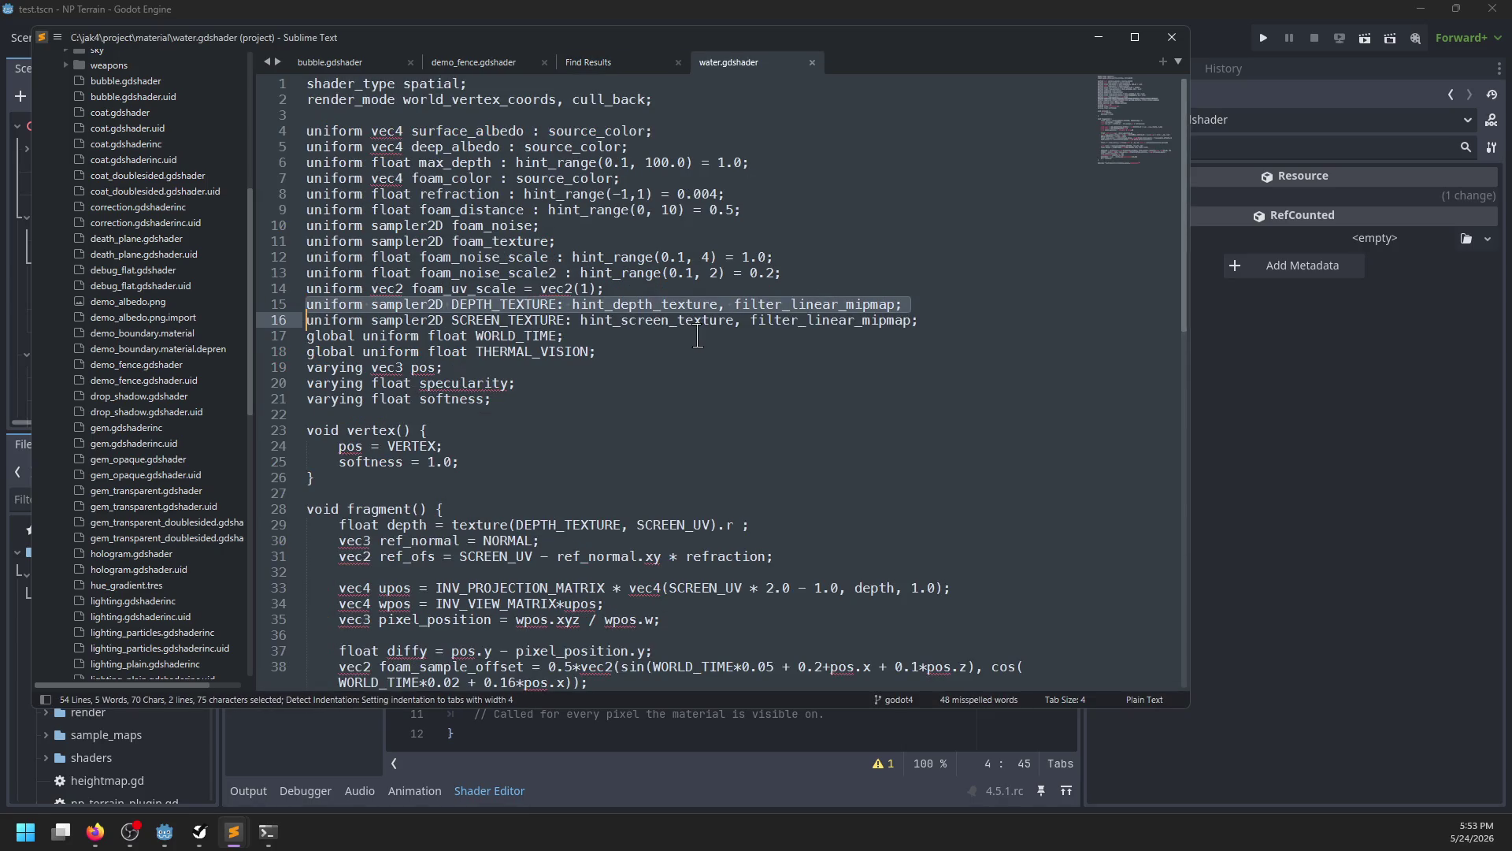
key("ctrl+c")
scroll(678, 378, "down", 2)
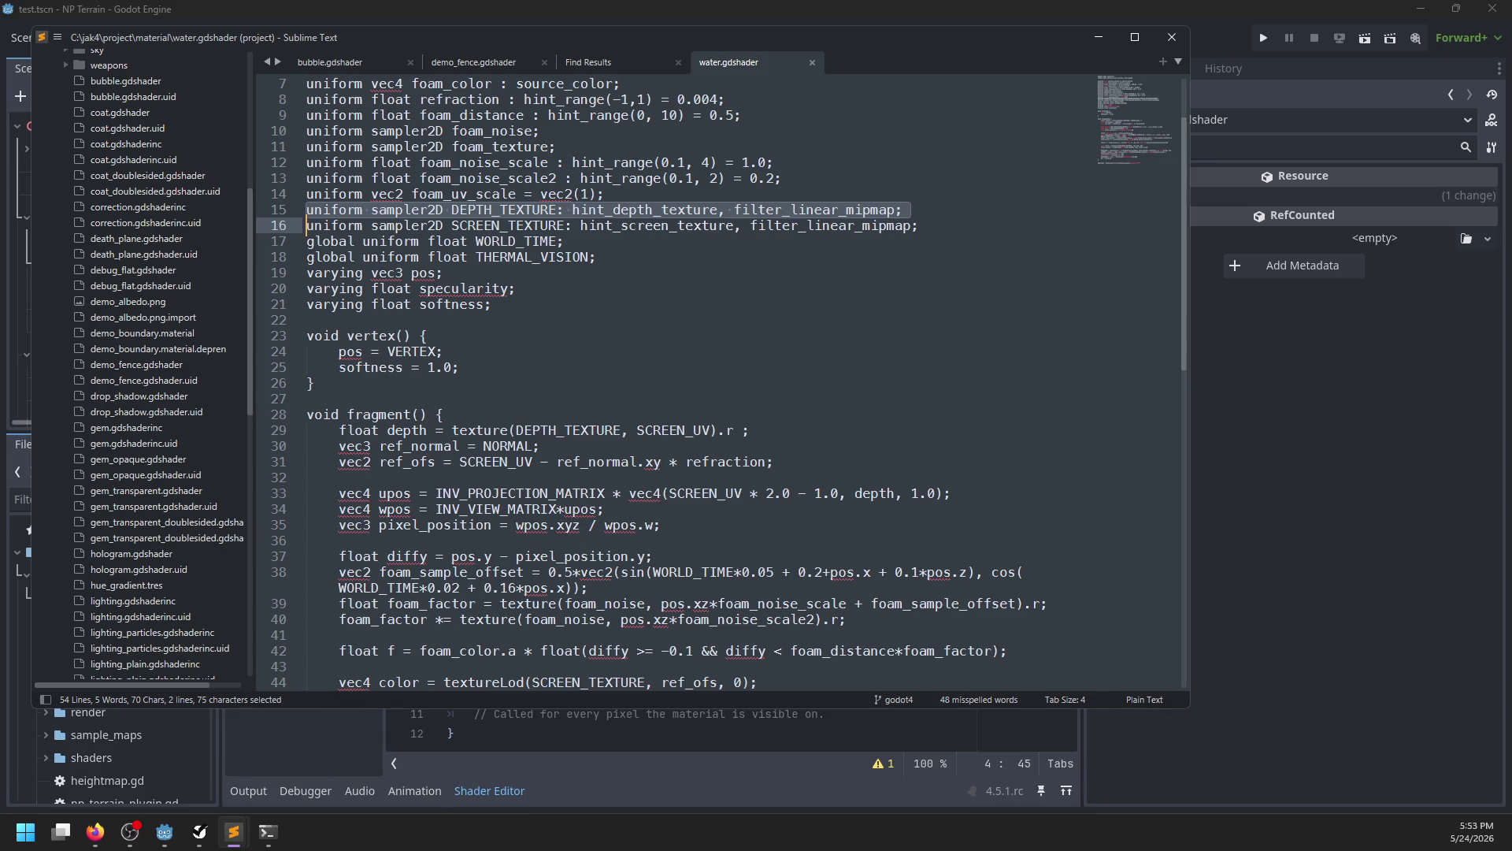
scroll(693, 397, "down", 1)
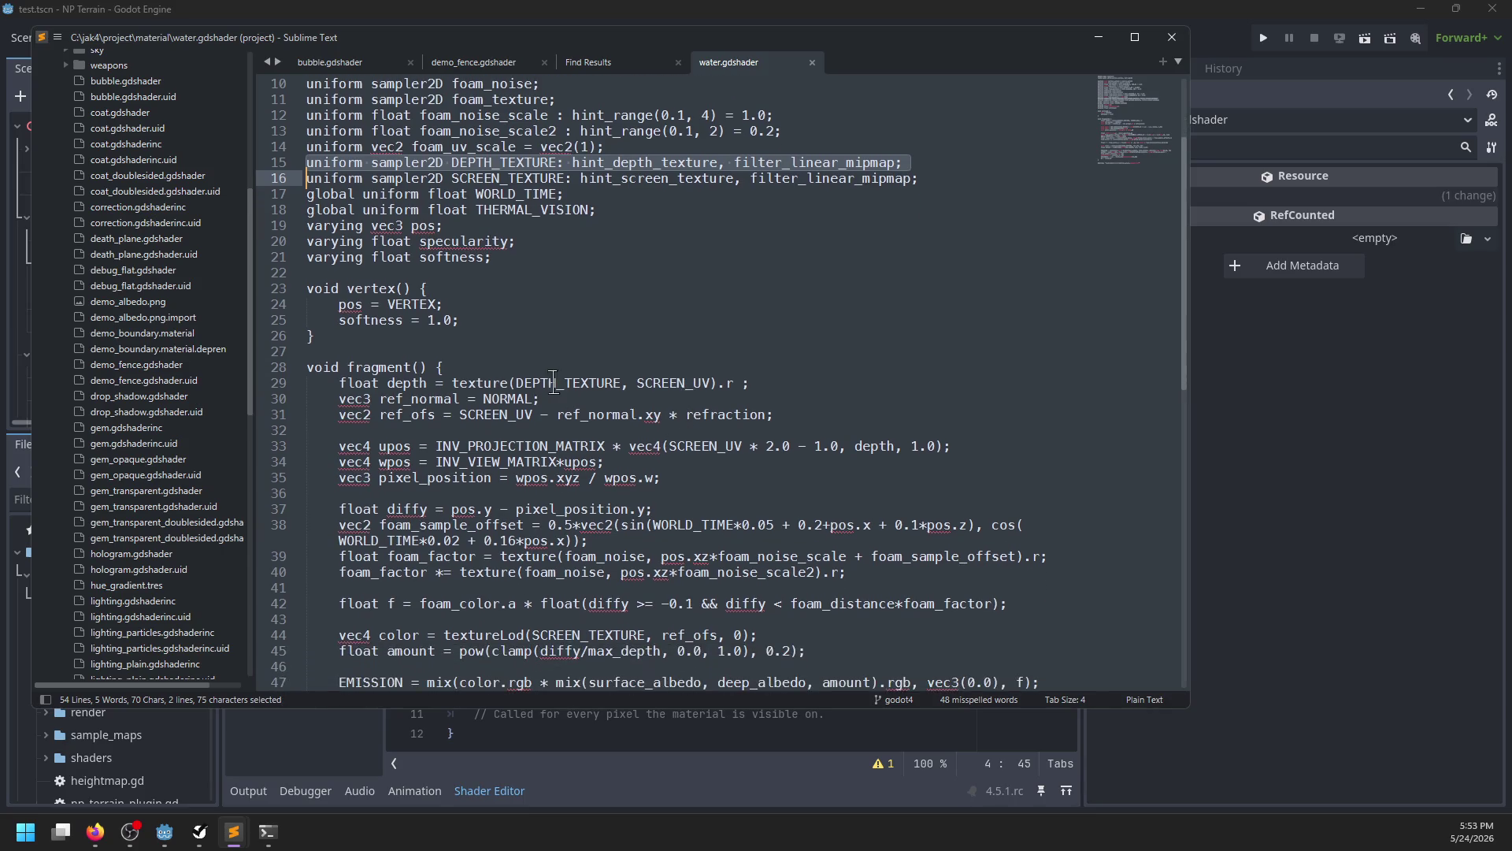
Copy water.gdshader's lines 32–35 that reconstruct world position from depth
left_click(401, 383)
double_click(401, 382)
scroll(784, 407, "down", 3)
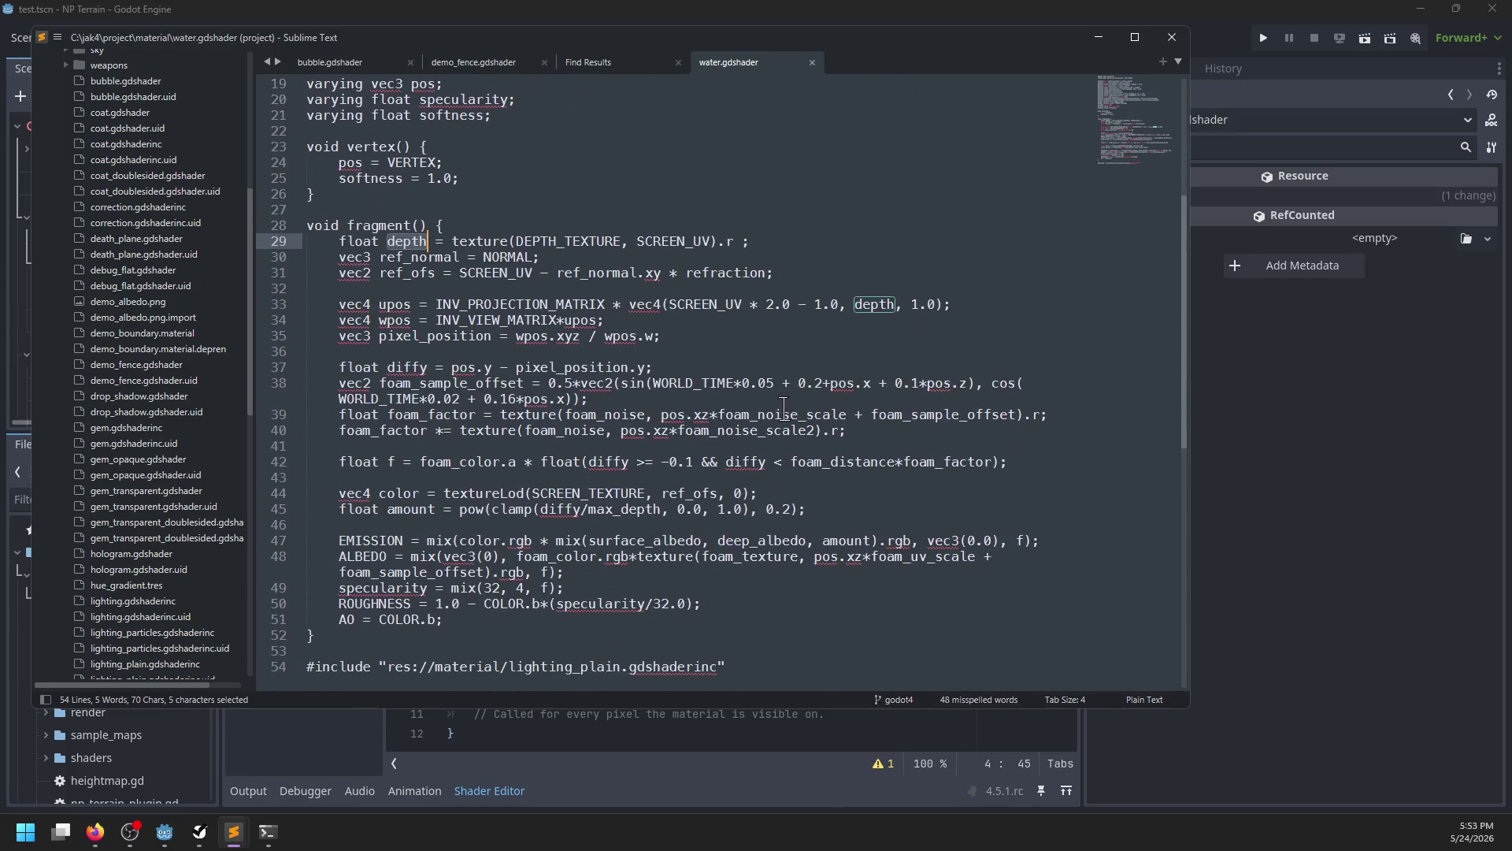
scroll(777, 409, "down", 1)
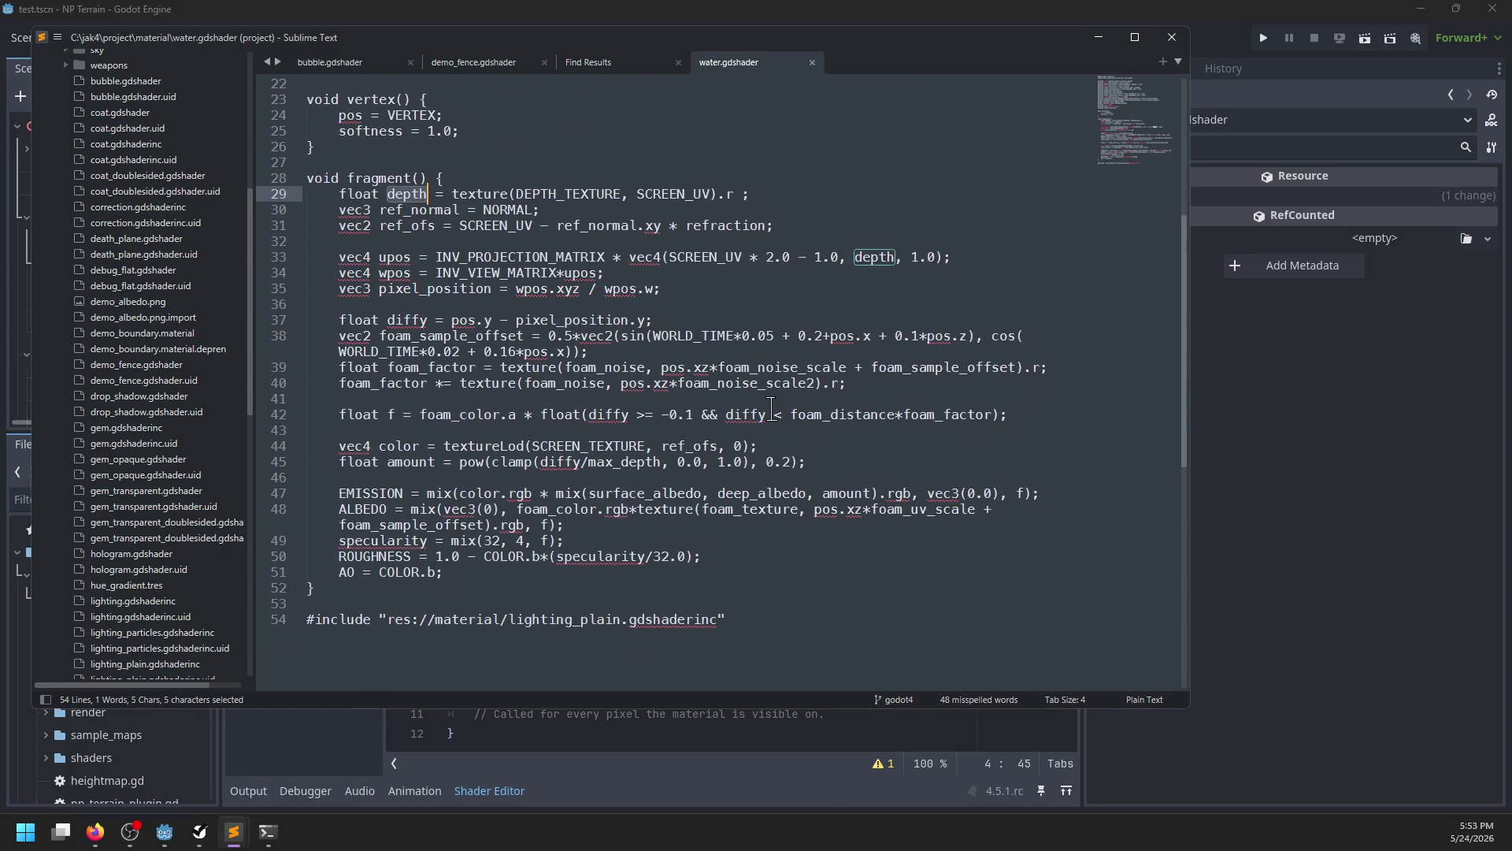
left_click_drag(687, 289, 707, 238)
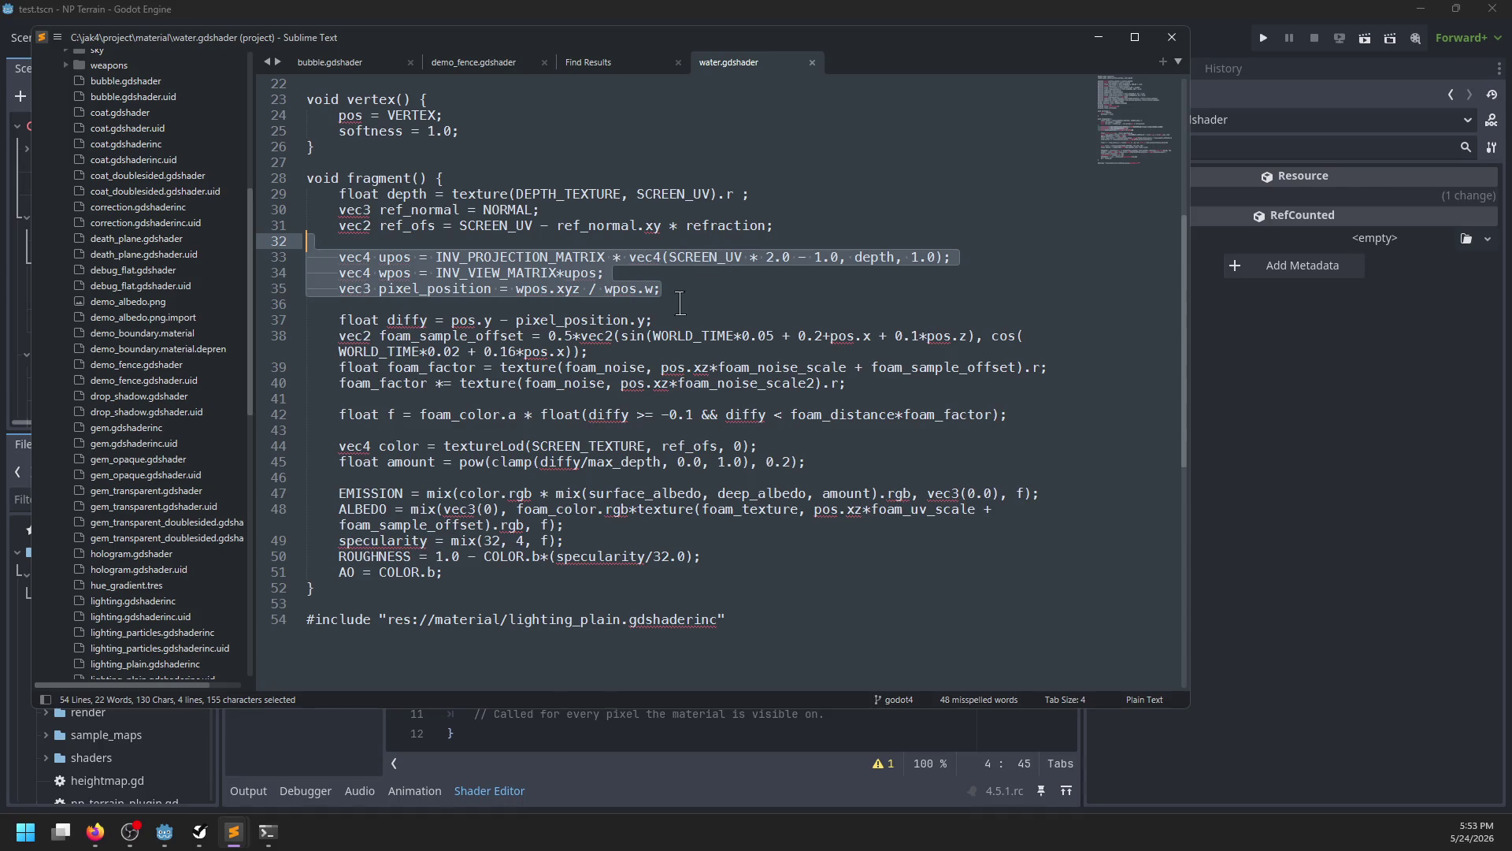
key("ctrl+c")
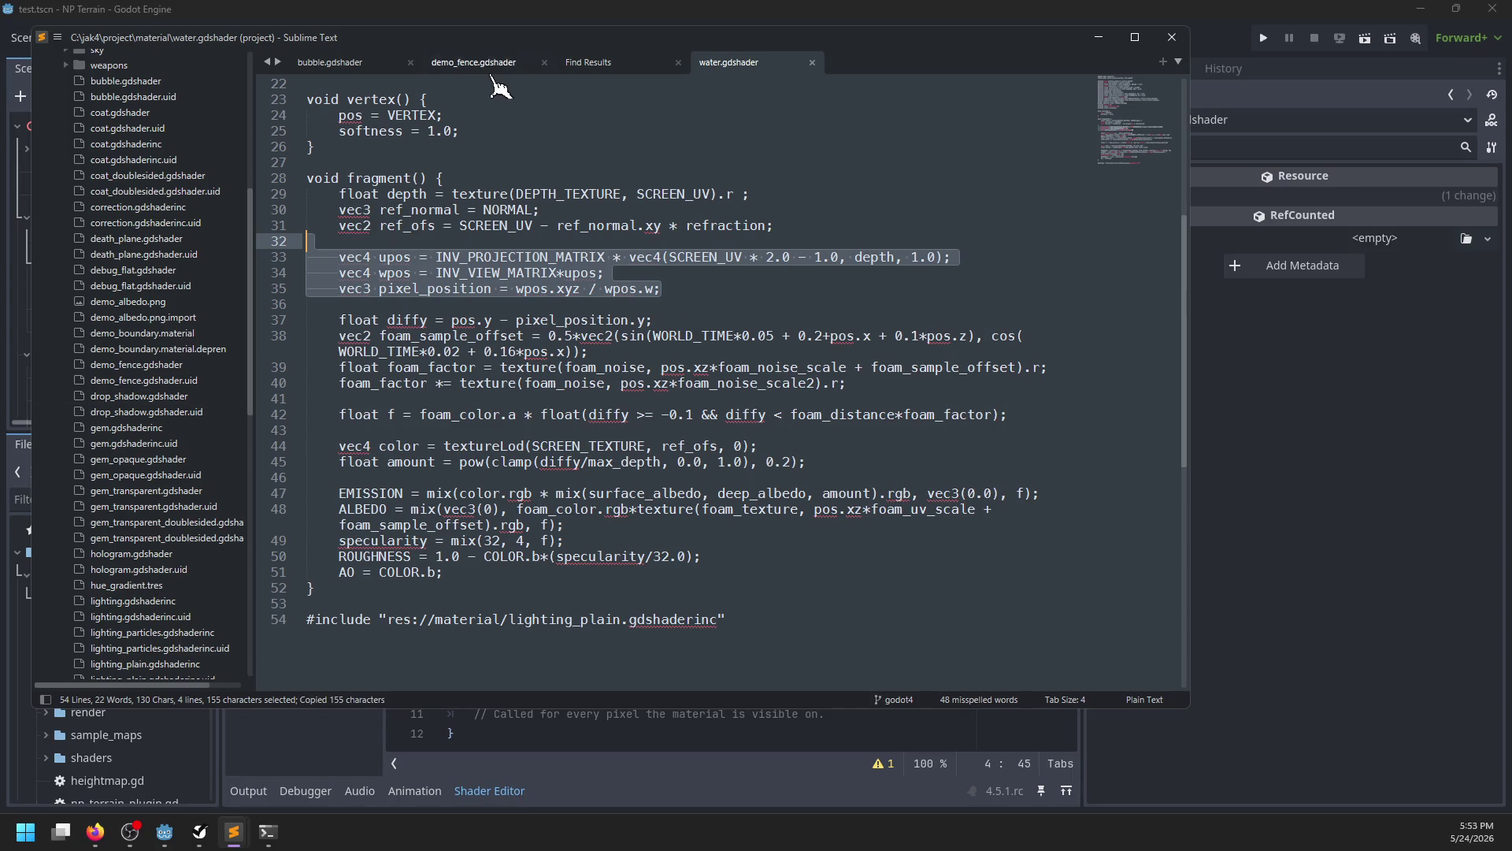
Open bubble_with_depth.gdshader from the search results and copy its fragment function
left_click(150, 366)
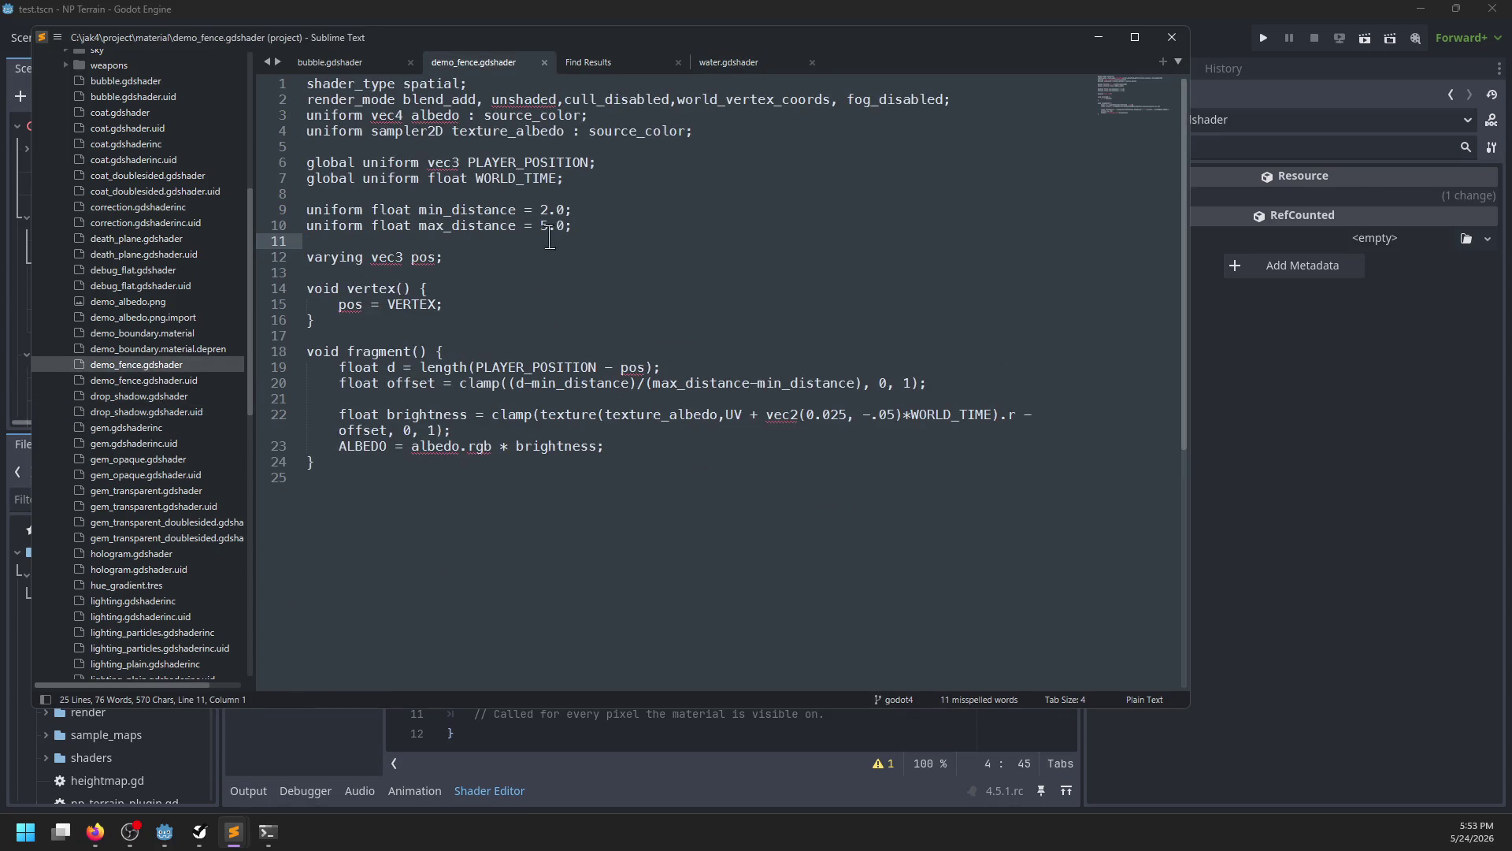
left_click(615, 62)
scroll(736, 252, "down", 3)
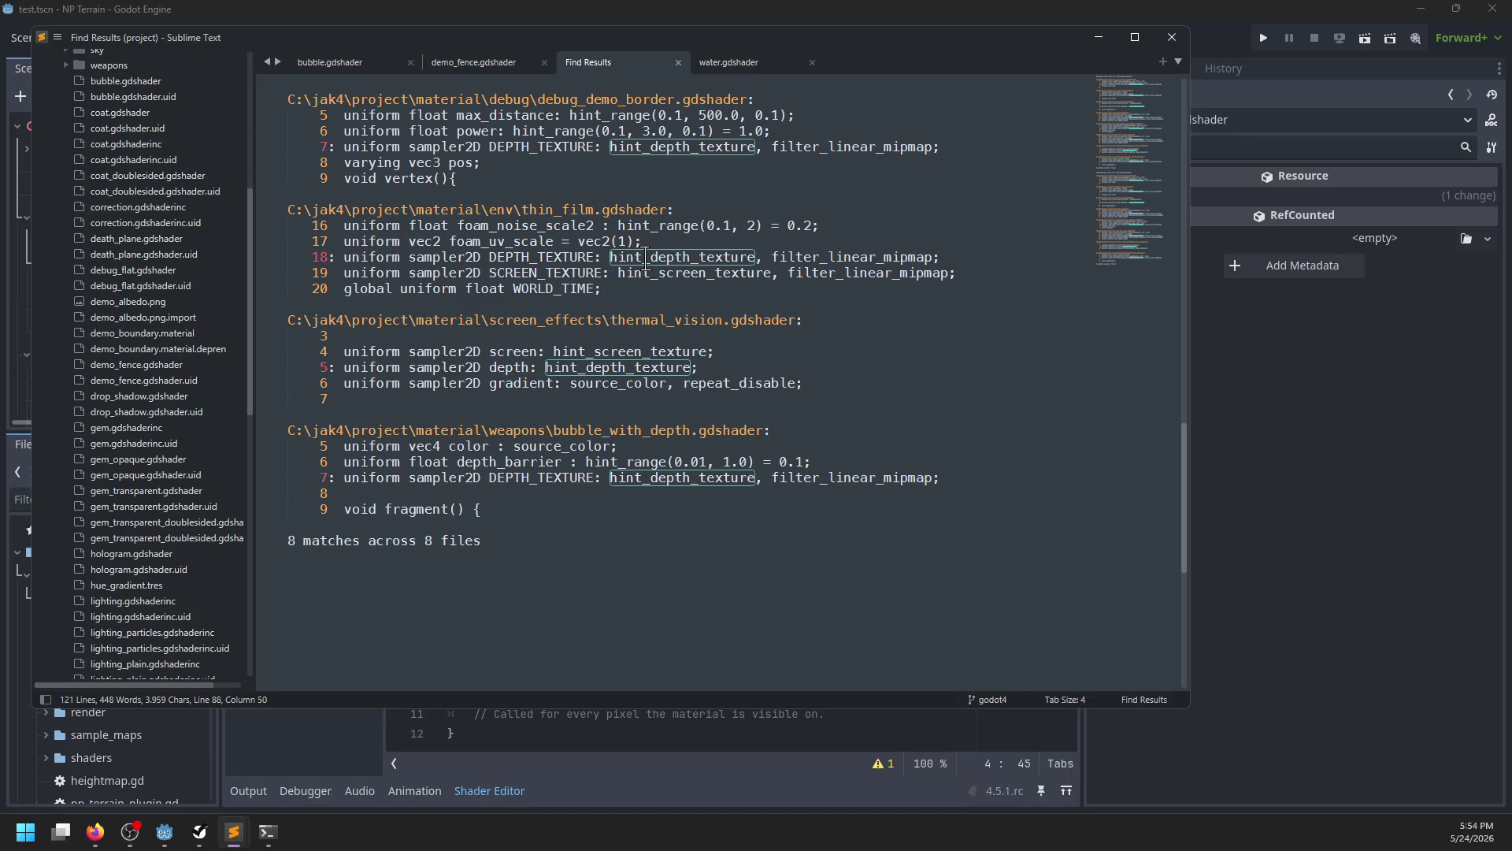
double_click(671, 477)
left_click_drag(437, 353, 464, 193)
key("ctrl+c")
Paste the fragment code over element_box's placeholder vertex and fragment functions in Godot
key("alt+Tab")
mouse_move(492, 733)
left_mouse_down()
mouse_move(465, 713)
mouse_move(437, 617)
left_mouse_up()
key("ctrl+v")
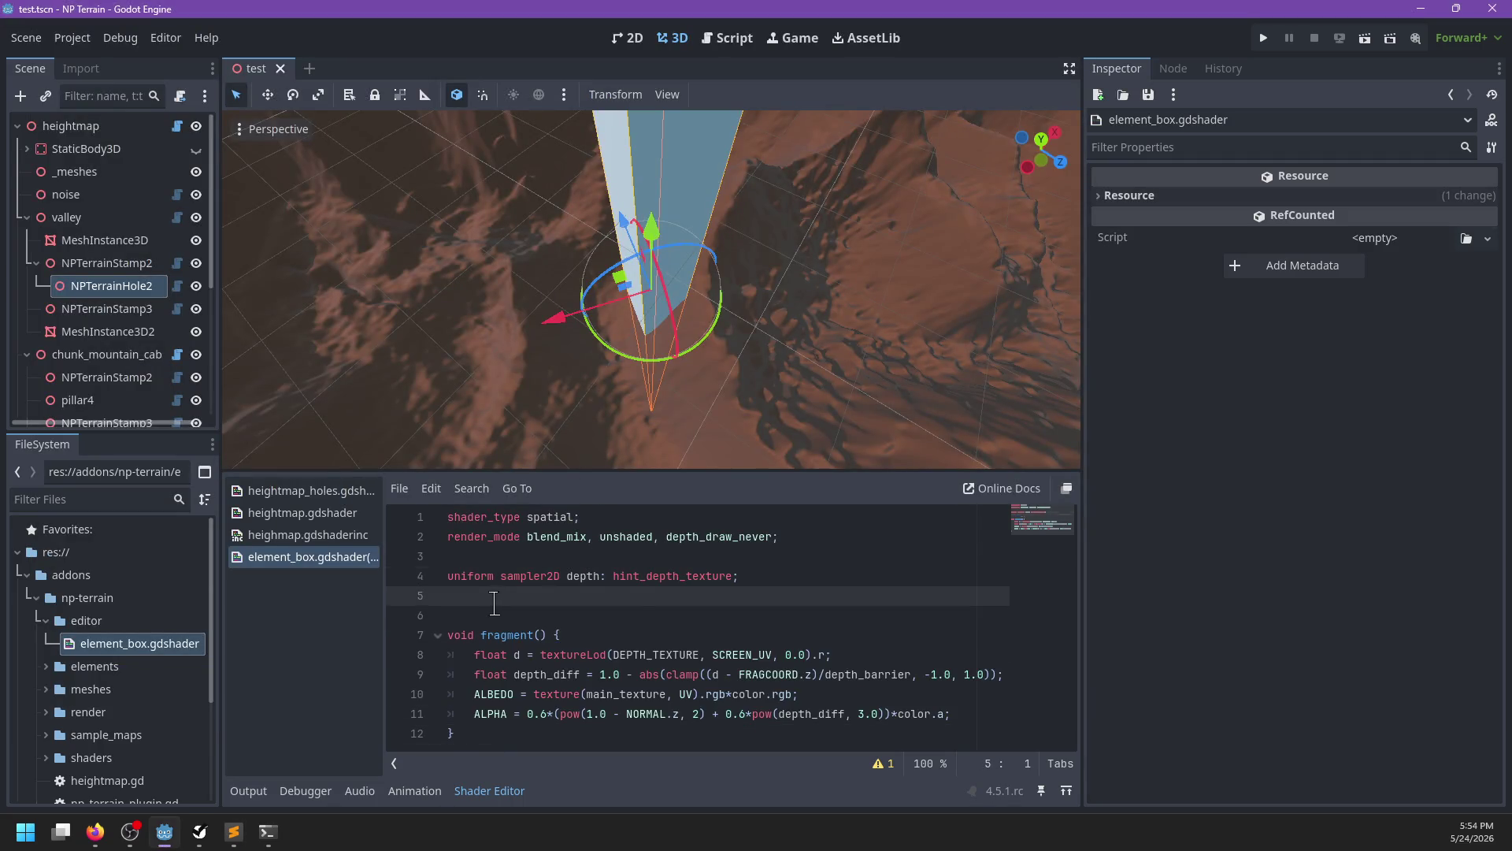
Replace DEPTH_TEXTURE with the depth uniform in the pasted shader code
key("BackSpace")
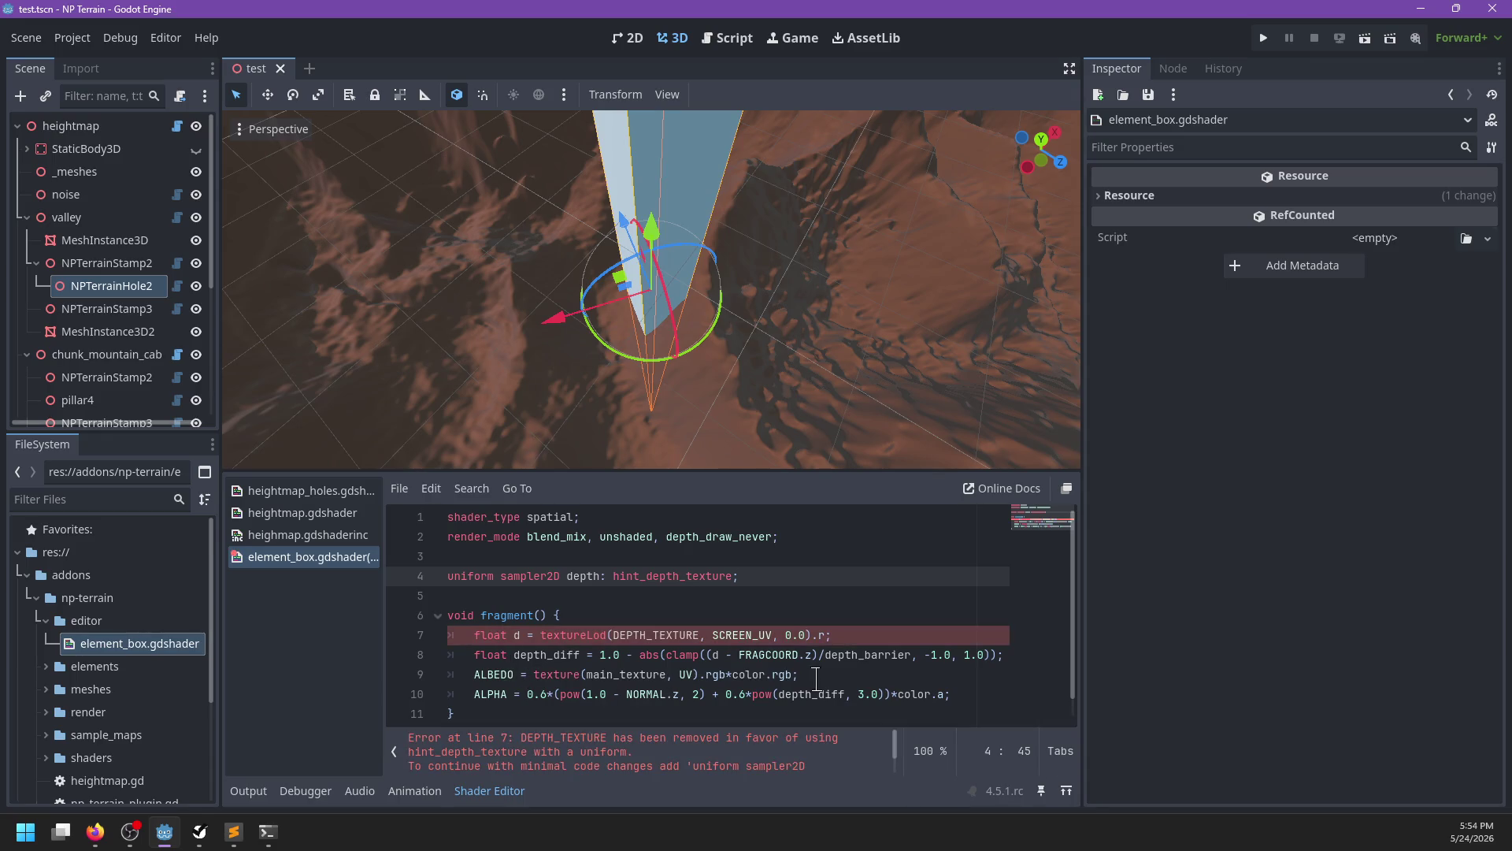
double_click(652, 635)
type("depth")
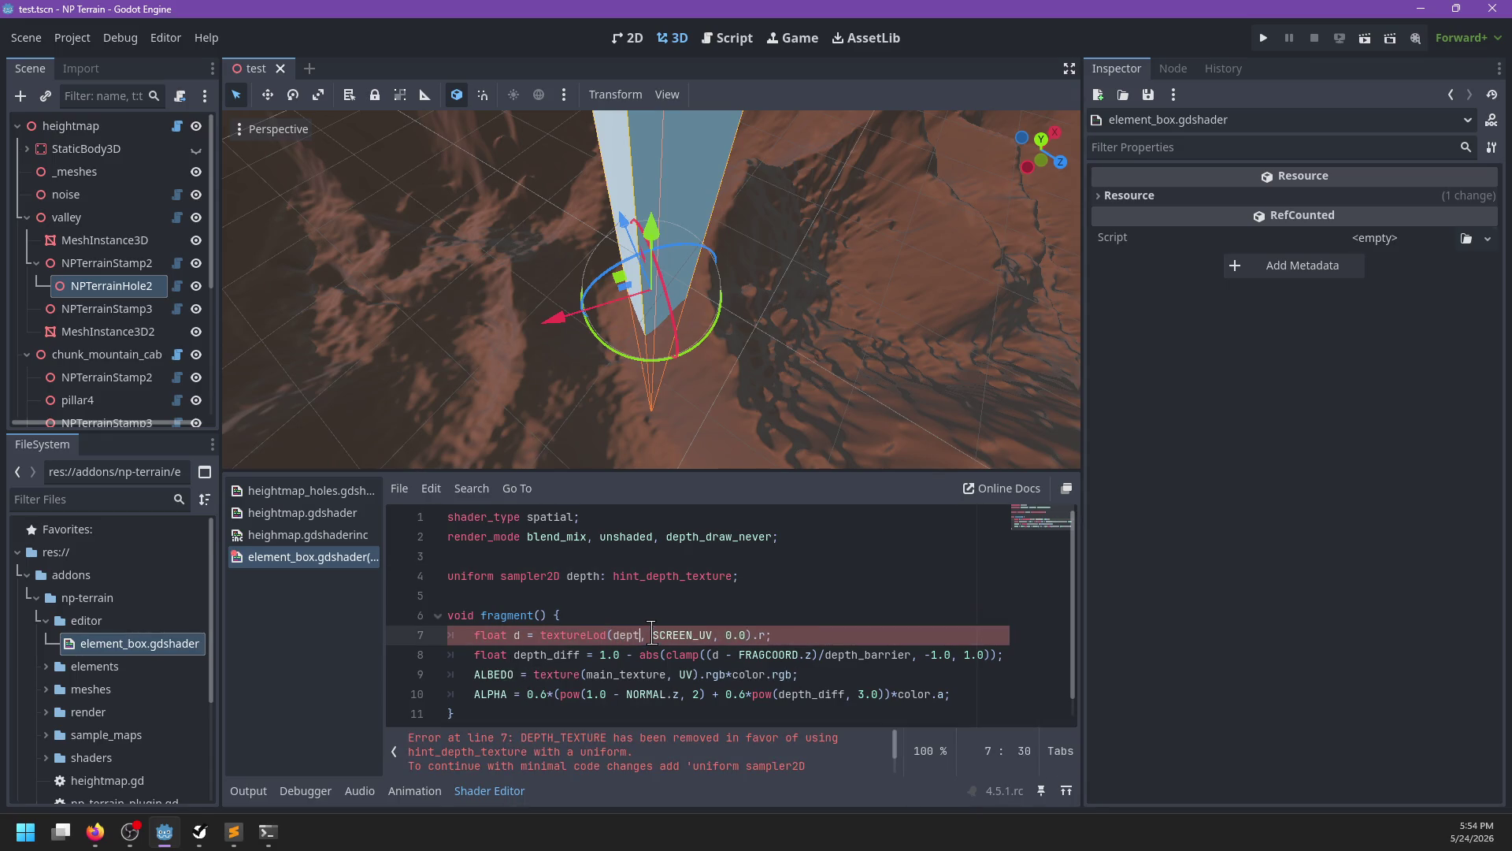
key("Escape")
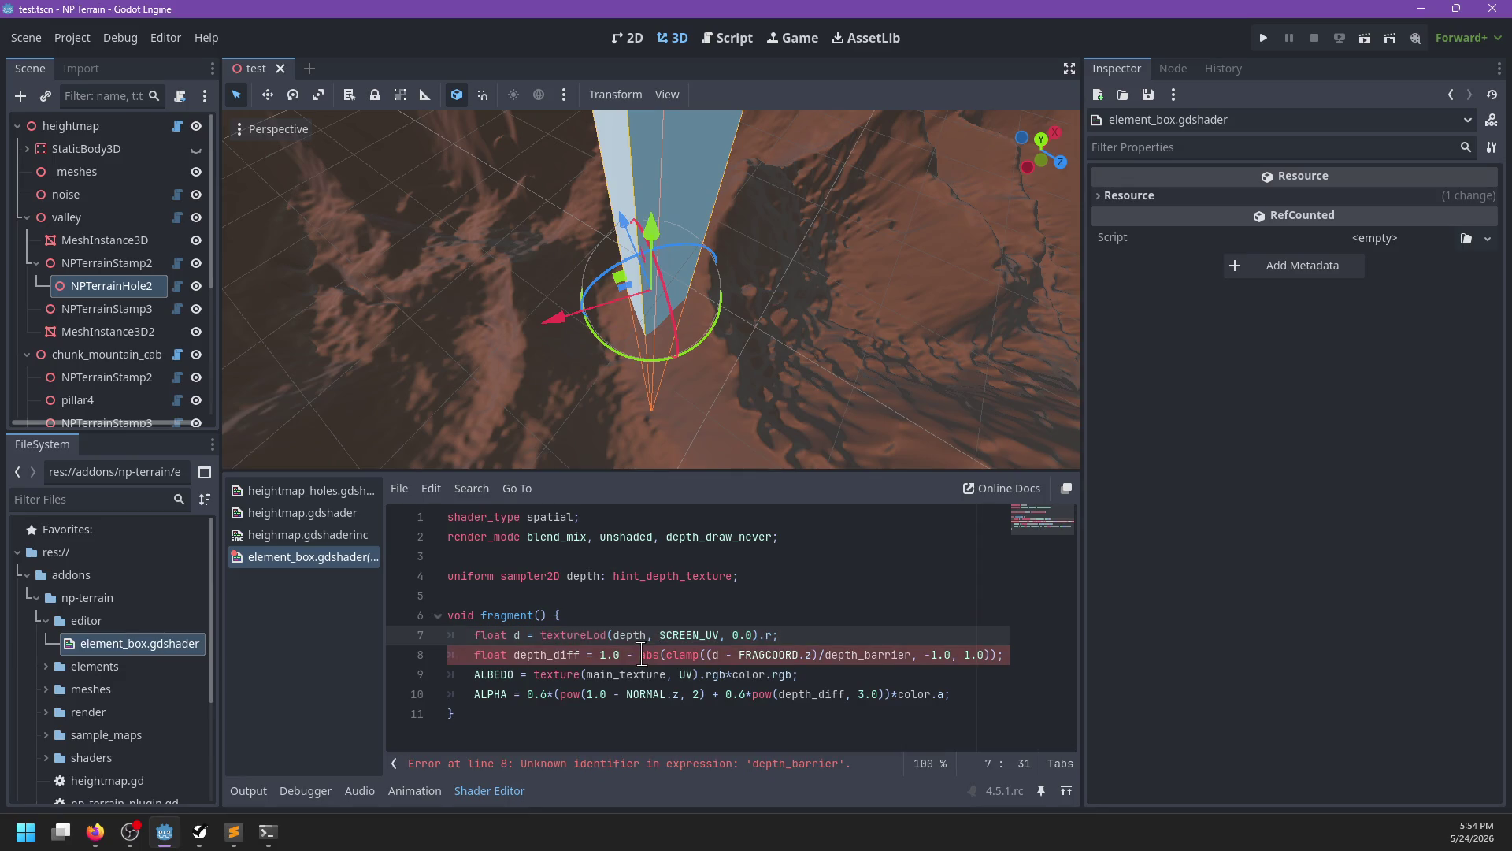
Copy the color and depth_barrier uniform declarations from Sublime into element_box.gdshader
left_click(559, 655)
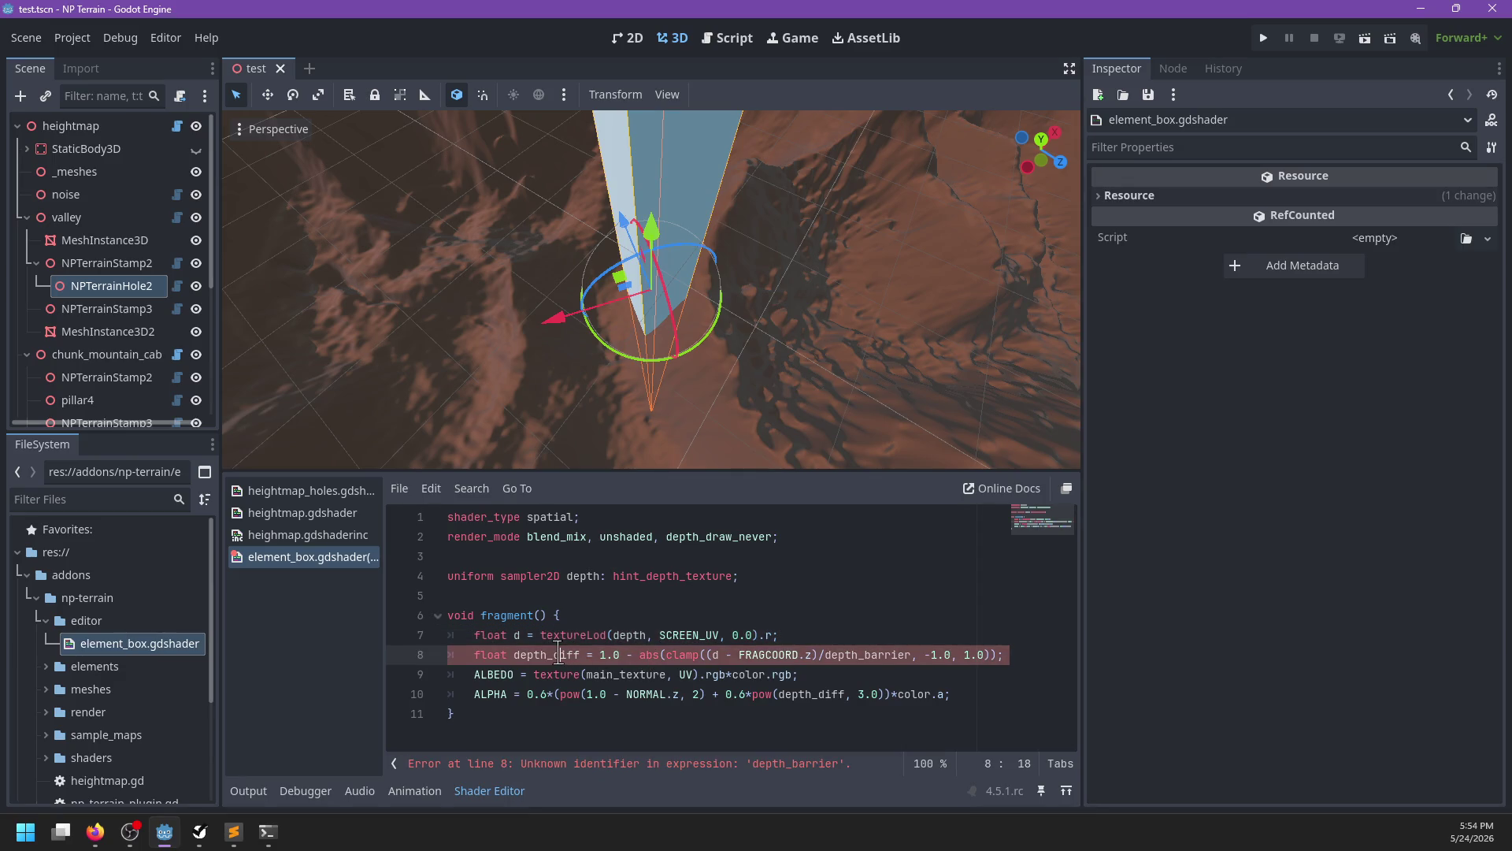
double_click(872, 654)
key("alt+Tab")
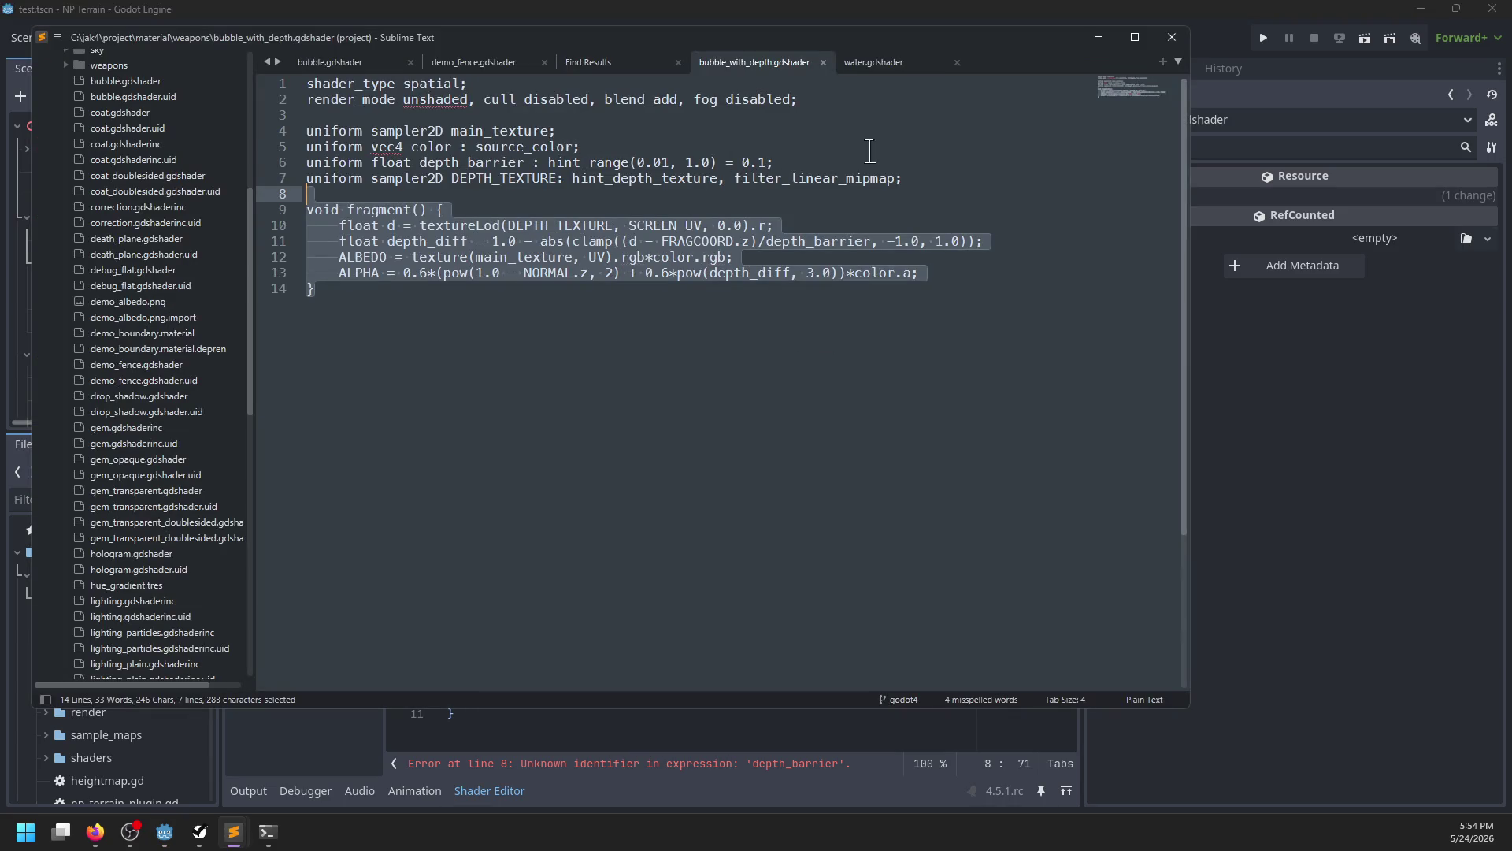
left_click(875, 149)
mouse_move(851, 161)
left_mouse_down()
mouse_move(845, 121)
mouse_move(820, 161)
mouse_move(815, 134)
left_mouse_up()
key("ctrl+c")
key("alt+Tab")
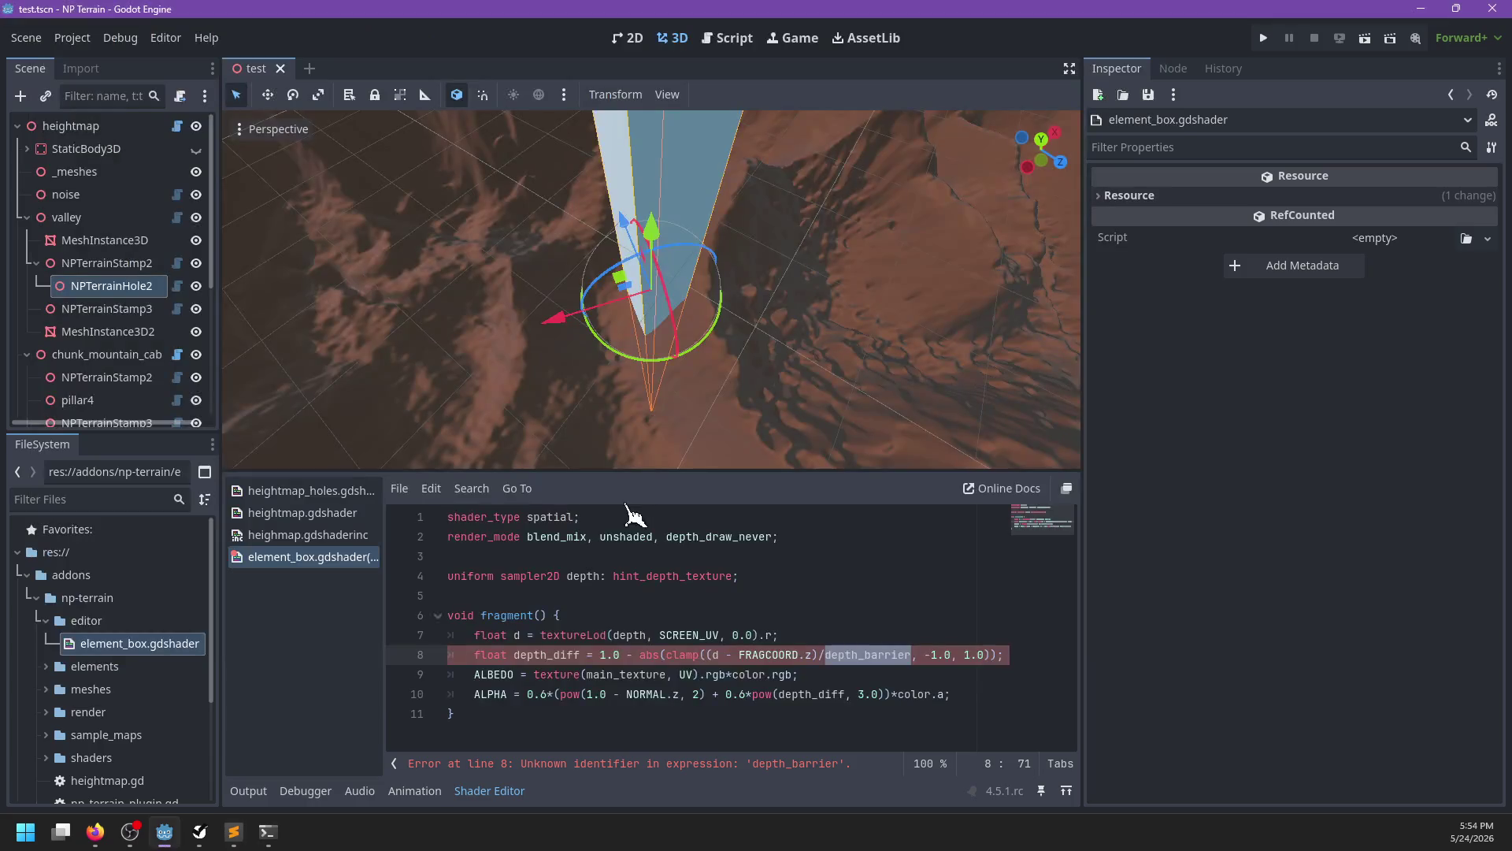
key("ctrl+v")
Strip texture(main_texture, UV).rgb* so ALBEDO is color.rgb, then save
scroll(546, 557, "down", 1)
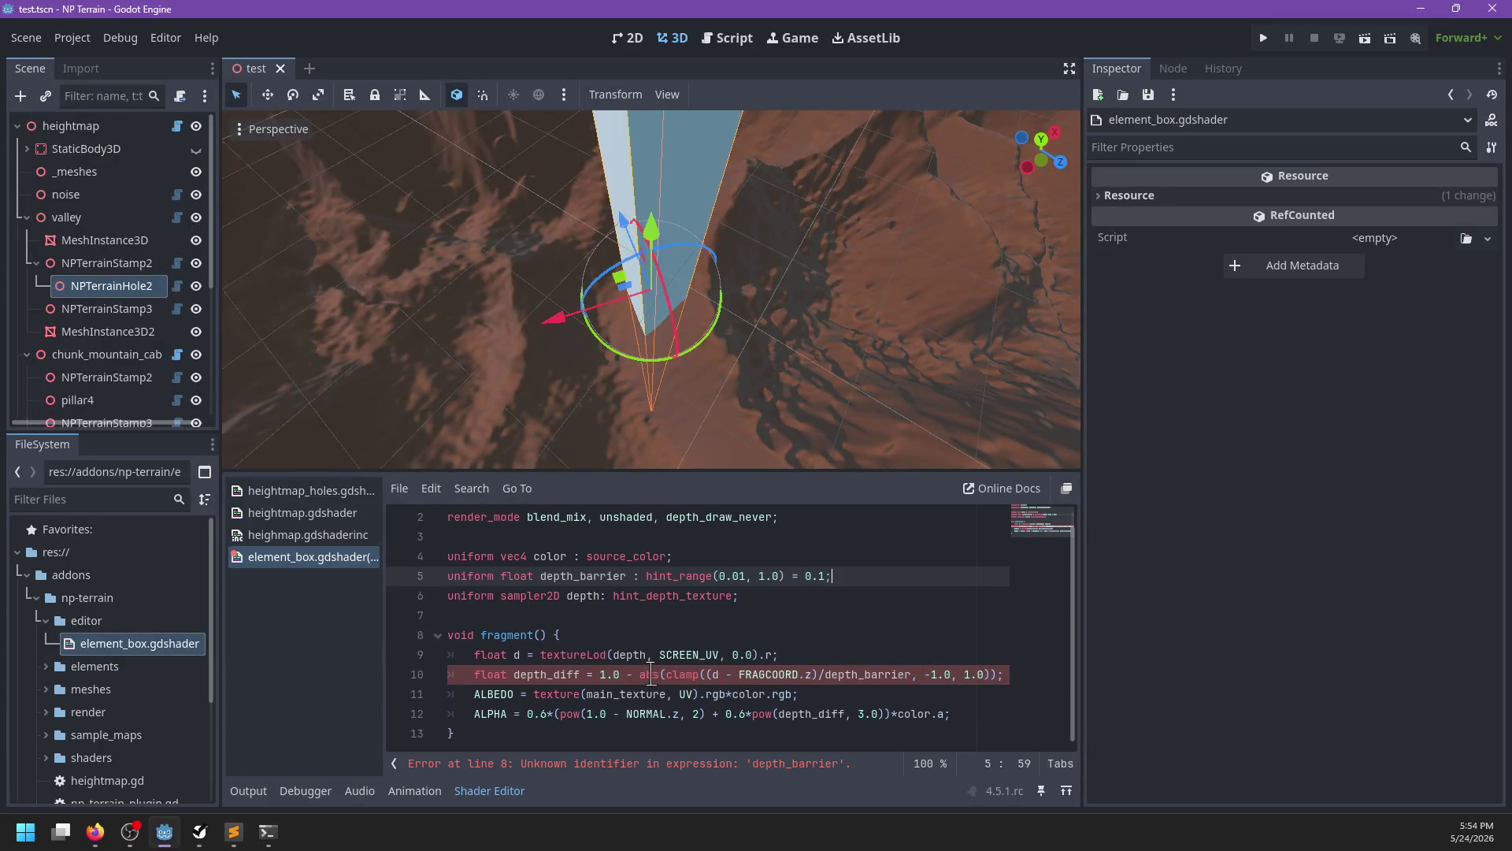
double_click(634, 694)
mouse_move(728, 693)
left_mouse_down()
mouse_move(559, 676)
mouse_move(534, 693)
left_mouse_up()
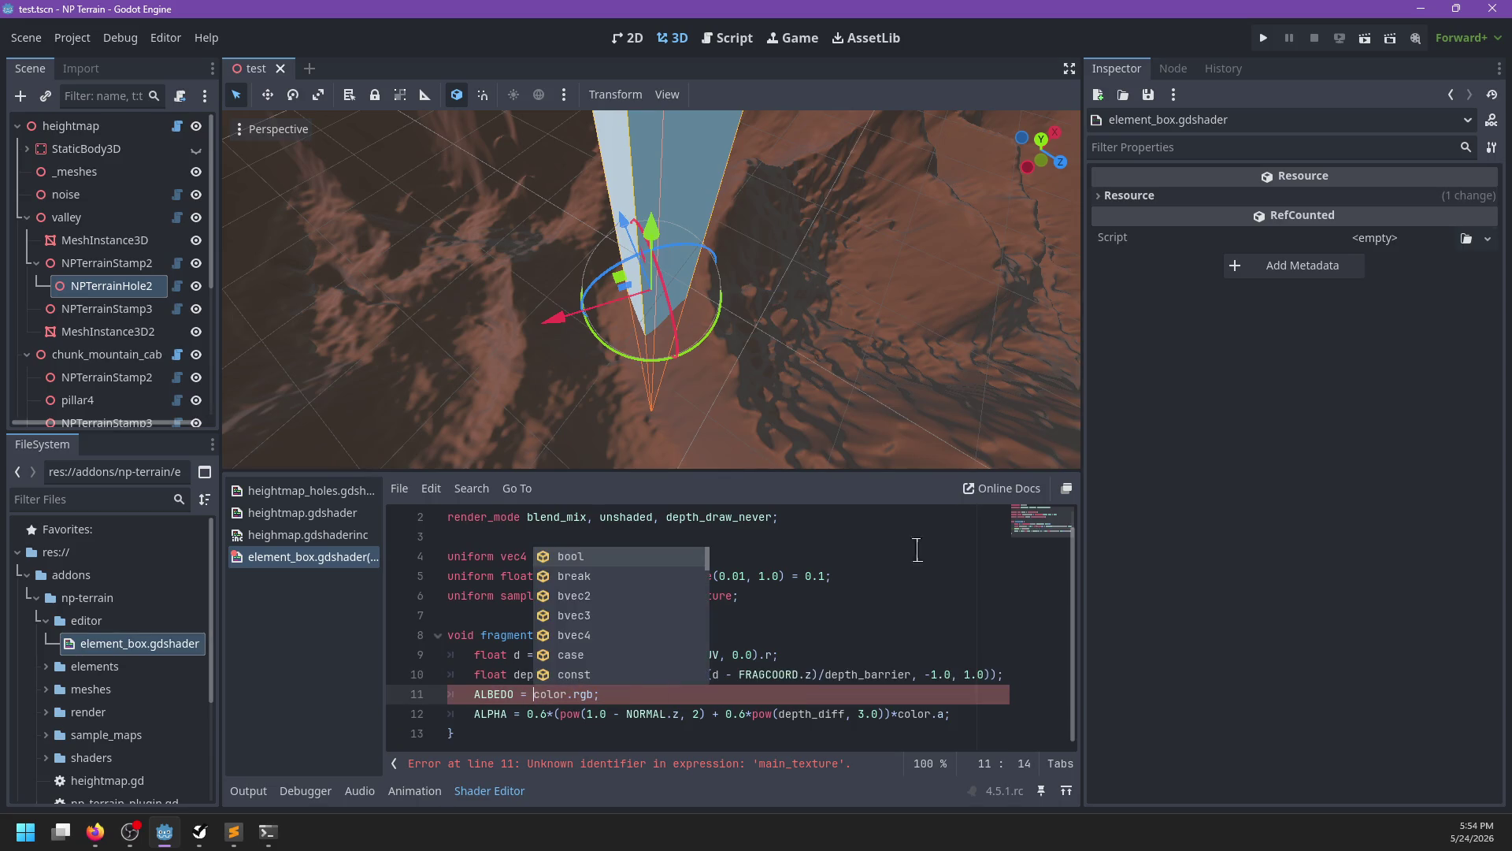
key("End")
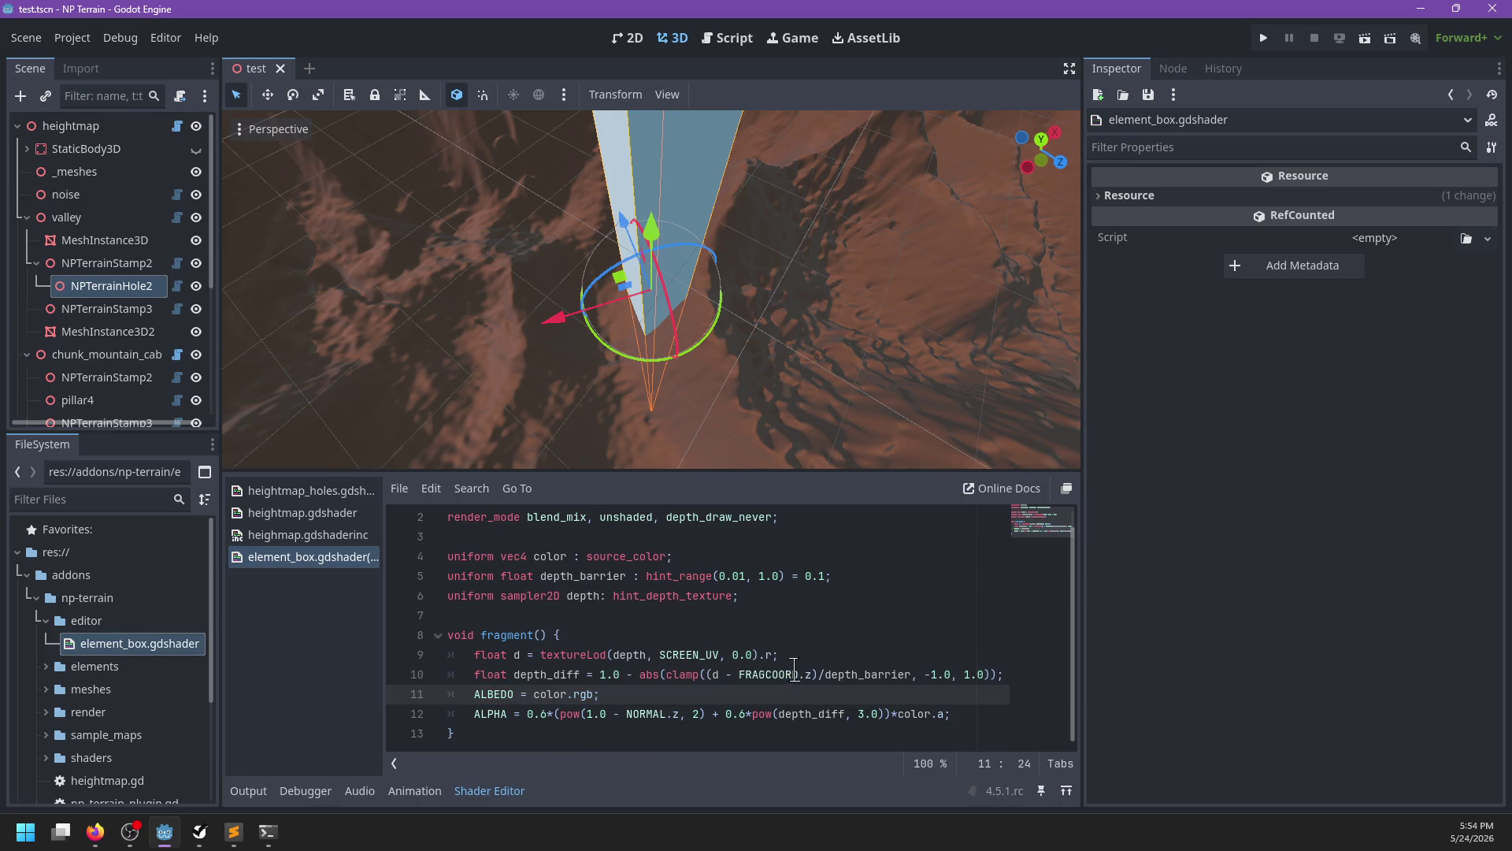
key("ctrl+s")
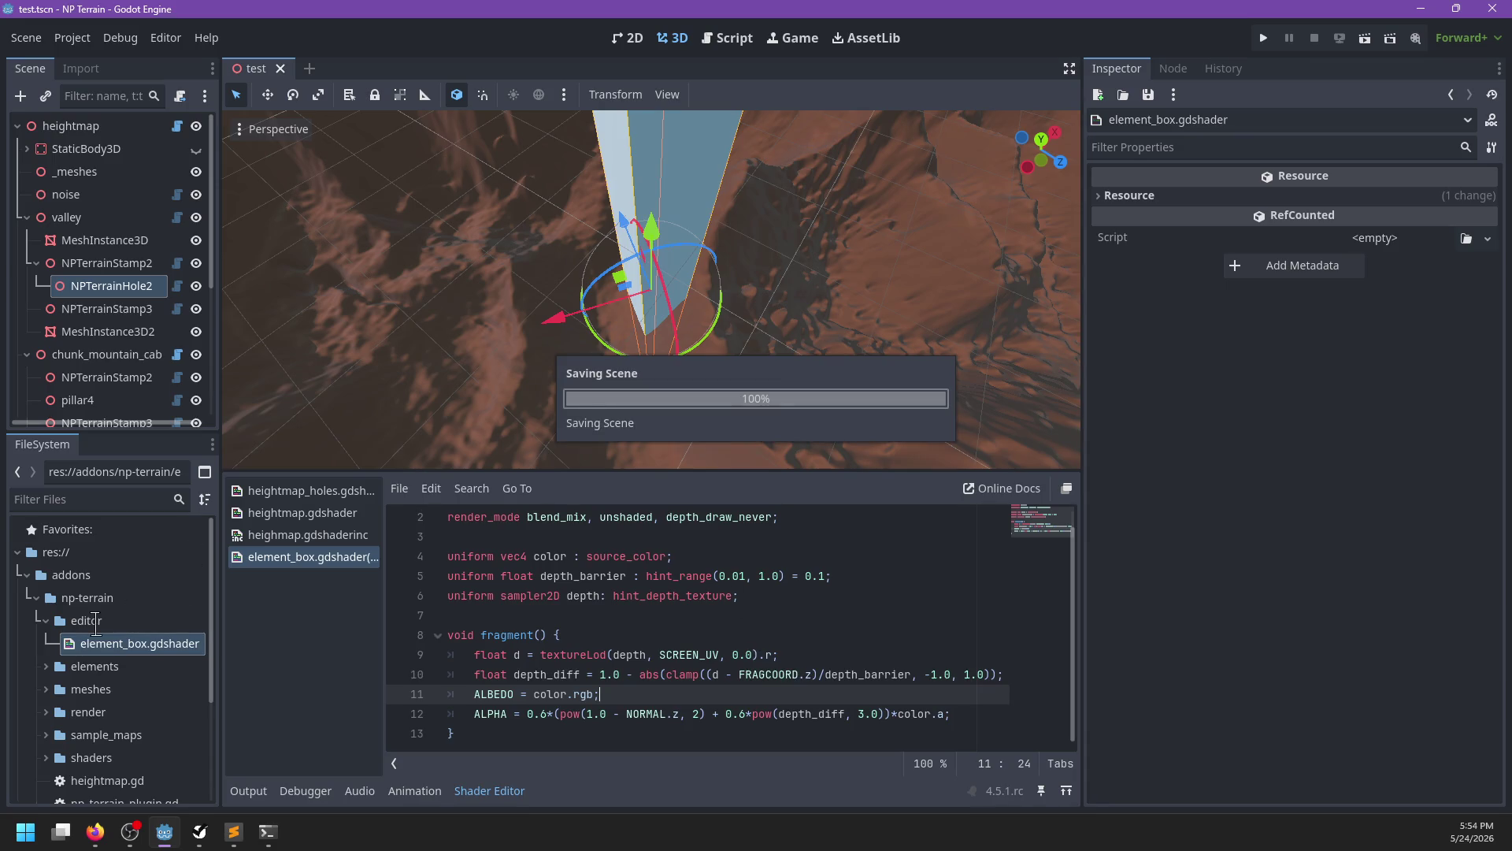
Create a ShaderMaterial resource named element_box in the editor folder
right_click(94, 622)
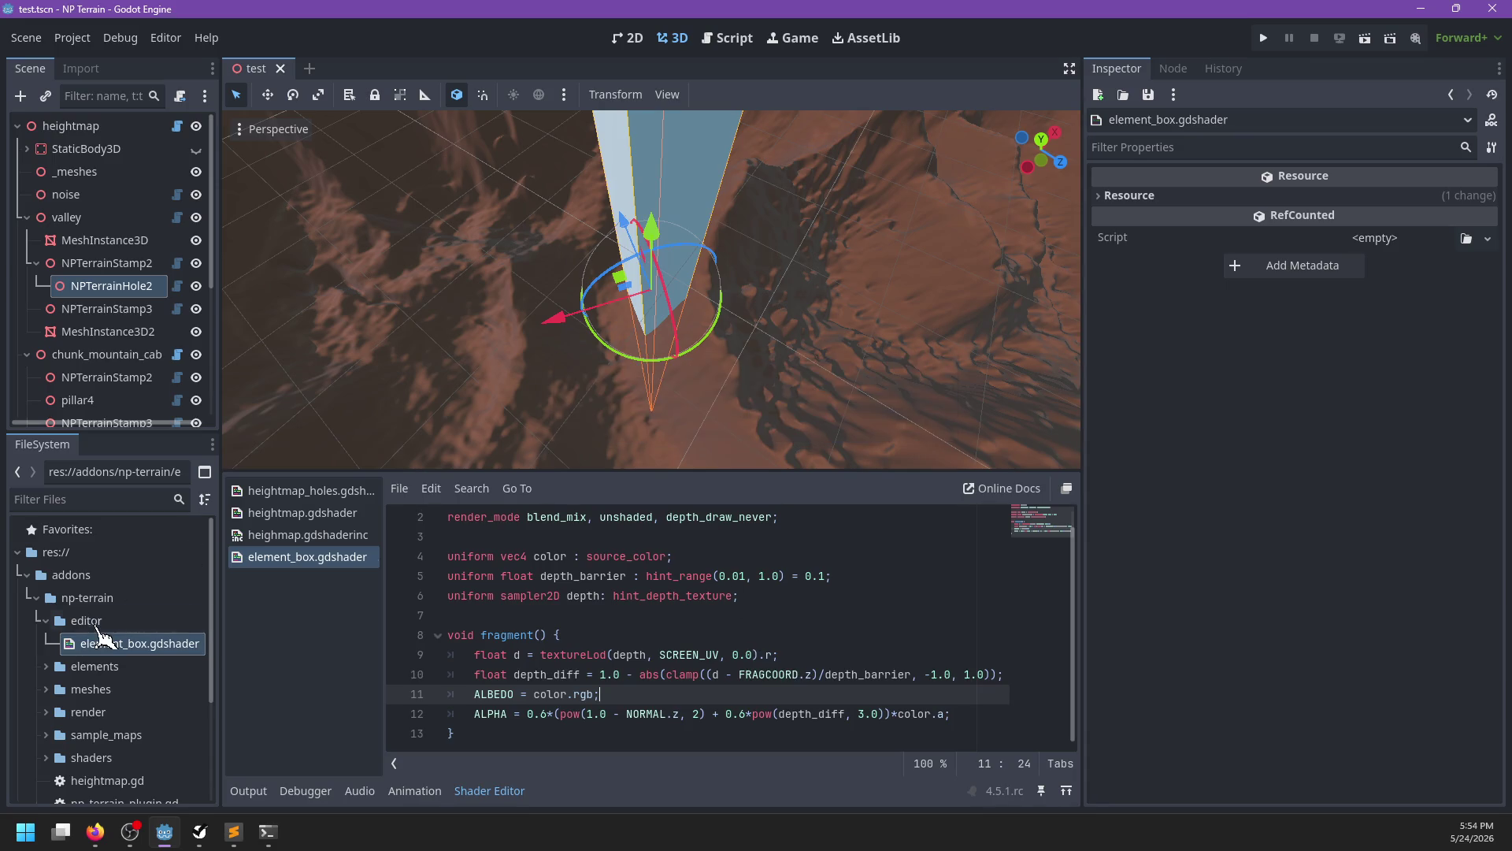
mouse_move(189, 482)
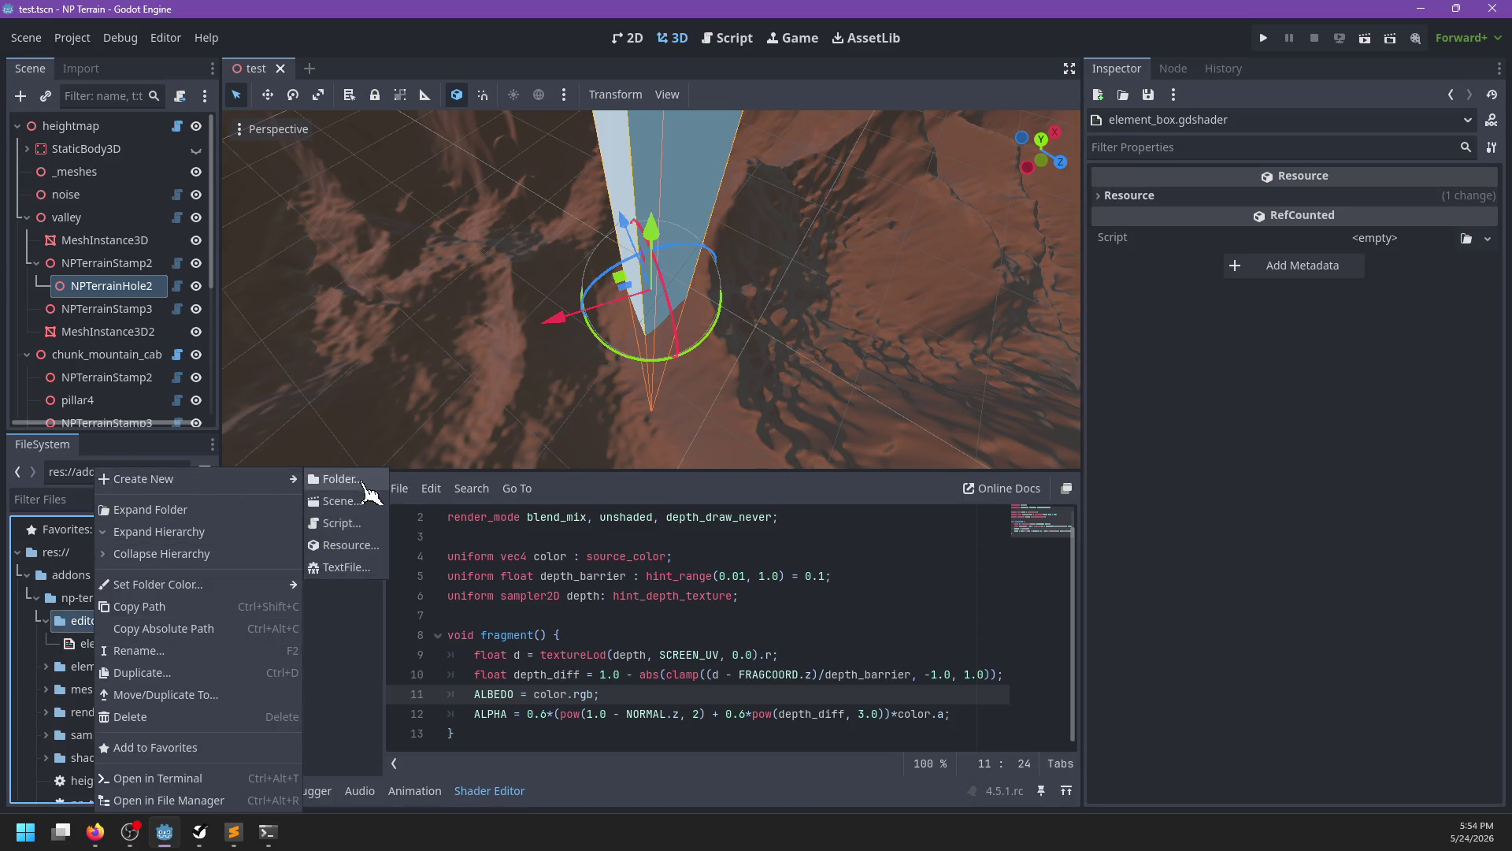
left_click(371, 542)
type("shadermaterial")
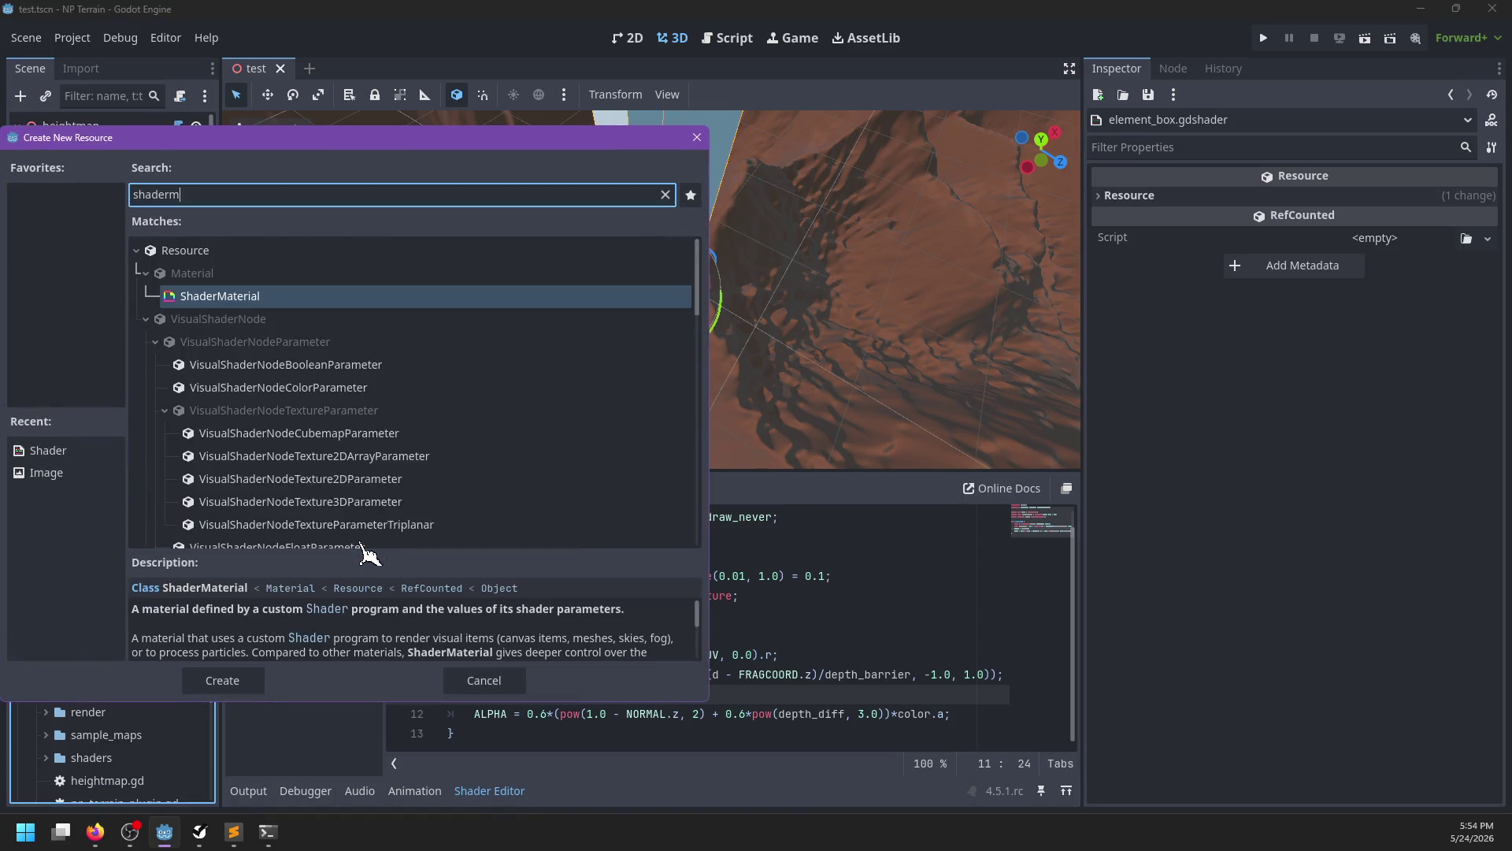
key("Return")
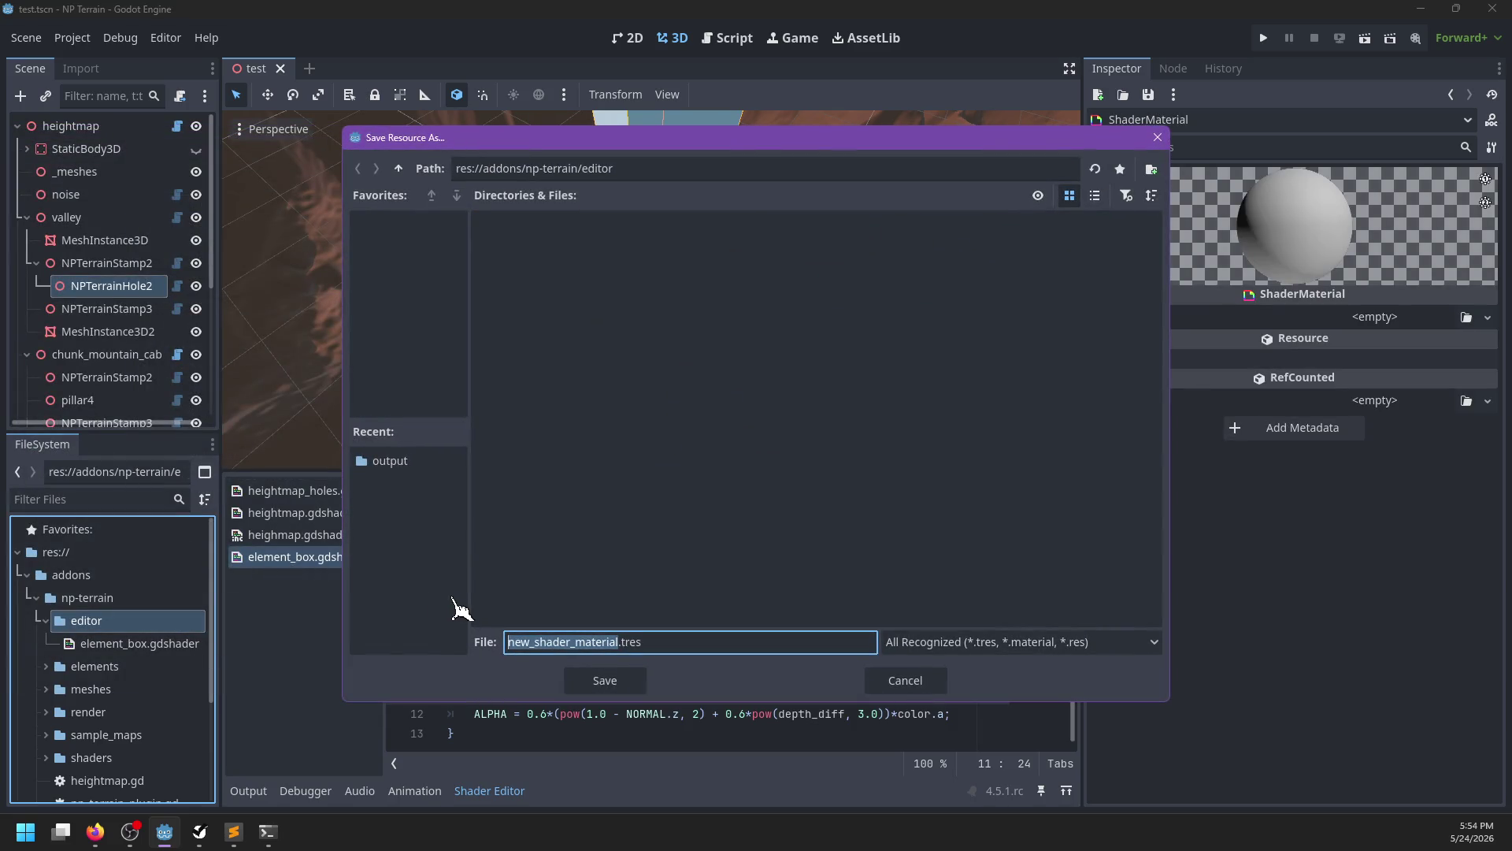
type("elemen")
type("t_box.material")
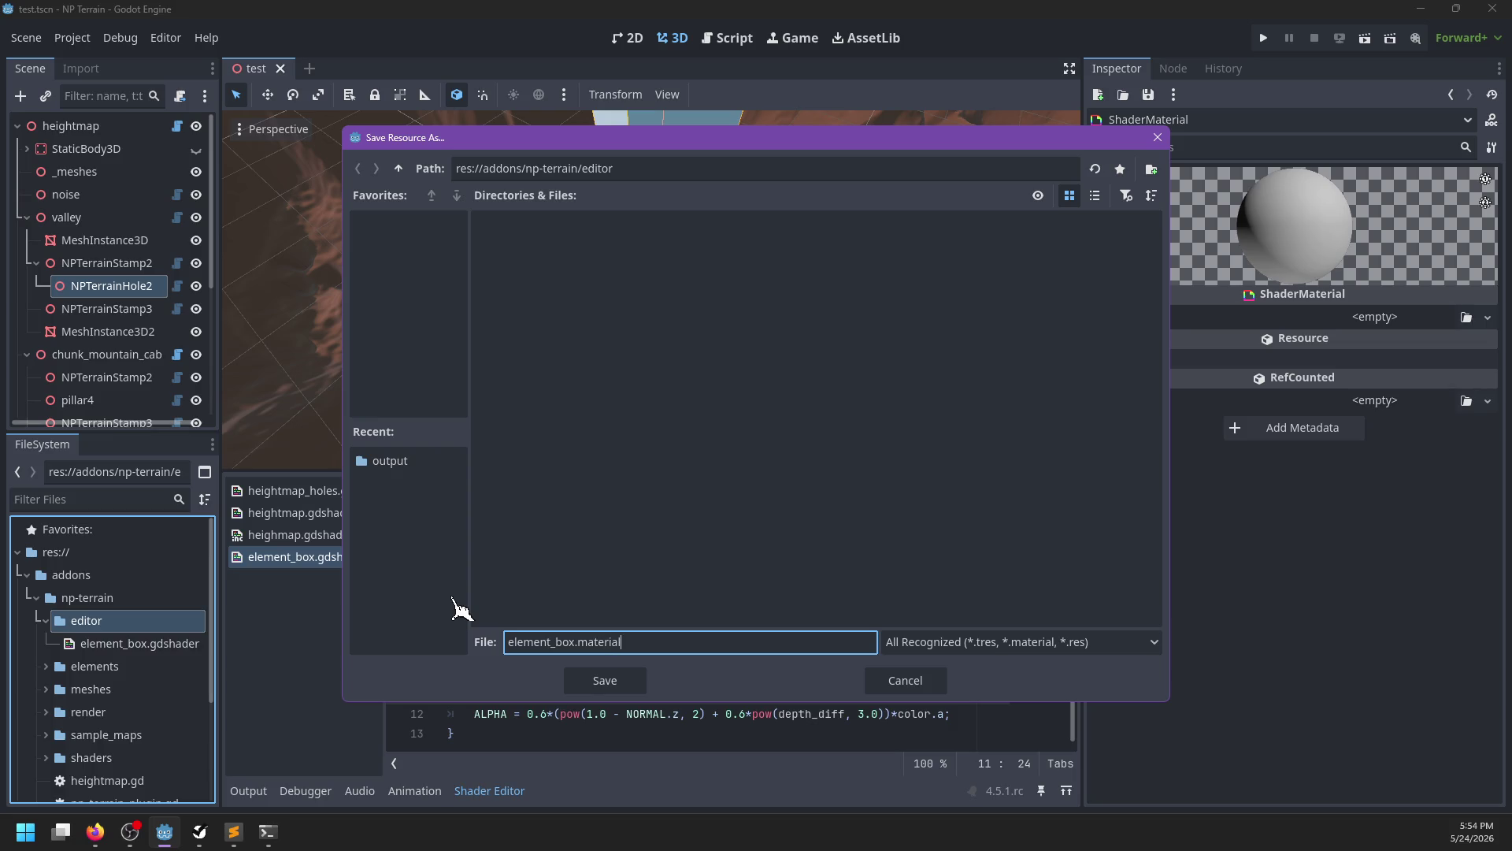
key("Return")
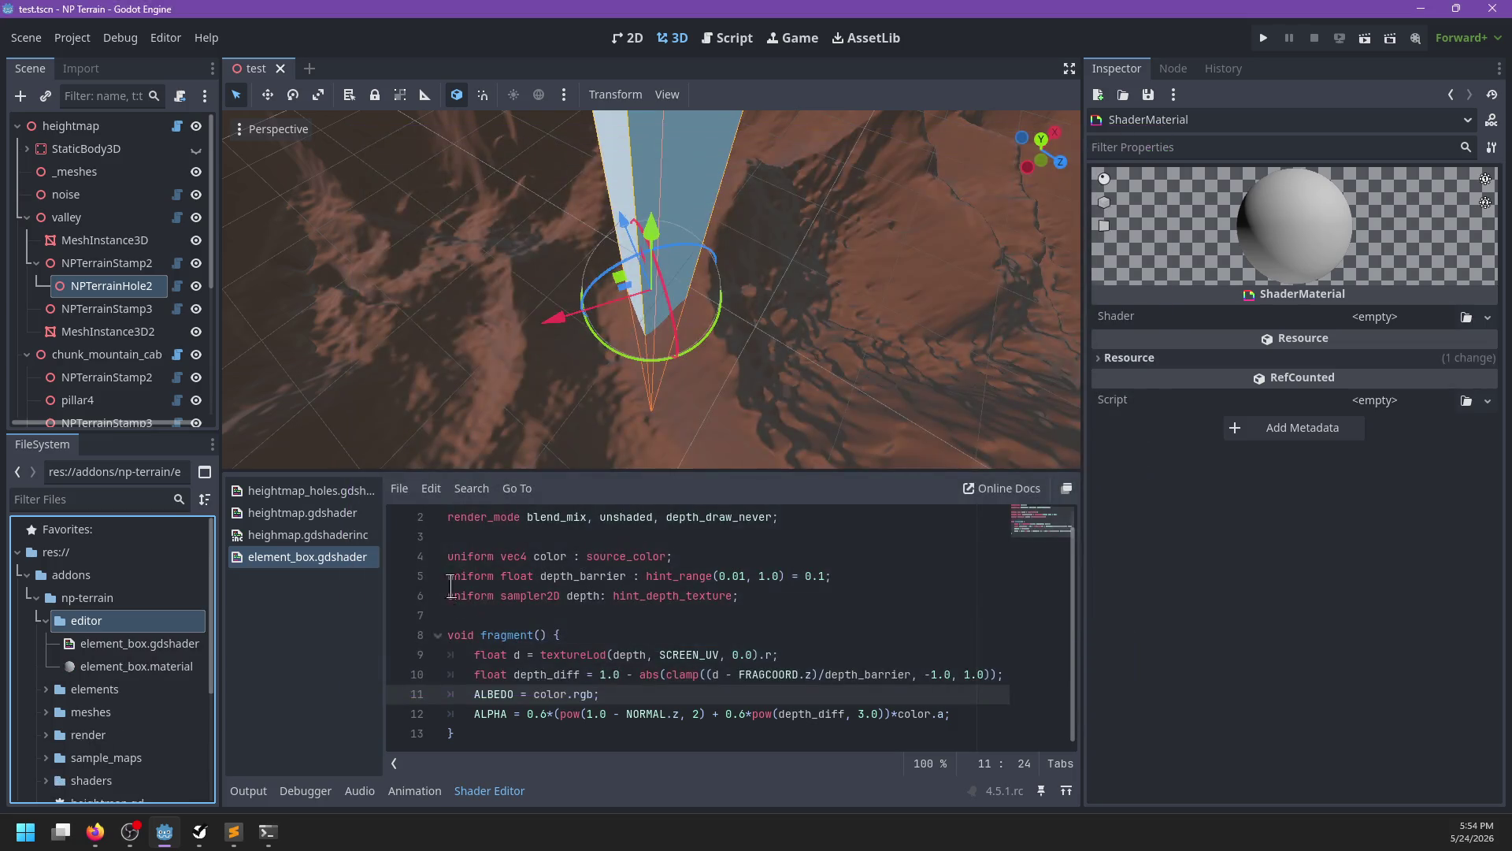
Assign element_box.gdshader as its shader, with Depth Barrier 1.0 and white Color
left_click(135, 666)
left_click(150, 646)
mouse_move(150, 646)
left_mouse_down()
mouse_move(1276, 374)
mouse_move(1375, 319)
left_mouse_up()
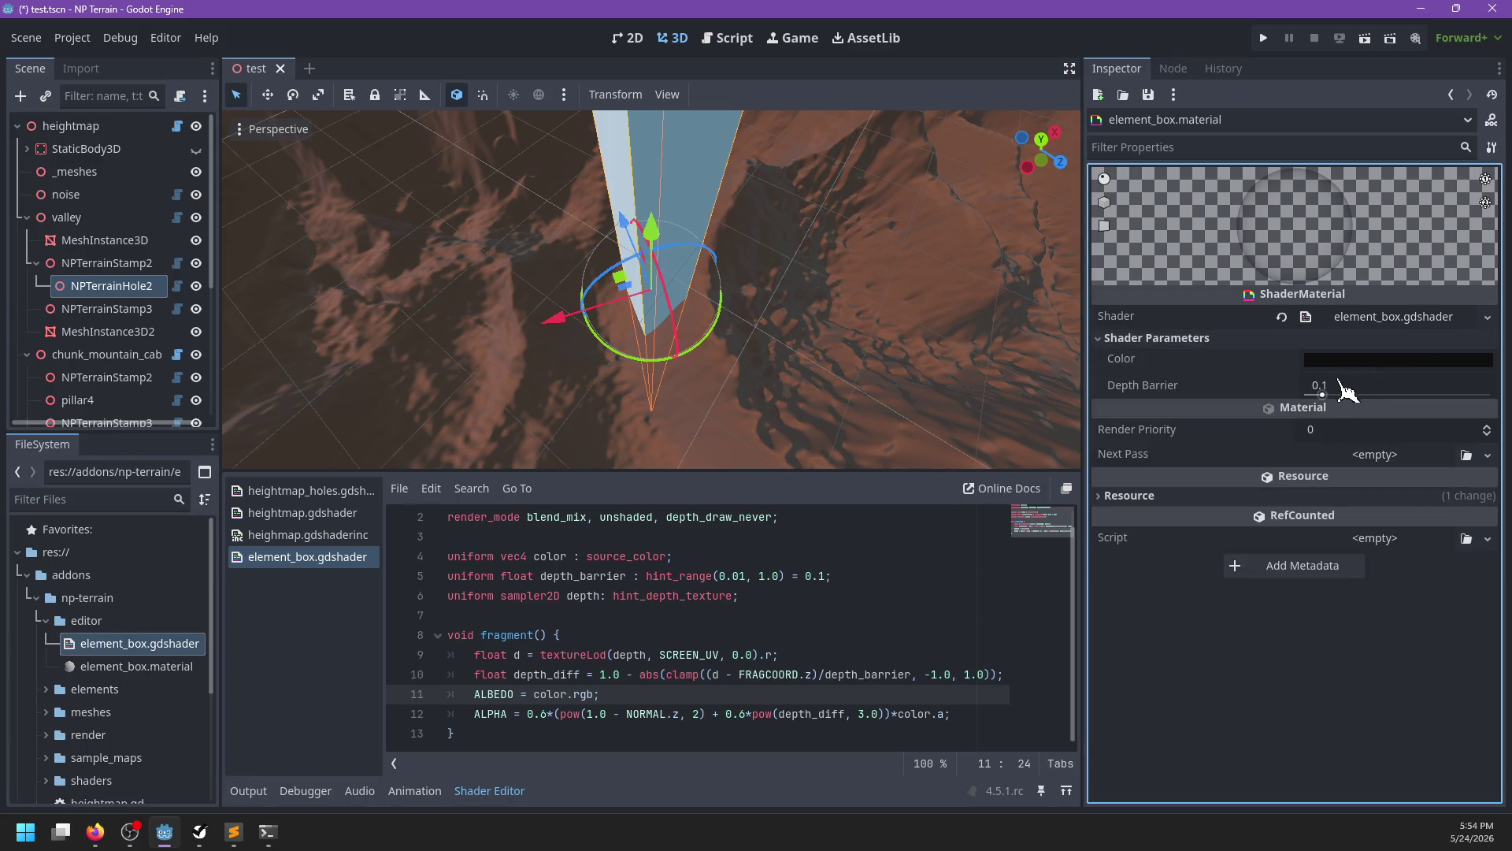
left_click(1346, 384)
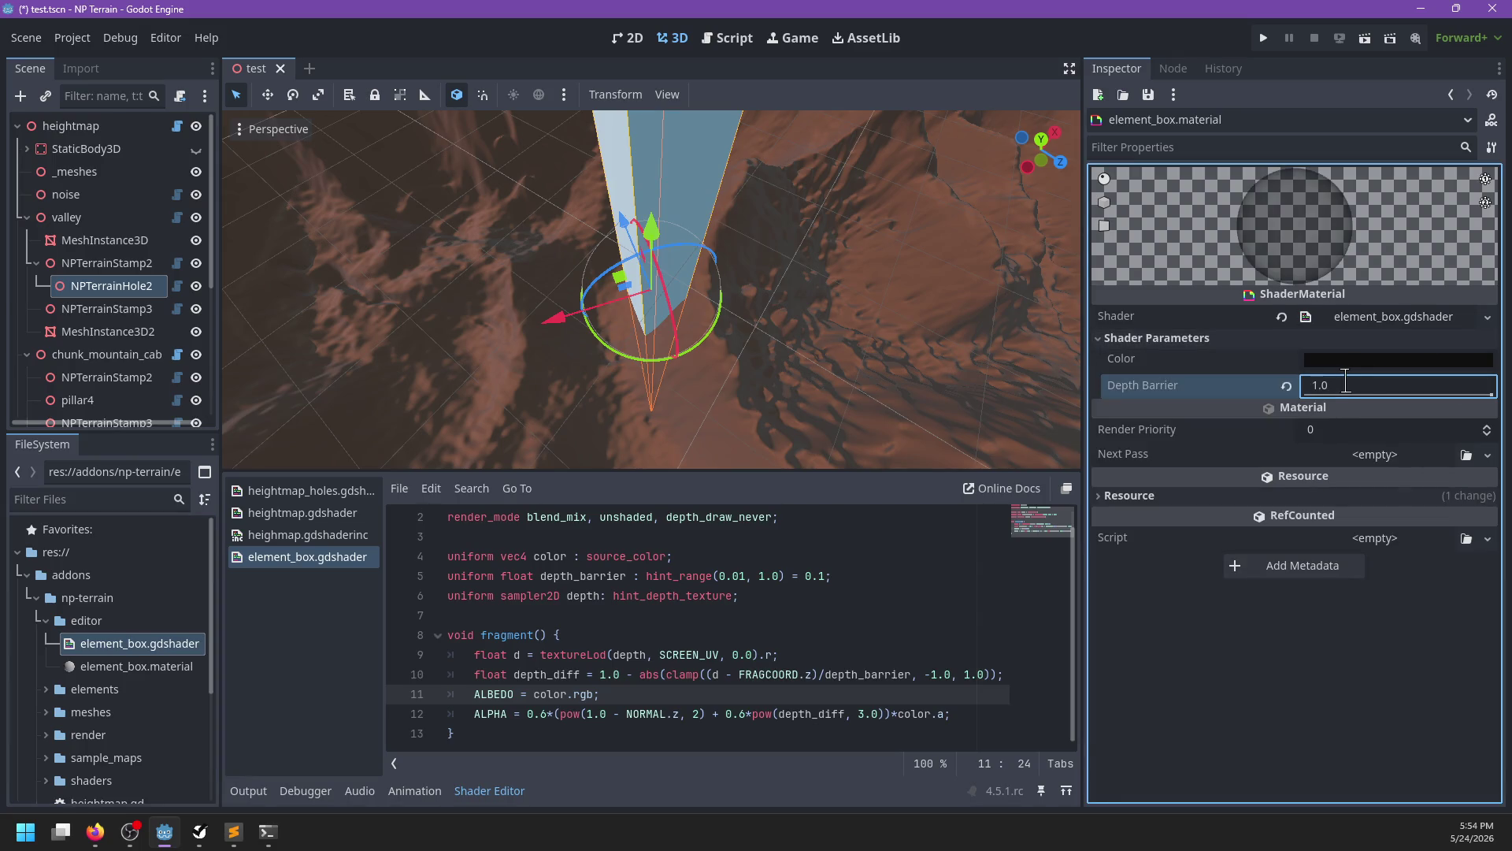
left_click(1353, 362)
left_click_drag(1505, 402, 1503, 283)
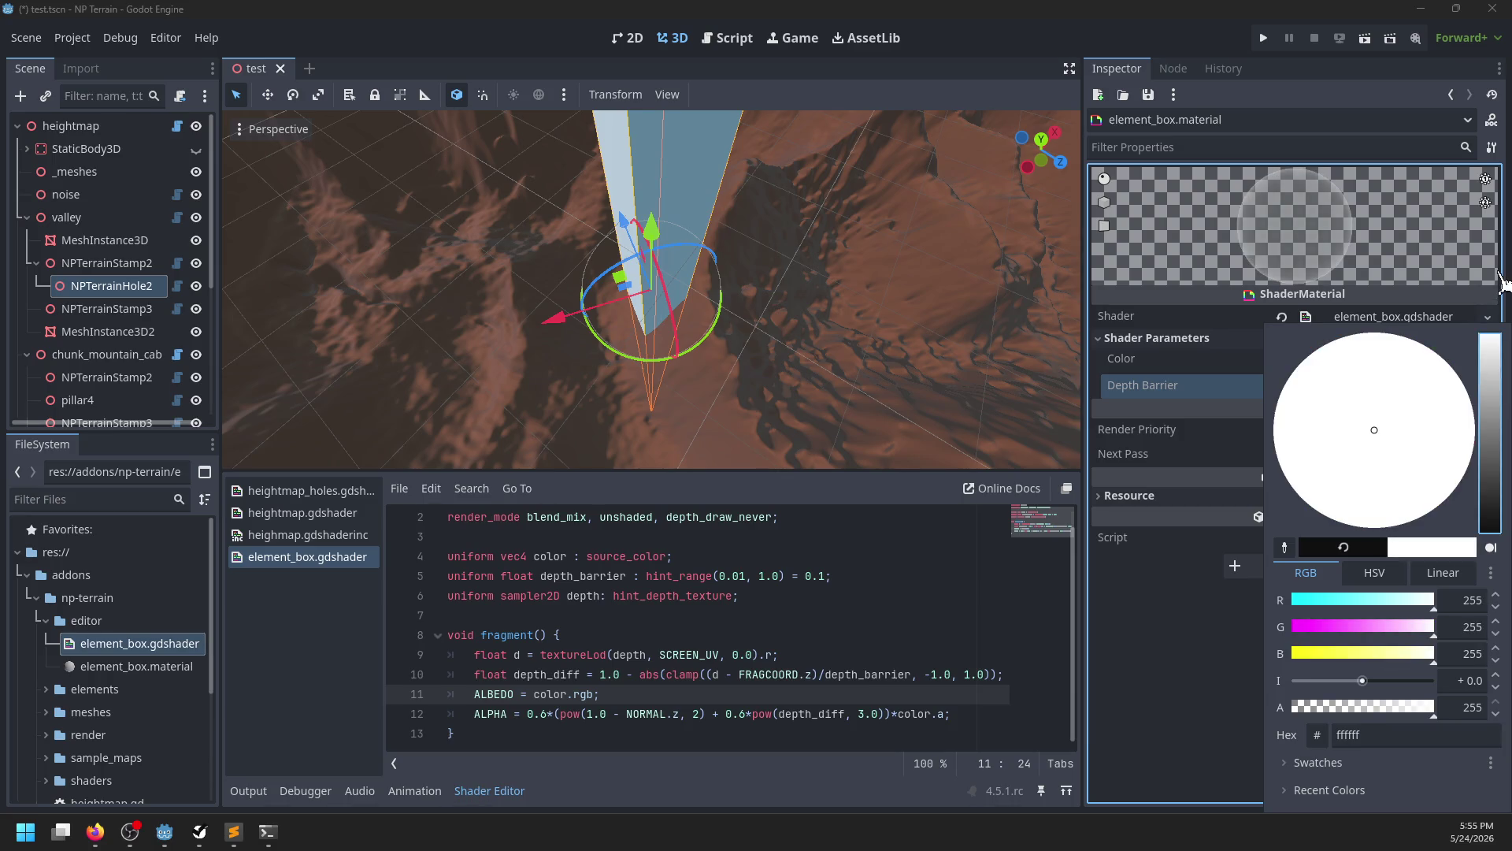
left_click(1184, 691)
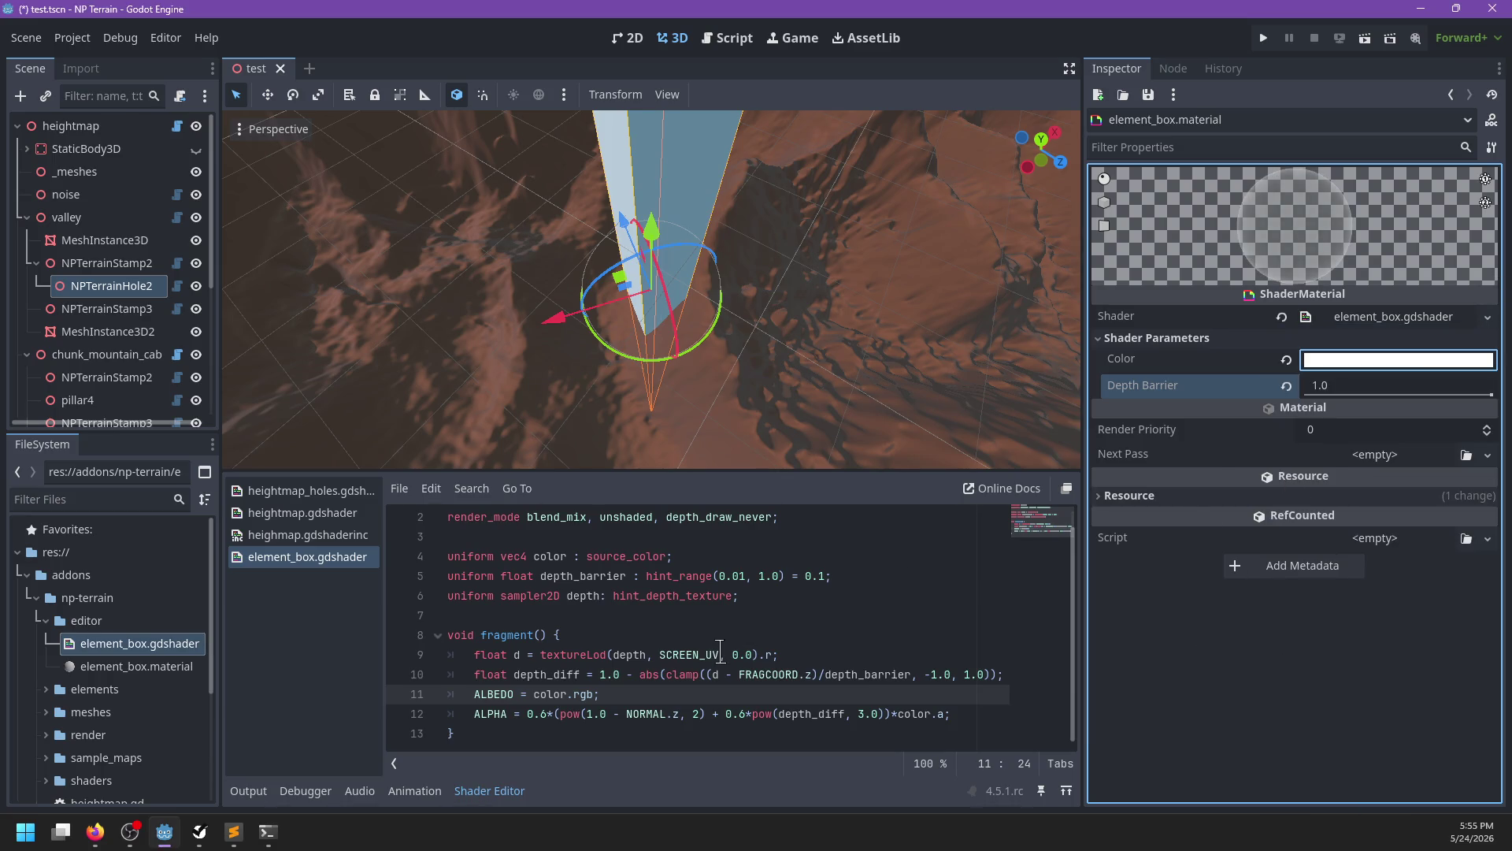
Leave the shader and return to np_terrain_plugin.gd in the Script workspace
double_click(547, 694)
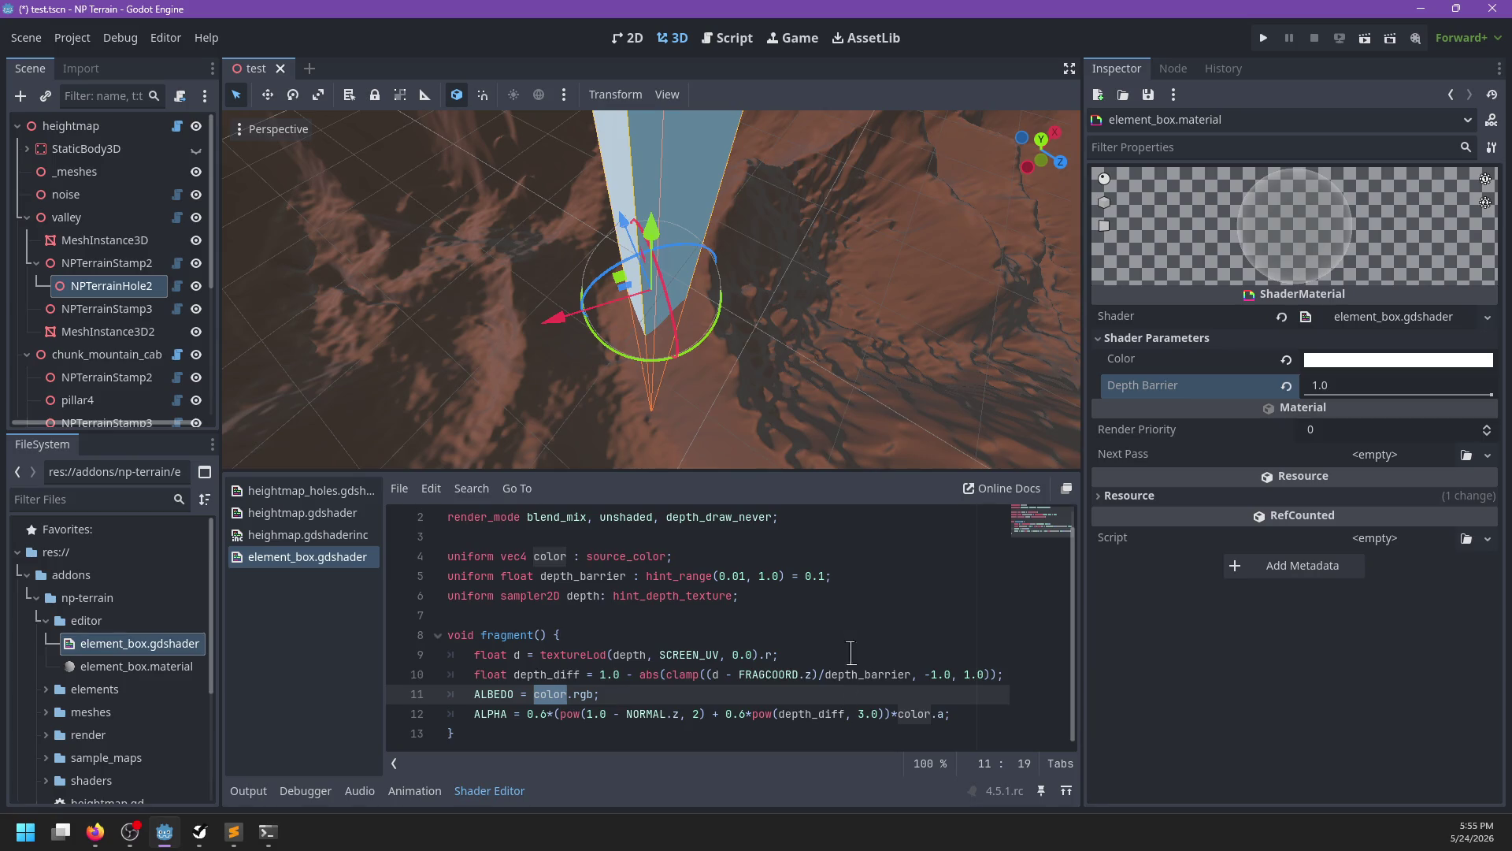
key("alt+Tab")
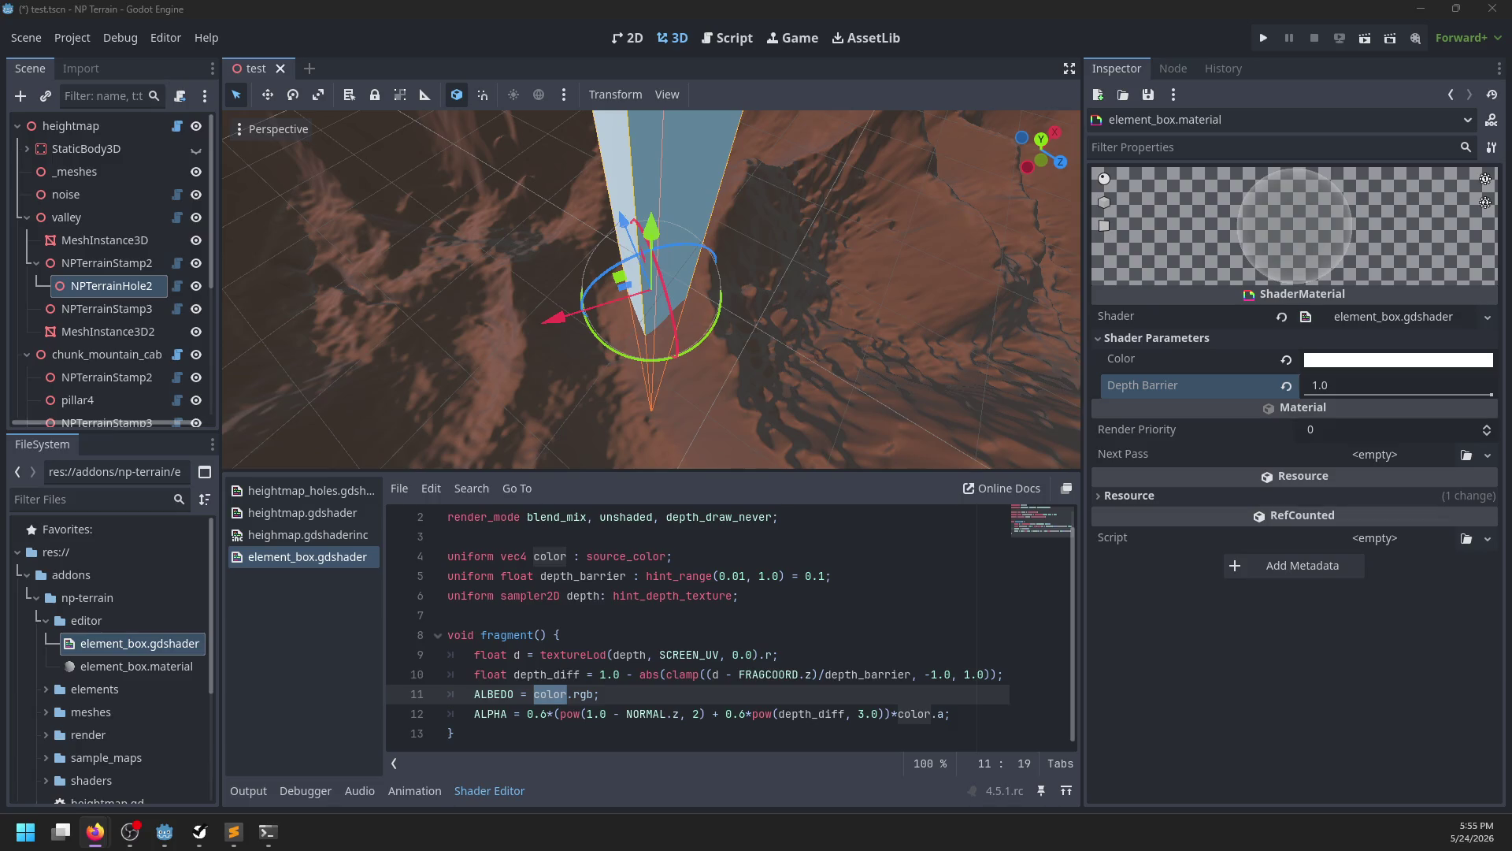
key("alt+Tab")
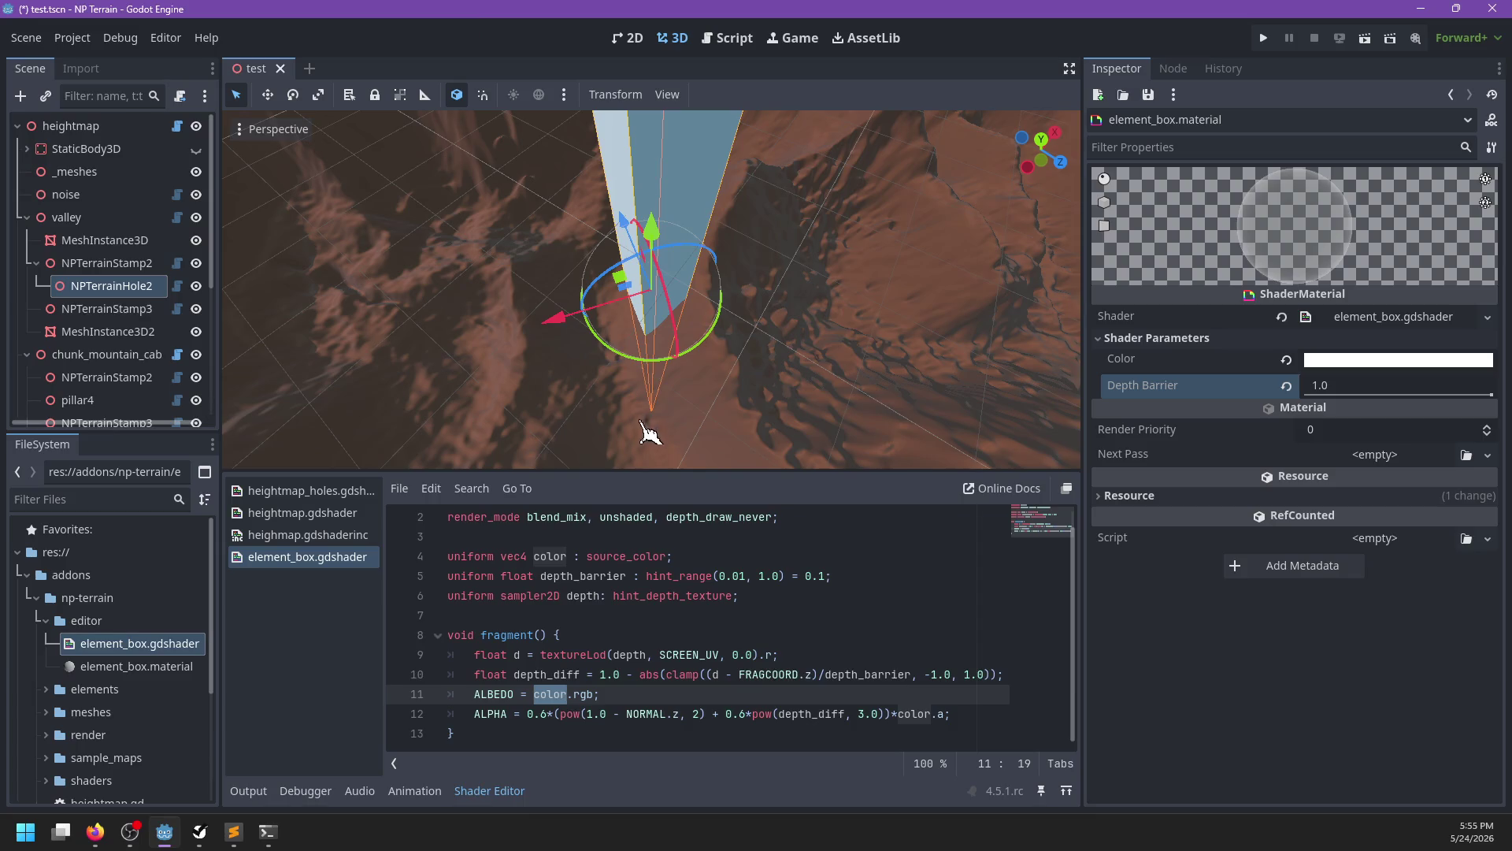
scroll(761, 362, "down", 2)
left_click(727, 38)
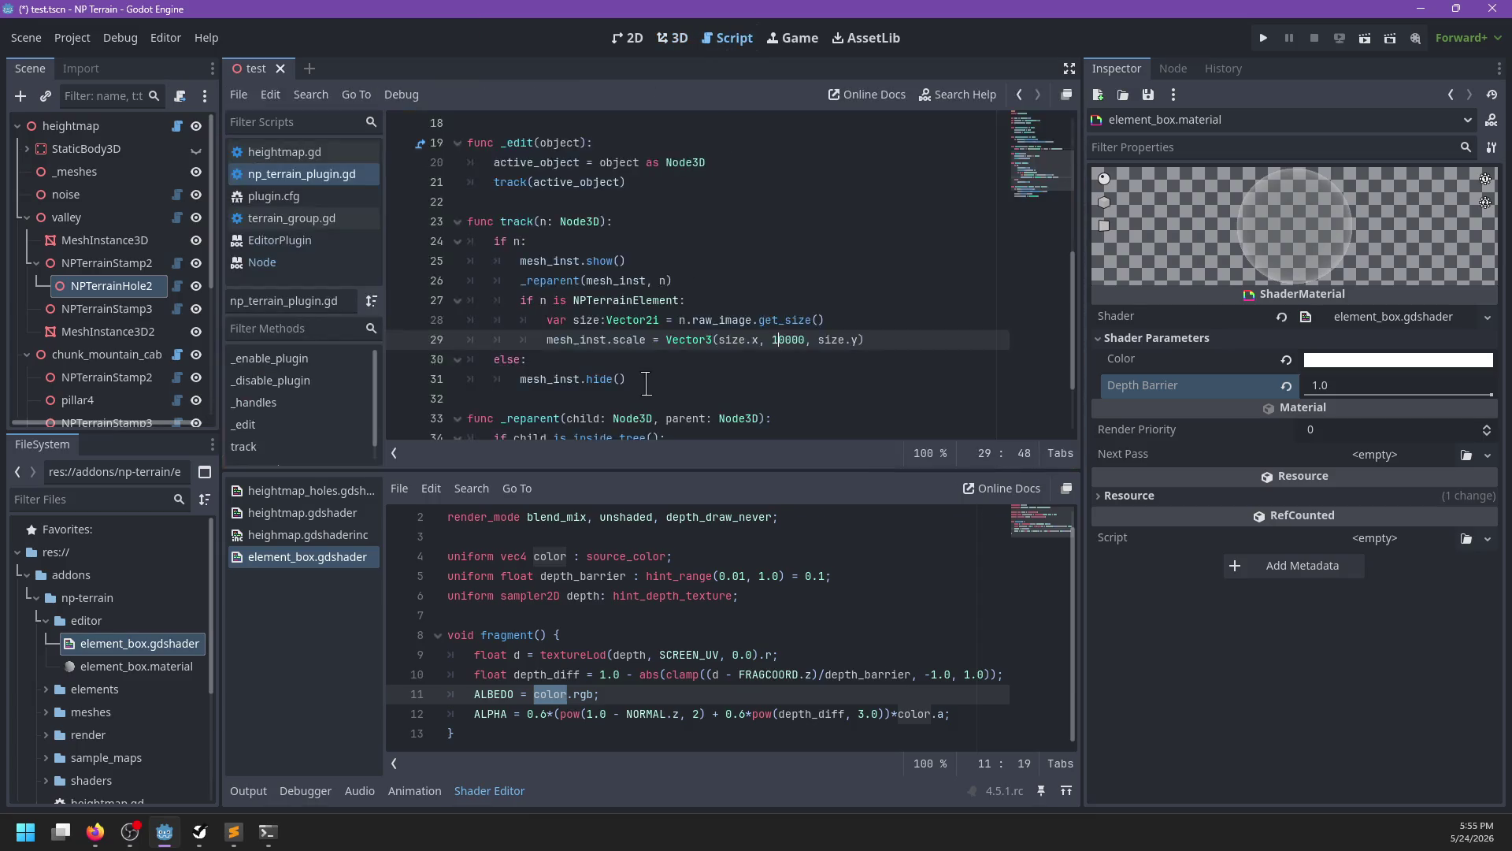
Browse the heightmap.gd and terrain_group.gd scripts, then open np_terrain_plugin.gd
left_click(316, 152)
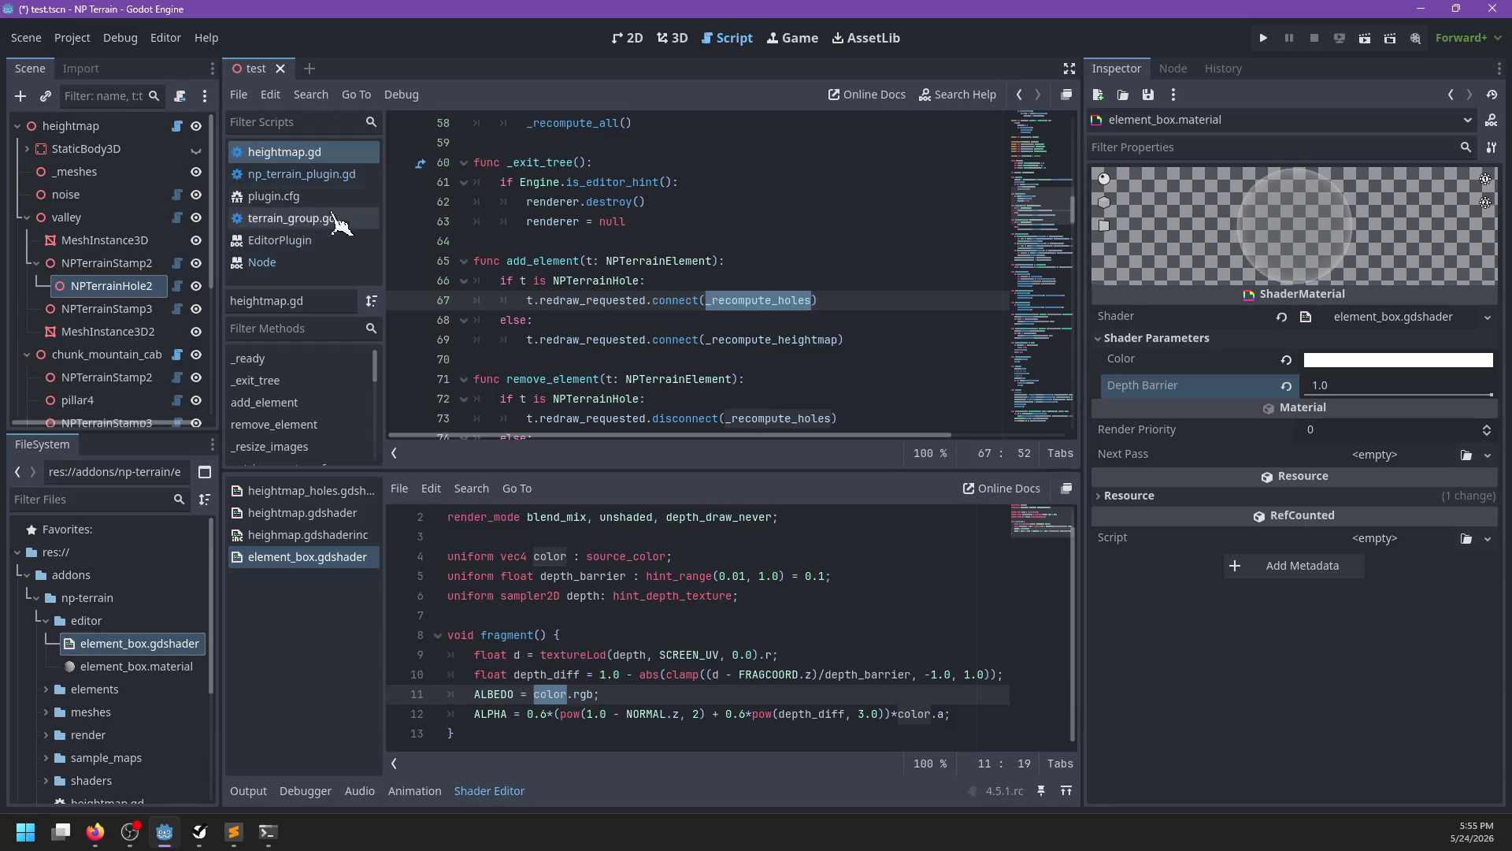
left_click(310, 220)
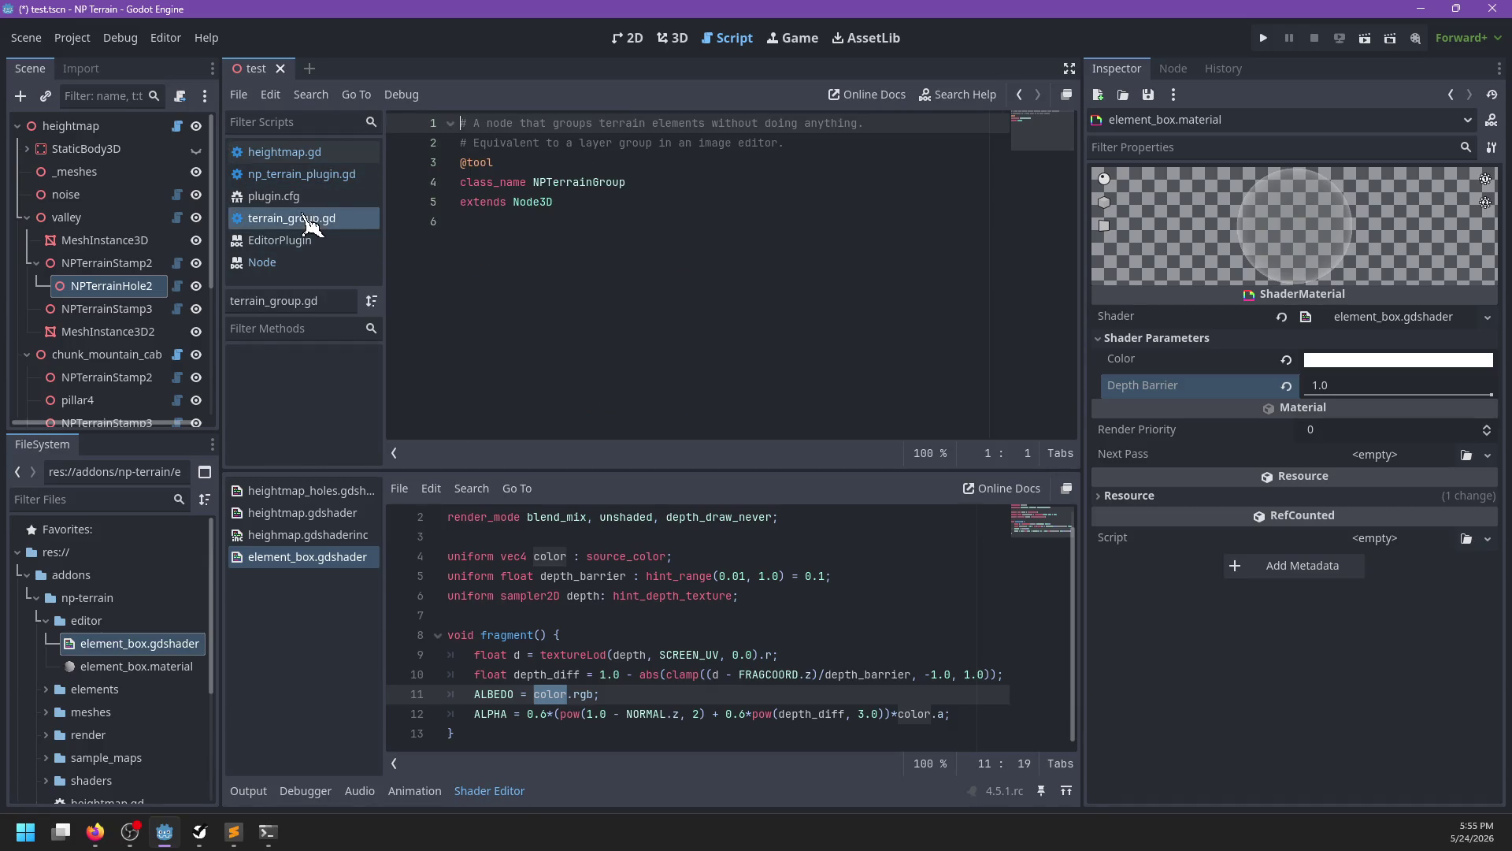
left_click(314, 152)
scroll(597, 230, "up", 15)
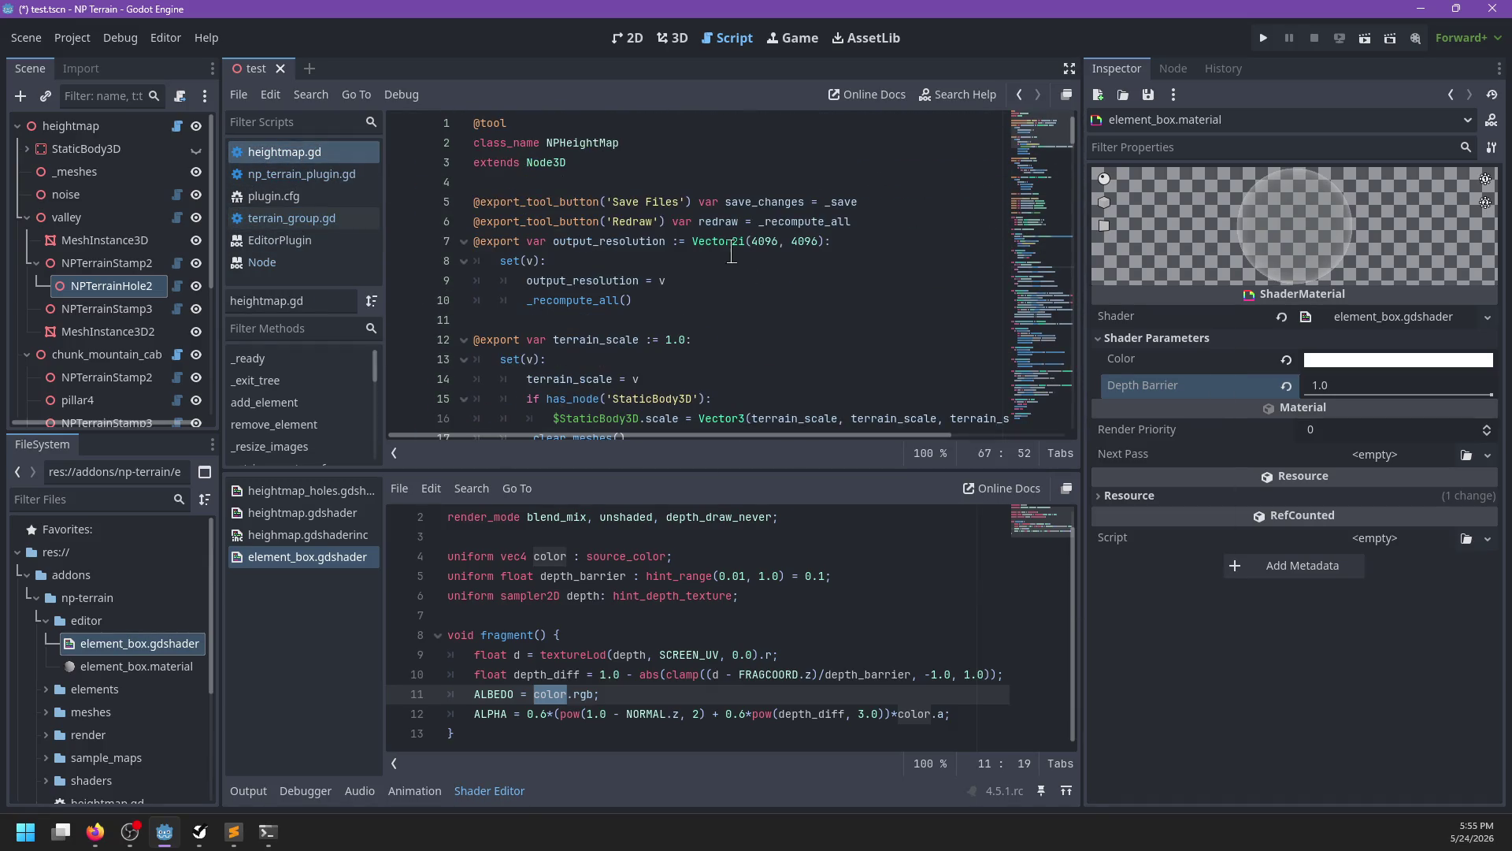
left_click(315, 174)
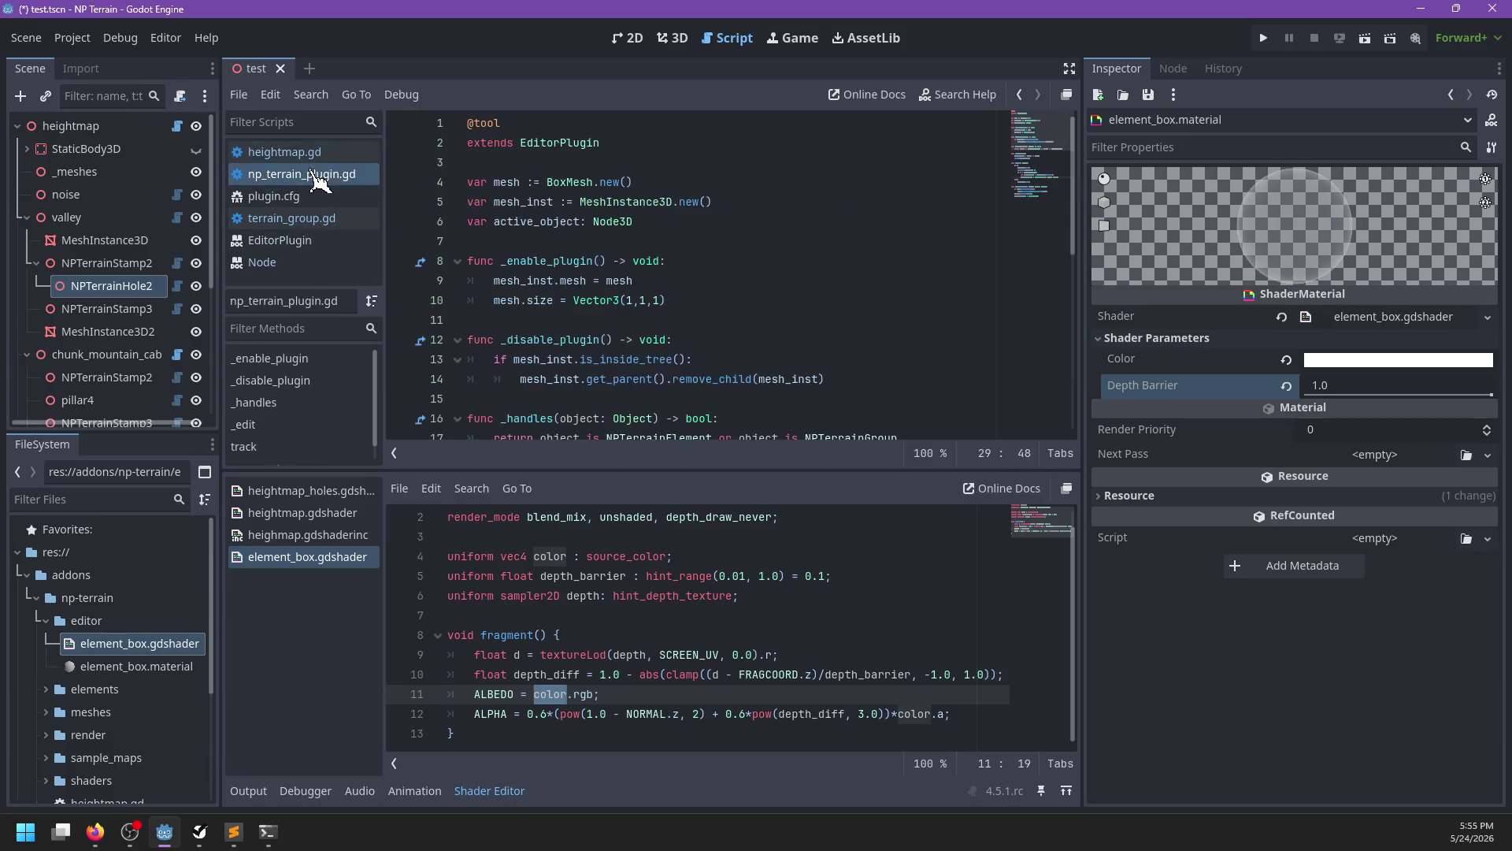
Rename mesh_inst to preview_box throughout the plugin script
left_click(717, 220)
key("Return")
type("var")
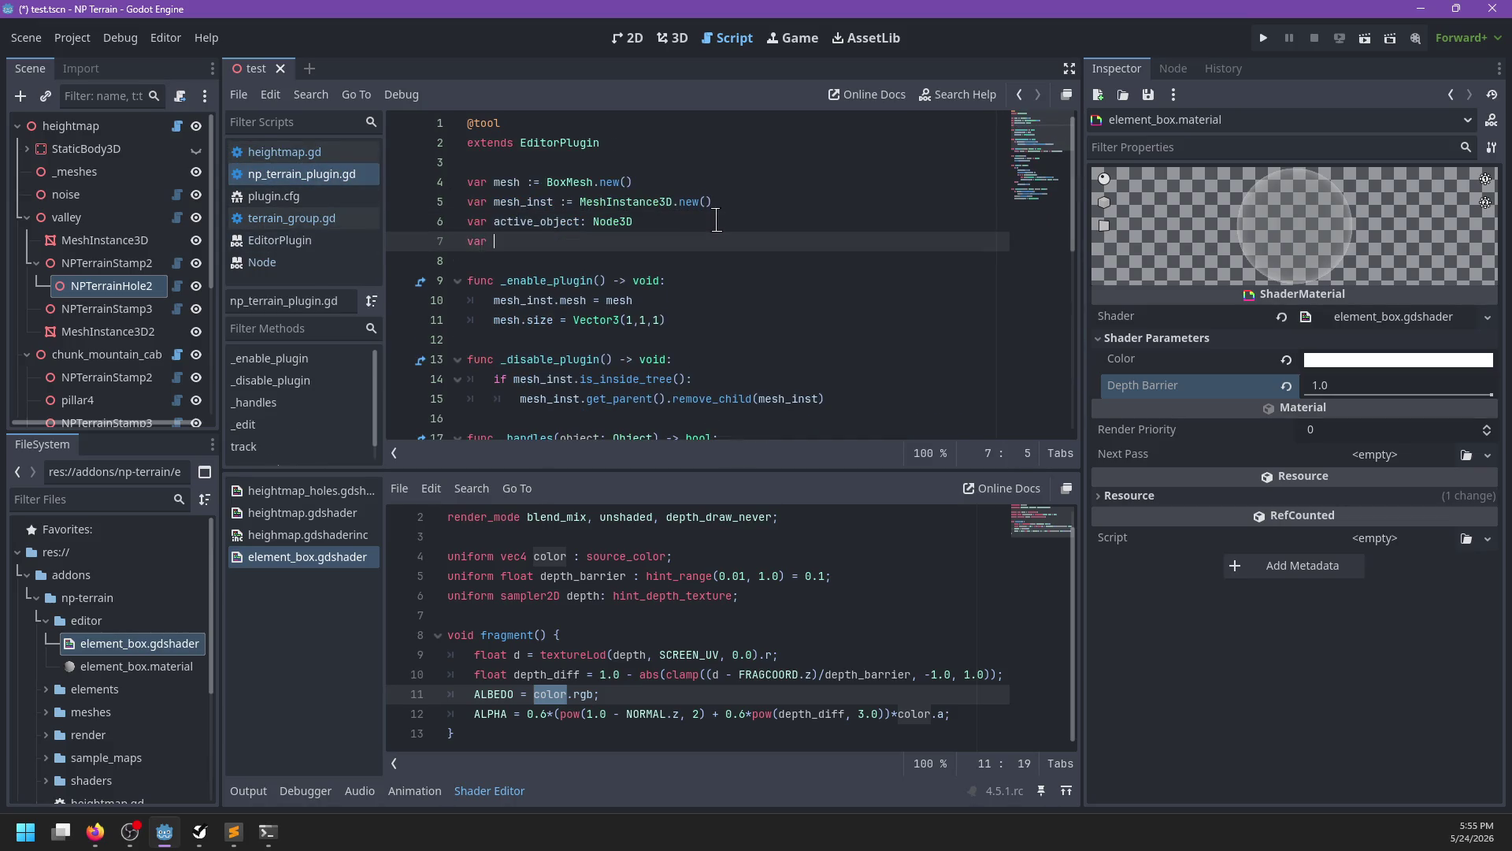
key("ctrl+BackSpace")
key("ctrl+BackSpace")
key("ctrl+BackSpace")
key("BackSpace")
key("ctrl+z")
double_click(538, 202)
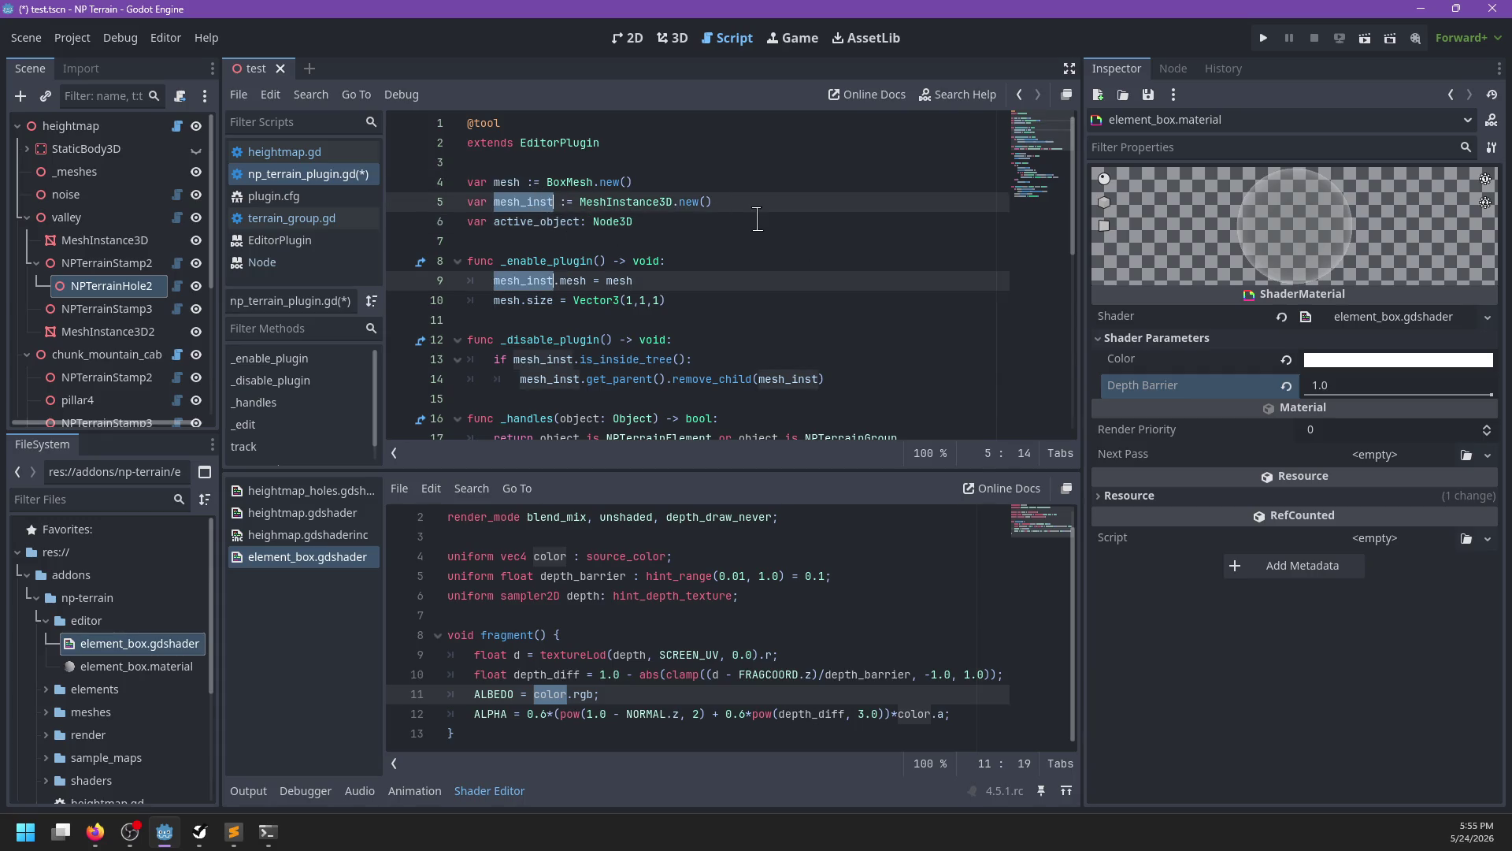
scroll(758, 219, "down", 5)
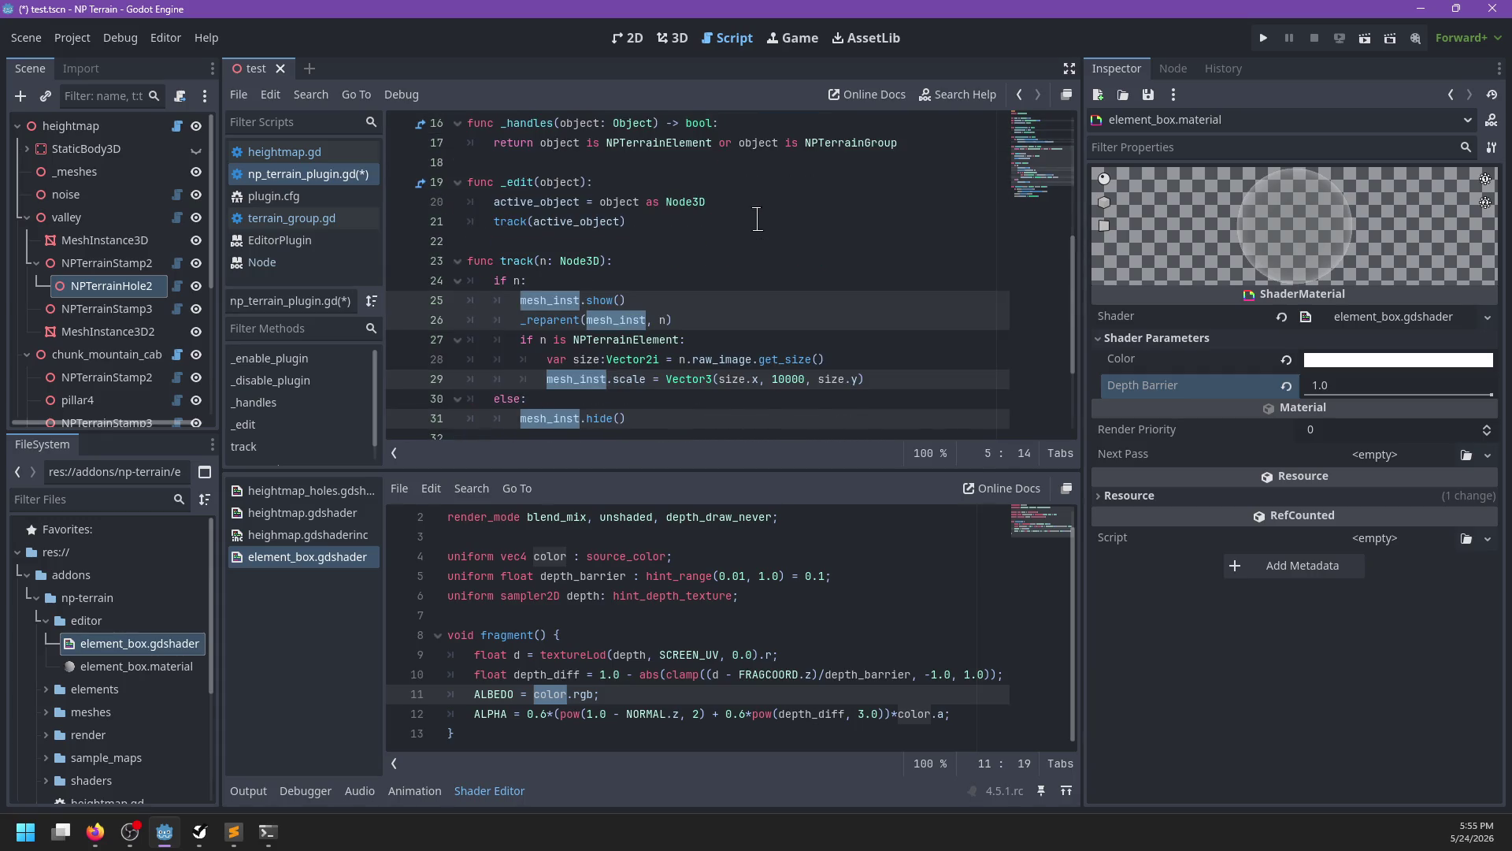
type("preview_box := MeshInstance3D.new(")
scroll(721, 223, "up", 5)
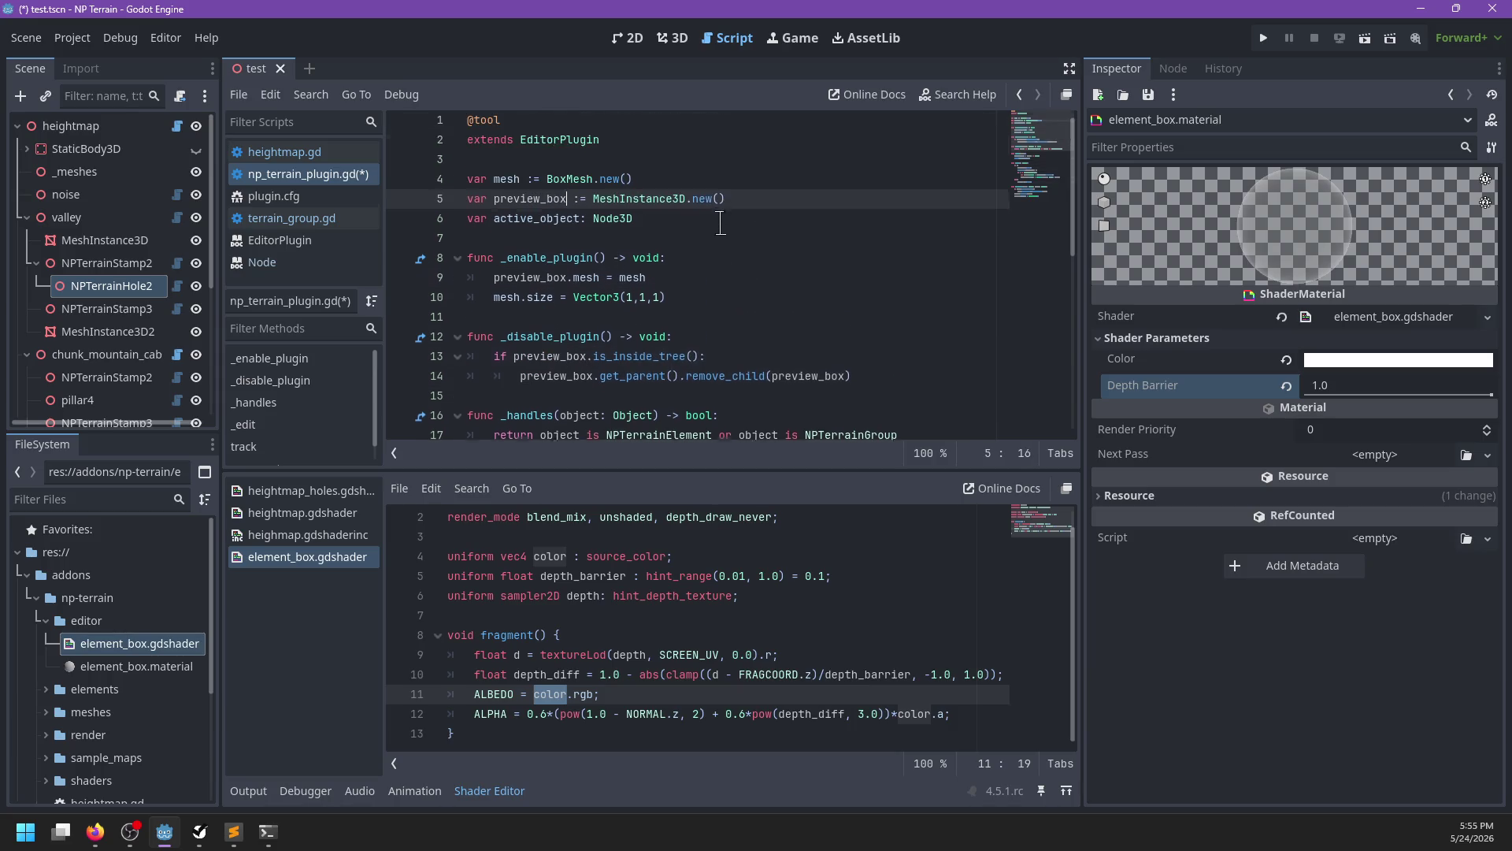
Add a preview_box_material variable preloading element_box.material, and save
double_click(508, 182)
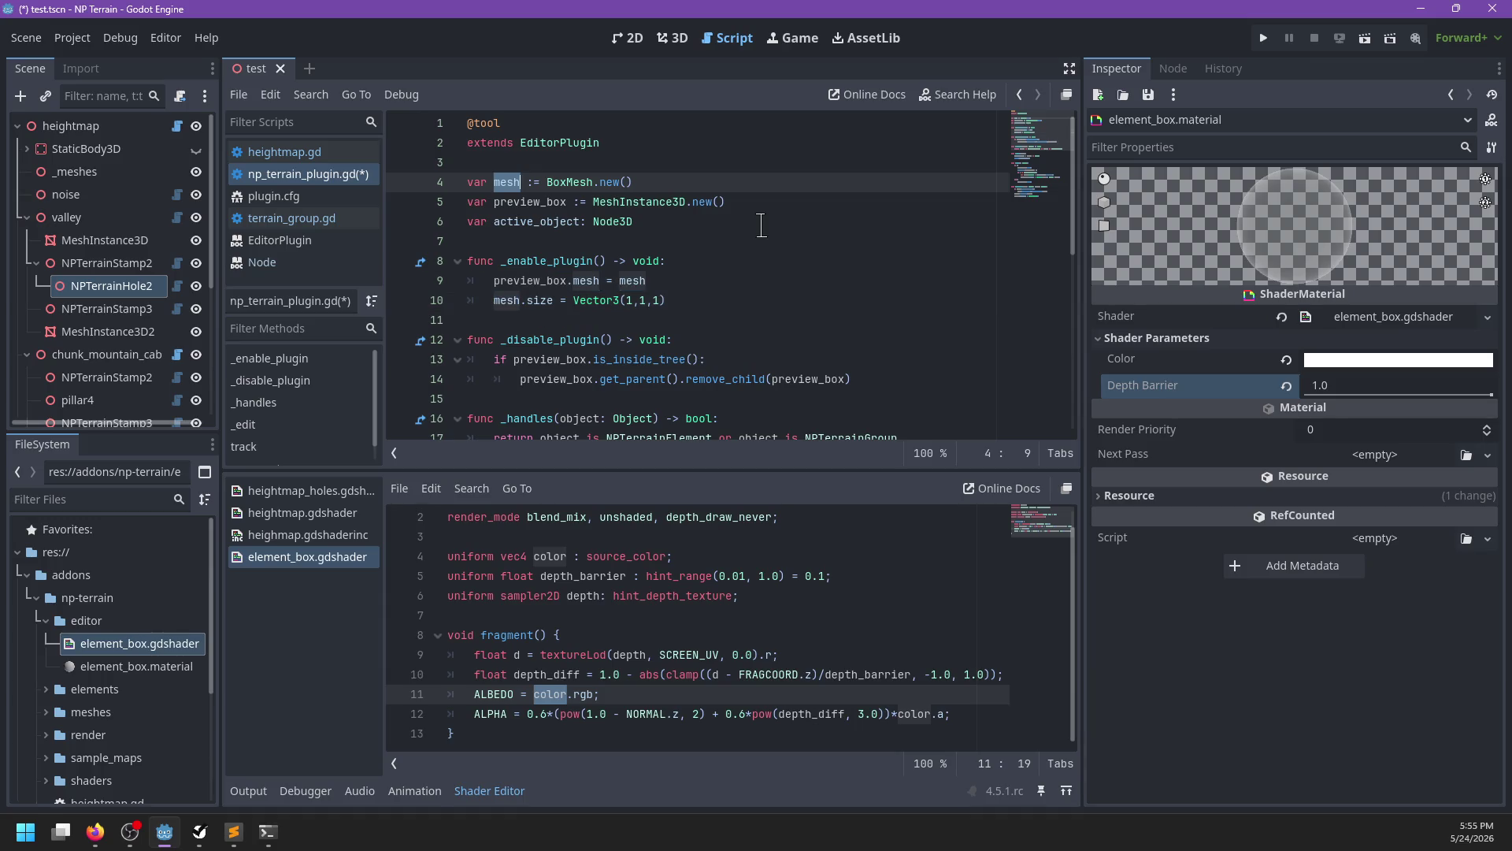
left_click(788, 199)
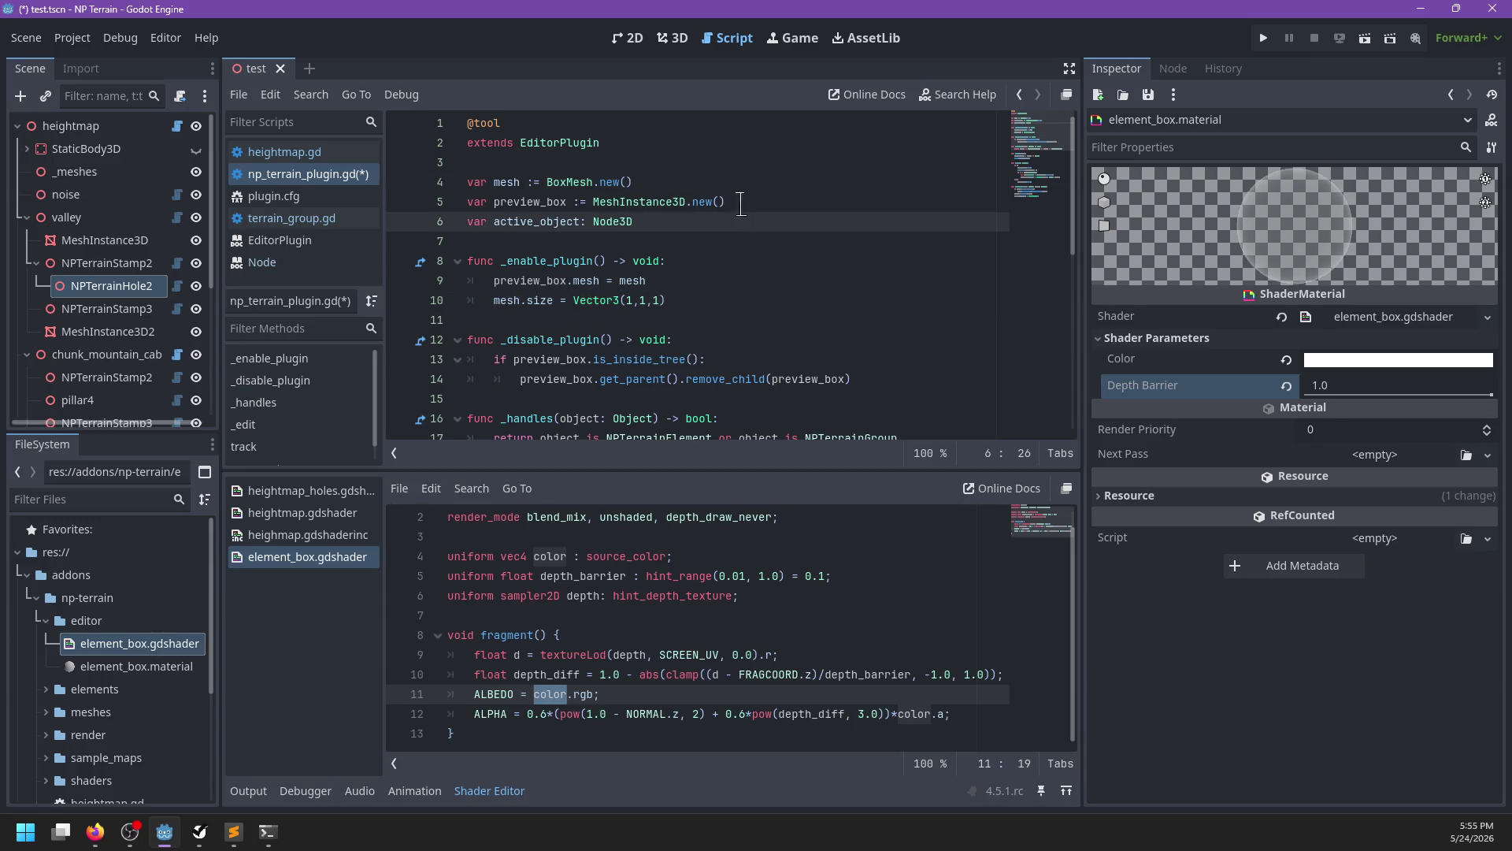
key("Return")
type("var preview_box_material :=")
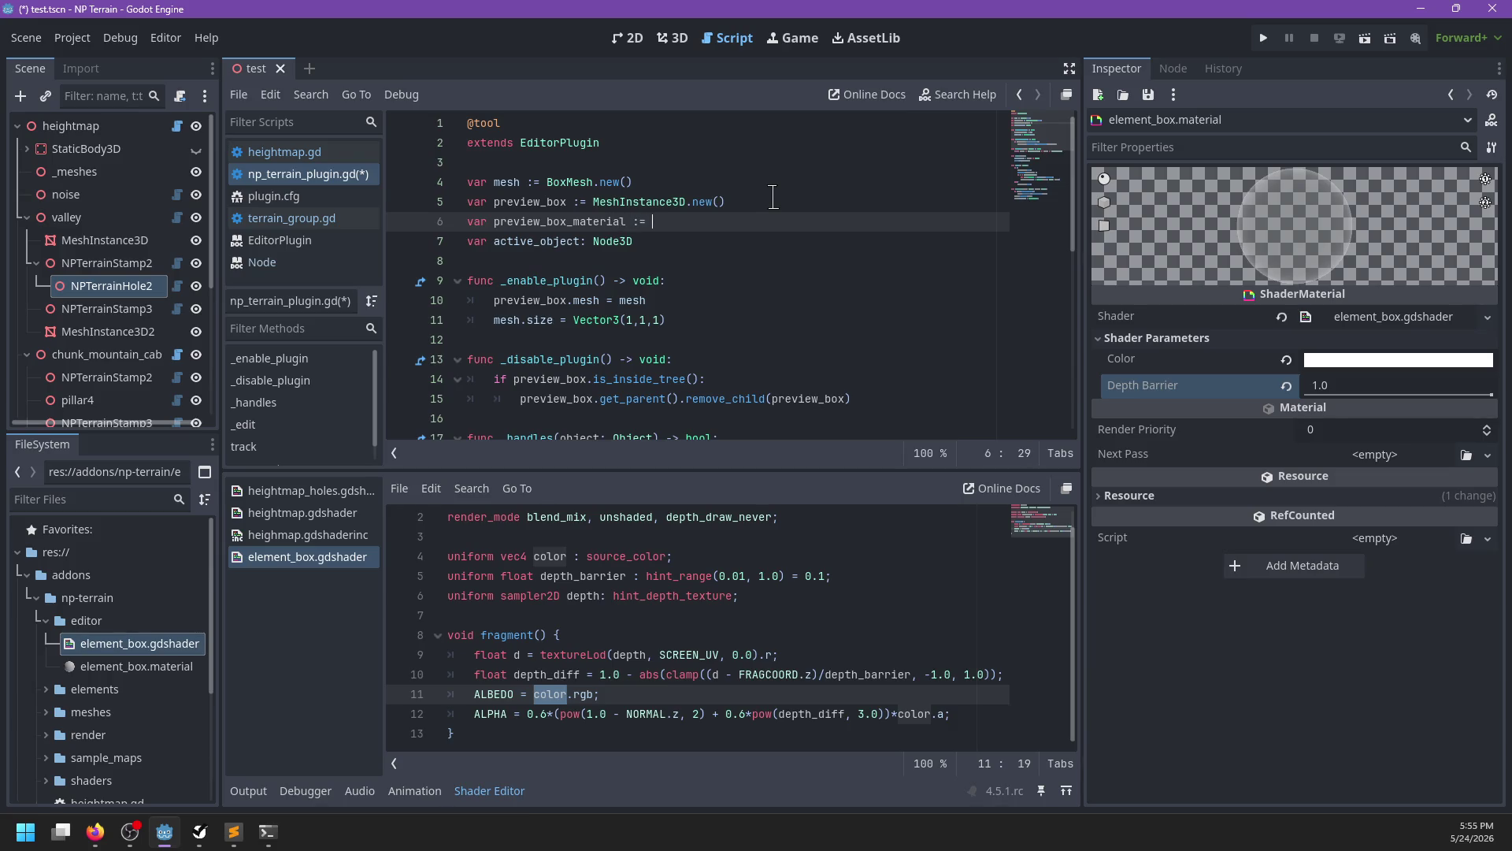
type("preload(\"")
key("Down")
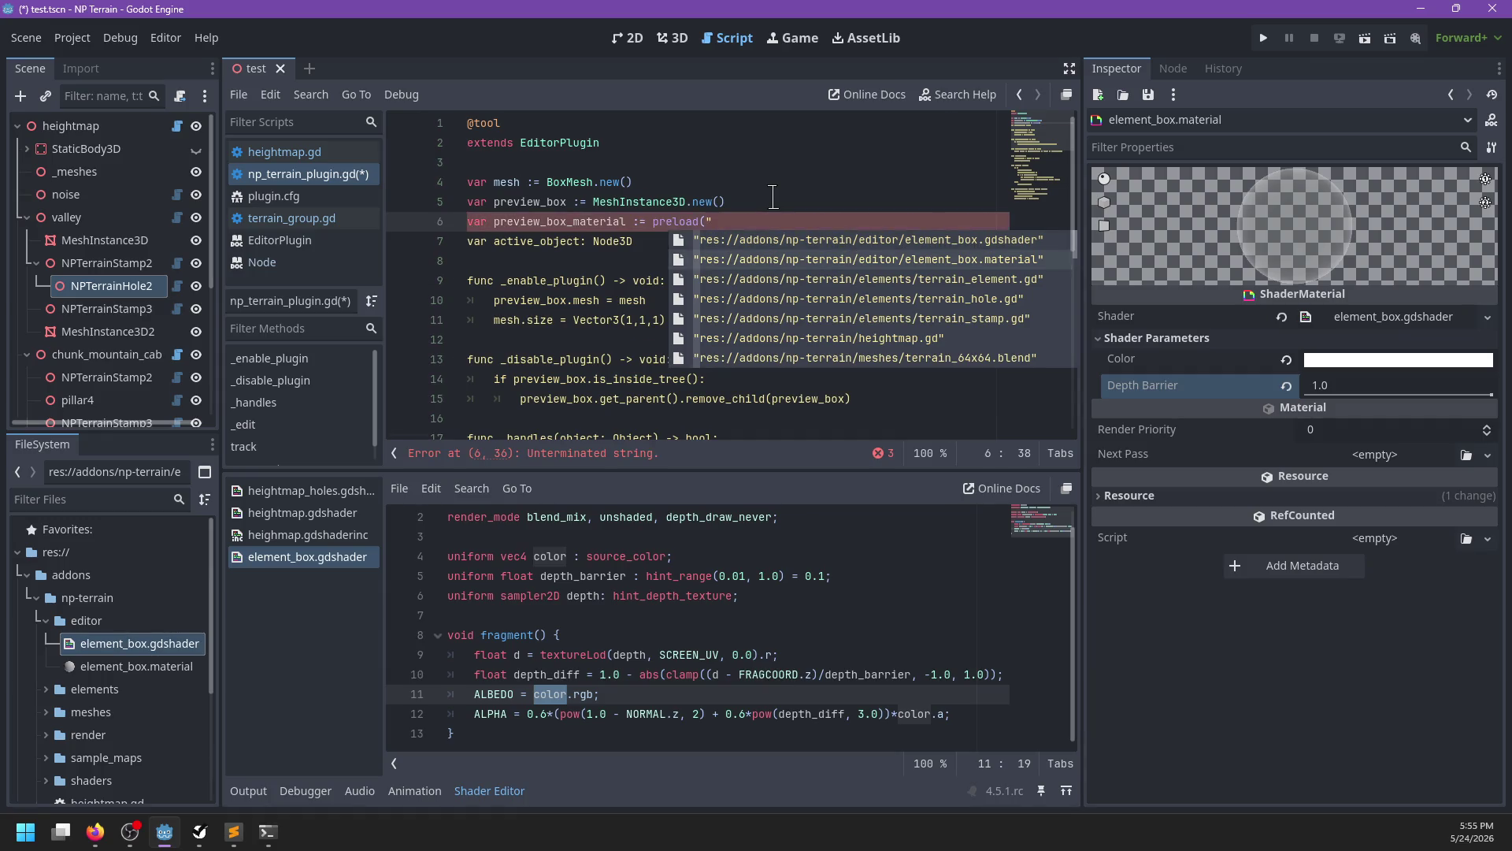
key("Return")
type(")")
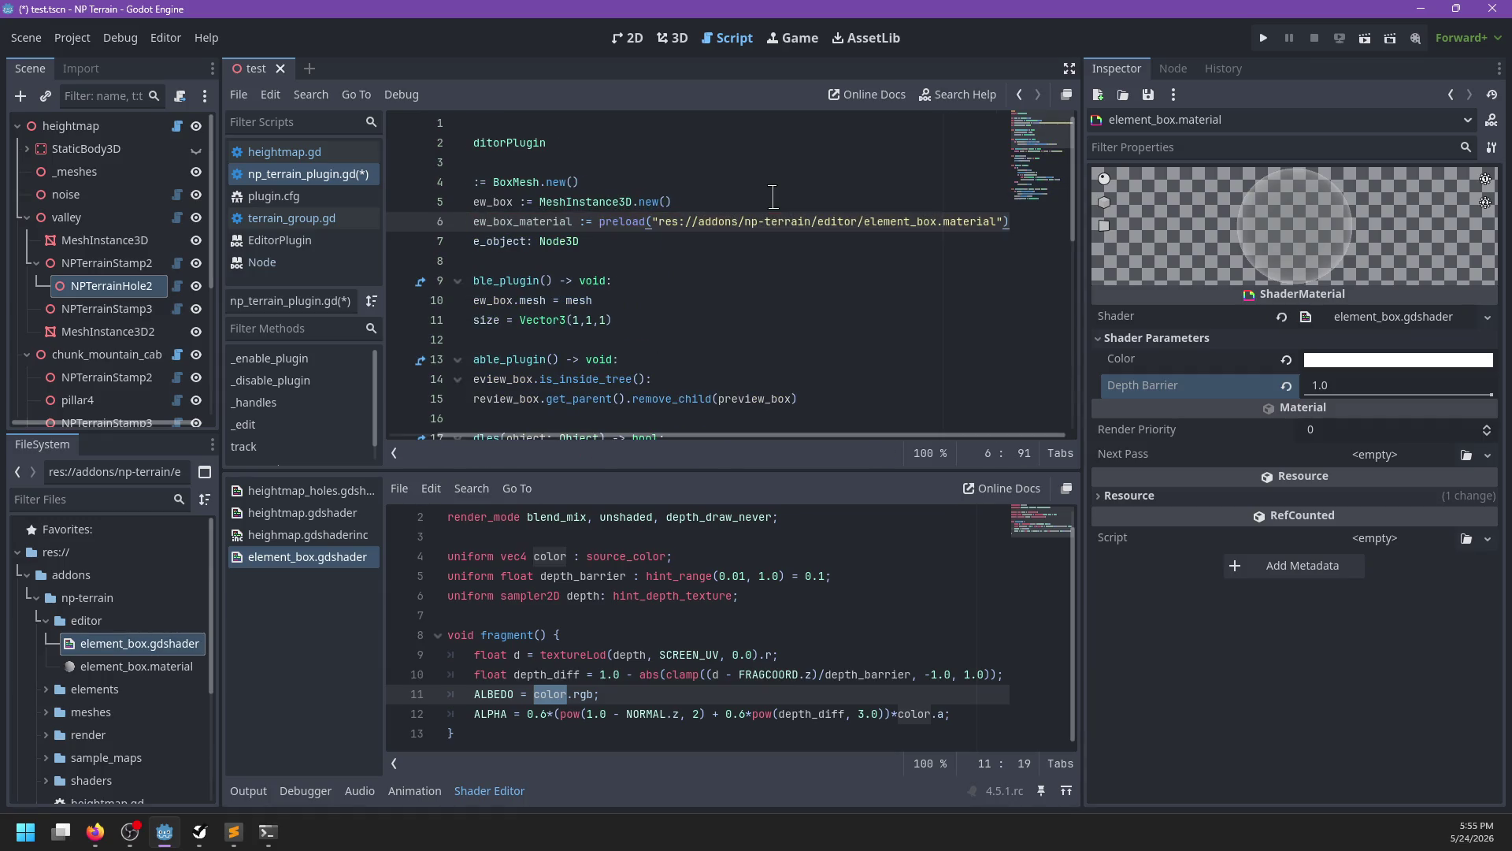
key("ctrl+s")
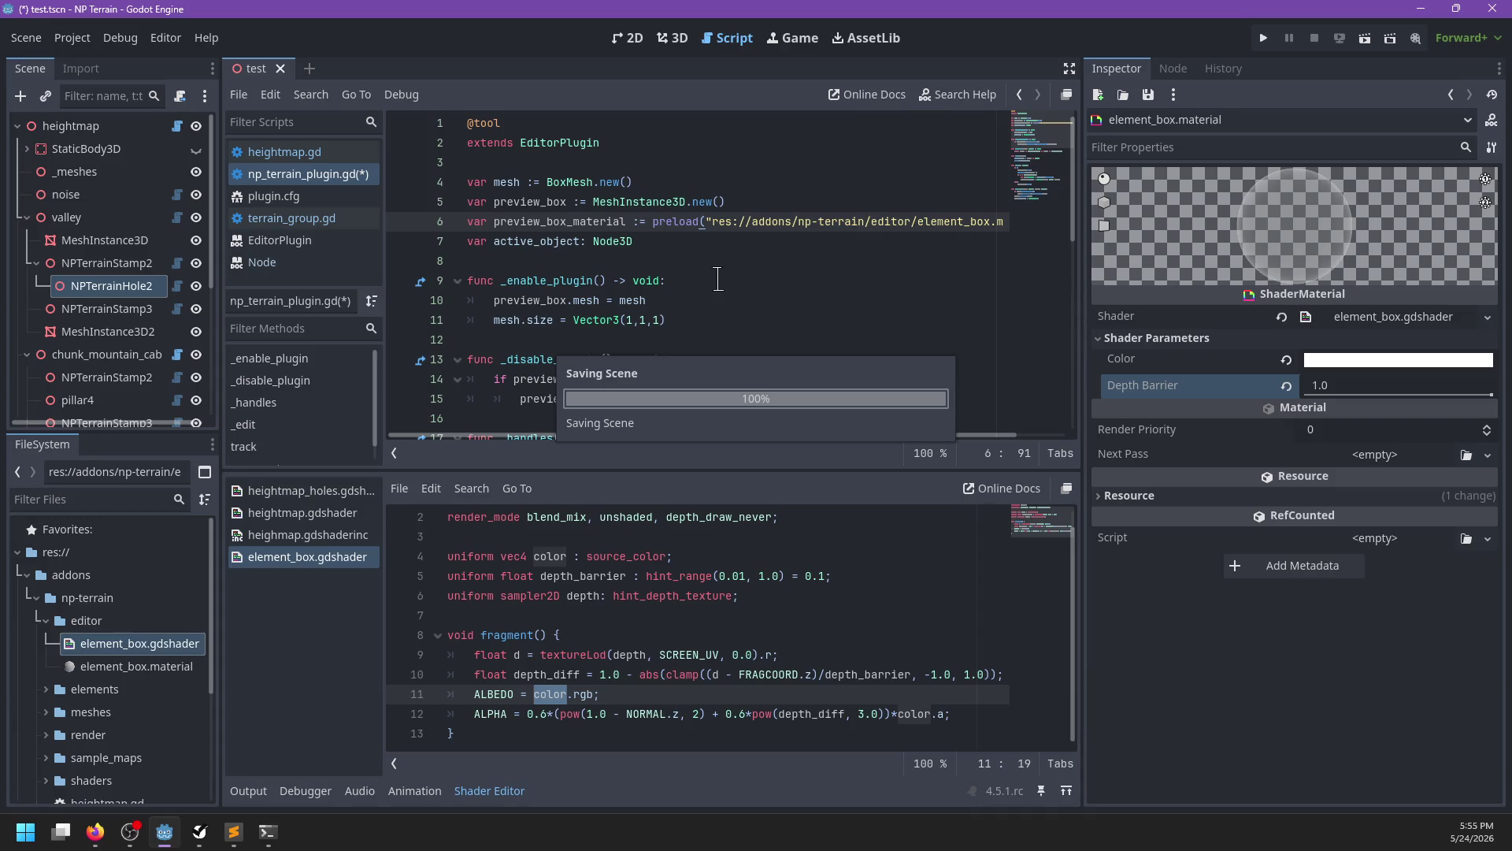
Reload the NP Terrain plugin by toggling its Enabled box in Project Settings > Plugins
left_click(79, 37)
left_click(67, 58)
left_click(323, 246)
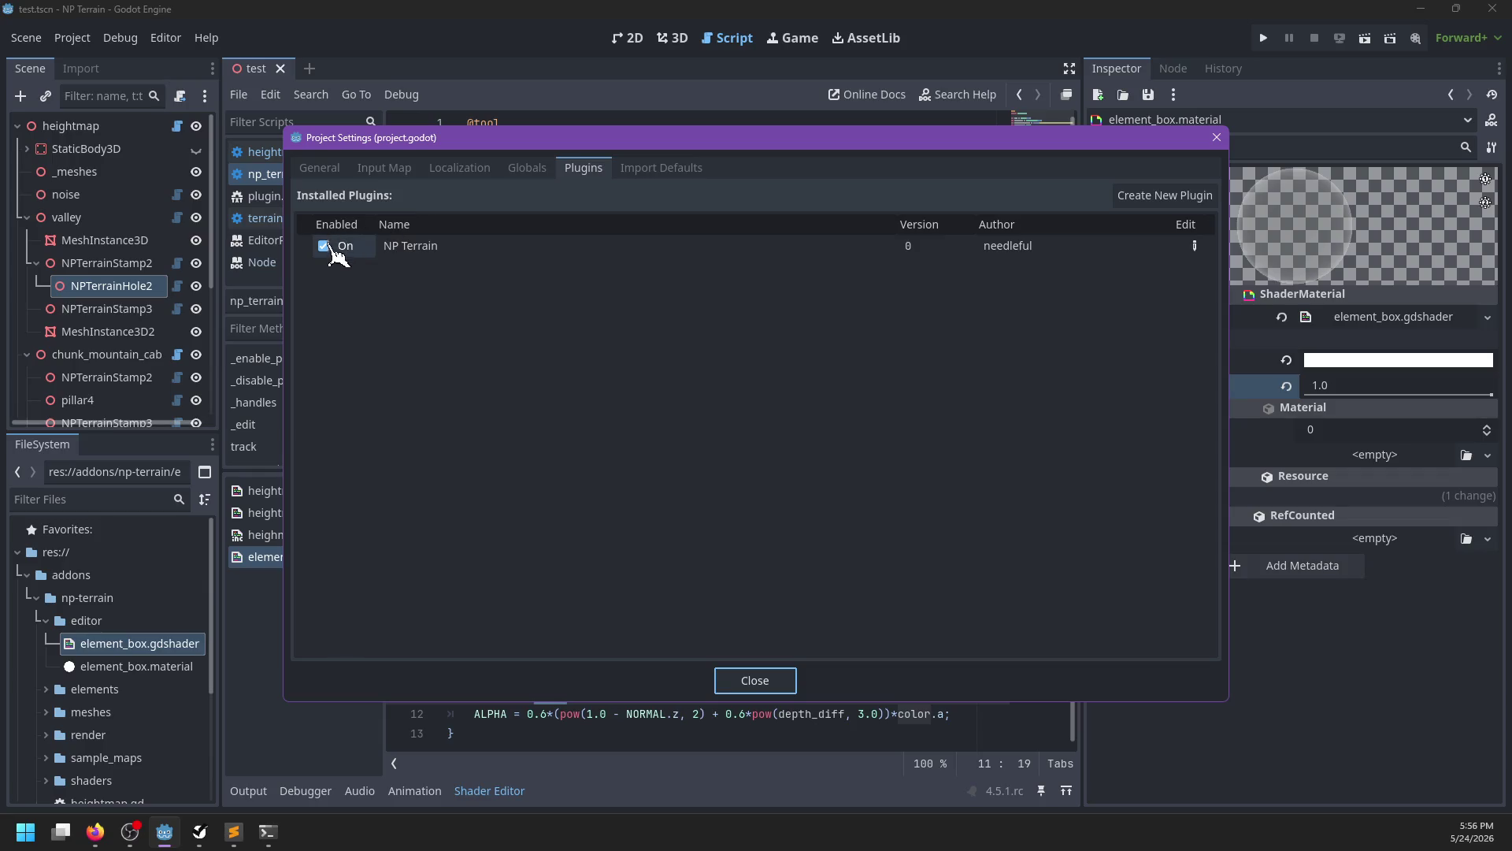
left_click(323, 246)
left_click(768, 682)
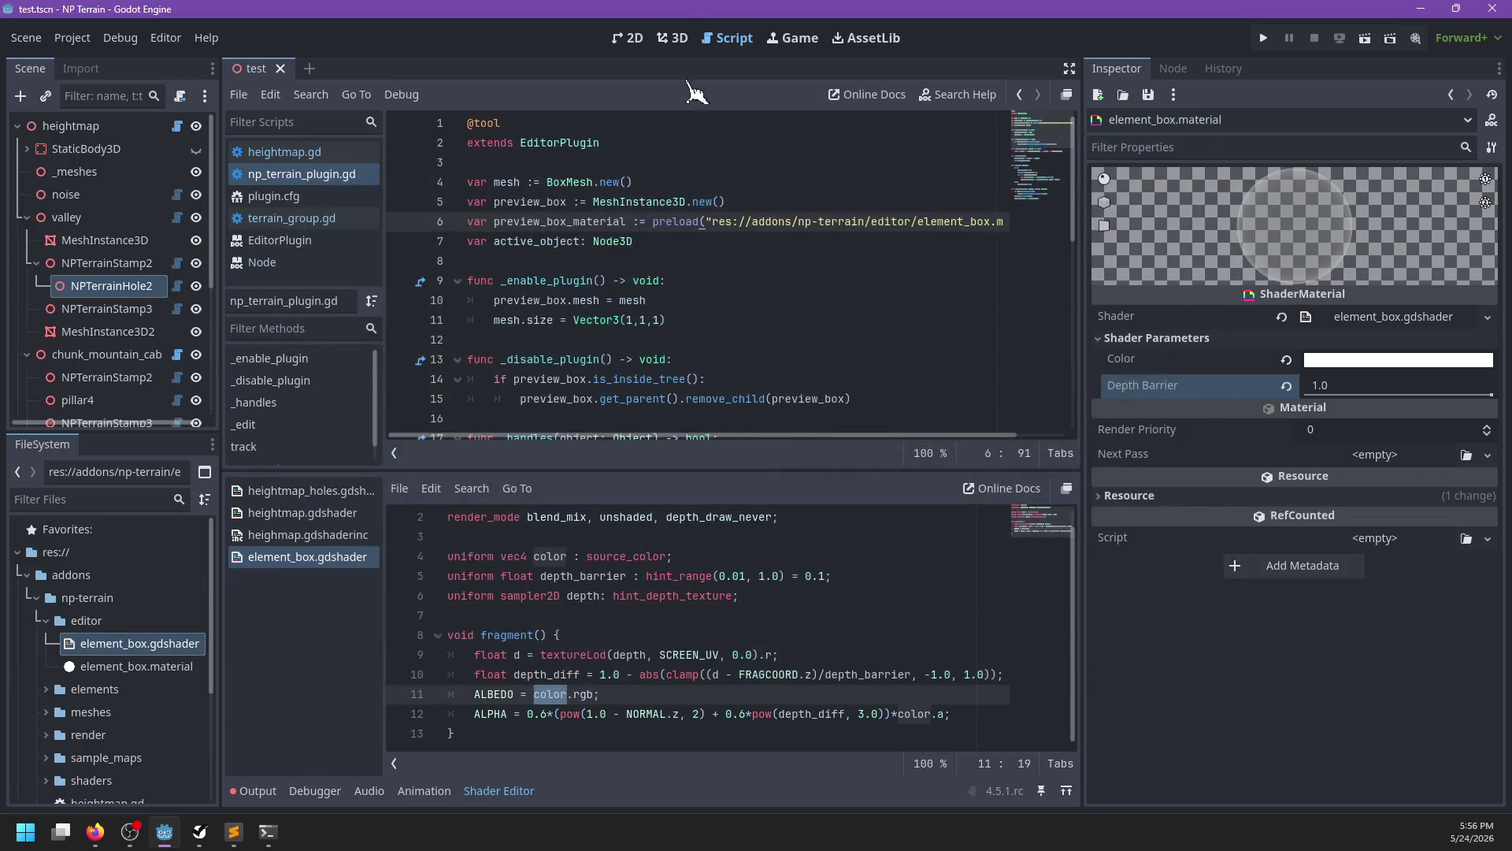
Focus the 3D view on NPTerrainHole2 and NPTerrainStamp3, then return to the plugin script
left_click(674, 37)
left_click(78, 267)
double_click(91, 286)
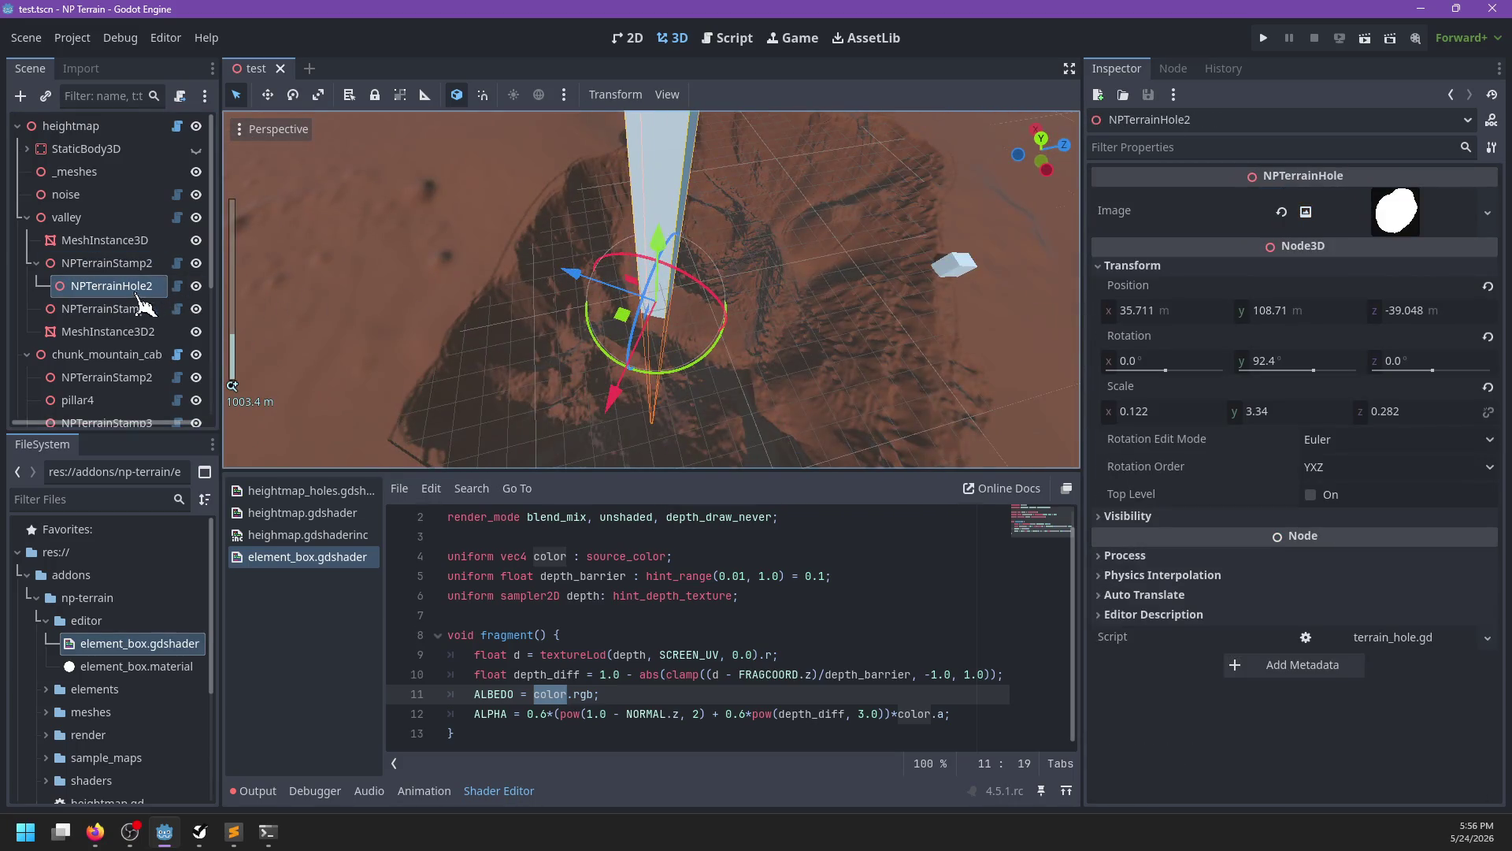
double_click(107, 309)
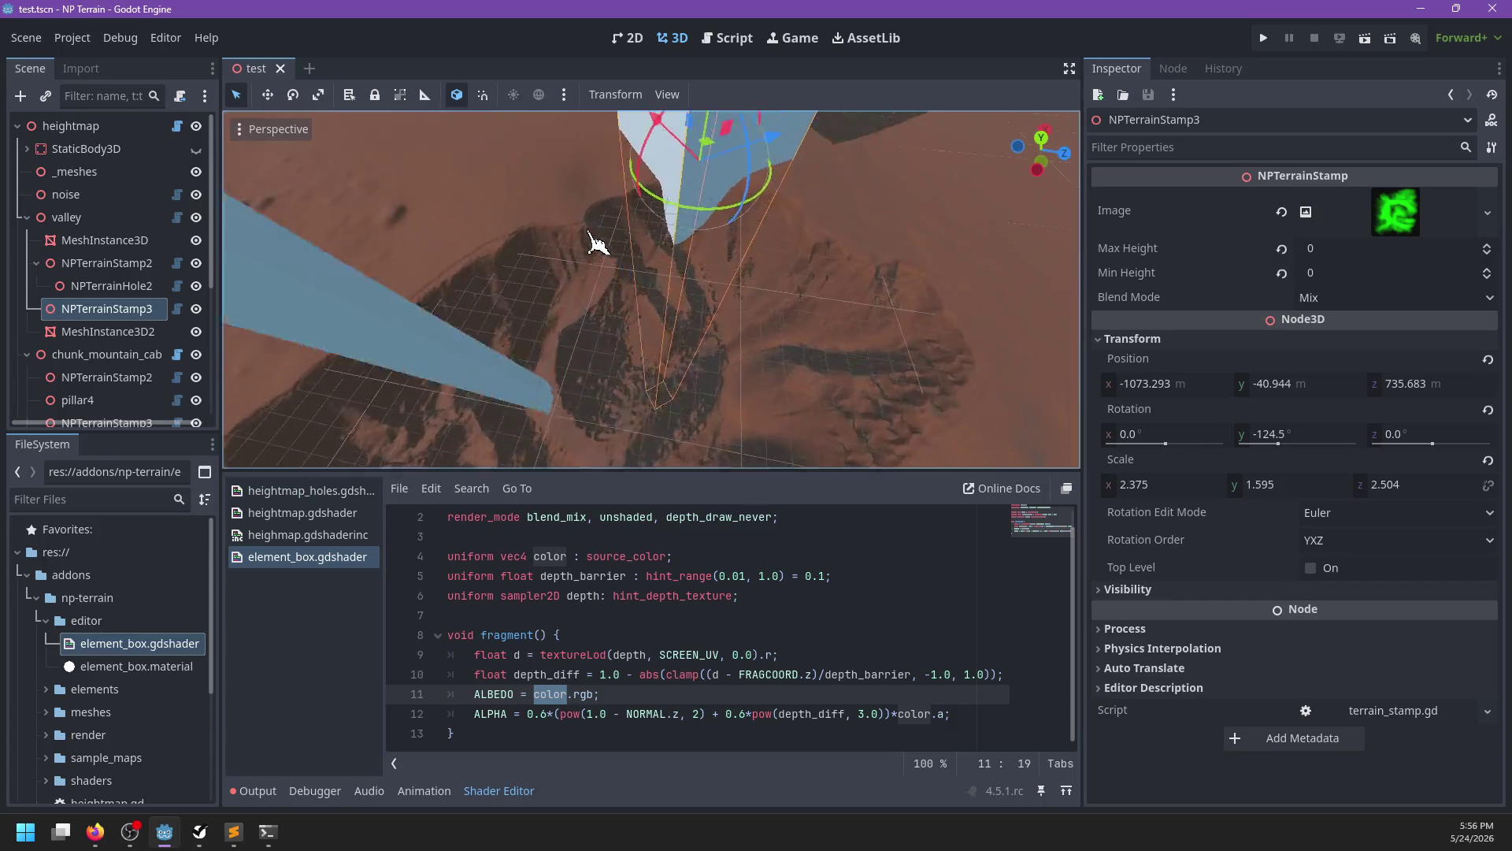
left_click(722, 43)
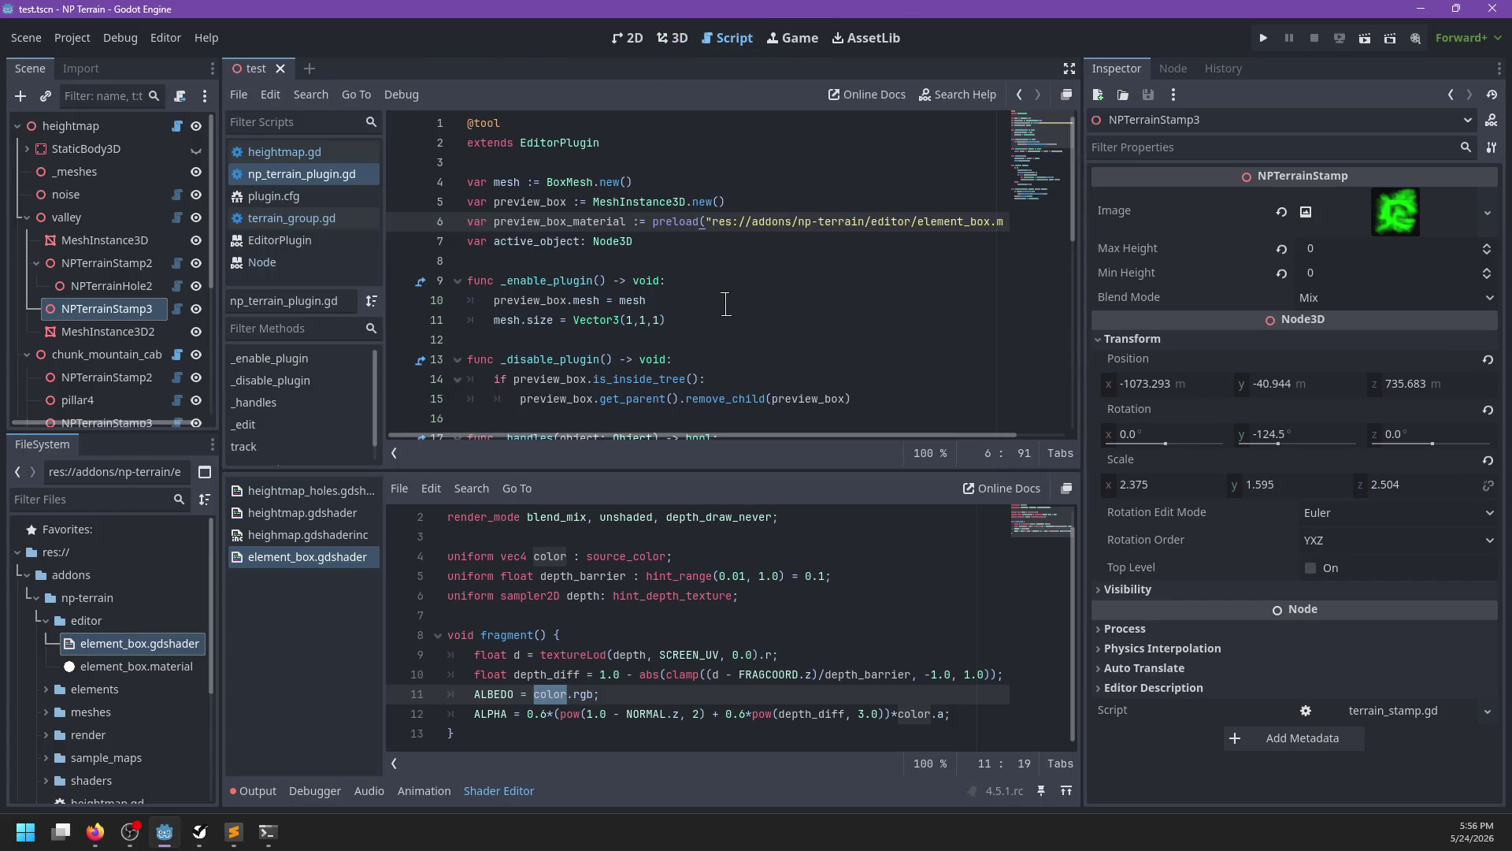
scroll(712, 292, "down", 1)
Add 'mesh.material = preview_box_material' to _enable_plugin and save the script
left_click(696, 257)
scroll(733, 275, "down", 4)
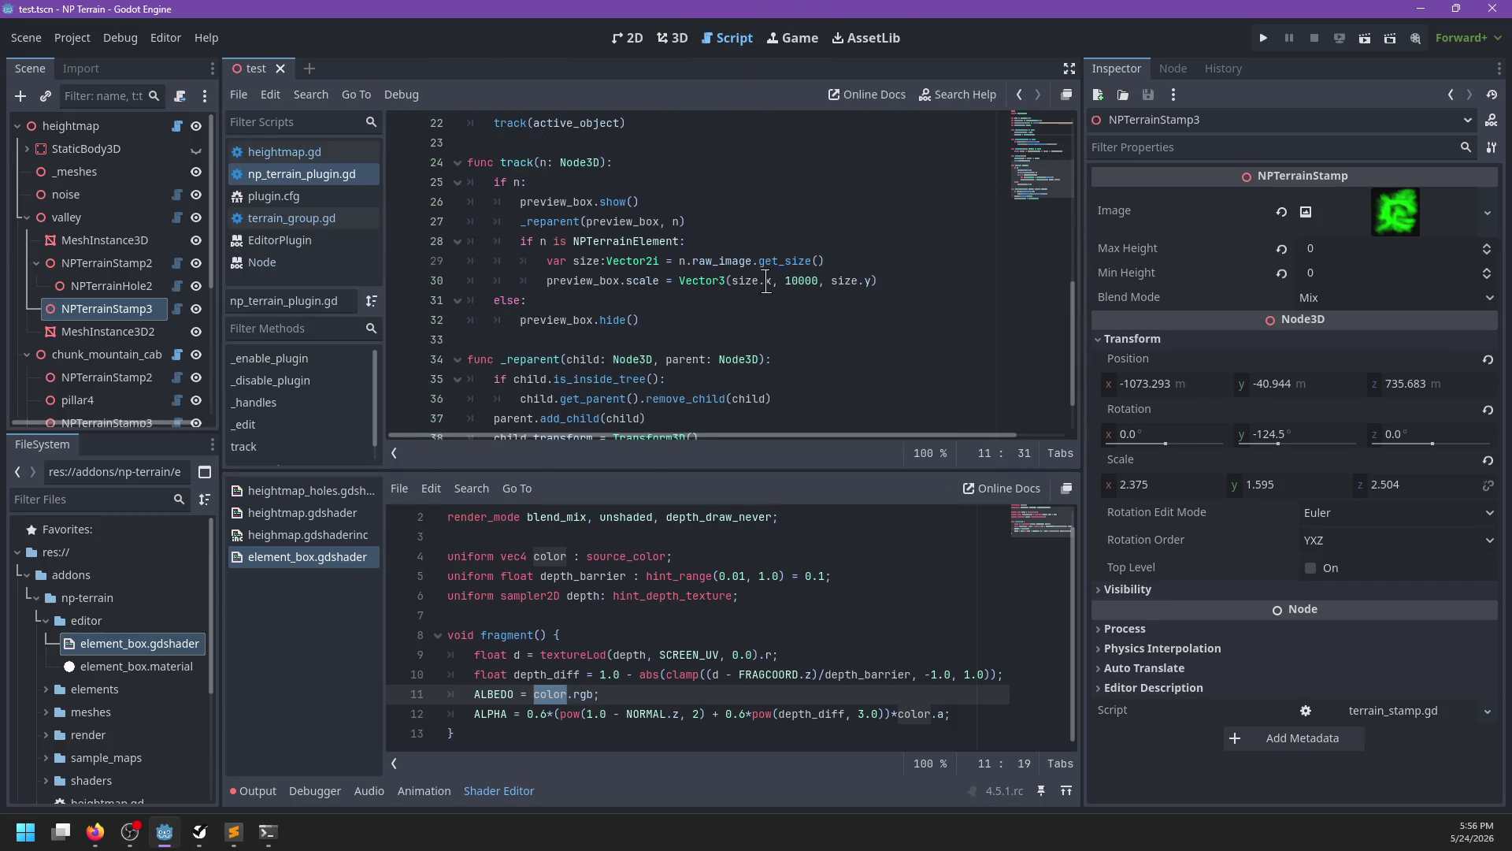
scroll(674, 253, "down", 1)
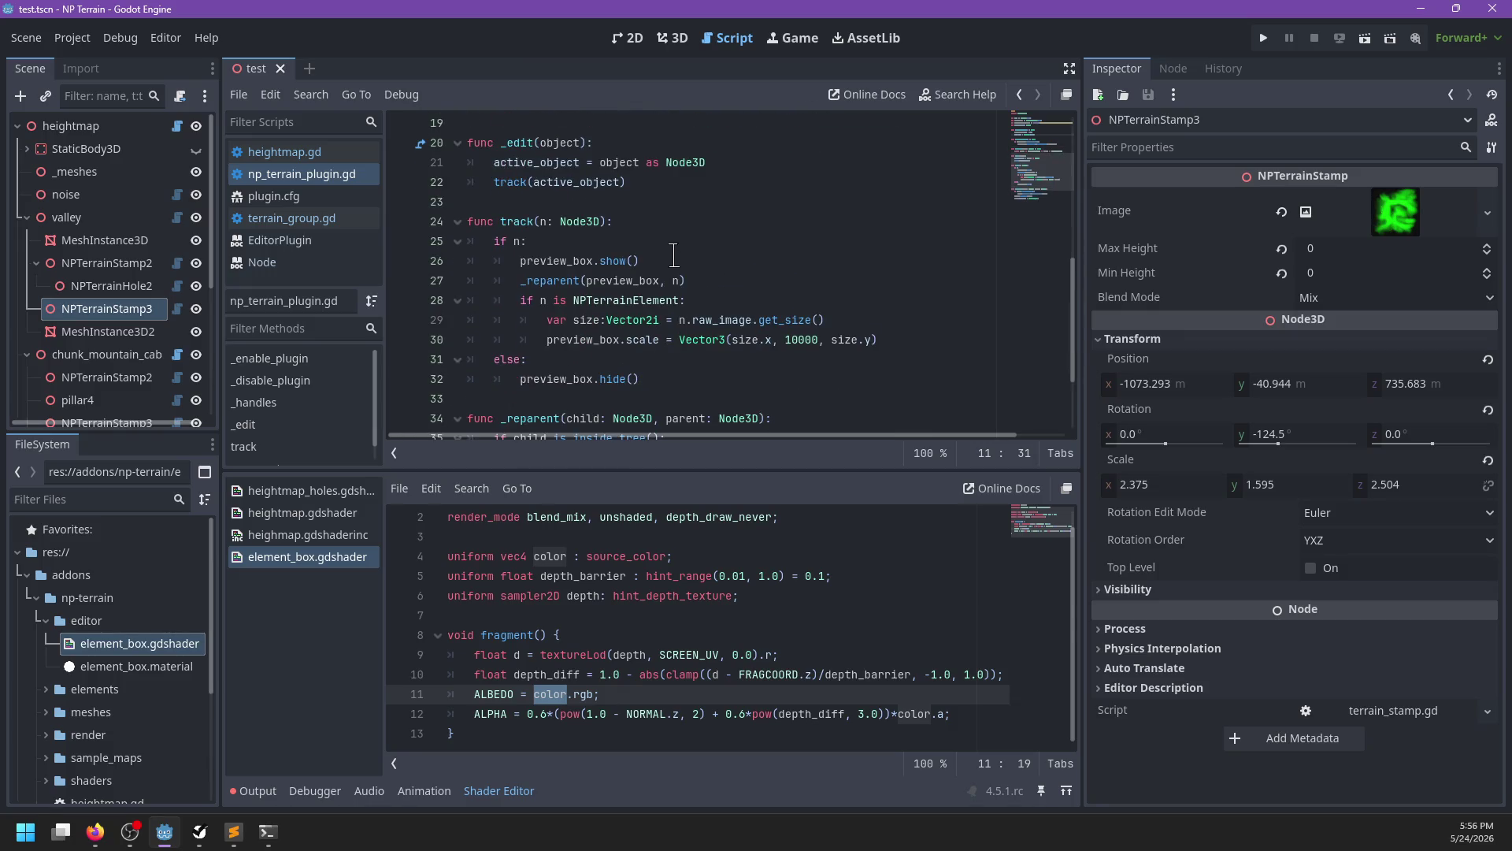
scroll(677, 253, "up", 5)
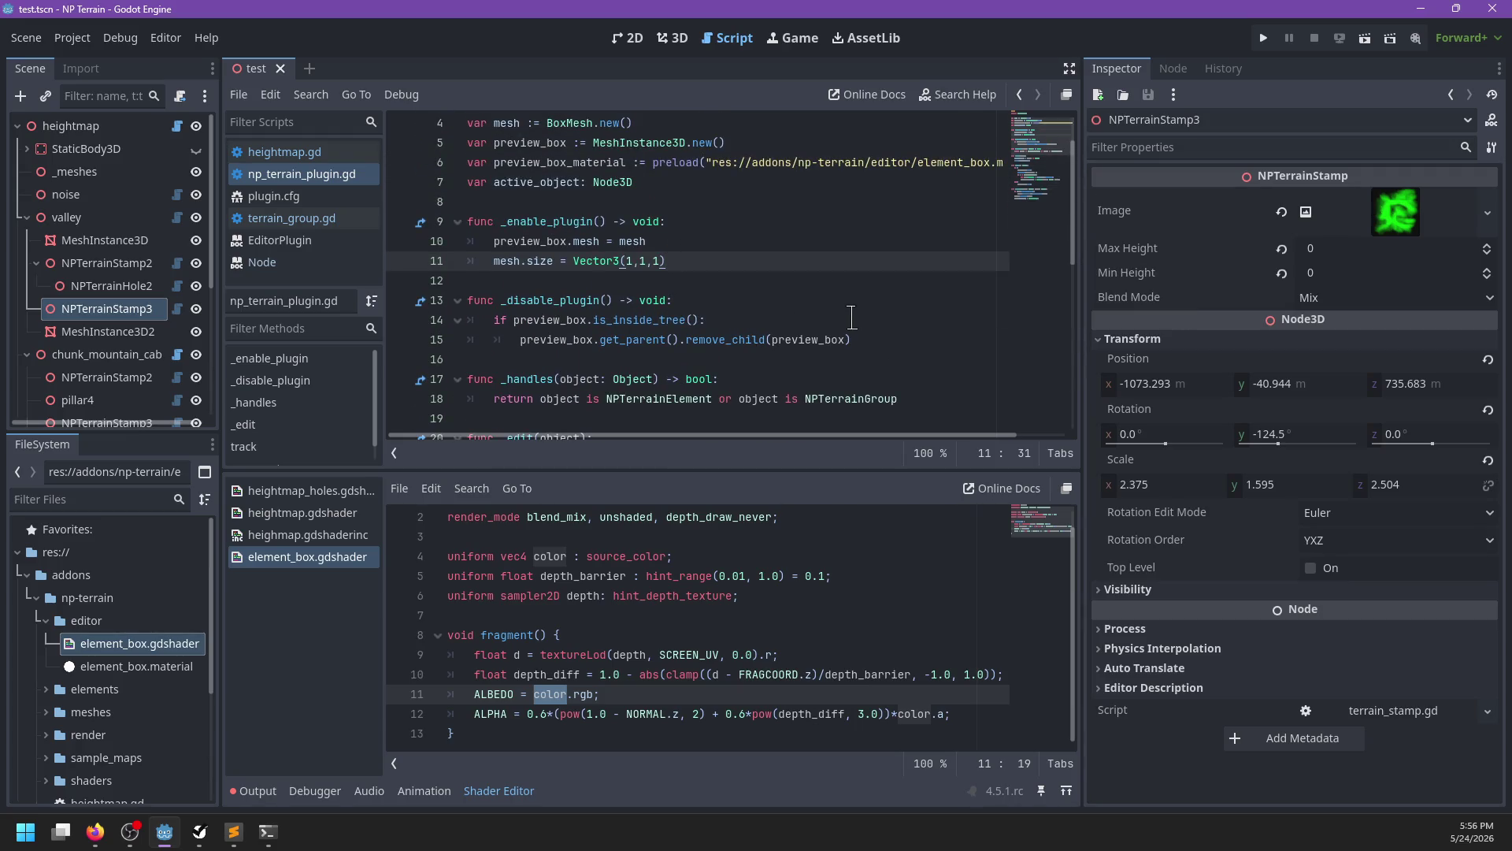
key("Return")
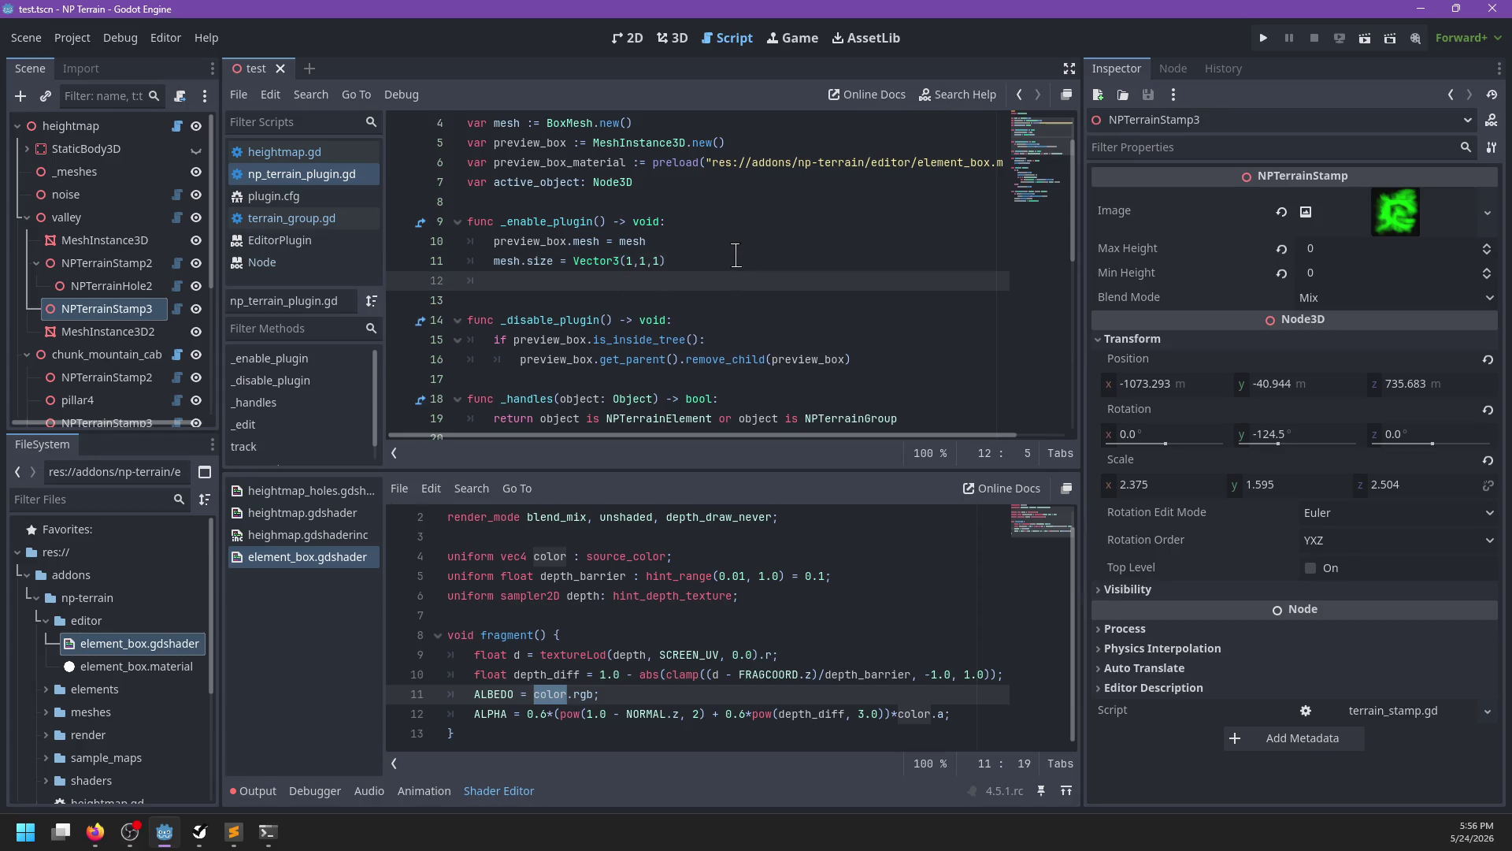
type("h.material =")
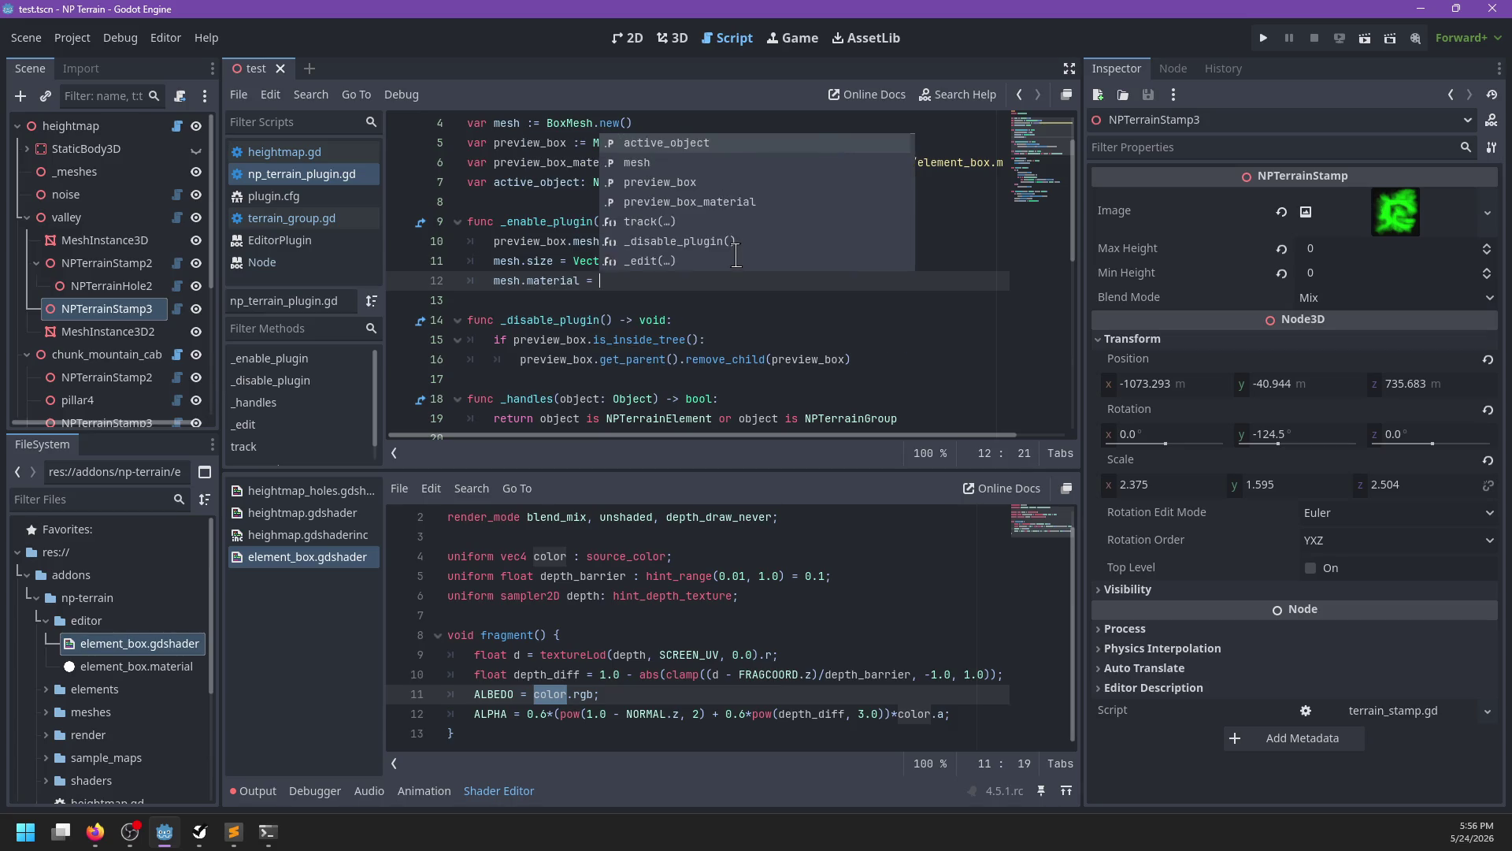
key("Escape")
scroll(735, 260, "up", 1)
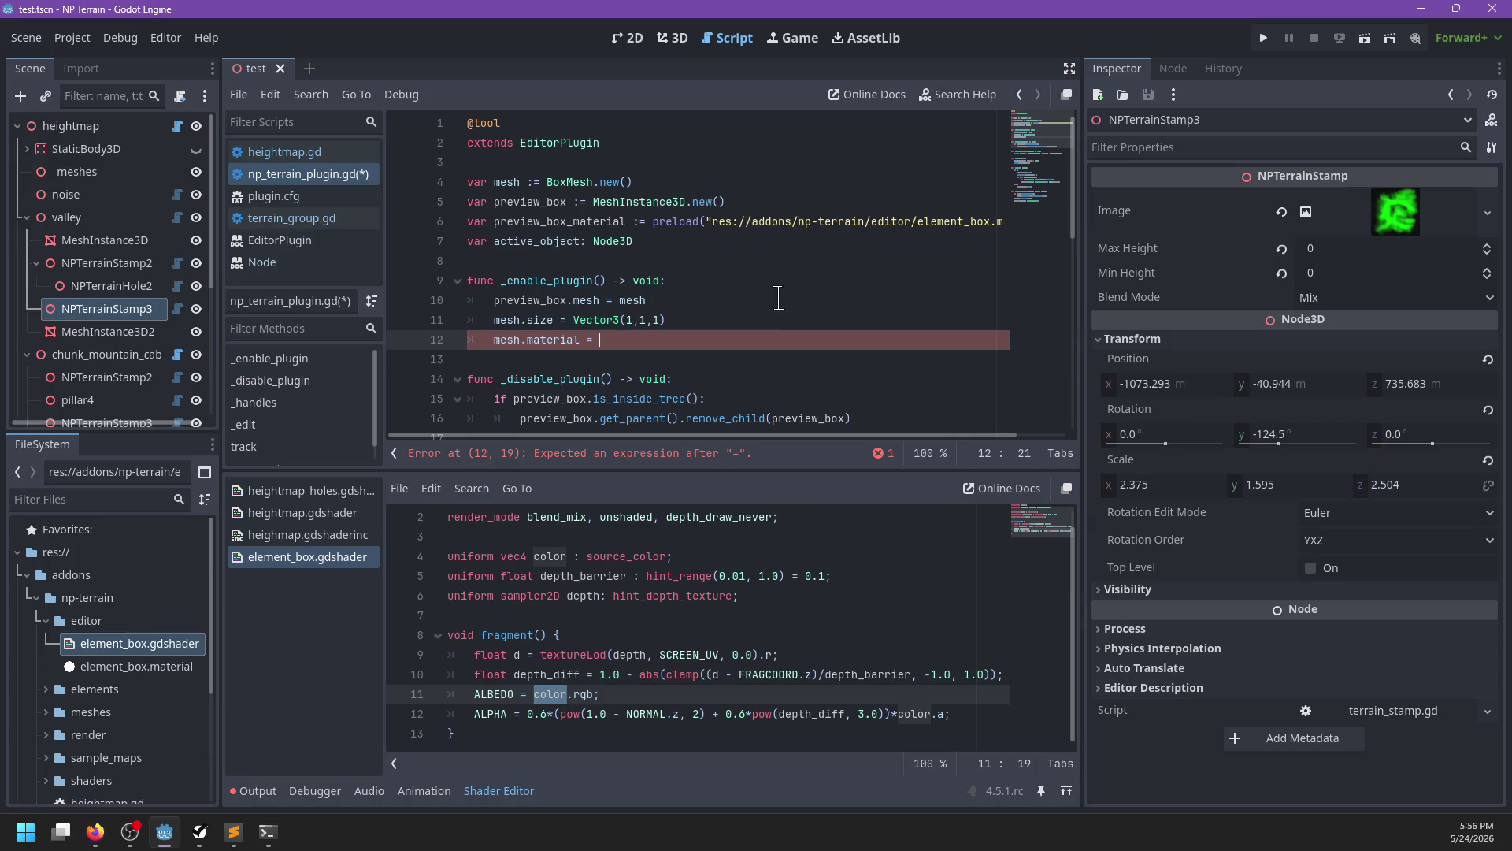
type("rev")
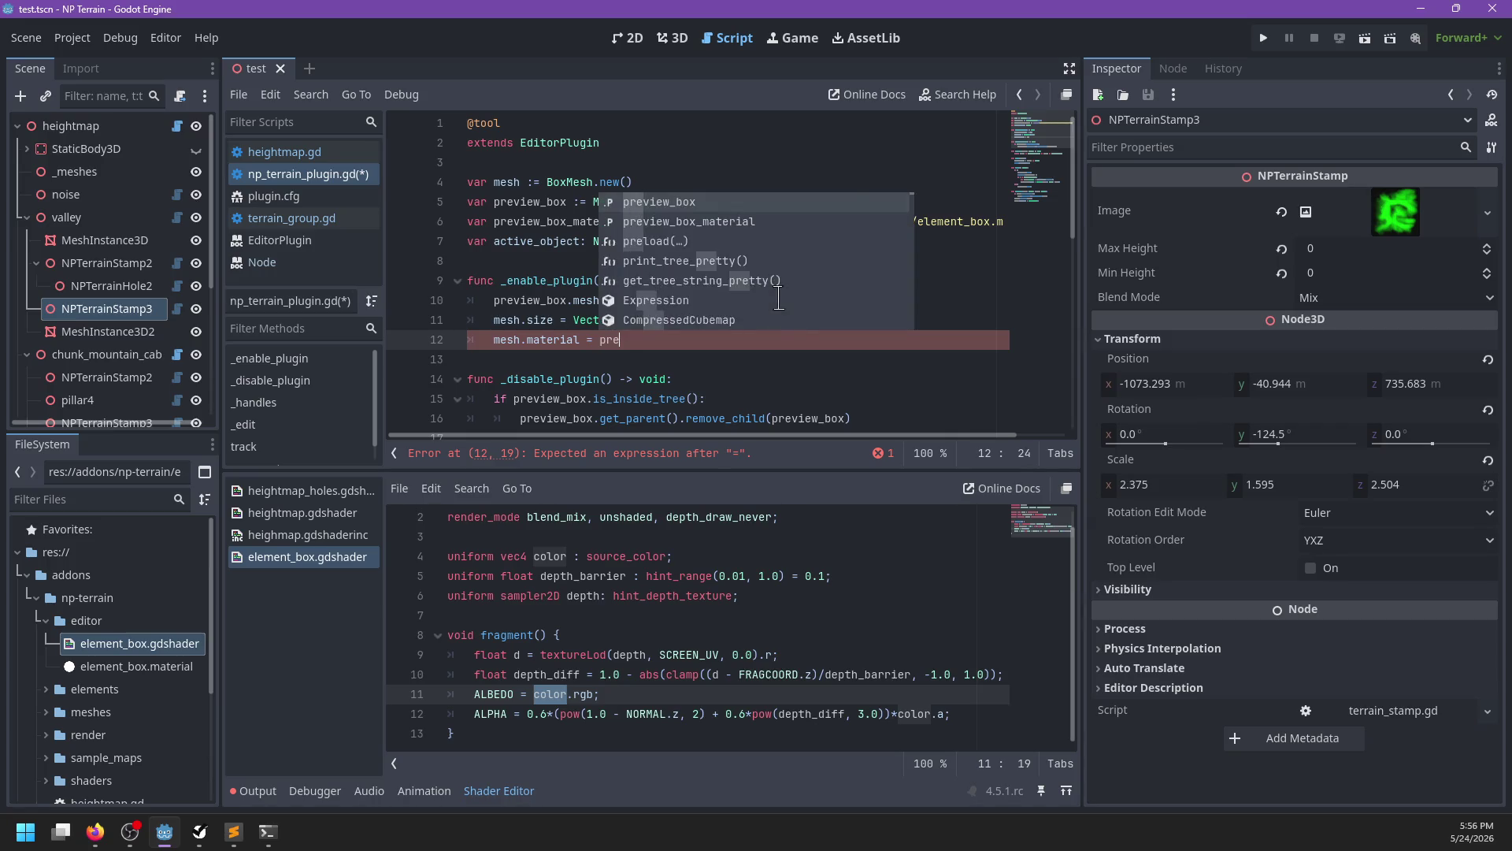
key("Return")
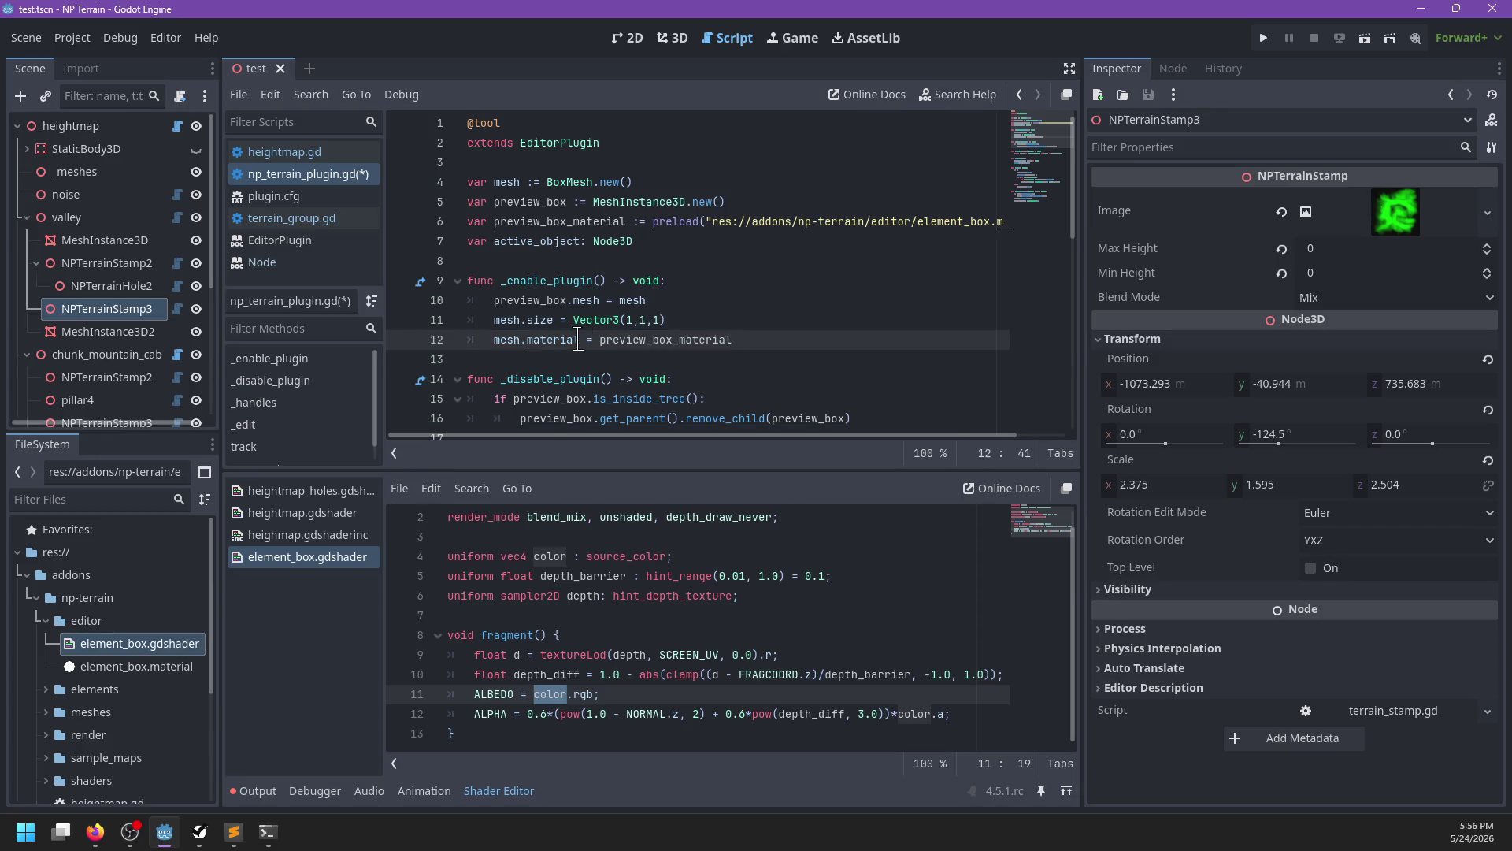
key("ctrl+s")
Look up the PrimitiveMesh material documentation, then go back to the 3D scene
left_click(542, 348, "ctrl")
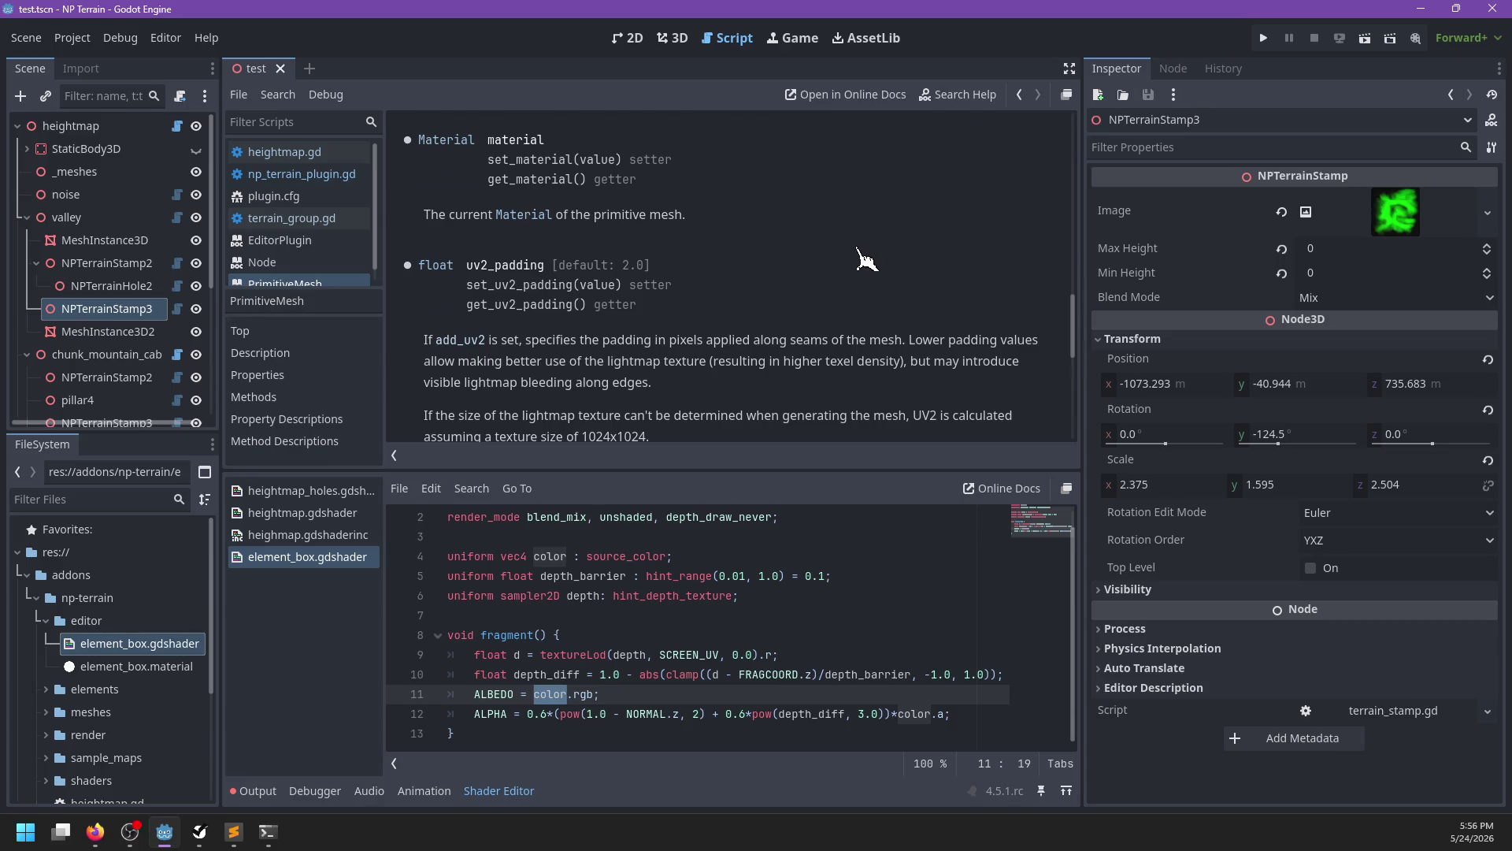
scroll(867, 260, "up", 15)
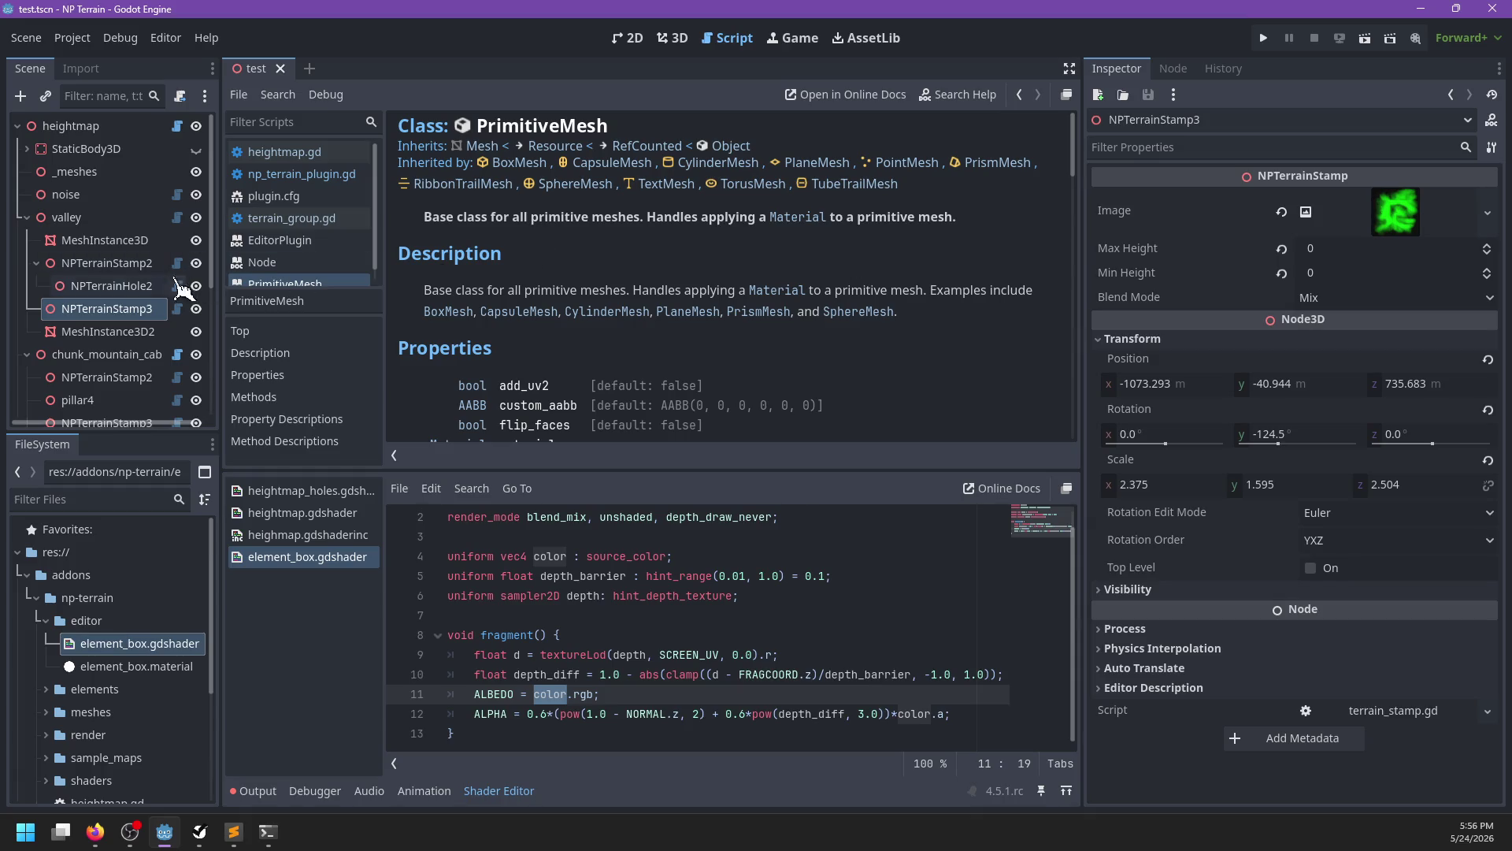
left_click(670, 38)
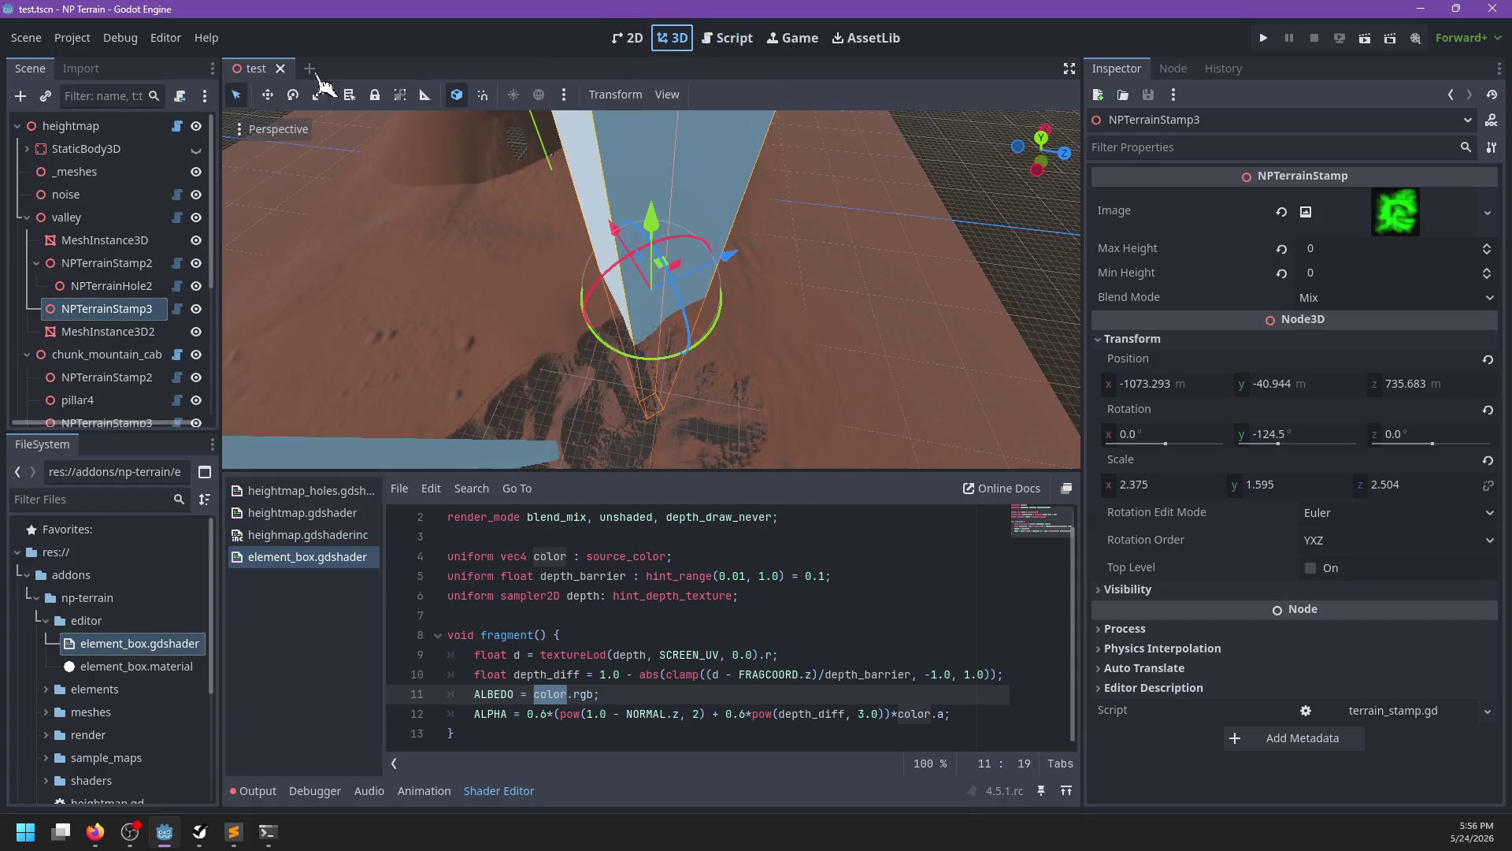
Restart the NP Terrain plugin by unchecking and rechecking it in Project Settings > Plugins
left_click(83, 41)
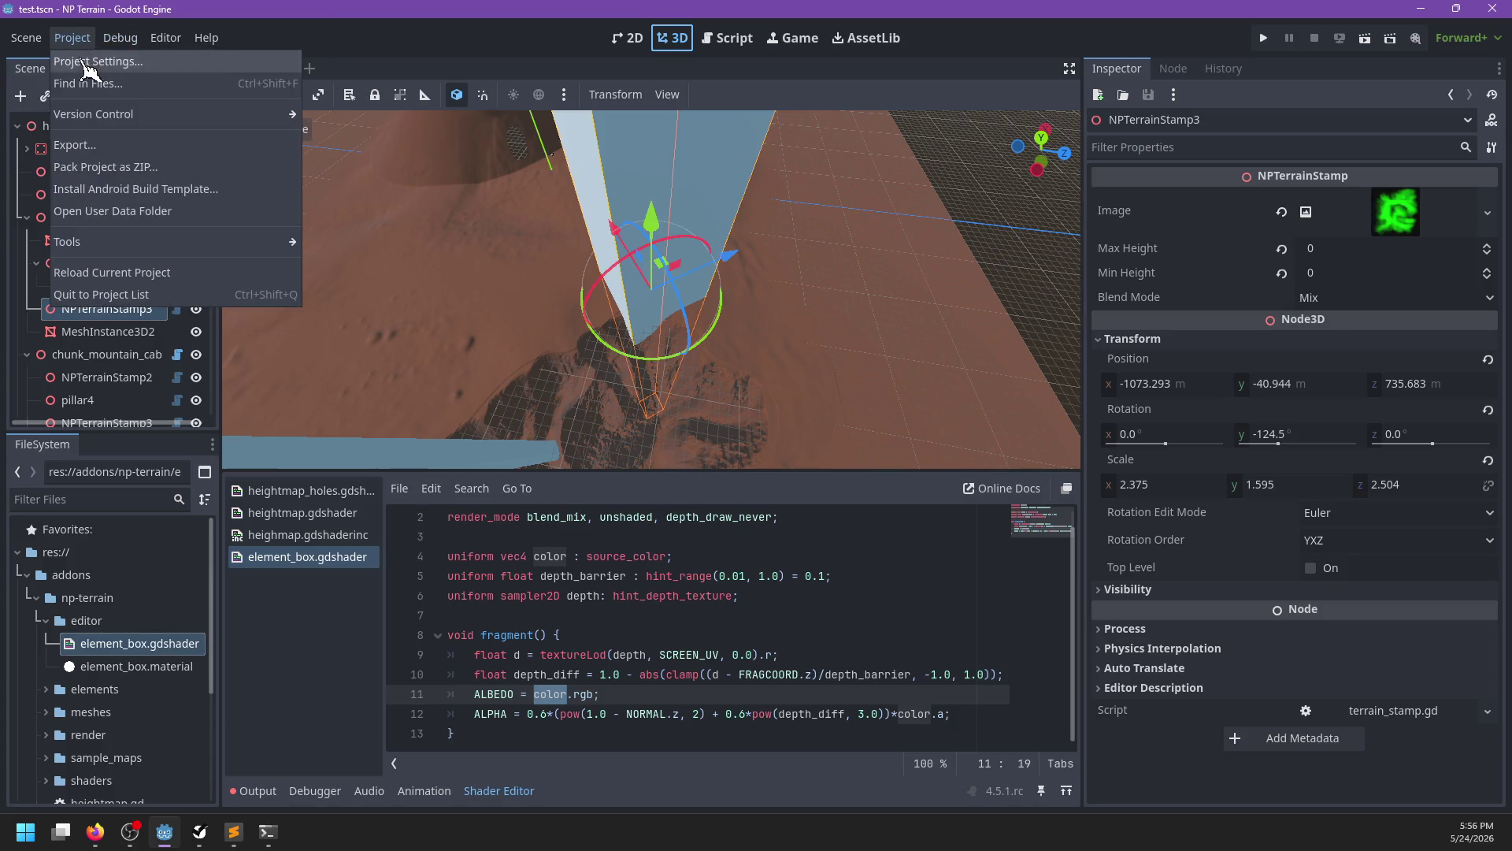
left_click(88, 63)
left_click(325, 246)
left_click(325, 246)
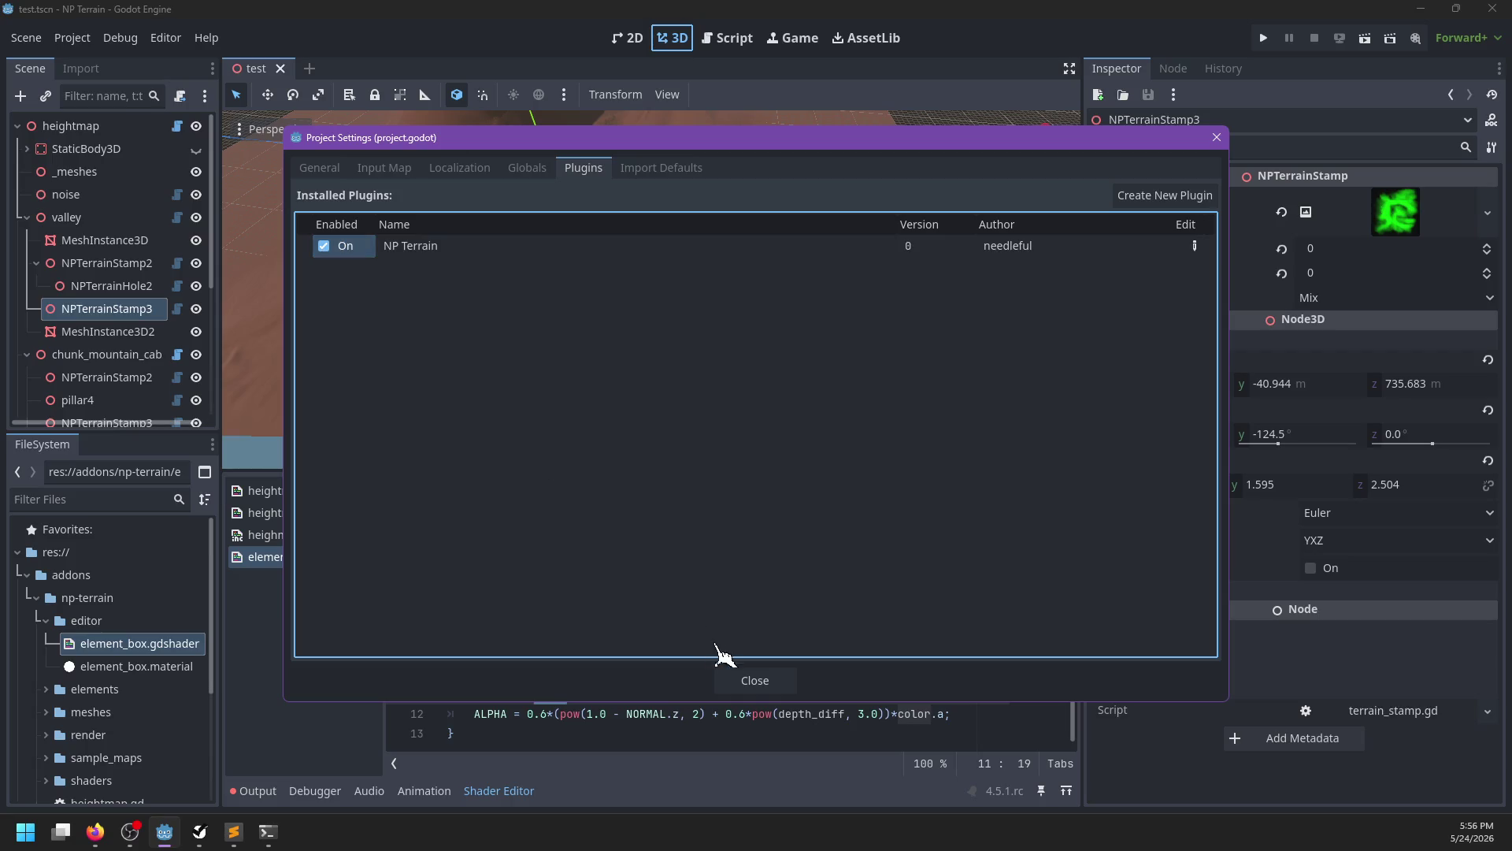
left_click(744, 680)
Focus on NPTerrainStamp3 and orbit low to view its translucent white preview box
left_click(138, 330)
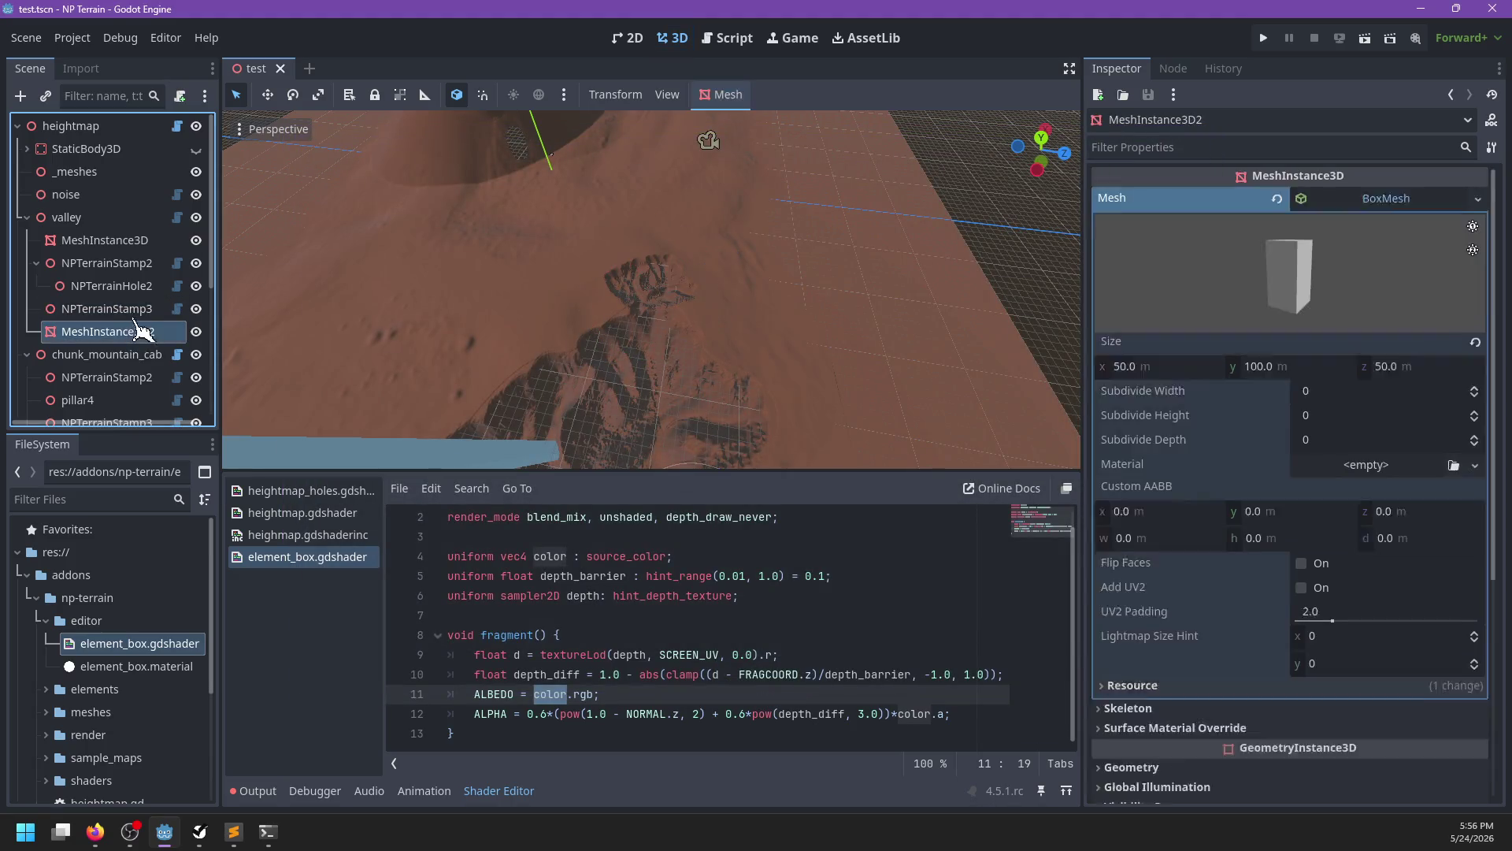
double_click(106, 308)
scroll(778, 348, "up", 3)
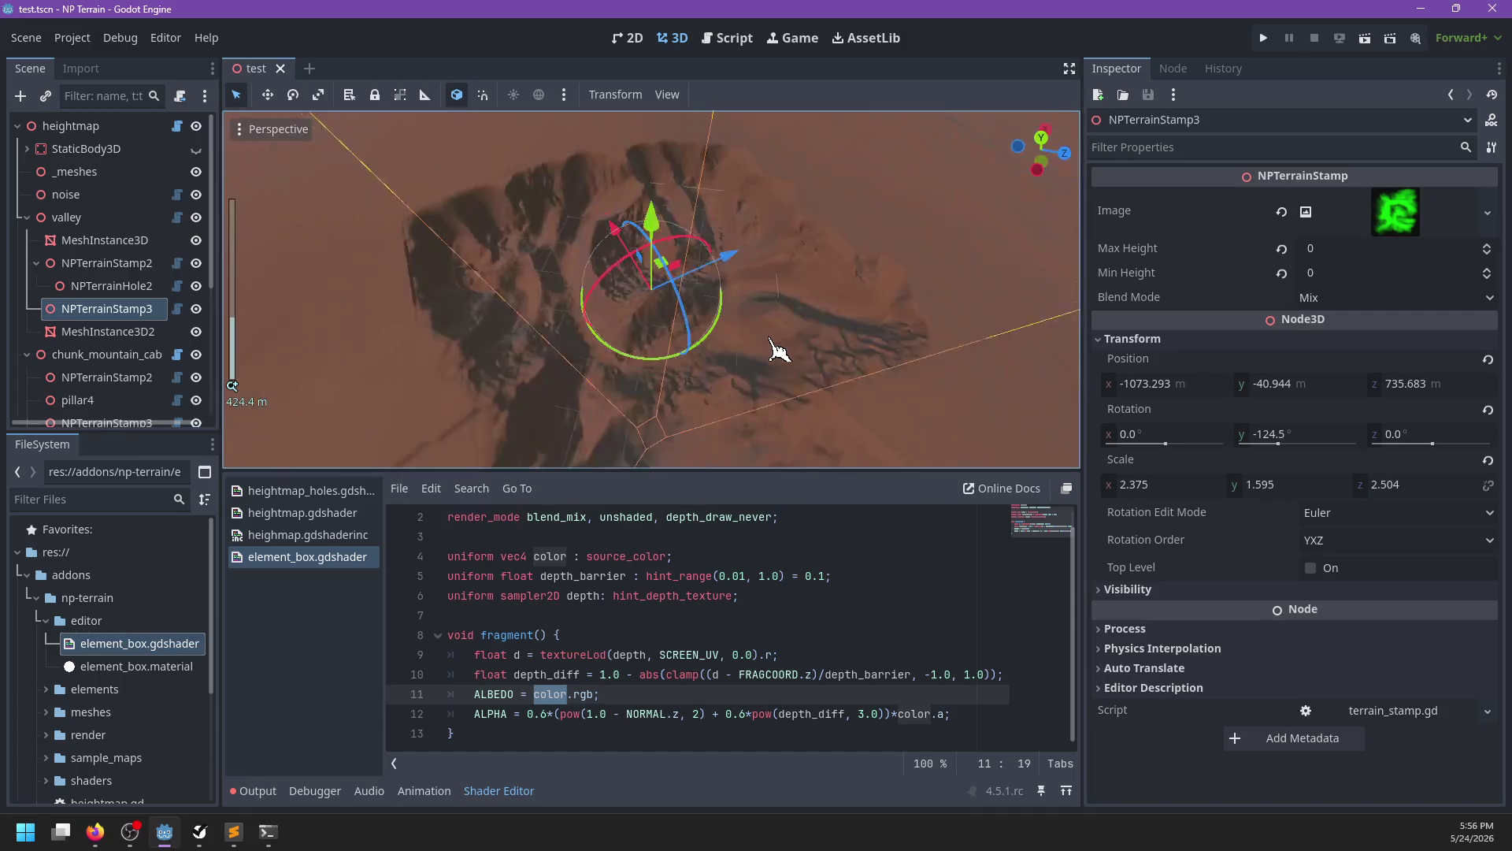
scroll(778, 349, "down", 3)
mouse_move(736, 304)
left_mouse_down()
mouse_move(861, 331)
mouse_move(820, 304)
mouse_move(850, 255)
mouse_move(783, 310)
left_mouse_up()
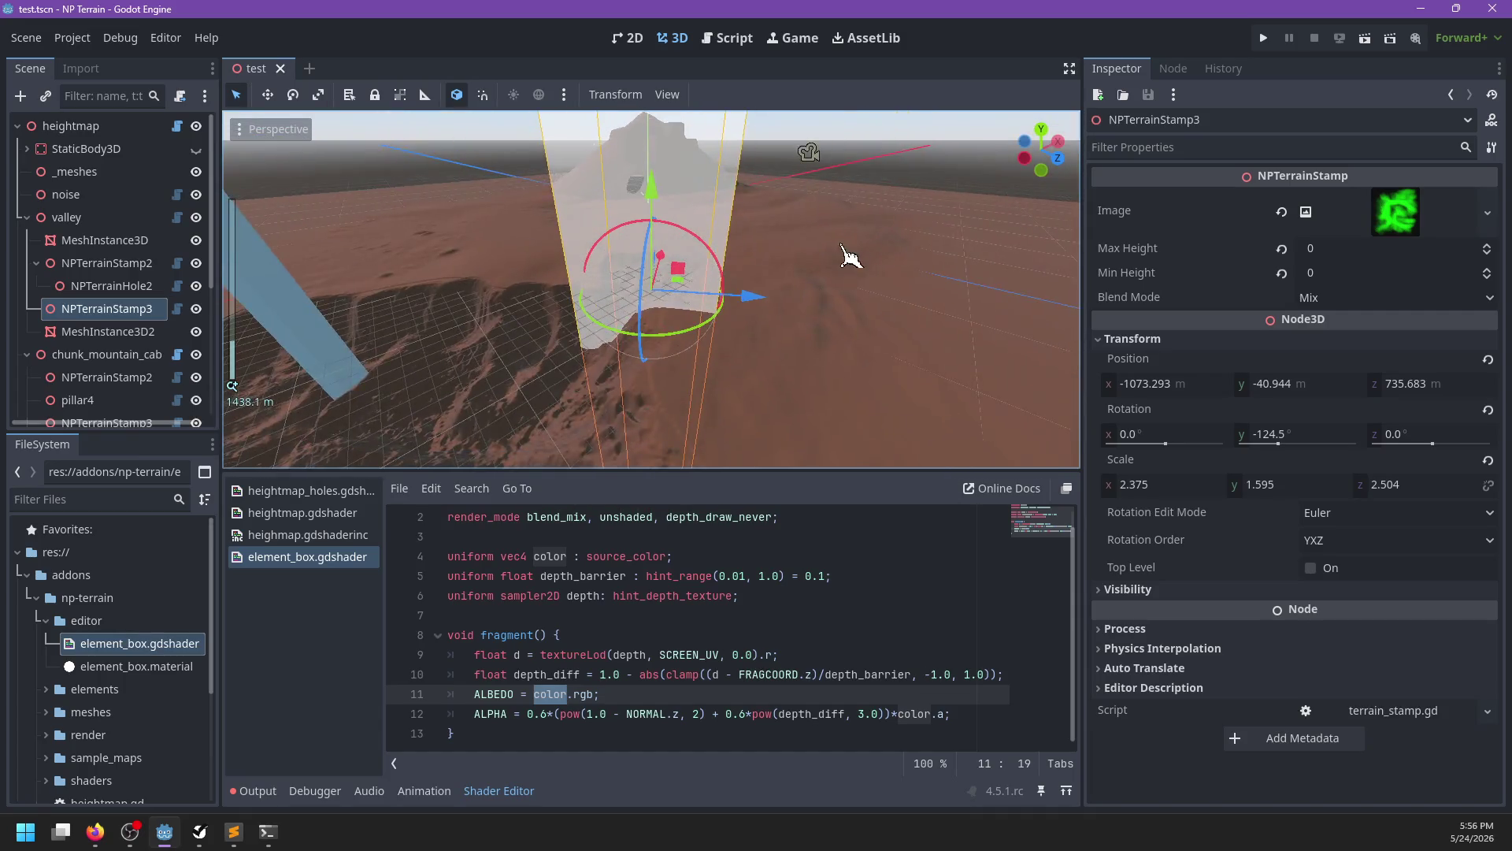
scroll(523, 310, "up", 3)
mouse_move(523, 310)
left_mouse_down()
mouse_move(499, 331)
mouse_move(619, 386)
mouse_move(783, 381)
mouse_move(733, 370)
left_mouse_up()
left_click(115, 497)
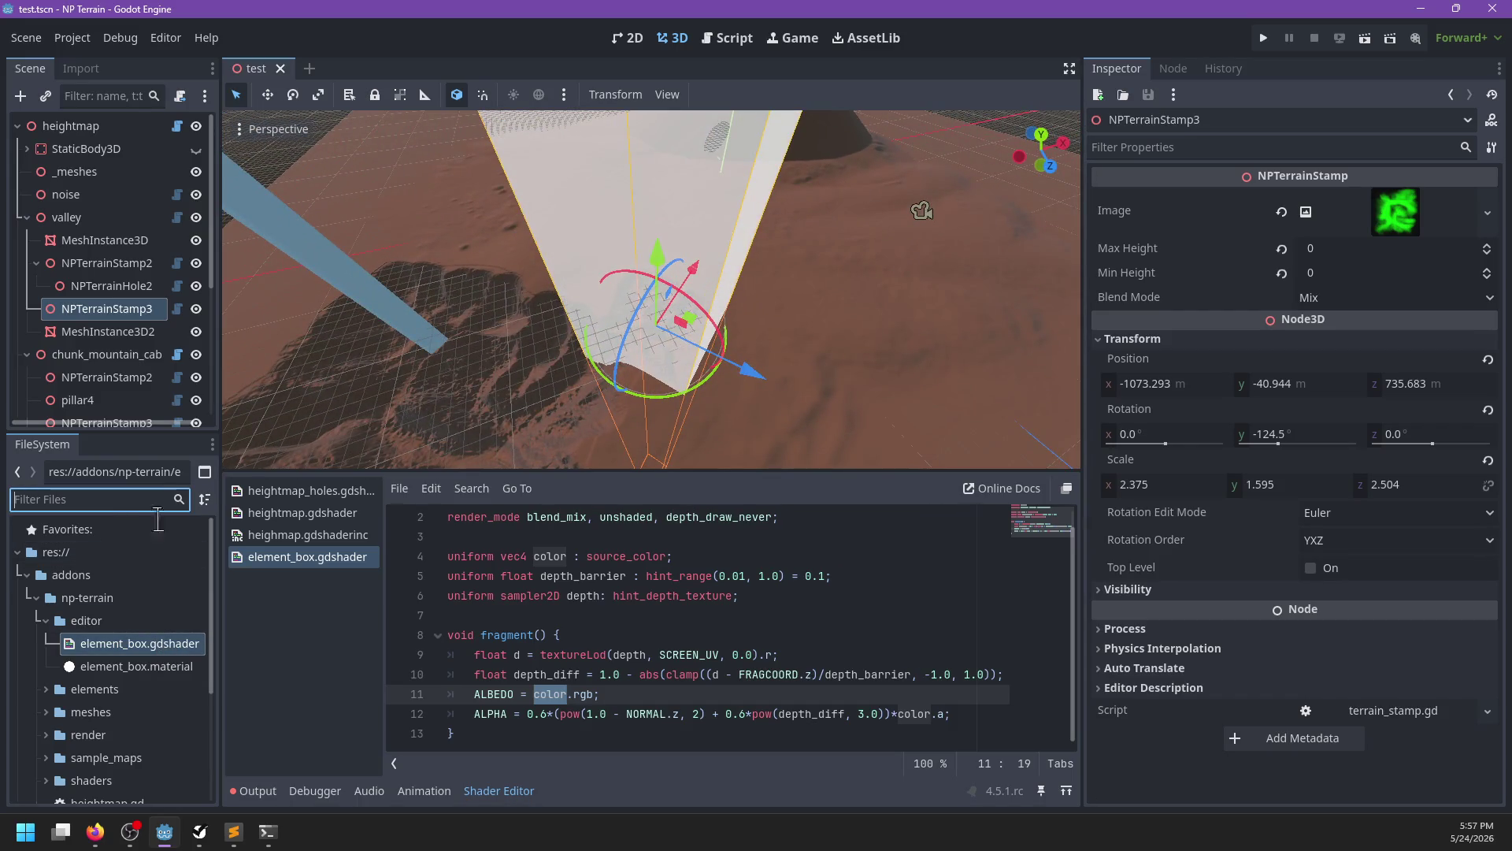
left_click(587, 674)
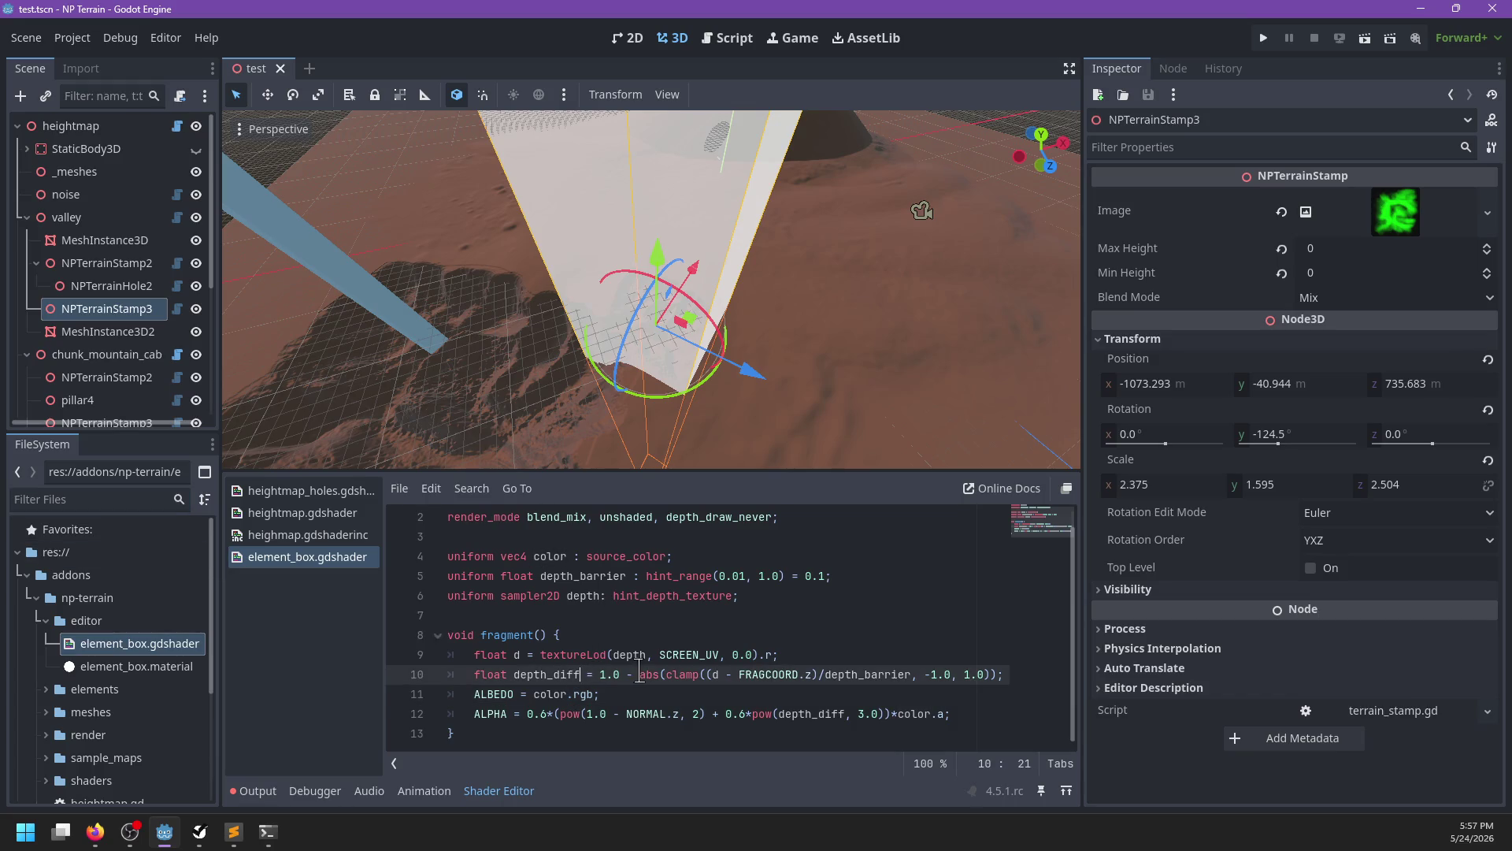
Delete the 'pow(1.0 - NORMAL.z, 2) +' term from the shader's ALPHA line and save
left_click_drag(824, 674, 833, 675)
double_click(681, 675)
double_click(578, 674)
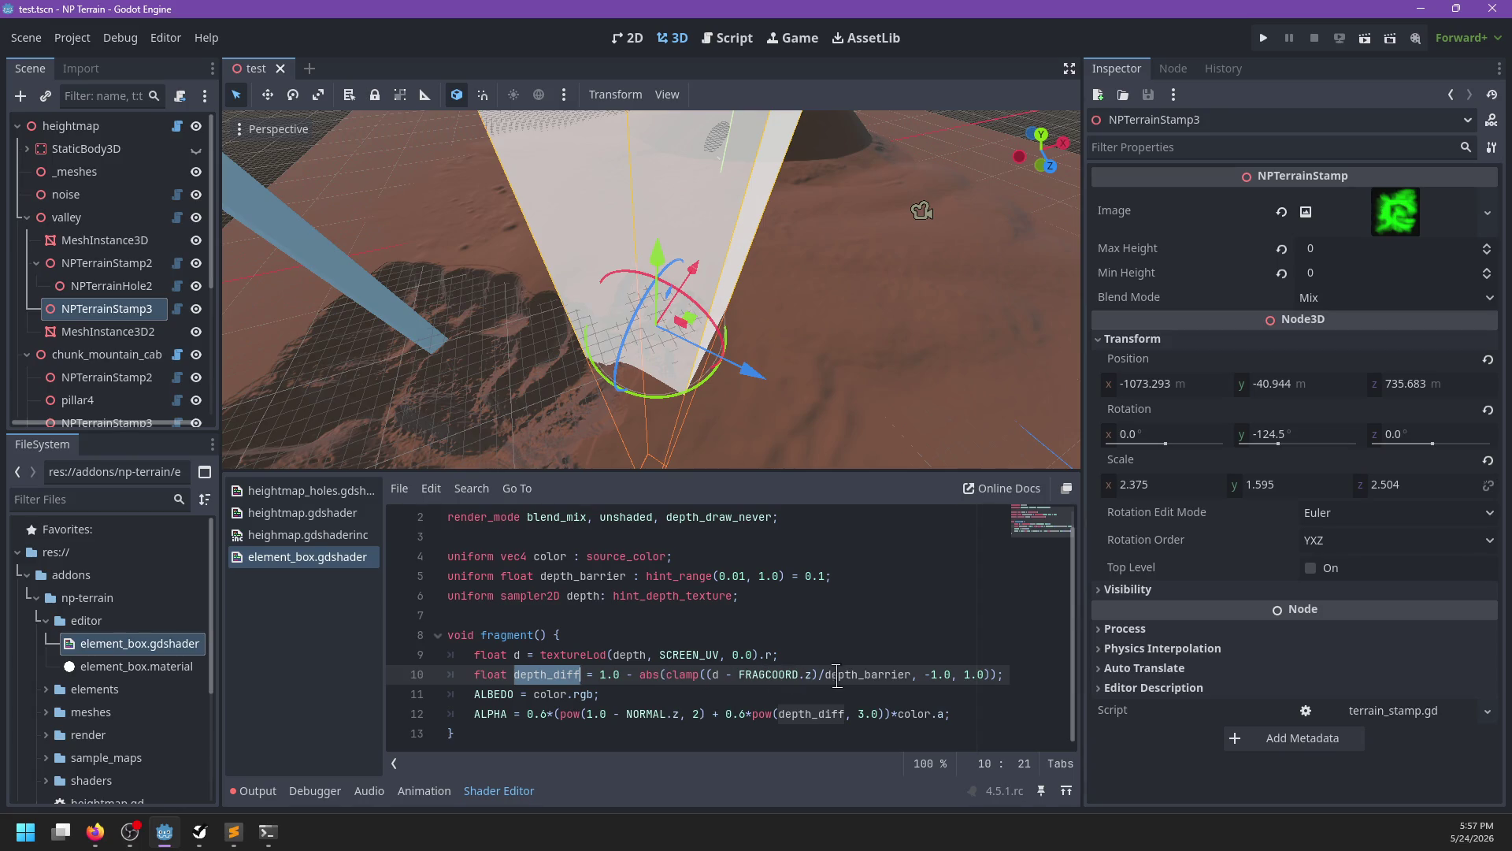
double_click(801, 713)
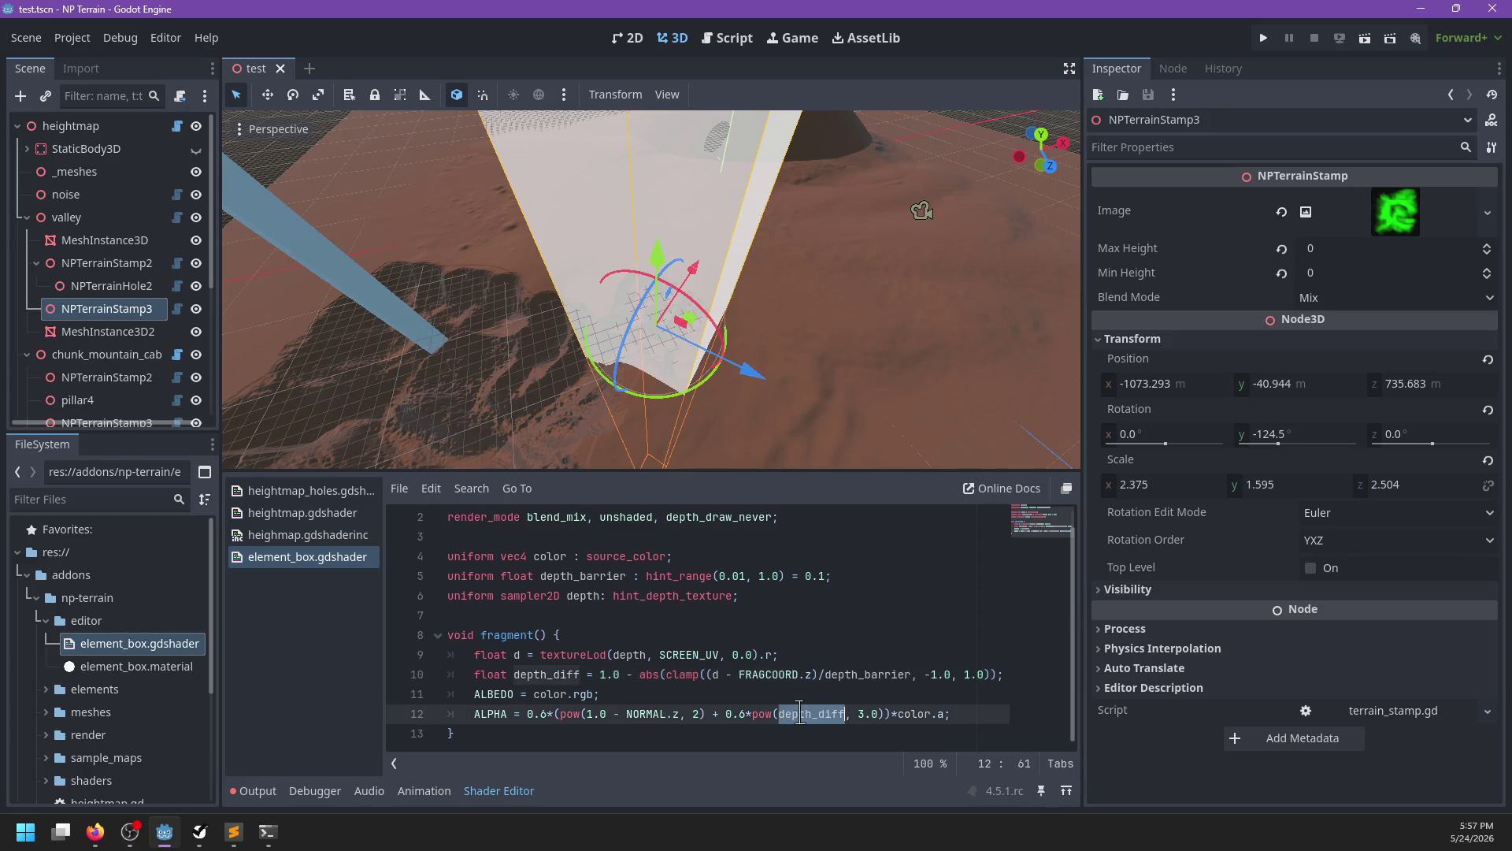
left_click(904, 714)
double_click(644, 713)
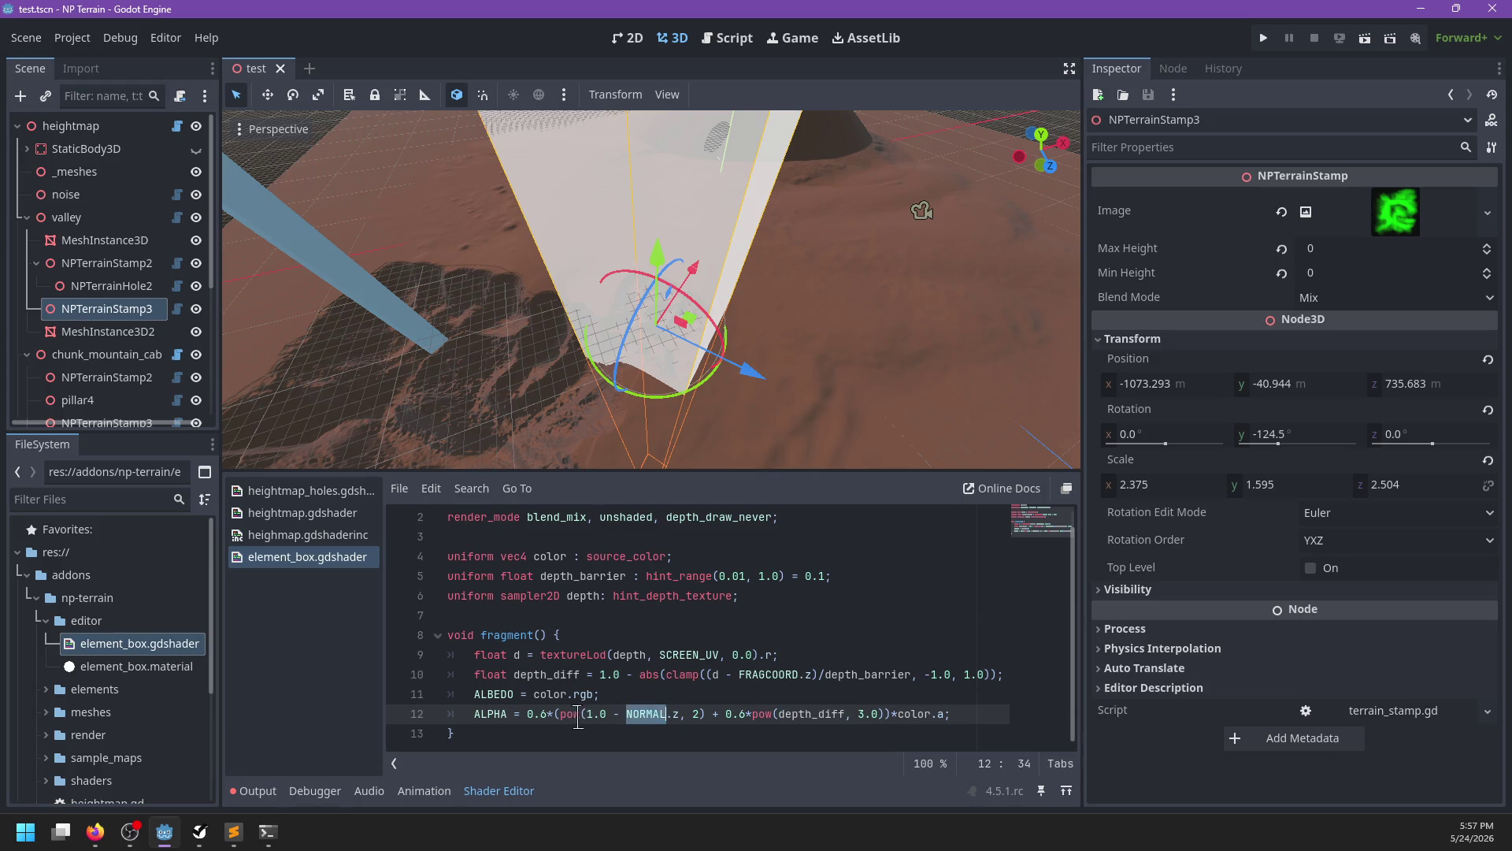
left_click_drag(560, 714, 723, 714)
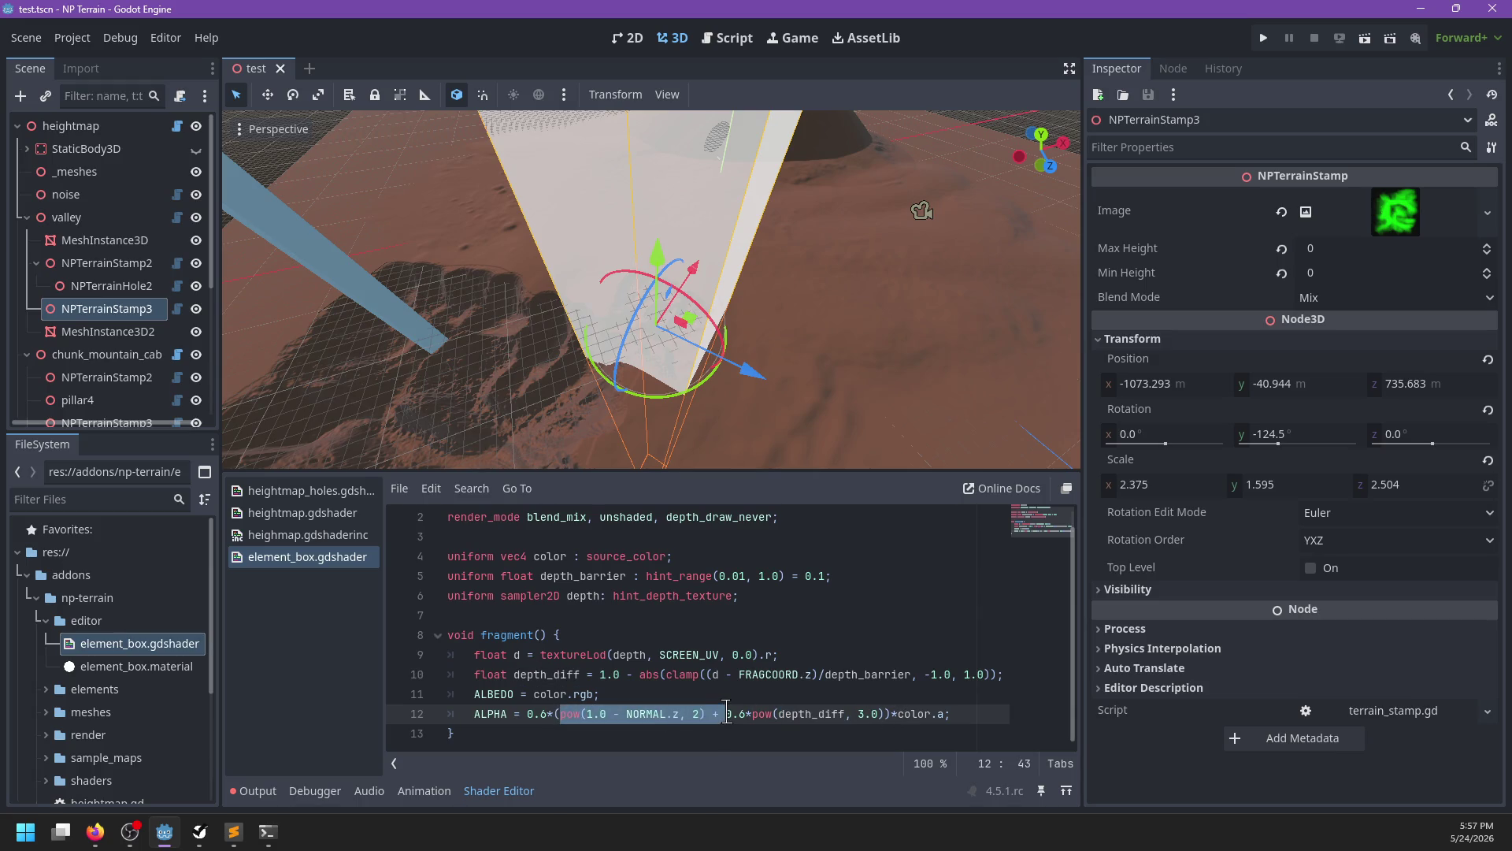
key("BackSpace")
key("ctrl+s")
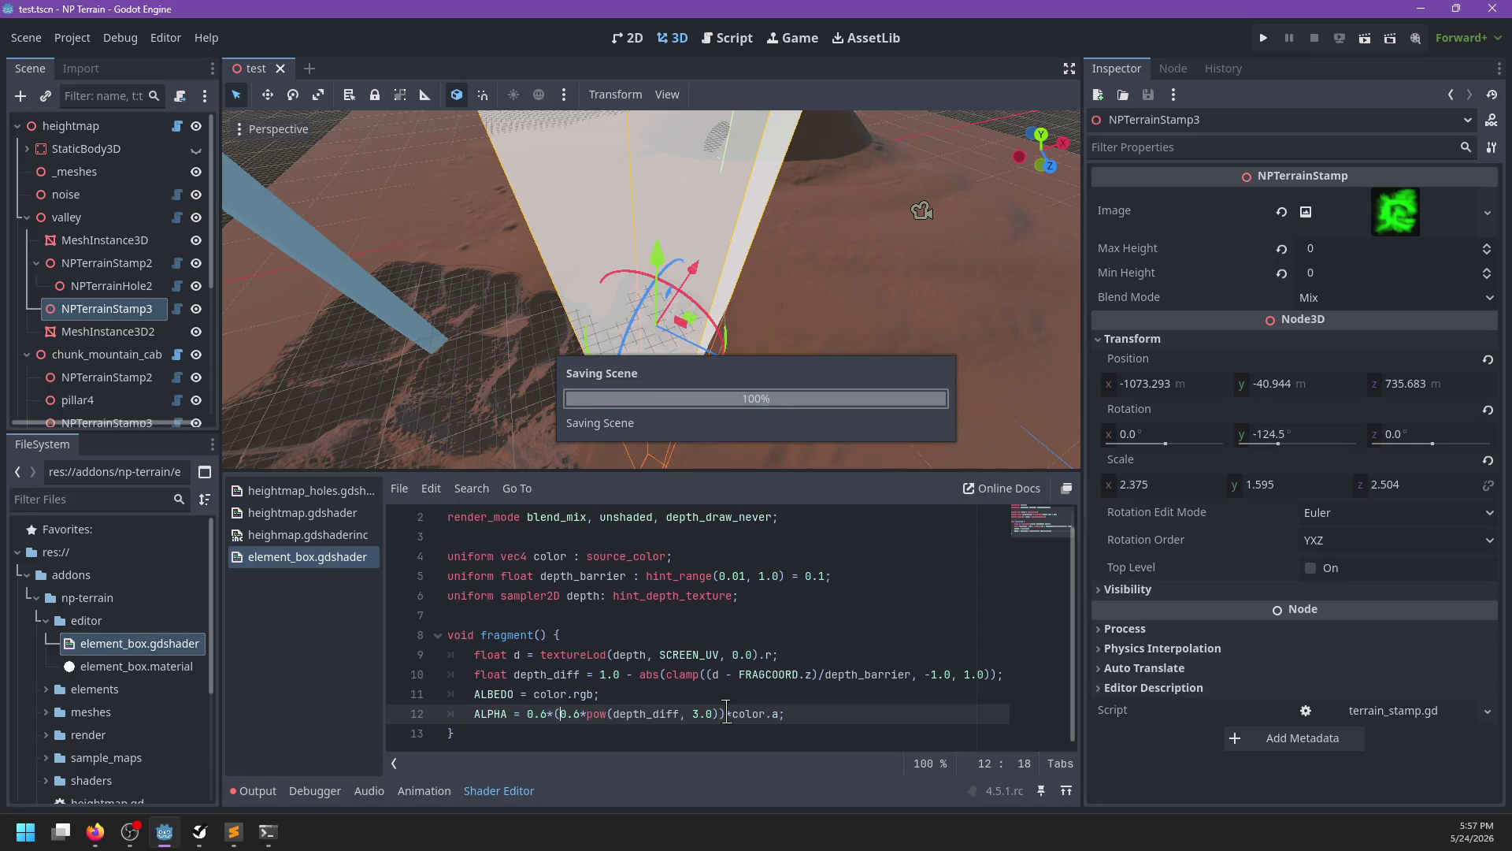
Remove both 0.6* multipliers and extra parentheses, leaving ALPHA = pow(depth_diff, 3.0)*color.a, and save
key("shift+Left")
key("shift+Left")
key("shift+Left")
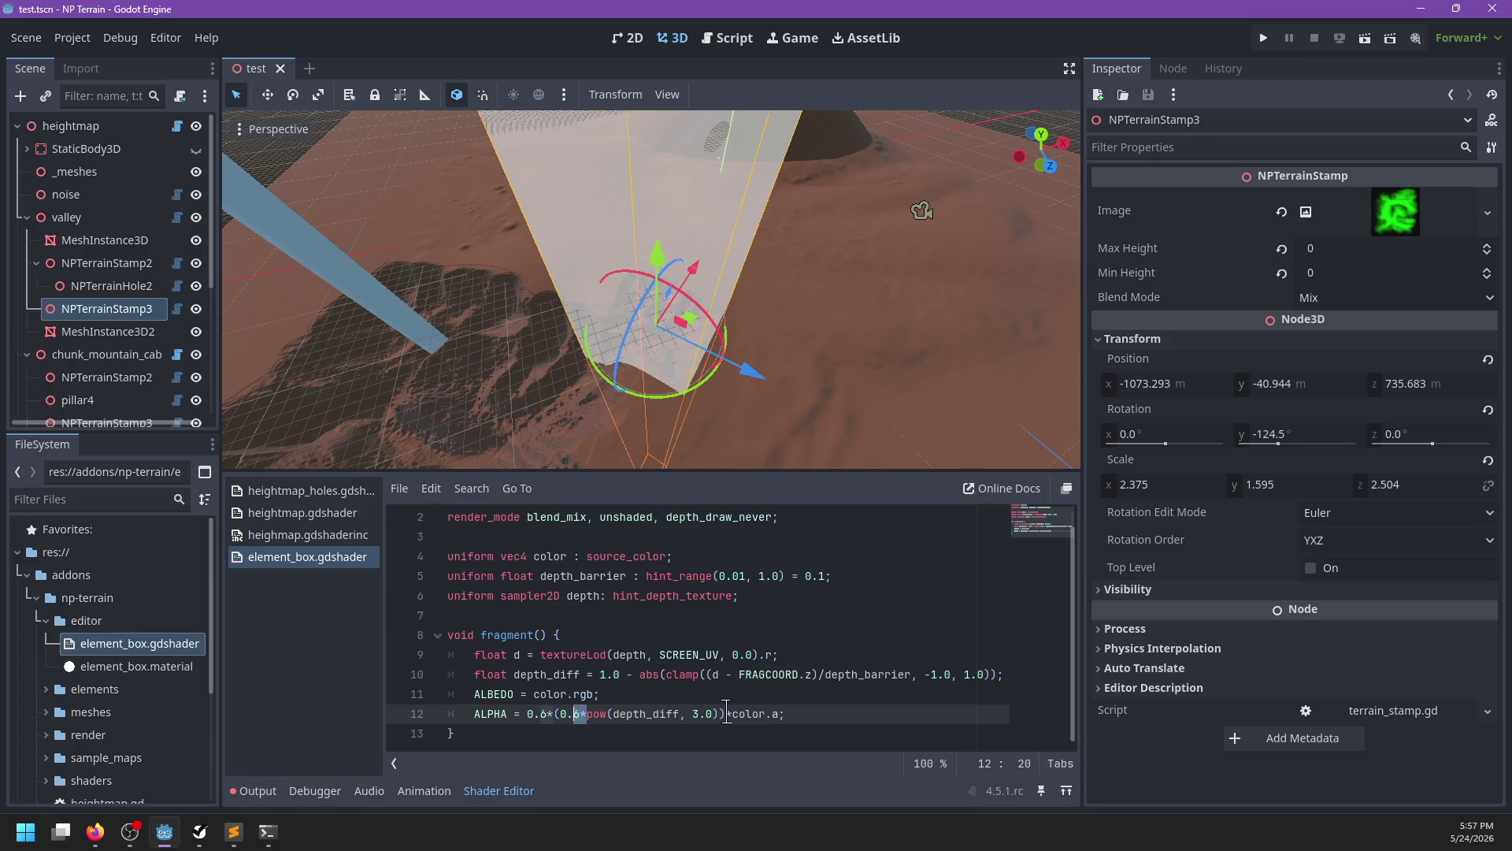
key("BackSpace")
key("Delete")
key("BackSpace")
key("BackSpace")
key("BackSpace")
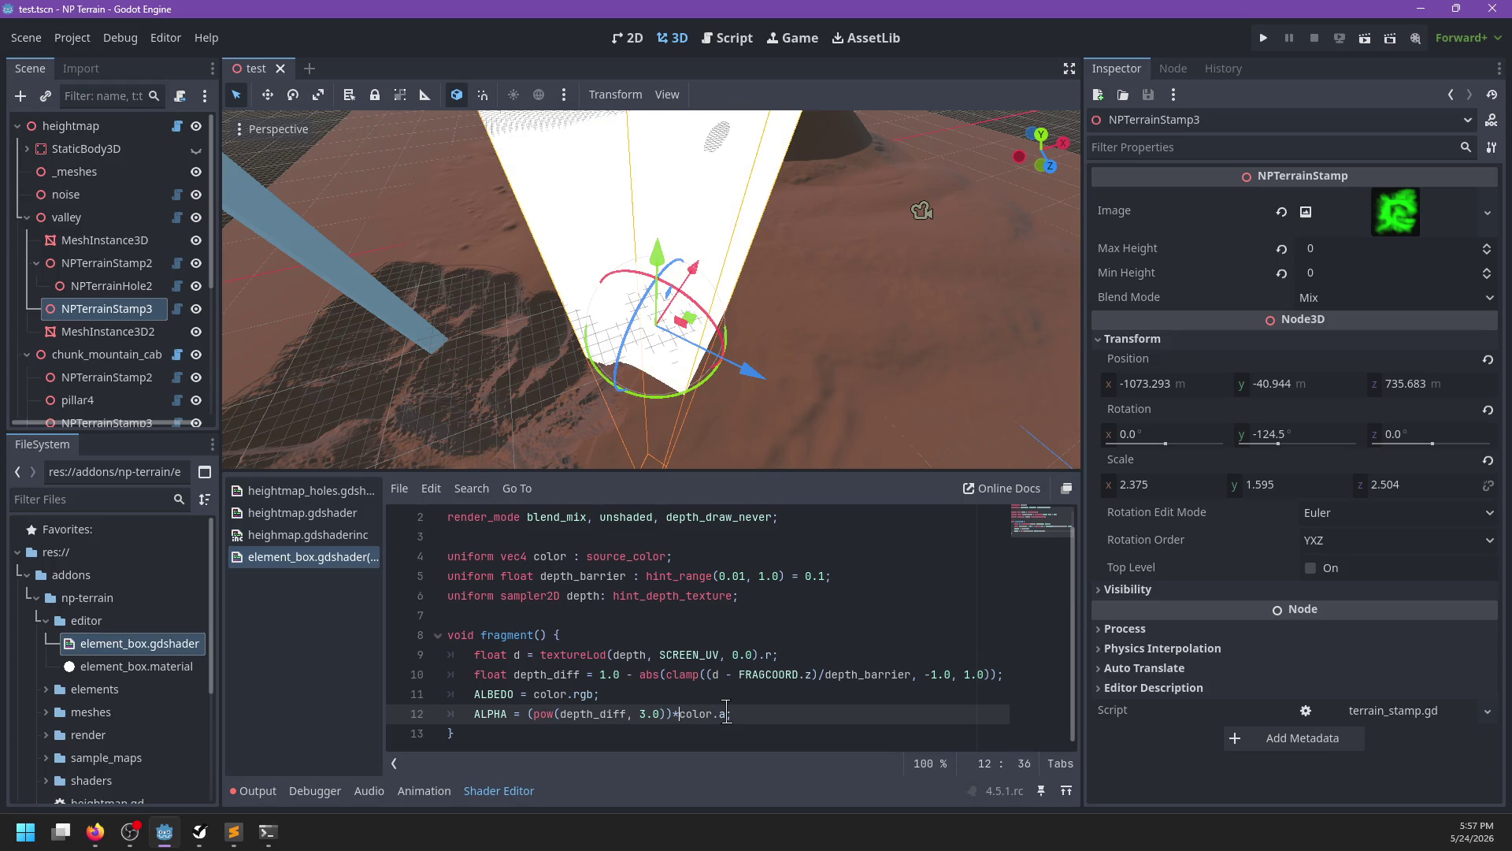
key("BackSpace")
key("Left")
key("Left")
key("BackSpace")
key("ctrl+s")
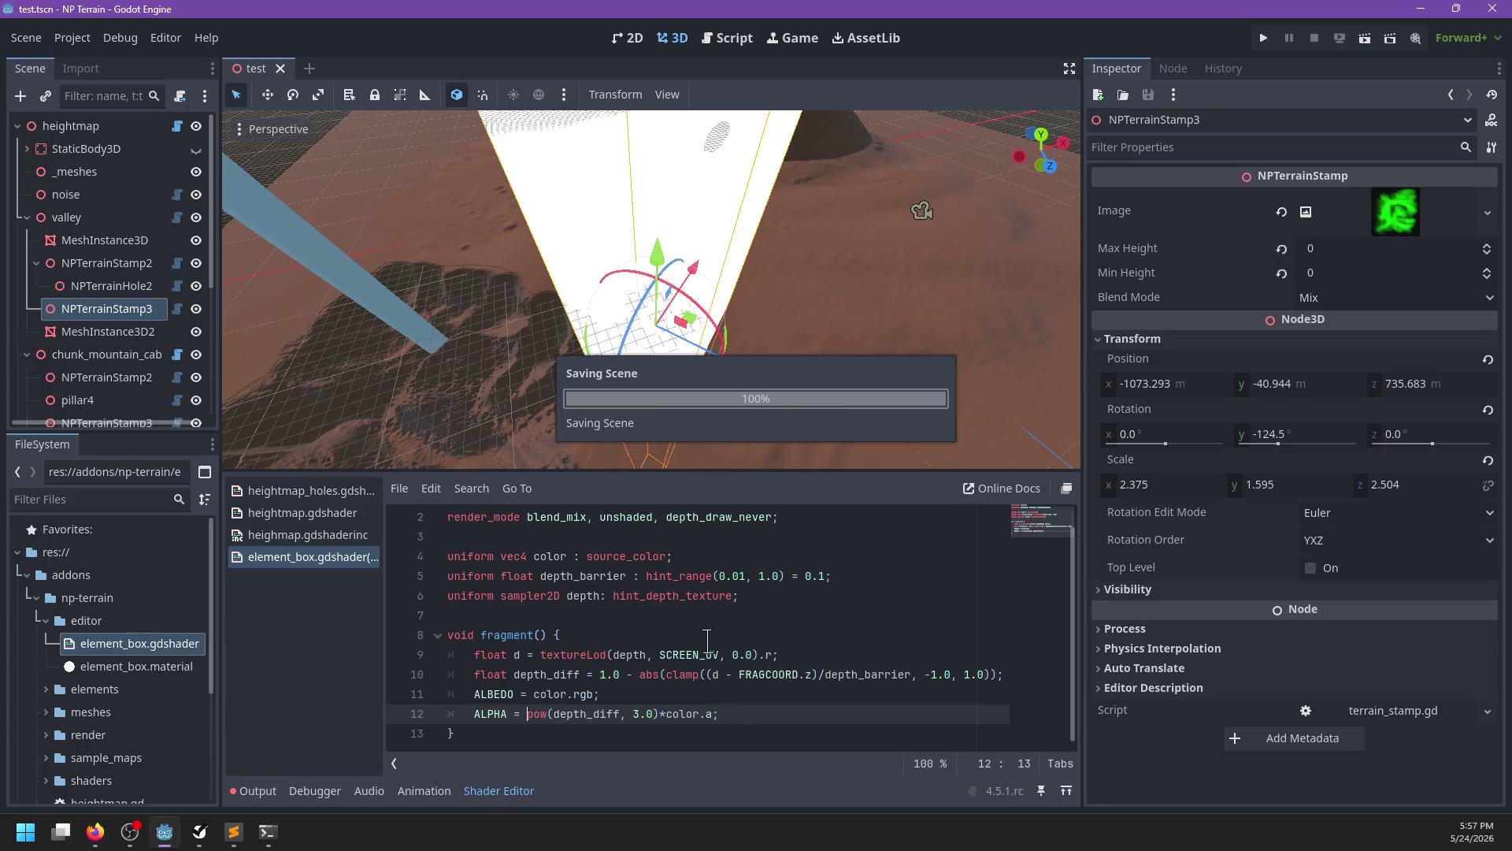
mouse_move(756, 386)
left_mouse_down()
mouse_move(783, 365)
mouse_move(723, 276)
mouse_move(489, 433)
left_mouse_up()
Open element_box.material and lower its Depth Barrier to 0.346
scroll(473, 445, "up", 3)
left_click(110, 666)
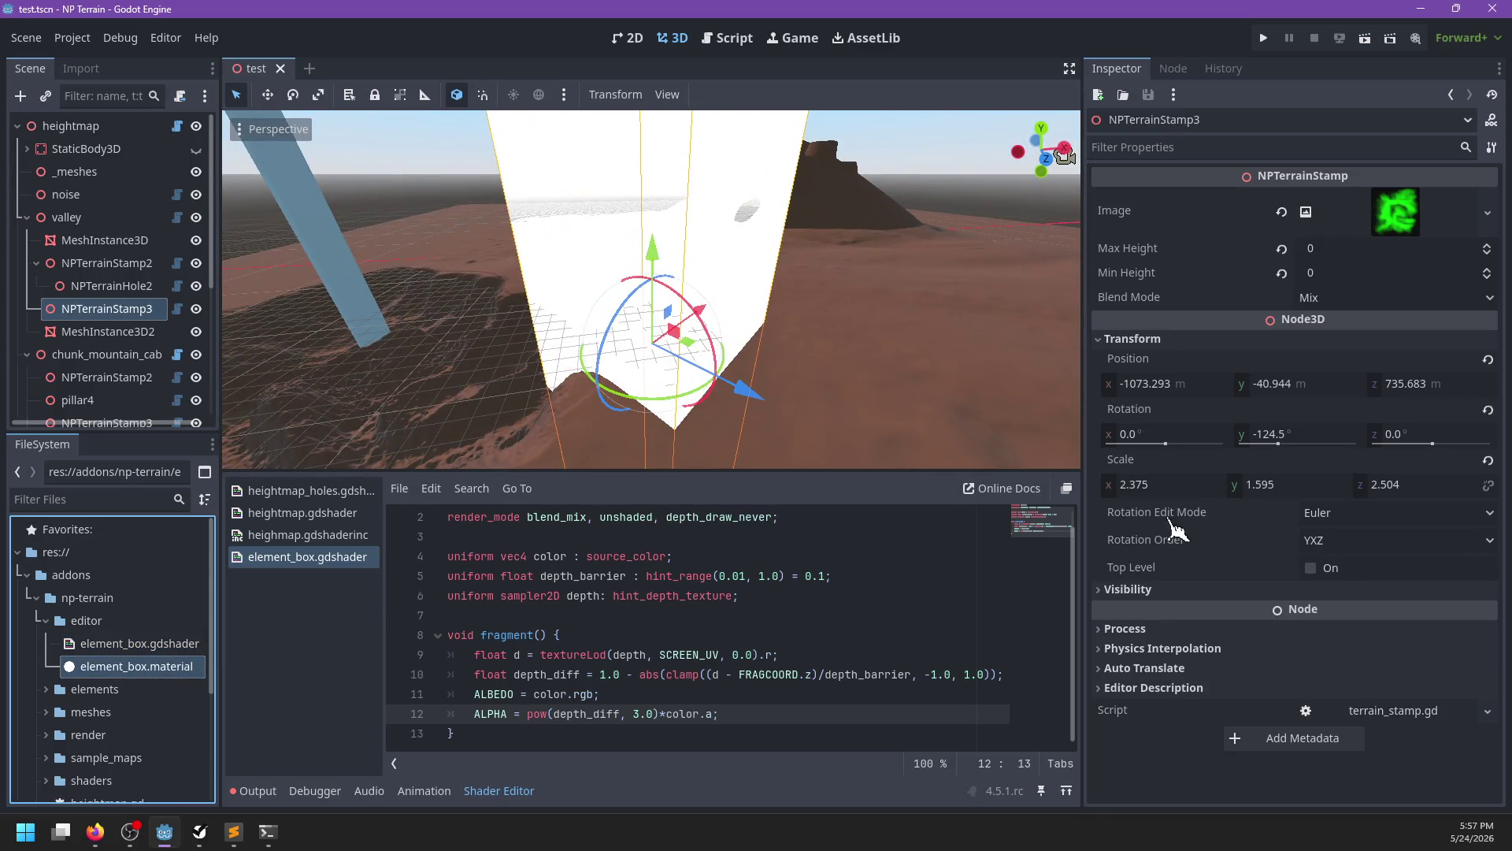
double_click(174, 668)
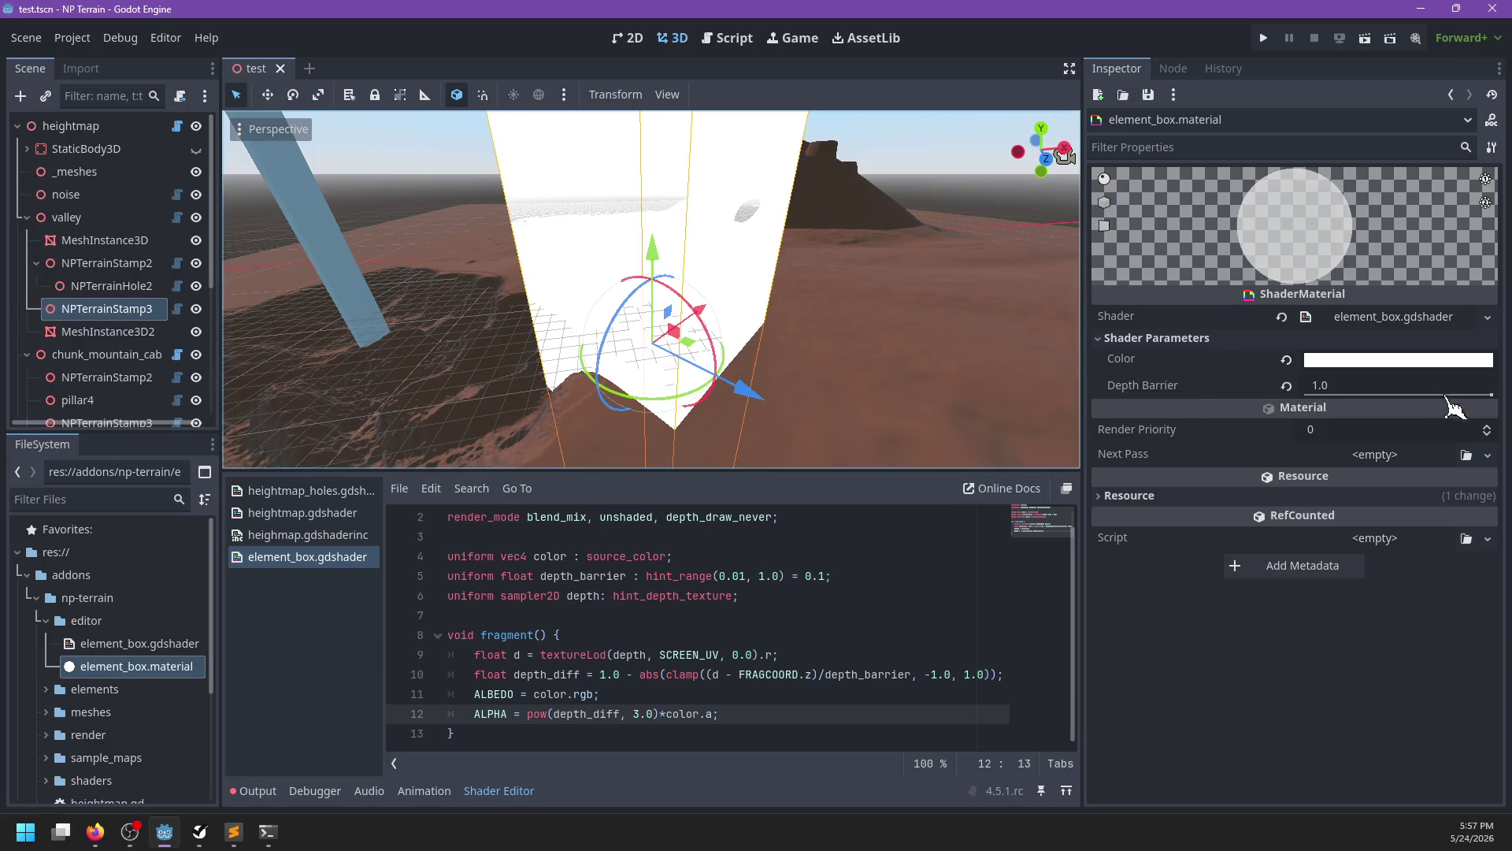
left_click_drag(1491, 393, 1383, 398)
Set the material Color to translucent pale blue dee7fb9f with alpha 159
left_click(1353, 361)
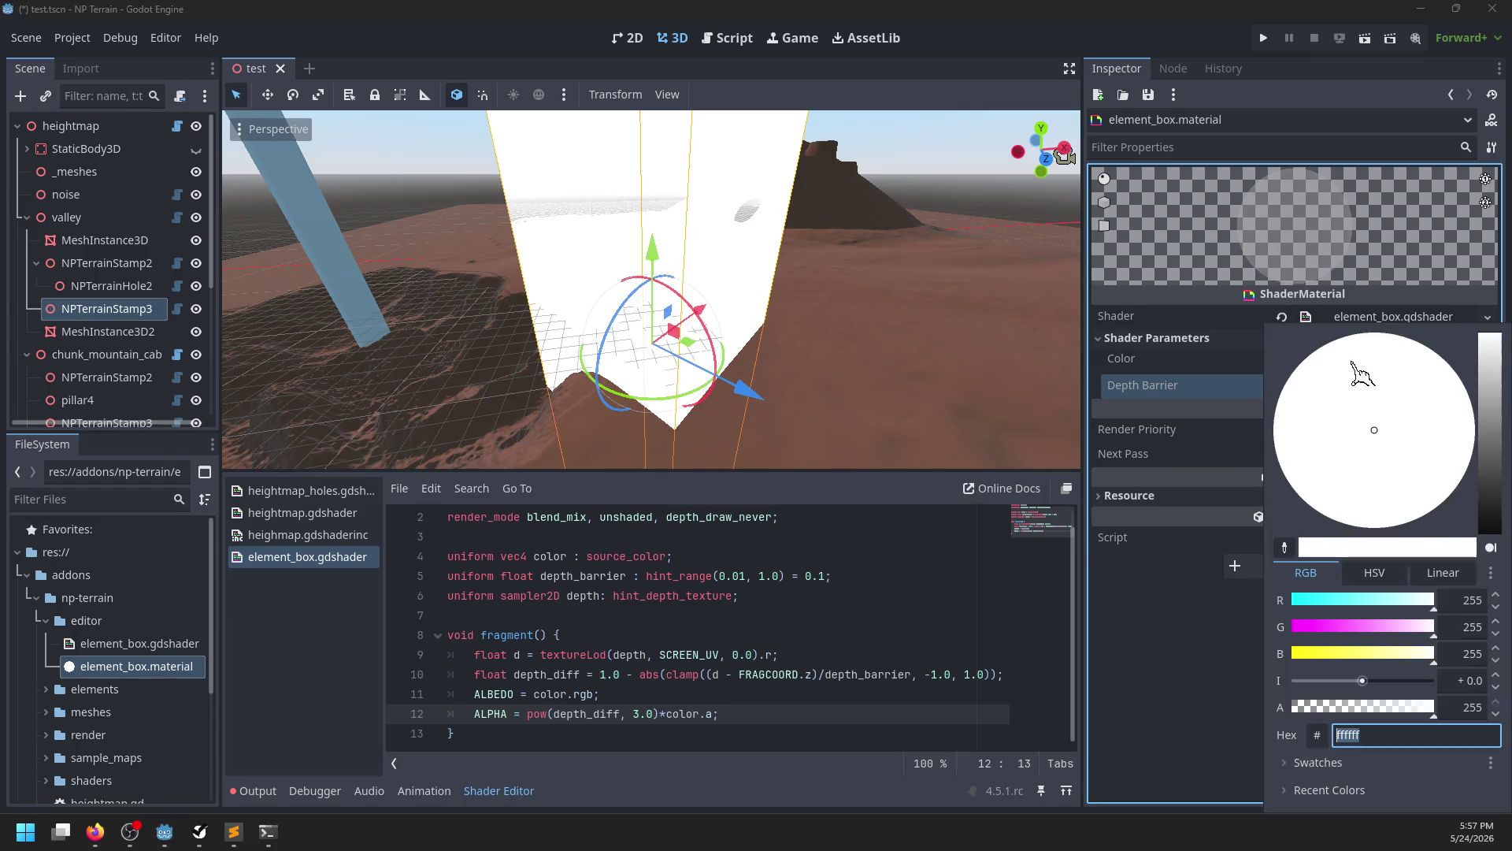
left_click(1374, 709)
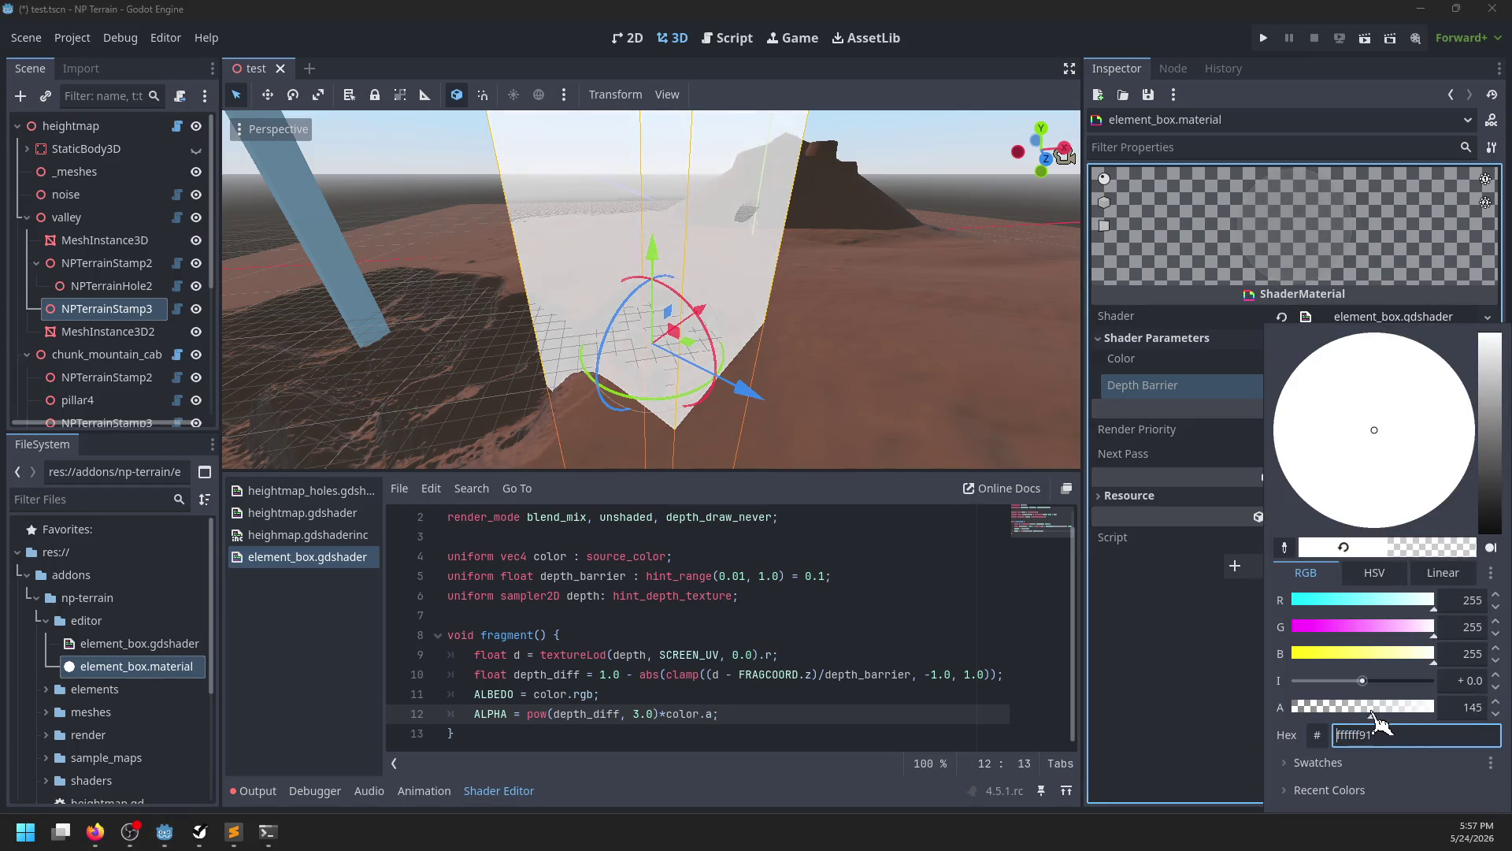
left_click(882, 614)
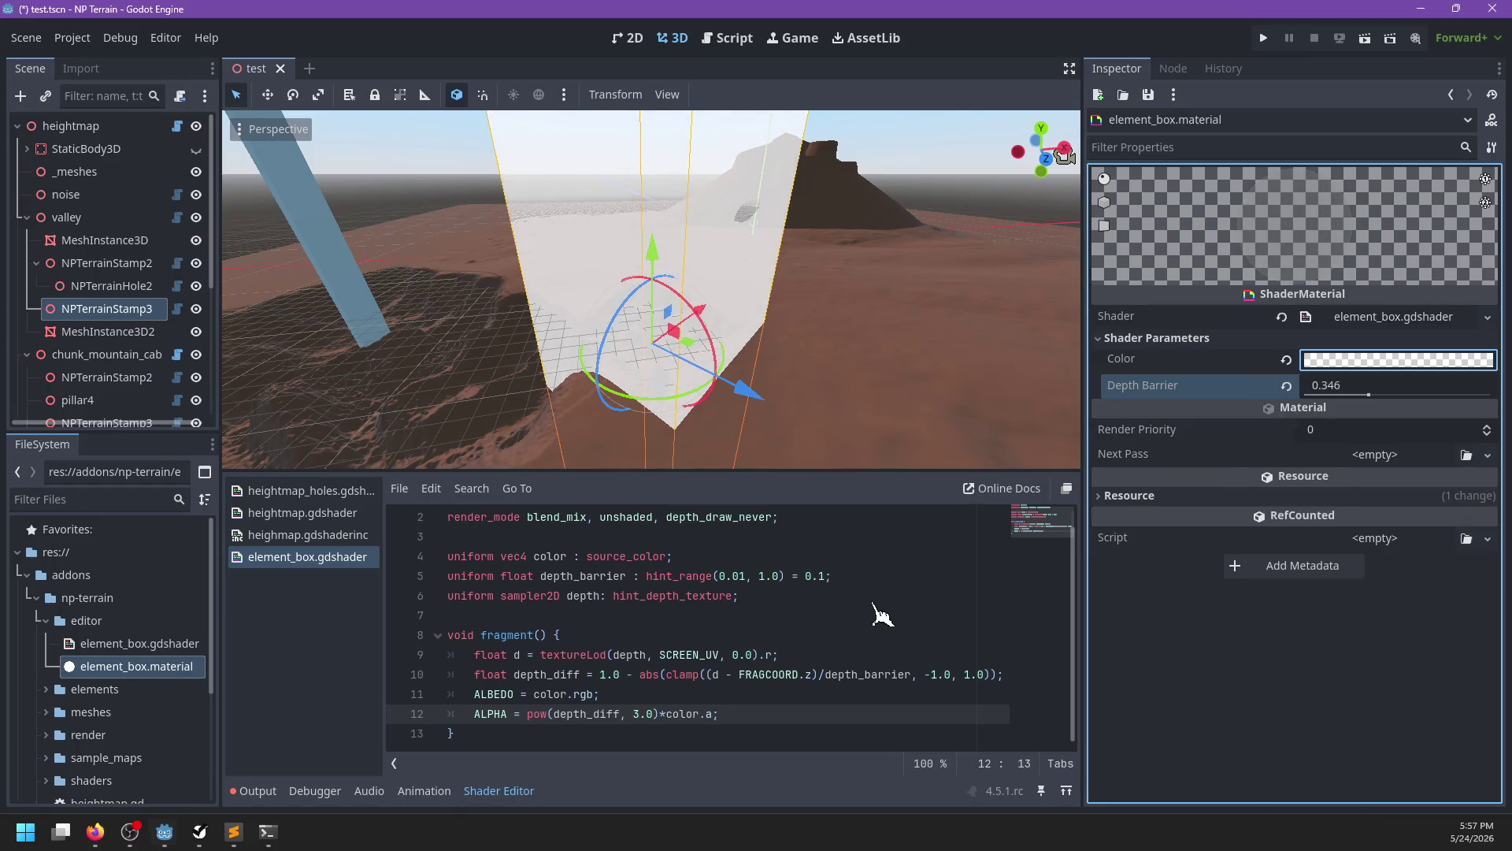
left_click(1410, 360)
mouse_move(1485, 473)
left_mouse_down()
mouse_move(1489, 378)
mouse_move(1402, 423)
mouse_move(1371, 354)
left_mouse_up()
left_click_drag(1501, 389, 1497, 362)
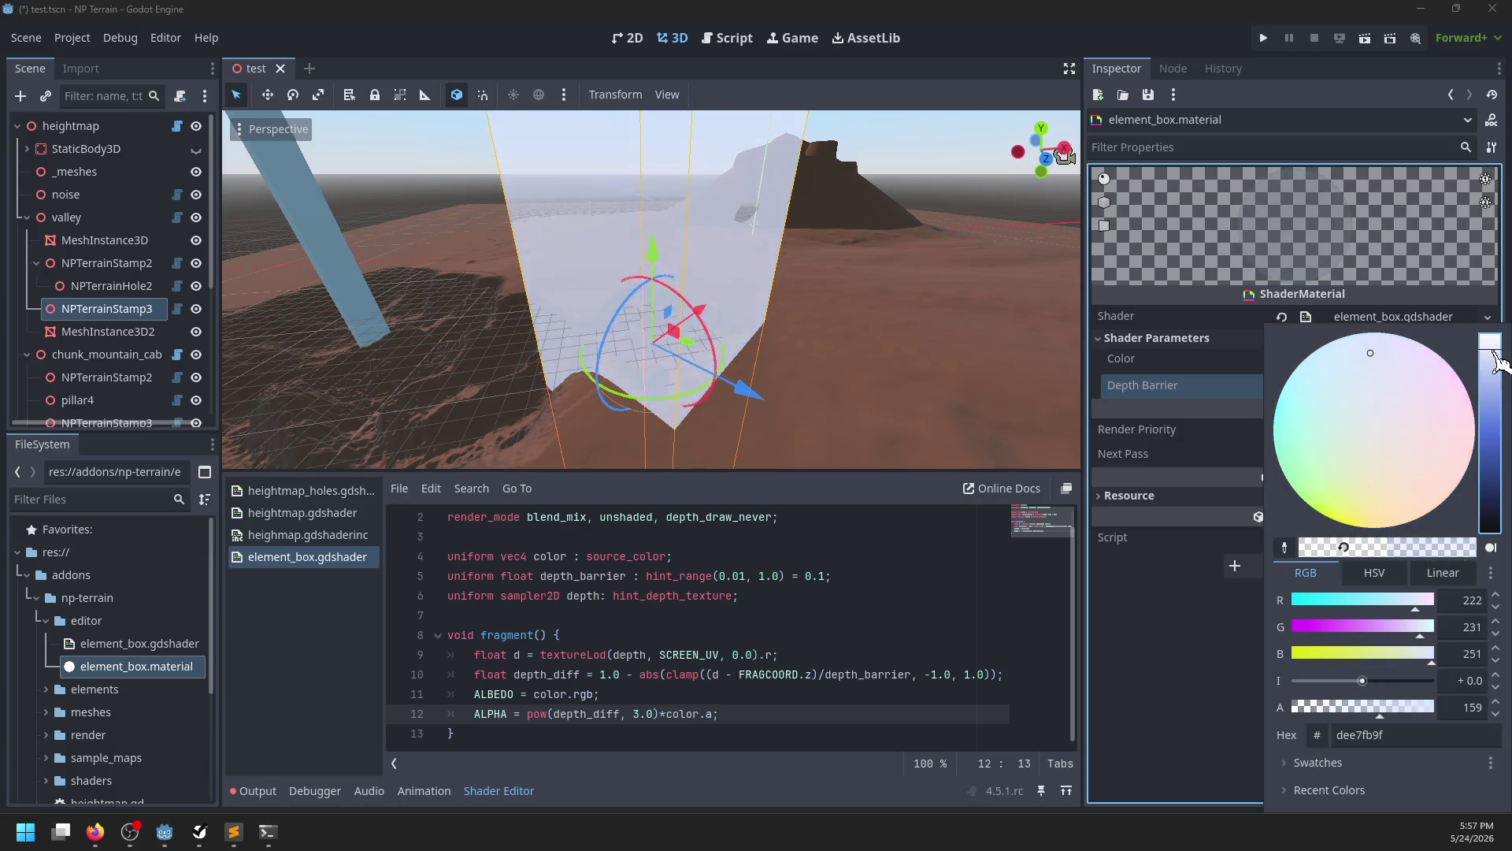
left_click(922, 409)
scroll(844, 430, "up", 5)
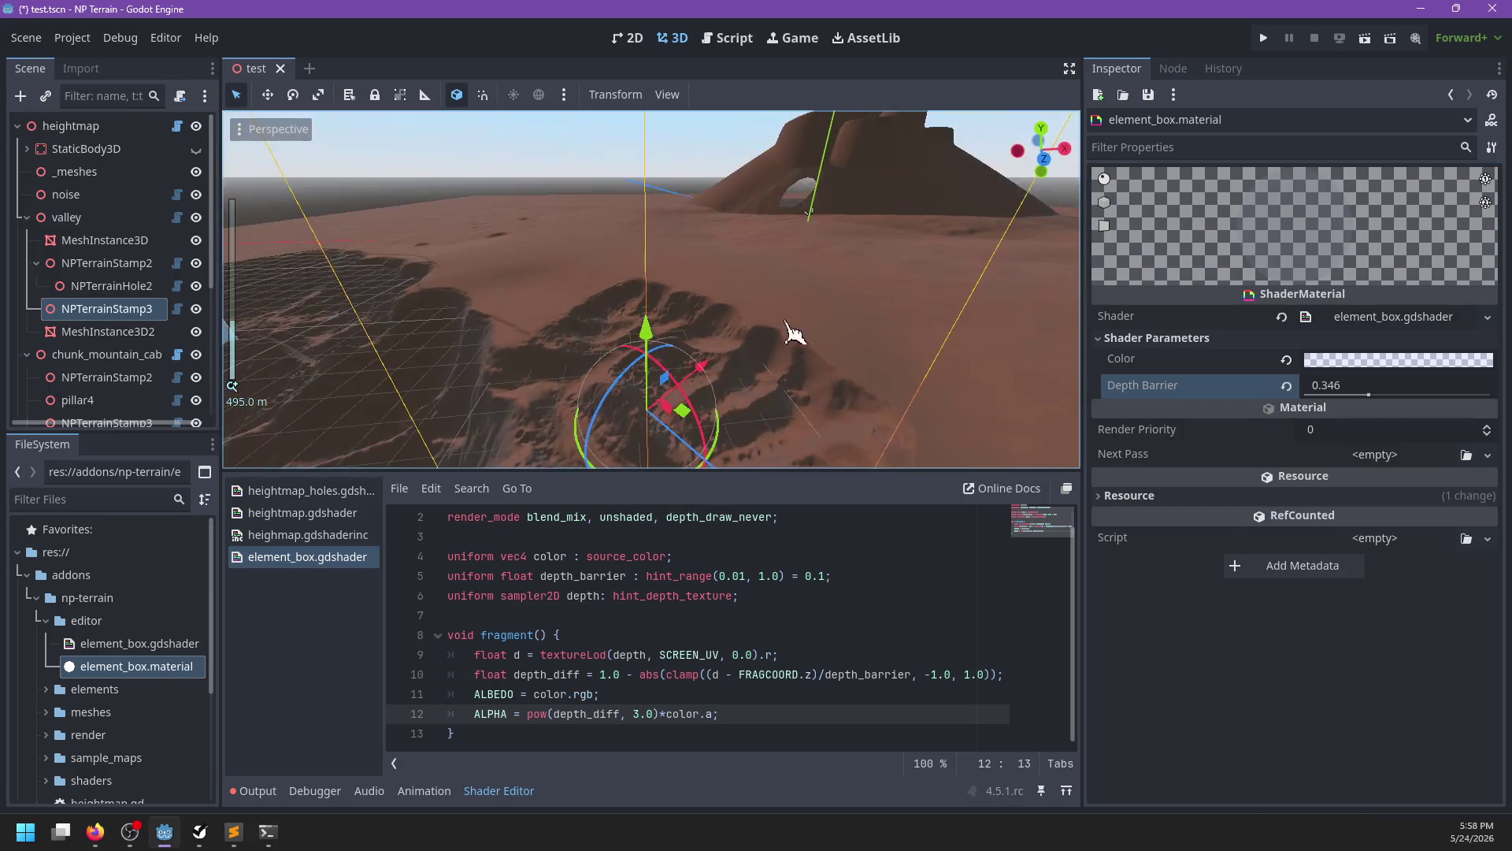
scroll(708, 264, "up", 3)
scroll(769, 328, "down", 3)
scroll(822, 558, "up", 1)
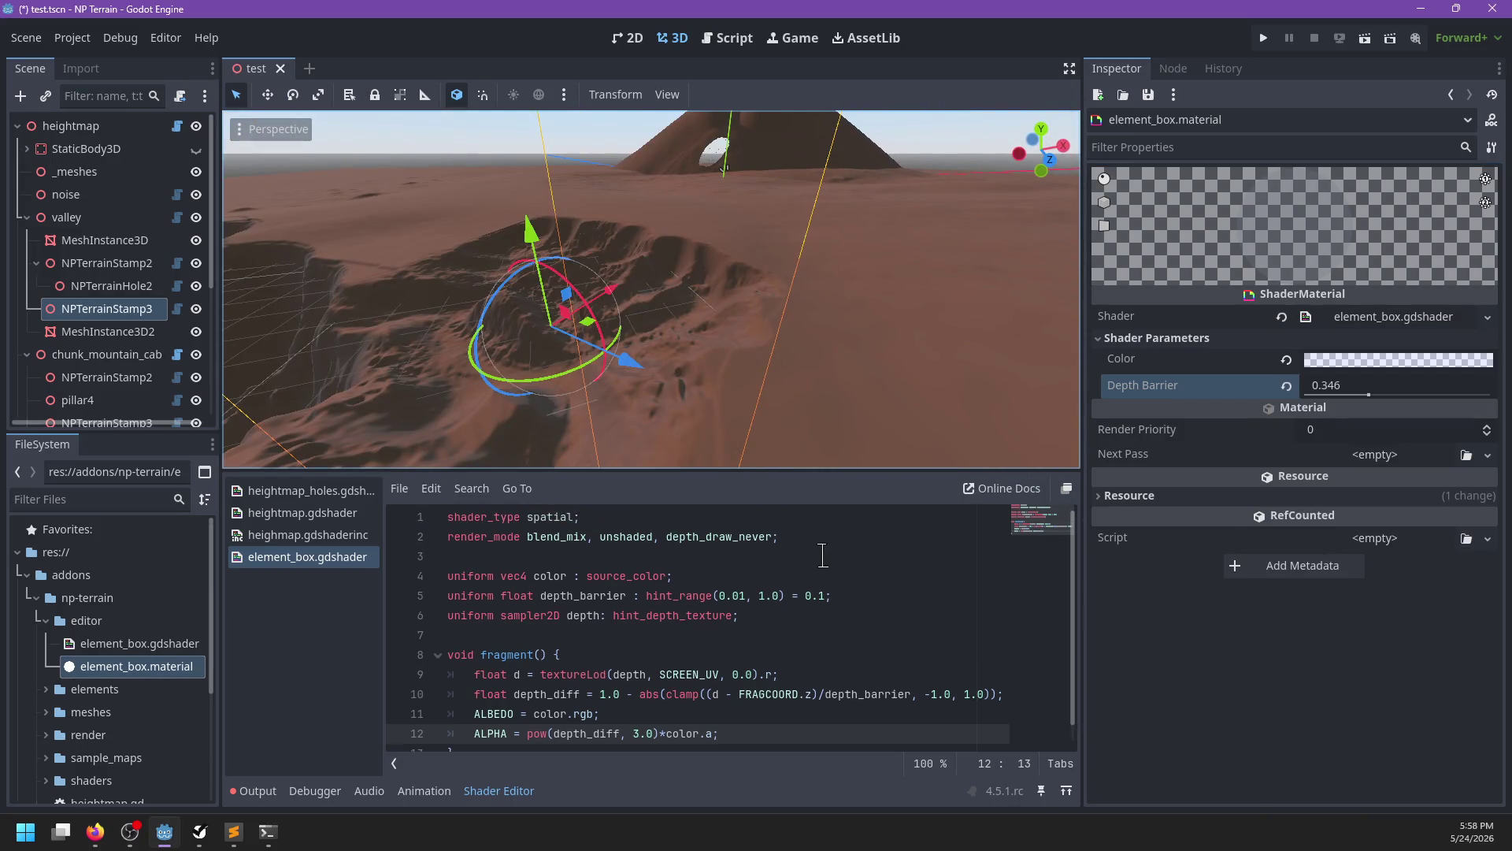
Append cull_disabled to the element_box render_mode line, save, and orbit to check the box
left_click(817, 537)
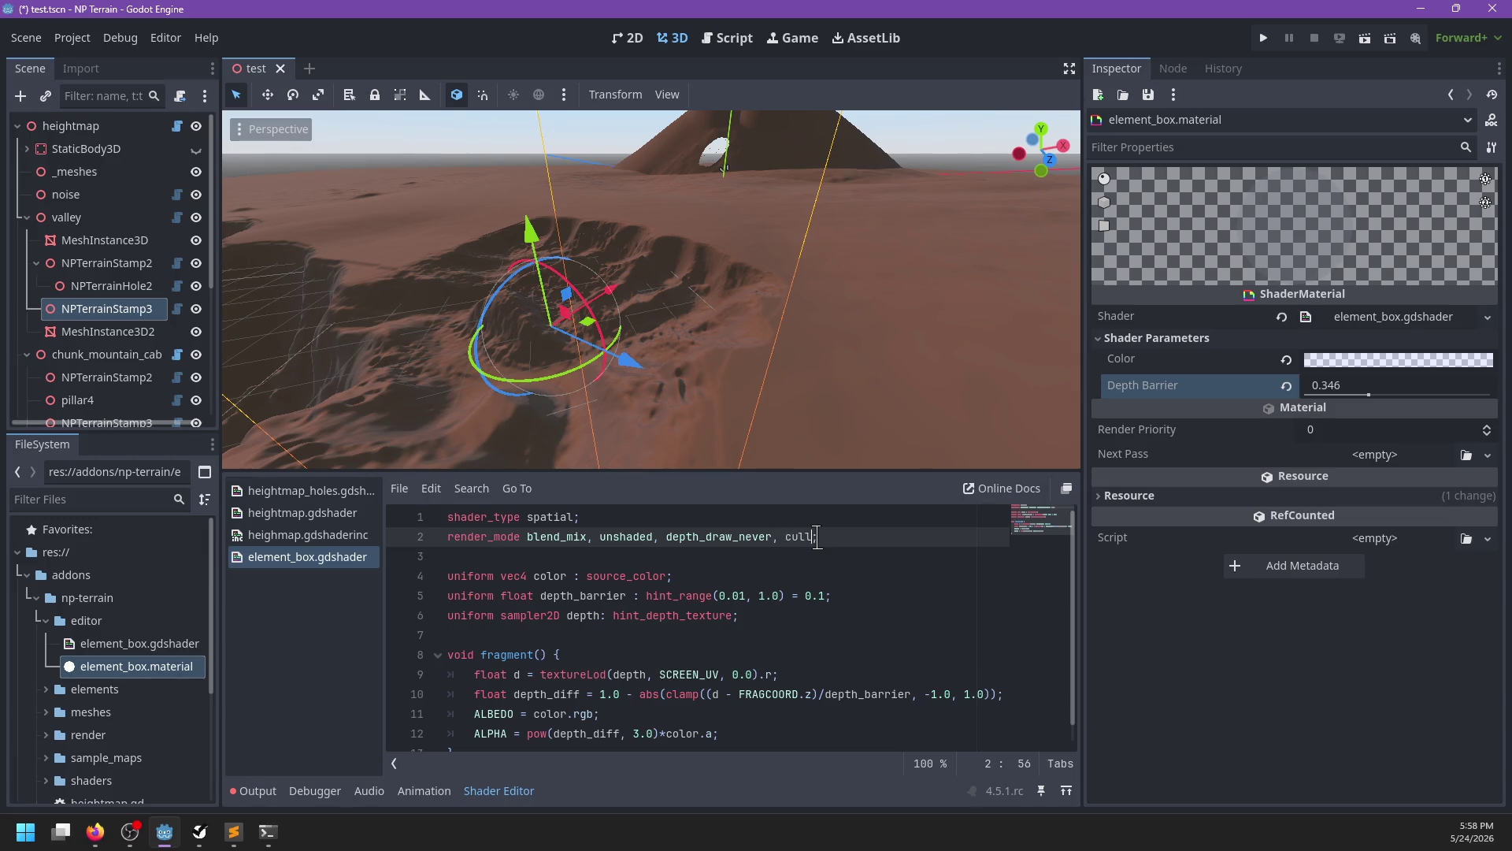
type("_")
key("Down")
key("Return")
key("ctrl+s")
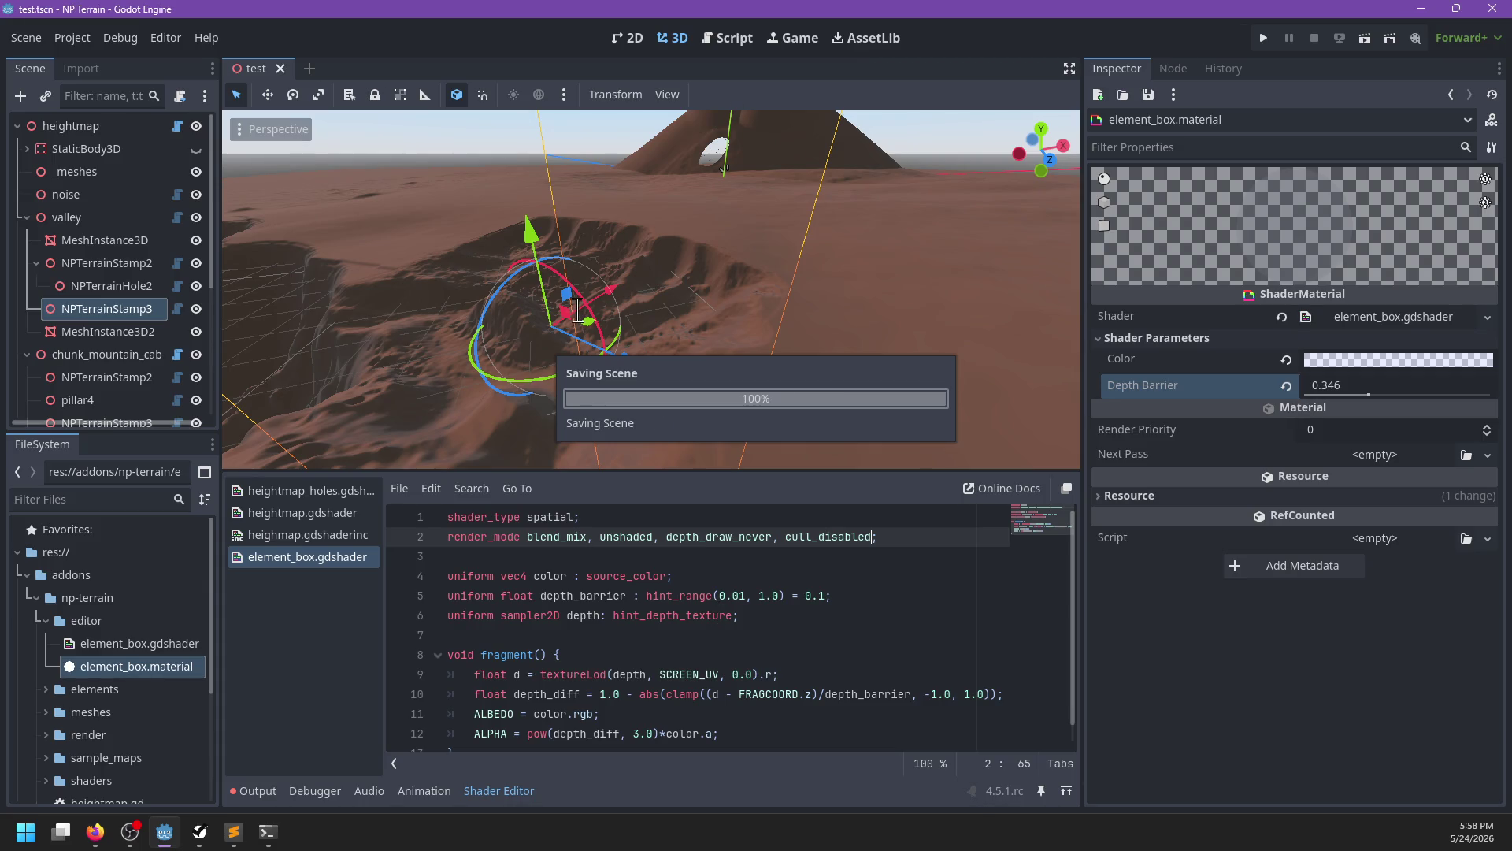
scroll(820, 331, "up", 5)
mouse_move(827, 315)
left_mouse_down()
mouse_move(912, 347)
mouse_move(918, 418)
mouse_move(834, 276)
mouse_move(827, 351)
mouse_move(780, 253)
mouse_move(678, 216)
mouse_move(864, 324)
mouse_move(664, 298)
mouse_move(777, 270)
mouse_move(756, 331)
mouse_move(787, 418)
mouse_move(809, 298)
mouse_move(803, 315)
left_mouse_up()
scroll(756, 273, "up", 3)
scroll(554, 679, "down", 1)
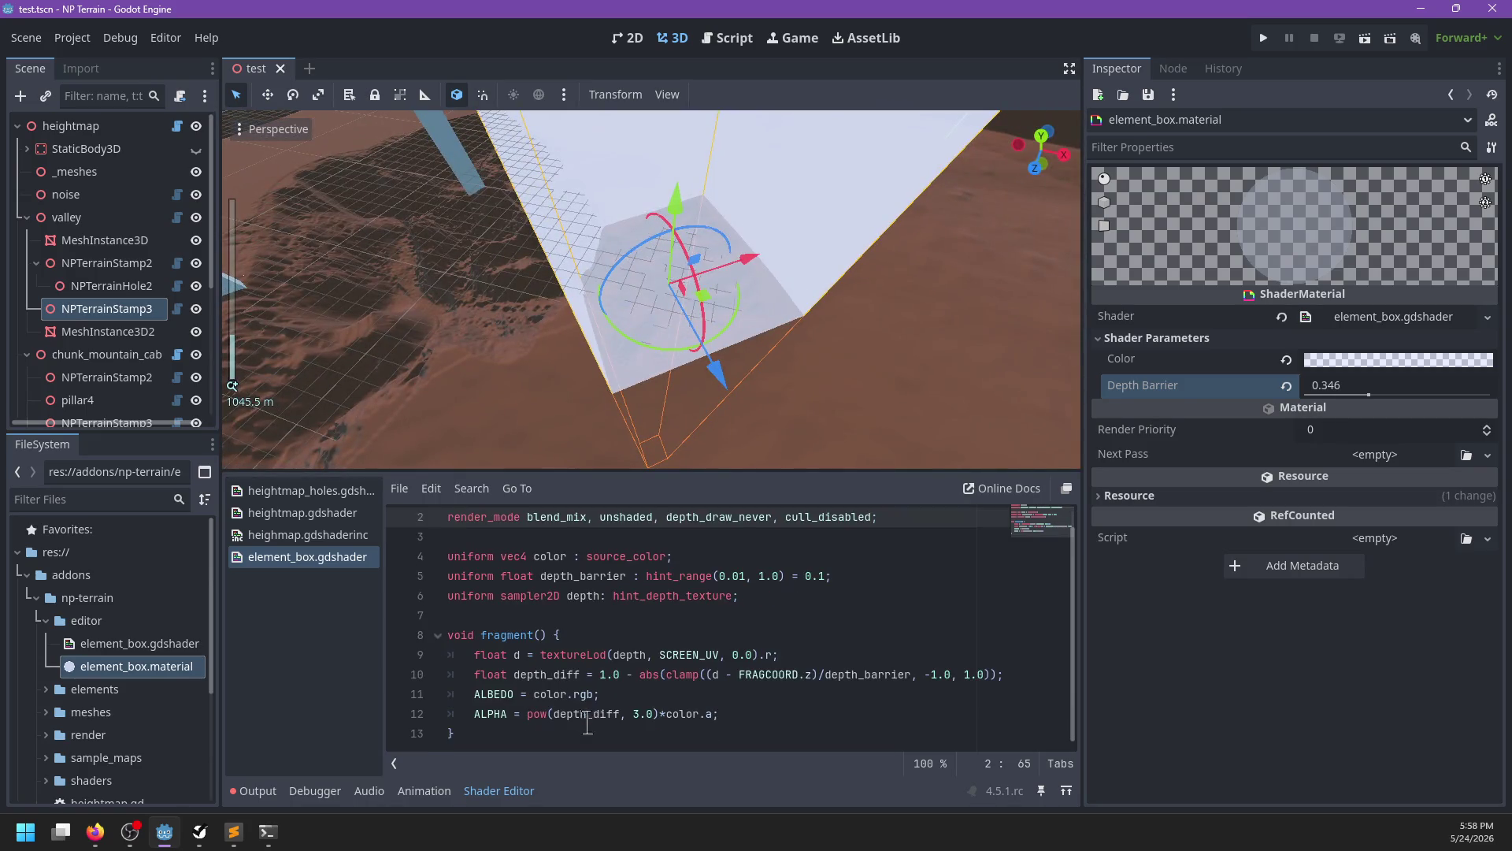
Strip '1.0 - abs(', the clamp call and '/depth_barrier' so depth_diff = (d - FRAGCOORD.z), then save
double_click(553, 676)
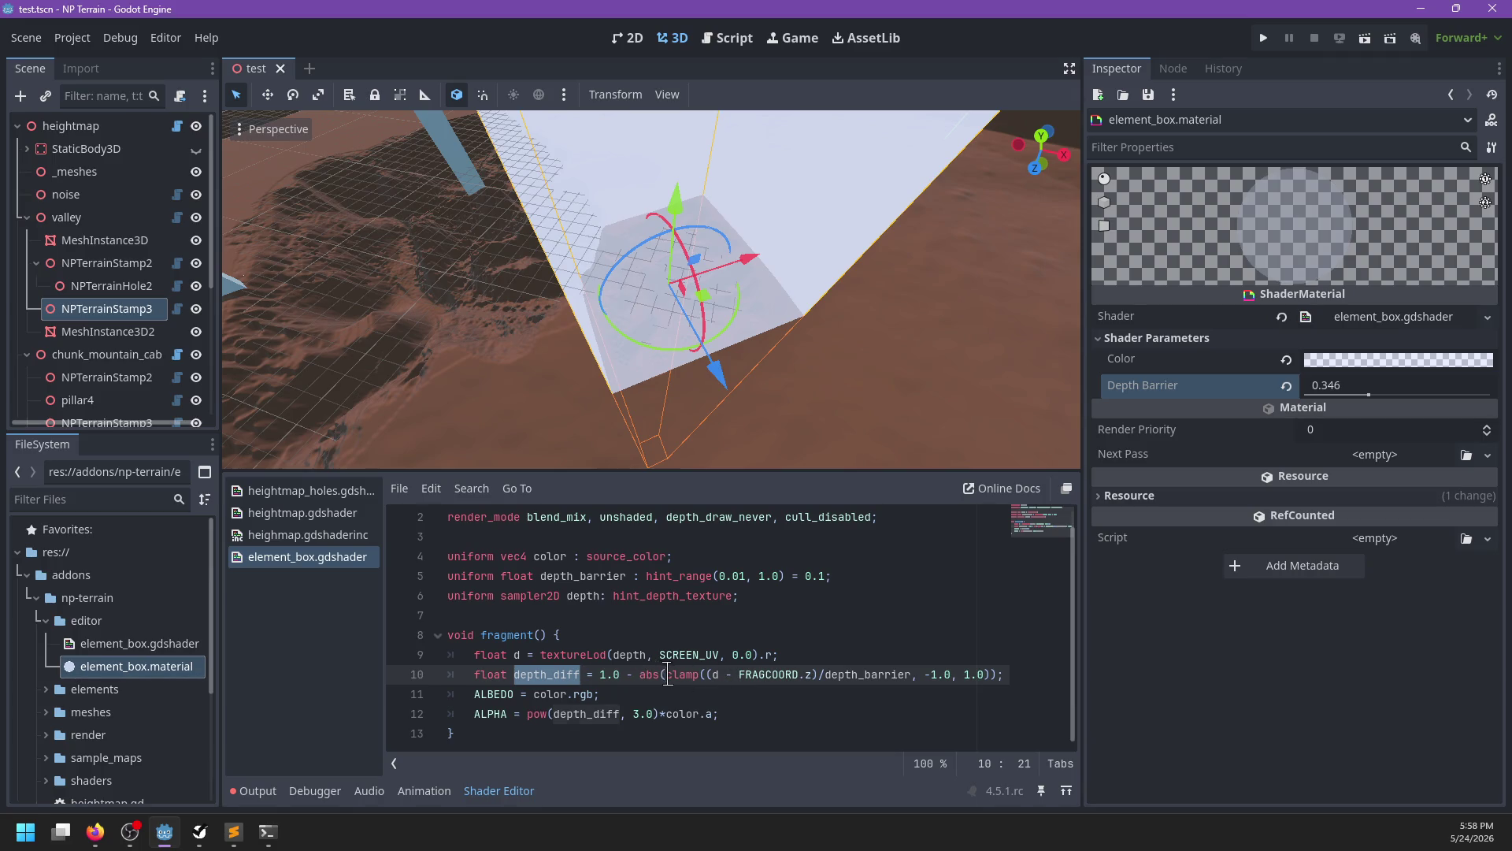
left_click_drag(668, 676, 602, 676)
key("BackSpace")
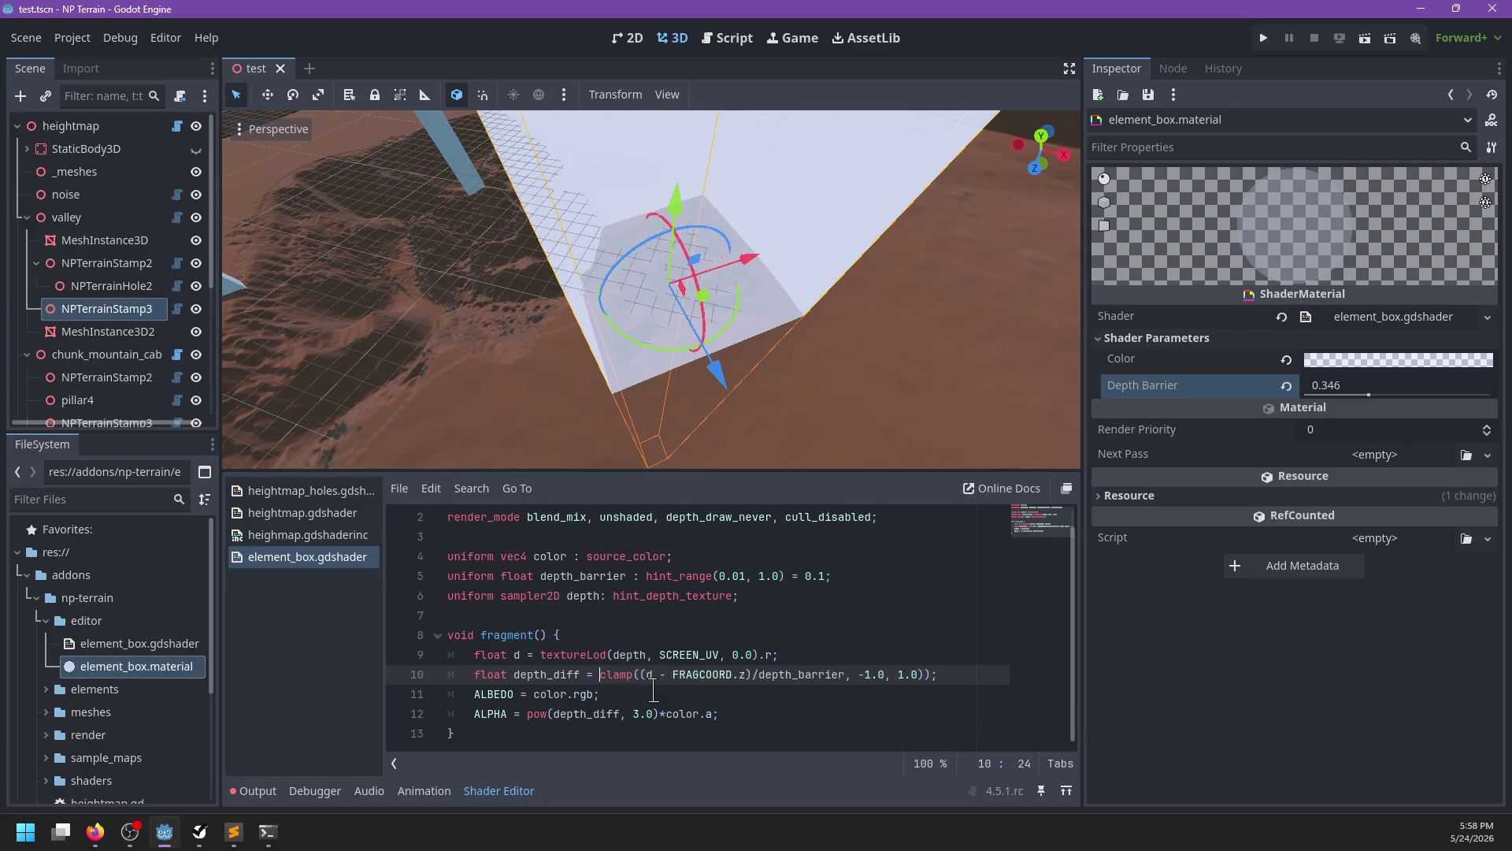
key("Right")
key("Right")
key("Right")
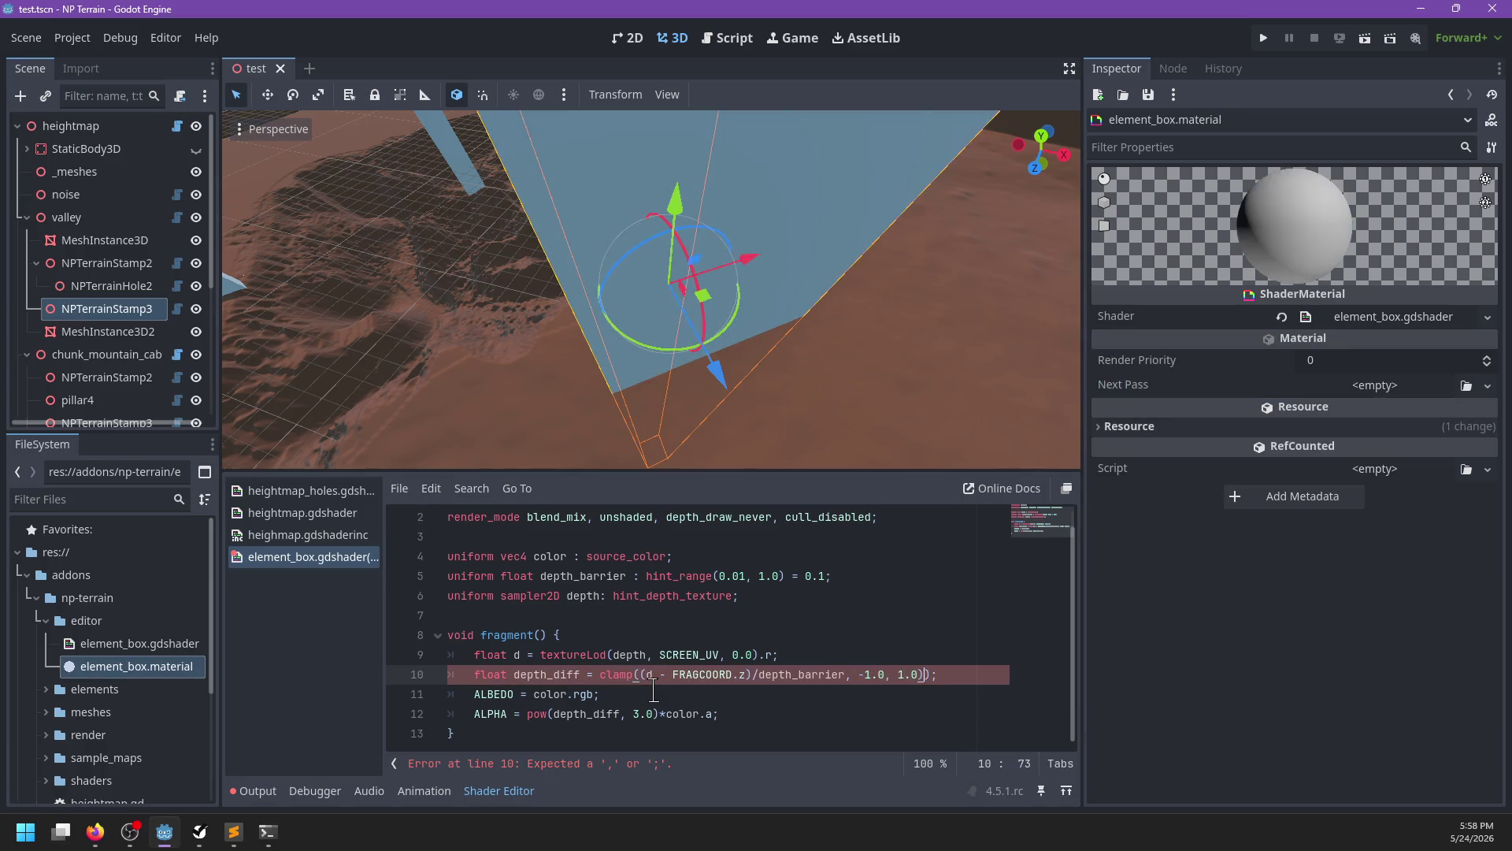
key("BackSpace")
key("BackSpace")
key("BackSpace")
key("ctrl+shift+Left")
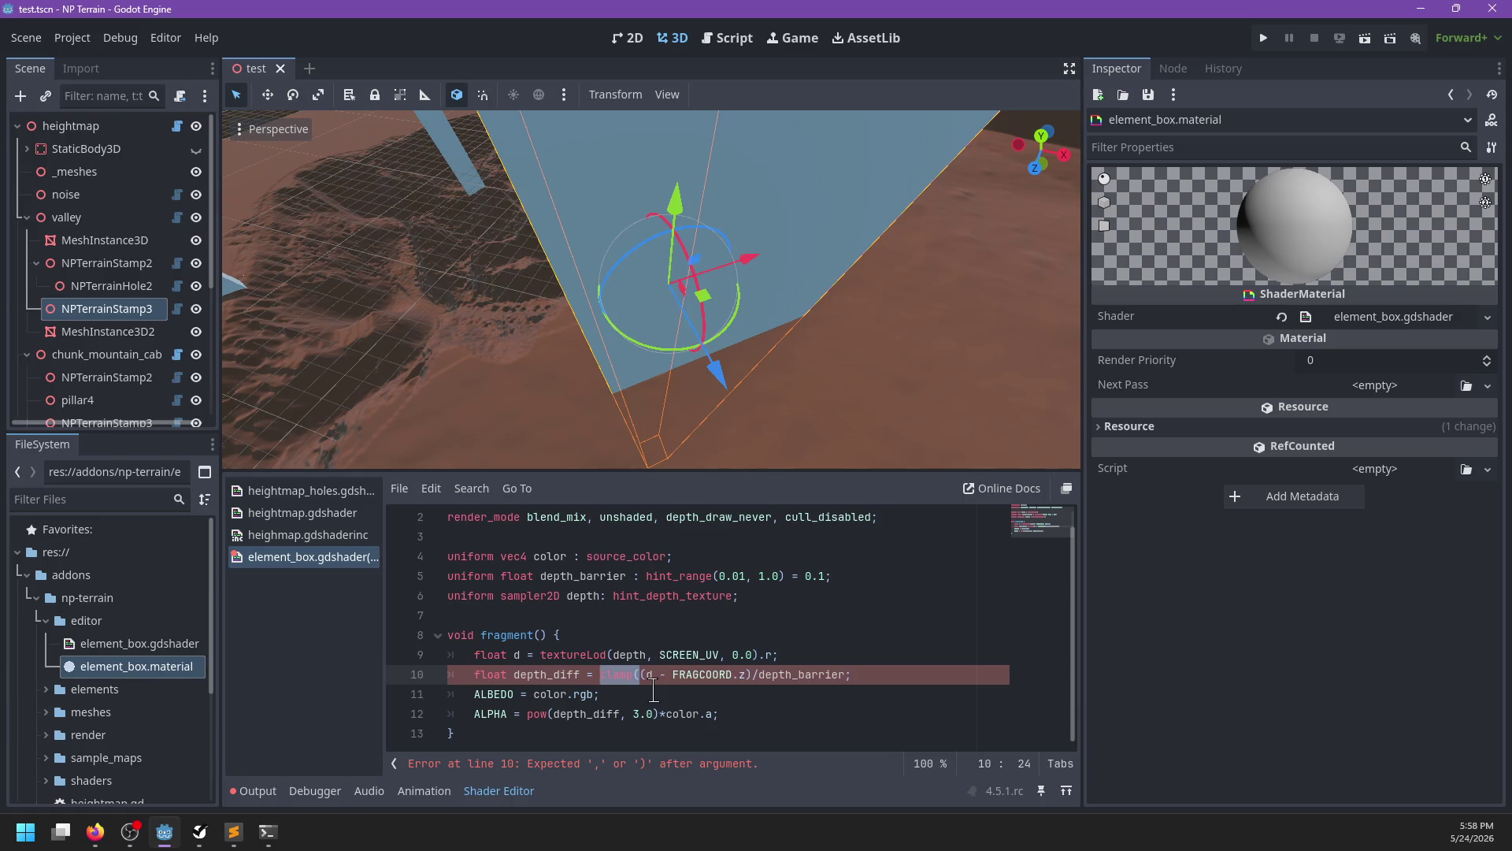
key("BackSpace")
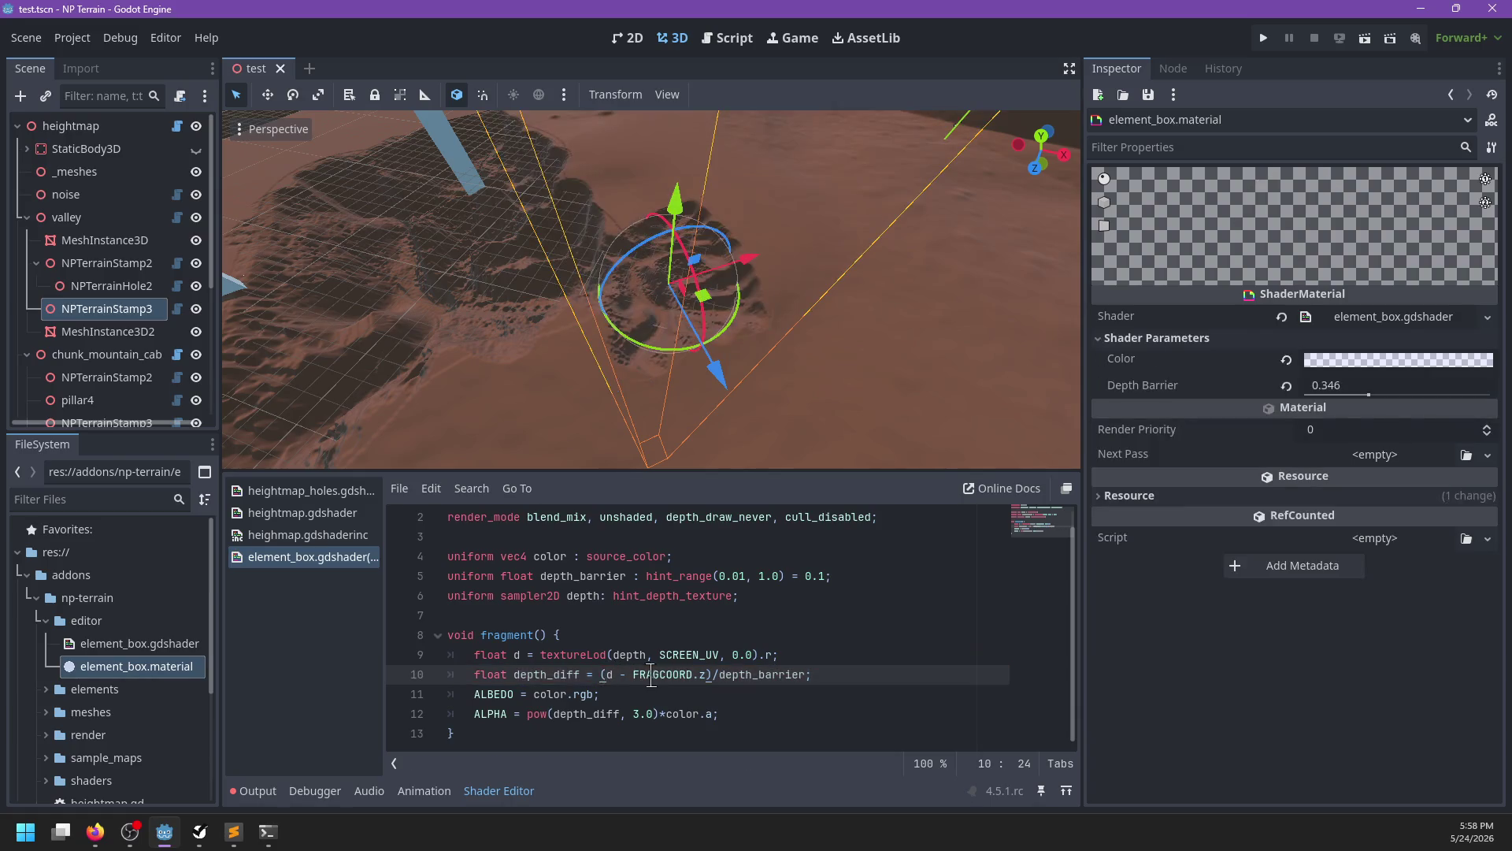
double_click(781, 675)
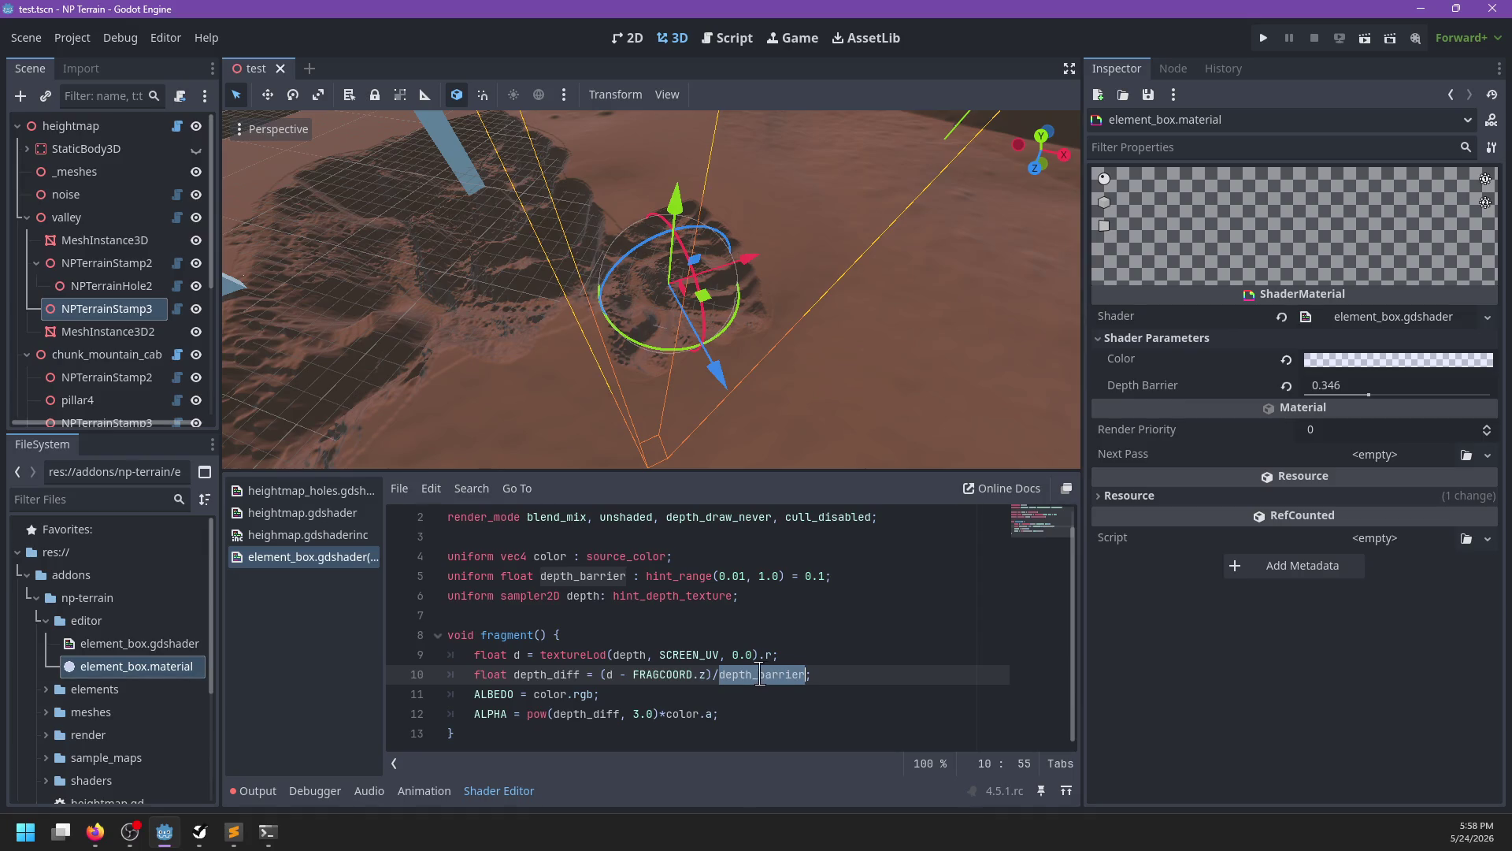
key("BackSpace")
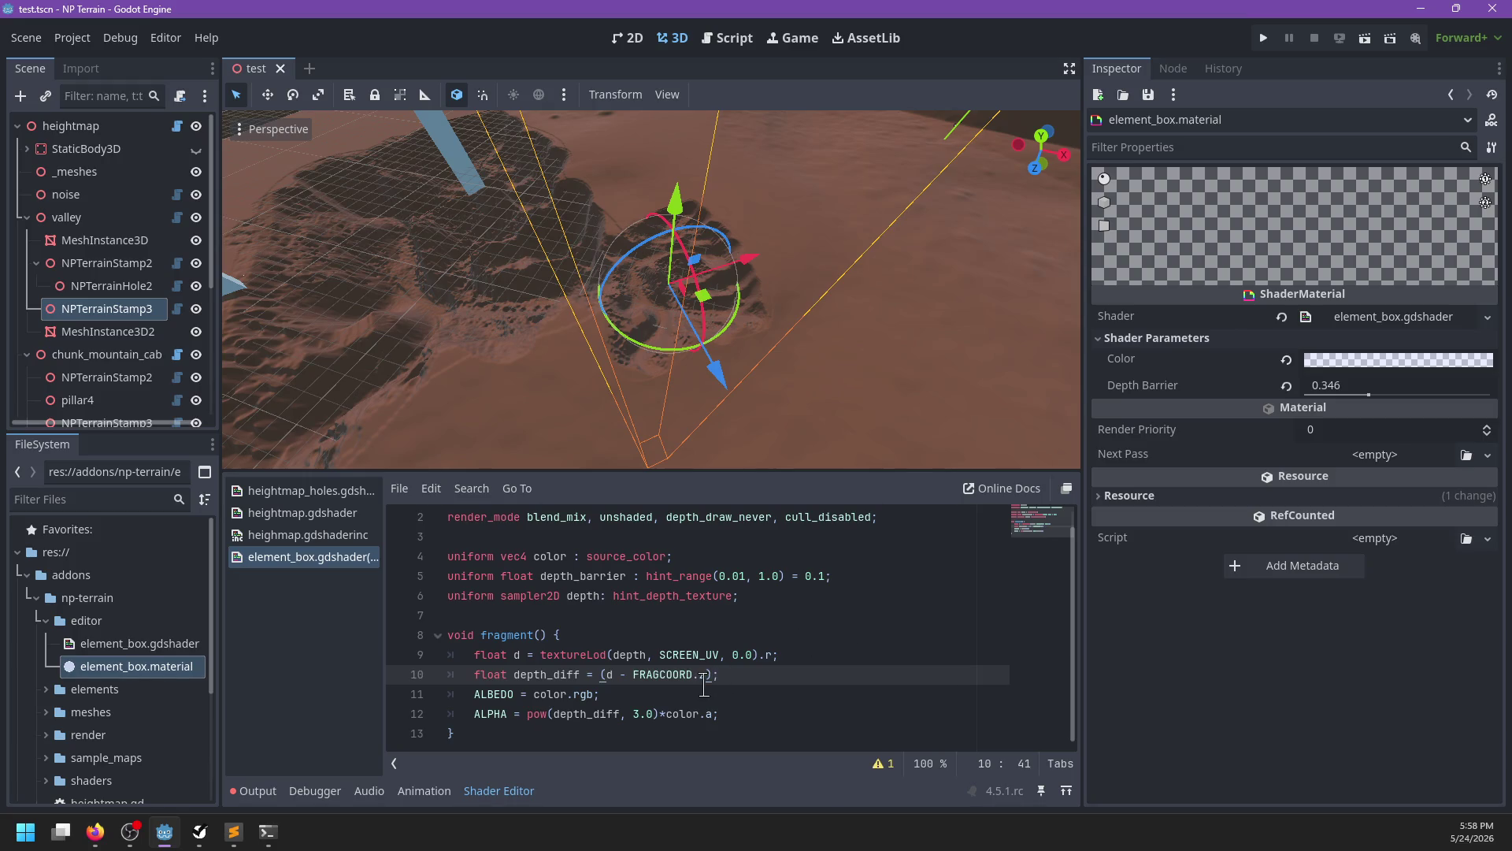
key("ctrl+s")
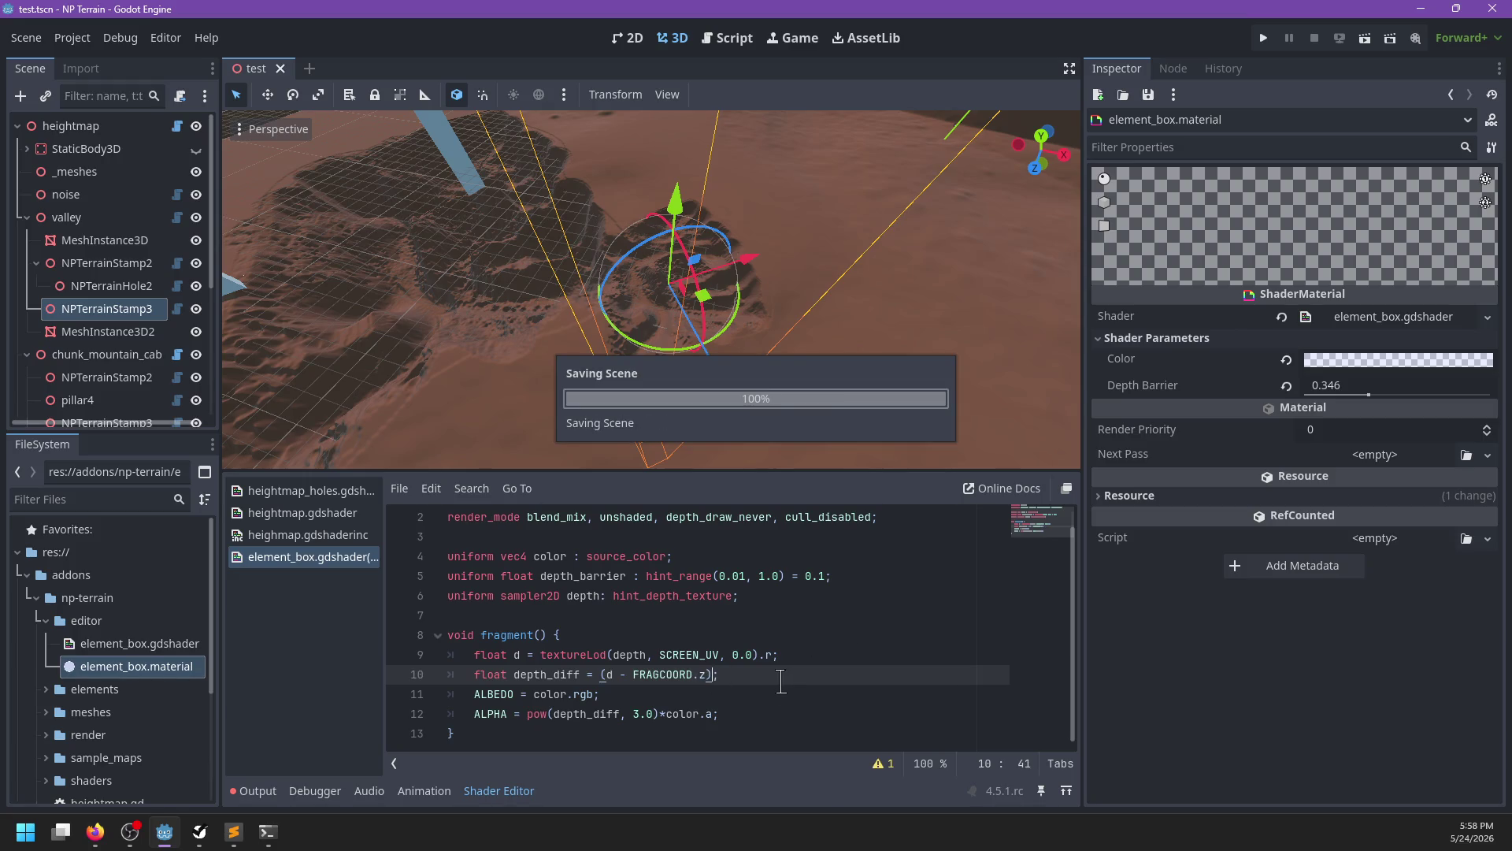
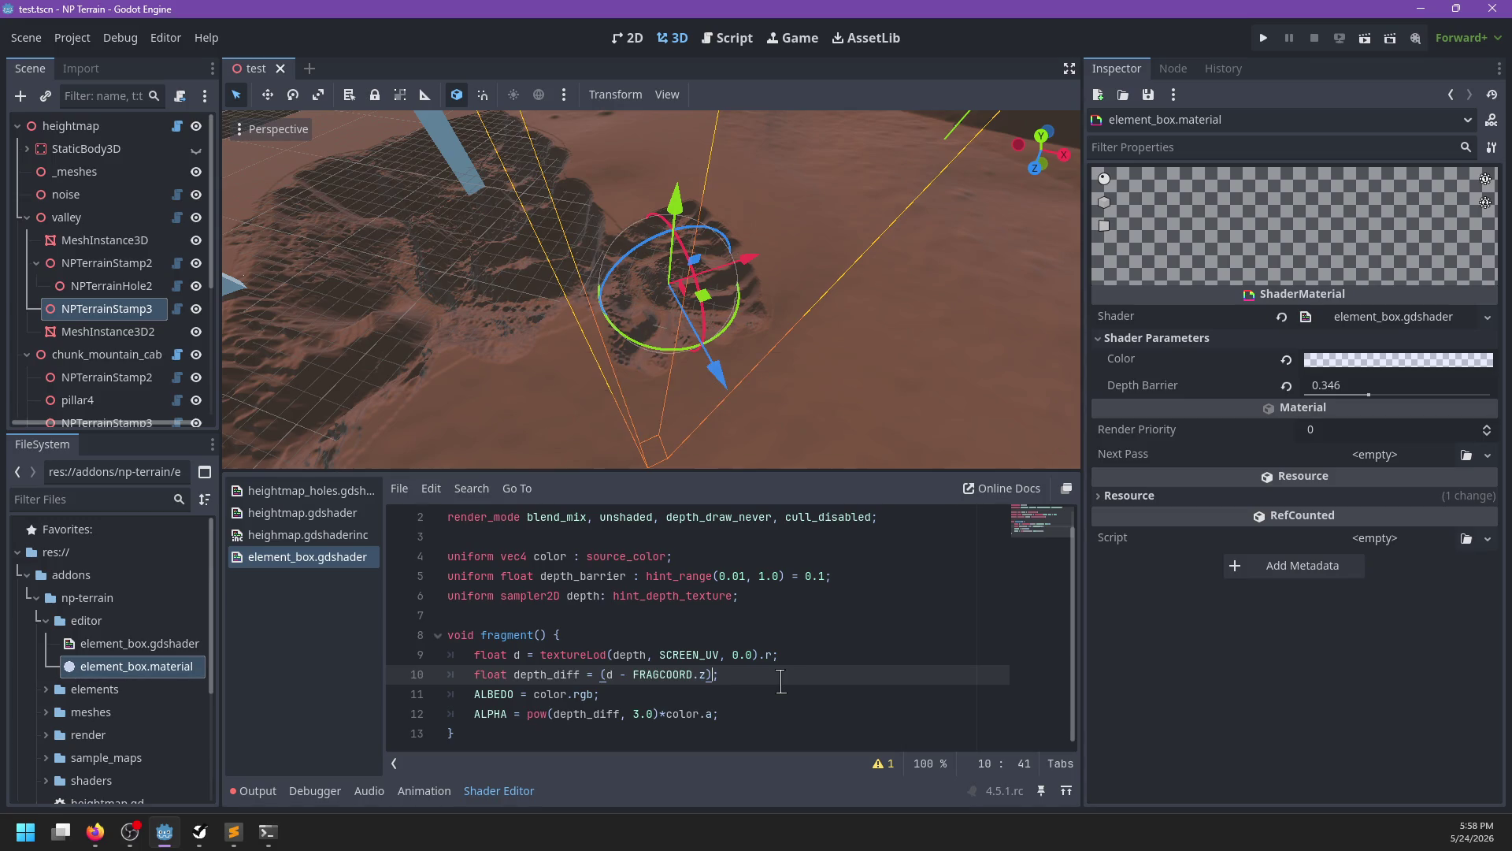
Set ALPHA on line 12 to 1.0, commenting out the old pow formula
double_click(629, 657)
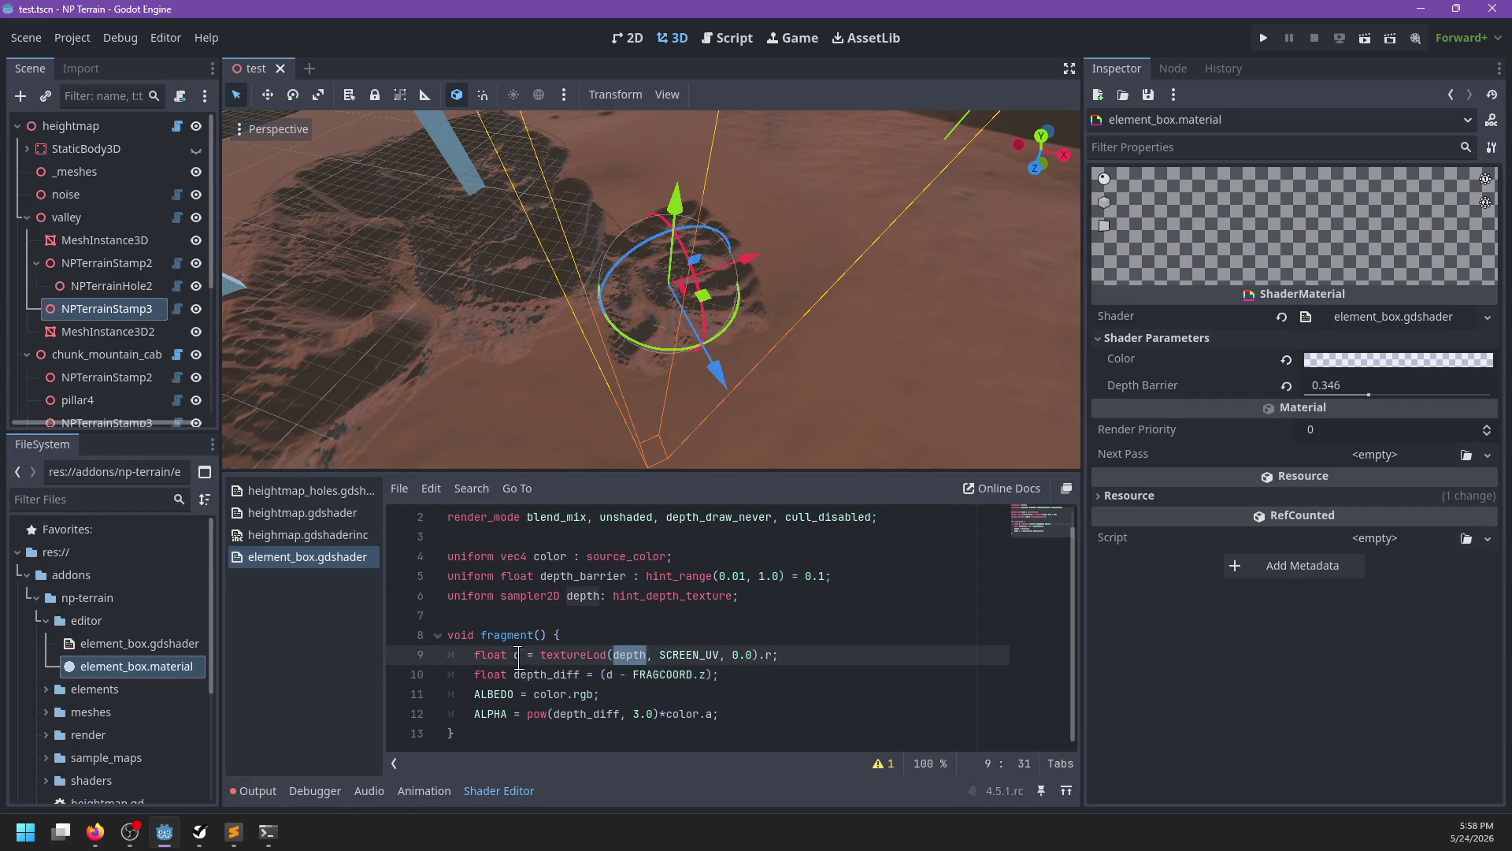
double_click(676, 674)
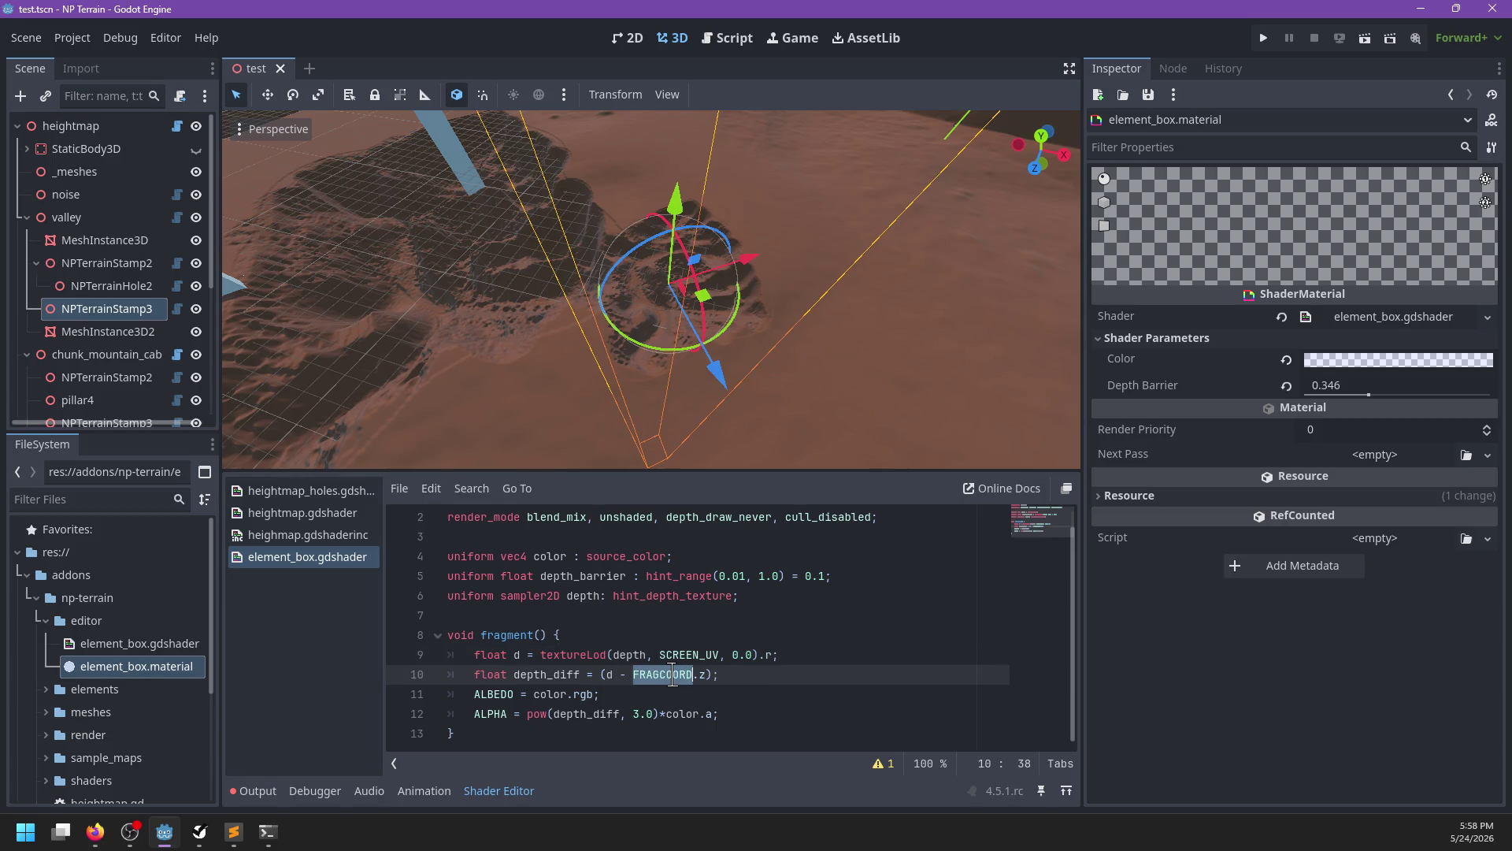
mouse_move(831, 346)
left_mouse_down()
mouse_move(735, 375)
mouse_move(816, 373)
mouse_move(638, 732)
left_mouse_up()
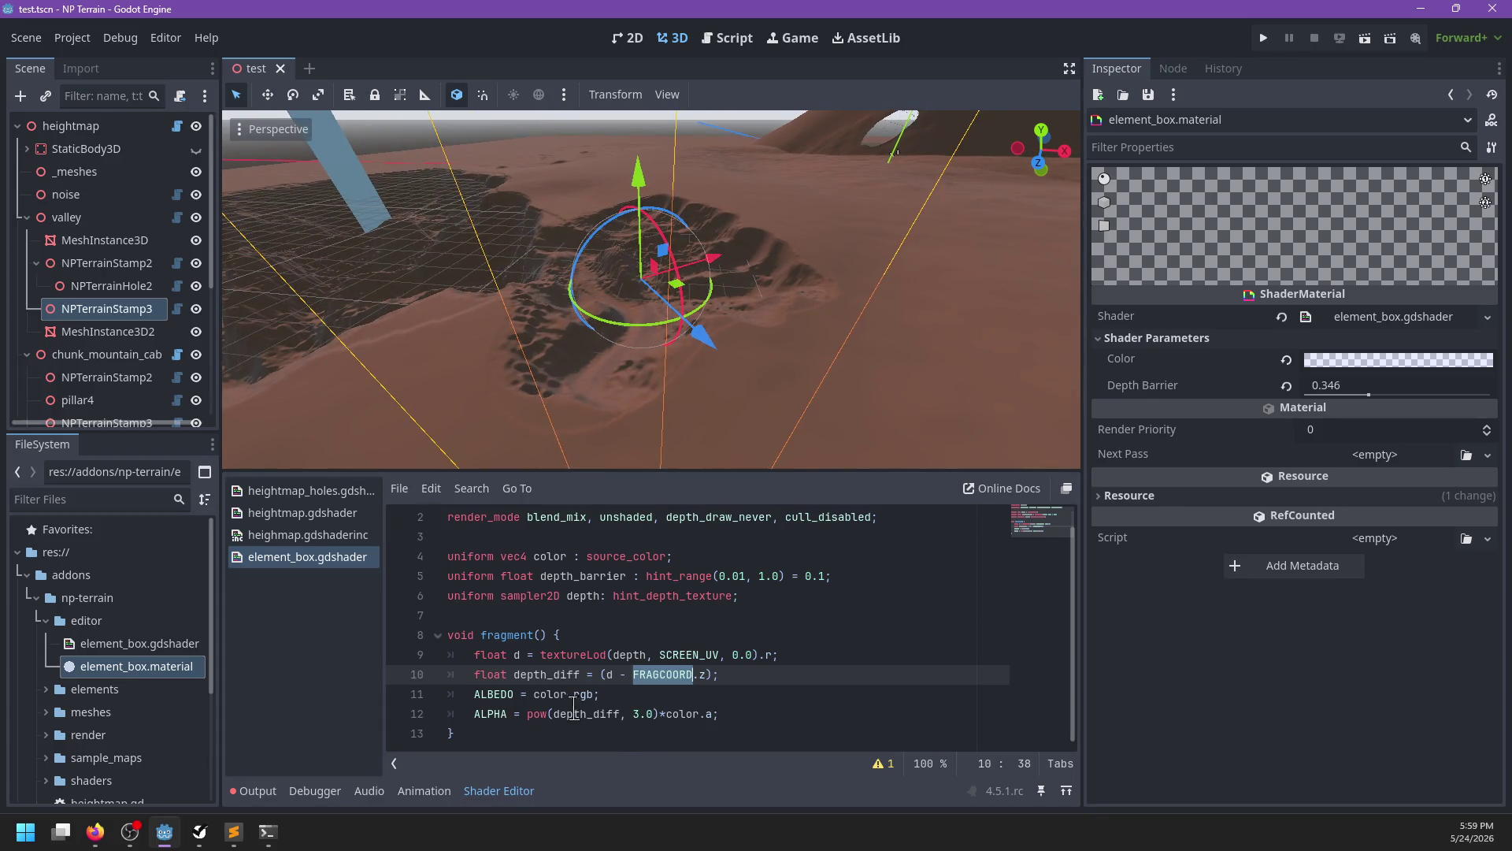
left_click(532, 693)
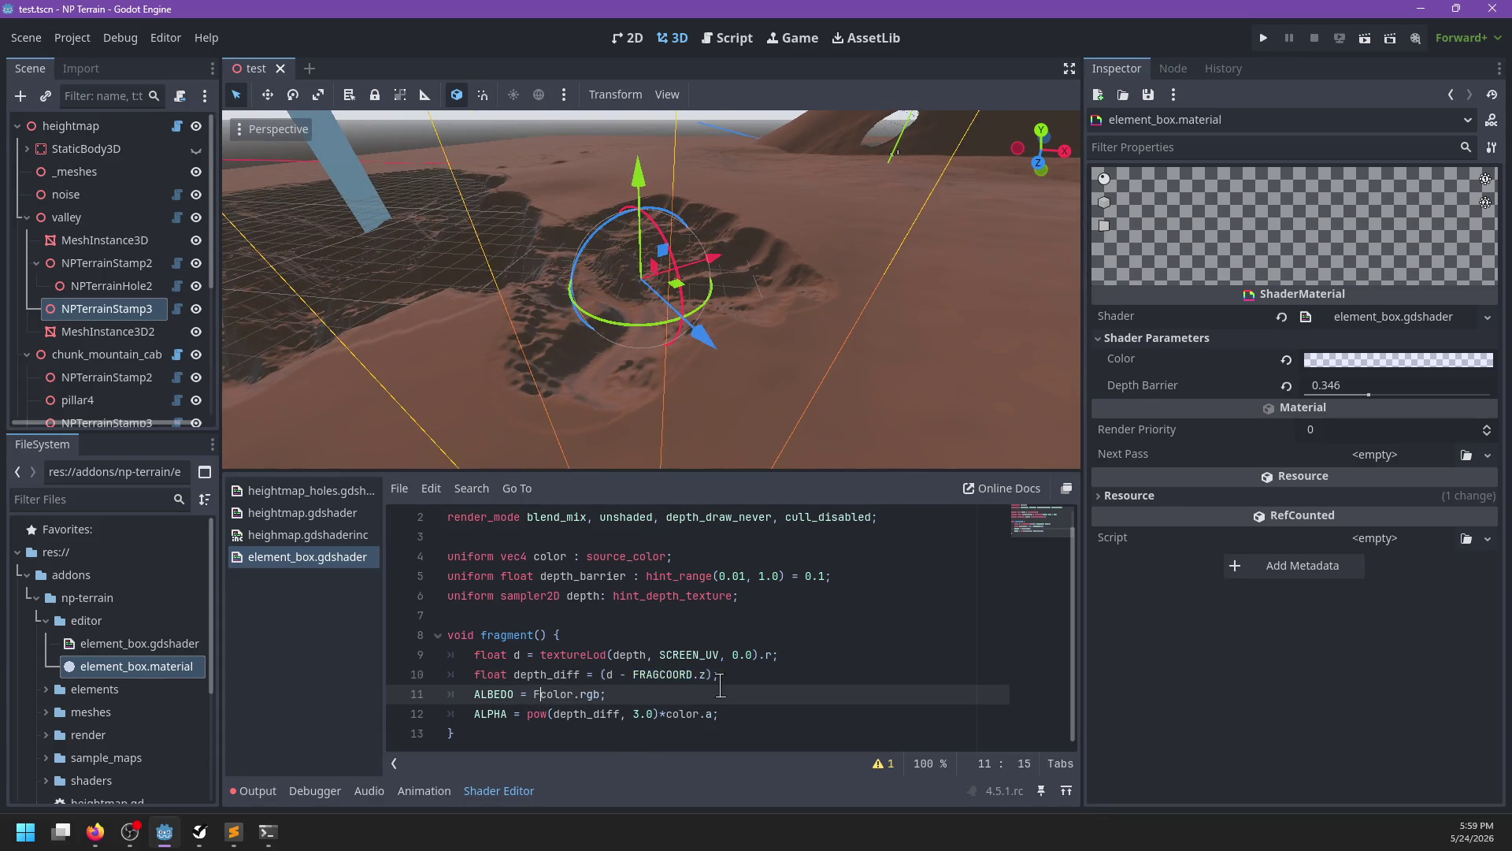
key("ctrl+space")
key("Escape")
key("Down")
type("1.0;//")
key("Up")
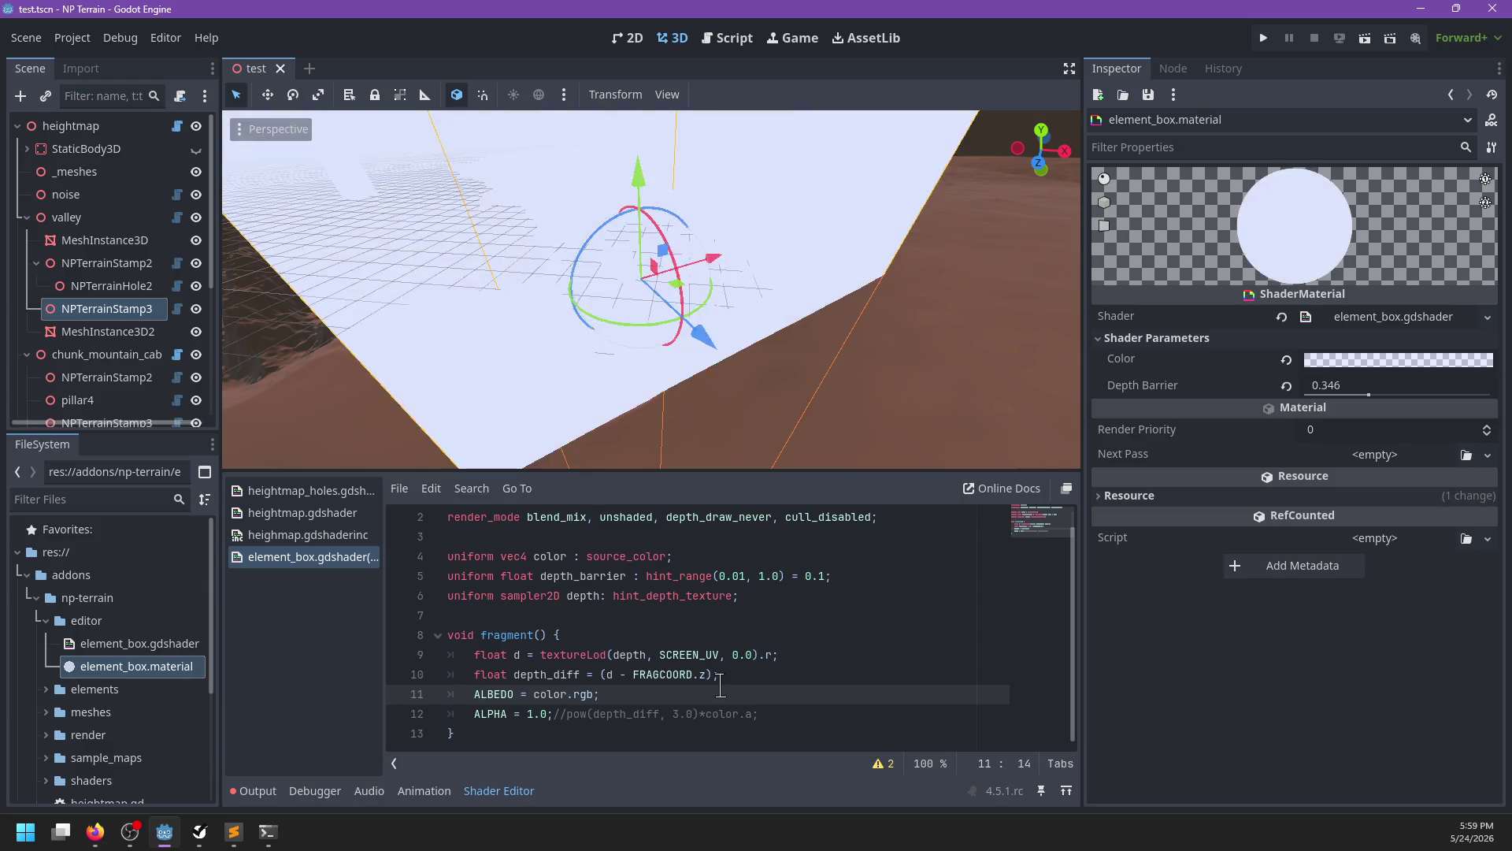
Set ALBEDO on line 11 to vec3(FRAGCOORD.z), commenting out color.rgb
type("frag")
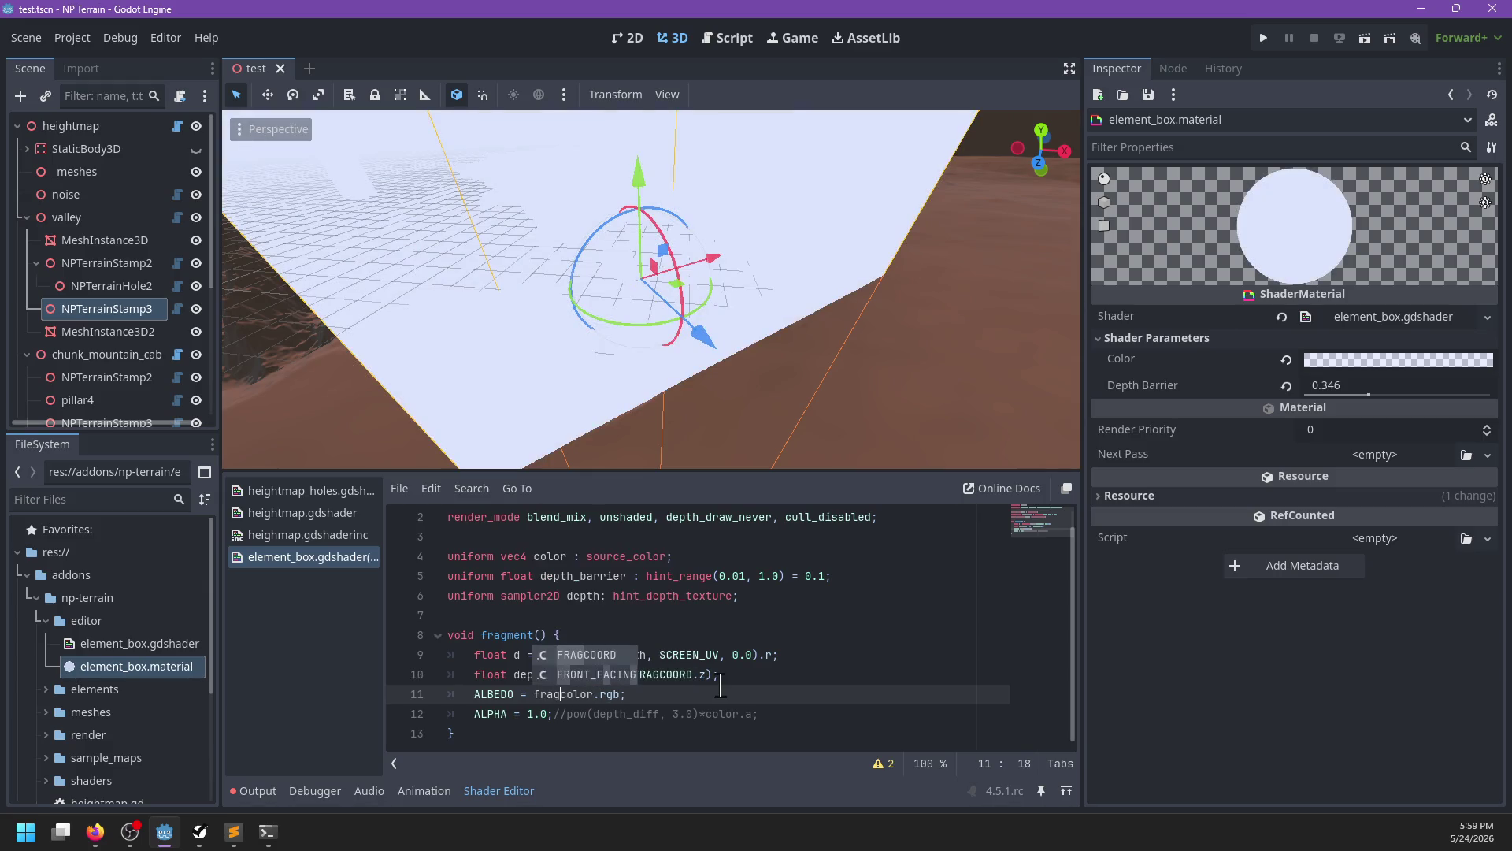
key("BackSpace")
key("BackSpace")
key("BackSpace")
type("FRAGCOOR")
type("D.z;//")
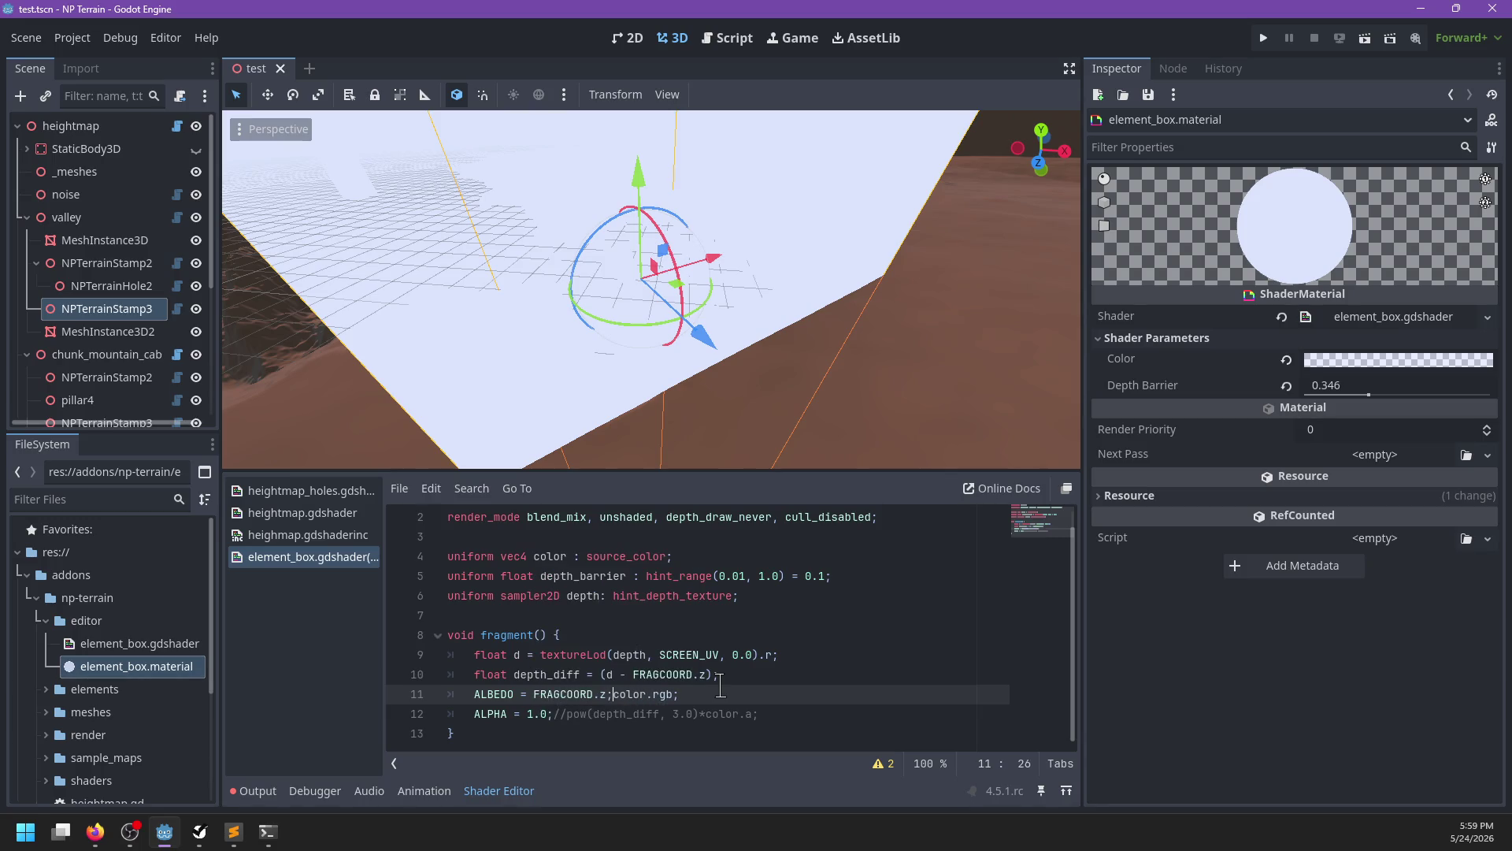
key("Left")
key("Left")
key("Left")
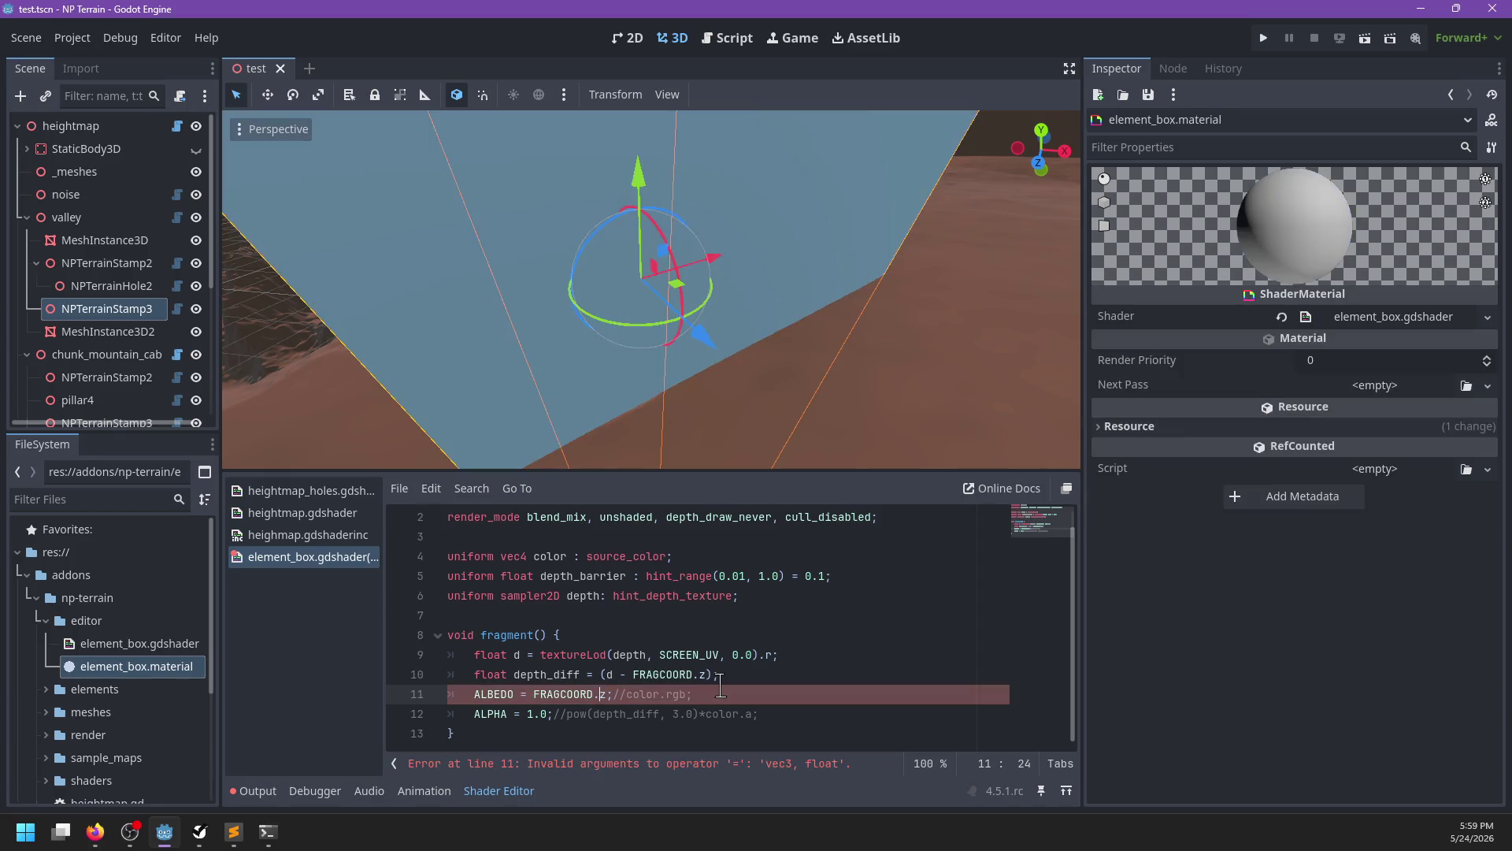
type("vec3(")
key("Right")
key("Right")
key("Right")
type(")")
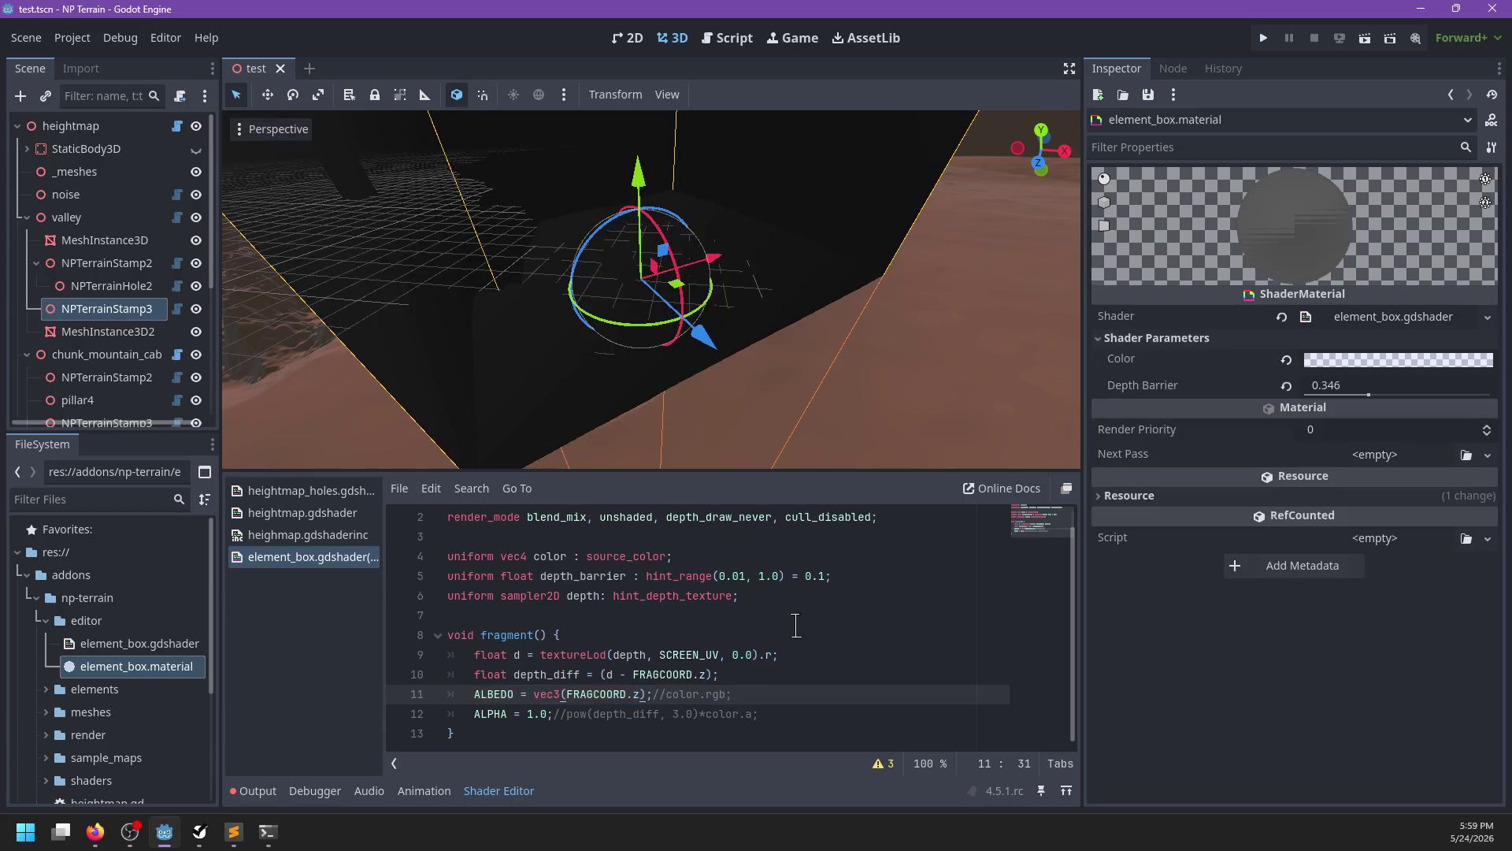
left_click_drag(783, 446, 861, 348)
Replace FRAGCOORD.z with d inside vec3() on line 11 and save
scroll(861, 351, "down", 2)
scroll(861, 353, "down", 8)
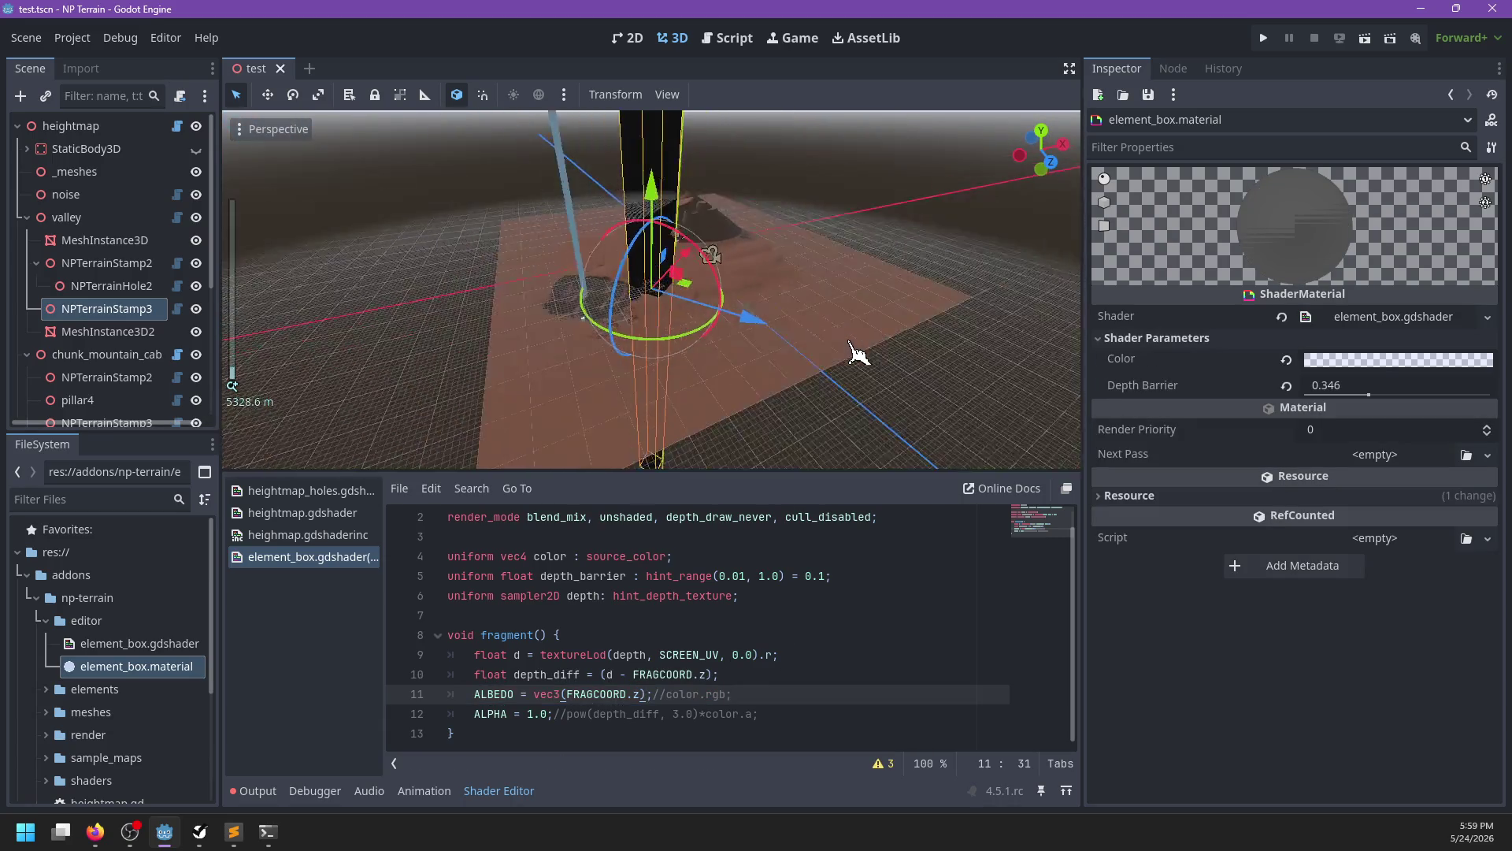
scroll(859, 352, "up", 14)
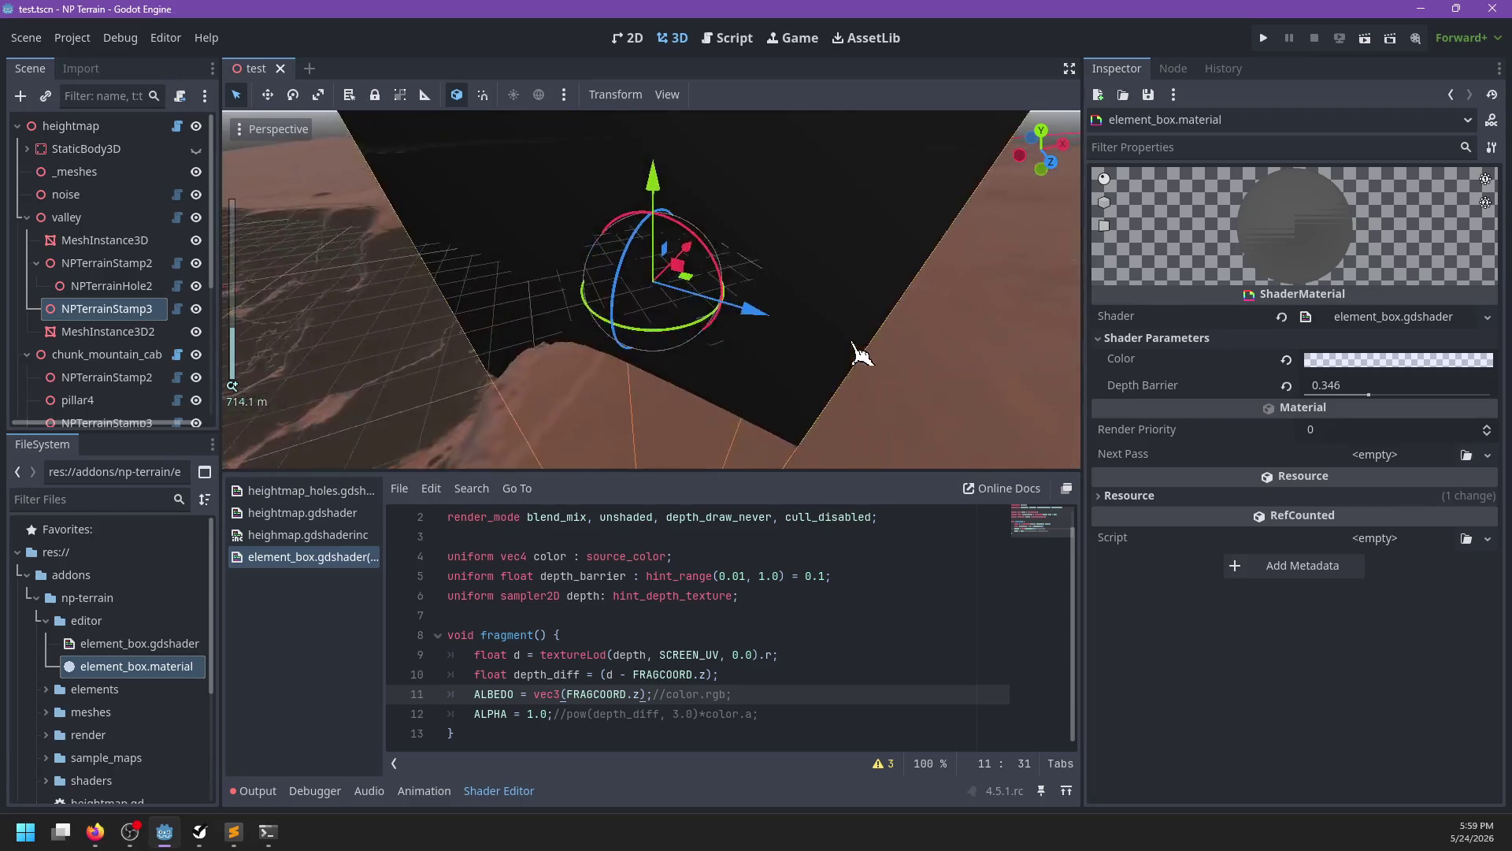
double_click(598, 694)
type("depth_de")
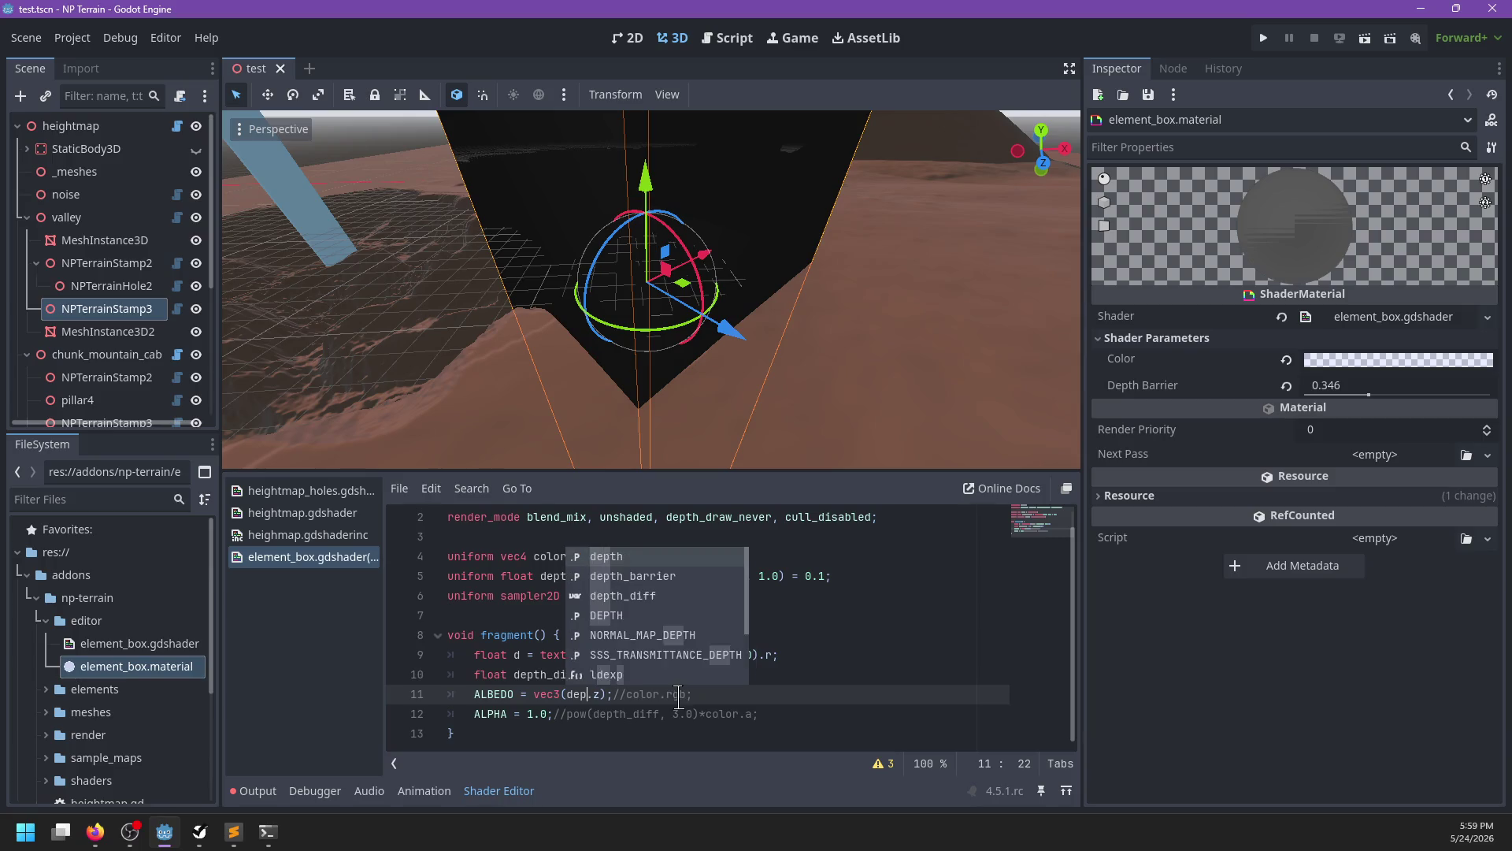
key("BackSpace")
type("iff")
key("Delete")
key("Delete")
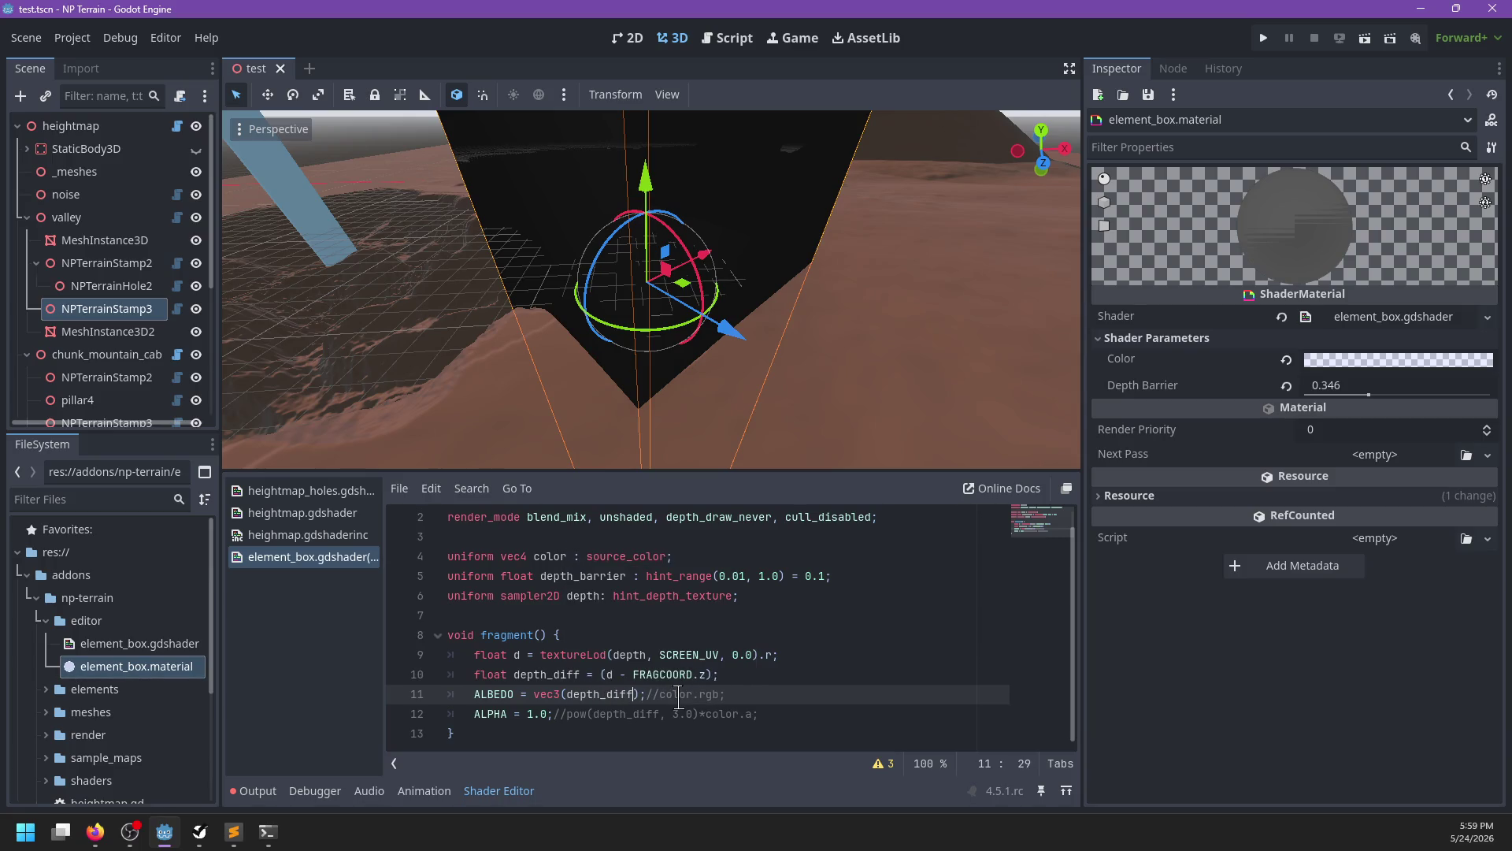
key("ctrl+BackSpace")
type("d")
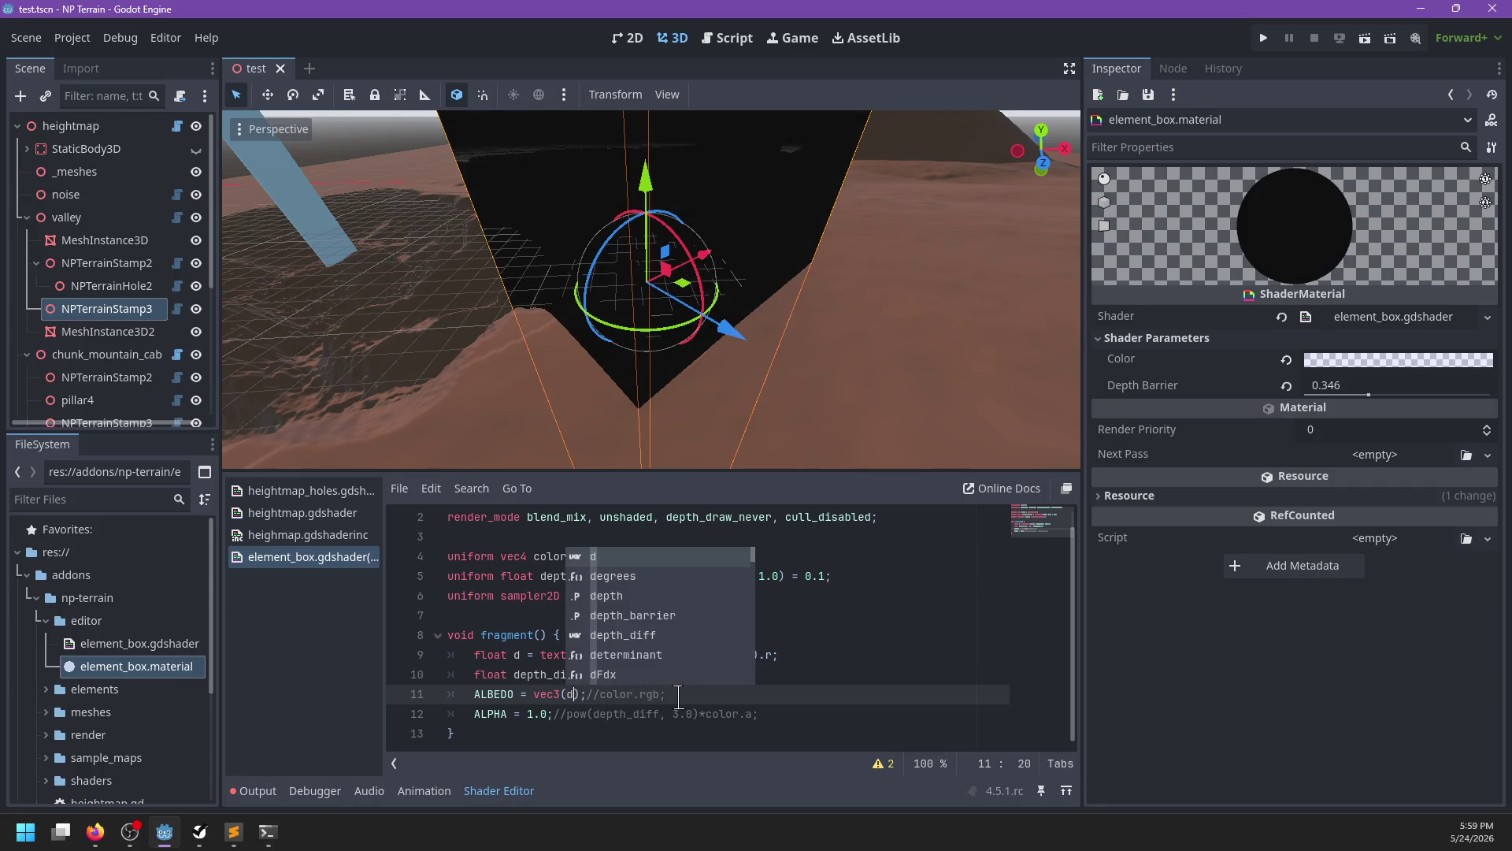
left_click(794, 693)
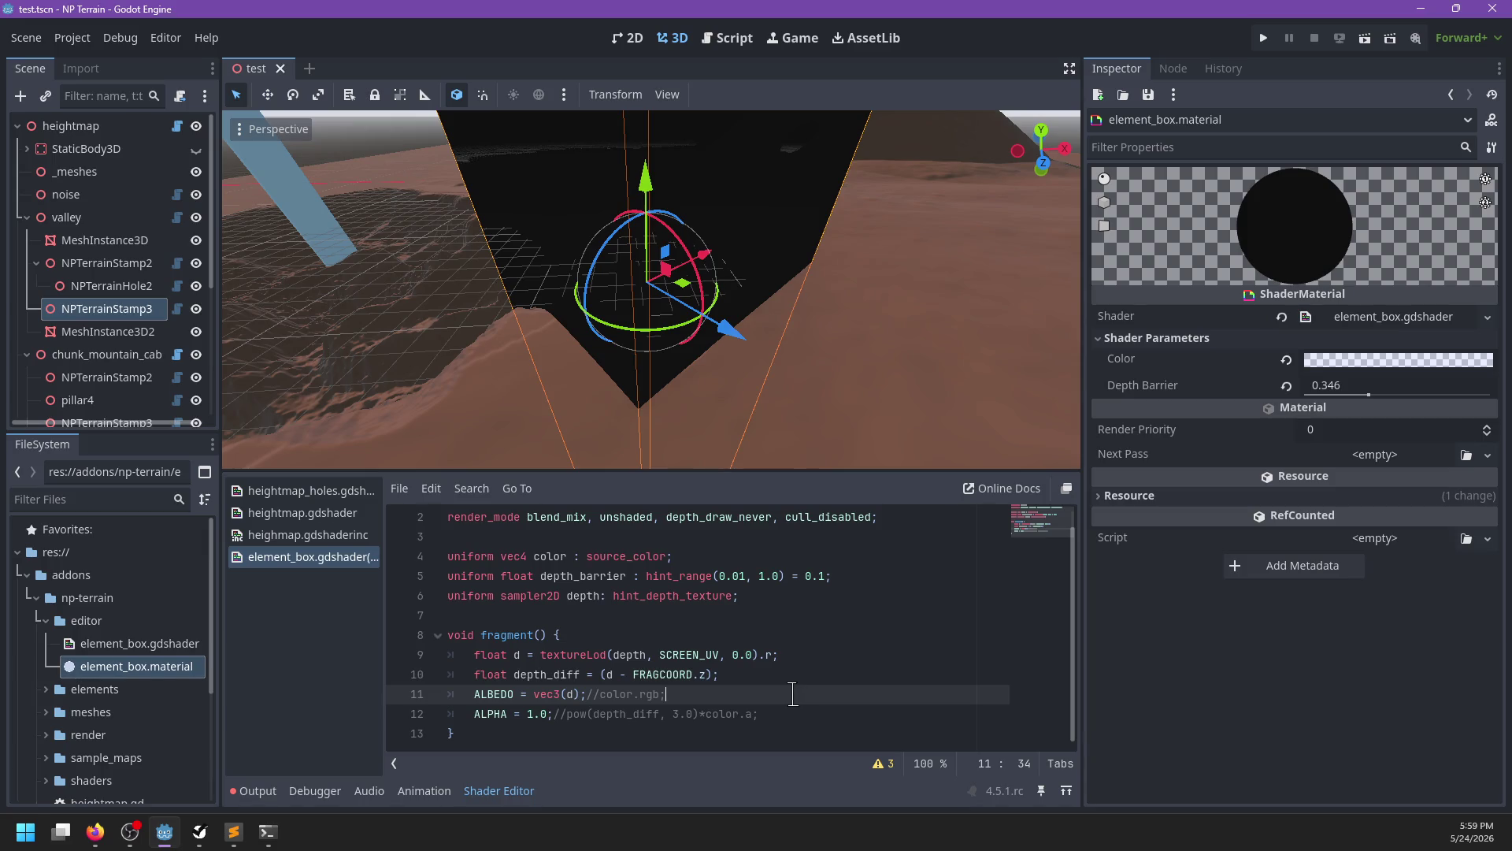
key("ctrl+s")
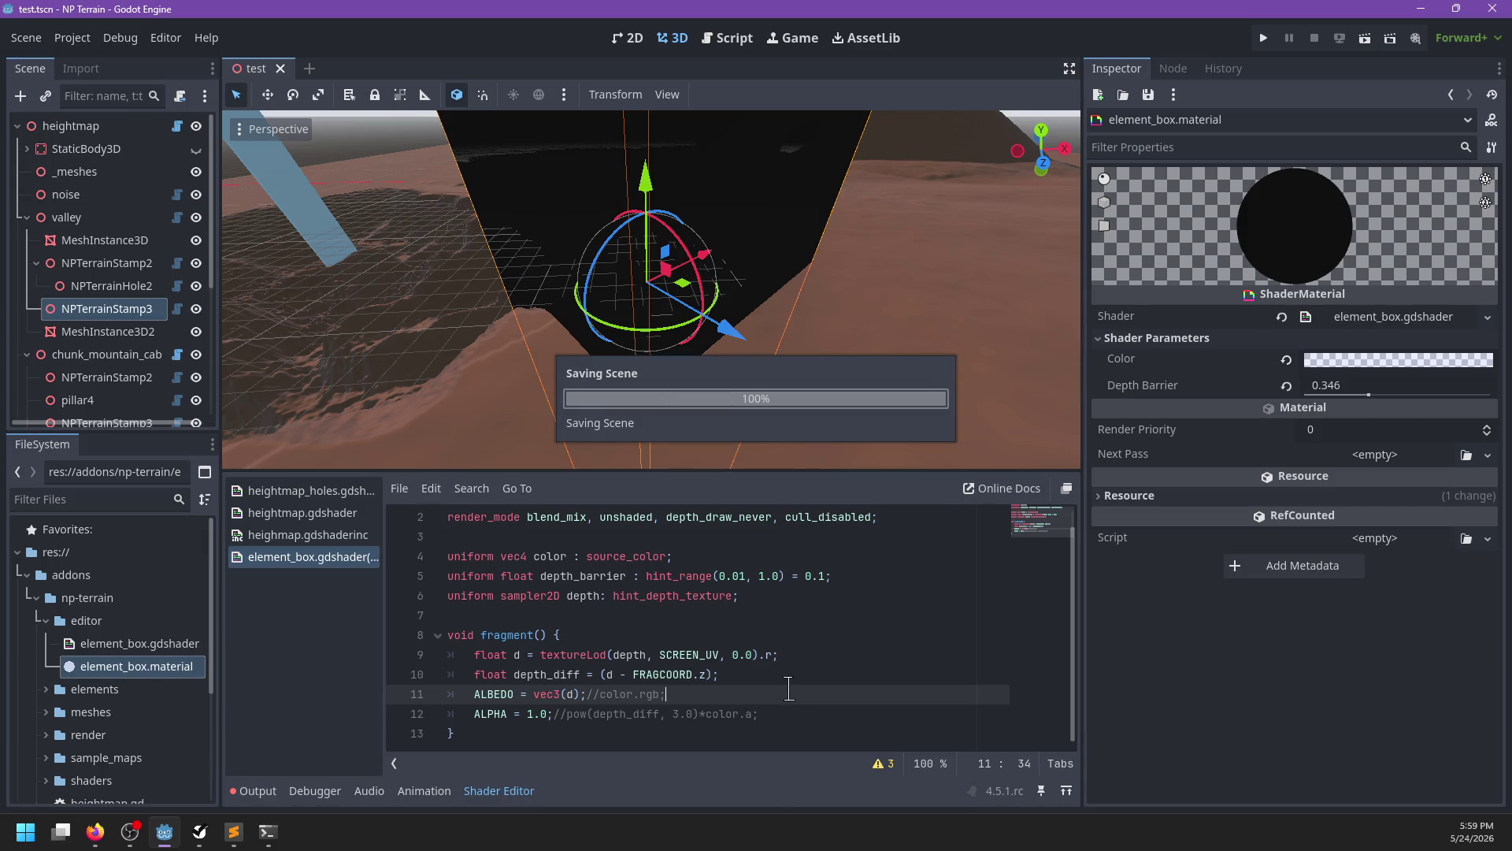
Orbit and zoom the 3D viewport to inspect the grey-shaded box
mouse_move(871, 456)
left_mouse_down()
mouse_move(867, 347)
mouse_move(721, 323)
left_mouse_up()
scroll(760, 354, "up", 10)
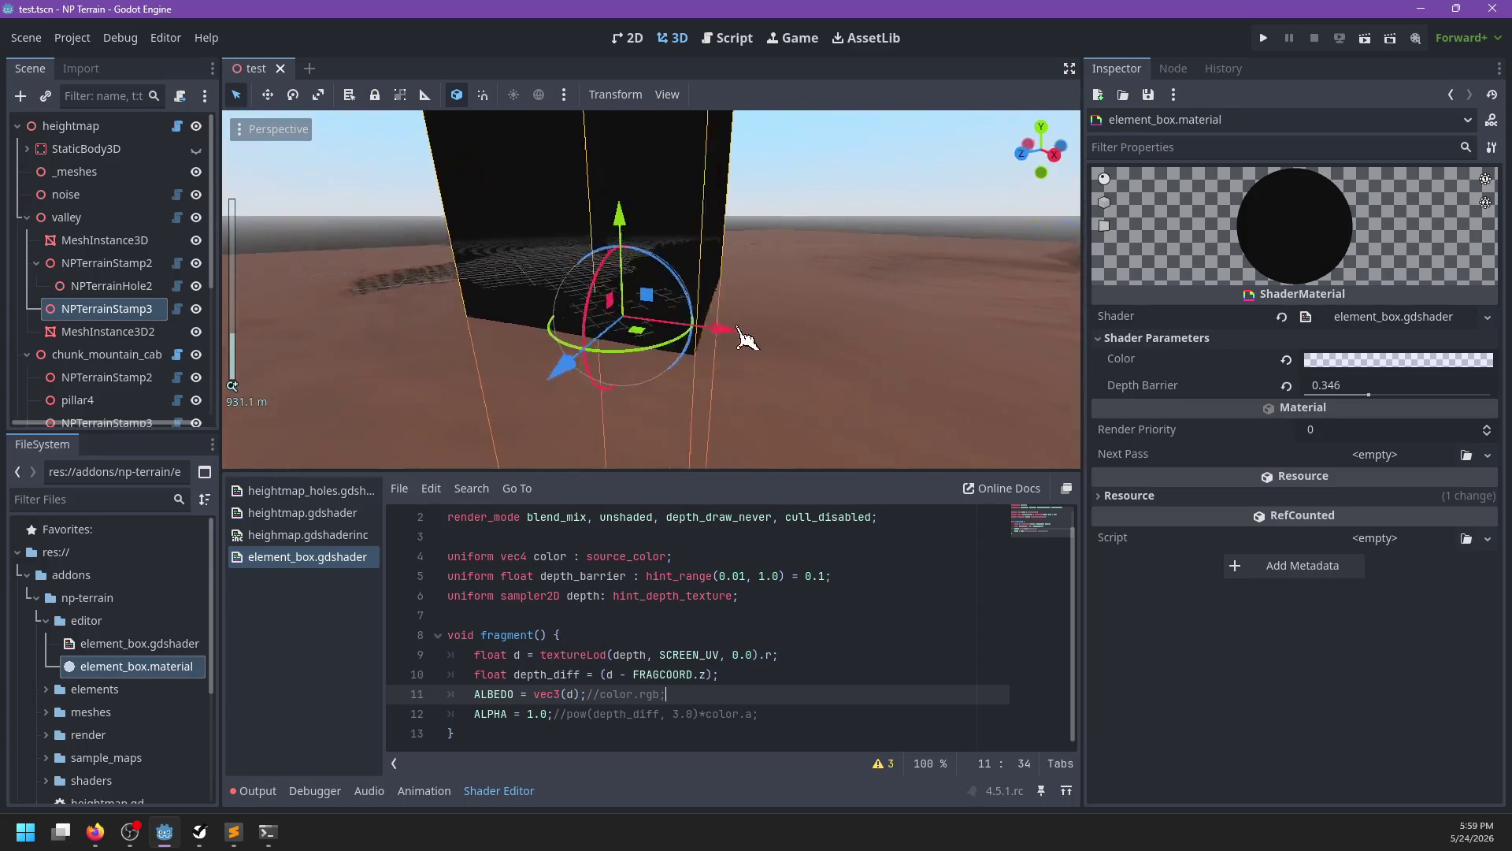
mouse_move(867, 370)
left_mouse_down()
mouse_move(911, 378)
mouse_move(945, 348)
mouse_move(574, 348)
mouse_move(770, 354)
mouse_move(418, 310)
mouse_move(699, 321)
mouse_move(628, 309)
mouse_move(696, 327)
mouse_move(544, 340)
mouse_move(777, 348)
mouse_move(840, 334)
mouse_move(851, 315)
left_mouse_up()
scroll(780, 355, "up", 4)
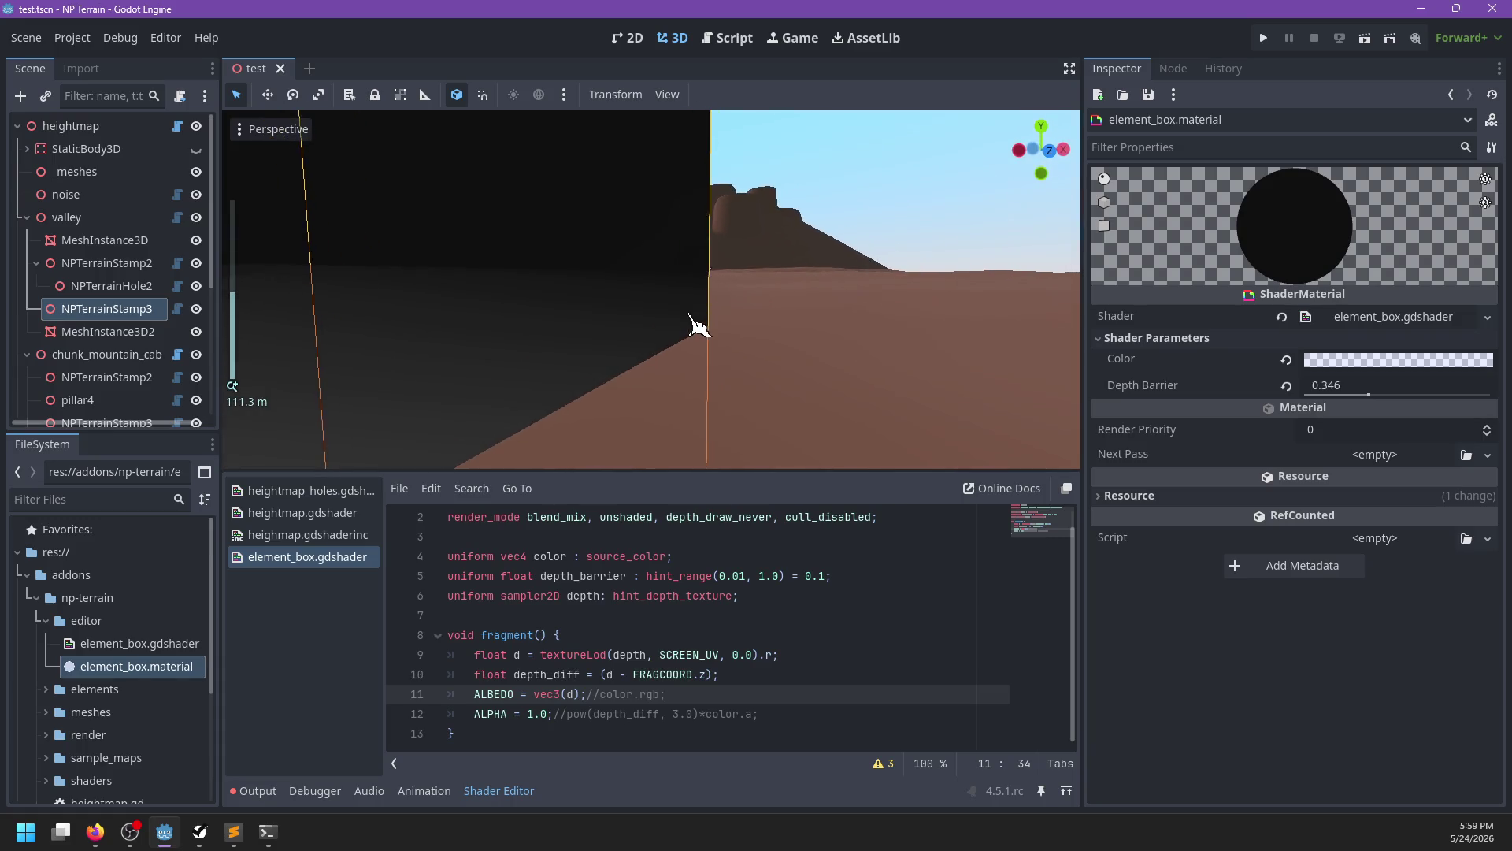
scroll(543, 341, "down", 3)
scroll(804, 338, "up", 3)
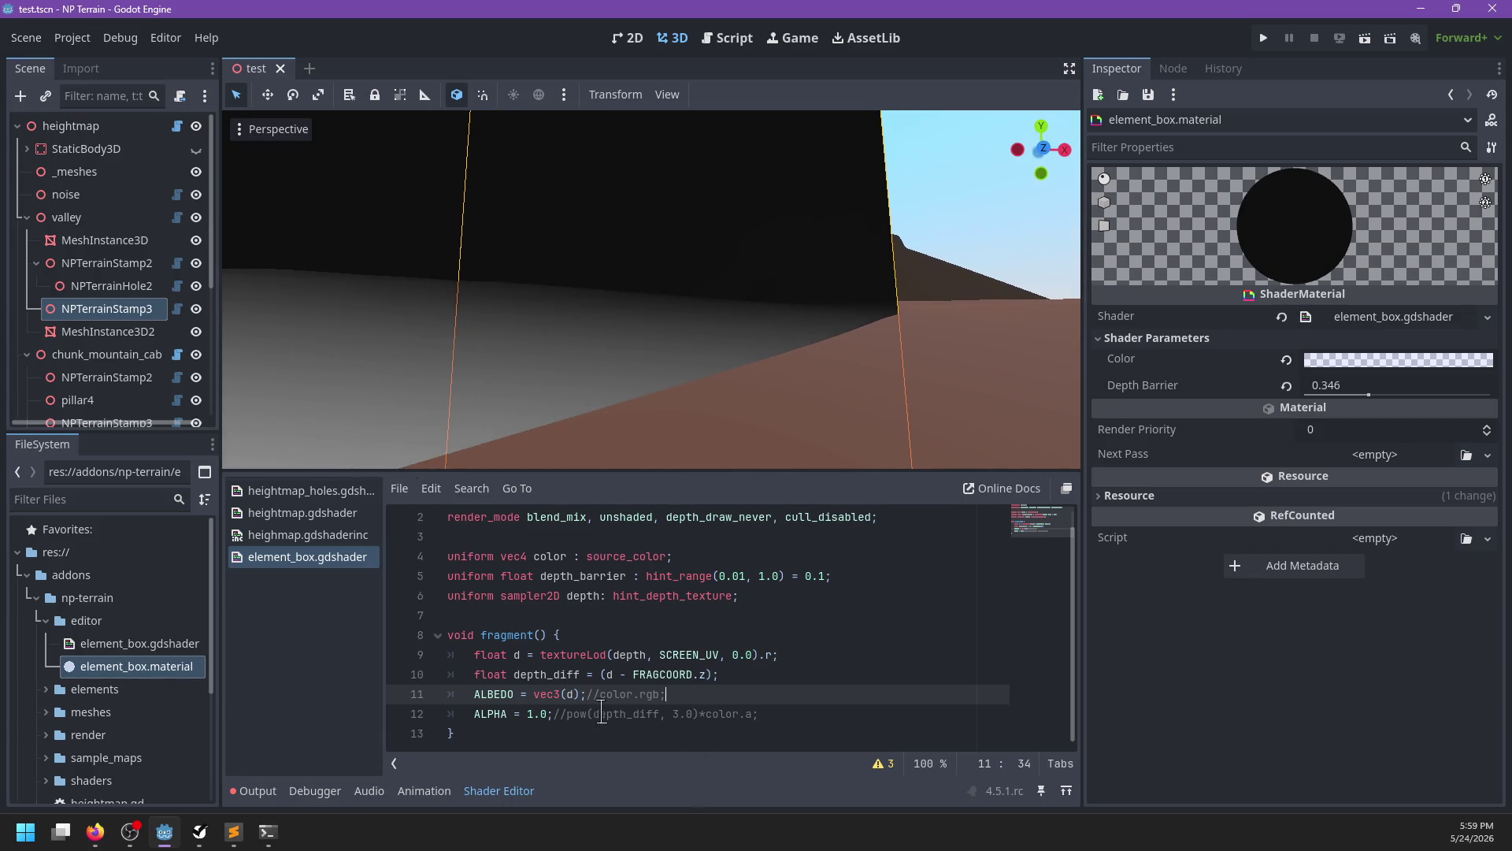
left_click(541, 655)
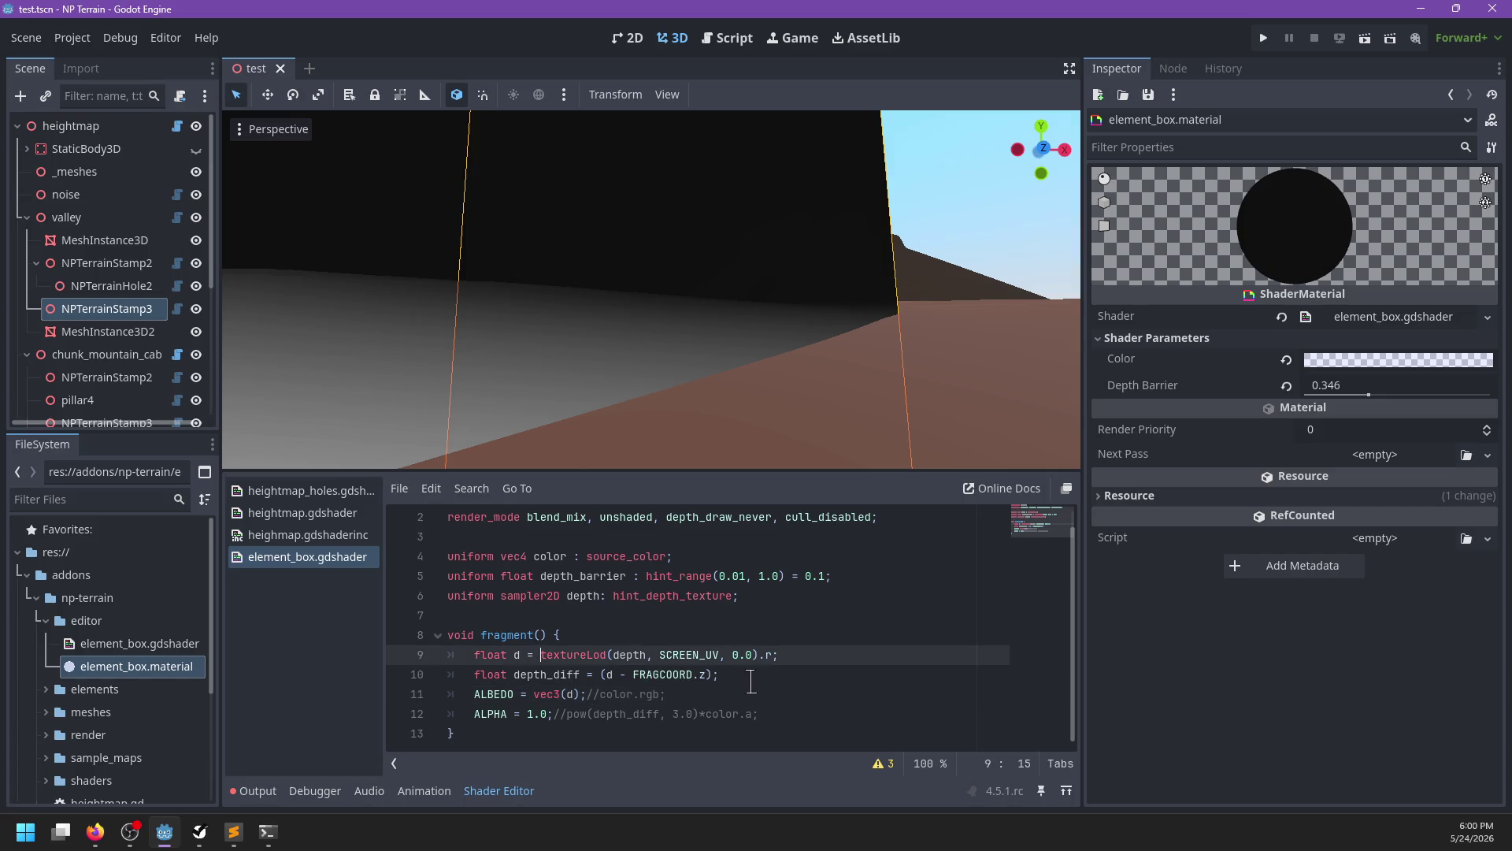
Wrap line 9's depth sample in pow(2, ...), check the warnings, then change the base to 1.1
type("pow(2,")
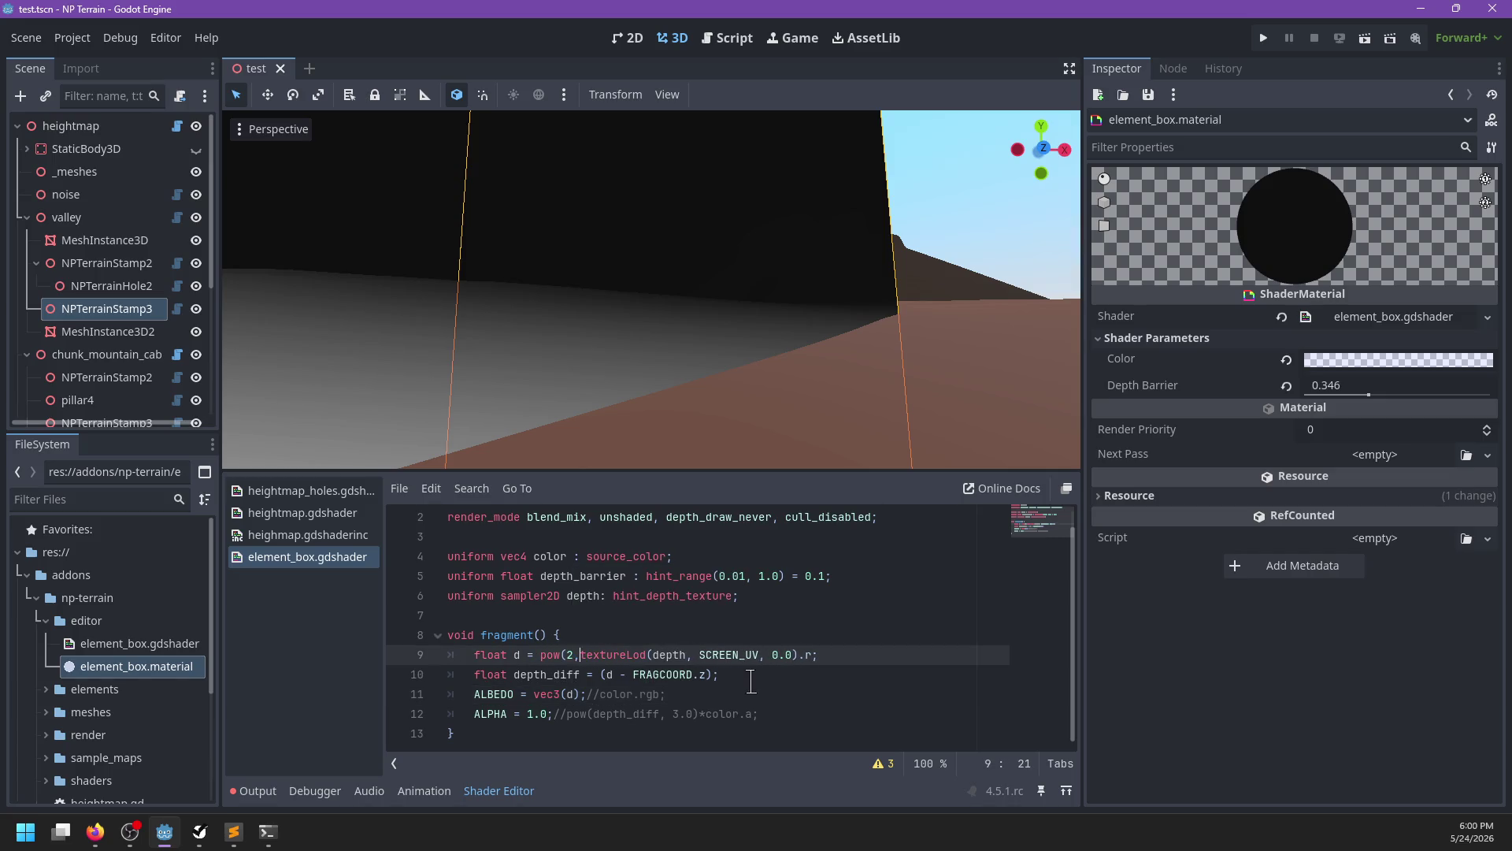
key("Right")
key("Right")
key("Right")
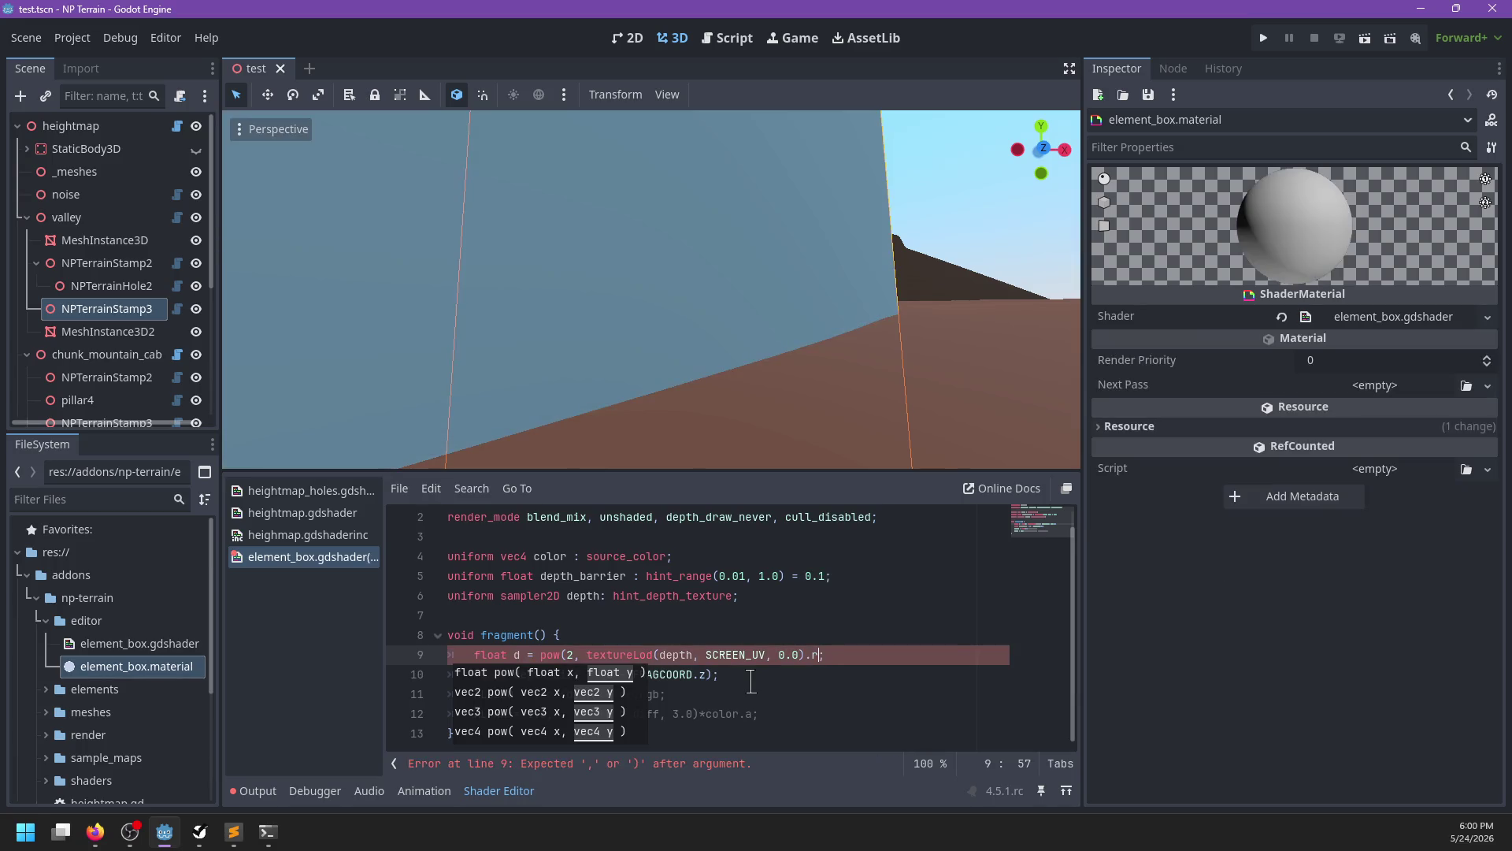
type(");")
left_click(660, 637)
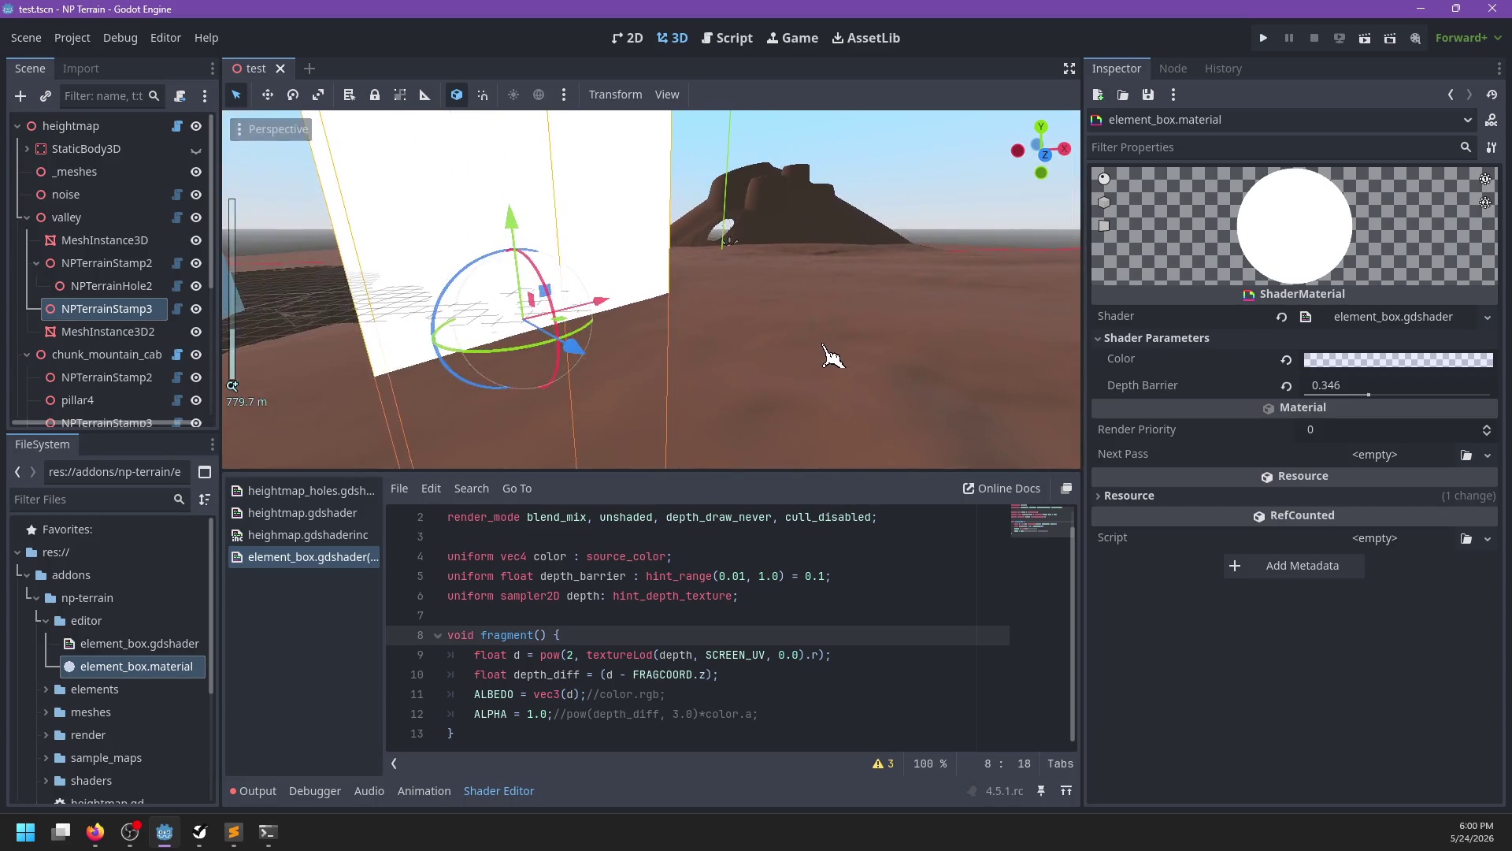
left_click(882, 764)
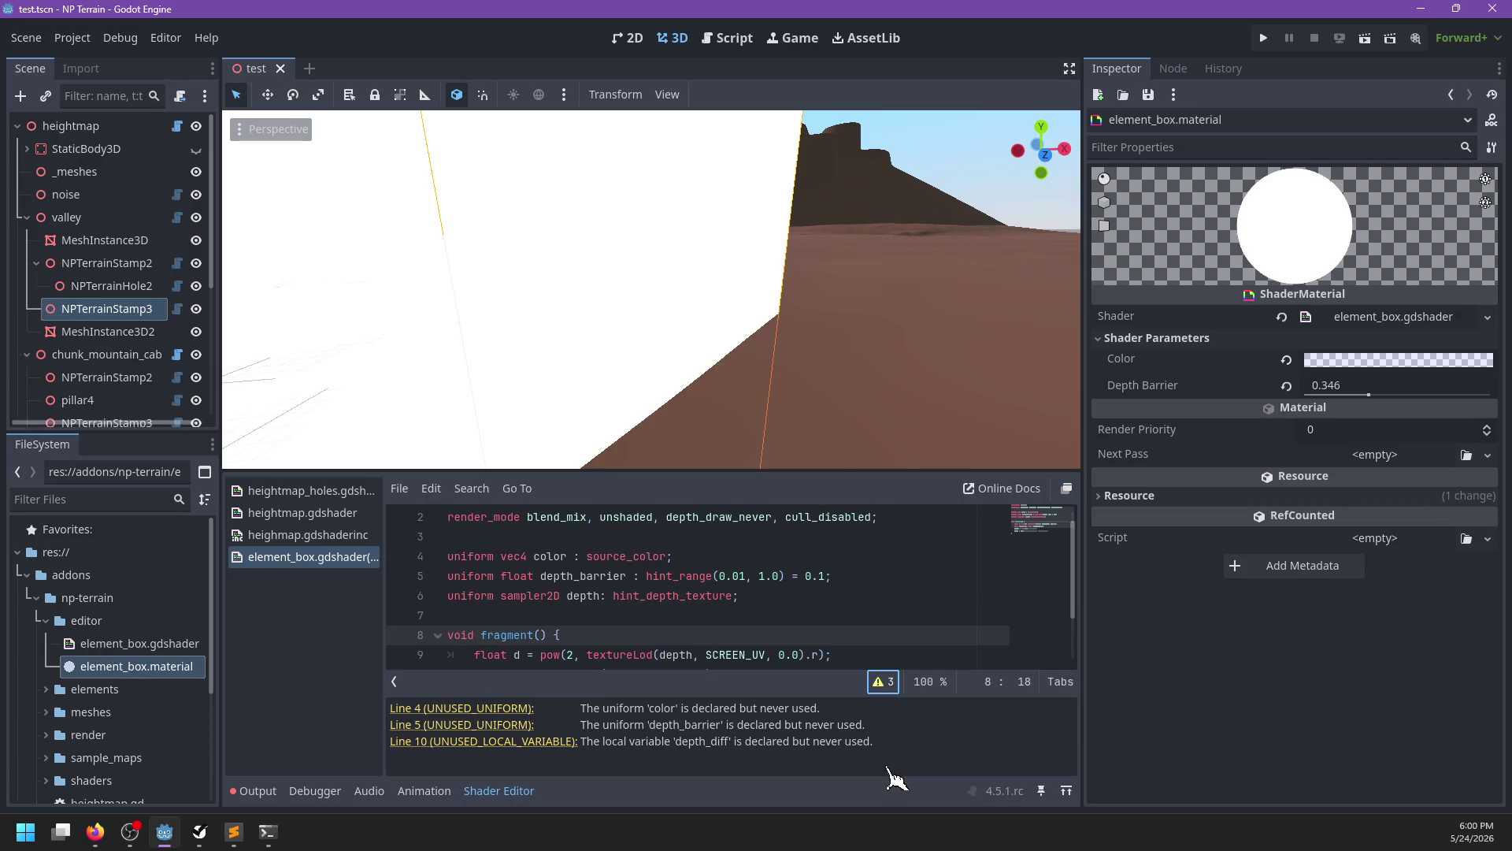
left_click(881, 683)
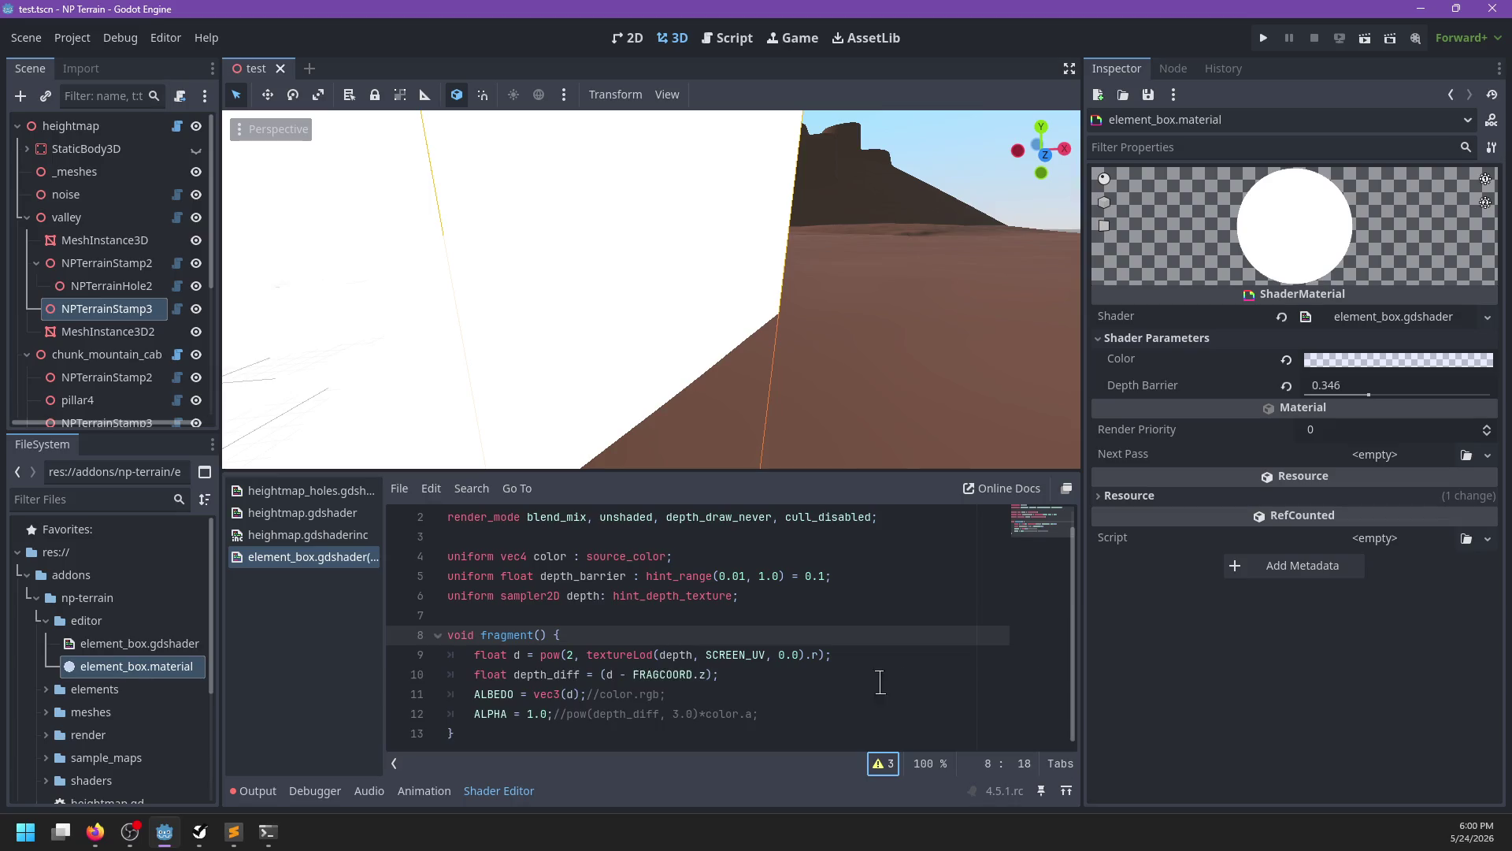
left_click(575, 655)
key("BackSpace")
type("1.1")
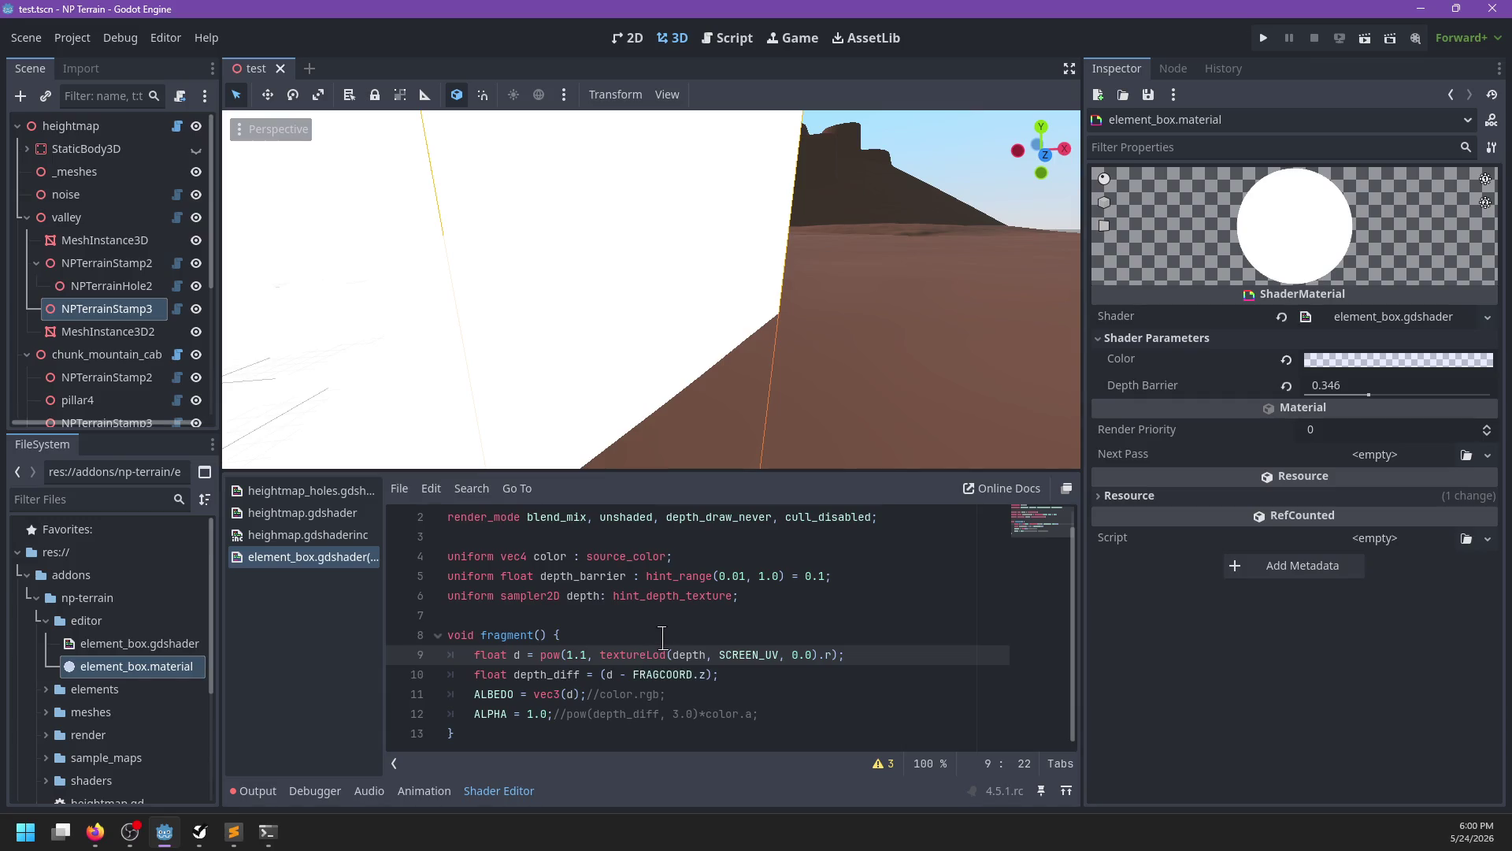
Remove the pow wrapper from the line 9 depth sample
left_click(597, 655)
key("ctrl+shift+Left")
key("ctrl+shift+Left")
key("BackSpace")
key("ctrl+Right")
key("Delete")
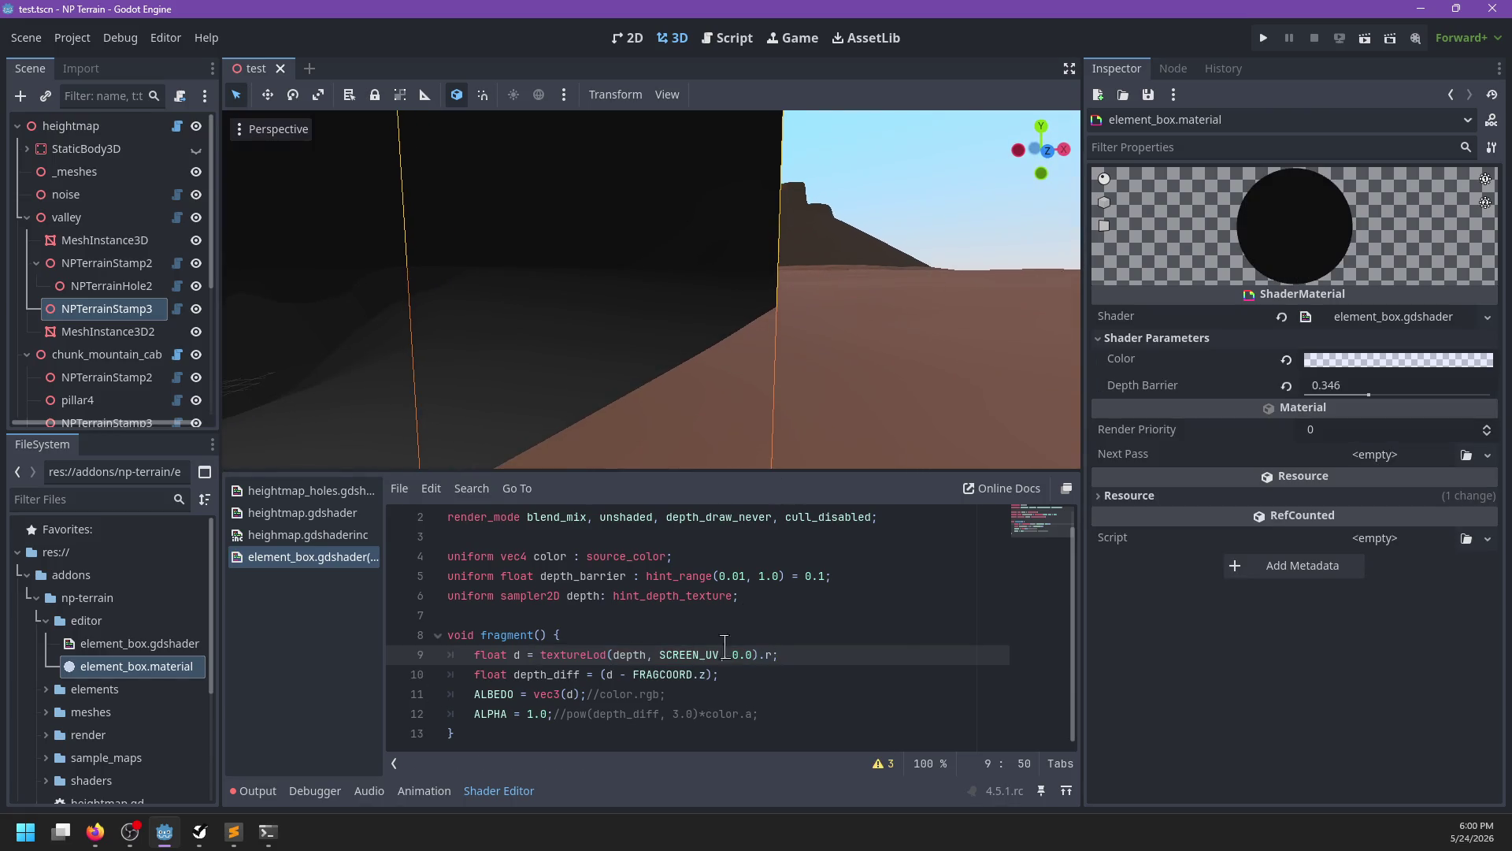
Set ALBEDO to vec3(depth_diff) and save the scene and shader
left_click(609, 675)
double_click(572, 694)
type("c3(d")
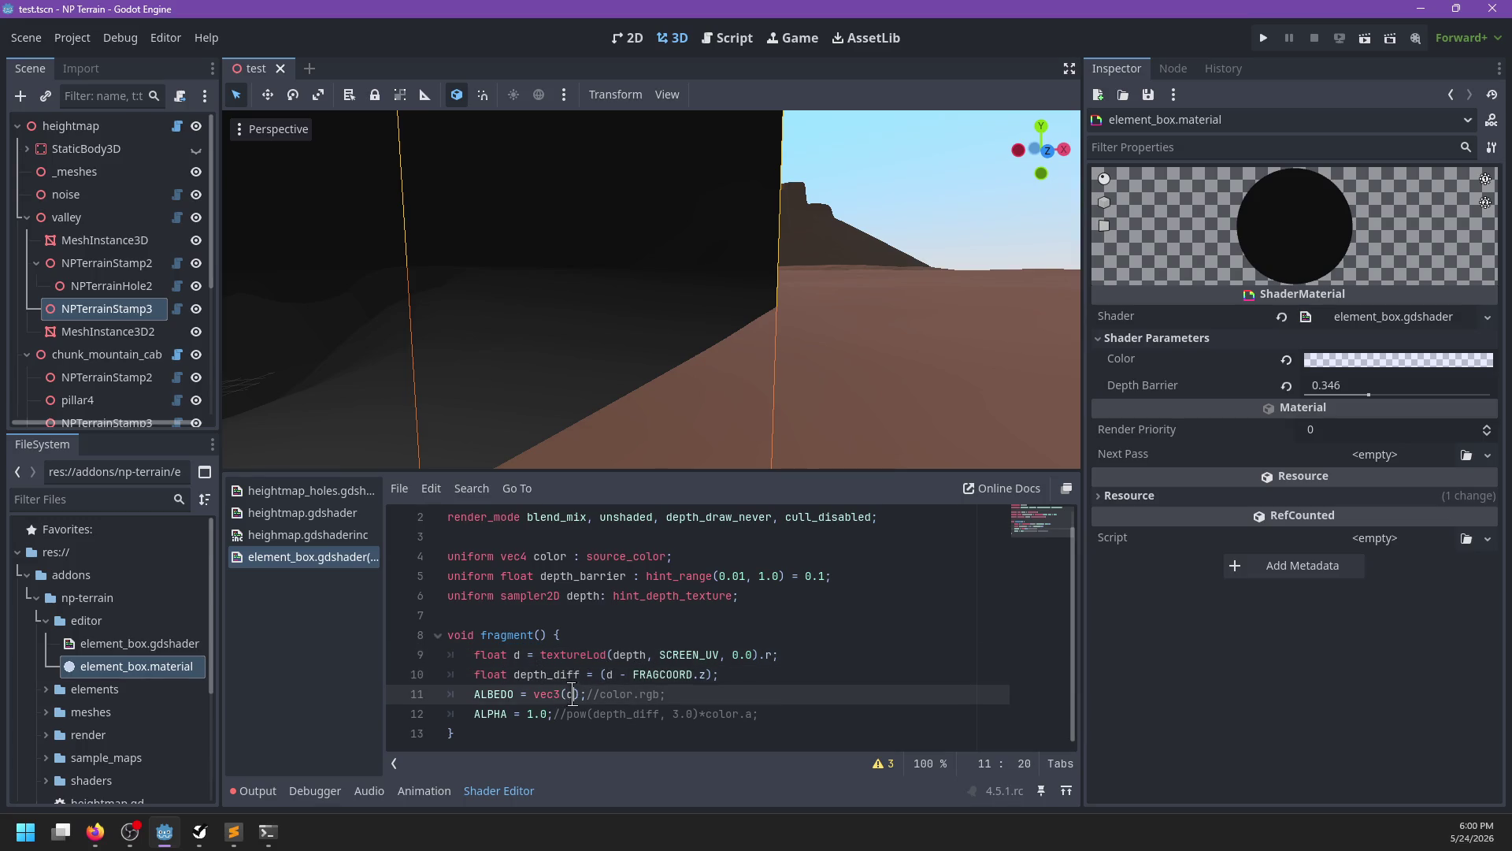
type("epth_diff")
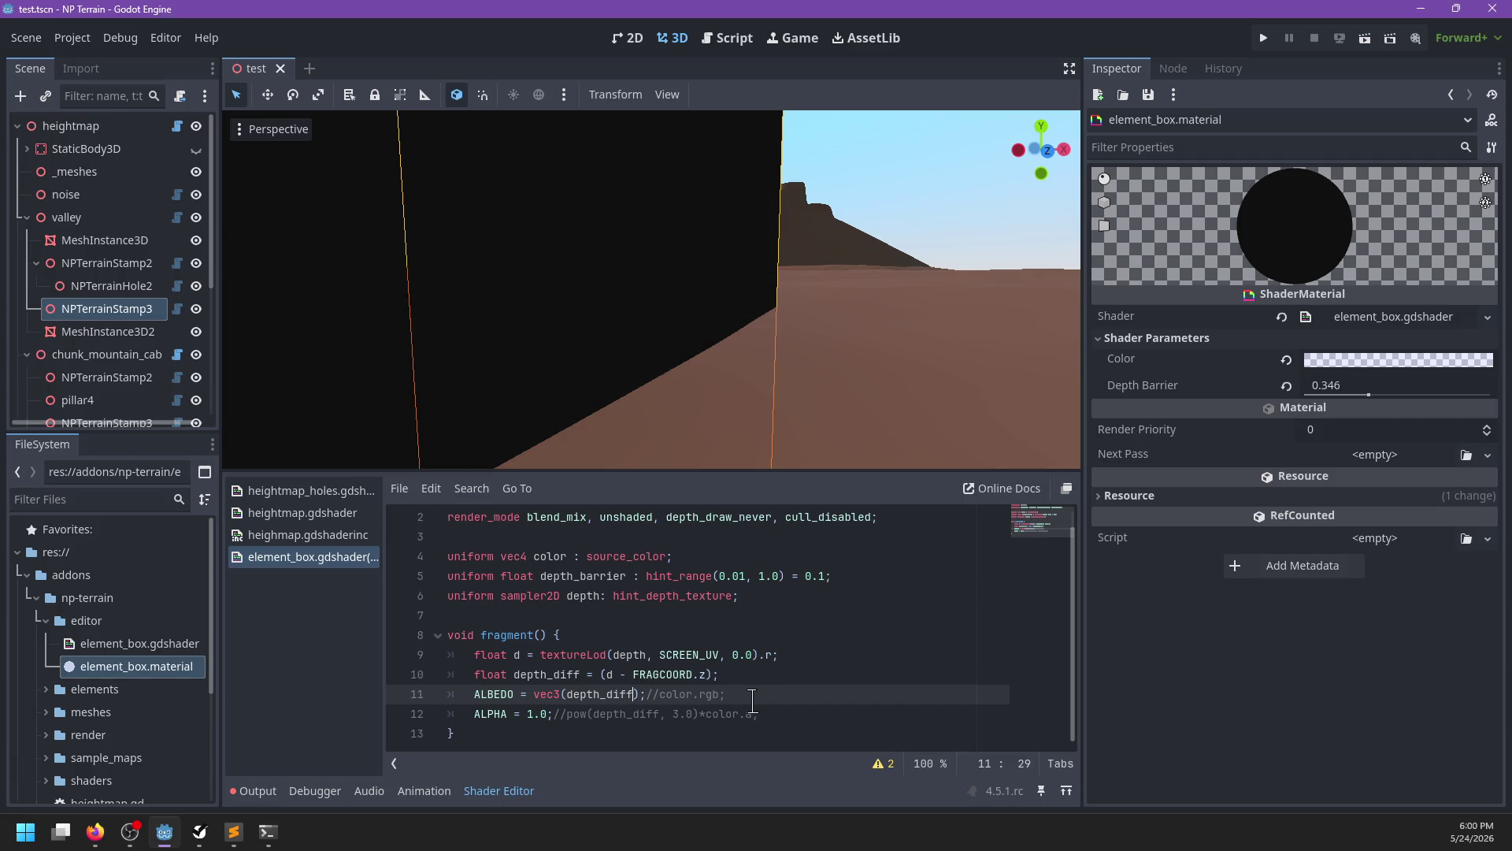
left_click(709, 674)
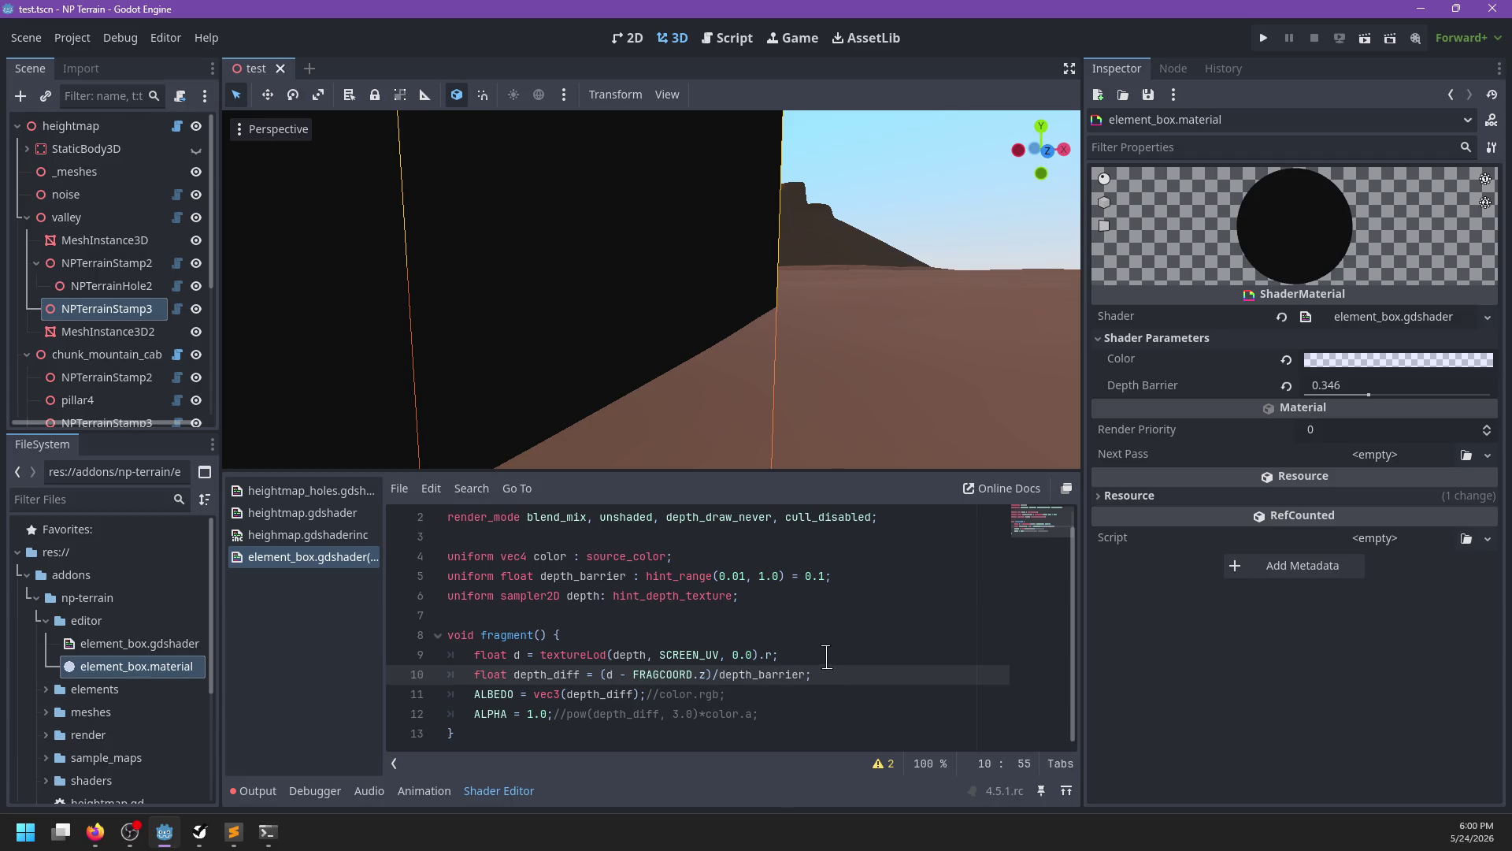
key("ctrl+s")
Wrap line 10's depth difference in abs() and set Depth Barrier to 0.119
mouse_move(1391, 399)
left_mouse_down()
mouse_move(1313, 411)
mouse_move(1454, 406)
mouse_move(1292, 397)
left_mouse_up()
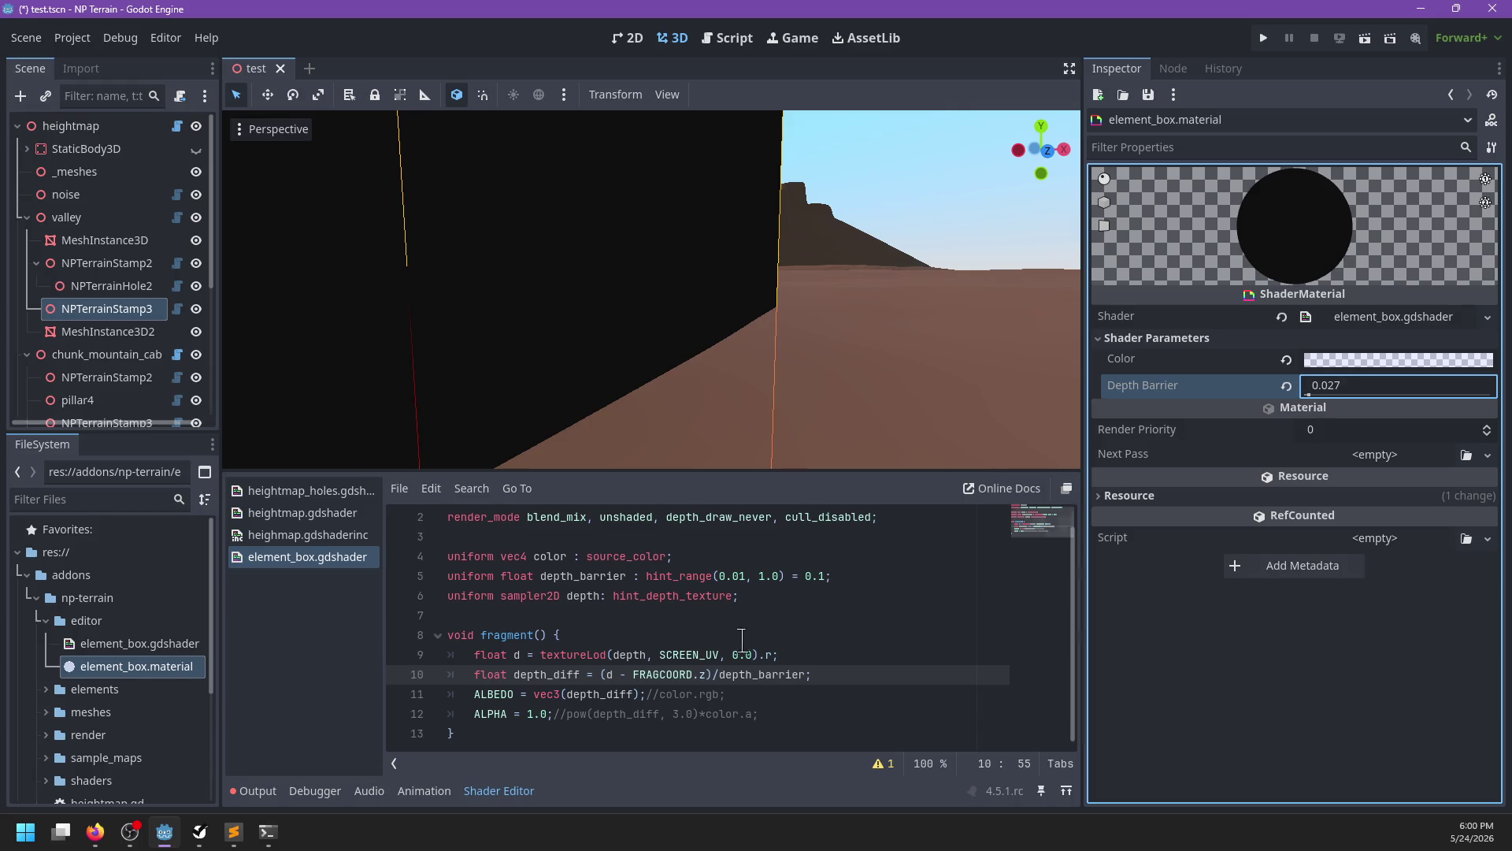
left_click(603, 675)
type("abs")
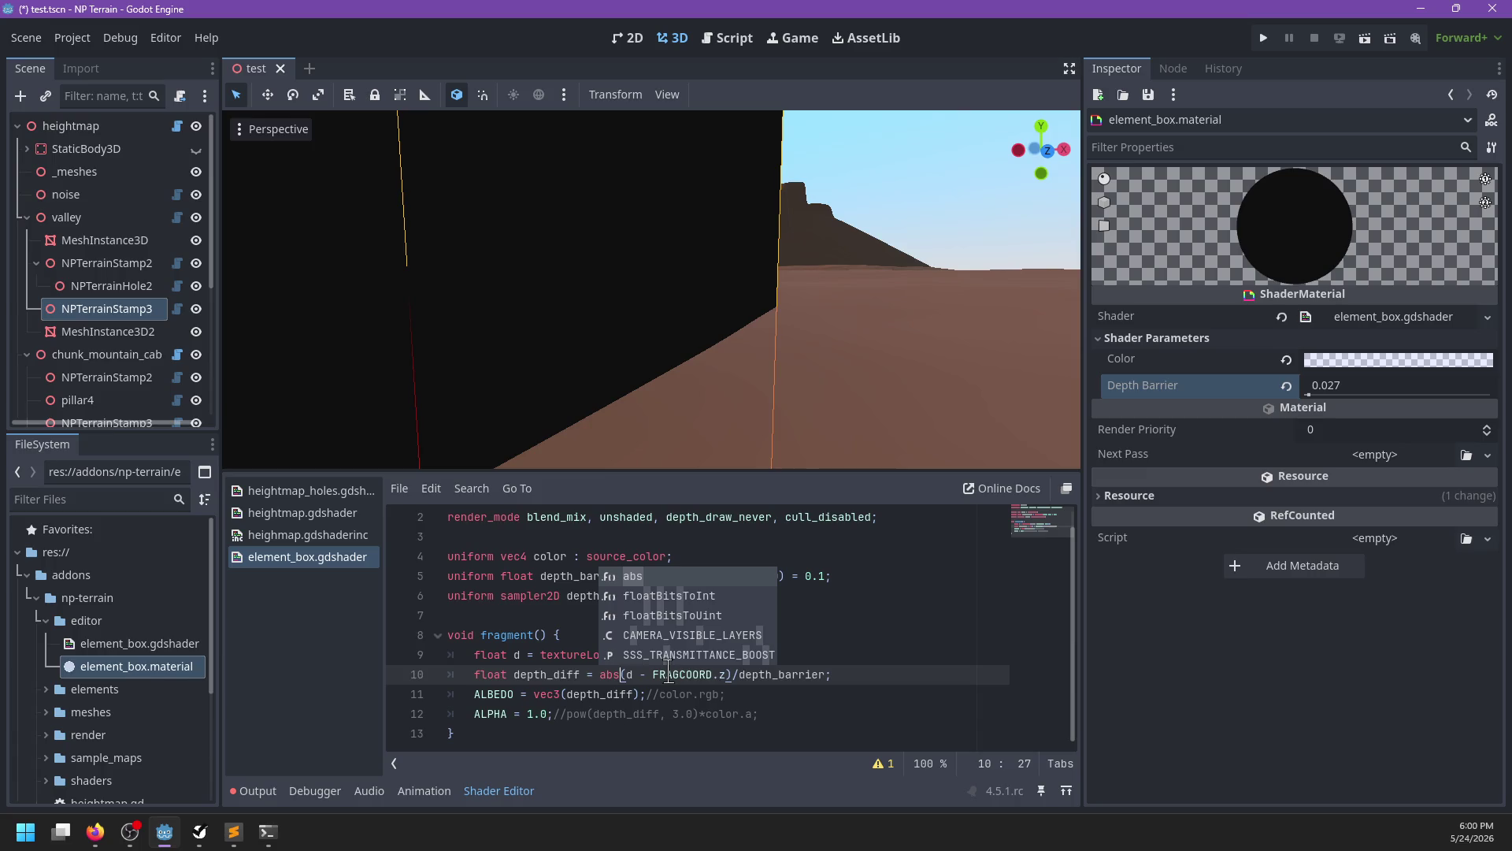
key("Escape")
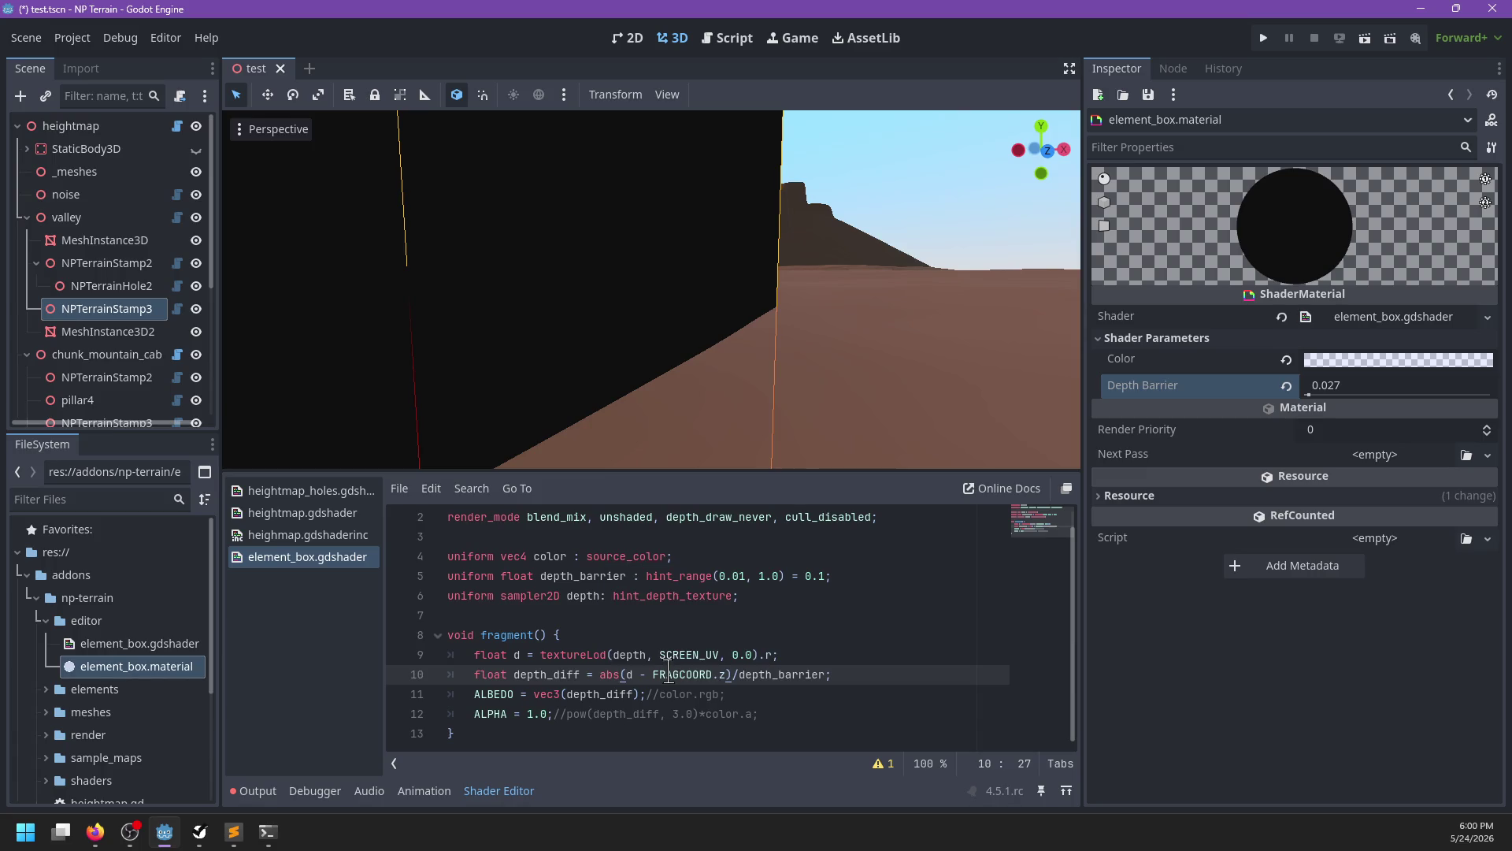
key("ctrl+s")
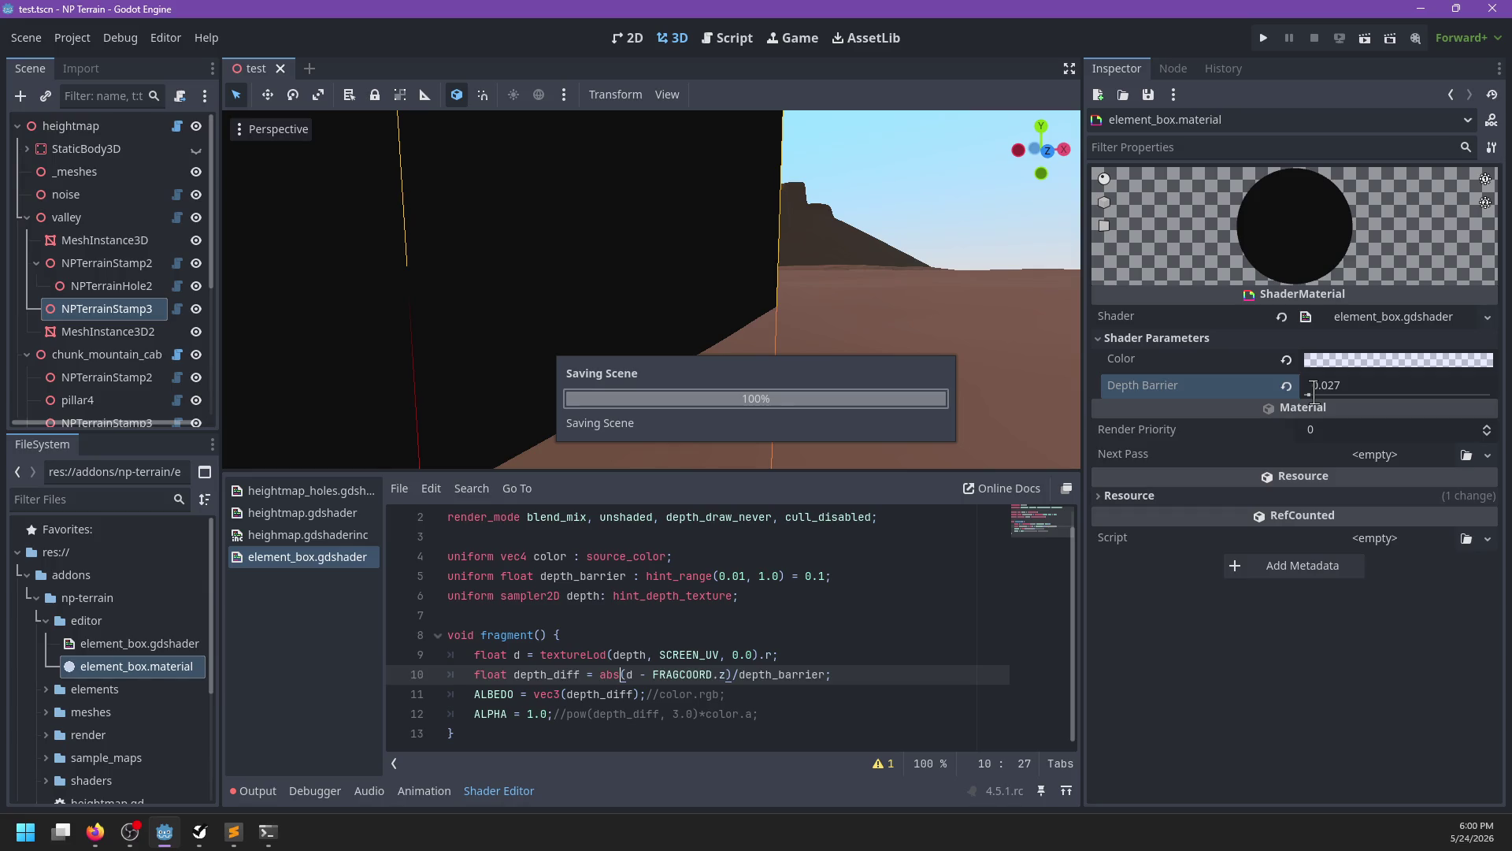
left_click(1309, 394)
left_click_drag(1309, 394, 1327, 394)
mouse_move(658, 358)
left_mouse_down()
mouse_move(904, 375)
mouse_move(800, 310)
mouse_move(645, 380)
mouse_move(854, 331)
mouse_move(642, 392)
left_mouse_up()
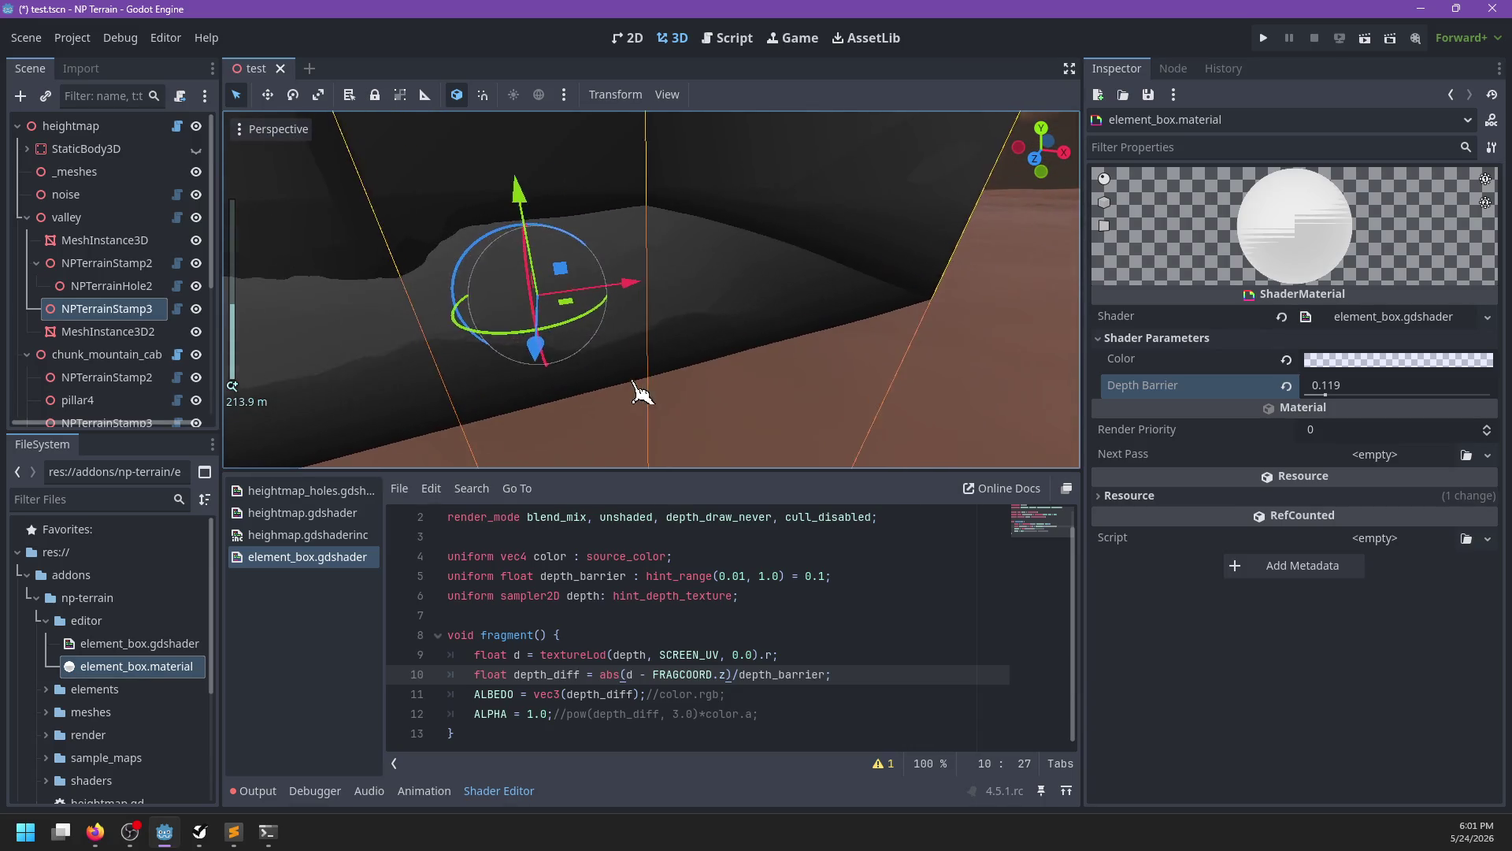
Try a 1.0 - inversion on line 10, inspect the box, undo it, and save
left_click(601, 674)
type("(.0 -")
left_click(805, 693)
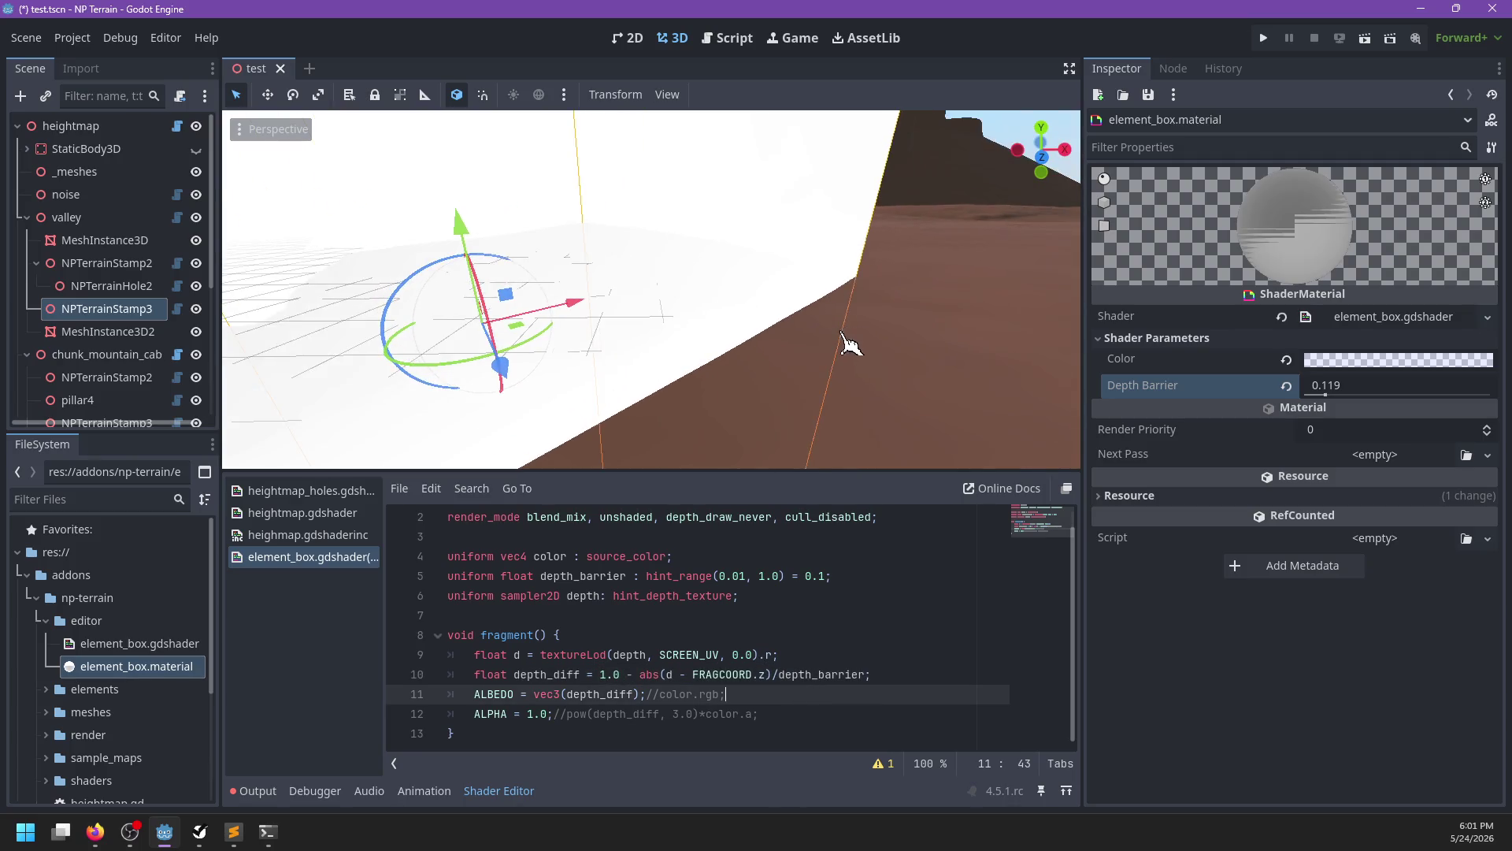
scroll(843, 338, "down", 5)
mouse_move(834, 341)
left_mouse_down()
mouse_move(786, 402)
mouse_move(719, 379)
mouse_move(800, 341)
mouse_move(787, 331)
mouse_move(733, 371)
left_mouse_up()
scroll(804, 348, "down", 2)
scroll(736, 354, "up", 2)
key("ctrl+z")
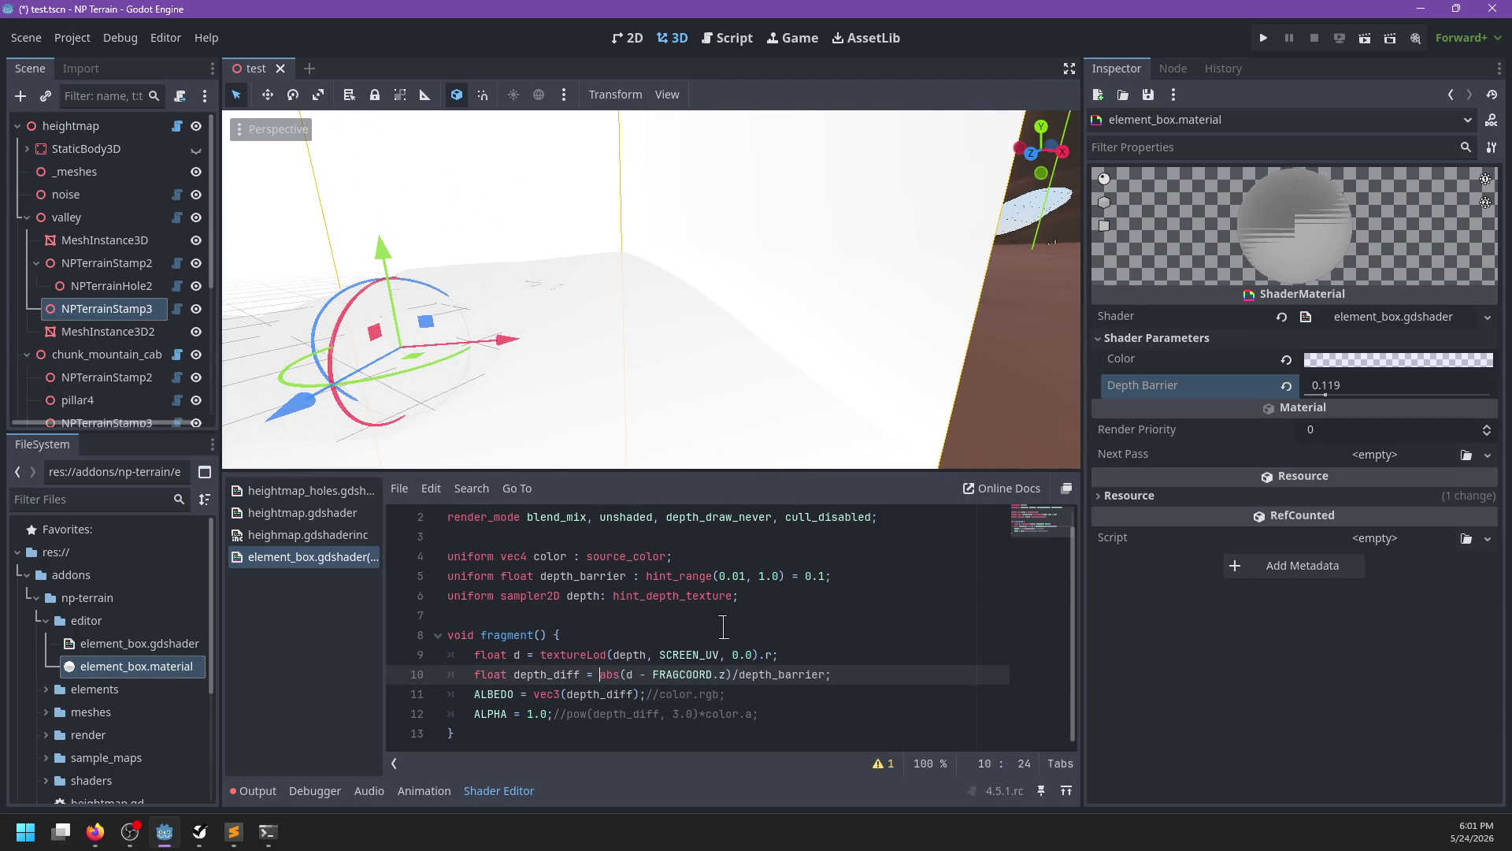
key("ctrl+s")
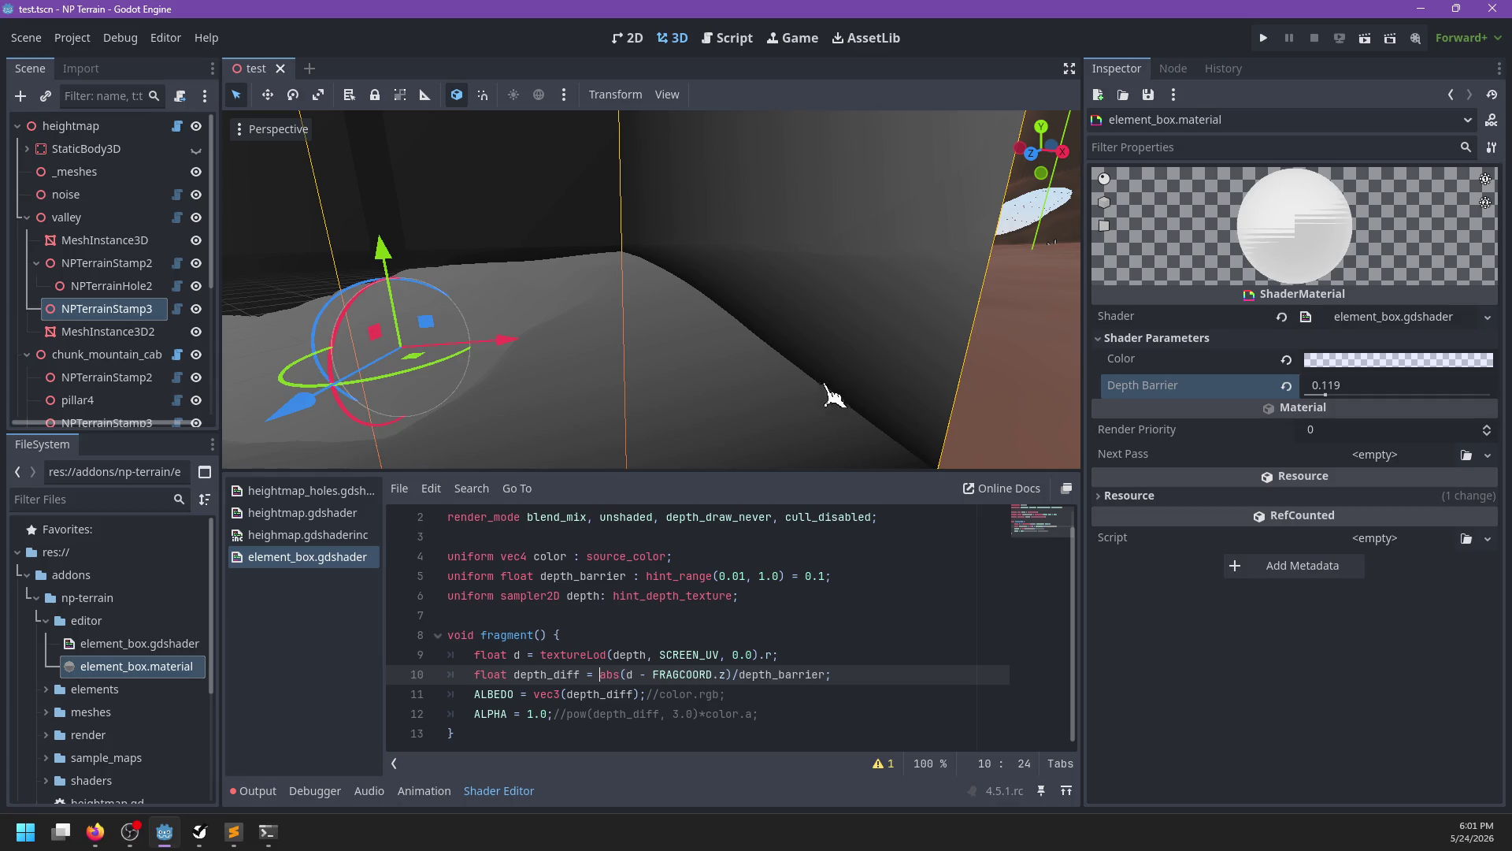
scroll(757, 346, "up", 1)
scroll(748, 331, "up", 2)
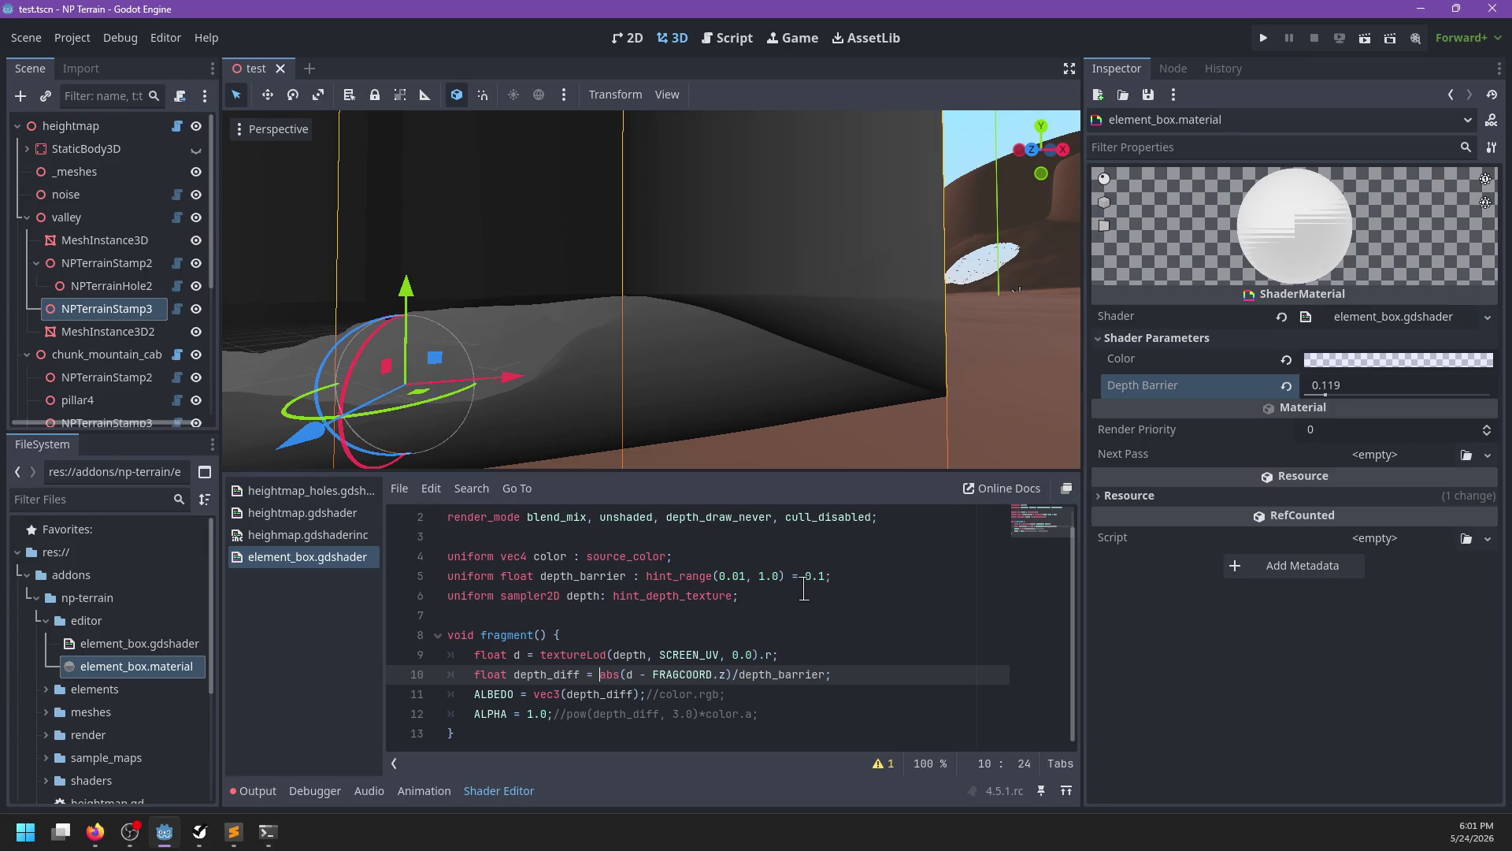
Rewrite line 10 as abs(FRAGCOORD.z - d) and save the scene
mouse_move(628, 675)
left_mouse_down()
mouse_move(725, 674)
mouse_move(649, 675)
left_mouse_up()
key("ctrl+x")
key("BackSpace")
key("BackSpace")
key("BackSpace")
key("ctrl+v")
type("- d")
key("BackSpace")
key("ctrl+s")
Orbit and zoom the viewport to inspect the box over the terrain
mouse_move(636, 236)
left_mouse_down()
mouse_move(551, 247)
mouse_move(528, 224)
mouse_move(843, 290)
mouse_move(827, 355)
mouse_move(741, 236)
mouse_move(820, 328)
mouse_move(736, 439)
mouse_move(735, 266)
mouse_move(918, 252)
mouse_move(804, 244)
mouse_move(764, 275)
mouse_move(871, 257)
mouse_move(780, 432)
left_mouse_up()
scroll(834, 281, "up", 5)
scroll(824, 338, "down", 5)
scroll(734, 266, "up", 2)
scroll(918, 253, "up", 3)
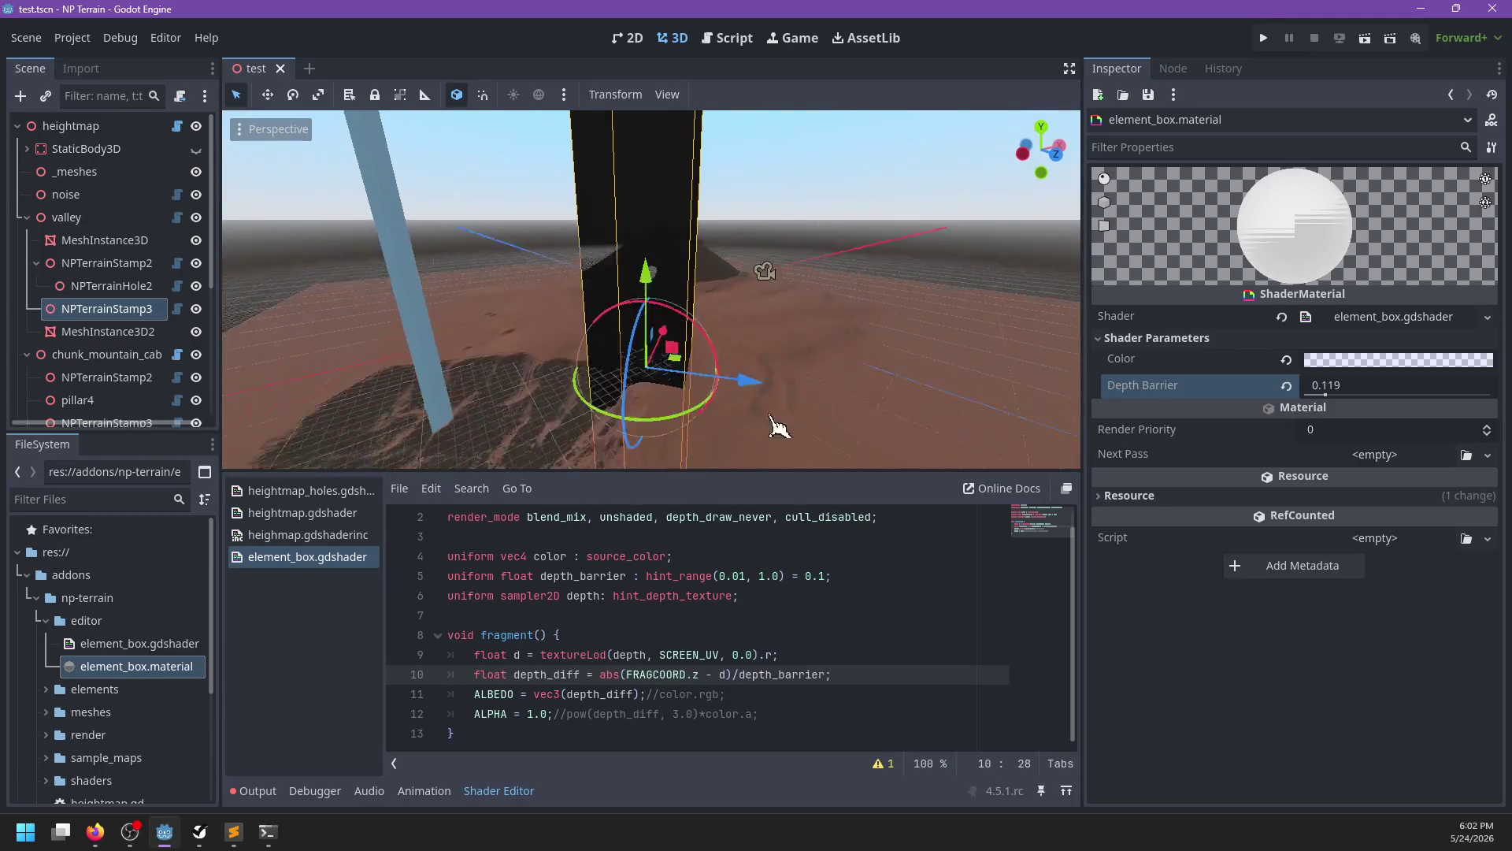
scroll(788, 421, "up", 5)
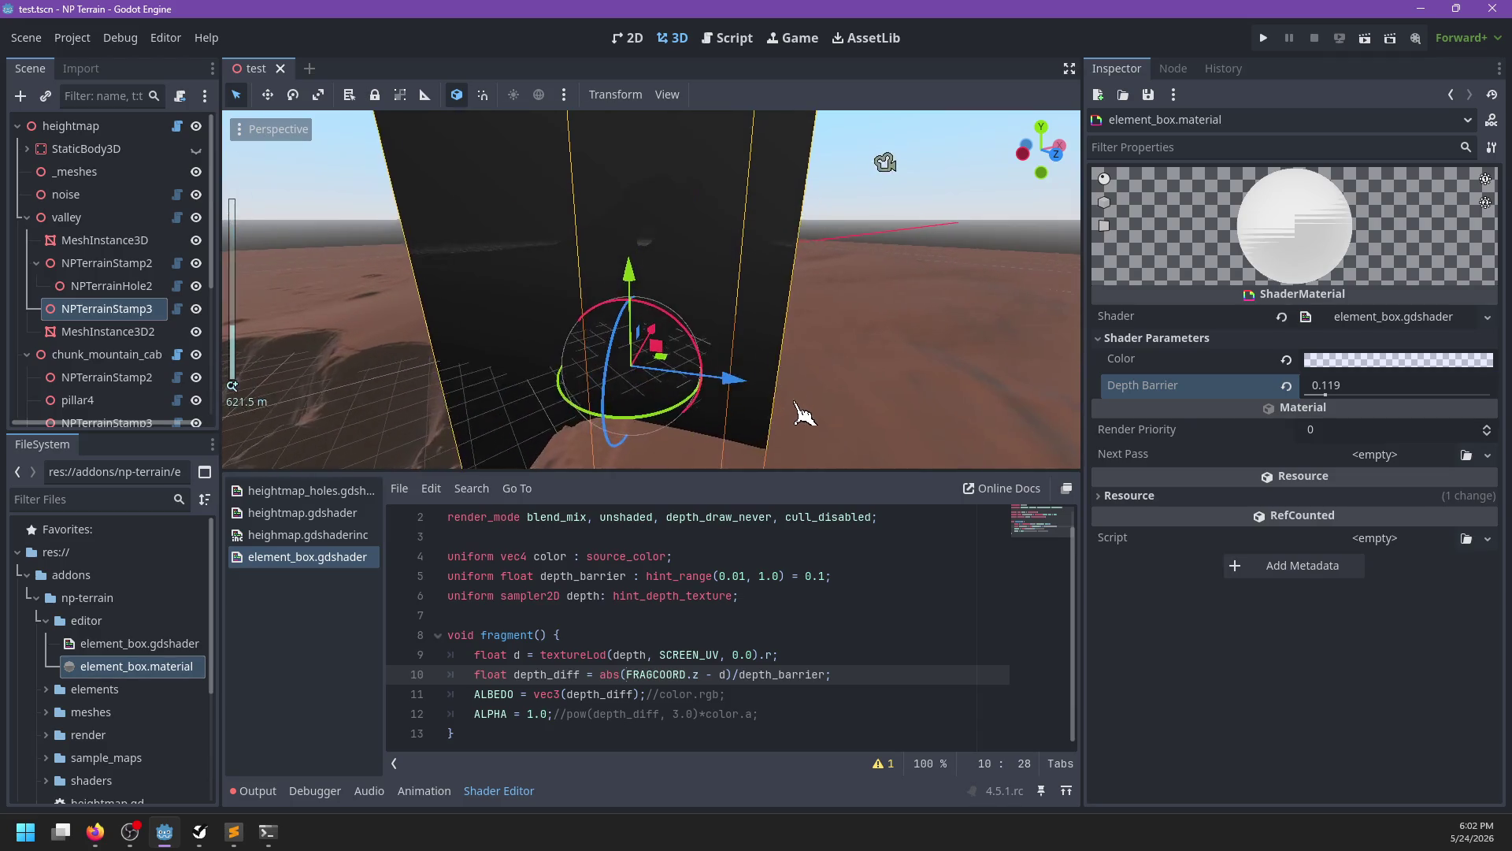
scroll(791, 390, "up", 5)
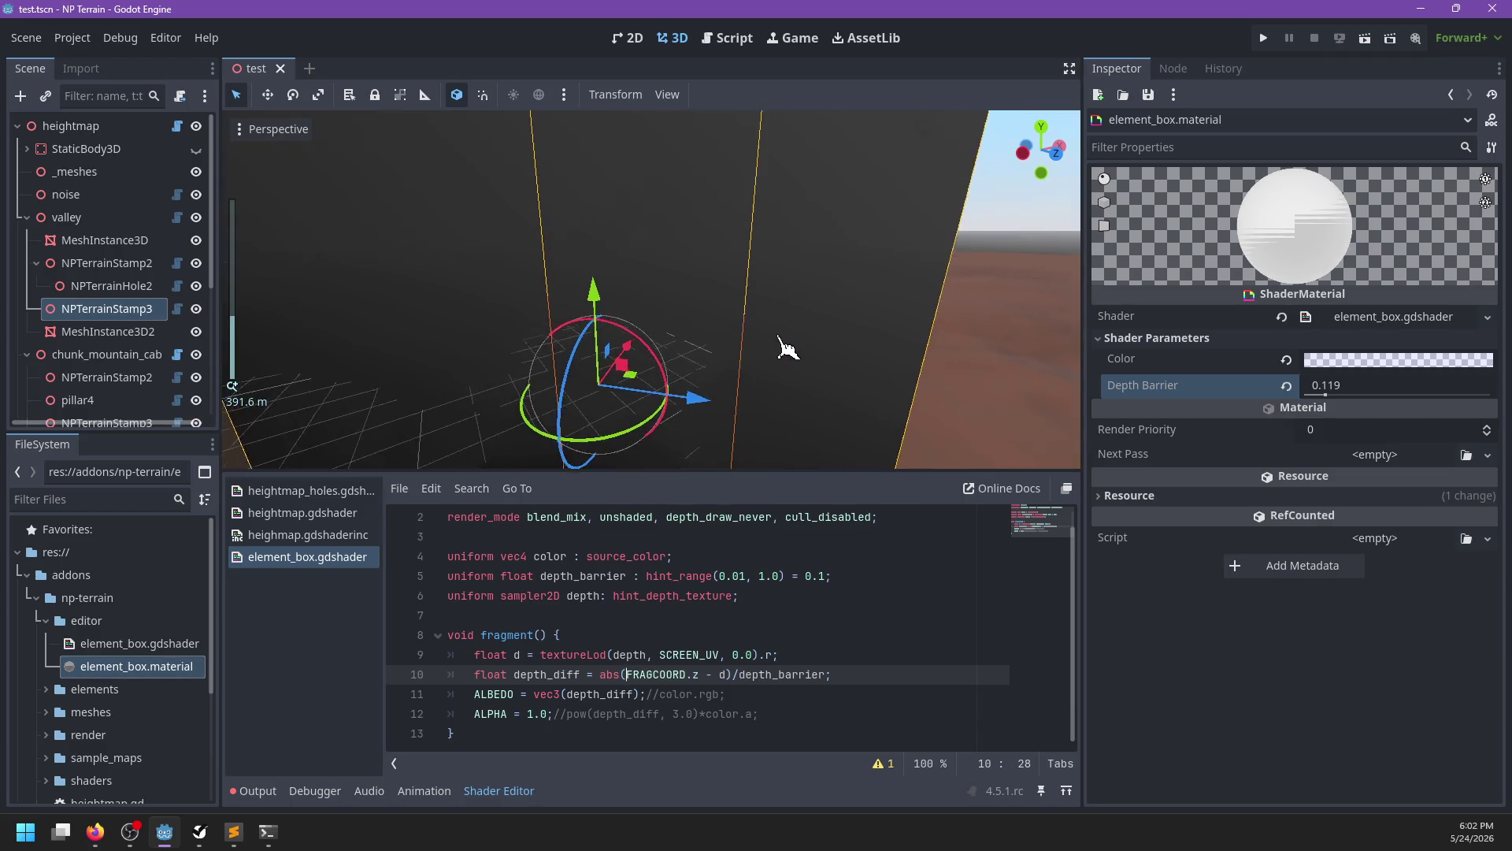
mouse_move(788, 347)
left_mouse_down()
mouse_move(787, 378)
mouse_move(766, 293)
mouse_move(803, 344)
mouse_move(740, 322)
mouse_move(730, 347)
mouse_move(793, 338)
mouse_move(736, 337)
left_mouse_up()
scroll(787, 341, "down", 10)
scroll(780, 392, "up", 4)
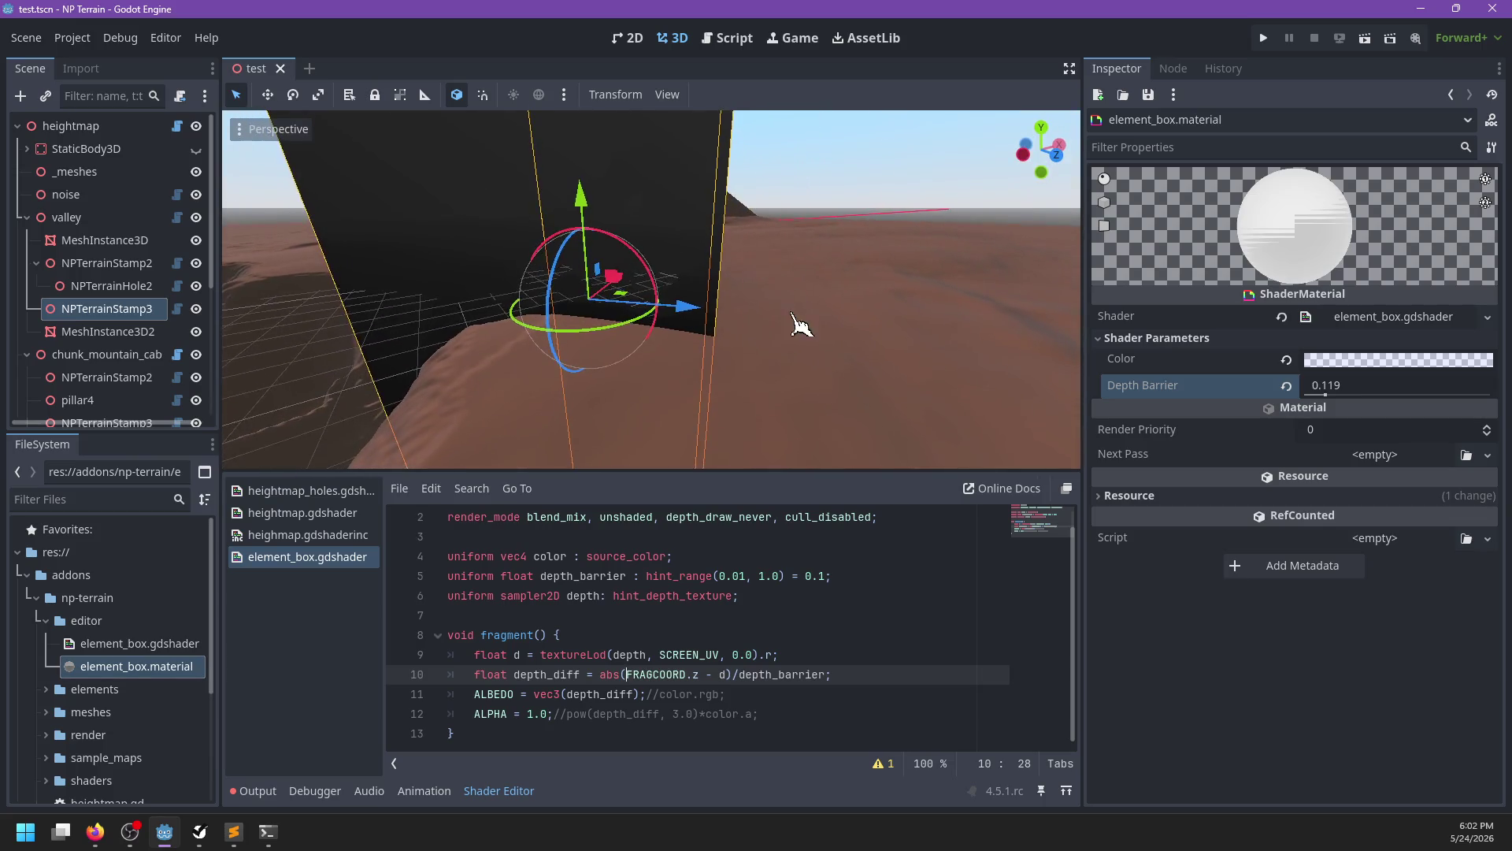
scroll(802, 327, "up", 3)
scroll(736, 337, "up", 1)
key("alt+Tab")
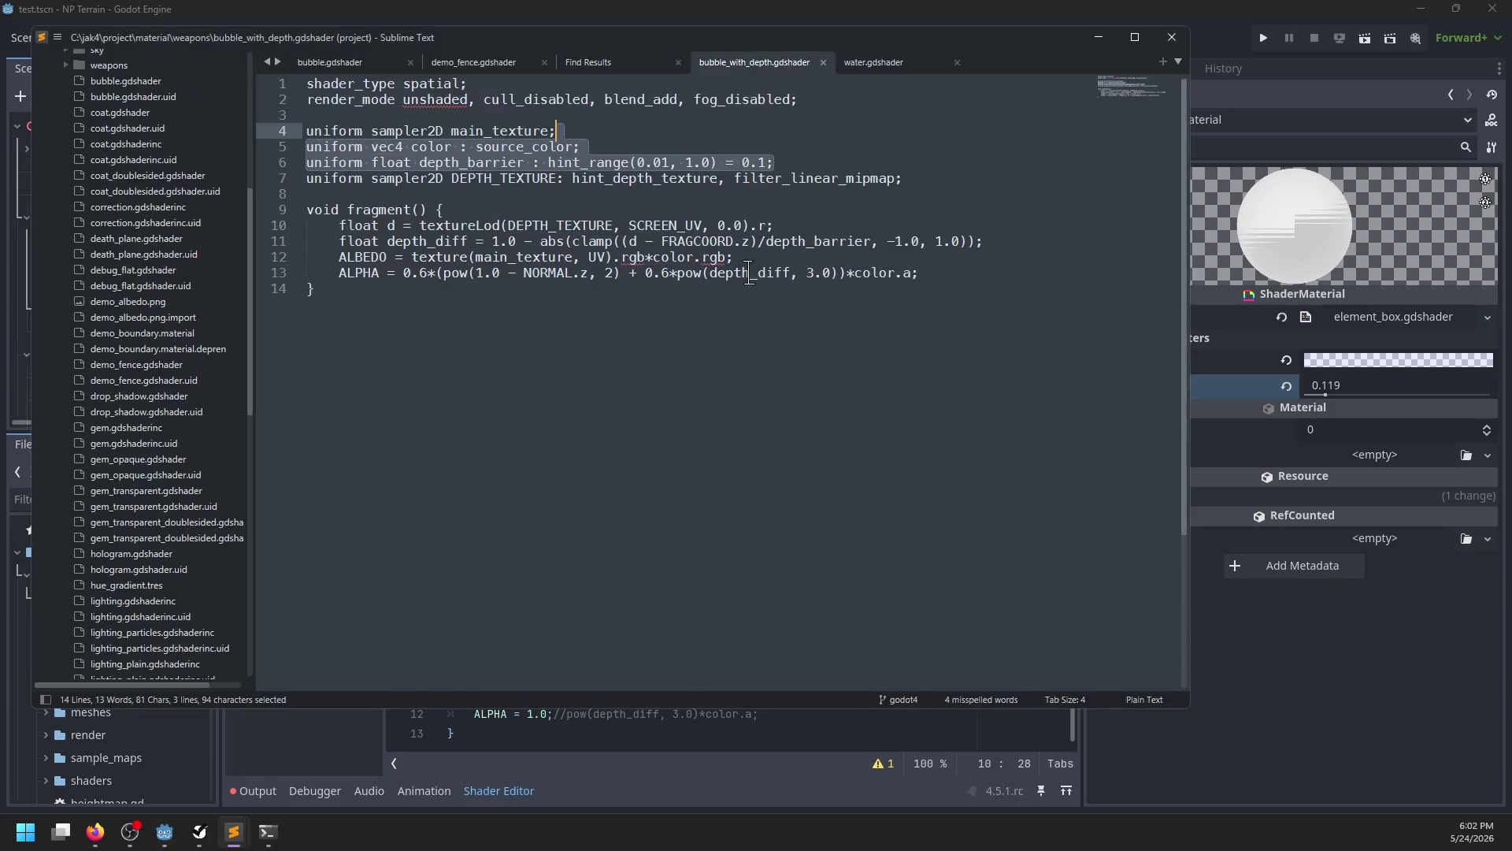
left_click(644, 189)
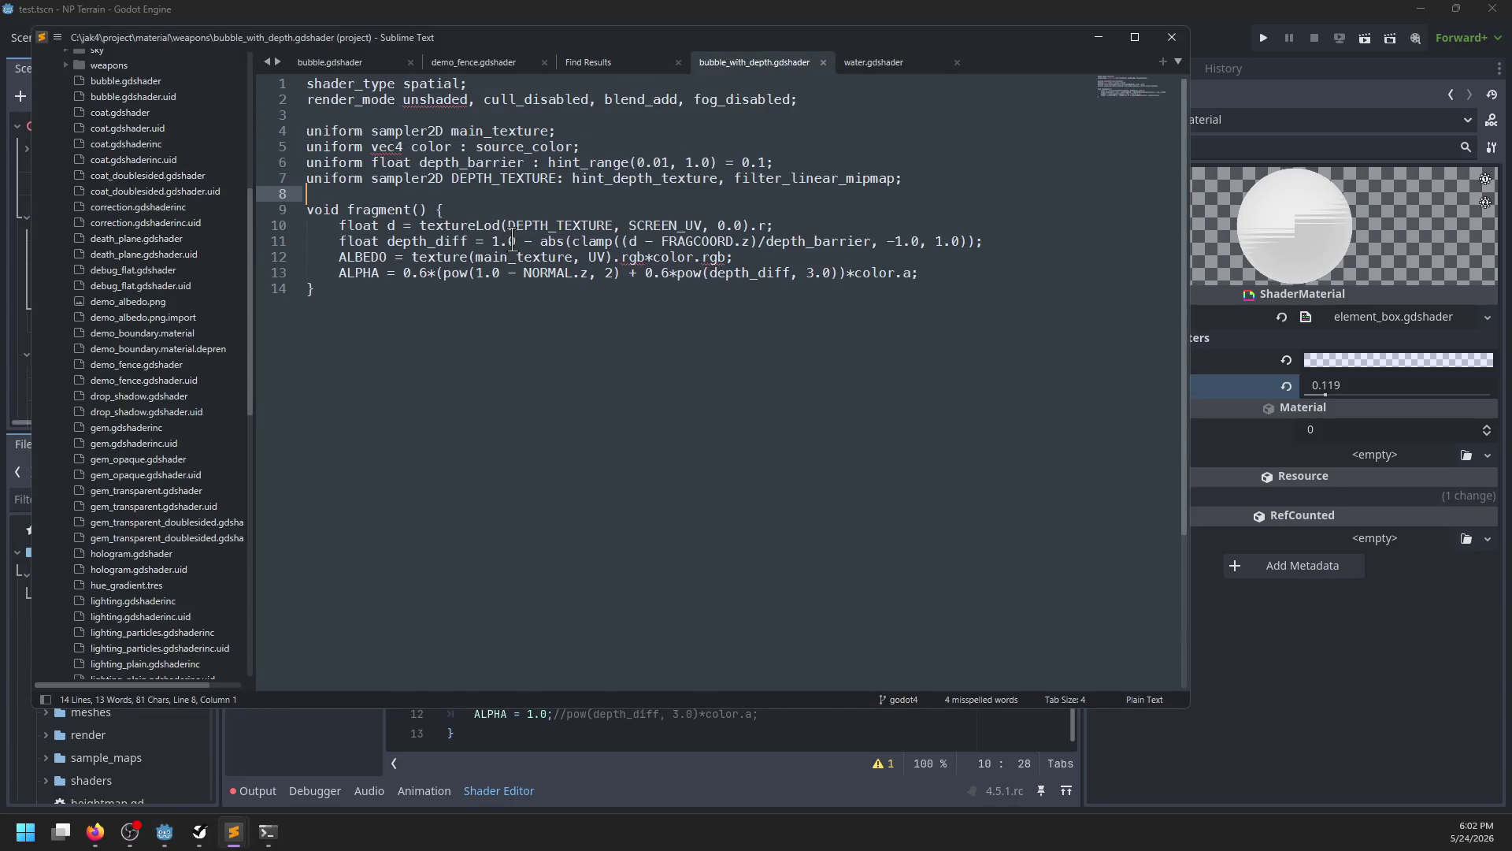
double_click(592, 241)
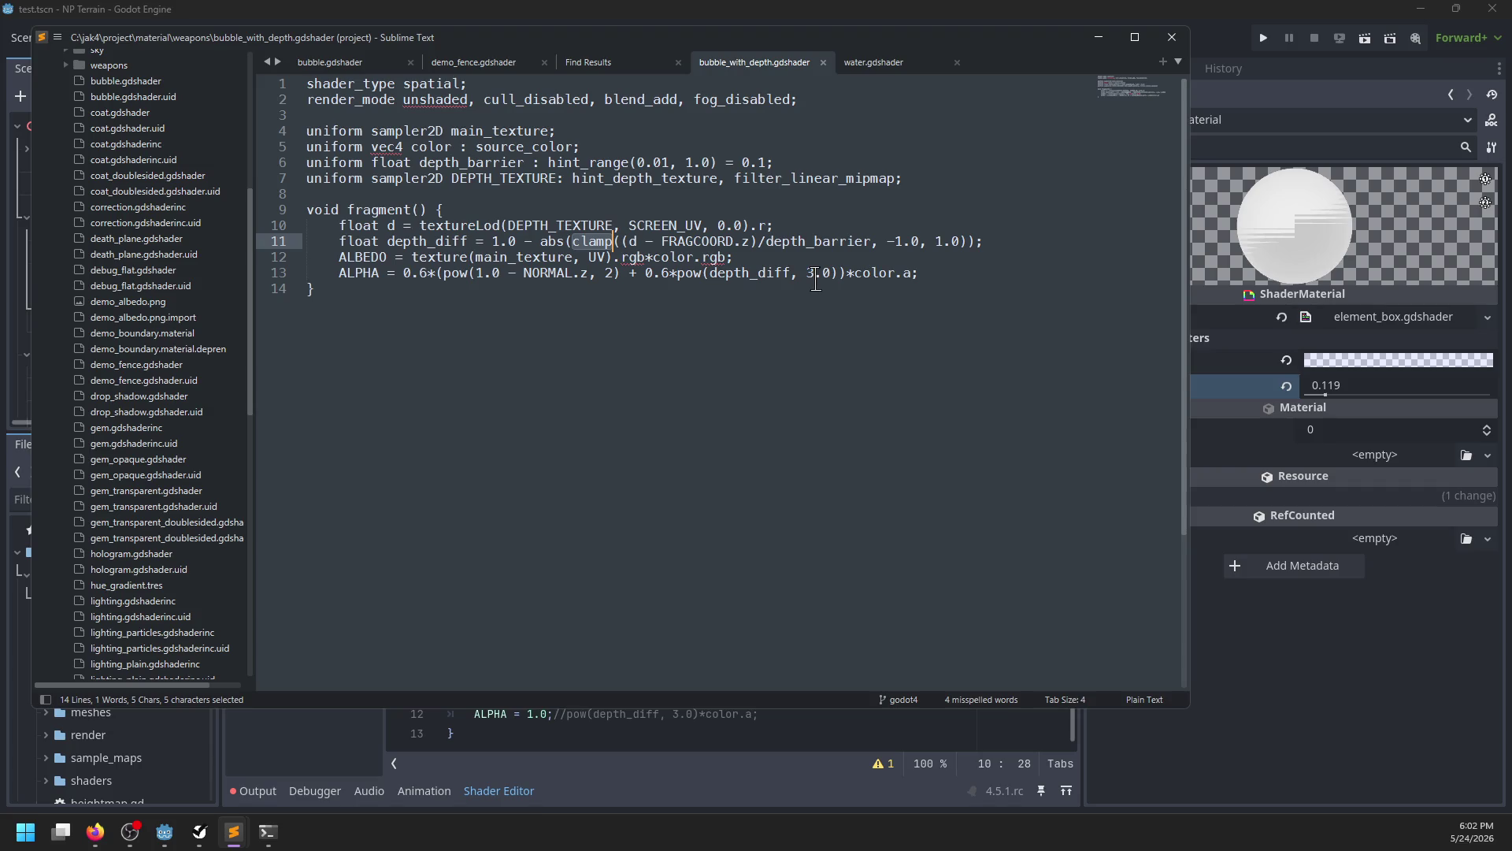
key("alt+Tab")
left_click(642, 695)
type(";//color.rgb;")
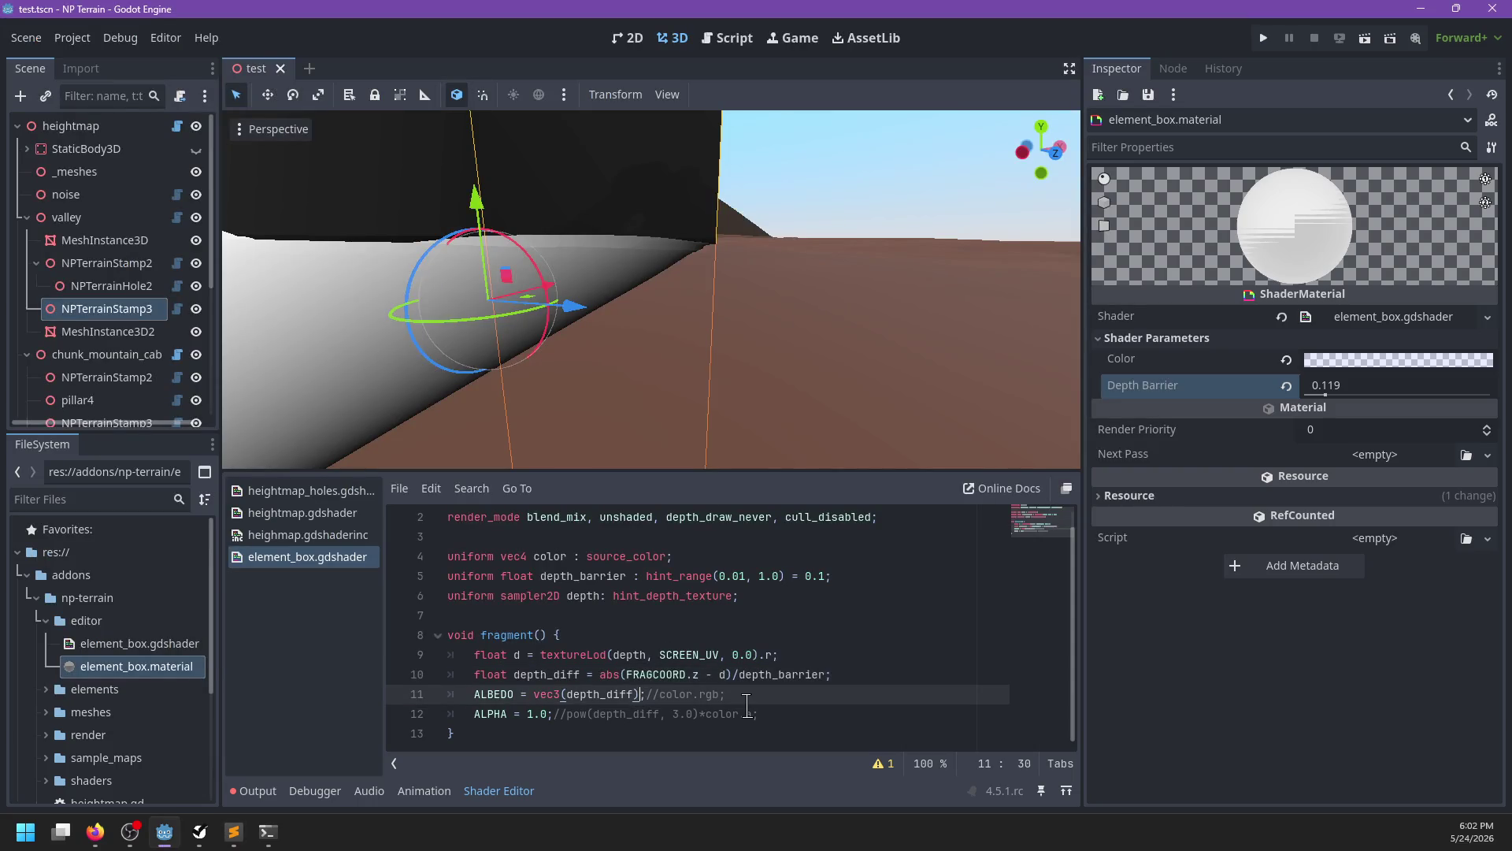
key("ctrl+shift+Left")
key("ctrl+shift+Left")
key("ctrl+shift+Left")
type("de")
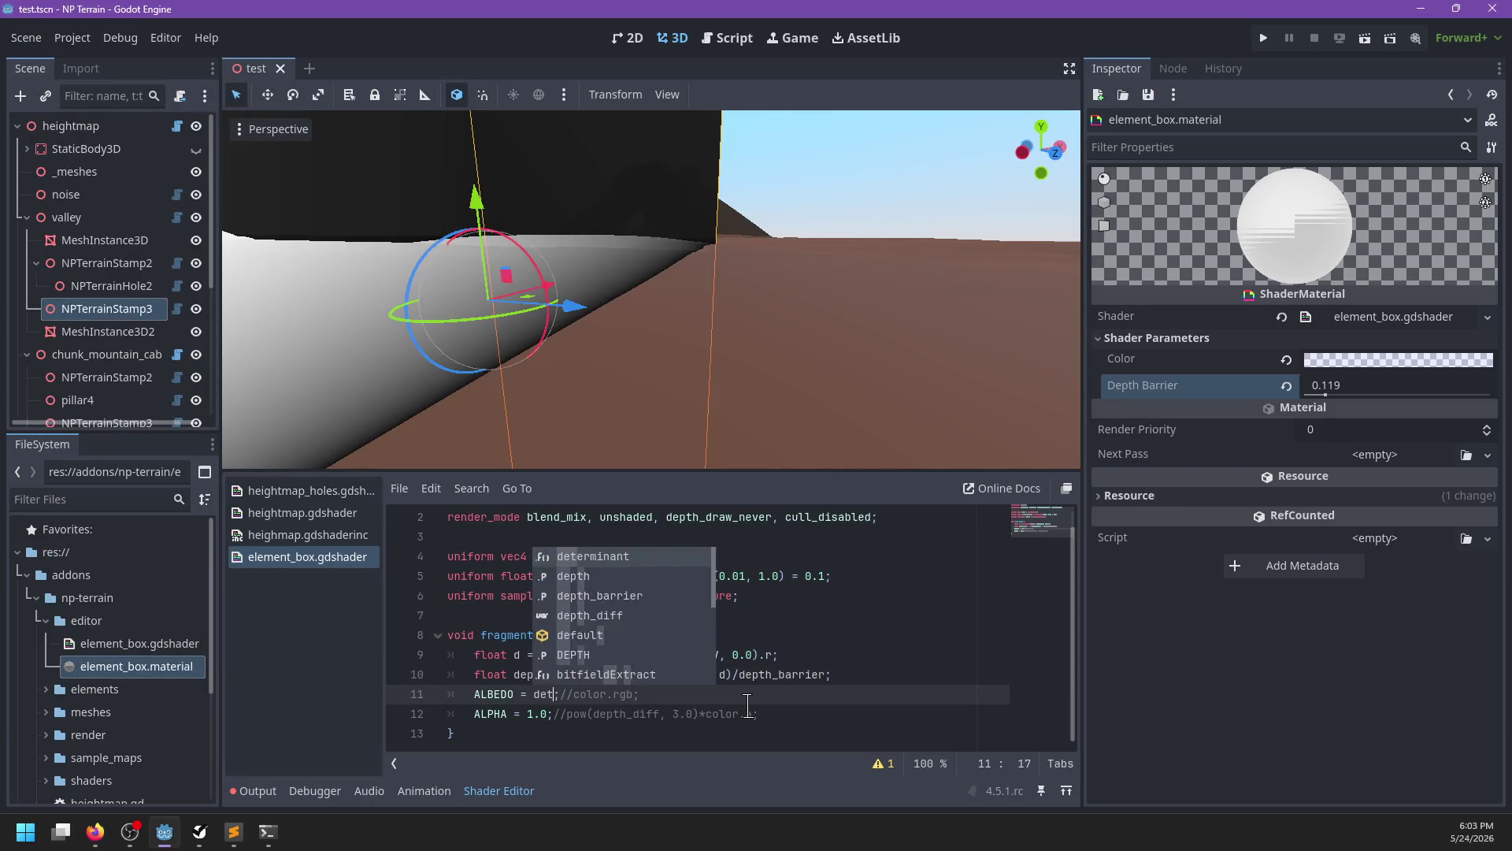
key("Right")
key("Right")
key("BackSpace")
key("BackSpace")
key("BackSpace")
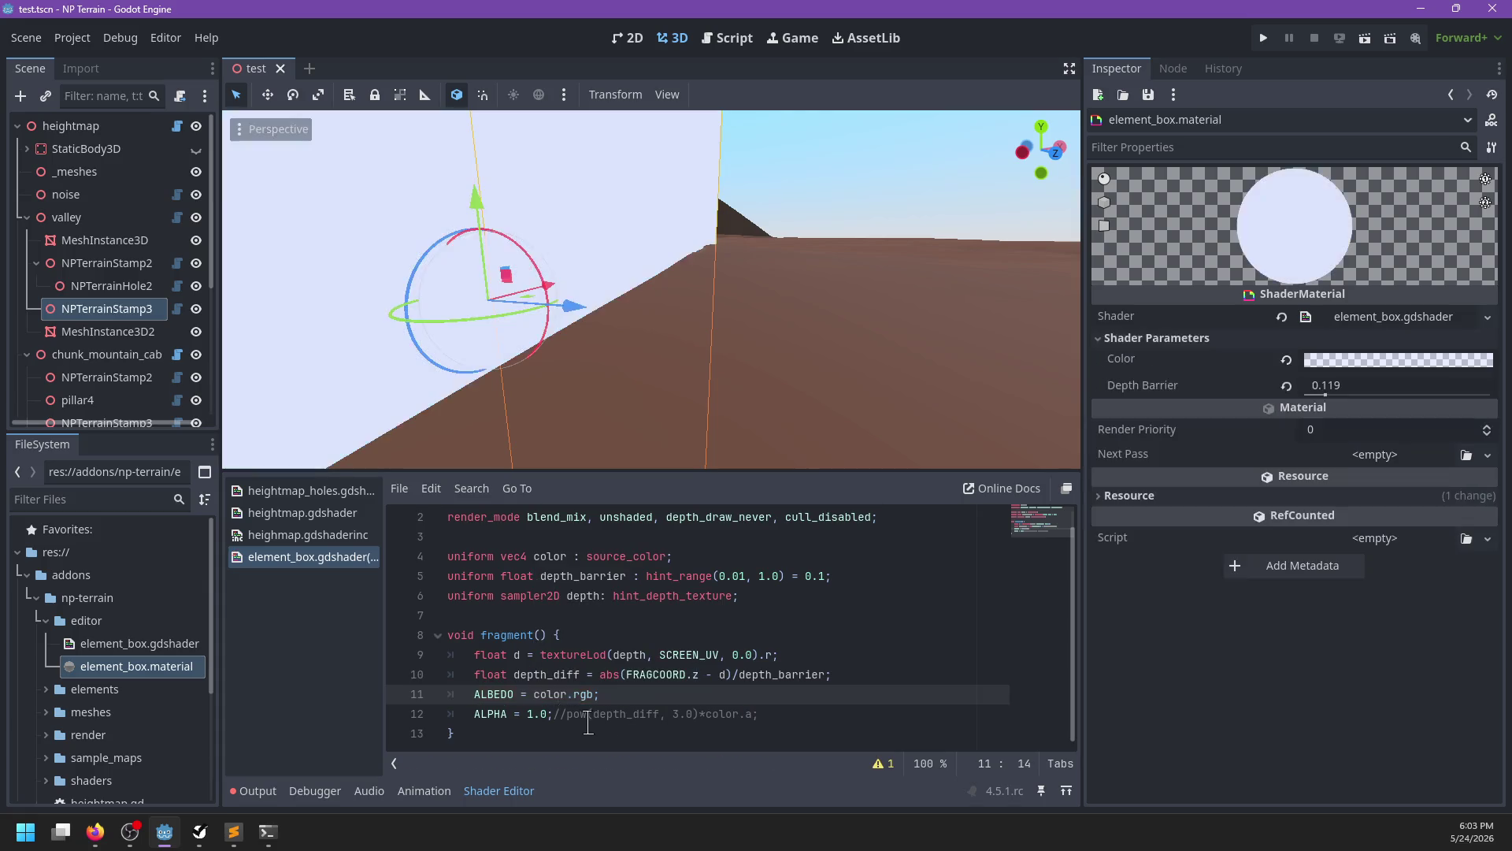
left_click(567, 713)
key("BackSpace")
key("BackSpace")
key("BackSpace")
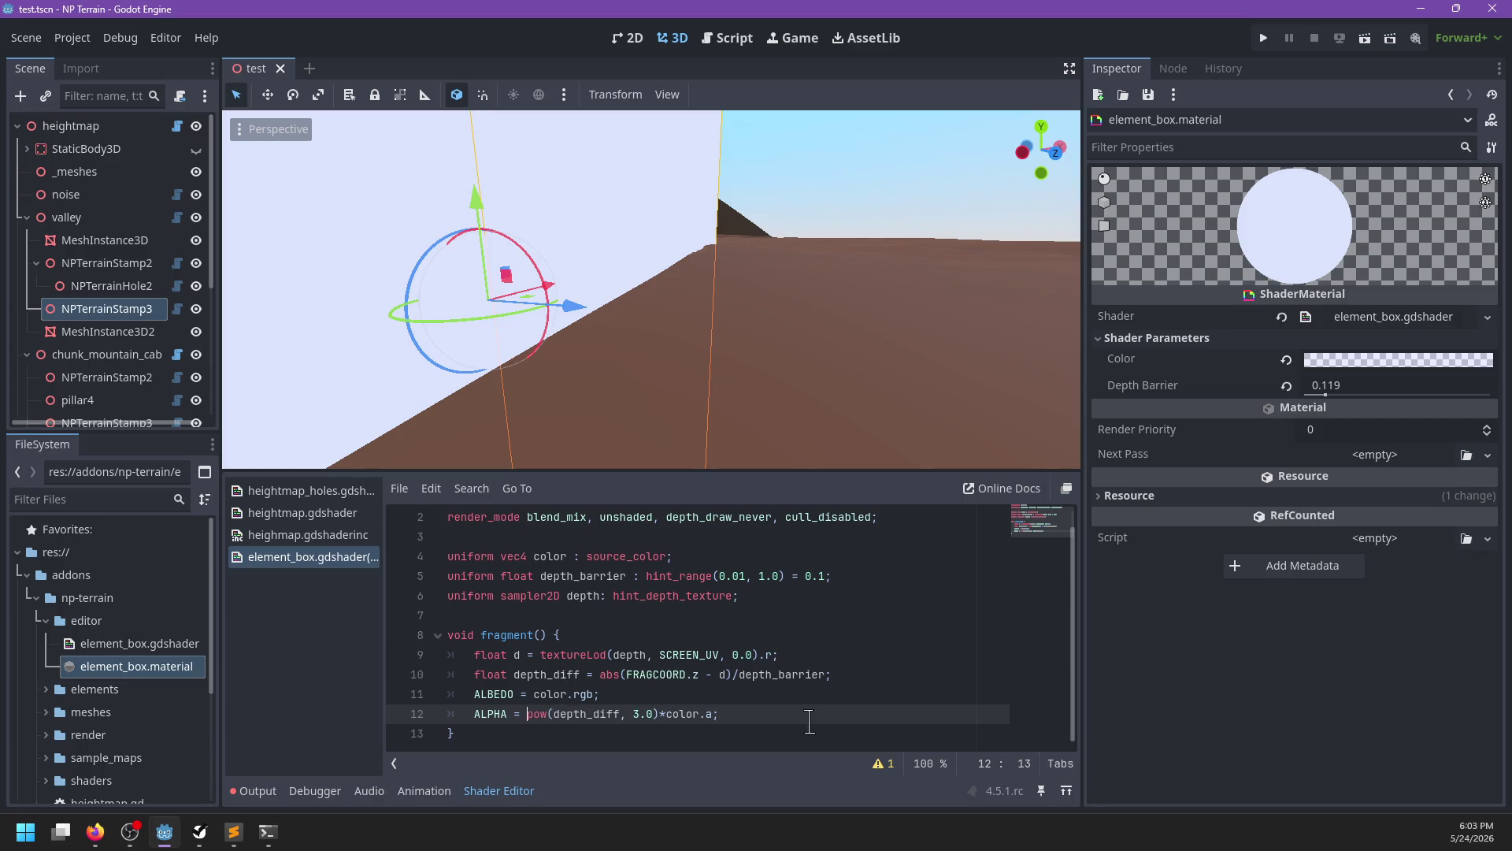
mouse_move(783, 321)
left_mouse_down()
mouse_move(702, 314)
mouse_move(810, 321)
mouse_move(787, 320)
mouse_move(840, 341)
mouse_move(748, 293)
mouse_move(773, 324)
mouse_move(871, 323)
mouse_move(618, 334)
mouse_move(715, 406)
left_mouse_up()
key("ctrl+z")
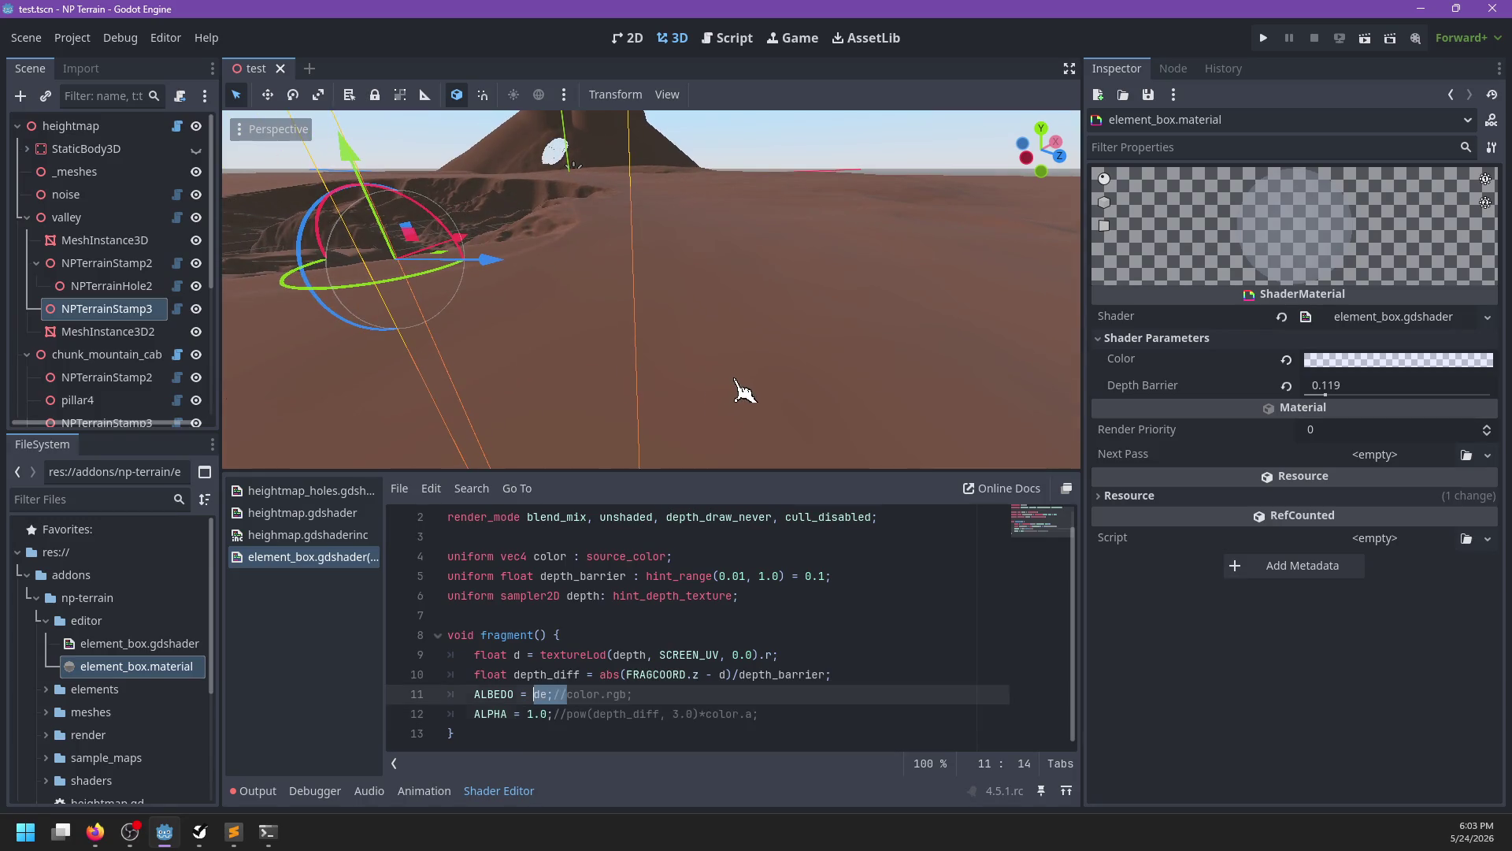
key("ctrl+y")
key("ctrl+y")
key("ctrl+s")
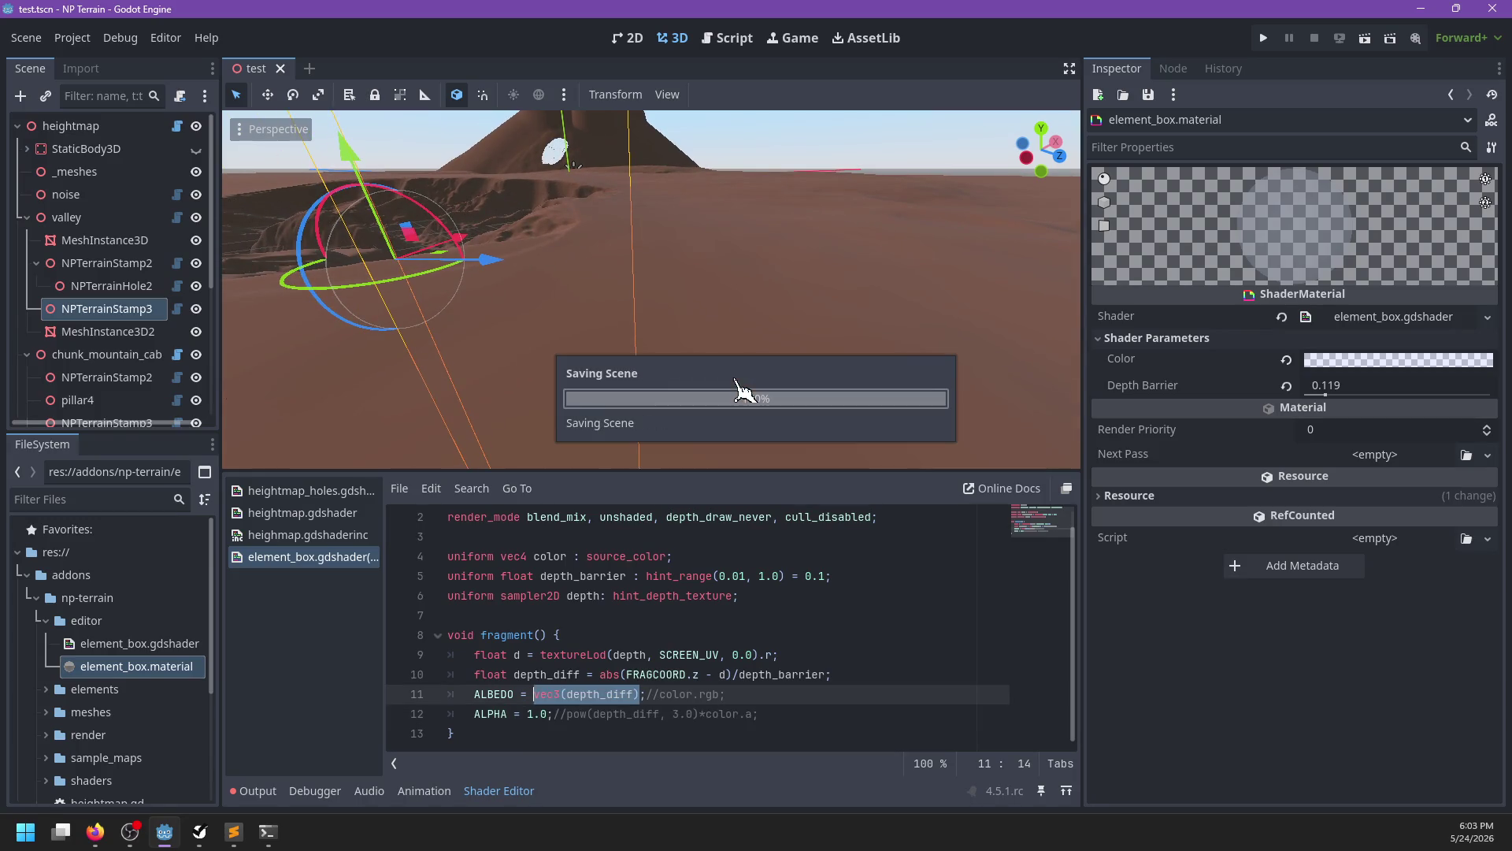
mouse_move(740, 390)
left_mouse_down()
mouse_move(708, 395)
mouse_move(686, 371)
mouse_move(725, 381)
mouse_move(688, 358)
mouse_move(729, 402)
left_mouse_up()
double_click(609, 678)
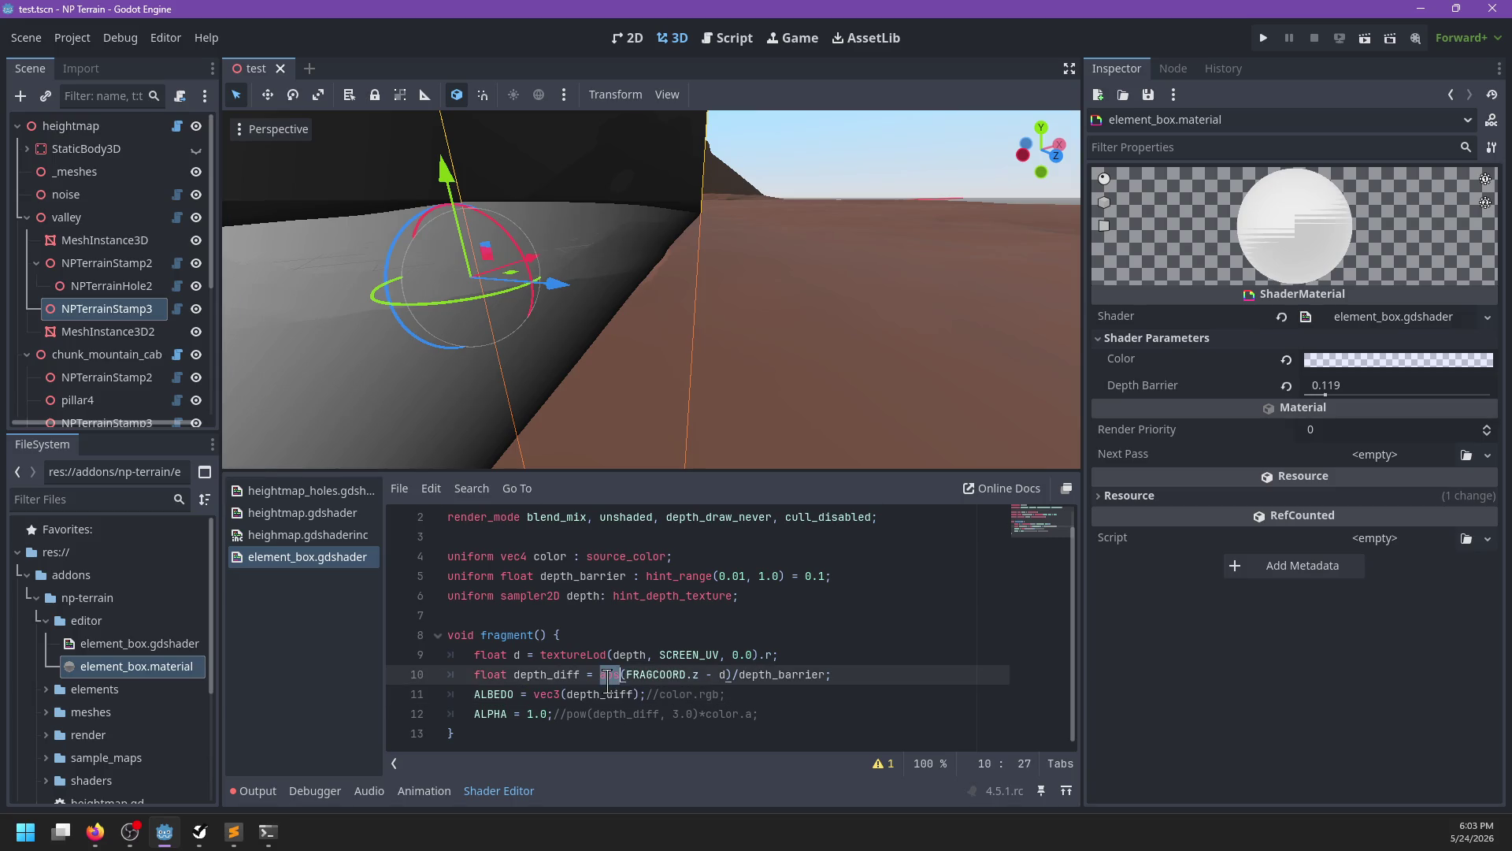
type("pow")
key("Right")
key("Right")
key("Right")
type(", 2")
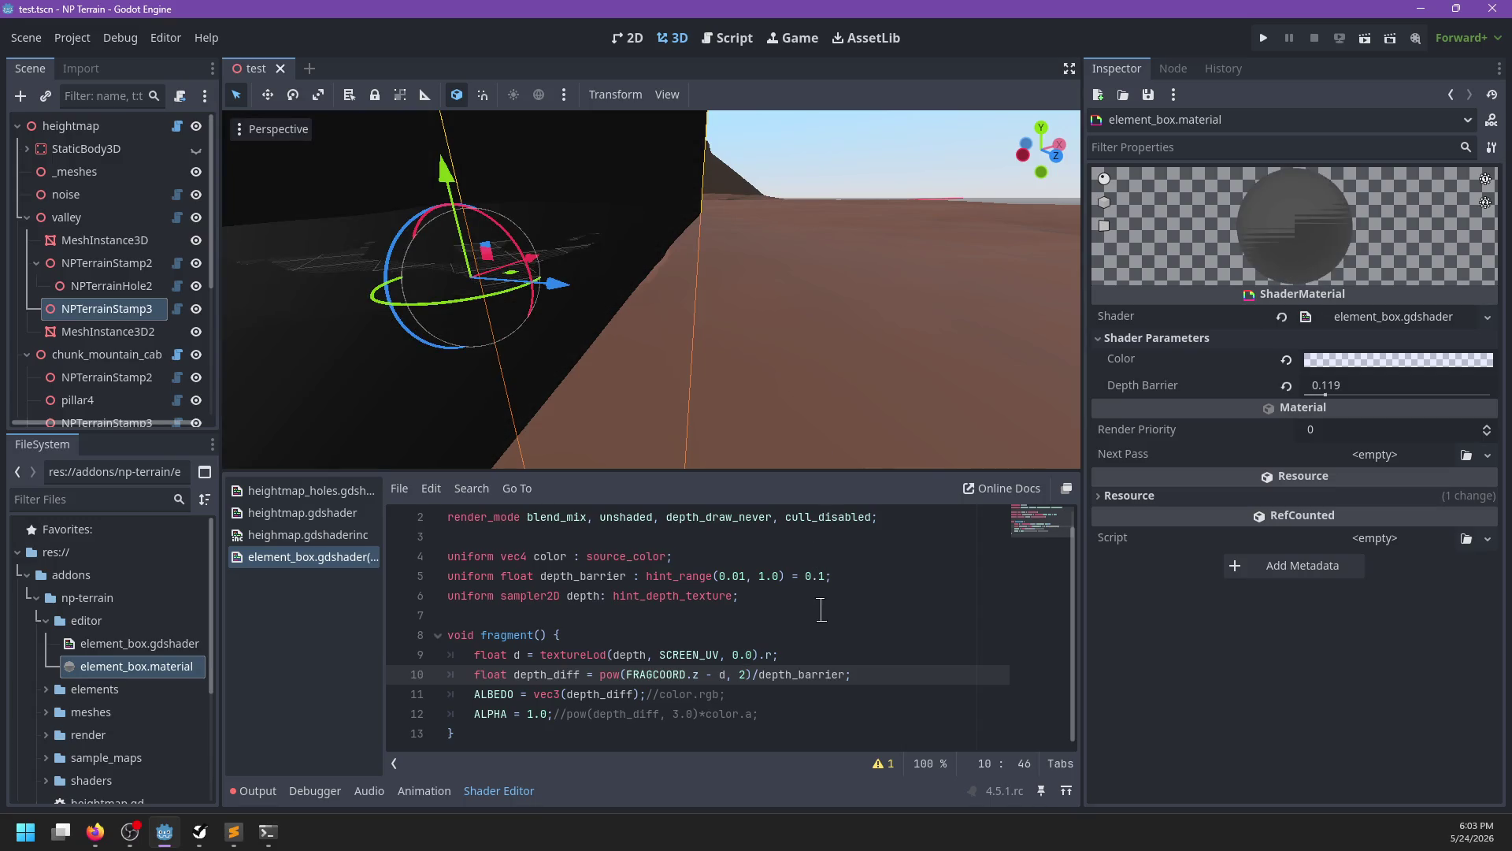
mouse_move(733, 309)
left_mouse_down()
mouse_move(790, 280)
mouse_move(619, 323)
mouse_move(904, 347)
mouse_move(800, 389)
left_mouse_up()
scroll(884, 344, "down", 3)
key("BackSpace")
key("BackSpace")
key("BackSpace")
key("ctrl+Left")
key("ctrl+Left")
key("ctrl+Left")
key("BackSpace")
key("BackSpace")
key("BackSpace")
type("abs(")
key("BackSpace")
key("ctrl+s")
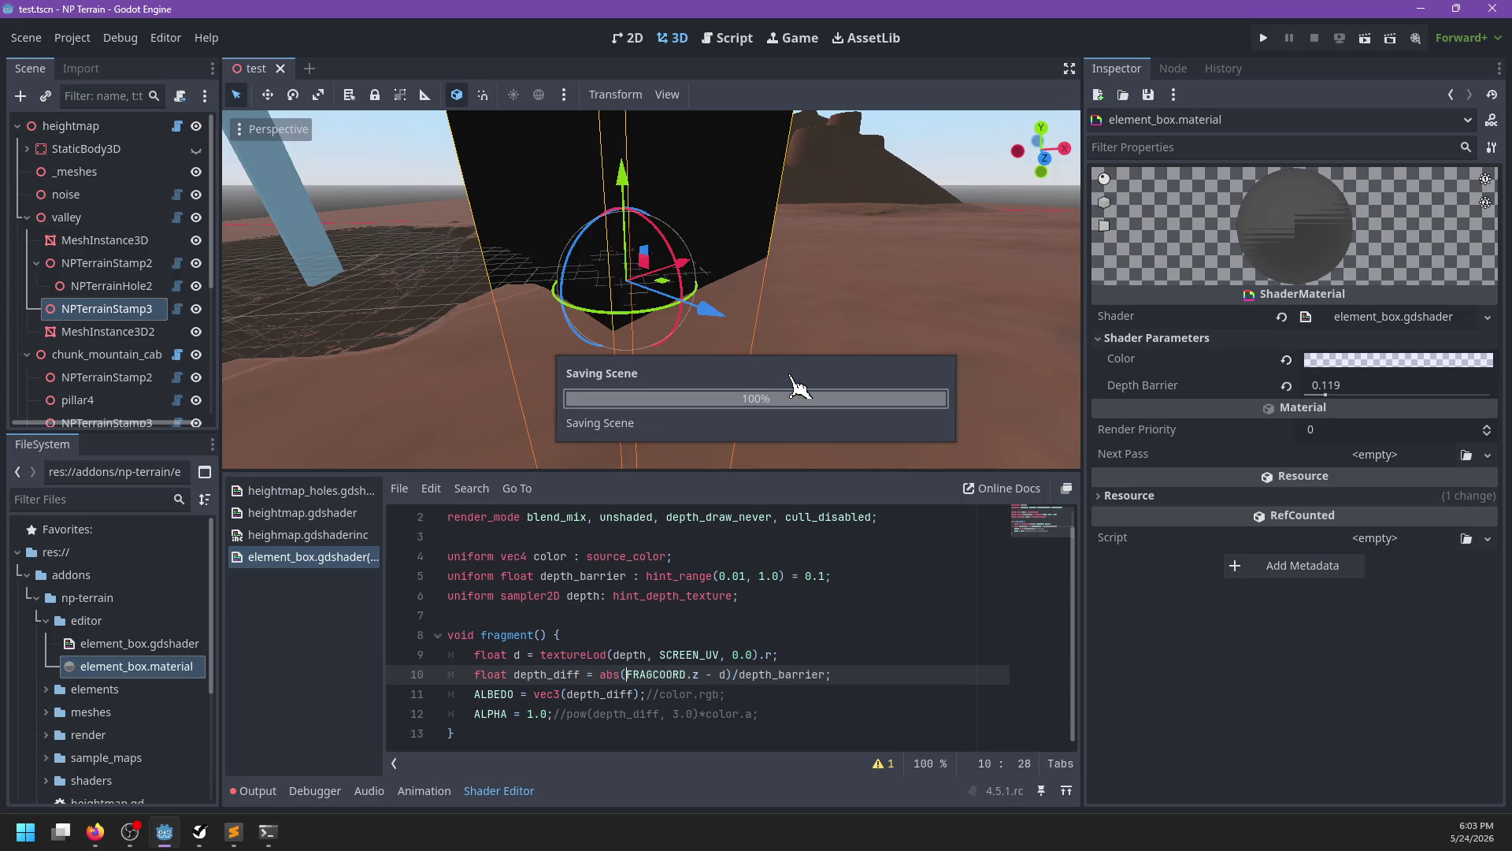
left_click_drag(801, 388, 749, 246)
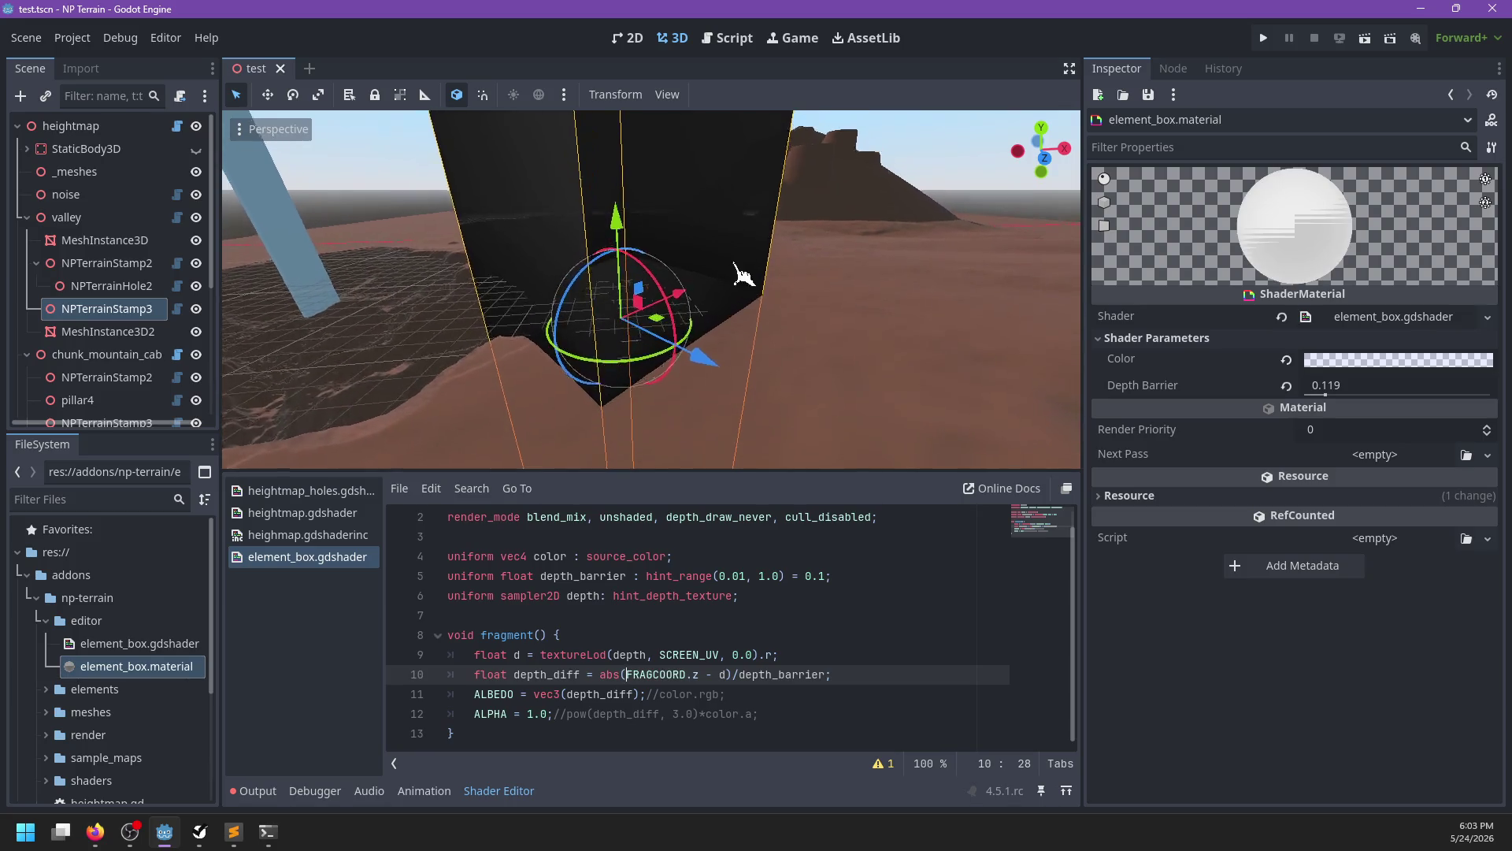
scroll(751, 412, "up", 2)
scroll(800, 418, "up", 5)
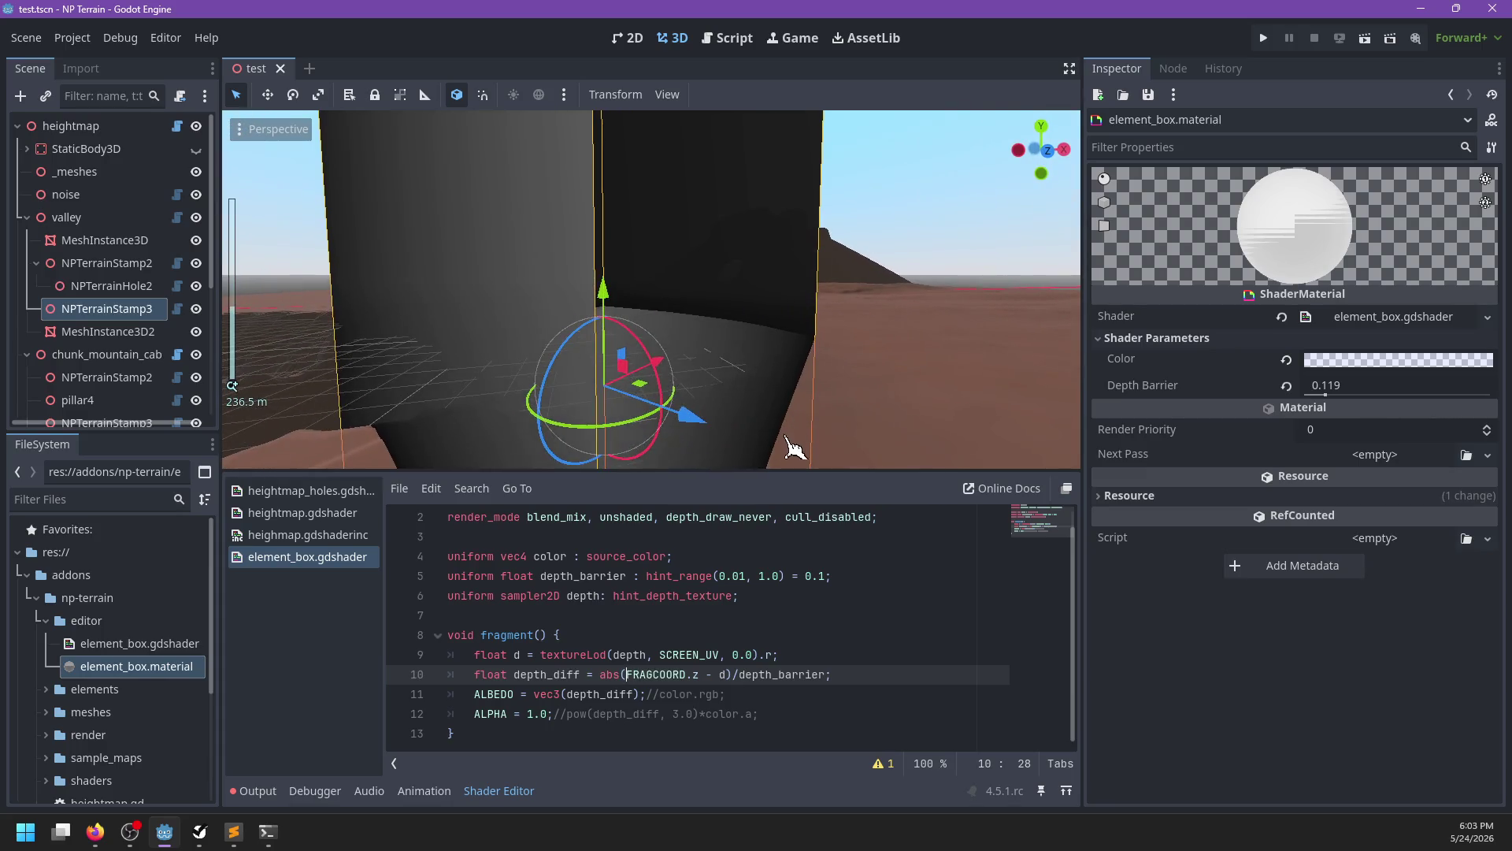
mouse_move(851, 367)
left_mouse_down()
mouse_move(864, 347)
mouse_move(776, 330)
mouse_move(874, 345)
mouse_move(810, 351)
mouse_move(830, 351)
left_mouse_up()
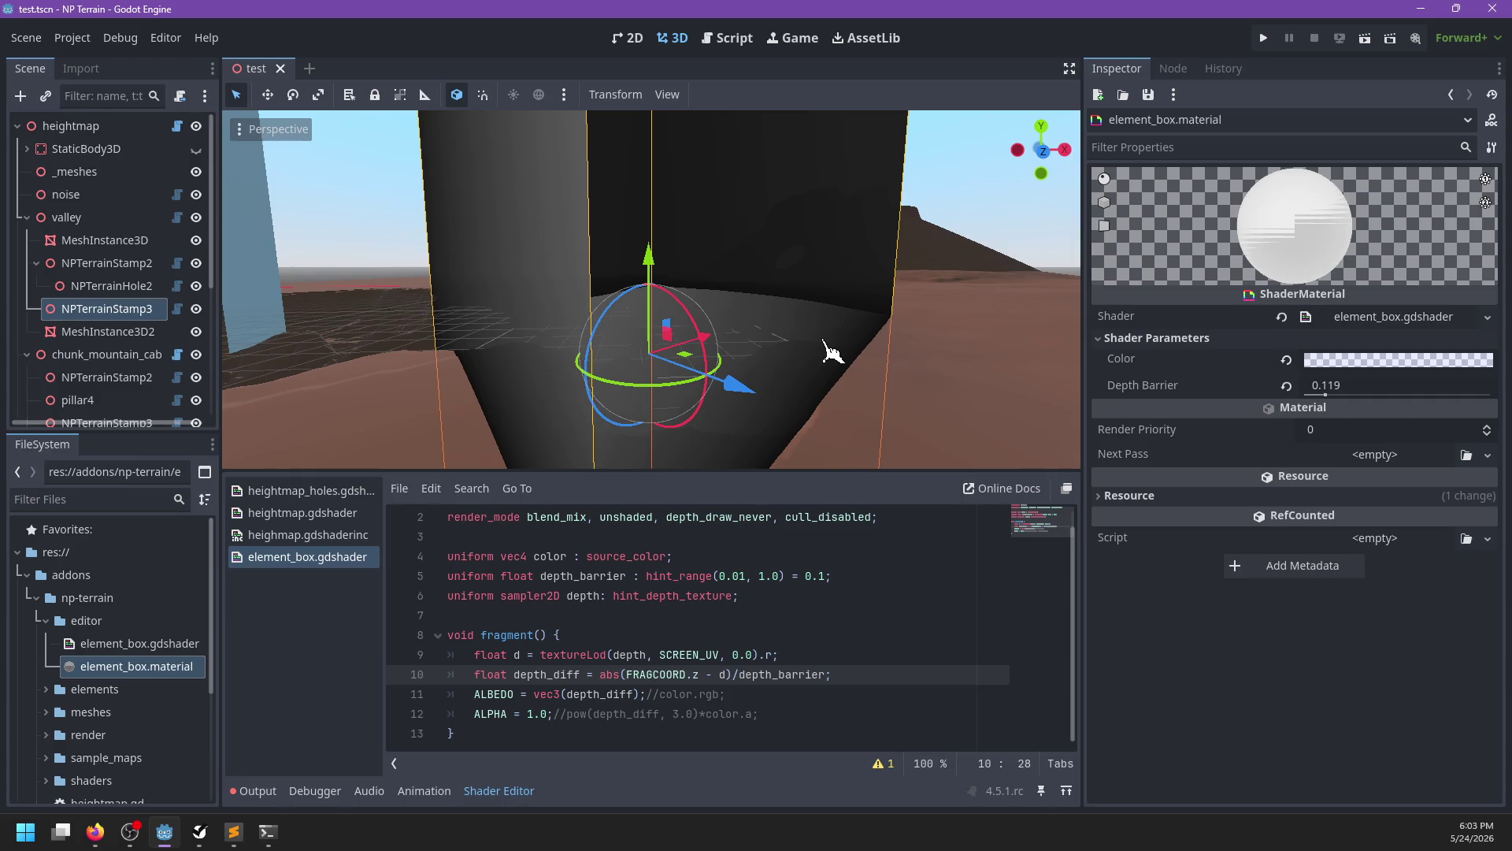
Change the render mode's cull setting to cull_front and save
double_click(726, 517)
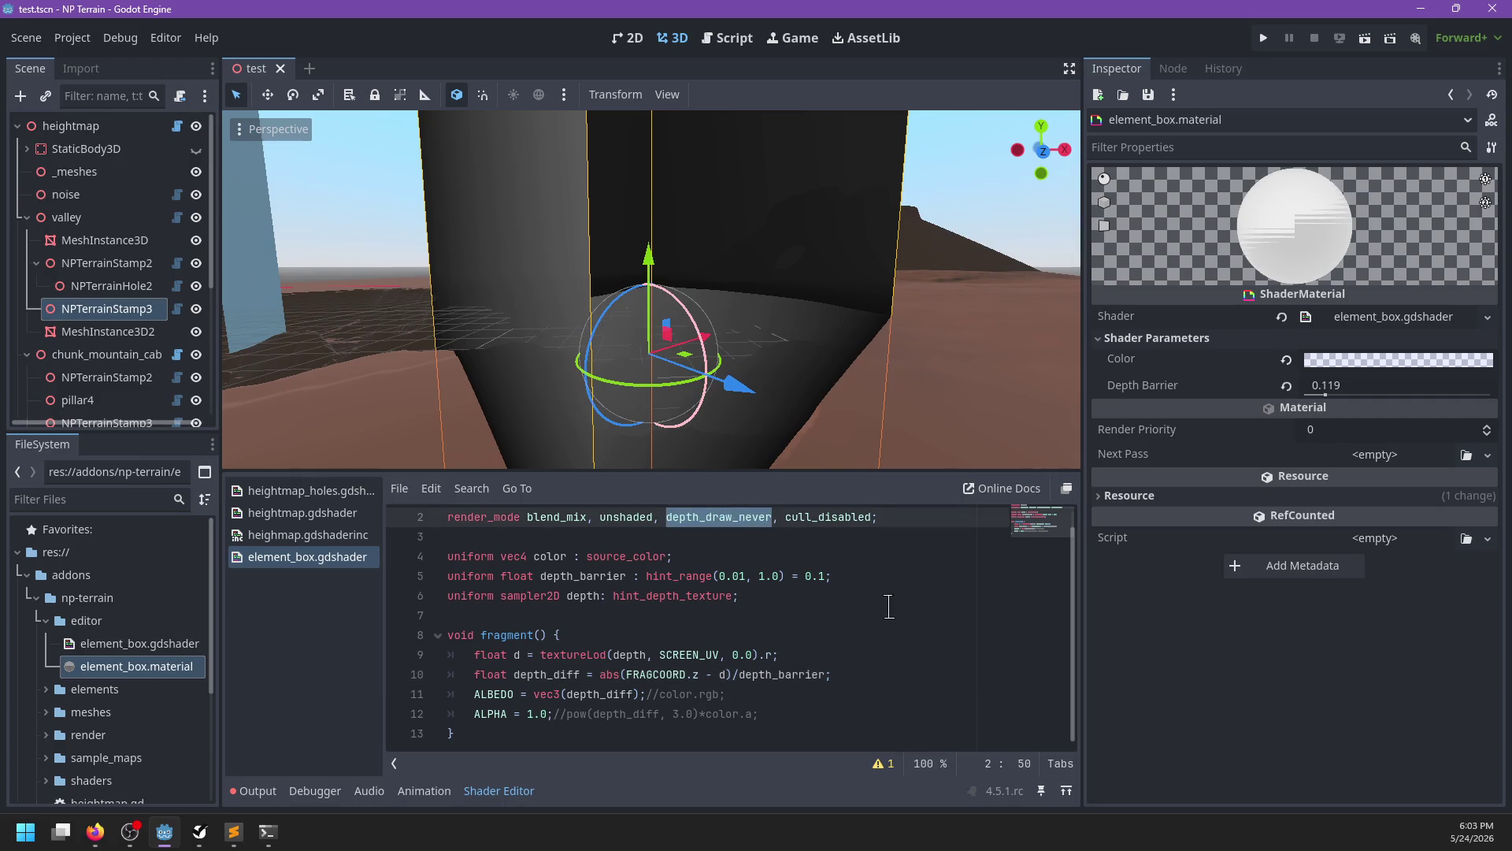
key("Right")
key("Right")
key("Right")
key("ctrl+Delete")
type("cu")
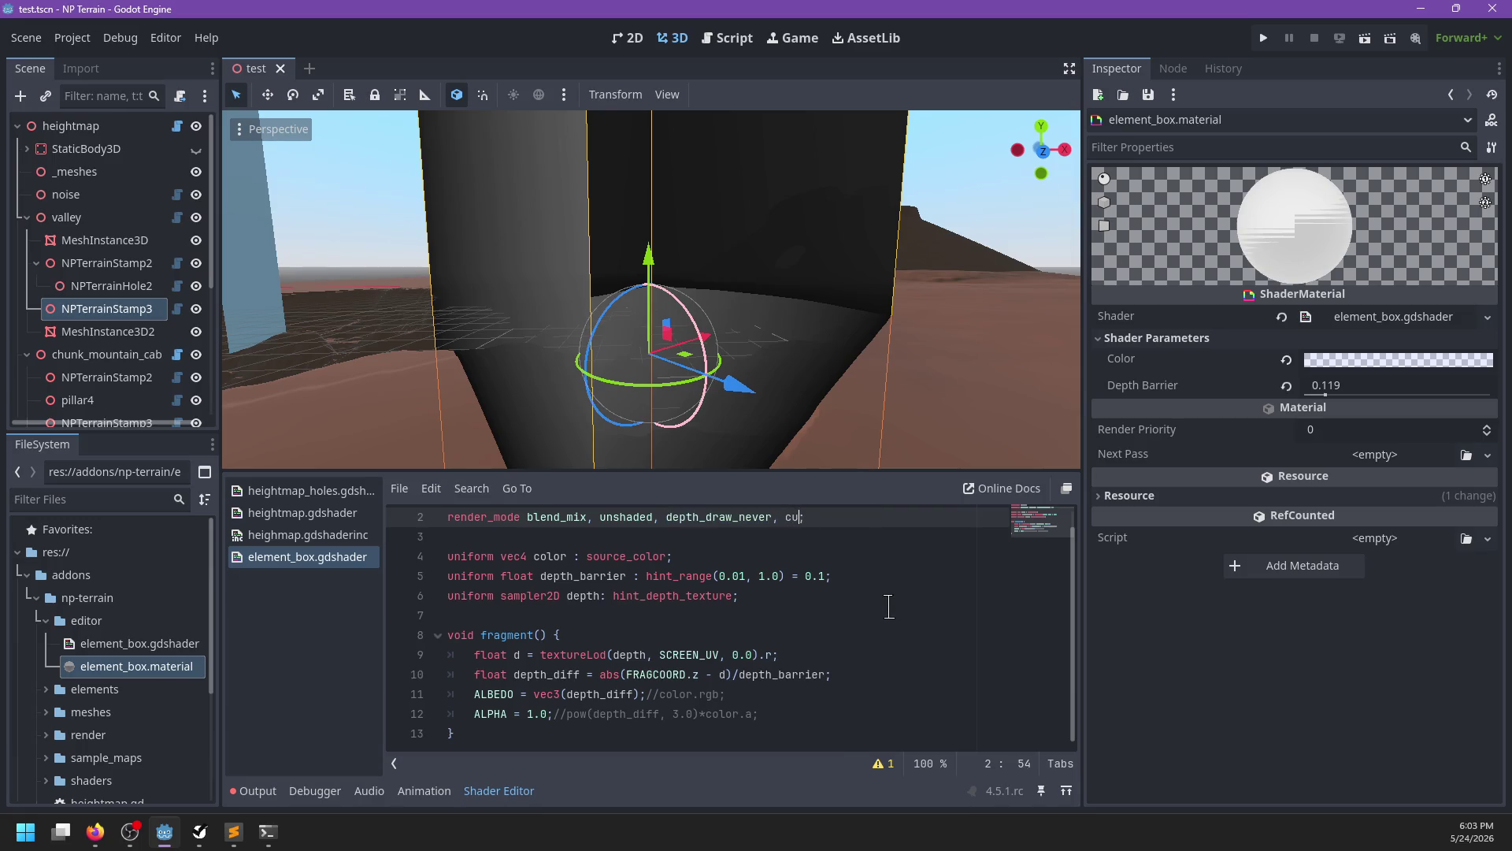
key("Return")
key("ctrl+s")
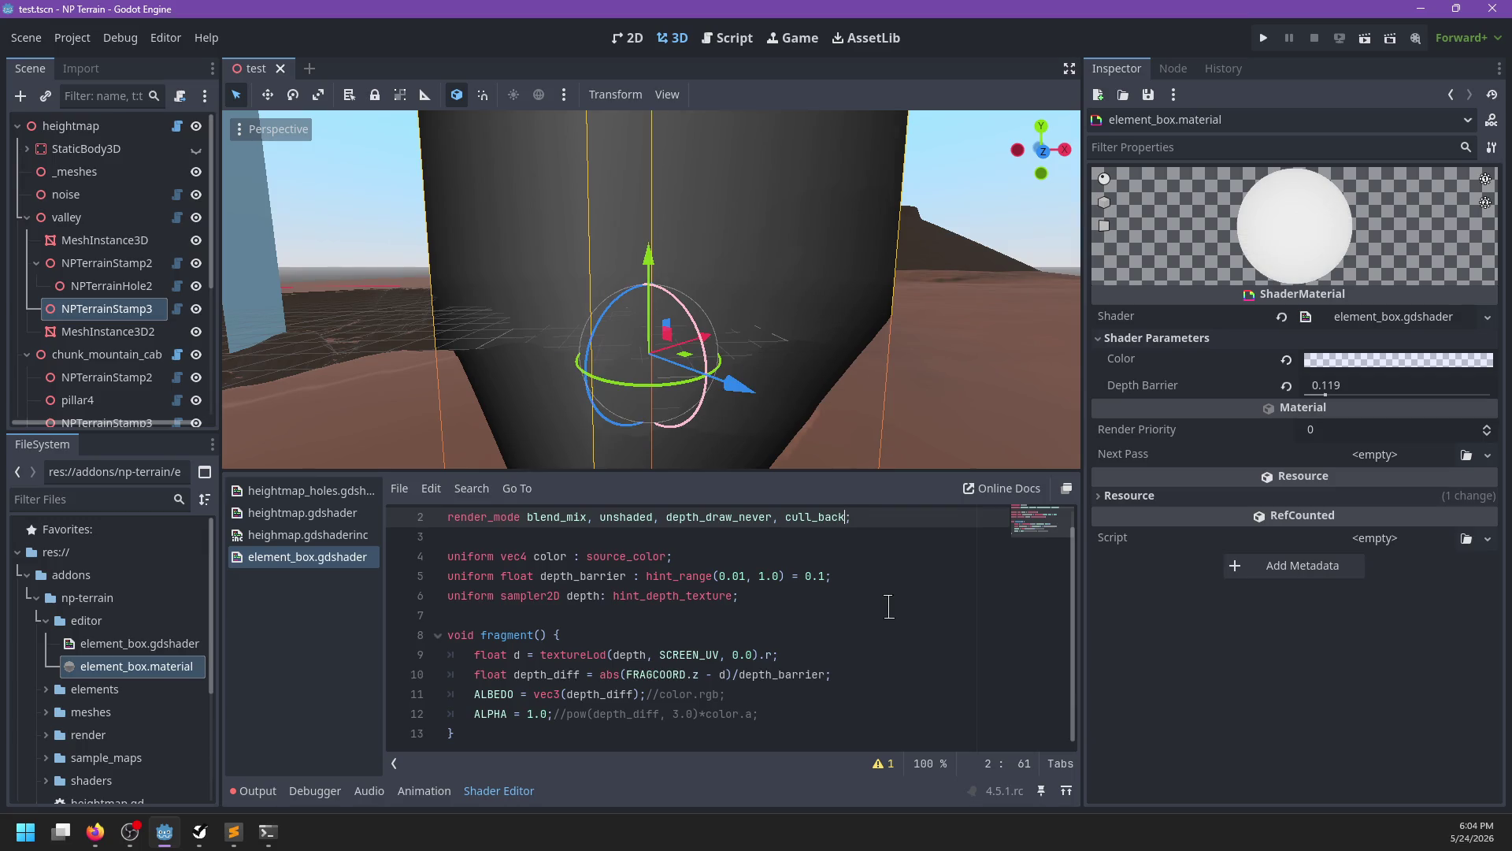
scroll(863, 370, "up", 5)
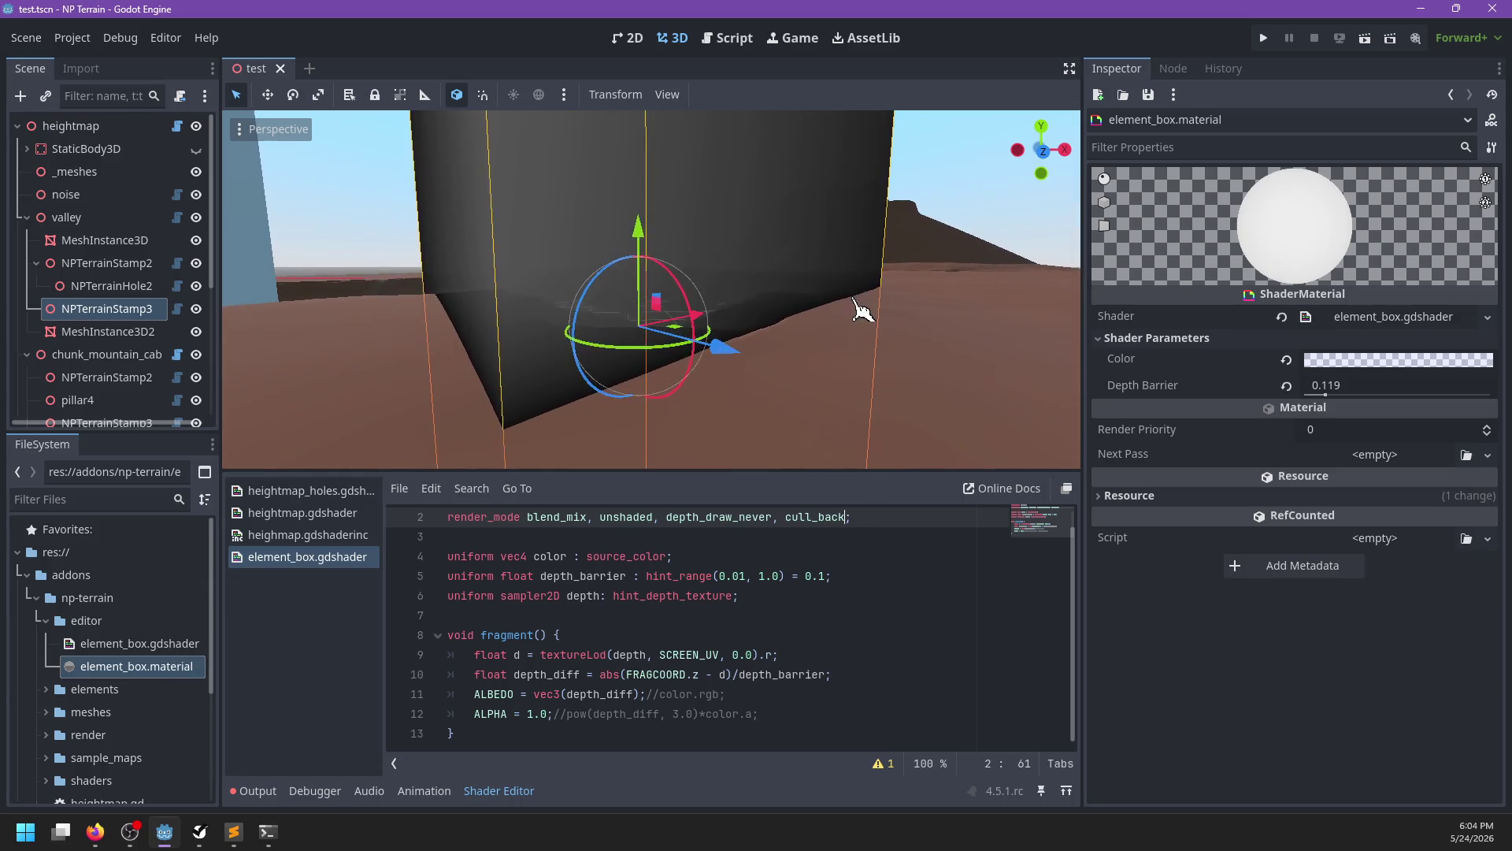
mouse_move(864, 317)
left_mouse_down()
mouse_move(776, 324)
mouse_move(872, 391)
mouse_move(719, 394)
mouse_move(935, 402)
mouse_move(628, 378)
mouse_move(854, 389)
mouse_move(731, 396)
mouse_move(809, 430)
left_mouse_up()
scroll(628, 378, "down", 5)
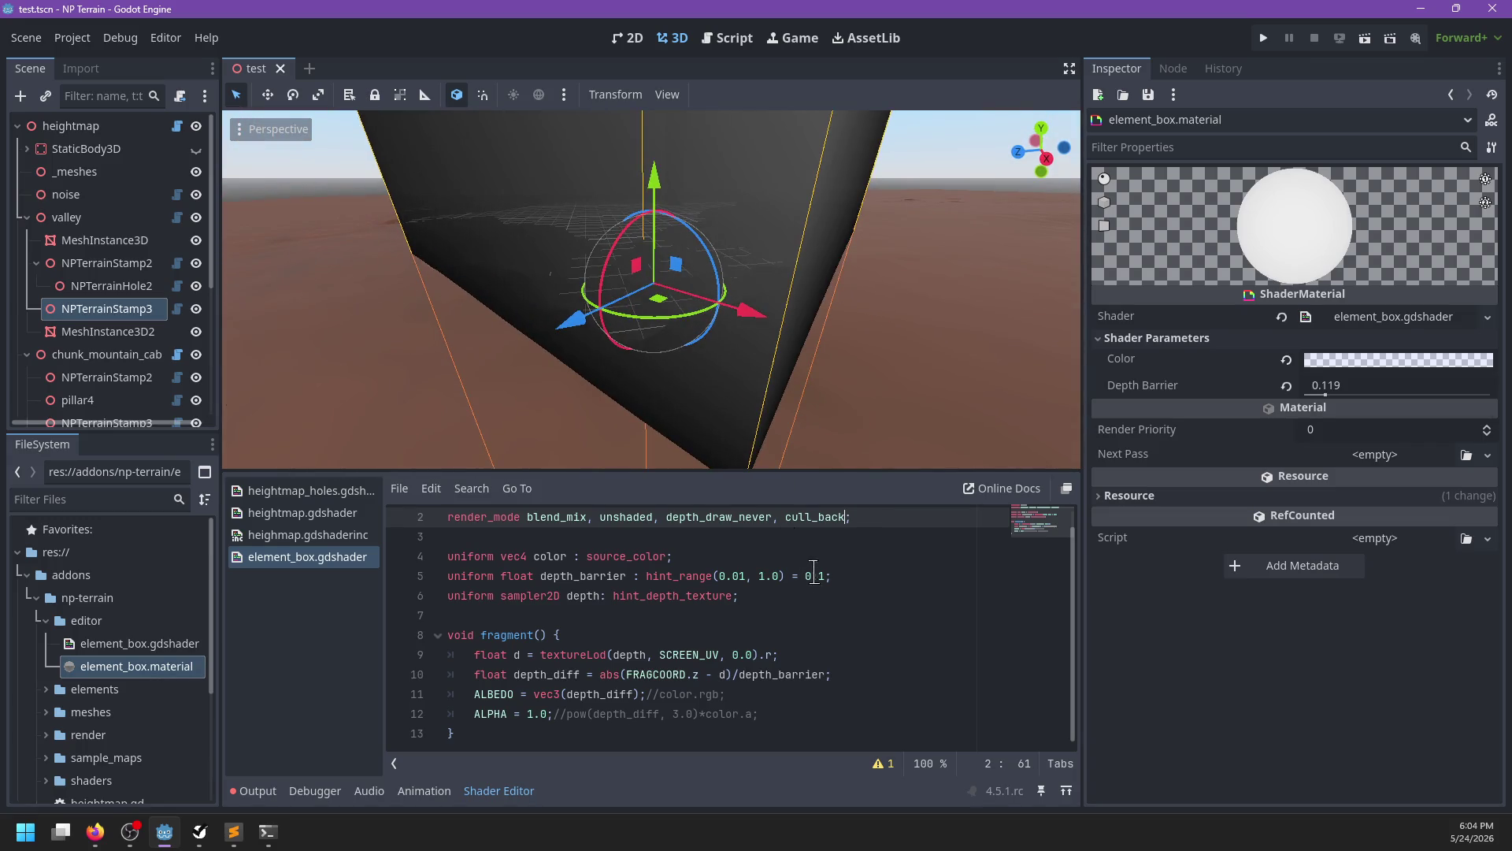
type("ull_front")
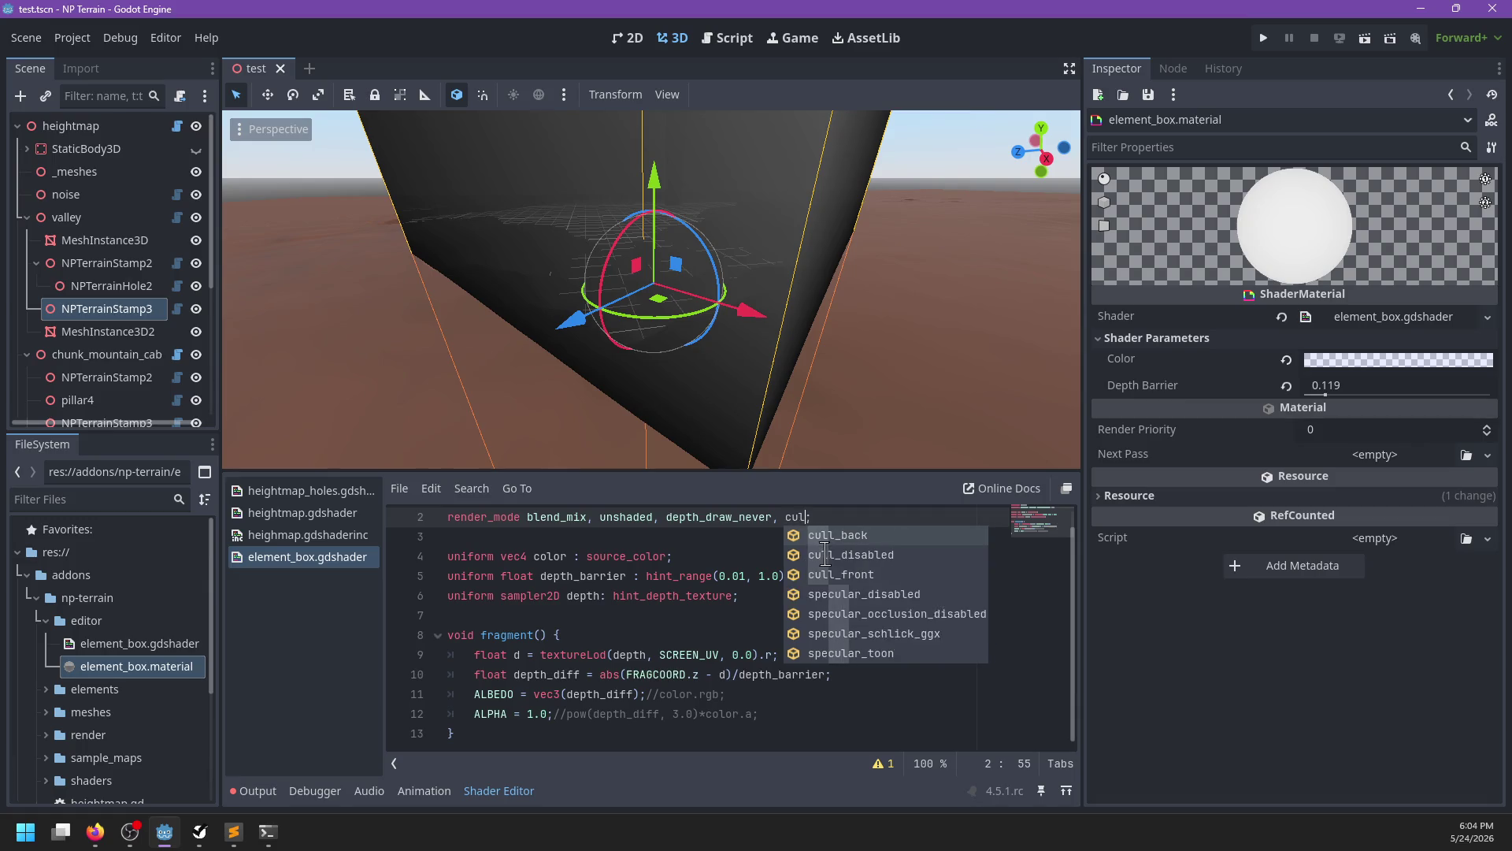
key("ctrl+s")
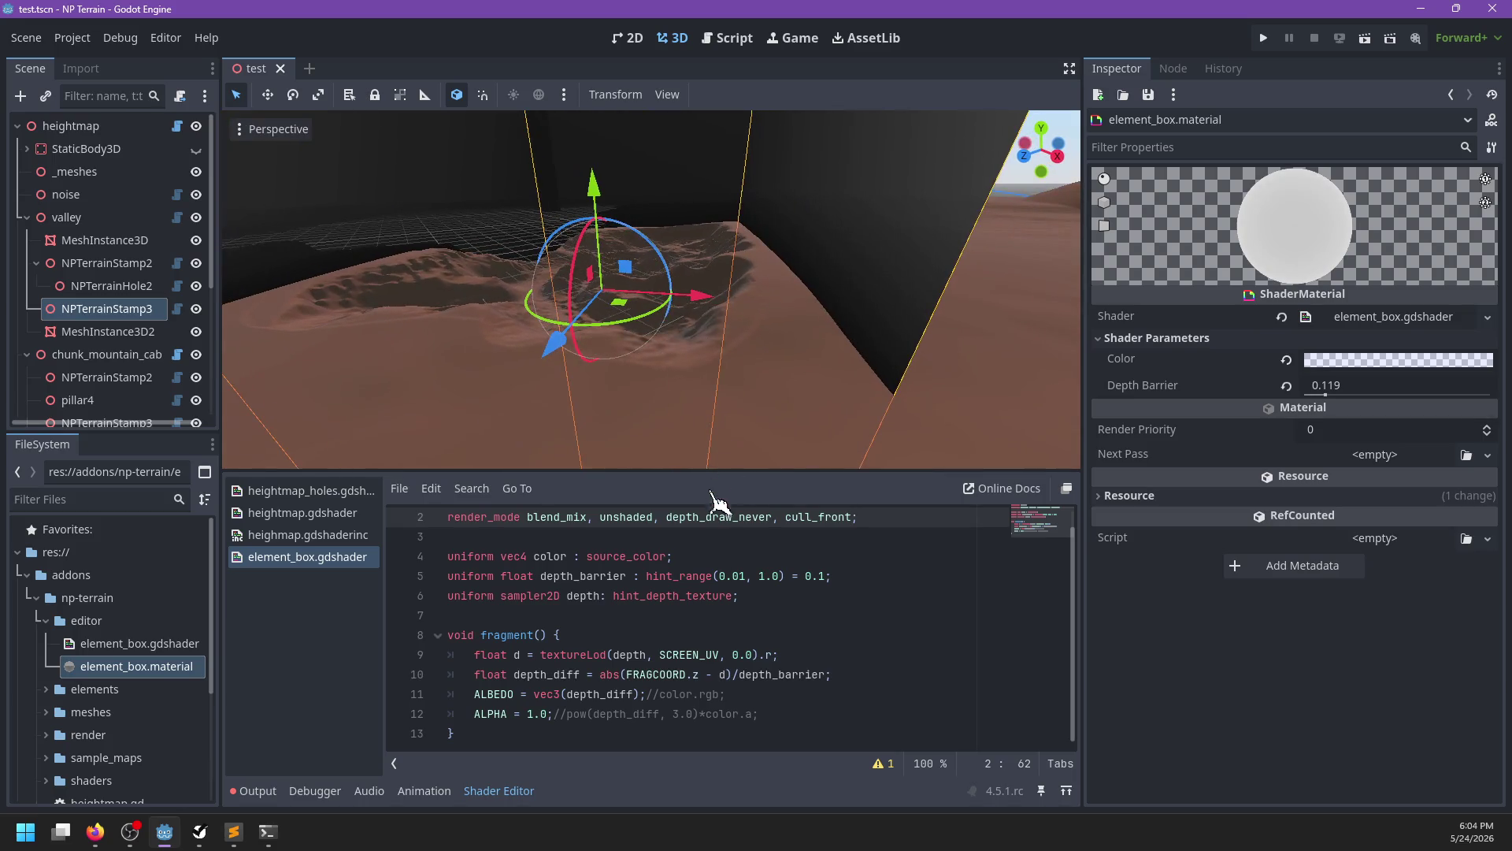
Add depth_test_disabled to render_mode and save the scene
left_click(668, 516)
type("depth_test_disabled,")
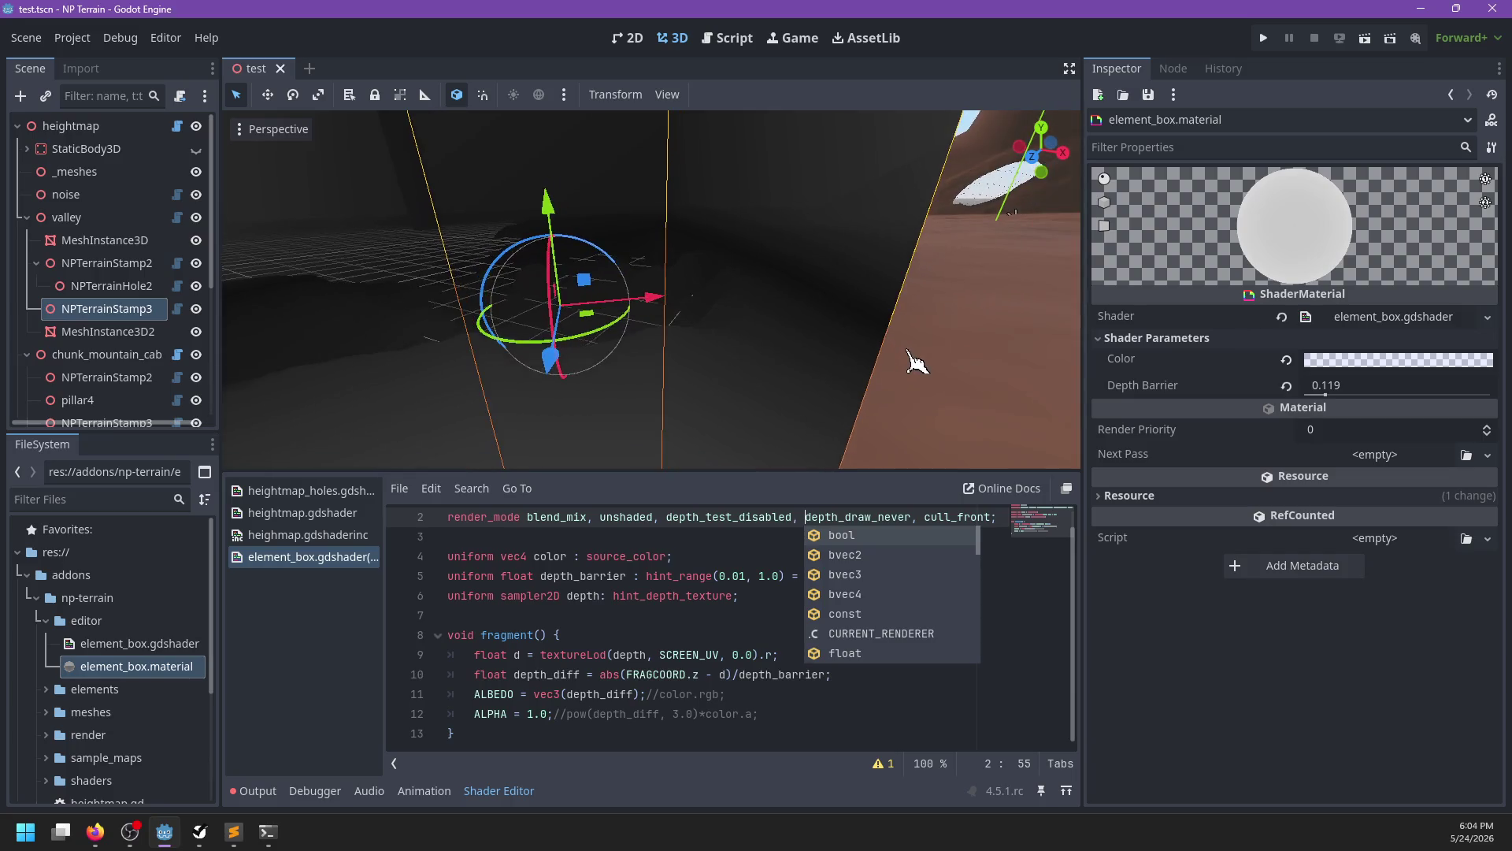
scroll(904, 362, "up", 2)
mouse_move(904, 362)
left_mouse_down()
mouse_move(685, 365)
mouse_move(733, 341)
mouse_move(691, 357)
mouse_move(945, 338)
mouse_move(777, 358)
mouse_move(905, 364)
left_mouse_up()
scroll(777, 359, "down", 3)
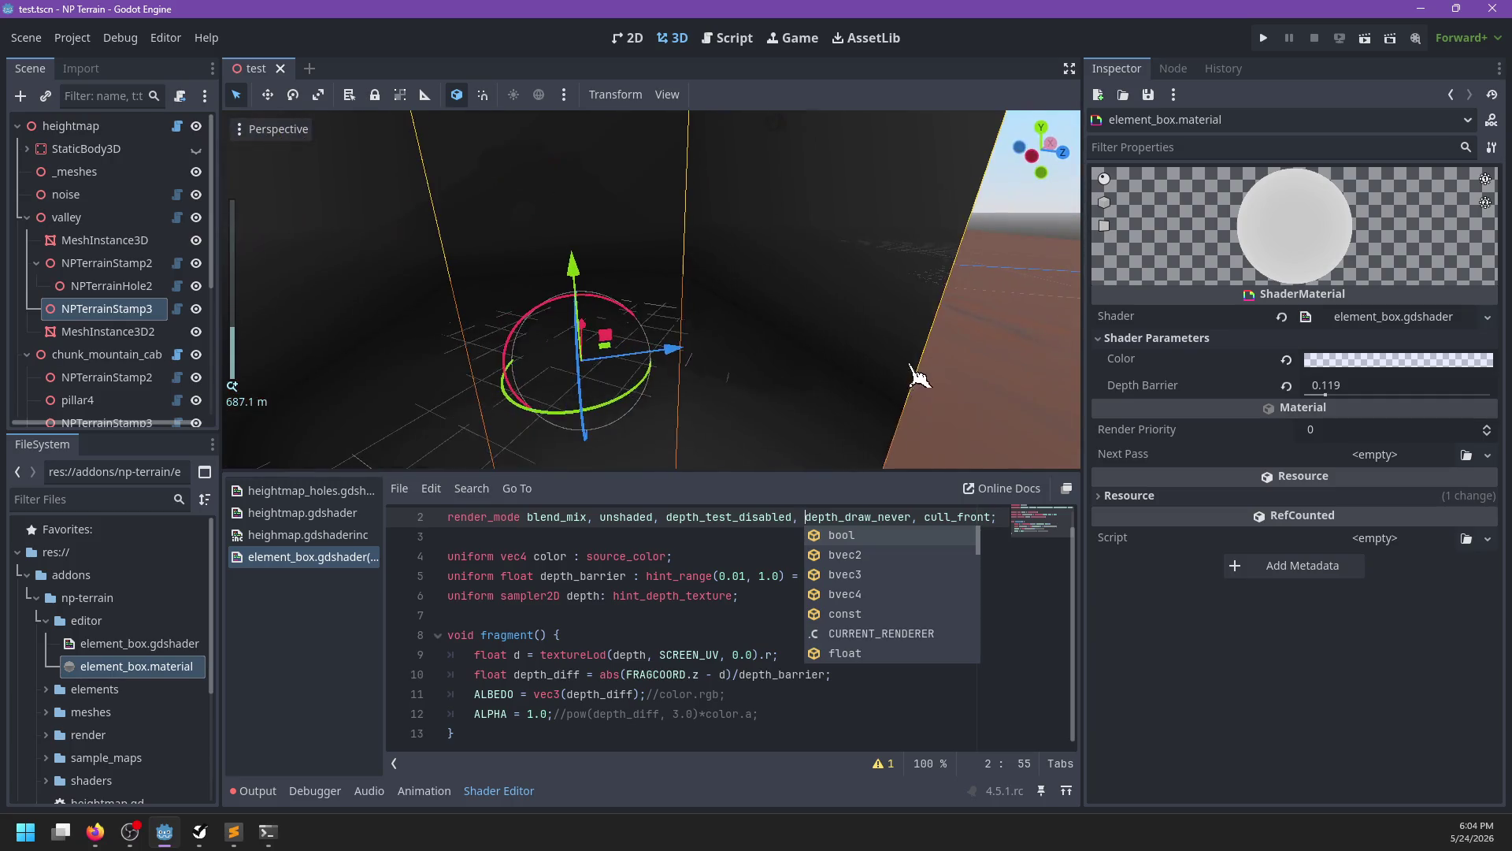
key("ctrl+s")
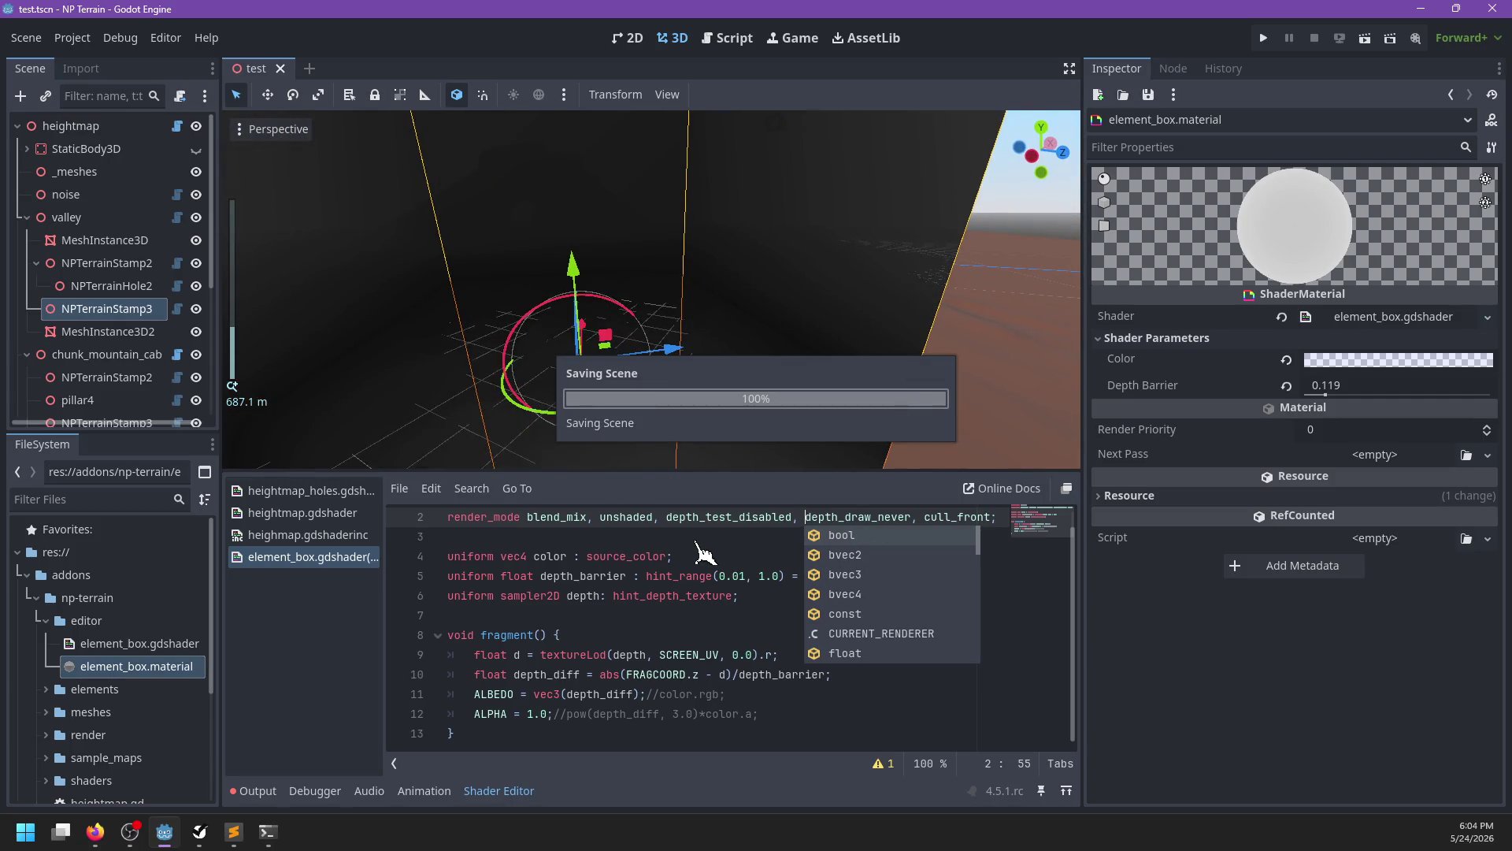
left_click(701, 553)
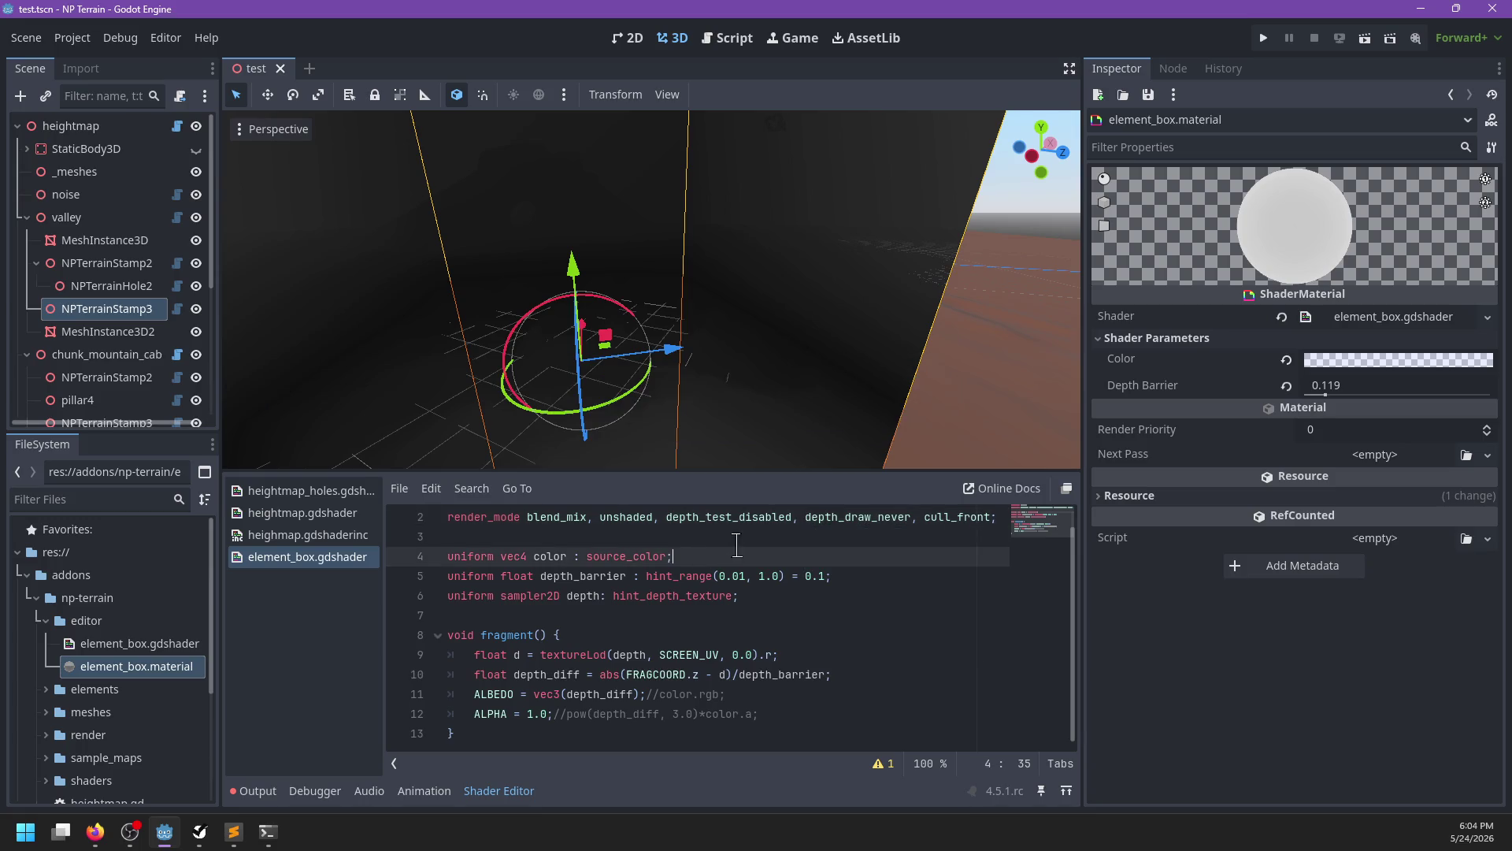
Orbit and zoom around the element box preview, then switch to Sublime Text
mouse_move(839, 368)
left_mouse_down()
mouse_move(786, 321)
mouse_move(756, 331)
mouse_move(878, 352)
mouse_move(955, 324)
mouse_move(749, 381)
mouse_move(770, 385)
mouse_move(587, 394)
mouse_move(746, 415)
mouse_move(692, 375)
mouse_move(598, 418)
mouse_move(687, 358)
mouse_move(868, 341)
mouse_move(803, 341)
mouse_move(790, 361)
mouse_move(848, 381)
mouse_move(692, 328)
mouse_move(736, 337)
mouse_move(755, 451)
mouse_move(754, 325)
mouse_move(736, 404)
mouse_move(719, 356)
mouse_move(715, 371)
mouse_move(780, 371)
mouse_move(746, 344)
mouse_move(793, 253)
mouse_move(849, 368)
mouse_move(685, 297)
mouse_move(879, 311)
mouse_move(797, 320)
mouse_move(884, 321)
mouse_move(908, 344)
mouse_move(499, 351)
mouse_move(898, 354)
mouse_move(858, 351)
mouse_move(884, 338)
mouse_move(692, 348)
mouse_move(912, 352)
mouse_move(900, 374)
left_mouse_up()
scroll(756, 331, "up", 2)
scroll(586, 394, "up", 2)
scroll(687, 358, "up", 2)
scroll(868, 341, "down", 5)
scroll(754, 325, "down", 3)
scroll(755, 325, "up", 5)
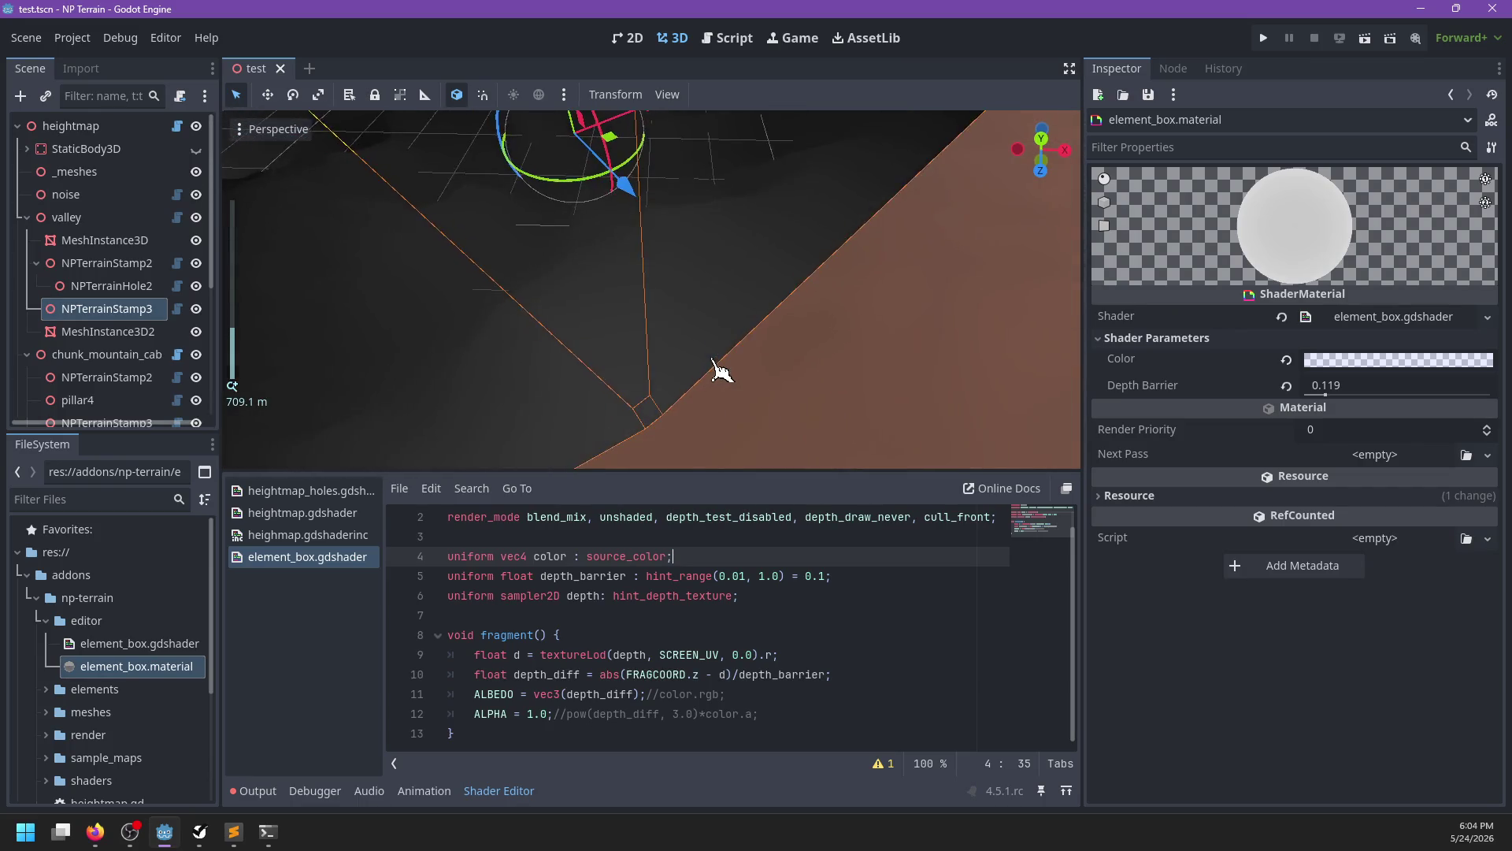
scroll(770, 372, "up", 2)
scroll(897, 375, "up", 5)
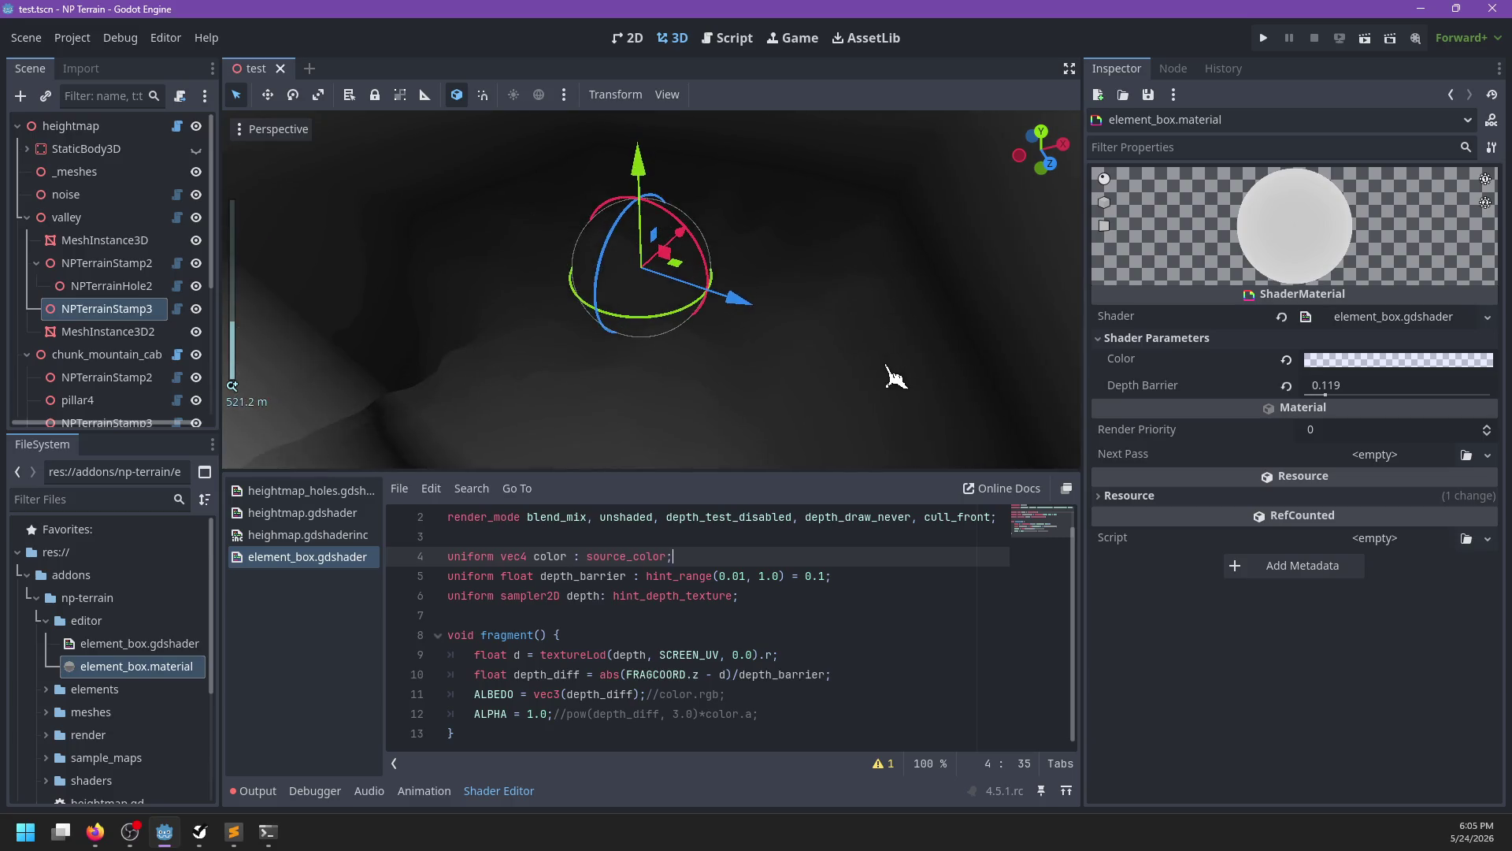
scroll(895, 376, "down", 6)
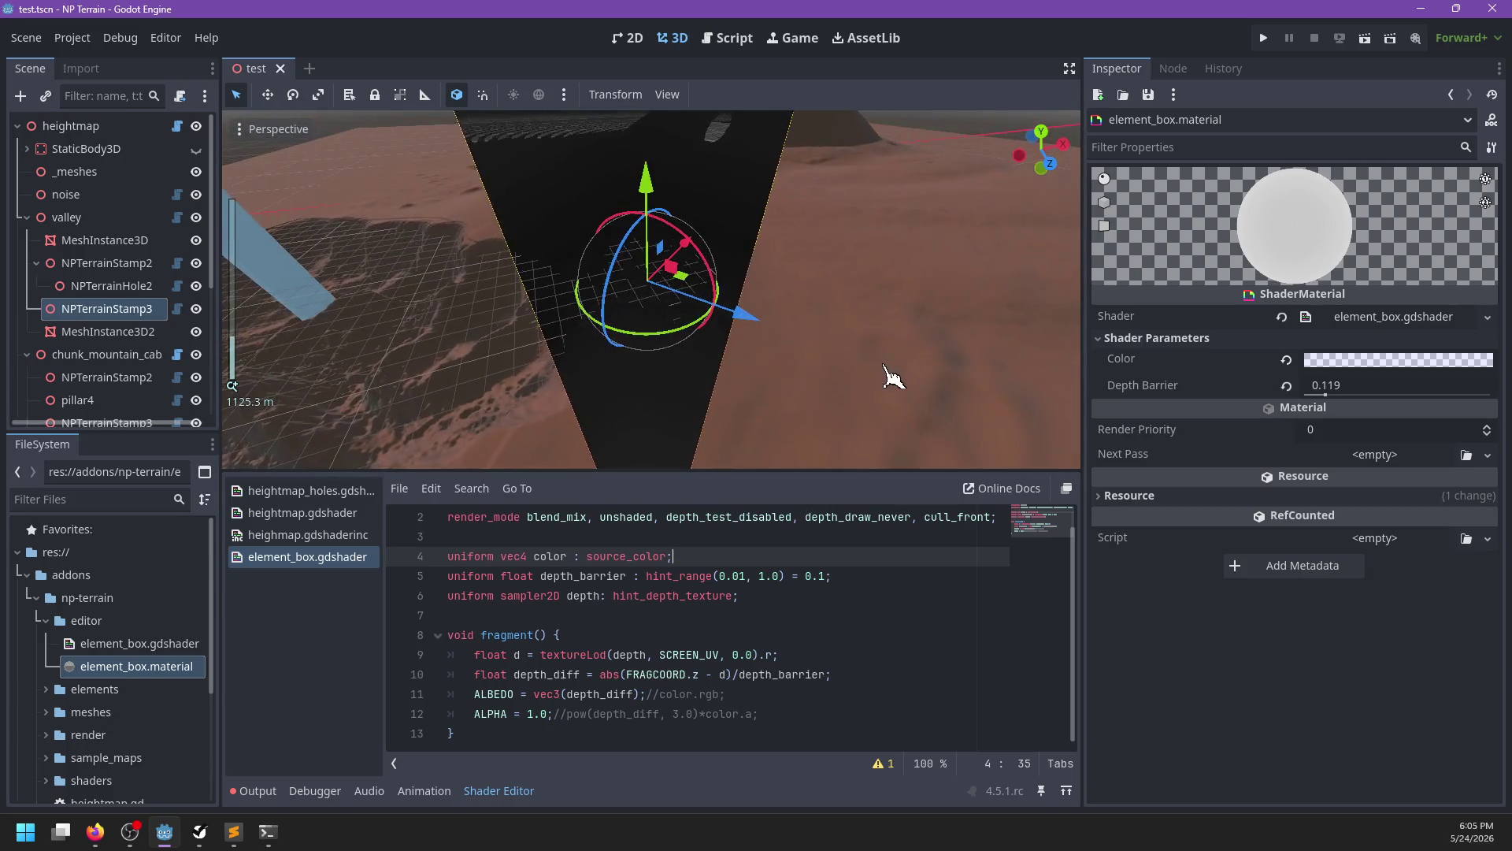
mouse_move(888, 378)
left_mouse_down()
mouse_move(837, 348)
mouse_move(762, 354)
mouse_move(910, 358)
left_mouse_up()
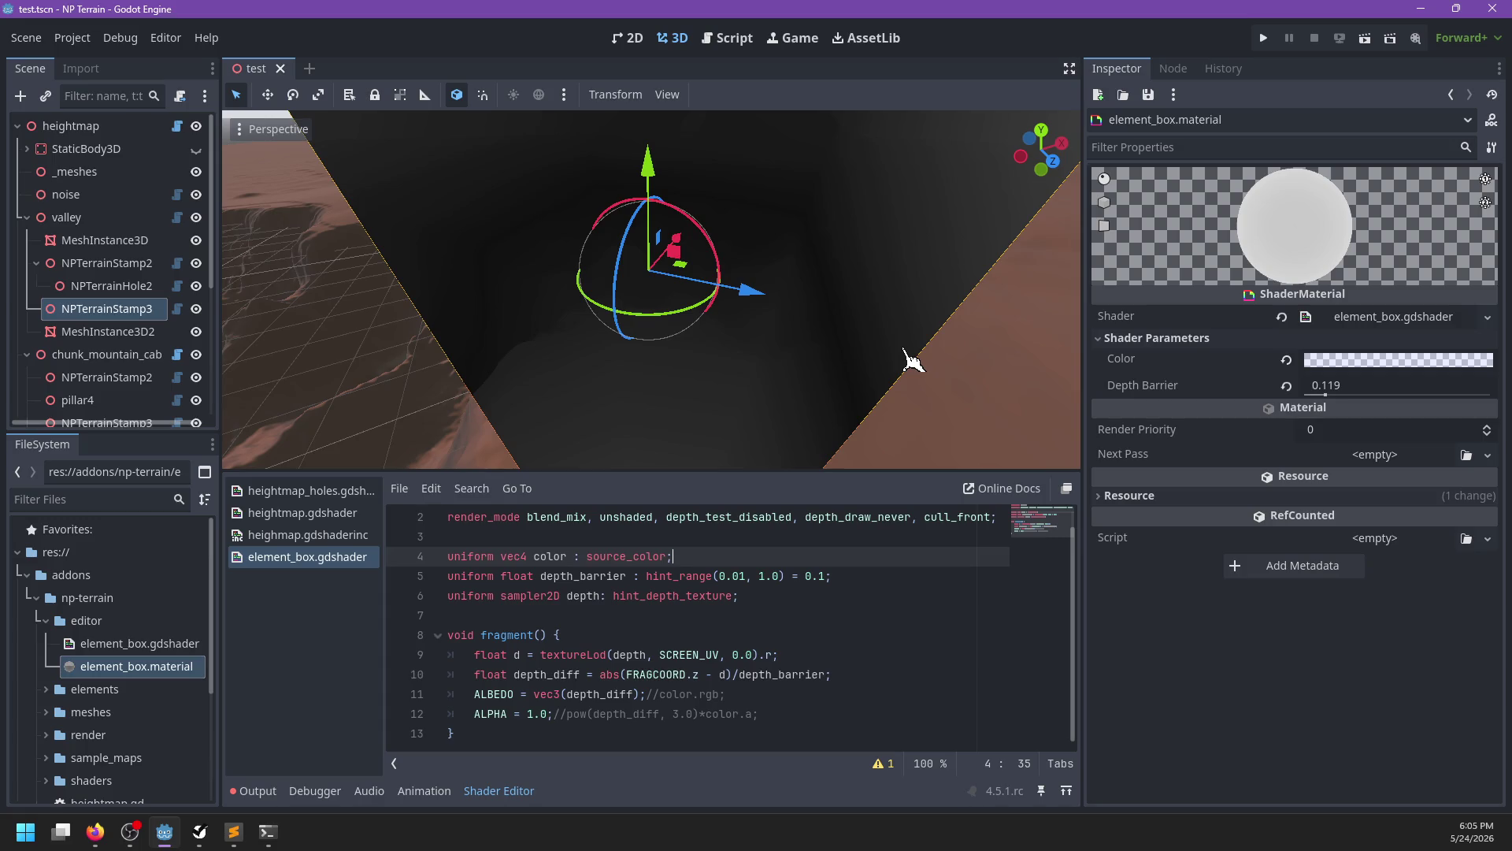
key("alt+Tab")
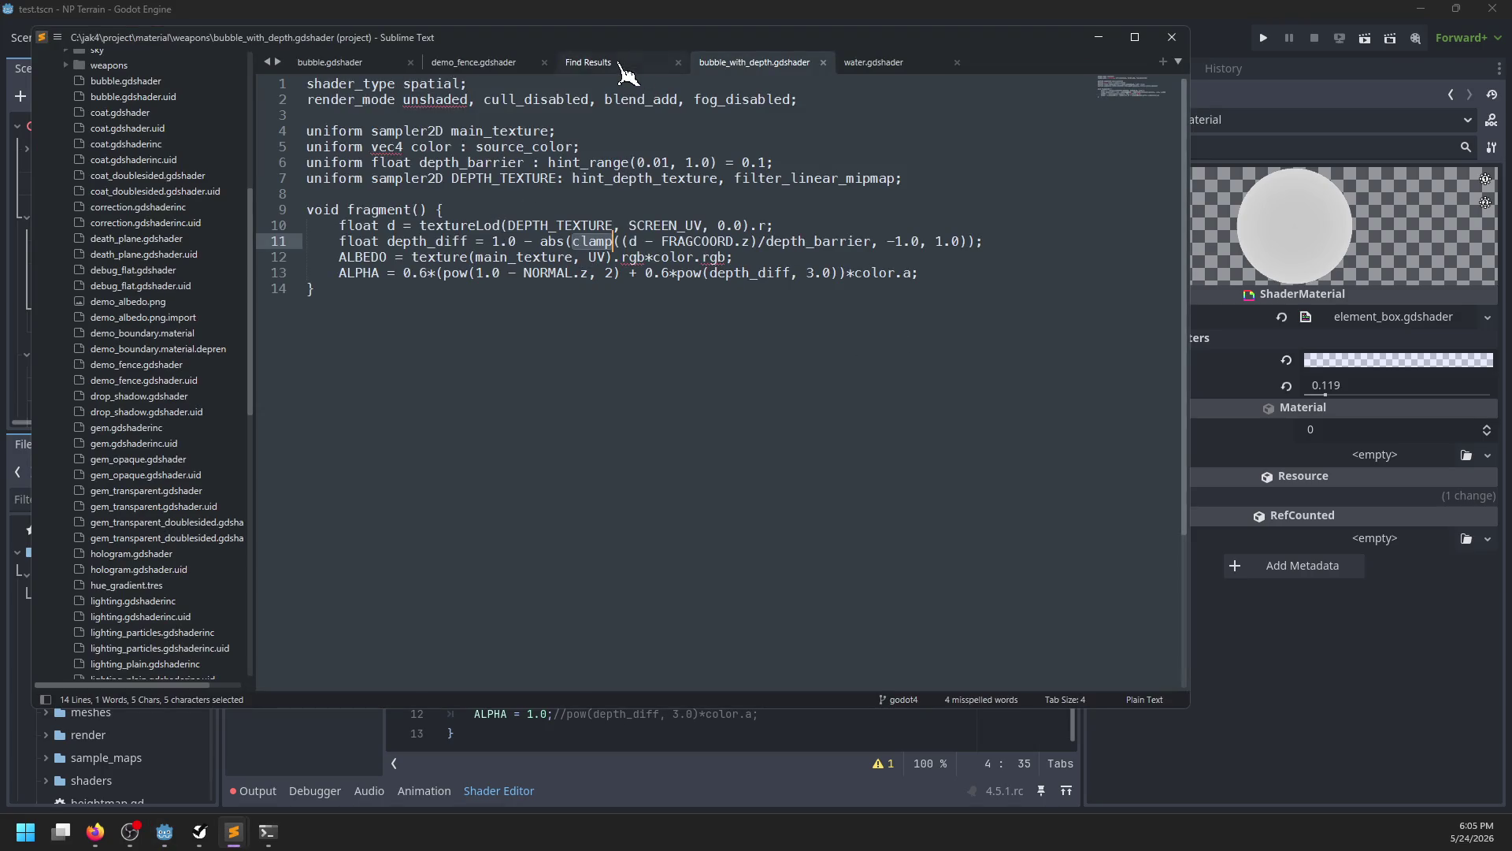
Review water.gdshader's upos/wpos reconstruction lines in Sublime Text, then return to Godot
left_click(875, 64)
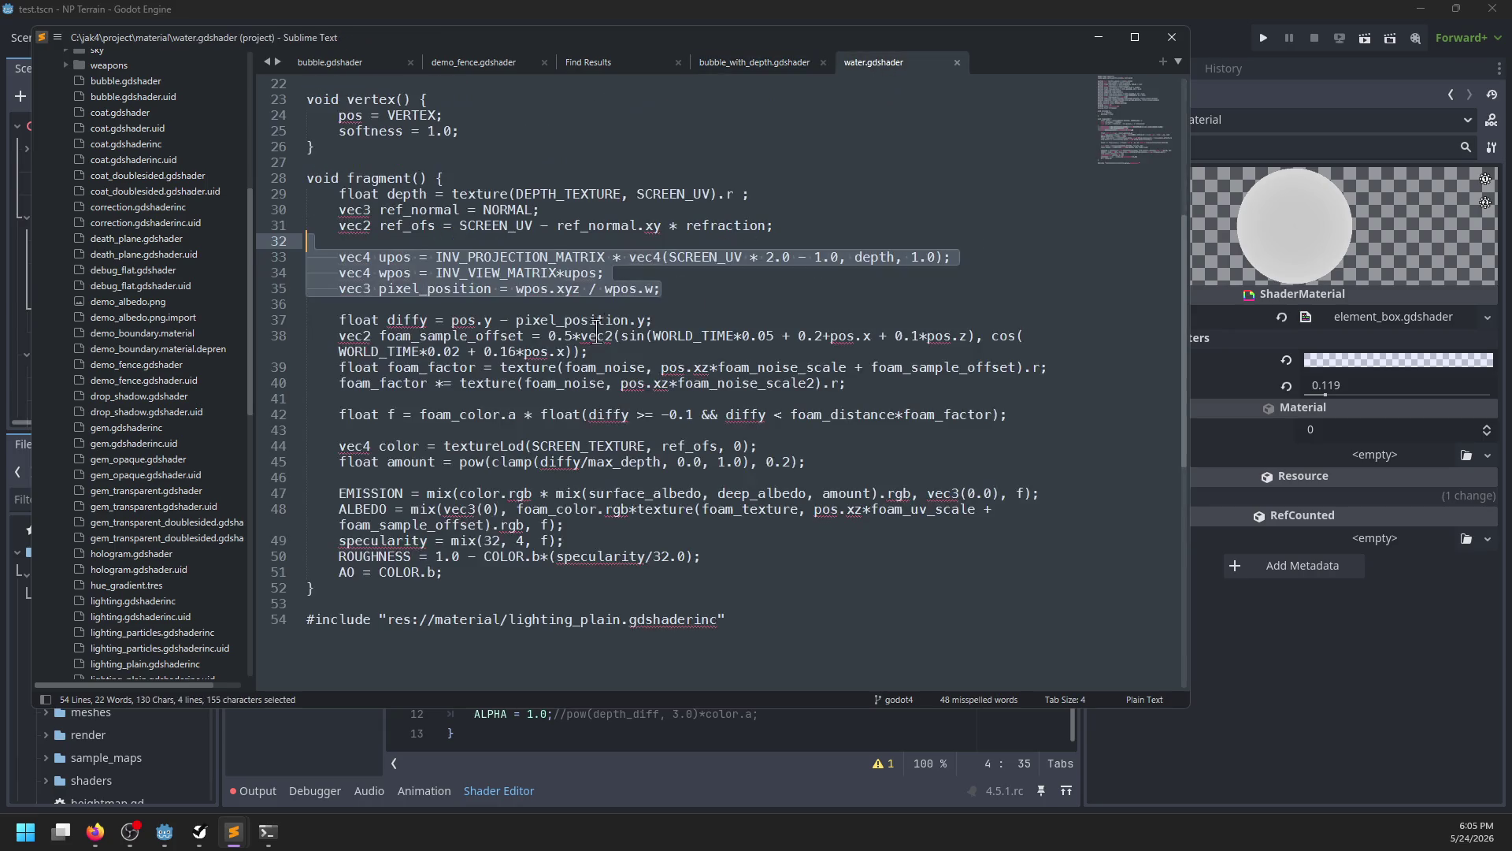
key("alt+Tab")
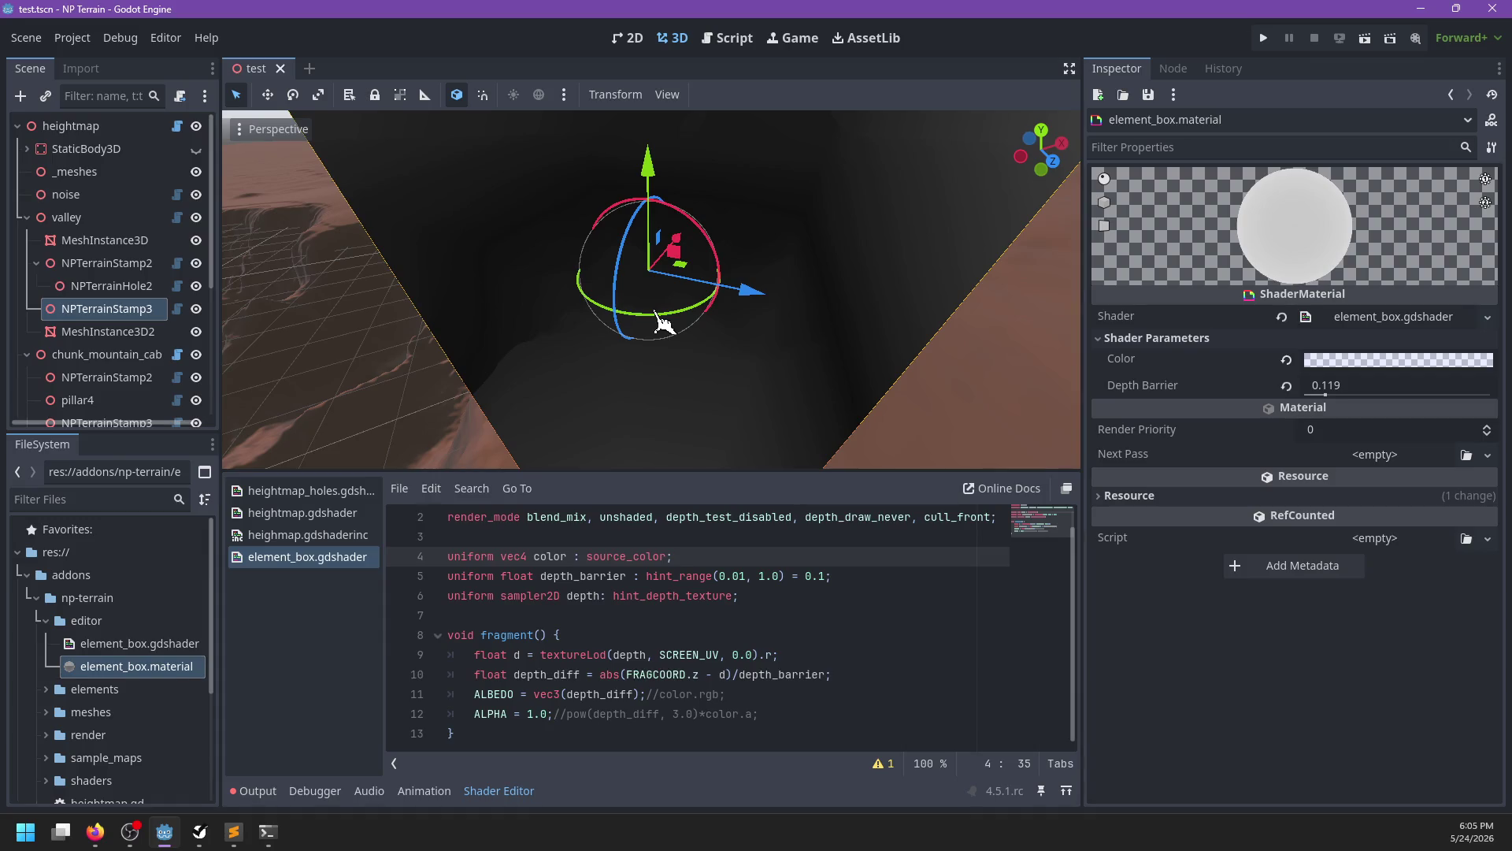
left_click(854, 674)
Paste the upos/wpos/pixel_position reconstruction lines after depth_diff and change depth to d
key("Return")
type("vec4 upos = INV_PROJECTION_MATRIX * vec4(SCREEN_UV * 2.0 - 1.0, depth, 1.0); \tvec4 wpos = INV_VIEW_MATRIX*upos; \tvec3 pixel_position = wpos.xyz / wpos.w;")
scroll(773, 622, "down", 1)
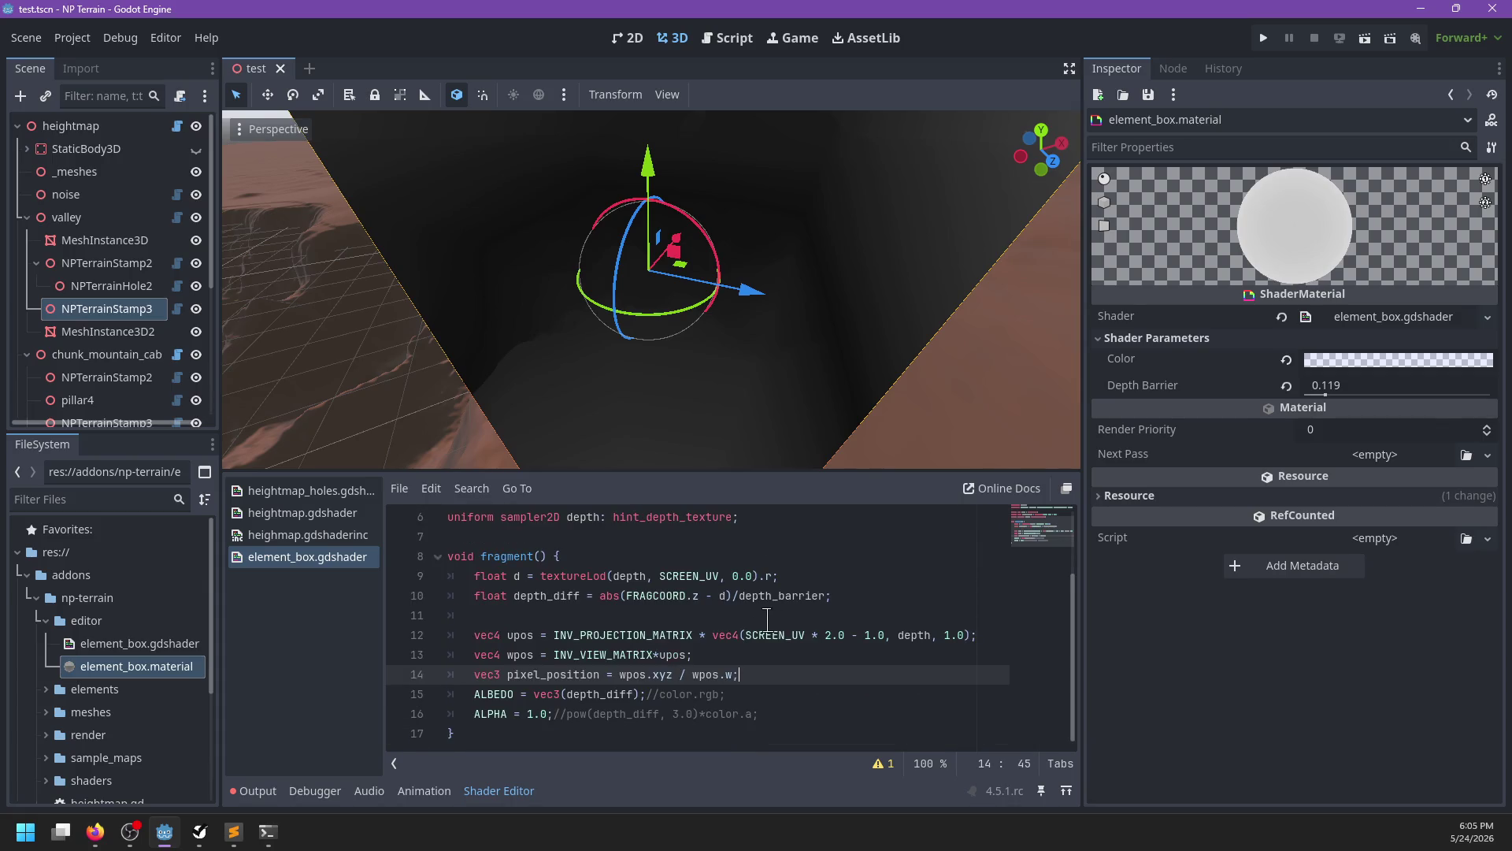
key("Return")
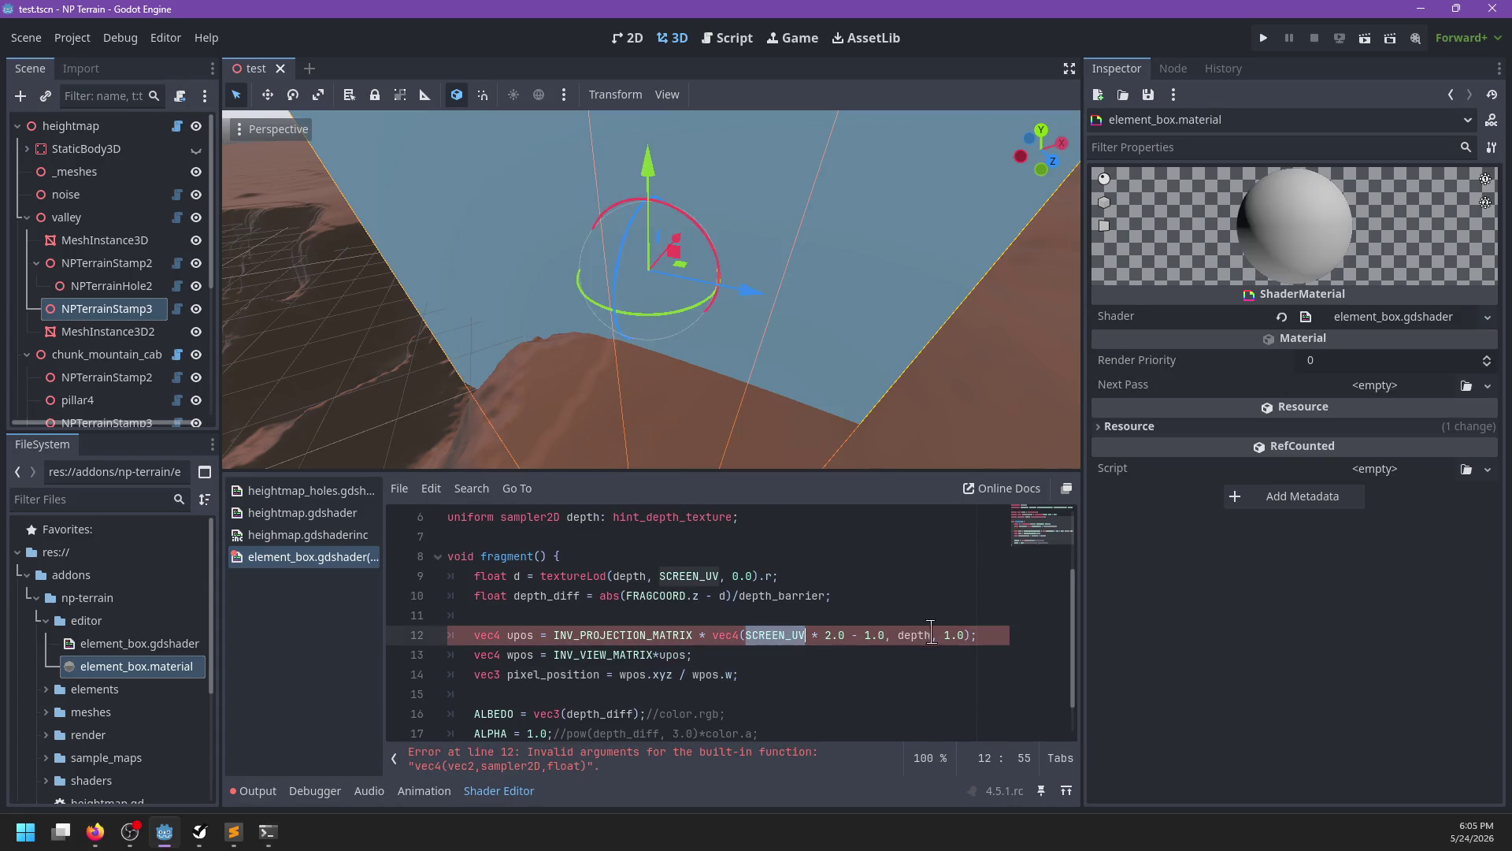
double_click(624, 634)
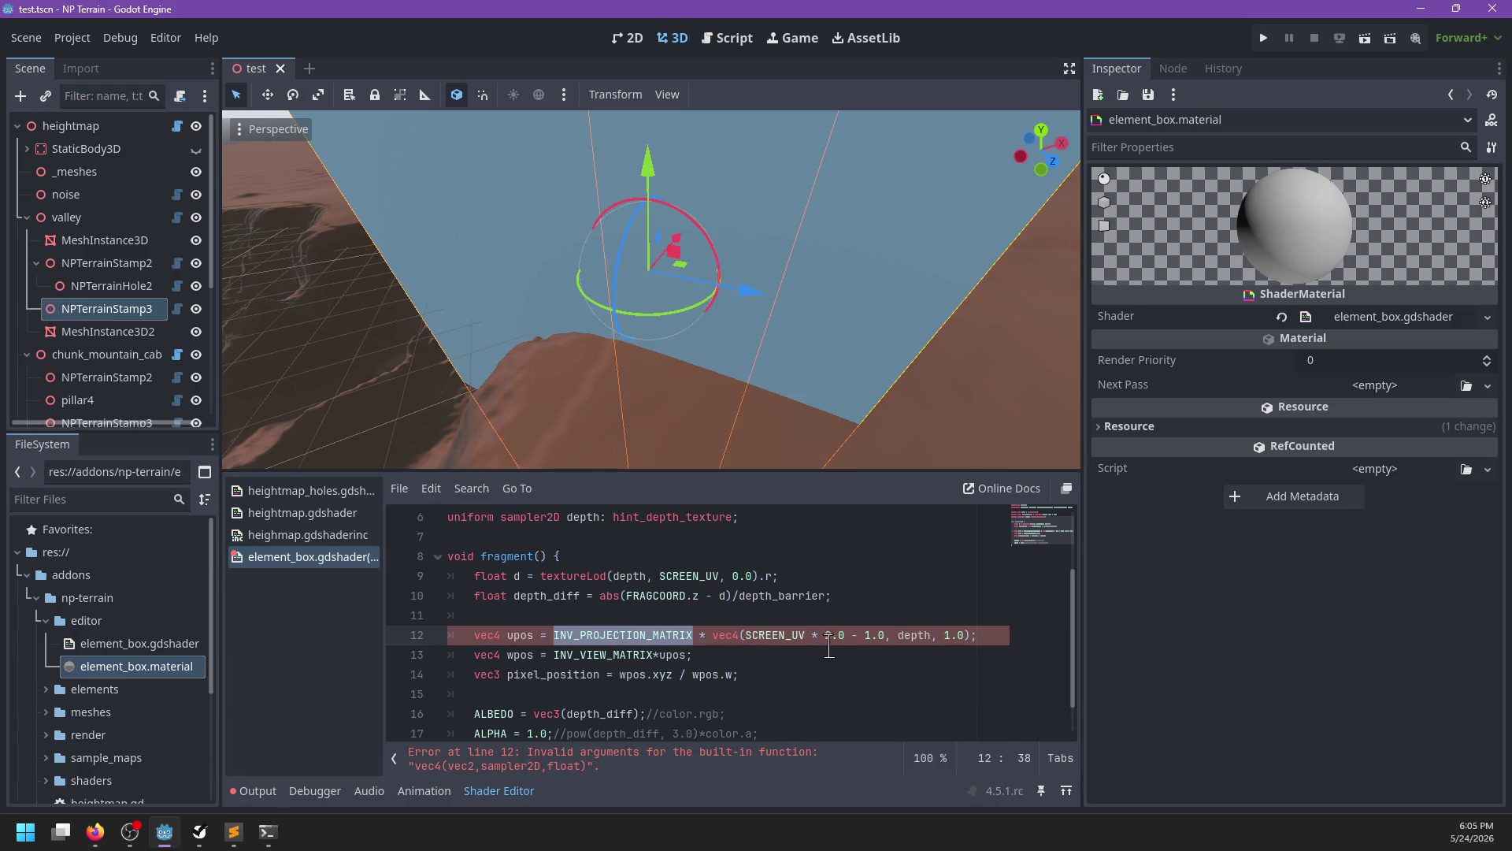
double_click(906, 635)
type("d")
Replace ALBEDO's vec3(depth_diff) with pixel_position.xyz
left_click(814, 673)
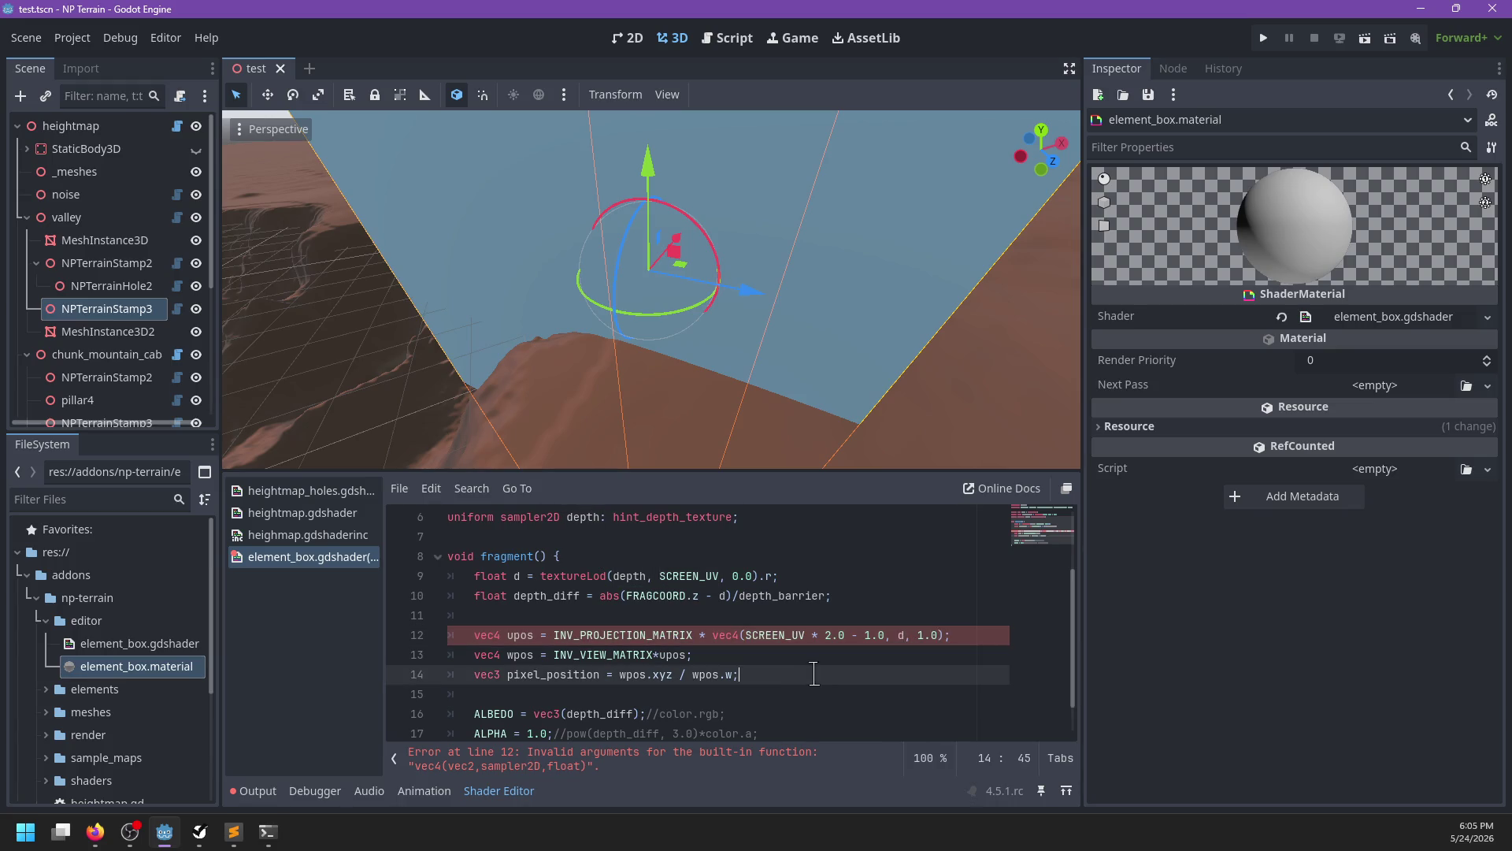
left_click_drag(640, 693, 534, 693)
type("upos")
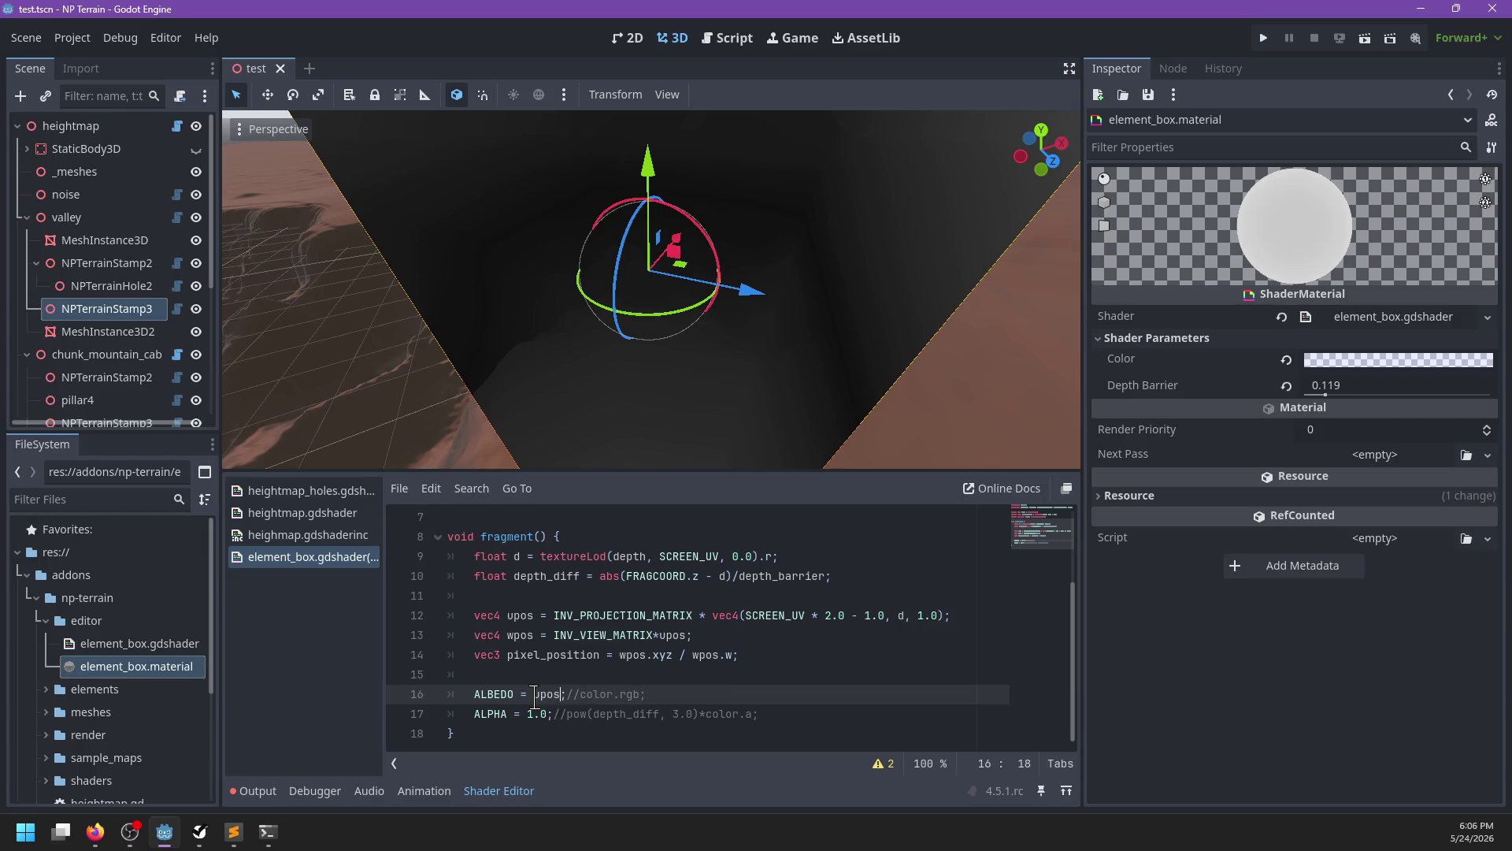
key("BackSpace")
key("BackSpace")
key("BackSpace")
type("pixel_pos")
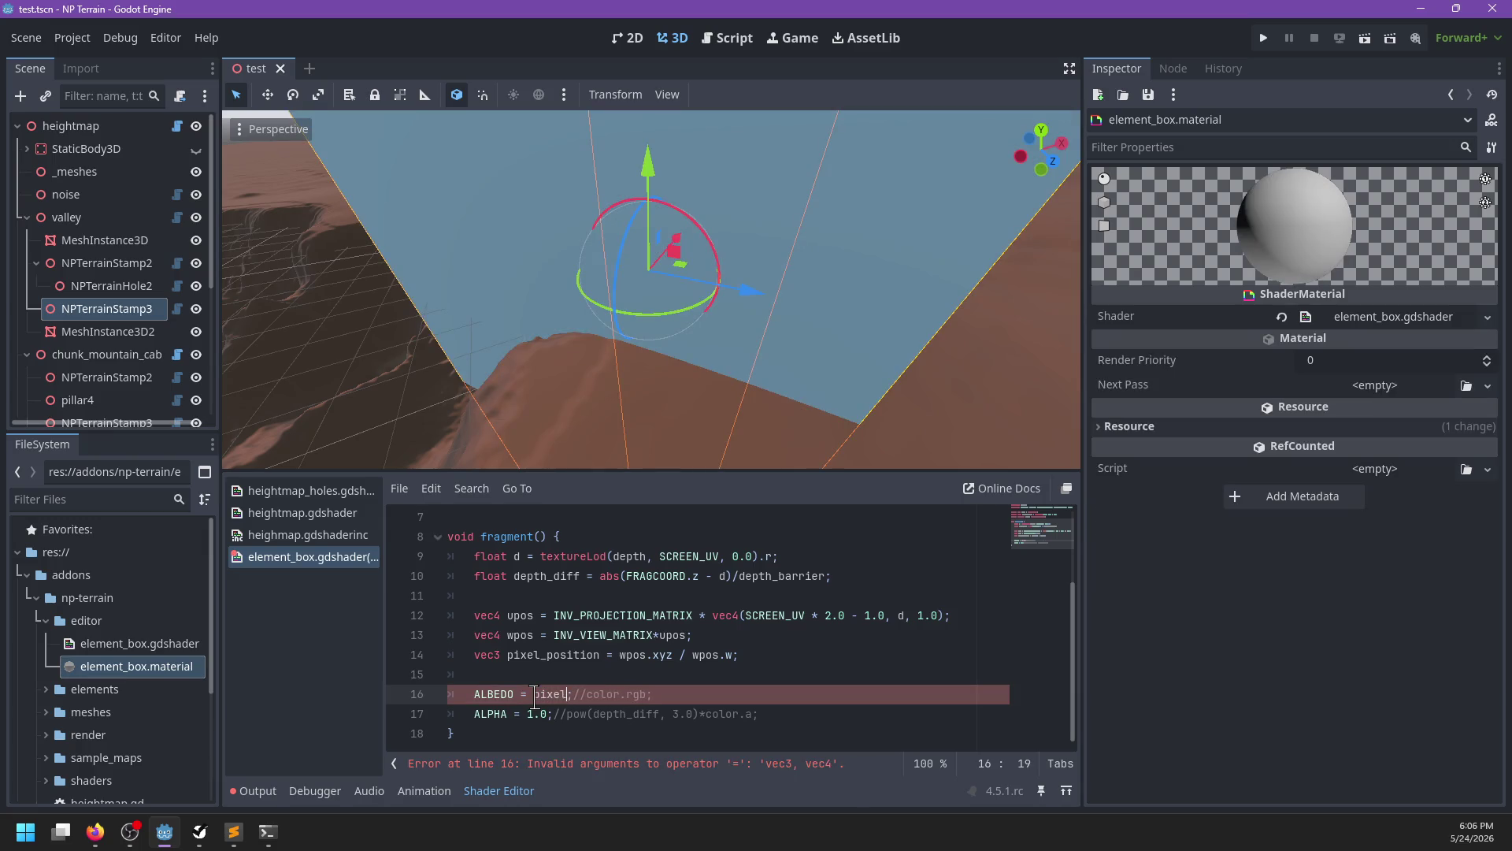
type("ition.xyz")
Orbit to view the world-position colours, compare against the Sublime Text water shader, and begin a matrix prefix
mouse_move(612, 434)
left_mouse_down()
mouse_move(736, 354)
mouse_move(769, 412)
mouse_move(623, 310)
mouse_move(831, 334)
mouse_move(625, 334)
mouse_move(743, 341)
left_mouse_up()
scroll(788, 353, "up", 5)
key("alt+Tab")
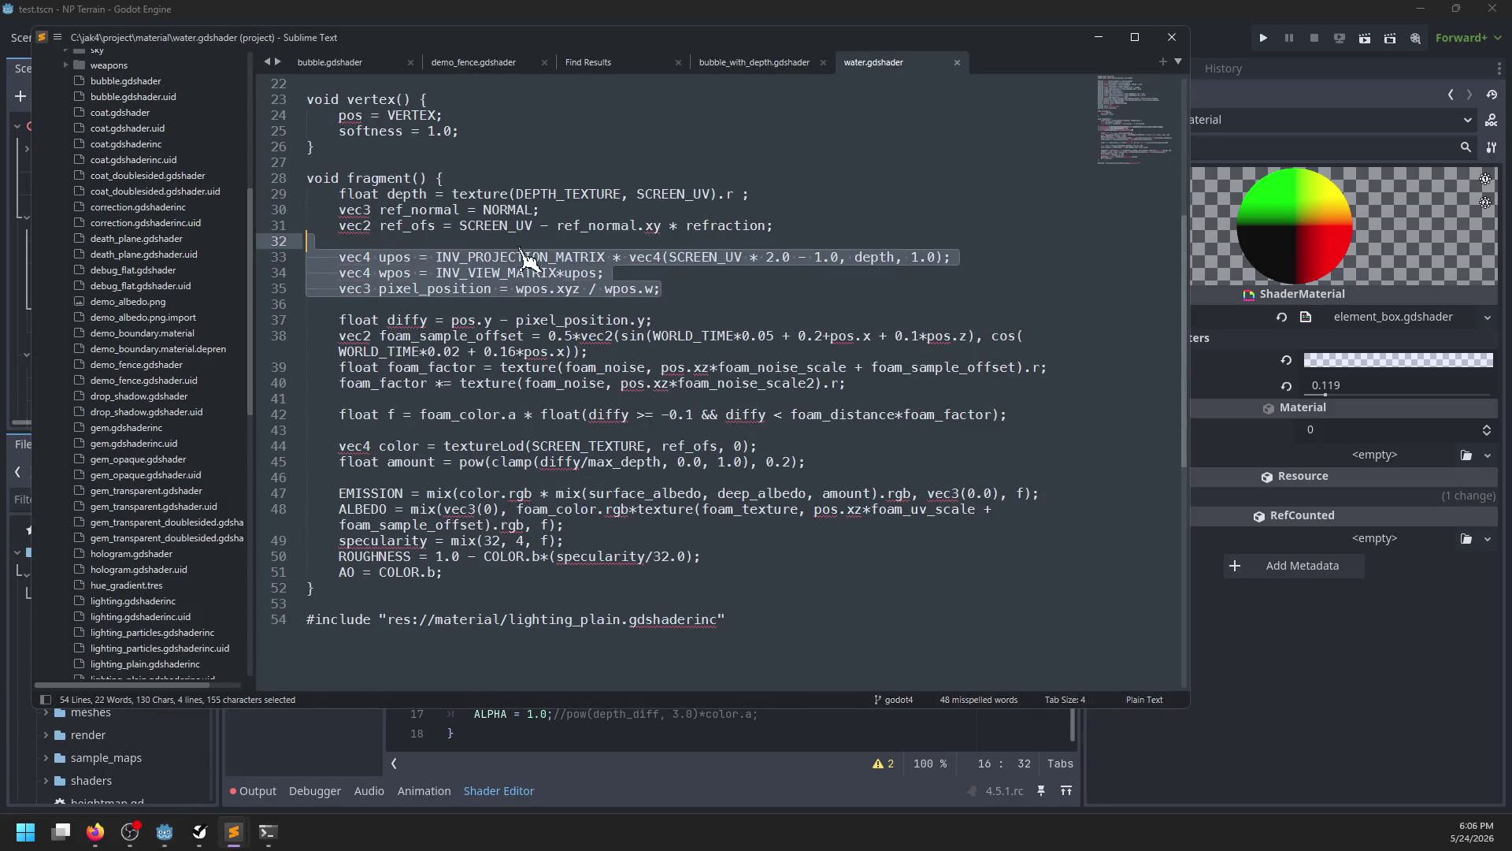
key("alt+Tab")
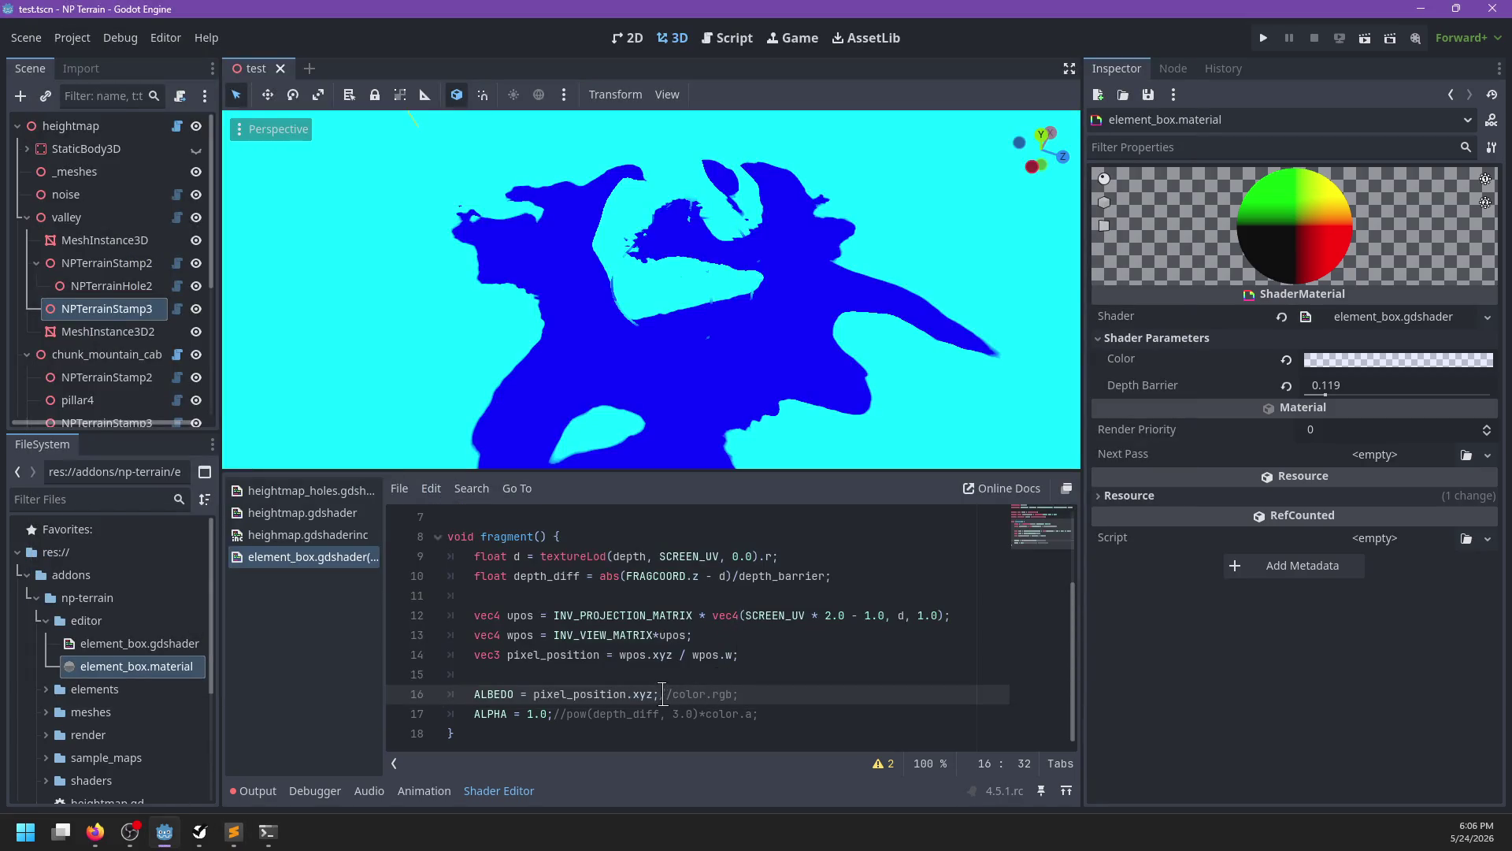
type("* NODE")
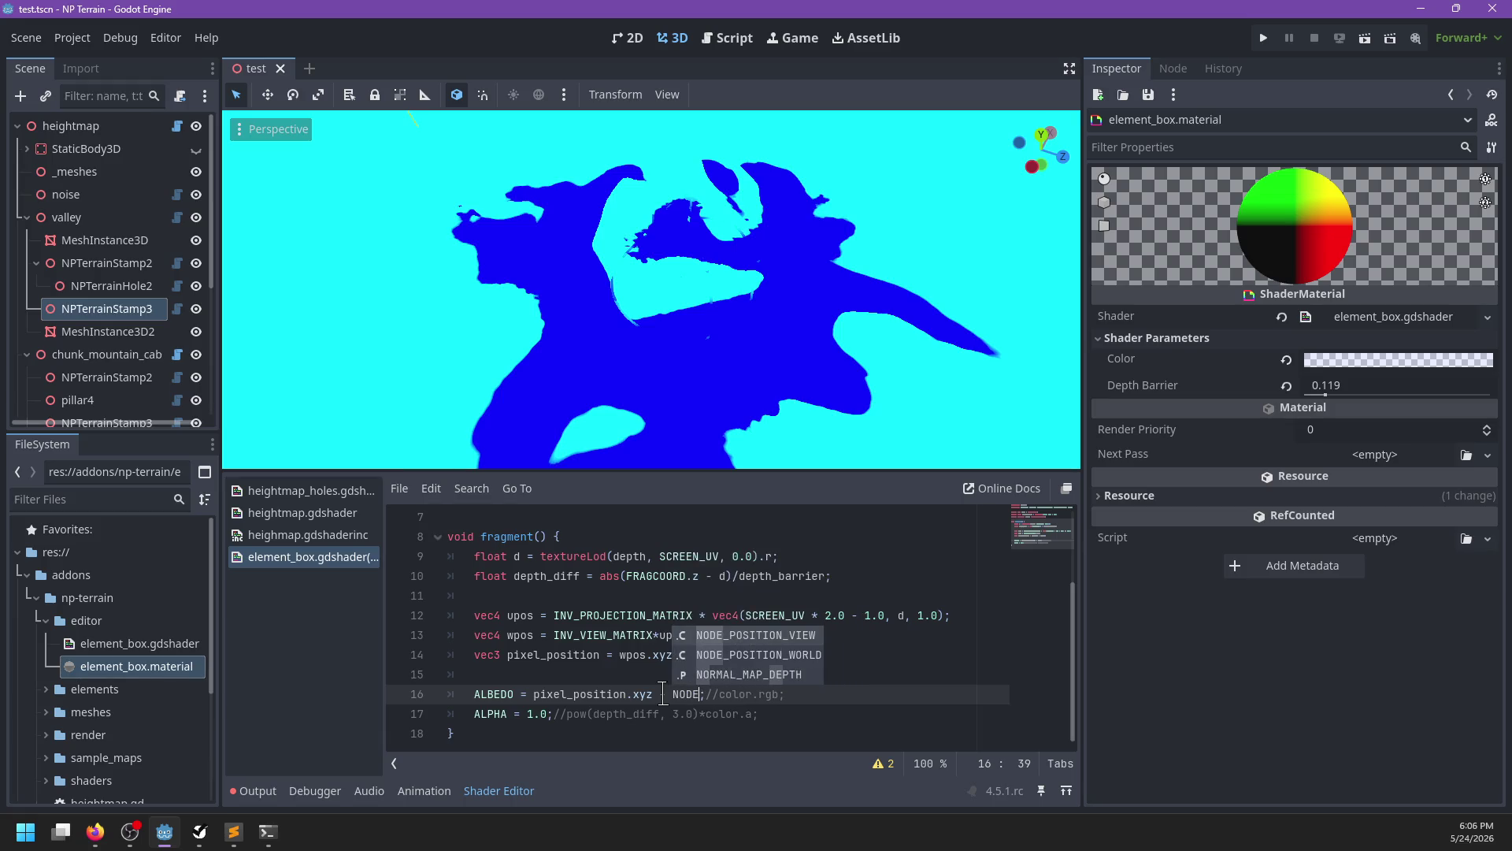
key("Down")
key("Return")
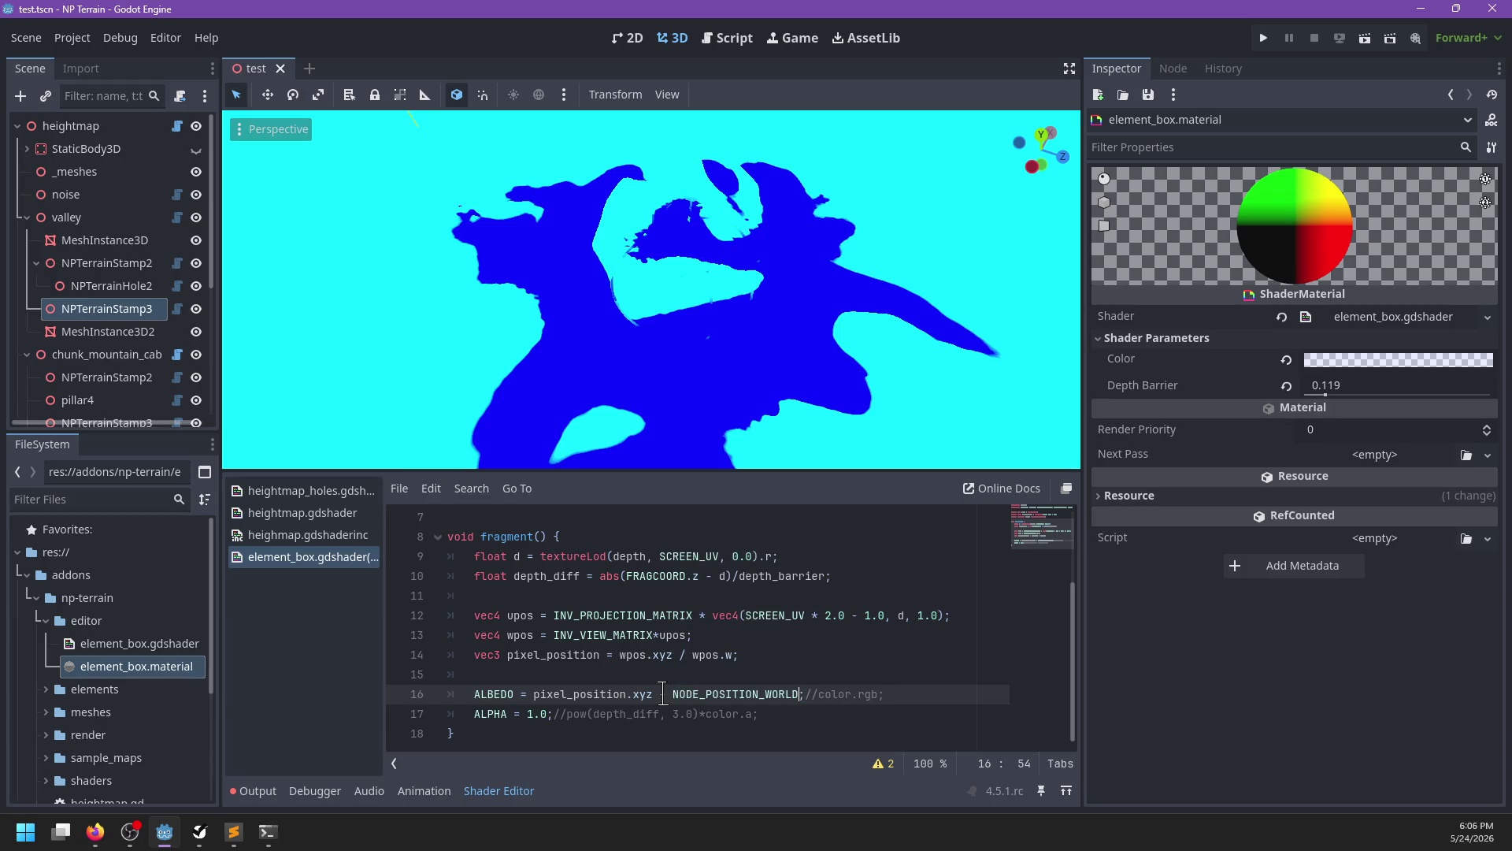
scroll(871, 253, "down", 5)
scroll(679, 329, "up", 2)
mouse_move(679, 329)
left_mouse_down()
mouse_move(867, 284)
mouse_move(841, 449)
left_mouse_up()
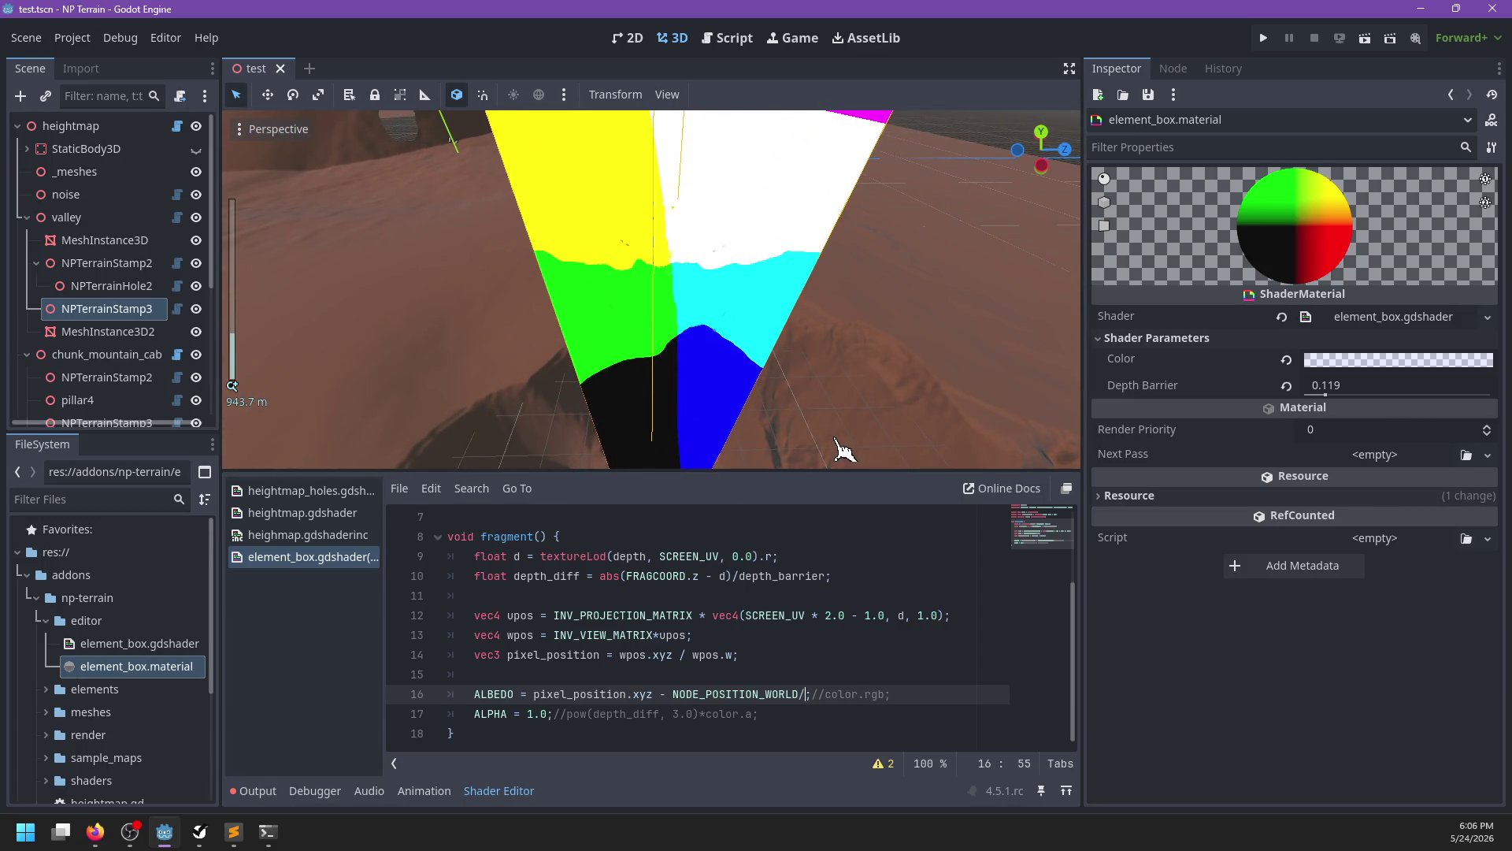
type("ODE_")
key("BackSpace")
key("BackSpace")
key("BackSpace")
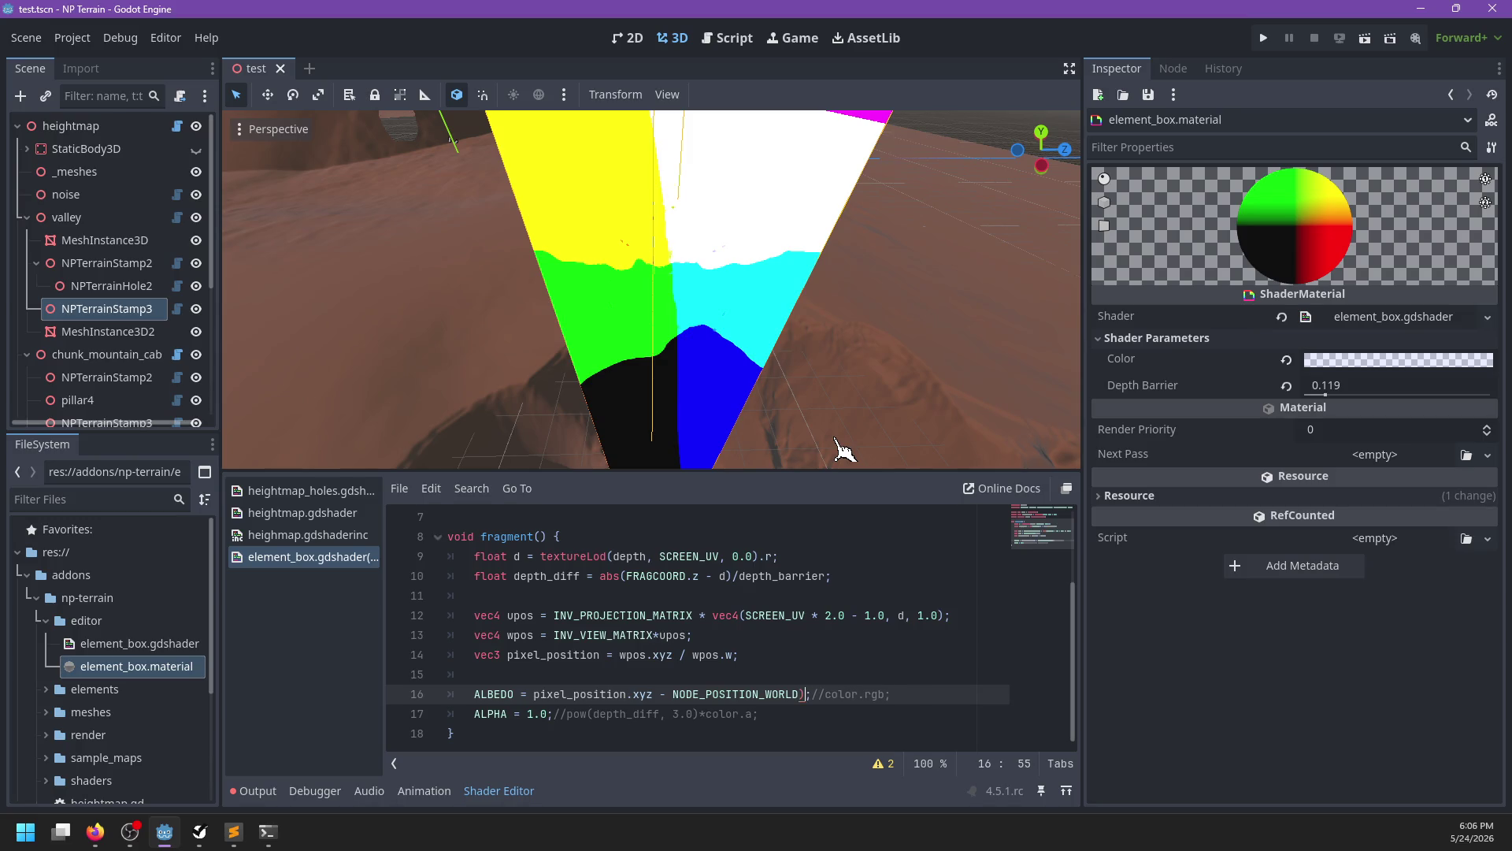
type("(")
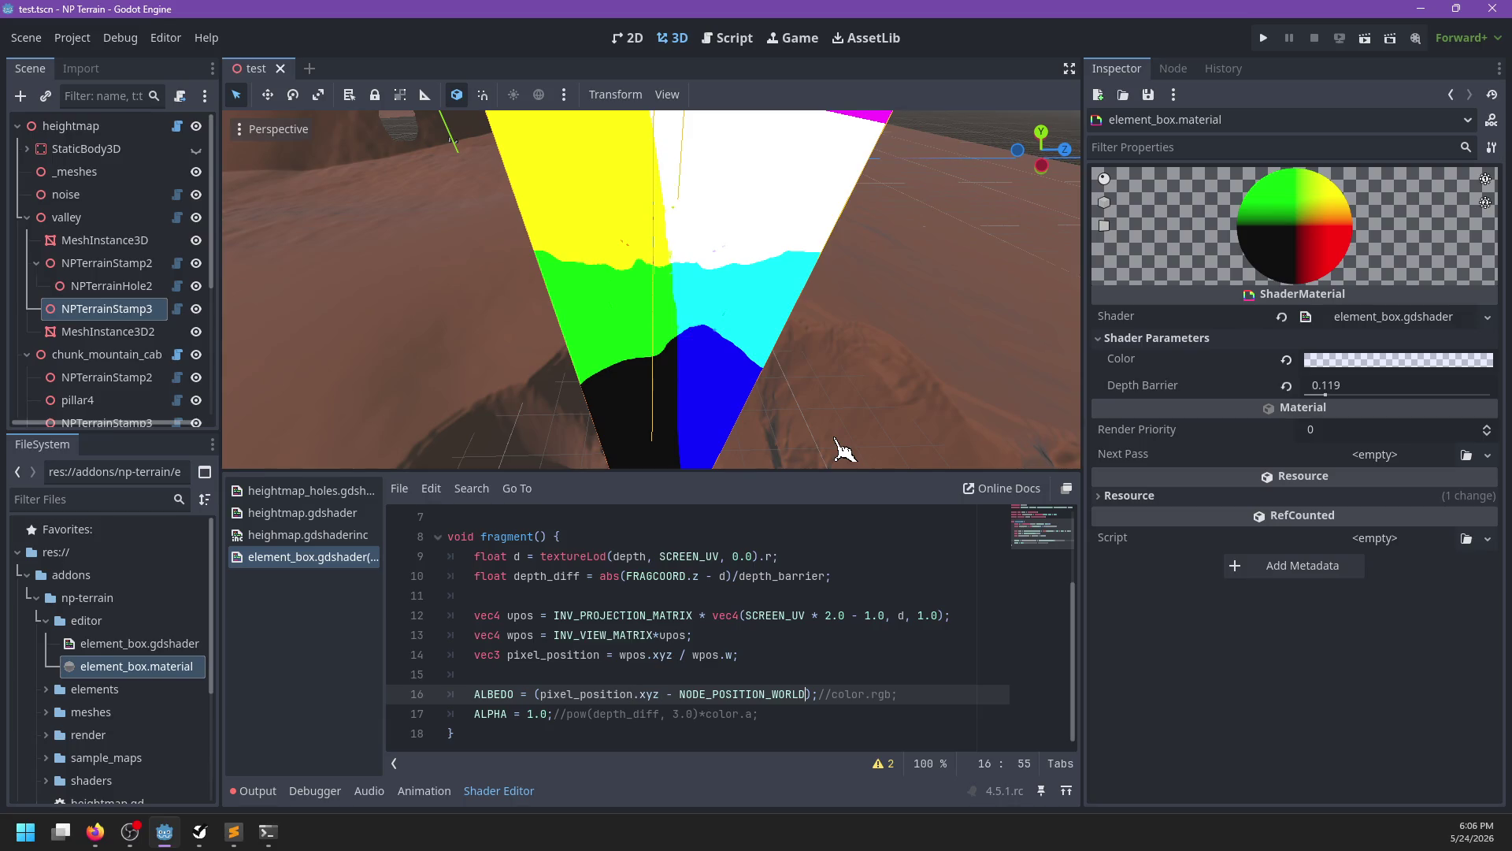
type("/")
key("BackSpace")
key("BackSpace")
key("ctrl+Left")
key("BackSpace")
key("ctrl+shift+Right")
key("ctrl+shift+Right")
key("ctrl+shift+Right")
key("ctrl+shift+Left")
key("BackSpace")
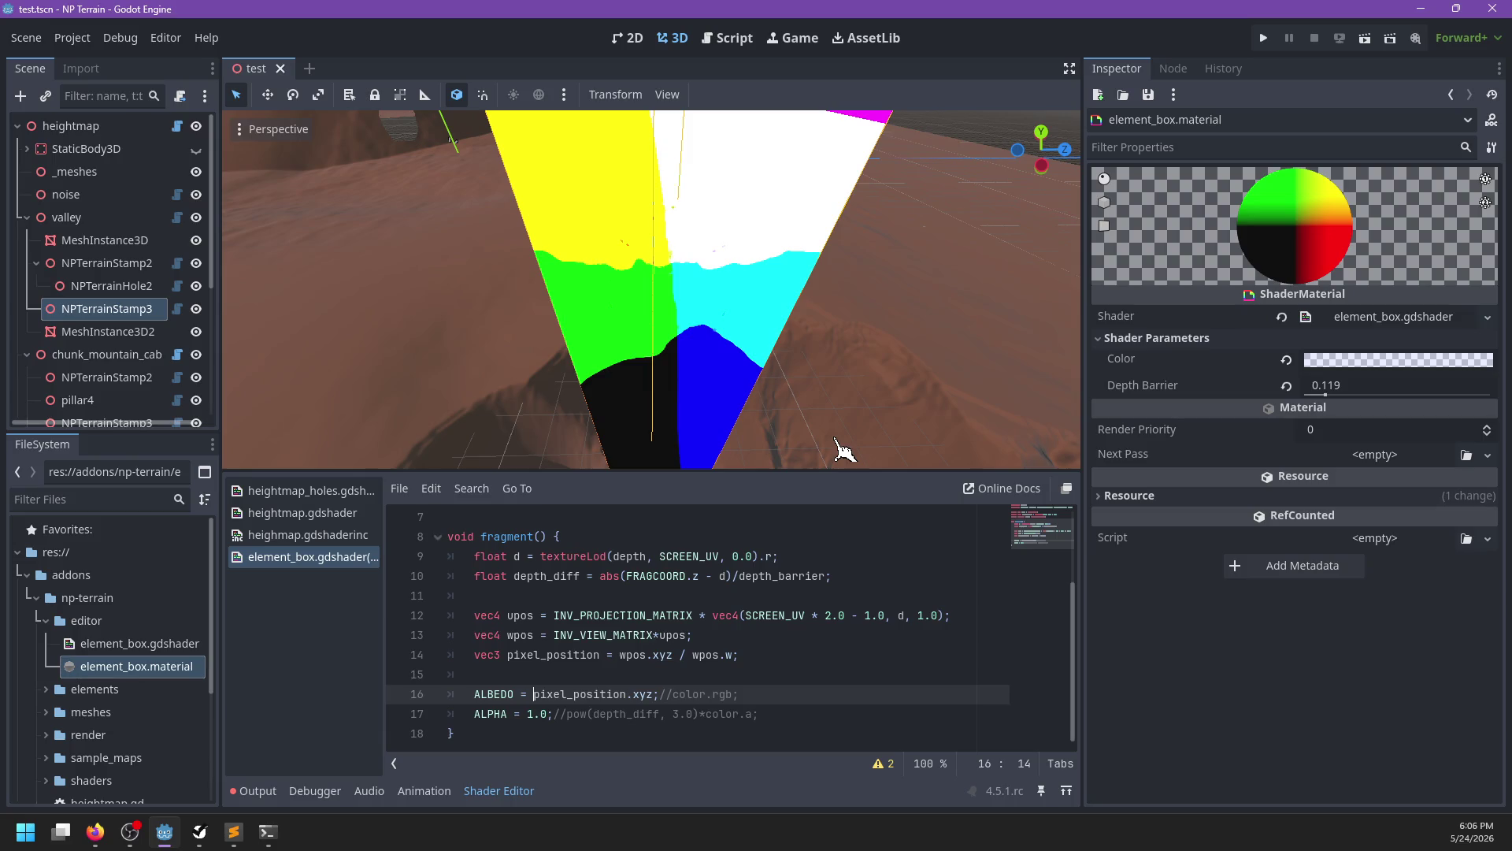
type("INV_")
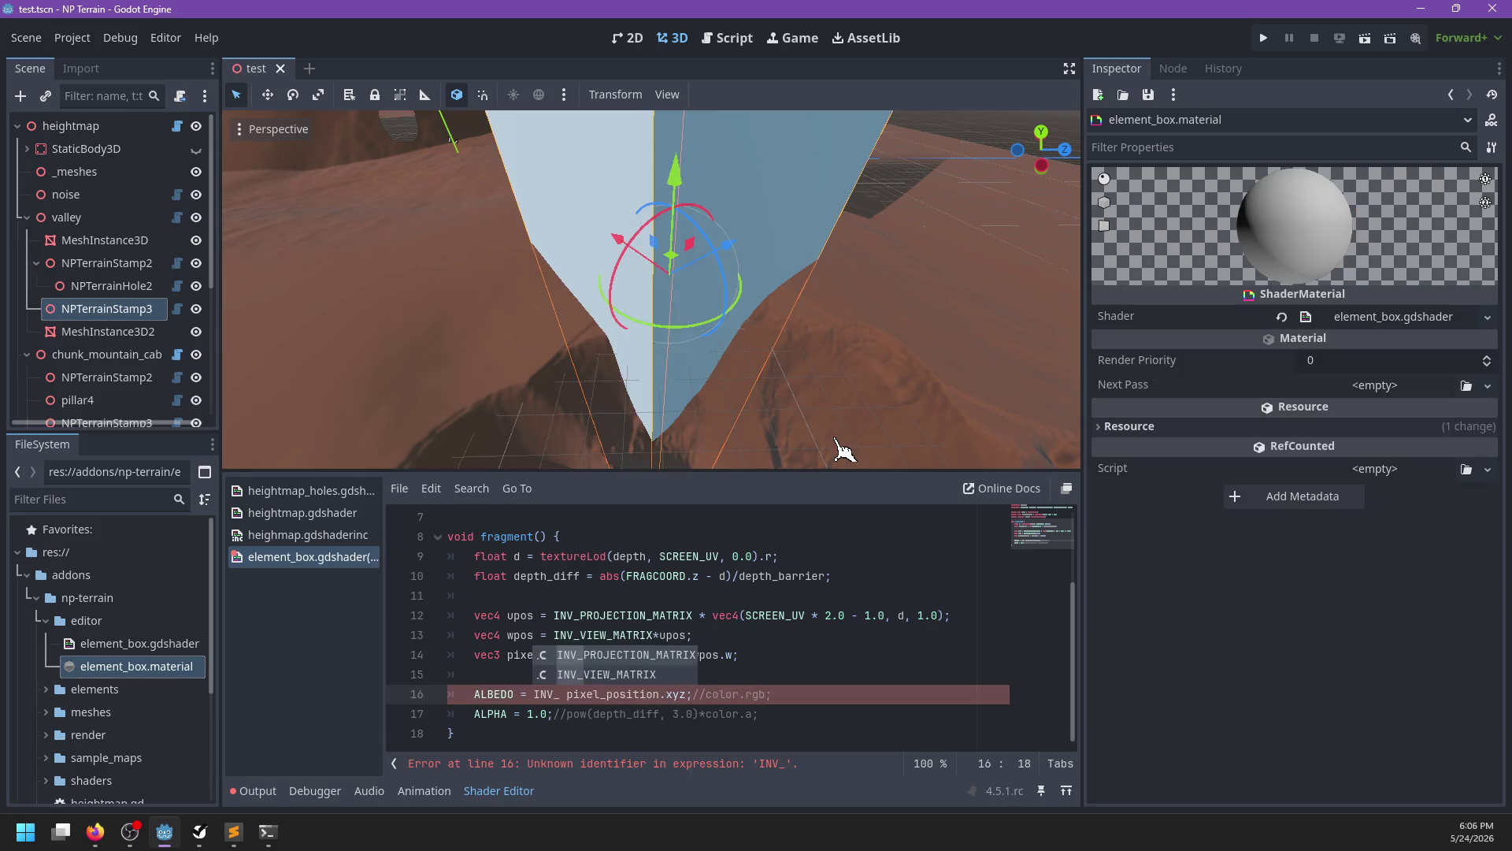
Type an inverse(MODEL_MATRIX)* multiplication with 1. into the ALBEDO line on line 16
key("BackSpace")
key("BackSpace")
key("BackSpace")
type("MODEL")
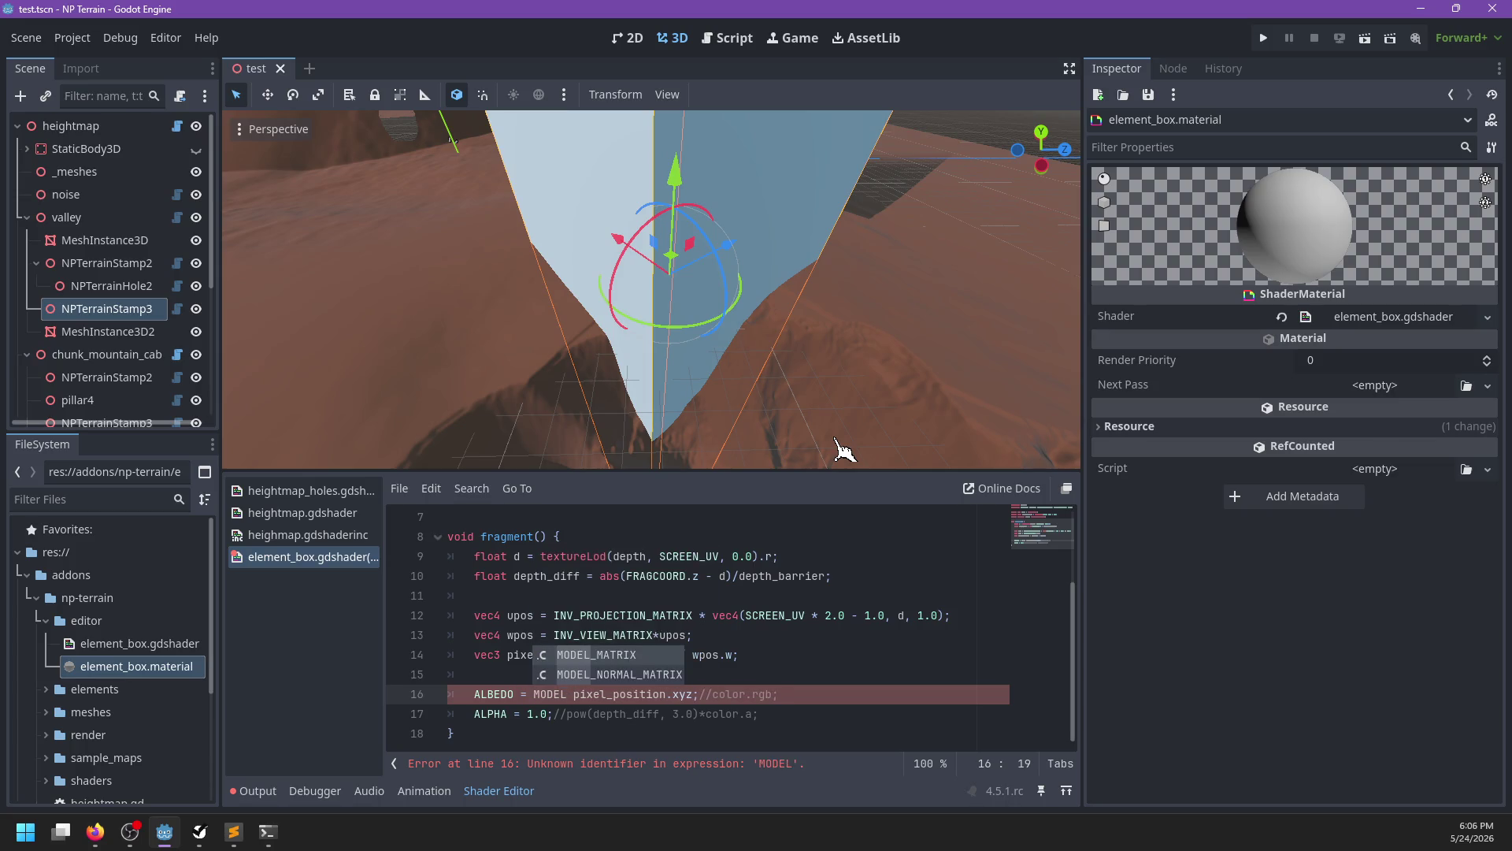
key("Return")
key("ctrl+Left")
type("in")
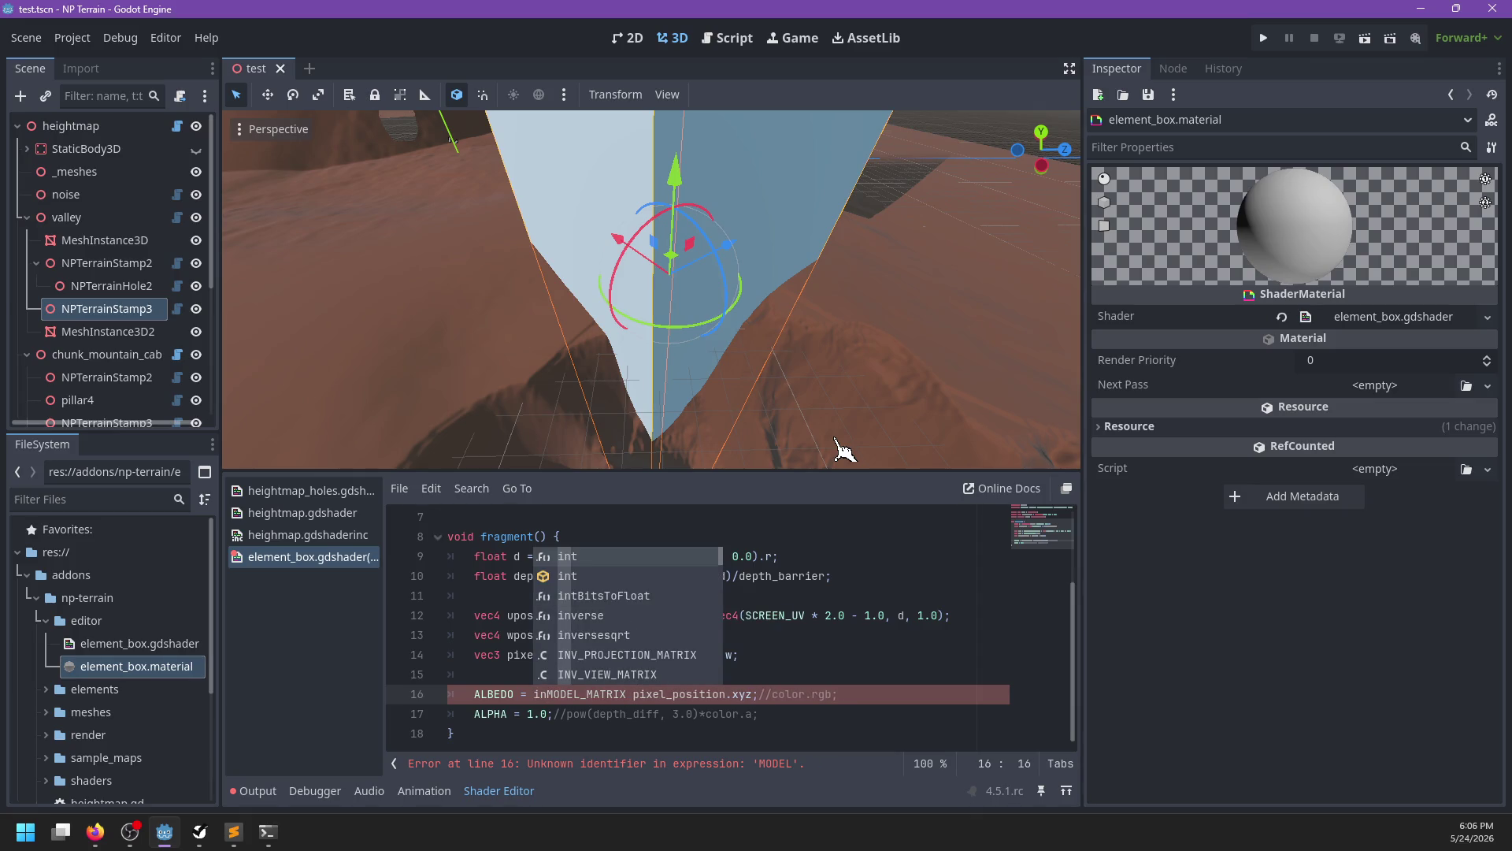
type("v")
key("Return")
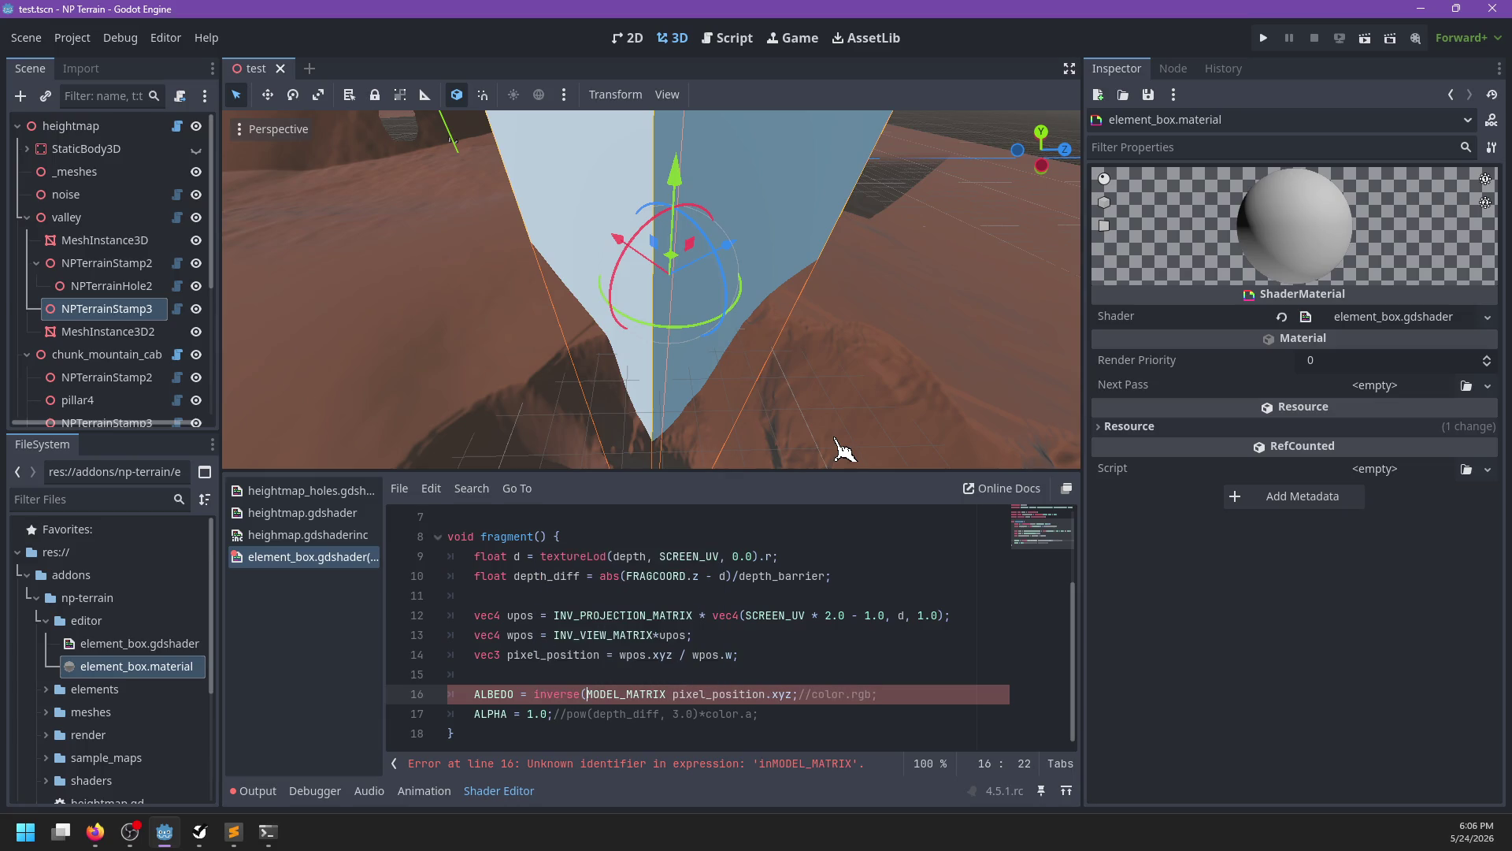
key("ctrl+Right")
type(")*")
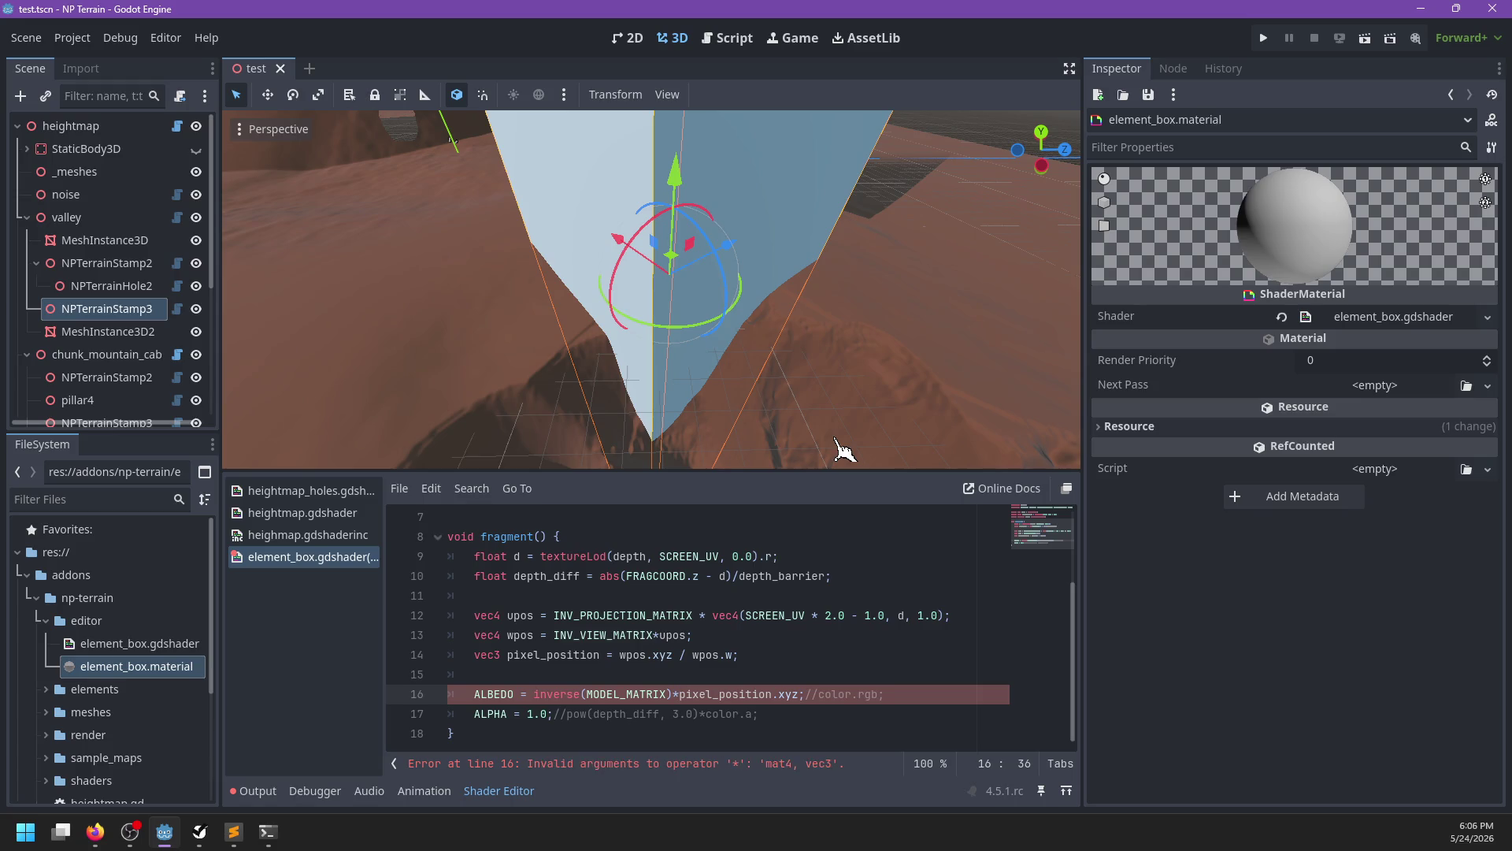
type("(")
key("Left")
key("Left")
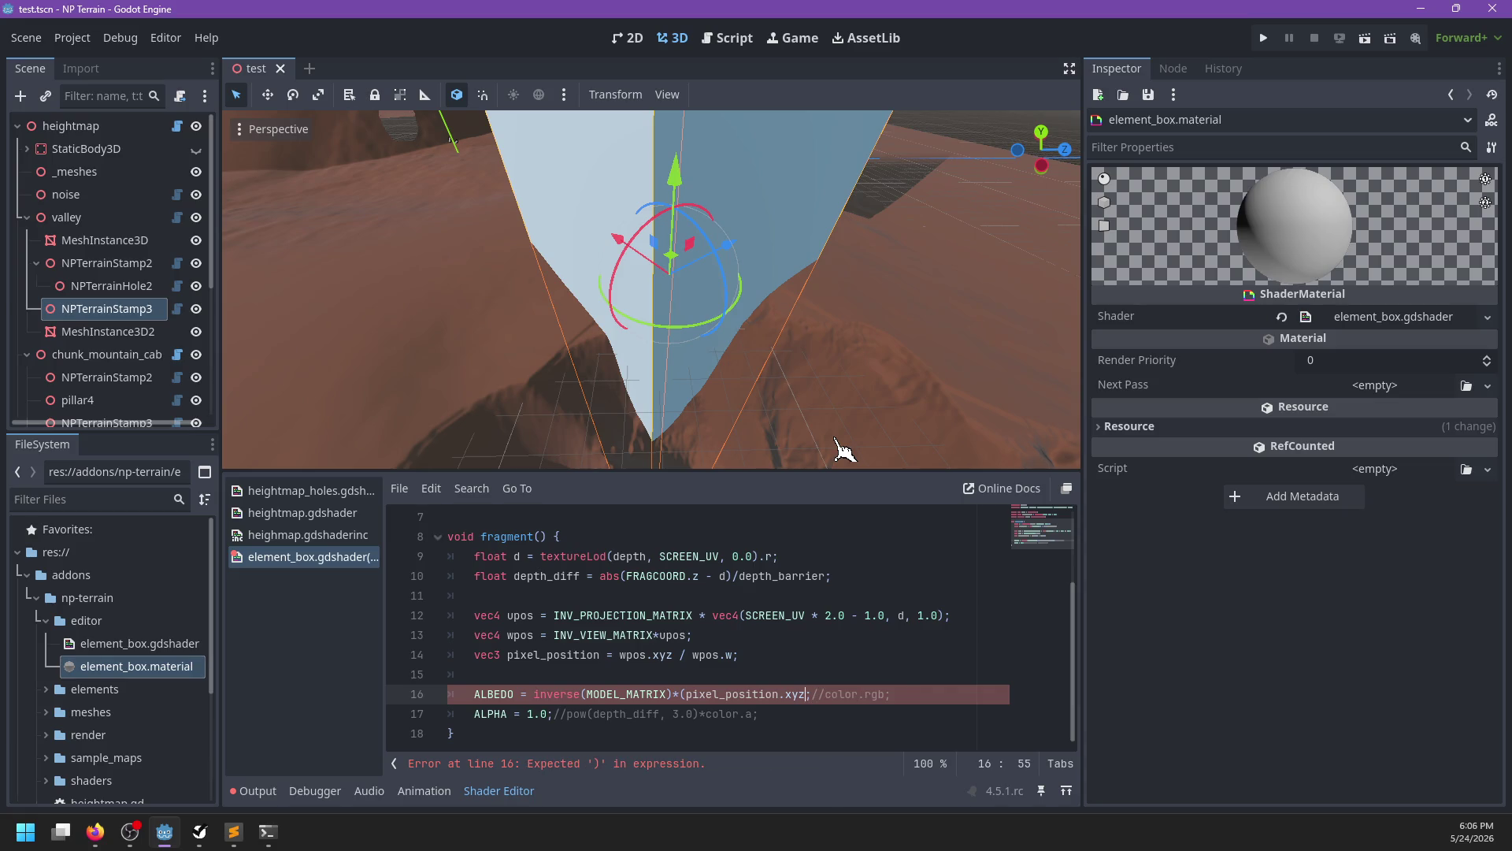
type("1.")
Strip the inverse(MODEL_MATRIX)* prefix from ALBEDO and start typing it before wpos on line 14
key("ctrl+shift+Left")
key("ctrl+shift+Left")
key("ctrl+shift+Left")
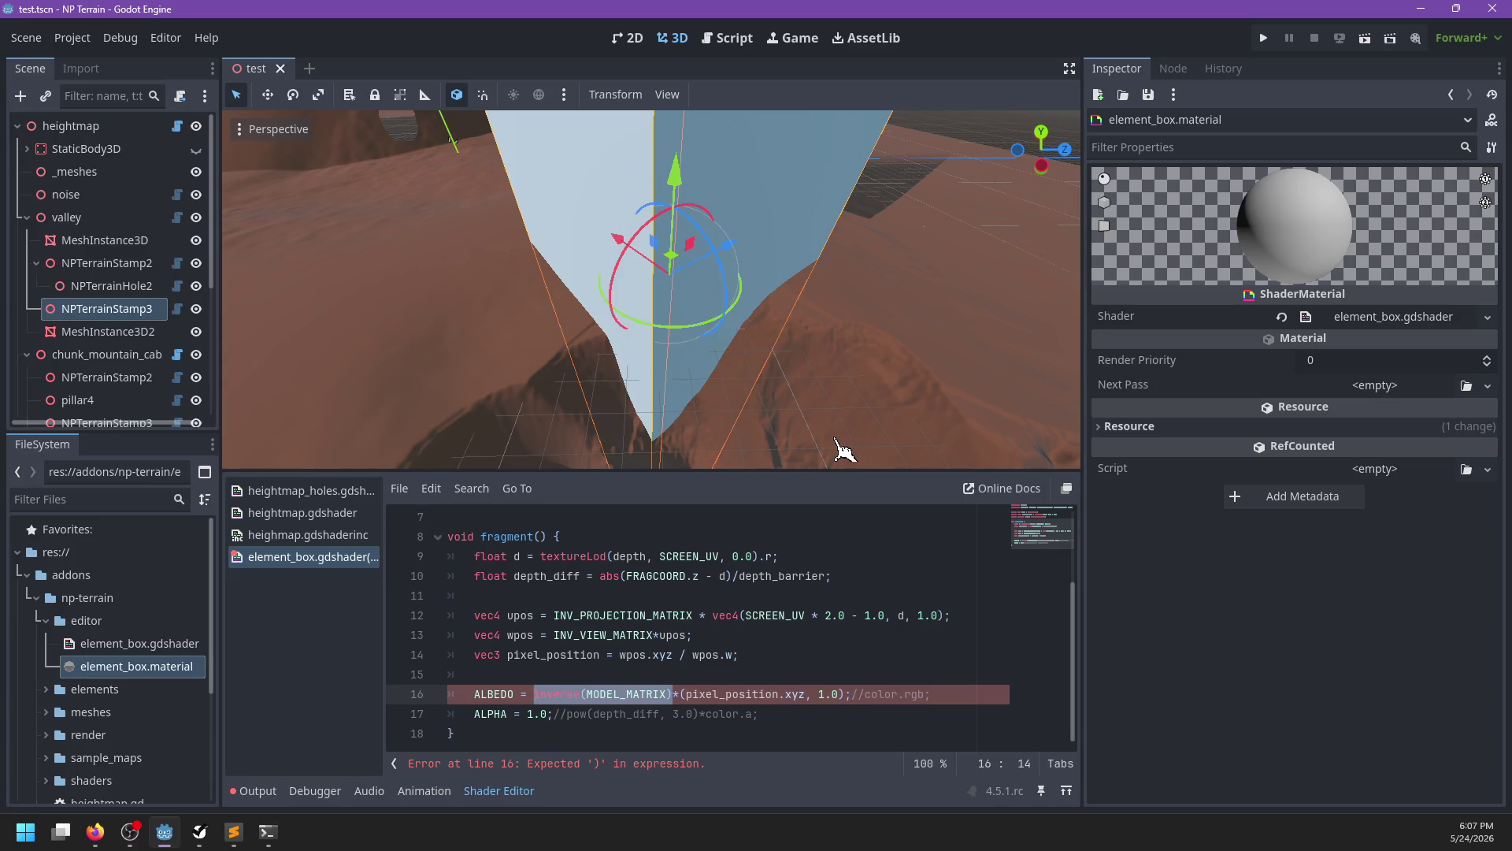
key("Right")
key("Right")
key("ctrl+shift+Left")
key("ctrl+shift+Left")
key("BackSpace")
key("Up")
key("Down")
key("ctrl+z")
key("ctrl+Right")
key("ctrl+Right")
key("Delete")
key("Delete")
key("Delete")
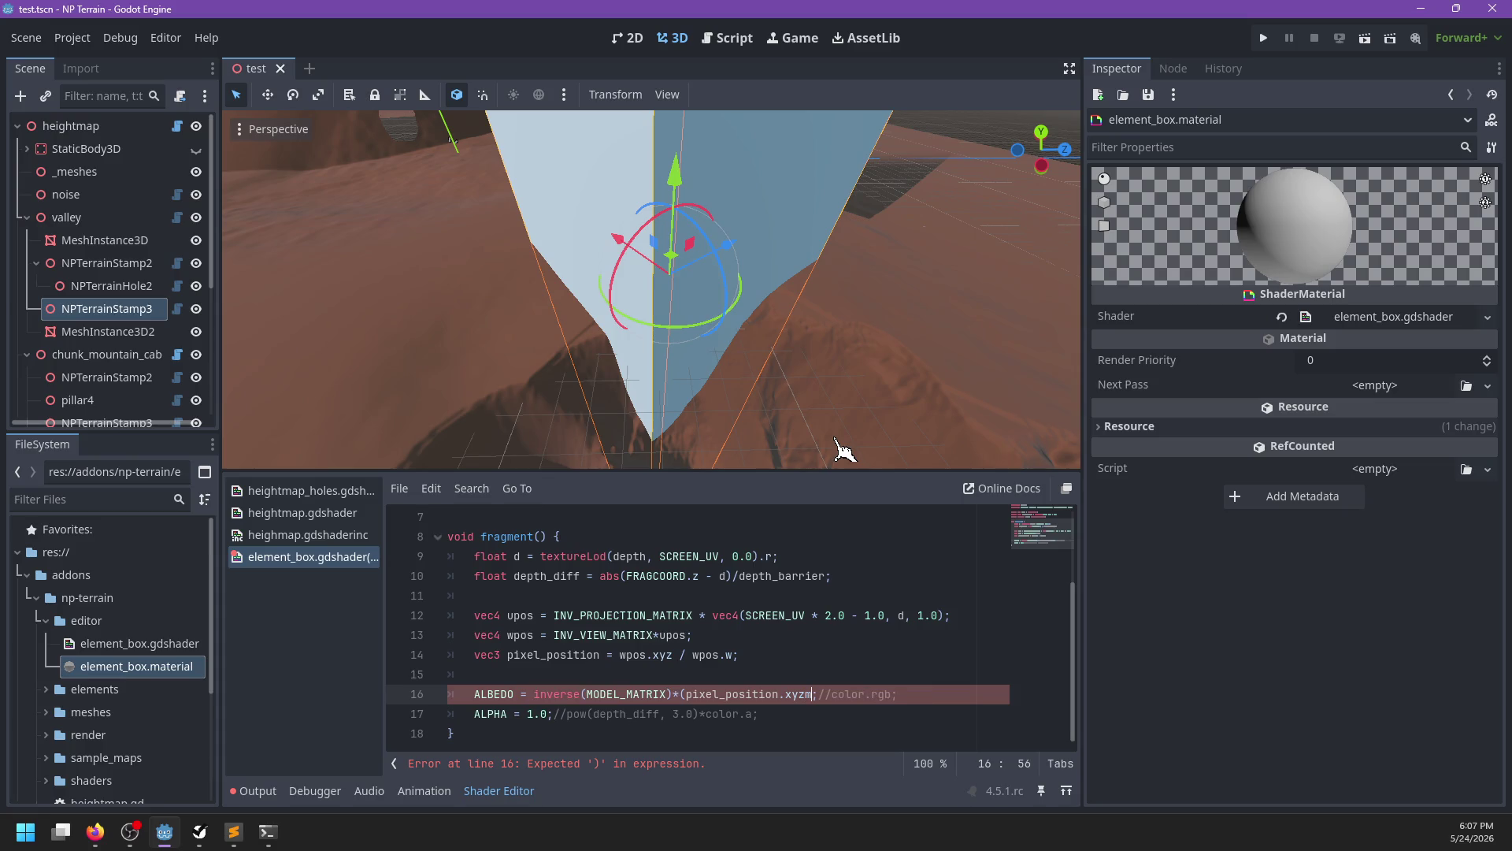
key("ctrl+Left")
key("ctrl+Left")
key("ctrl+Left")
key("BackSpace")
key("ctrl+shift+Left")
key("ctrl+shift+Left")
key("ctrl+shift+Left")
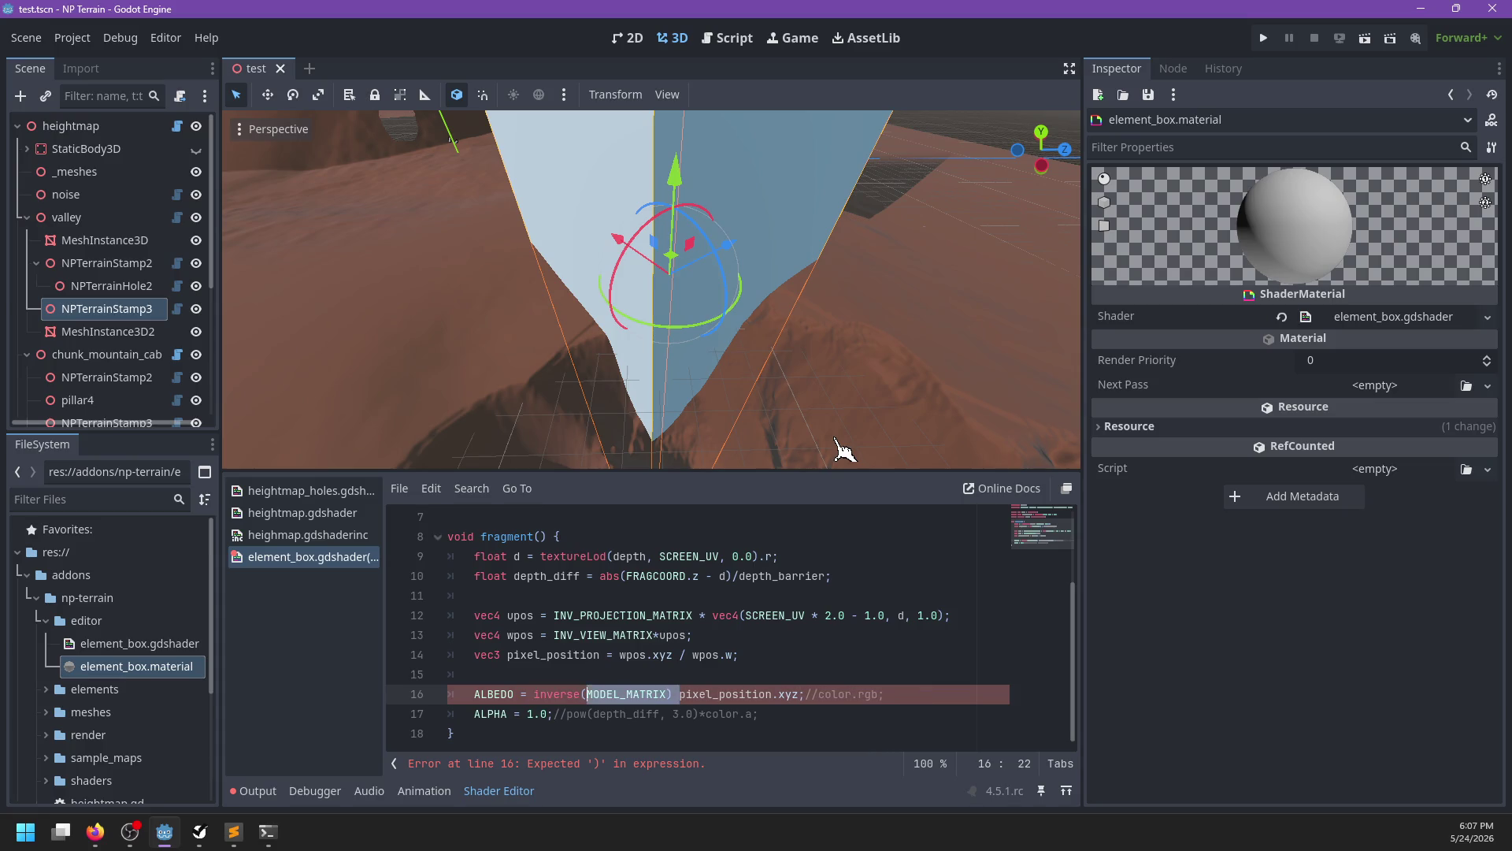
key("BackSpace")
key("Up")
key("Up")
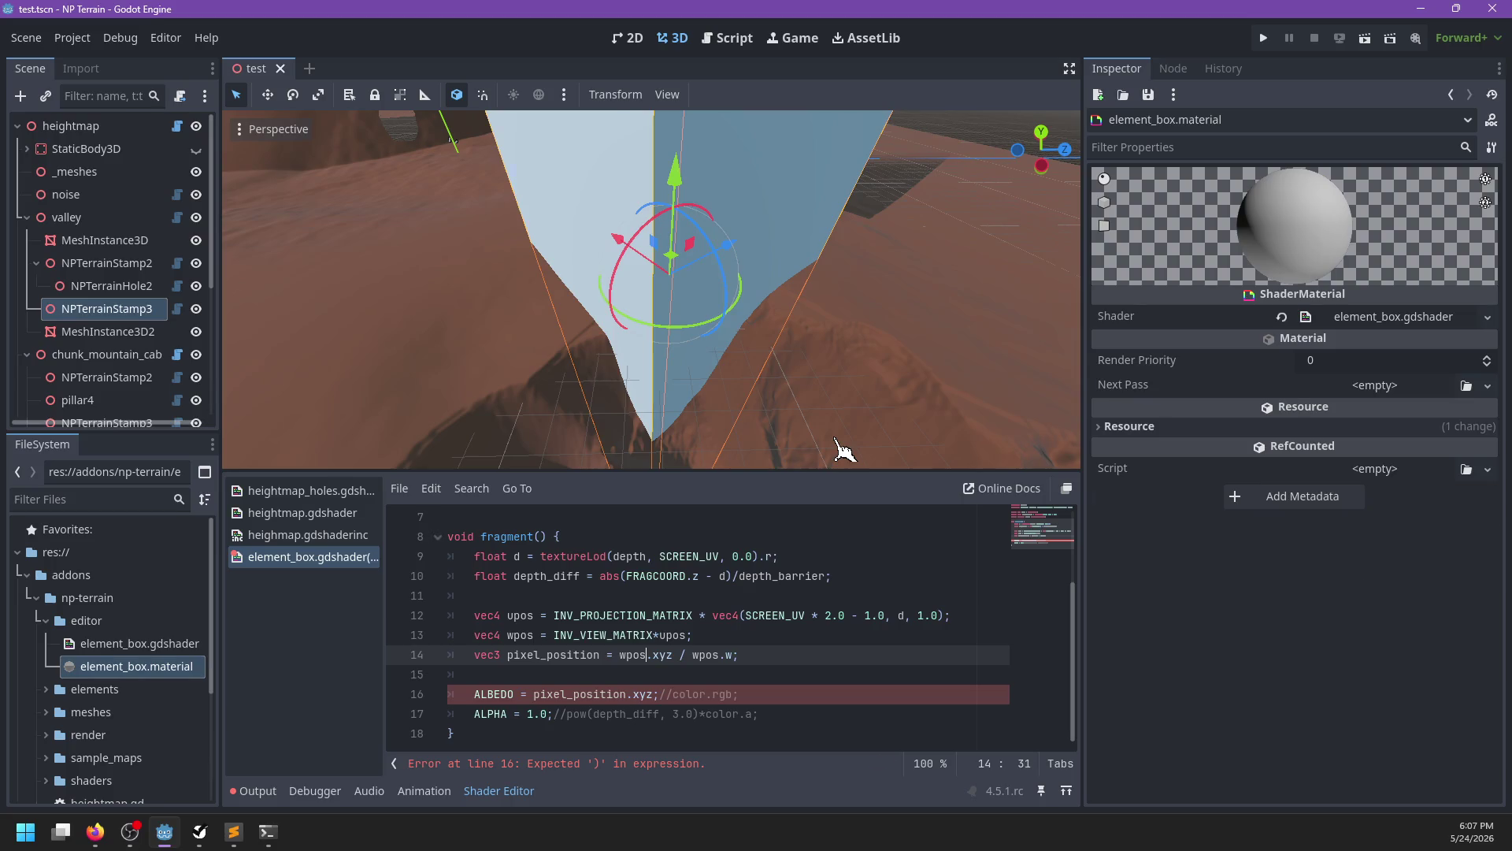
key("ctrl+Left")
type("(inverse(MODEL_MATRIX) (")
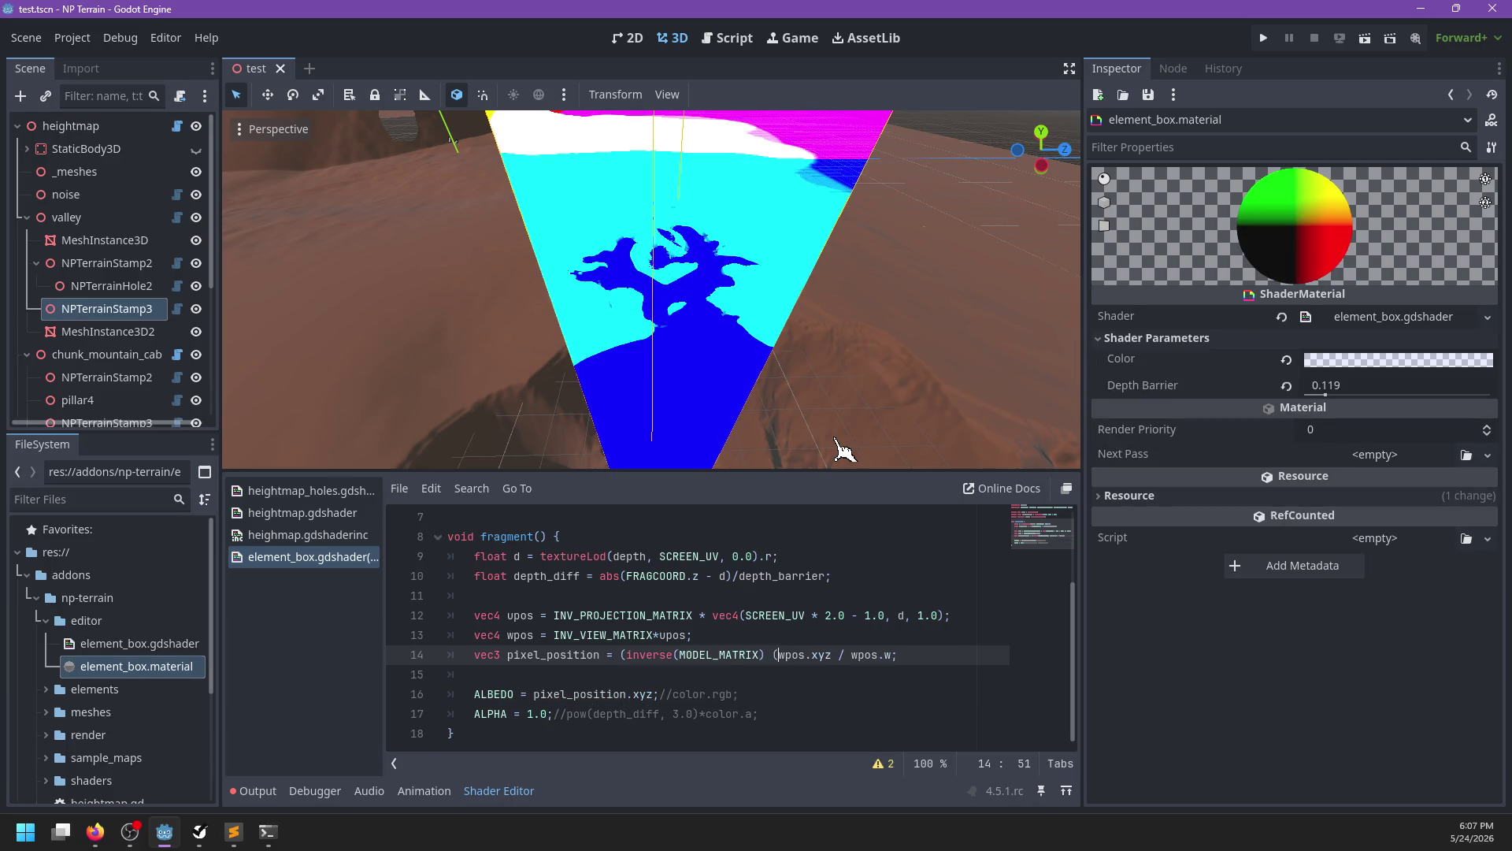
Make pixel_position (inverse(MODEL_MATRIX)*vec4(wpos.xyz / wpos.w, 1.0)).xyz and orbit around the gradient box
key("Left")
key("BackSpace")
type("*vec4")
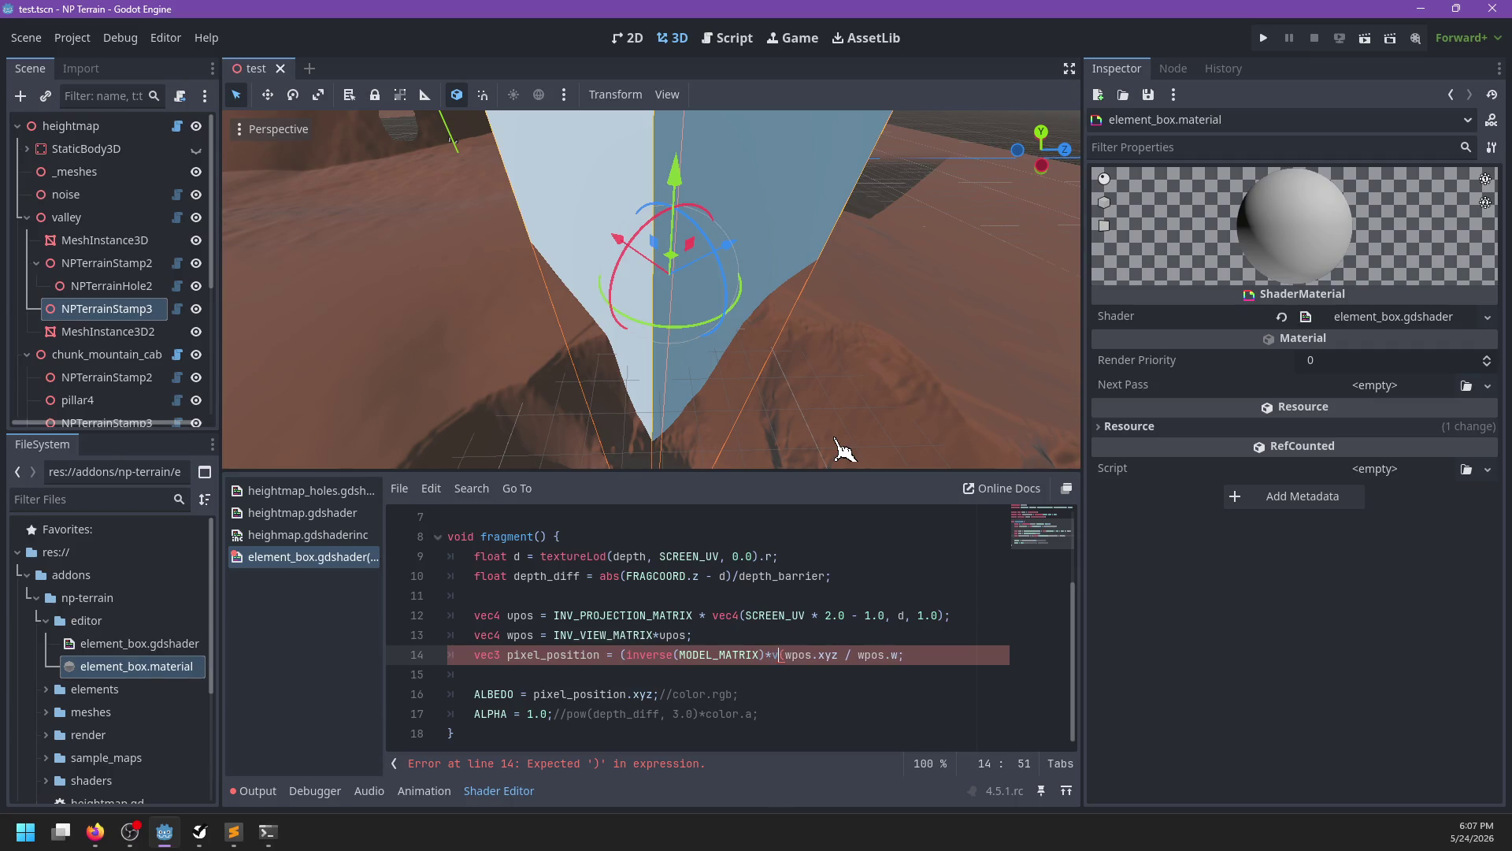
key("Right")
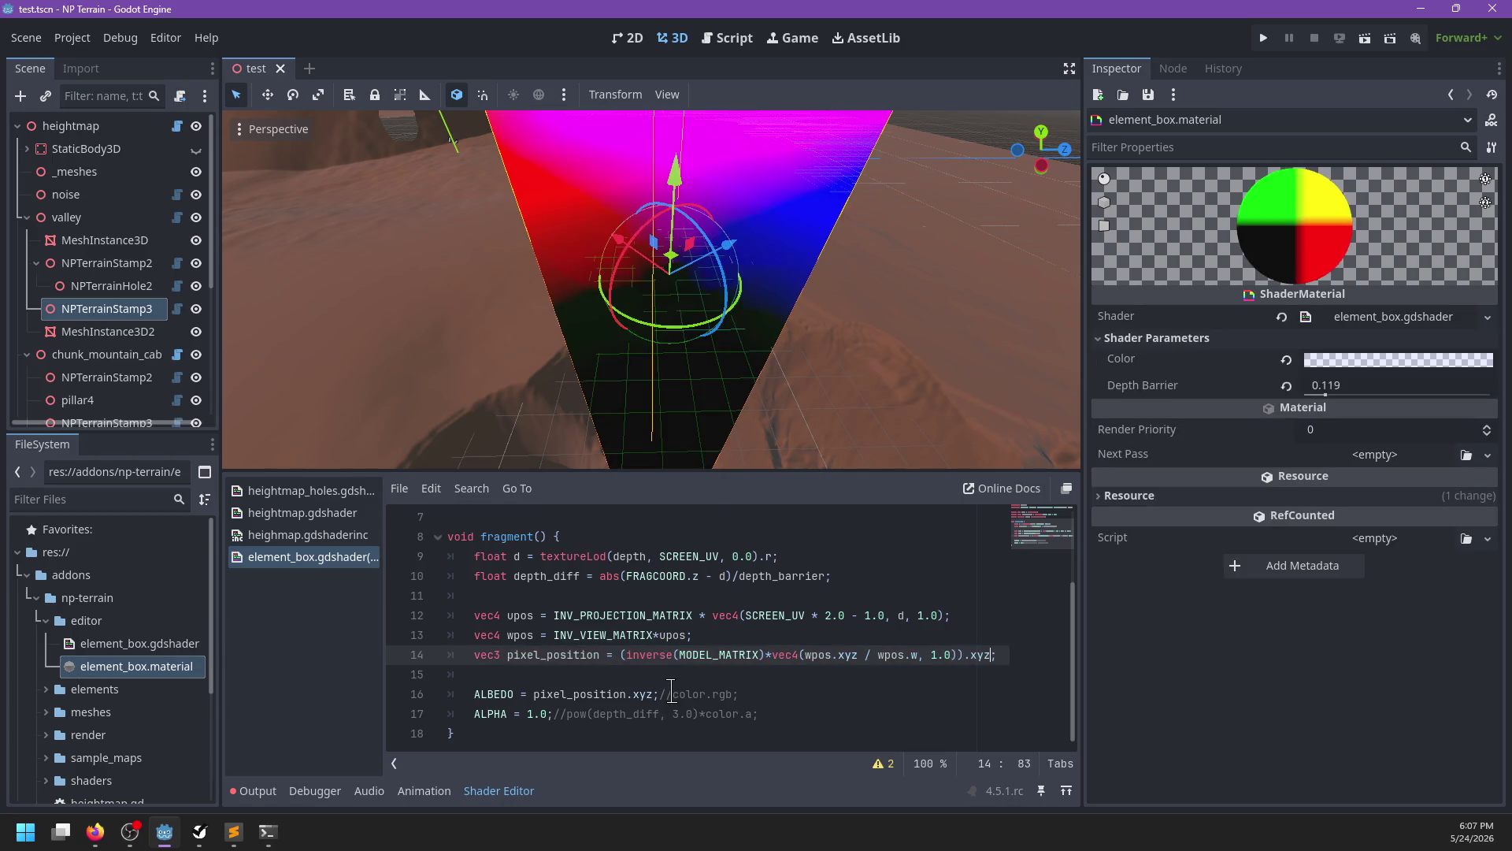
mouse_move(819, 410)
left_mouse_down()
mouse_move(749, 338)
mouse_move(631, 341)
mouse_move(796, 226)
mouse_move(756, 260)
left_mouse_up()
scroll(726, 320, "up", 3)
mouse_move(726, 321)
left_mouse_down()
mouse_move(871, 257)
mouse_move(702, 350)
mouse_move(811, 348)
mouse_move(692, 395)
mouse_move(709, 465)
left_mouse_up()
scroll(733, 622, "up", 3)
scroll(676, 638, "down", 1)
double_click(536, 714)
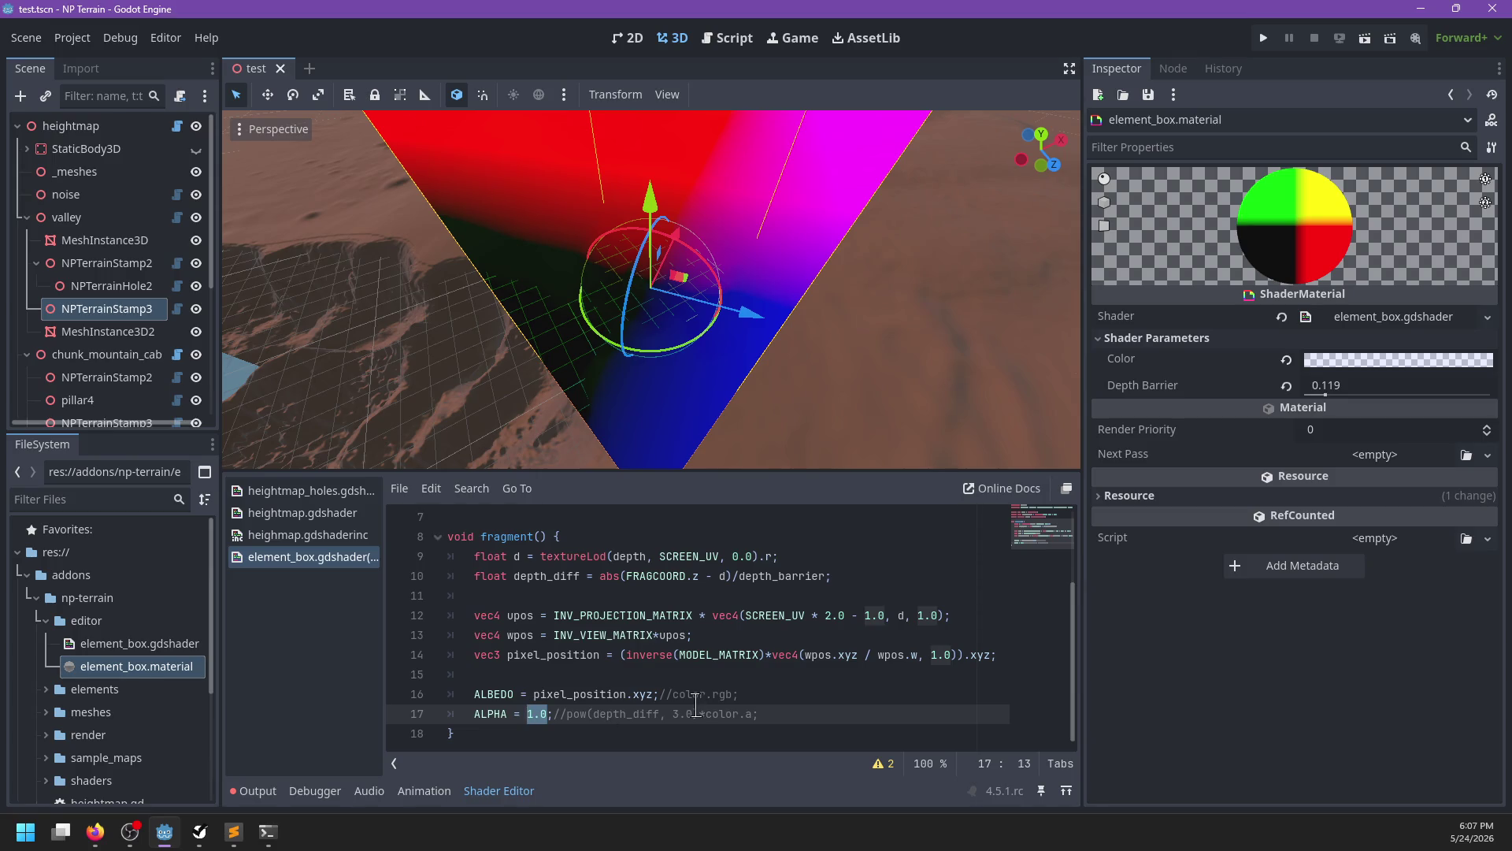
Replace the ALPHA value with abs(pixel_position) < 1.0
key("shift+Right")
key("shift+Right")
key("shift+Right")
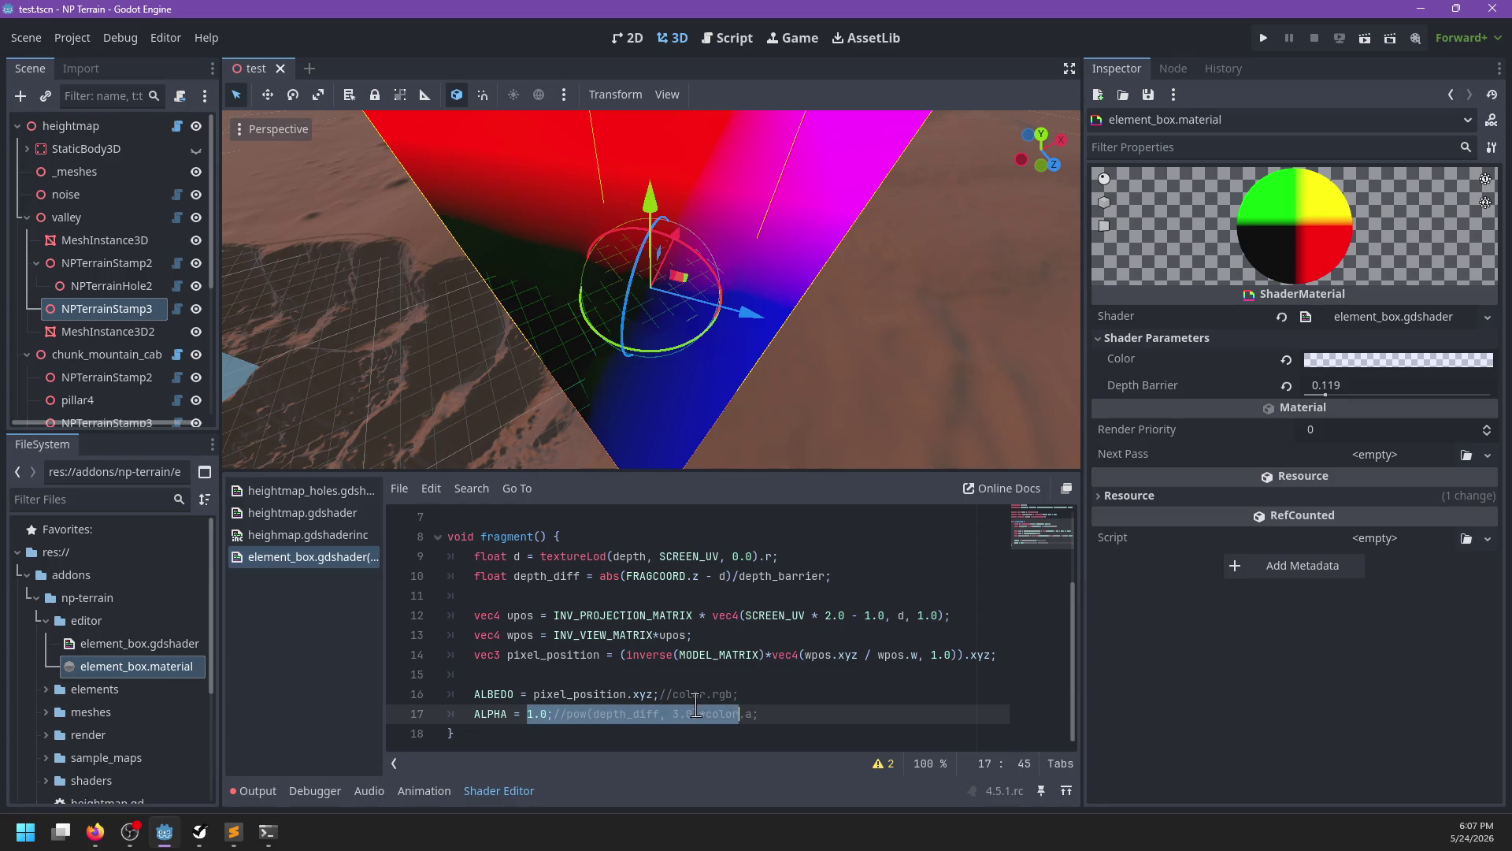
key("BackSpace")
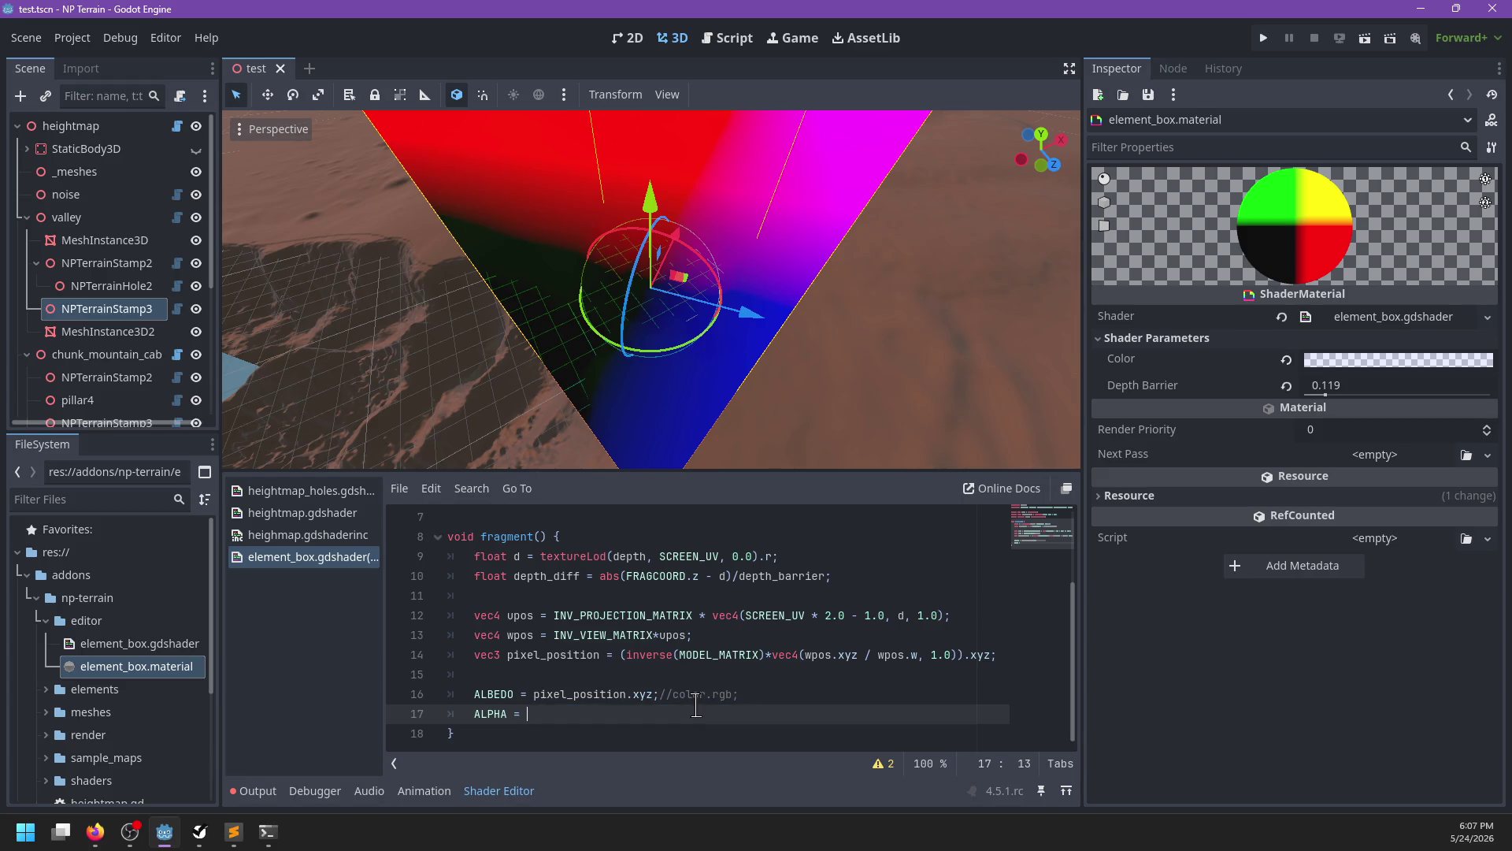
type("model_")
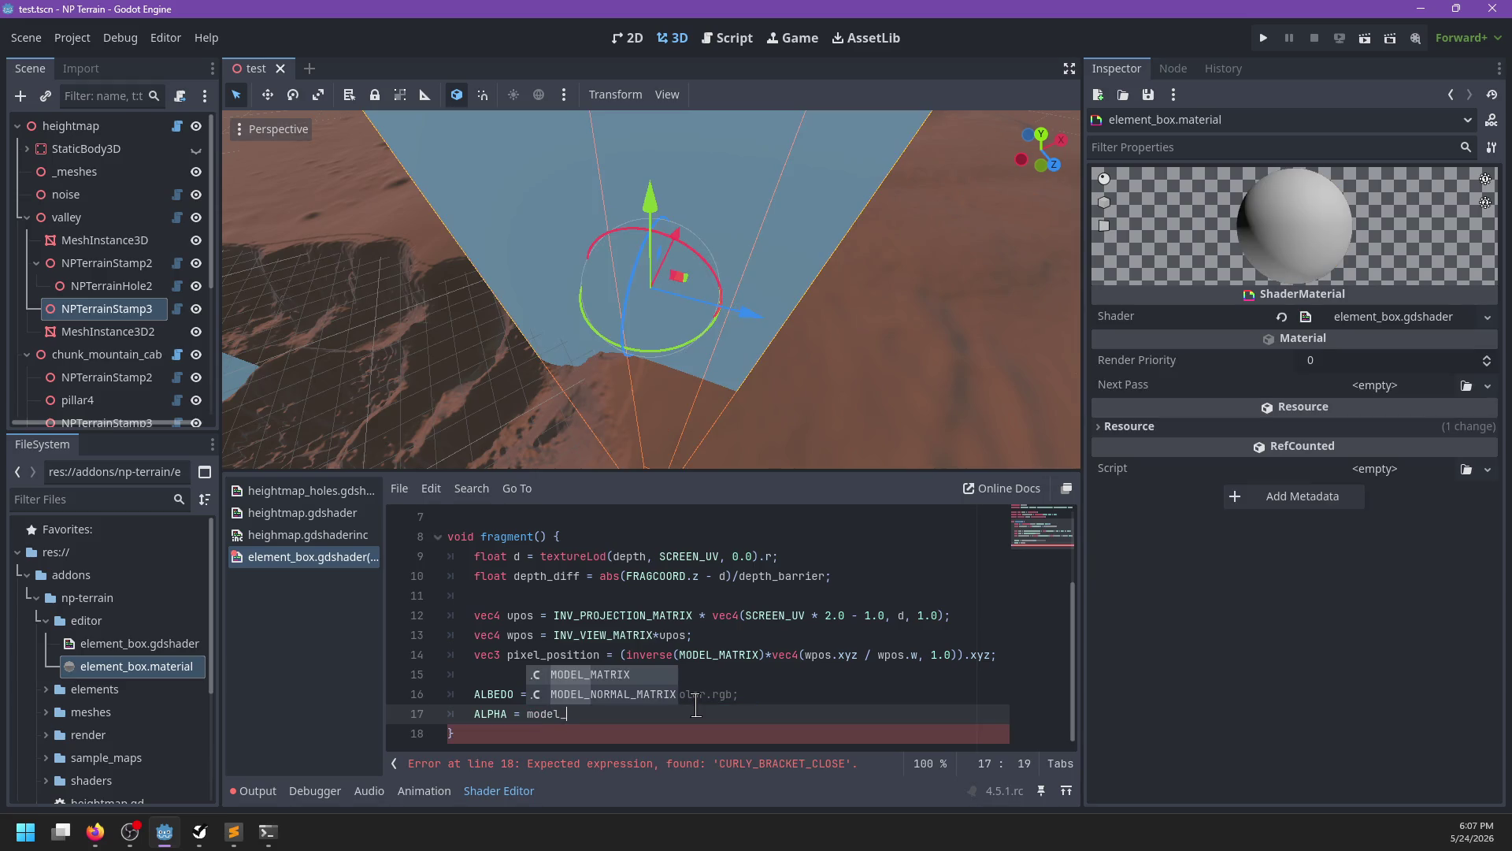
key("BackSpace")
key("BackSpace")
key("BackSpace")
type("pixe4l")
key("BackSpace")
key("BackSpace")
type("po")
key("Return")
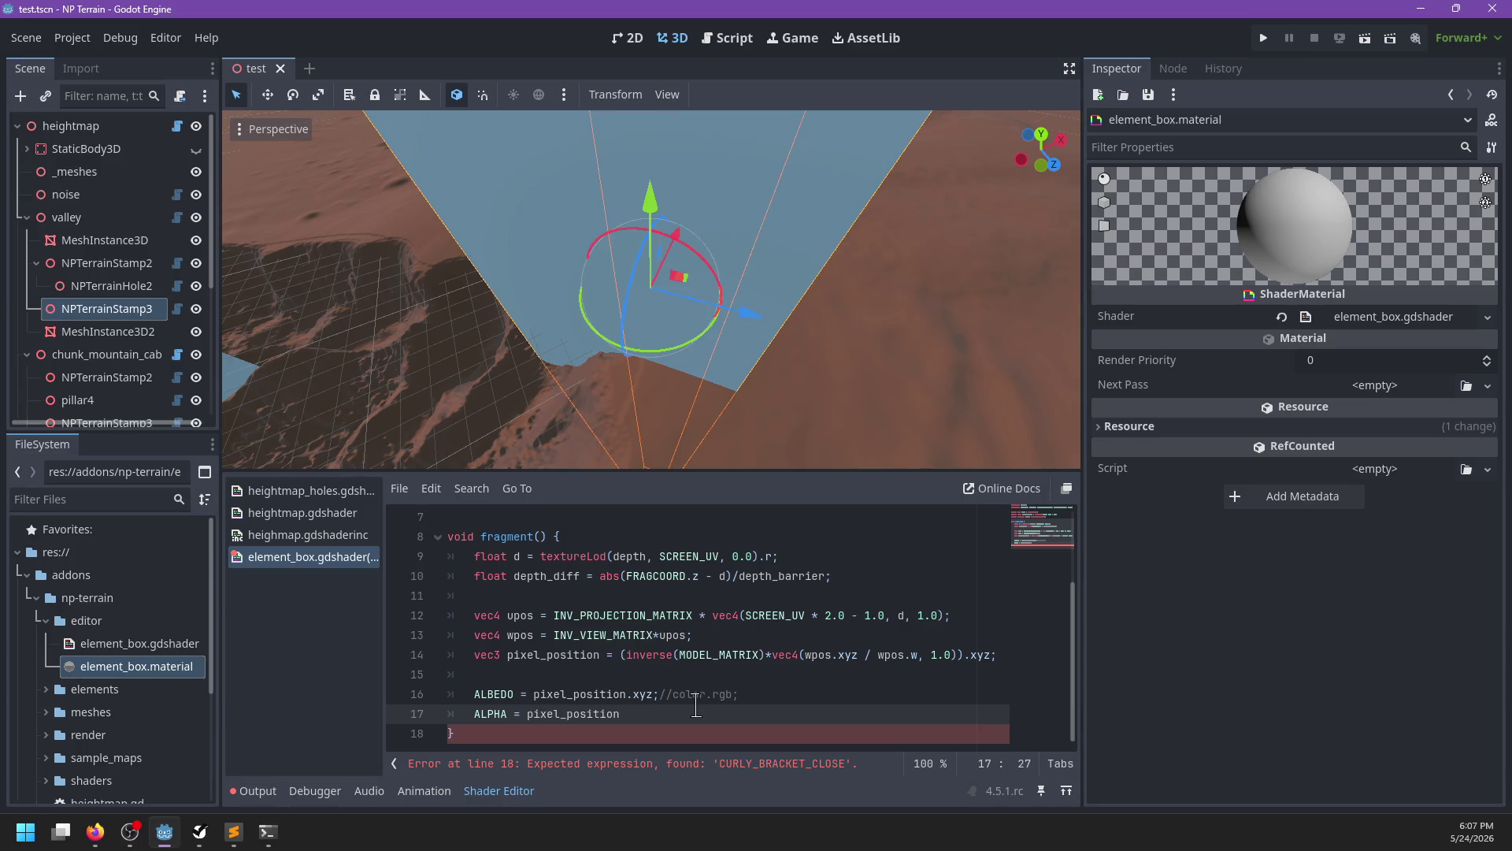
key("ctrl+Left")
type("abs(")
key("End")
type(")")
key("BackSpace")
type("1.0")
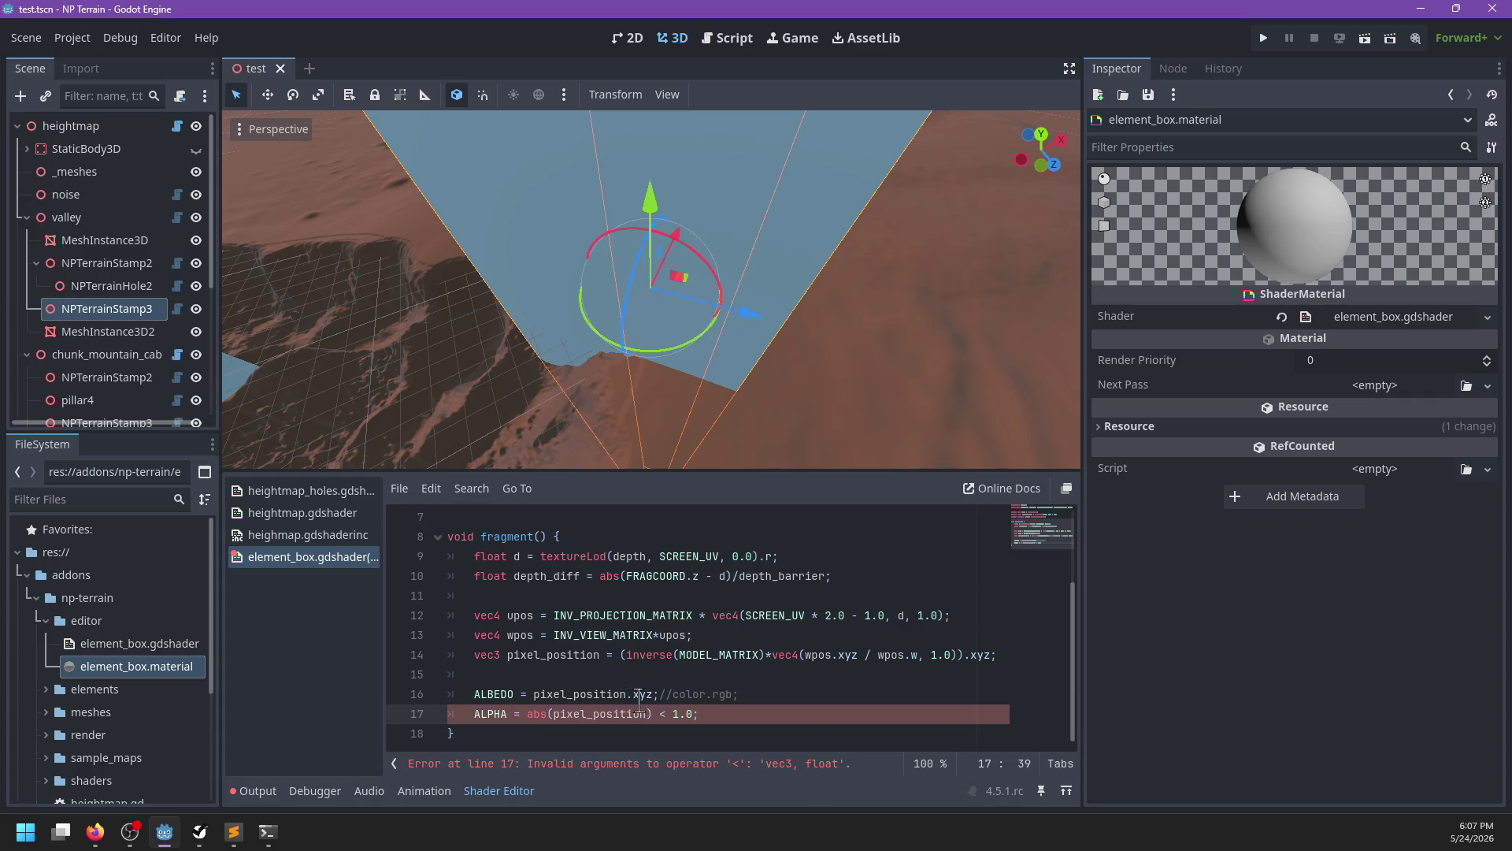
Wrap the 1.0 in vec3 so ALPHA reads abs(pixel_position) < vec3(1.0)
left_click(674, 713)
type("vec3(")
key("Right")
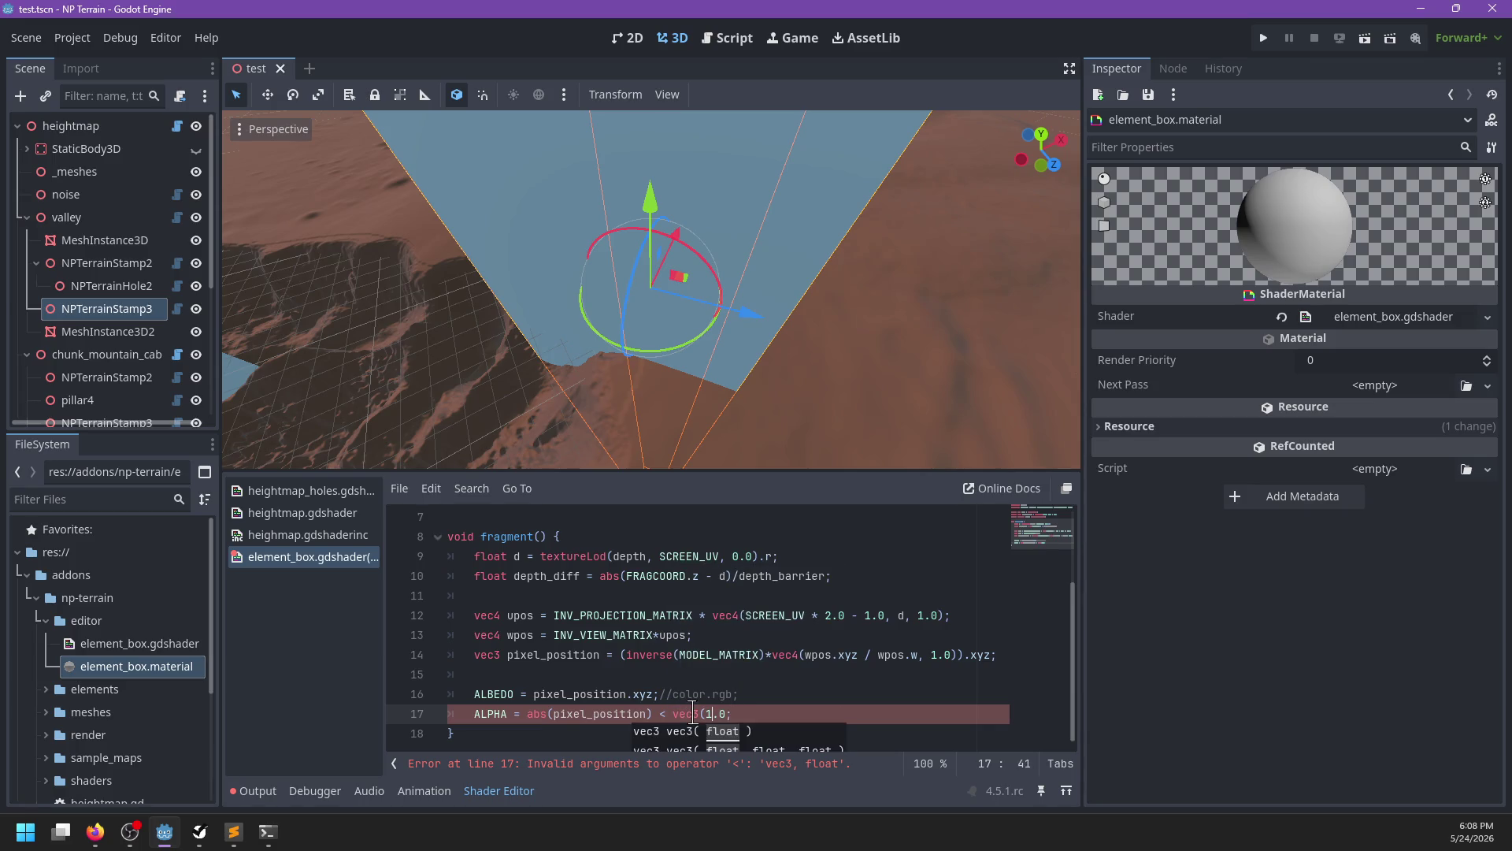
type(")")
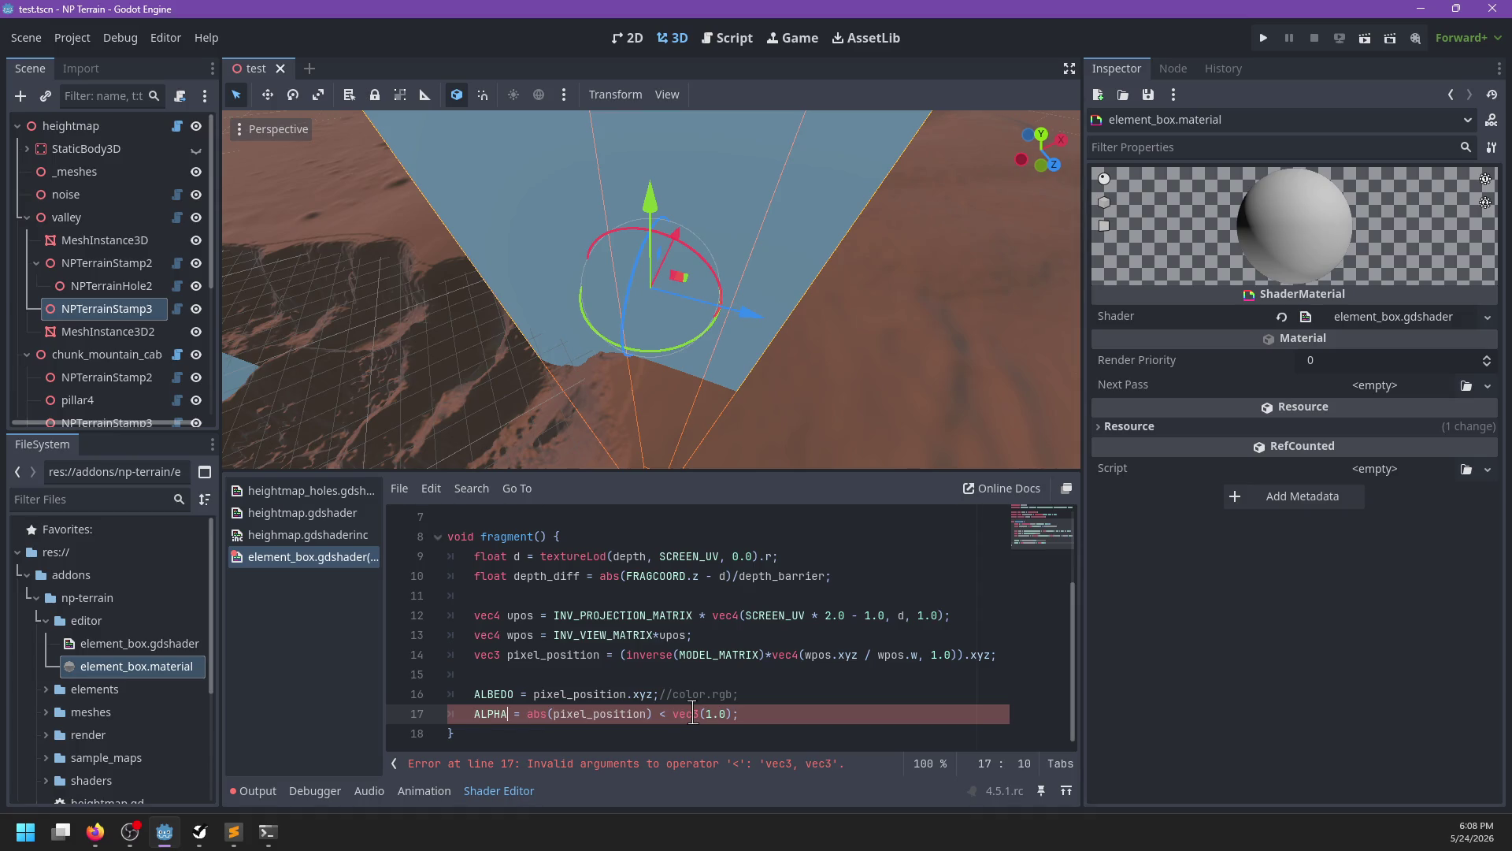
key("ctrl+Left")
type("float")
key("ctrl+z")
key("ctrl+shift+Right")
key("ctrl+shift+Right")
key("ctrl+shift+Right")
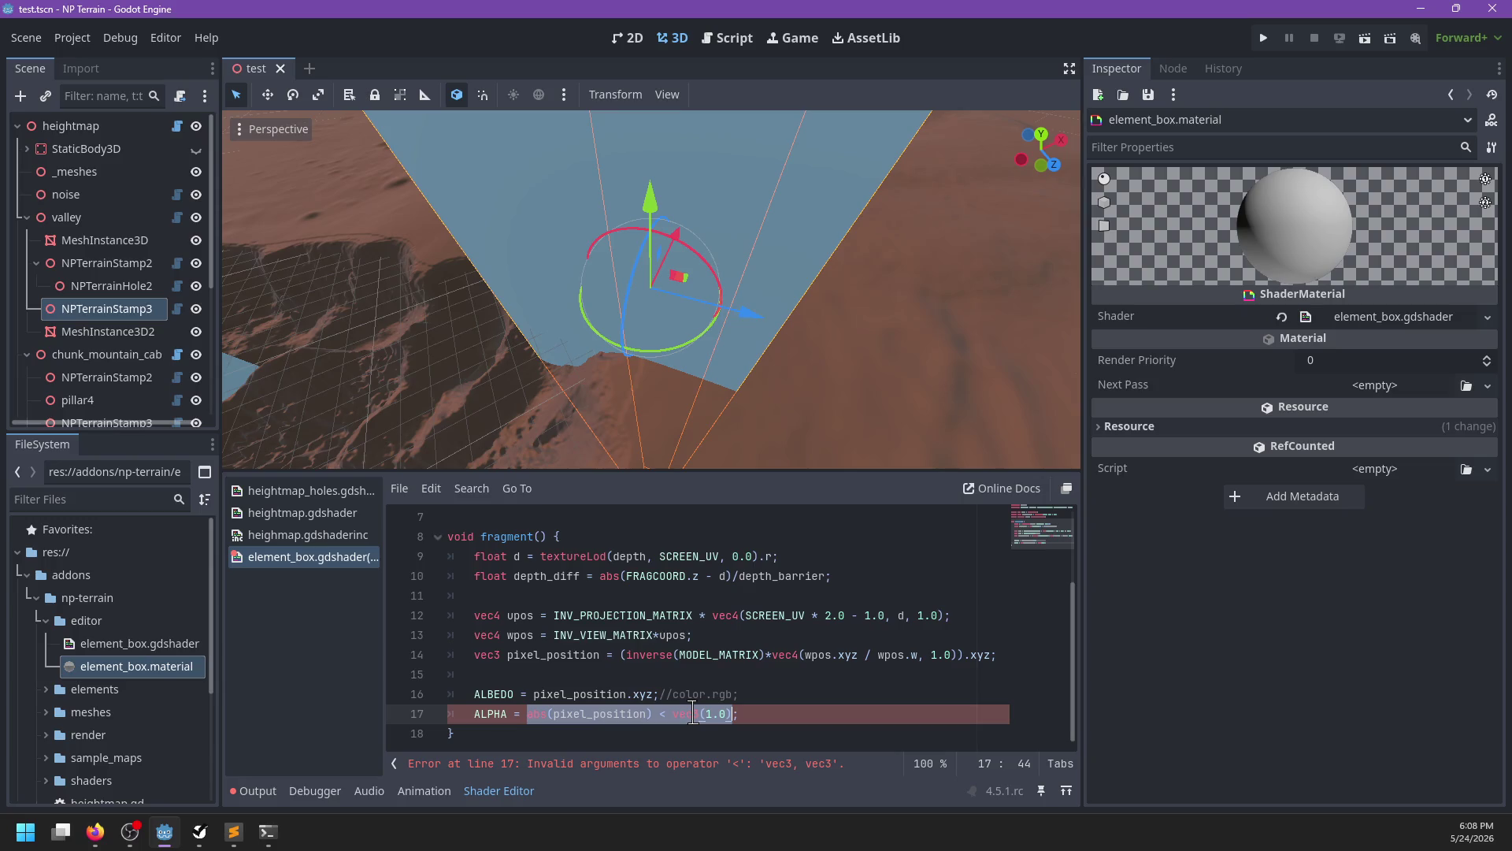
key("BackSpace")
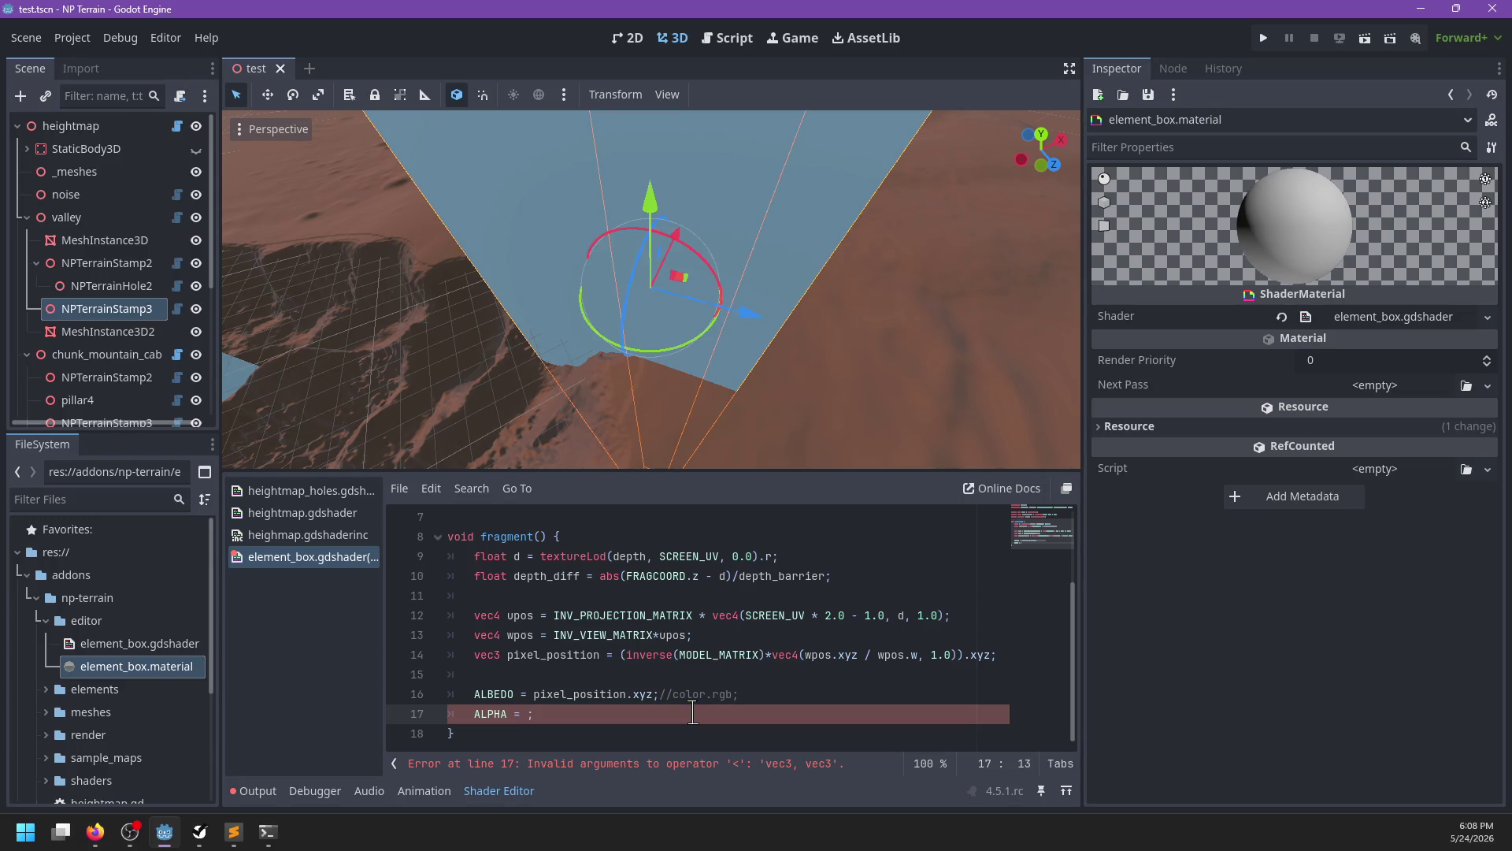
key("ctrl+z")
key("Left")
key("shift+Left")
key("shift+Left")
key("shift+Left")
Add a line above ALPHA starting vec2 bounded = abs(pixel_pos.xz)
key("ctrl+shift+Left")
key("ctrl+shift+Left")
key("ctrl+shift+Left")
key("Up")
key("ctrl+Return")
key("BackSpace")
key("BackSpace")
key("BackSpace")
key("BackSpace")
key("BackSpace")
key("BackSpace")
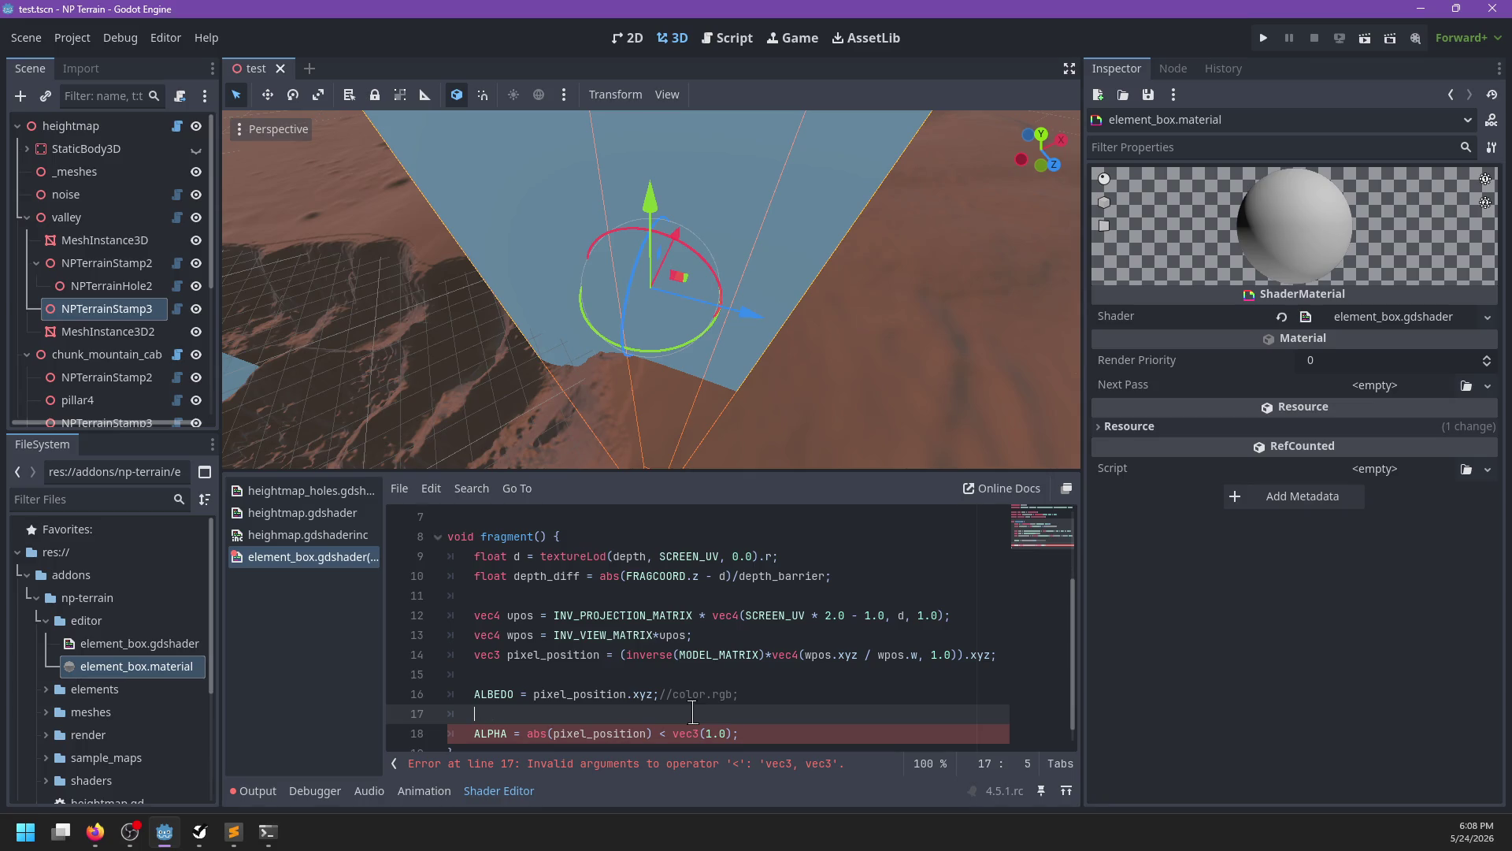
type("ec2 boun")
type("ded = abs(")
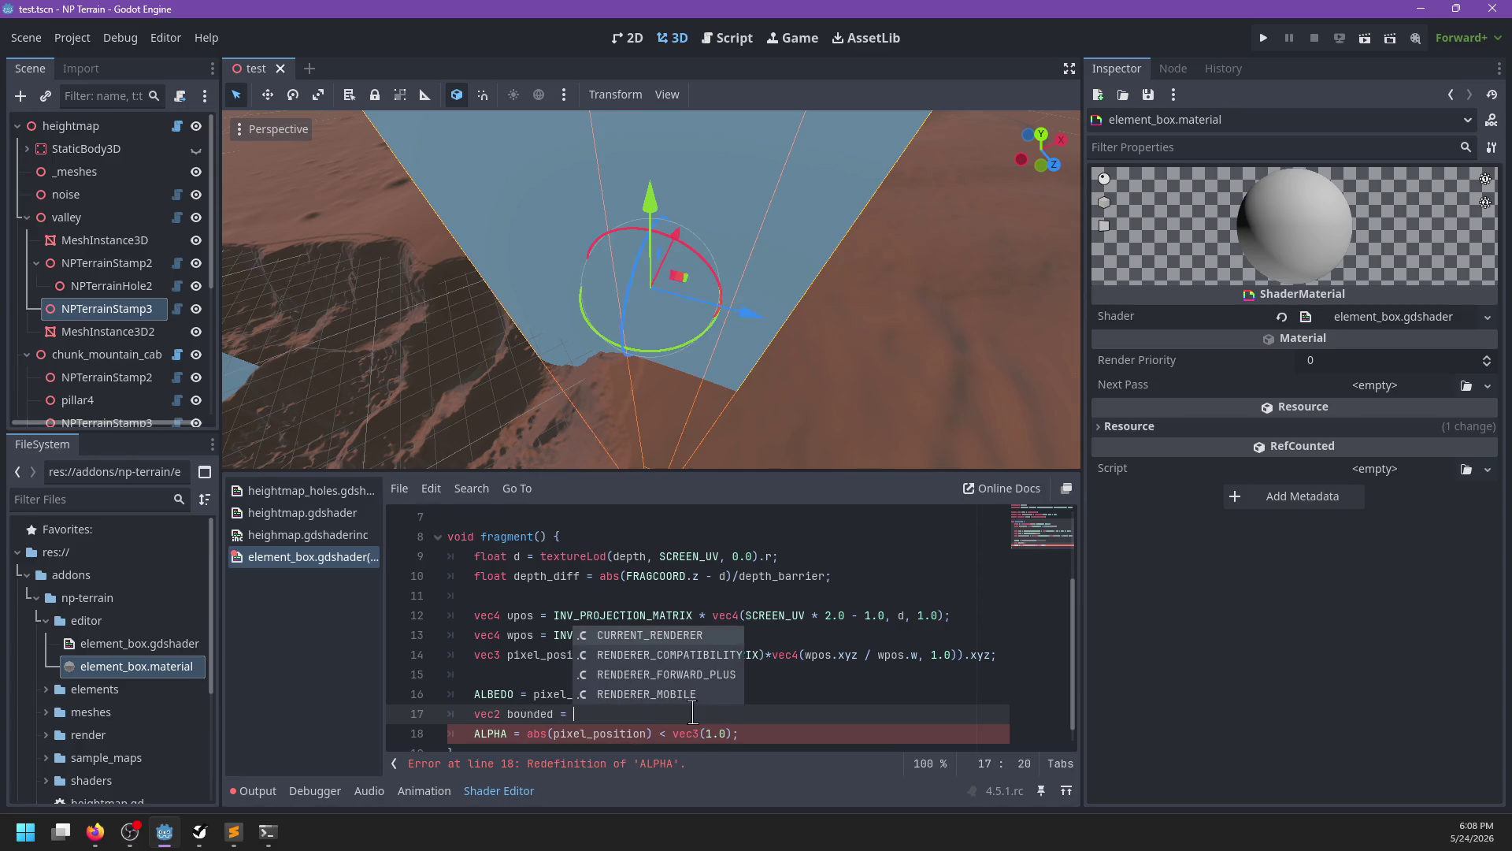
type("pixel_")
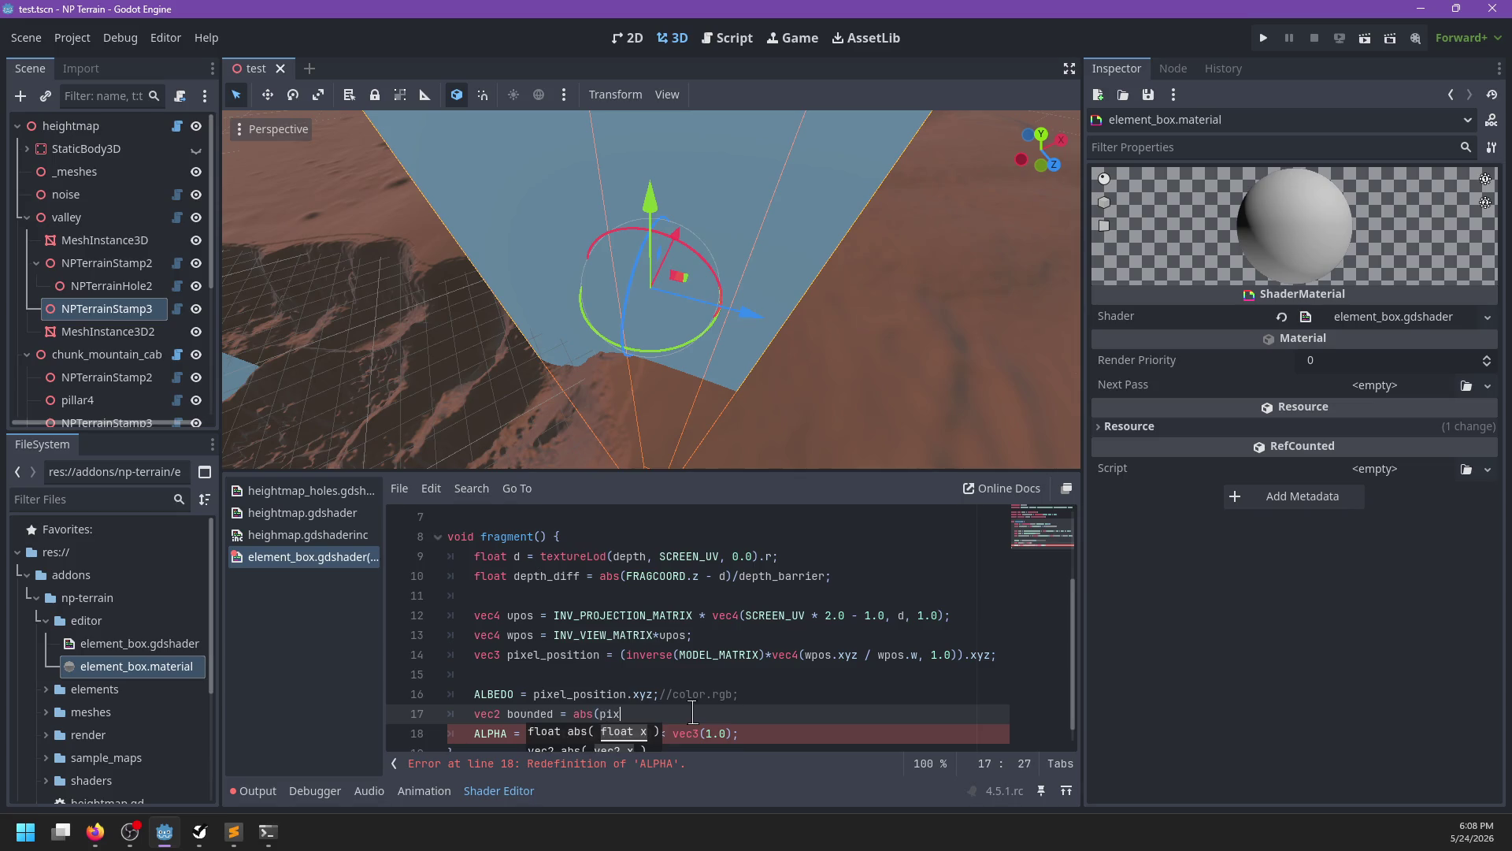
type("pos.xz)")
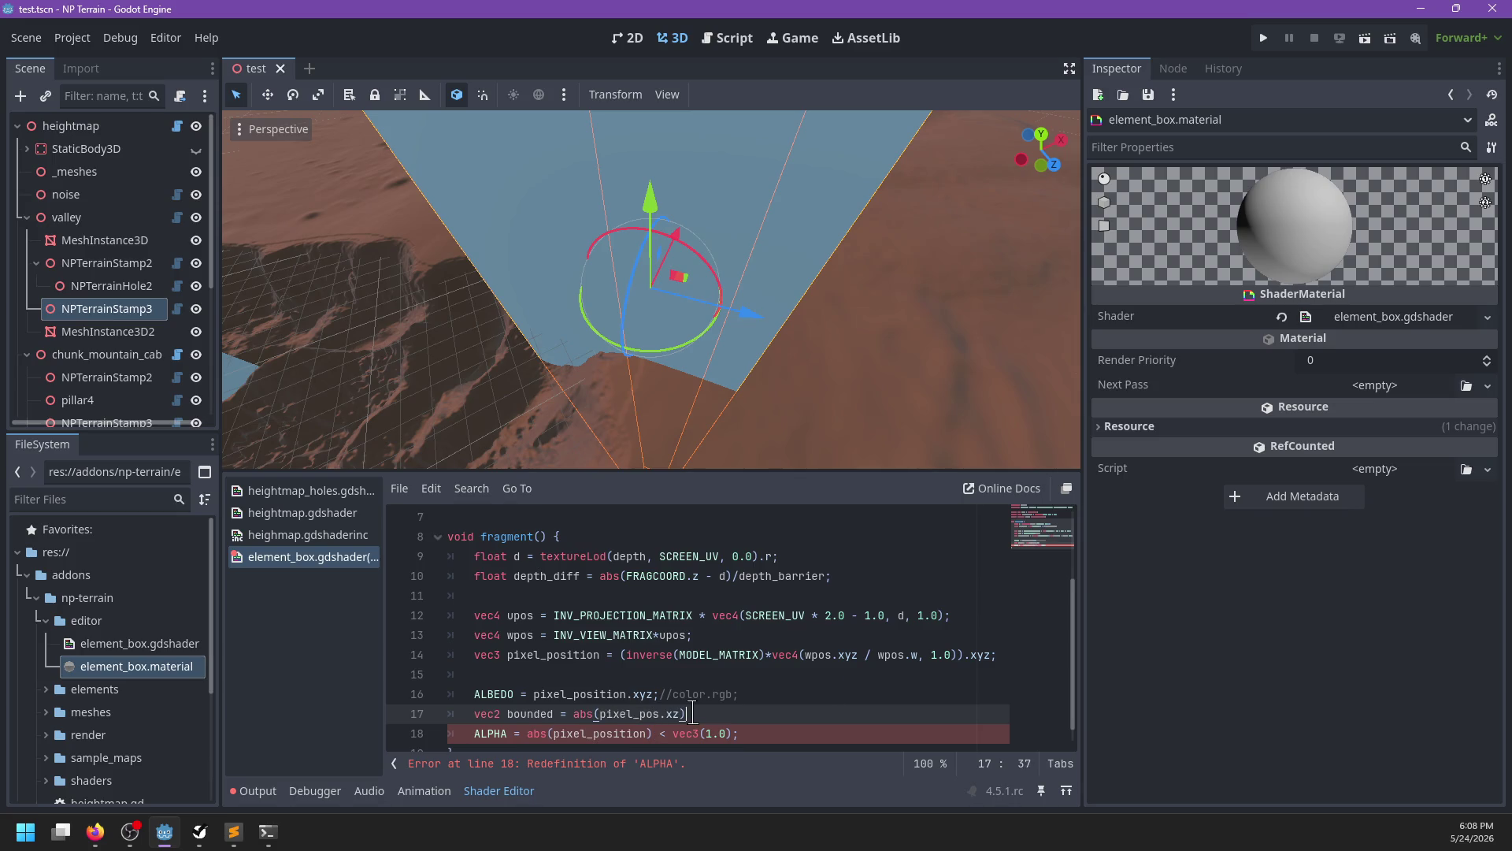
Set ALPHA to bounded.x < 1.0 * bounded.z < 1.0
key("Down")
key("Right")
key("Right")
key("Right")
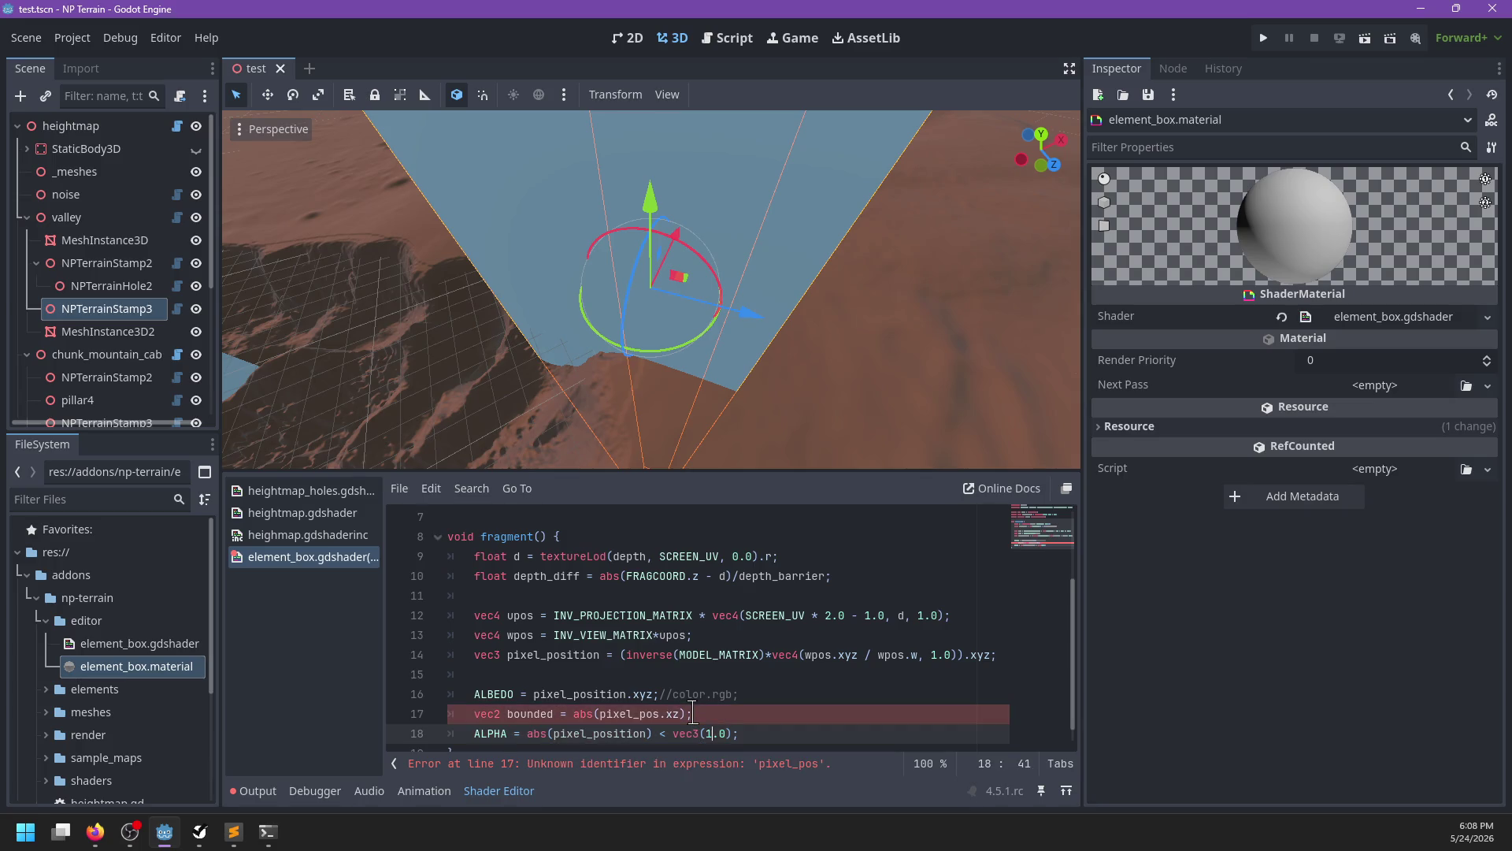
key("ctrl+shift+Left")
key("ctrl+shift+Left")
key("ctrl+shift+Left")
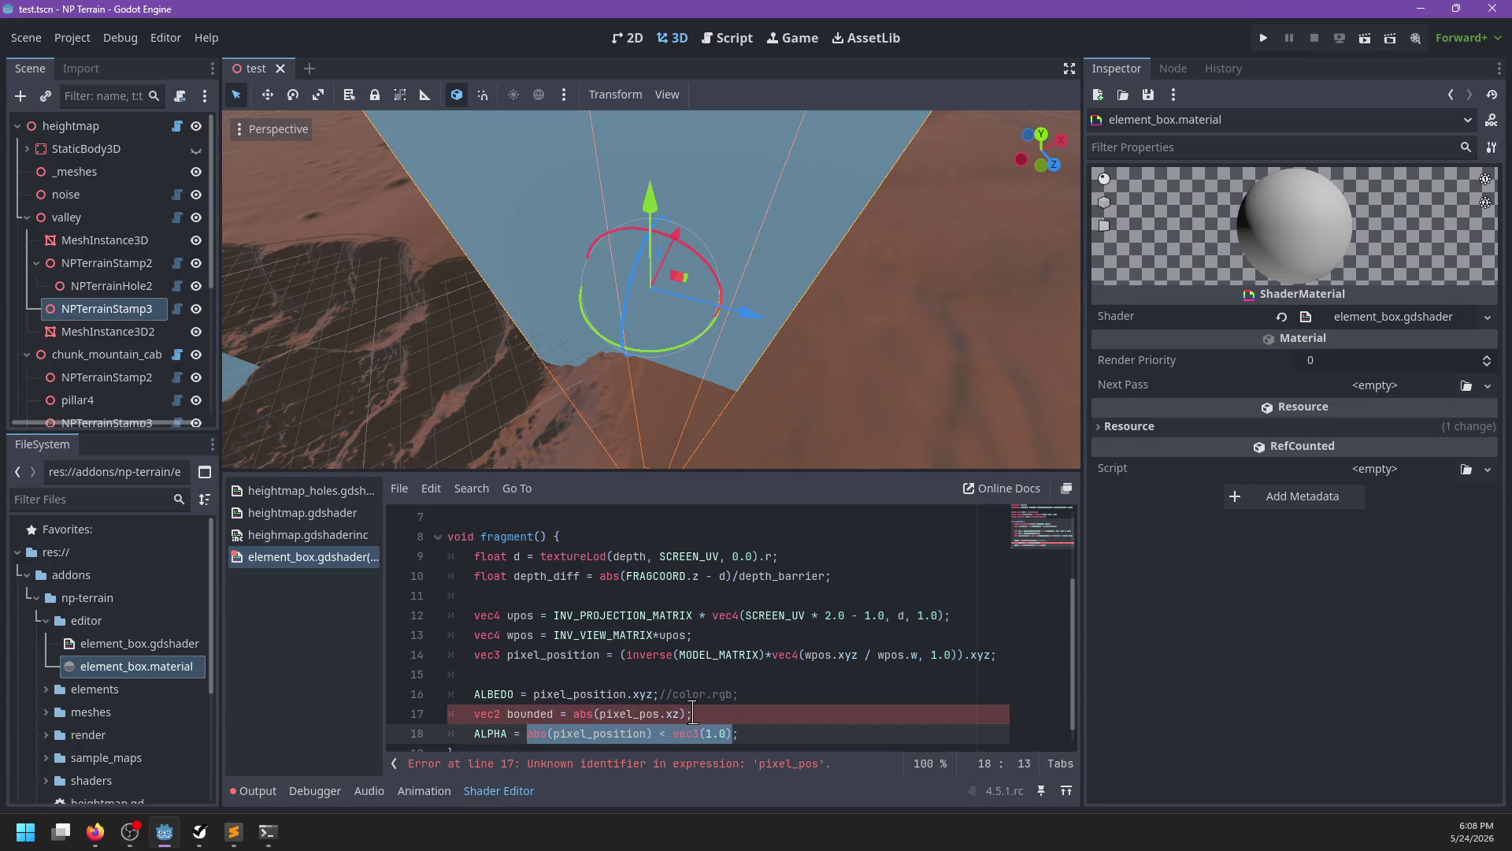
type("bound")
type("ed.x < 1.")
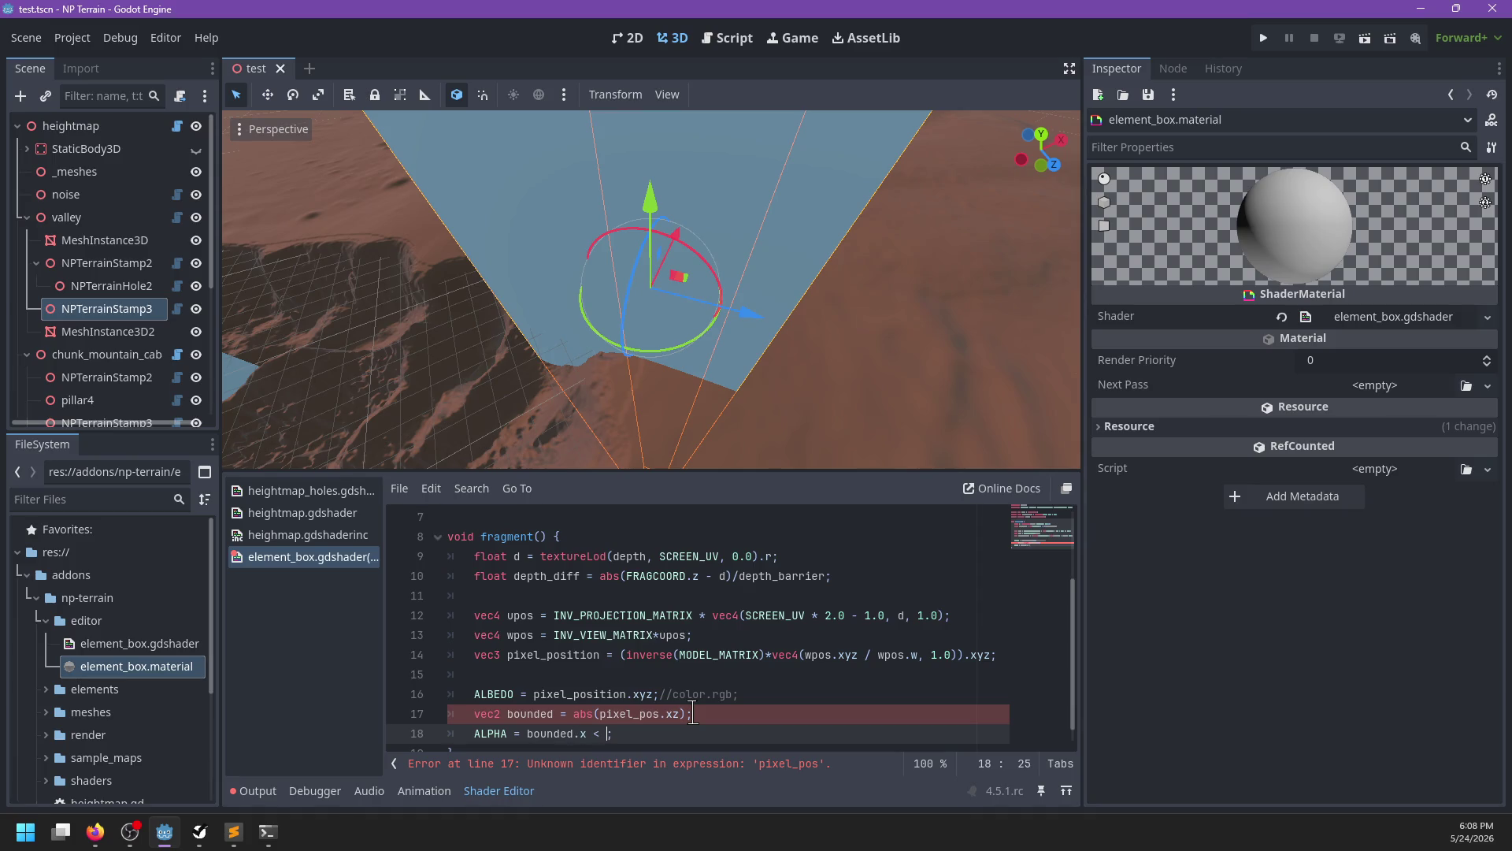
type("0 + bounded.")
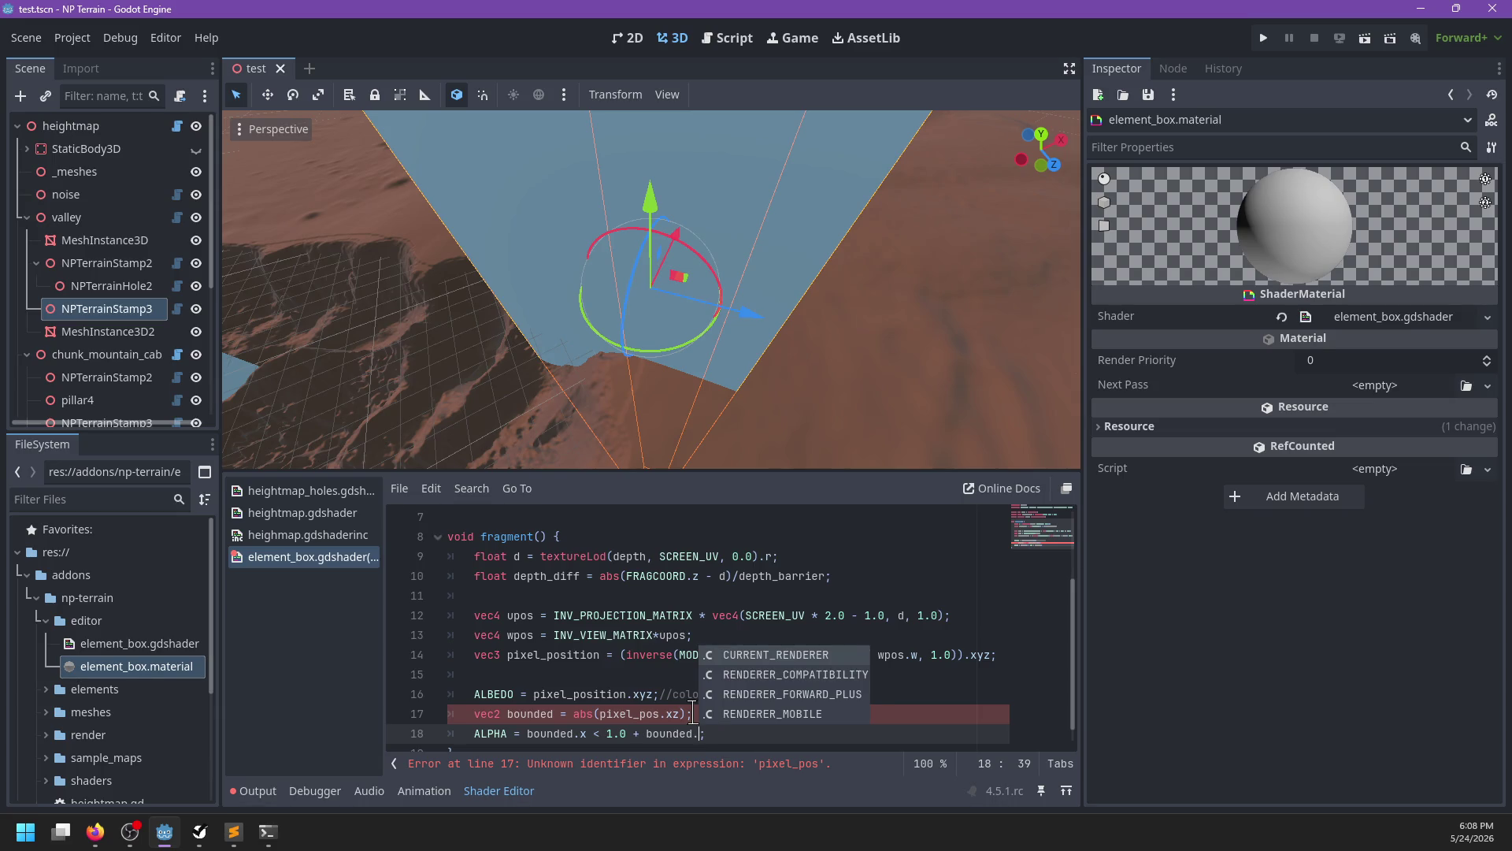
type("z < 1.0")
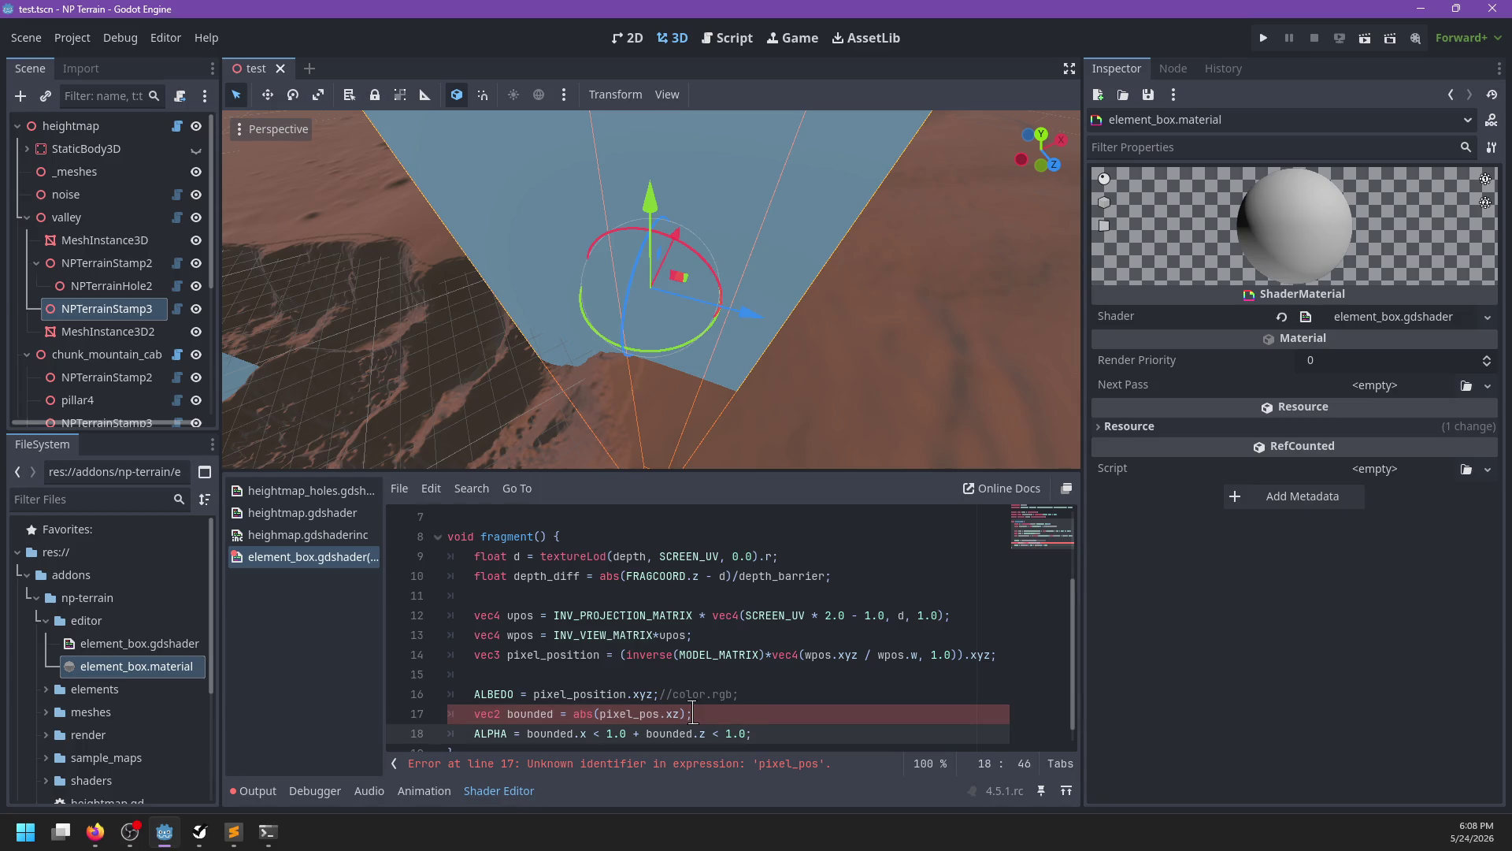
key("BackSpace")
type("*")
Replace pixel_pos with pixel_position on the bounded line and change bounded.z to bounded.y
key("Up")
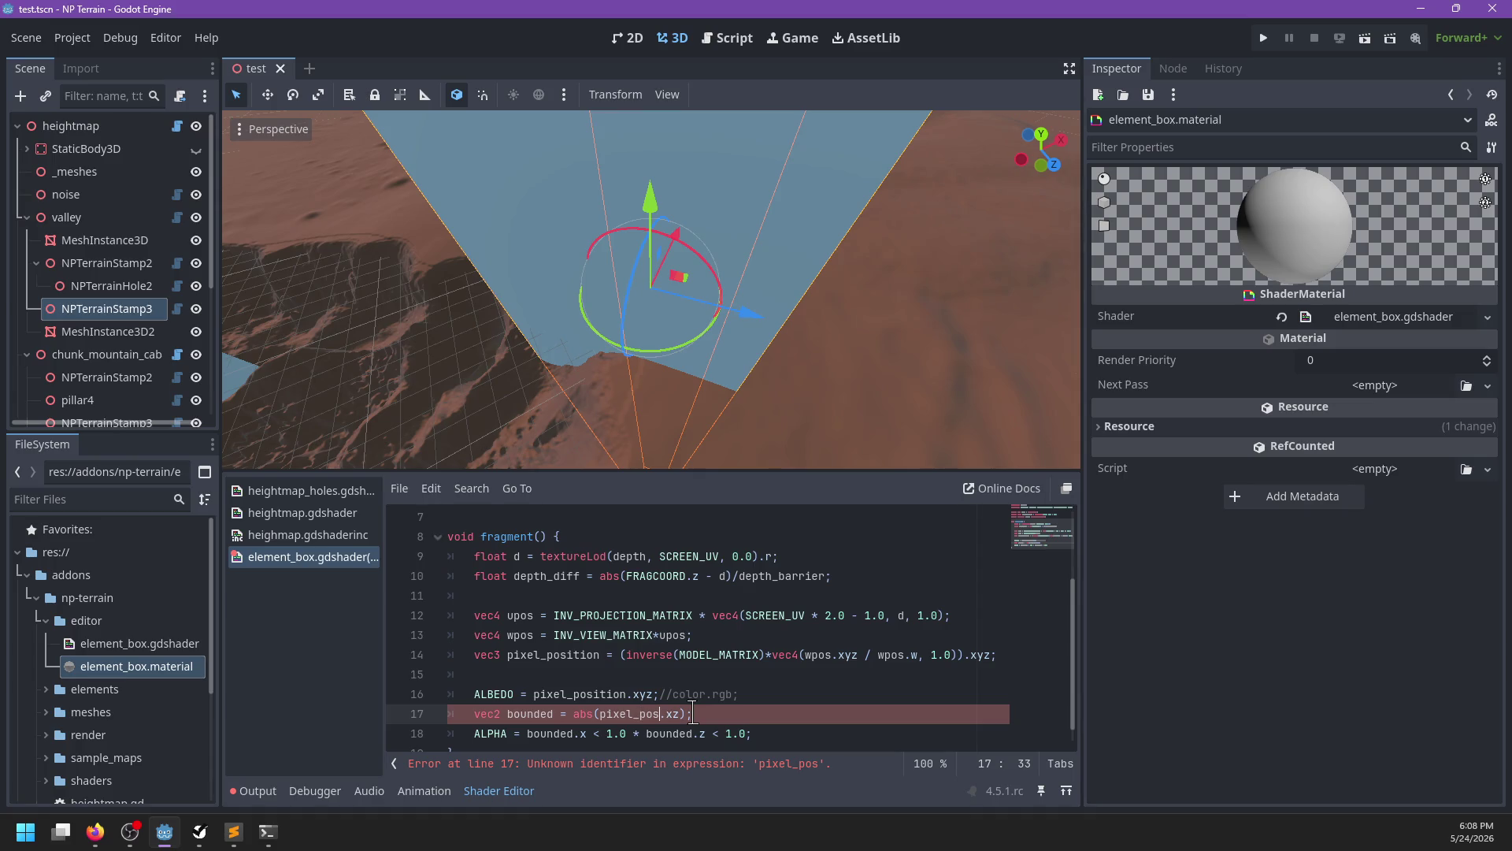
double_click(612, 694)
key("ctrl+c")
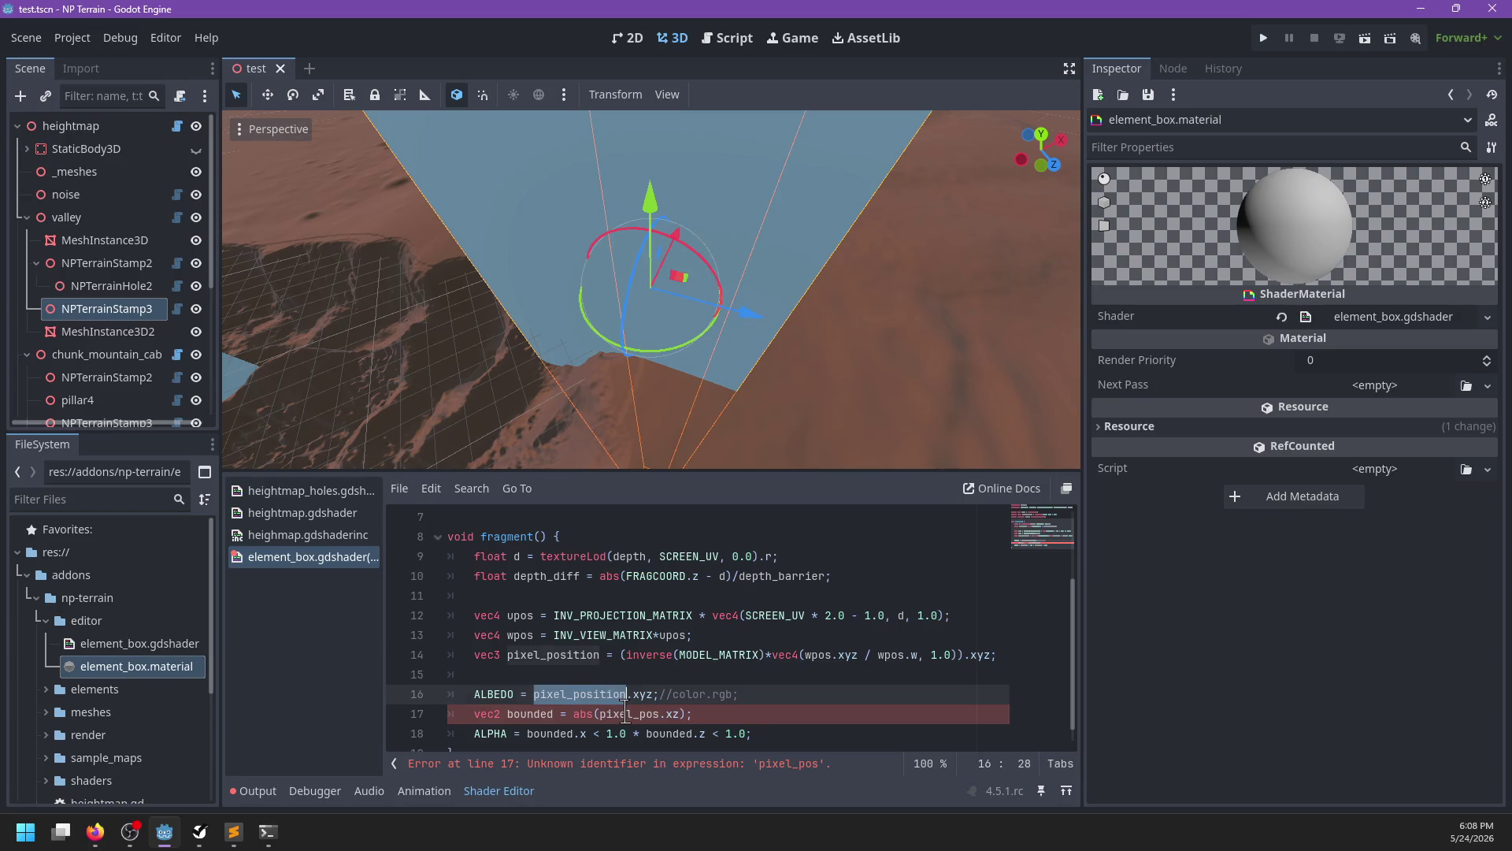
double_click(626, 714)
key("ctrl+v")
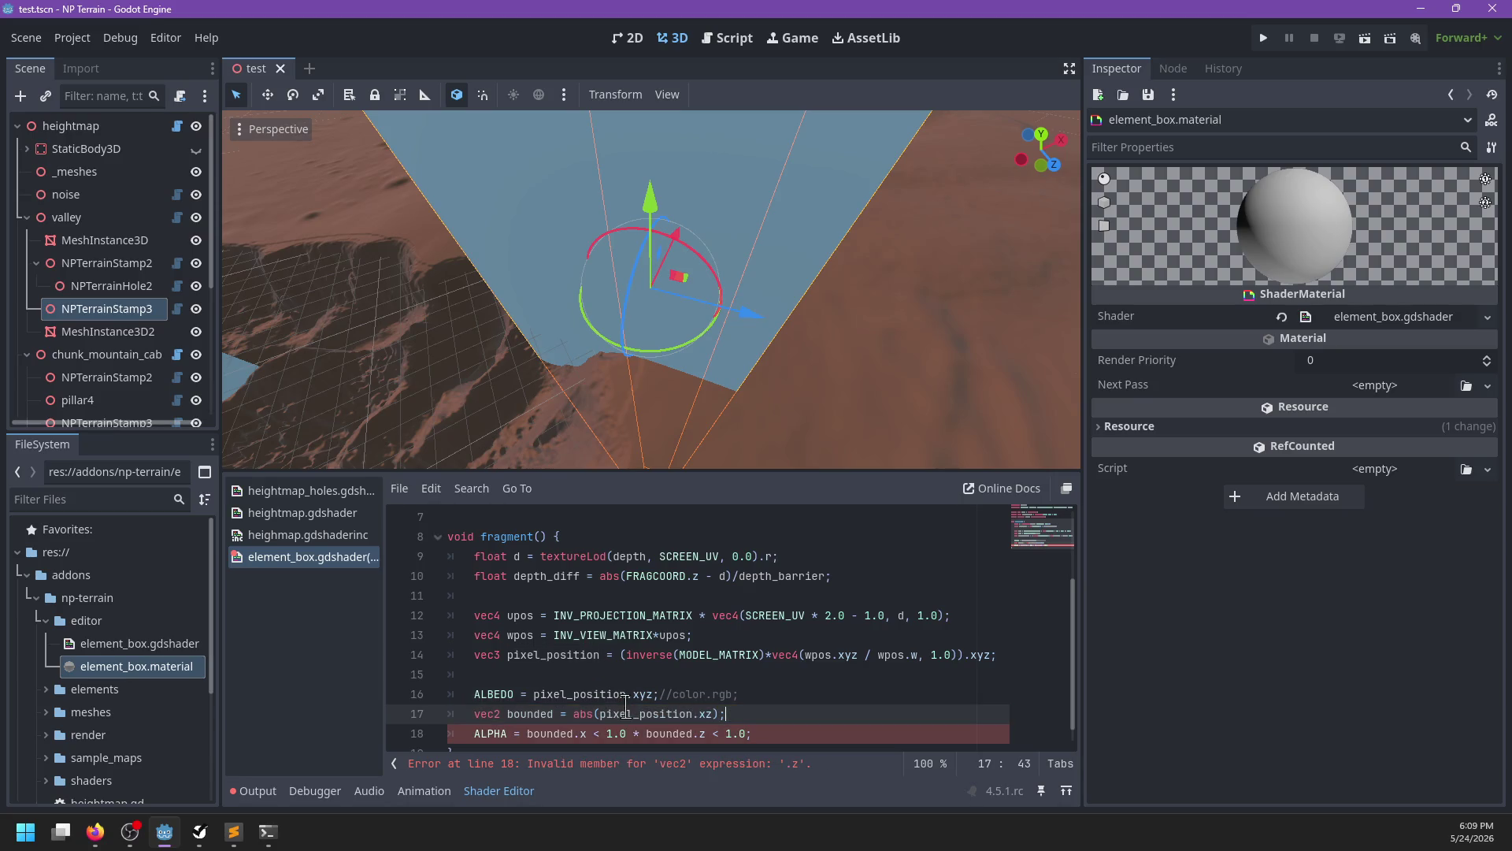
scroll(626, 709, "down", 1)
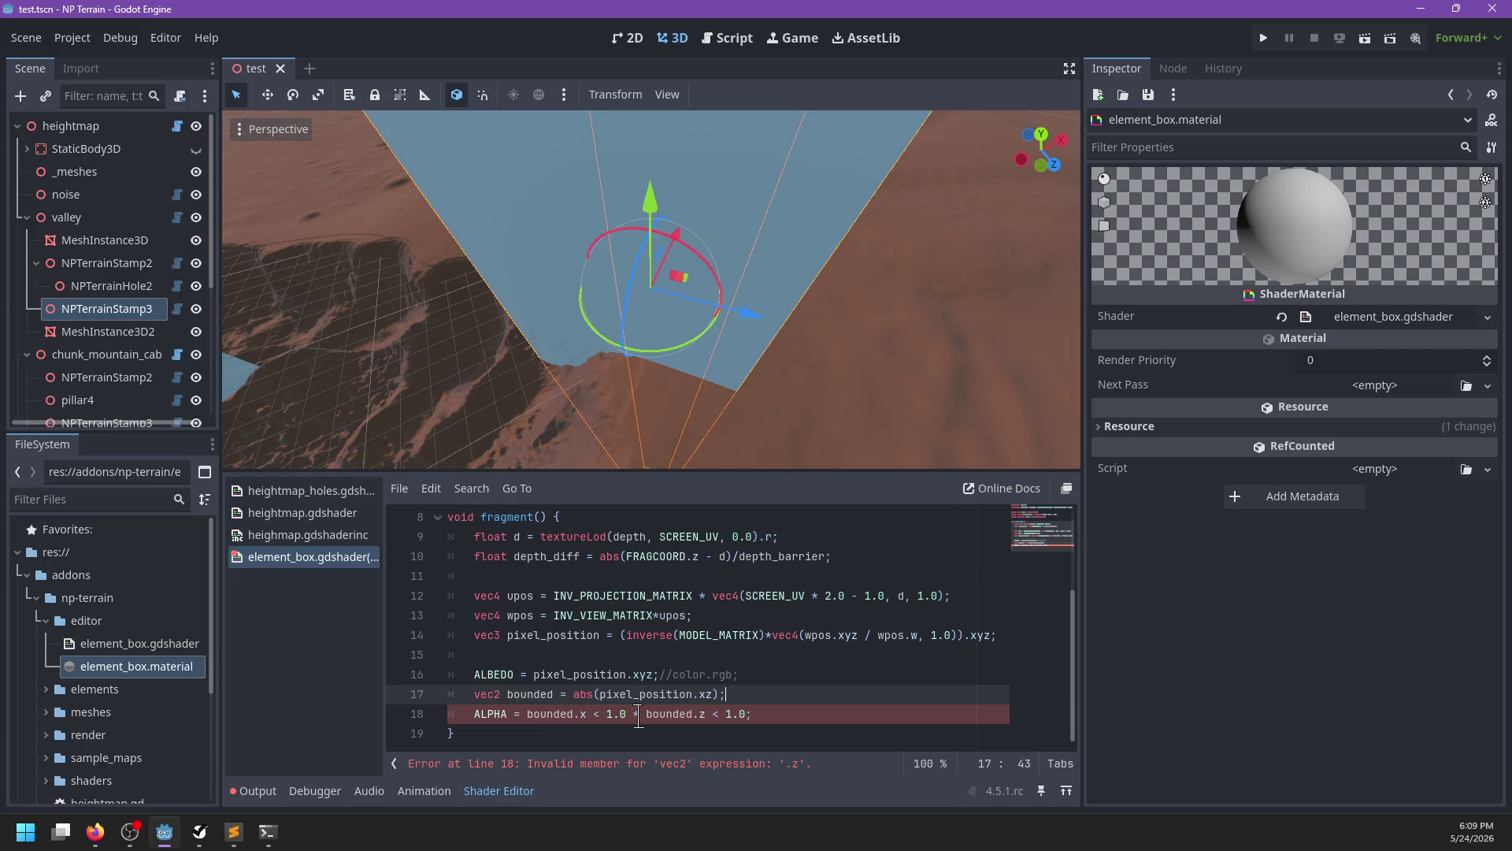
left_click(711, 713)
key("BackSpace")
type("y")
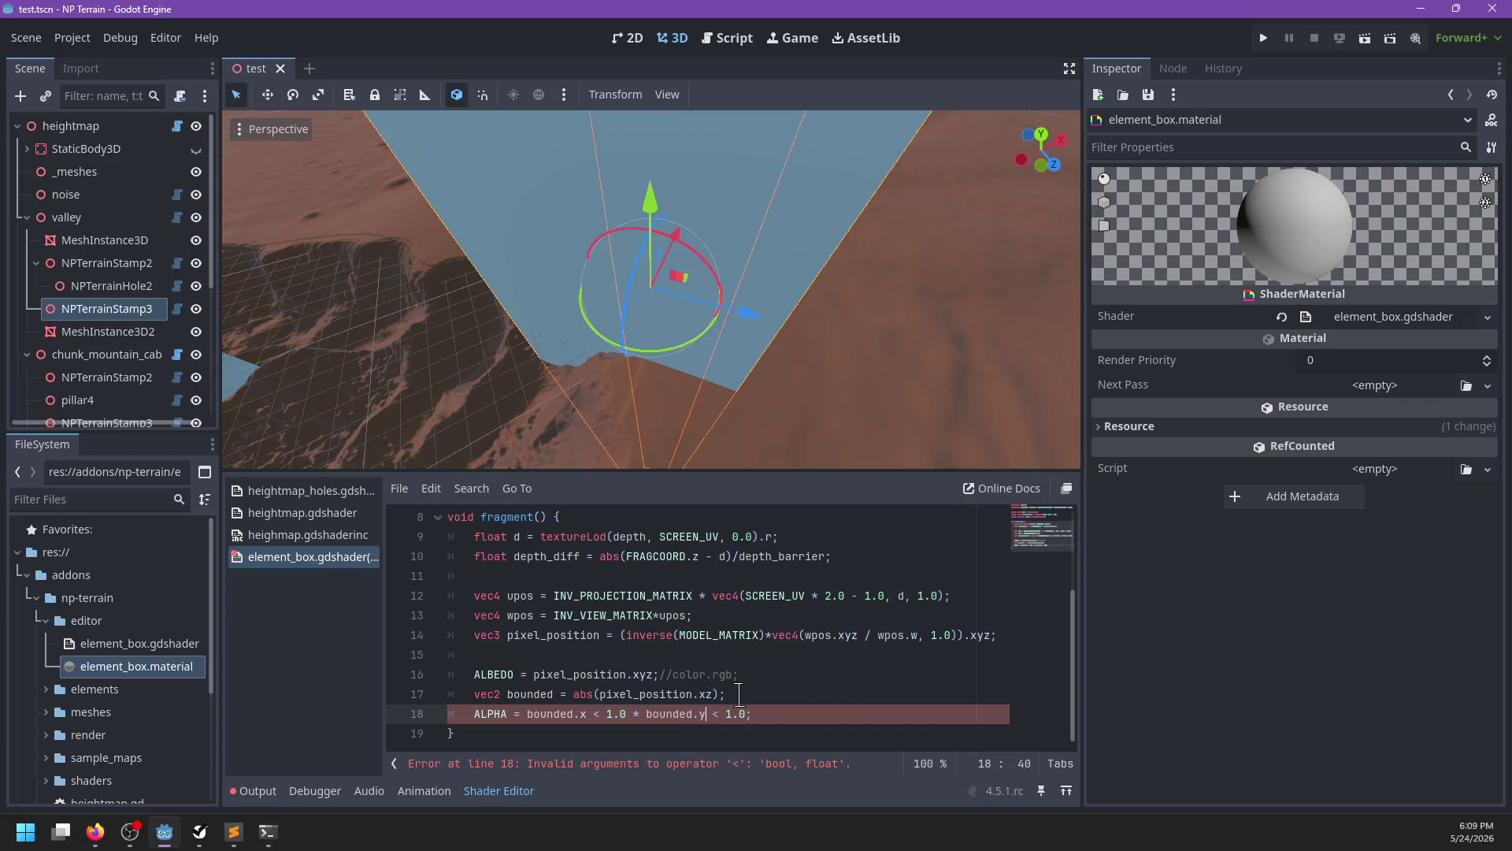
Join the two comparisons as (bounded.x < 1.0) && (bounded.y < 1.0)
left_click(739, 694)
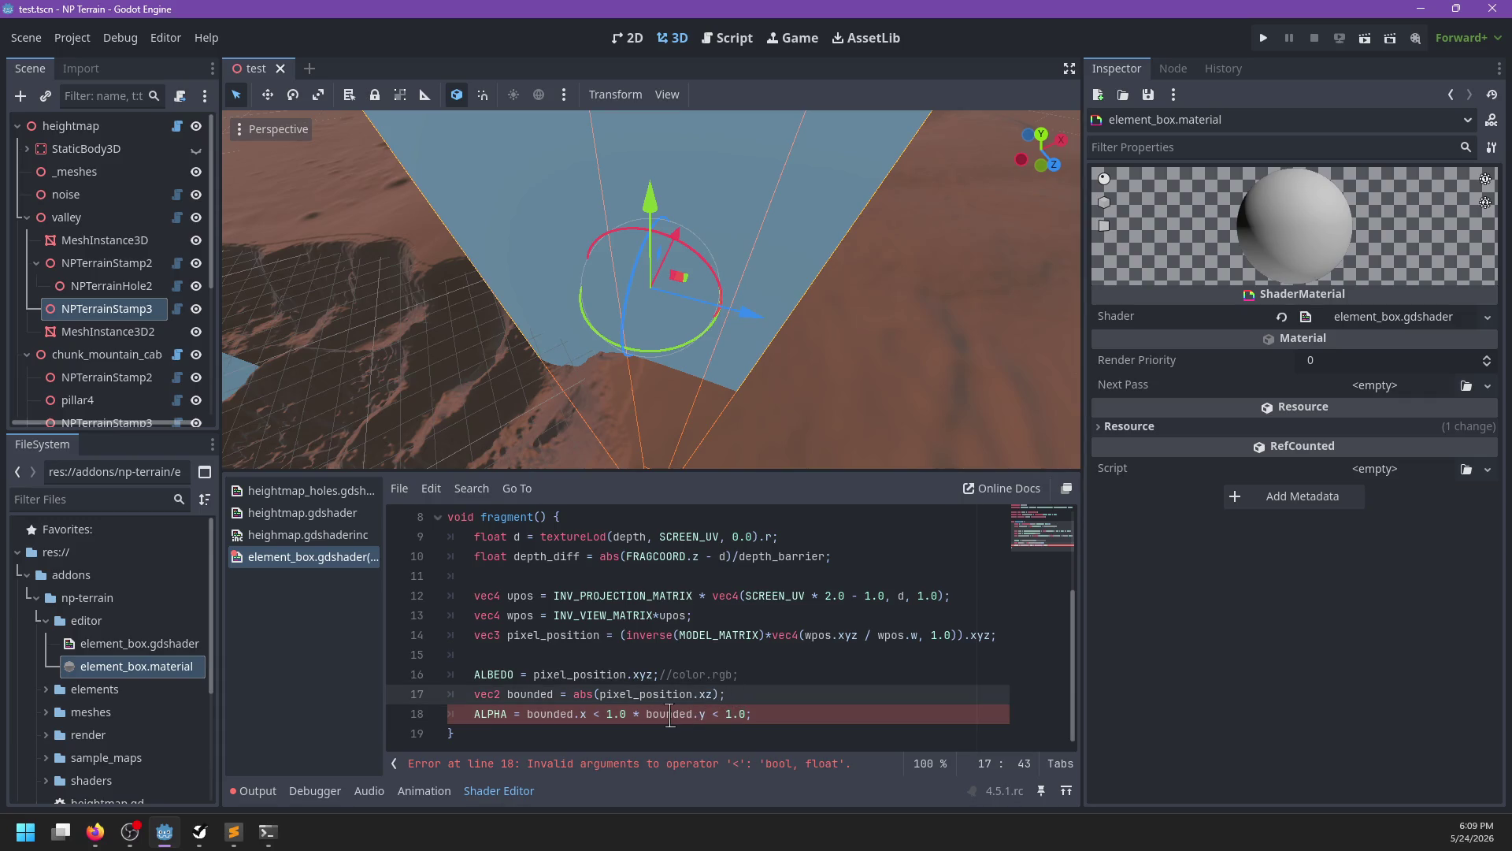
left_click(529, 715)
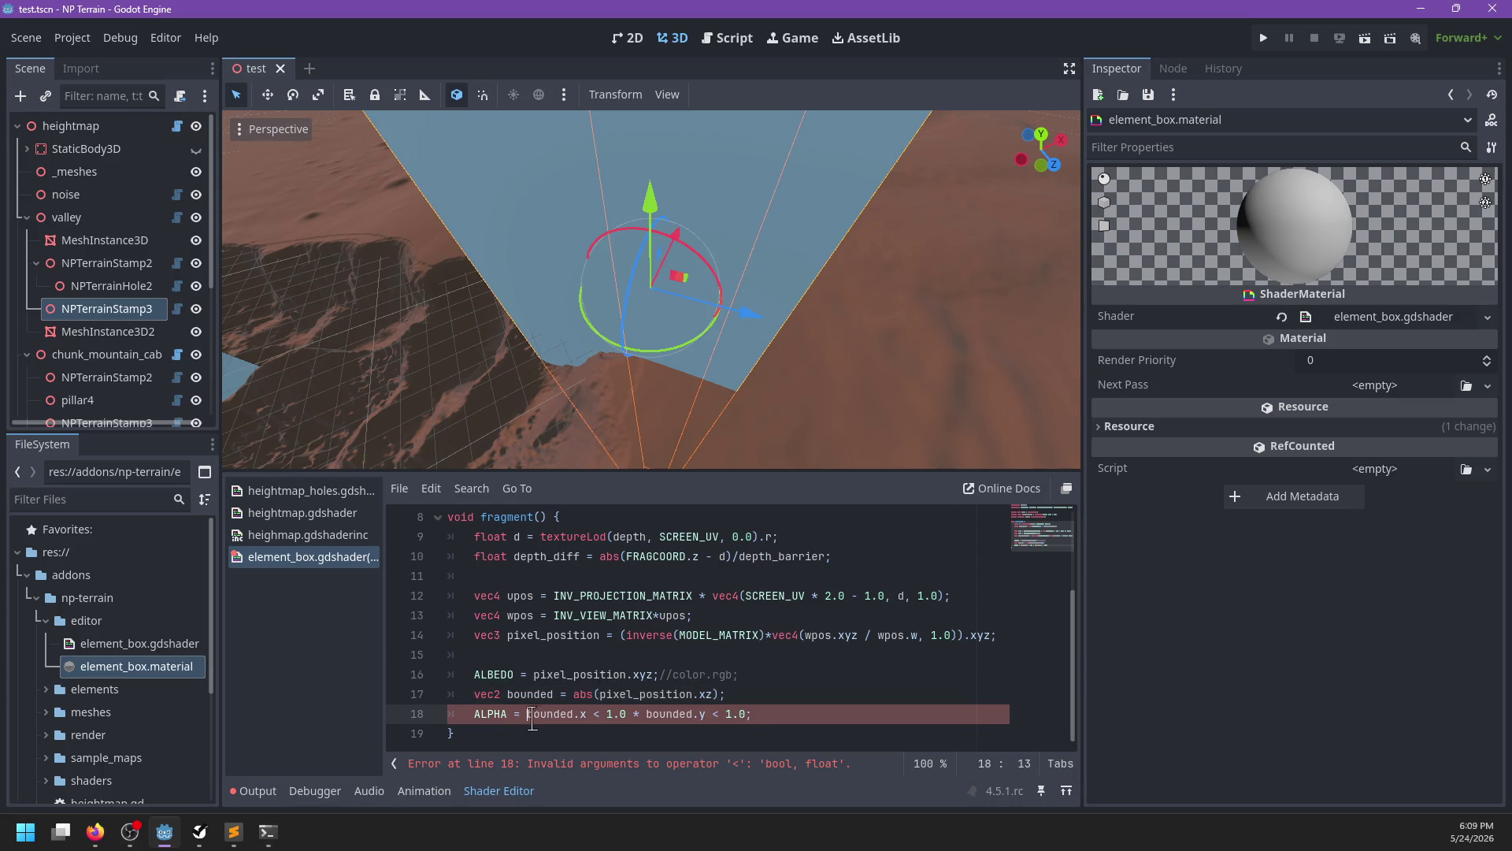
double_click(633, 715)
type("&&")
type("(")
key("Right")
type("_")
key("ctrl+Right")
key("ctrl+Right")
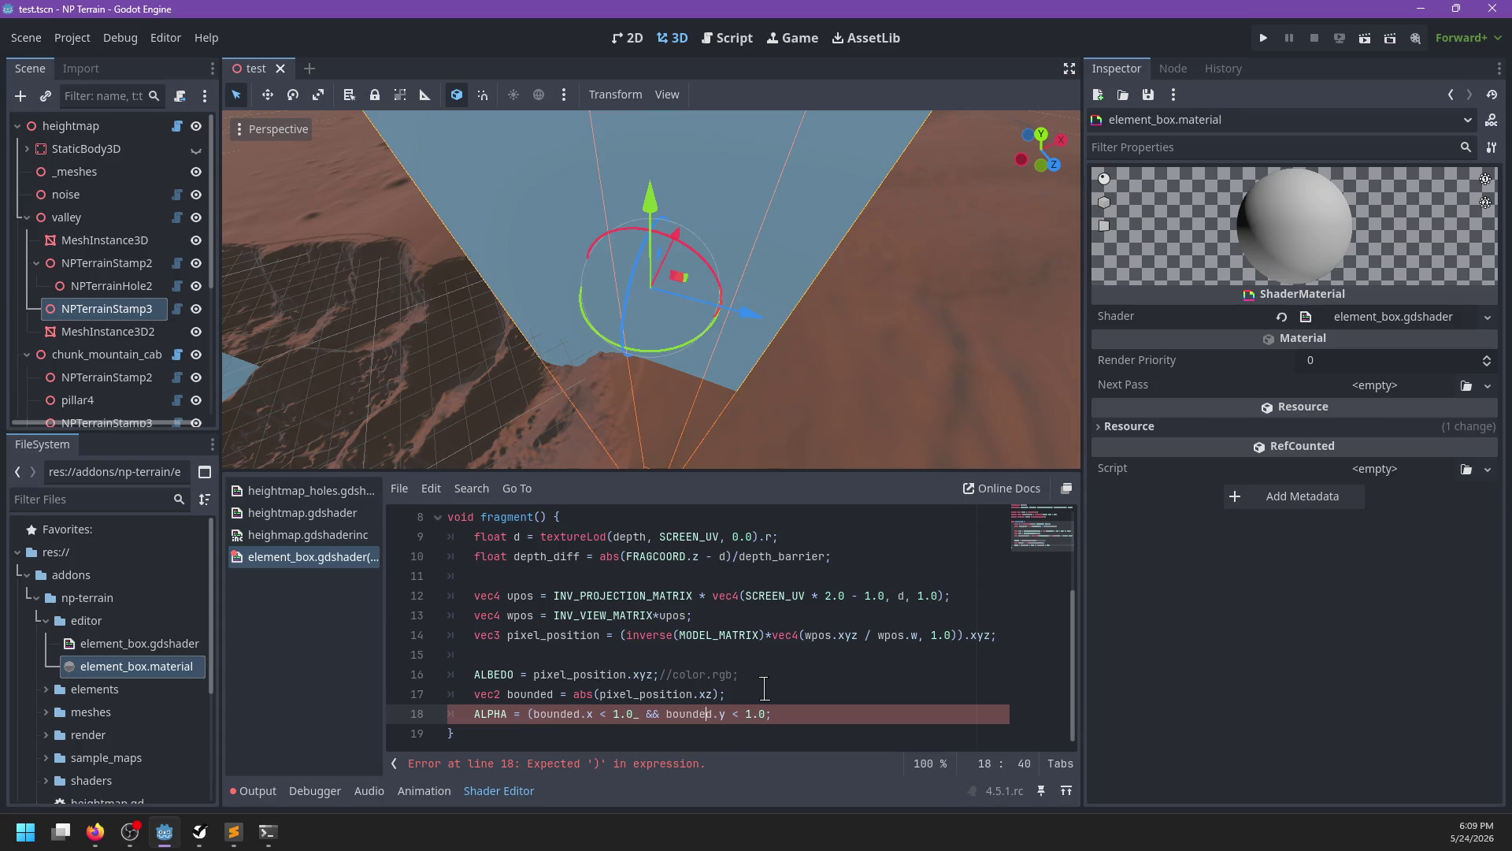
key("Left")
key("Left")
key("BackSpace")
type(") && ")
type("(")
key("ctrl+Right")
type(")")
Wrap the ALPHA comparison in float() and orbit to view the colour-gradient square
left_click(742, 695)
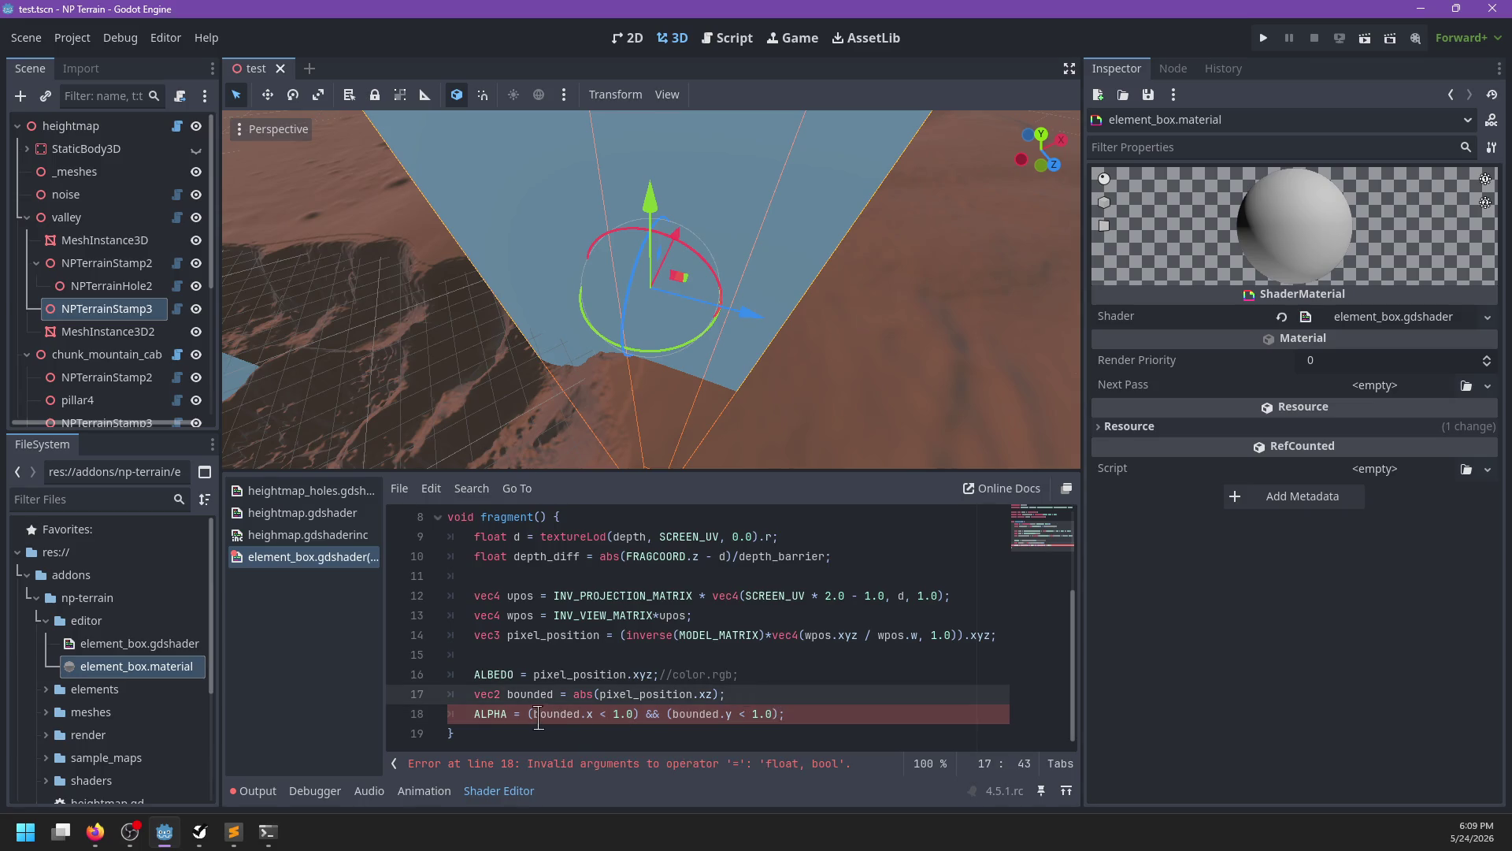
left_click(528, 715)
type("float(")
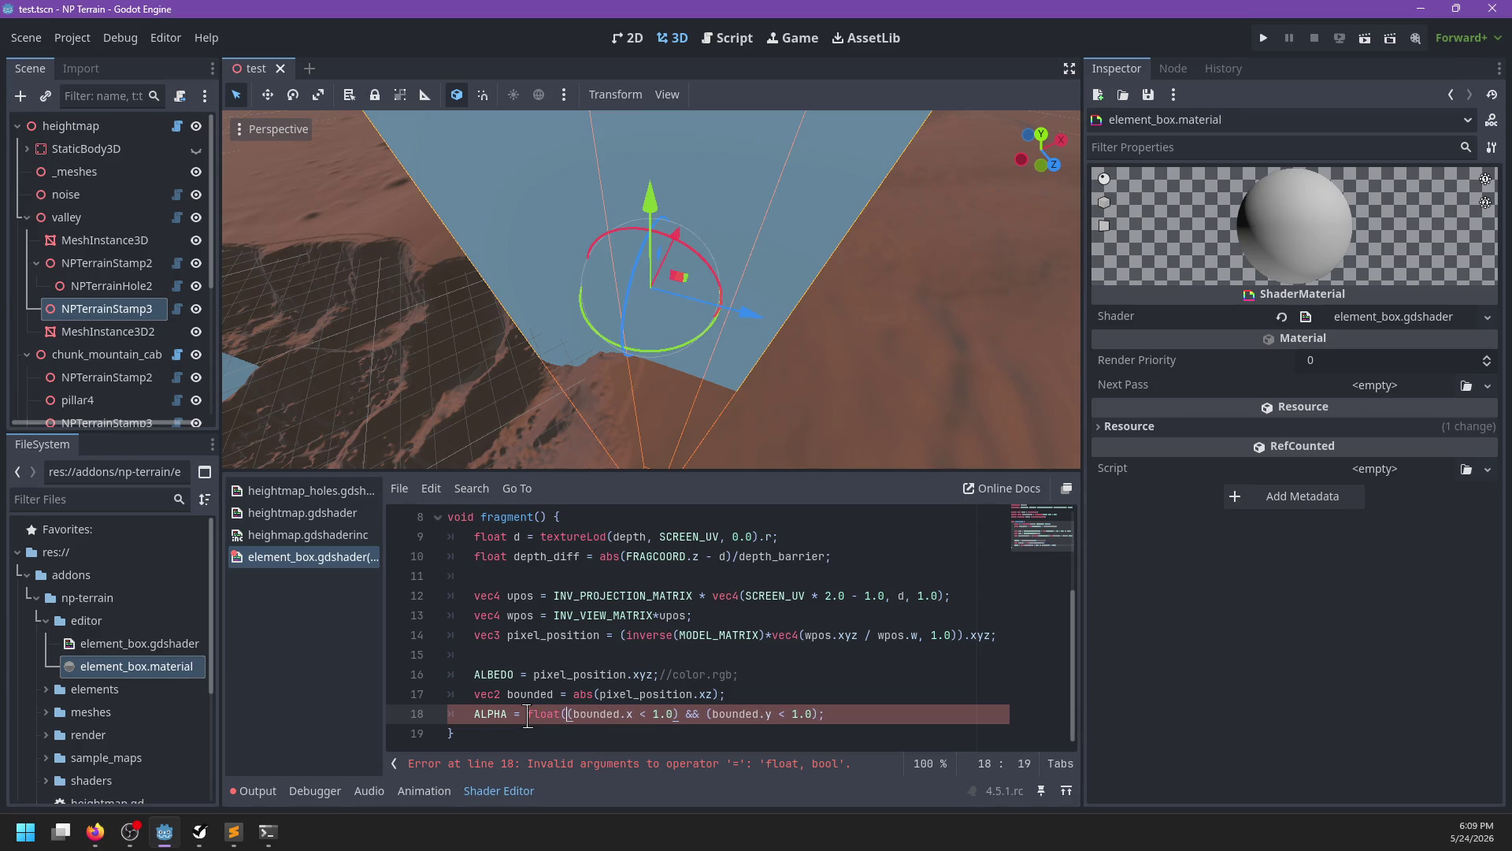
key("ctrl+Right")
key("Right")
key("Right")
key("Right")
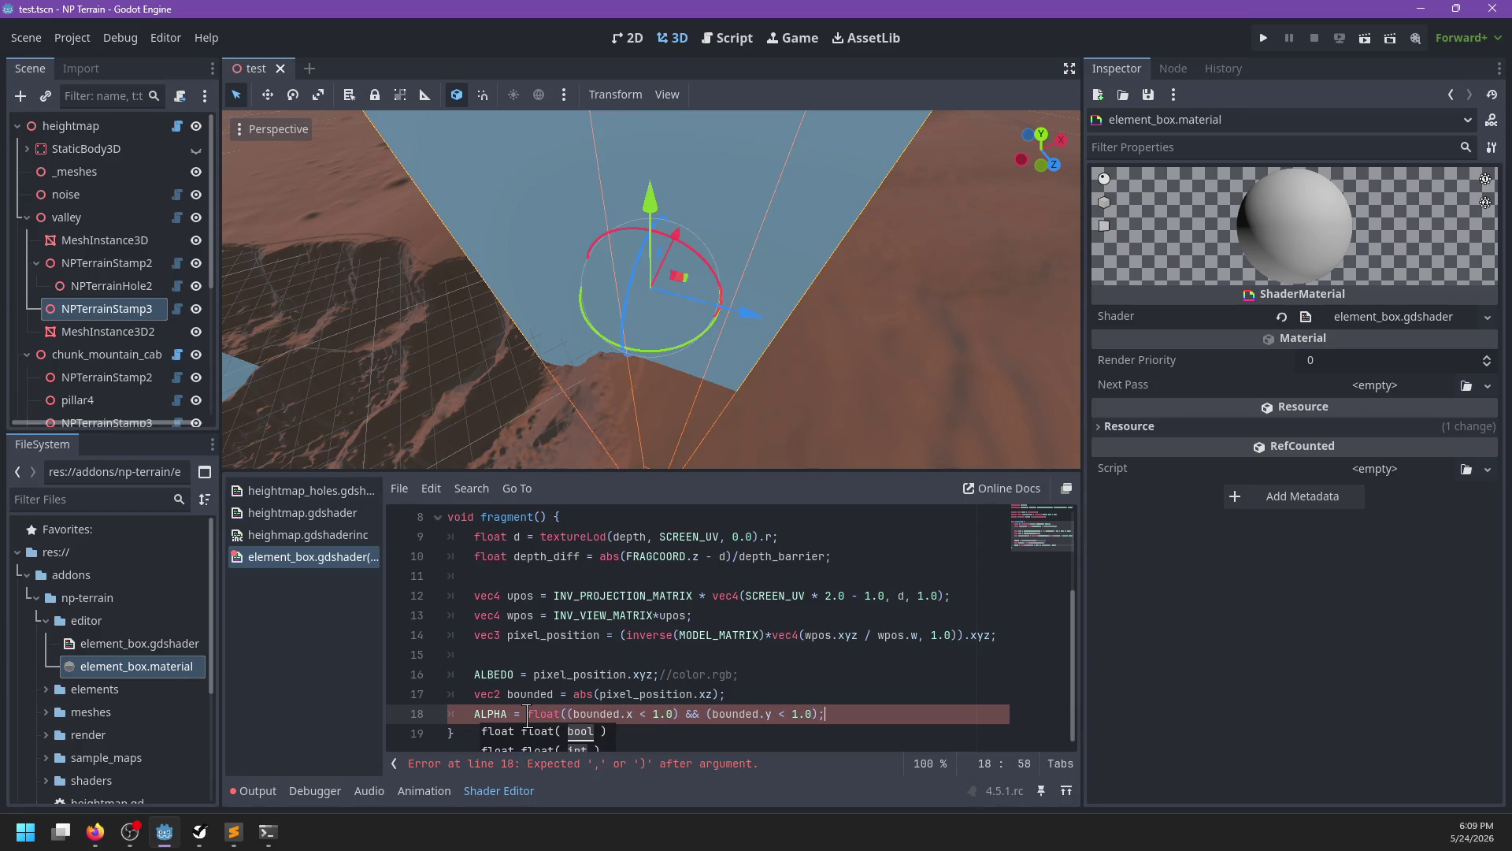
type(")")
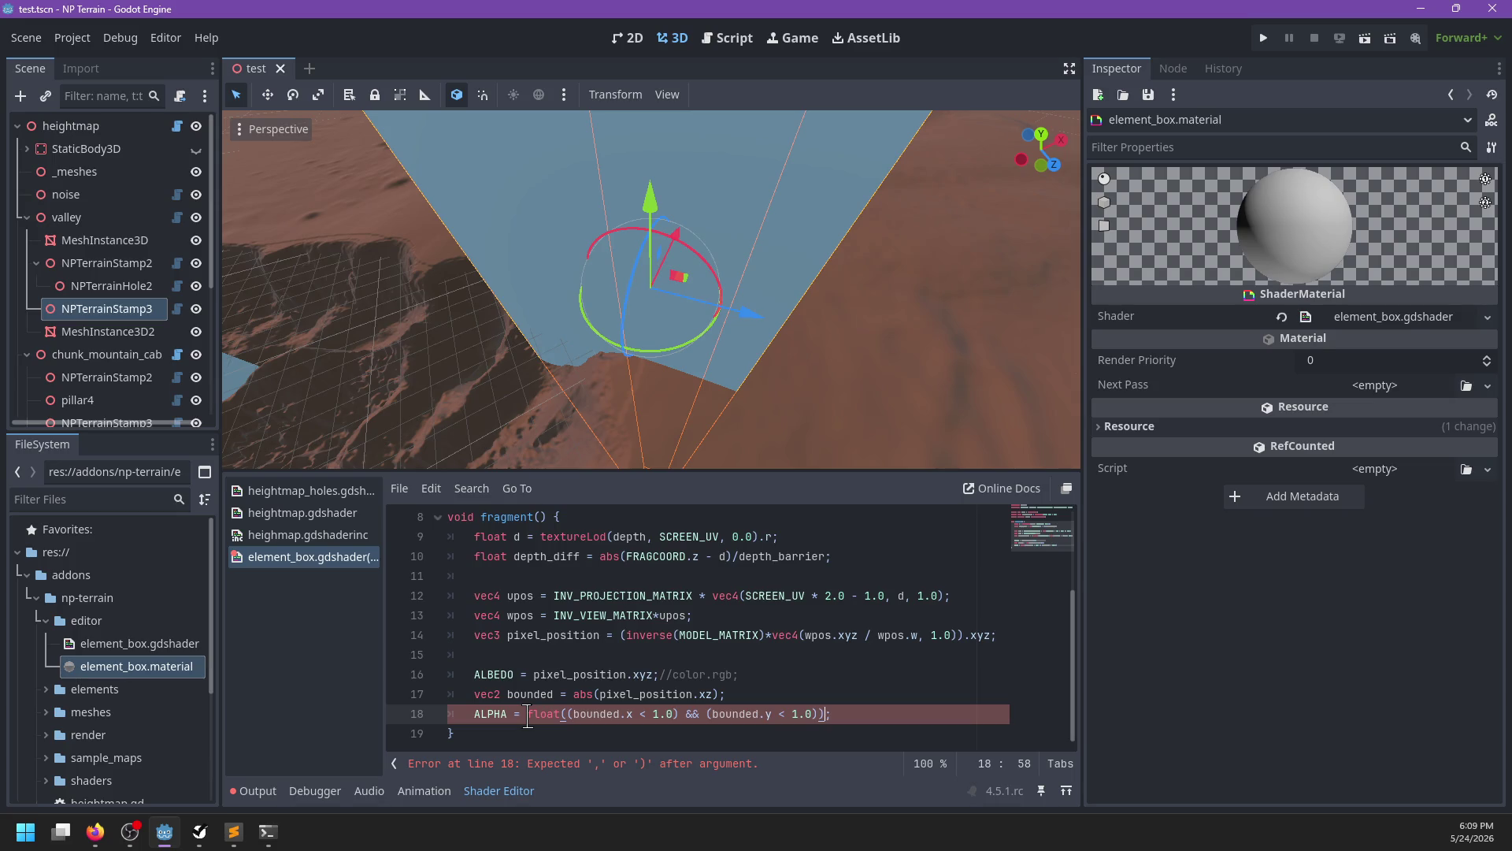
mouse_move(911, 355)
left_mouse_down()
mouse_move(928, 331)
mouse_move(915, 281)
mouse_move(735, 297)
mouse_move(739, 323)
mouse_move(724, 323)
mouse_move(777, 365)
mouse_move(831, 236)
mouse_move(812, 311)
mouse_move(851, 331)
mouse_move(572, 290)
mouse_move(723, 381)
mouse_move(851, 382)
mouse_move(886, 414)
mouse_move(865, 422)
left_mouse_up()
left_click(659, 714)
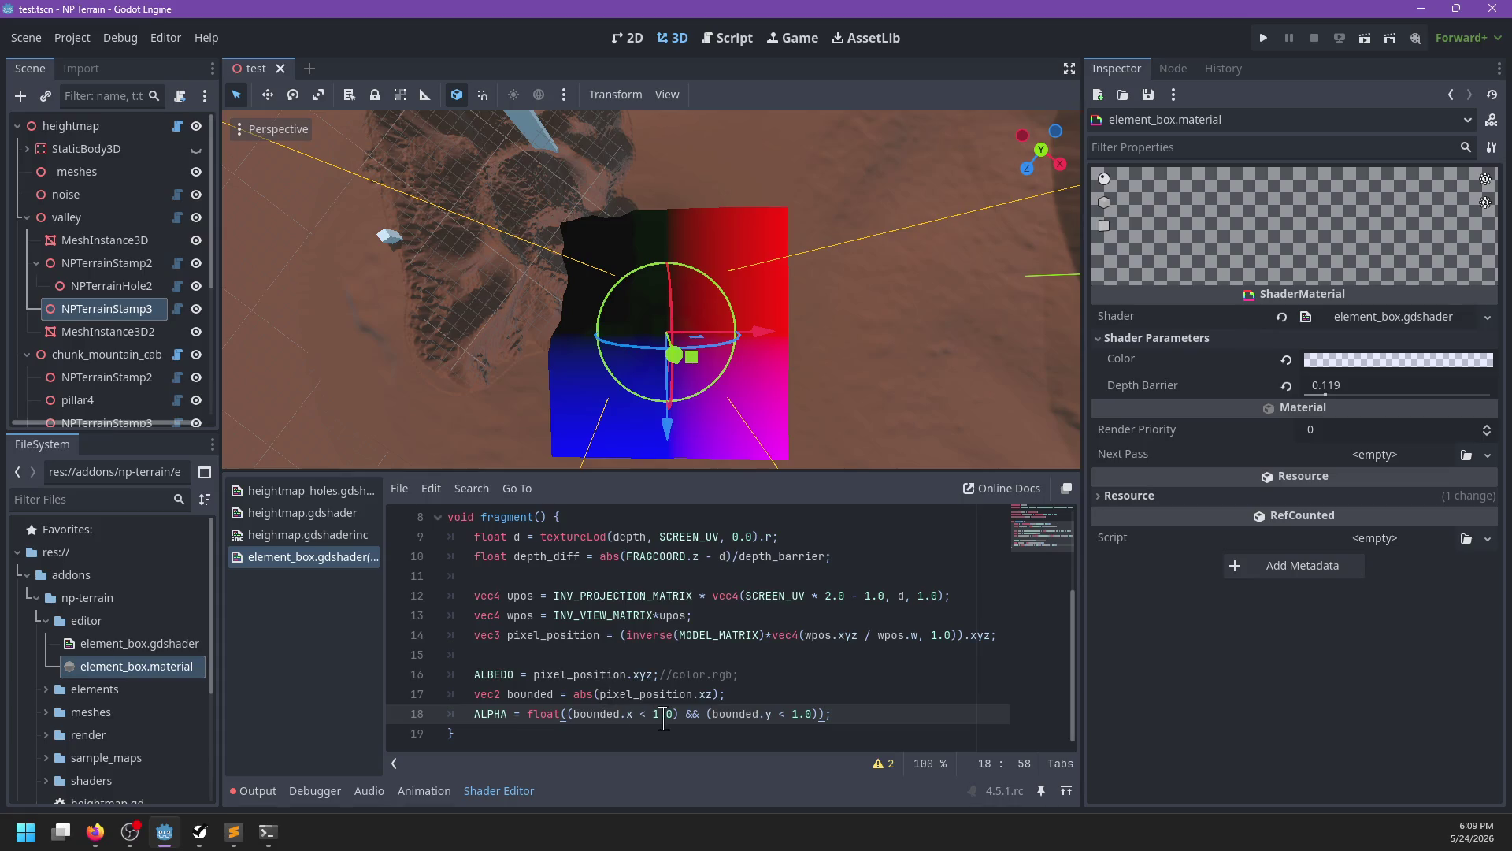
Make bounded = abs(pixel_position.xz)*2.0, save, and check the smaller box in the viewport
left_click(720, 694)
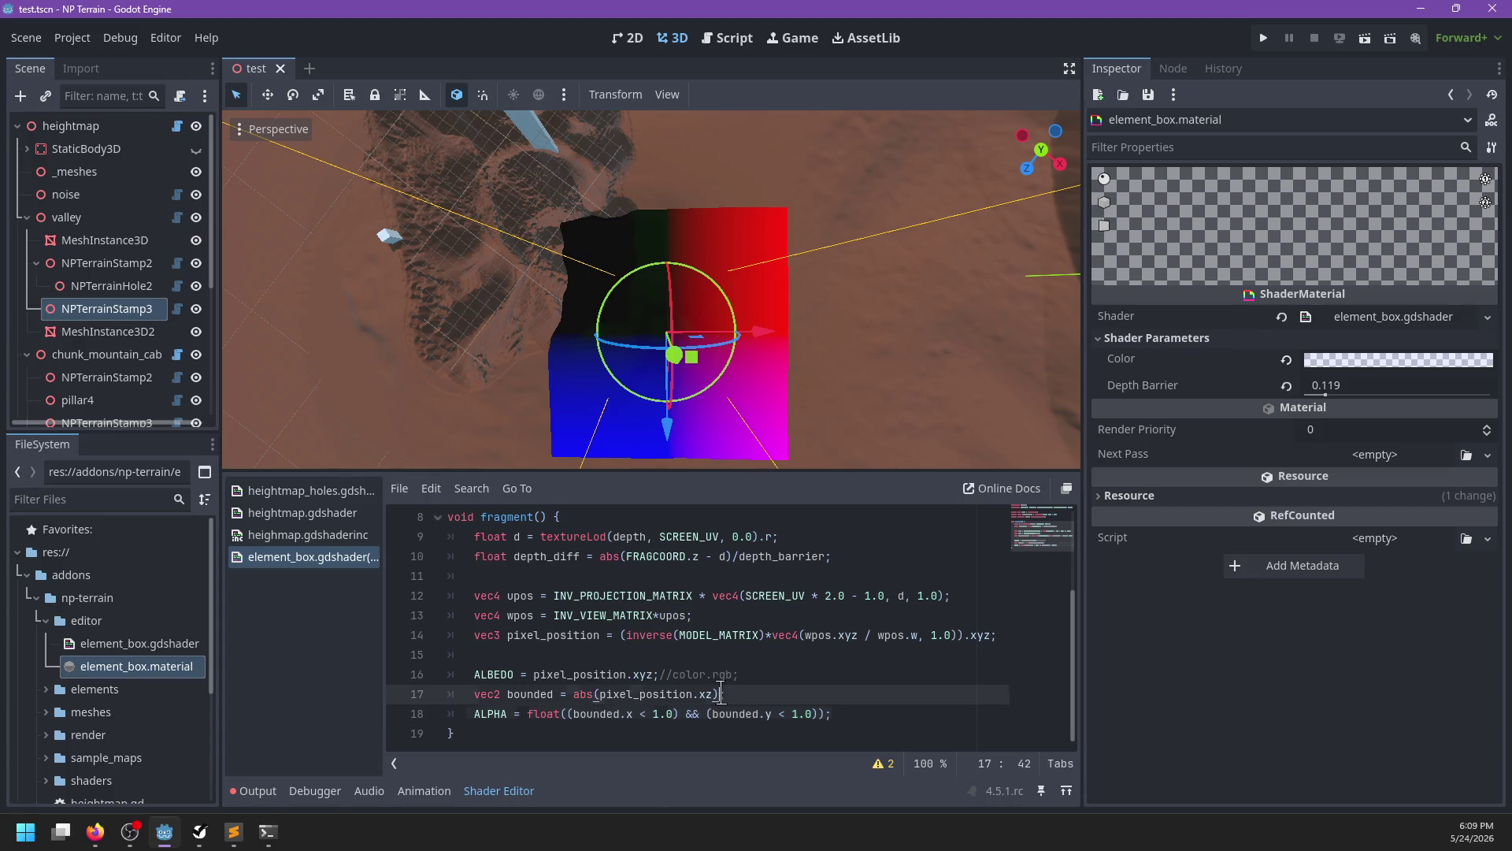
type("2")
key("ctrl+s")
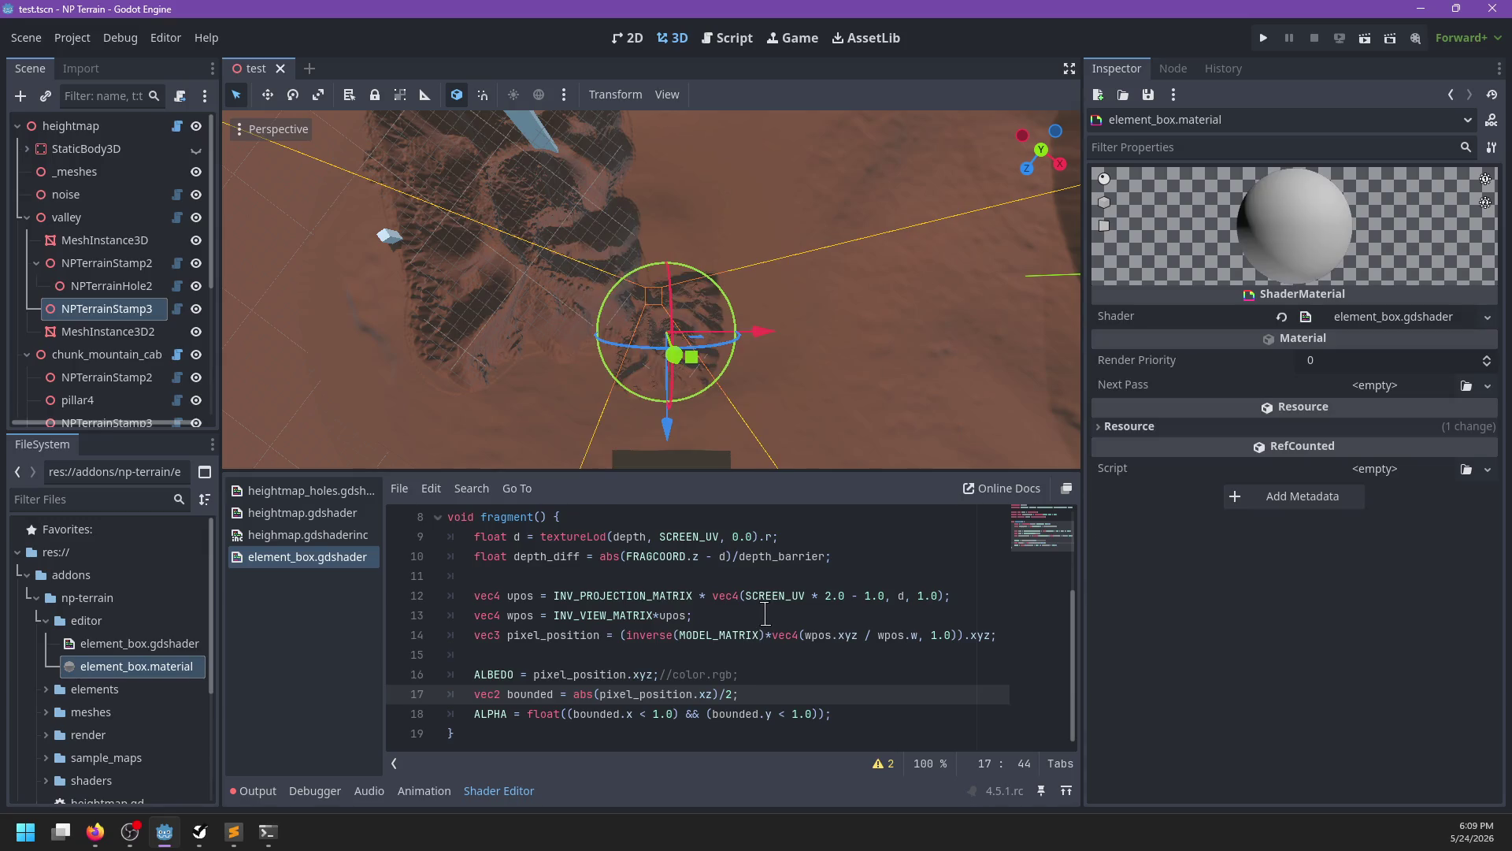
type(".0")
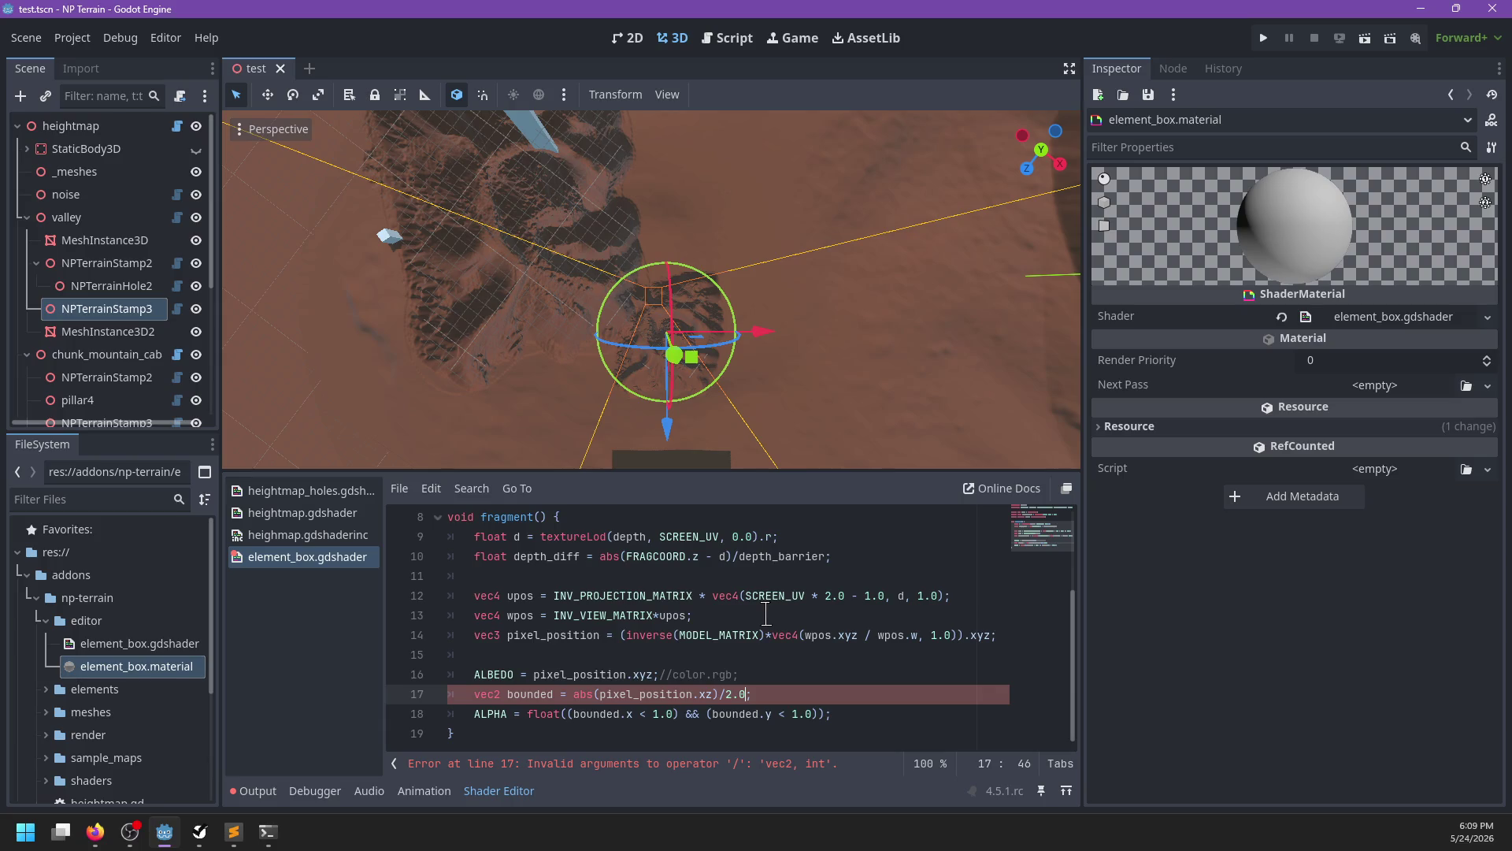
scroll(766, 622, "up", 3)
mouse_move(863, 312)
left_mouse_down()
mouse_move(871, 270)
mouse_move(844, 371)
left_mouse_up()
scroll(784, 579, "down", 3)
left_click_drag(748, 695, 724, 694)
key("BackSpace")
key("BackSpace")
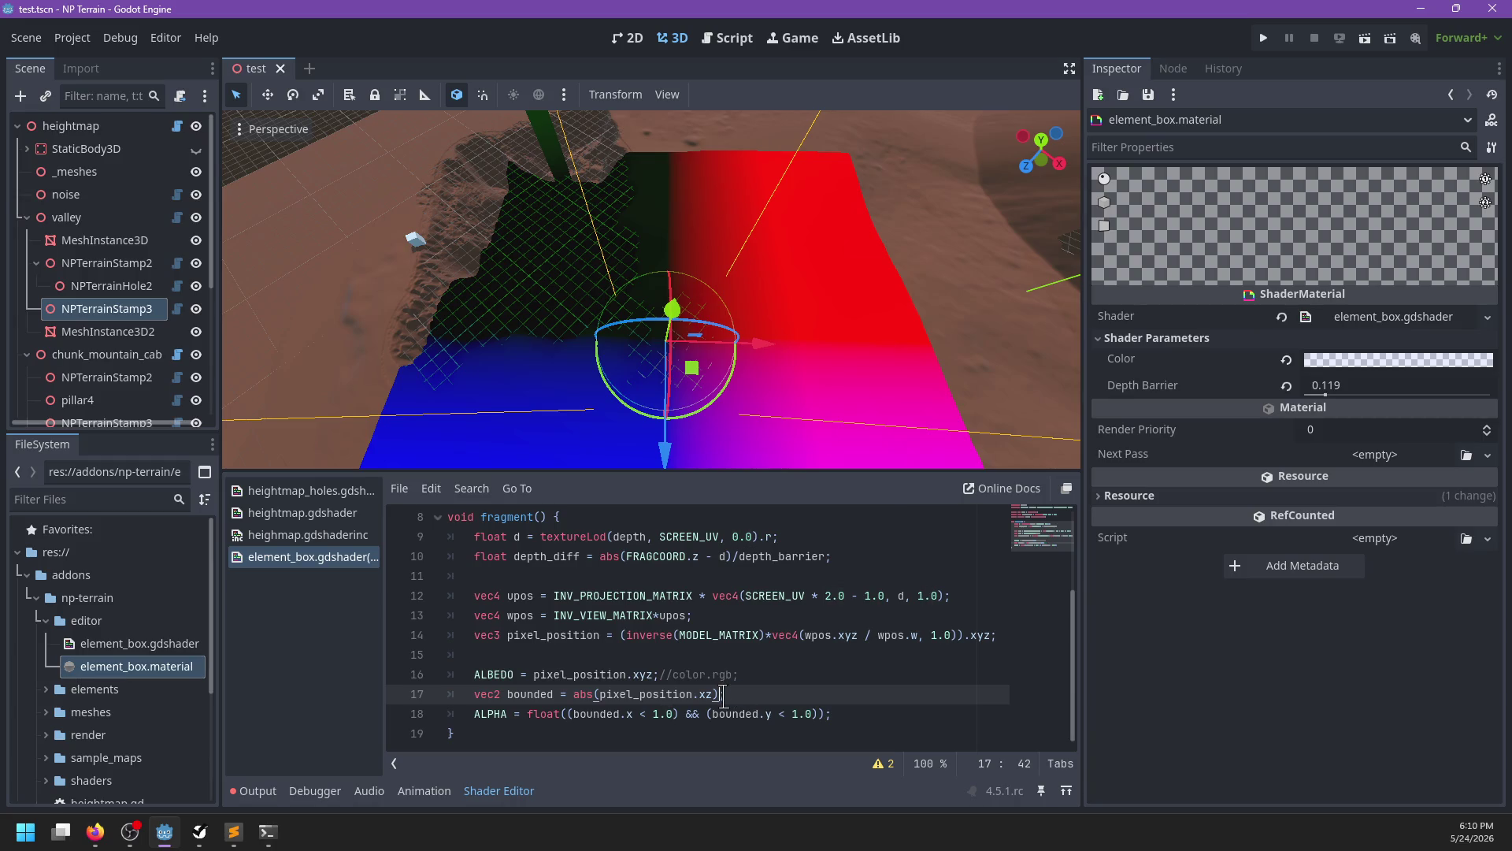
type(".0")
scroll(874, 335, "down", 5)
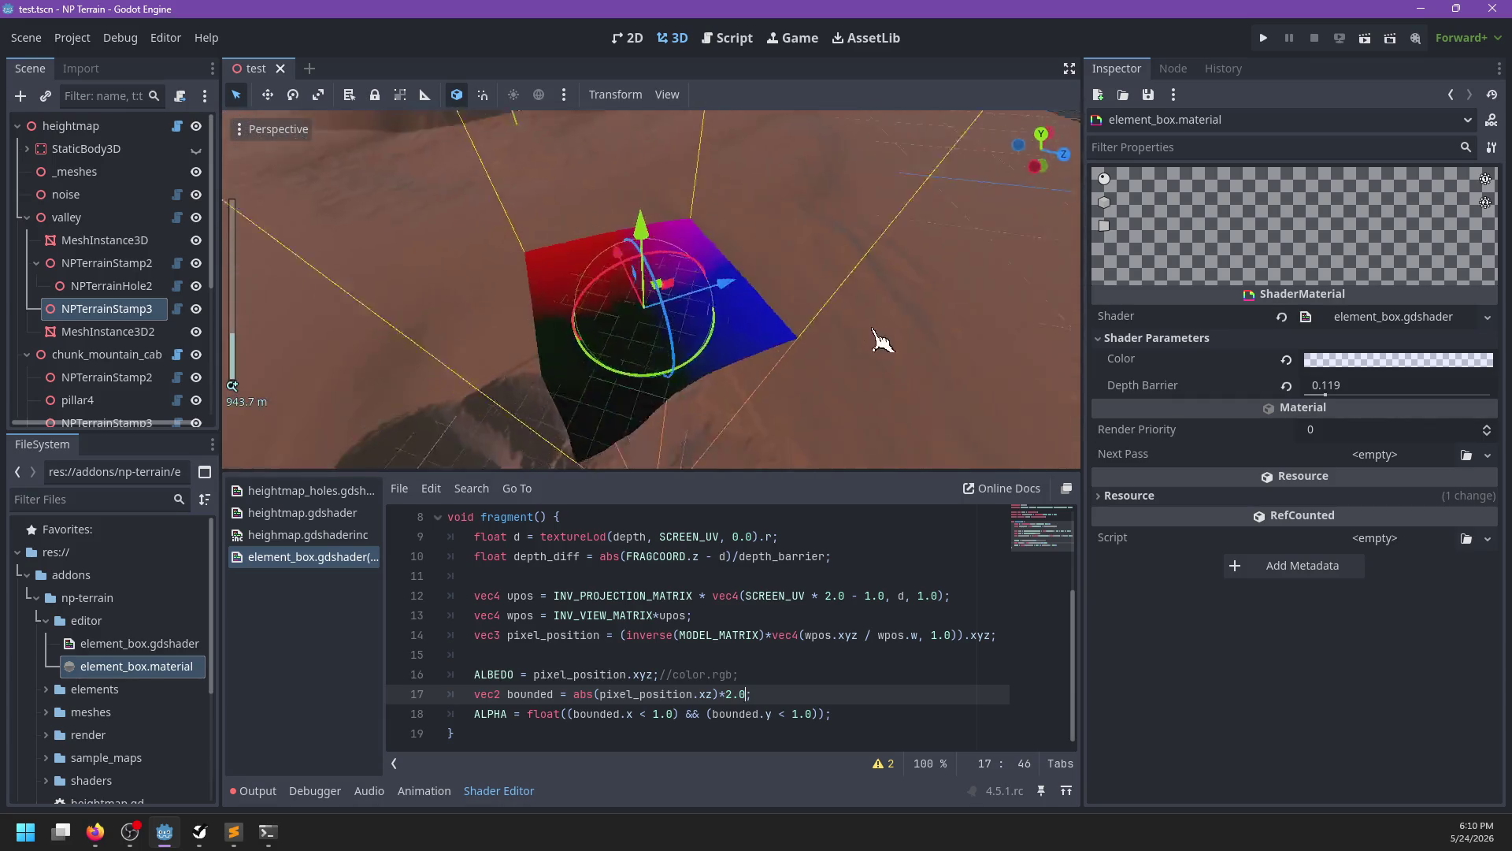
scroll(914, 260, "up", 8)
scroll(801, 574, "up", 3)
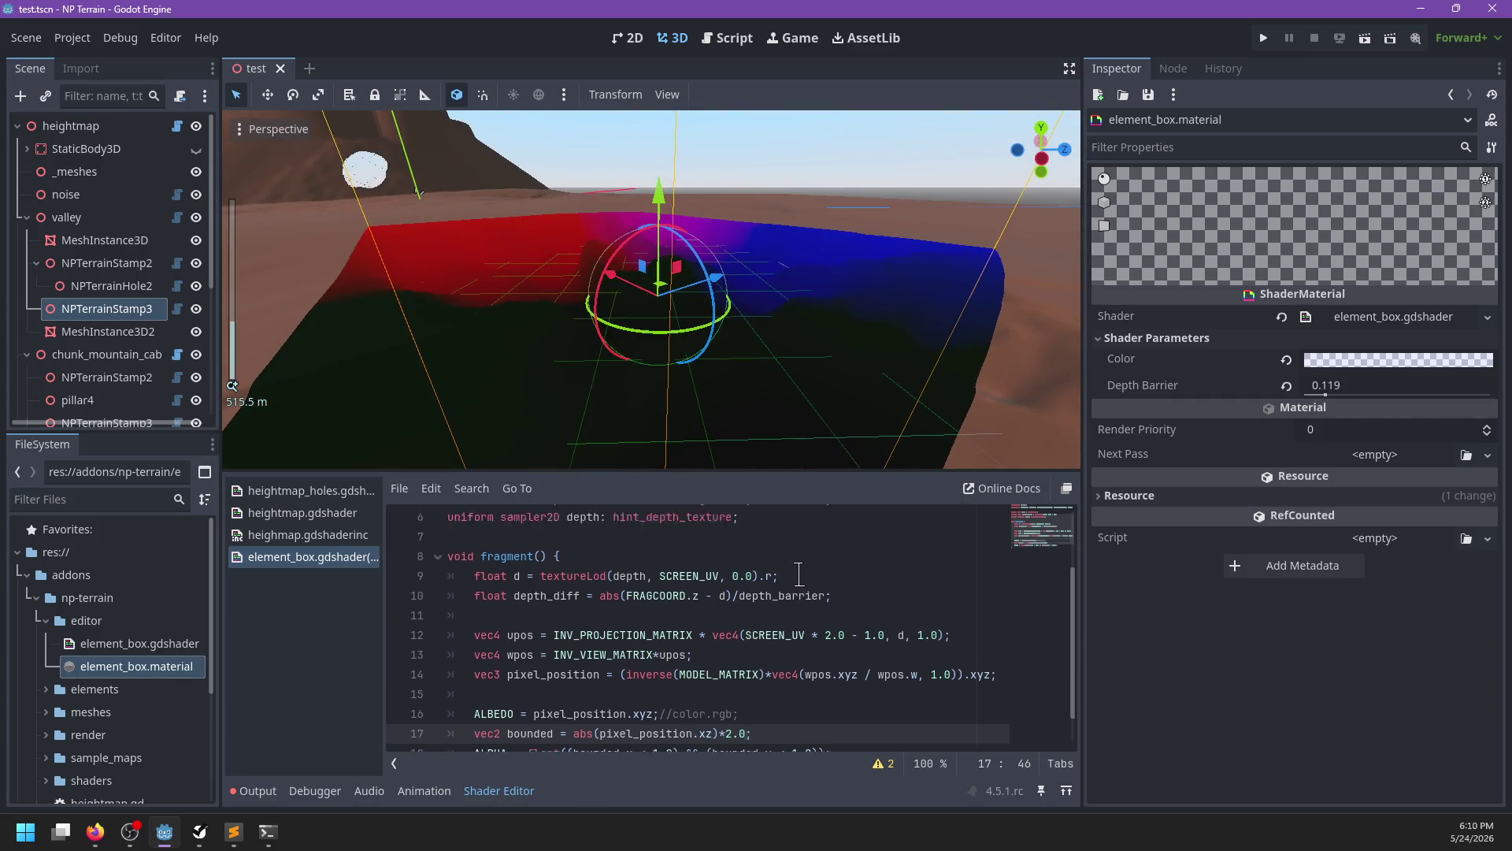
Check the cull_front render mode, orbit around the box, and select the ALPHA float expression
double_click(946, 537)
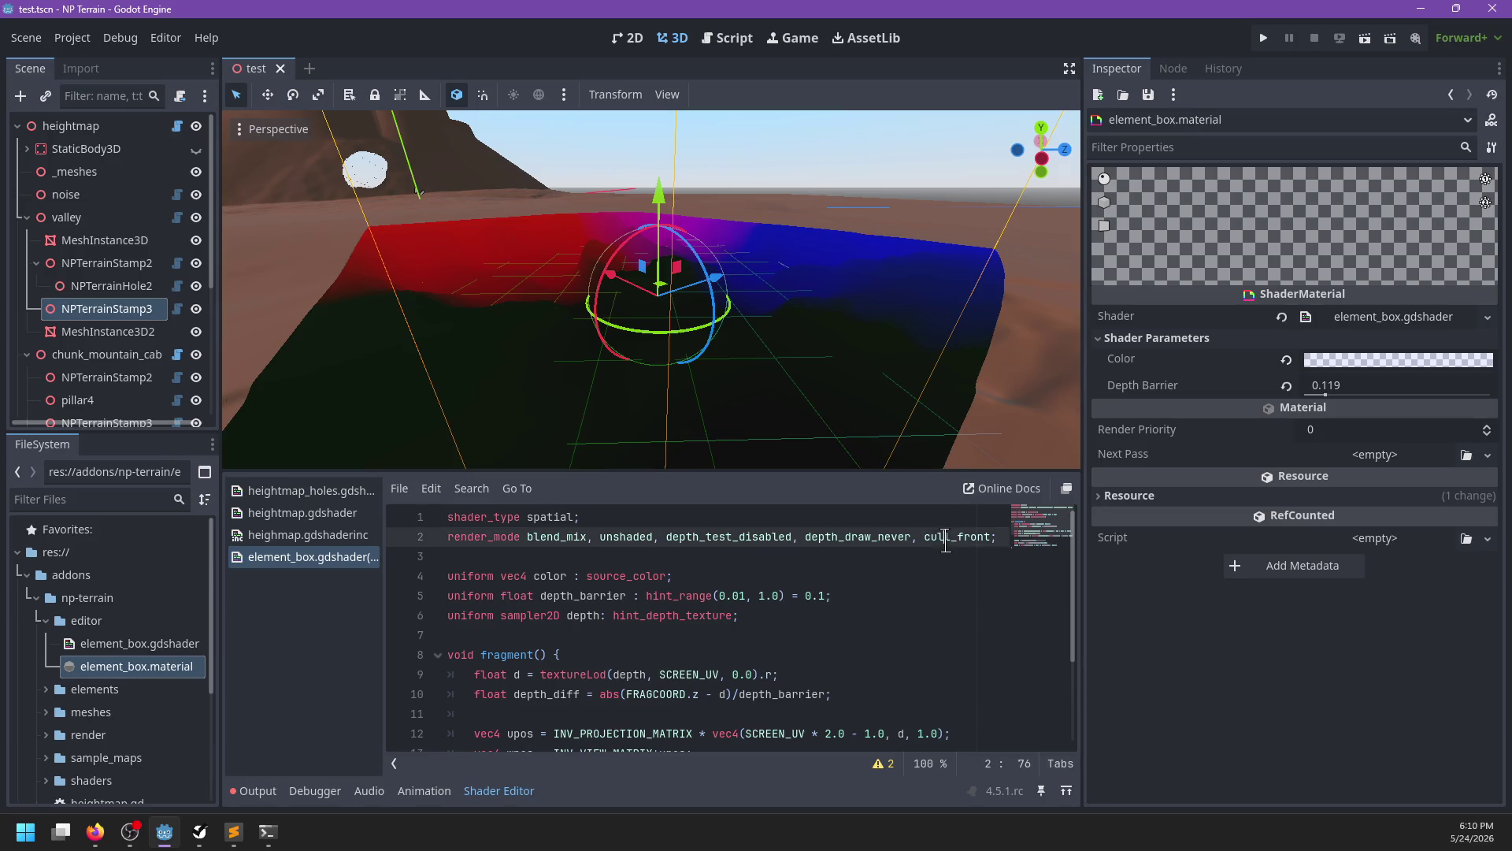
mouse_move(775, 245)
left_mouse_down()
mouse_move(854, 297)
mouse_move(921, 276)
mouse_move(763, 320)
mouse_move(896, 327)
left_mouse_up()
scroll(811, 300, "up", 5)
scroll(537, 714, "down", 3)
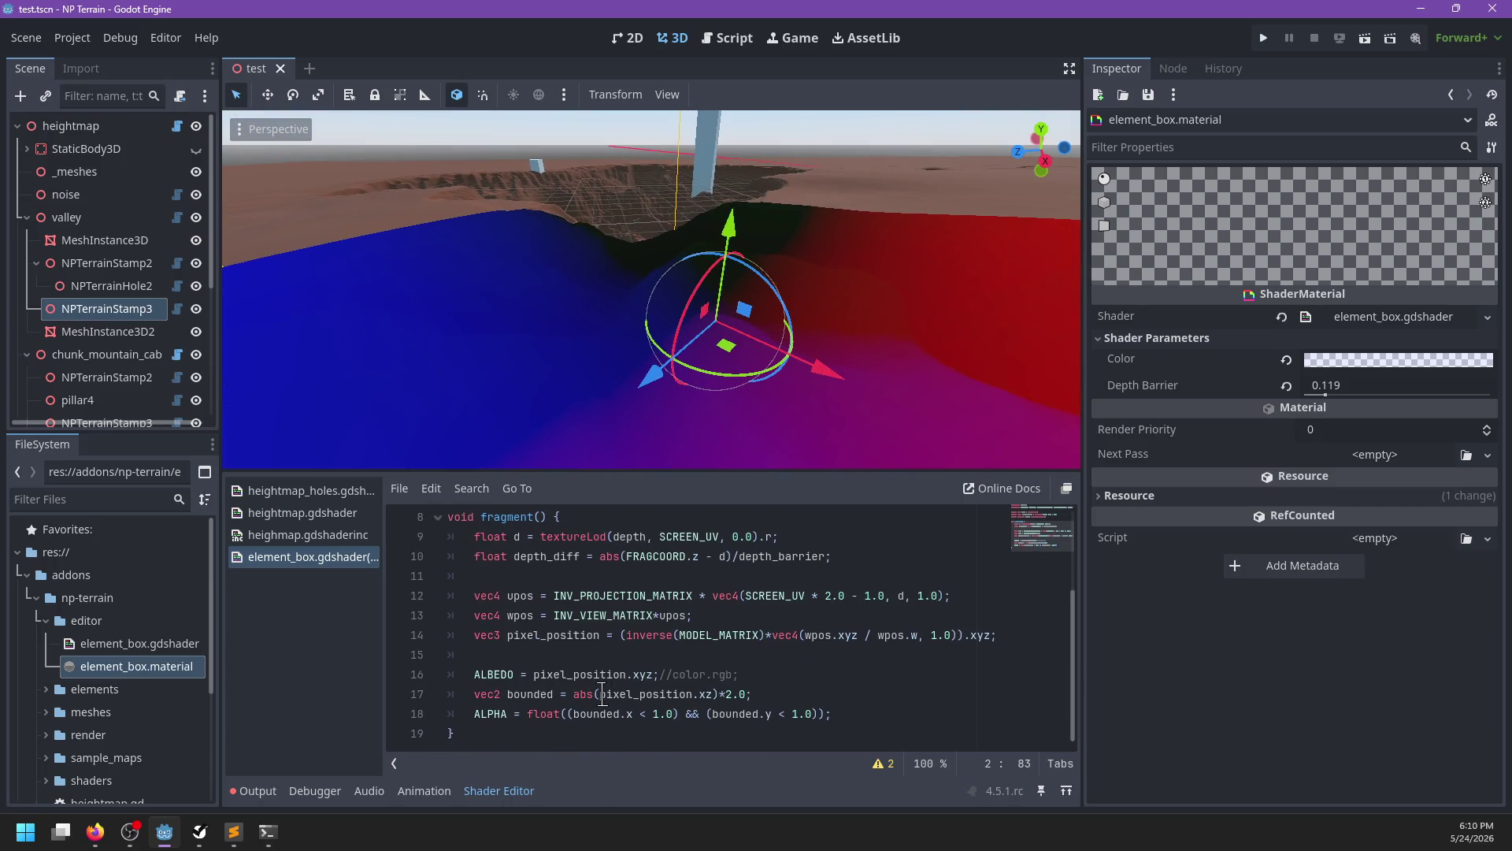
left_click(536, 715)
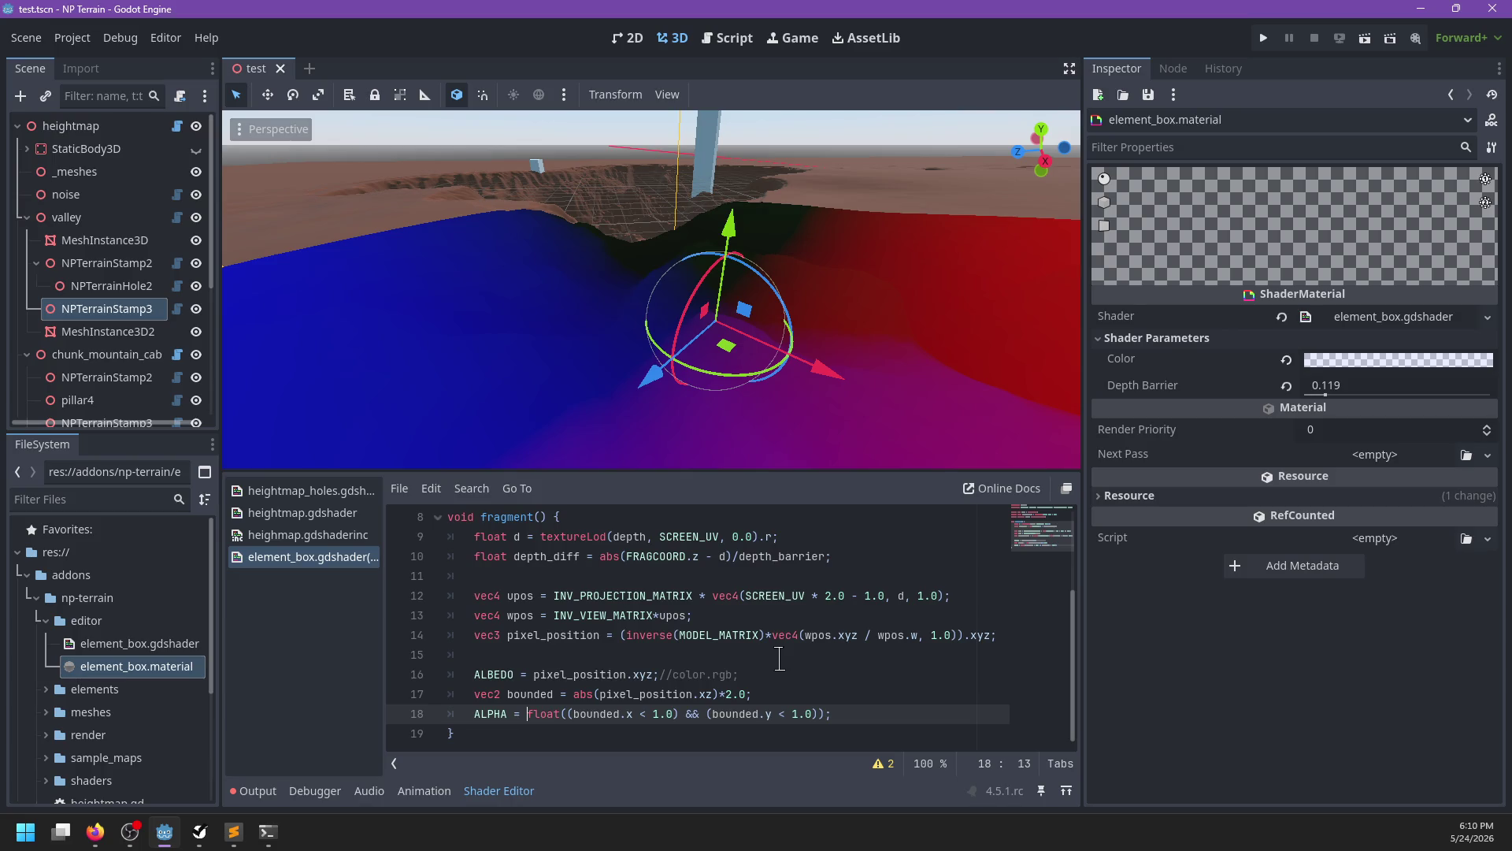
left_click_drag(825, 715, 527, 714)
Move the bounds comparison out of the ALPHA line into a new float in_bounds variable above it
type("bound;")
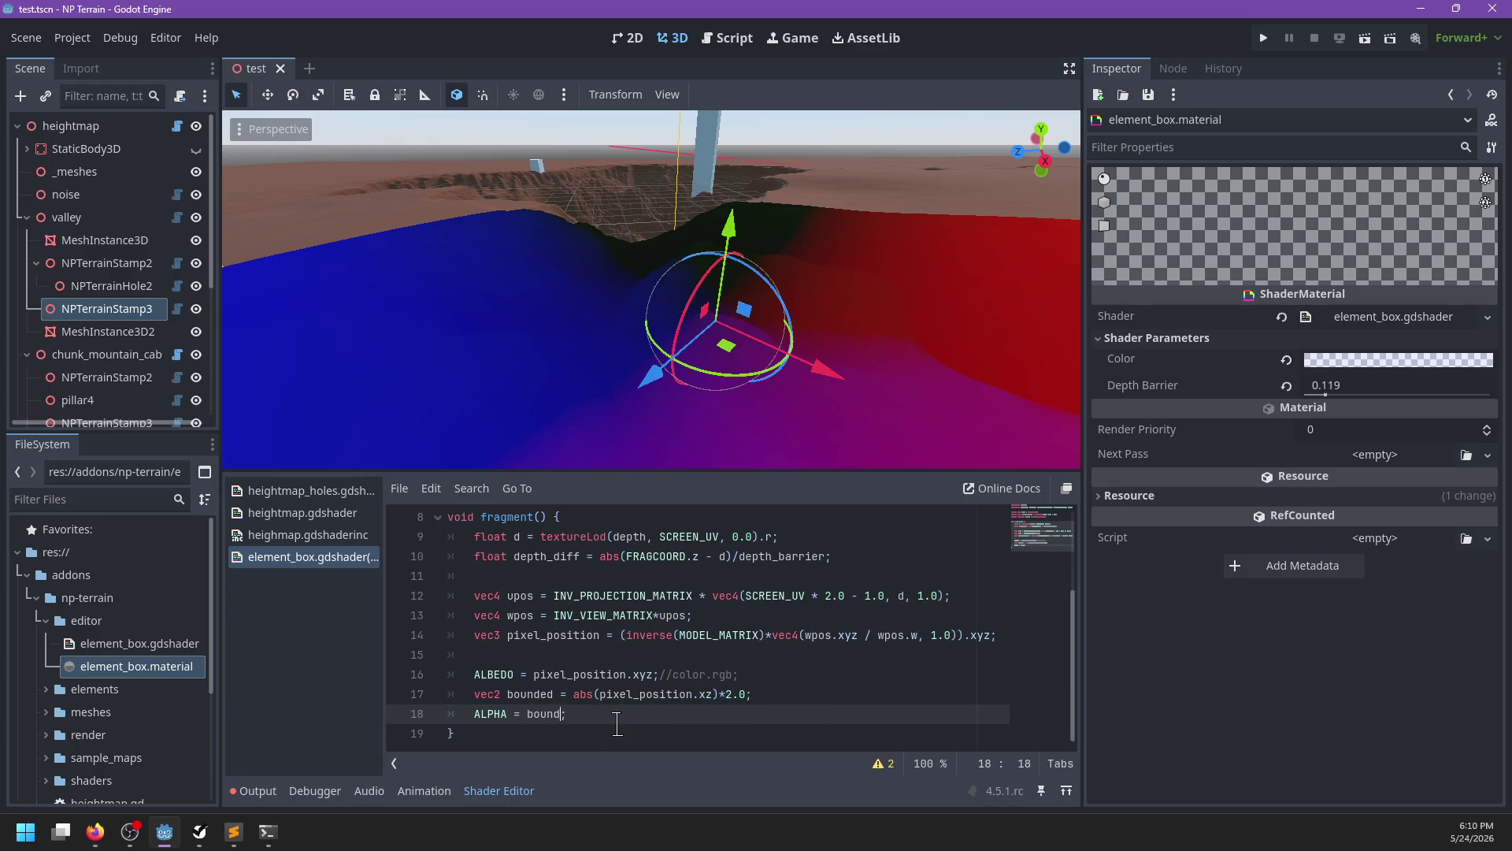
key("Return")
type(".x * bounded.y")
key("ctrl+z")
key("BackSpace")
left_click(792, 690)
key("Return")
type("v")
key("BackSpace")
type("float in_bounds =")
type("float((bounded.x < 1.0) && (bounded.y < 1.0))")
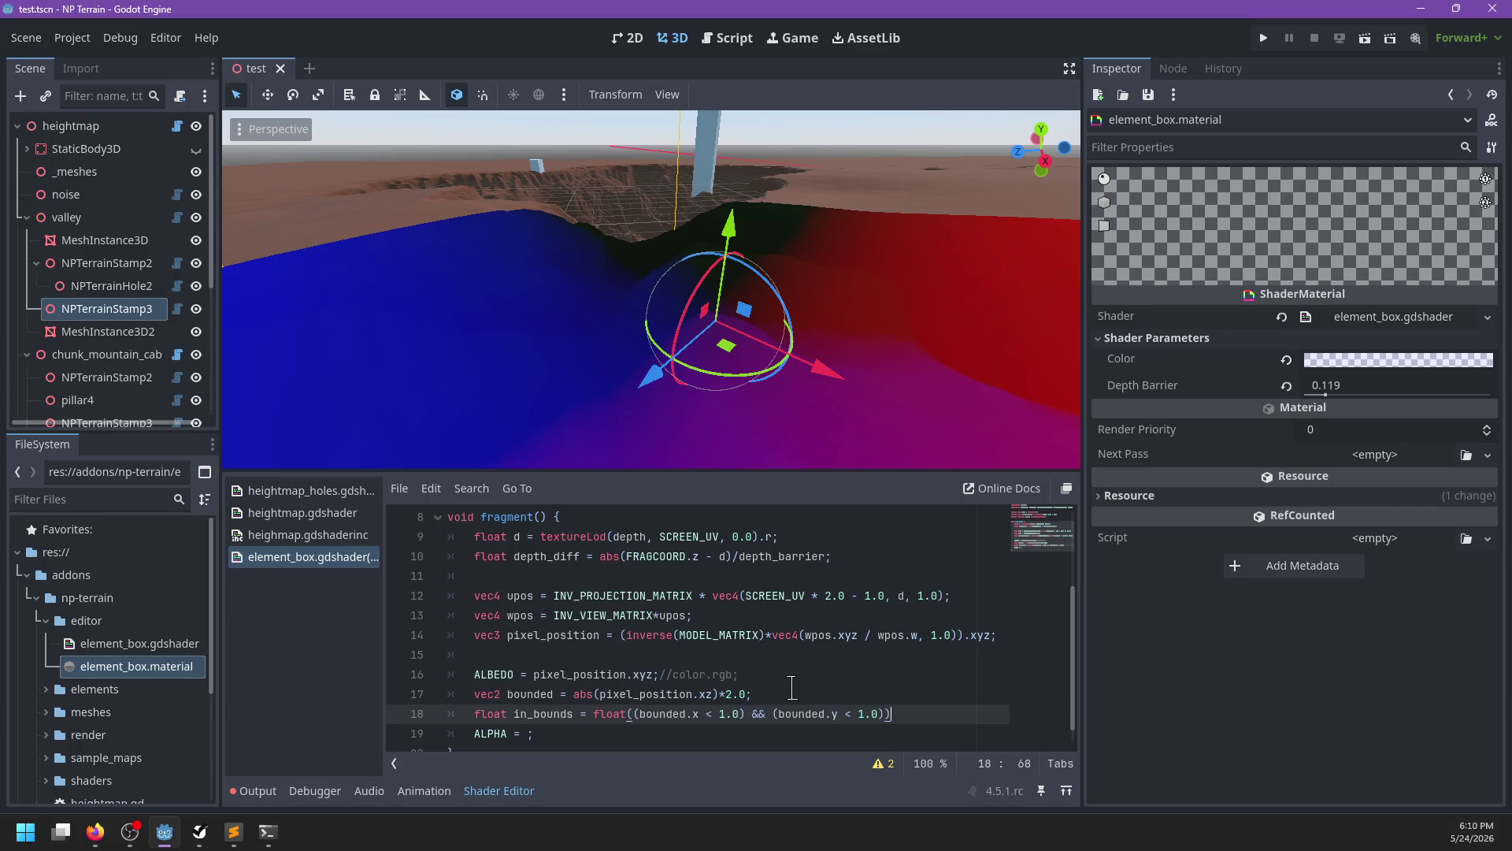
Set ALPHA to in_bounds*(bounded.x + bounded.y), trying sqrt wrappers and undoing them
key("Down")
key("Left")
type("bounded")
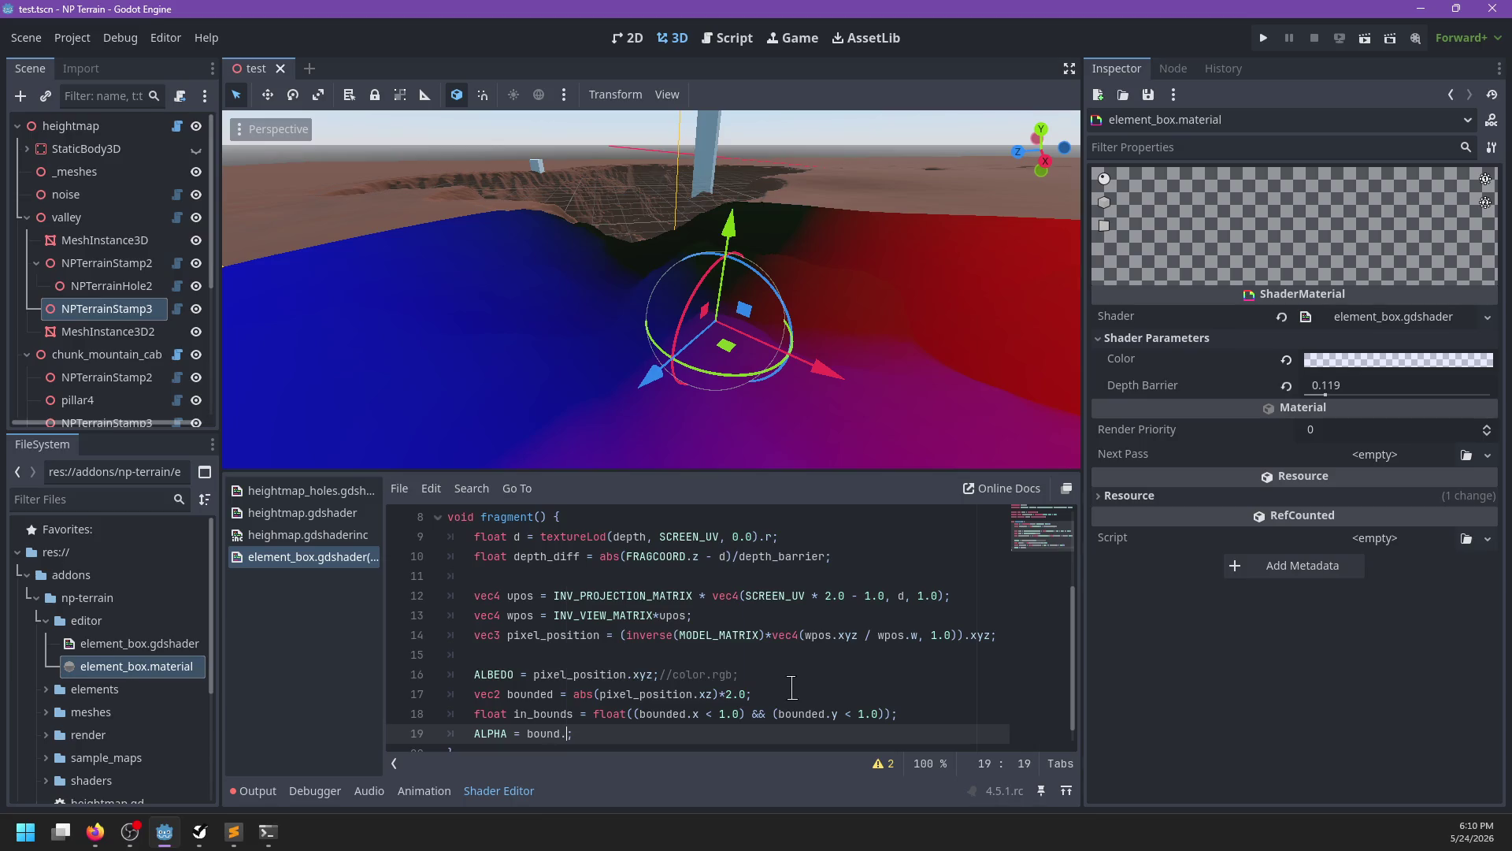
type(".x + bounded.")
type("y)")
type("(")
type("in_bounds*")
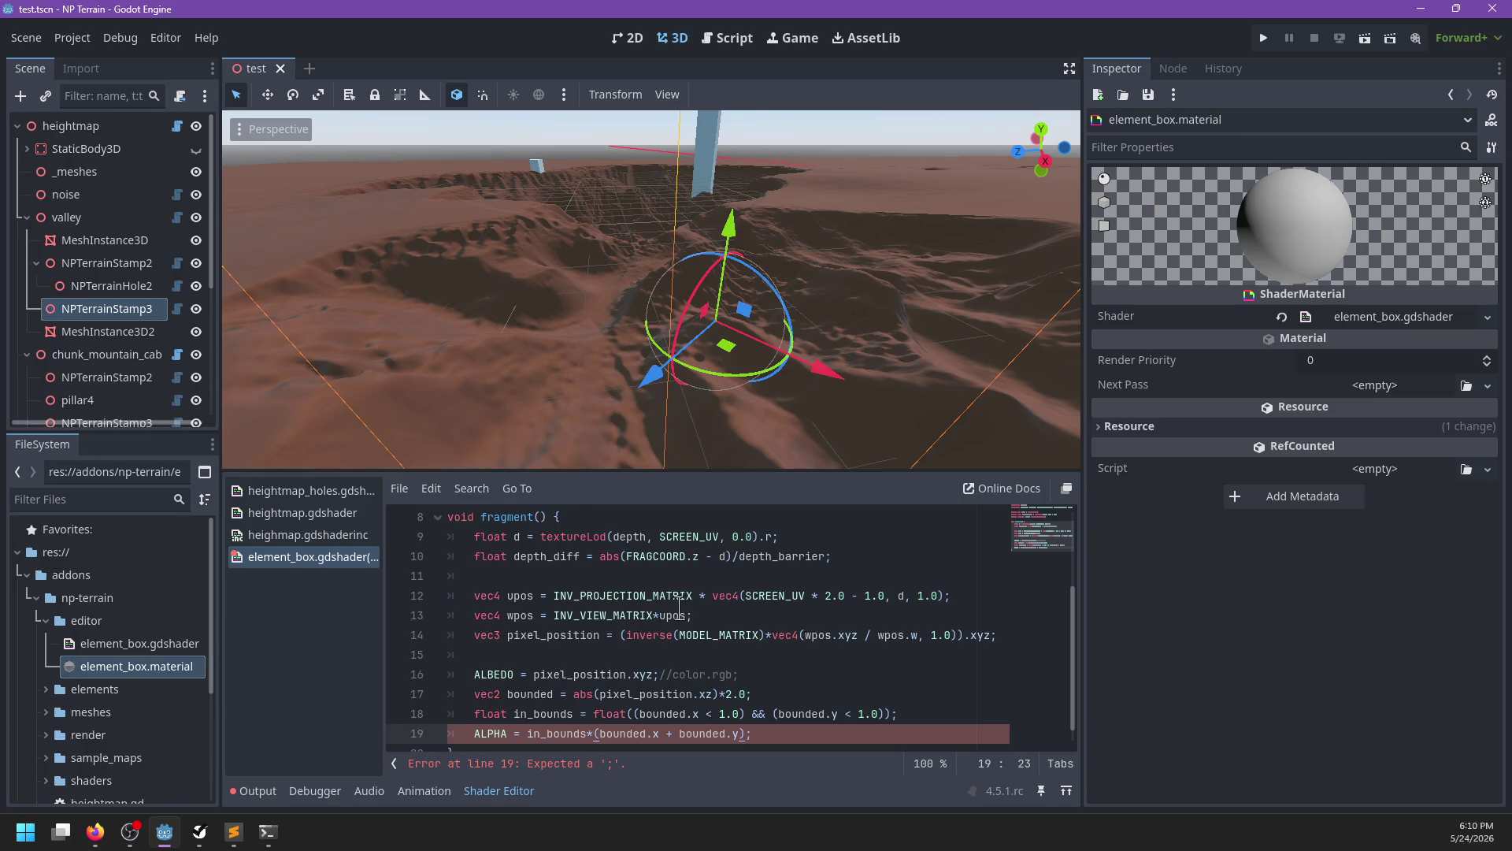
mouse_move(872, 338)
left_mouse_down()
mouse_move(517, 313)
mouse_move(800, 344)
mouse_move(670, 394)
left_mouse_up()
scroll(716, 344, "up", 2)
type("pow")
type("4")
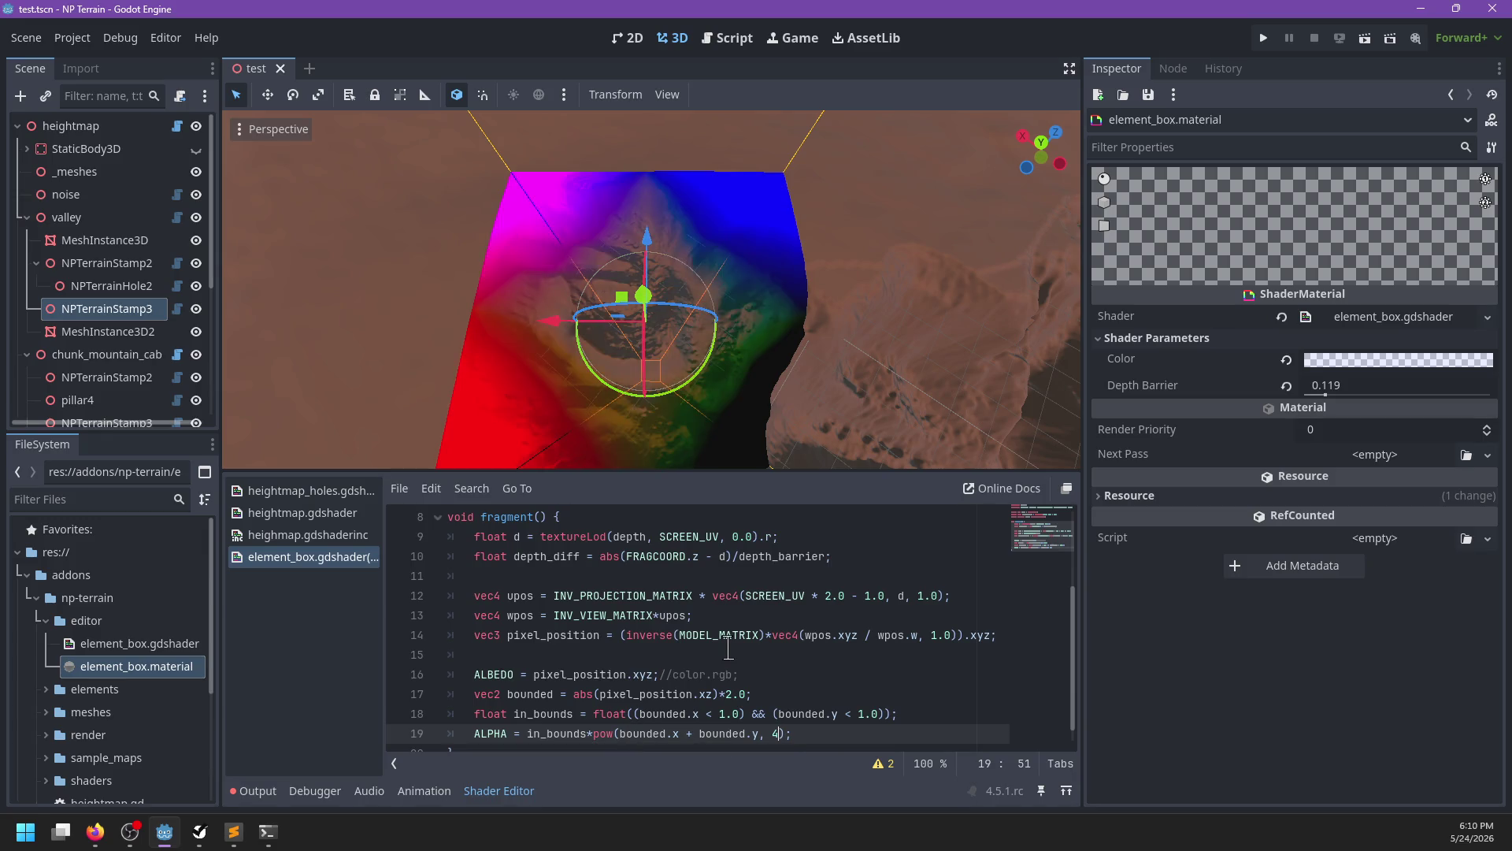
left_click_drag(871, 379, 837, 328)
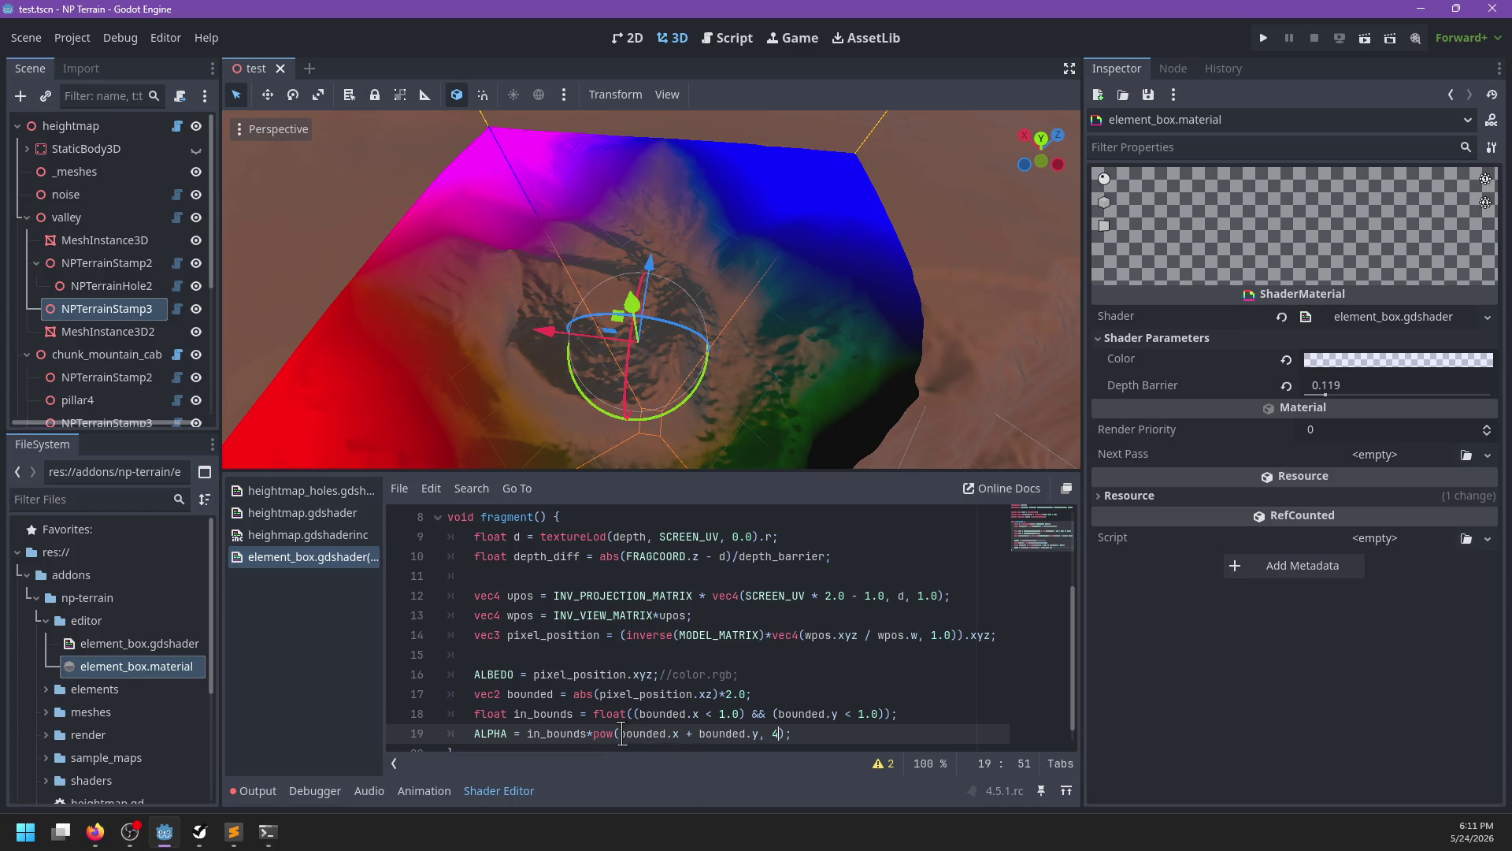
type("sqr(")
type(")")
type("sqrt(")
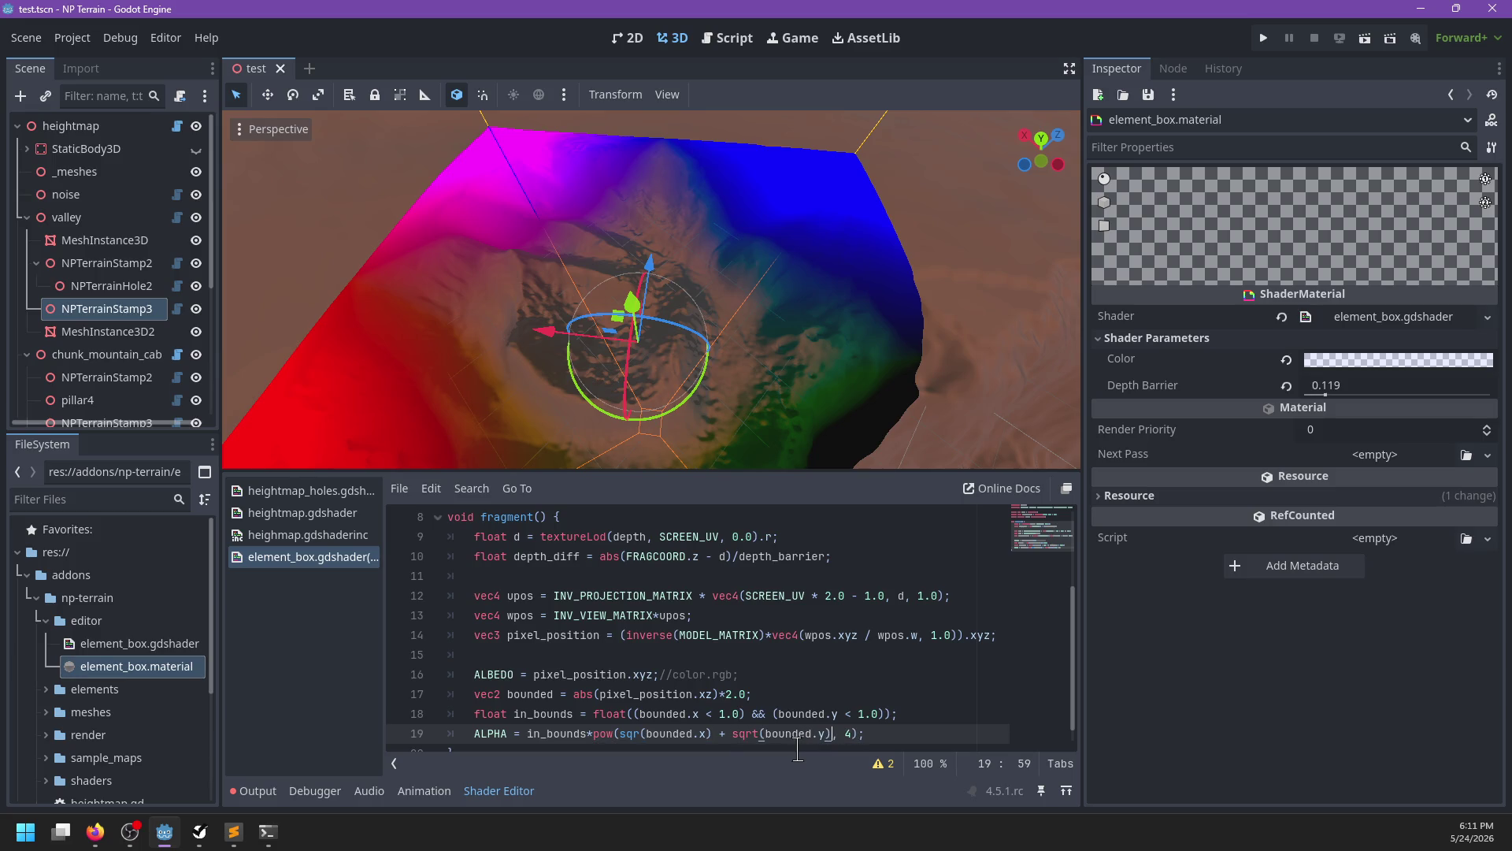
key("Left")
key("Left")
key("Left")
type("t")
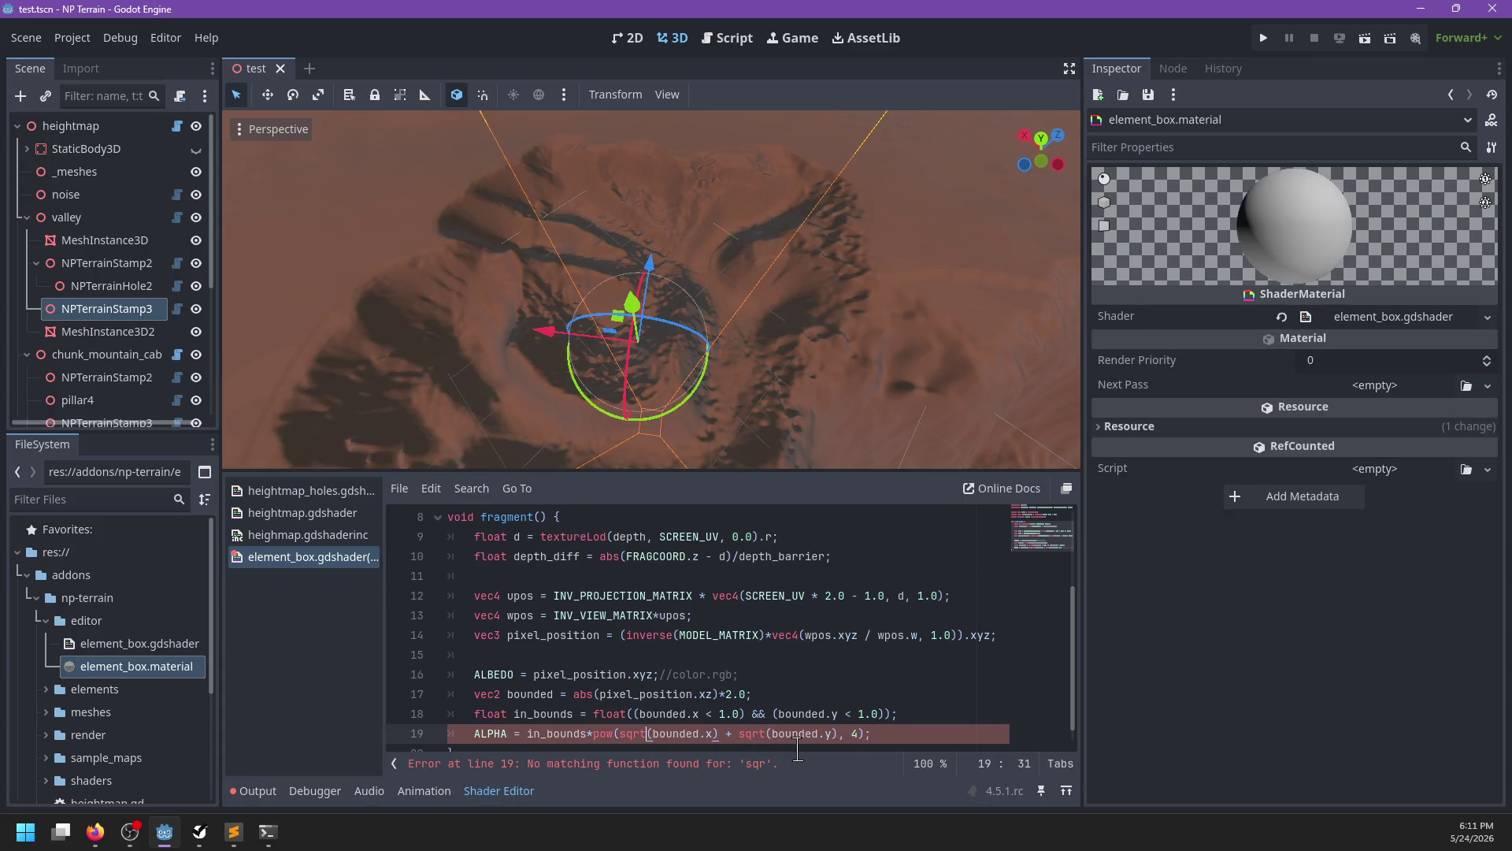
key("ctrl+z")
key("ctrl+z")
key("ctrl+z")
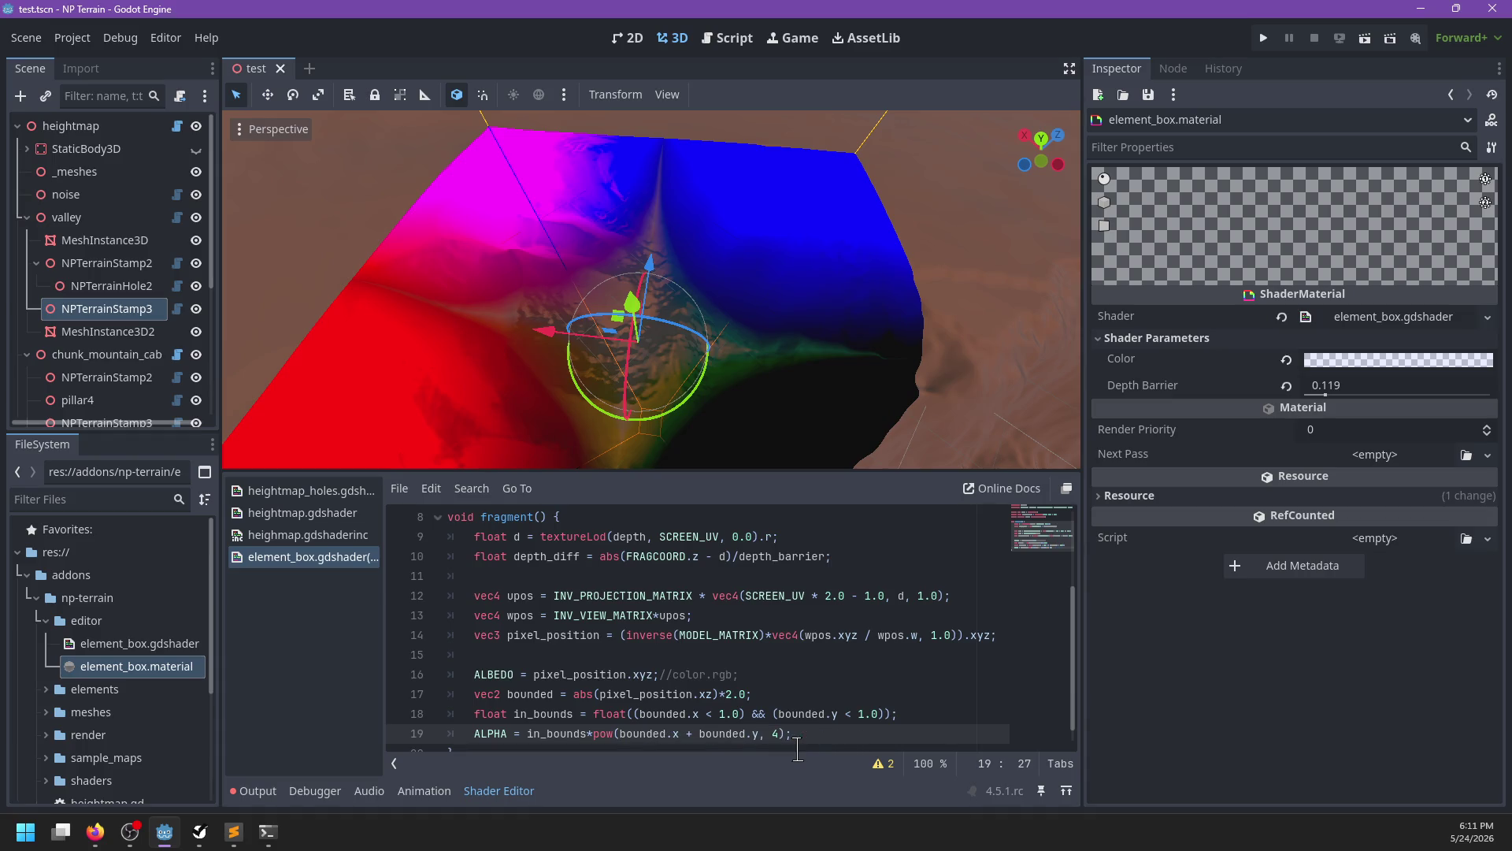
Rewrite line 19 as ALPHA = in_bounds*(pow(bounded.x, 4) + pow(bounded.y, 4))
key("ctrl+Right")
key("ctrl+Right")
type(", )")
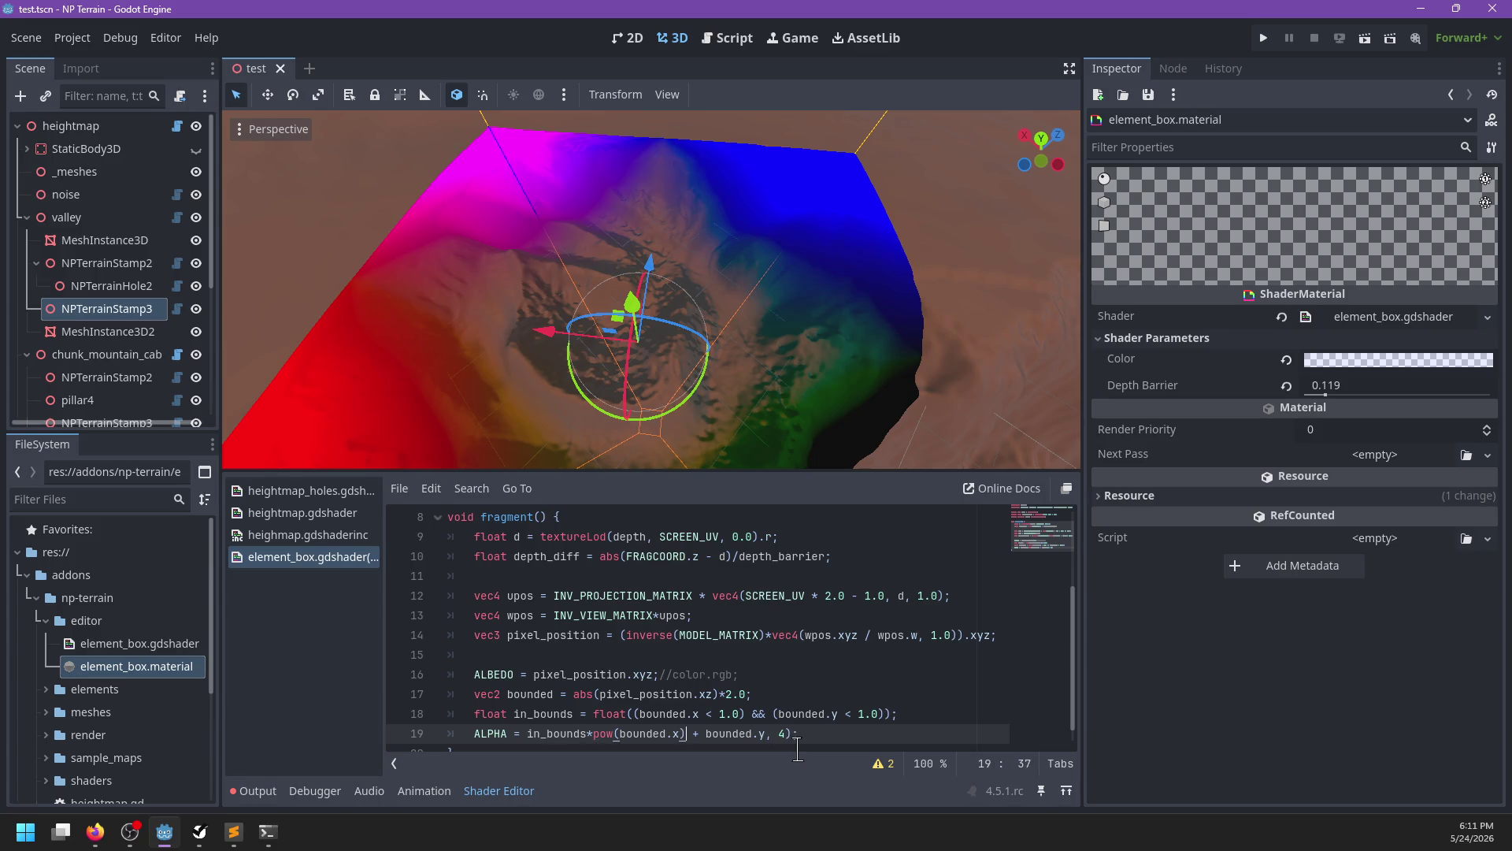
key("Left")
type("4")
type("(")
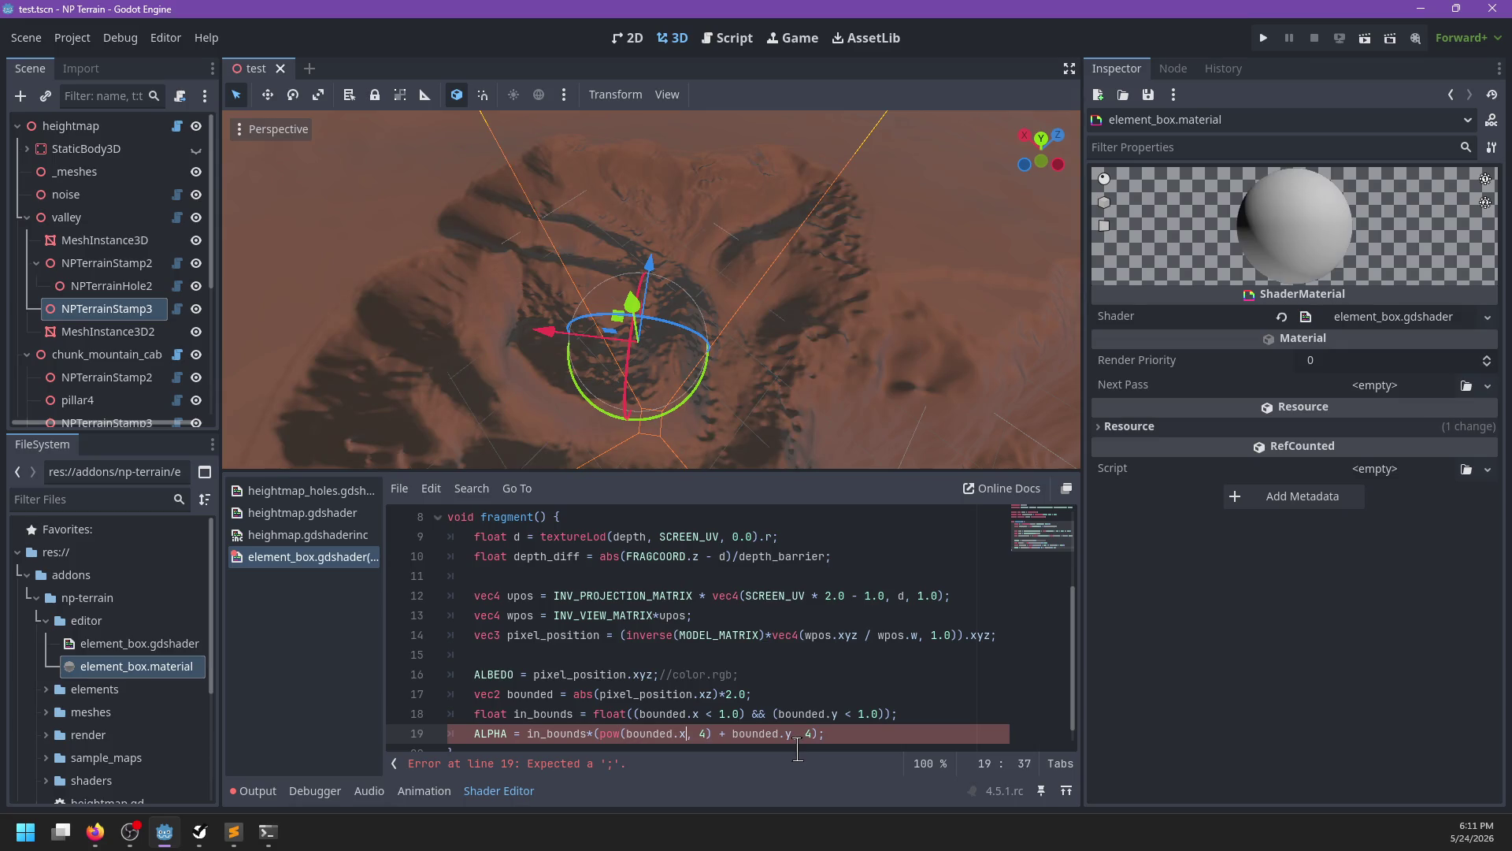
key("Left")
type("w(")
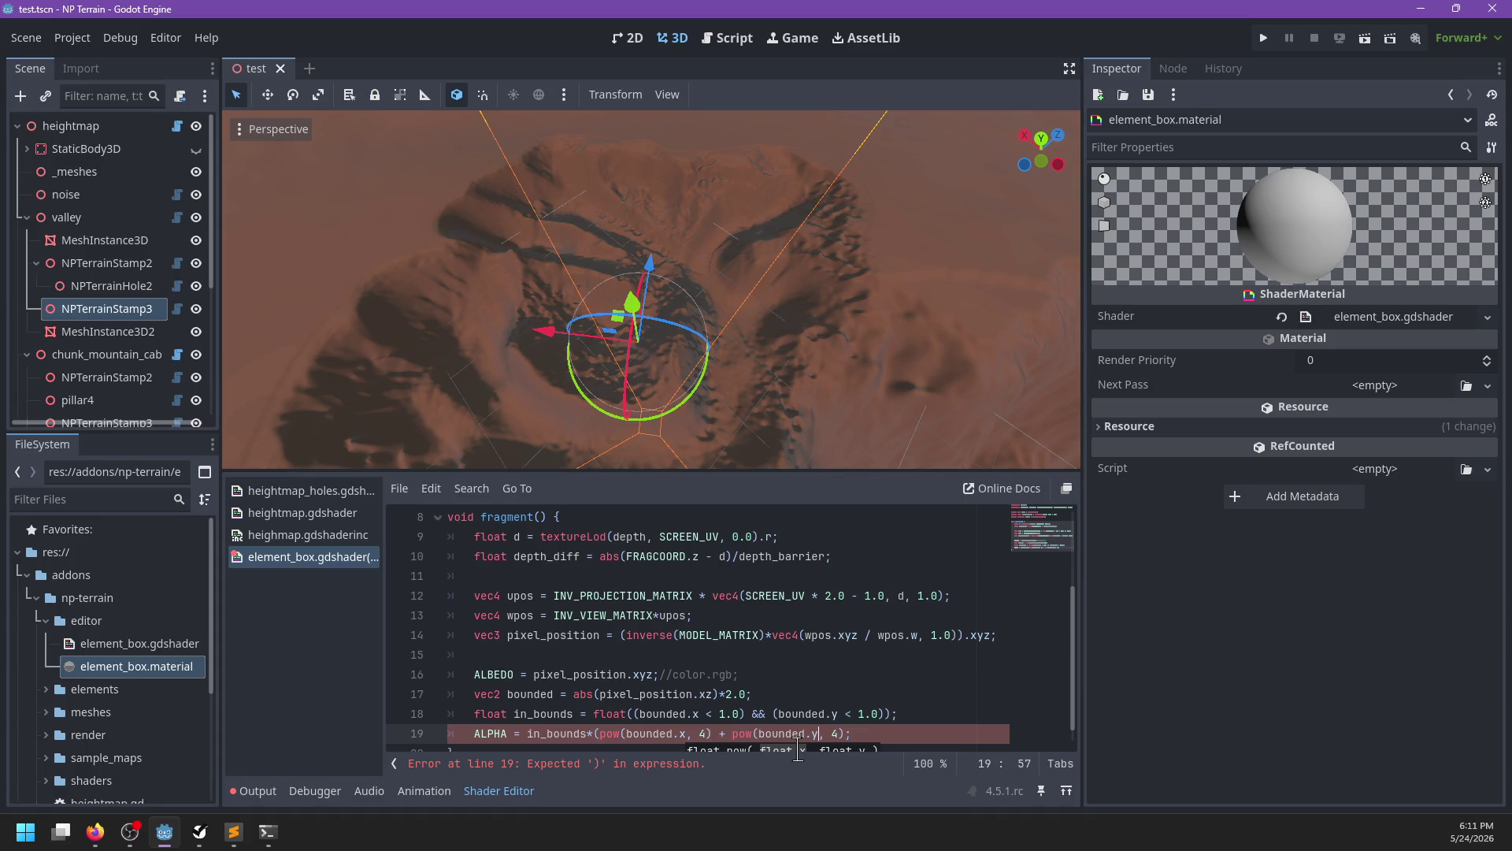
type(")")
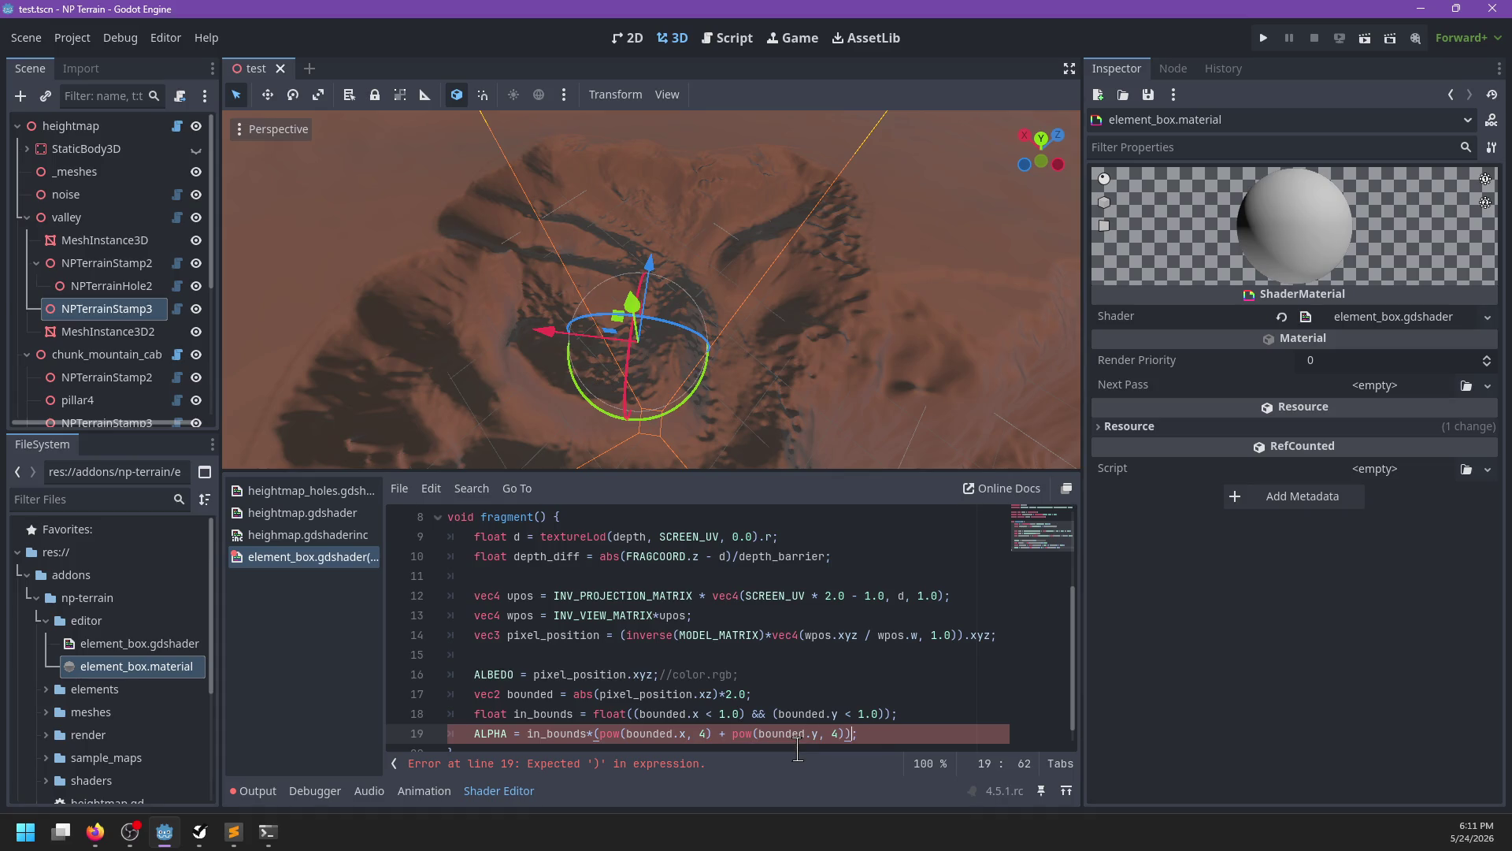
mouse_move(452, 283)
left_mouse_down()
mouse_move(787, 315)
mouse_move(716, 328)
mouse_move(490, 250)
mouse_move(449, 270)
mouse_move(551, 237)
mouse_move(617, 405)
mouse_move(682, 236)
mouse_move(685, 354)
left_mouse_up()
scroll(622, 669, "up", 3)
scroll(623, 669, "down", 3)
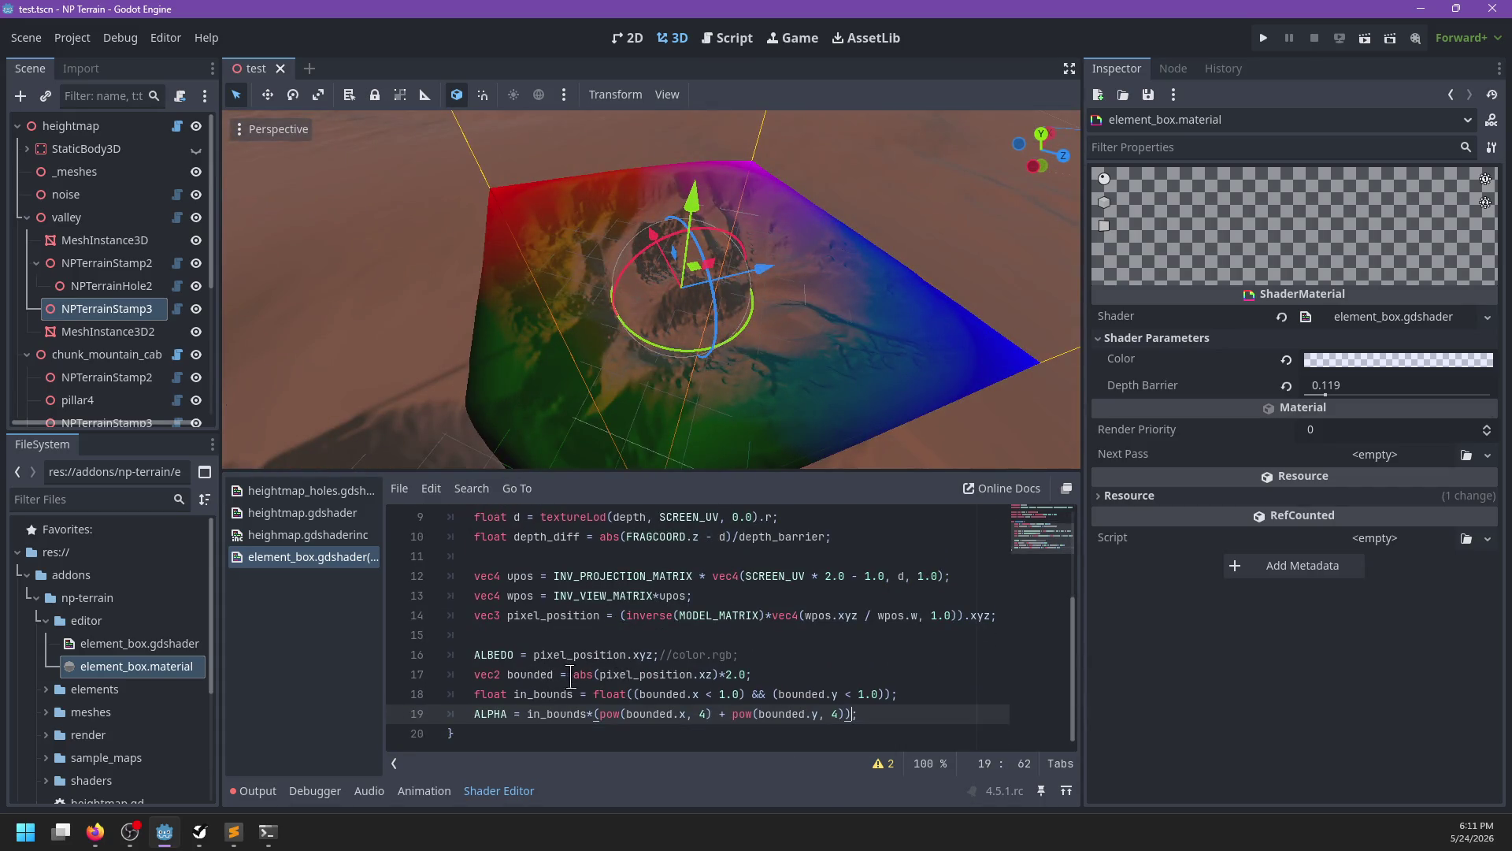
left_click(573, 675)
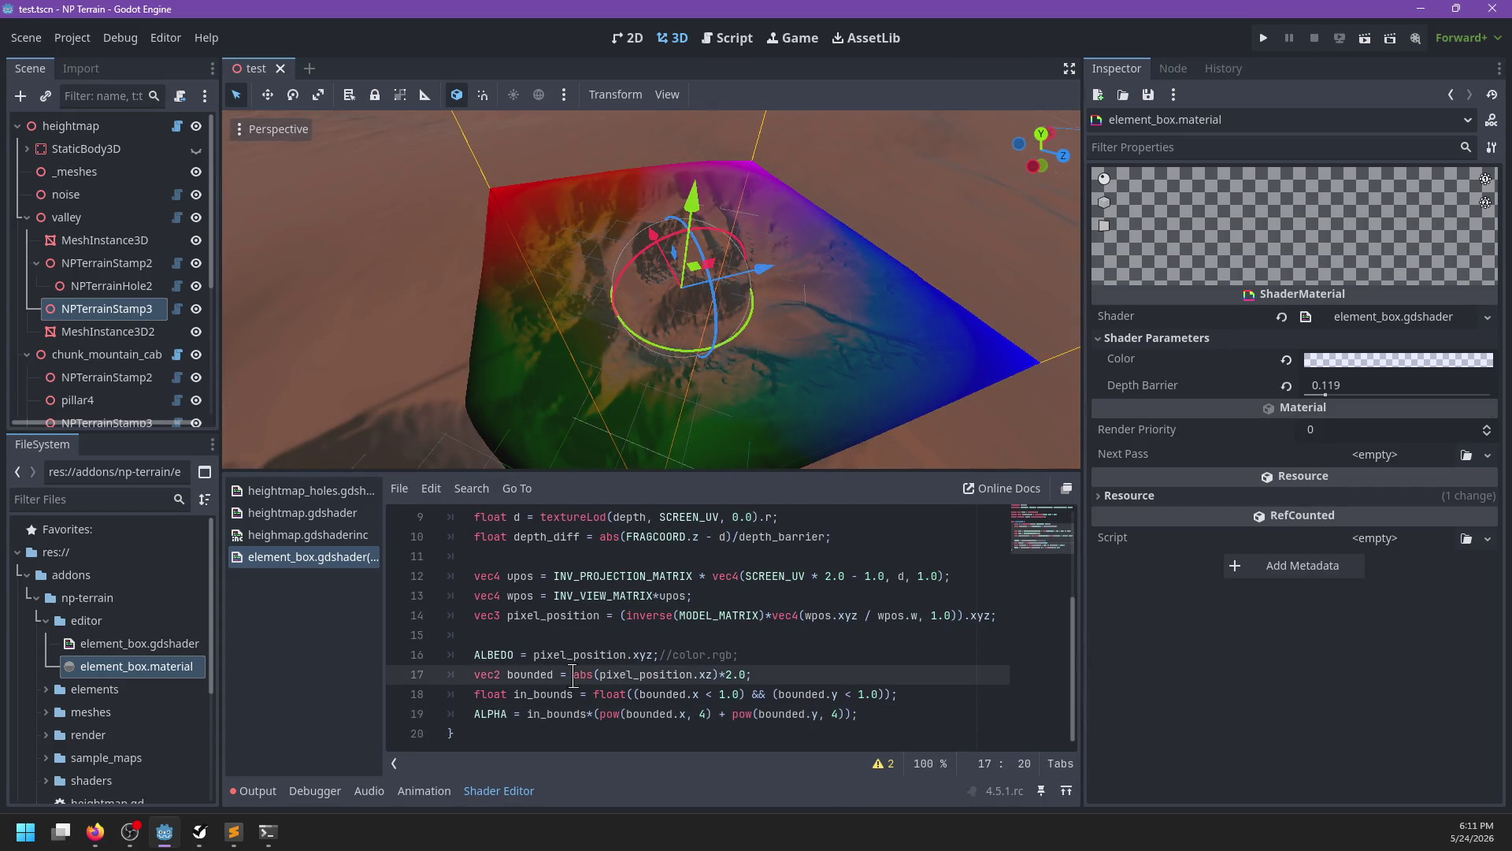
Prefix ALPHA with color.a* and replace the pixel_position.xyz albedo with color.rgb, deleting the leftover comment
left_click(527, 713)
type("color.a*")
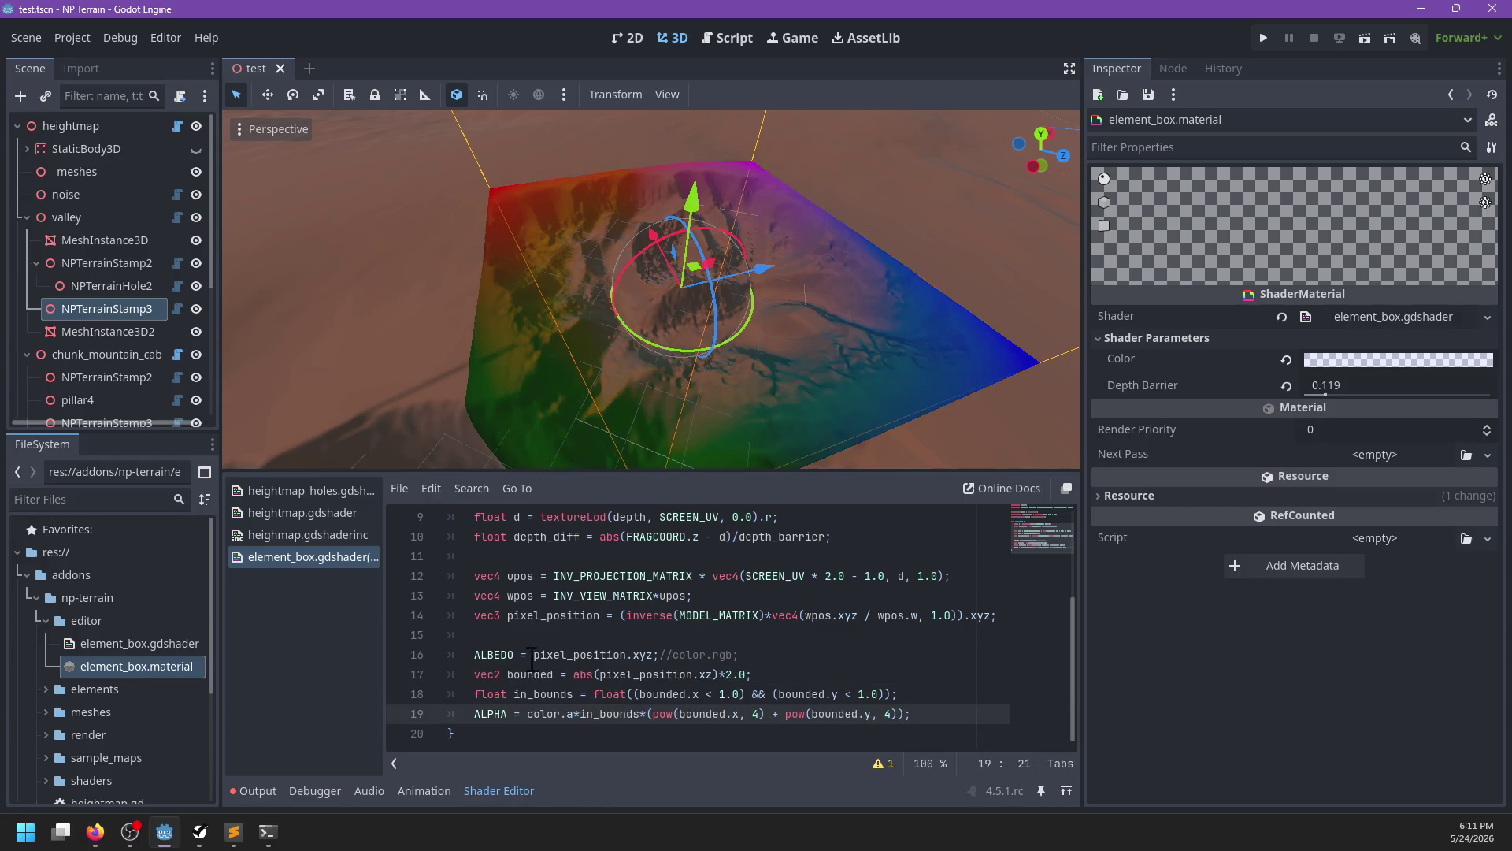
left_click(534, 659)
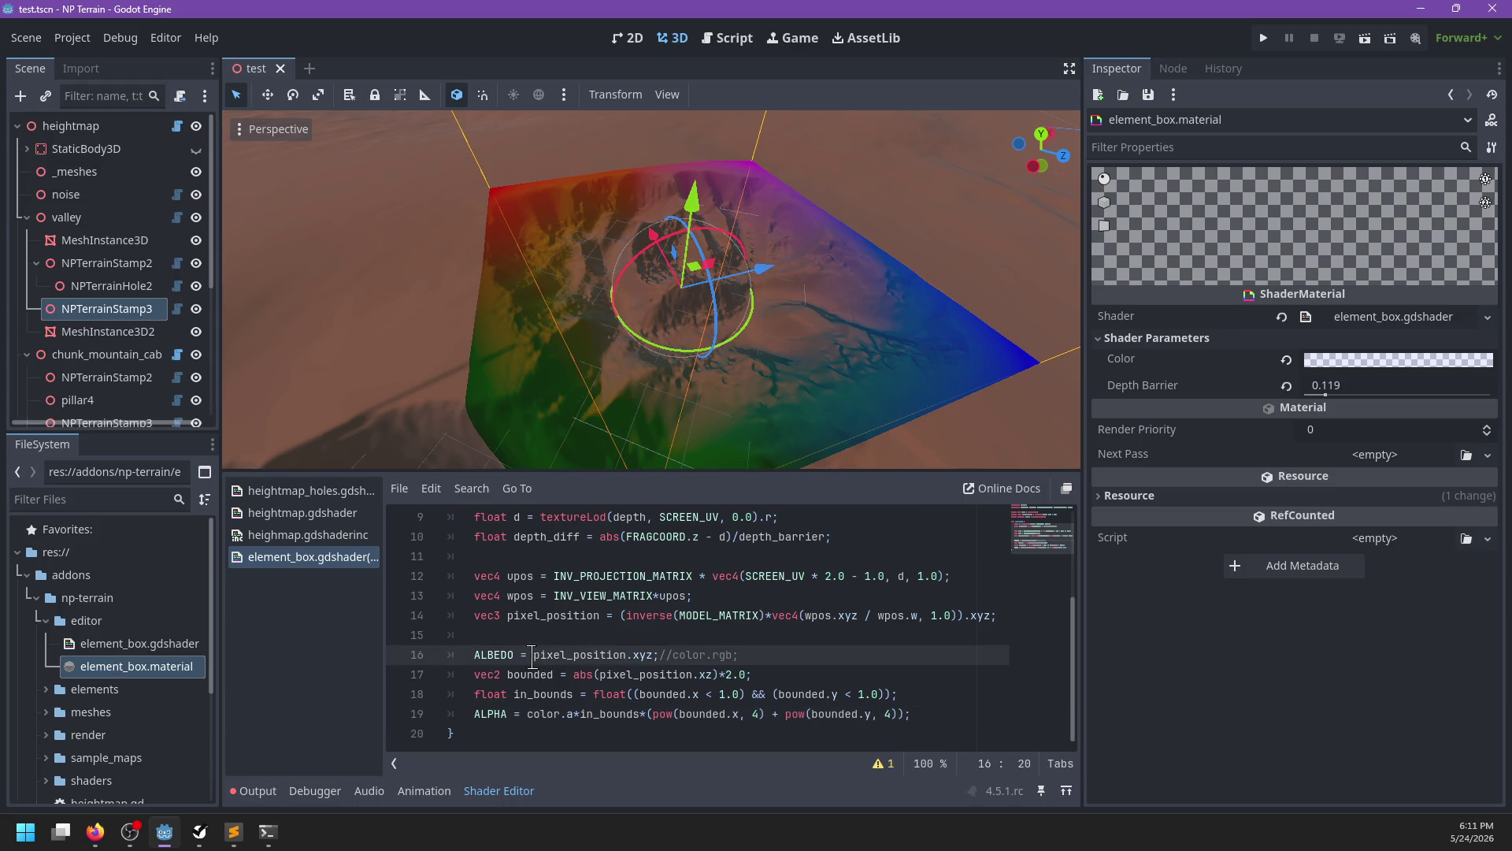
left_click_drag(532, 655, 665, 656)
type("color.rg")
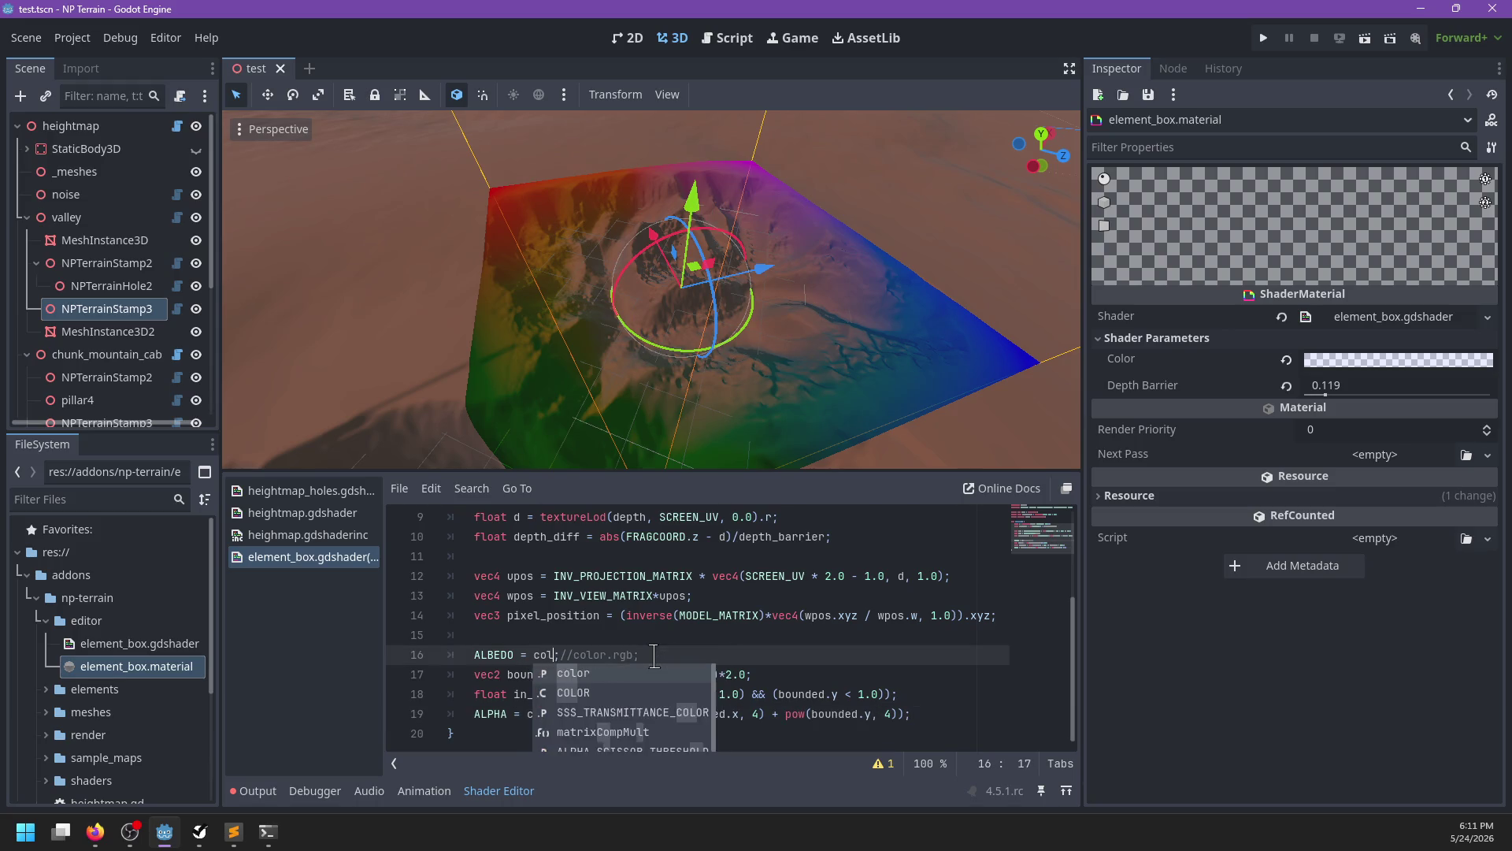
type("b")
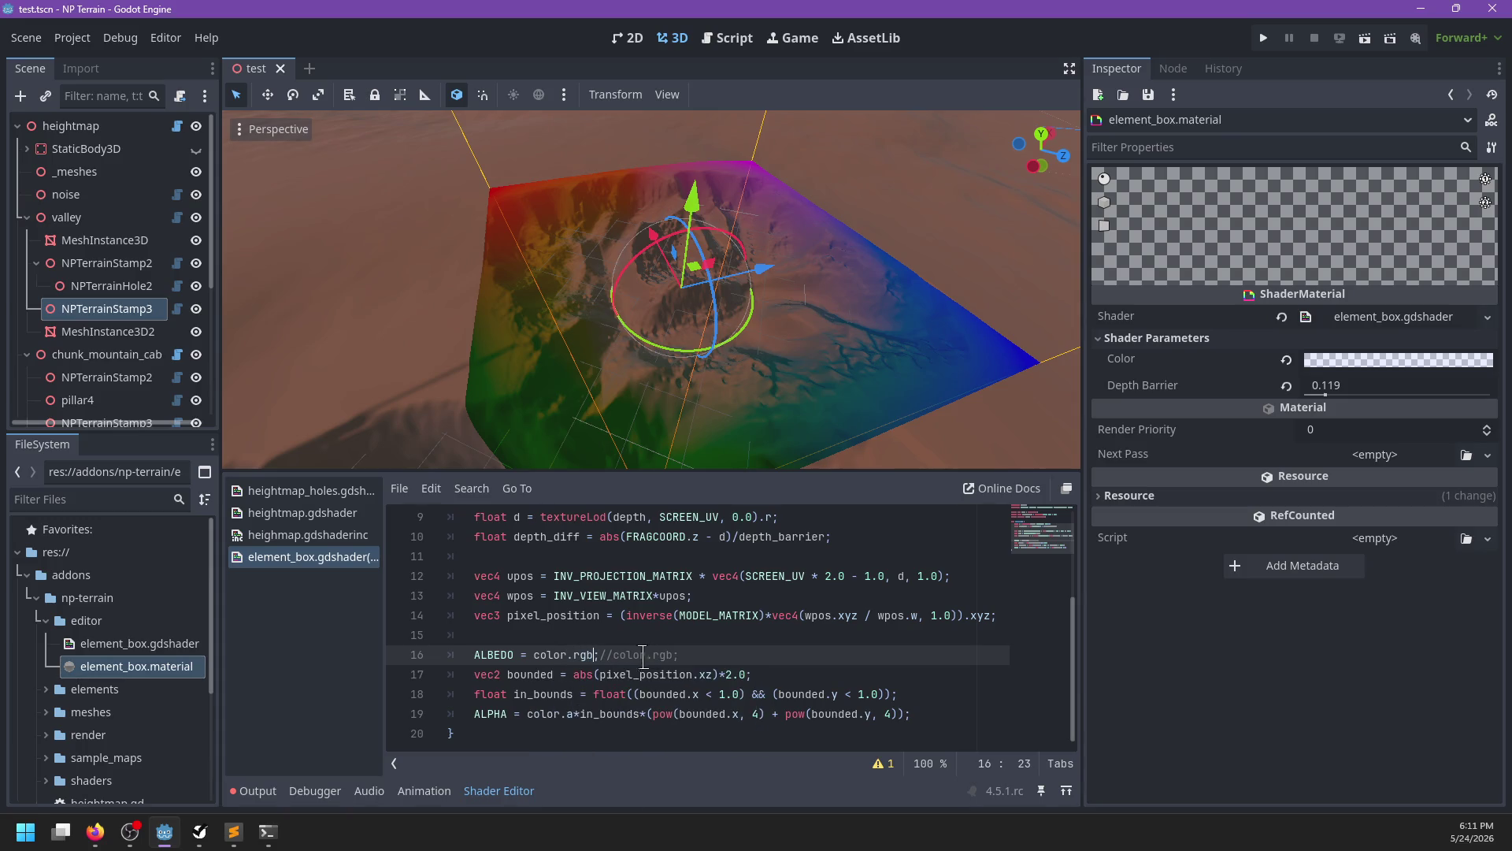
left_click_drag(602, 655, 707, 651)
key("Delete")
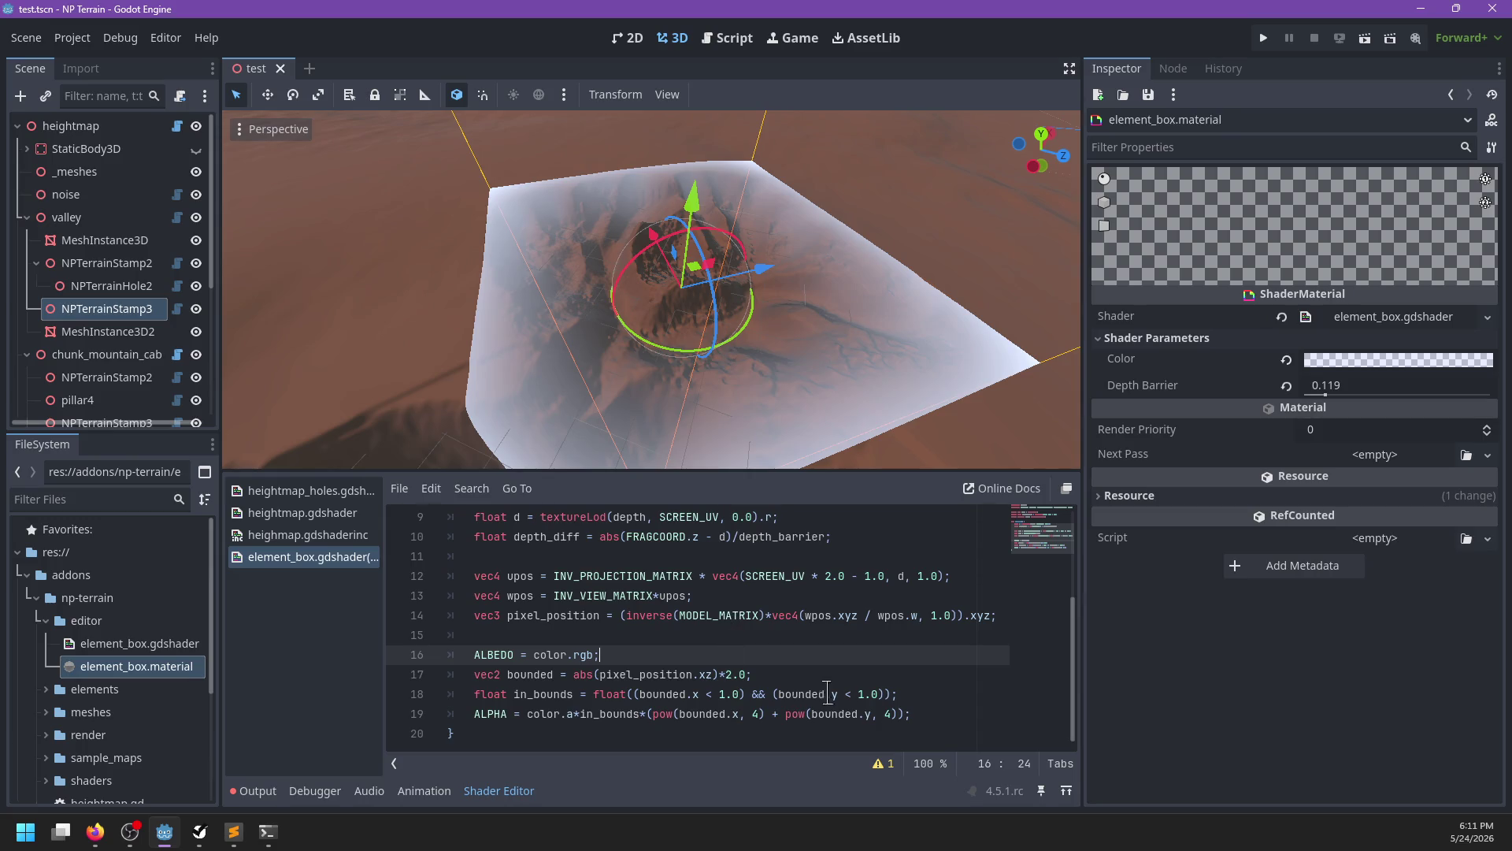
scroll(759, 722, "up", 3)
left_click(778, 616)
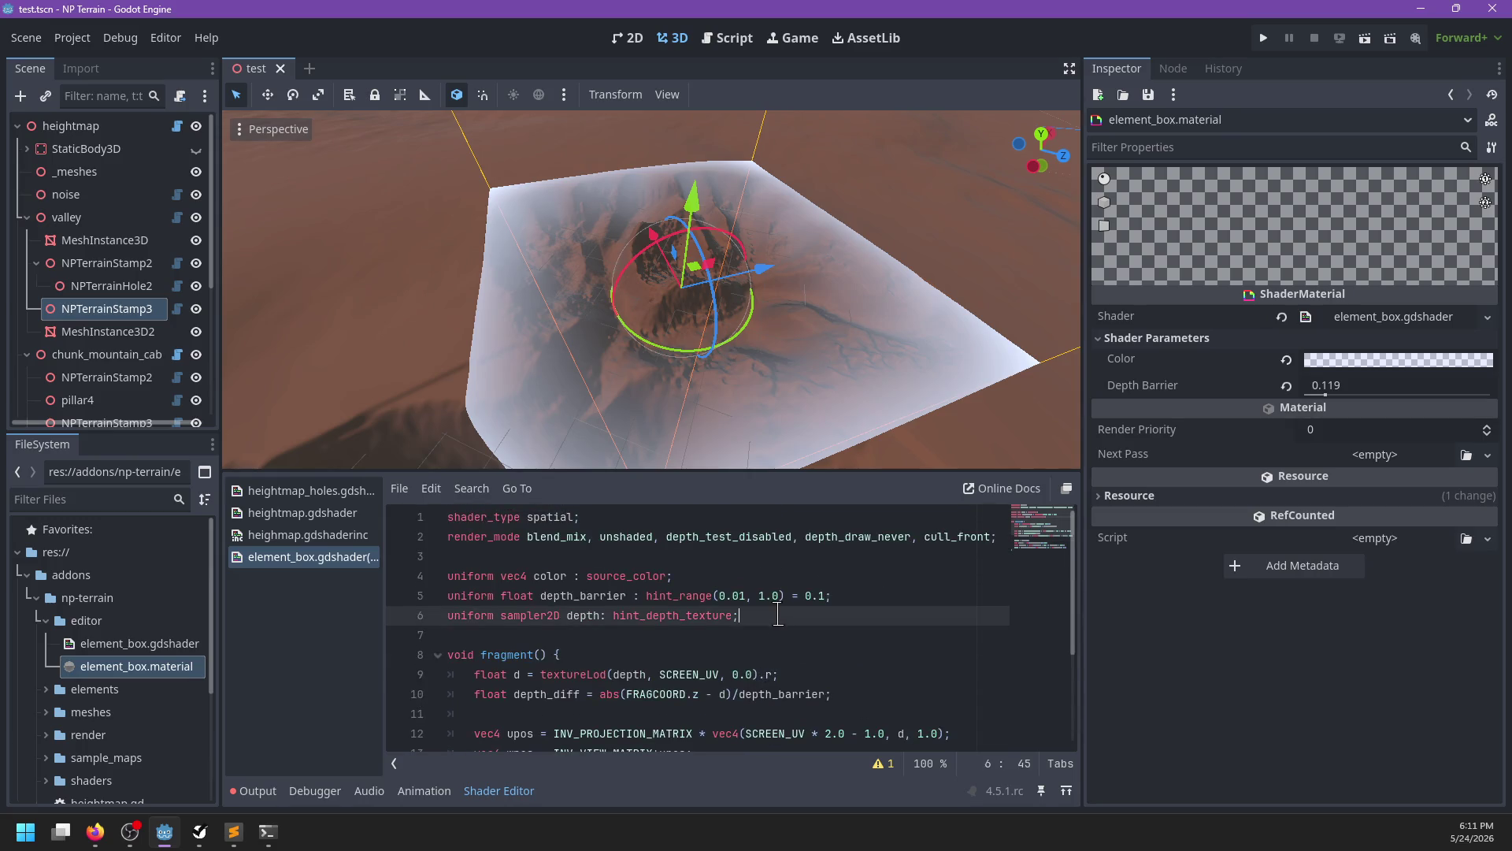
Add uniform float power: hint_range(1.0, 10.0) = 6.0, use power instead of exponent 4, and save
key("Return")
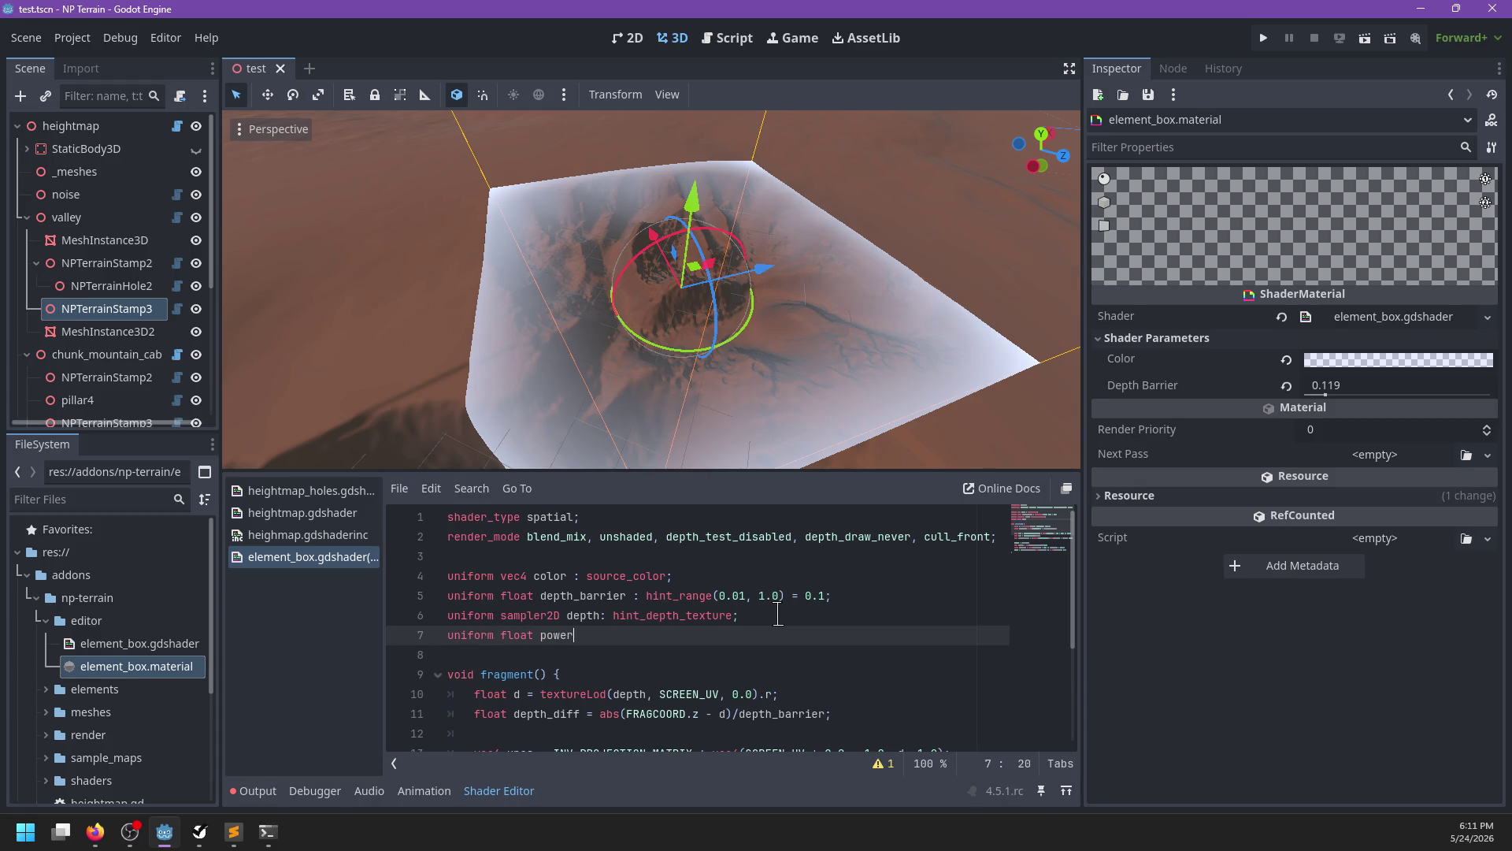
type("e(1.0, 10.0) = ")
type("6.0;")
double_click(564, 634)
scroll(703, 654, "down", 3)
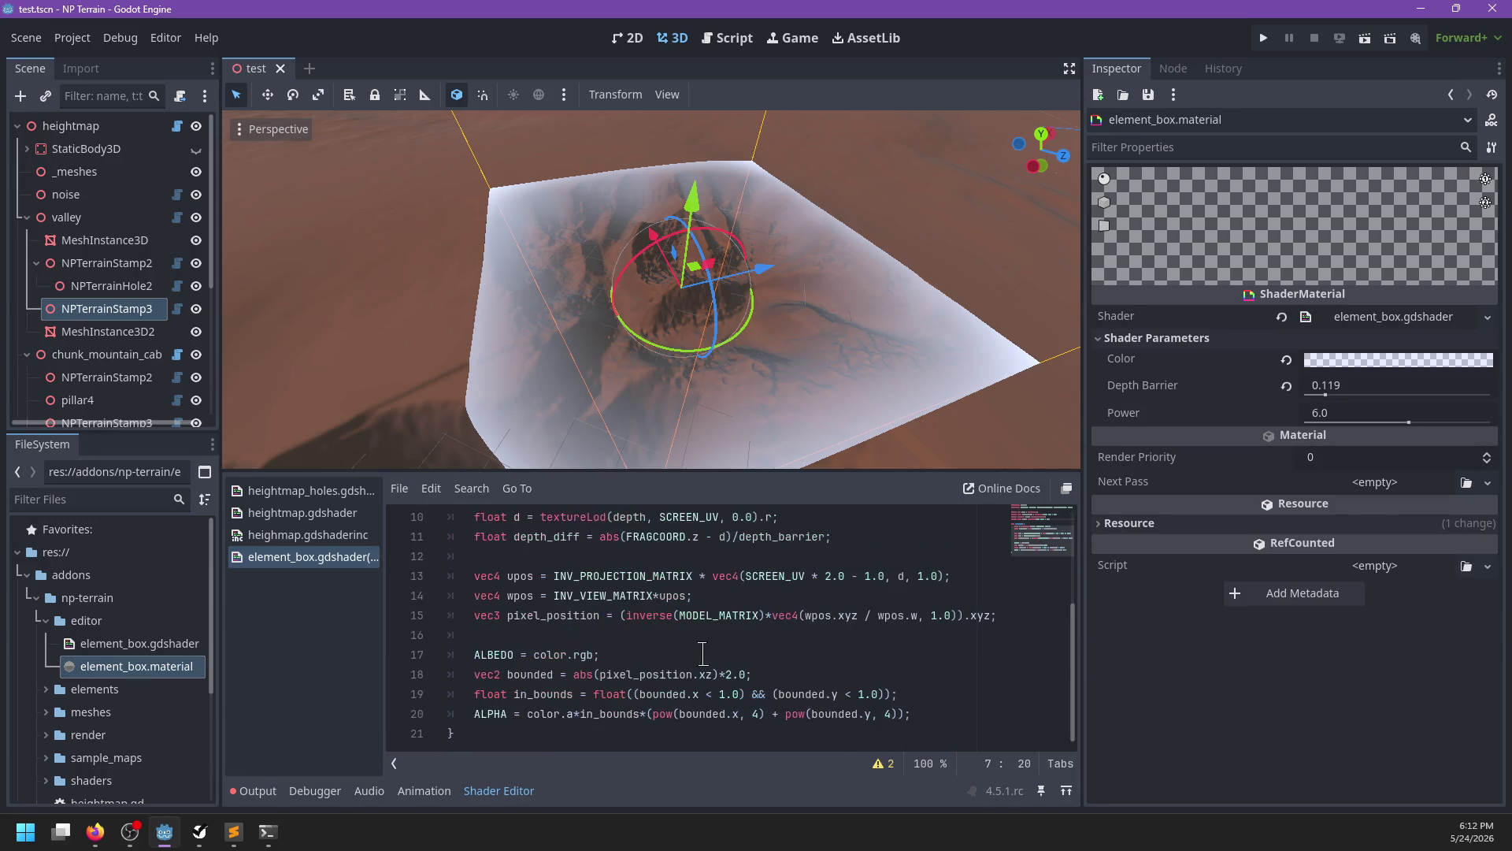
left_click(755, 714)
type("power")
scroll(797, 662, "up", 3)
key("ctrl+s")
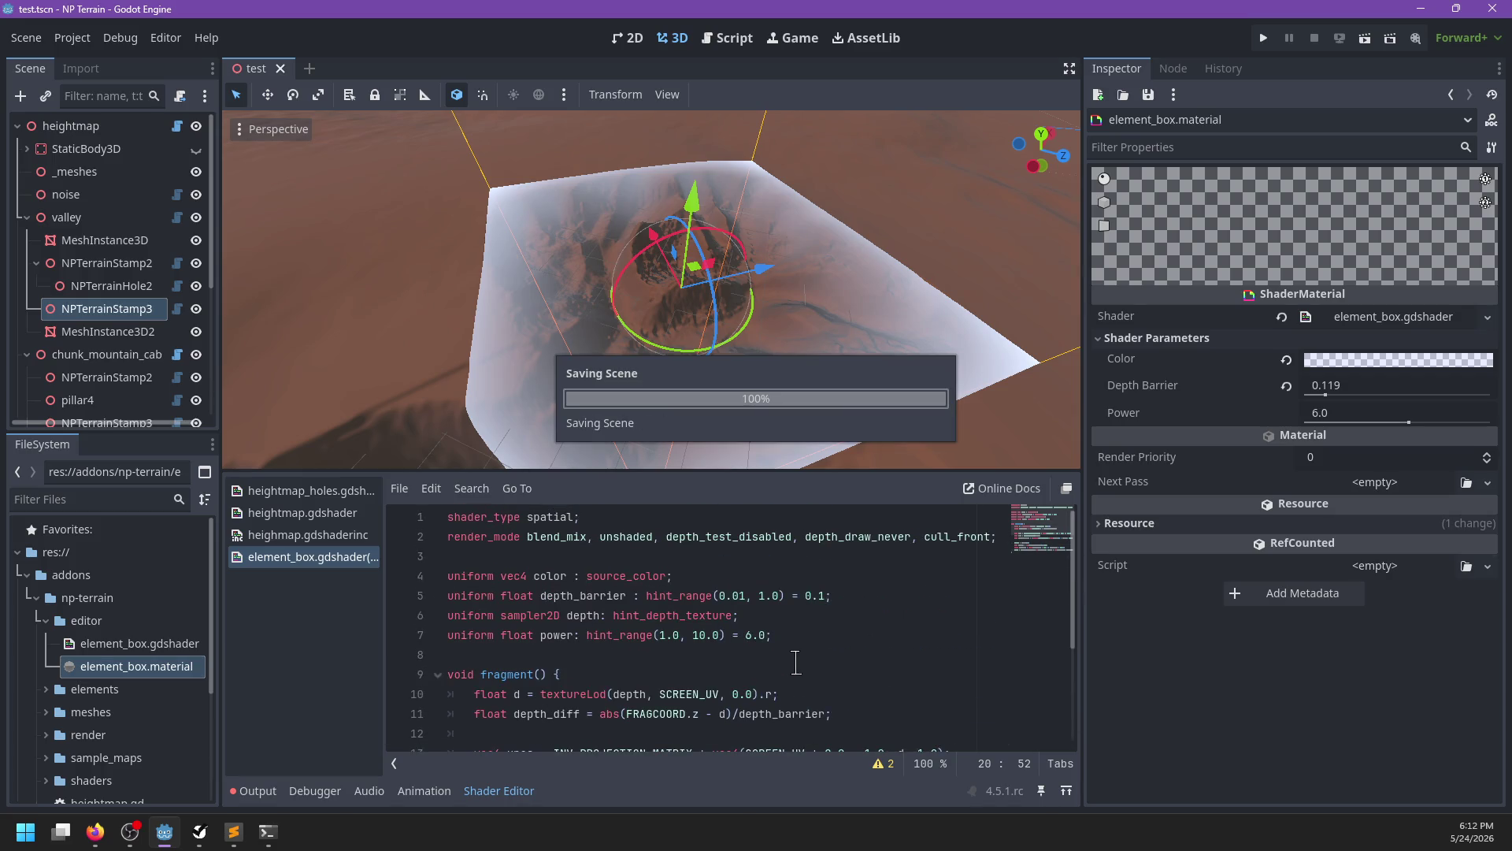
Raise the Power parameter to 10.0 and select NPTerrainStamp2 to view its preview box
left_click_drag(1414, 423, 1489, 424)
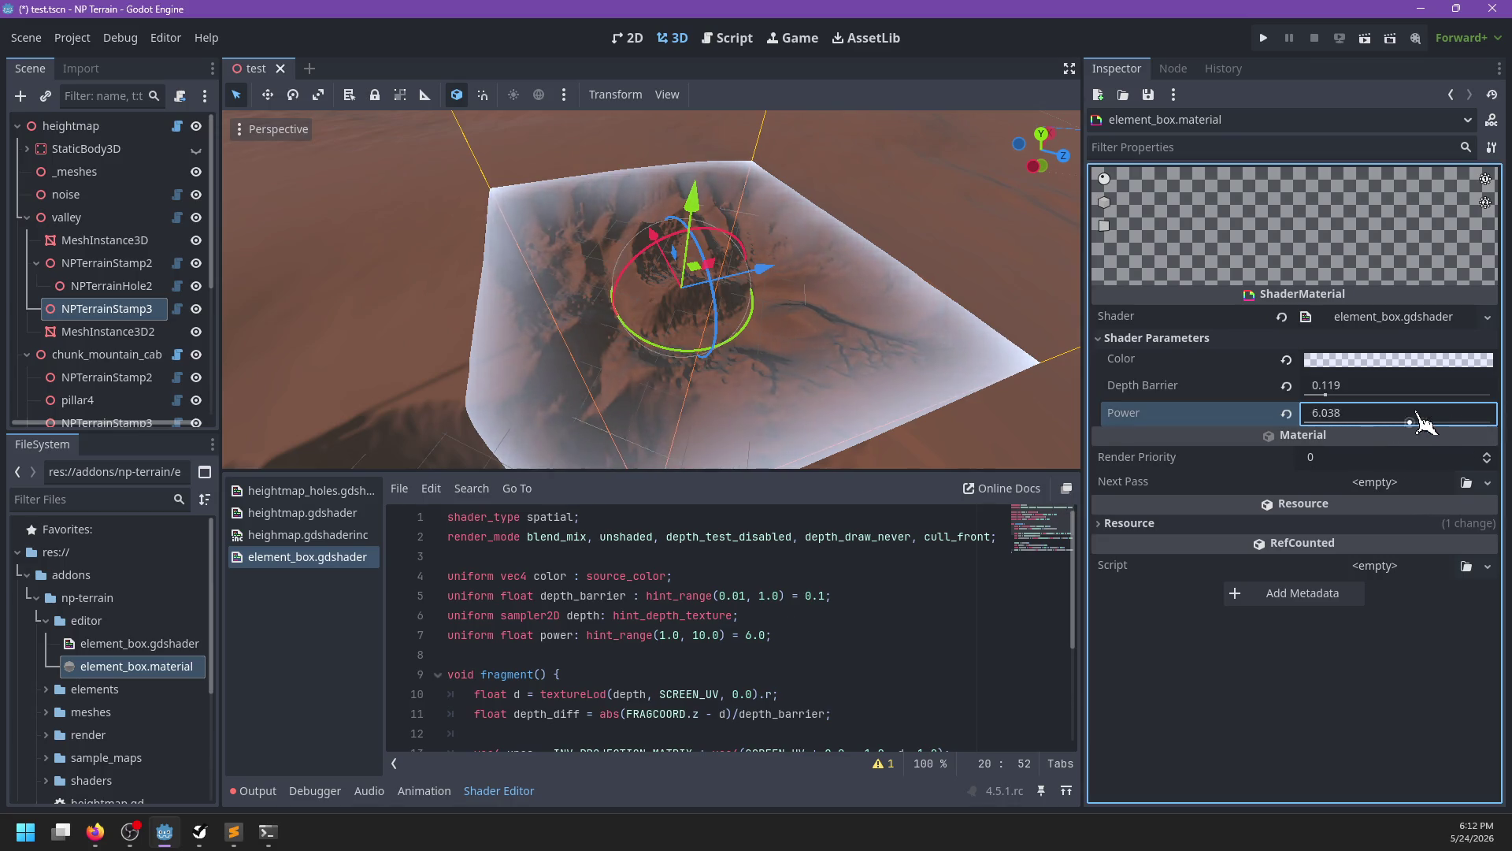
scroll(827, 347, "down", 5)
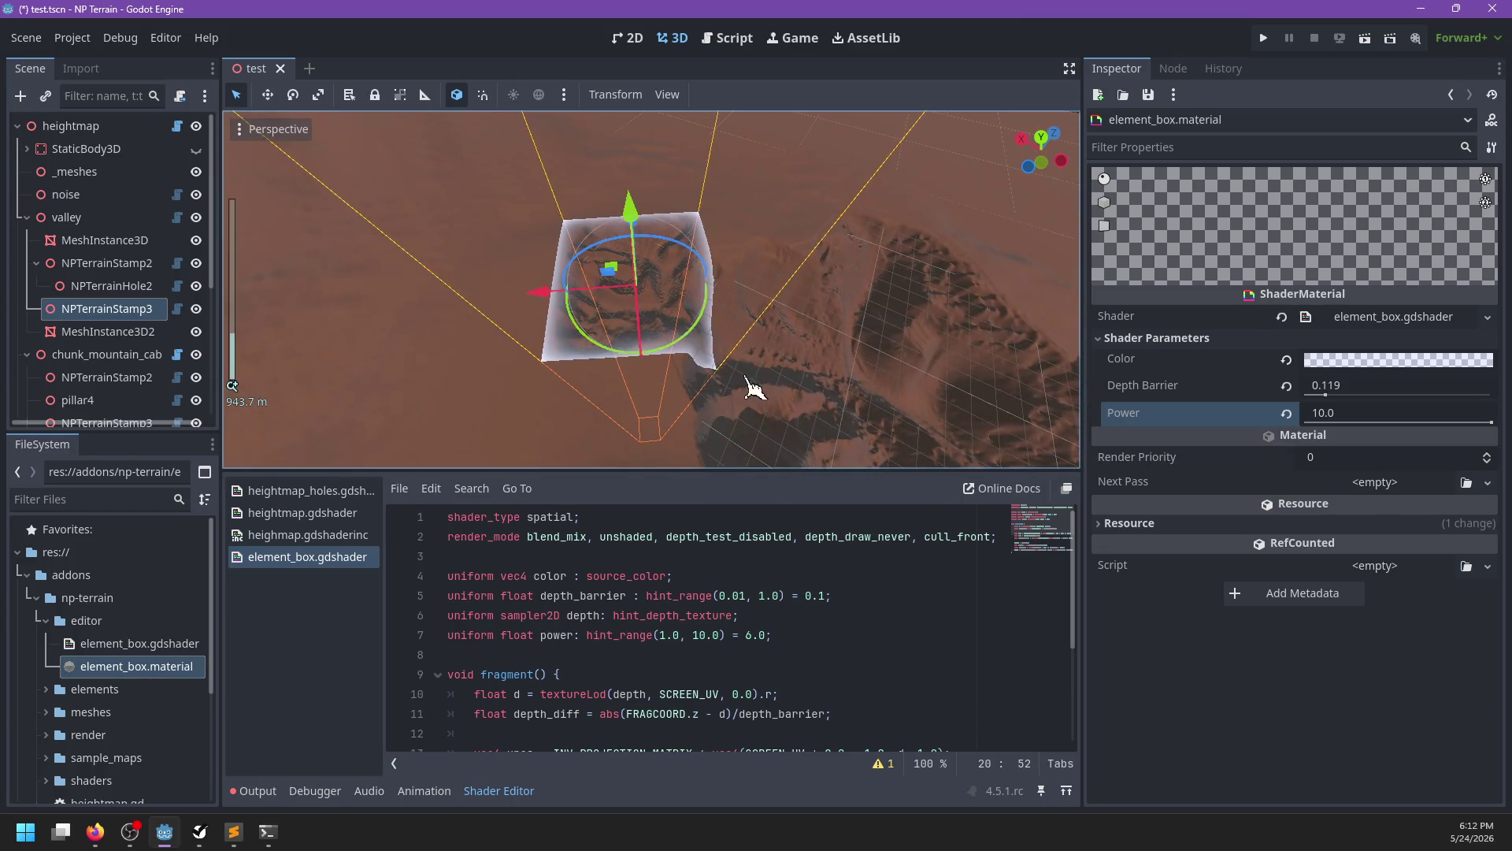
left_click(752, 386)
scroll(646, 315, "down", 5)
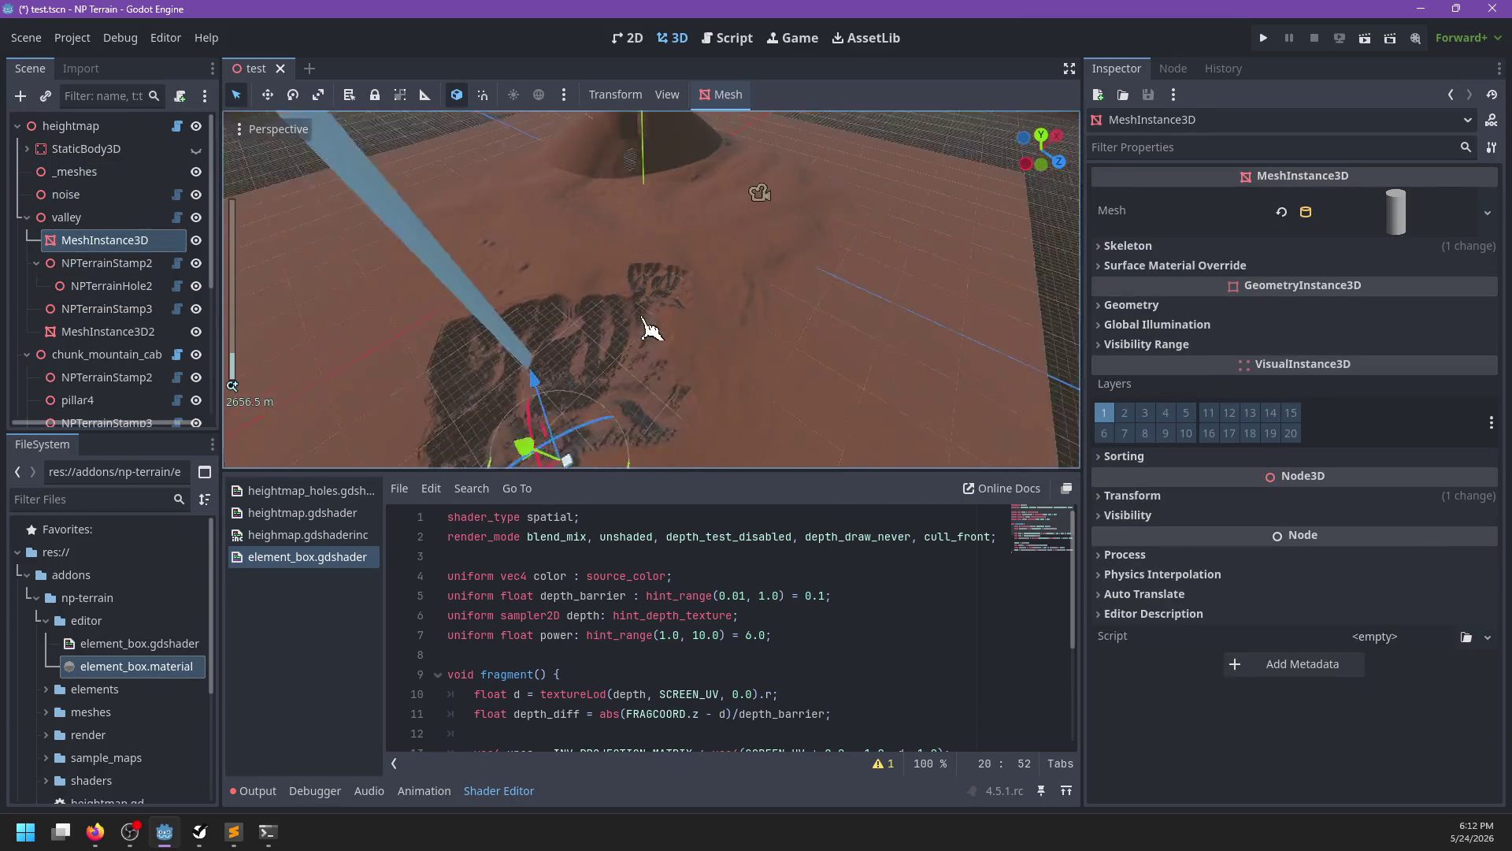
left_click(107, 263)
scroll(489, 319, "up", 5)
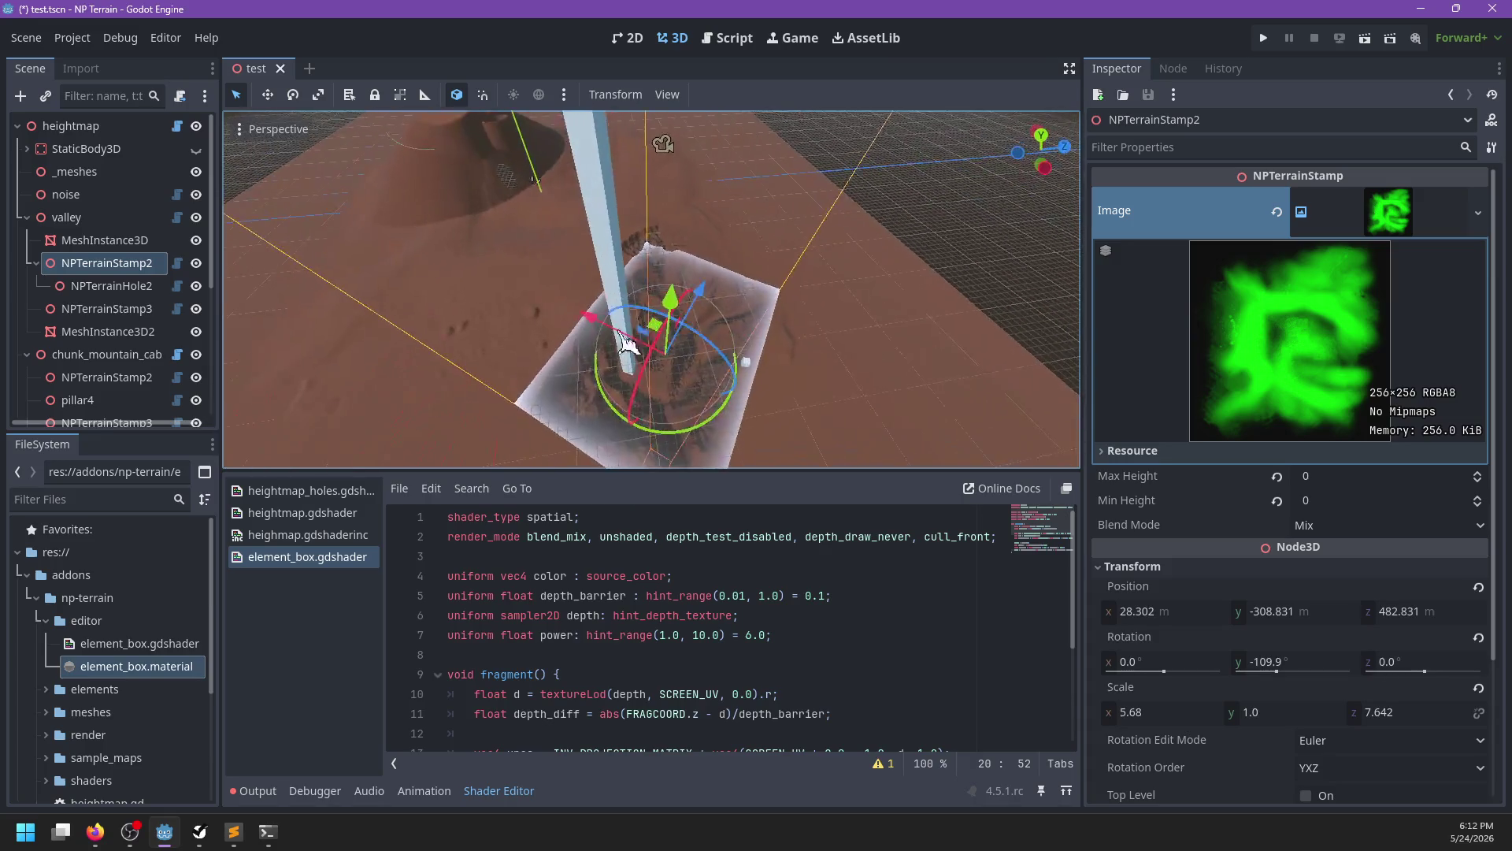
mouse_move(613, 388)
left_mouse_down()
mouse_move(699, 351)
mouse_move(706, 371)
mouse_move(870, 260)
mouse_move(835, 299)
left_mouse_up()
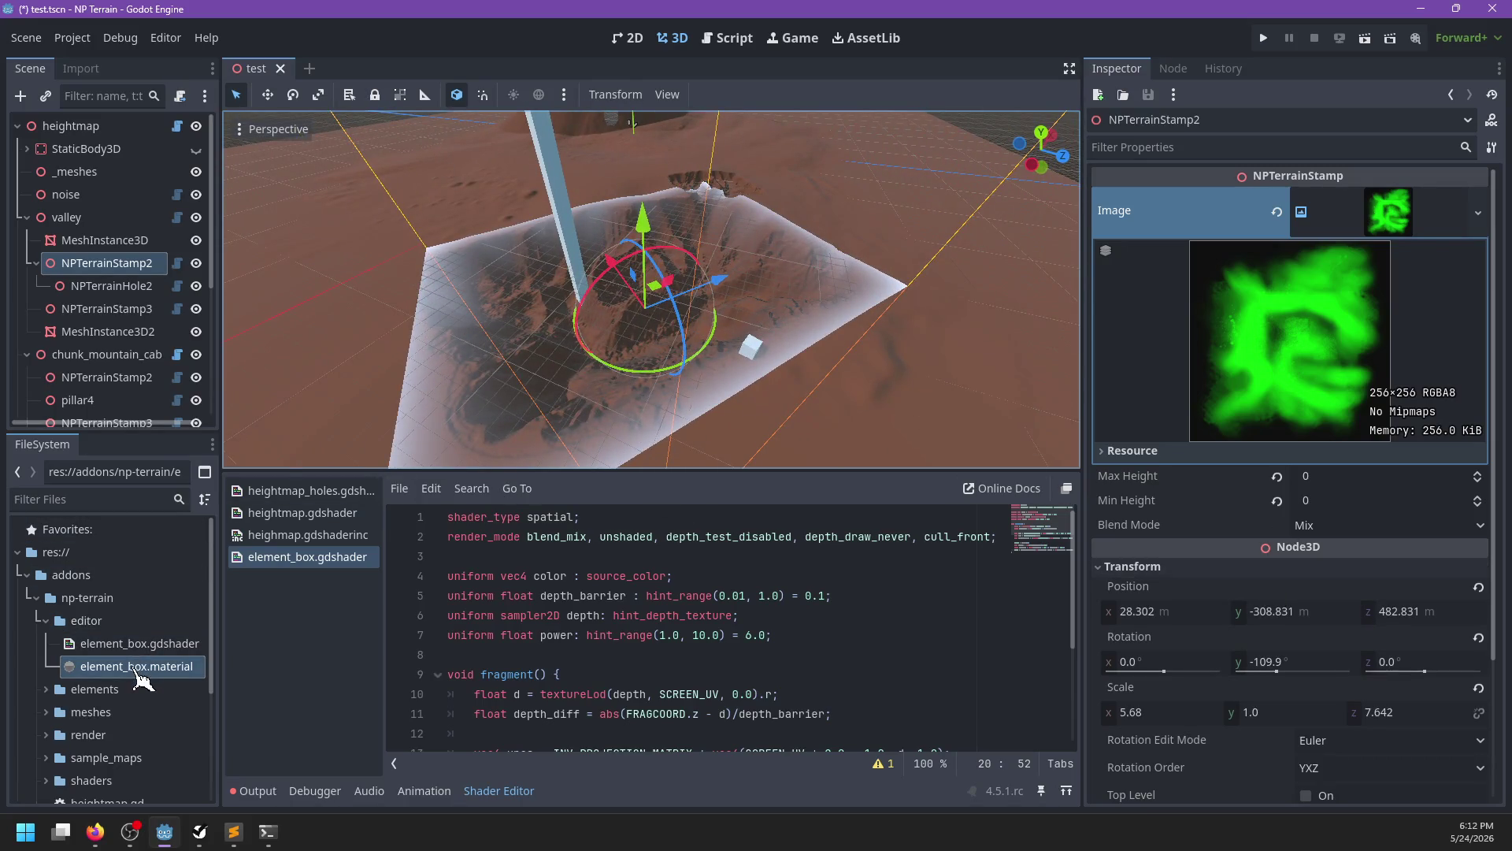
Set element_box.material's Color to a translucent pale yellow-green (b4c8815d) and save the scene
left_click(138, 666)
left_click(1361, 360)
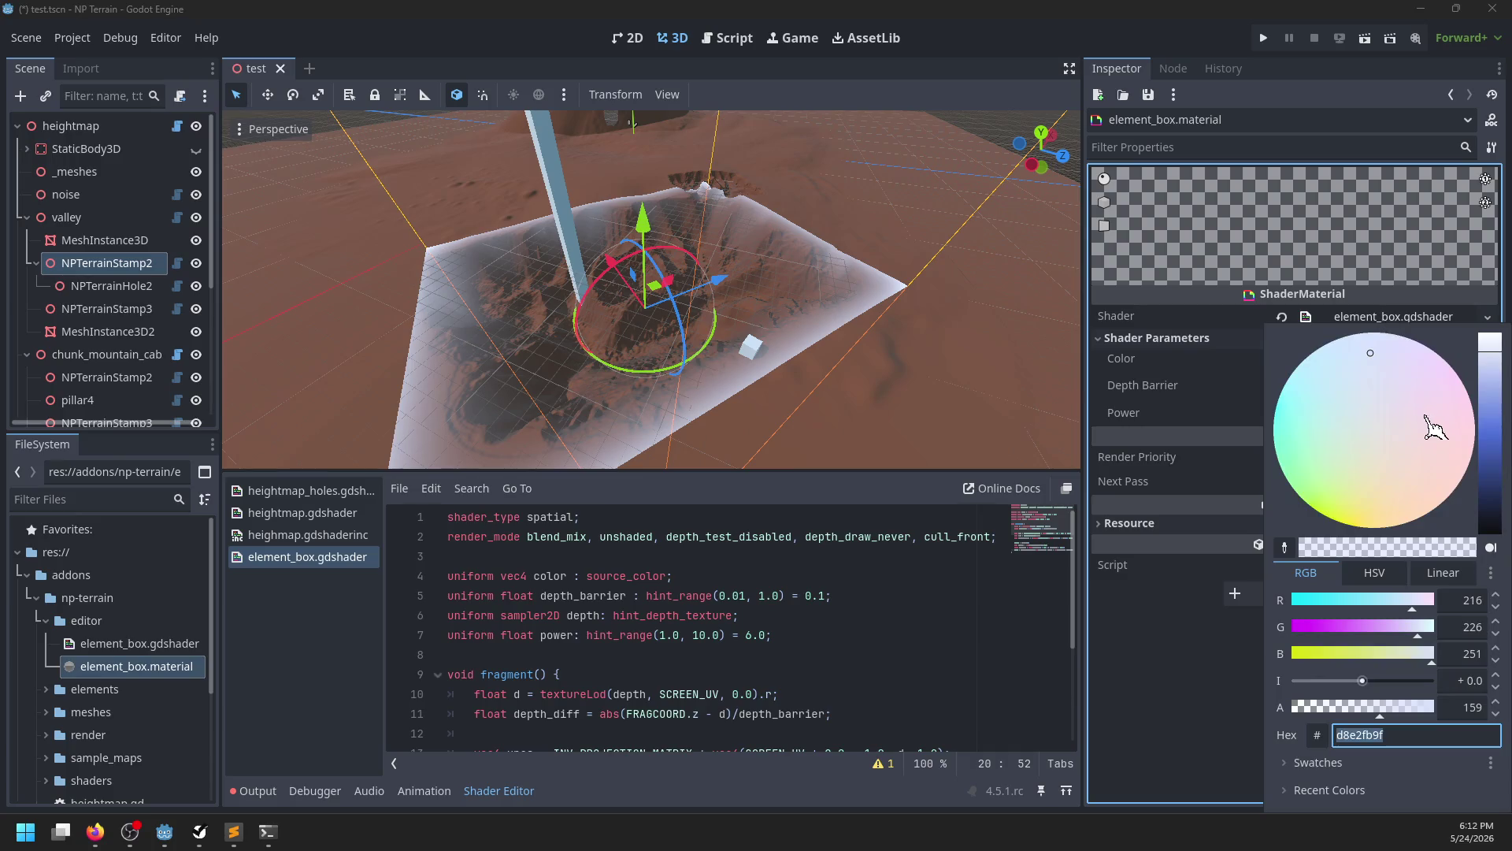
left_click_drag(1343, 417, 1346, 478)
mouse_move(1499, 367)
left_mouse_down()
mouse_move(1499, 405)
mouse_move(1498, 380)
left_mouse_up()
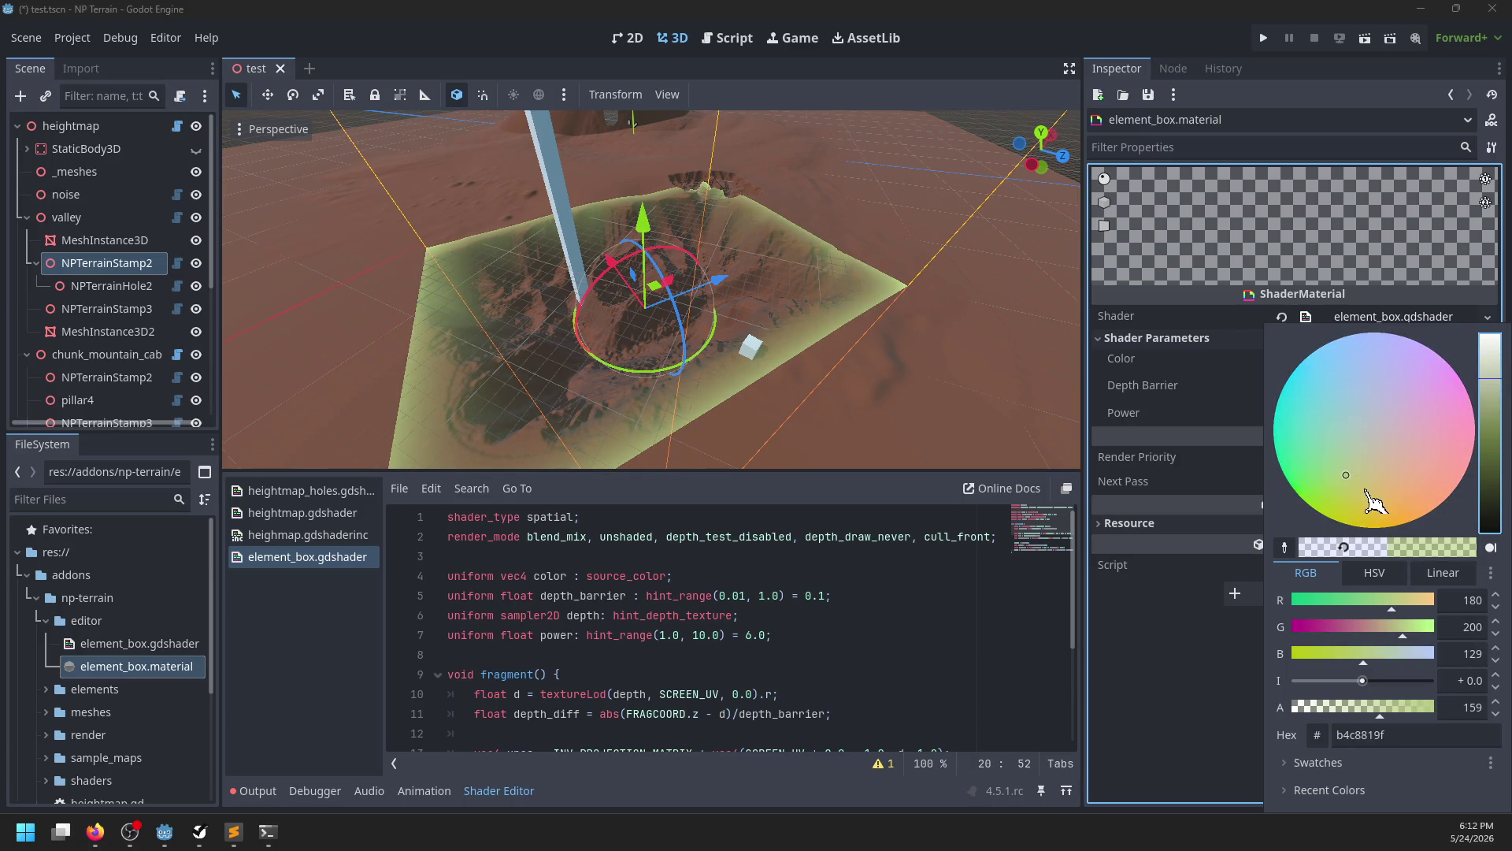
left_click_drag(1388, 707, 1316, 707)
left_click(1176, 706)
scroll(962, 328, "up", 5)
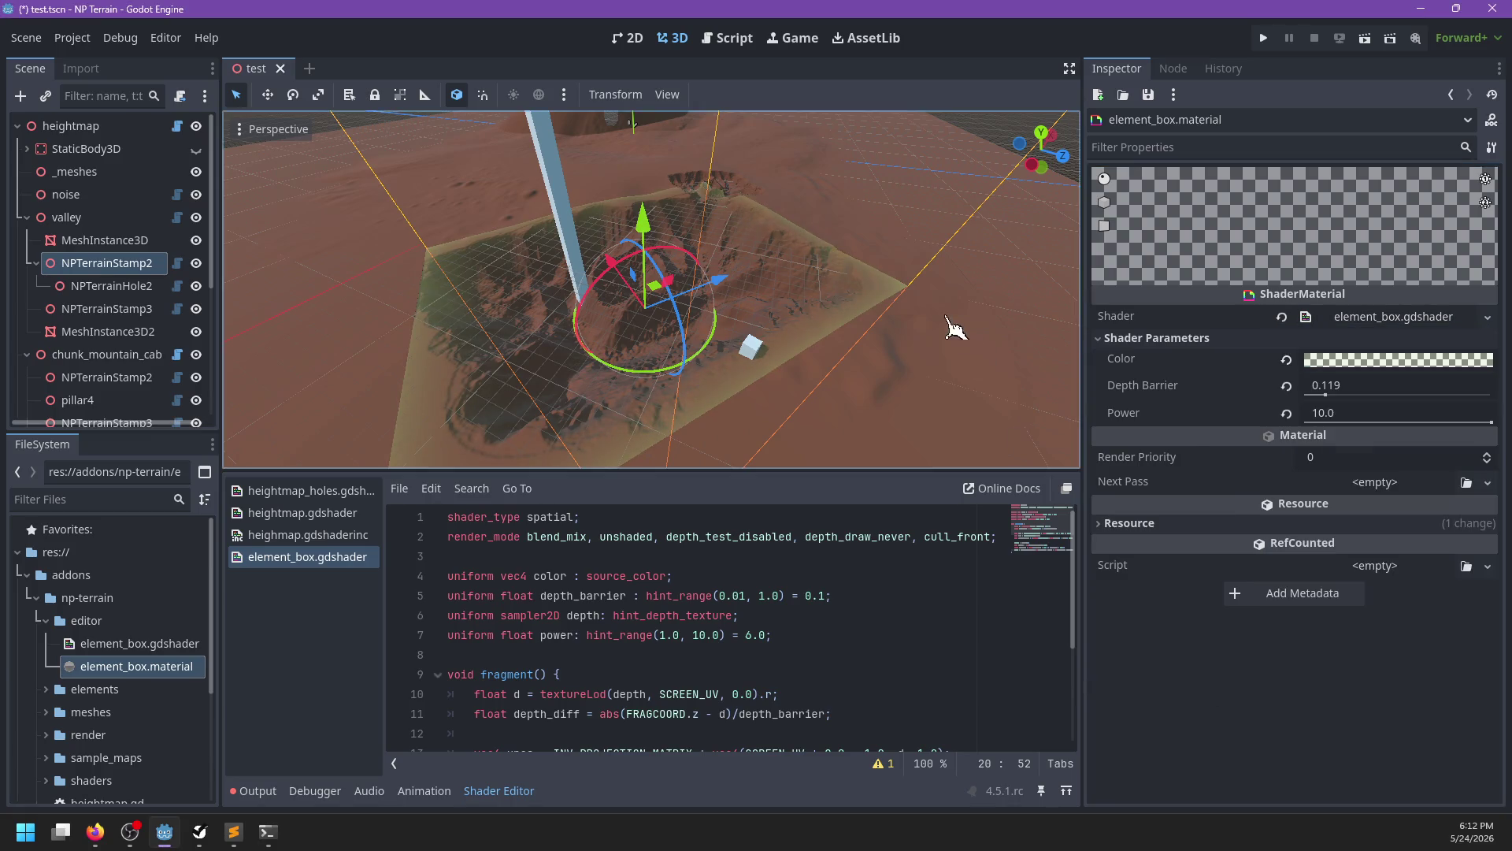
key("ctrl+s")
Select NPTerrainHole2 and zoom the view in toward the hole
mouse_move(430, 335)
left_mouse_down()
mouse_move(777, 327)
mouse_move(320, 311)
left_mouse_up()
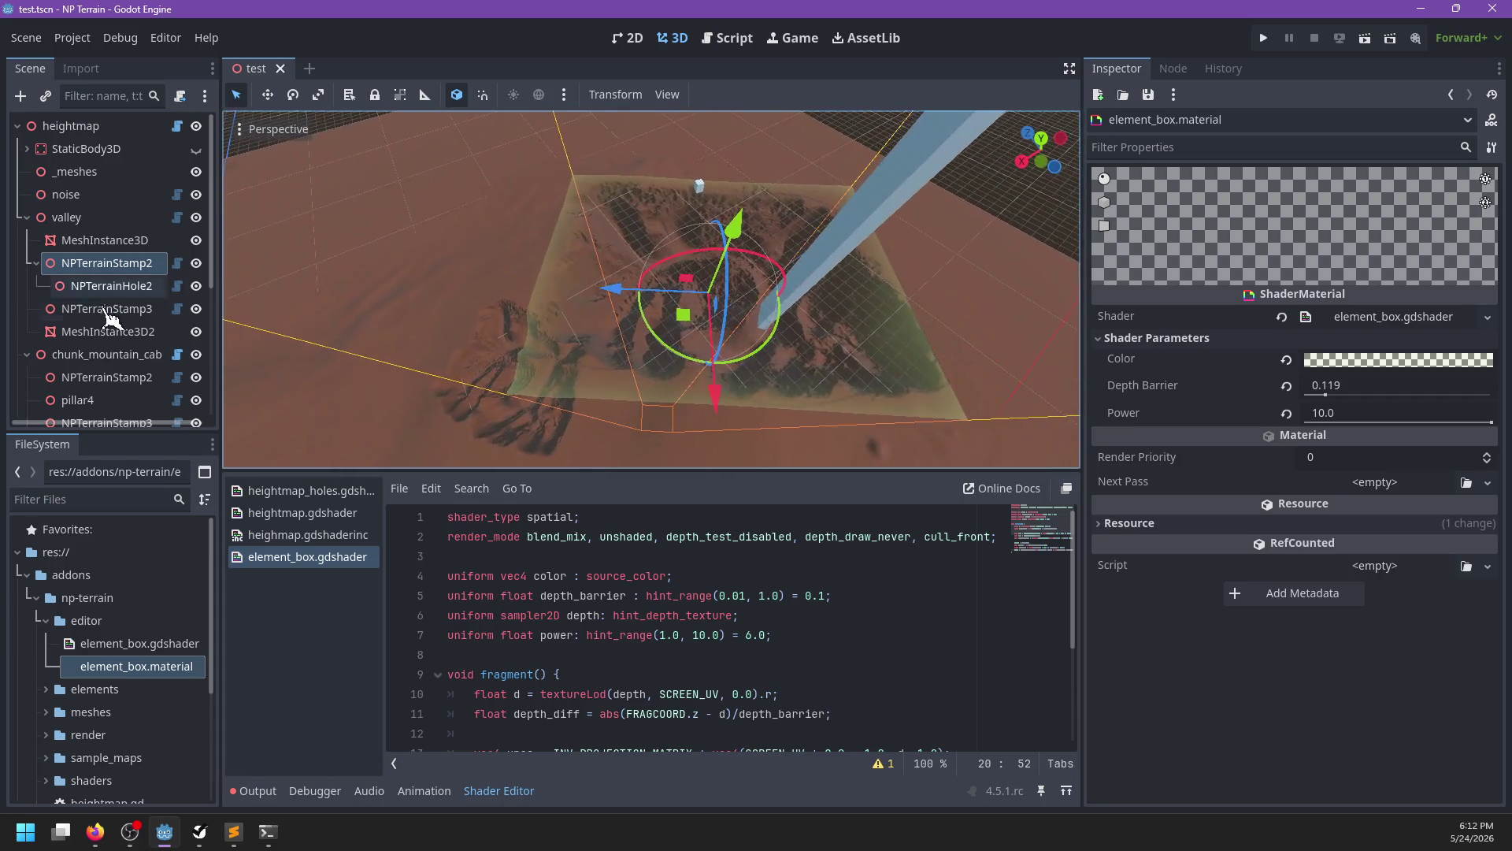
left_click(110, 288)
scroll(719, 347, "up", 3)
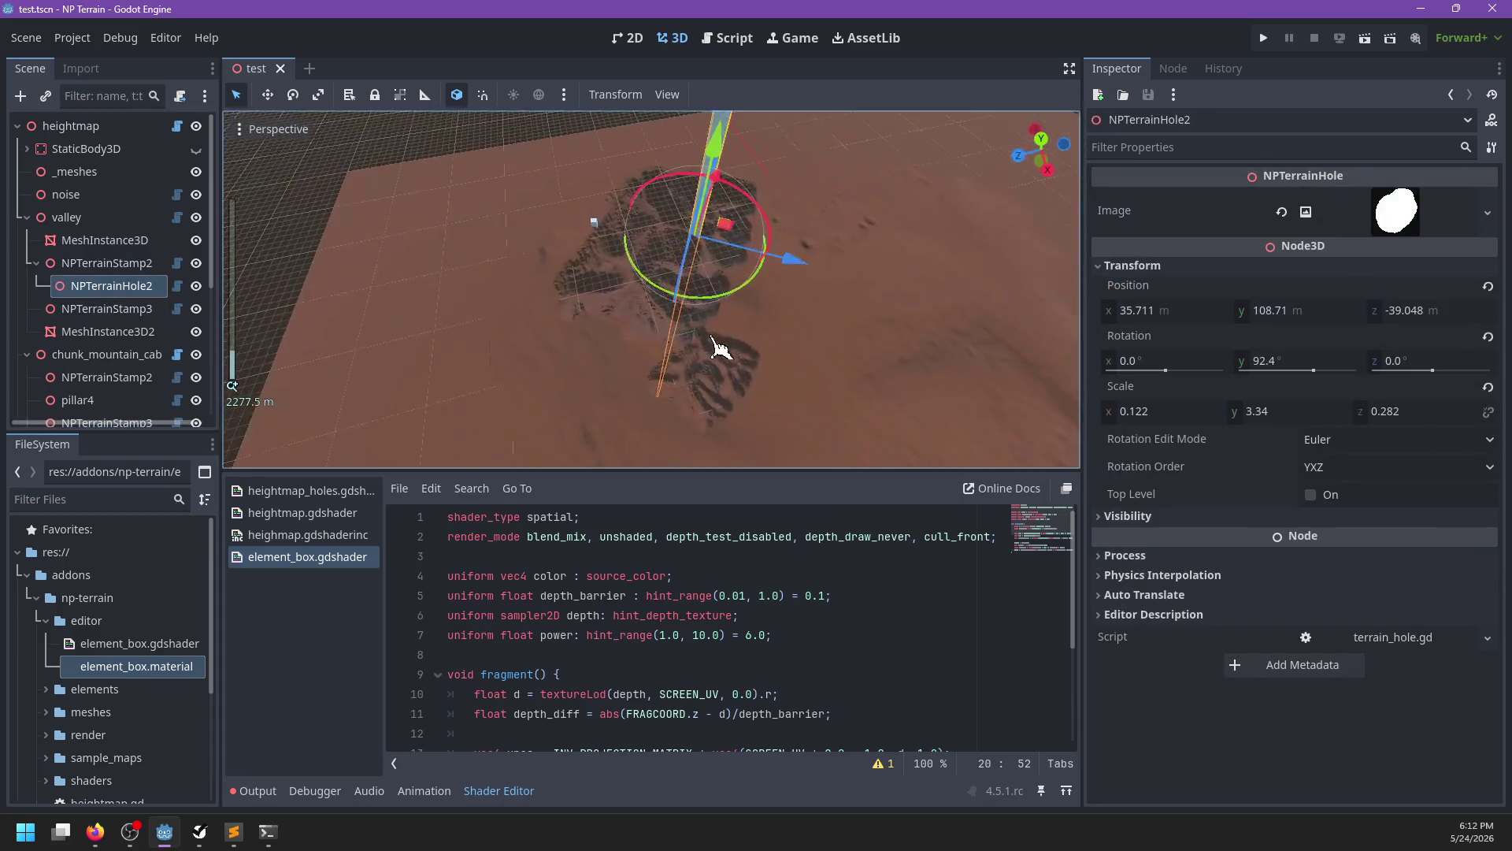
scroll(709, 337, "up", 5)
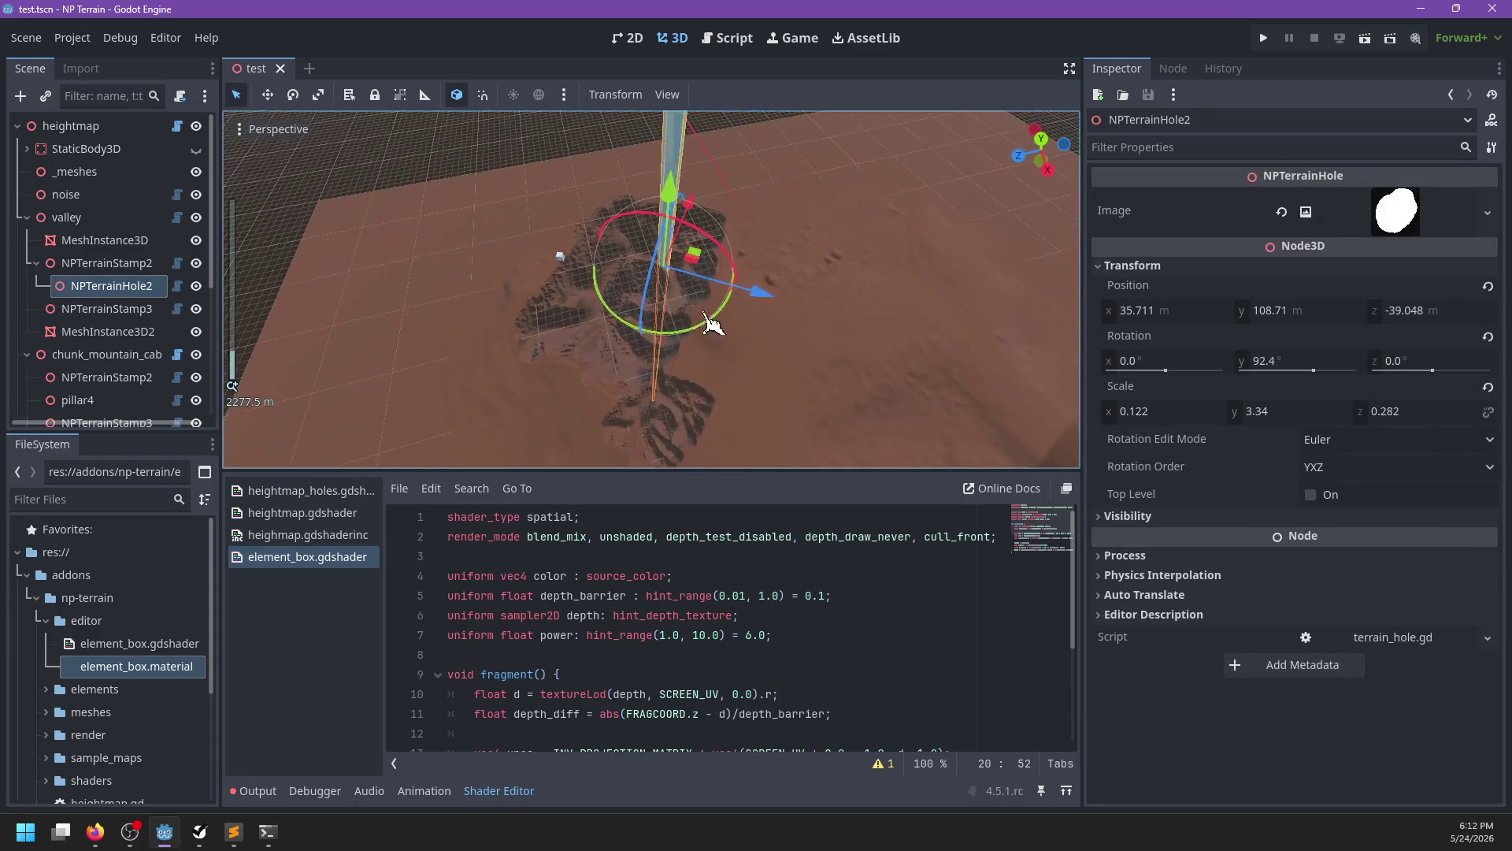
left_click_drag(742, 310, 551, 236)
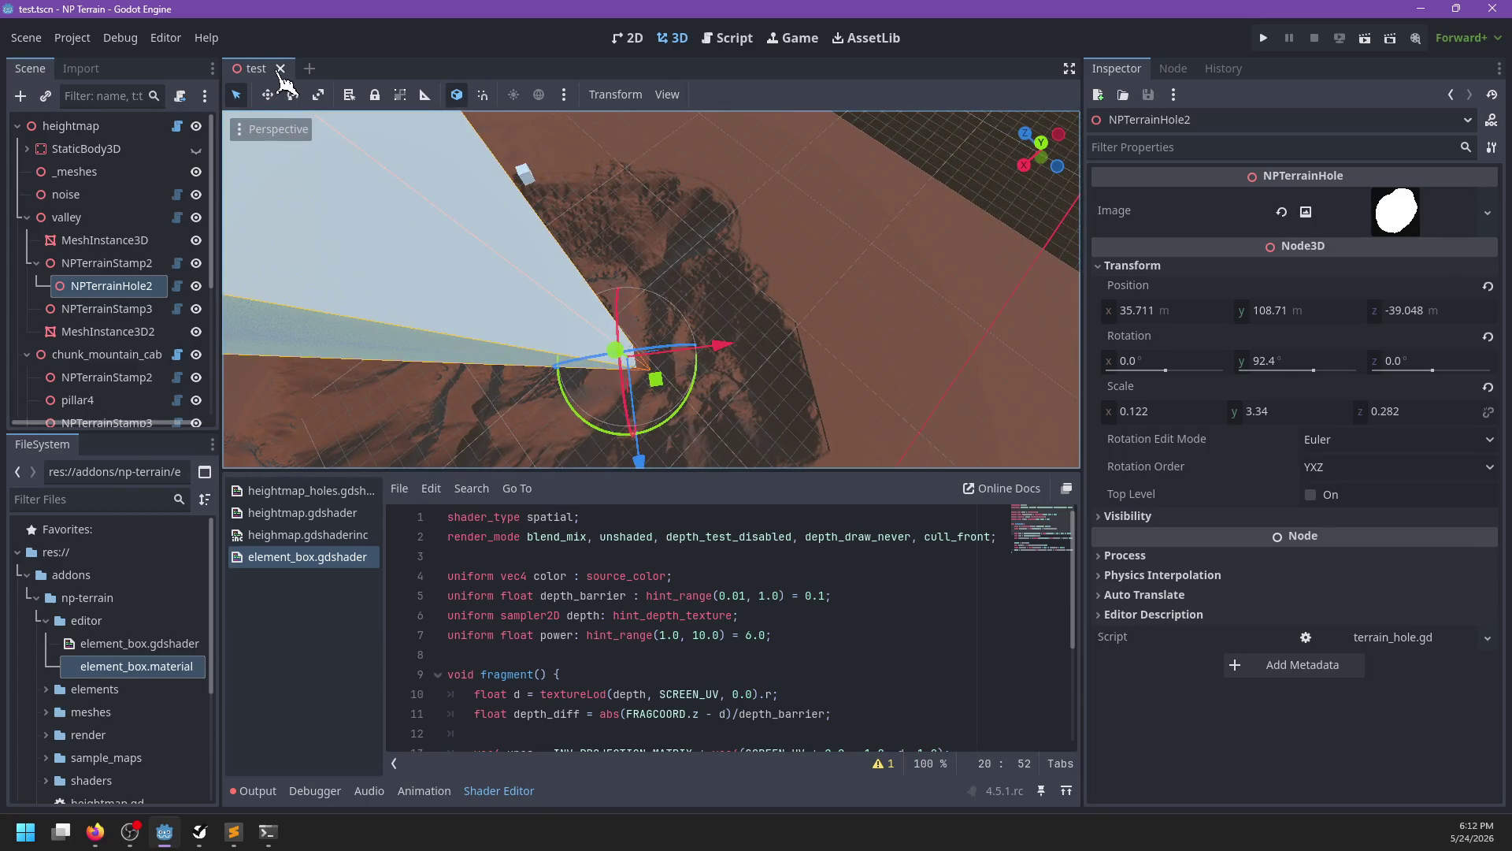
Reopen test.tscn via the FileSystem filter, focus on NPTerrainStamp3, and show the Output log
left_click(280, 69)
left_click(142, 500)
type("test")
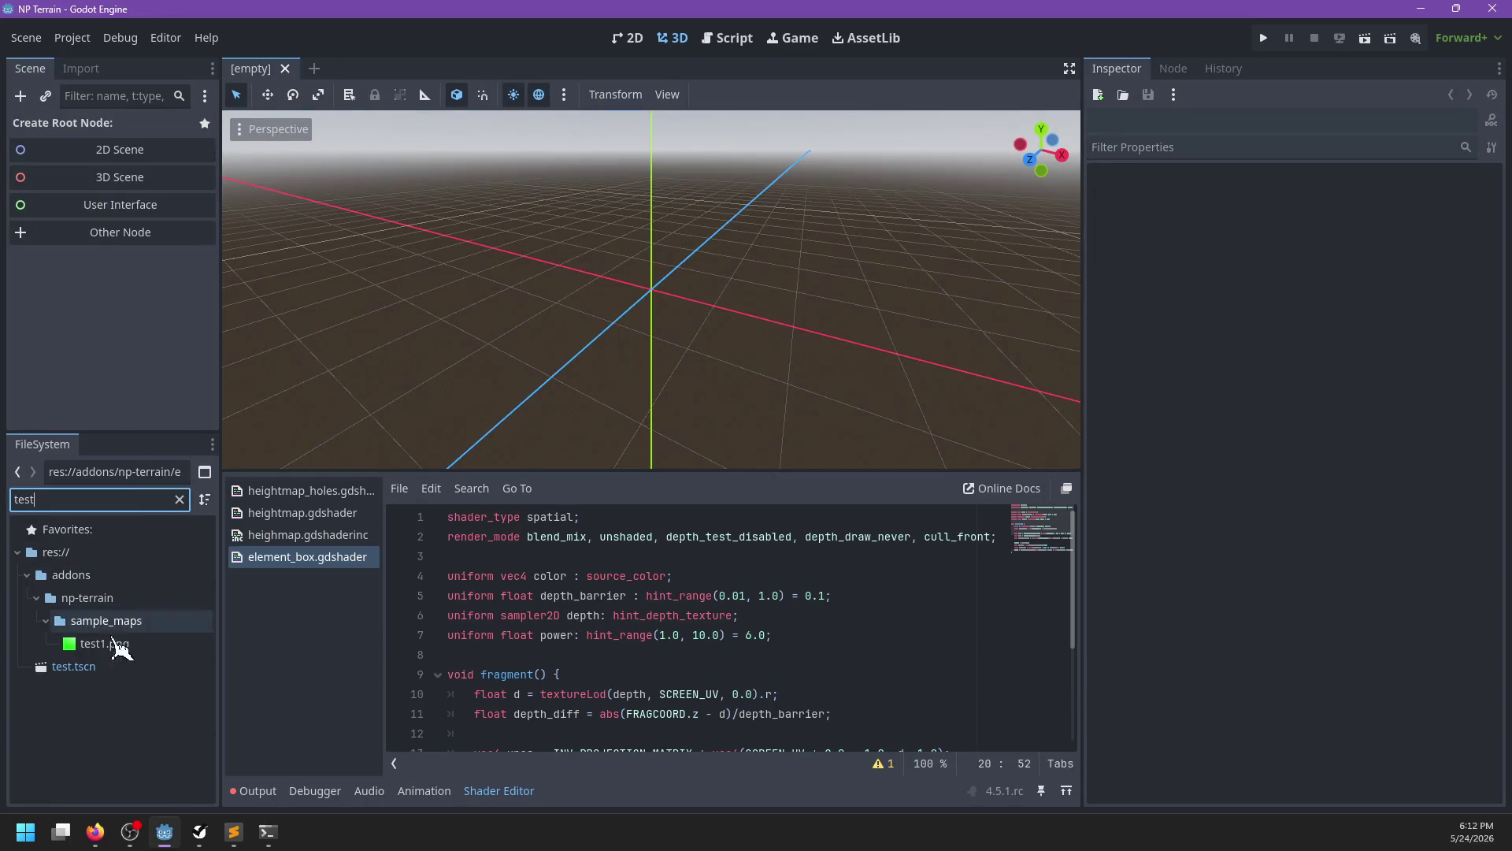
left_click(83, 668)
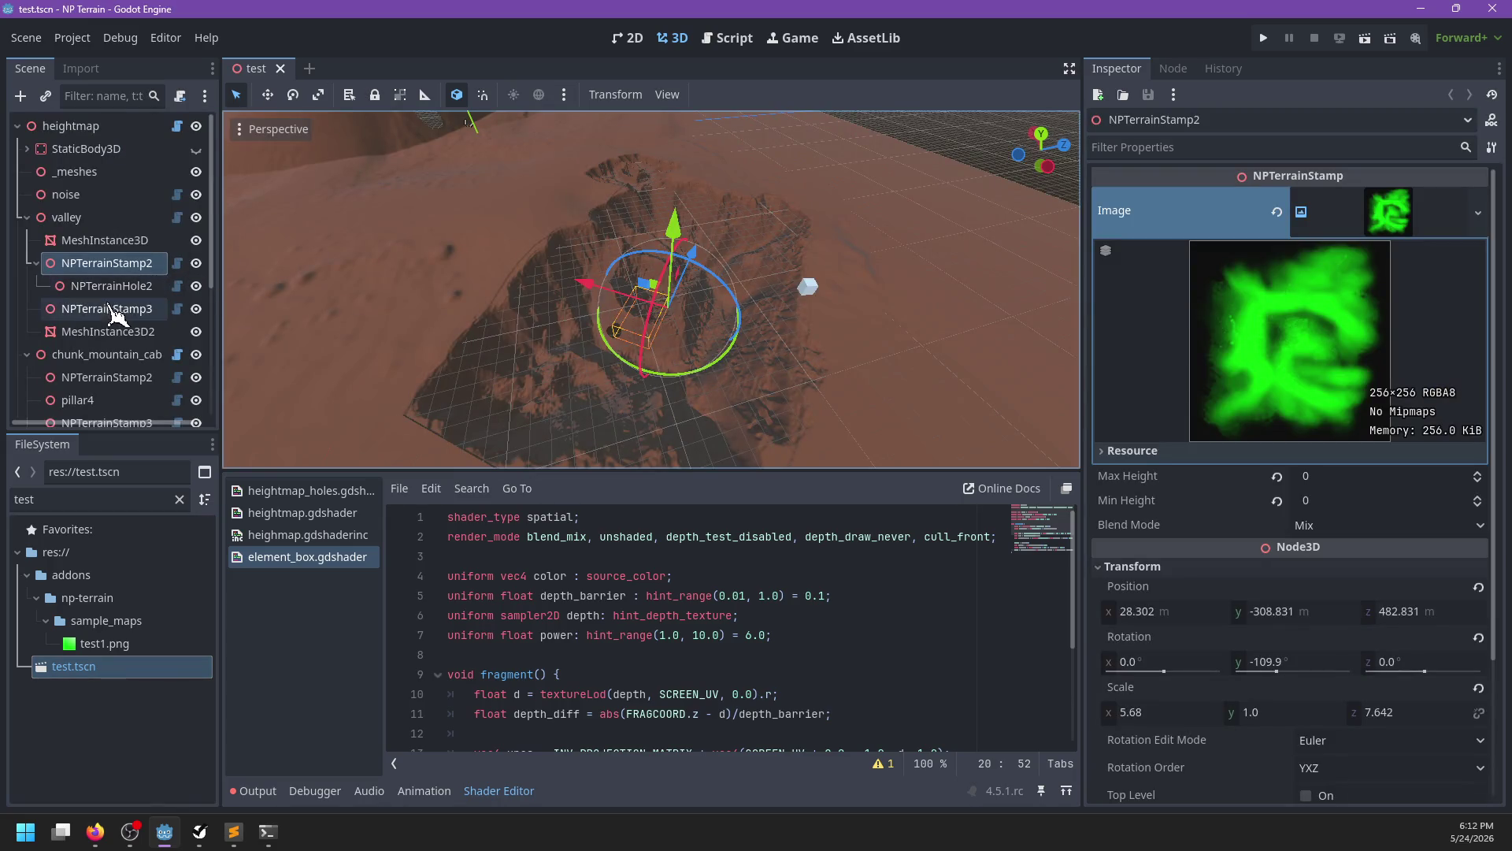
left_click(118, 308)
key("f")
scroll(658, 362, "up", 3)
left_click(260, 790)
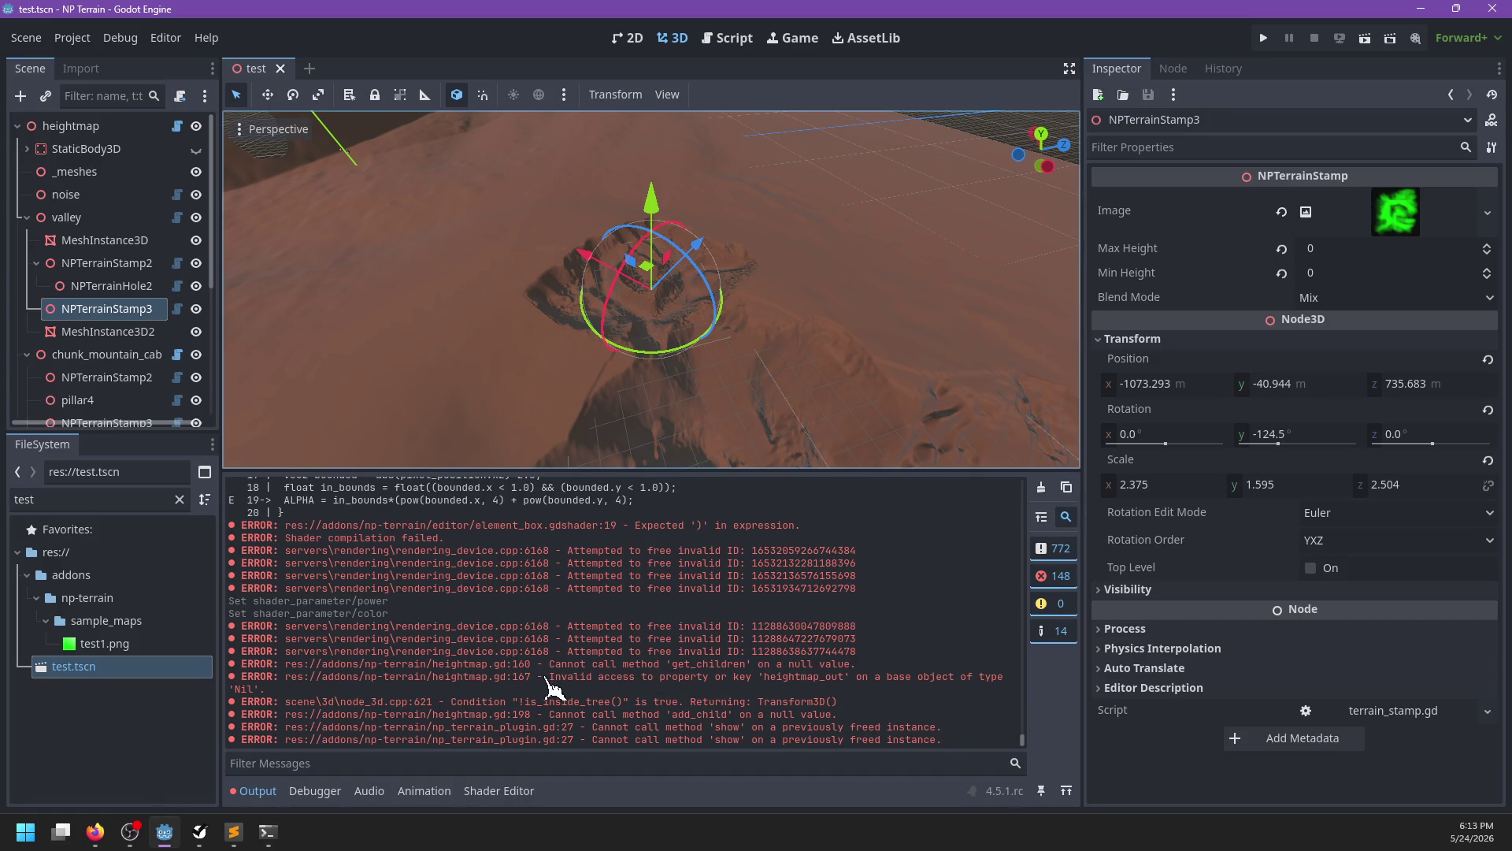
Inspect heightmap.gd around line 160: the _clear_meshes queue_free call and the meshes declaration
left_click(735, 41)
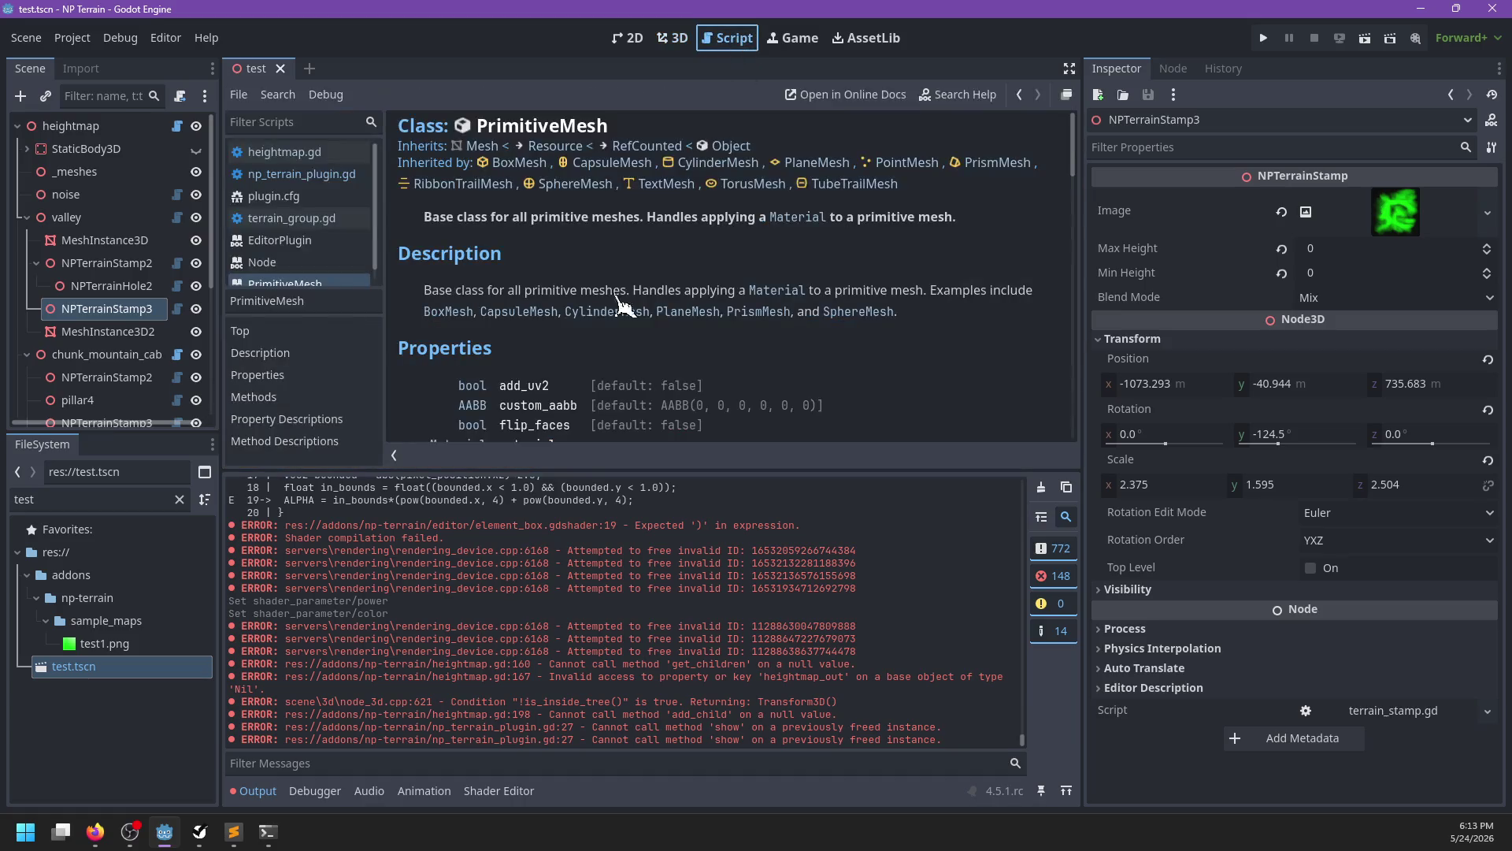
left_click(326, 198)
left_click(657, 299)
scroll(657, 298, "down", 5)
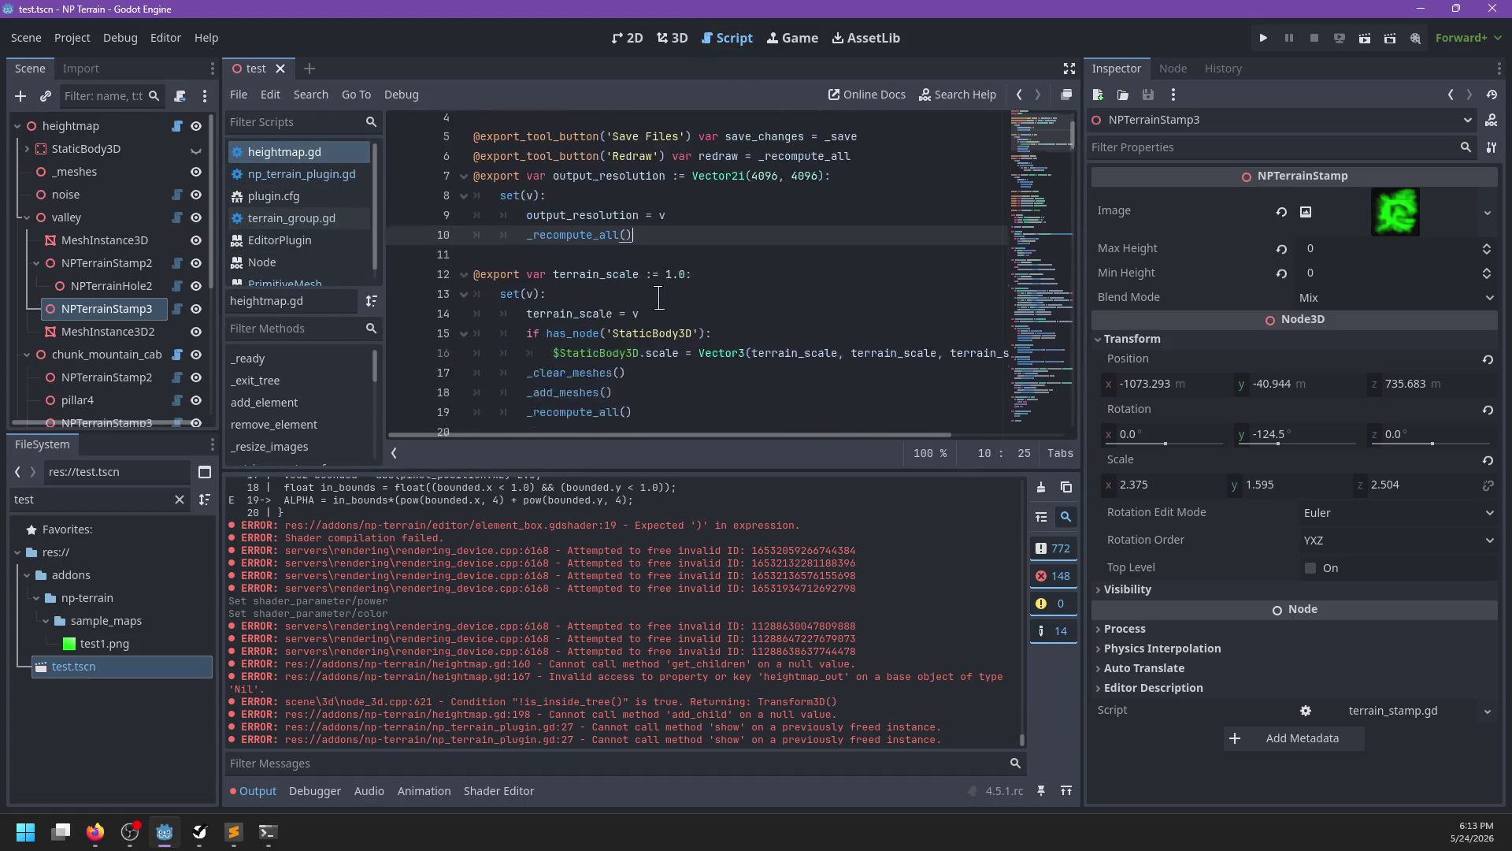
type("160")
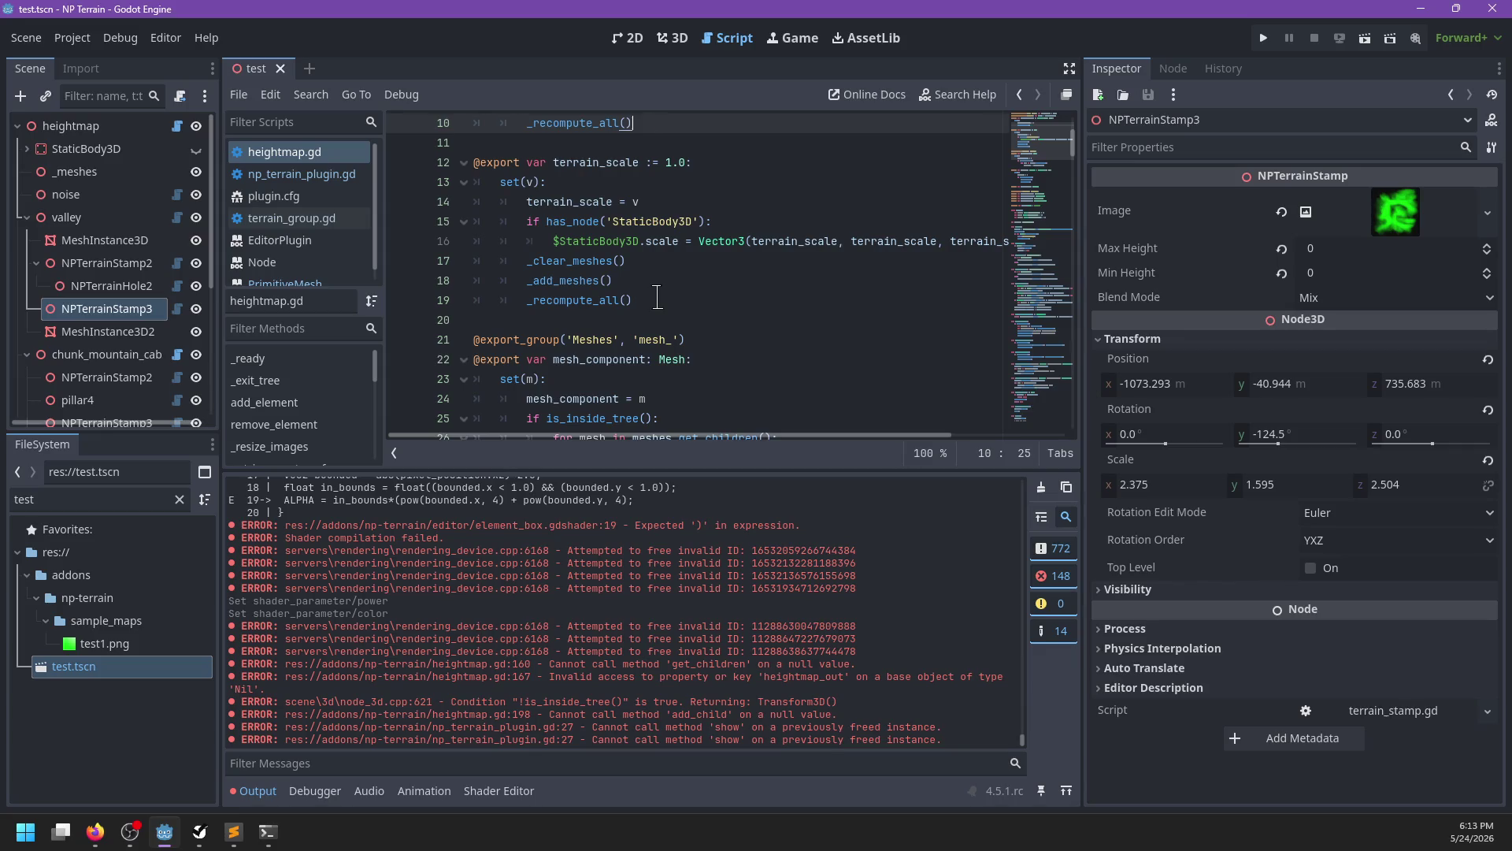
mouse_move(1041, 151)
left_mouse_down()
mouse_move(1034, 370)
mouse_move(1034, 356)
left_mouse_up()
left_click(577, 213)
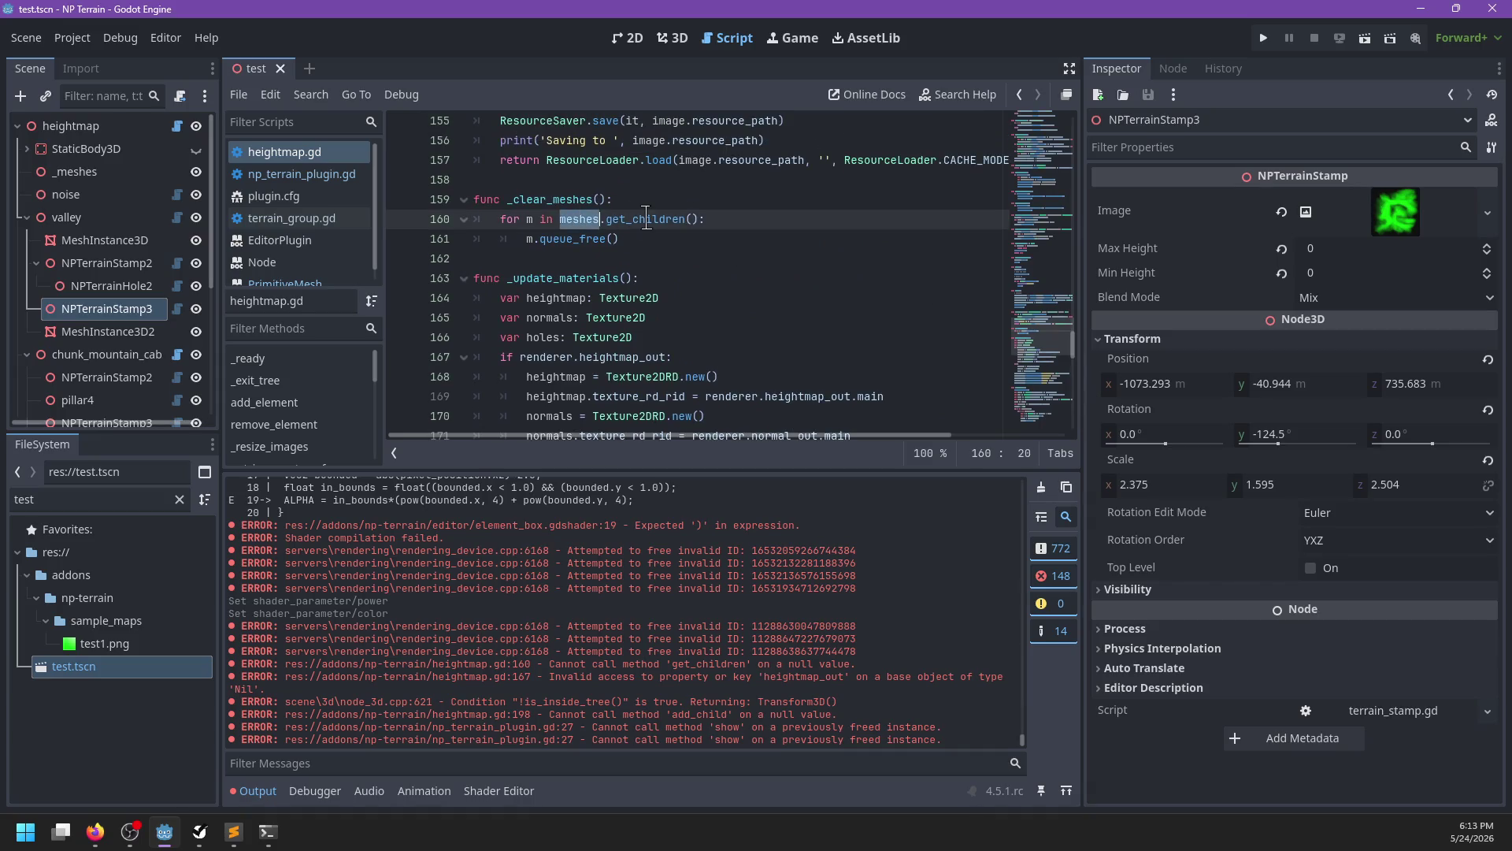
left_click(654, 238)
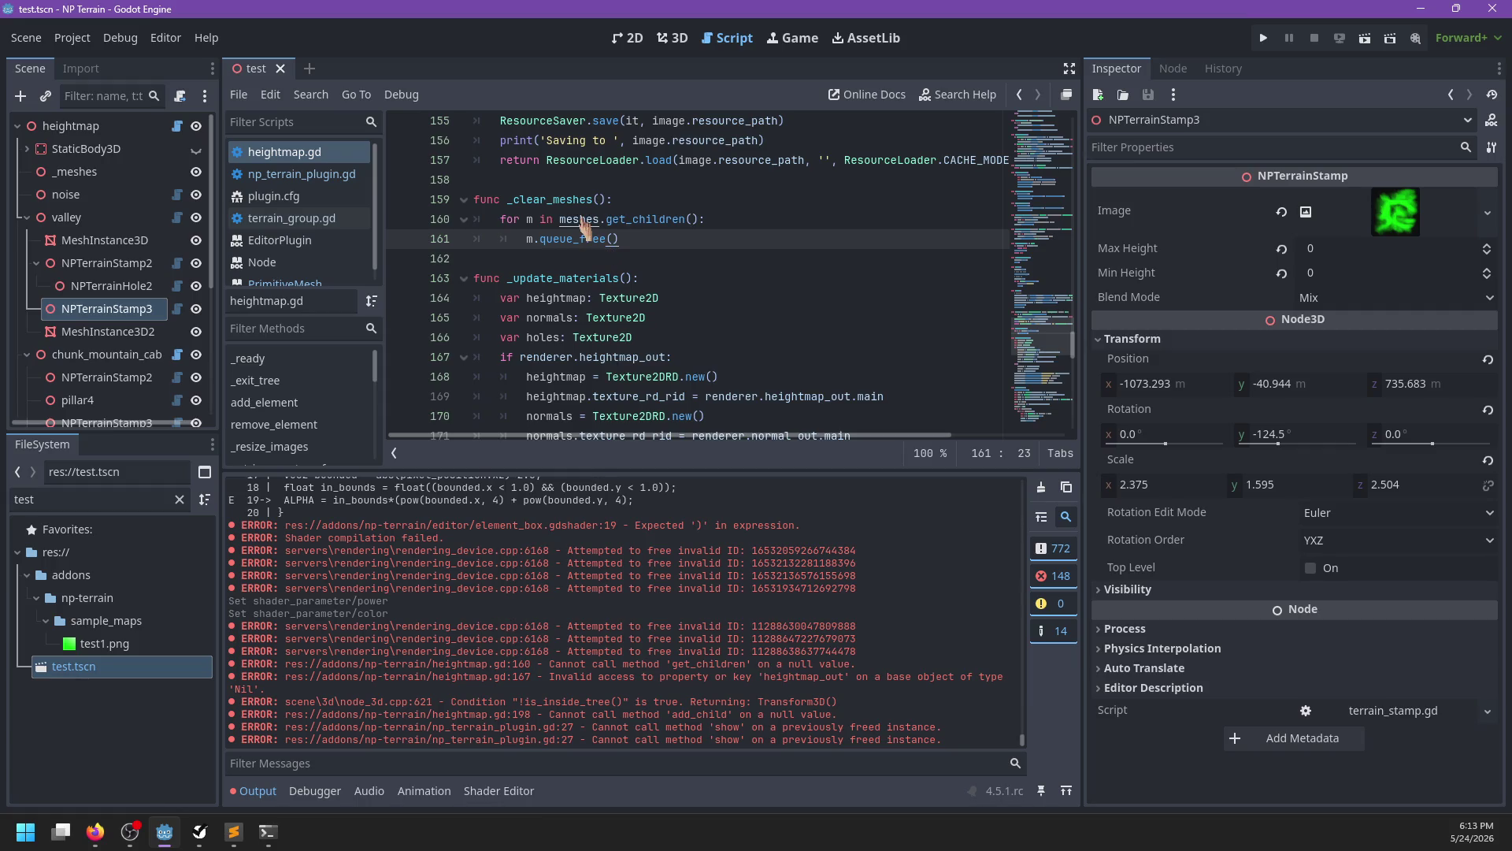
left_click(583, 220, "ctrl")
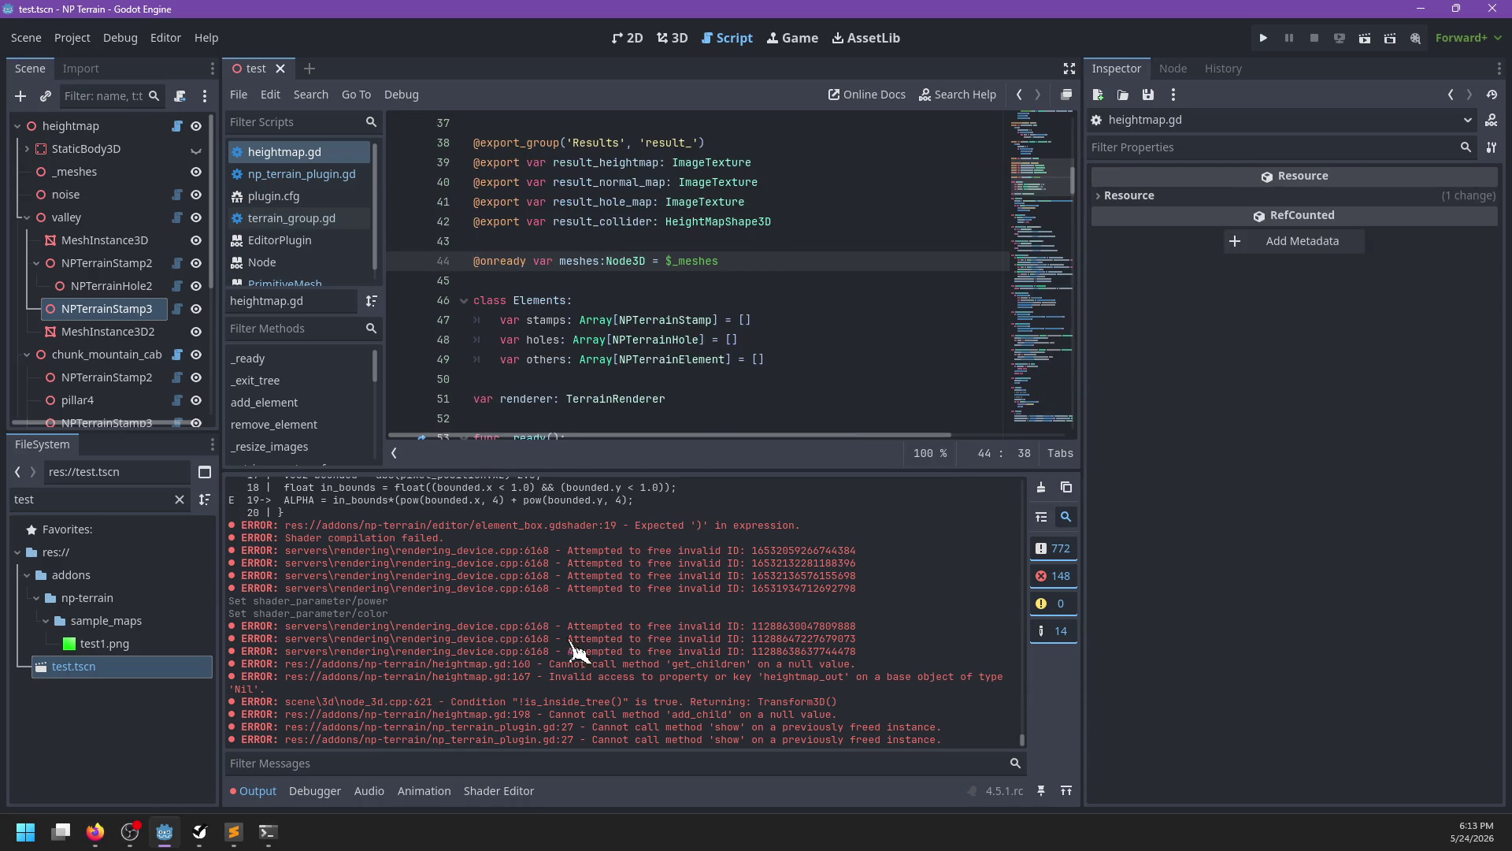
Clear the Output log, close the test scene, and return to the 3D view
left_click(1041, 487)
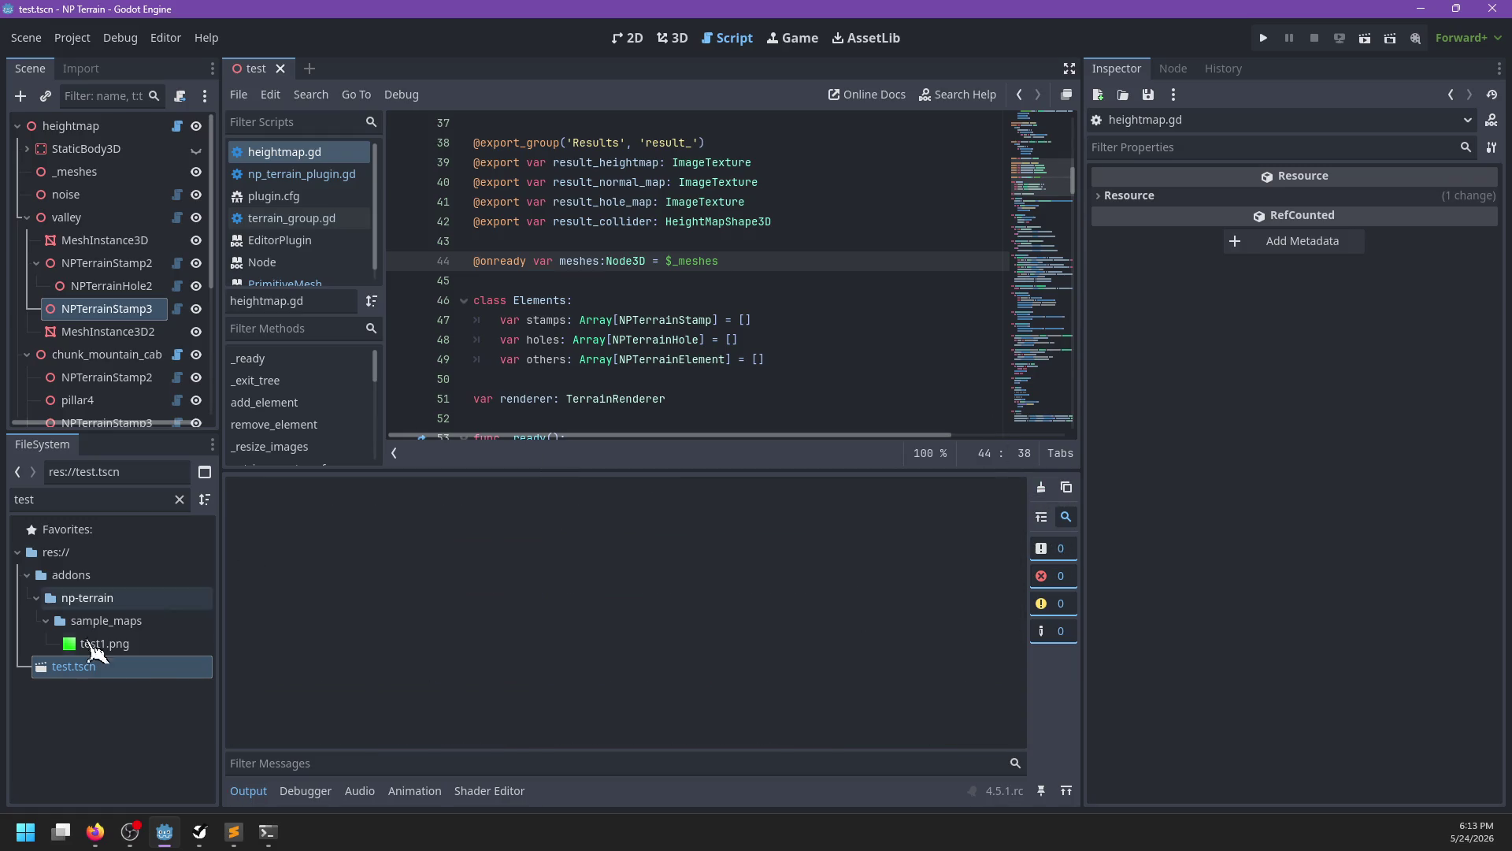
left_click(81, 670)
left_click(281, 69)
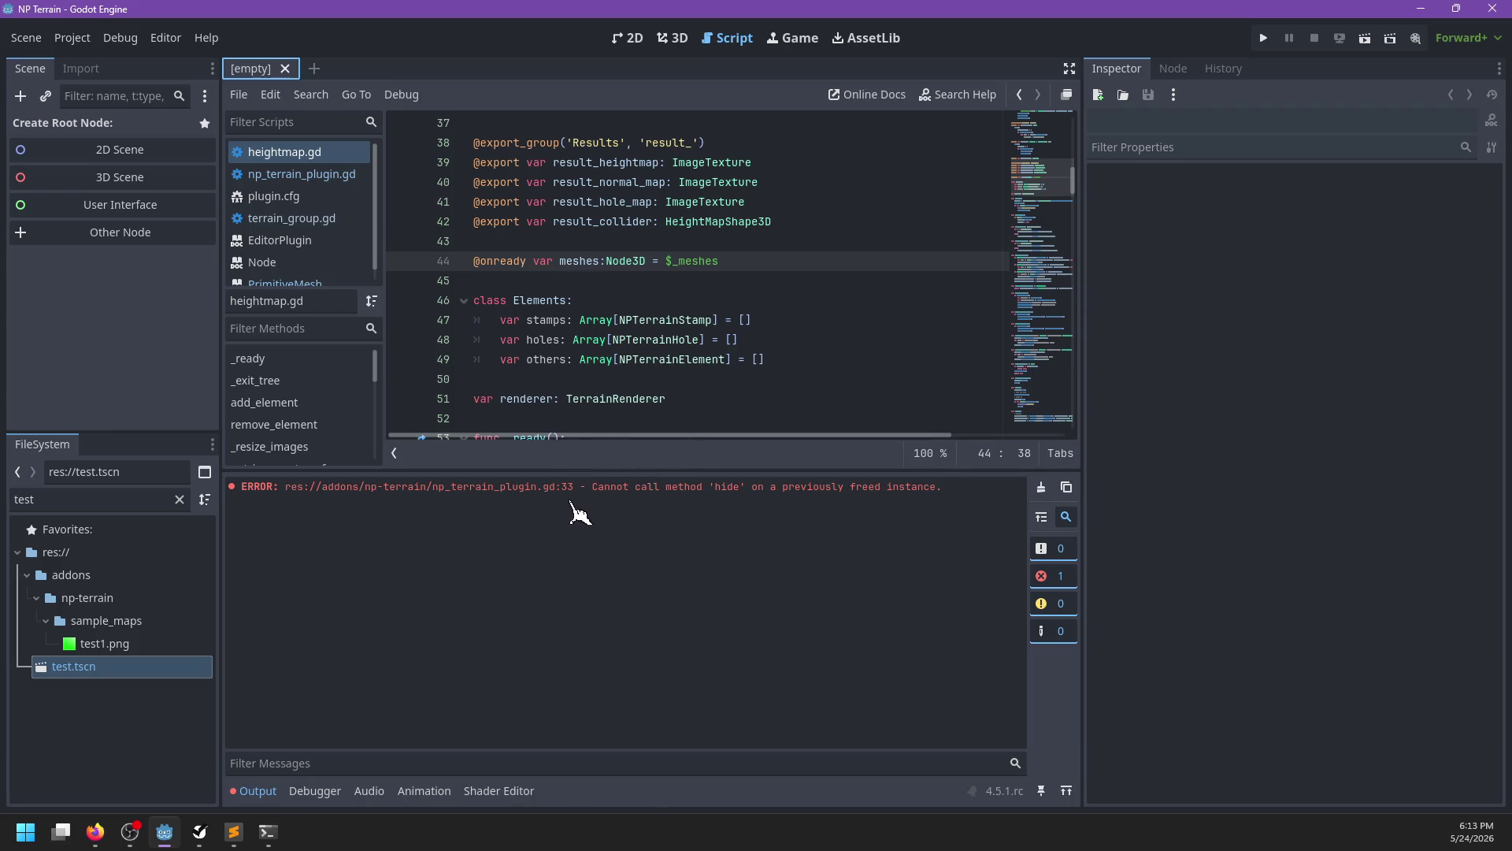
left_click(676, 40)
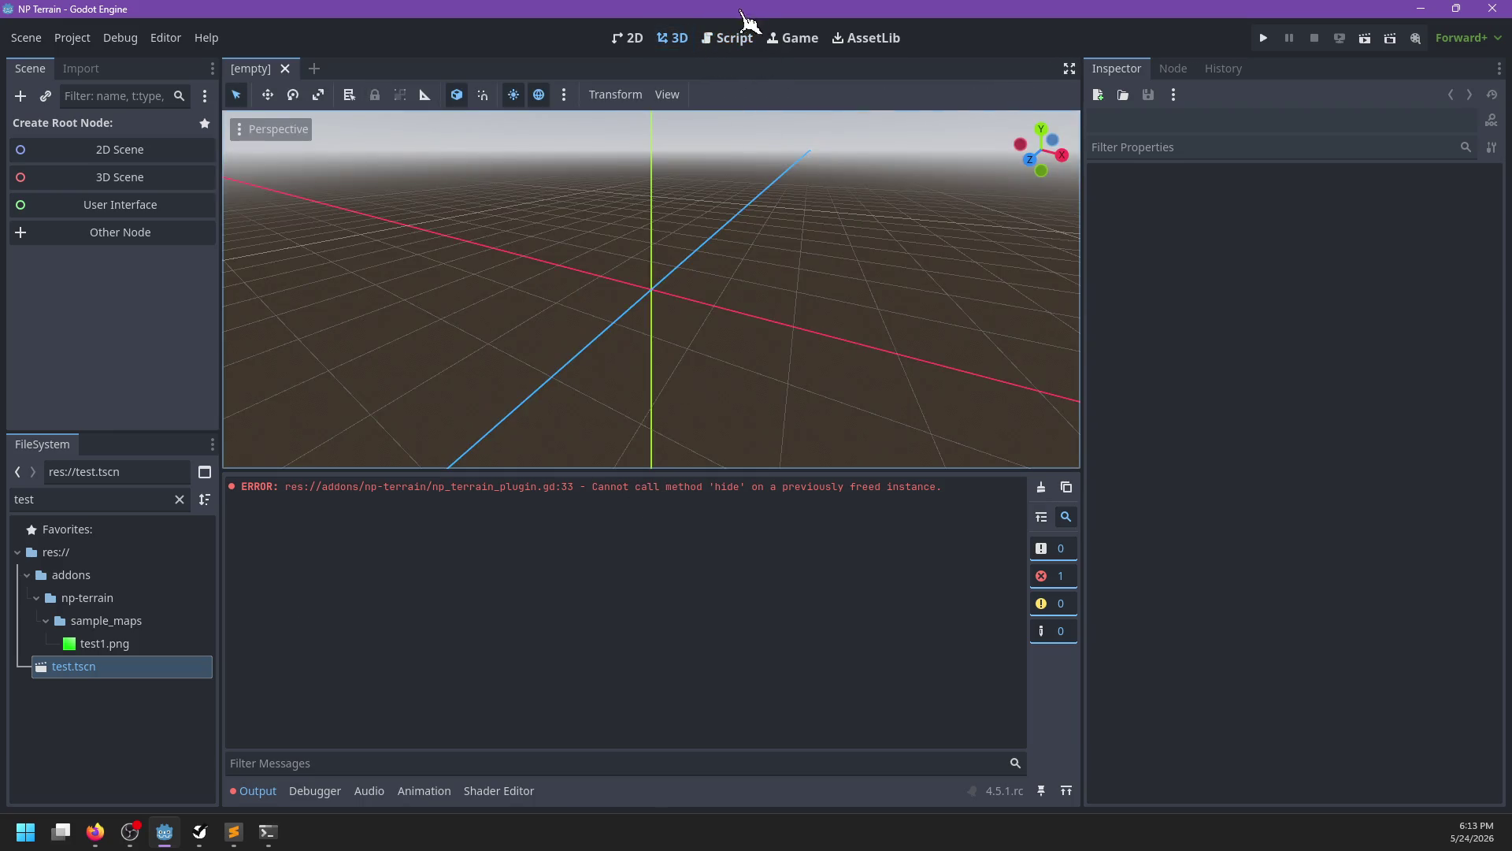
Open np_terrain_plugin.gd and search it for 'hide'
left_click(729, 38)
left_click(359, 175)
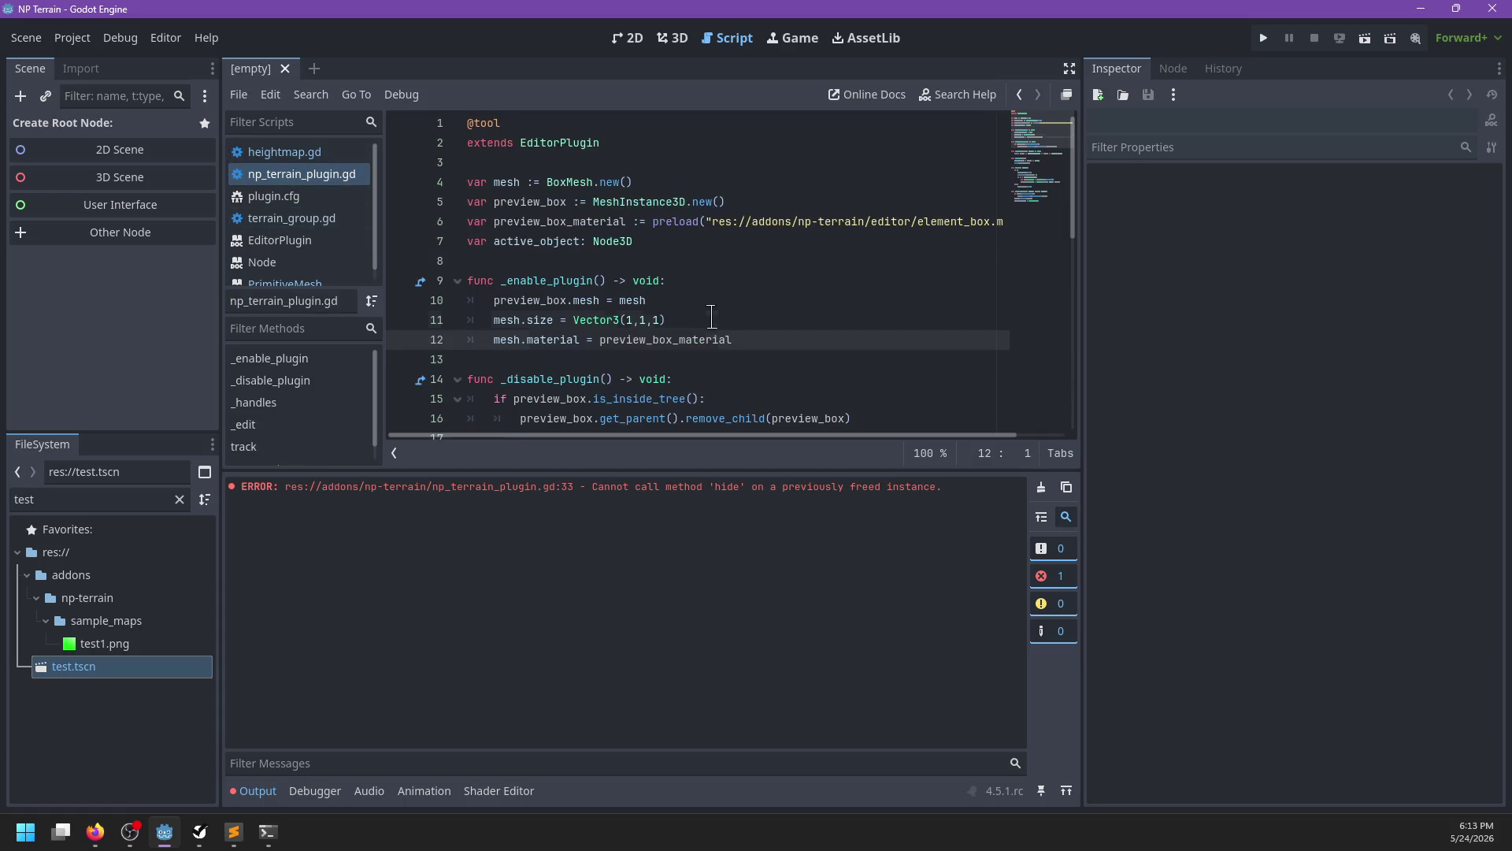
left_click(711, 319)
key("ctrl+f")
type("hide")
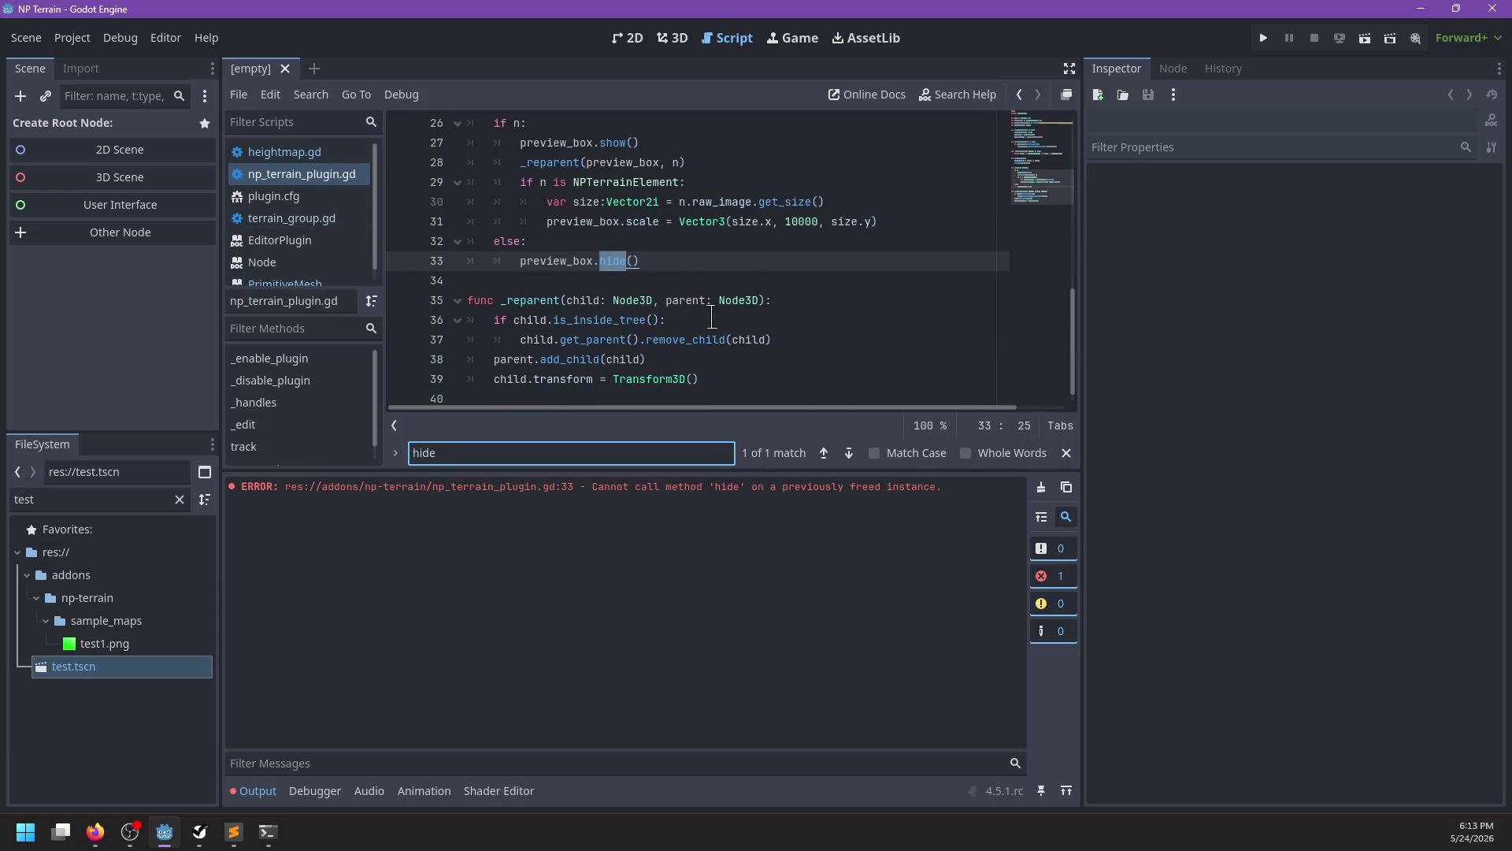
key("Escape")
scroll(692, 312, "up", 2)
Make trial edits around the track function's else line and collapse the bottom panel
left_click(646, 222)
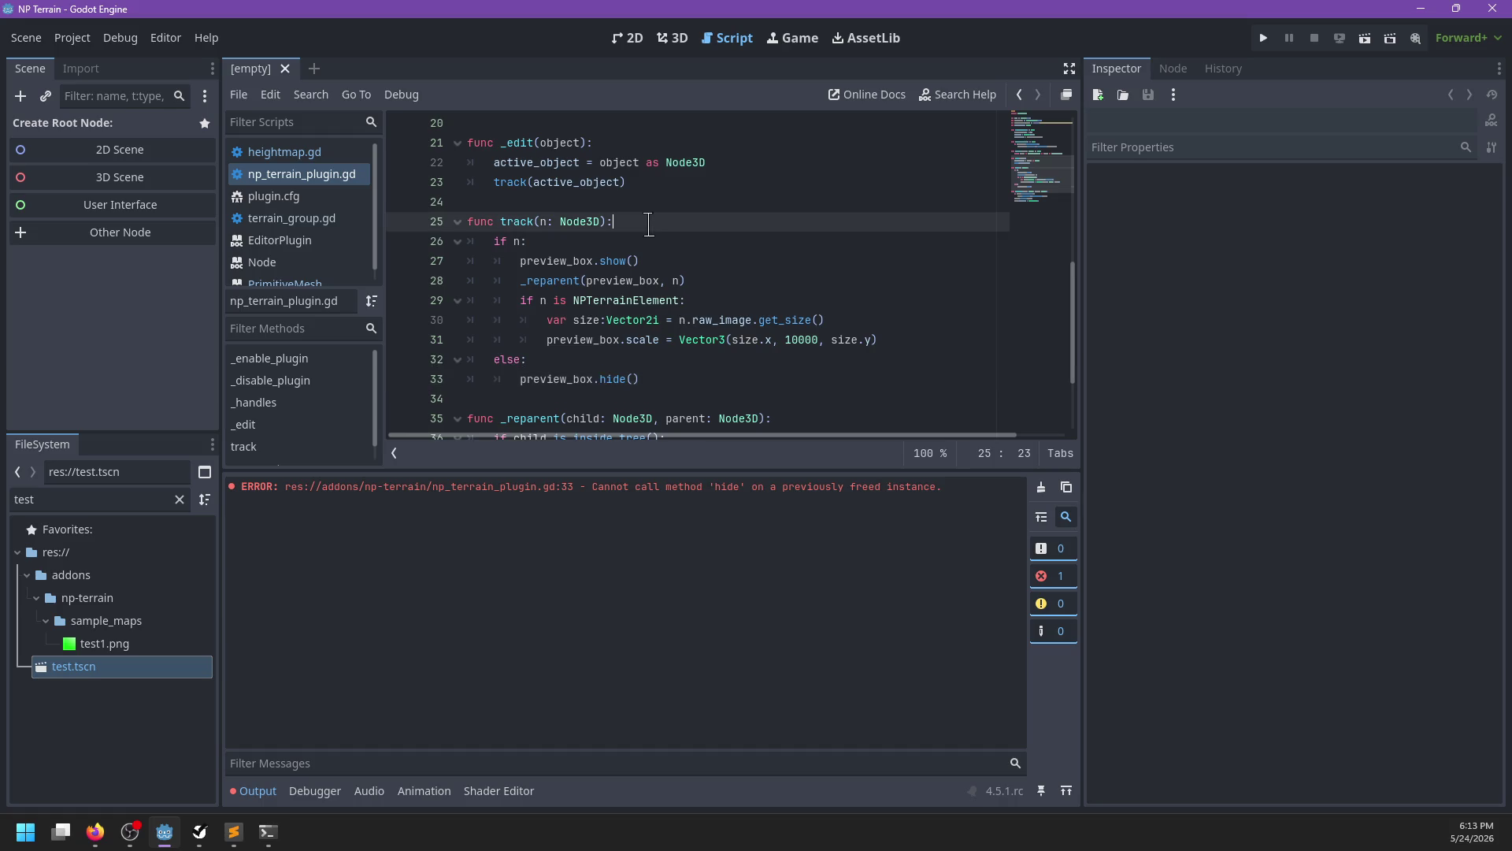
key("Return")
key("BackSpace")
key("BackSpace")
left_click(521, 359)
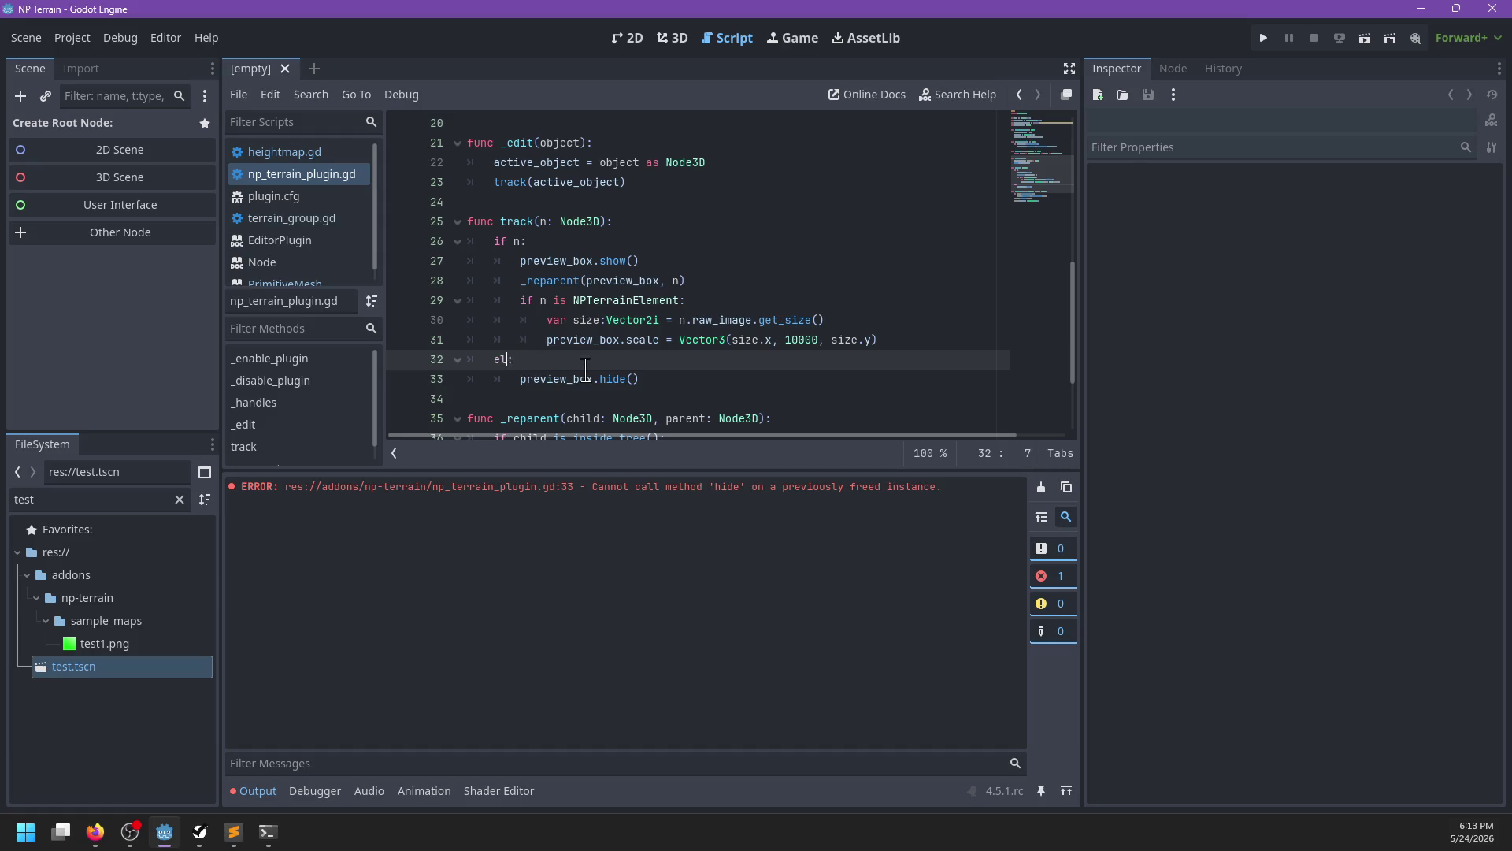
key("Escape")
type("se")
scroll(671, 398, "up", 3)
left_click(321, 791)
scroll(621, 428, "up", 3)
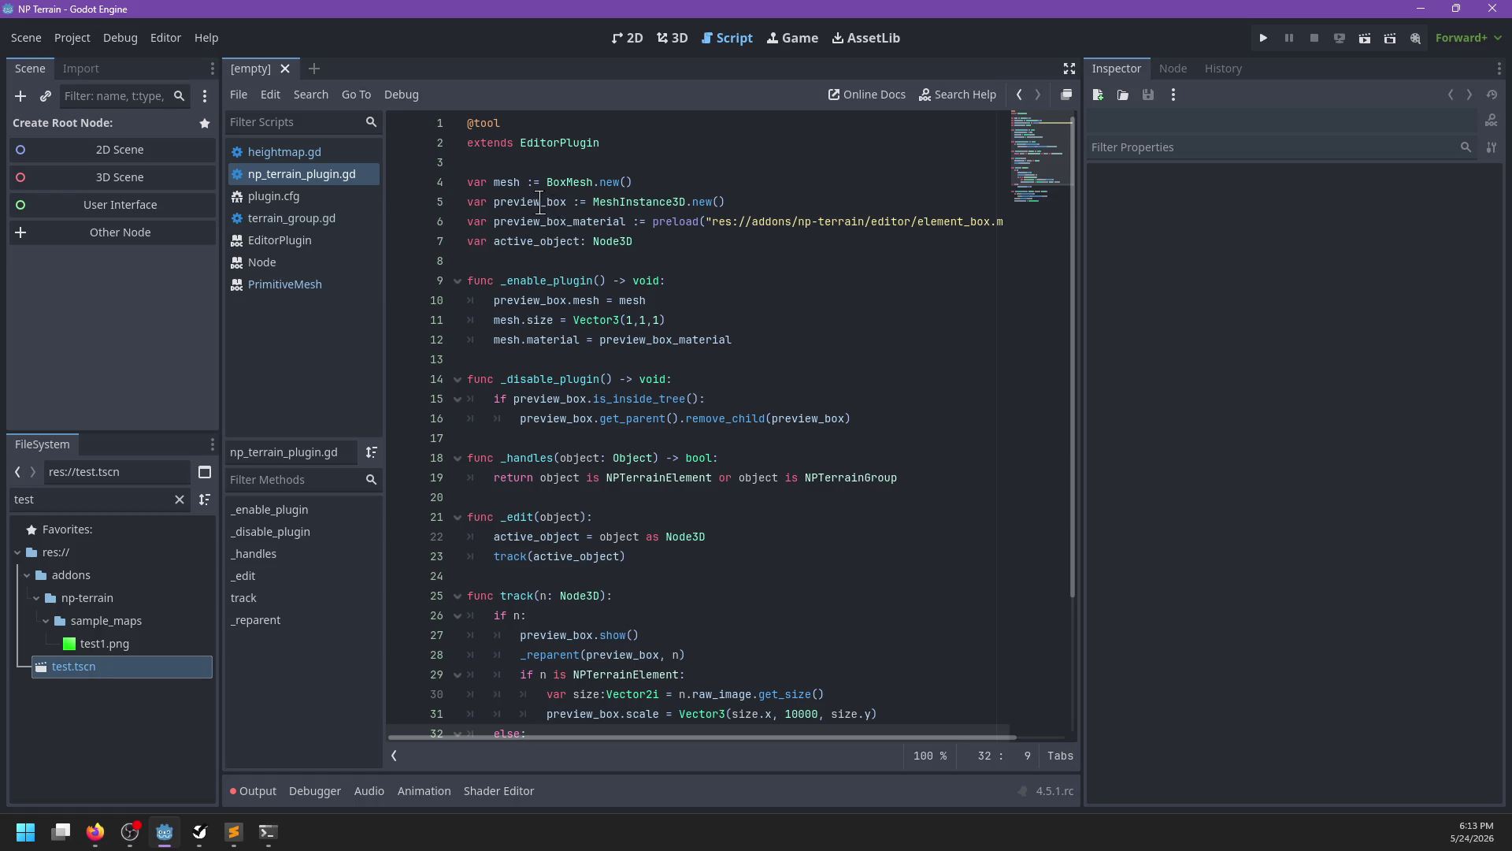
Replace _disable_plugin's body with preview_box.queue_free()
double_click(542, 202)
left_click(551, 300)
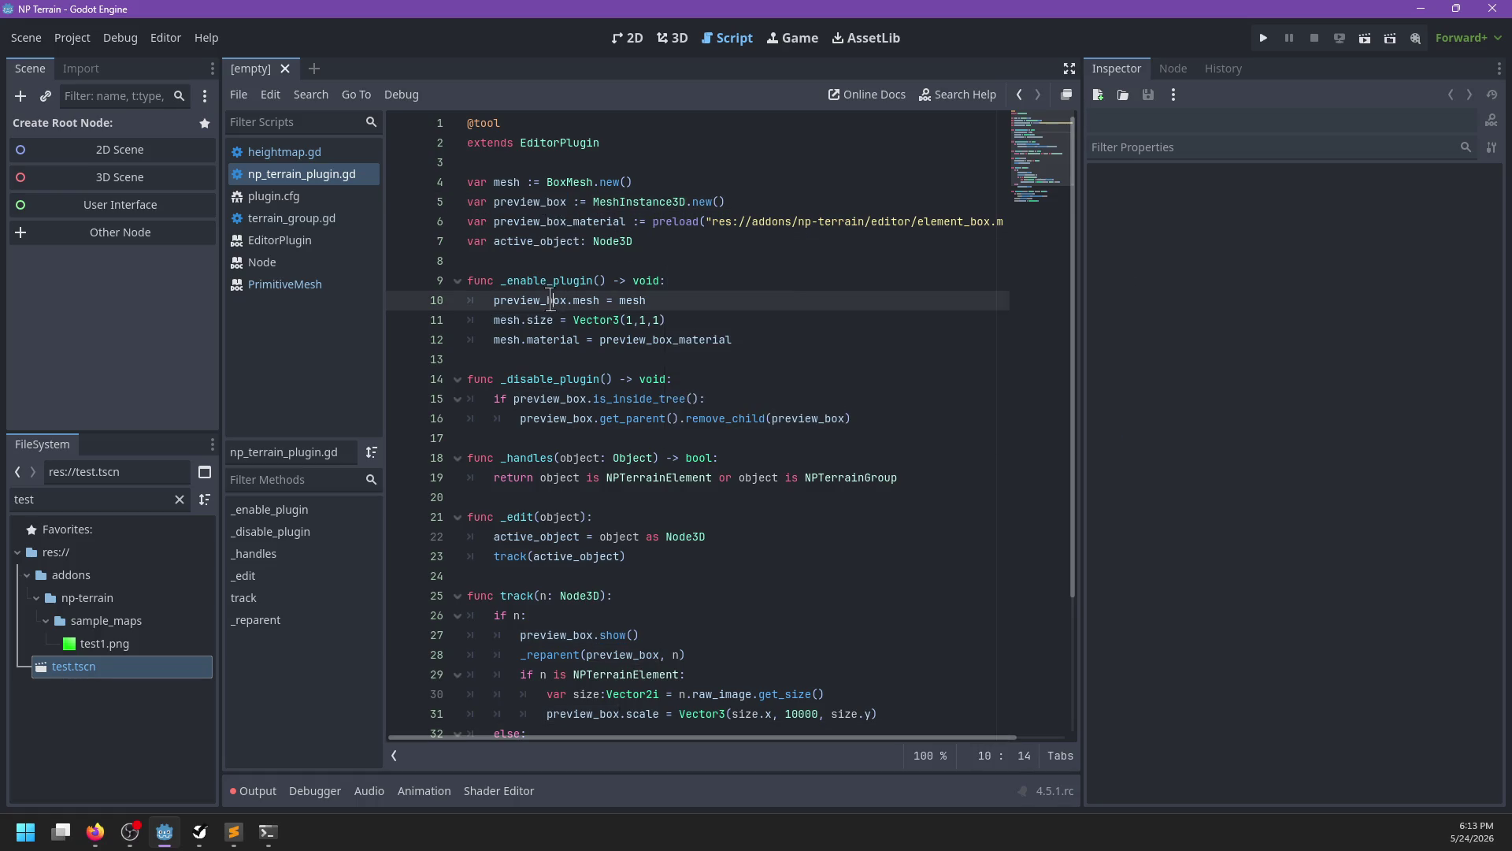
left_click_drag(863, 419, 481, 399)
type("p")
key("Escape")
key("ctrl+space")
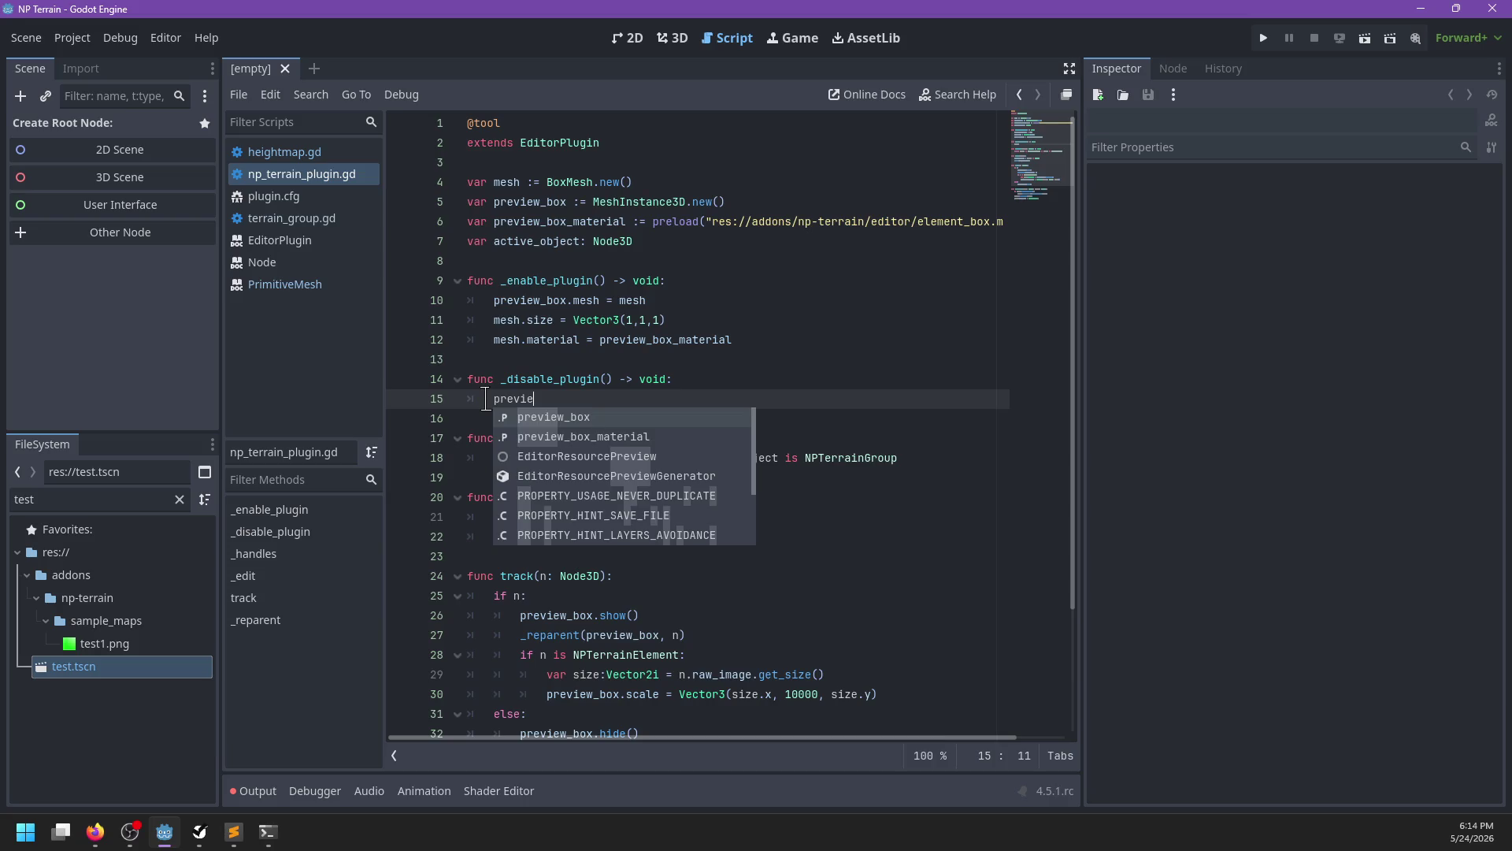
key("Return")
type(".que")
key("Down")
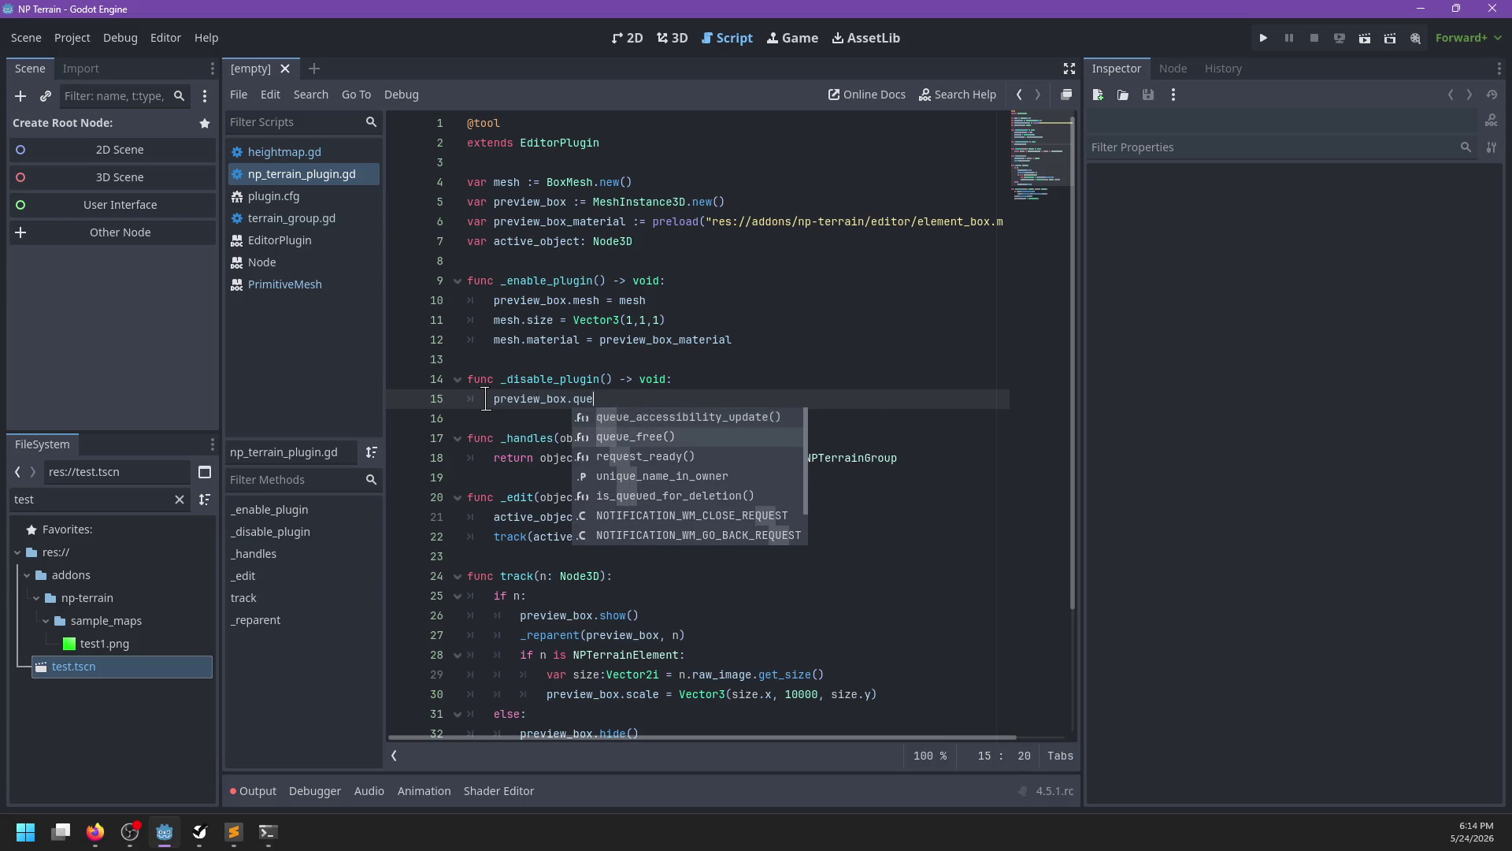
key("Return")
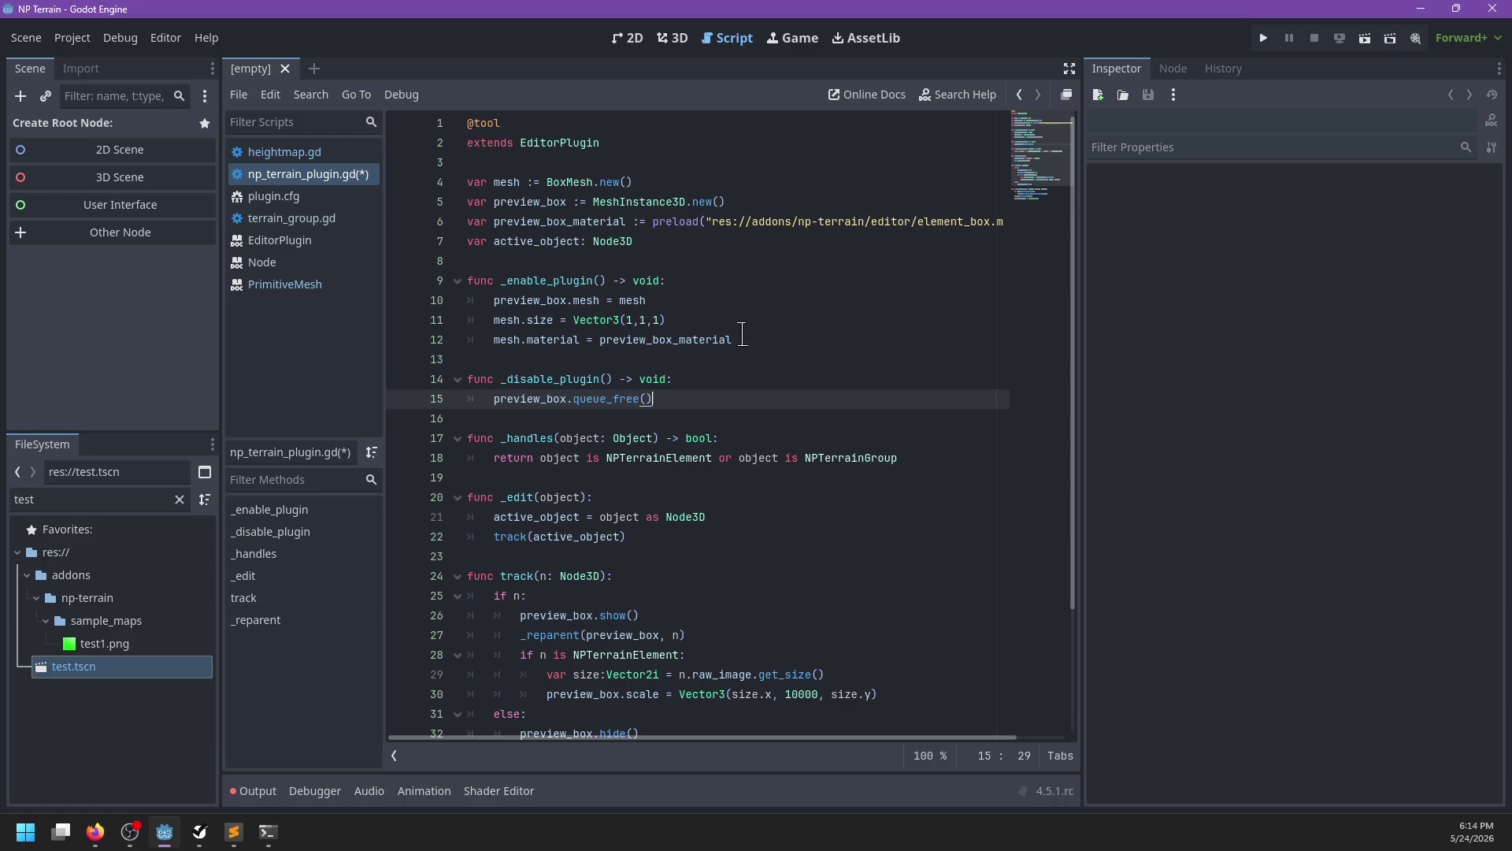
Add an empty line at the top of _enable_plugin and declare var preview_box: MeshInstance3D without instantiating it
left_click(722, 282)
key("Return")
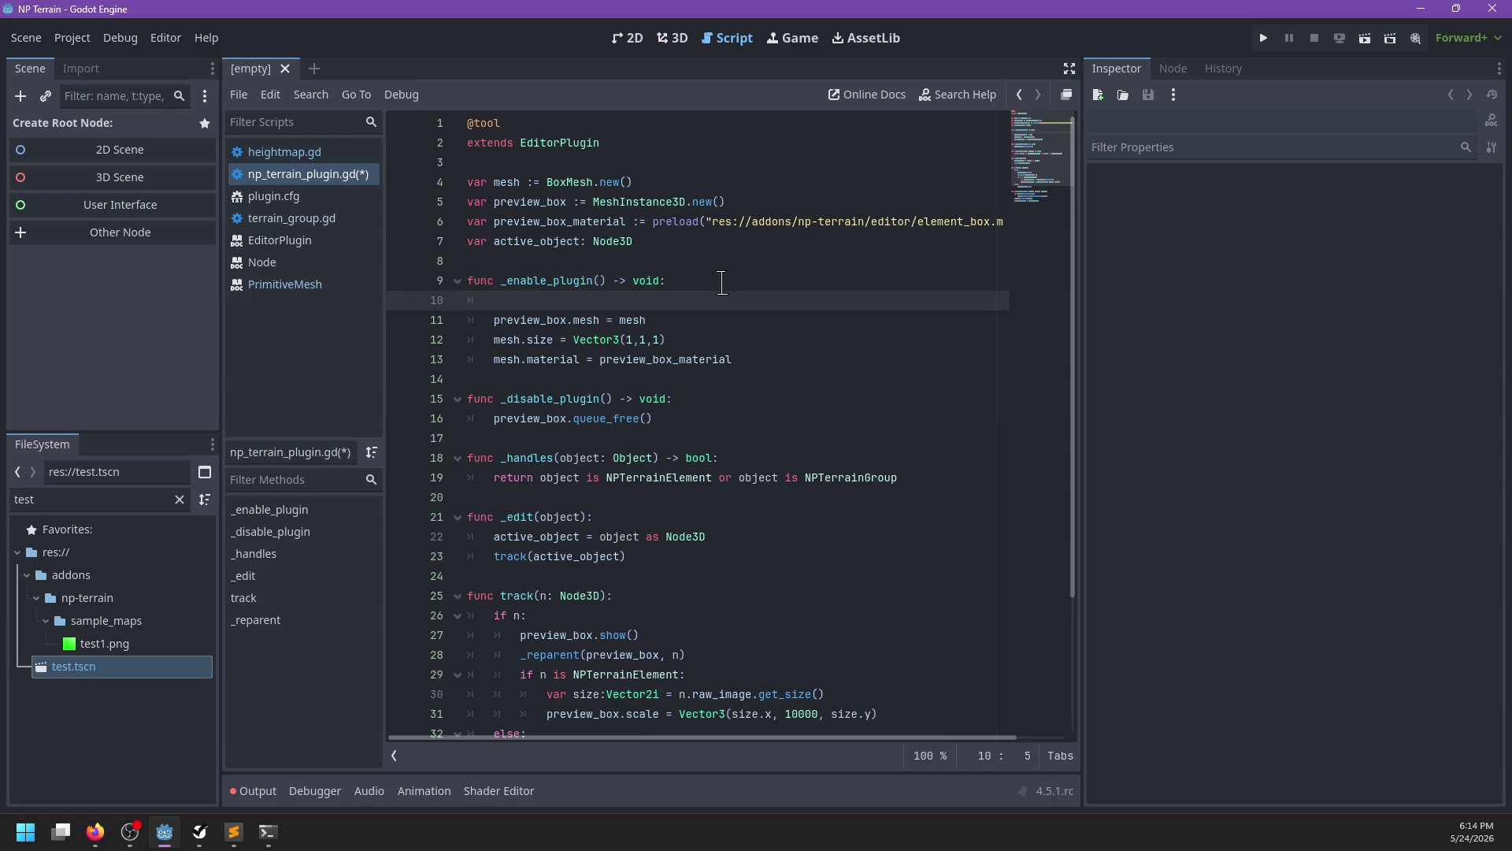
left_click_drag(581, 197, 760, 199)
key("BackSpace")
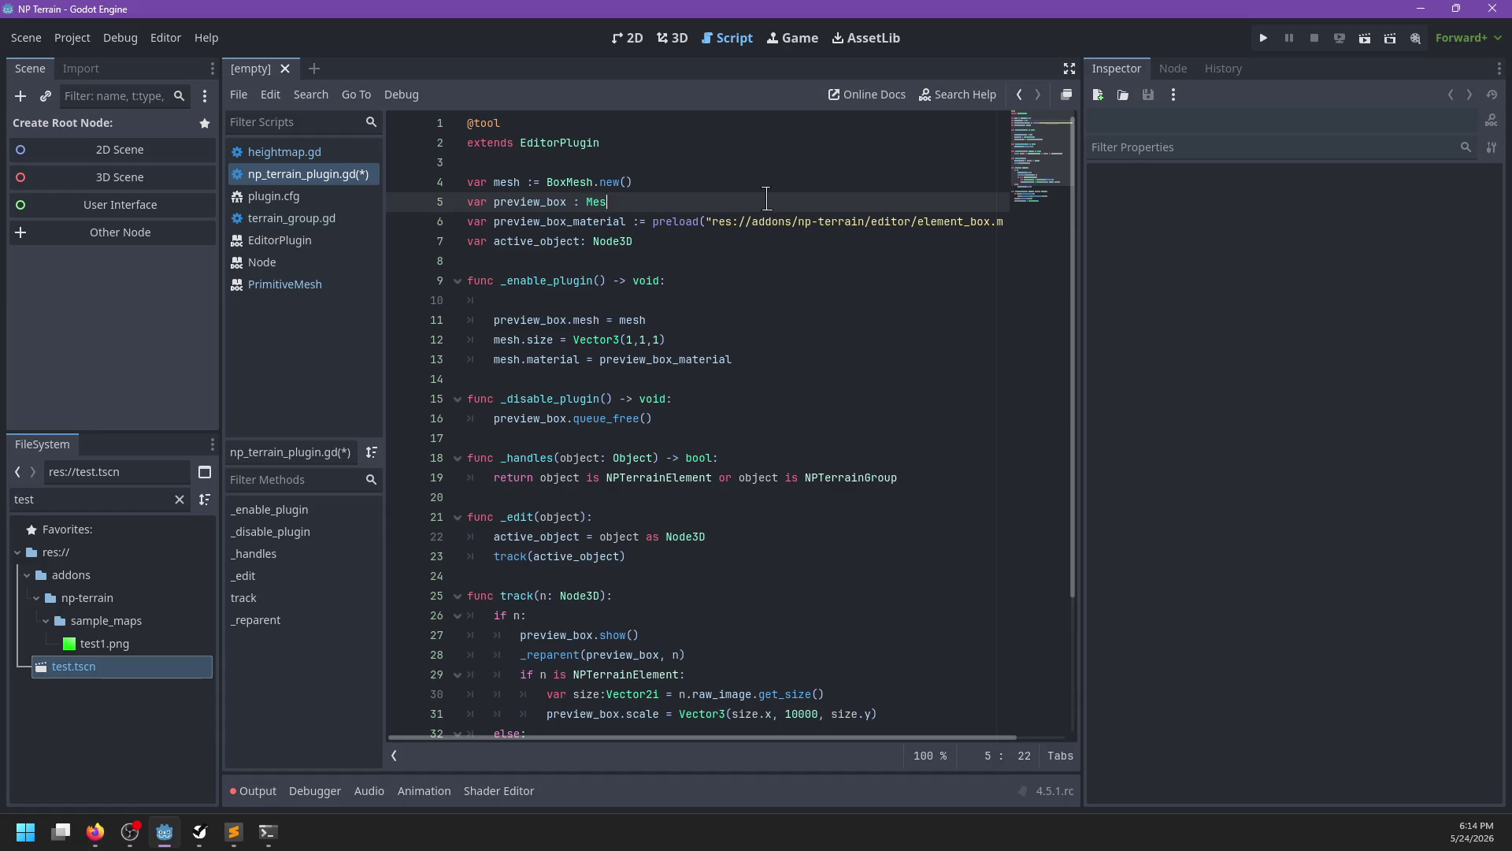
type("D")
key("BackSpace")
key("Down")
key("Down")
key("Down")
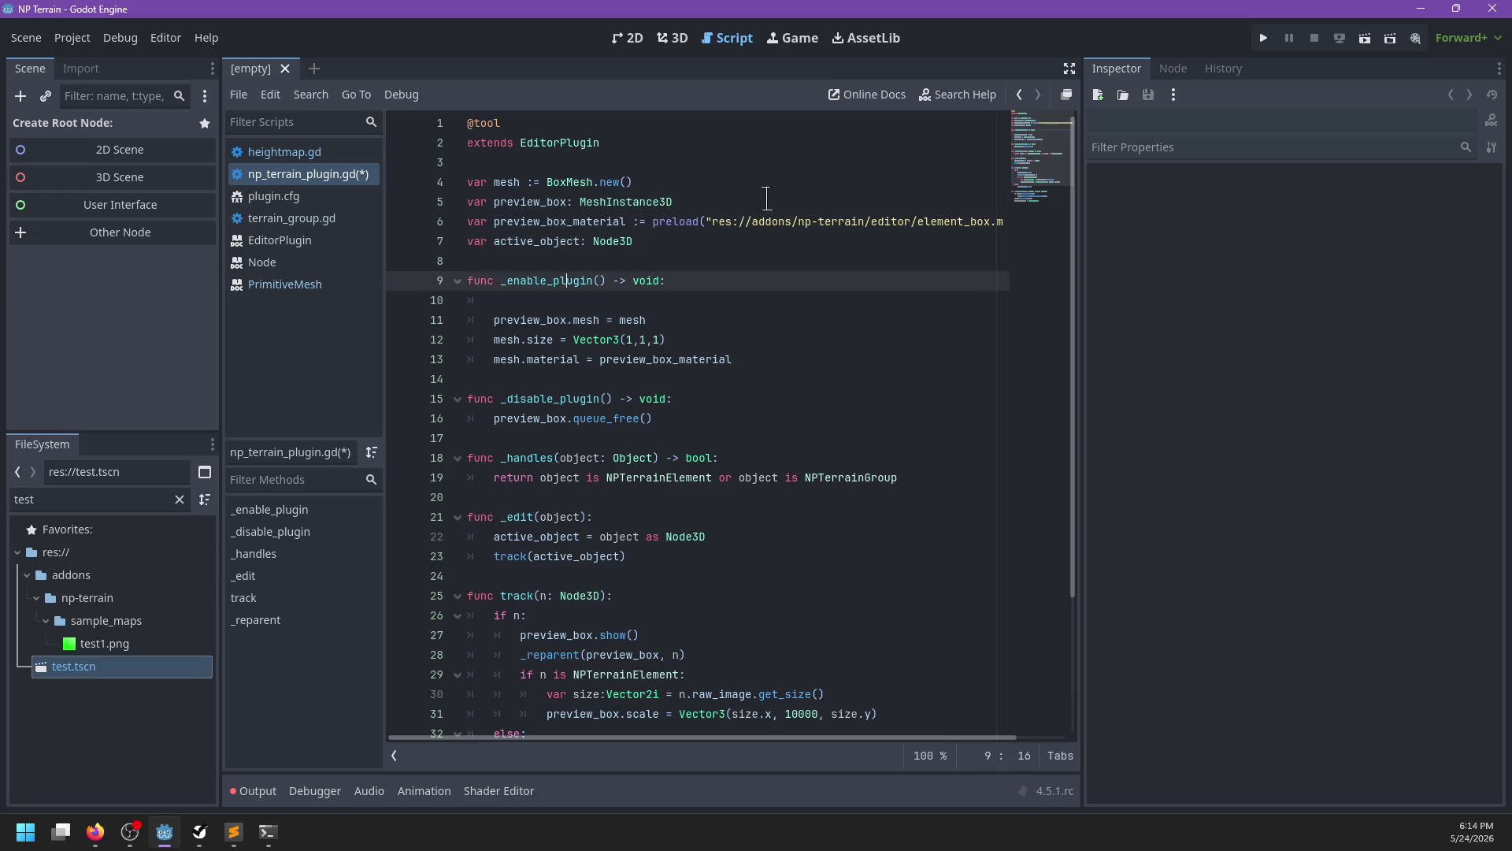
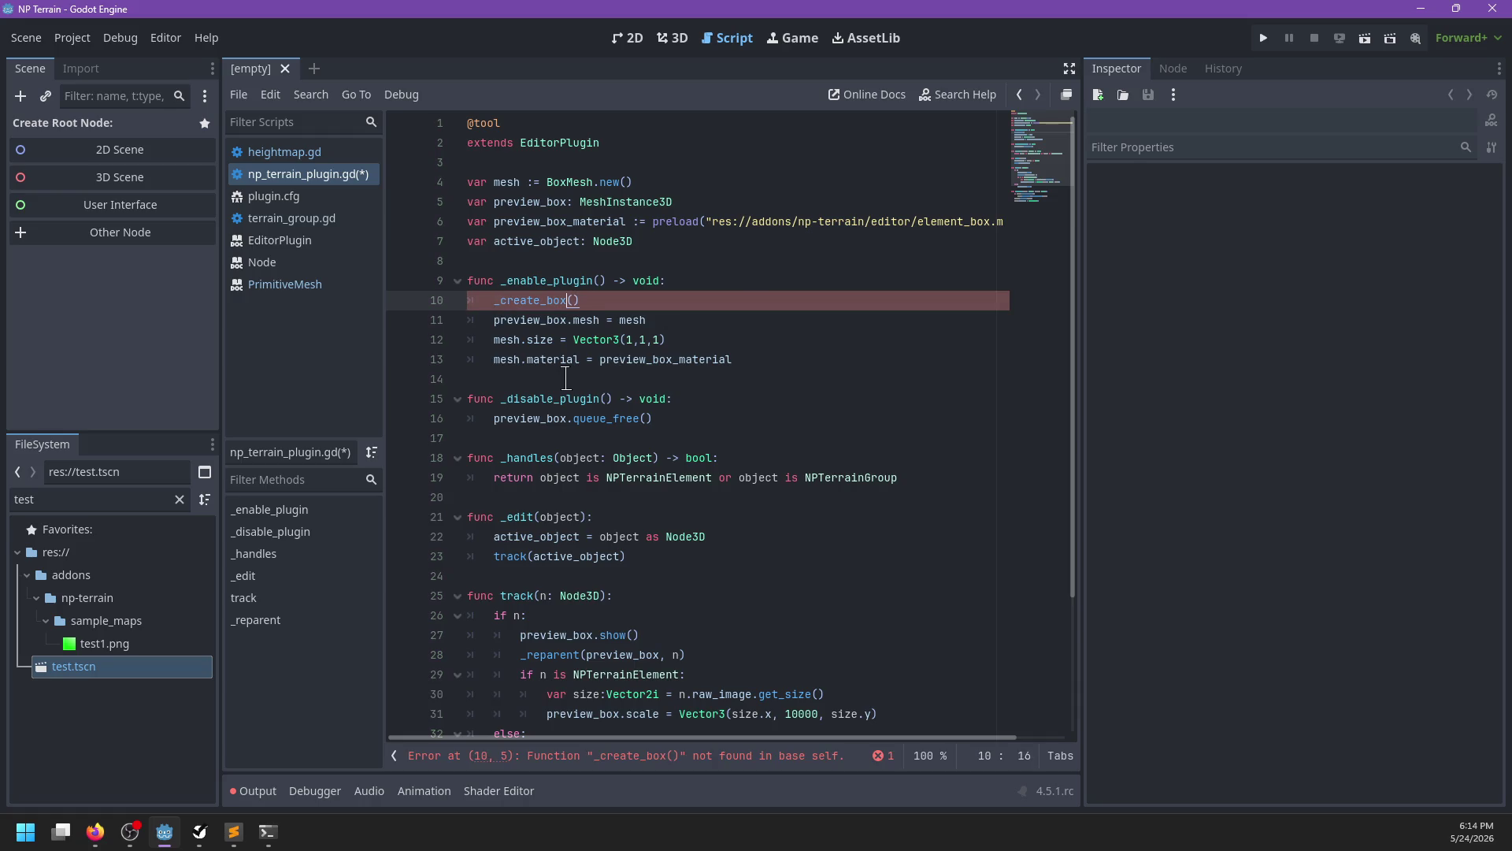
Add a new _create_box() function below _enable_plugin and move the mesh setup lines above the create call
type("preview_box =")
key("Down")
key("Down")
key("Down")
key("Return")
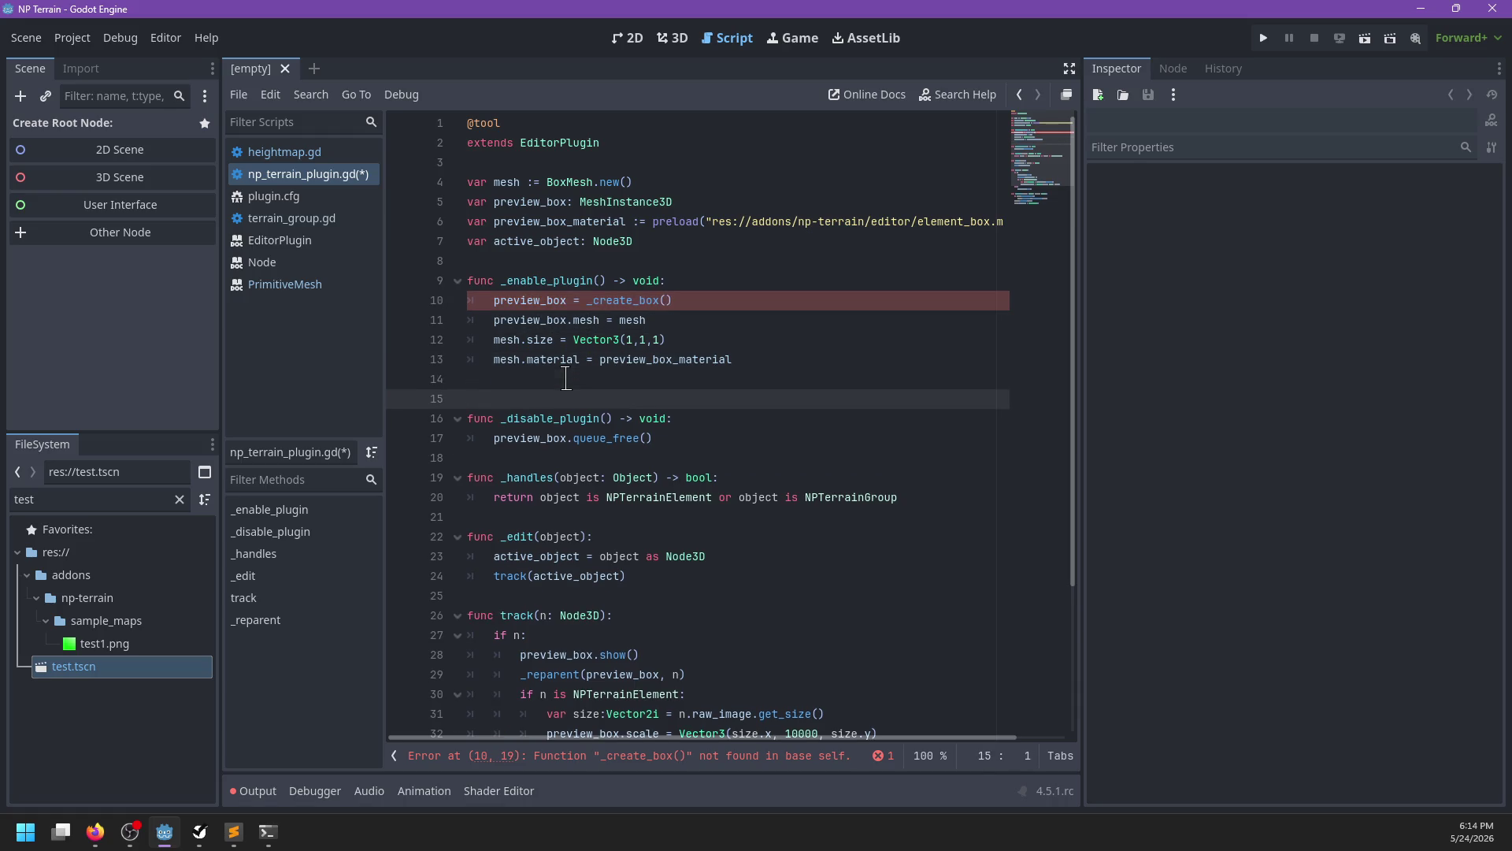
key("Return")
key("Up")
type("f")
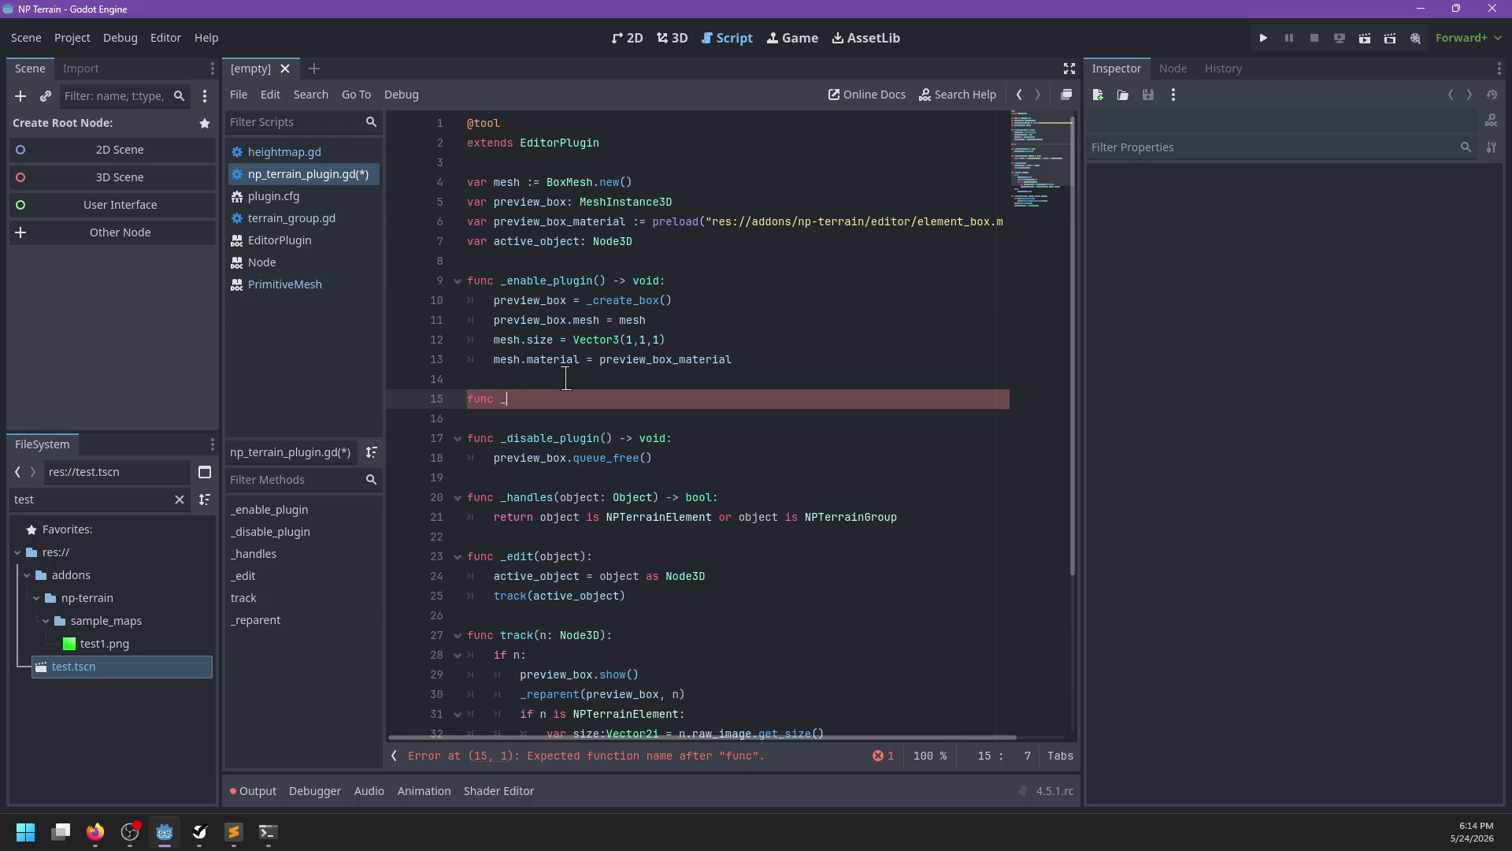
key("Return")
type("= MeshInstance3D.new()")
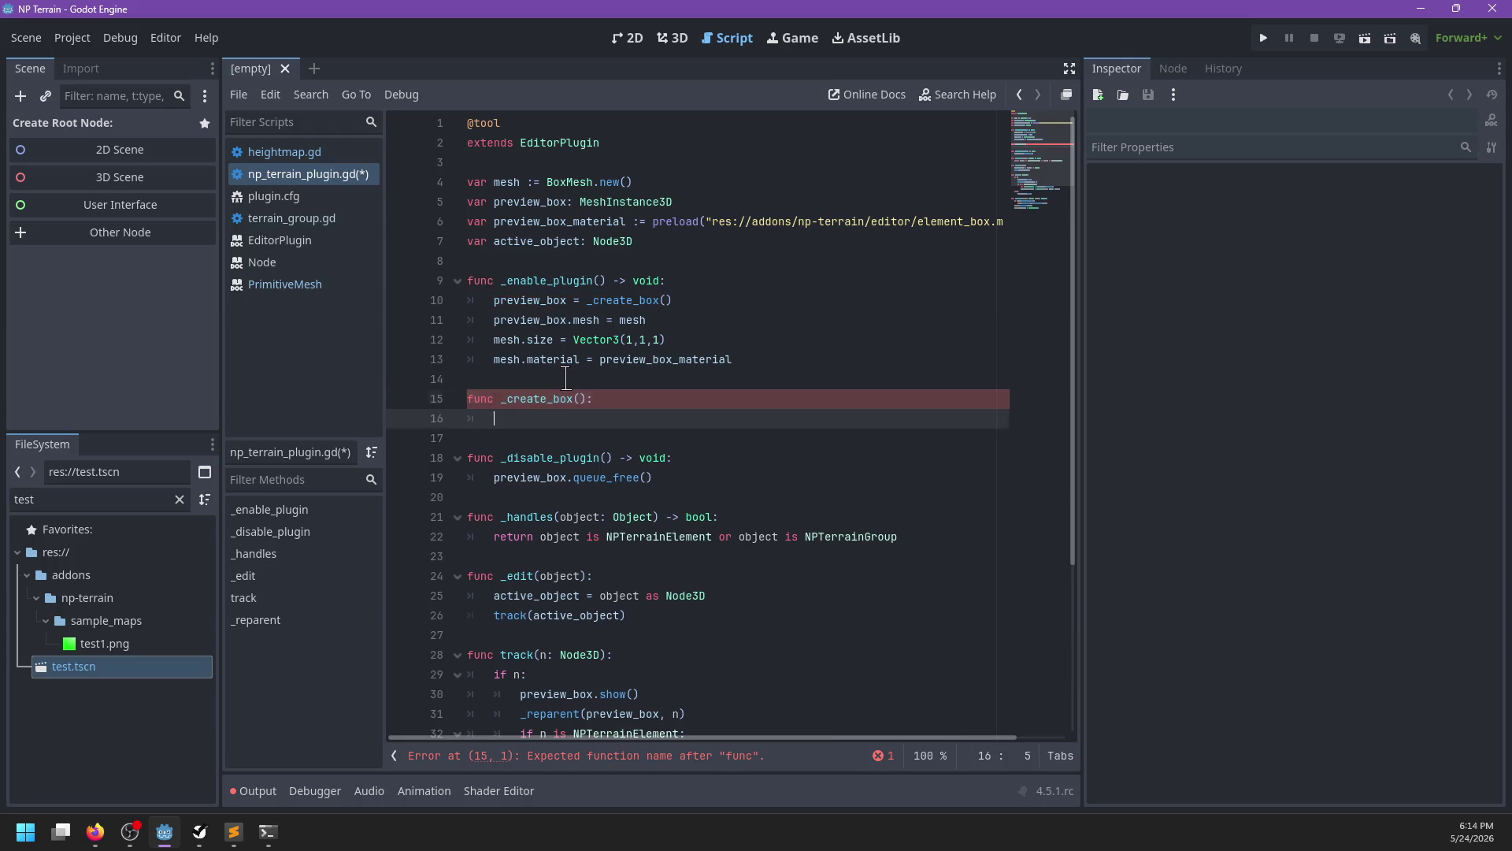
left_click_drag(749, 360, 768, 299)
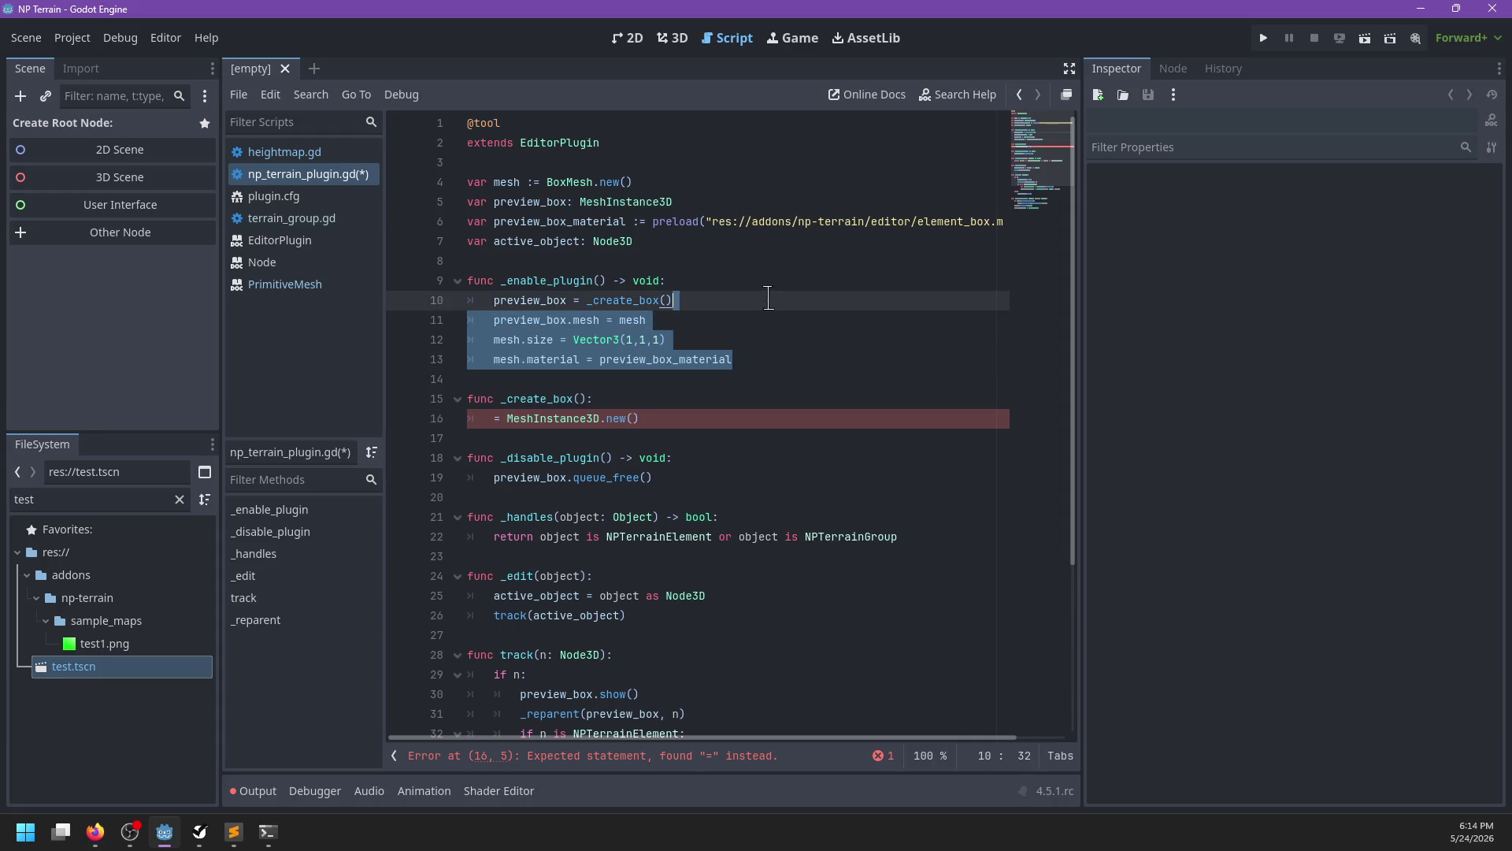
left_click_drag(790, 354, 760, 315)
key("ctrl+x")
left_click(712, 281)
key("ctrl+v")
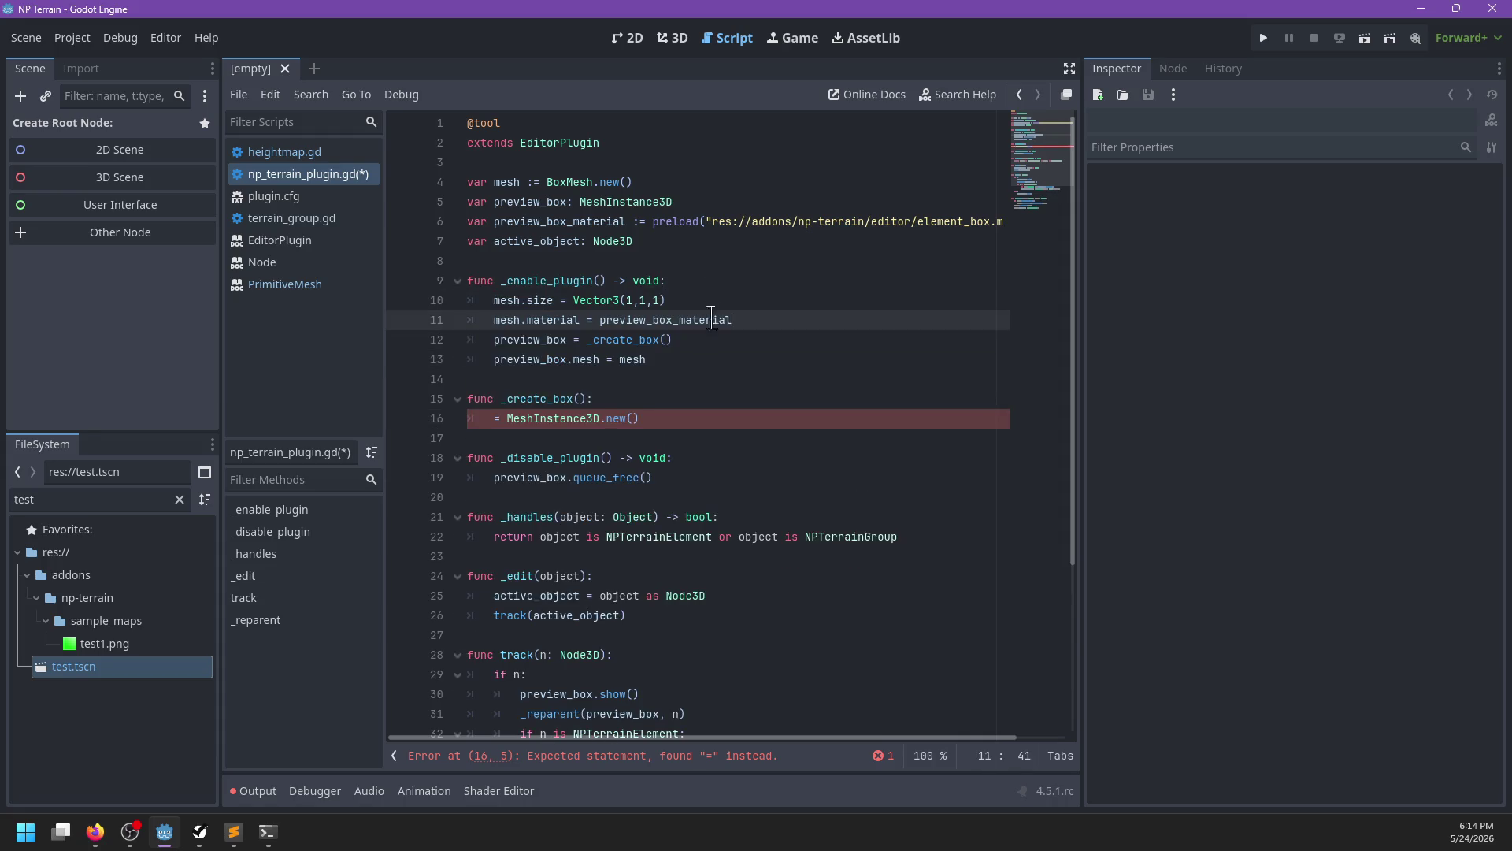
Put the MeshInstance3D creation and preview_box.mesh assignment into _create_box, then save the script
left_click_drag(689, 359, 675, 340)
key("ctrl+x")
left_click(665, 382)
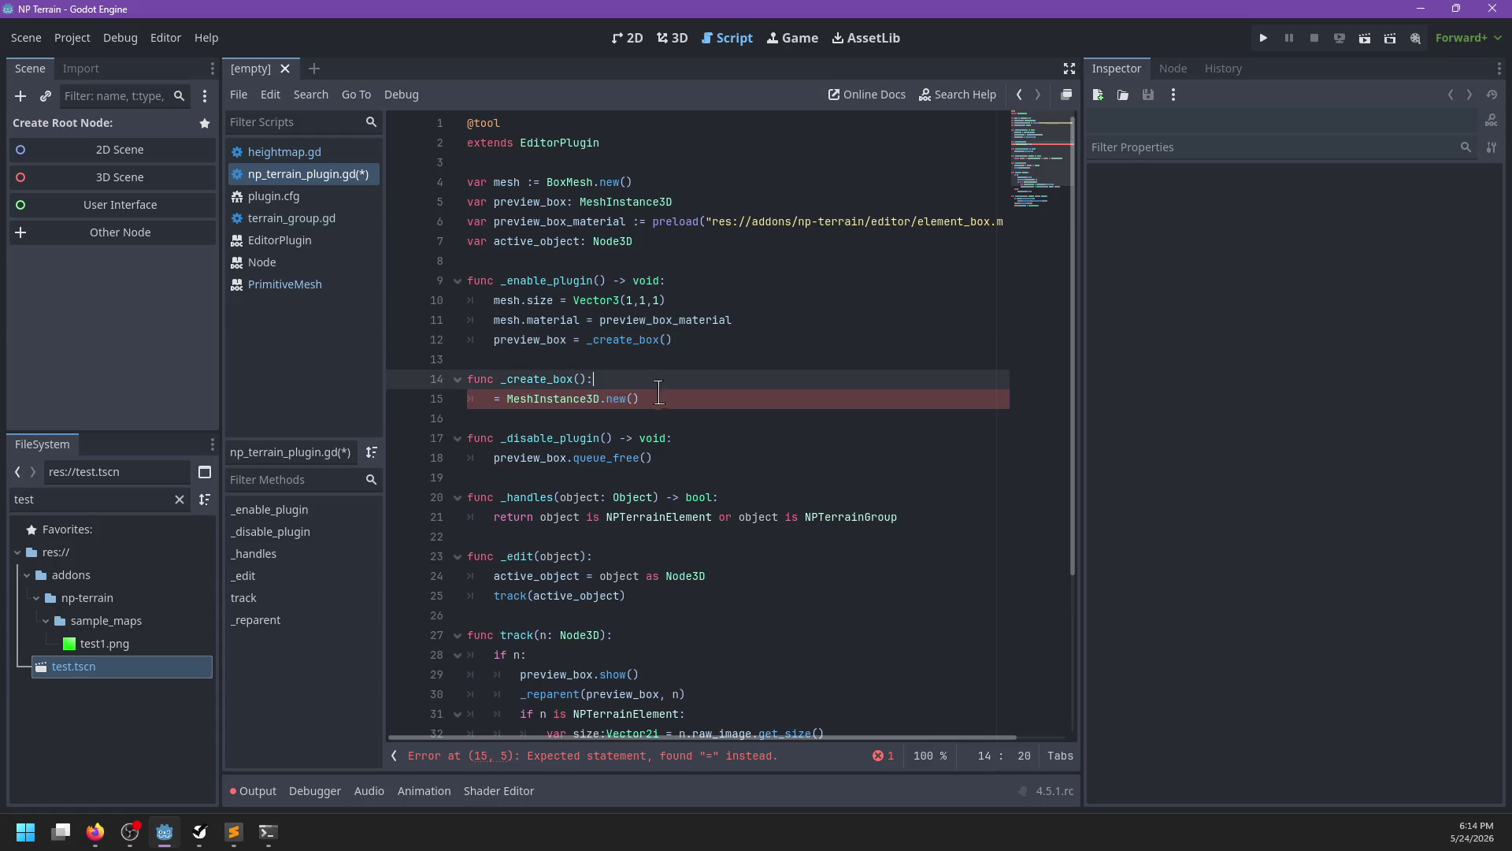
key("ctrl+v")
left_click(486, 418)
type("preview_box")
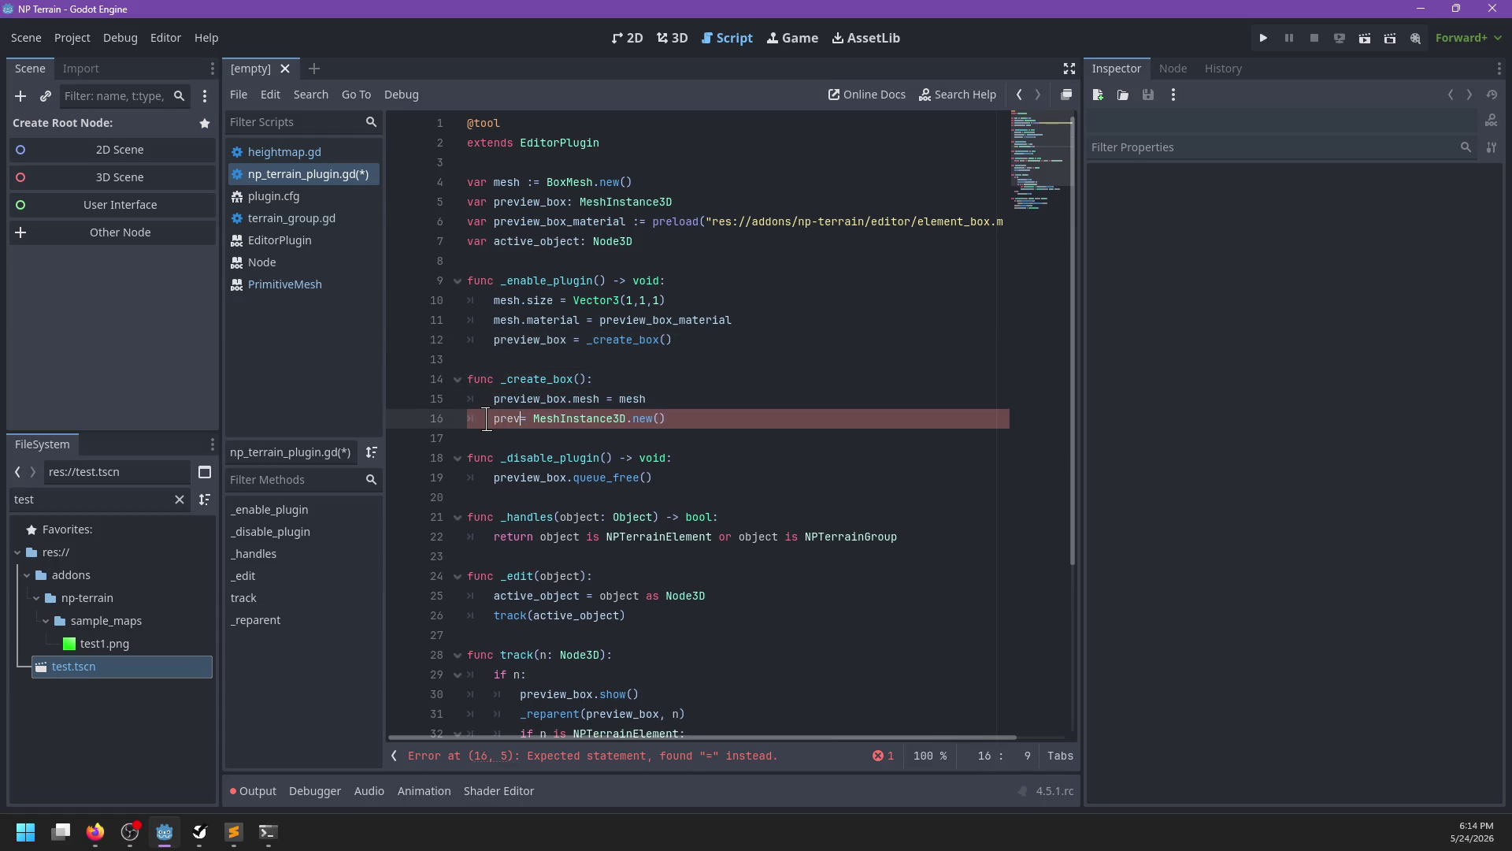
left_click(749, 418)
key("alt+Up")
left_click(705, 424)
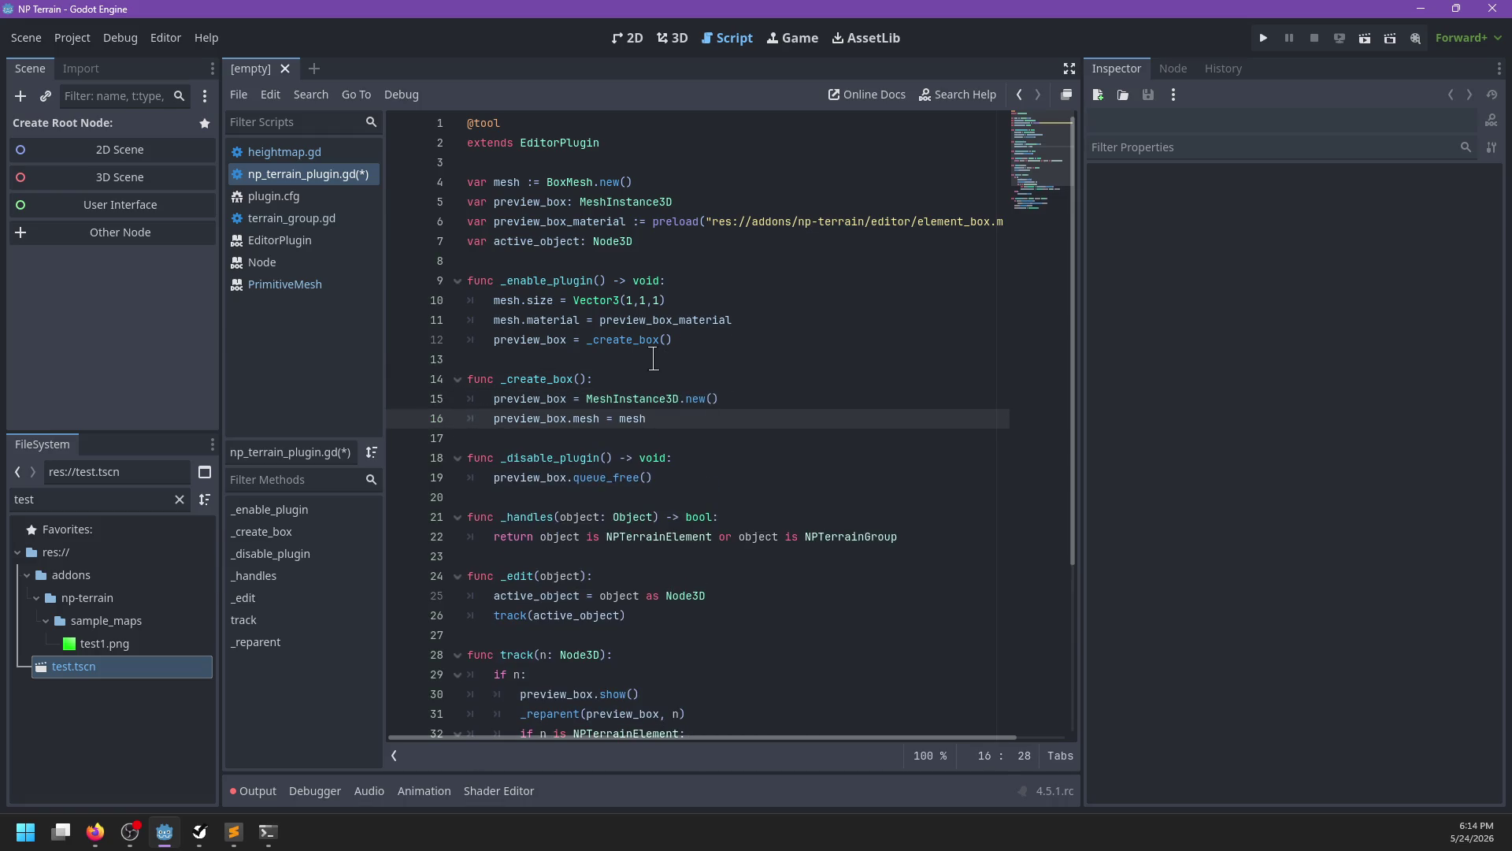
left_click(730, 340)
key("ctrl+s")
left_click(645, 379)
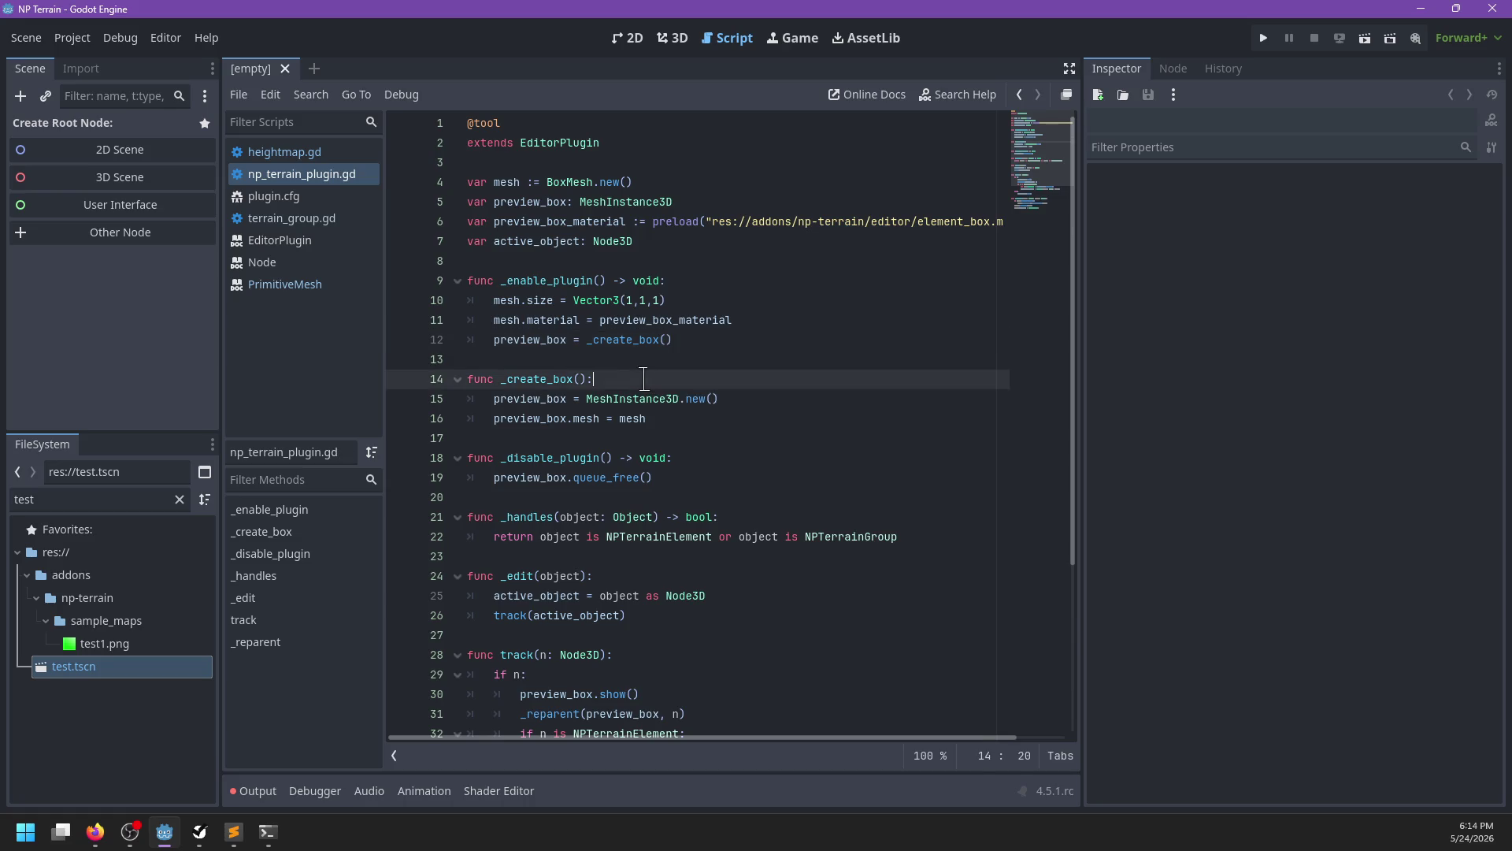
scroll(723, 417, "down", 2)
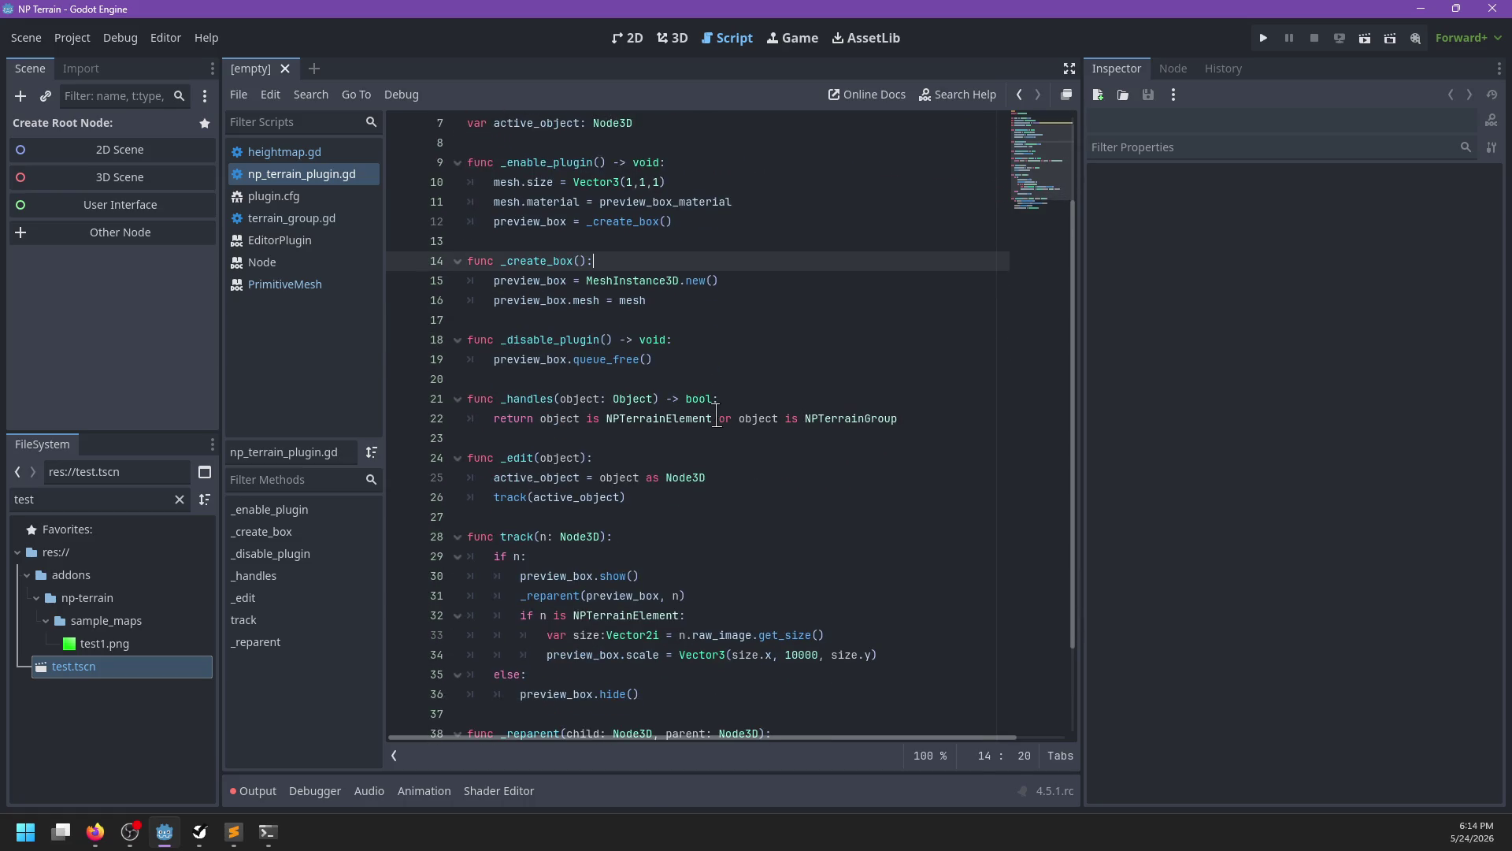
Add a preview_box check calling _create_box() at the start of track(), remove both 'preview_box =' assignments, and save
left_click(643, 531)
key("Return")
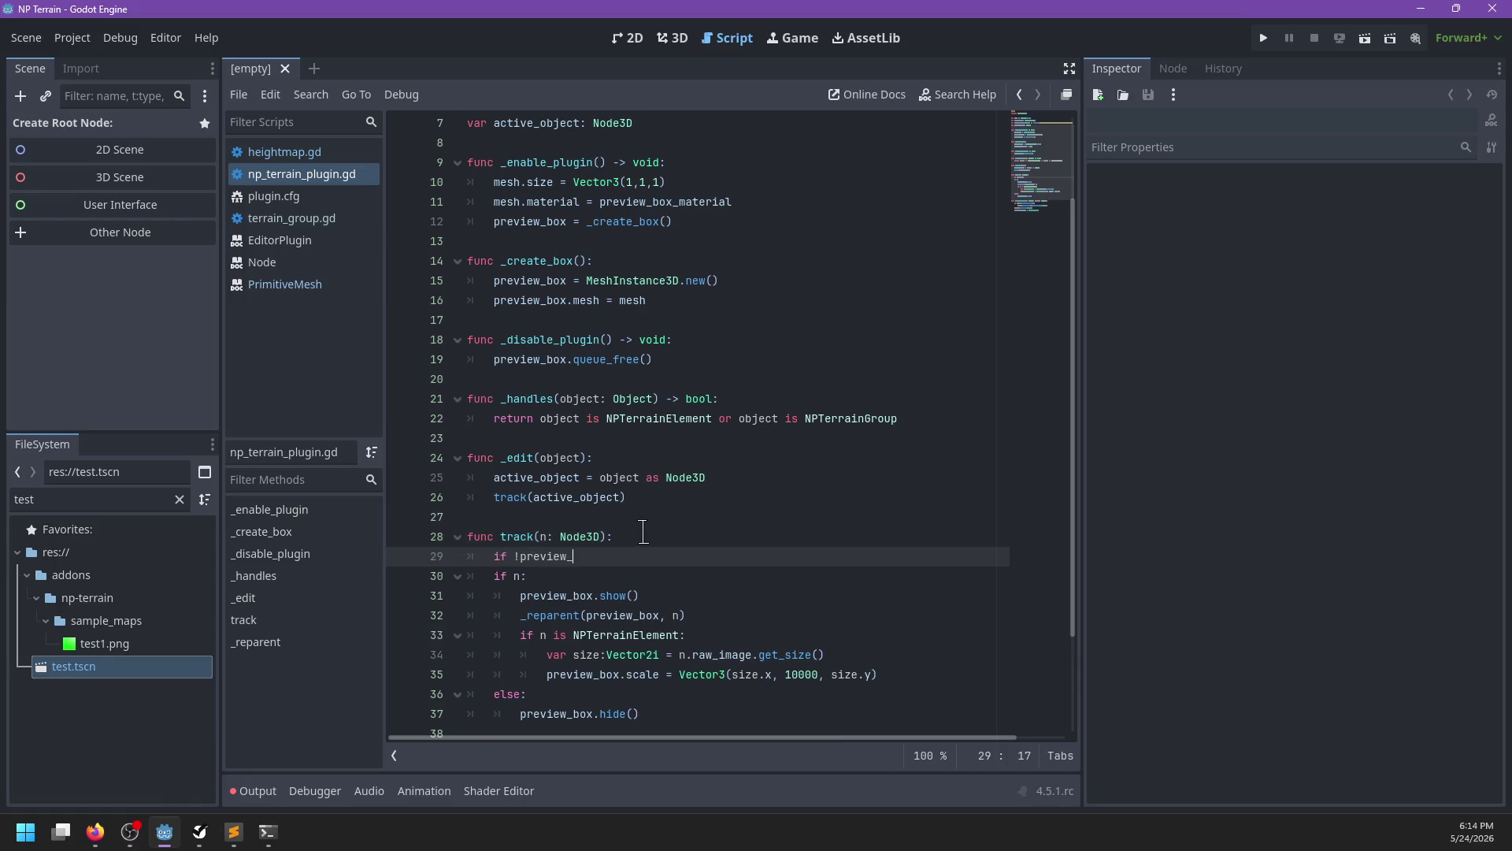
type(":")
key("Return")
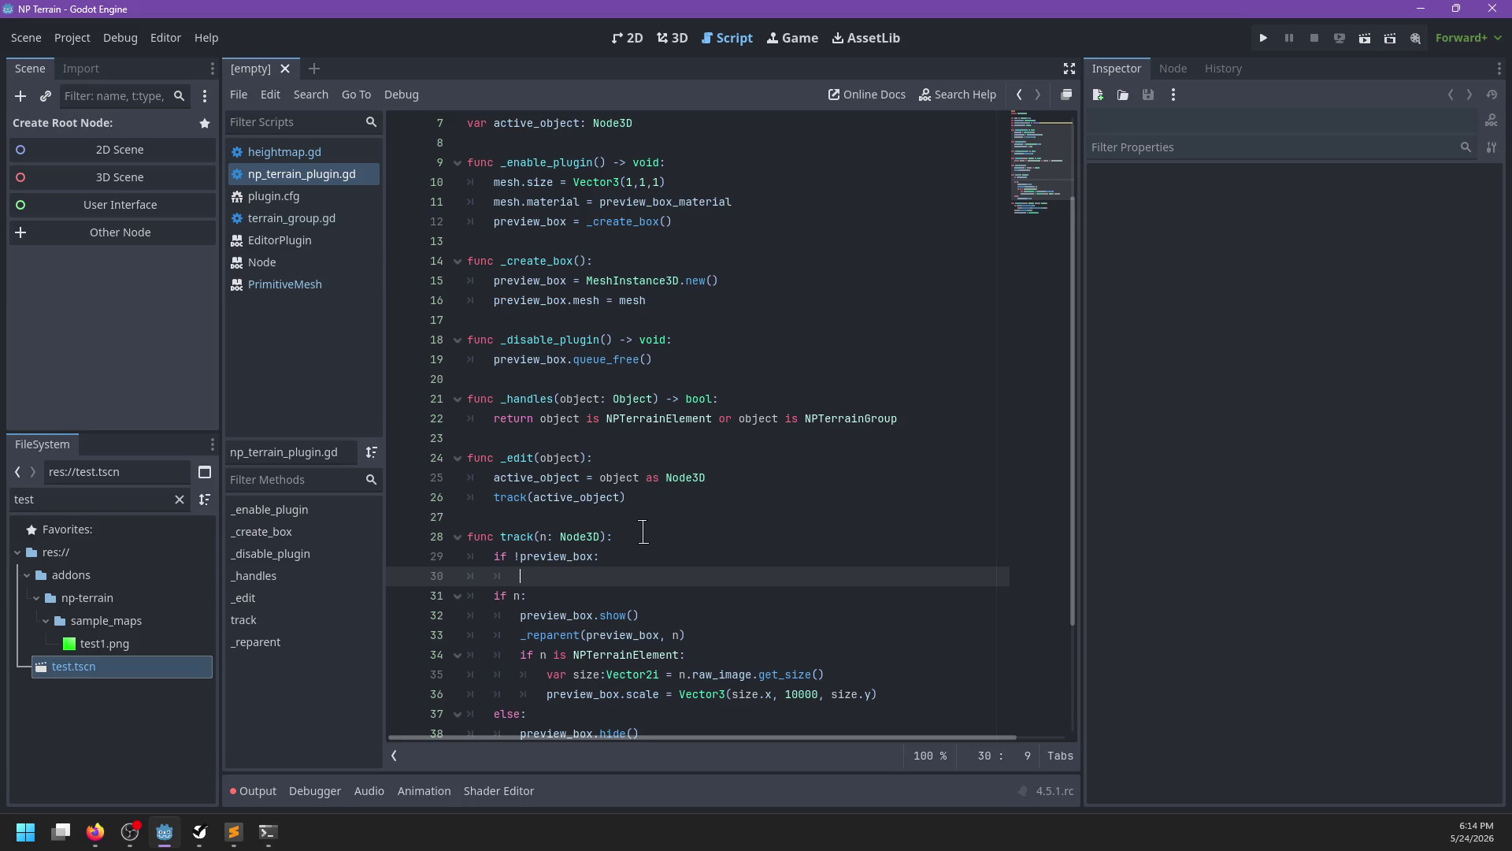
type("review_box = ")
type("_creat")
key("Return")
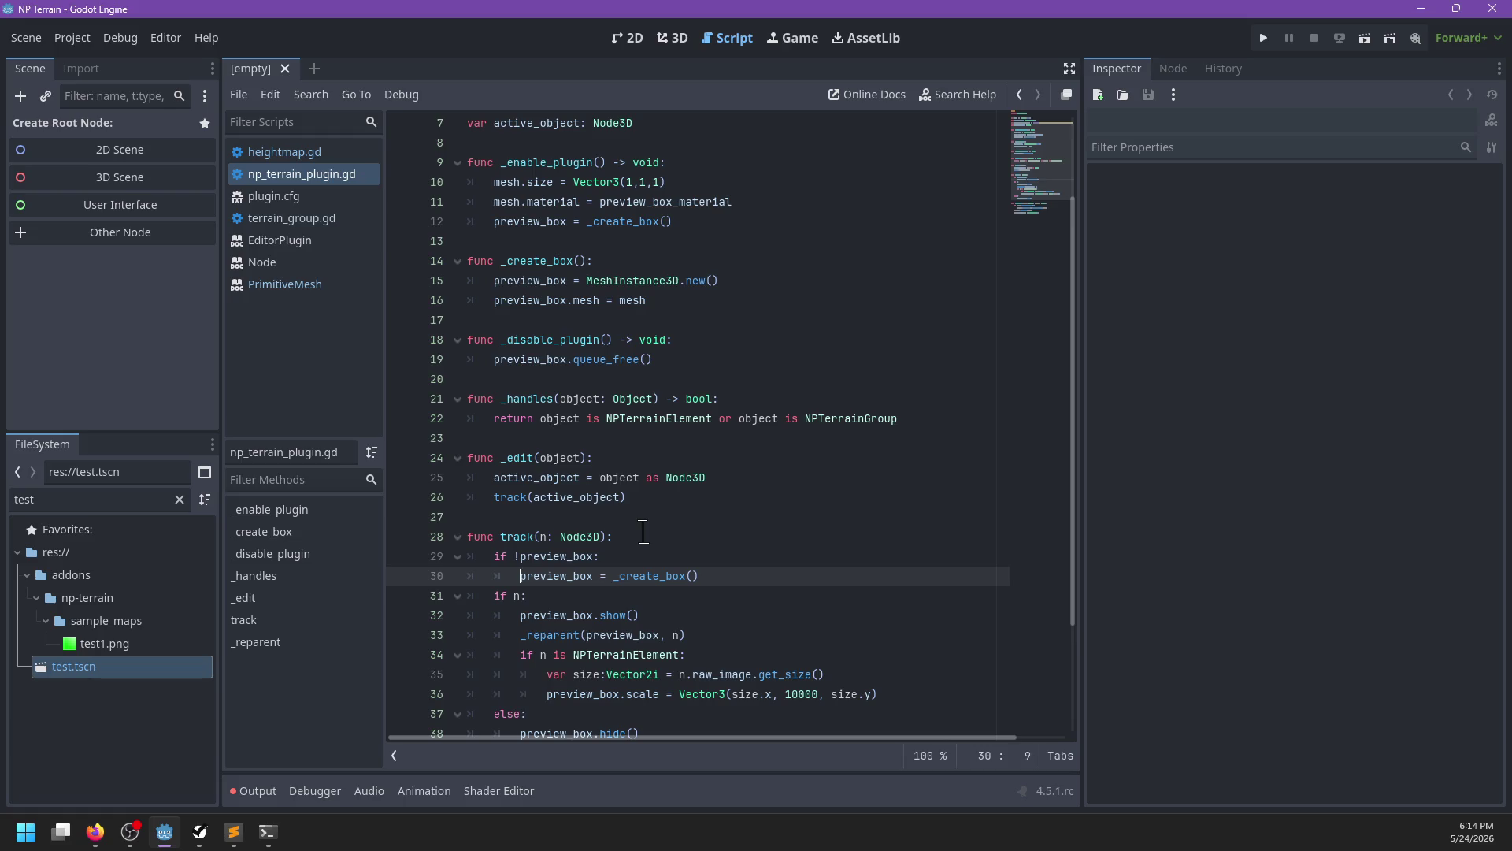
key("shift+Home")
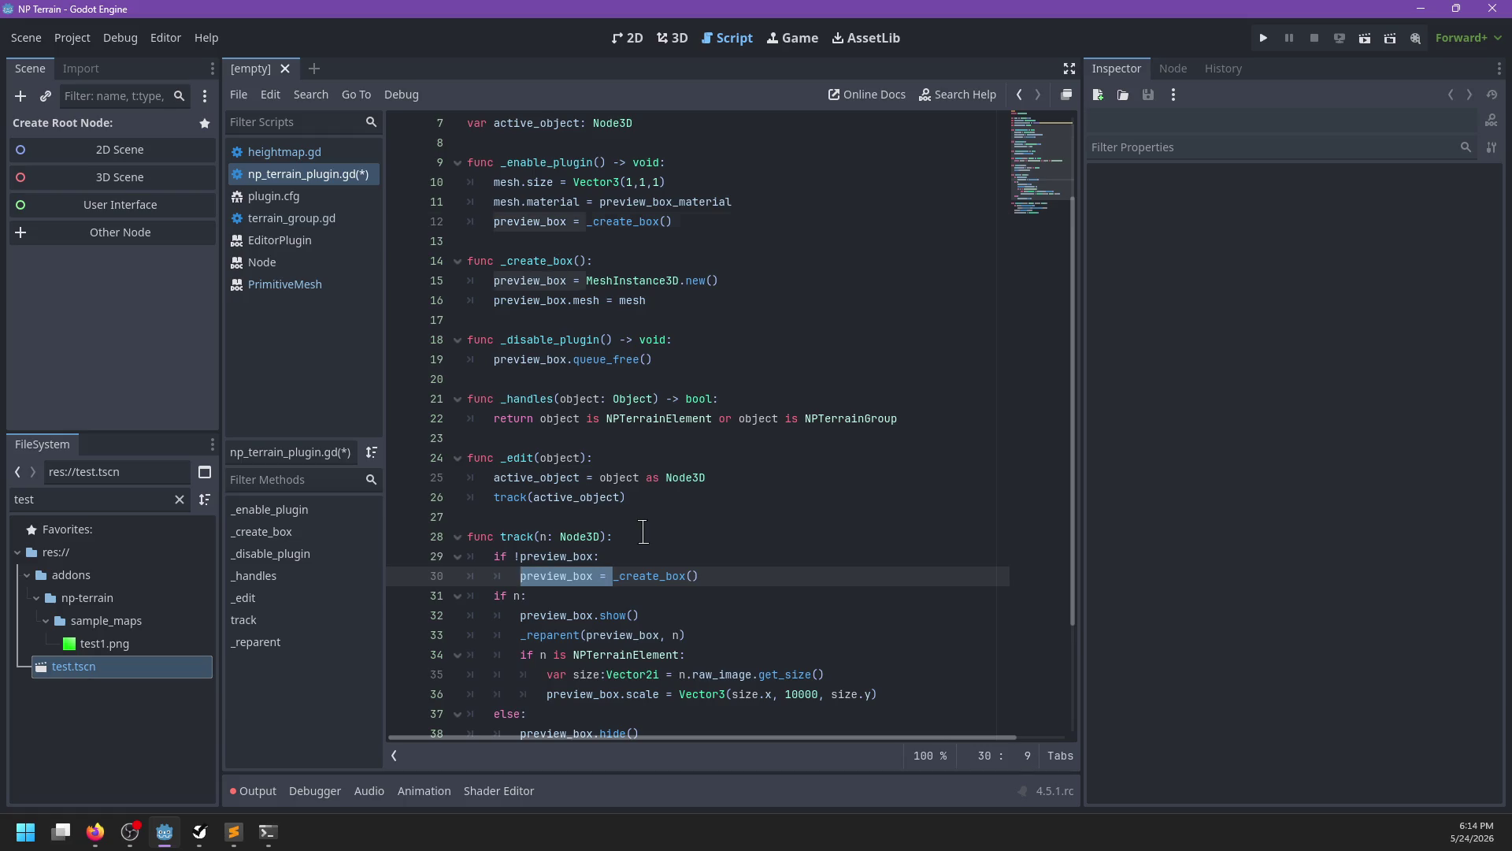
key("ctrl+d")
key("BackSpace")
key("Escape")
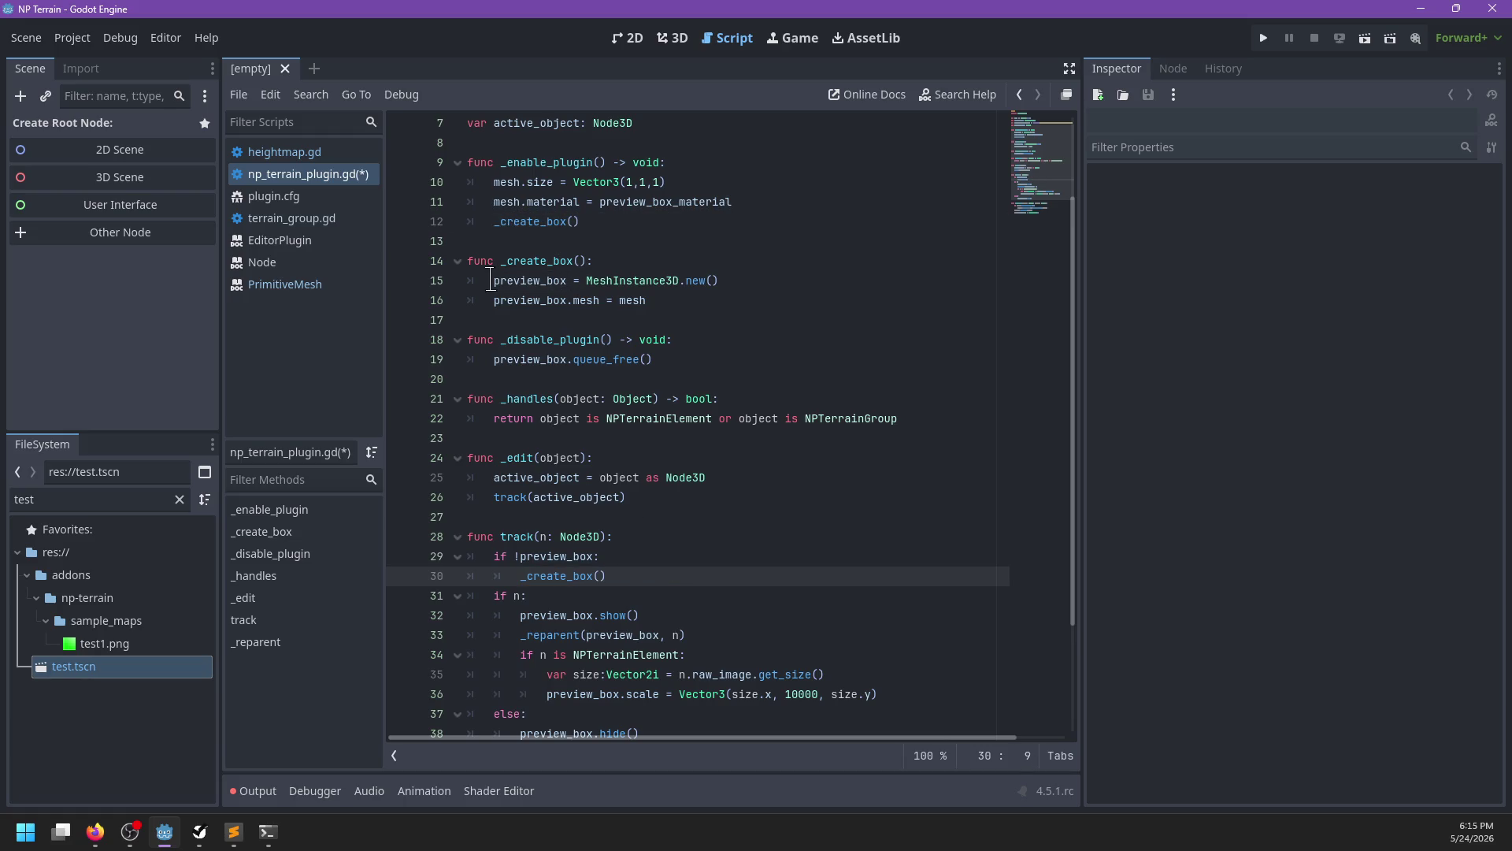
double_click(544, 281)
key("ctrl+s")
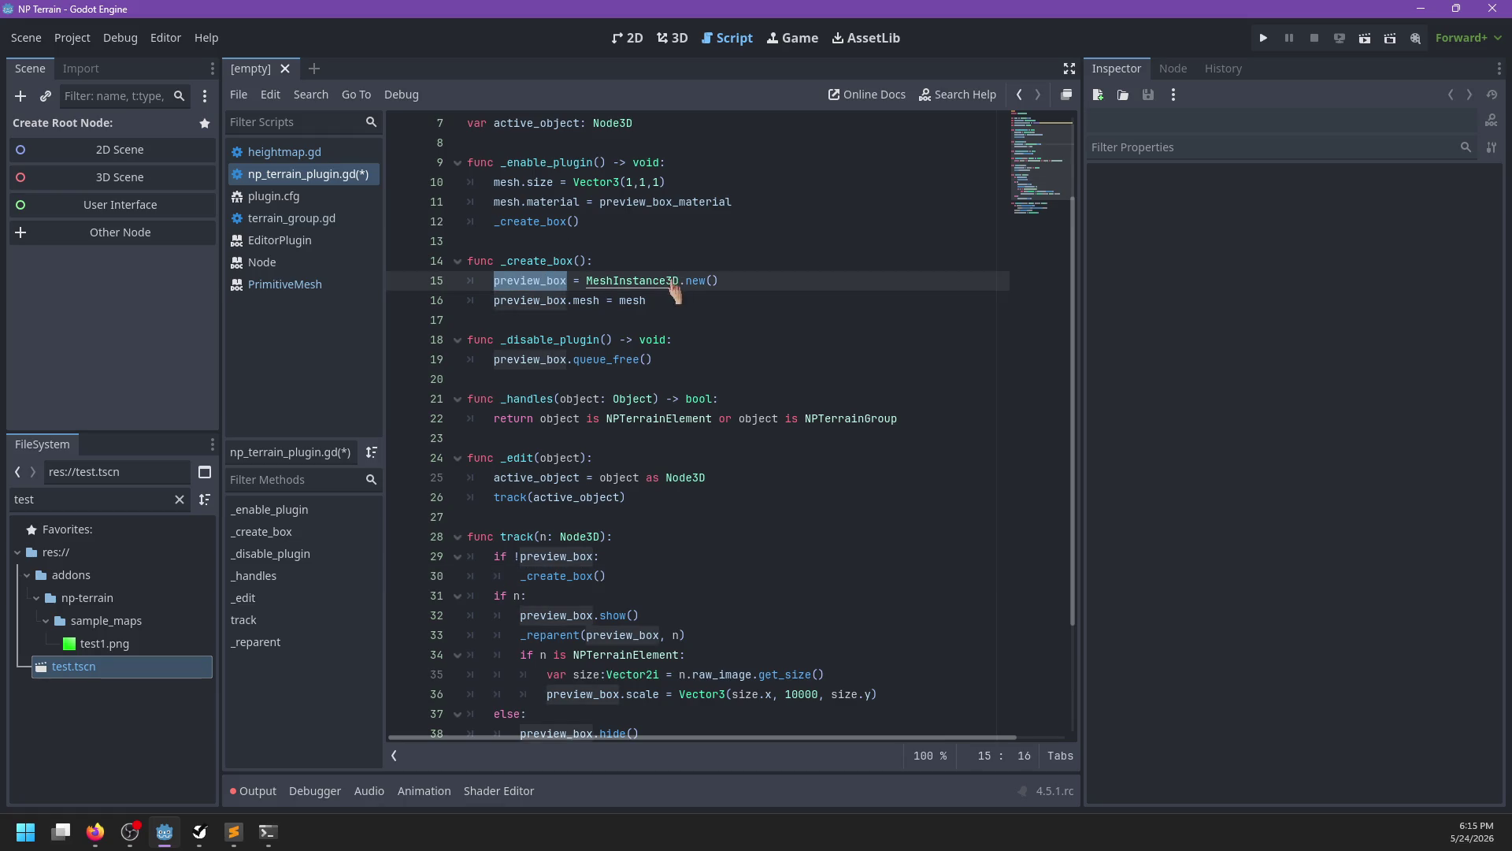
Replace the '!' negation in the track() check with 'not preview_box'
left_click(618, 579)
scroll(547, 567, "down", 2)
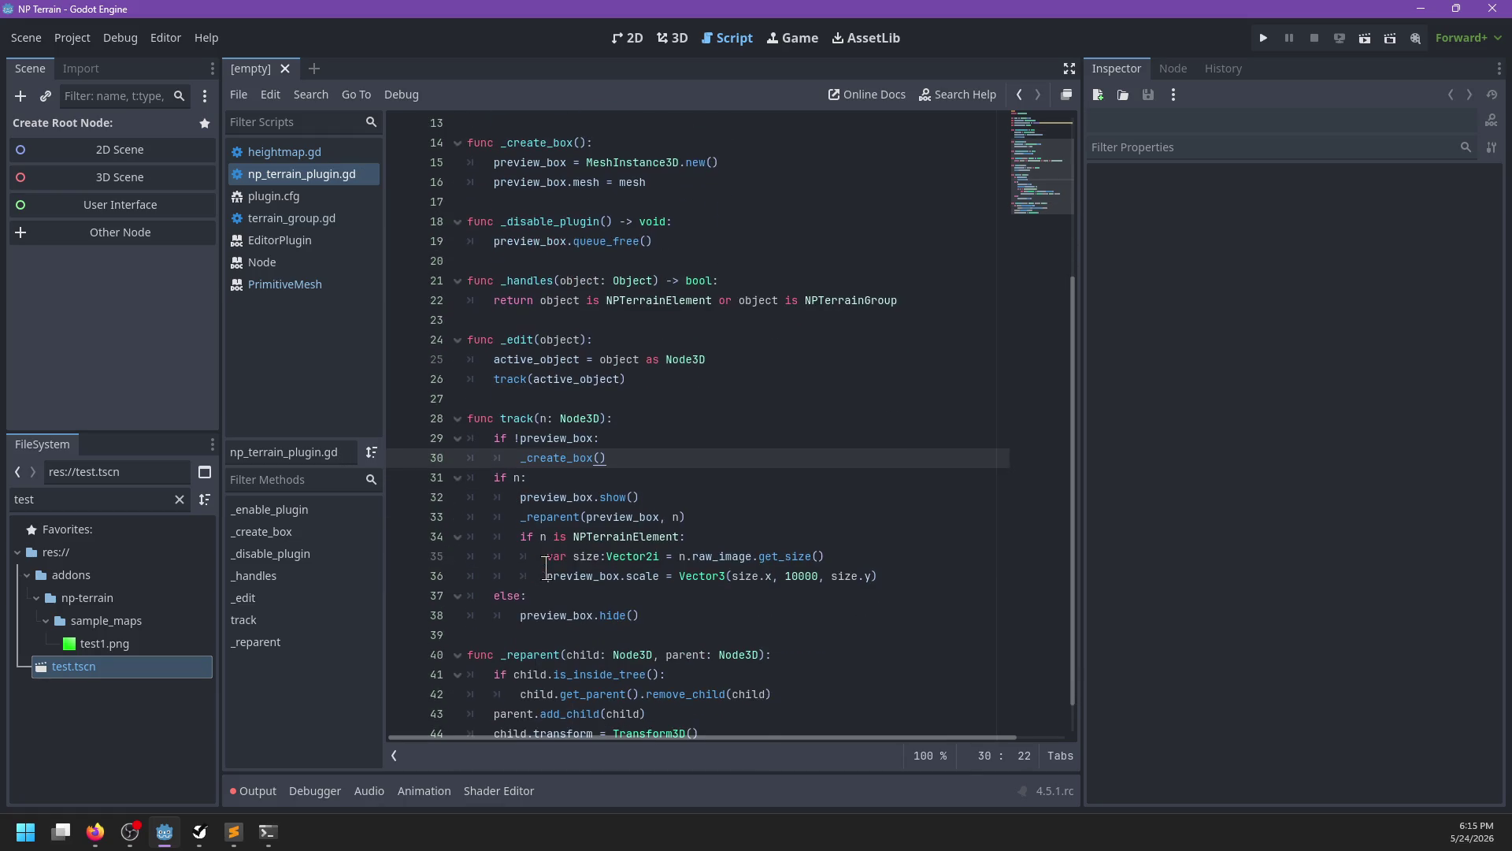
left_click(520, 438)
key("BackSpace")
type("not")
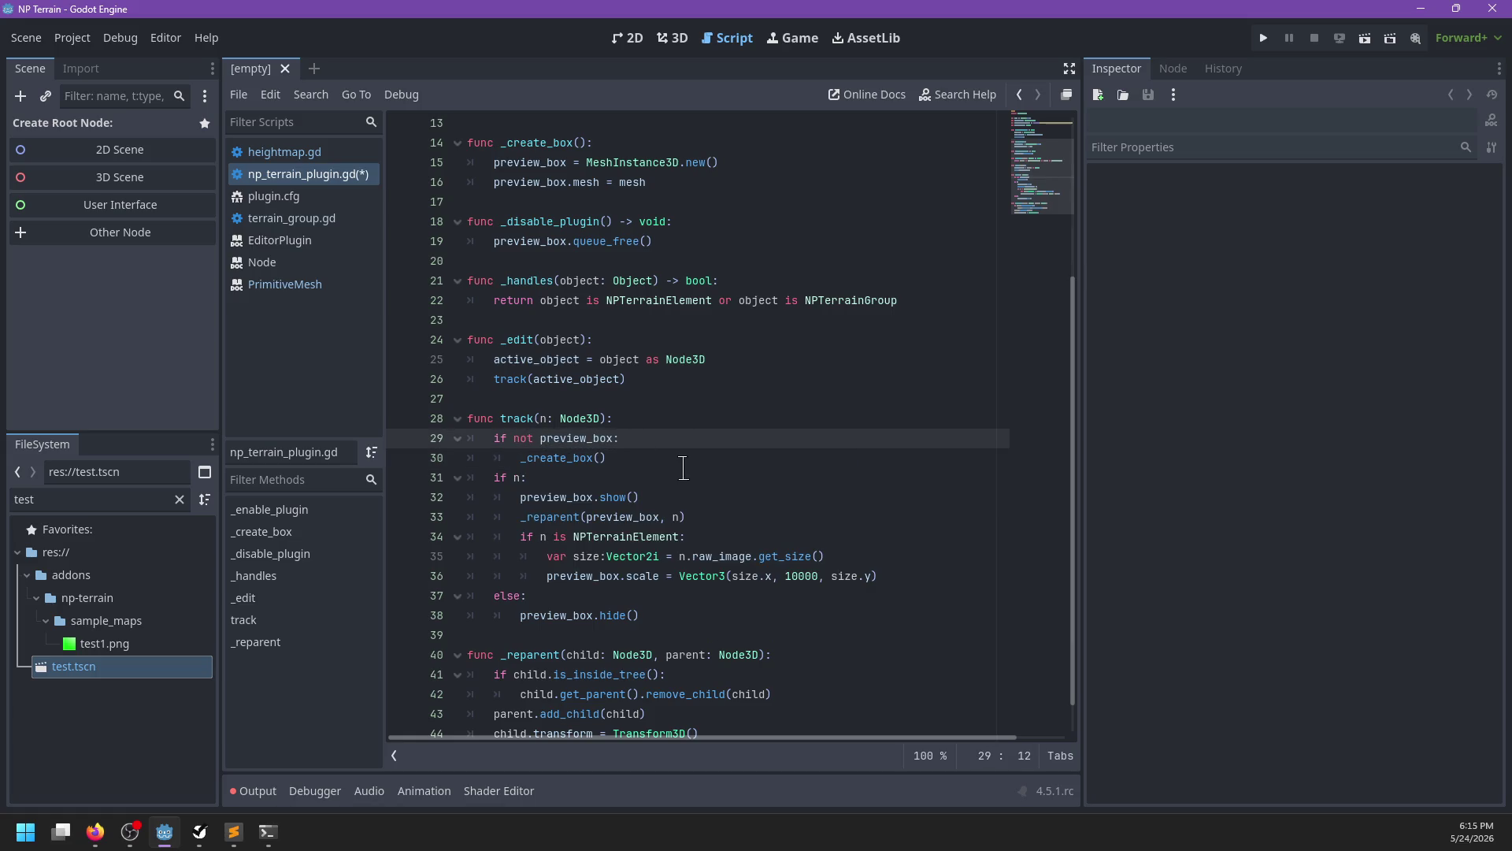
left_click(639, 458)
scroll(654, 463, "down", 1)
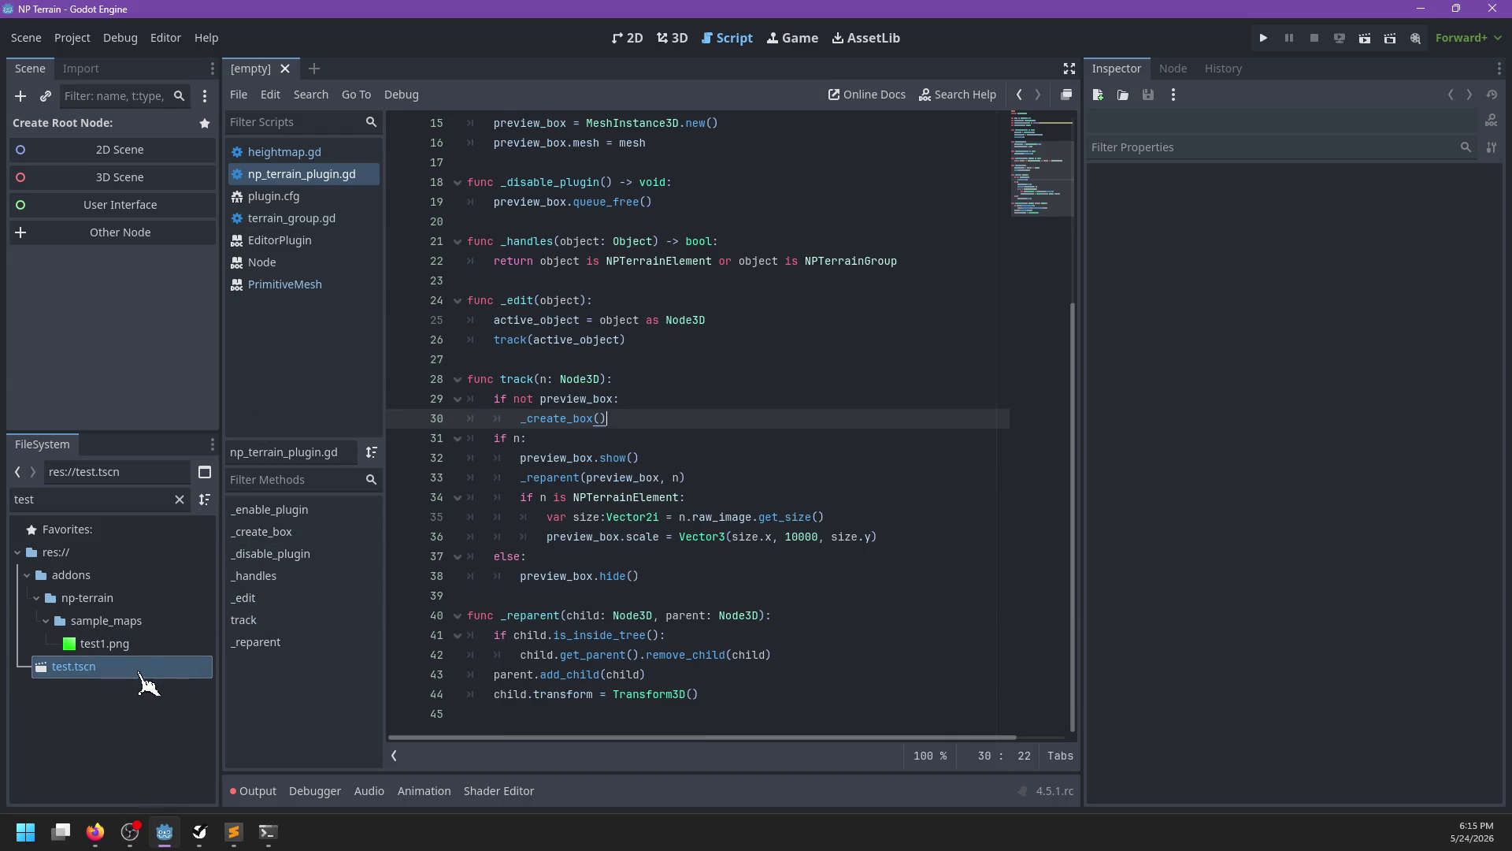
Toggle the NP Terrain plugin's Enabled box in Project Settings > Plugins and close the dialog
left_click(71, 38)
left_click(103, 59)
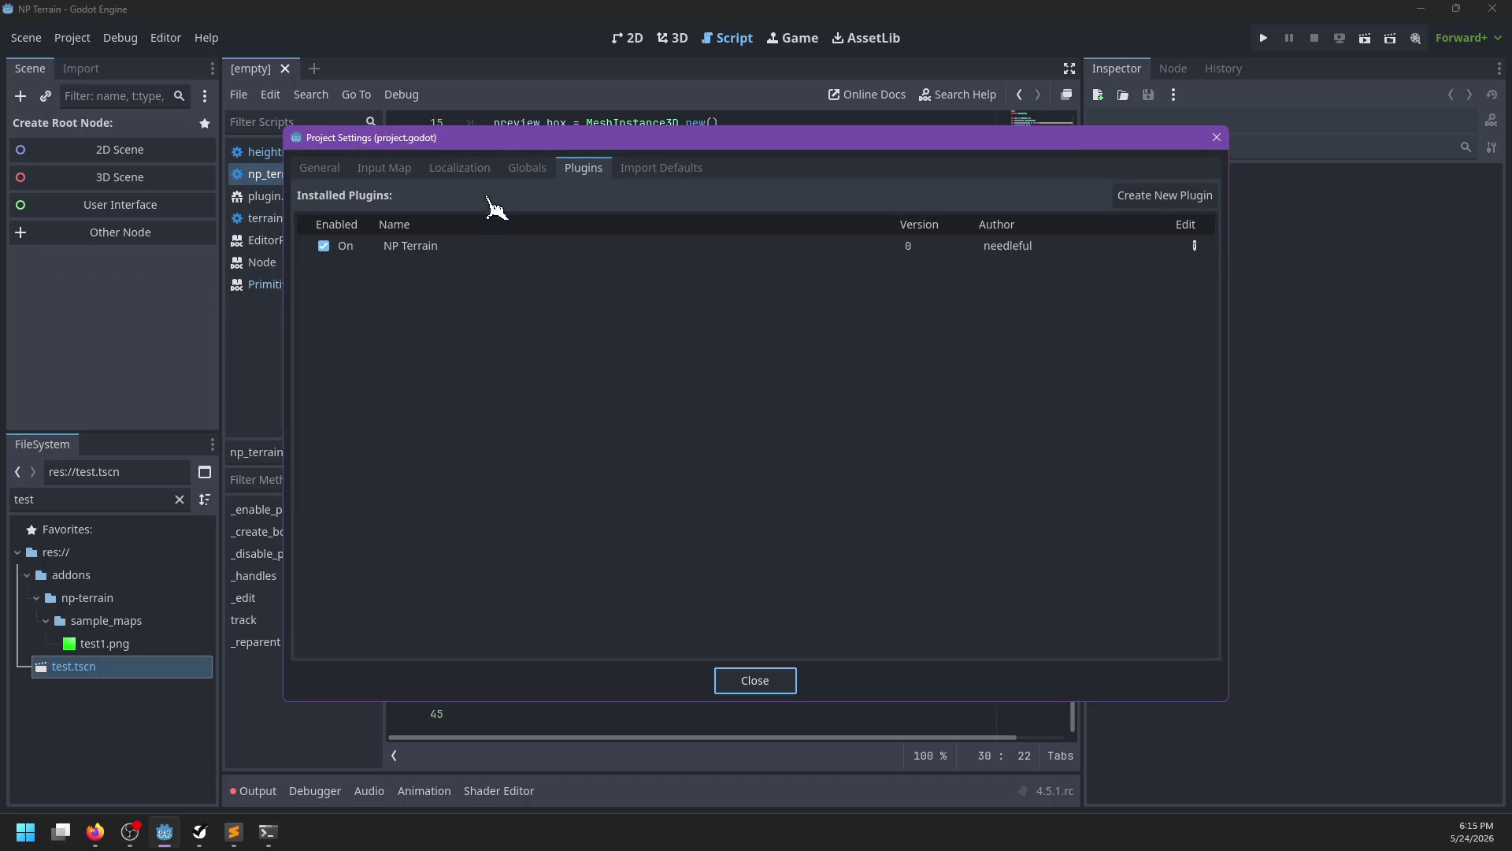
left_click(325, 245)
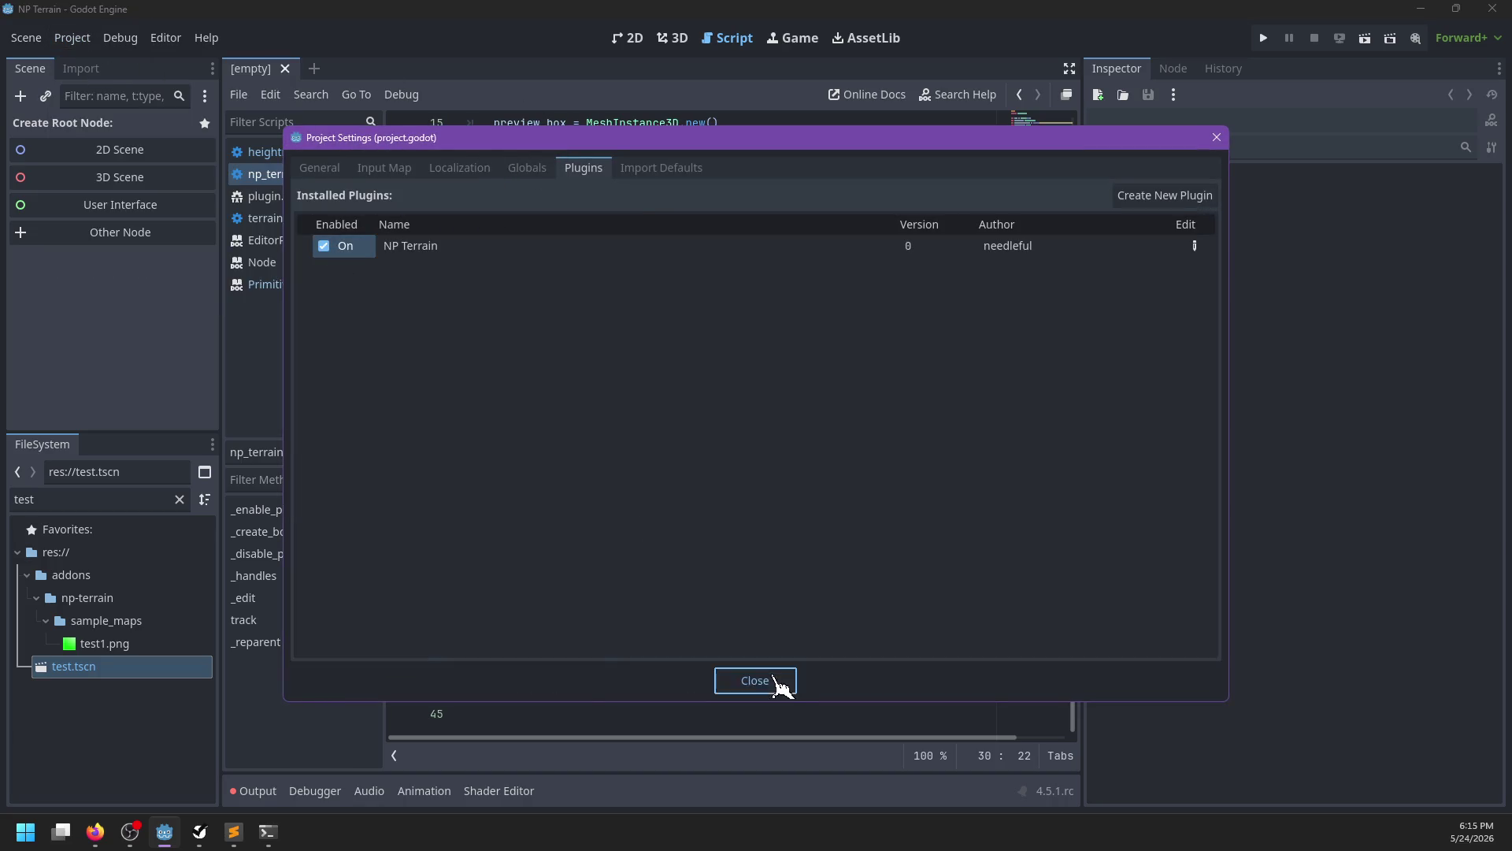
left_click(768, 682)
Clear the Output log and open test.tscn from the FileSystem
left_click(264, 792)
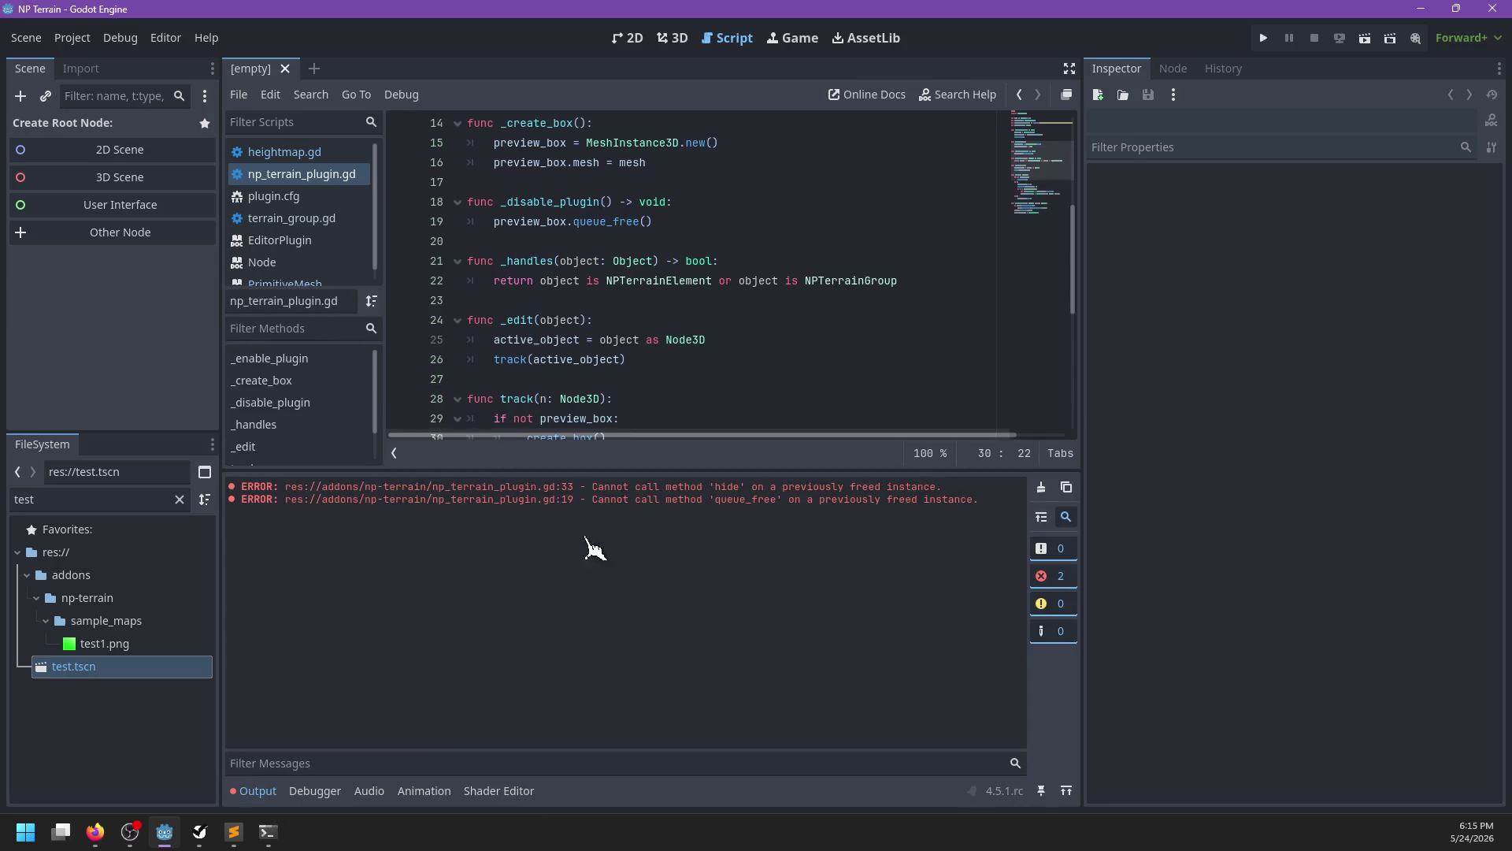
left_click(1042, 488)
left_click(709, 359)
scroll(709, 357, "down", 6)
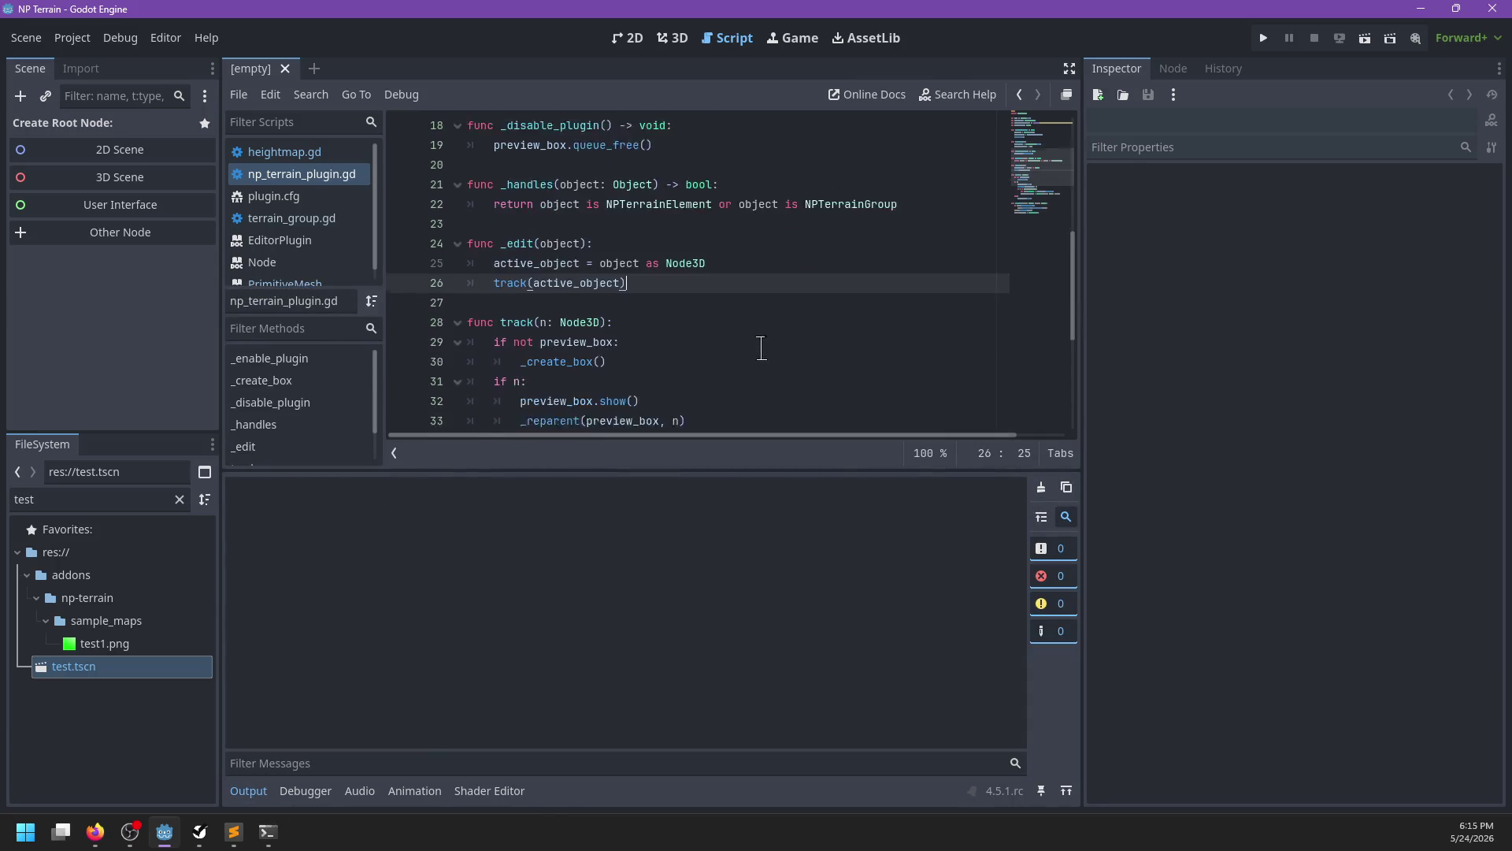
double_click(157, 670)
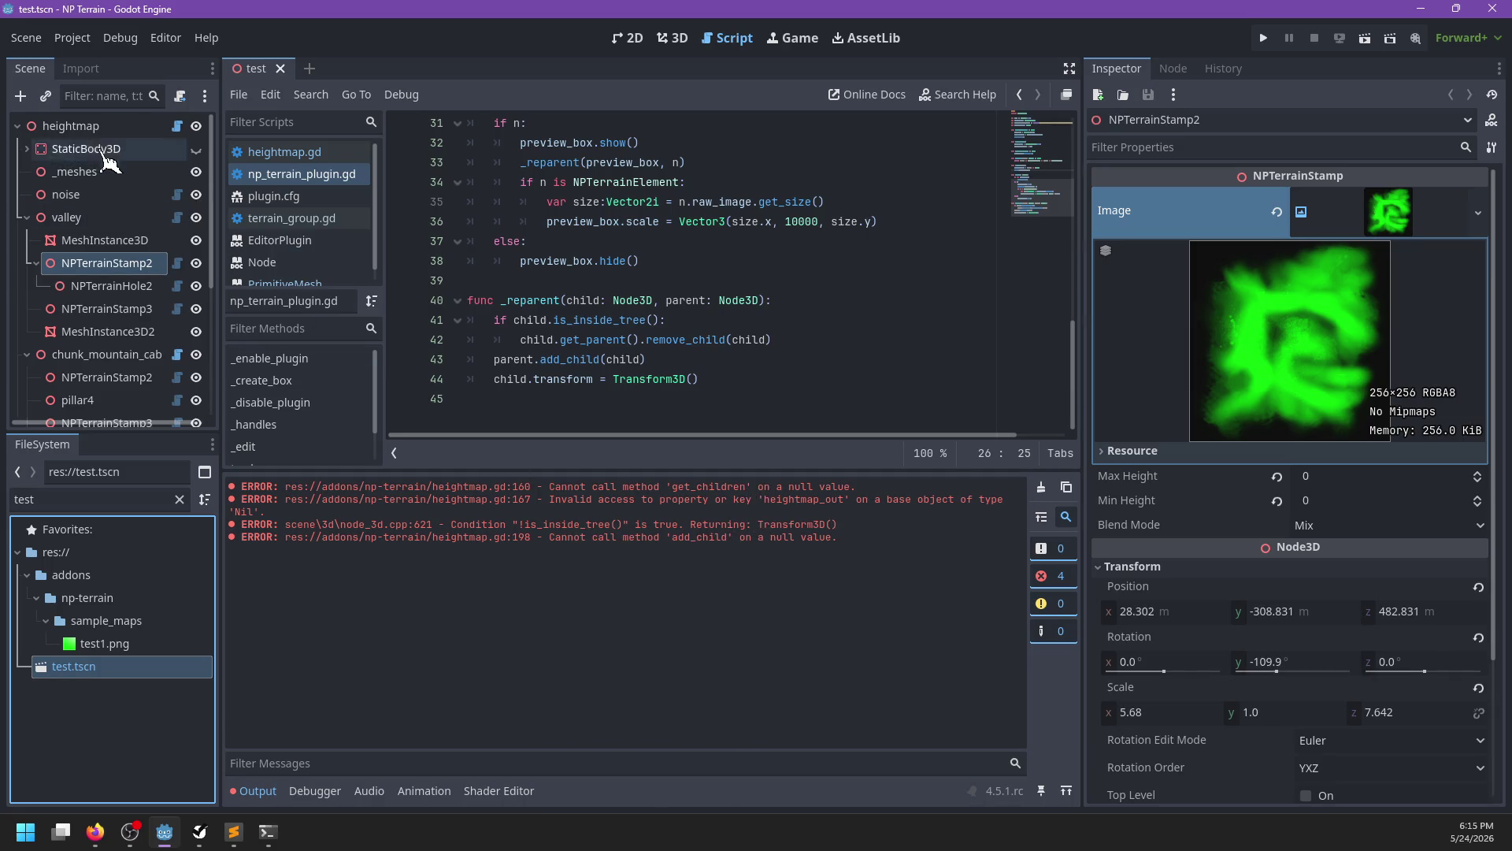
Open the heightmap node's script and search it for 'meshes'
left_click(79, 126)
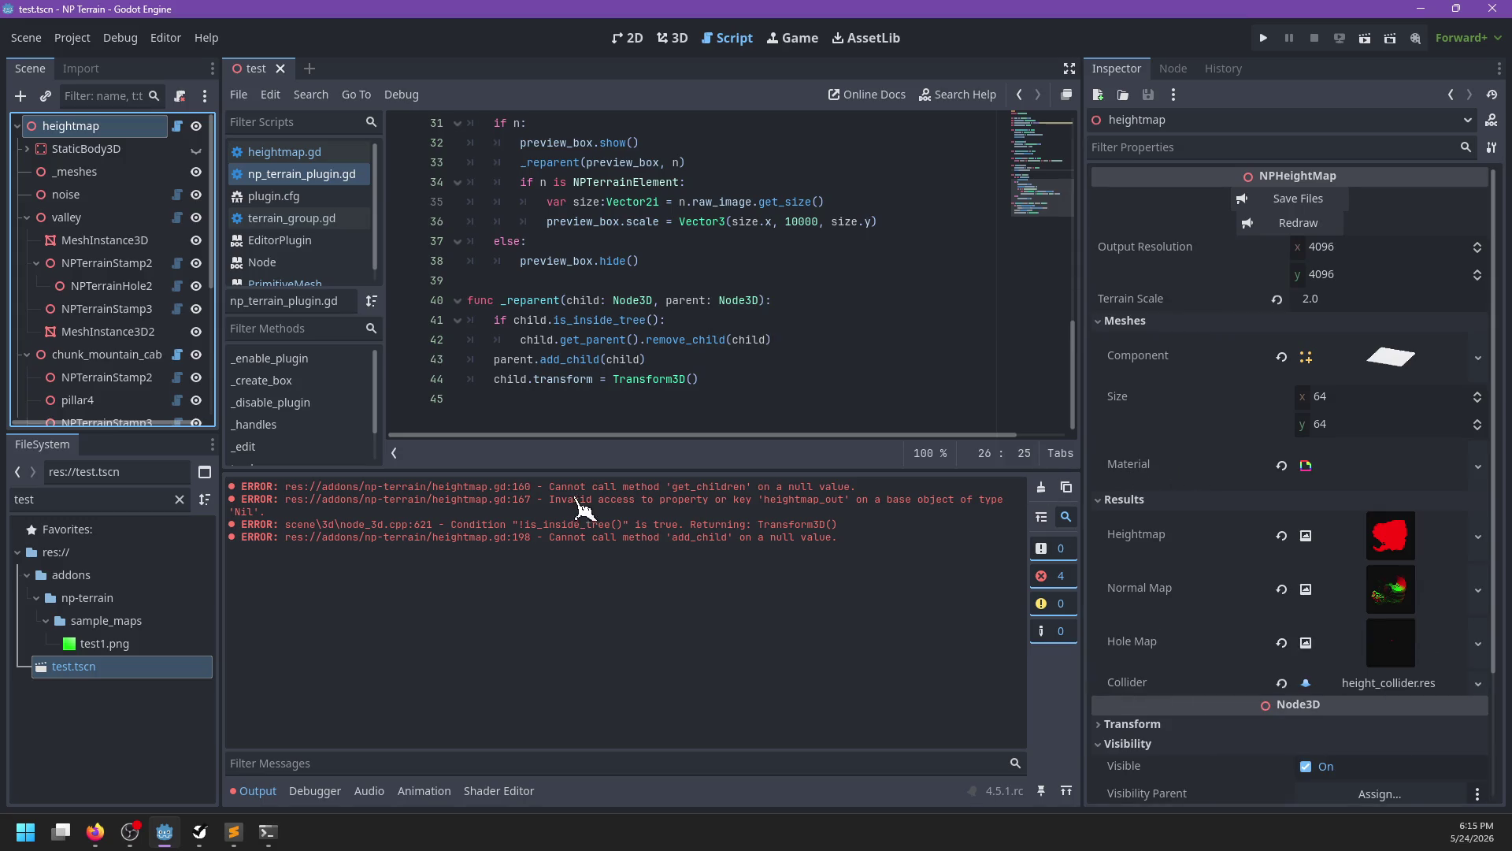
left_click(674, 38)
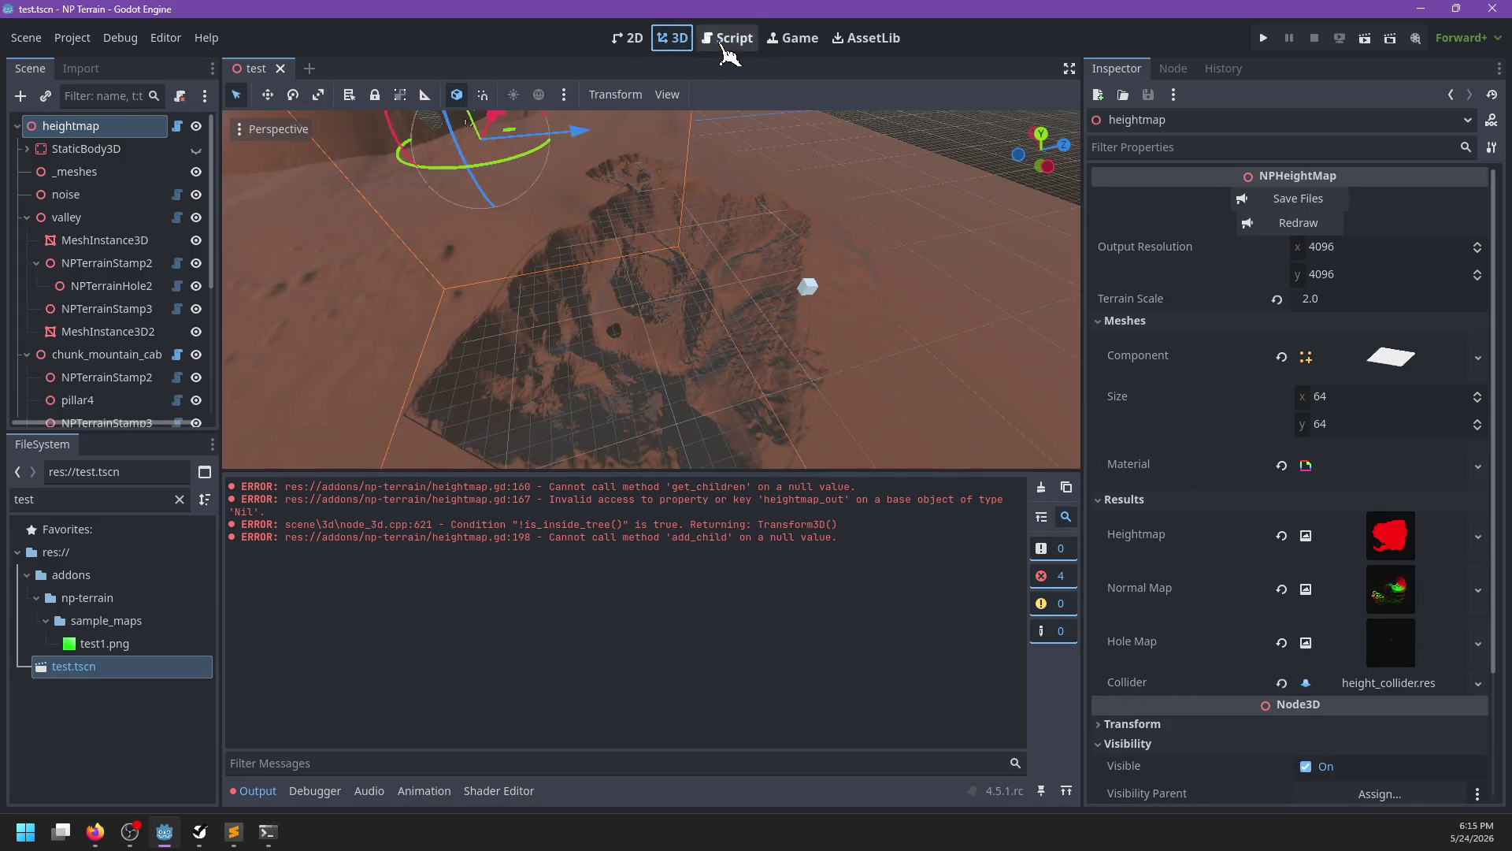
left_click(726, 38)
left_click(267, 153)
left_click(693, 224)
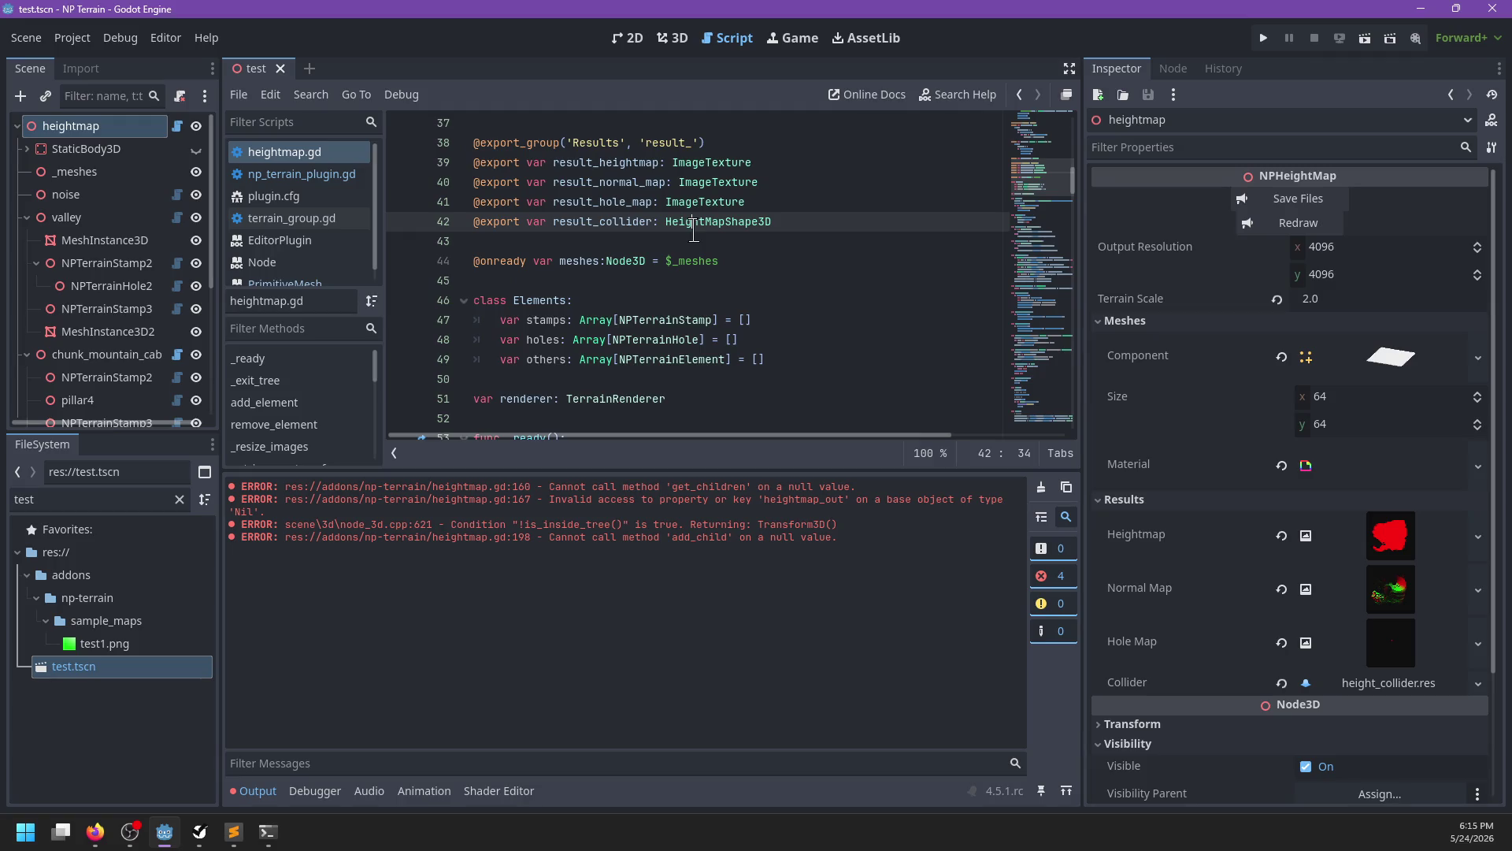
double_click(514, 260)
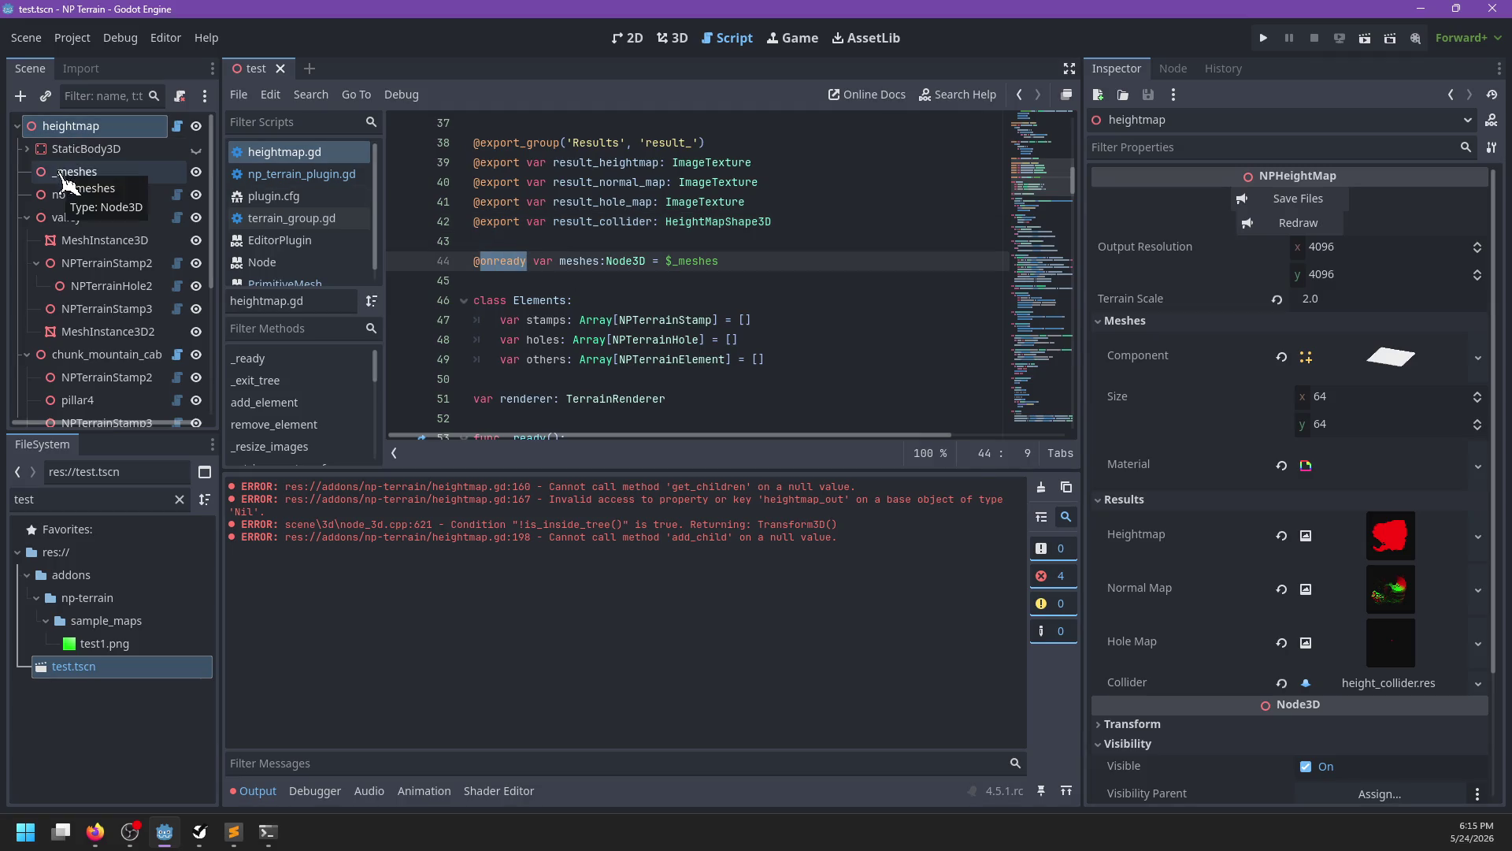
left_click(840, 273)
key("ctrl+f")
type("meshes")
key("Return")
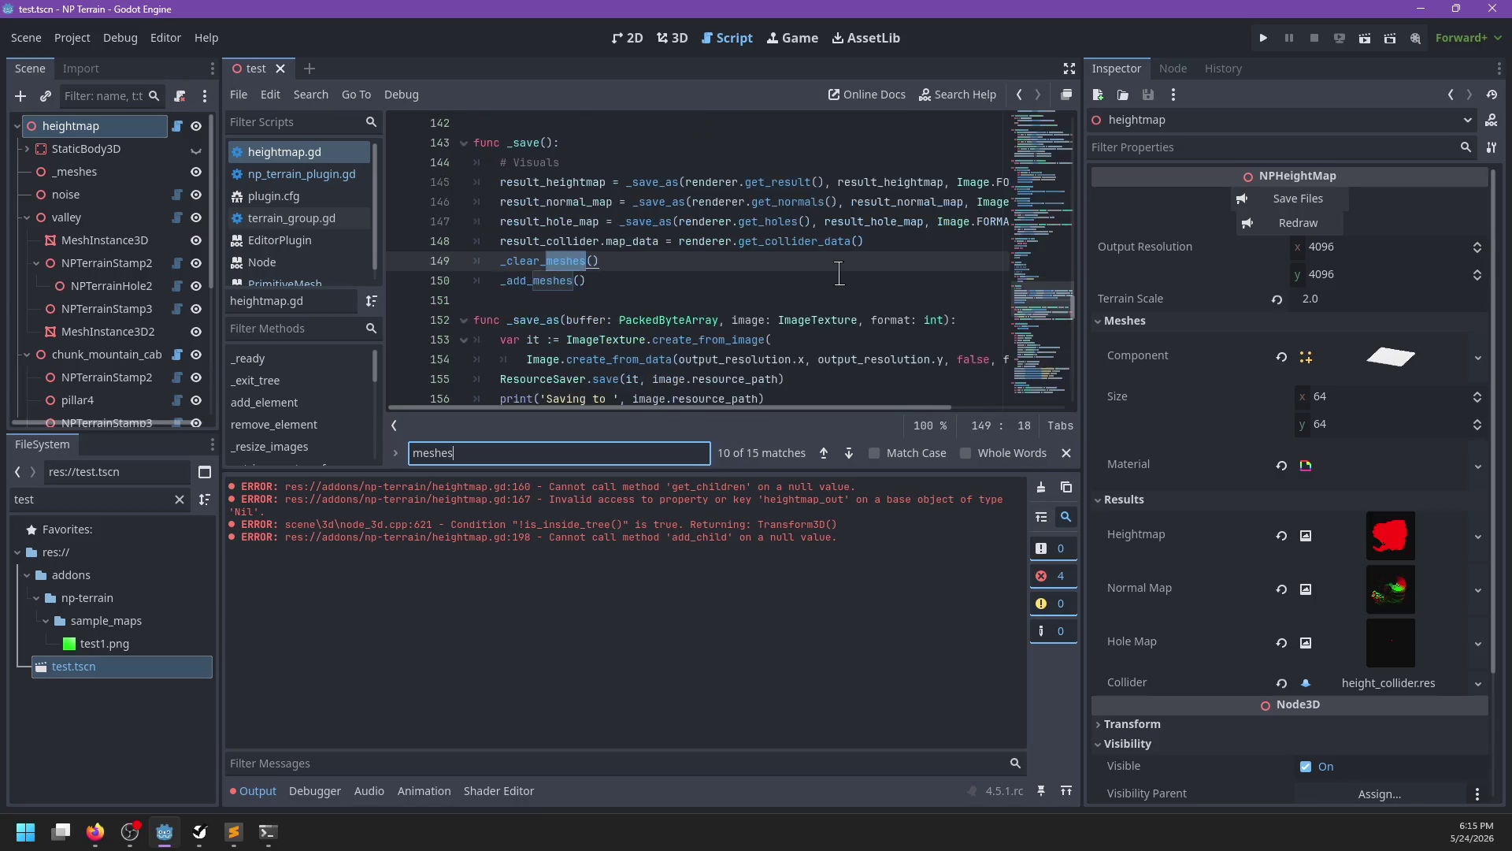
key("Escape")
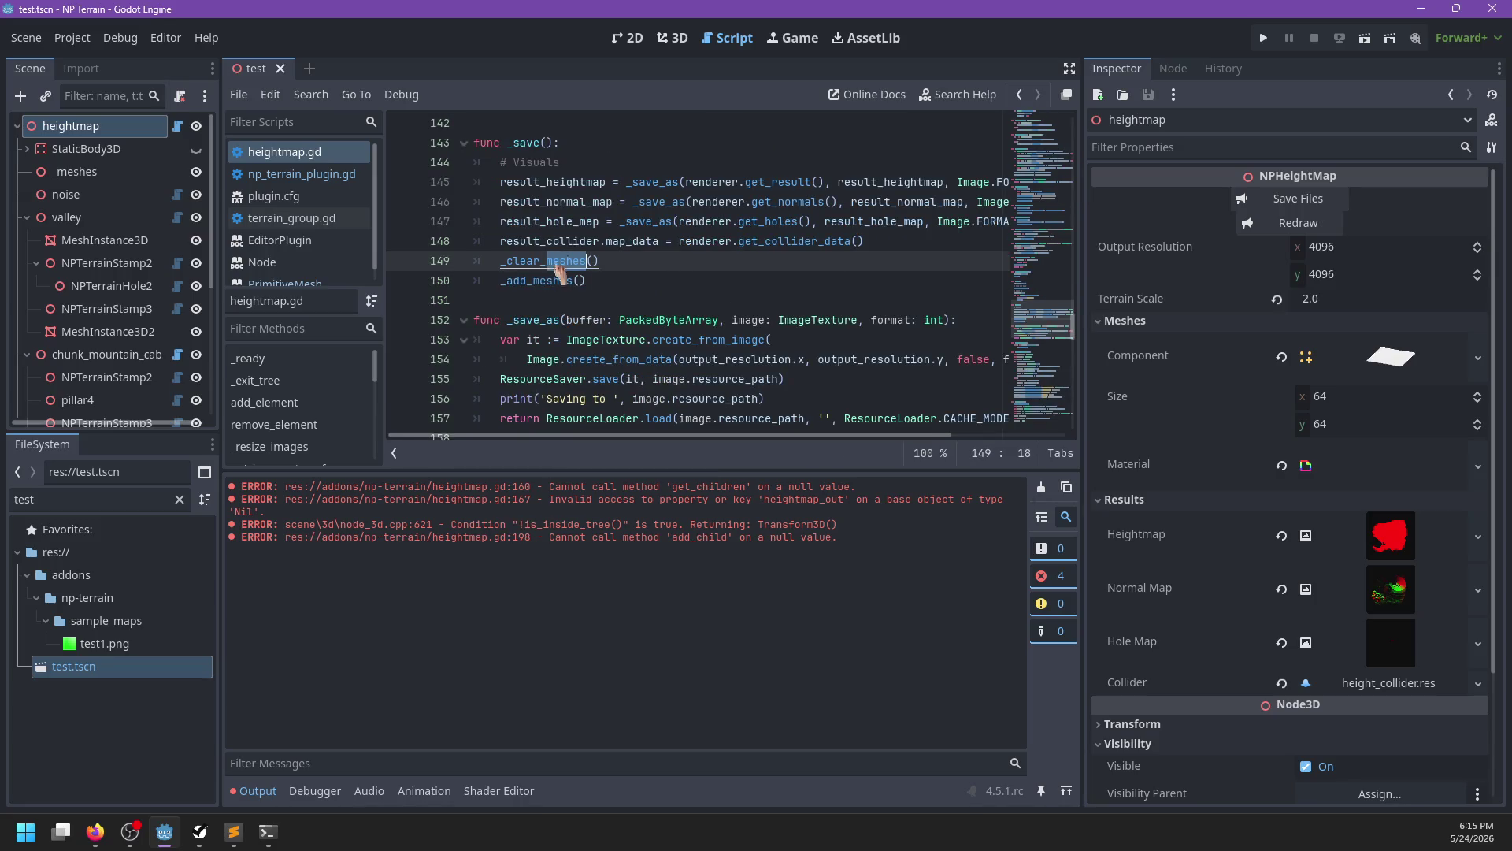
Wrap the _clear_meshes loop in an 'if meshes:' check and save
left_click(547, 264, "ctrl")
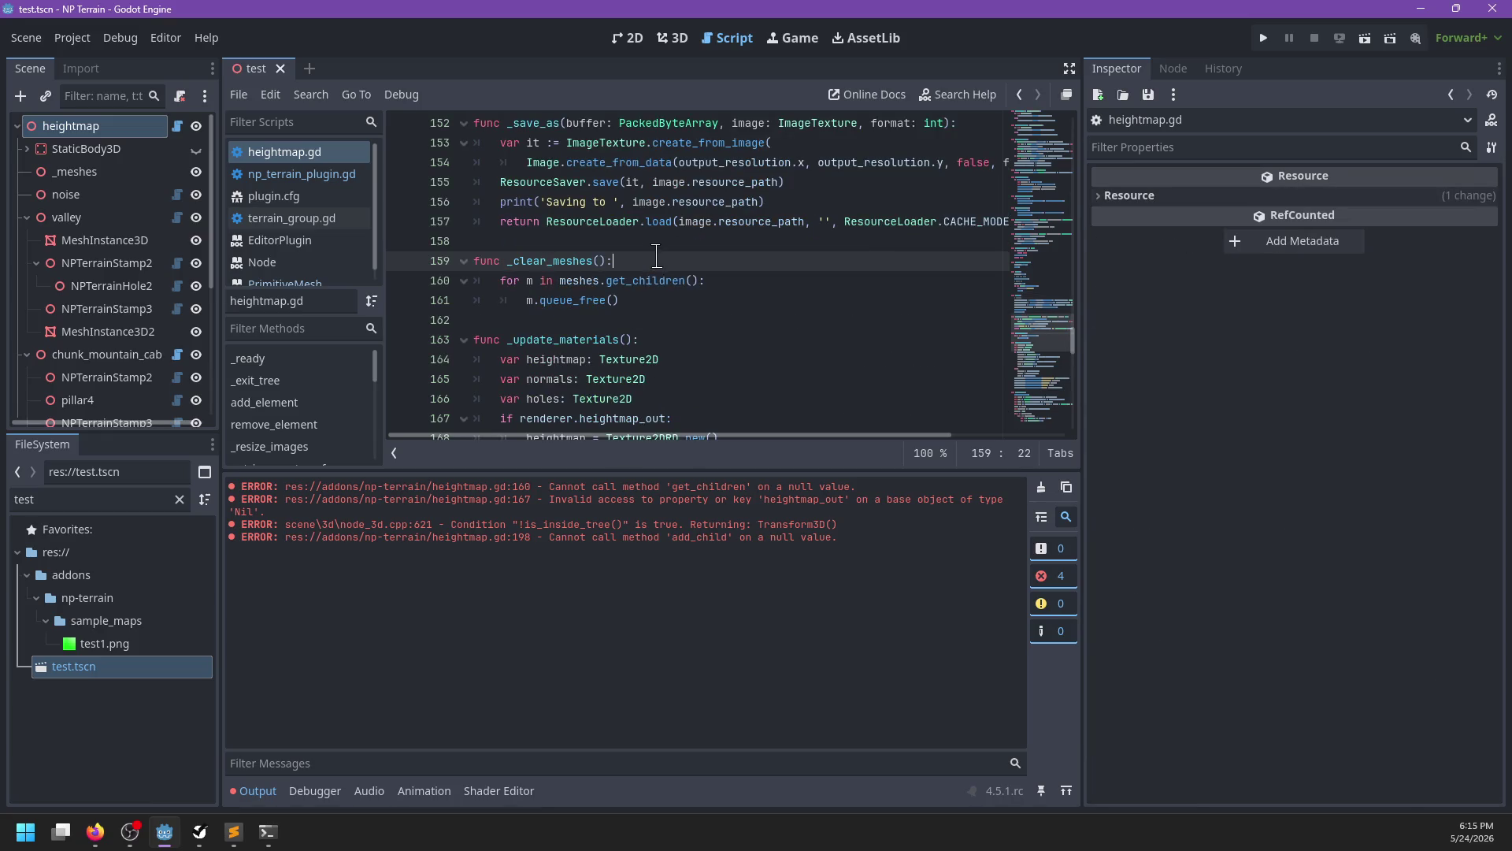
key("Return")
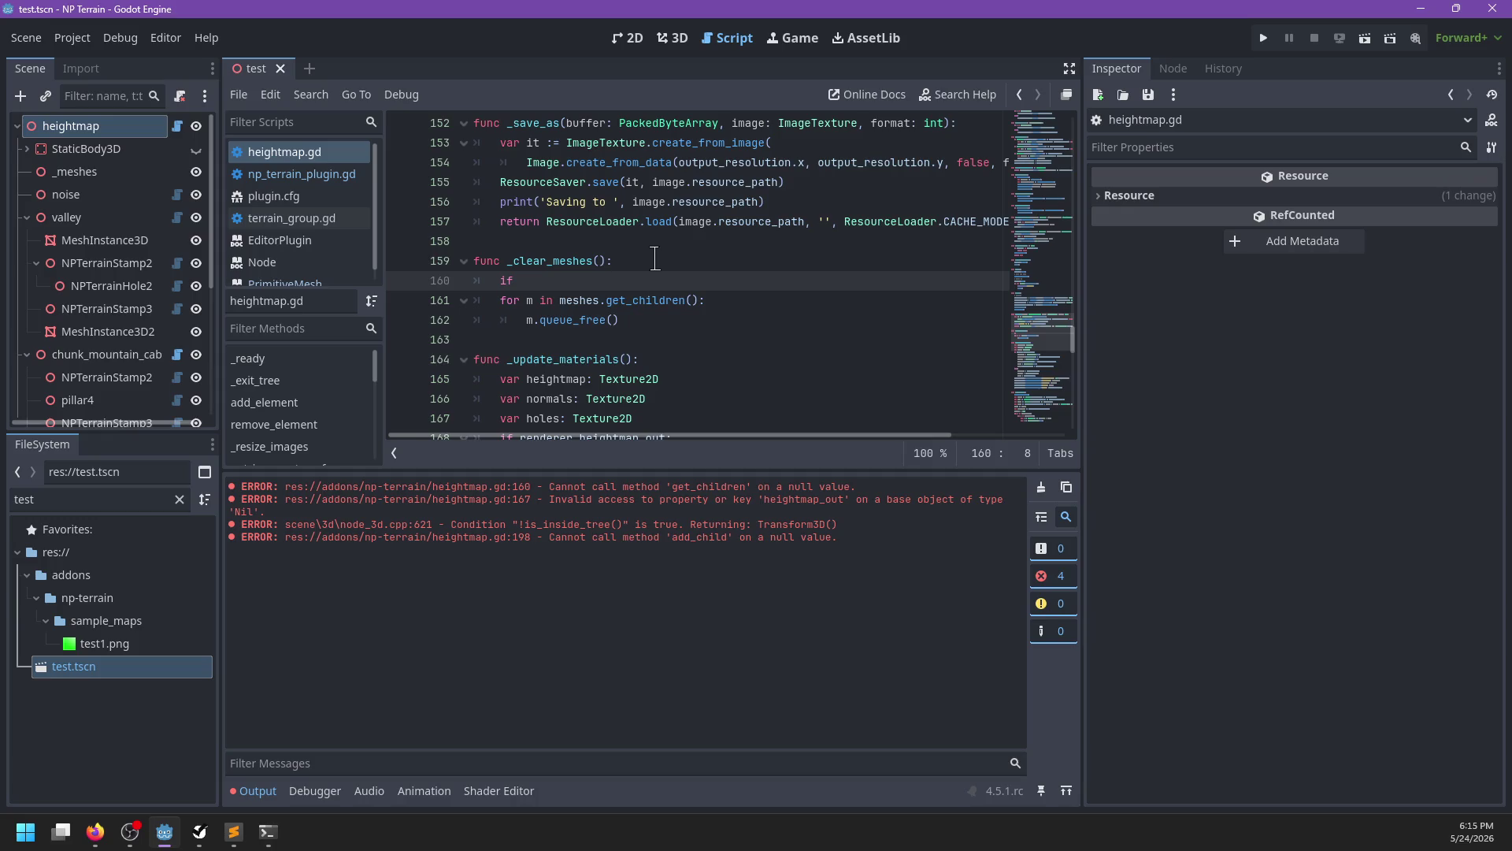
left_click_drag(489, 315, 473, 300)
key("Tab")
left_click(657, 282)
key("ctrl+s")
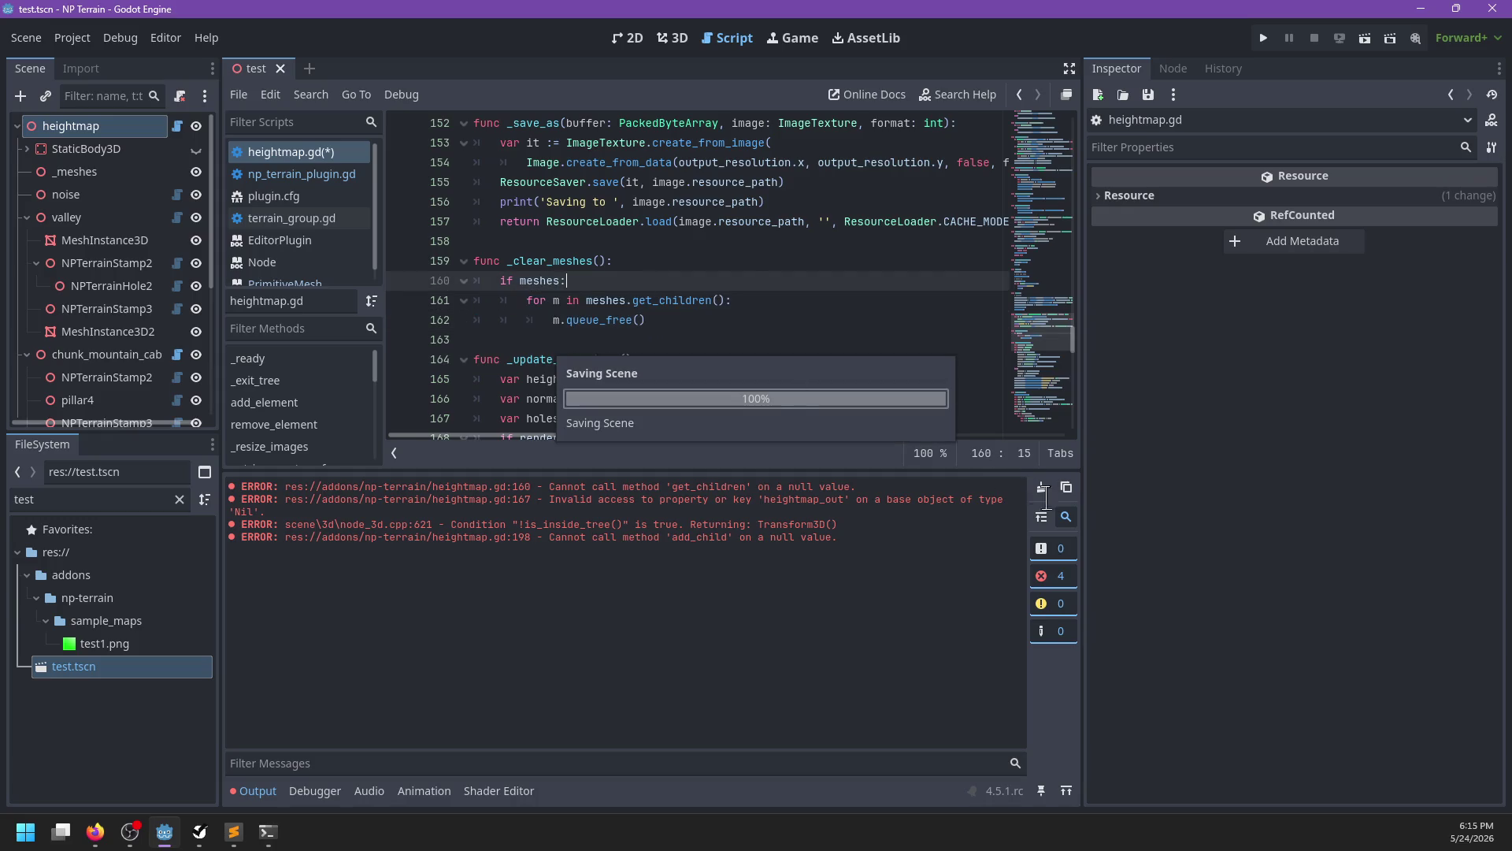
Clear the old errors, then close and reopen test.tscn to check the output
left_click(1040, 488)
left_click(708, 320)
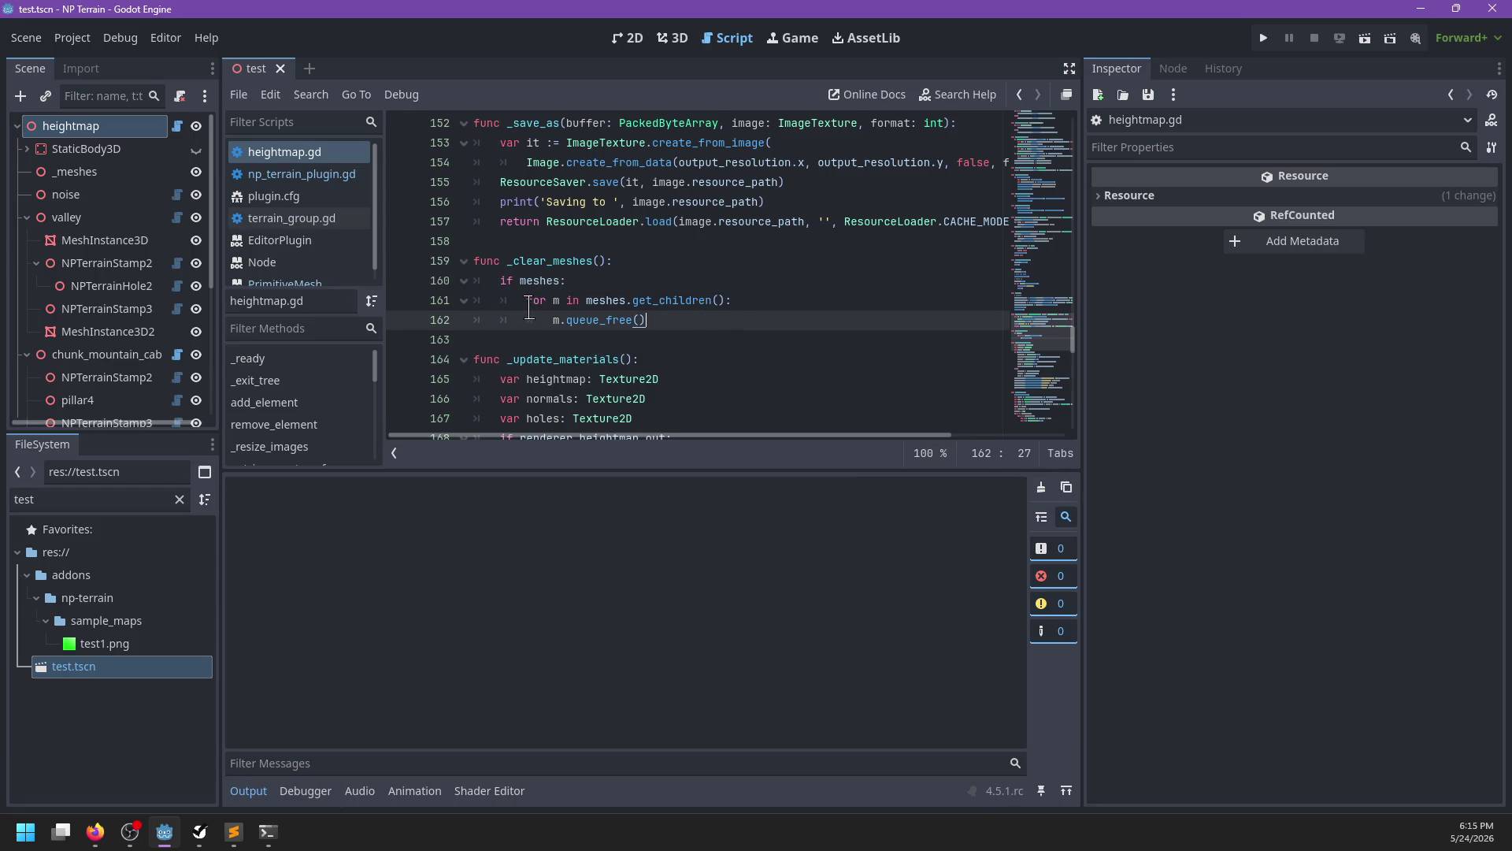
left_click(129, 129)
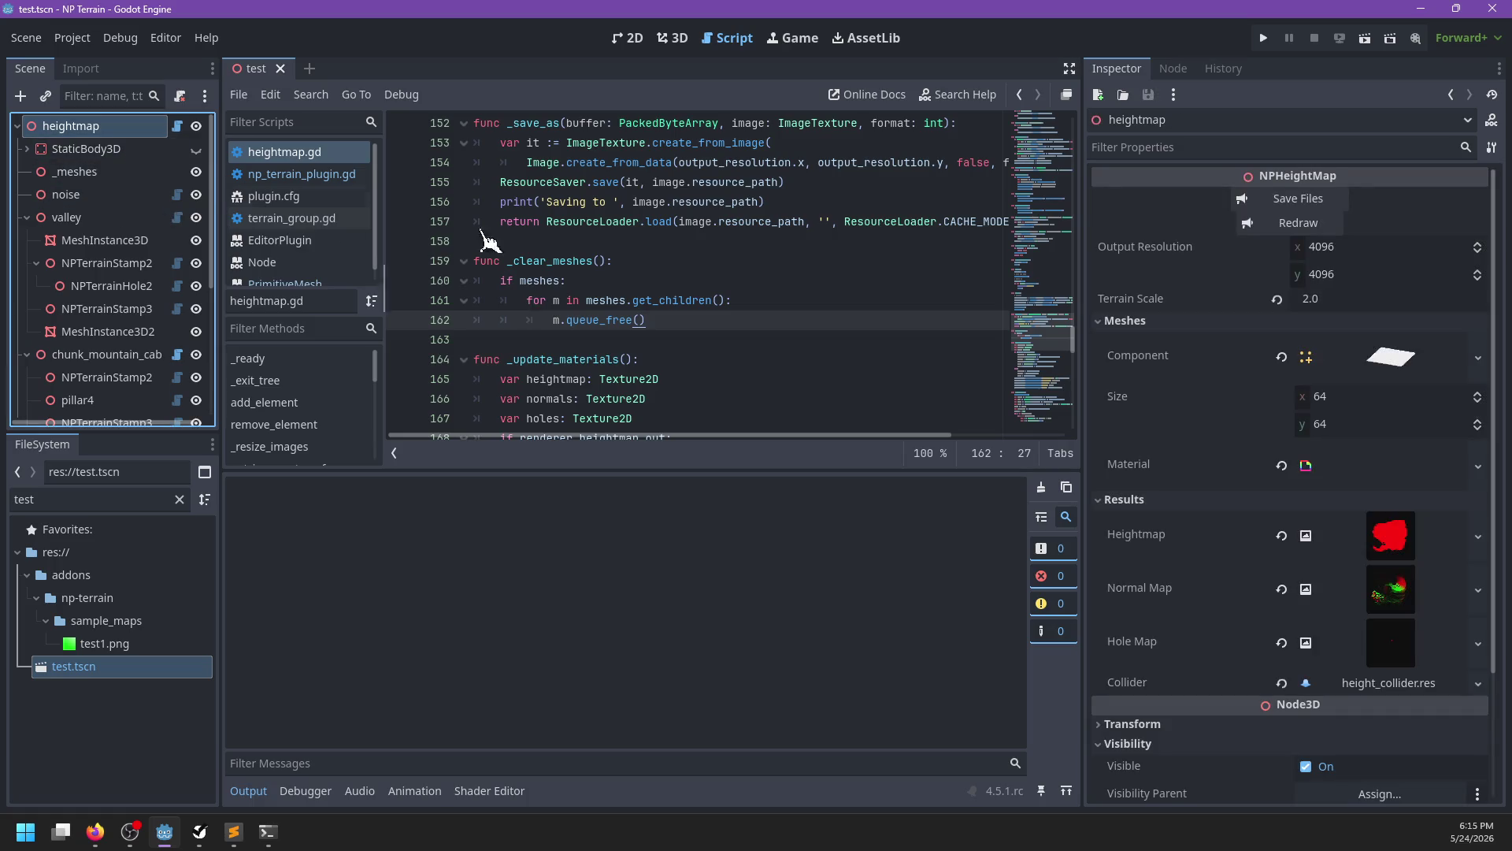
left_click(281, 68)
double_click(187, 672)
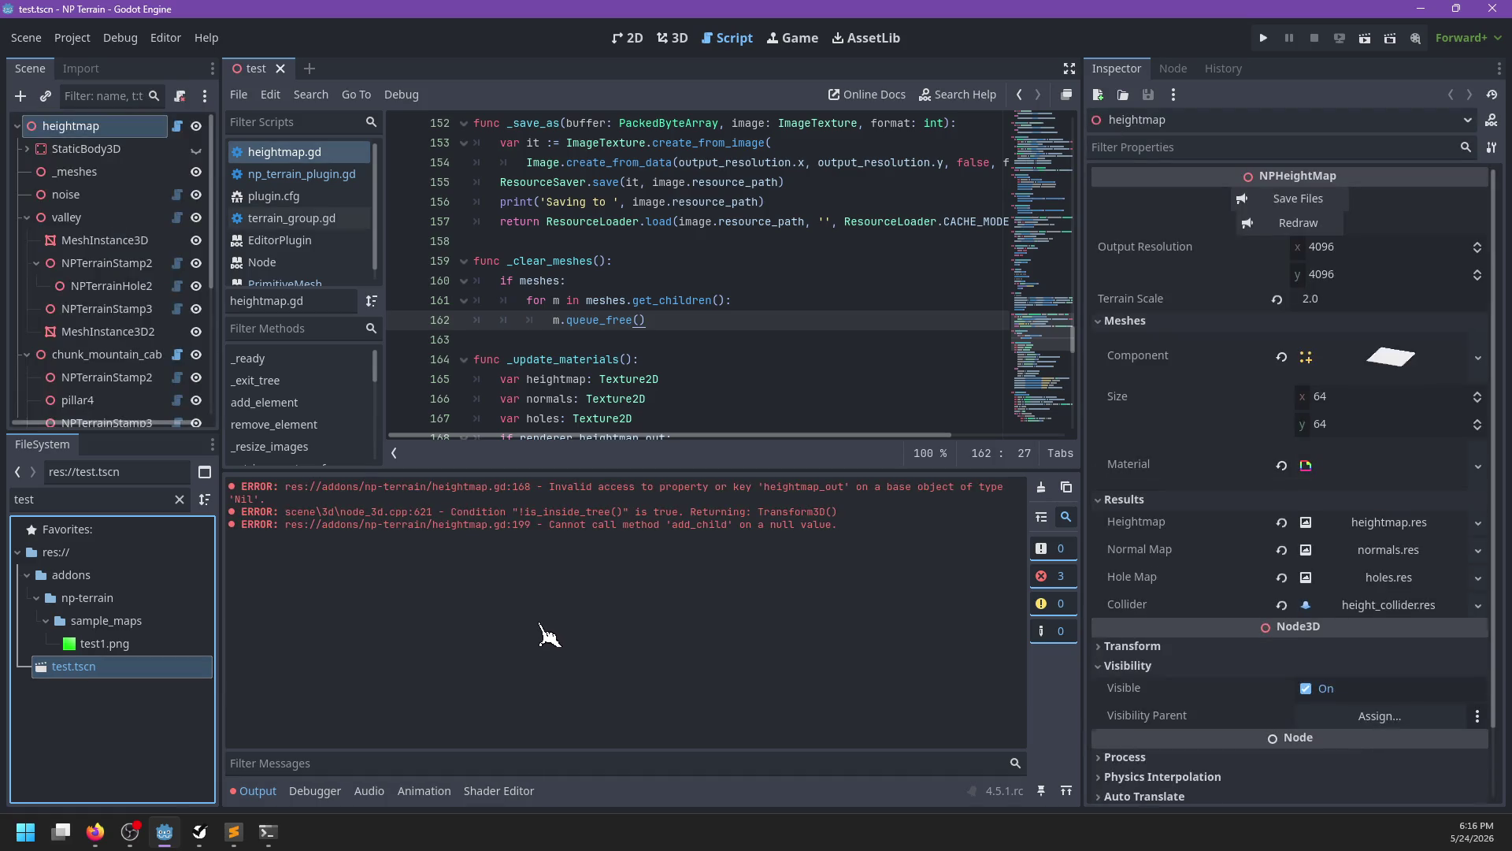
left_click(770, 377)
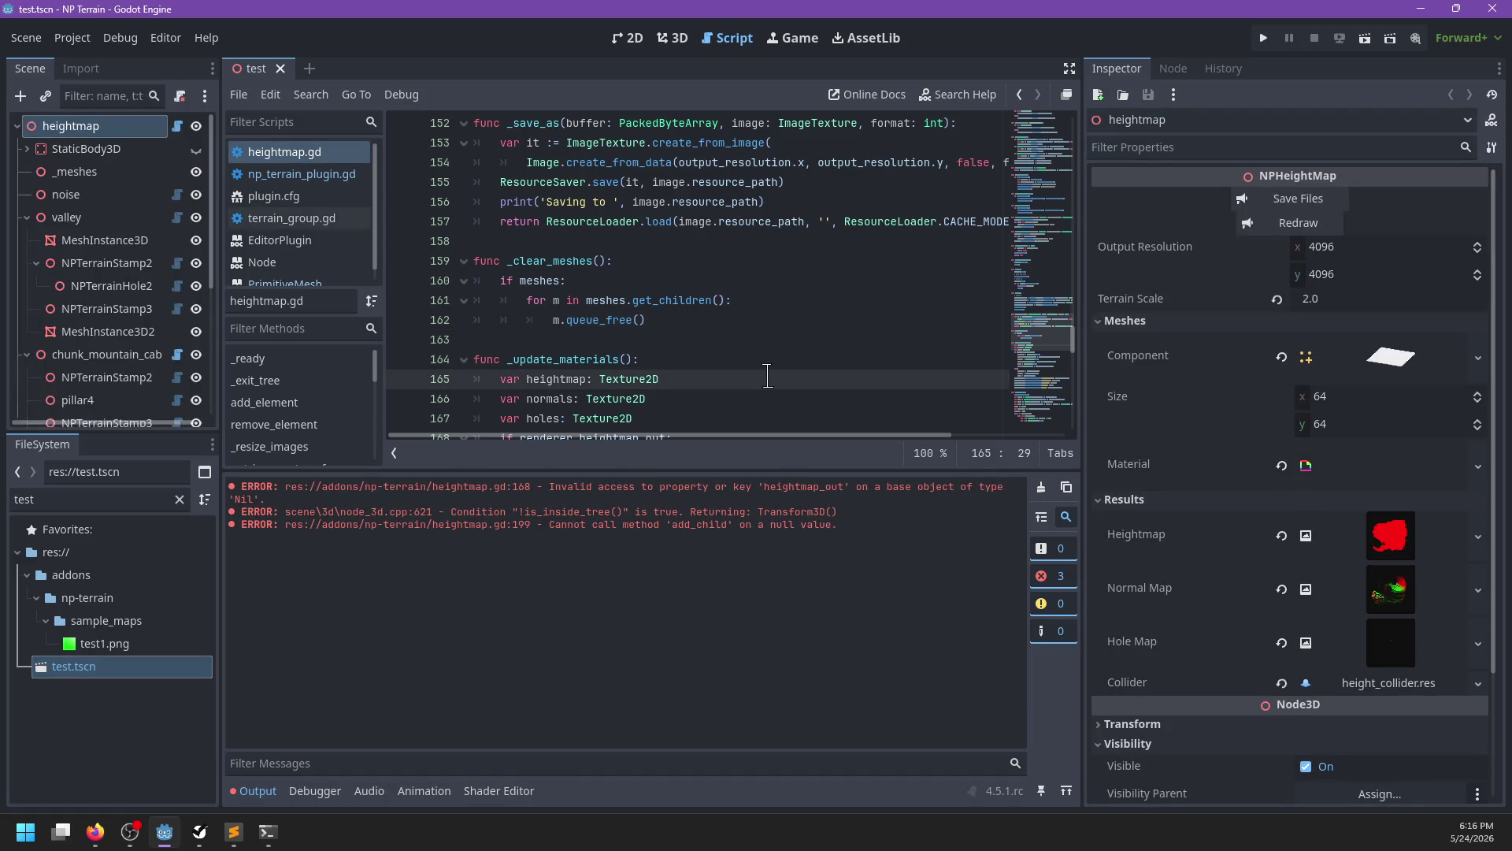
Remove the 'if meshes:' line from _clear_meshes and dedent its loop back
key("ctrl+f")
key("Escape")
scroll(569, 402, "down", 1)
left_click(666, 361)
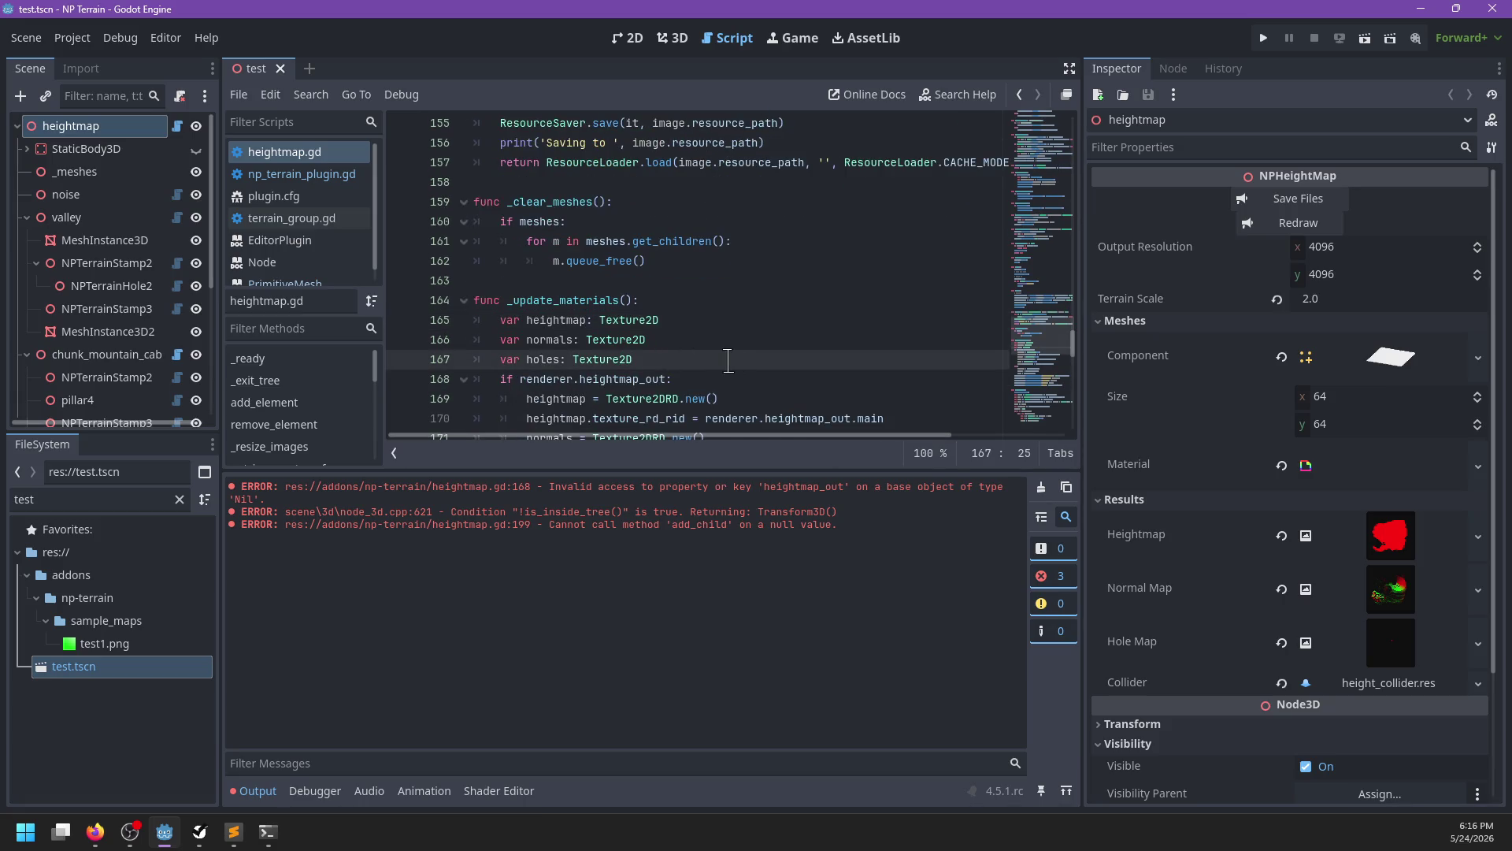
scroll(729, 361, "down", 1)
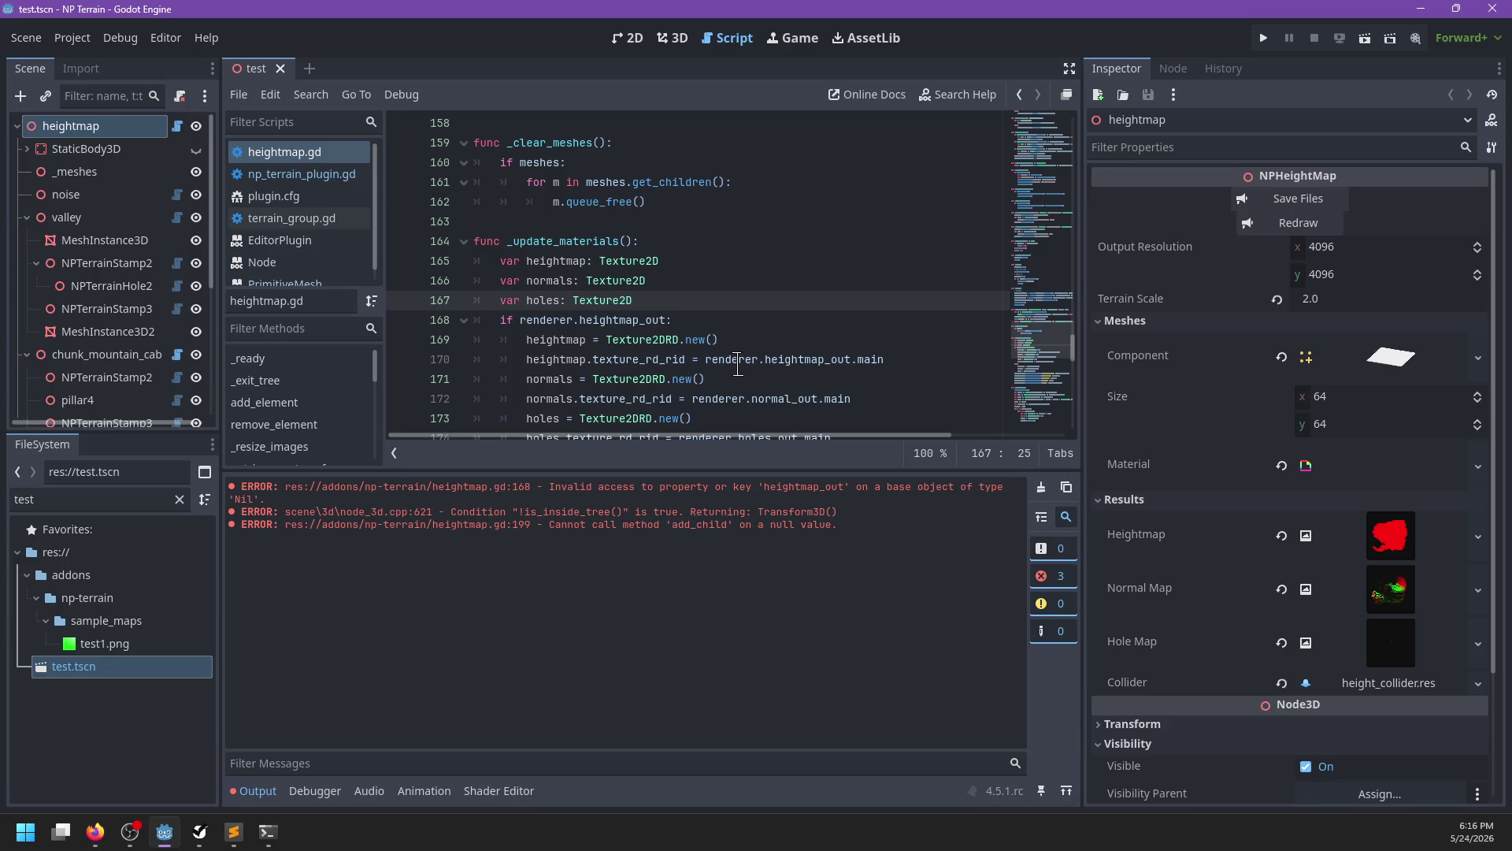
mouse_move(552, 202)
left_mouse_down()
mouse_move(504, 182)
mouse_move(654, 143)
left_mouse_up()
key("shift+Tab")
key("BackSpace")
Add 'if not is_inside_tree(): return' to the terrain_scale setter and save
key("ctrl+f")
type("scale")
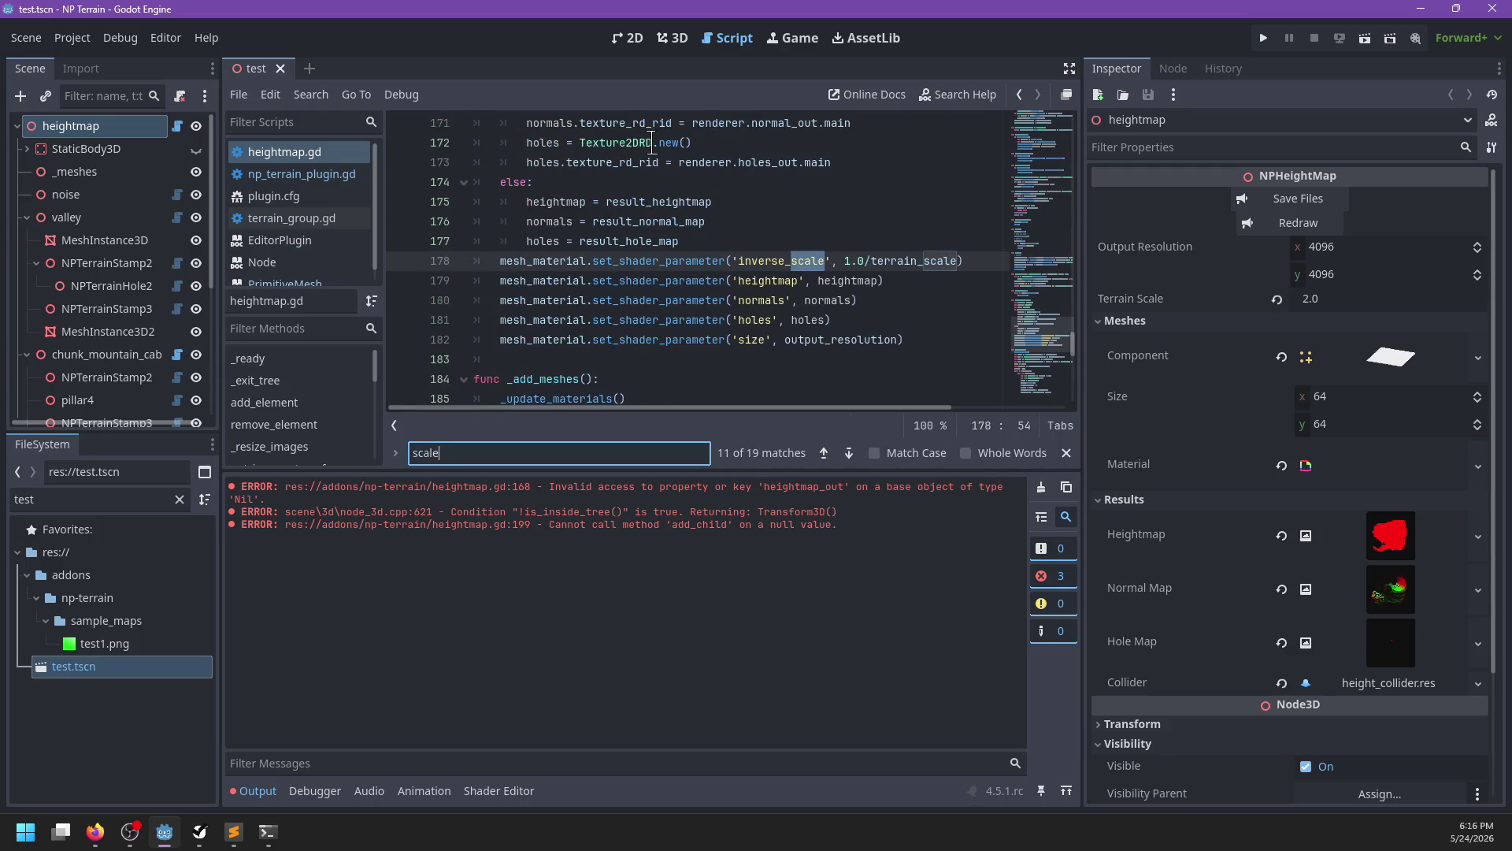
key("Escape")
left_click_drag(1050, 384, 1039, 118)
left_click(706, 252)
key("Return")
type("if is_inside_tree()")
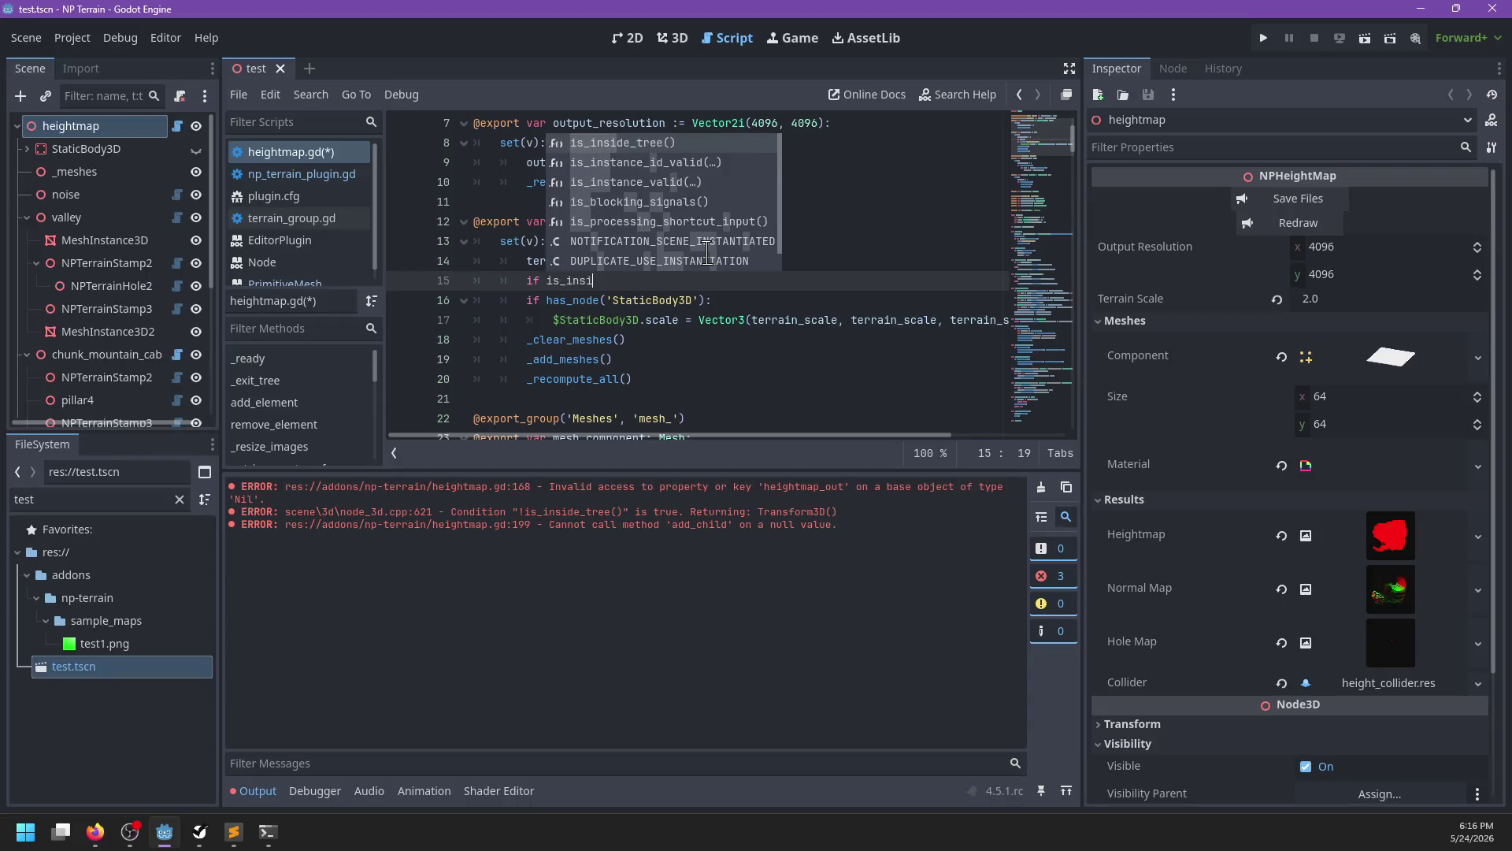
type(" not")
key("End")
type(":")
key("Return")
type("re")
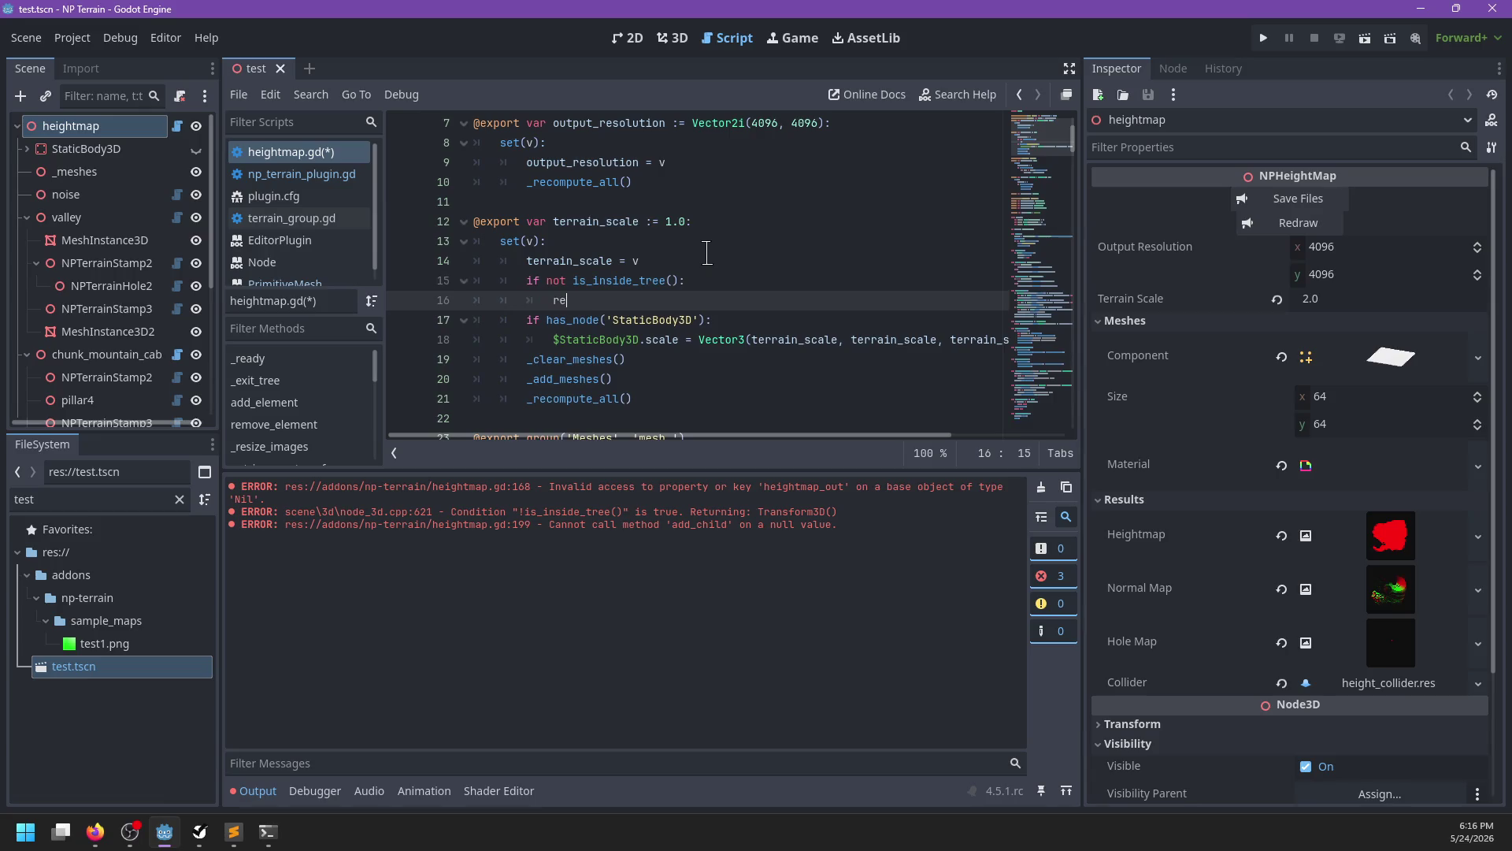
key("ctrl+s")
Close and reopen test.tscn, then clear the Output errors
left_click(280, 68)
left_click(147, 676)
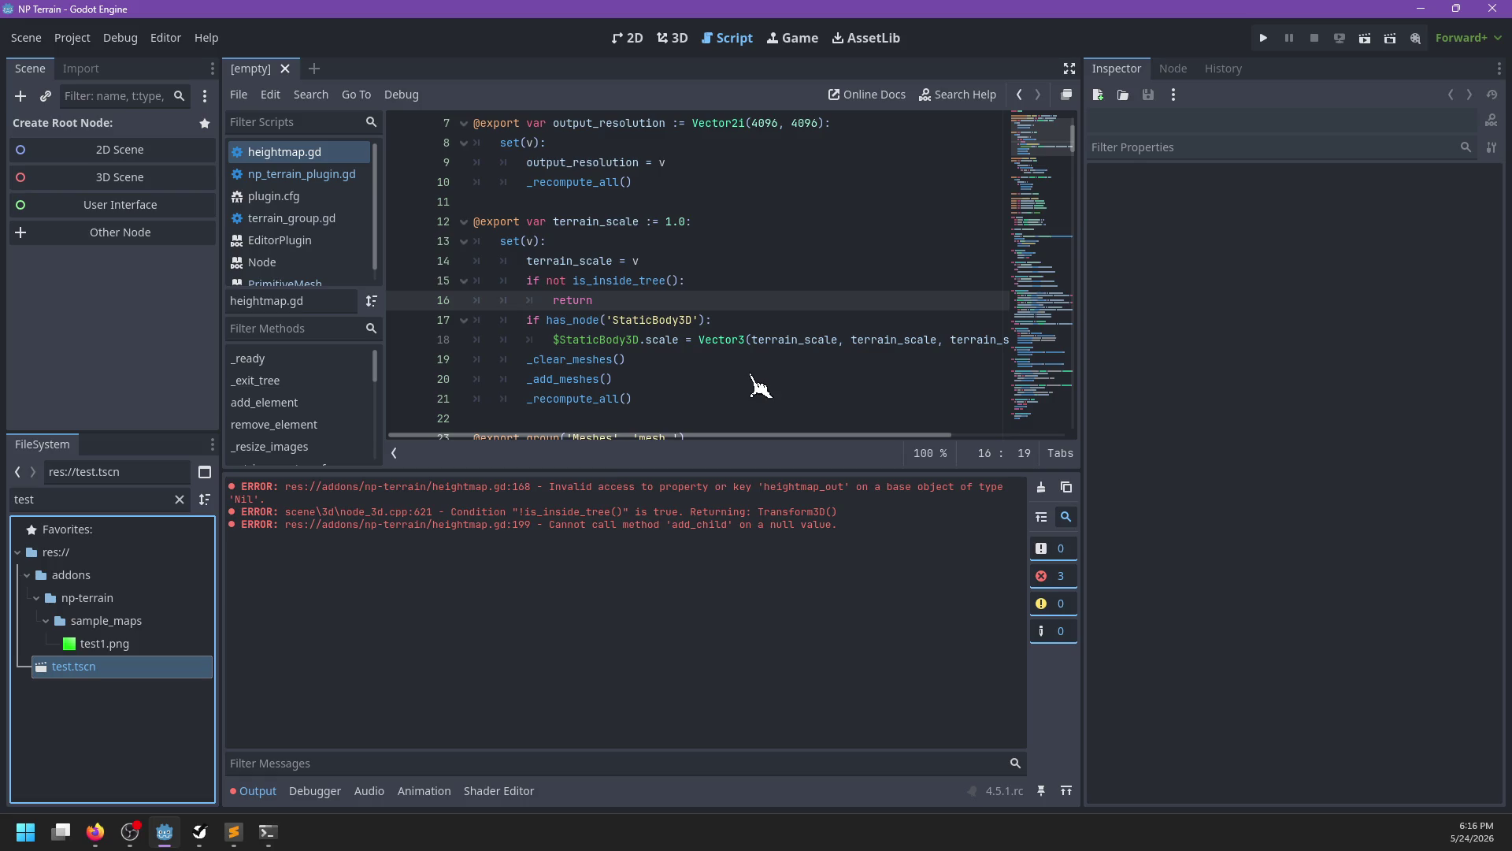
key("Return")
left_click(1041, 486)
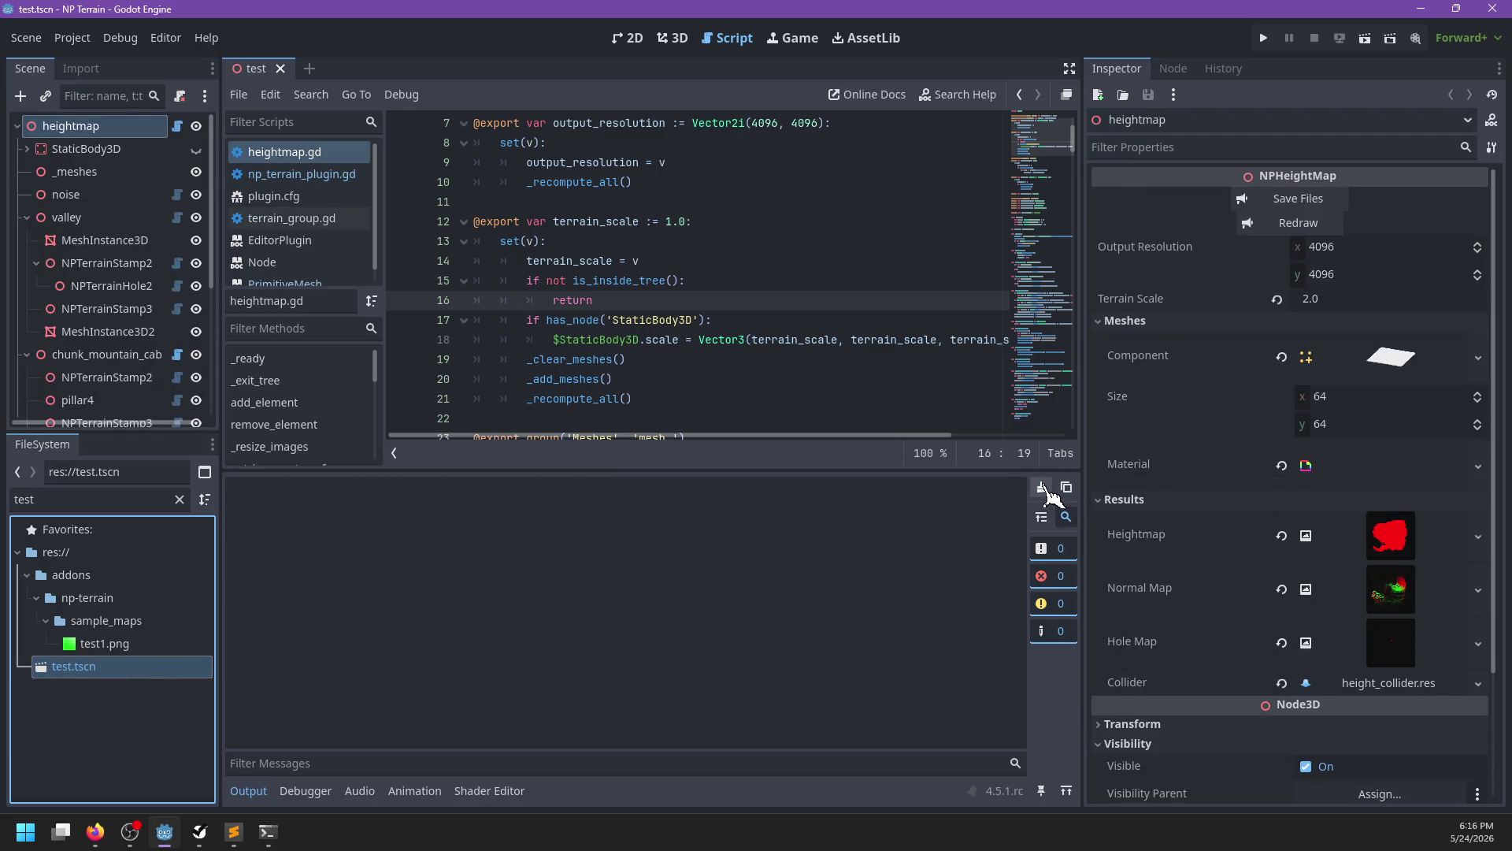
Rotate NPTerrainStamp2 to -128.9° about Y in the 3D view and orbit to inspect the terrain
left_click(674, 37)
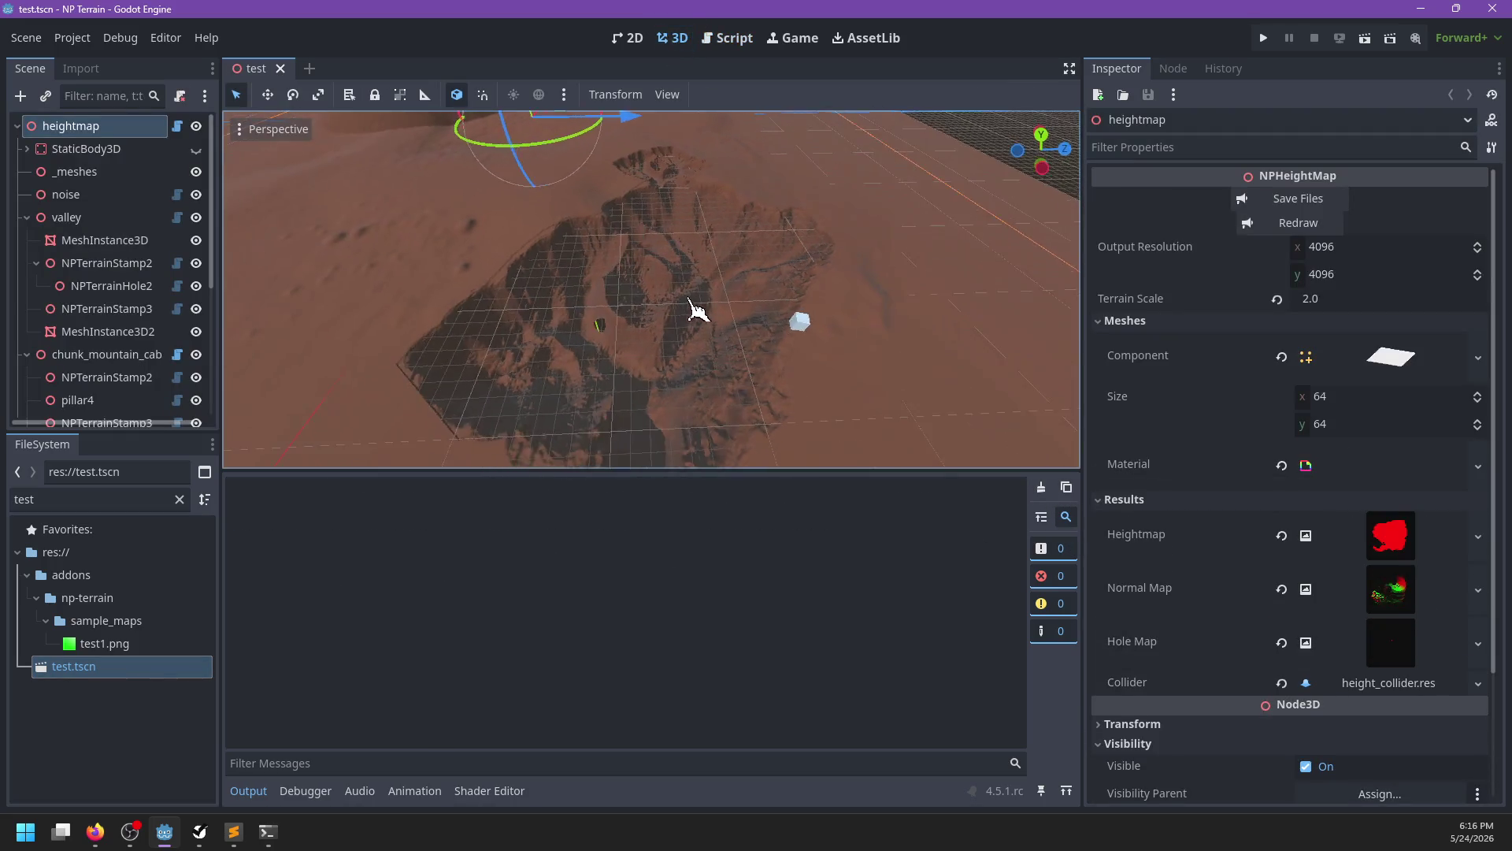
double_click(119, 263)
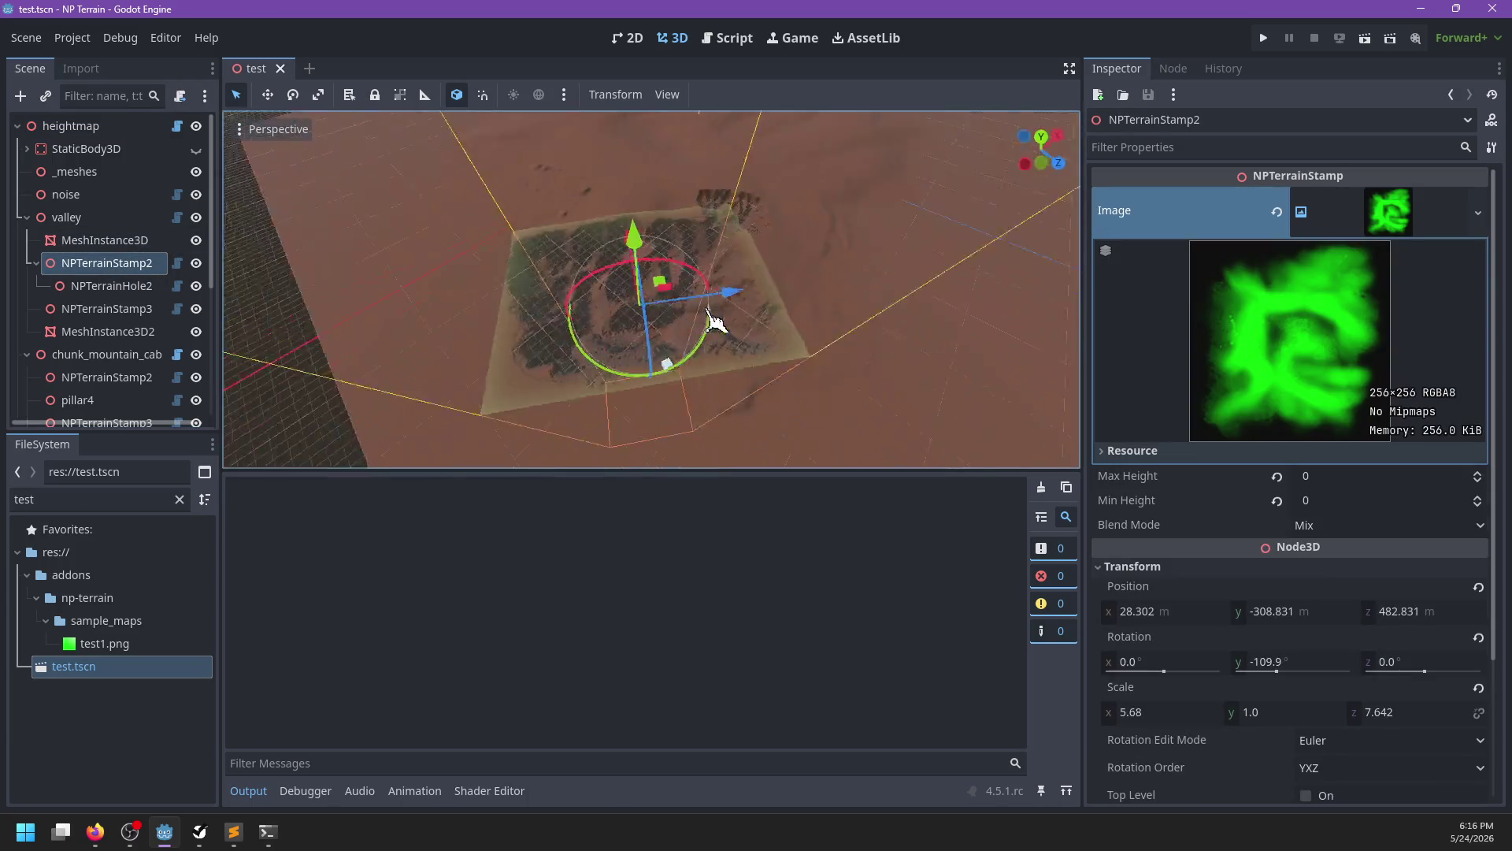
mouse_move(646, 366)
left_mouse_down()
mouse_move(716, 379)
mouse_move(749, 341)
mouse_move(769, 297)
mouse_move(692, 395)
mouse_move(714, 370)
mouse_move(665, 347)
mouse_move(714, 238)
left_mouse_up()
scroll(715, 238, "up", 5)
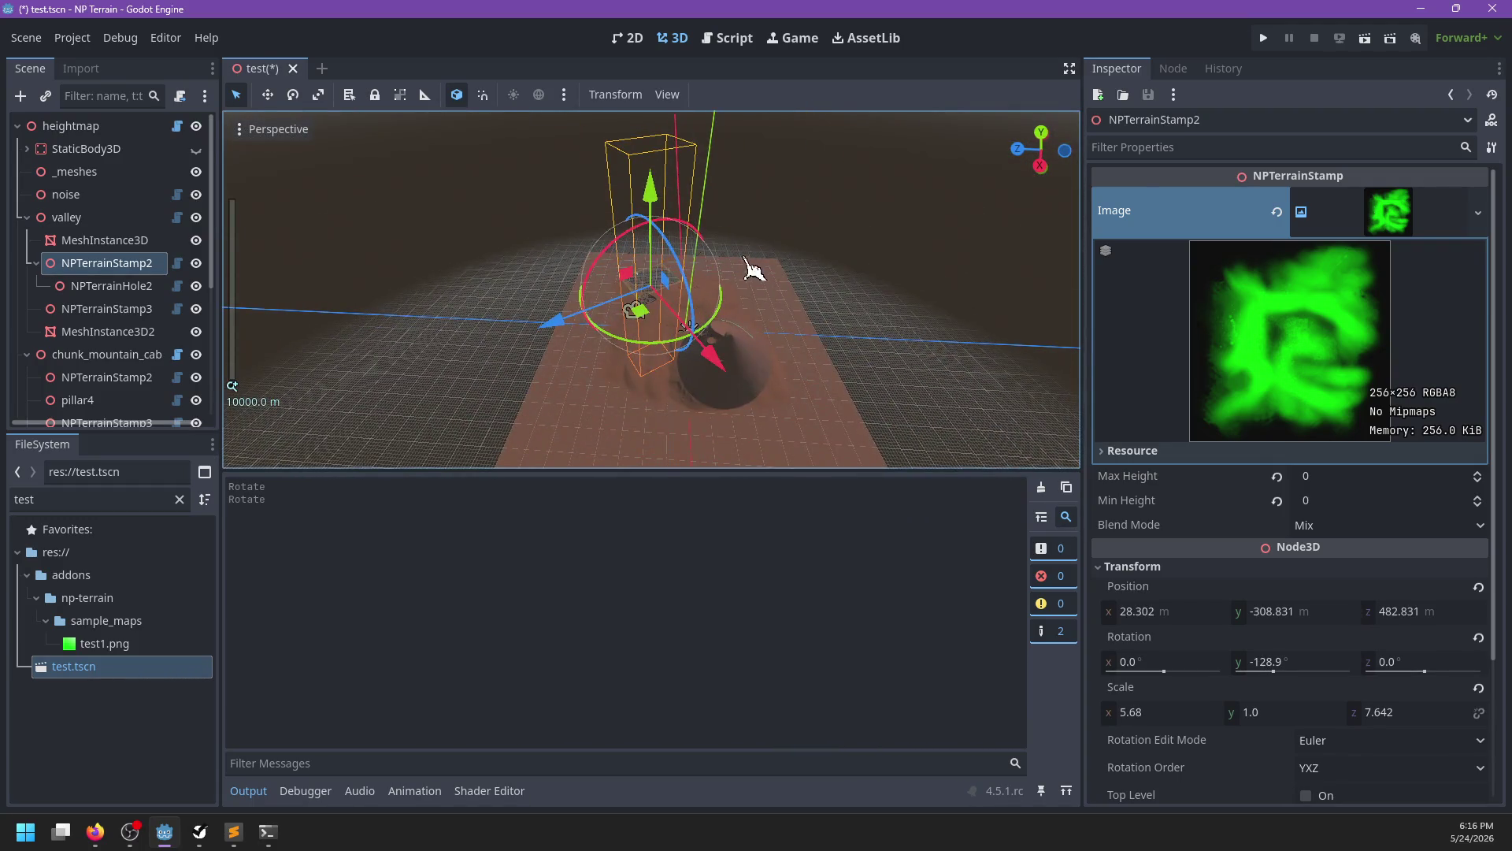
scroll(751, 268, "up", 10)
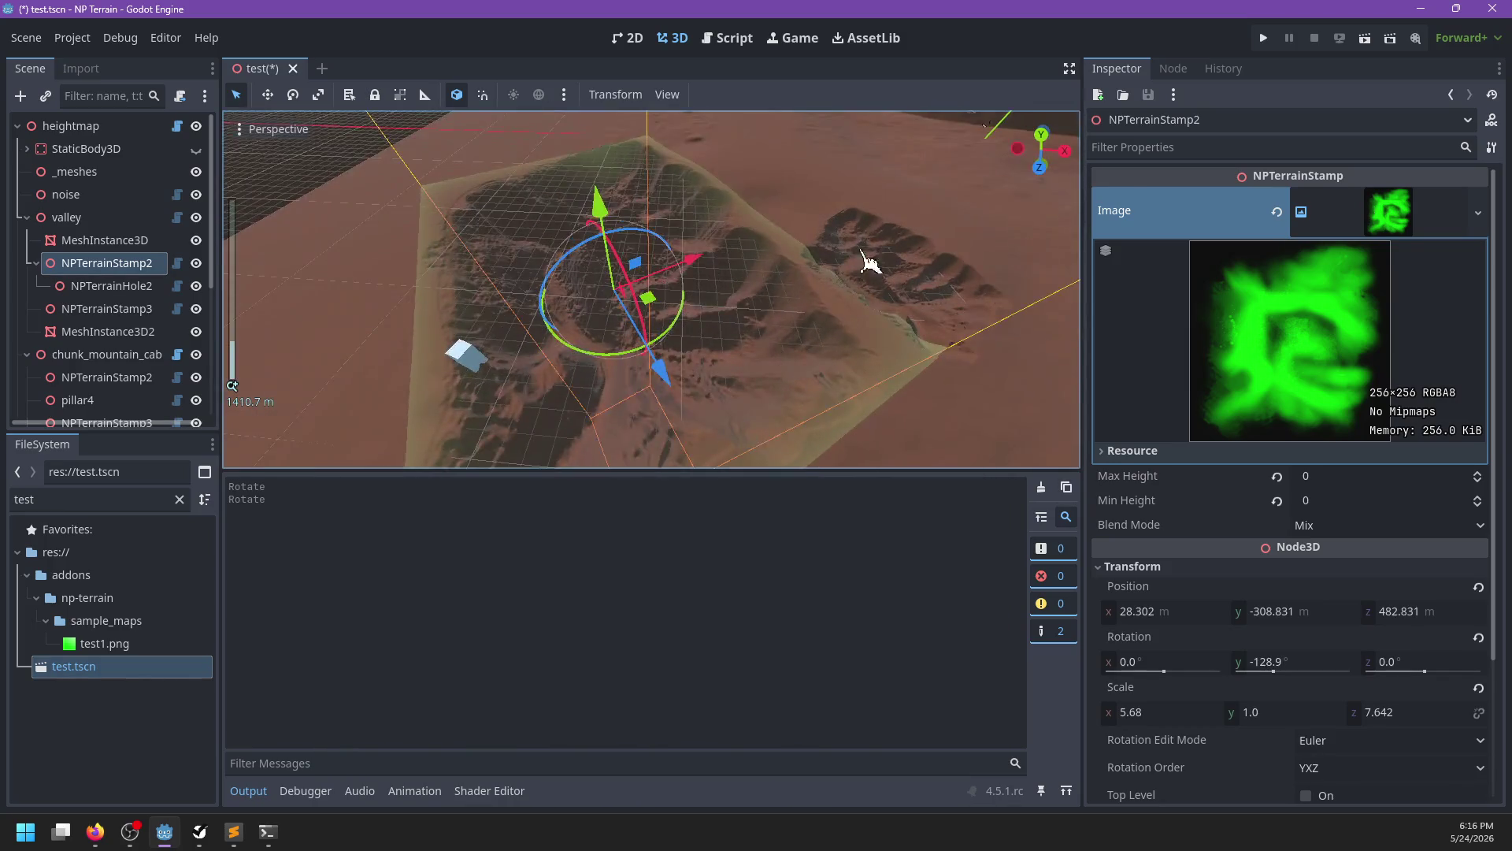
scroll(713, 317, "down", 5)
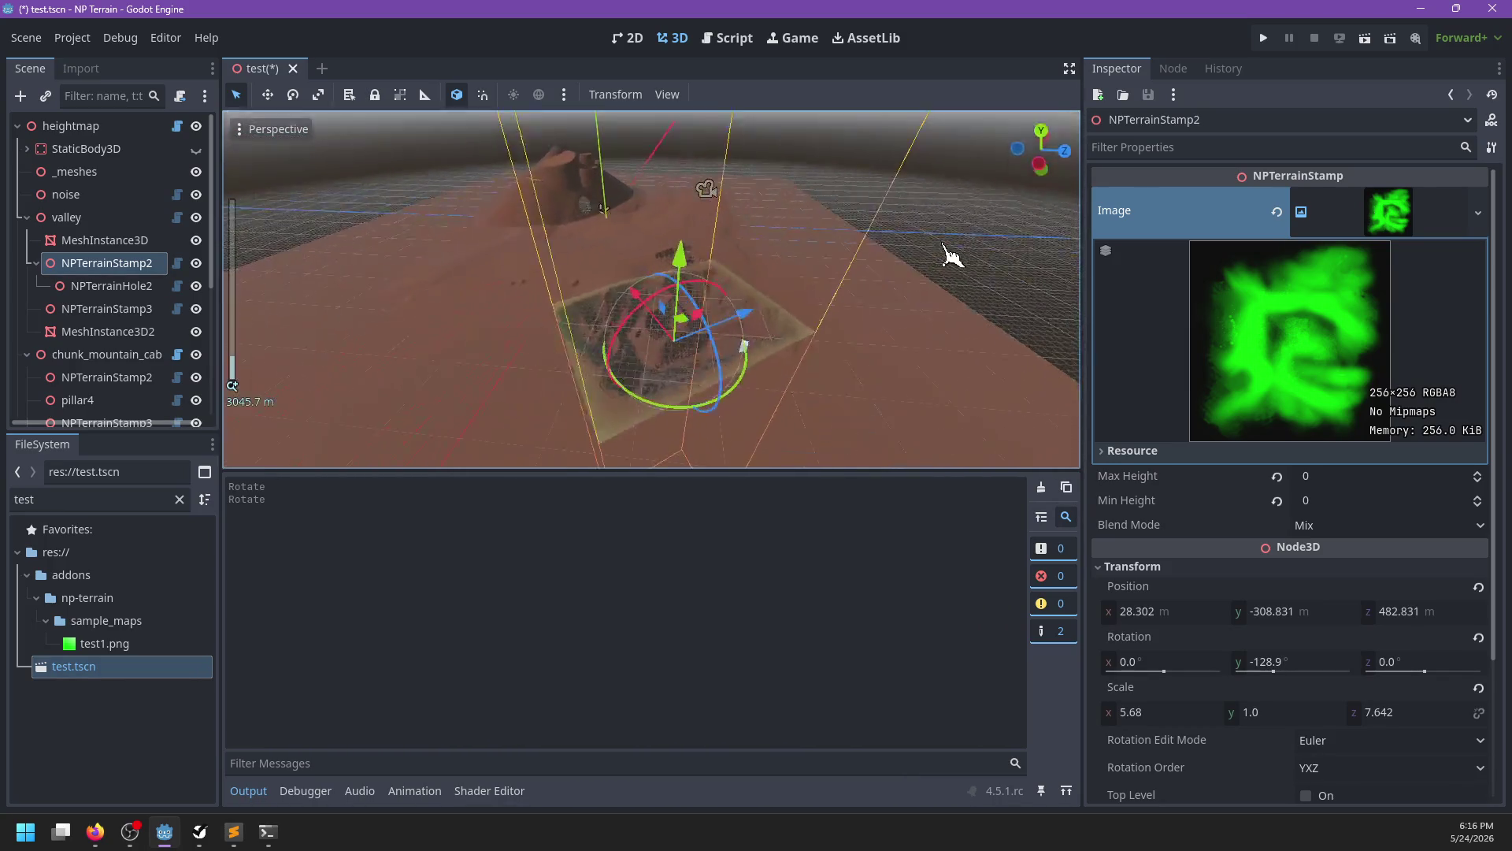
scroll(871, 257, "up", 6)
scroll(943, 284, "down", 3)
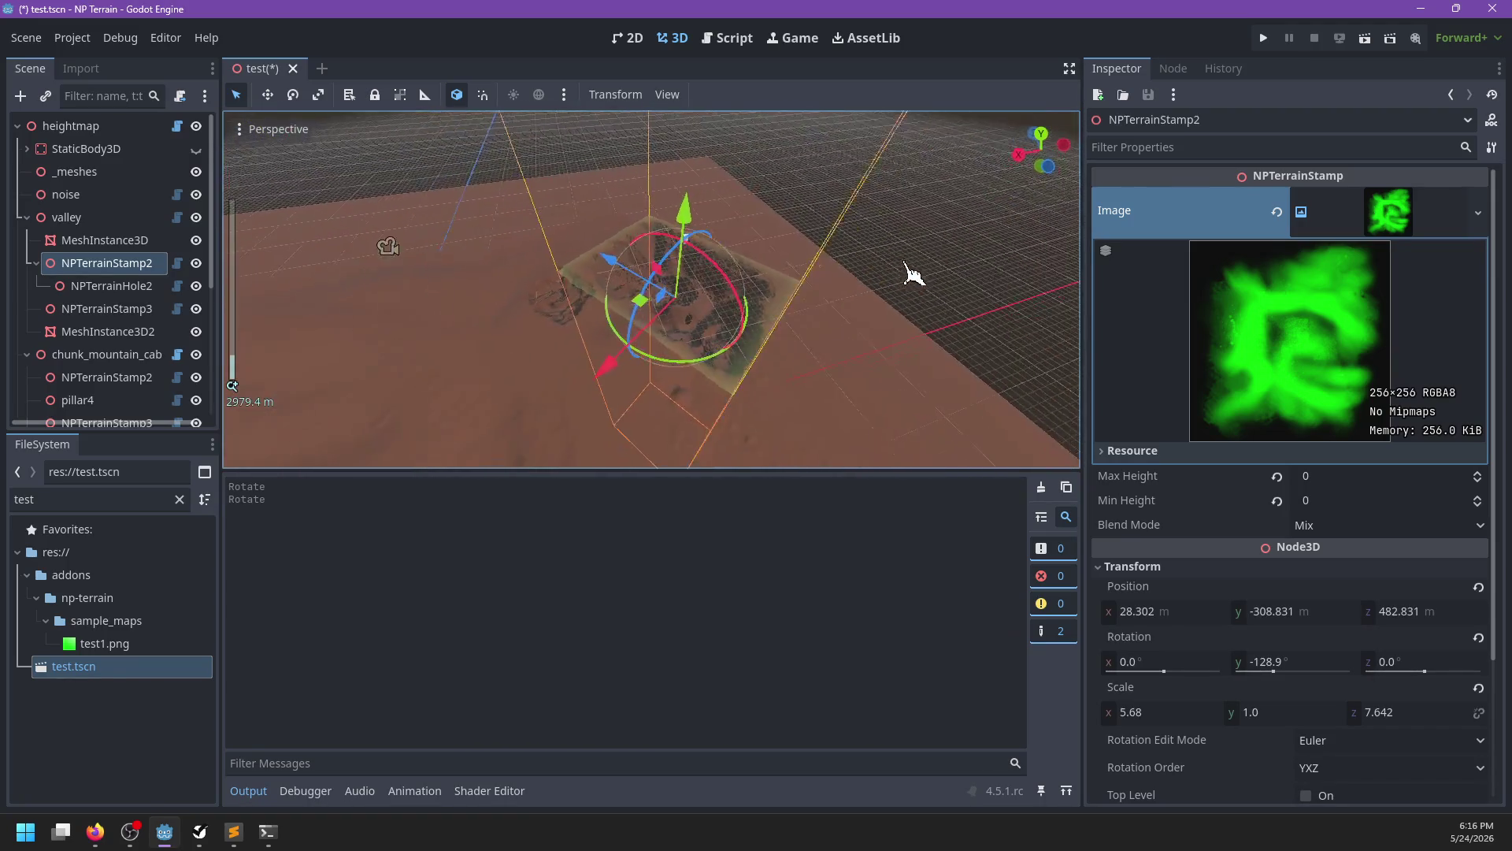
mouse_move(913, 274)
left_mouse_down()
mouse_move(837, 310)
mouse_move(844, 348)
left_mouse_up()
scroll(837, 344, "down", 5)
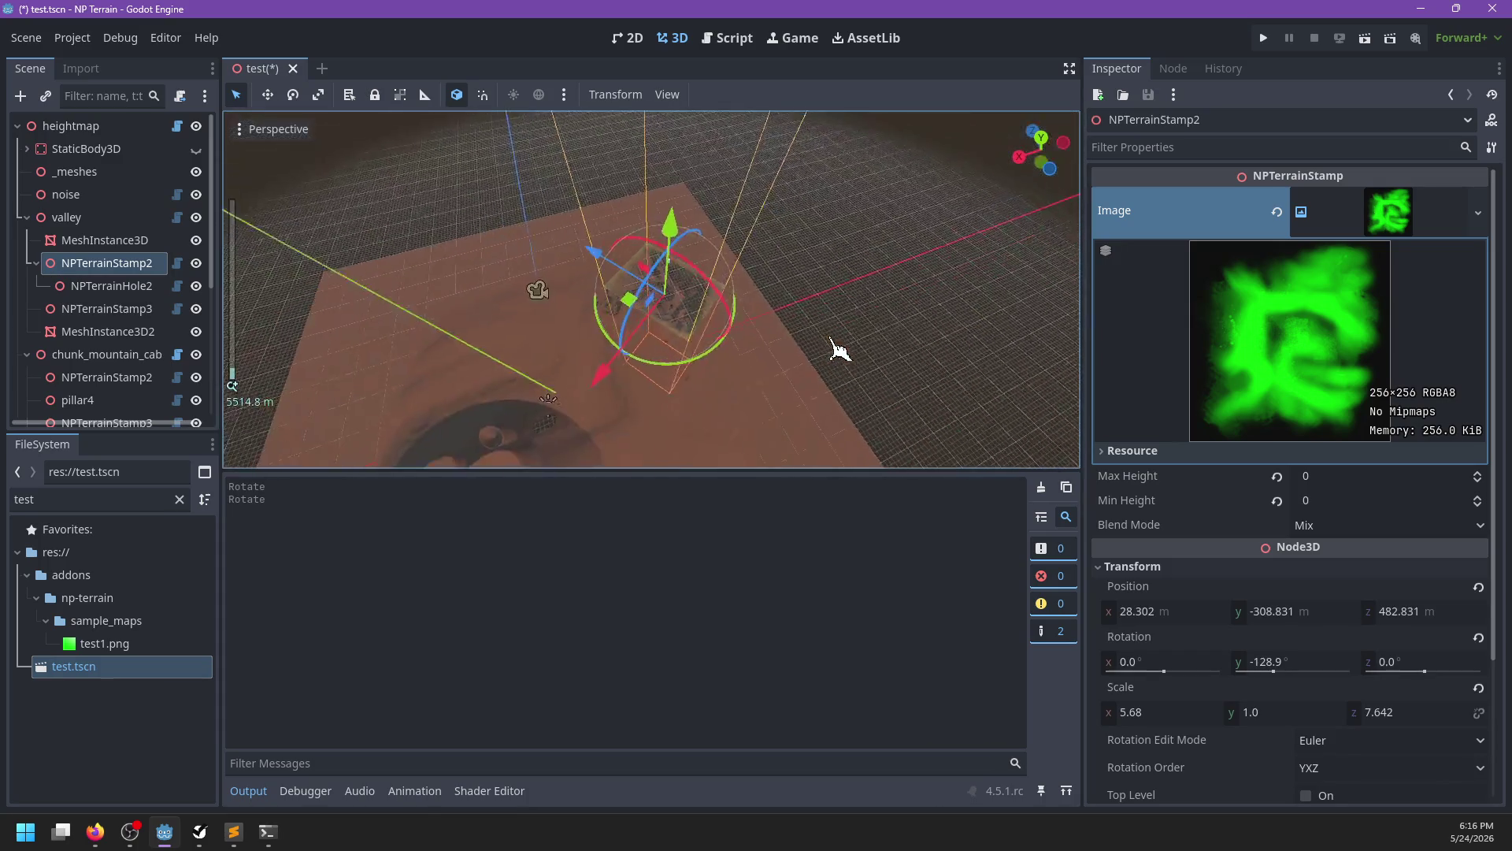
scroll(837, 339, "up", 10)
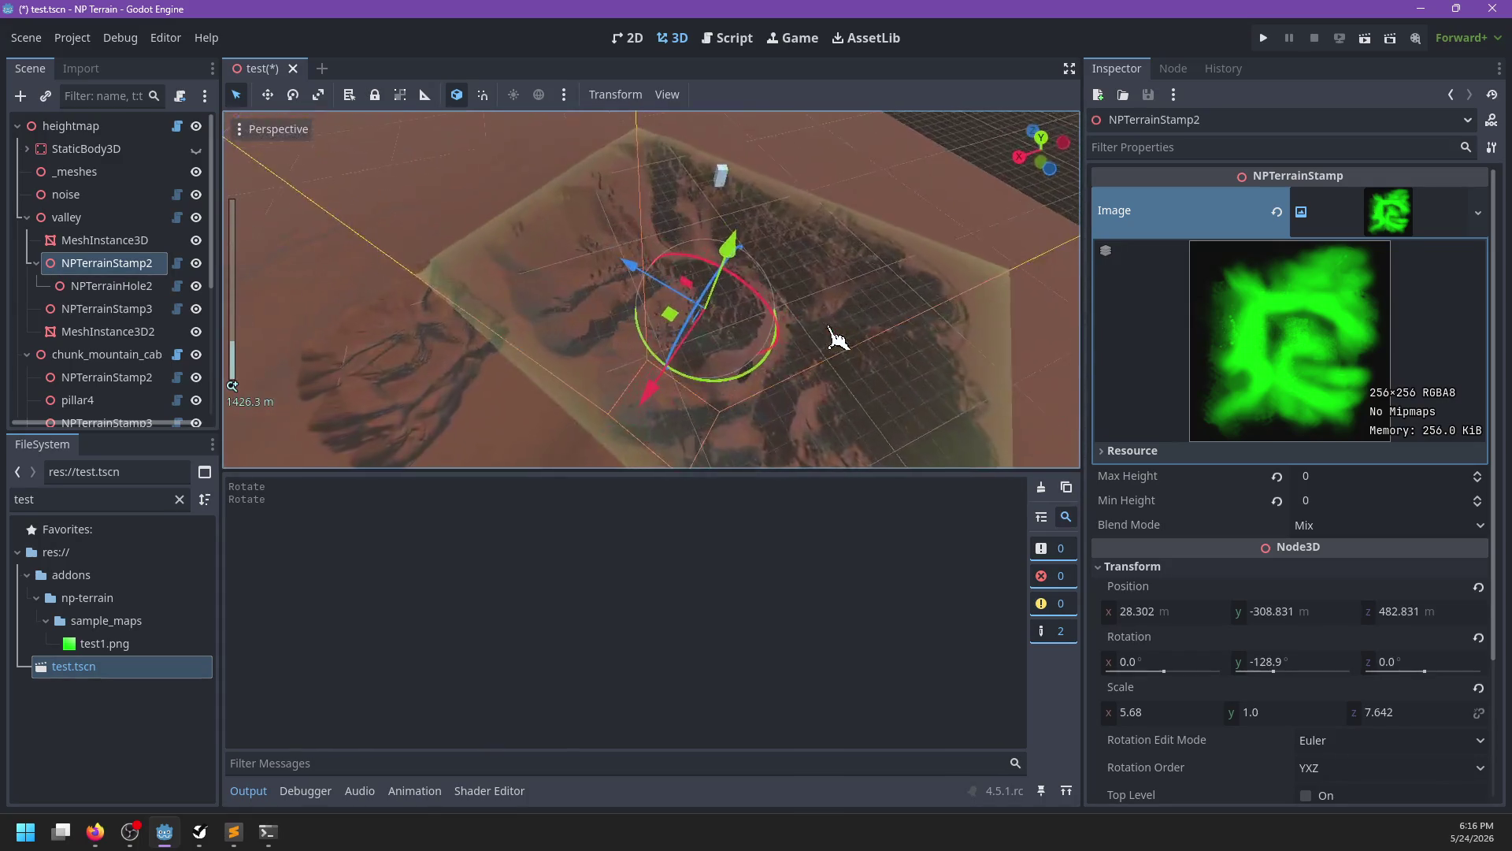
mouse_move(723, 306)
left_mouse_down()
mouse_move(948, 281)
mouse_move(891, 267)
mouse_move(811, 305)
mouse_move(670, 330)
mouse_move(598, 371)
mouse_move(620, 358)
mouse_move(658, 378)
mouse_move(709, 361)
mouse_move(728, 321)
mouse_move(583, 203)
mouse_move(587, 174)
mouse_move(797, 158)
mouse_move(800, 203)
mouse_move(760, 271)
left_mouse_up()
Undo NPTerrainHole2's accidental rotation back to 92.4° and return to the script editor
left_click(110, 286)
scroll(662, 297, "up", 5)
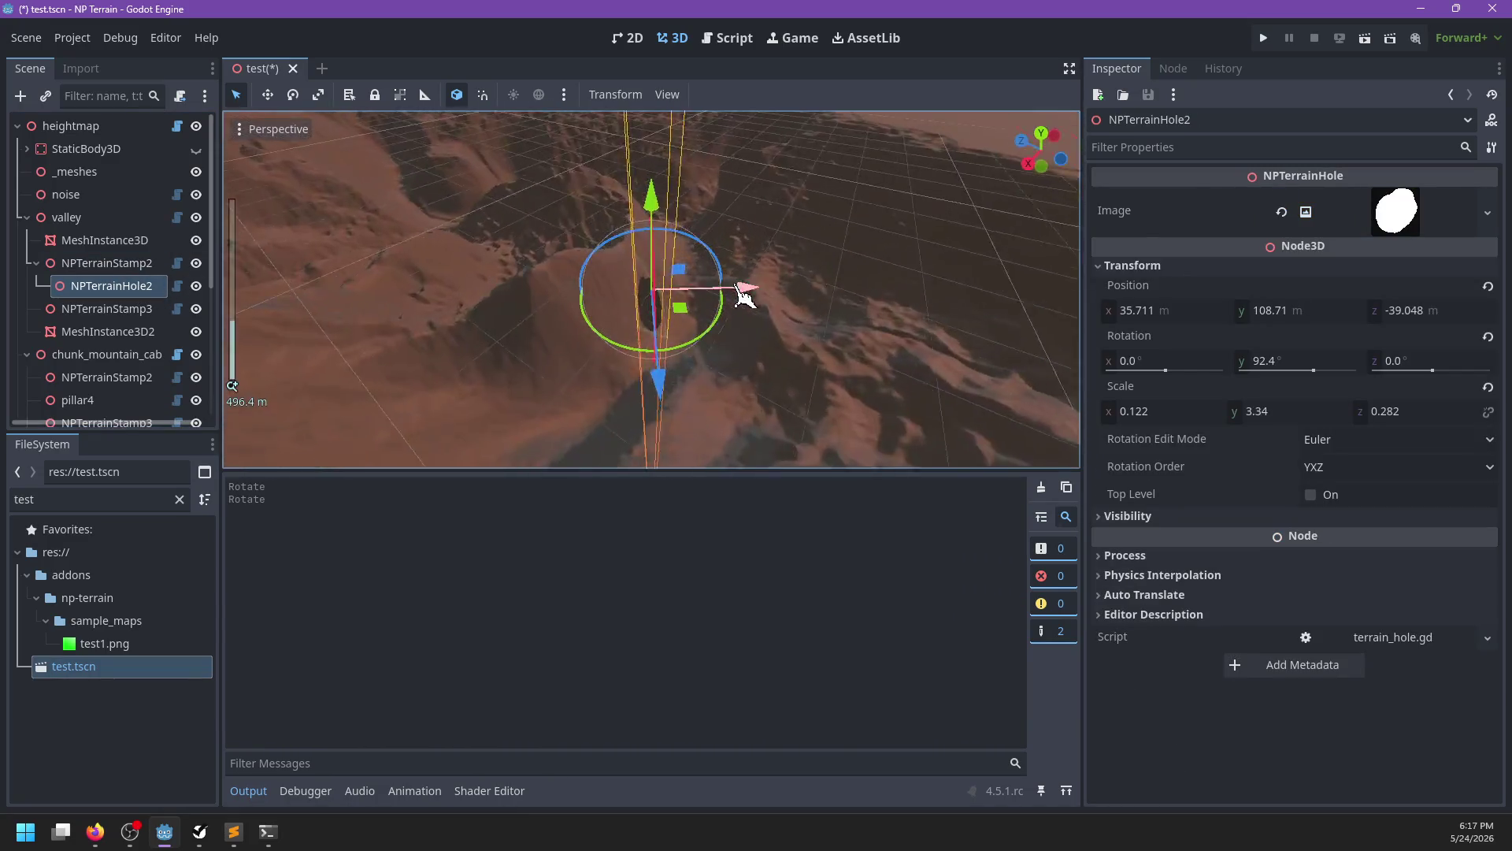
scroll(744, 296, "up", 2)
key("ctrl+z")
scroll(719, 331, "up", 3)
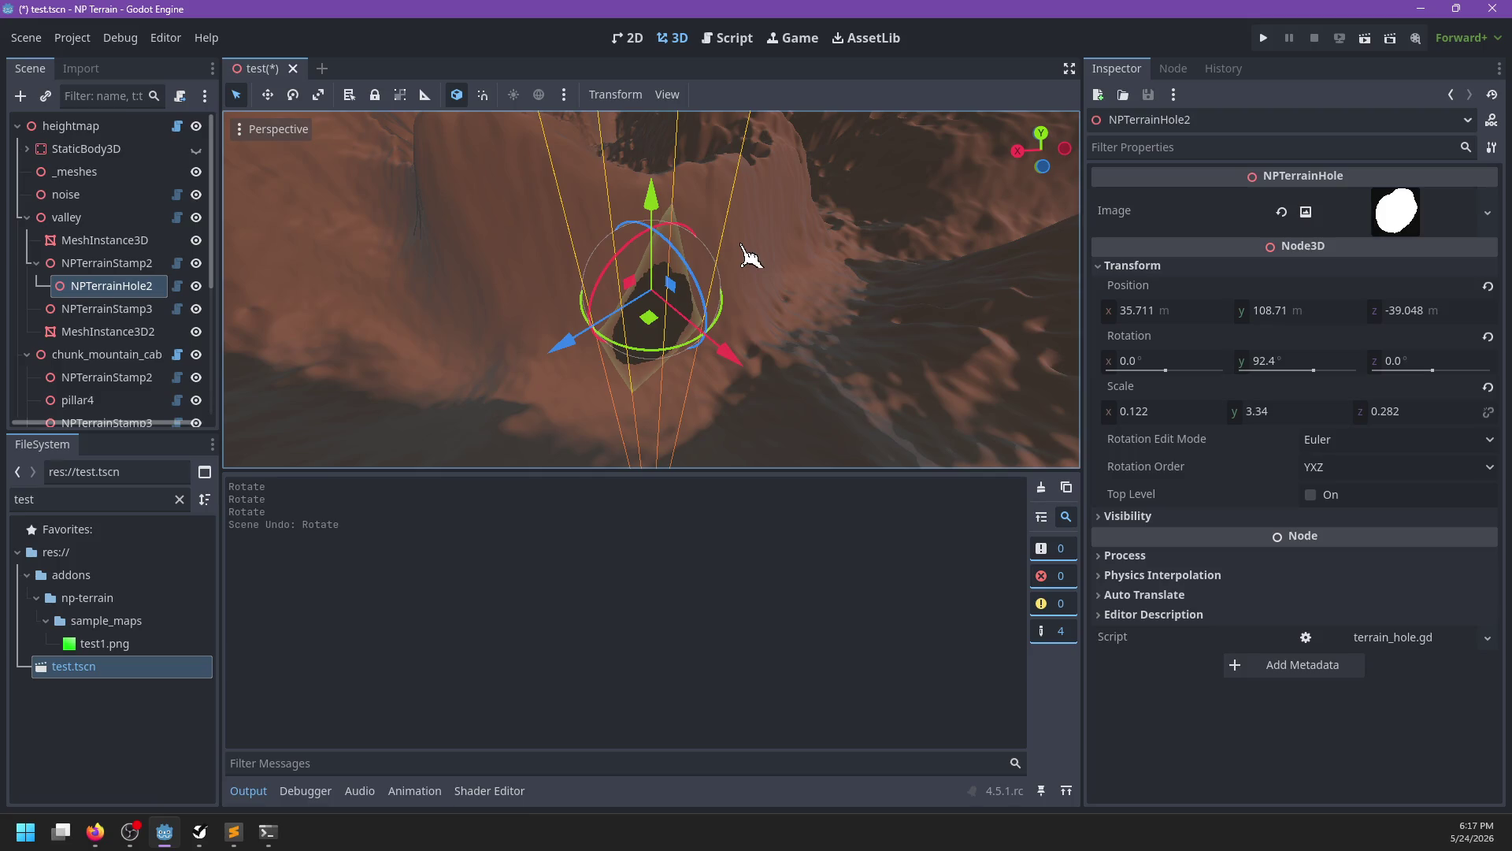
left_click(747, 37)
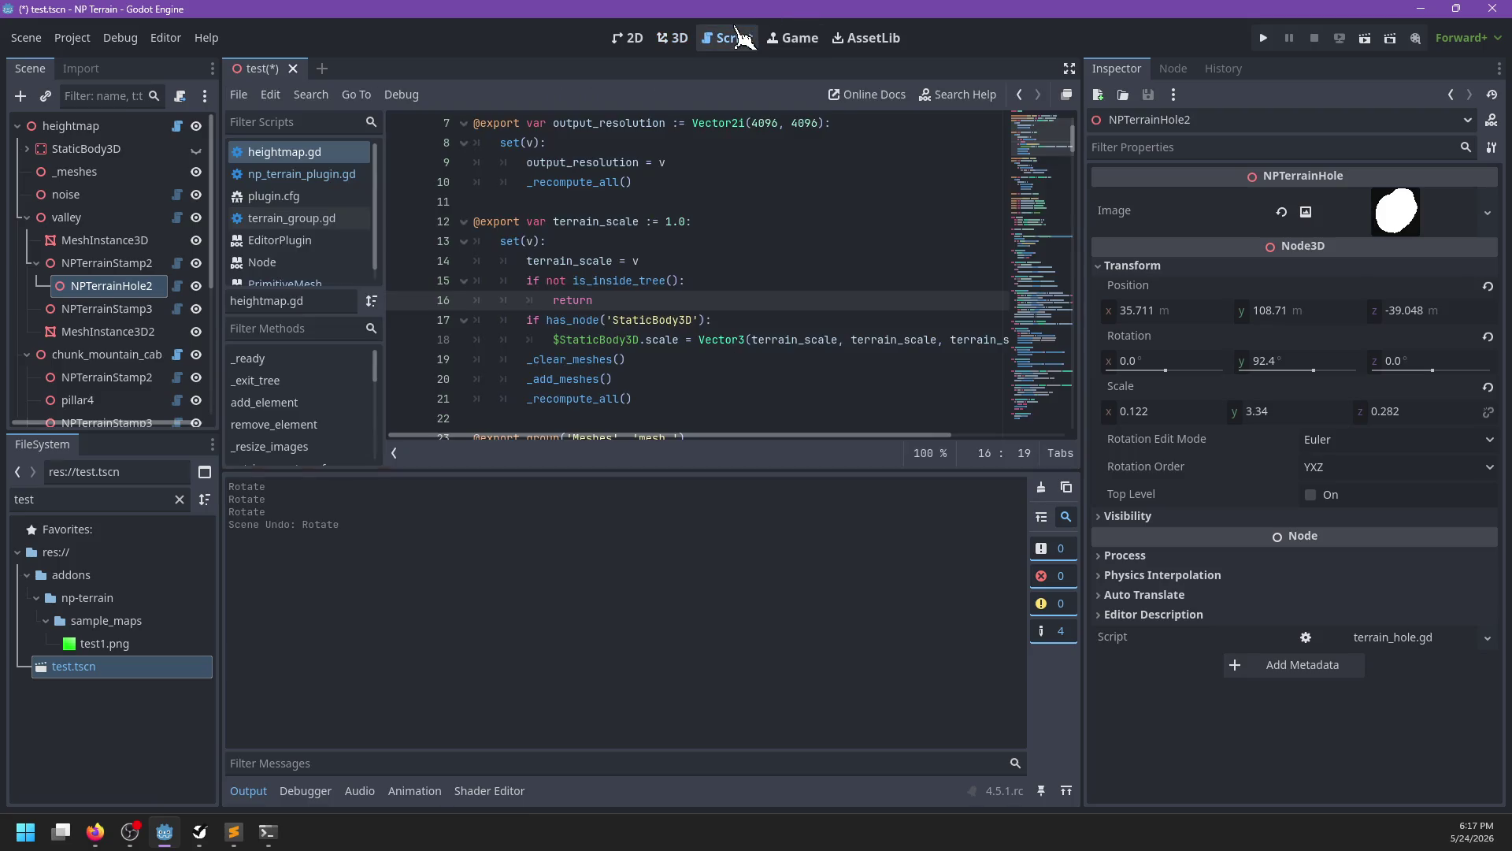
In np_terrain_plugin.gd's _create_box, add preview_box.custom_aabb = AABB(), save, and view the 3D scene
scroll(779, 225, "up", 2)
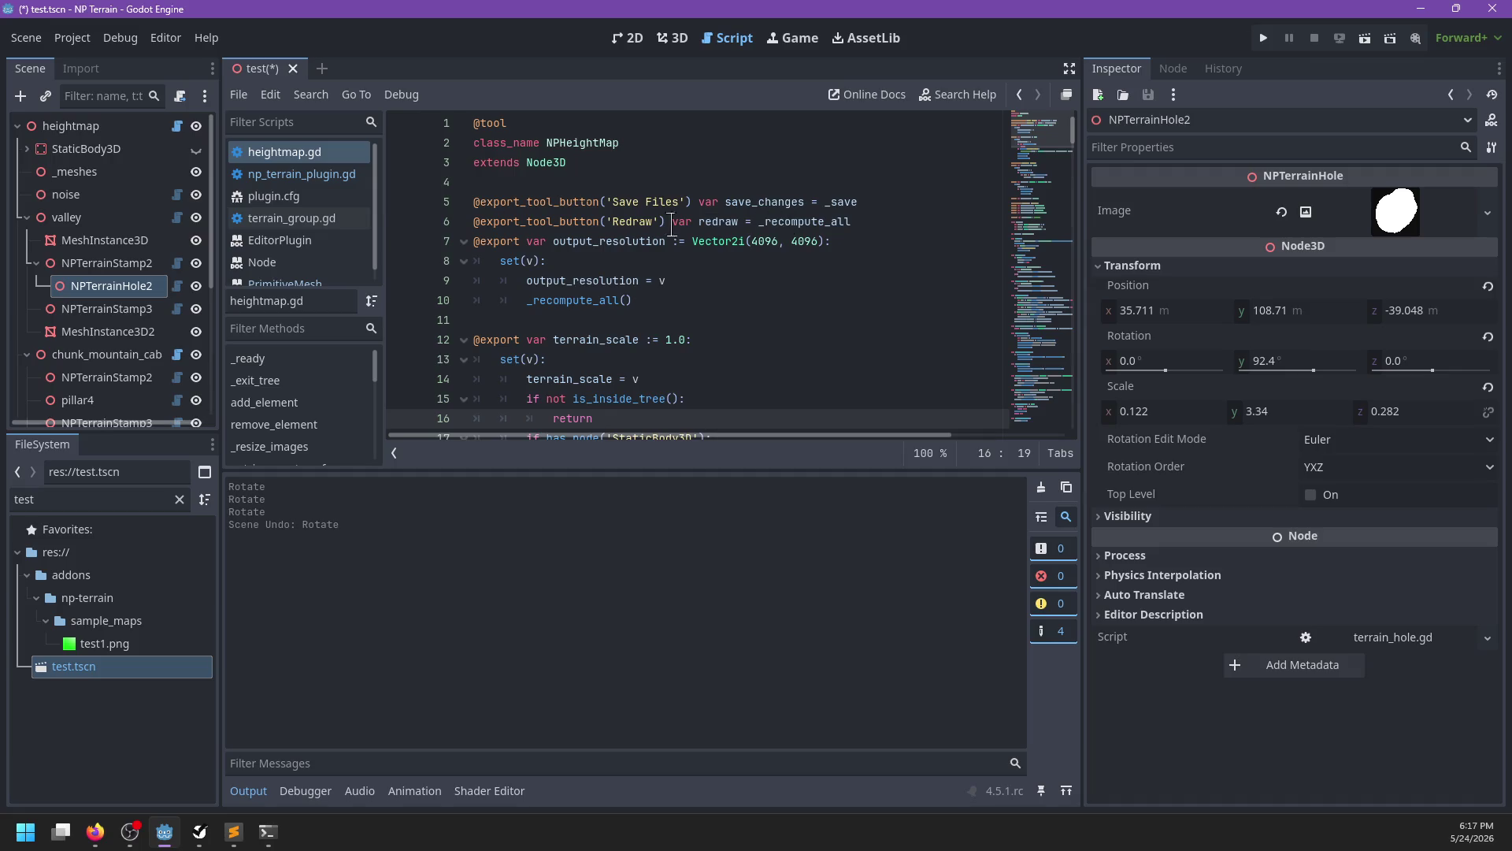
left_click(332, 175)
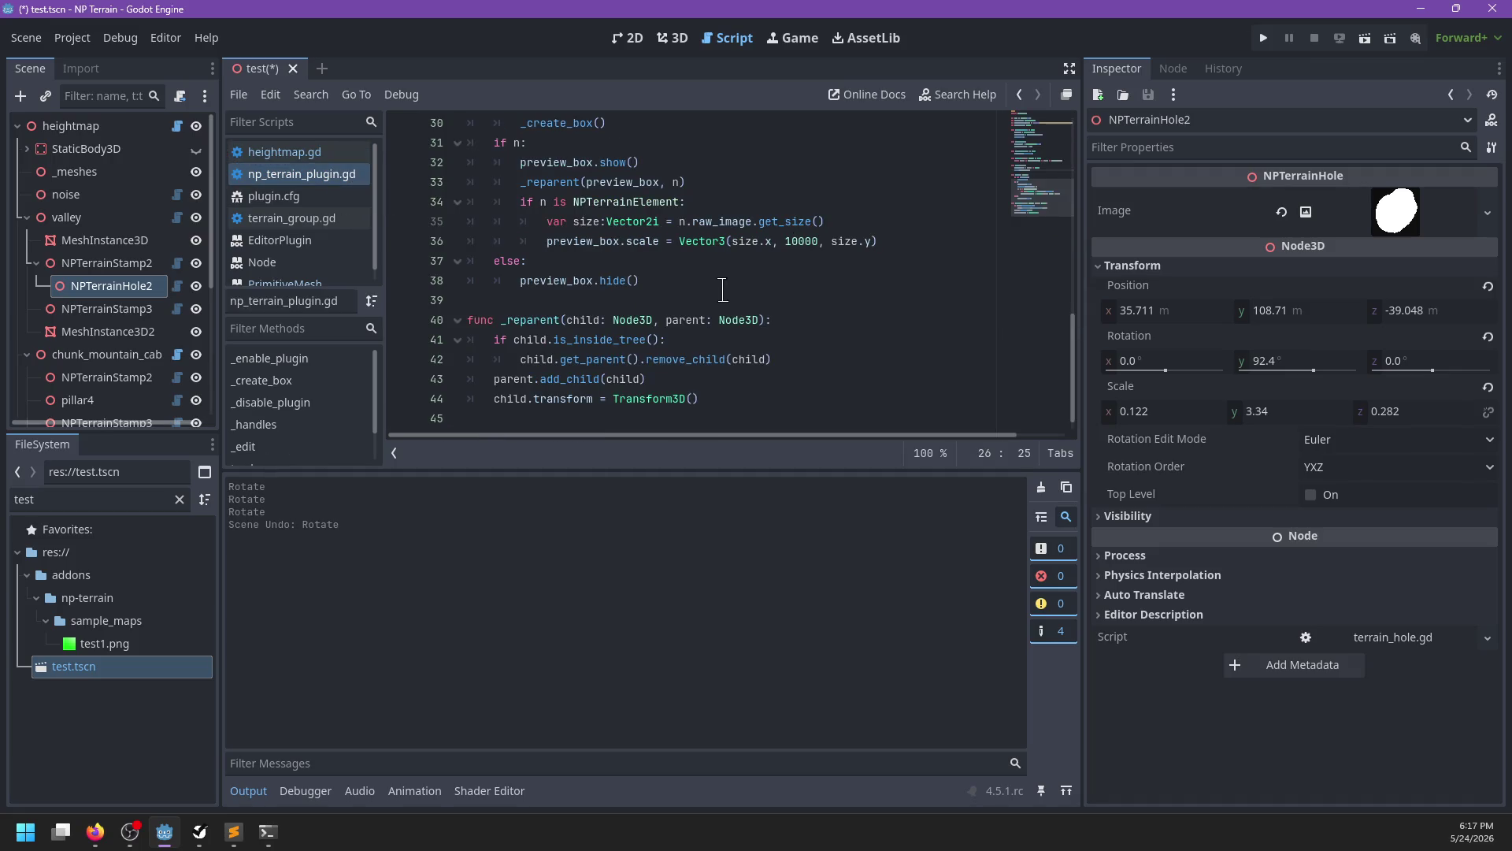
scroll(731, 291, "up", 1)
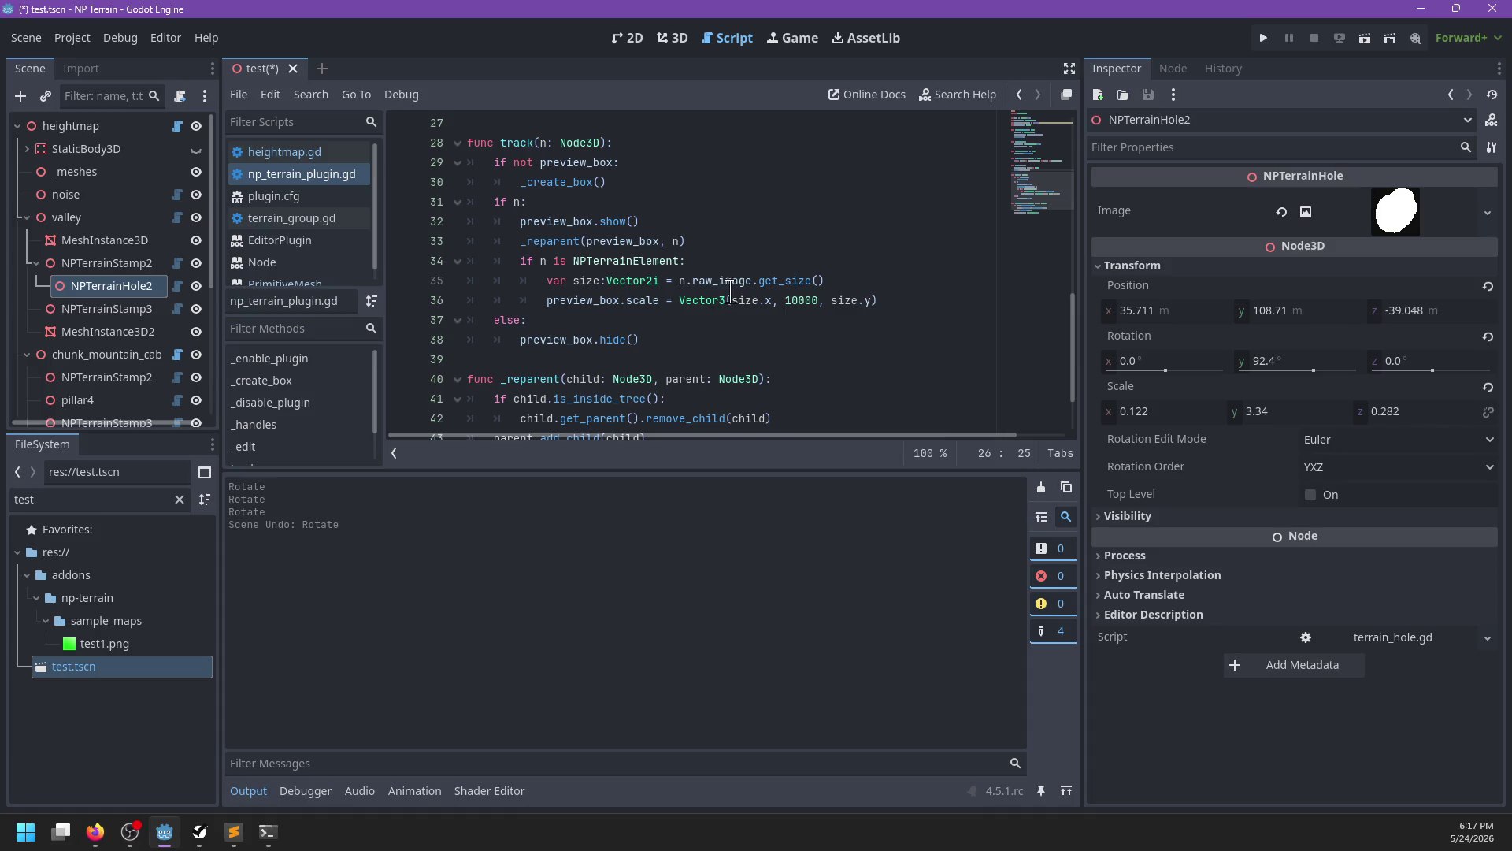
left_click(685, 222)
left_click(598, 182, "ctrl")
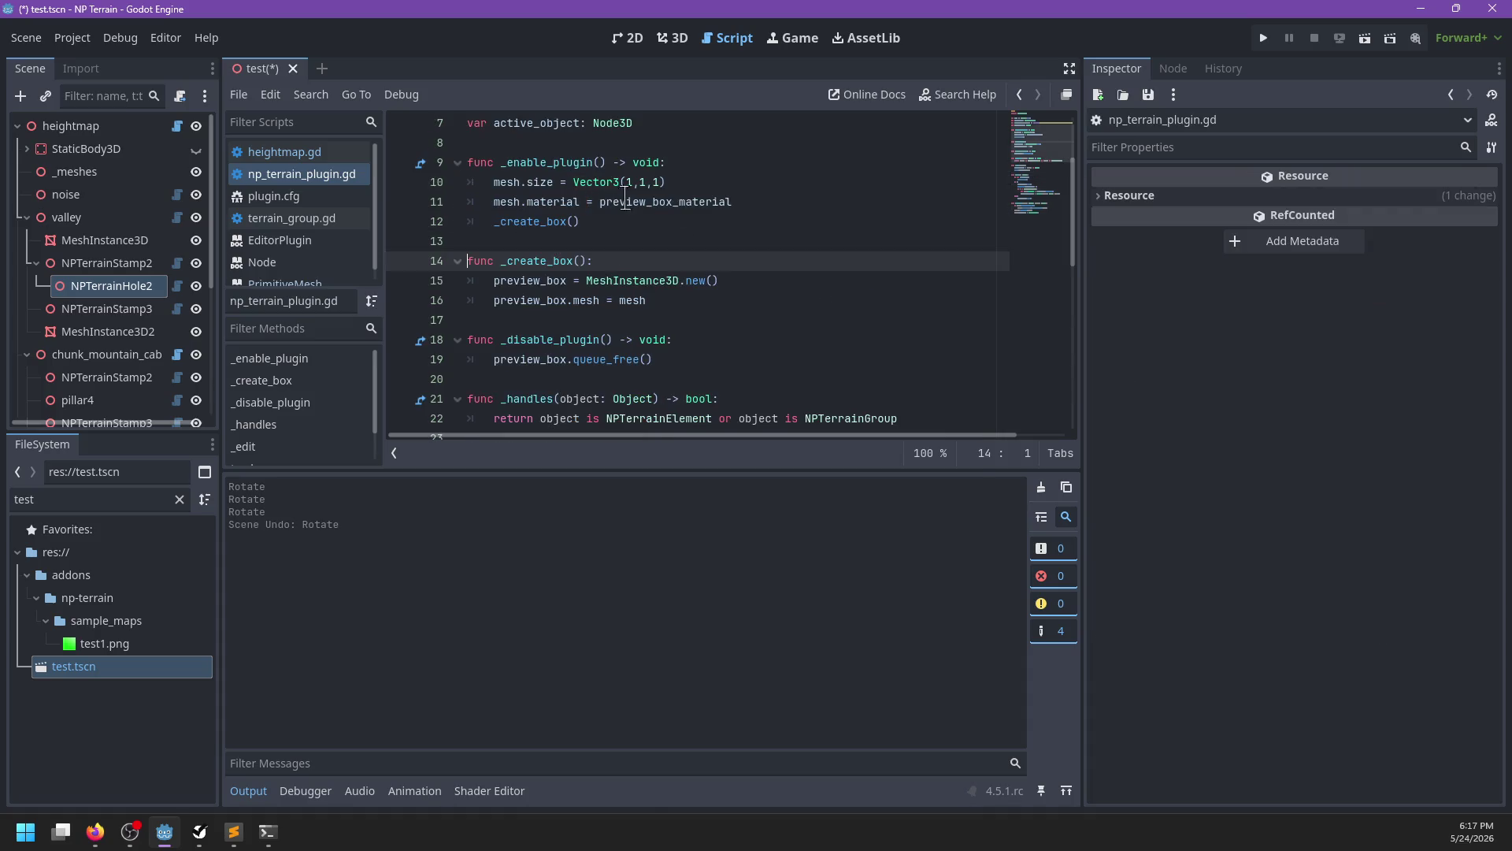
left_click(737, 297)
key("Return")
type("preview_box.custom")
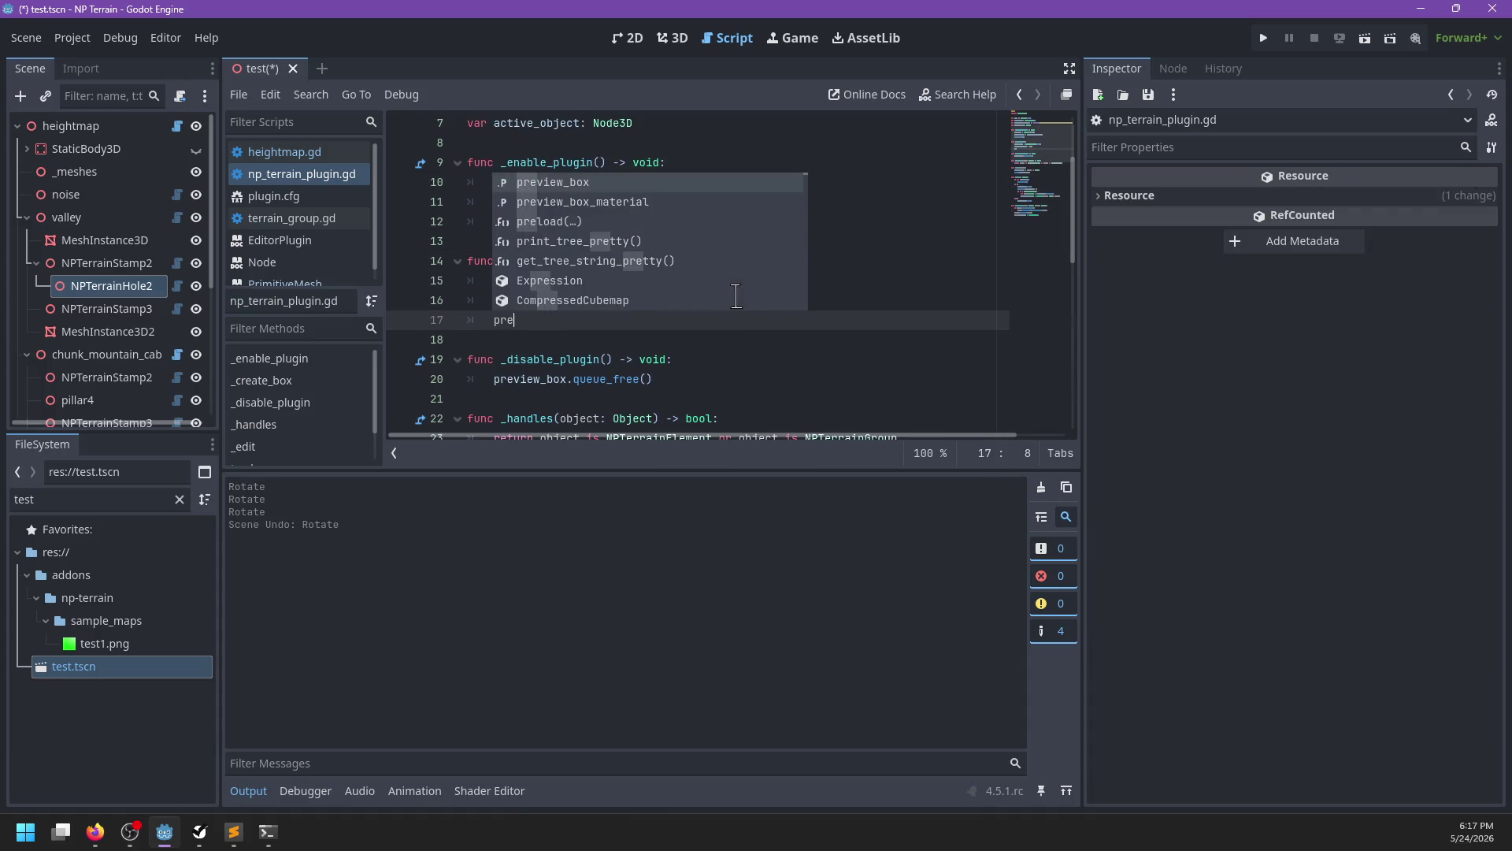
key("Return")
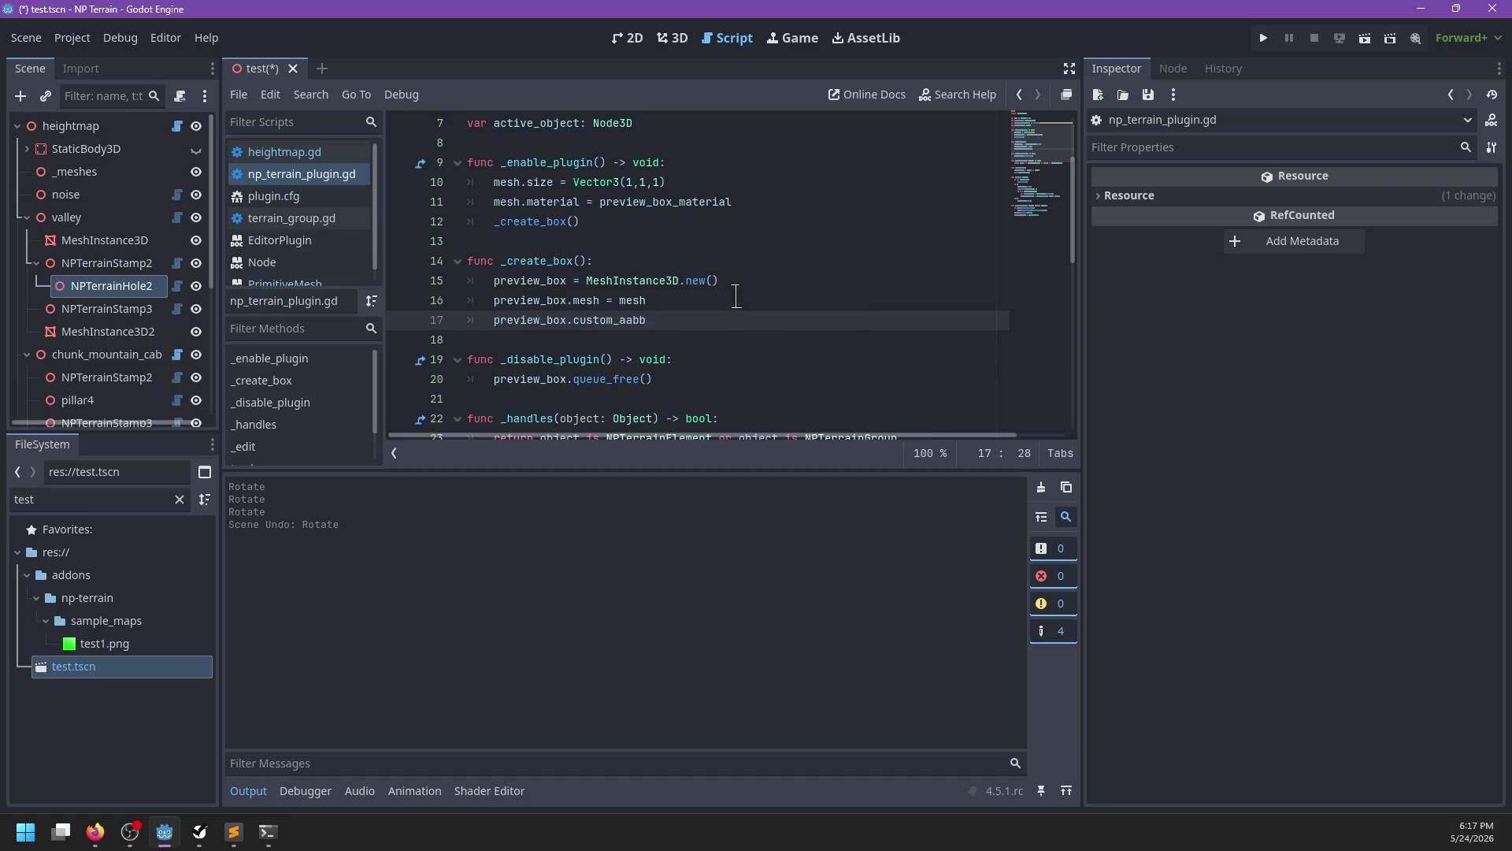
type("AABB")
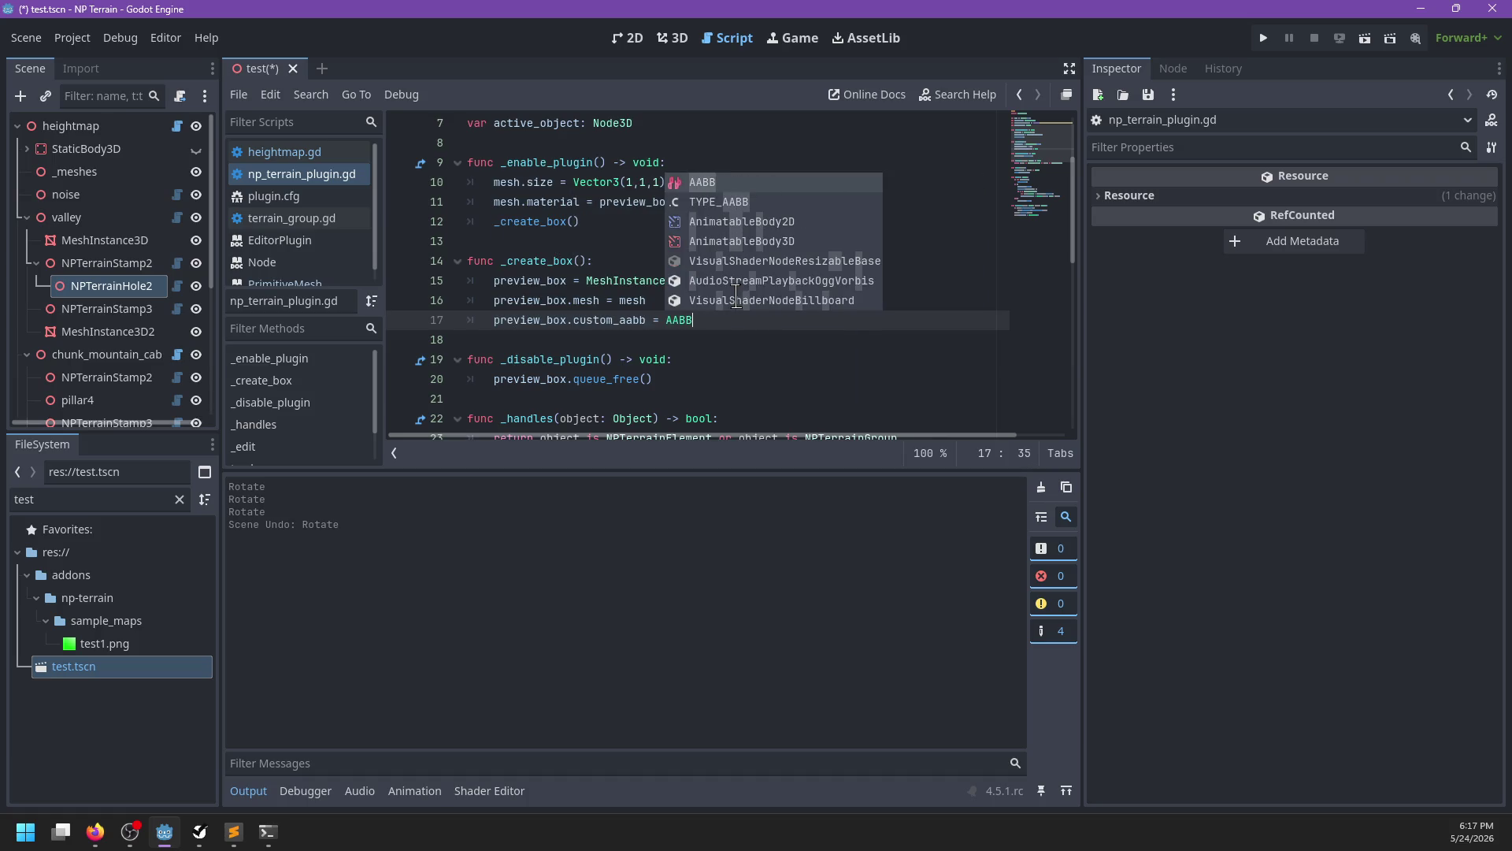
type("()")
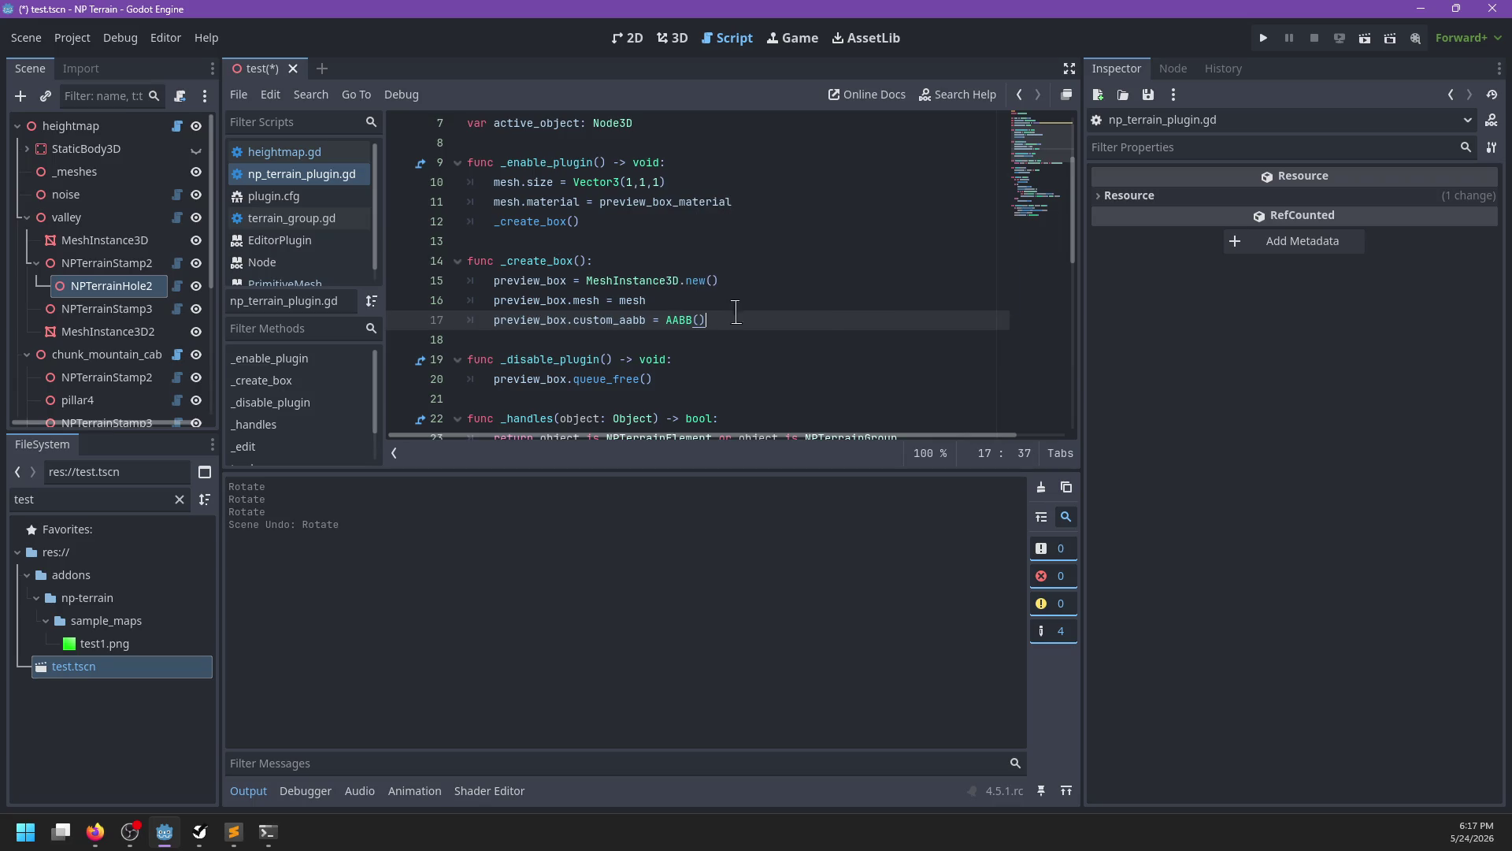
key("ctrl+s")
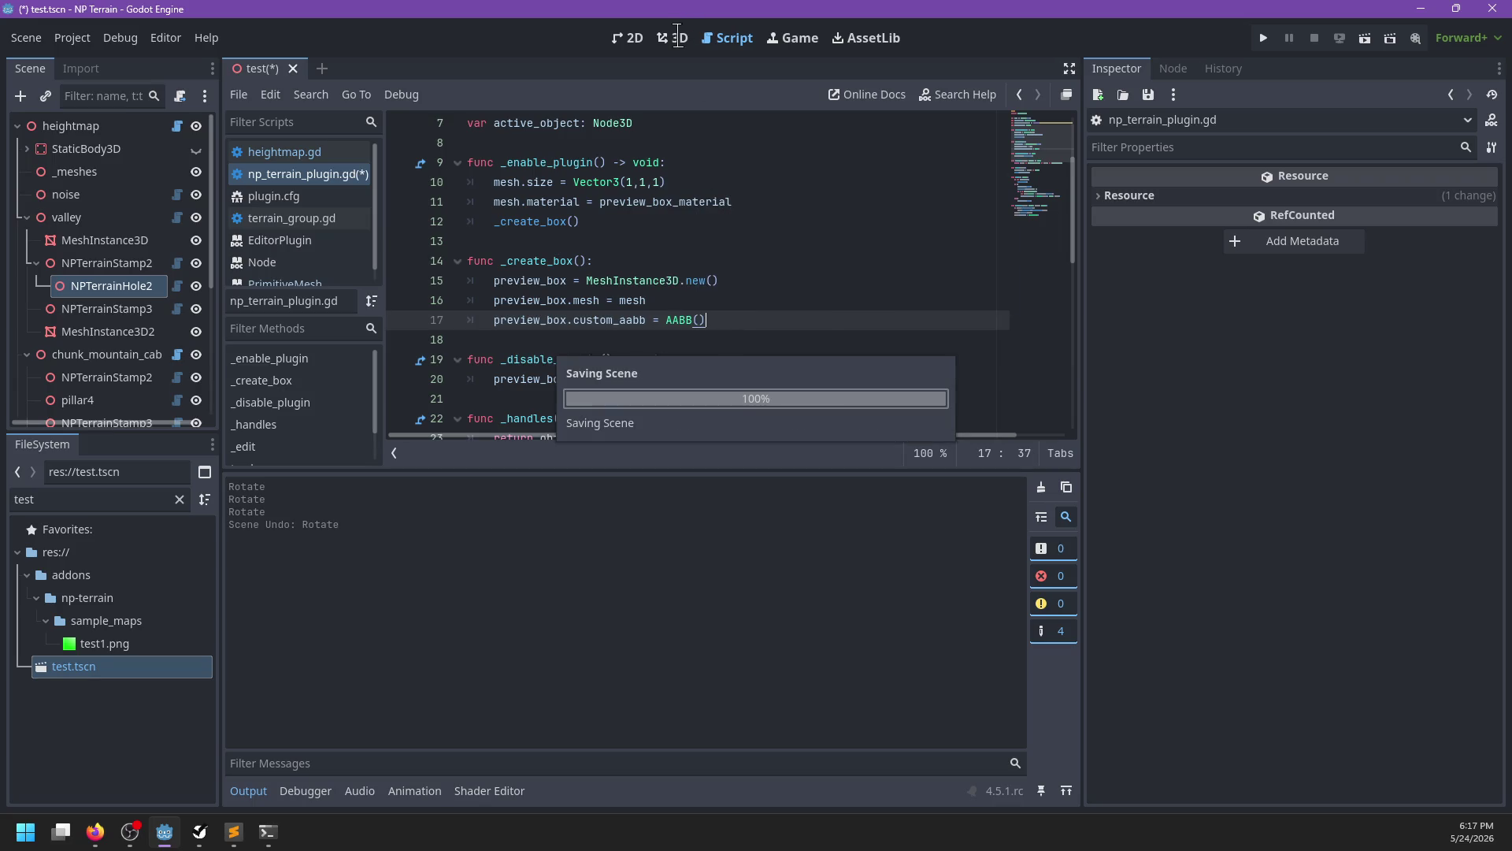
left_click(677, 37)
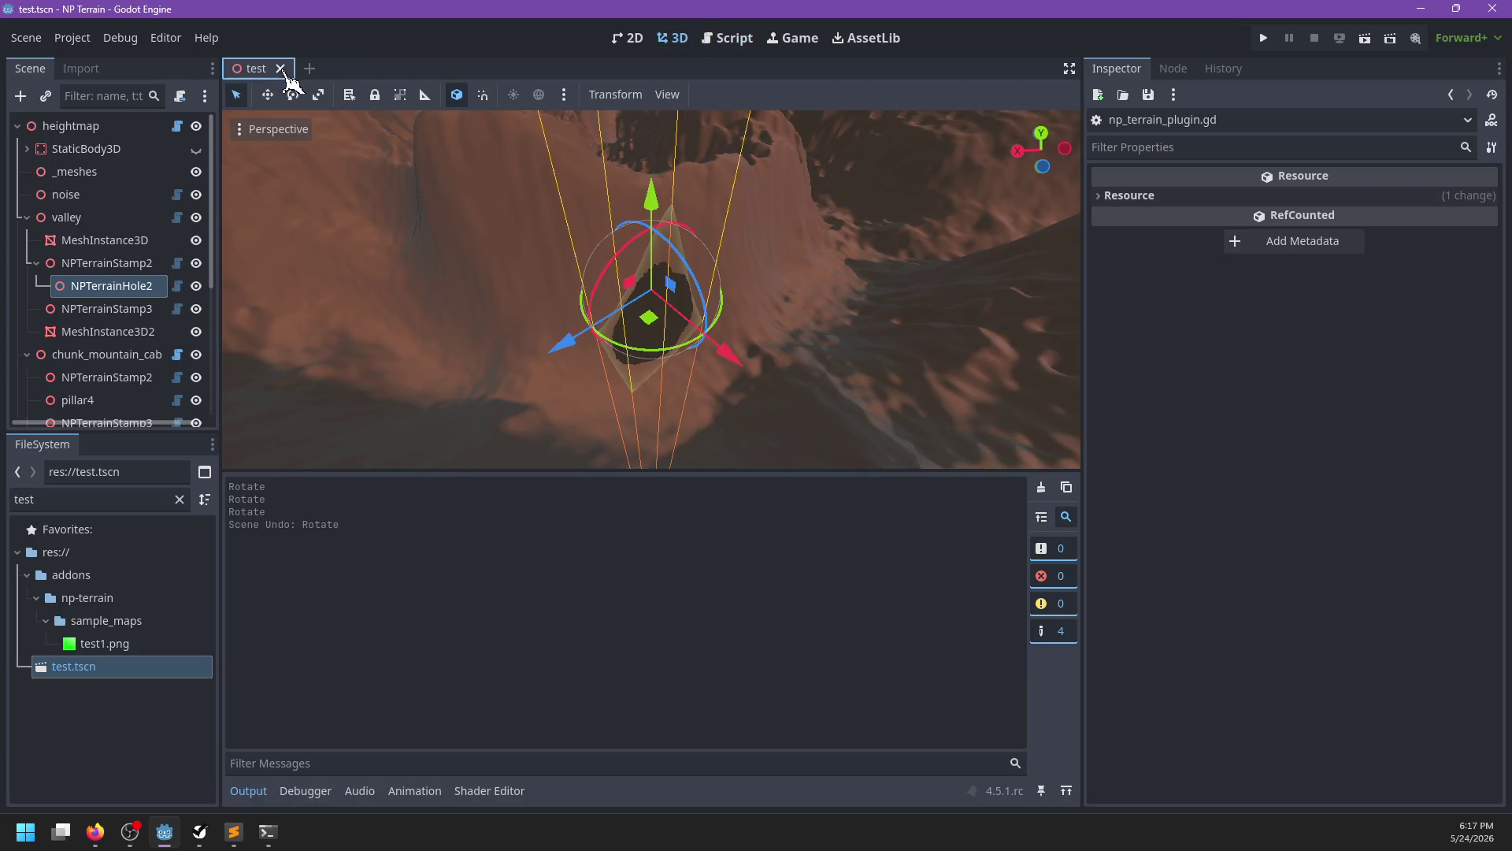
Close the test scene and go back to the plugin script
left_click(281, 69)
left_click(727, 37)
left_click_drag(598, 261, 718, 270)
left_click(801, 320)
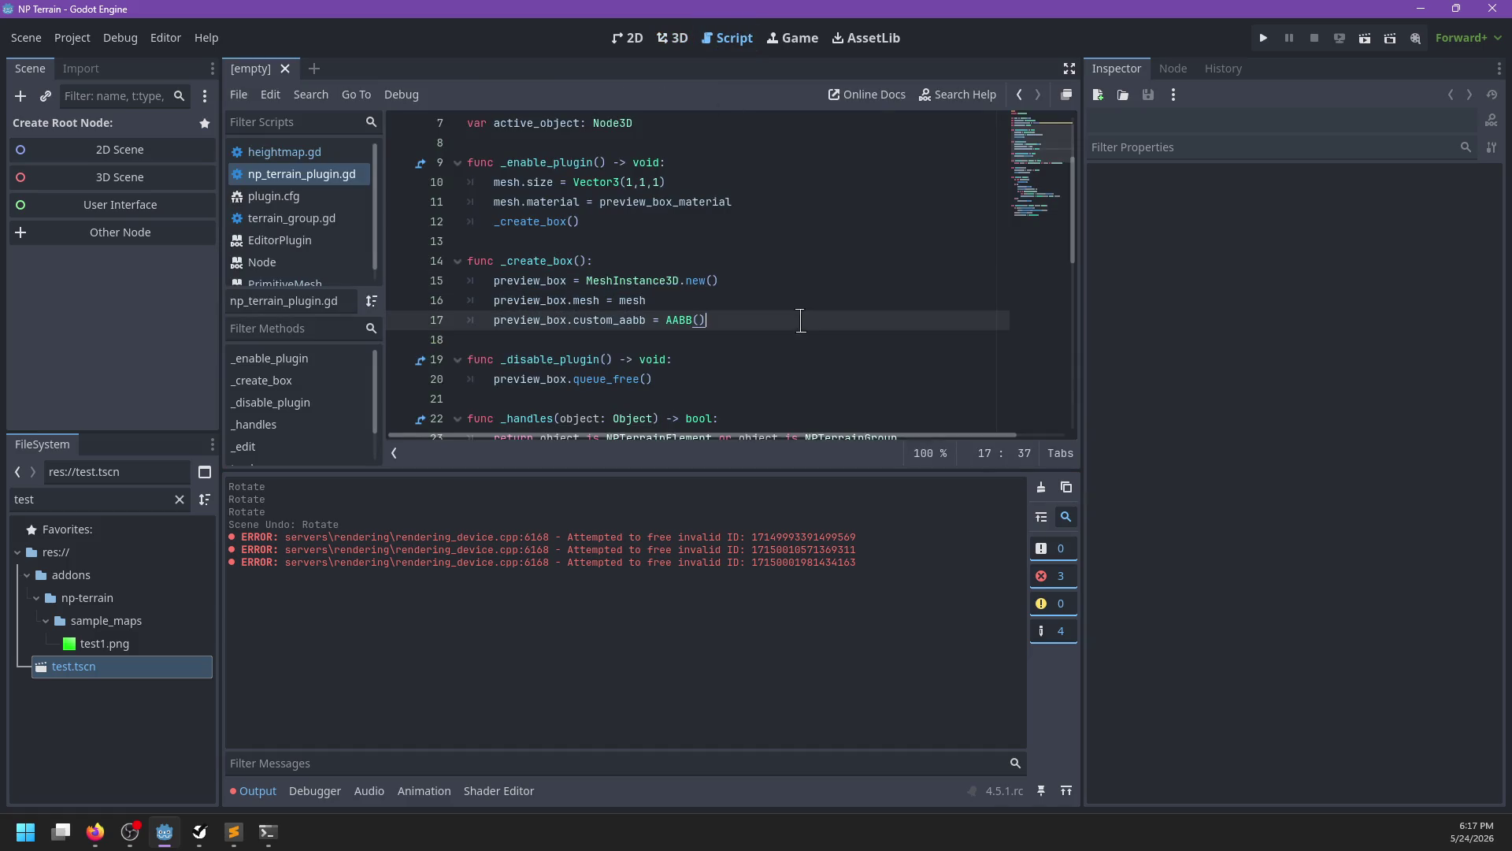
scroll(776, 315, "down", 3)
Wrap the queue_free call in an 'if is_instance_valid(preview_box):' check
key("ctrl+f")
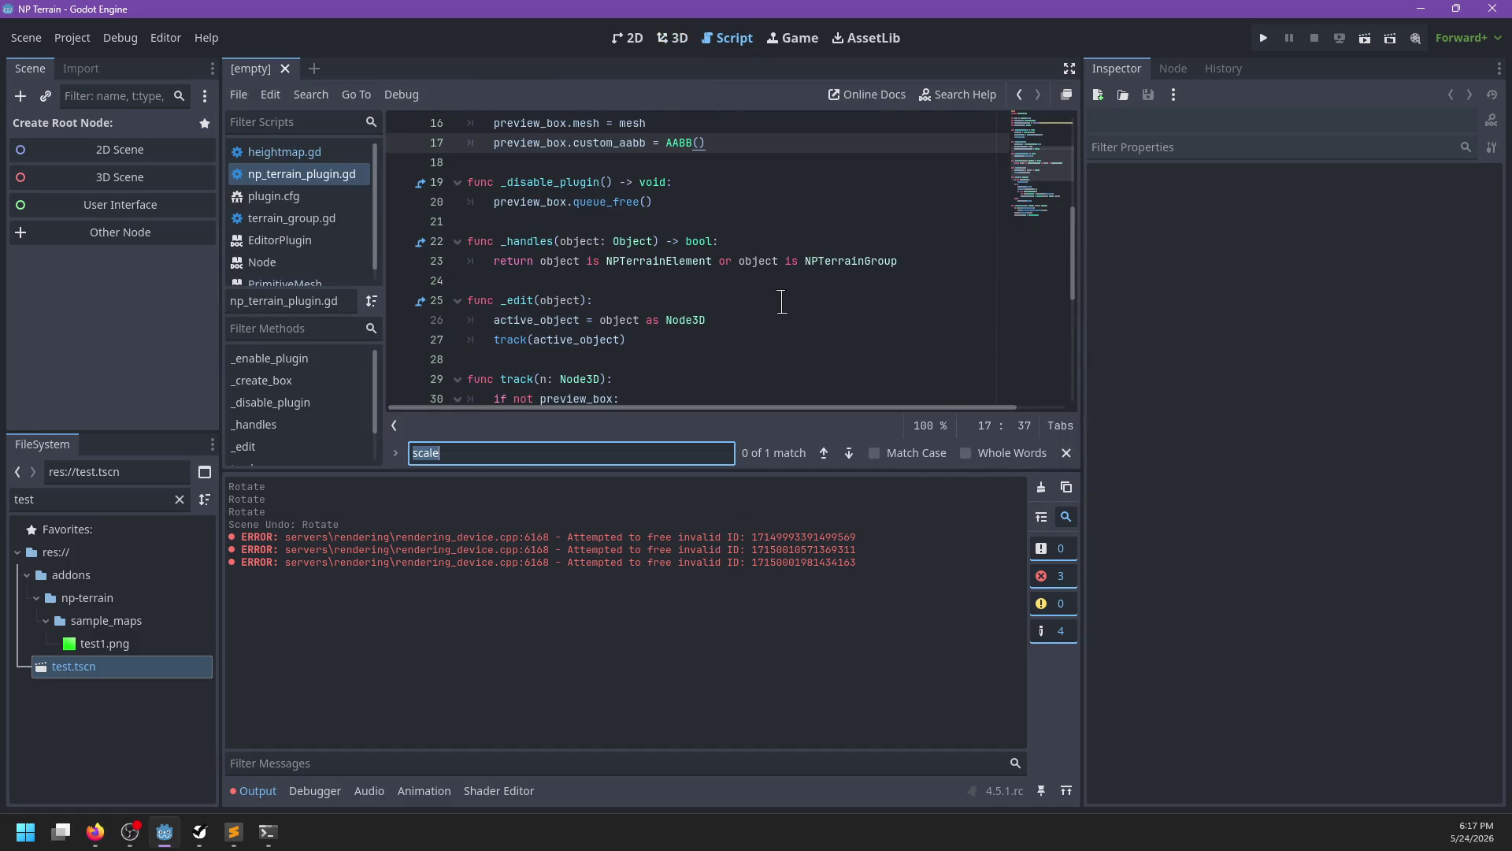
type("queue_f")
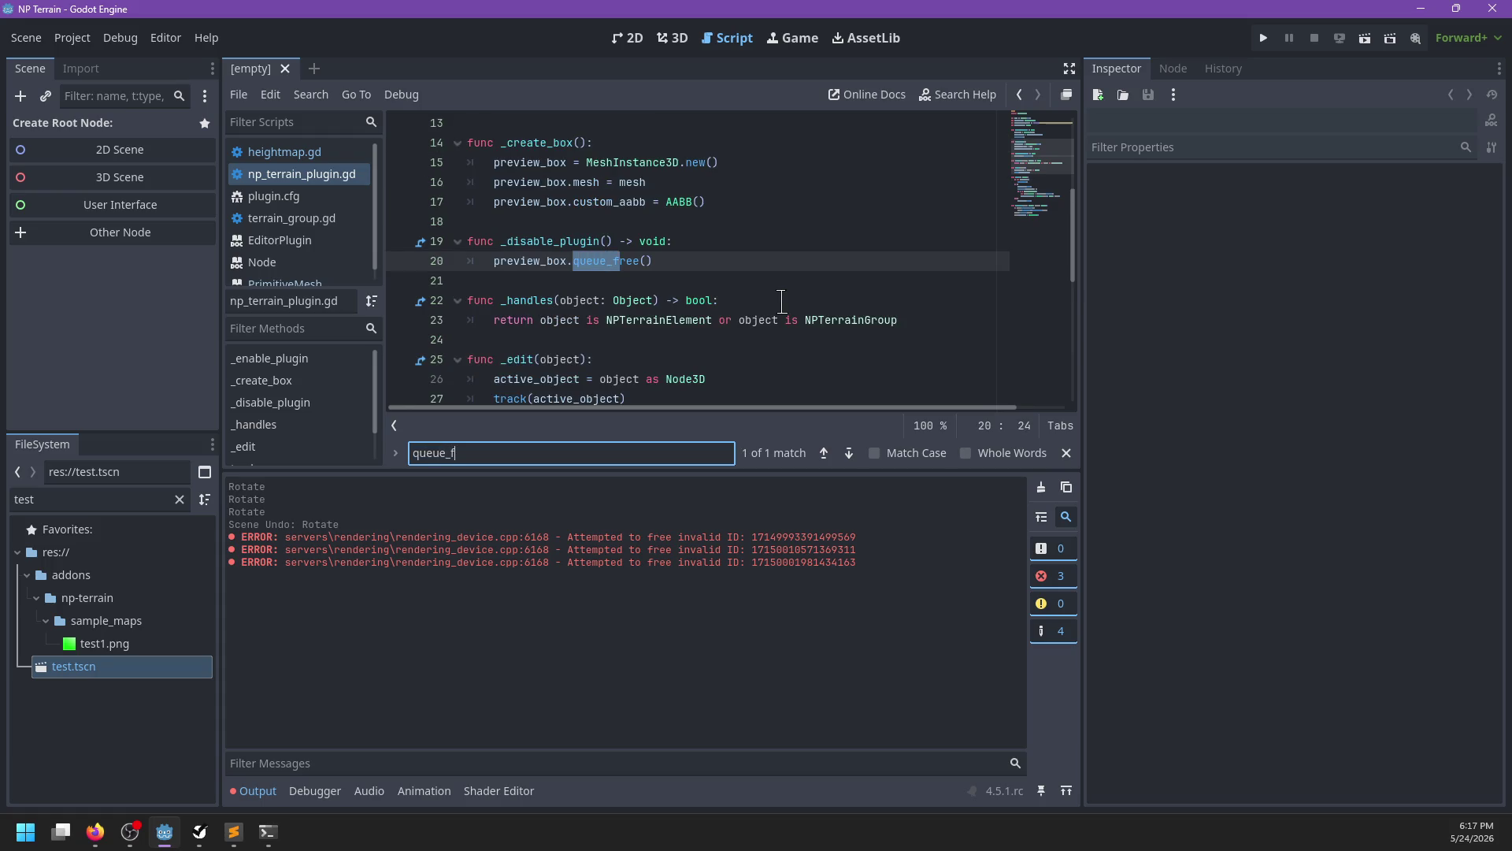
key("Escape")
key("Up")
key("End")
key("Return")
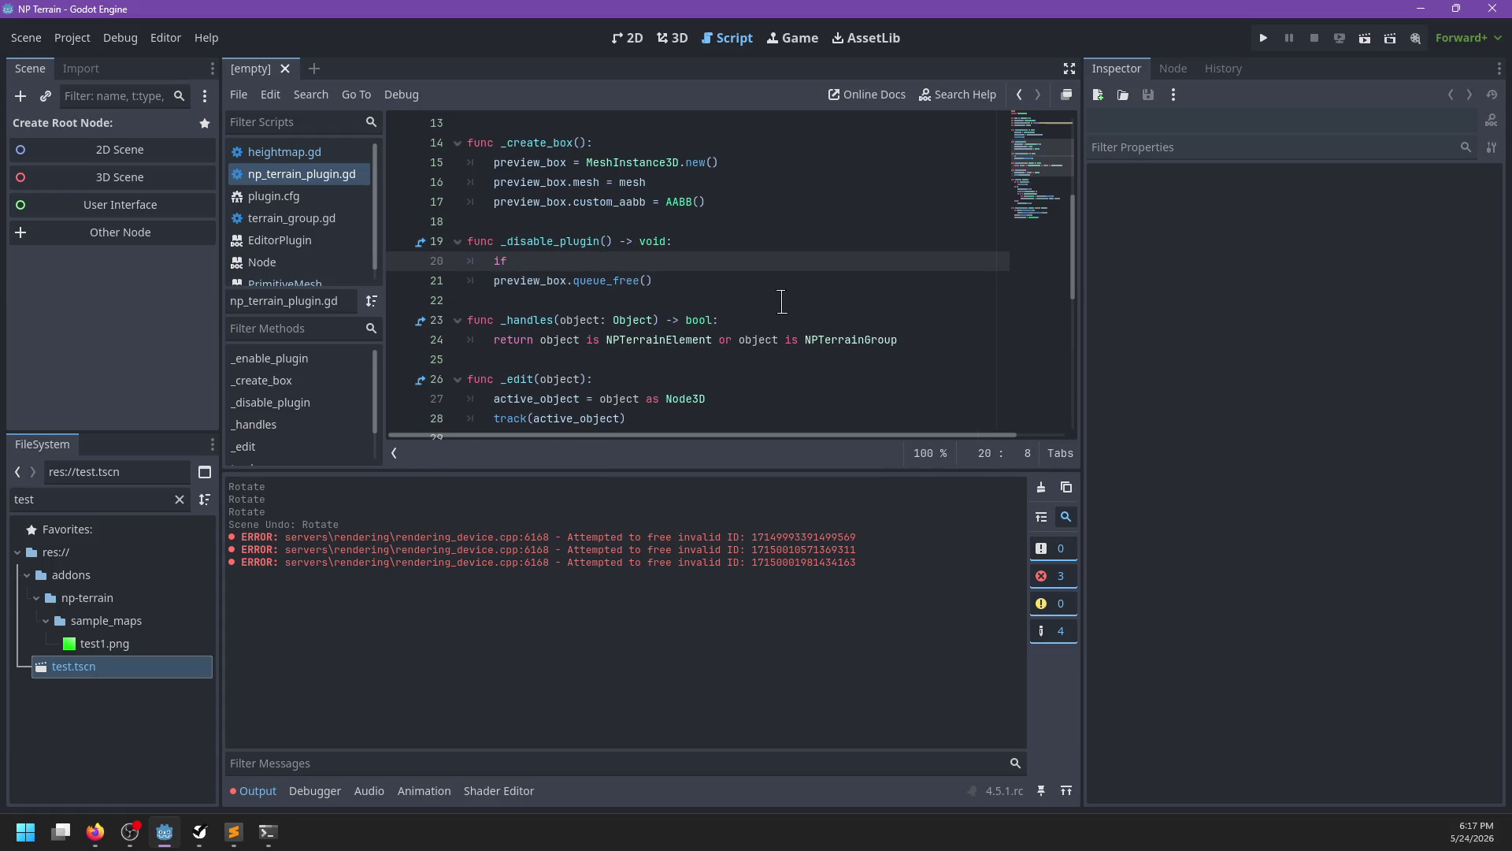
key("BackSpace")
key("BackSpace")
key("BackSpace")
type("instance")
key("Down")
key("Down")
key("Return")
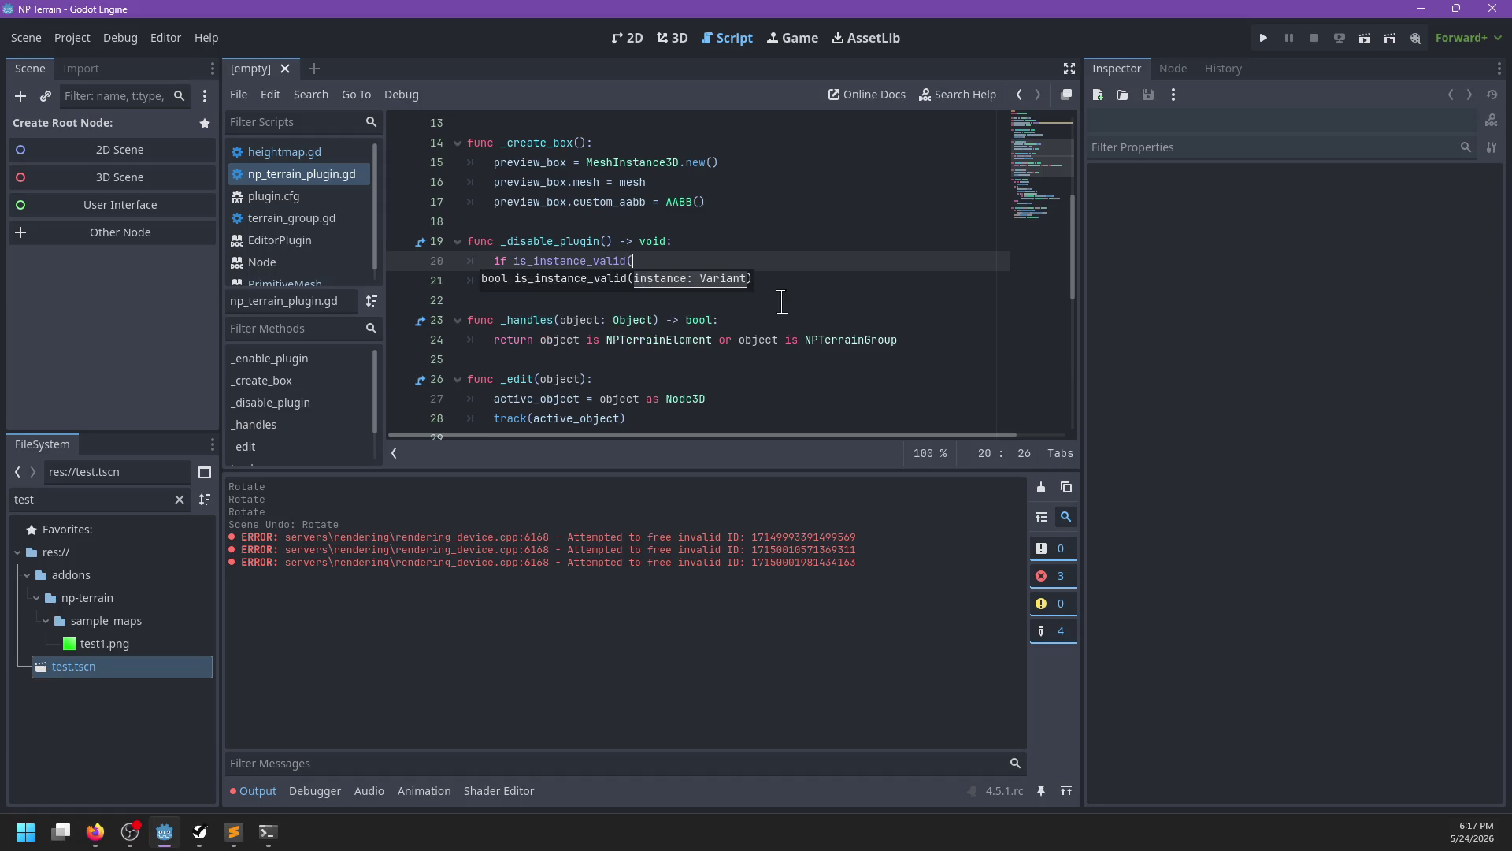
type("x)")
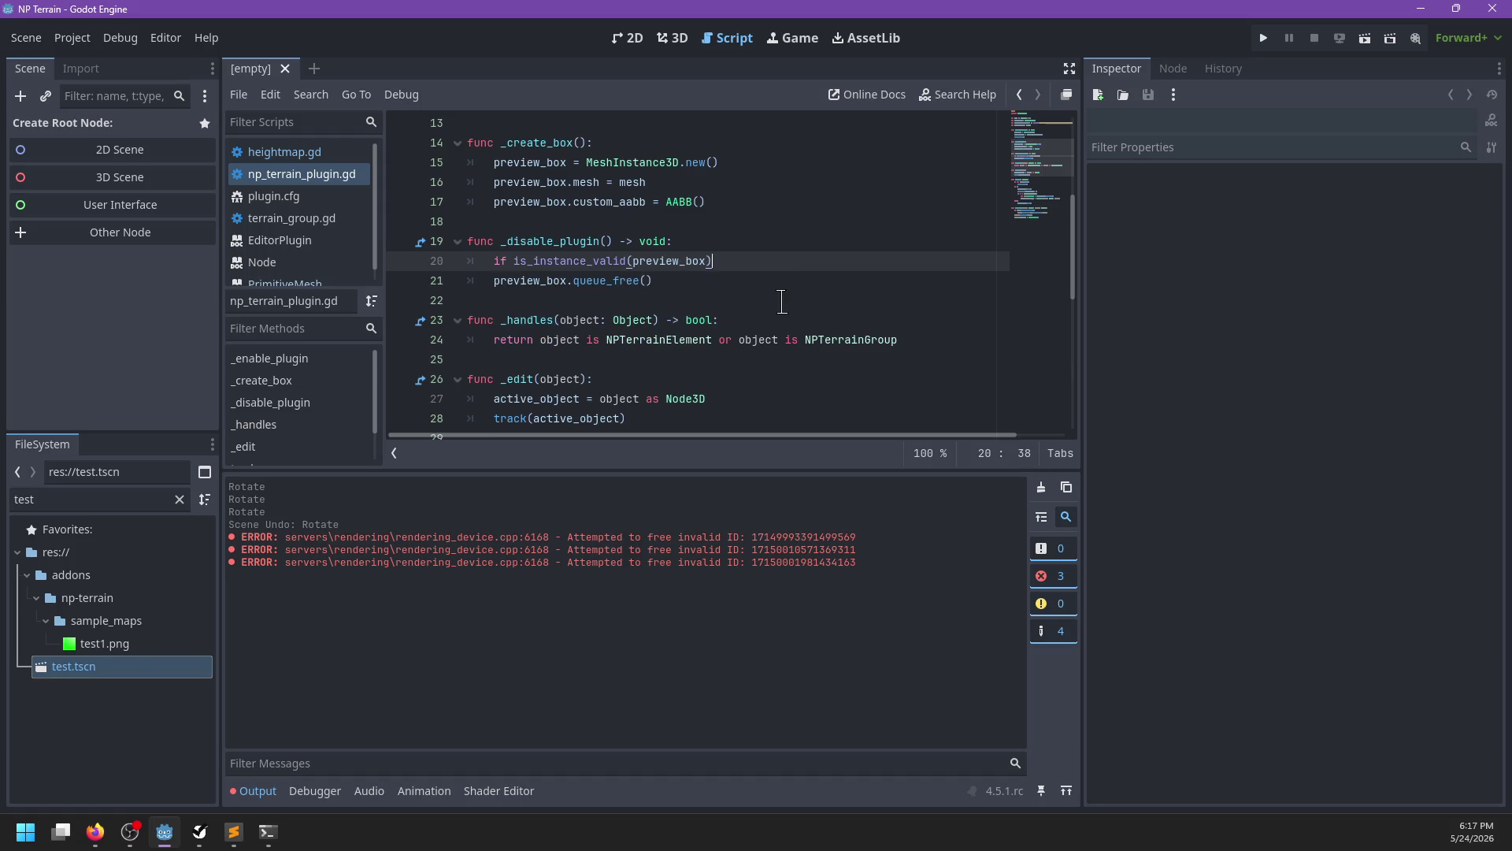
left_click(472, 281)
key("Tab")
Add a 'preview_box =' assignment line after queue_free at function level
left_click(580, 281)
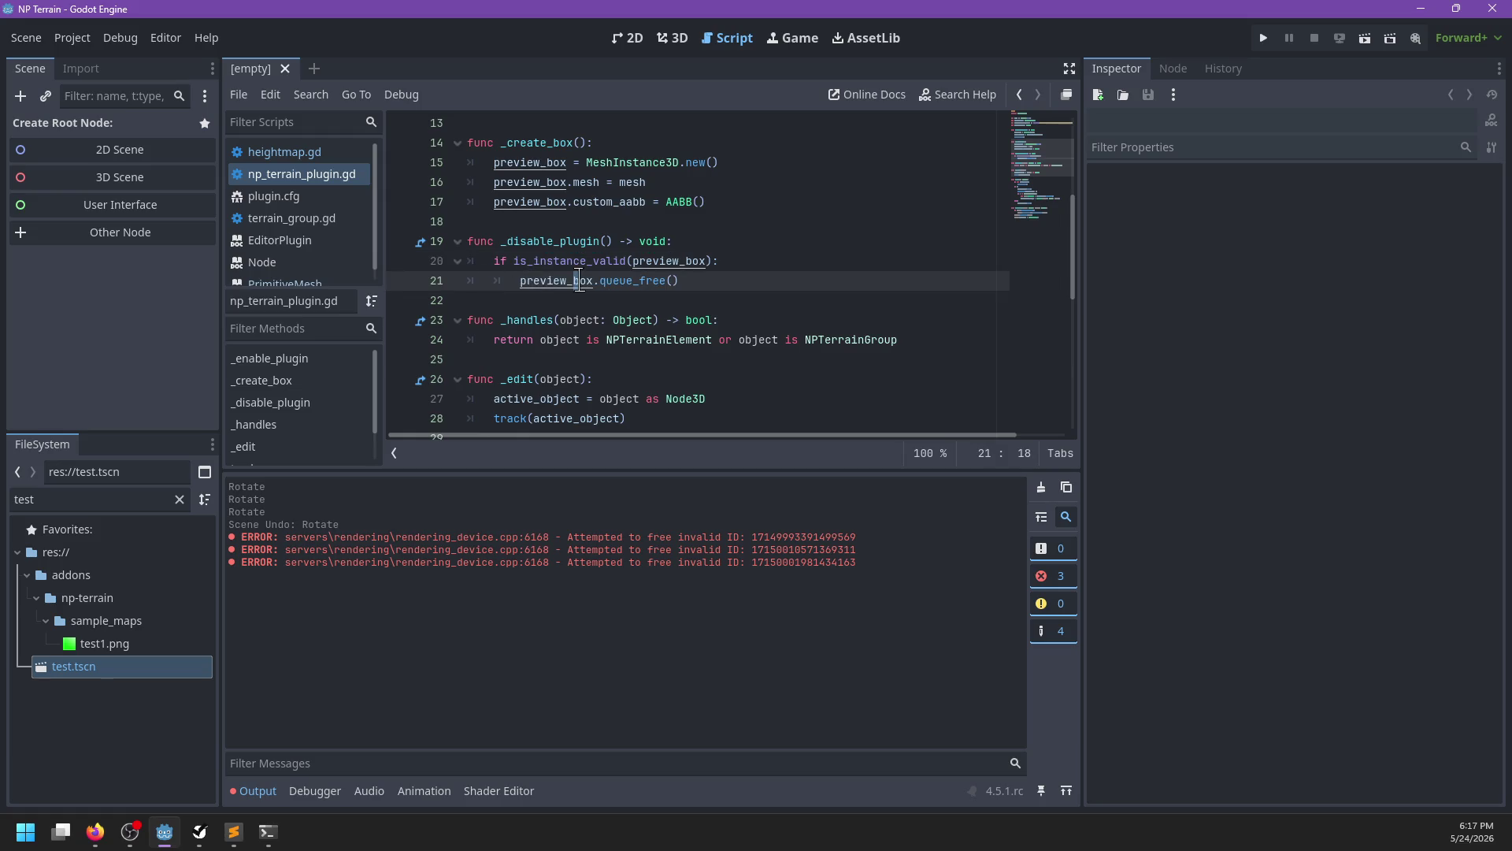
key("End")
key("Return")
key("BackSpace")
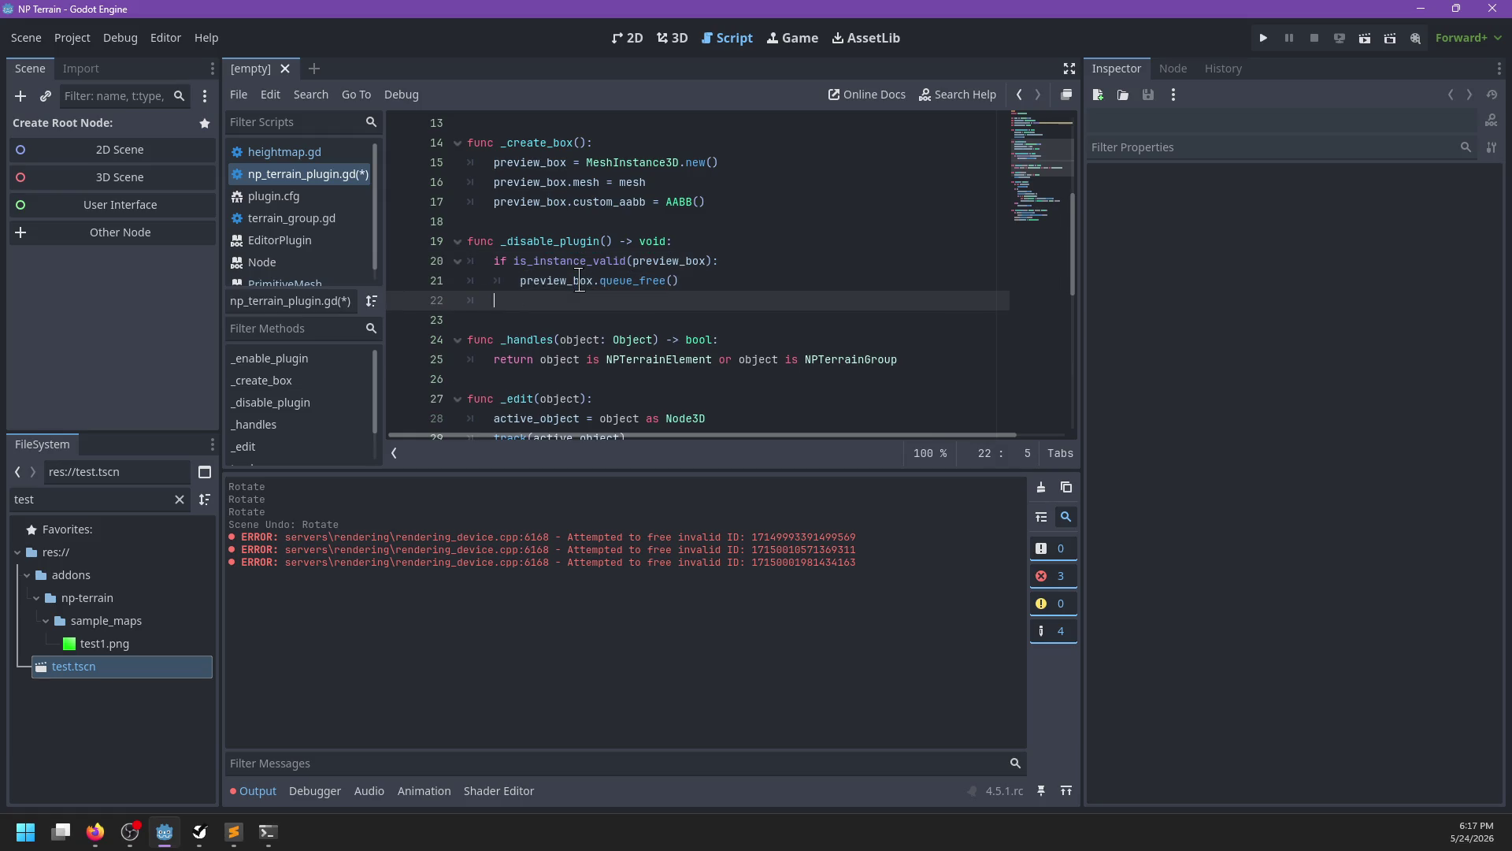
type("v")
key("Return")
type("= null")
Change track()'s condition to 'if not is_instance_valid(preview_box):'
key("ctrl+f")
type("preview")
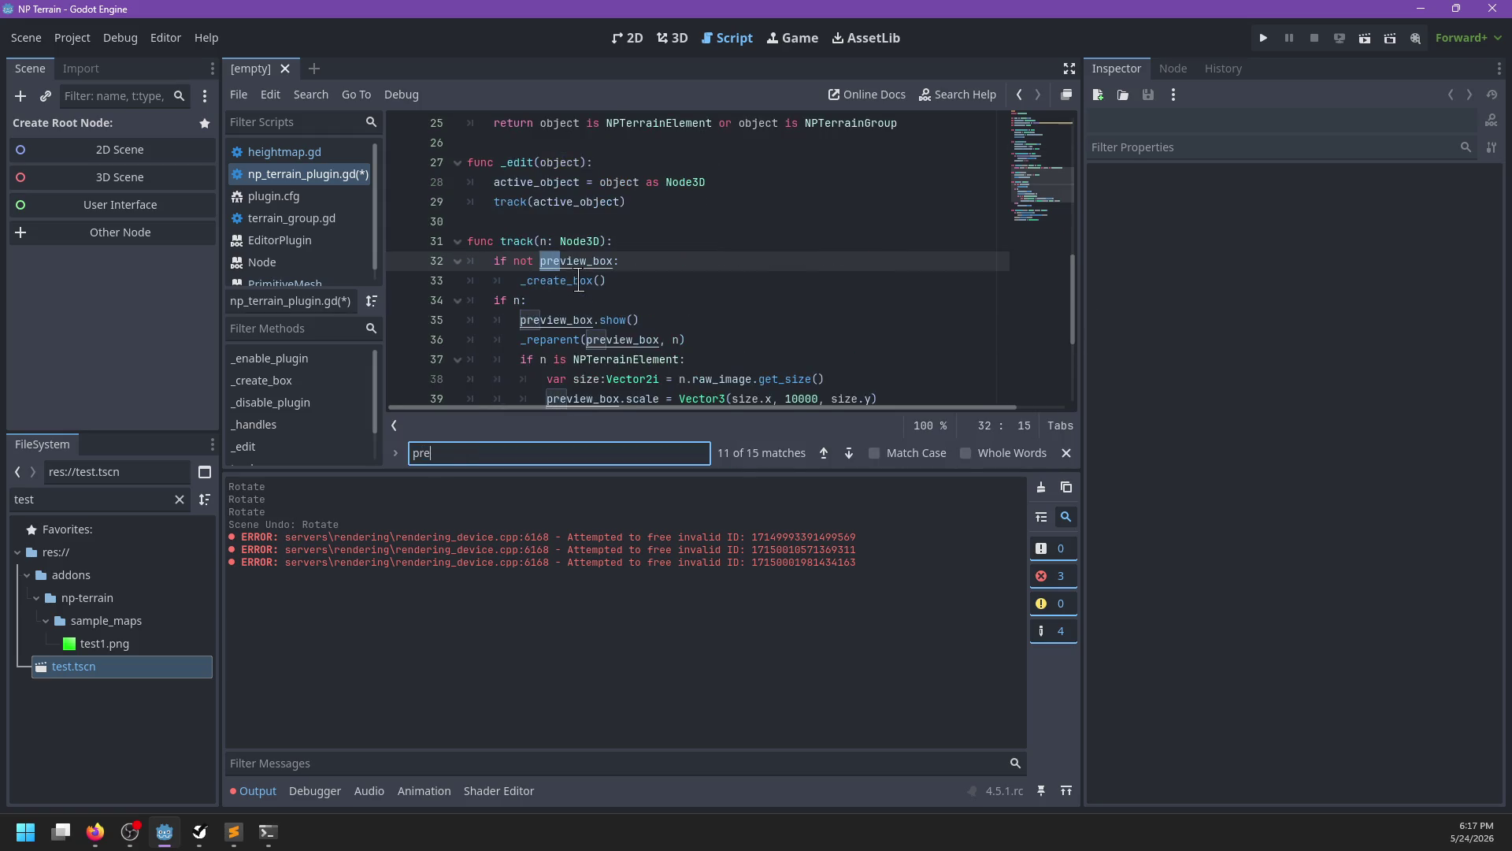
key("Escape")
key("Left")
key("BackSpace")
key("BackSpace")
key("BackSpace")
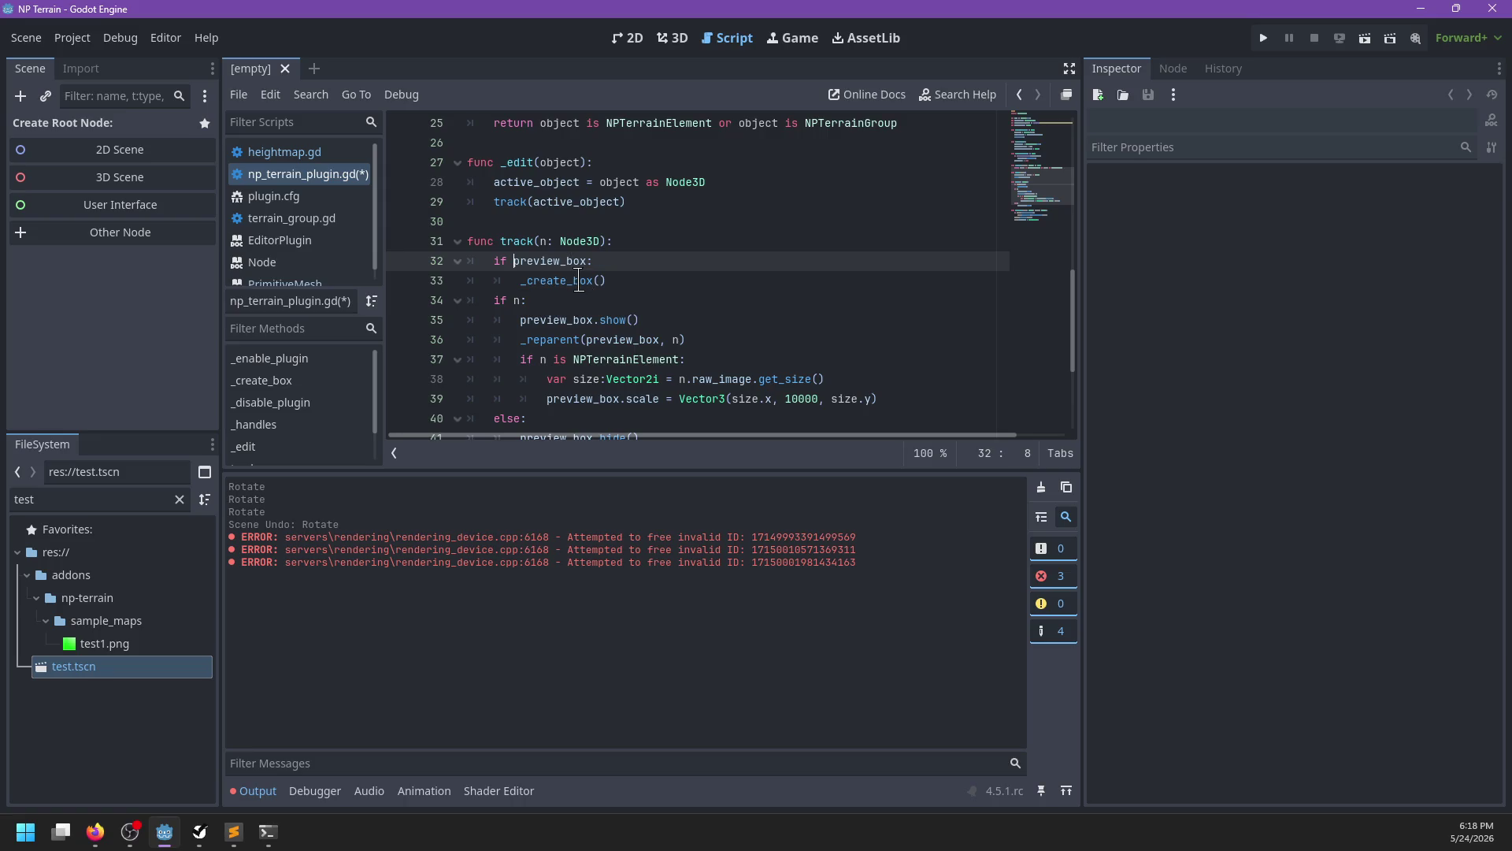
type("_inst")
key("BackSpace")
type("alid(")
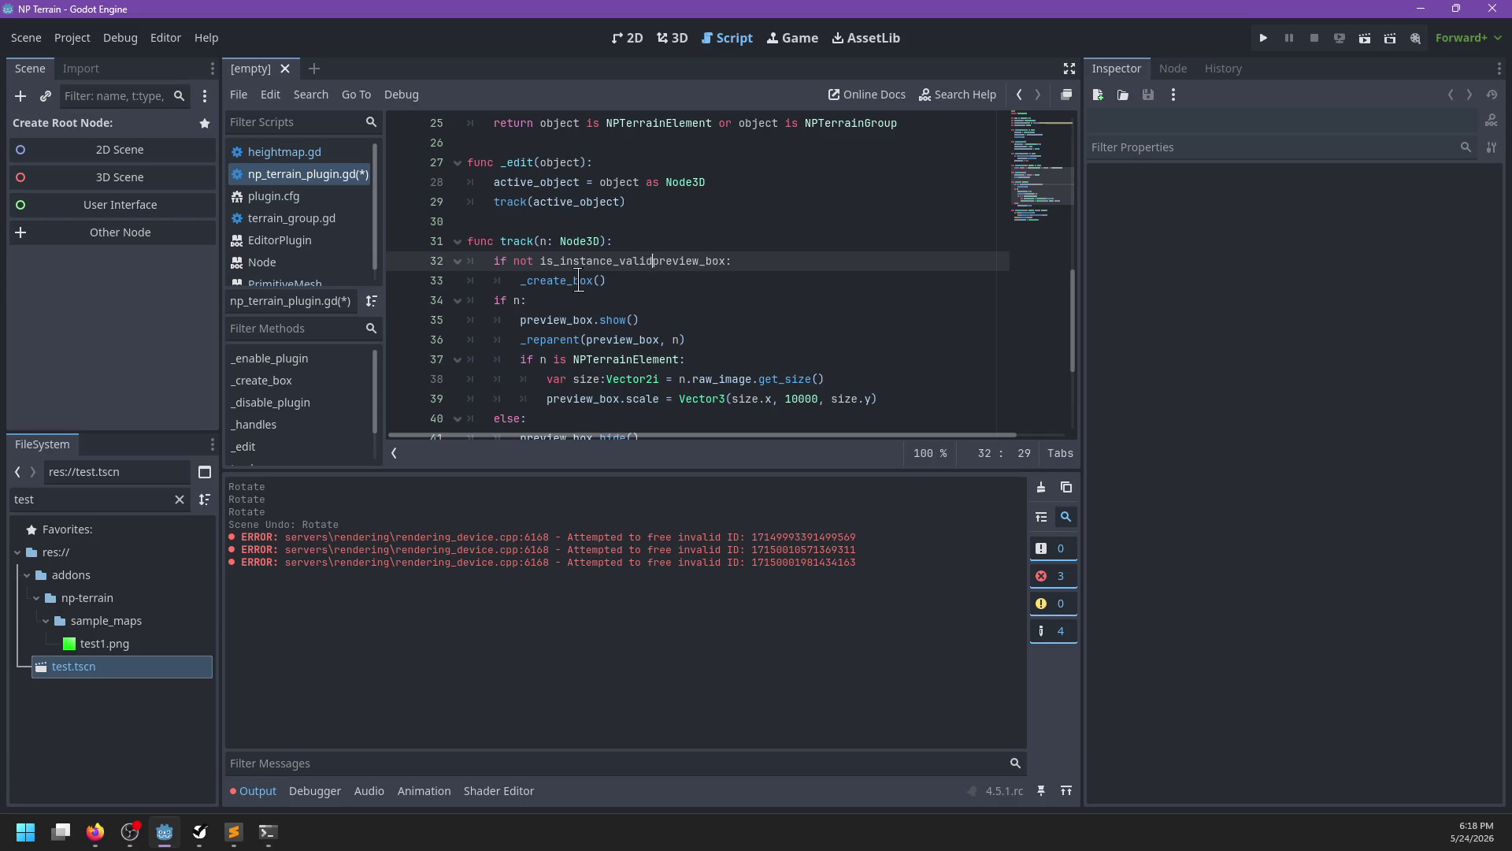
key("End")
key("Left")
type(")")
left_click(671, 273)
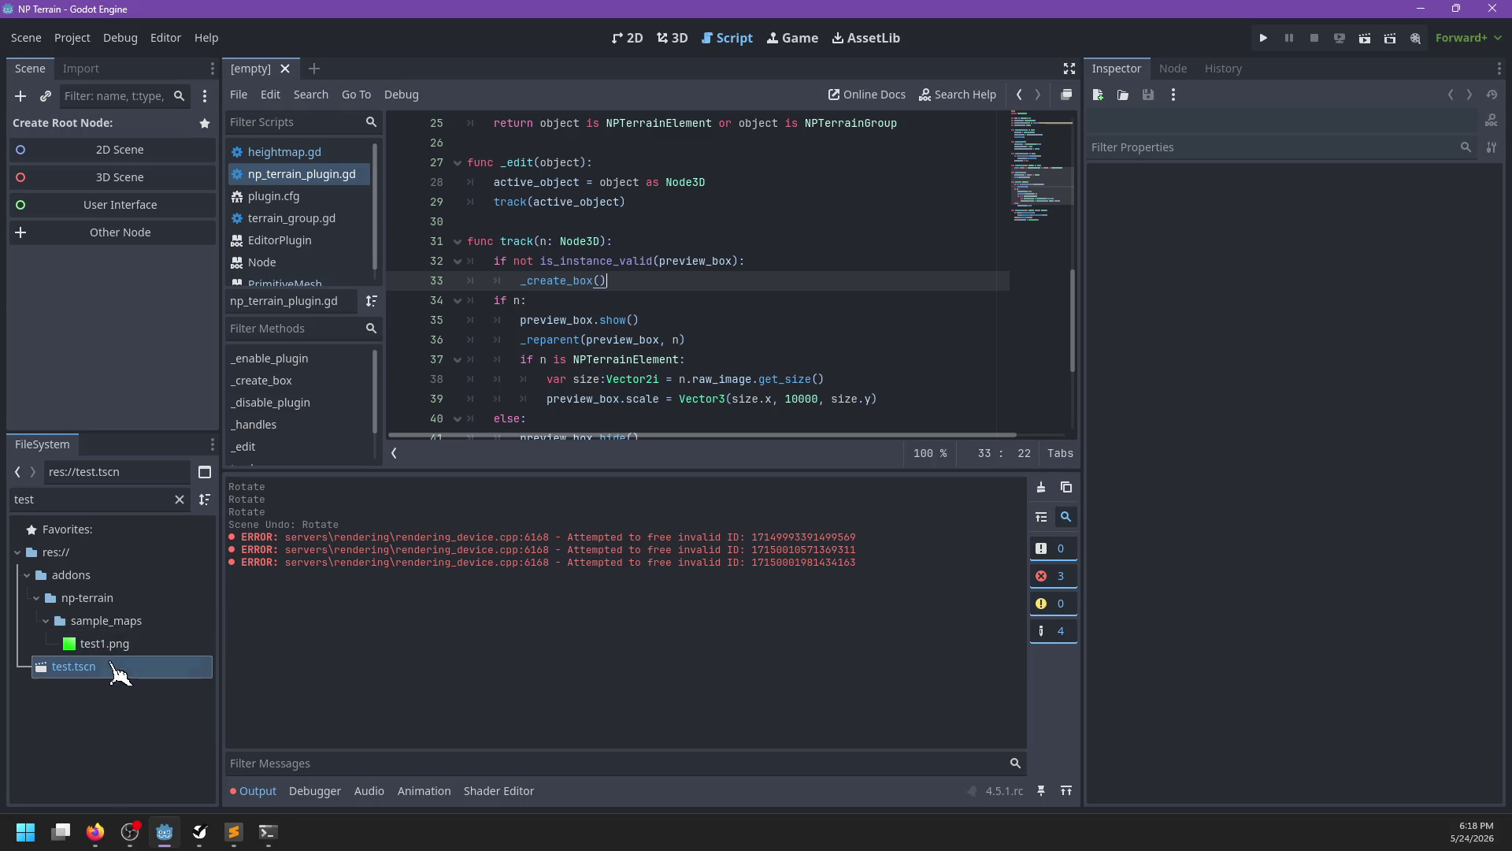
Clear the output log and reopen test.tscn in the 3D view
left_click(1040, 487)
left_click(138, 675)
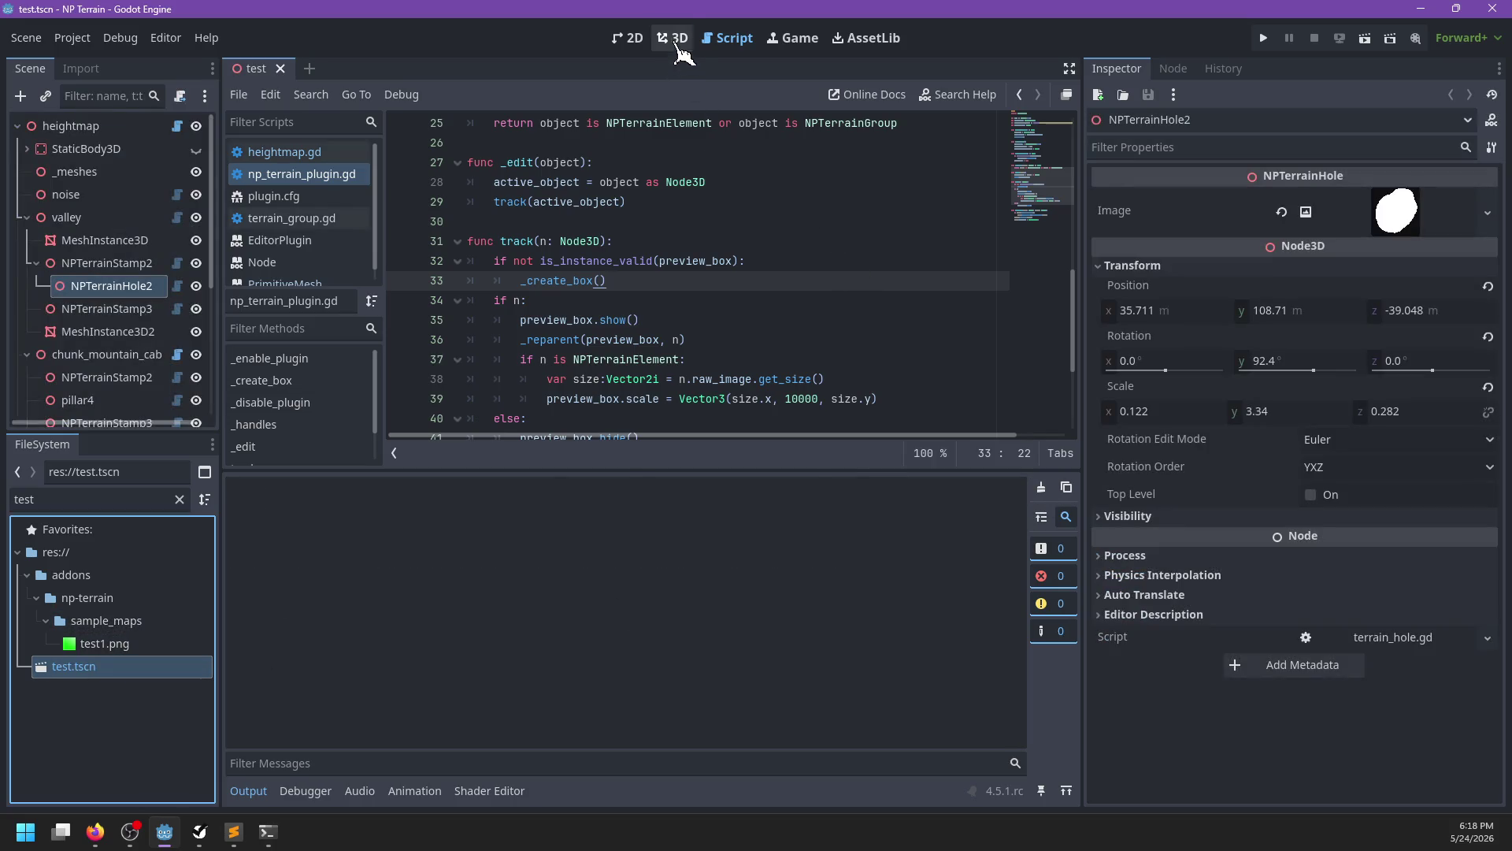
left_click(675, 39)
left_click(99, 264)
left_click(106, 285)
scroll(713, 337, "down", 3)
scroll(617, 395, "up", 5)
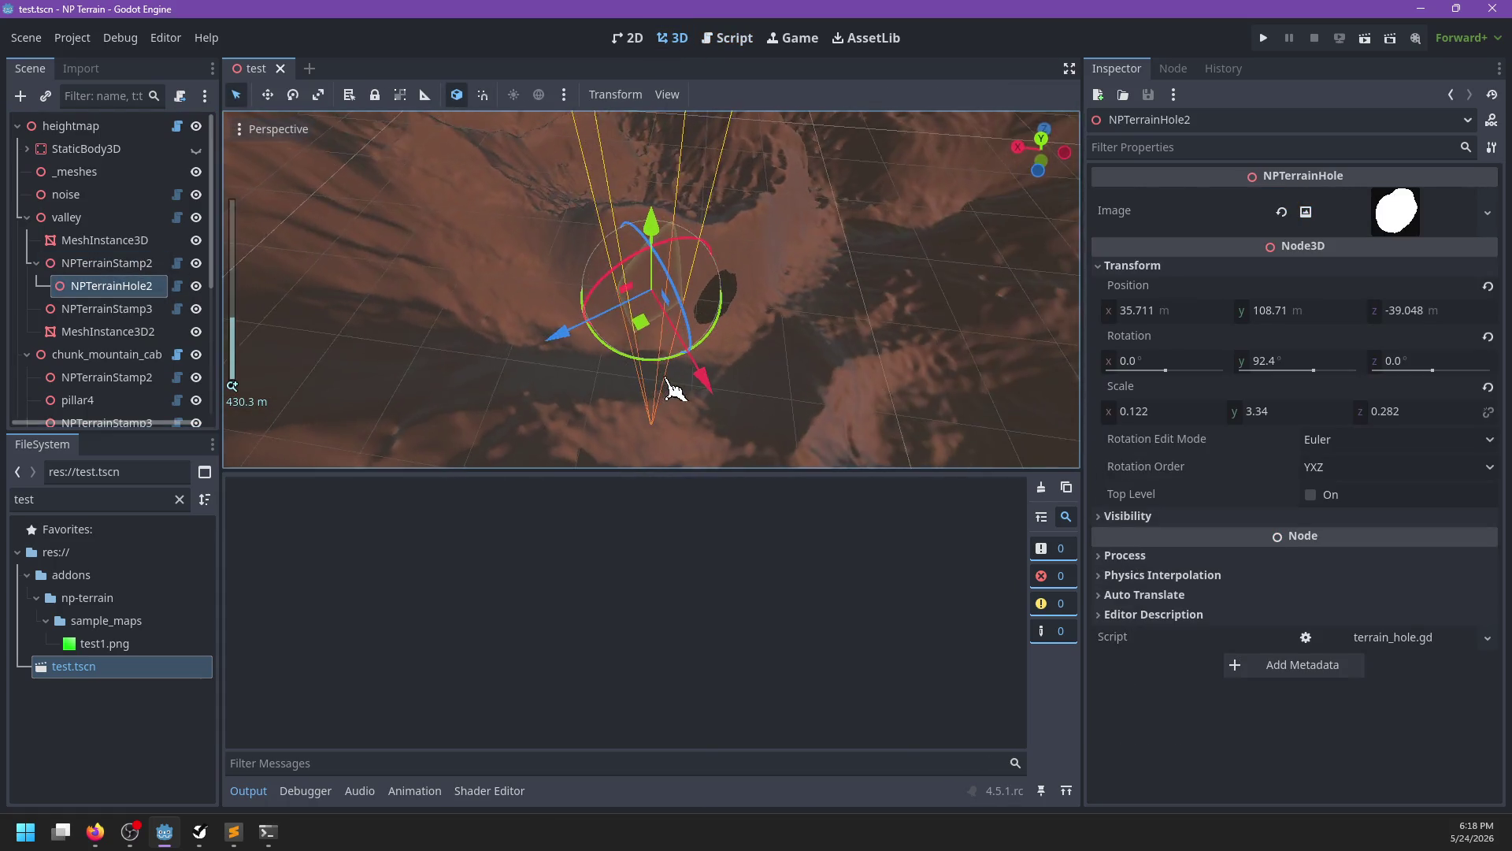
Inspect the terrain hole, focus on NPTerrainStamp2, then return to the plugin script
left_click_drag(736, 337, 672, 347)
left_click(134, 263)
left_click(130, 286)
double_click(130, 263)
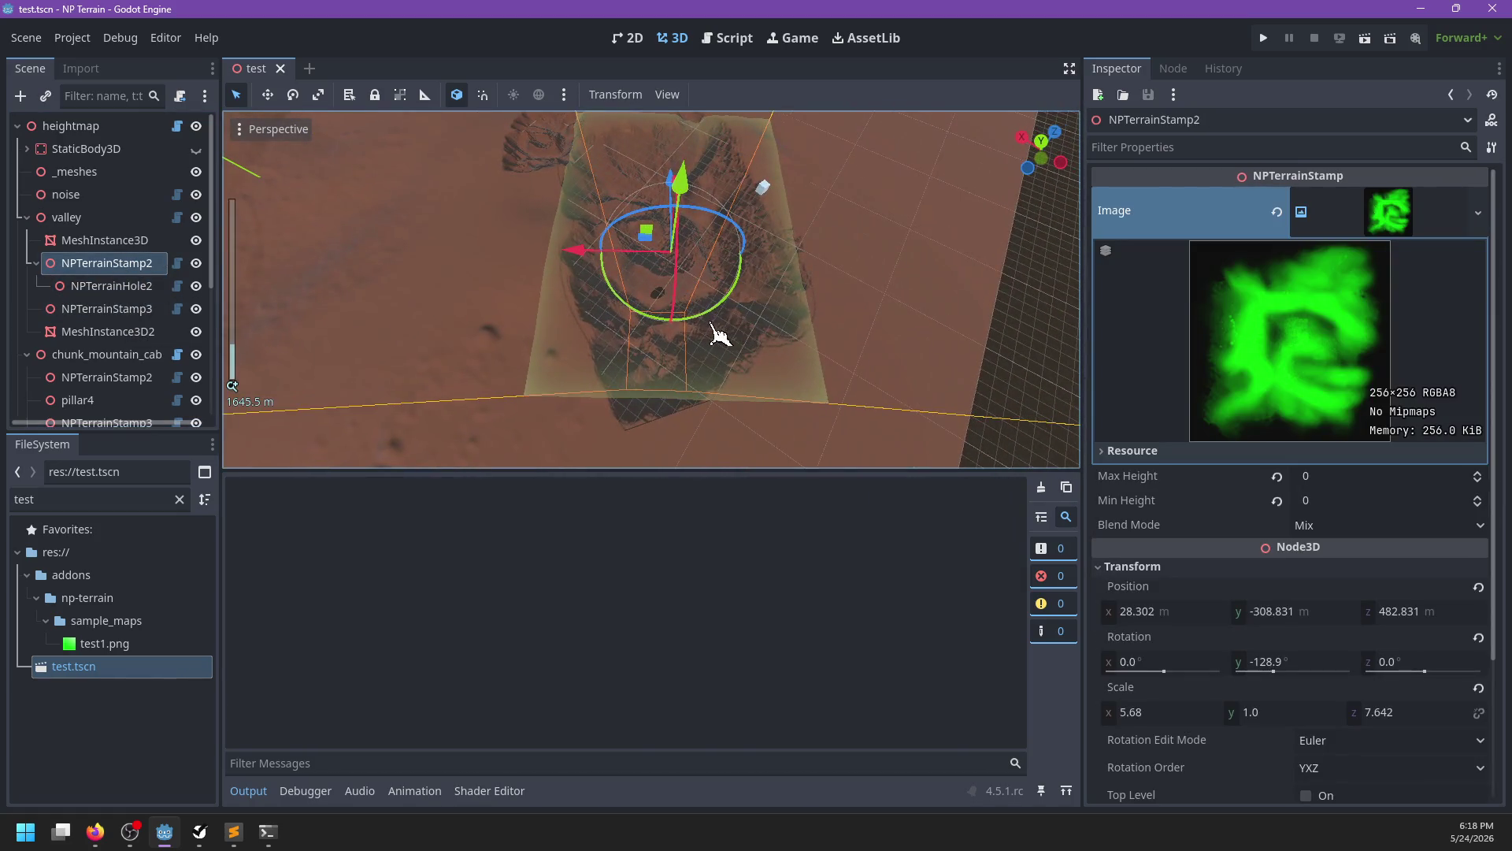
scroll(740, 335, "down", 6)
left_click(726, 38)
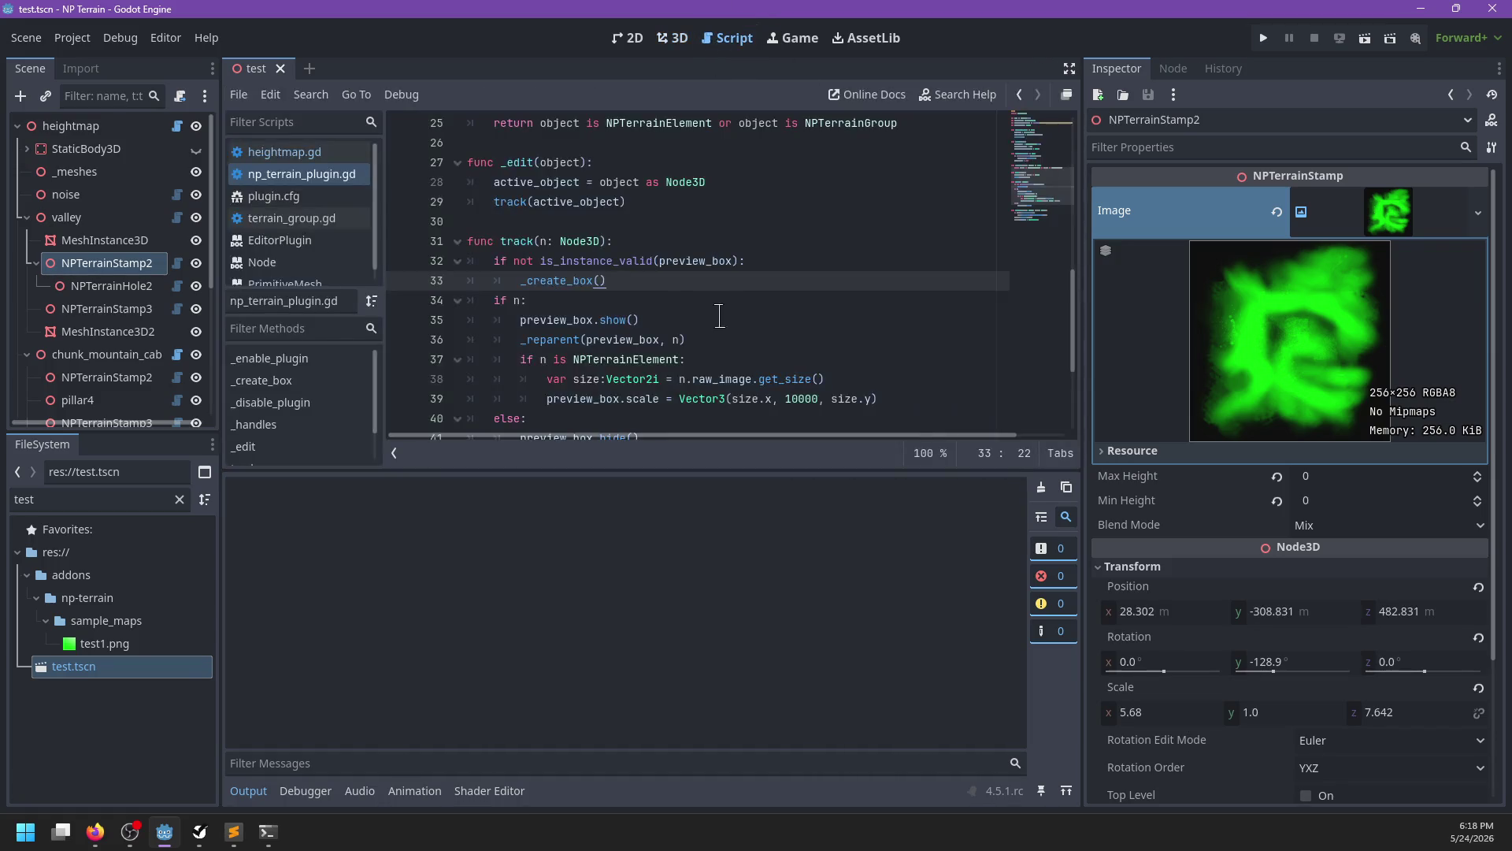
Delete the custom_aabb line in _create_box and save
left_click(562, 281, "ctrl")
left_click(745, 300)
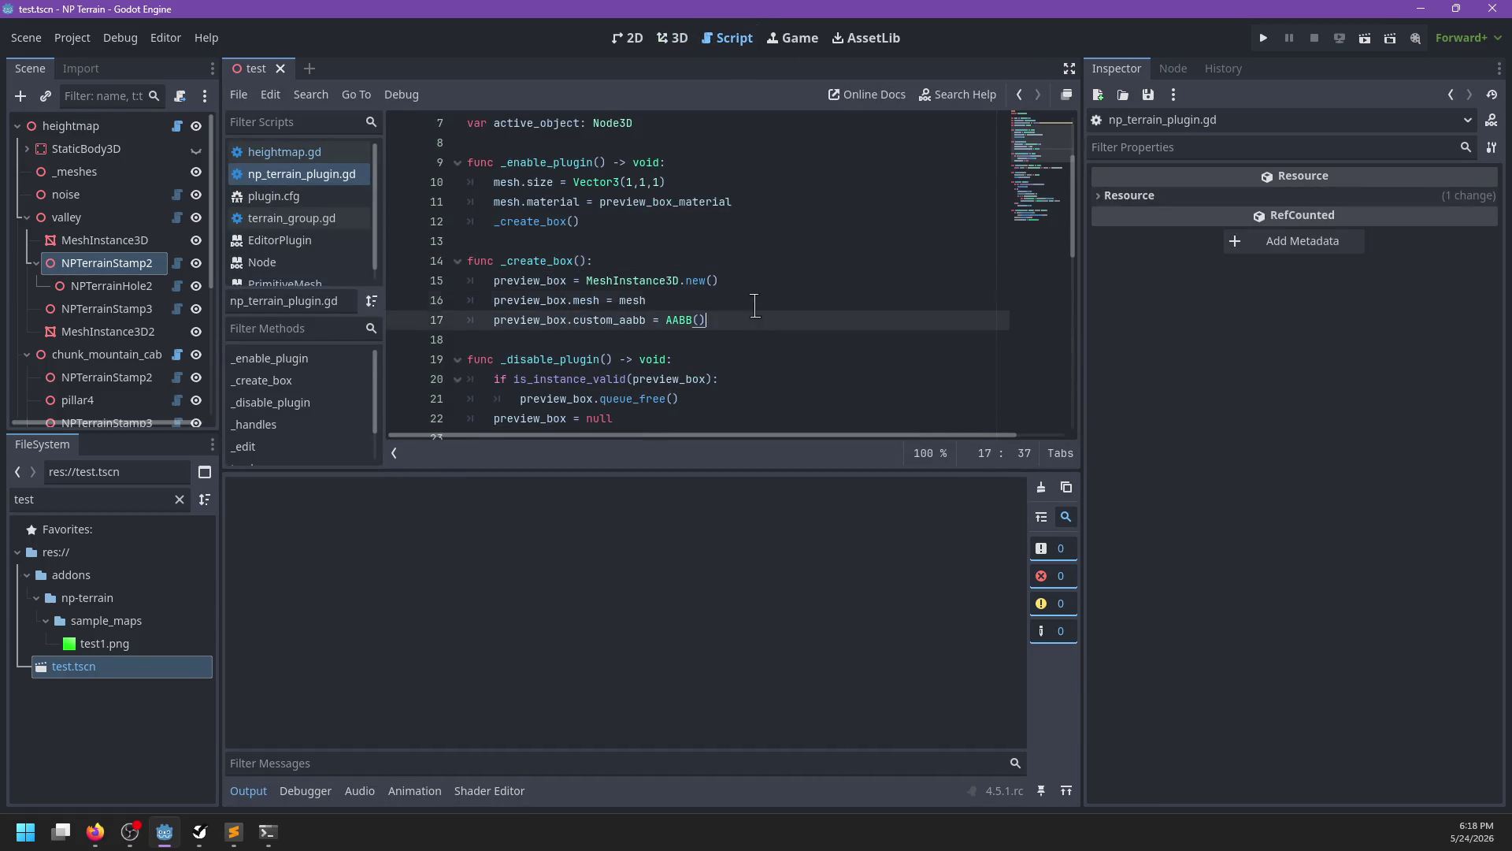
key("shift+Down")
key("shift+End")
key("BackSpace")
key("ctrl+s")
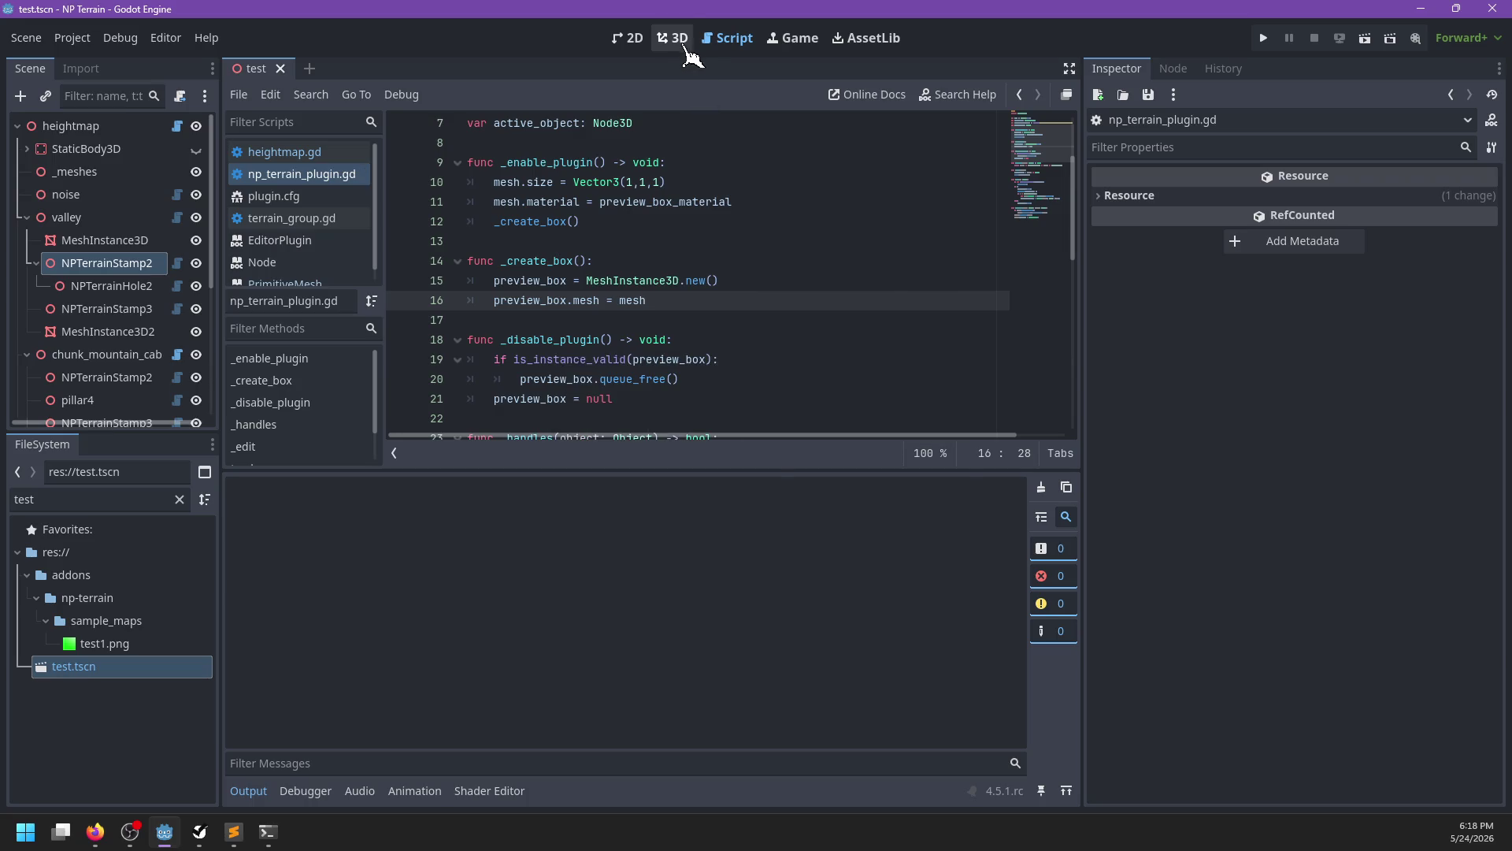
Reopen test.tscn and frame NPTerrainHole2 in the 3D view
left_click(672, 38)
left_click(281, 68)
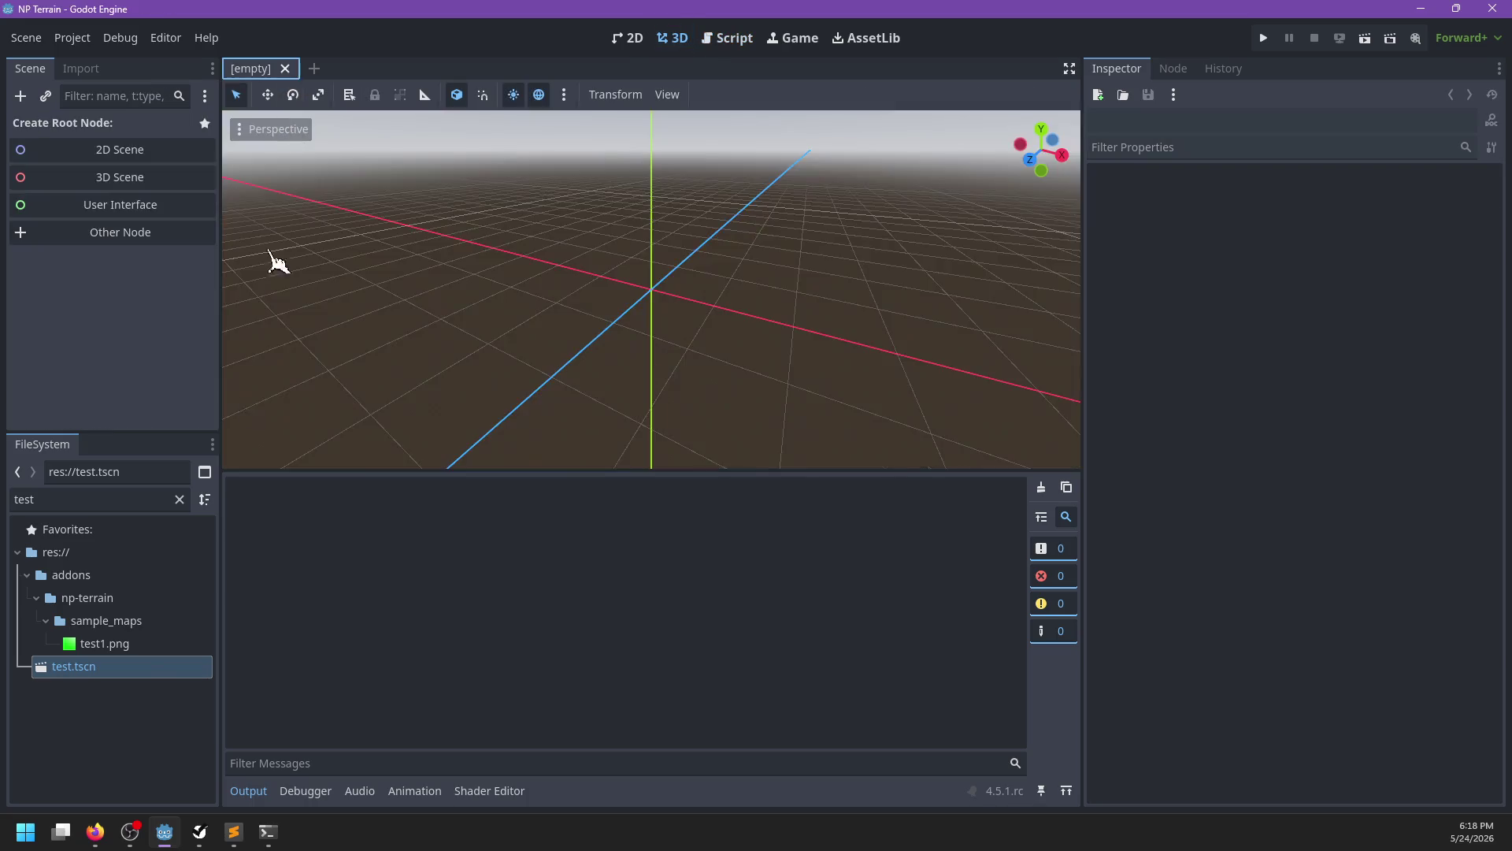
left_click(114, 673)
key("Return")
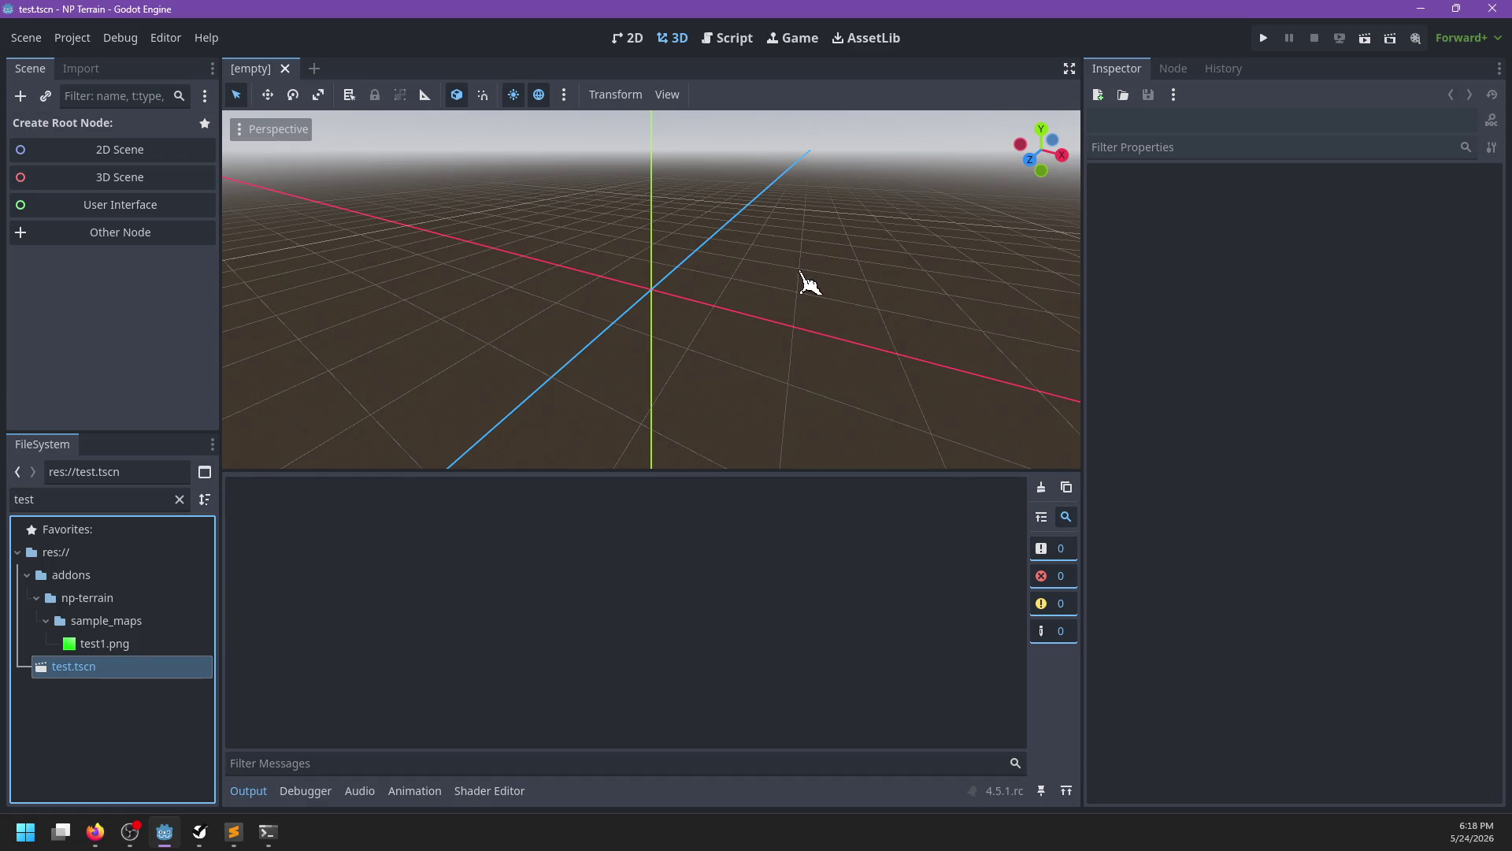
scroll(780, 315, "up", 3)
scroll(675, 339, "down", 10)
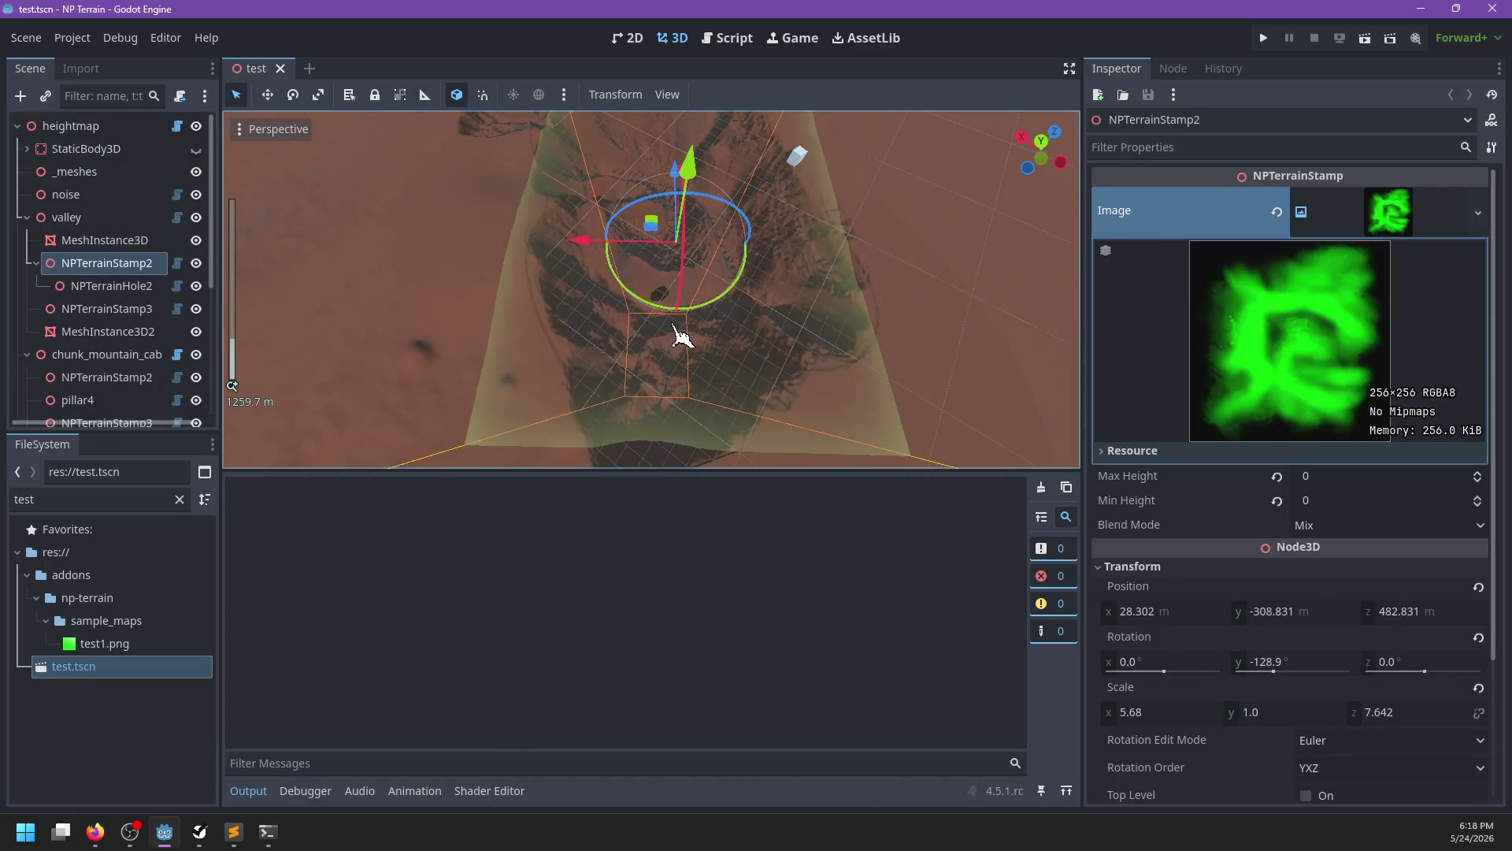
mouse_move(628, 316)
left_mouse_down()
mouse_move(626, 337)
mouse_move(736, 328)
left_mouse_up()
key("ctrl+z")
left_click(138, 290)
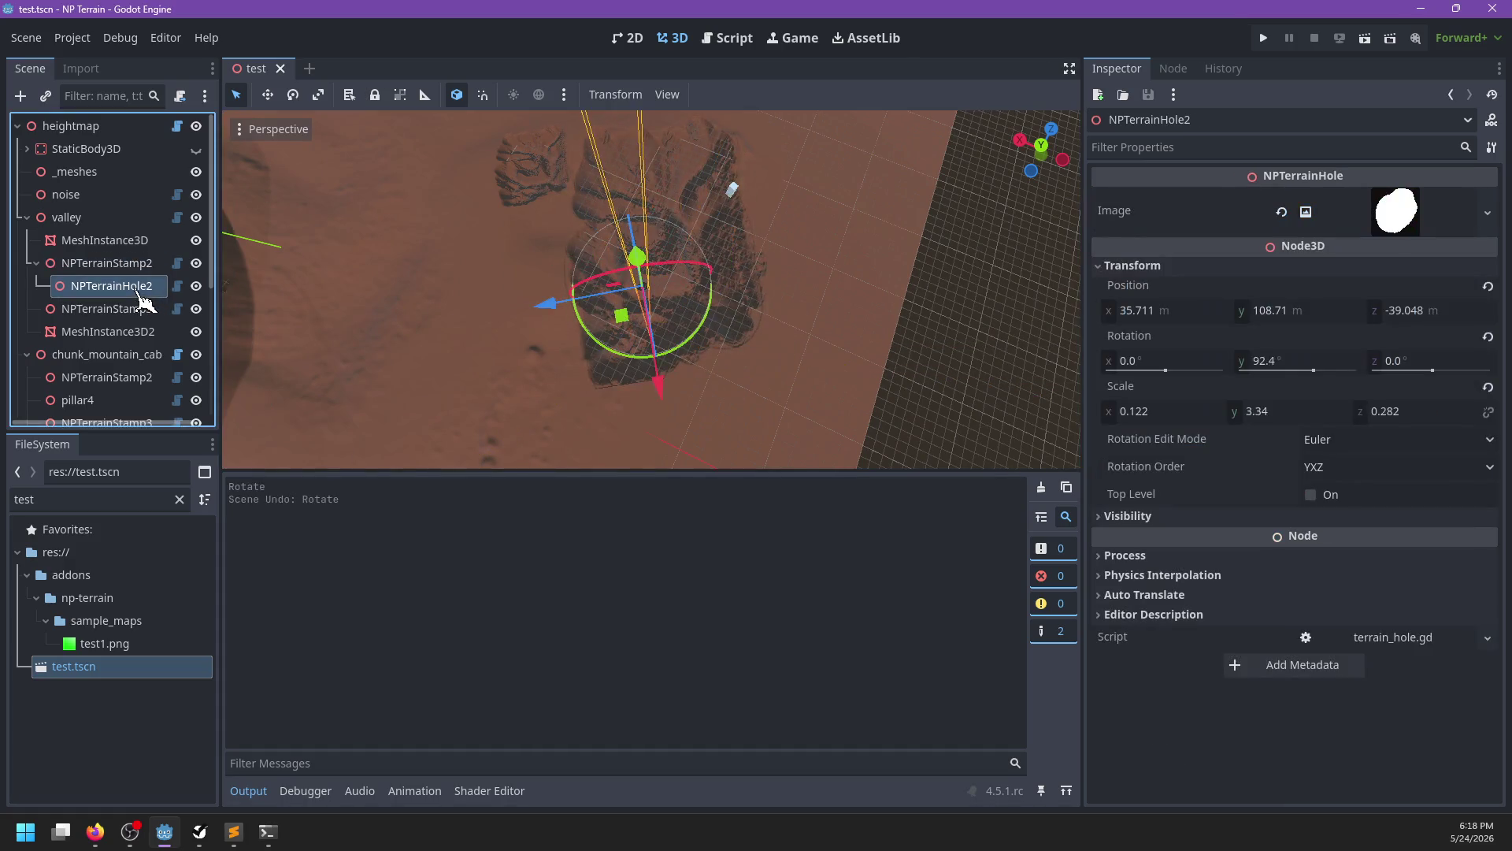
key("f")
scroll(622, 359, "up", 5)
scroll(642, 370, "up", 3)
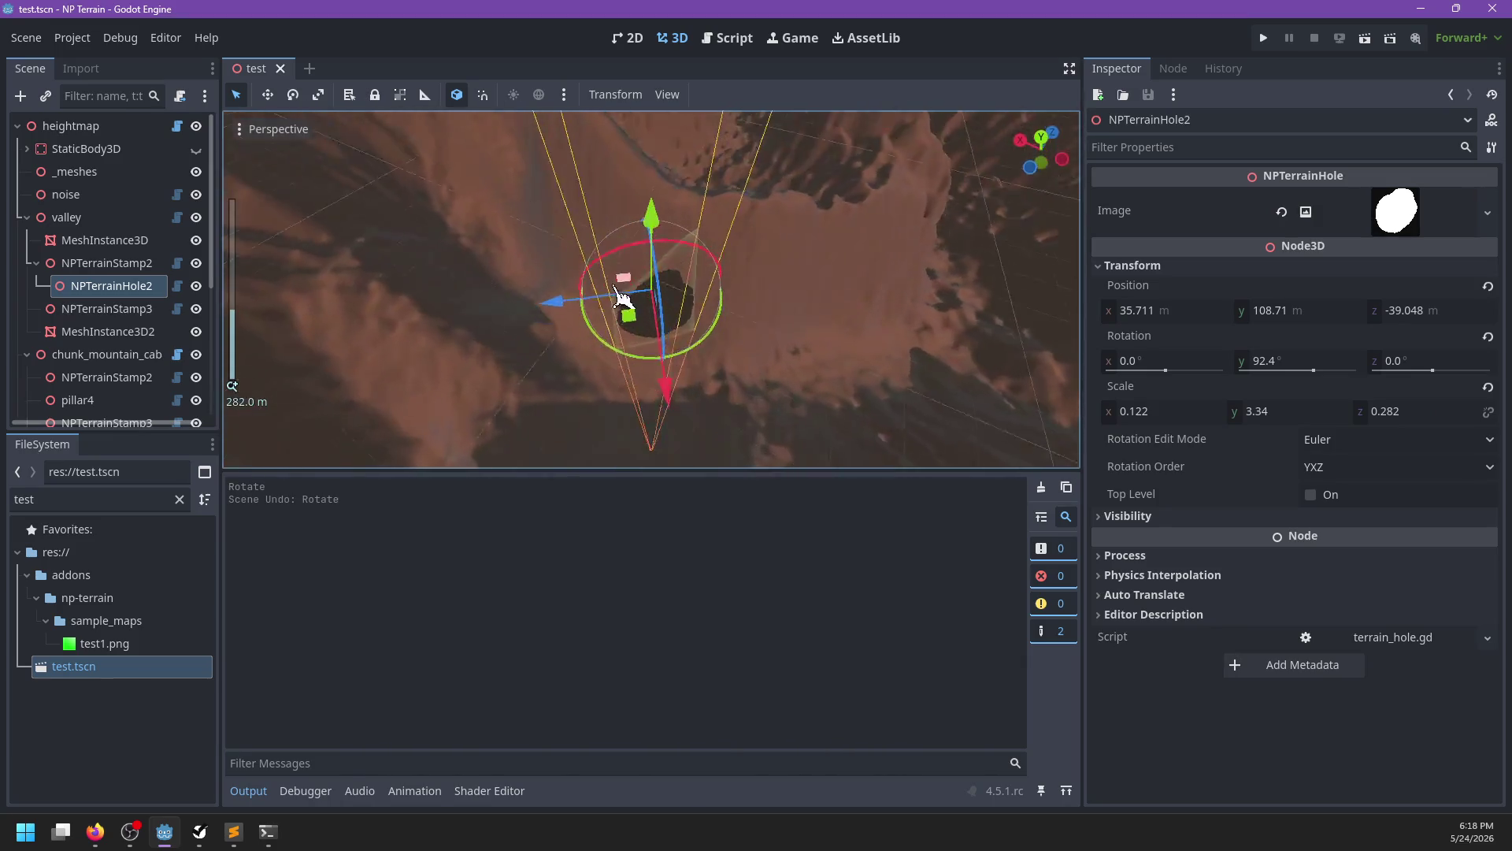
Restore the custom_aabb line in the plugin script and save
left_click(734, 38)
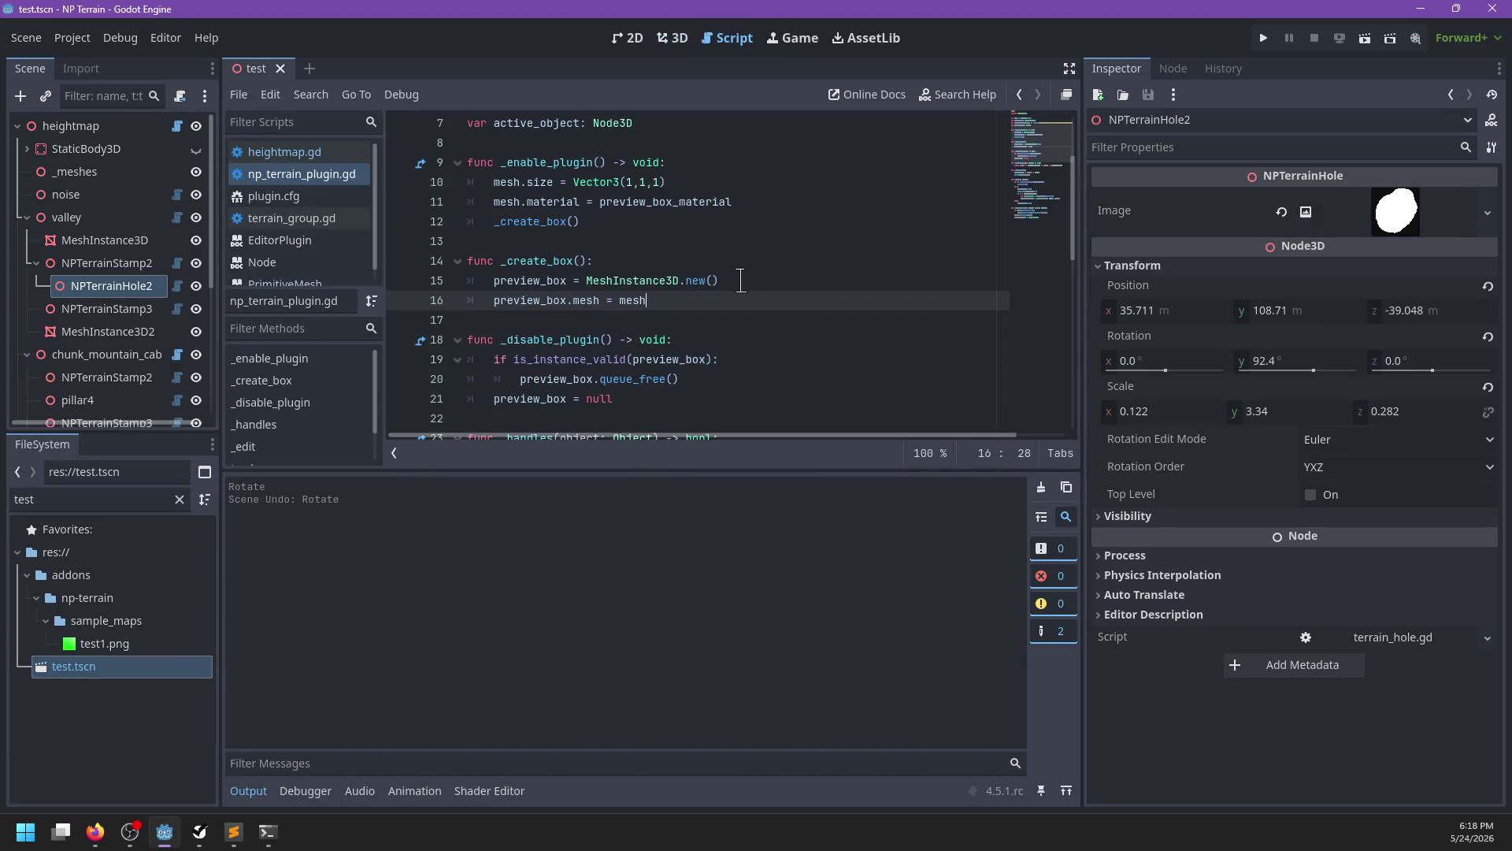
key("ctrl+z")
key("ctrl+s")
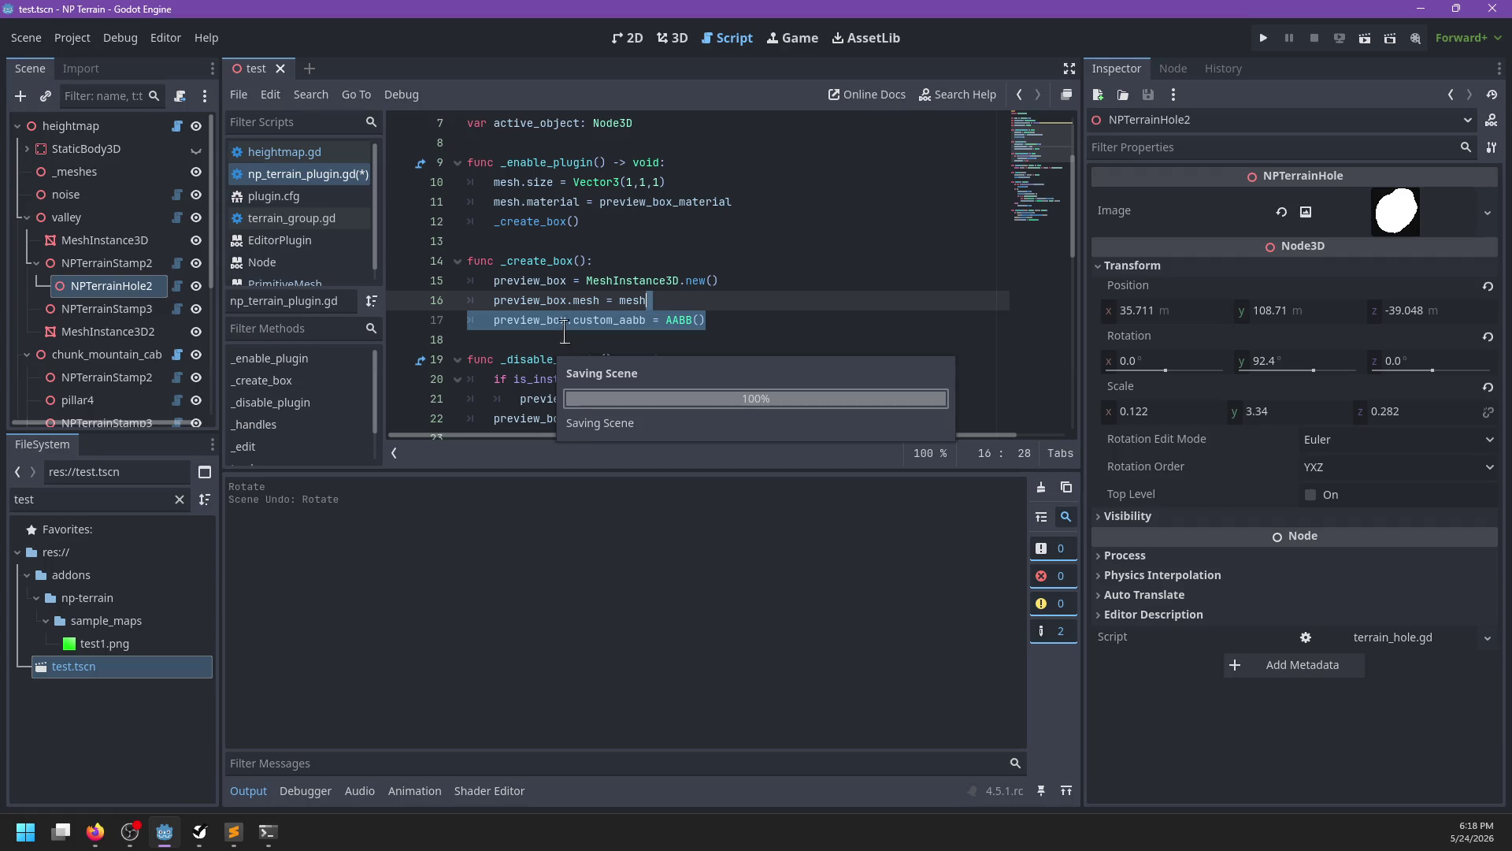
Reopen test.tscn and redraw the heightmap node
left_click(682, 44)
left_click(282, 69)
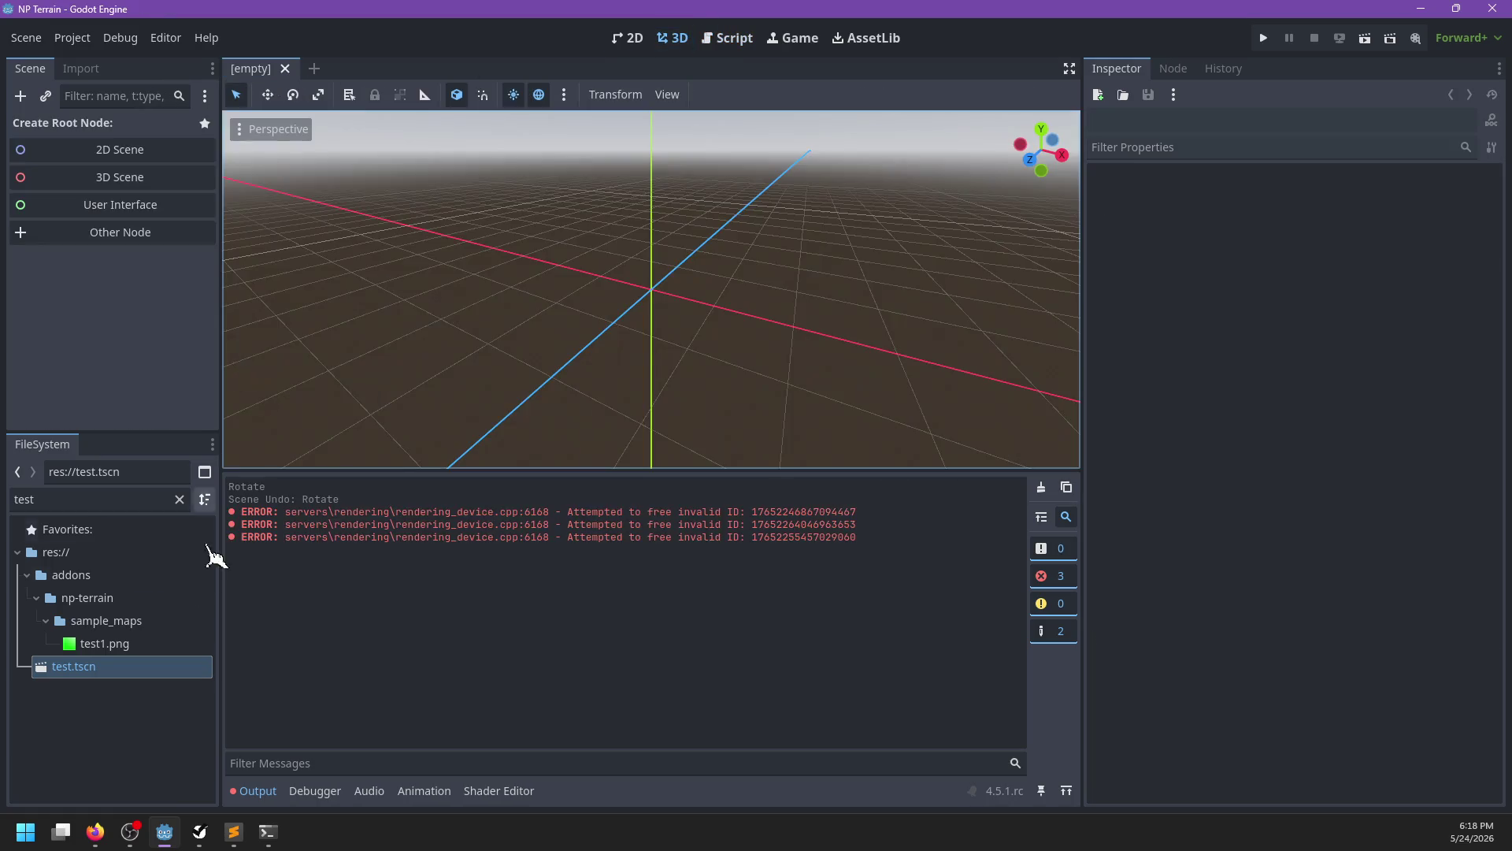
left_click(109, 673)
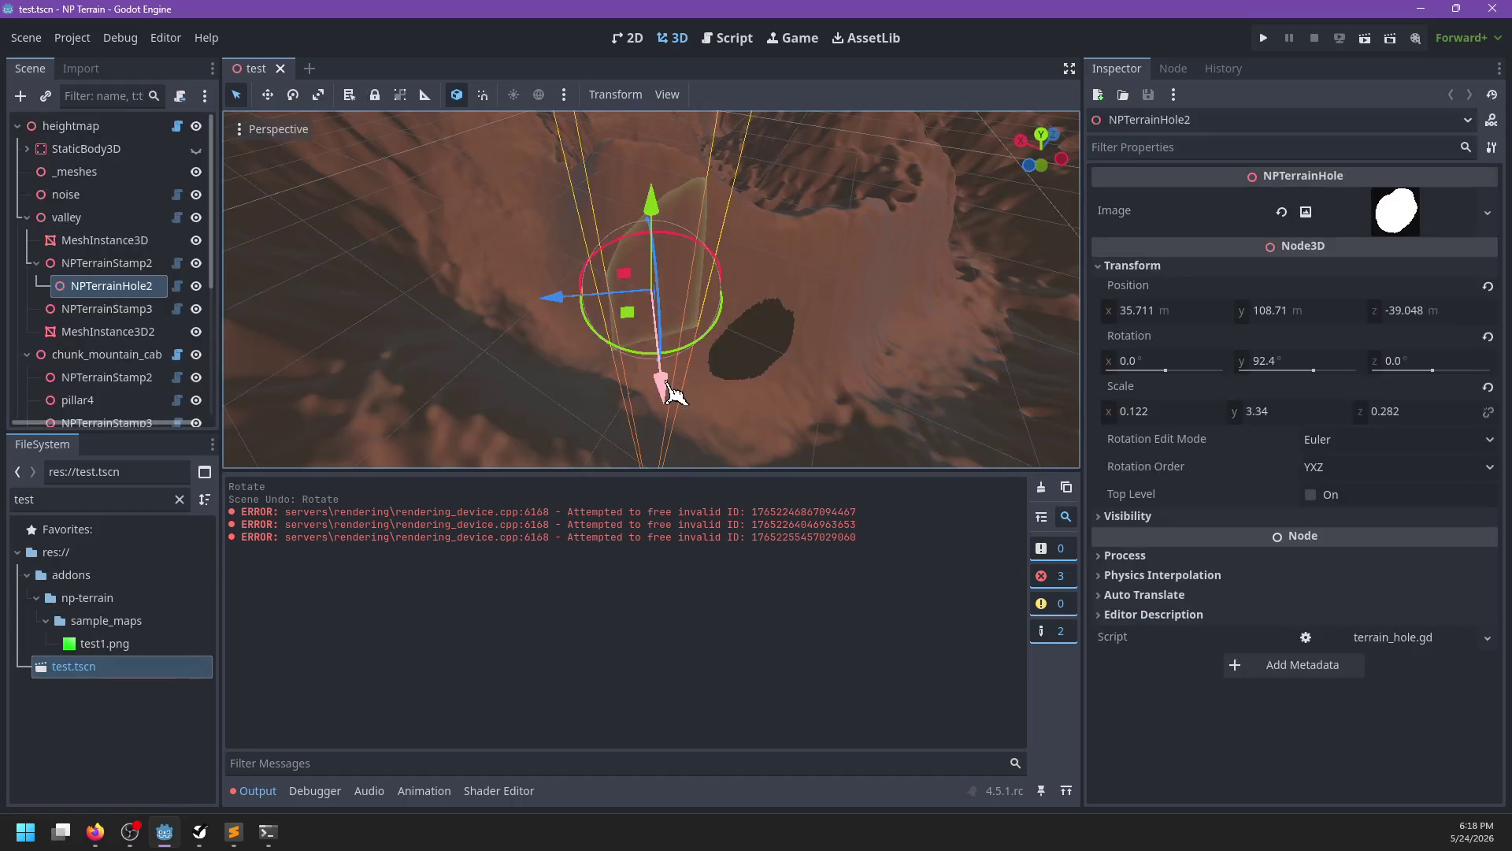
left_click(75, 127)
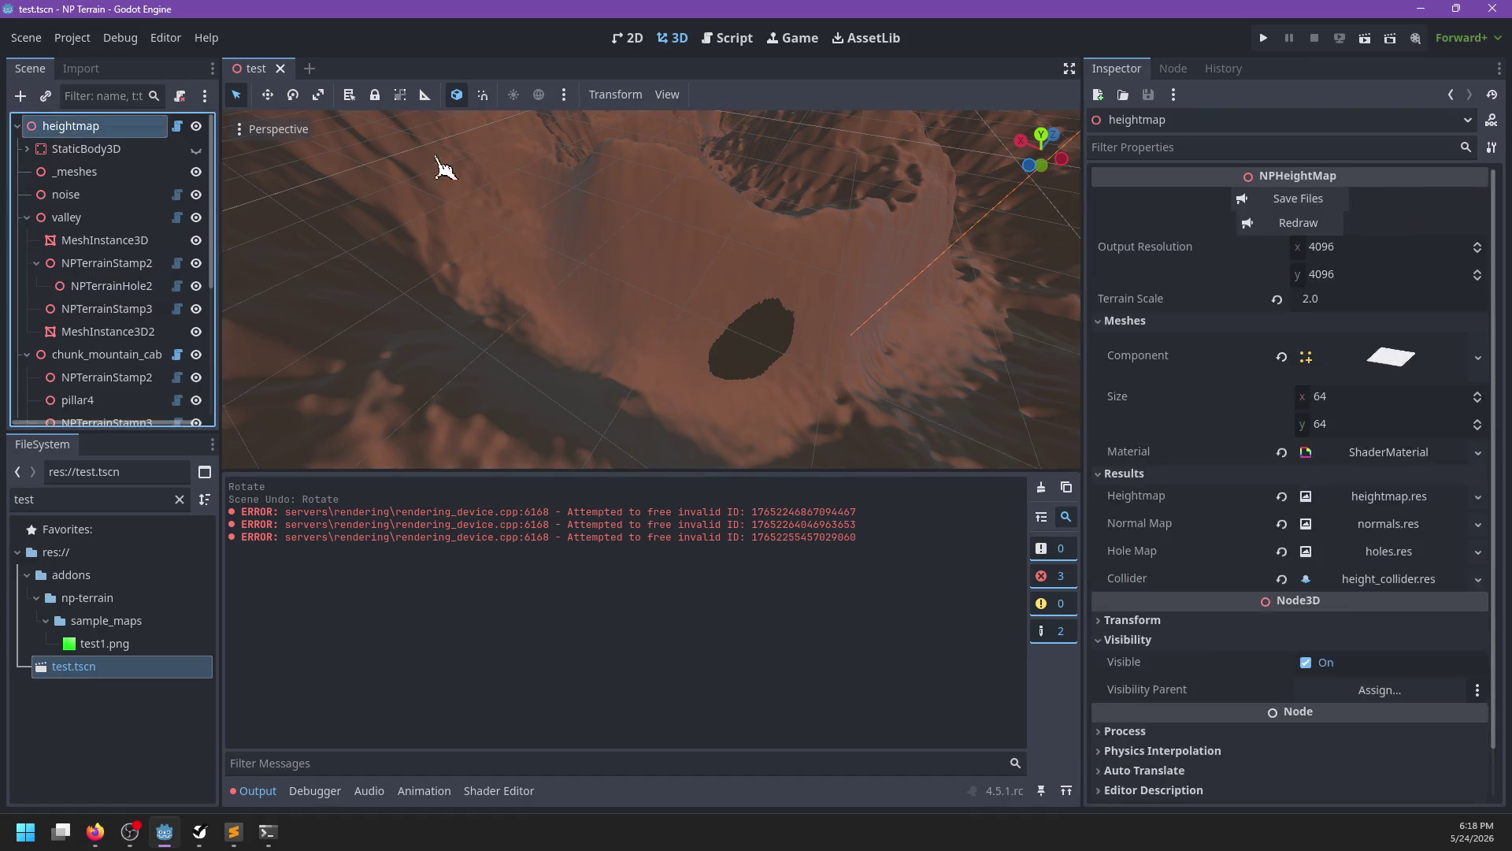
left_click(1308, 227)
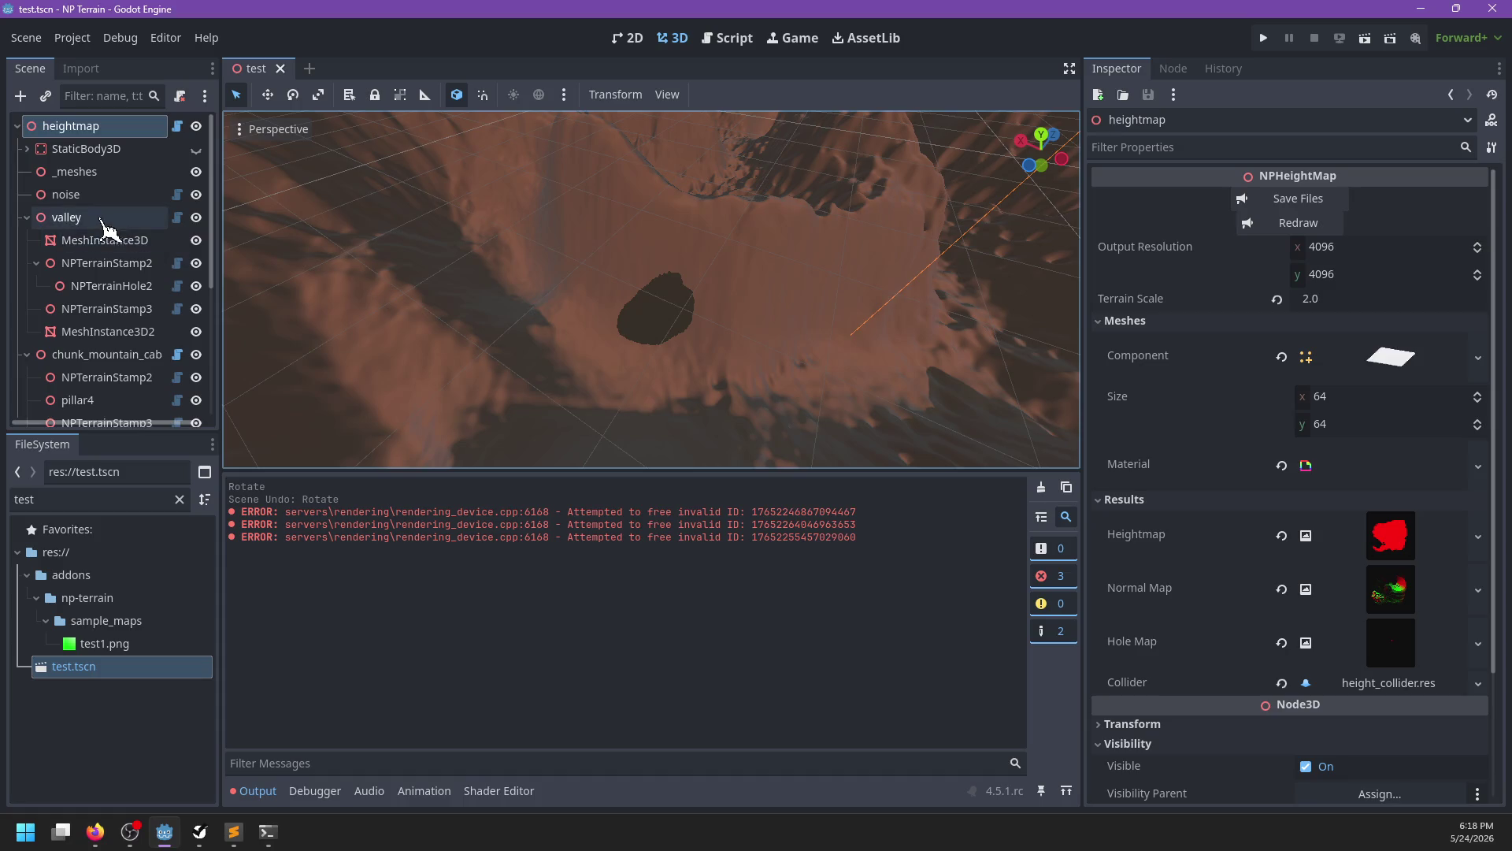
Save heightmap.res, normals.res and holes.res to res://output
left_click(79, 219)
left_click(75, 126)
left_click(1292, 199)
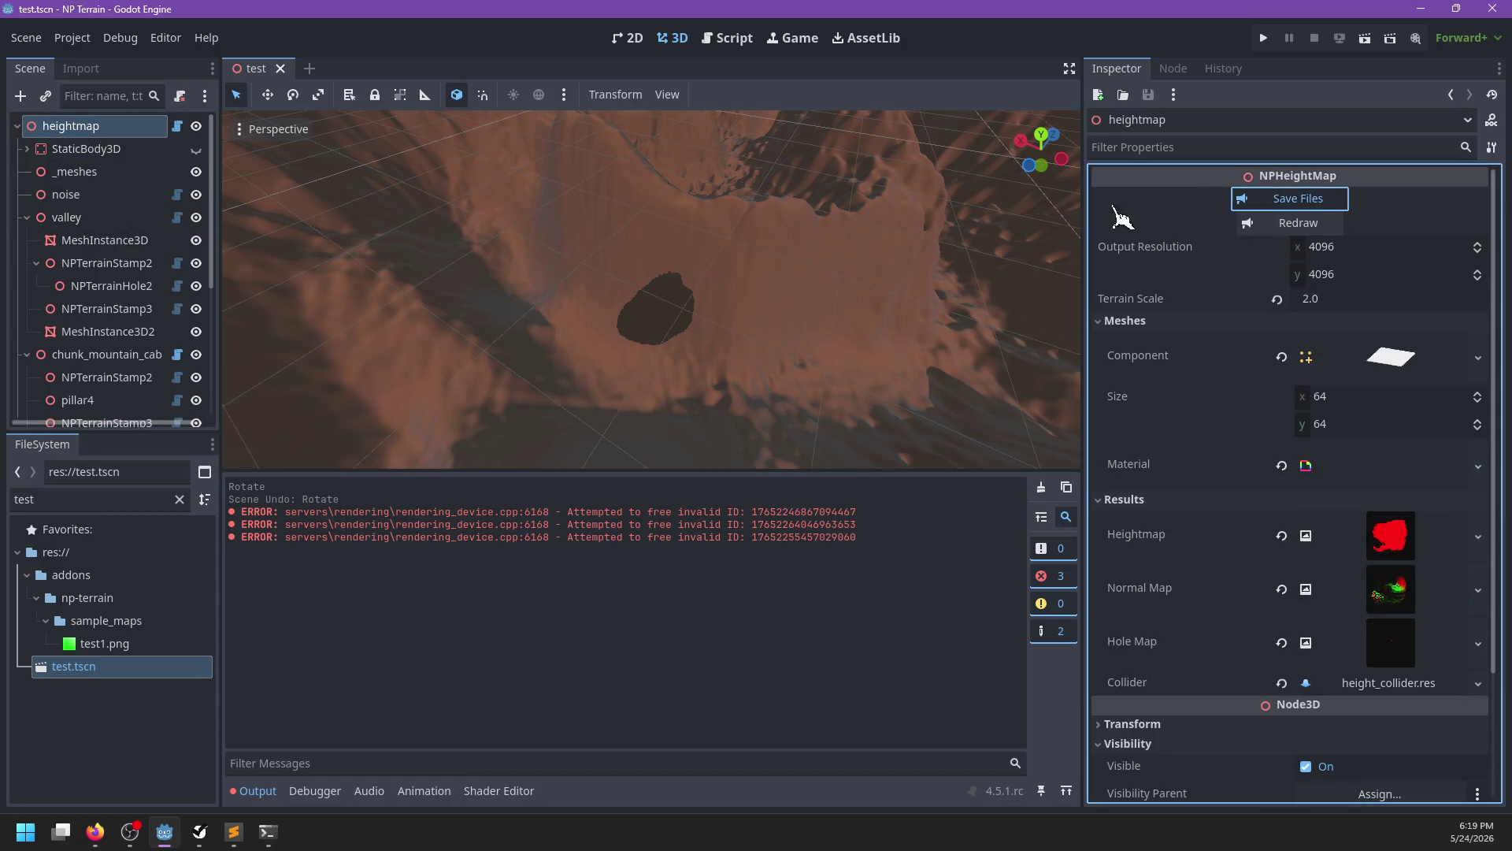
left_click(738, 269)
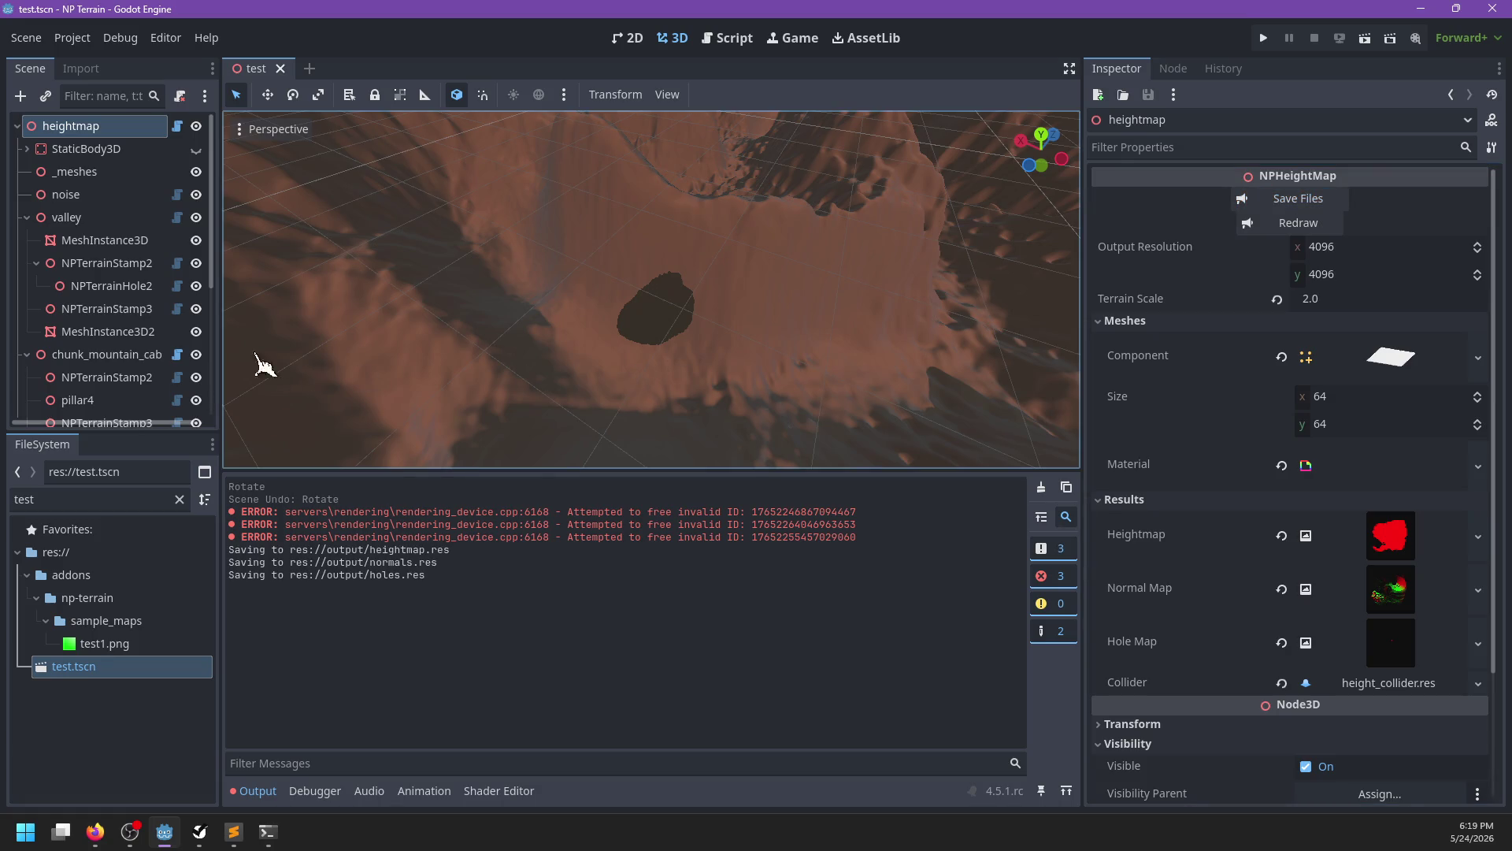
left_click(98, 220)
left_click(150, 286)
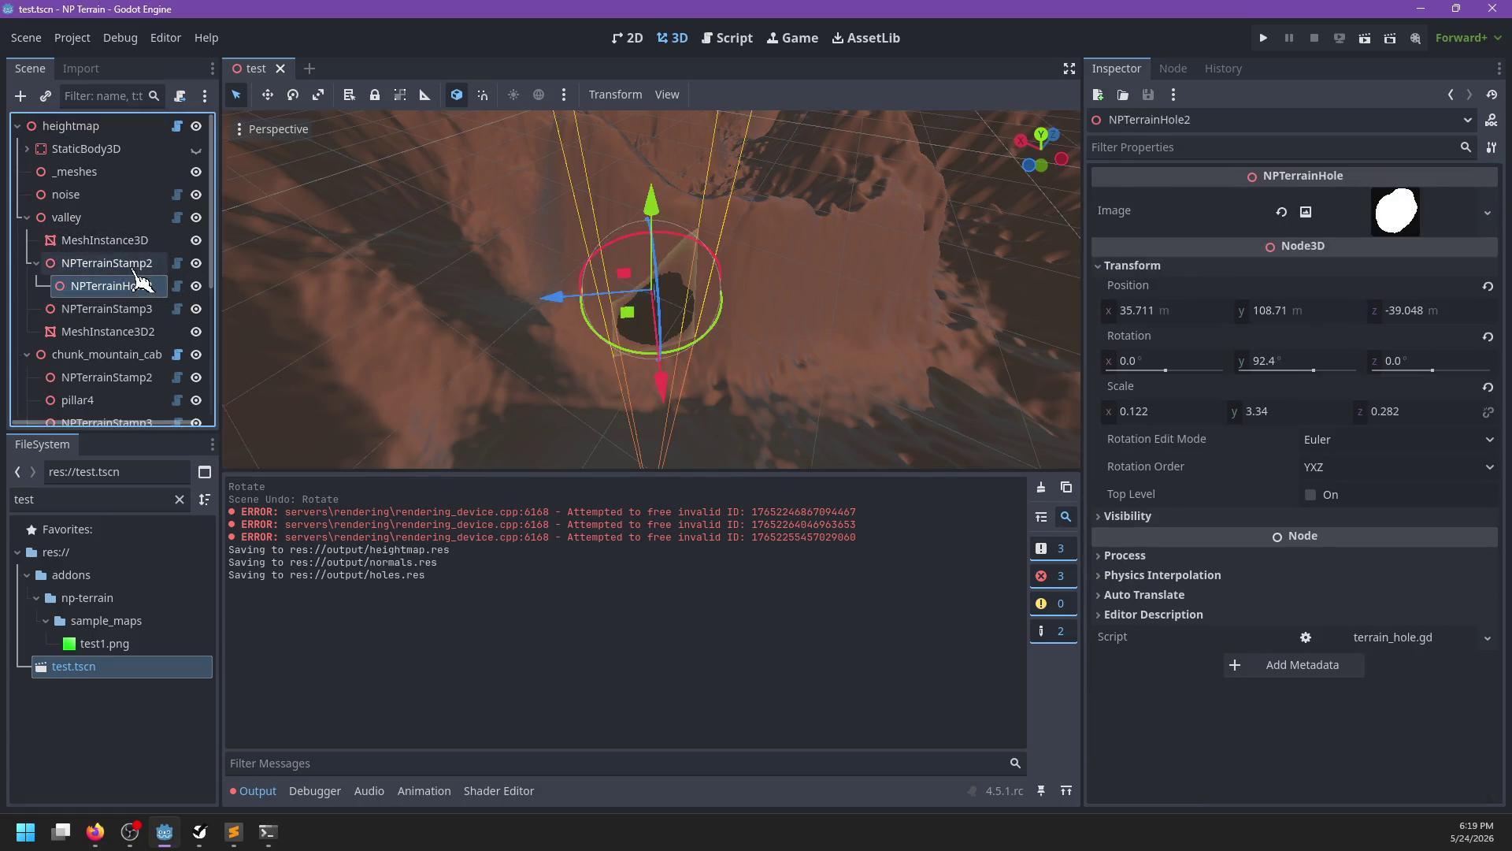
Frame NPTerrainStamp2 and rotate the valley group to 168.8° on Y
left_click(134, 265)
key("f")
scroll(614, 350, "down", 5)
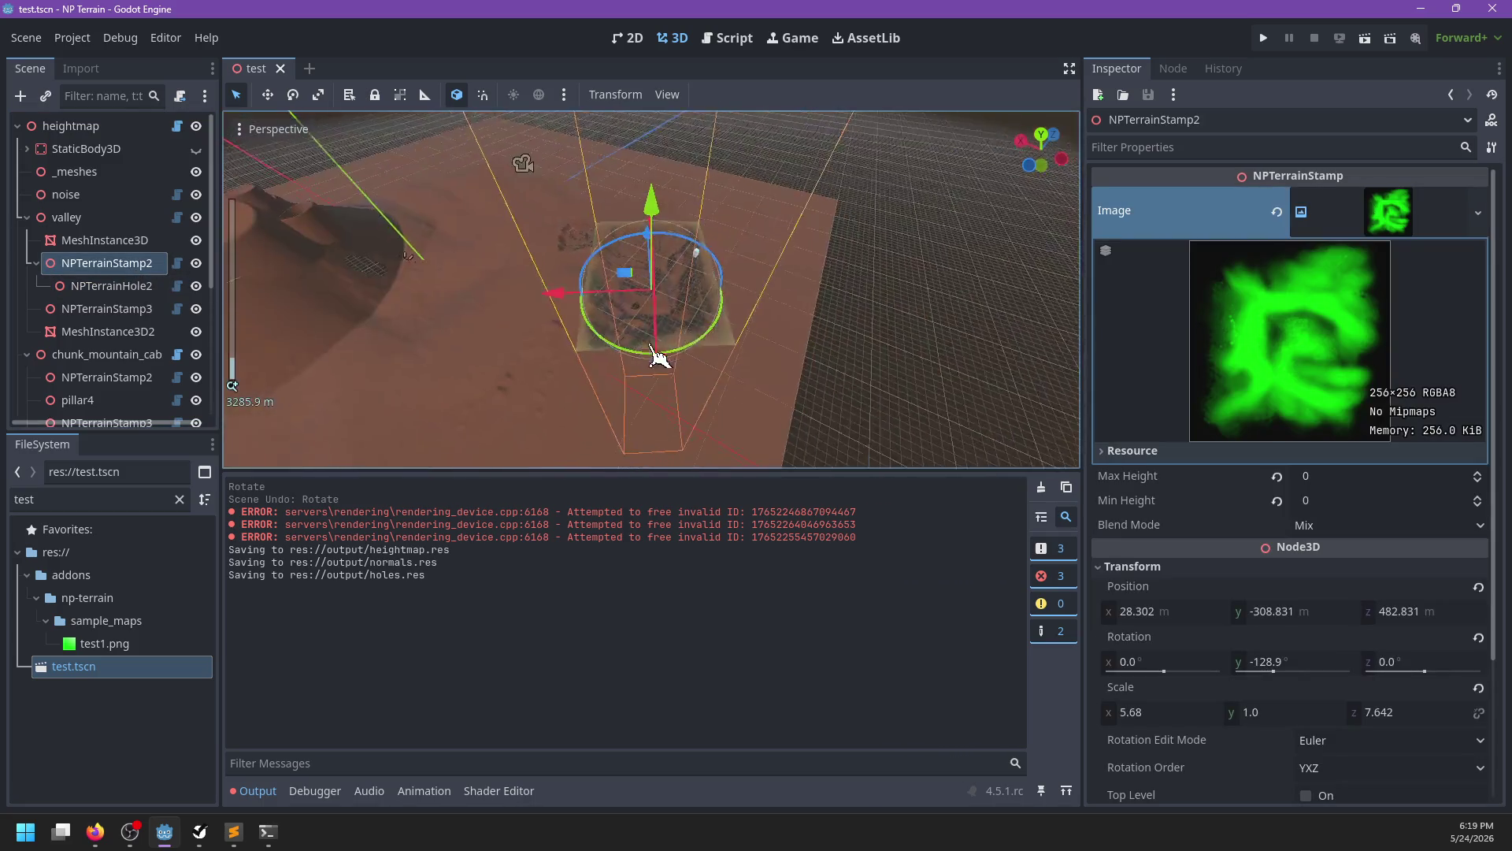
mouse_move(483, 252)
left_mouse_down()
mouse_move(749, 246)
mouse_move(810, 314)
mouse_move(665, 307)
mouse_move(618, 340)
mouse_move(641, 338)
mouse_move(625, 360)
mouse_move(641, 338)
mouse_move(583, 377)
left_mouse_up()
scroll(668, 307, "down", 5)
left_click(70, 218)
scroll(726, 347, "down", 2)
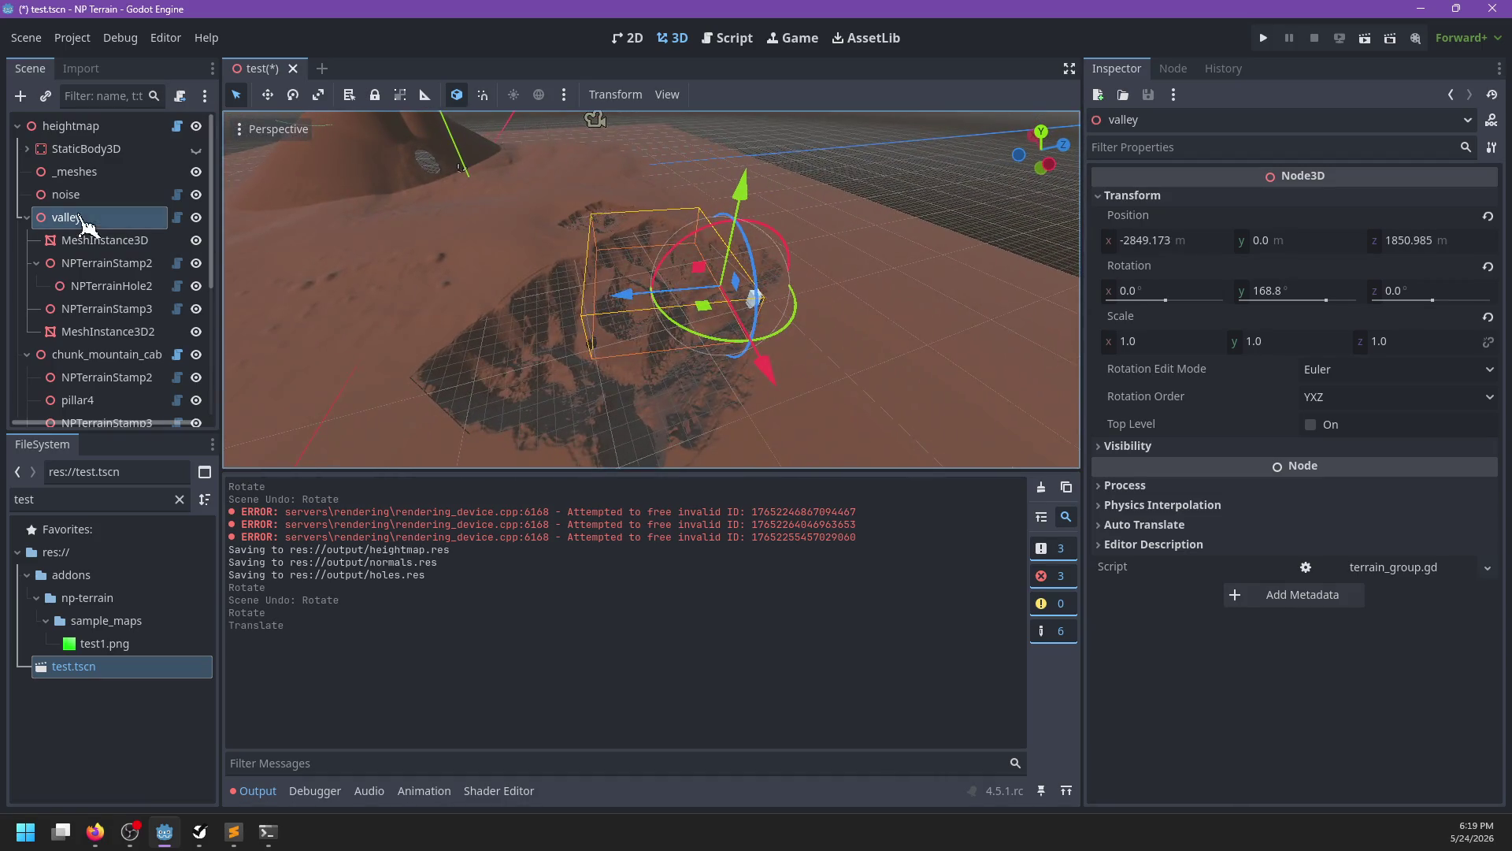
Select NPTerrainStamp2 and view the crater up close and from a low side angle
left_click(134, 241)
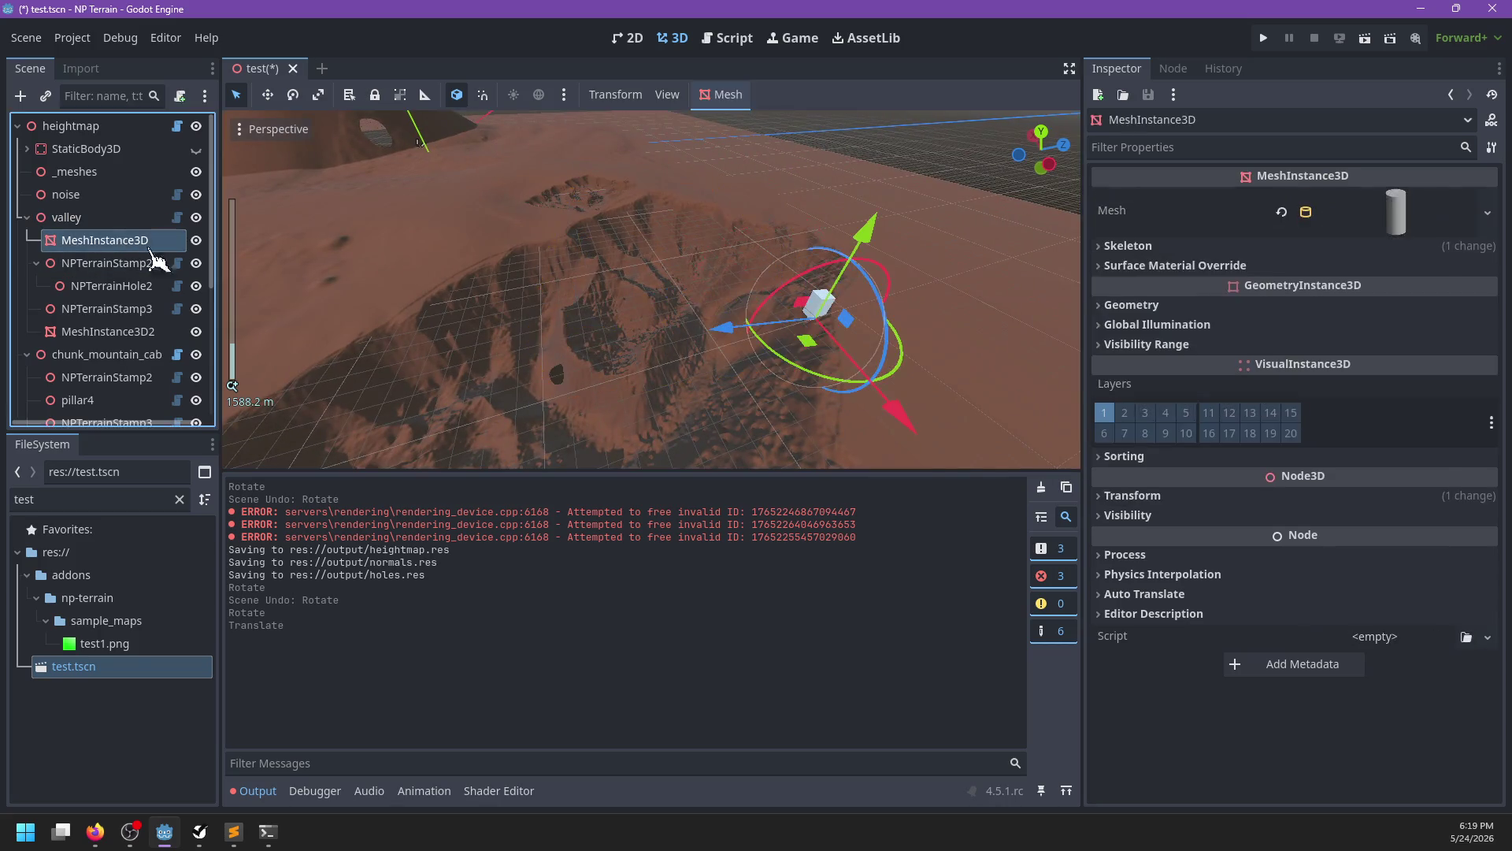
left_click(146, 268)
scroll(691, 270, "down", 5)
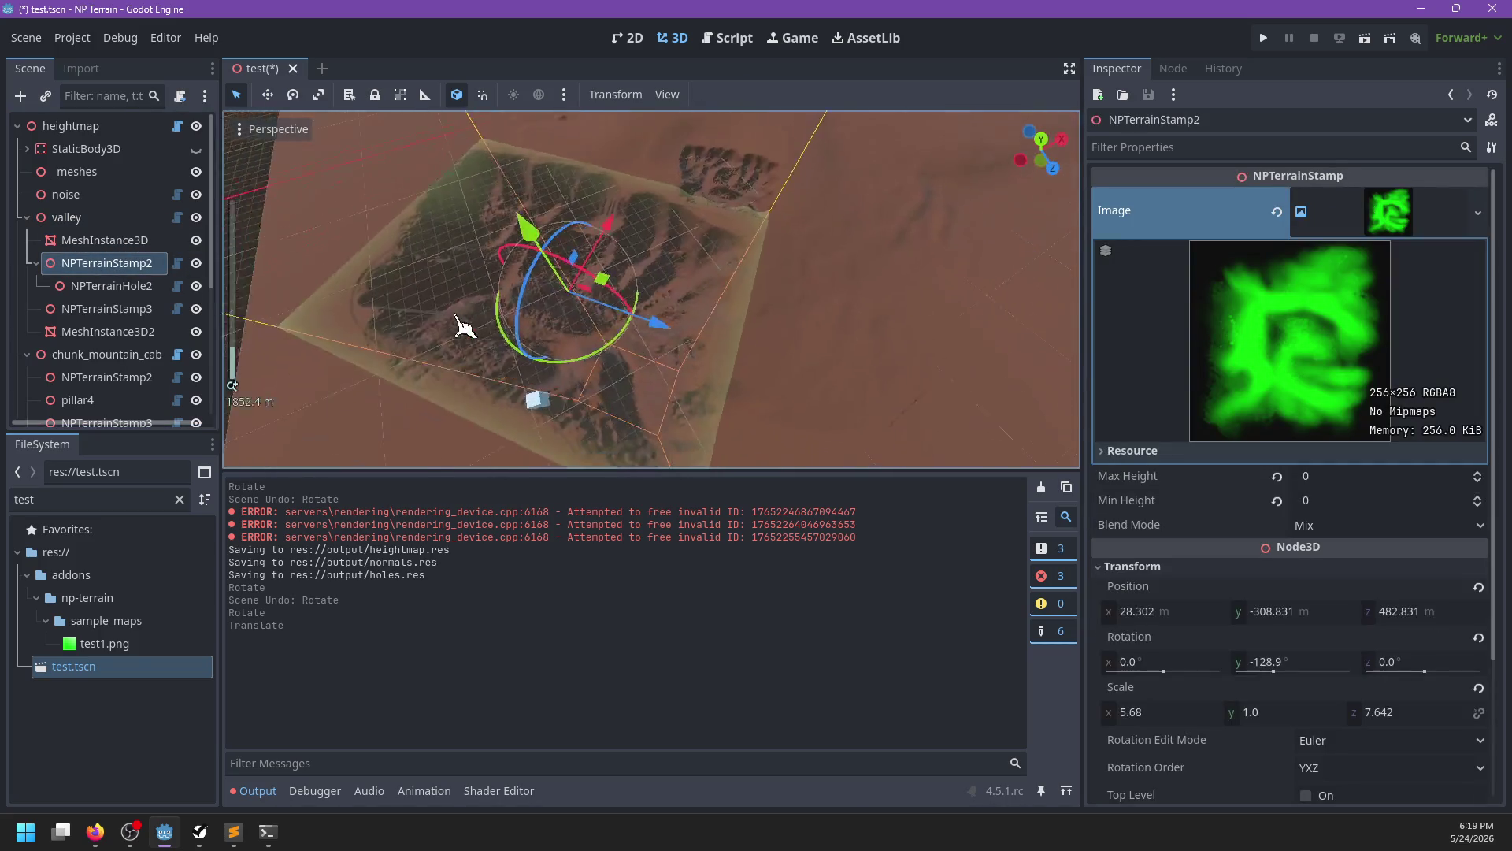
scroll(794, 287, "up", 5)
mouse_move(794, 287)
left_mouse_down()
mouse_move(499, 223)
mouse_move(508, 316)
mouse_move(548, 401)
left_mouse_up()
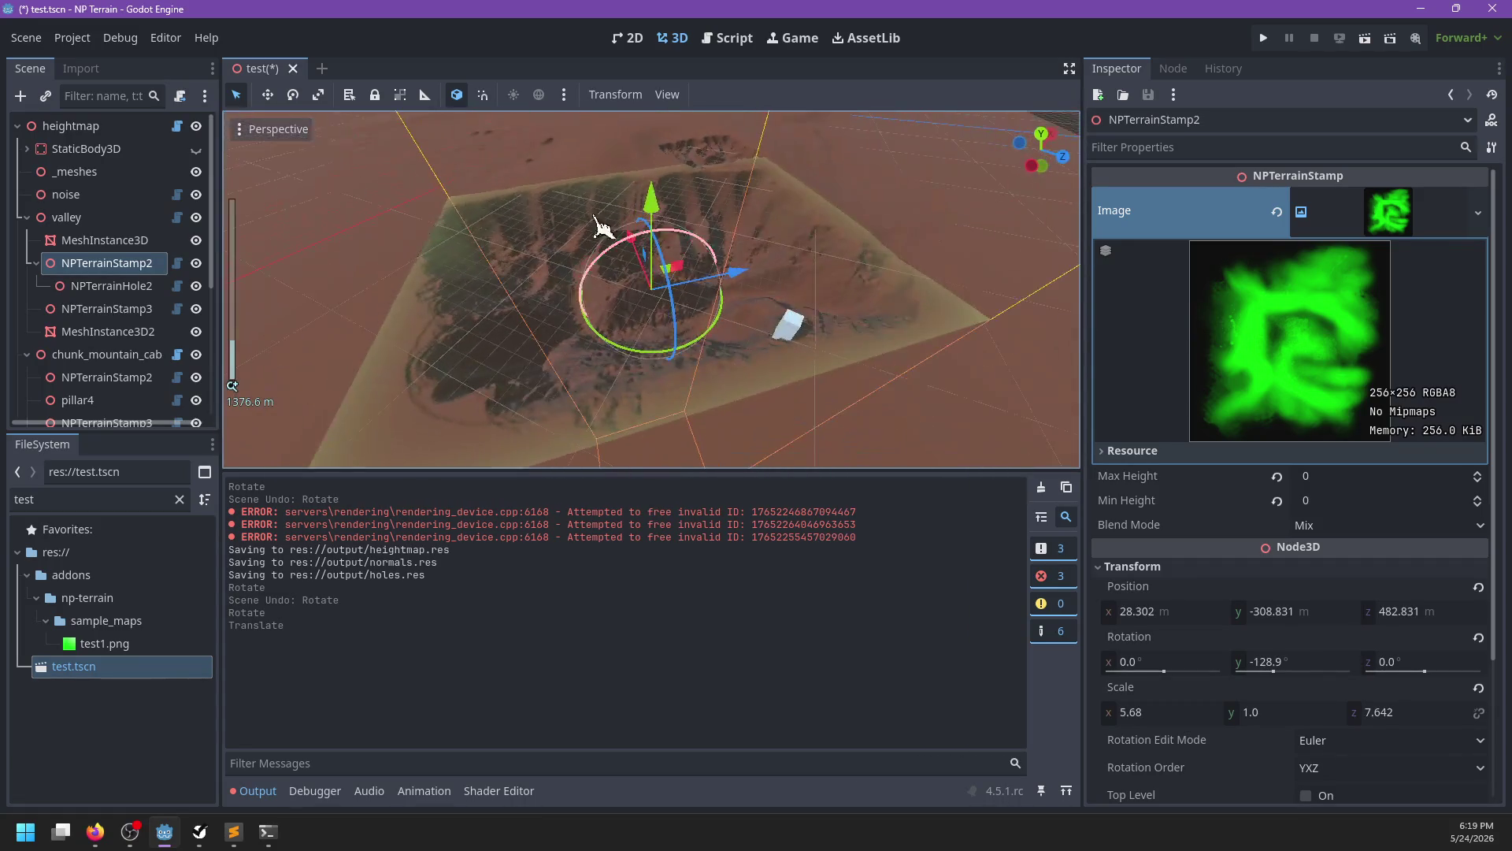
mouse_move(911, 297)
left_mouse_down()
mouse_move(677, 339)
mouse_move(999, 260)
mouse_move(787, 203)
mouse_move(885, 315)
mouse_move(864, 314)
left_mouse_up()
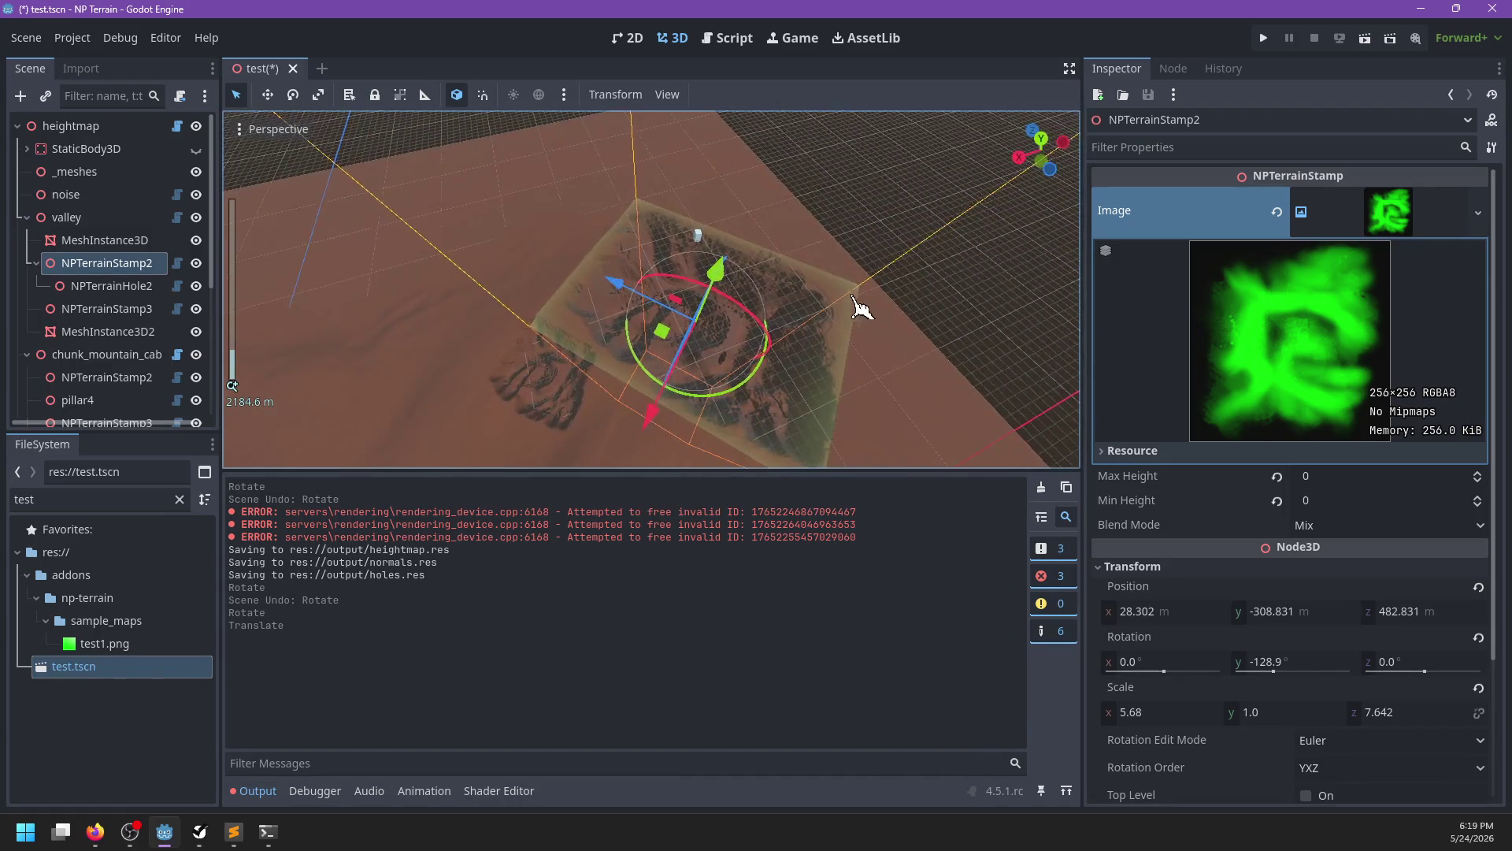
left_click(234, 845)
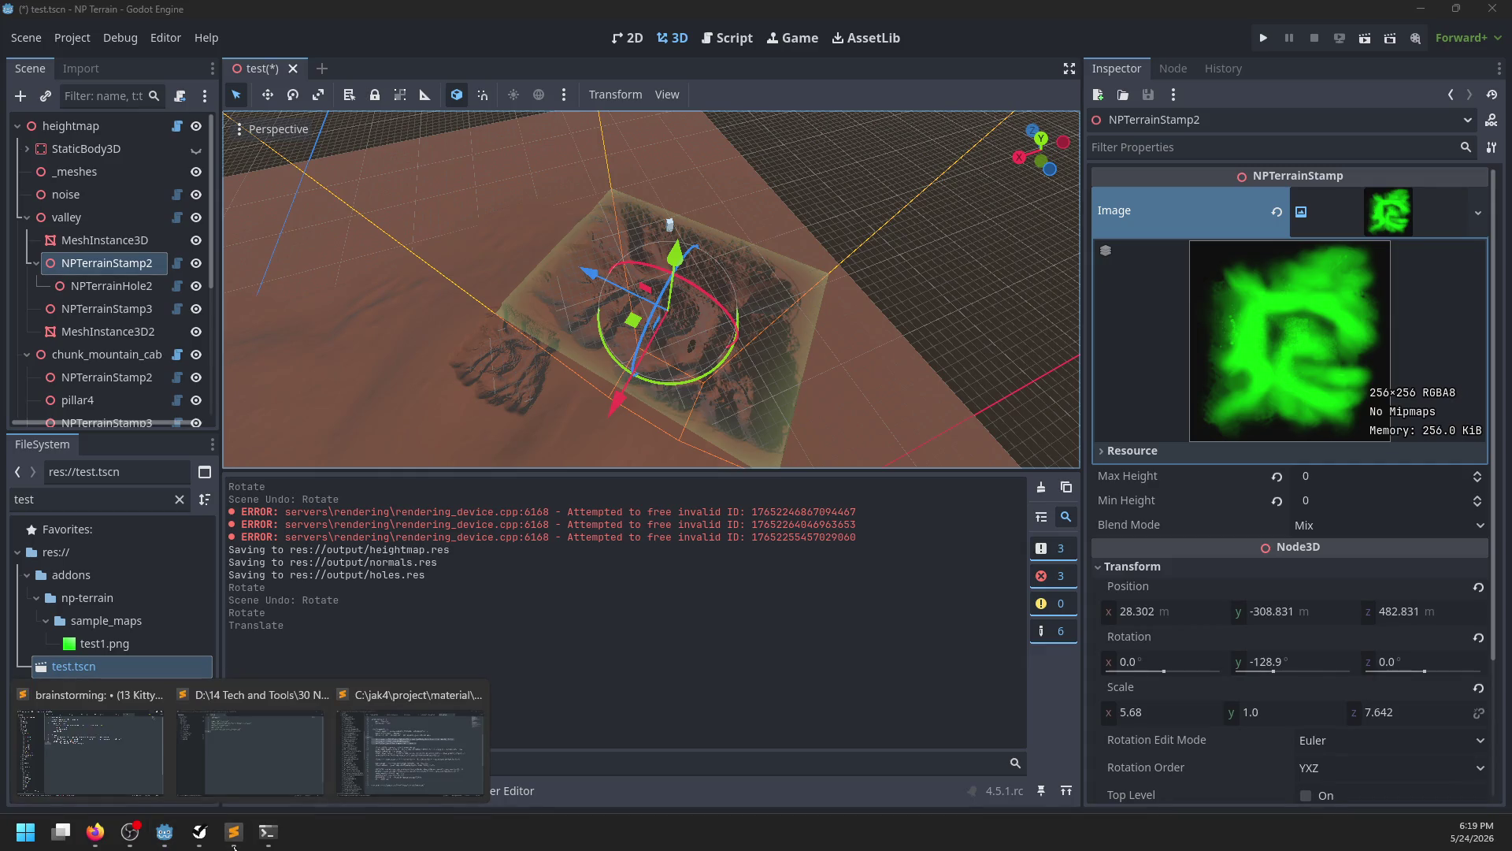
Check git status and commit with message "Moved stuff to addons folder"
left_click(281, 836)
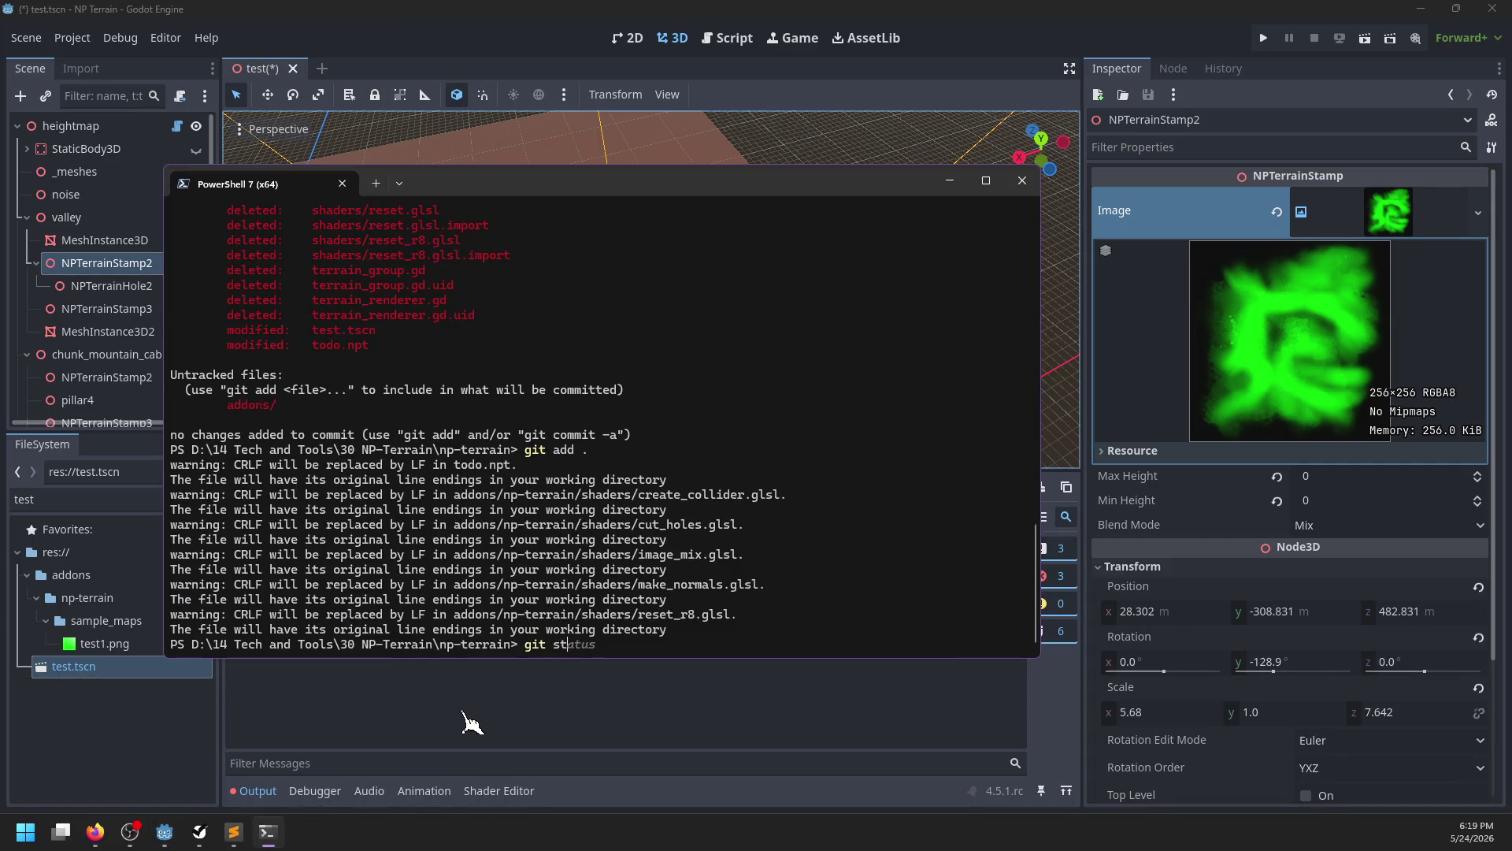
type("atus")
key("Return")
type("git")
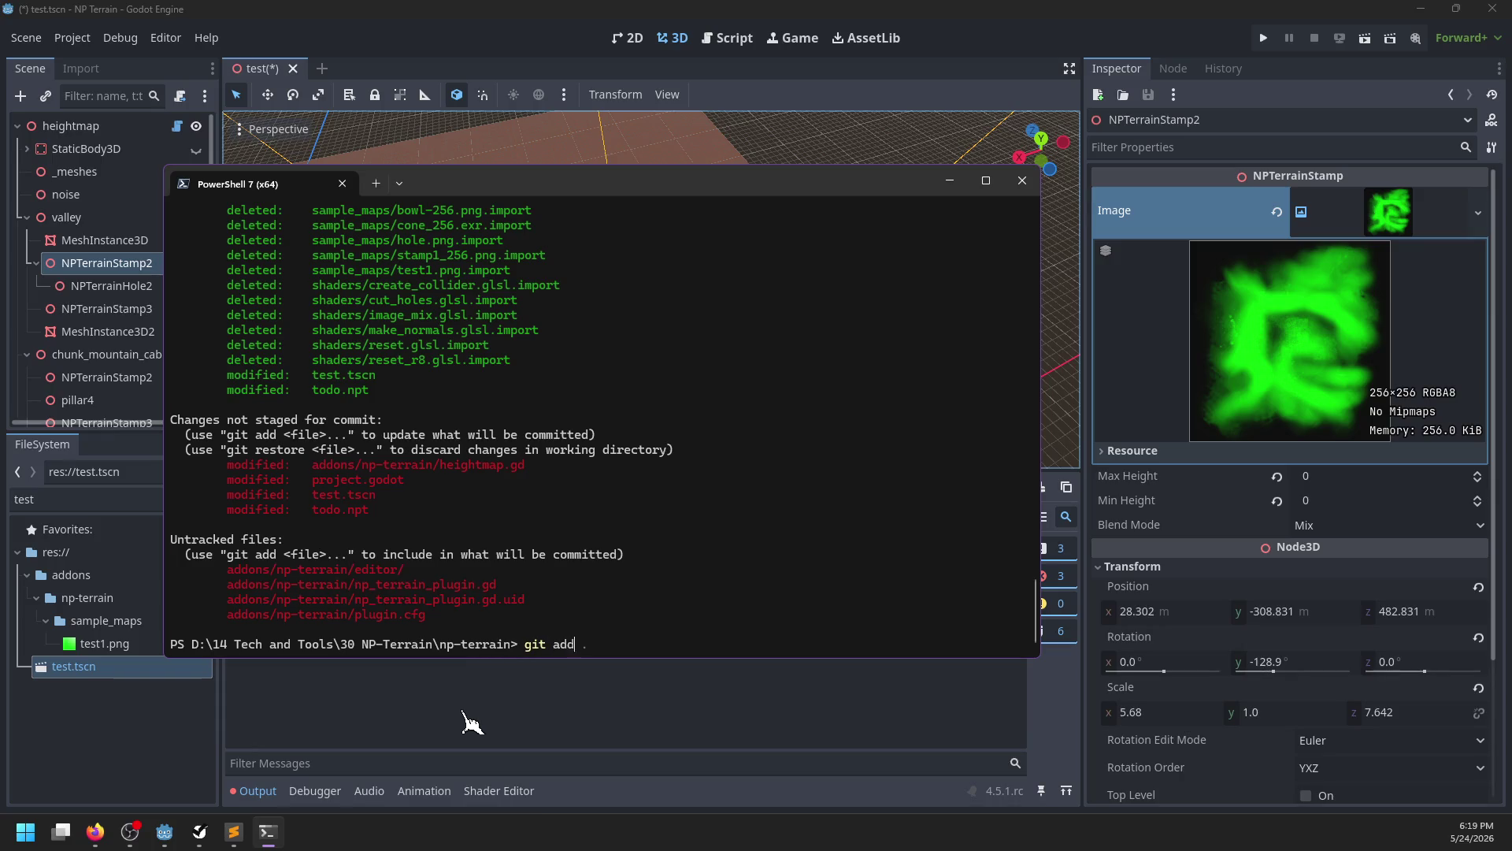
type(".")
key("Escape")
type("it commit -m")
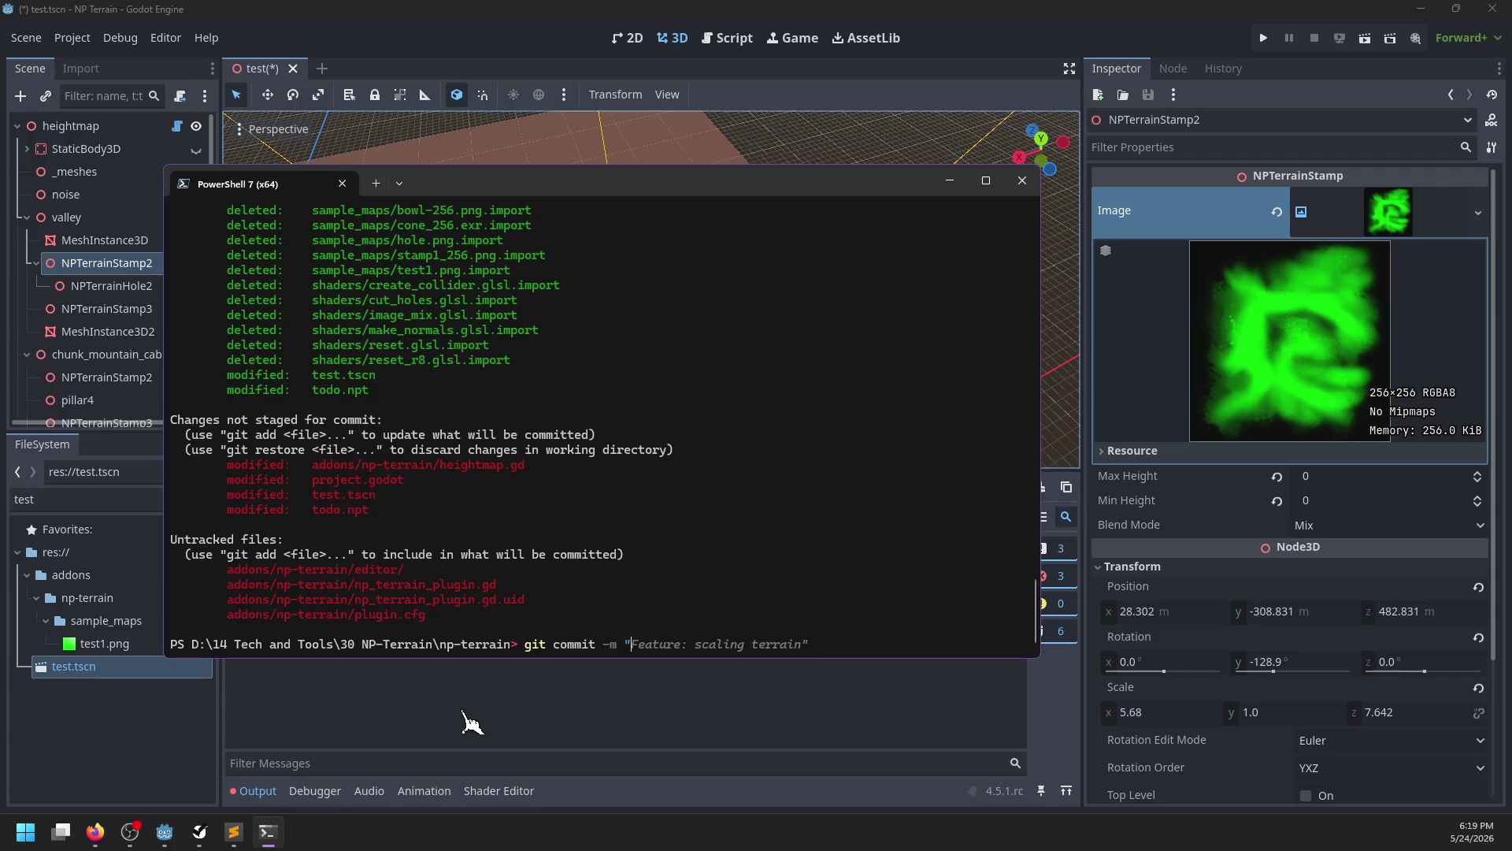
type("Moc")
key("BackSpace")
key("BackSpace")
key("BackSpace")
type("\"Moved stuff to")
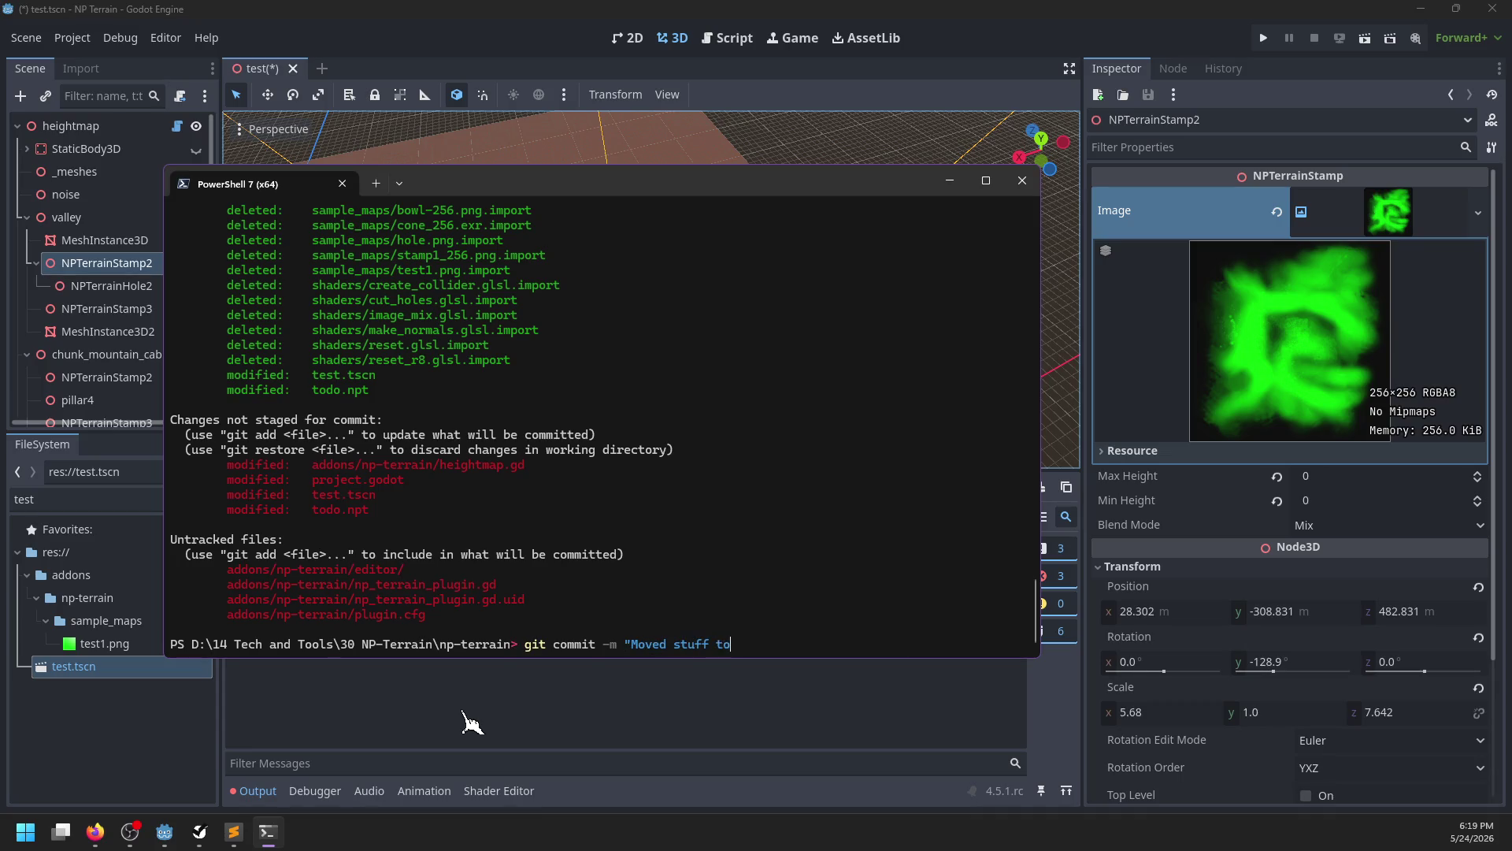
type("r\"")
key("Return")
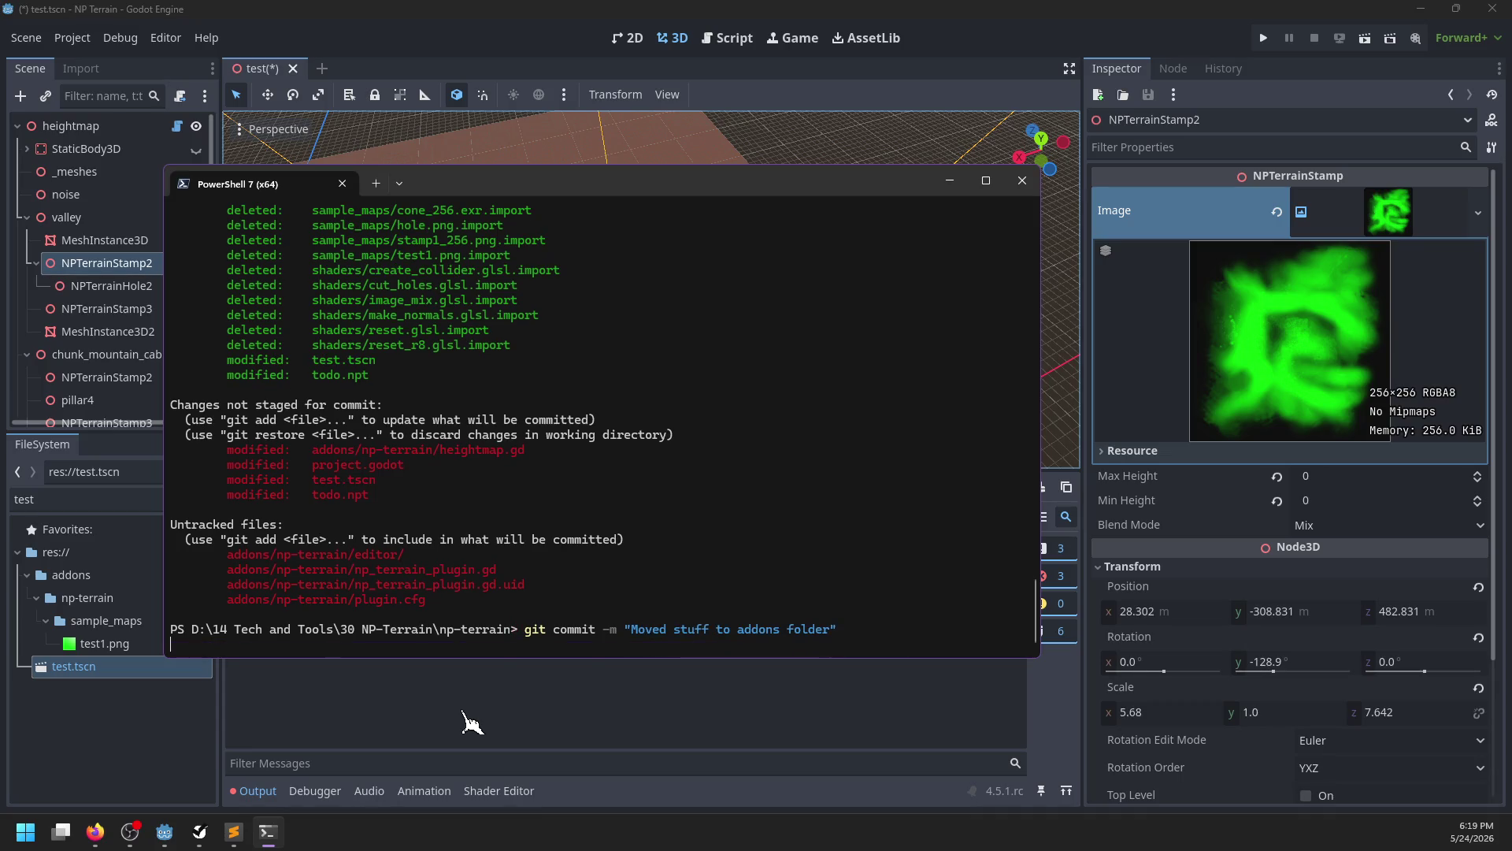
Stage all new files and commit them as "Plugin: showing active terrain"
type("git status")
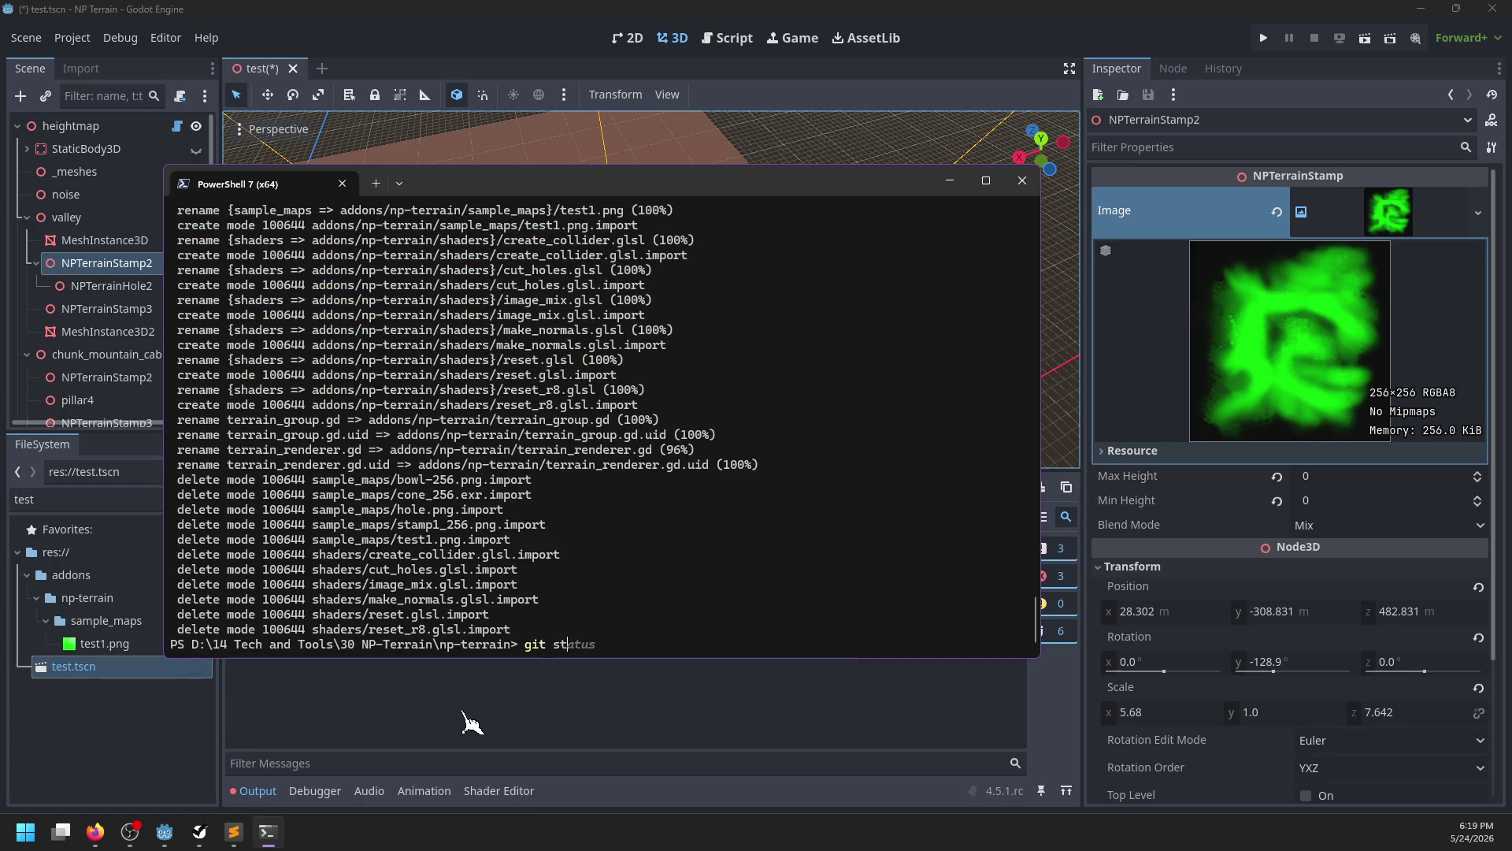
key("Return")
type(".")
key("Return")
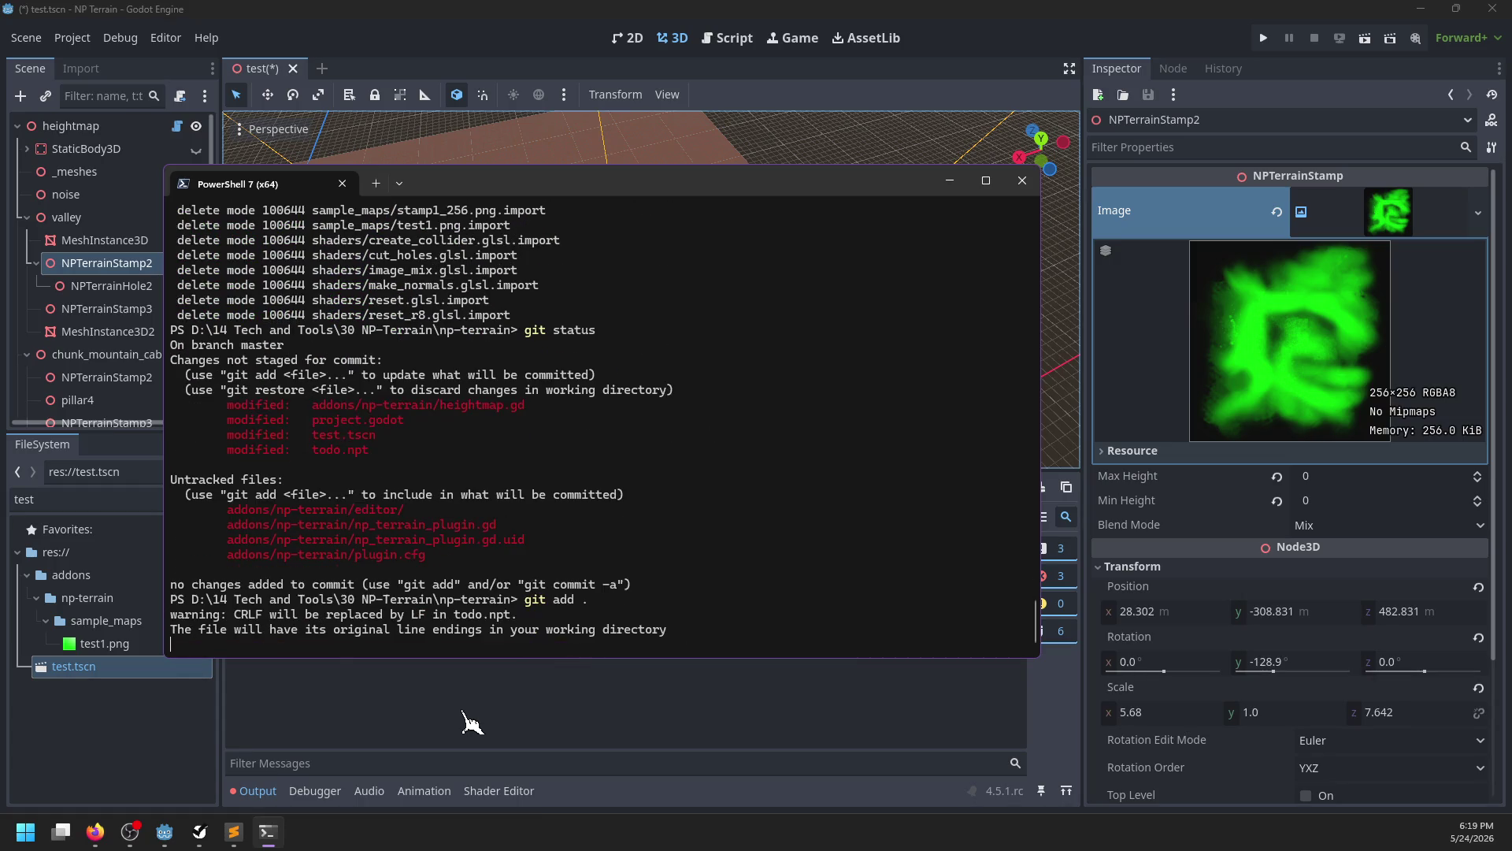
type("it commit ")
type("-0m")
key("BackSpace")
type("Plugin: showing active terrain\"")
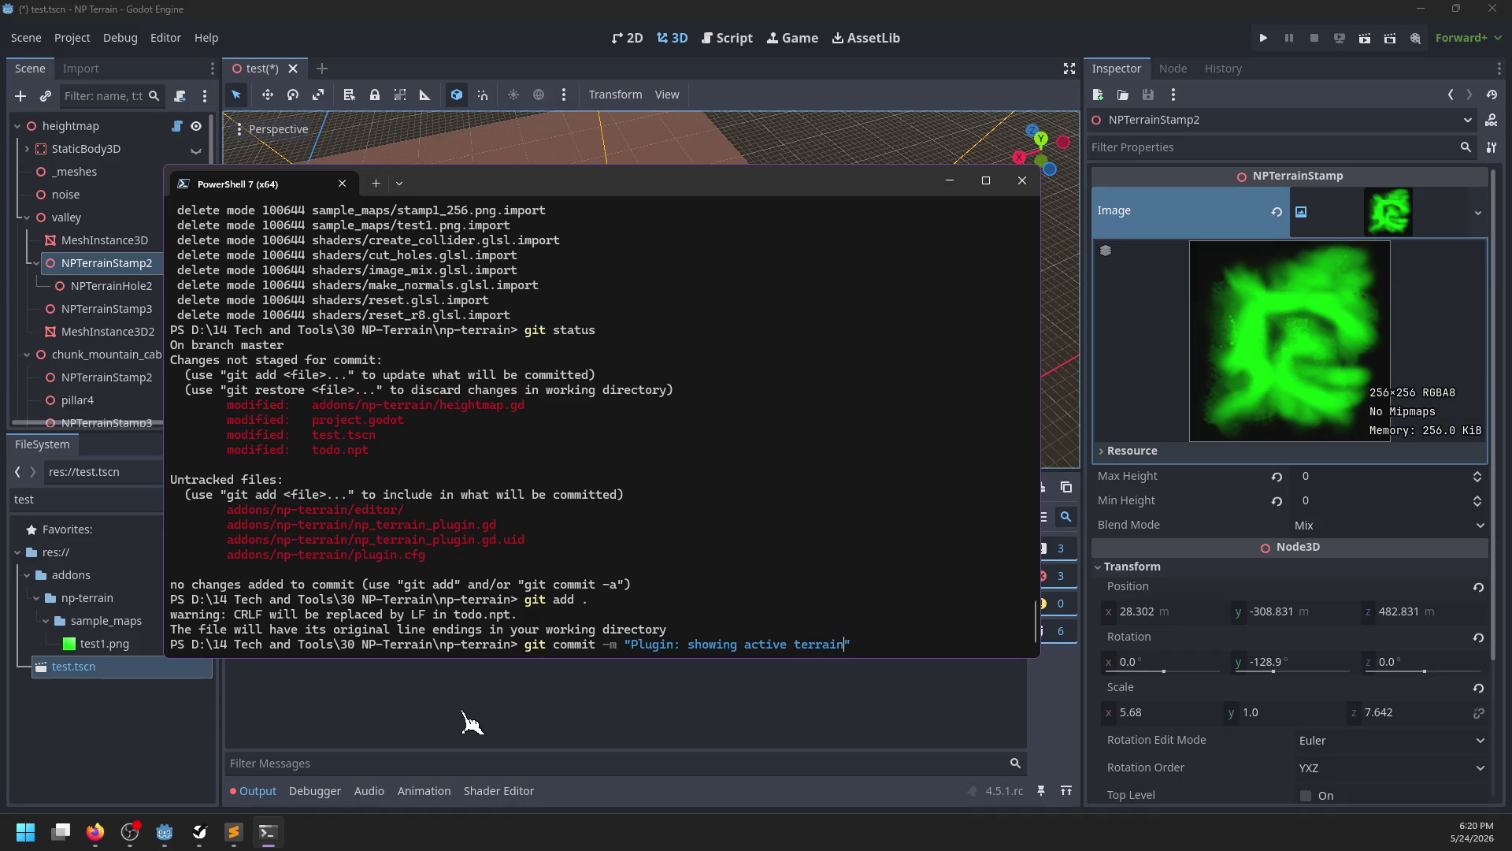
key("Return")
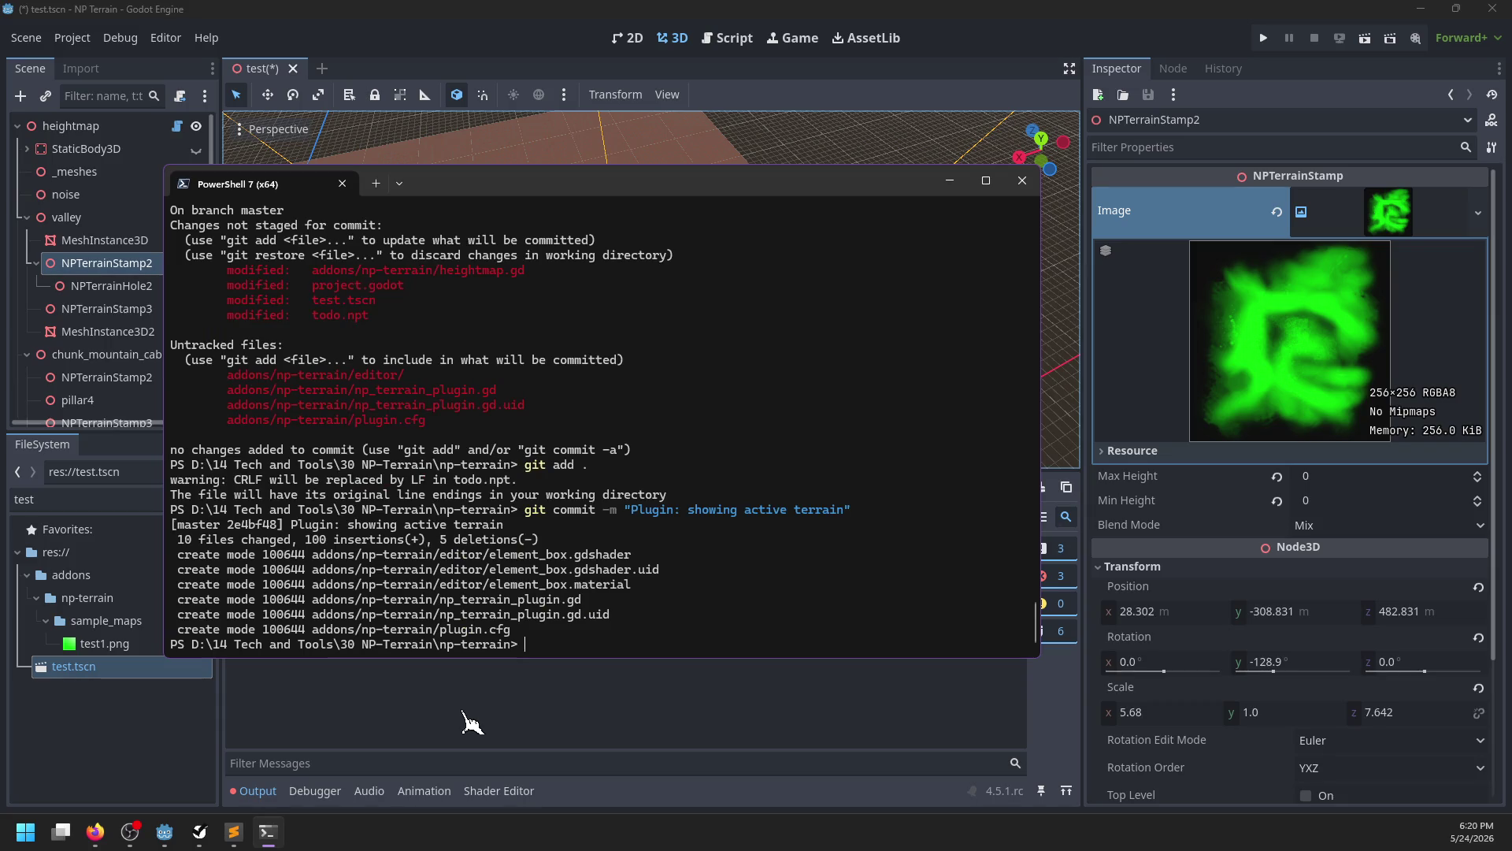
Abandon the git push and switch back to the Godot editor
type("git push")
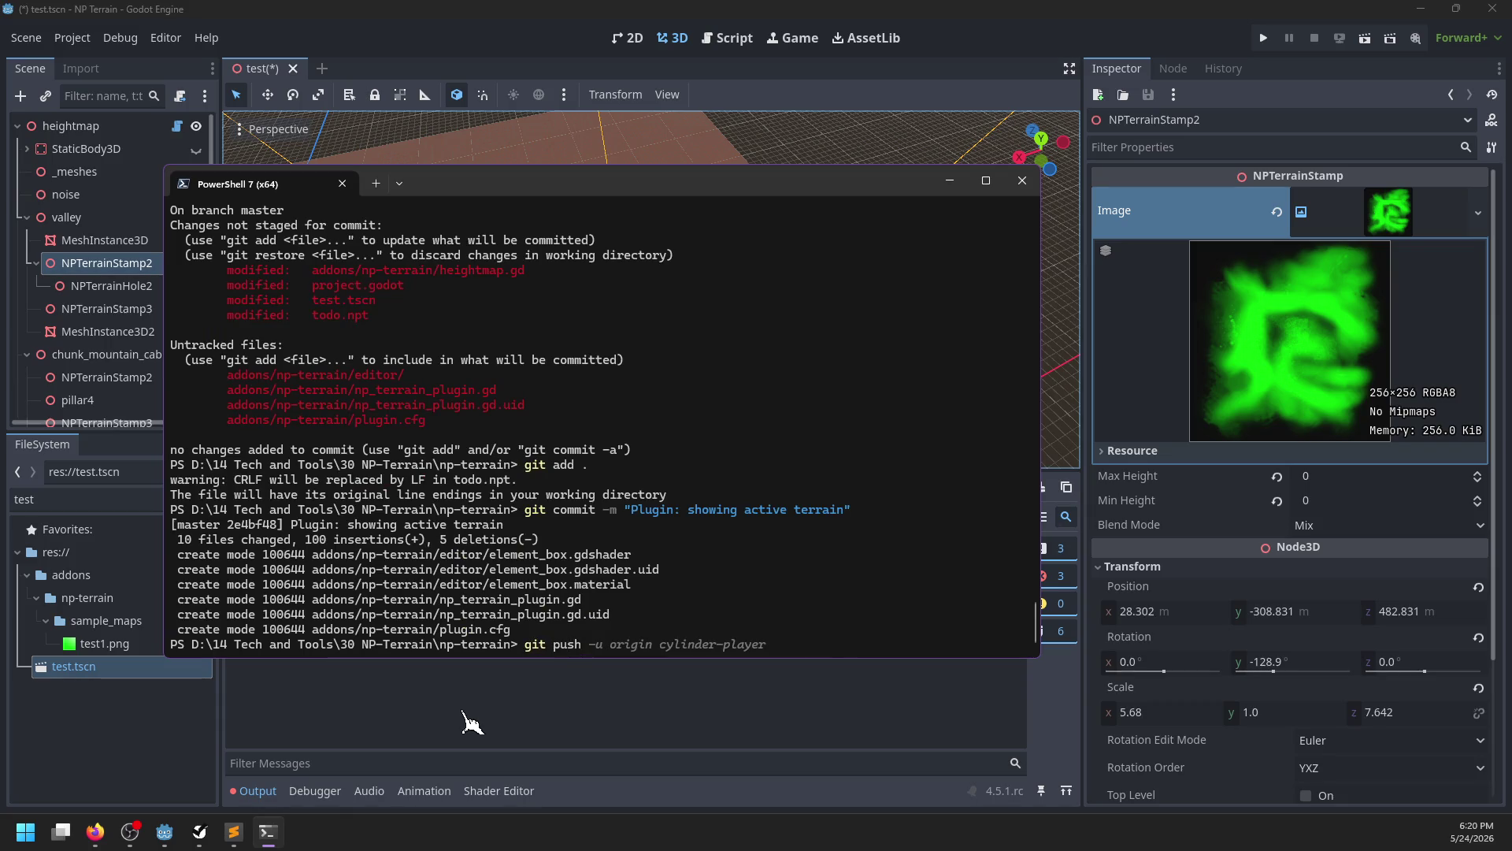
key("Escape")
left_click(456, 692)
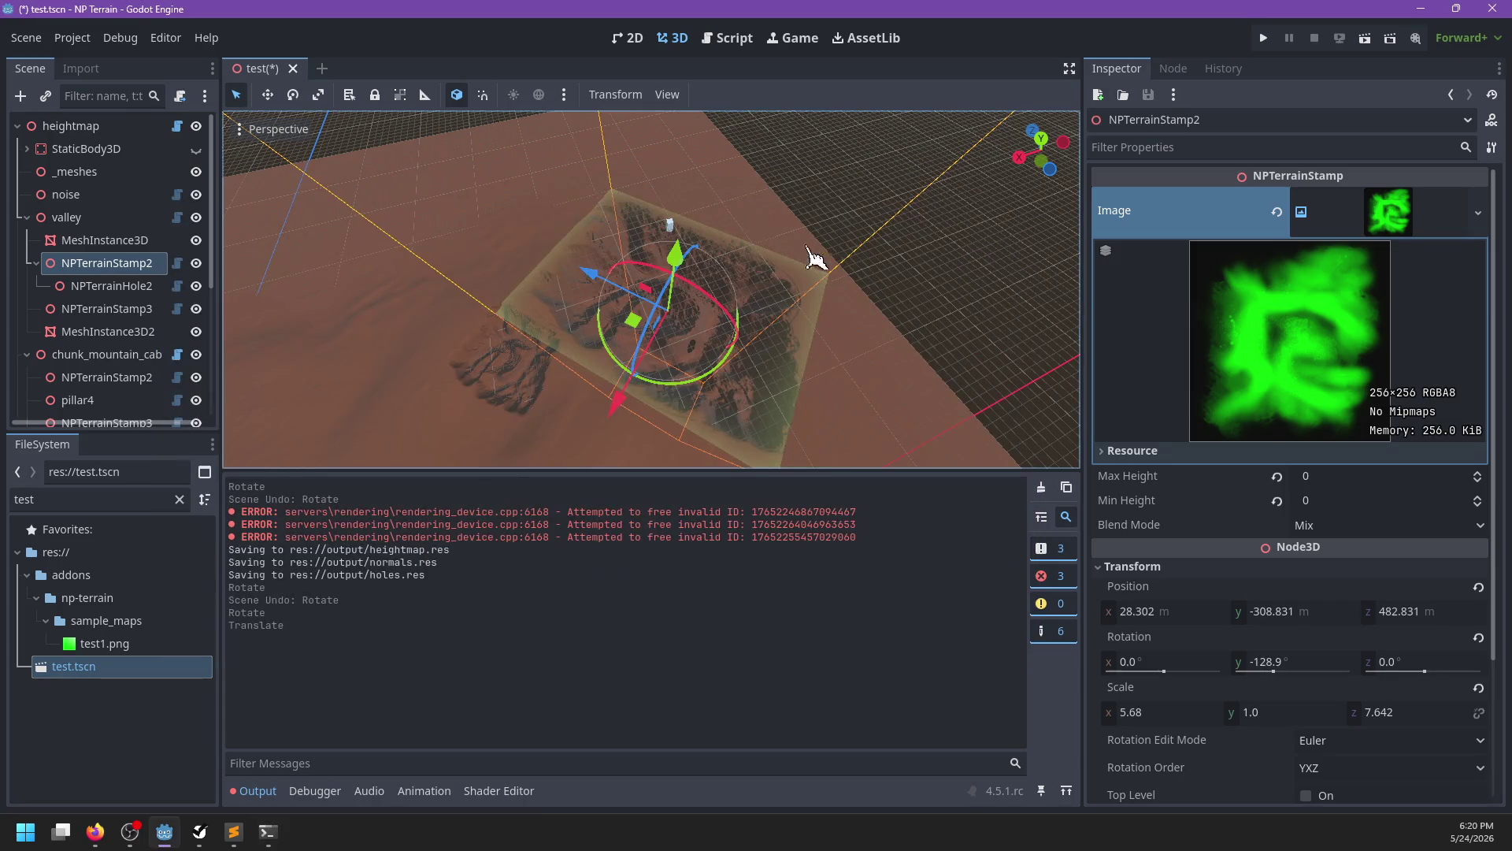
Orbit around the stamp and NPTerrainHole2, undoing an accidental stamp rotation
scroll(800, 311, "up", 3)
mouse_move(510, 249)
left_mouse_down()
mouse_move(777, 328)
mouse_move(871, 253)
mouse_move(914, 264)
mouse_move(742, 289)
left_mouse_up()
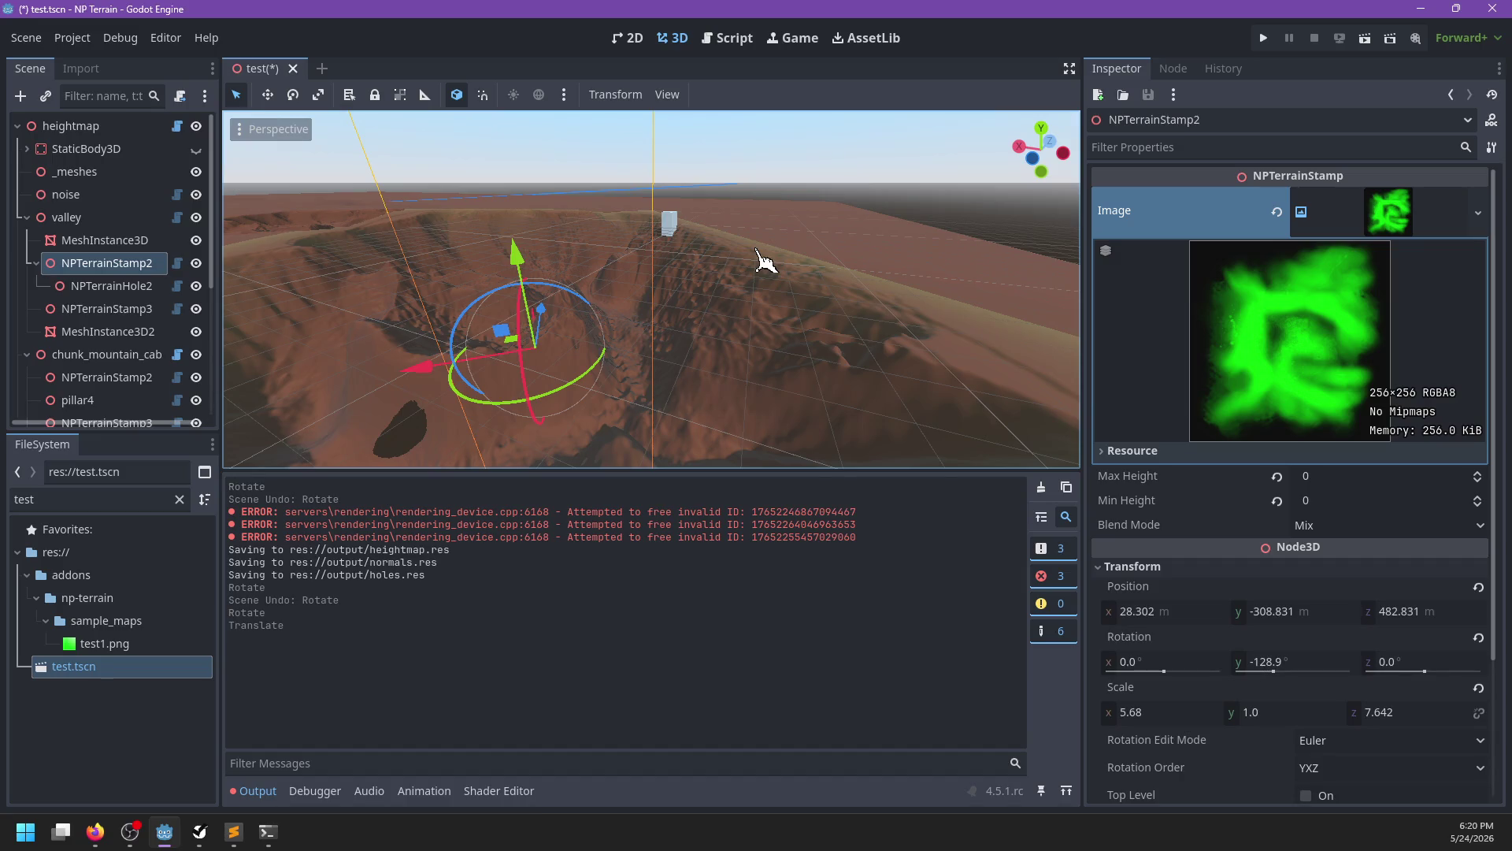
scroll(762, 260, "down", 5)
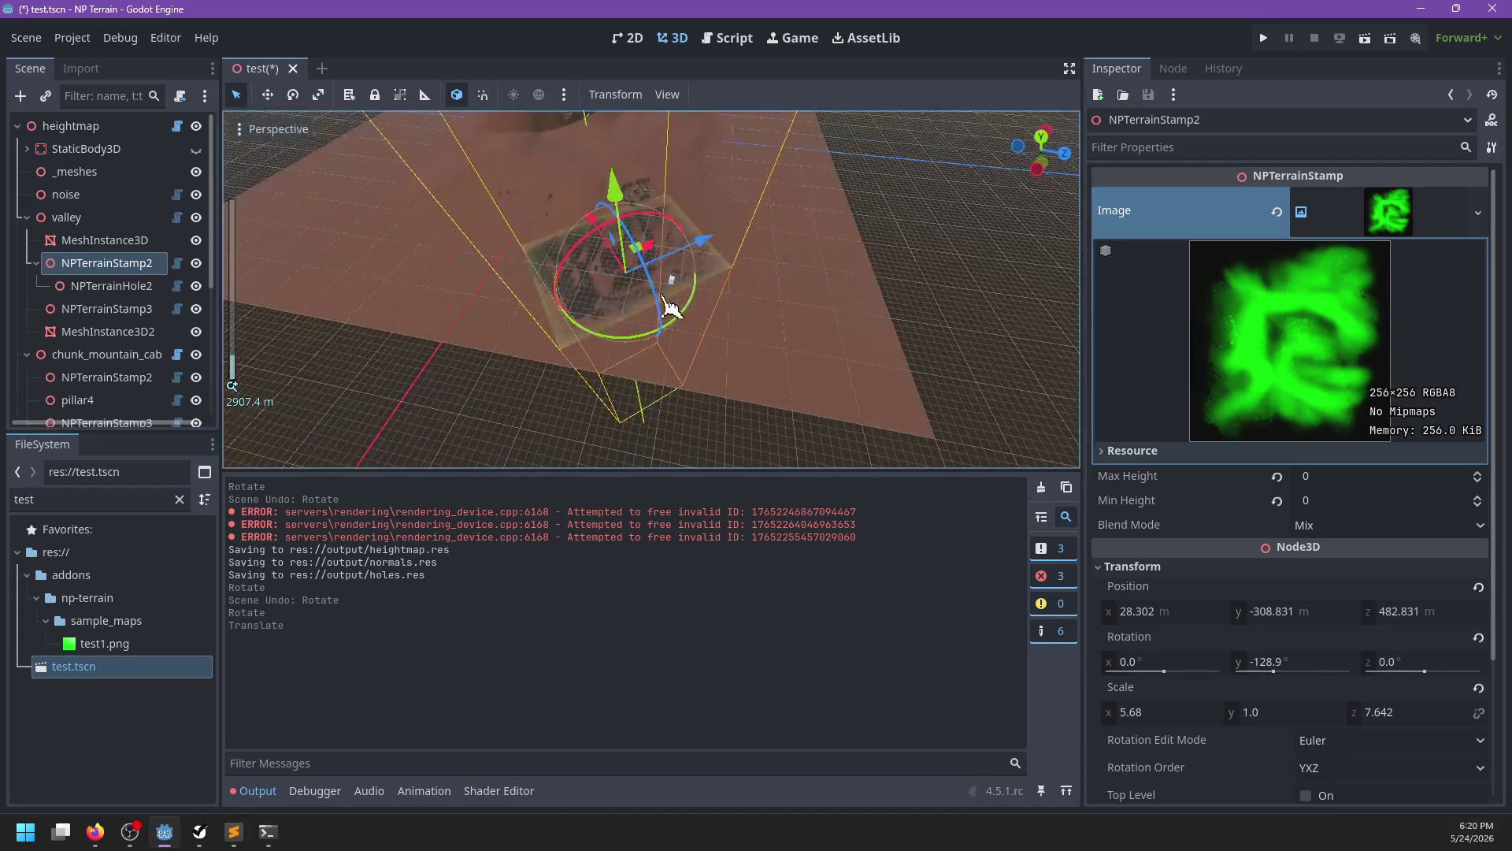
mouse_move(593, 313)
left_mouse_down()
mouse_move(675, 347)
mouse_move(685, 378)
mouse_move(784, 305)
mouse_move(634, 354)
mouse_move(598, 347)
left_mouse_up()
key("ctrl+z")
mouse_move(507, 365)
left_mouse_down()
mouse_move(356, 377)
mouse_move(300, 358)
left_mouse_up()
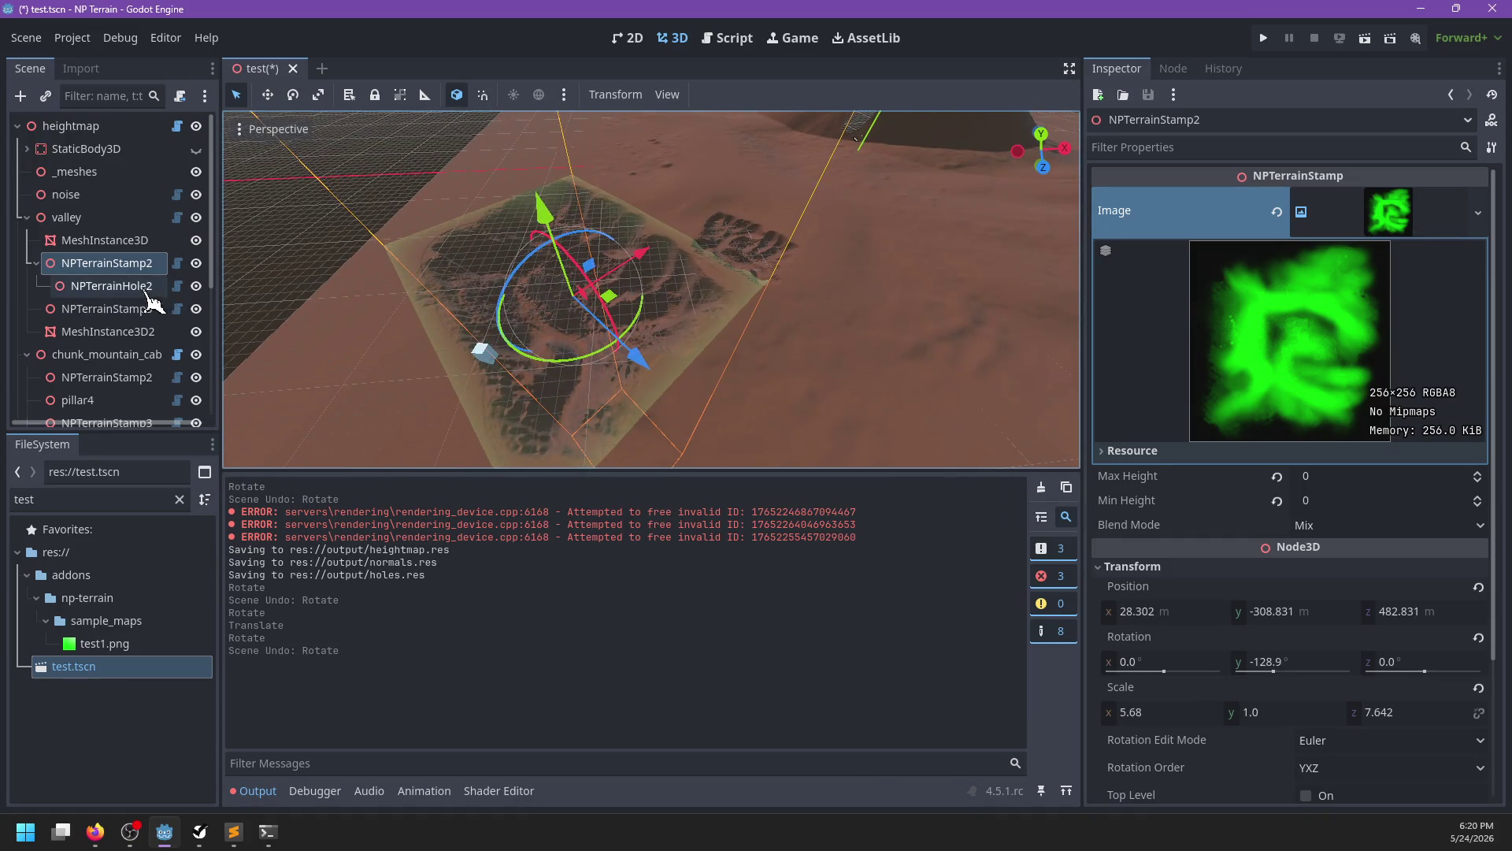
double_click(111, 286)
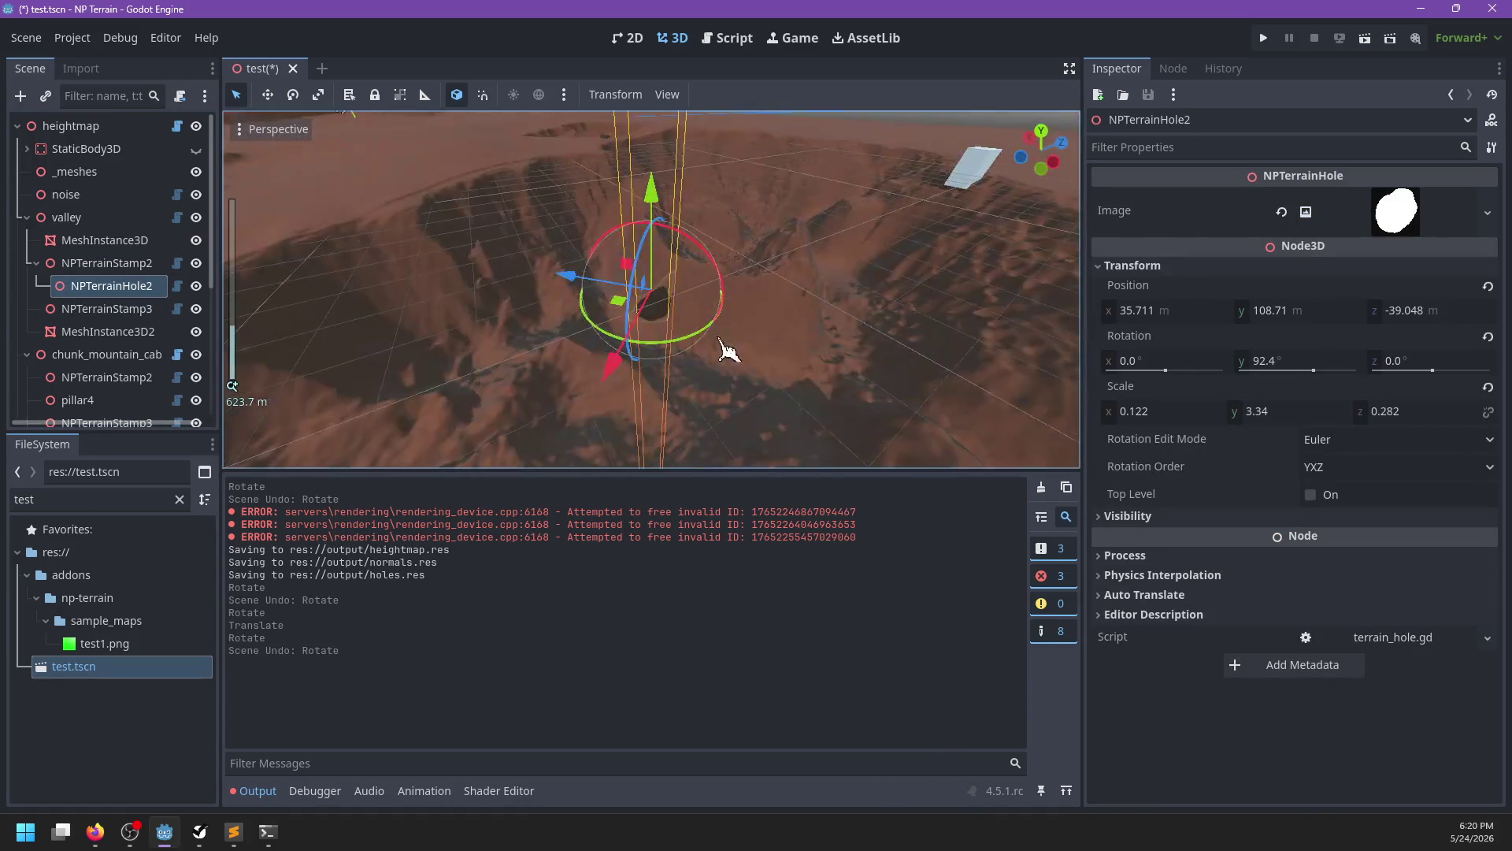
left_click_drag(737, 376, 829, 315)
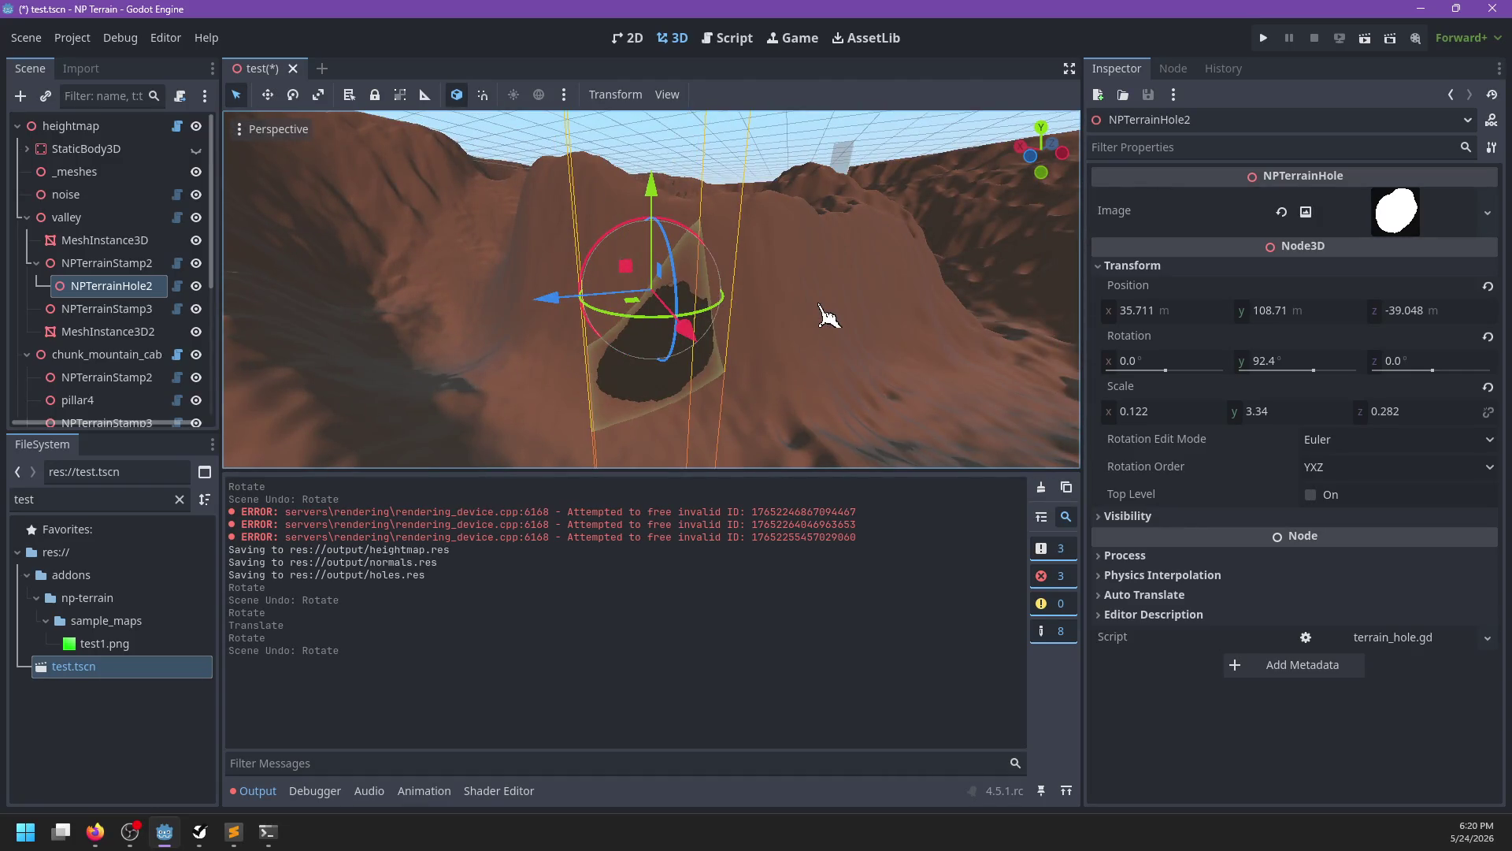
scroll(757, 339, "down", 15)
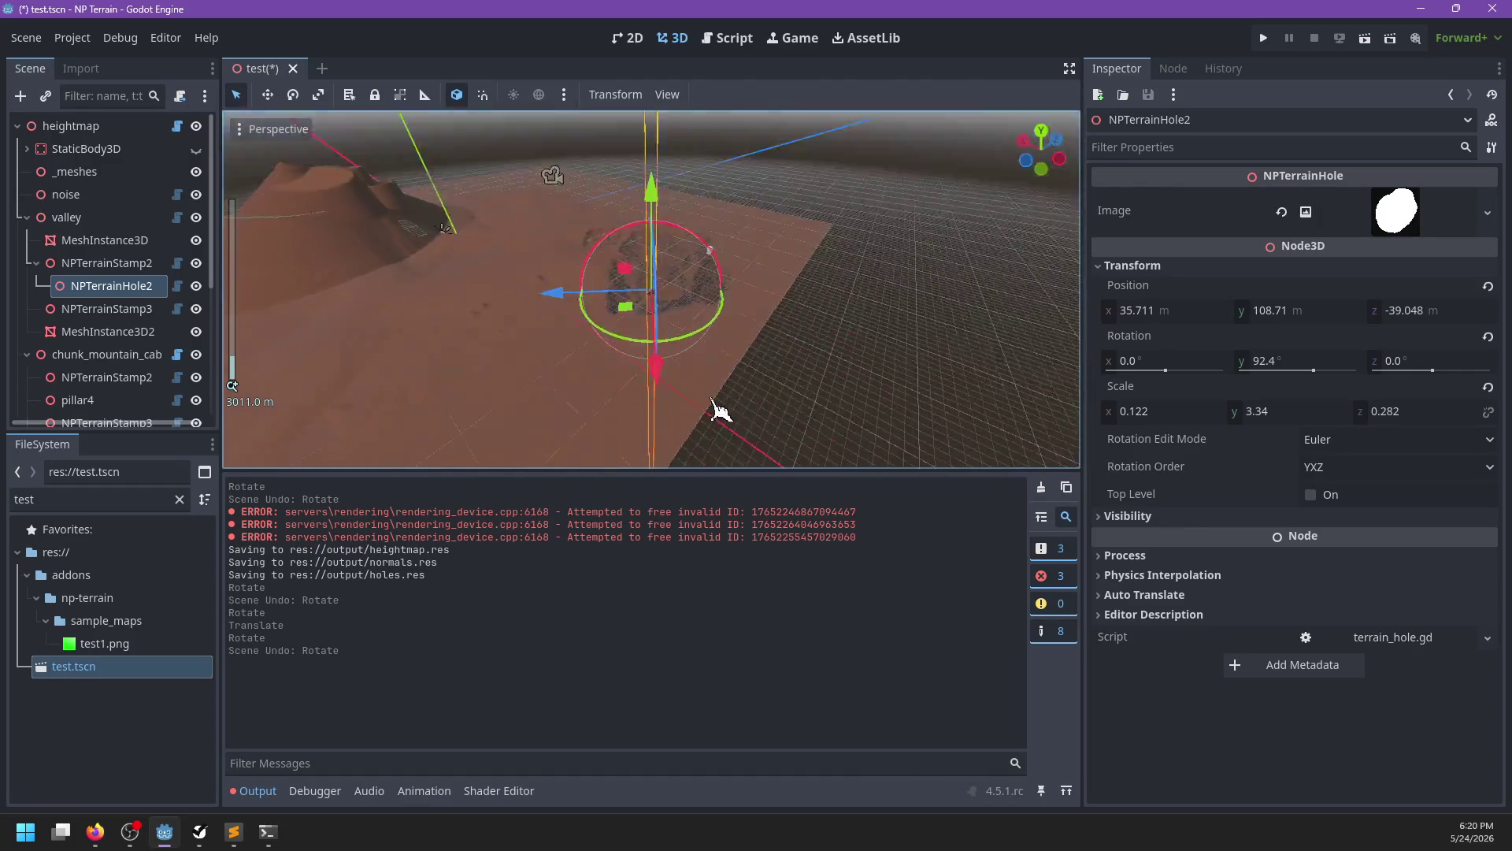
left_click(699, 417)
scroll(777, 352, "up", 8)
mouse_move(776, 351)
left_mouse_down()
mouse_move(749, 314)
mouse_move(746, 341)
mouse_move(581, 347)
mouse_move(664, 196)
left_mouse_up()
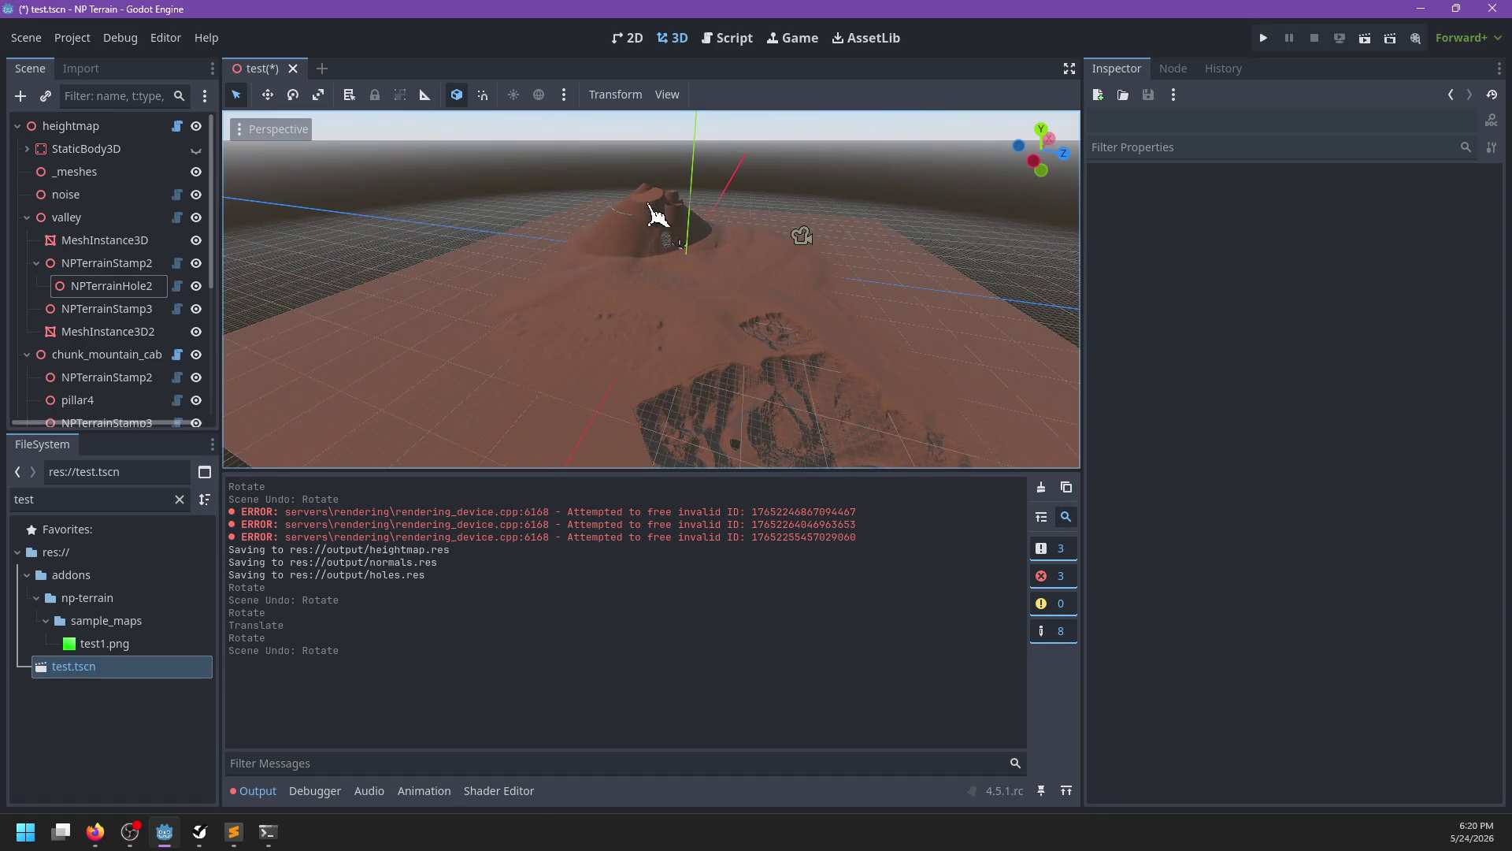
Frame the chunk_mountain_cabin group and move its NPTerrainStamp3 to a new position
left_click(107, 355)
key("f")
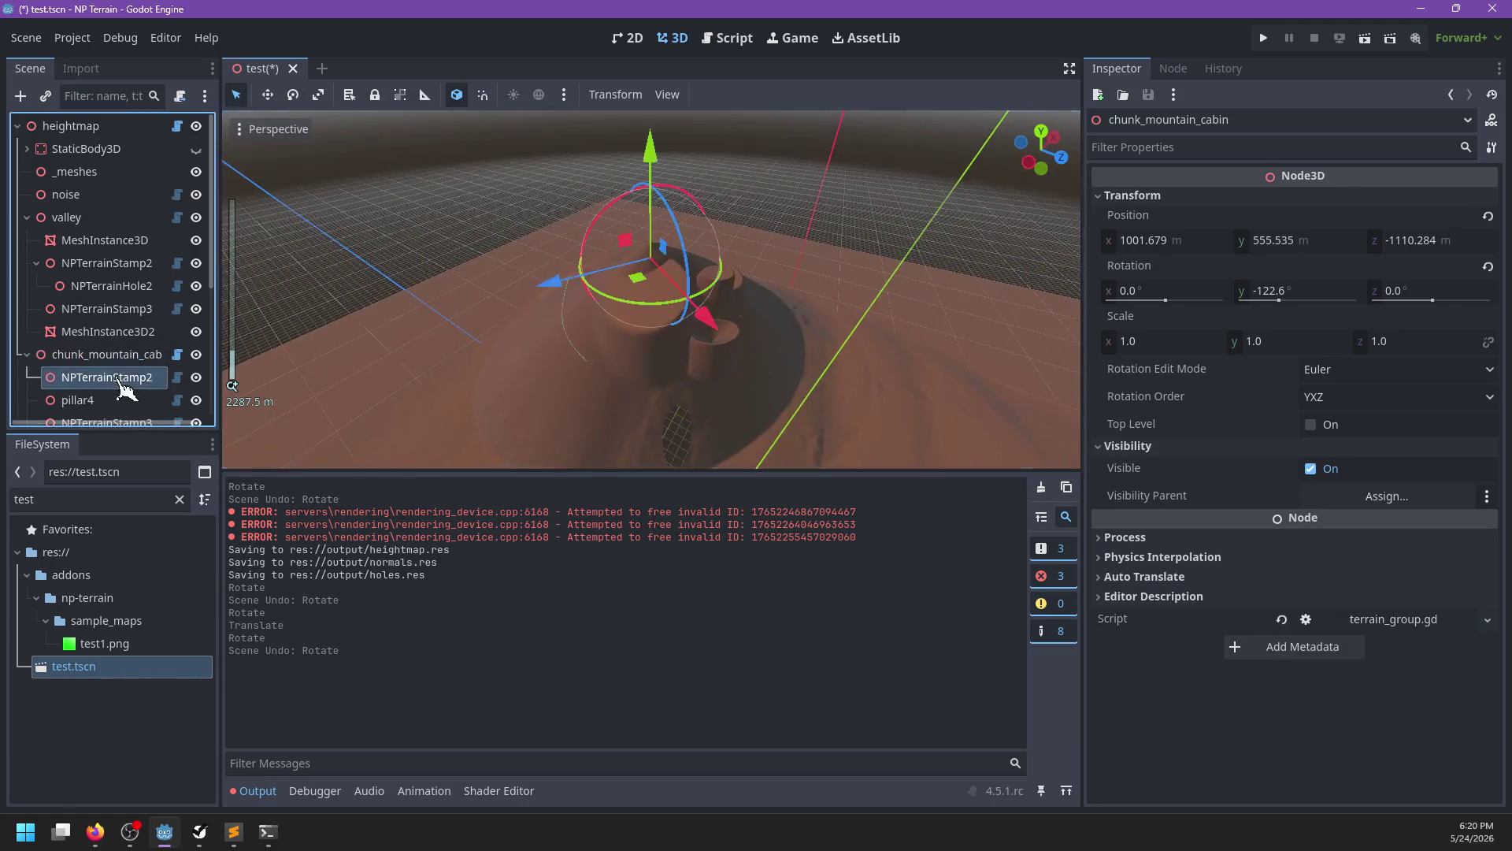
left_click(110, 377)
key("f")
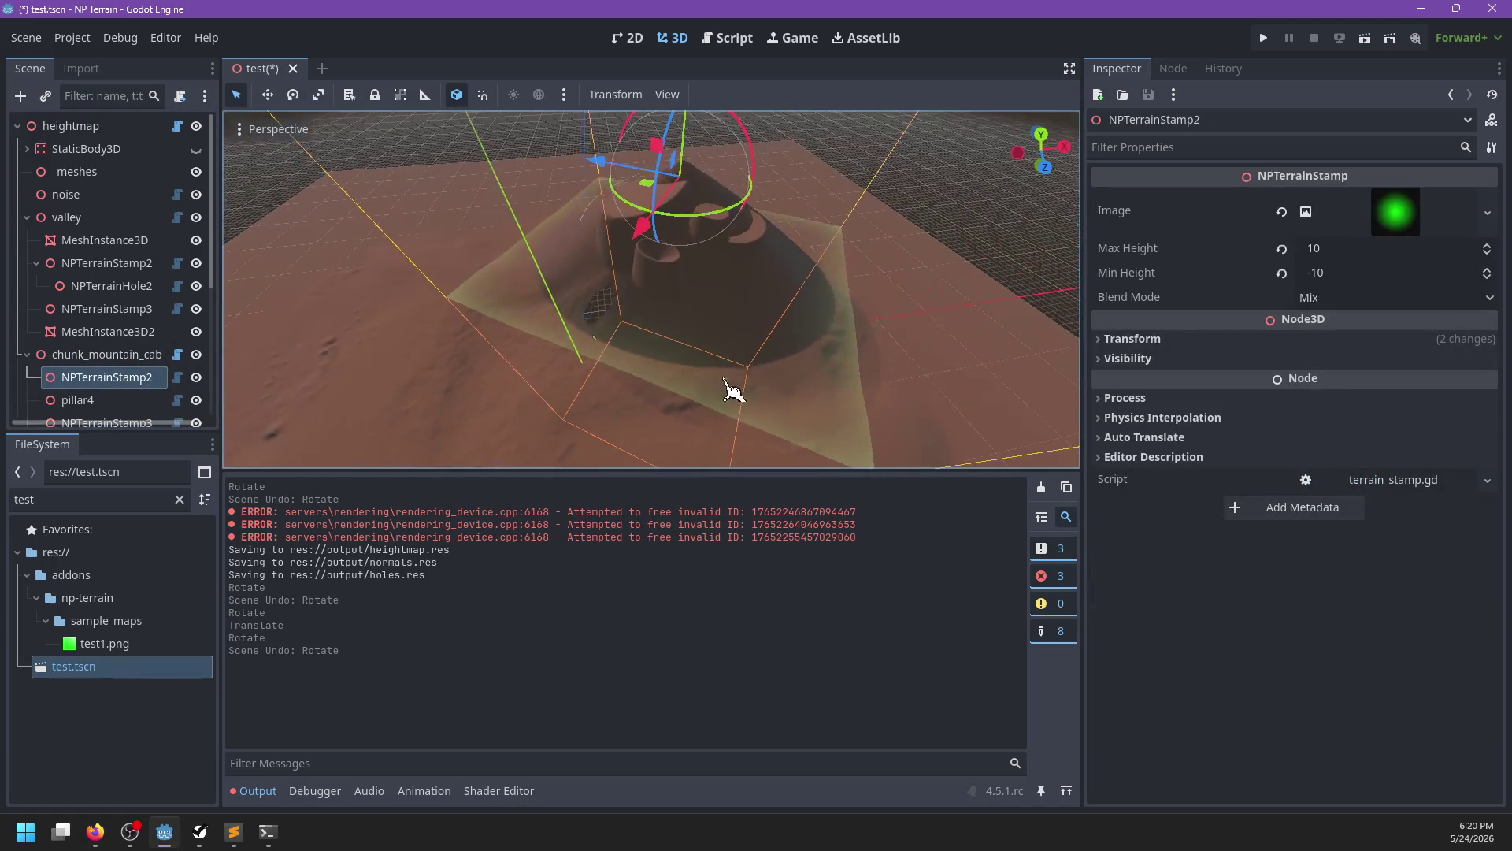
scroll(119, 378, "down", 3)
left_click(87, 289)
left_click(90, 311)
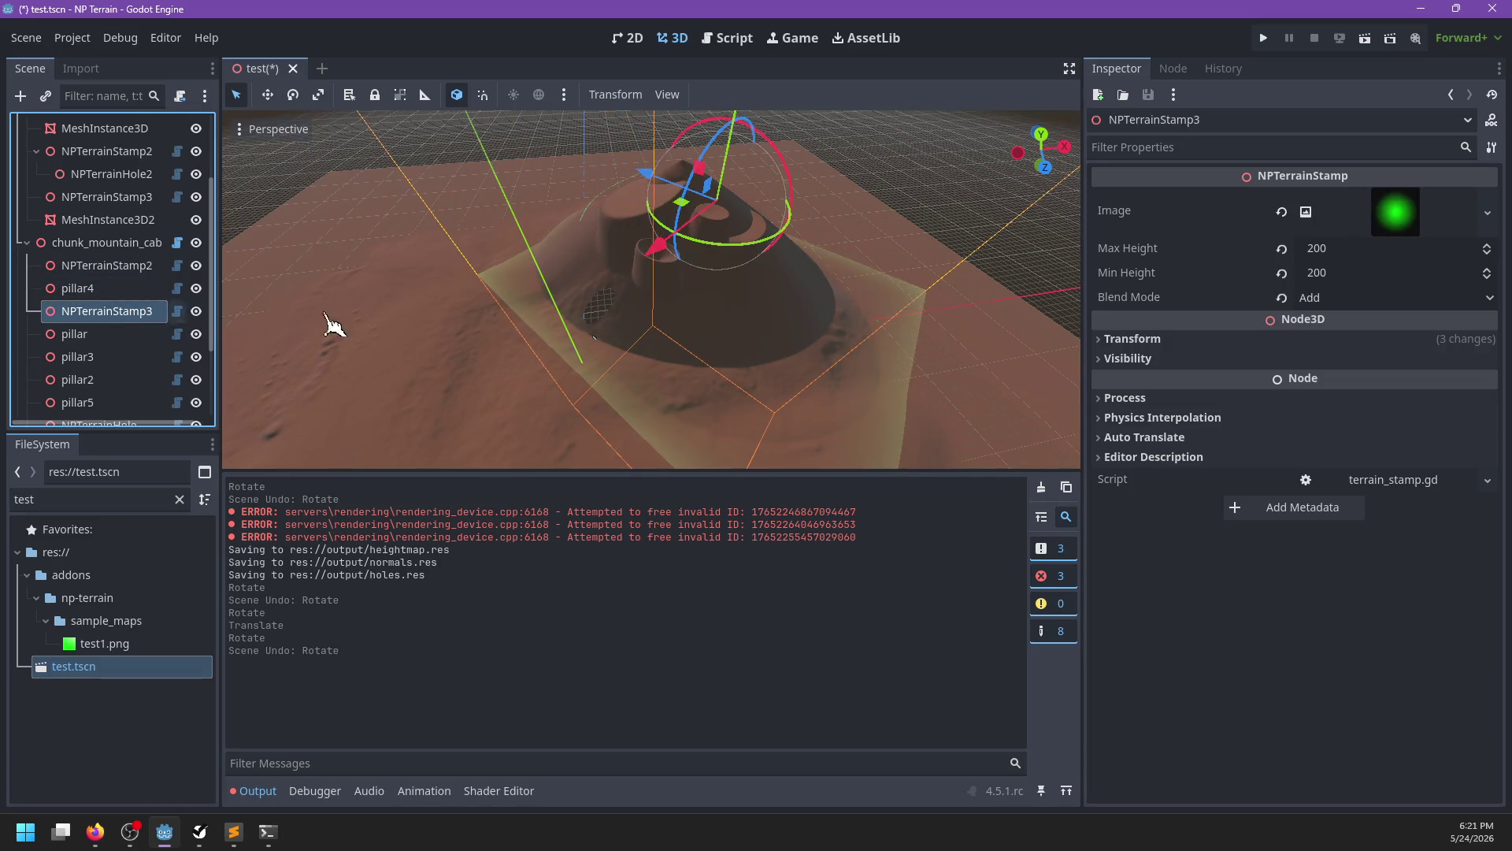
key("f")
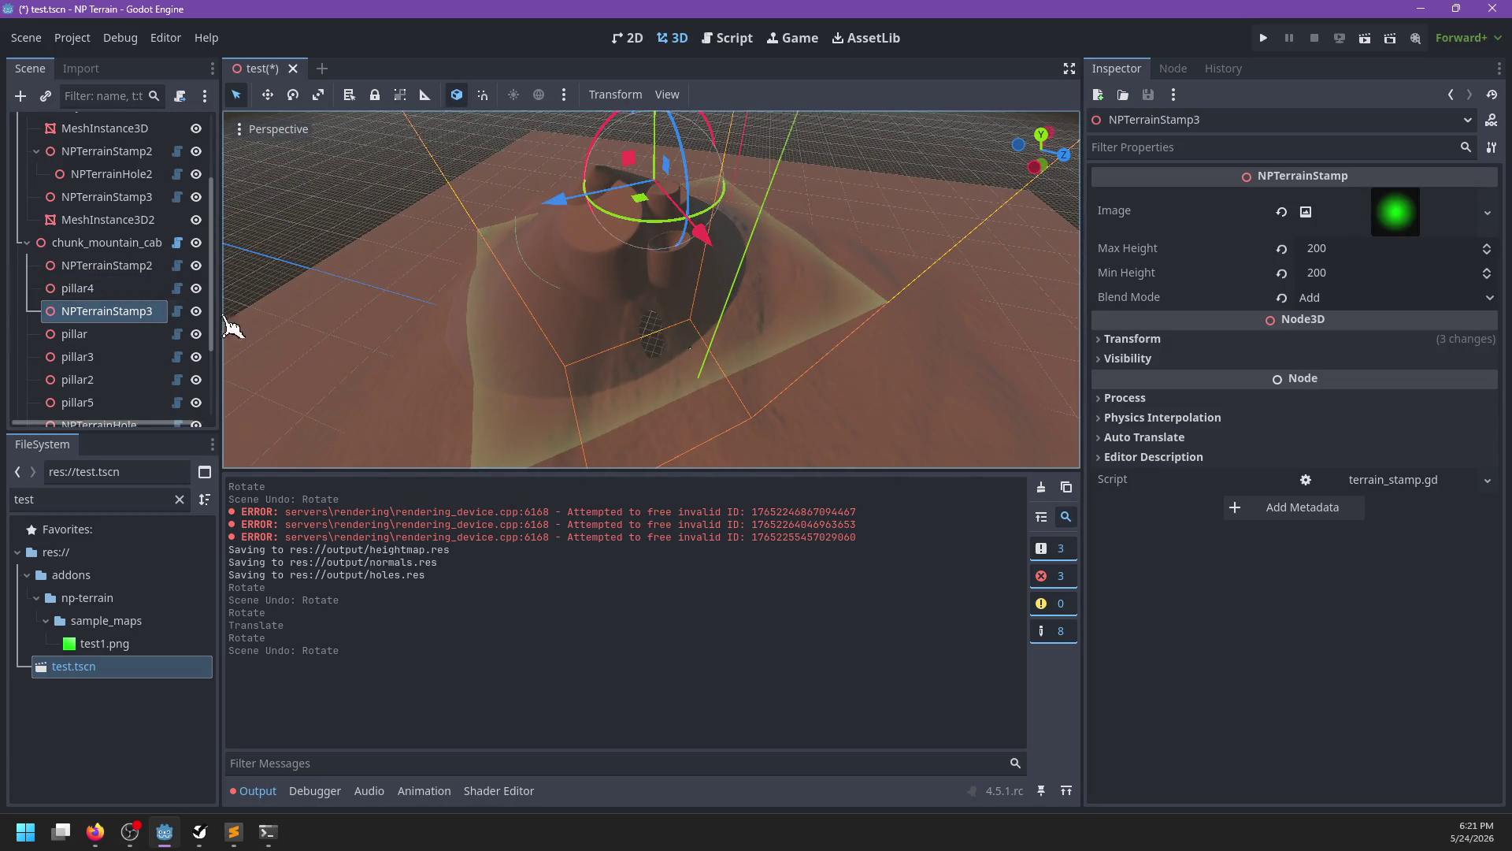
left_click_drag(637, 217, 653, 221)
mouse_move(699, 220)
left_mouse_down()
mouse_move(780, 206)
mouse_move(685, 233)
left_mouse_up()
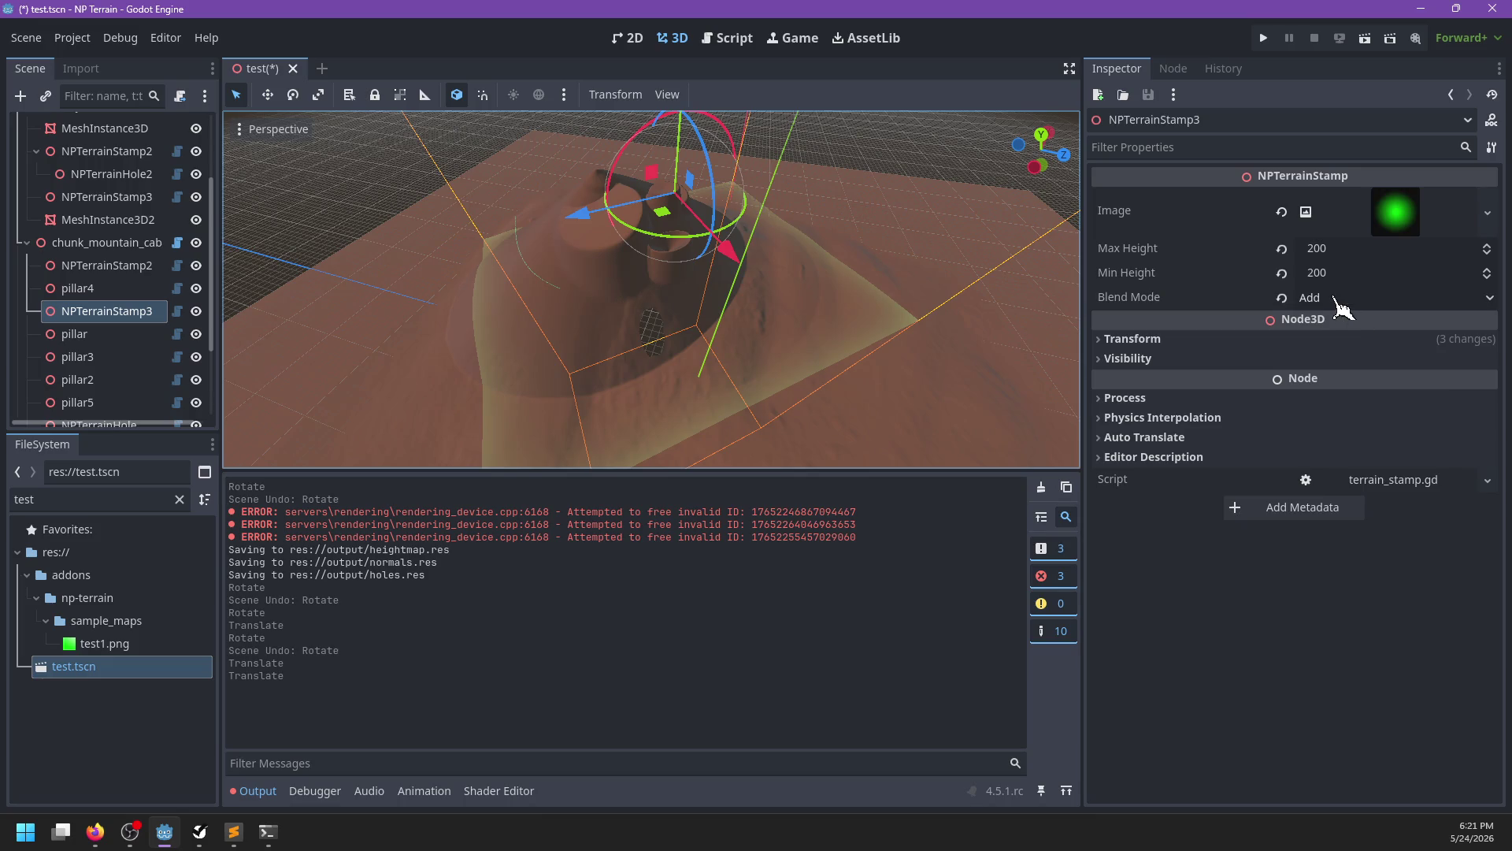
Select the pillar stamp and orbit the view closer around it
left_click(74, 334)
mouse_move(726, 381)
left_mouse_down()
mouse_move(669, 348)
mouse_move(465, 361)
left_mouse_up()
scroll(574, 362, "up", 5)
left_click_drag(575, 361, 786, 352)
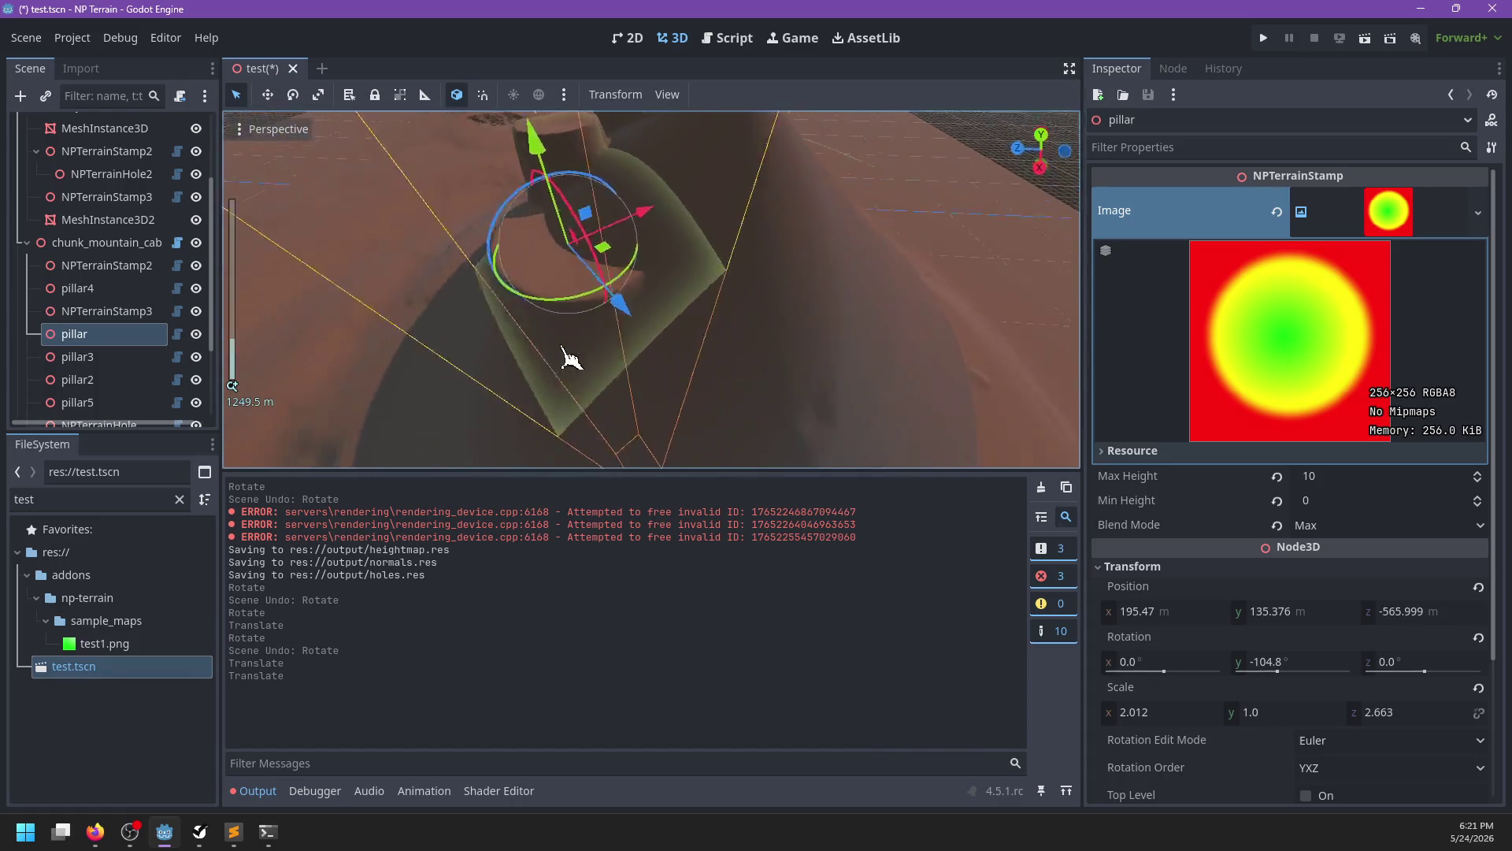
In NP-ToDo, mark the 'Get the box' subtask under 'Highlight selected heightmap' as Completed
left_click(199, 832)
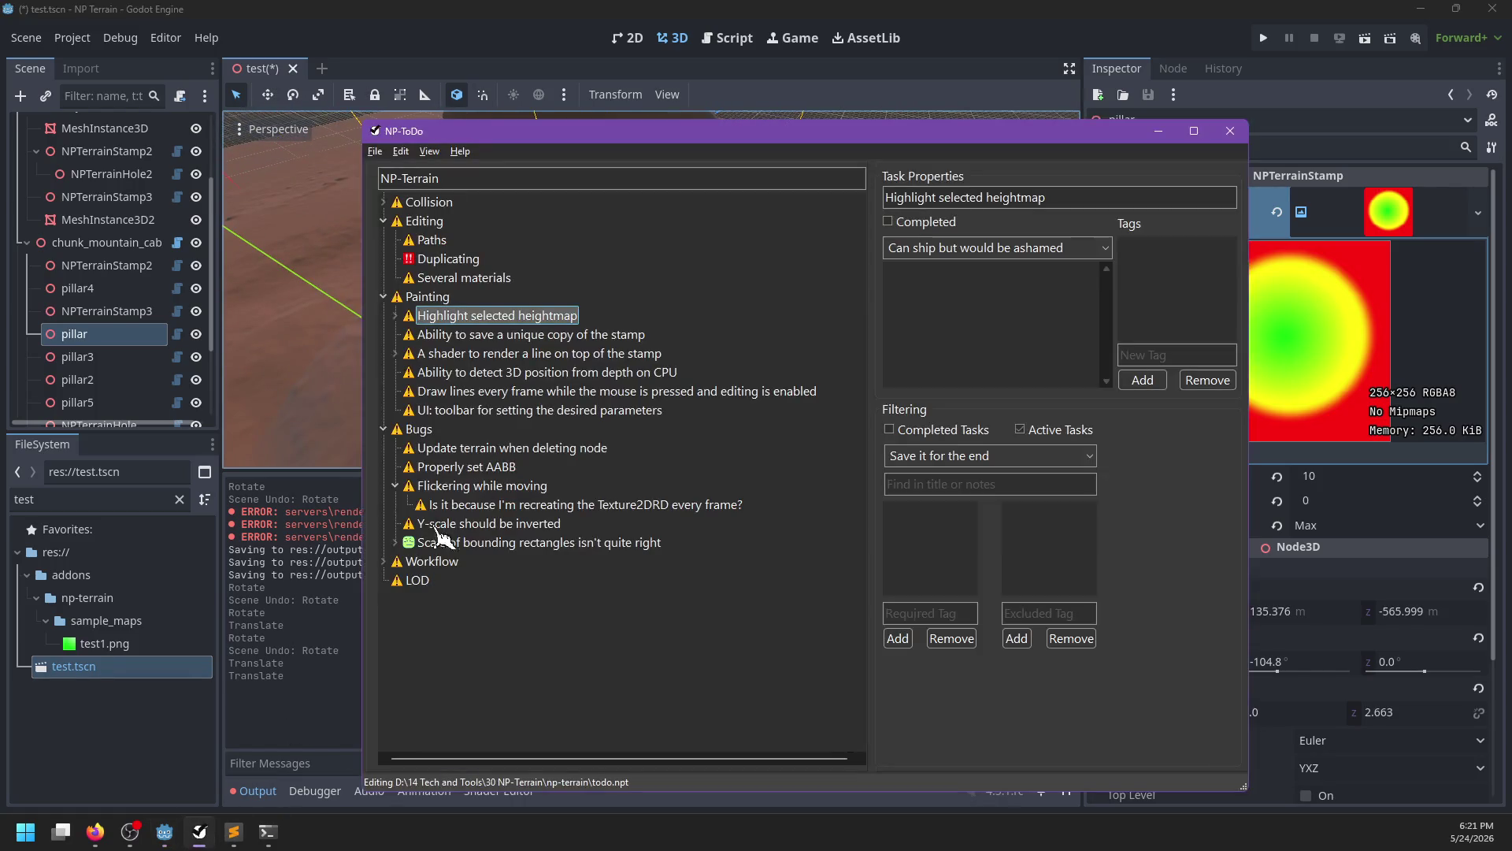
double_click(459, 319)
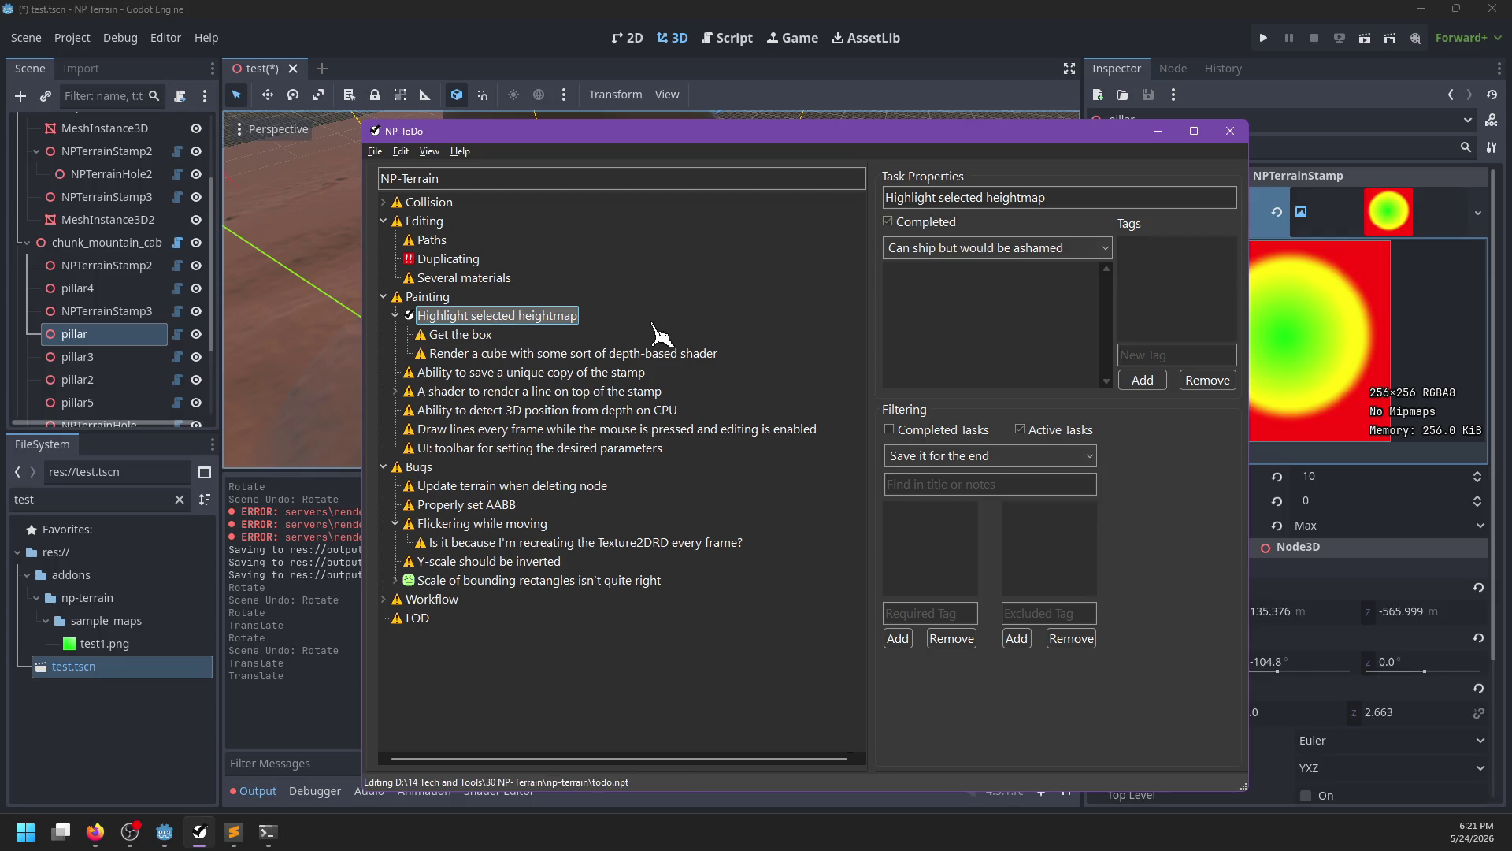
double_click(465, 334)
right_click(504, 337)
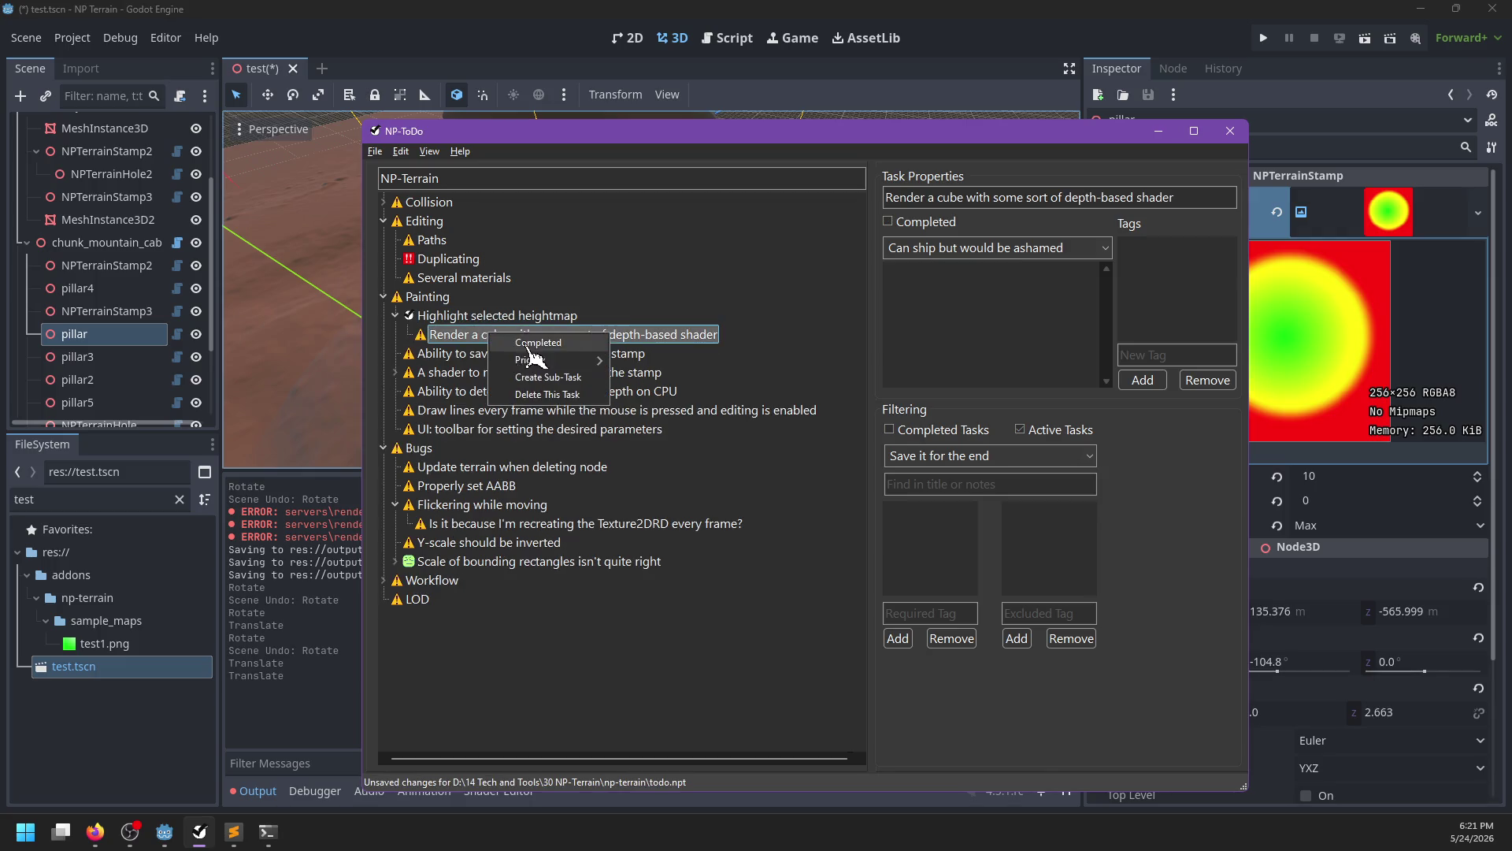
left_click(536, 356)
left_click(477, 12)
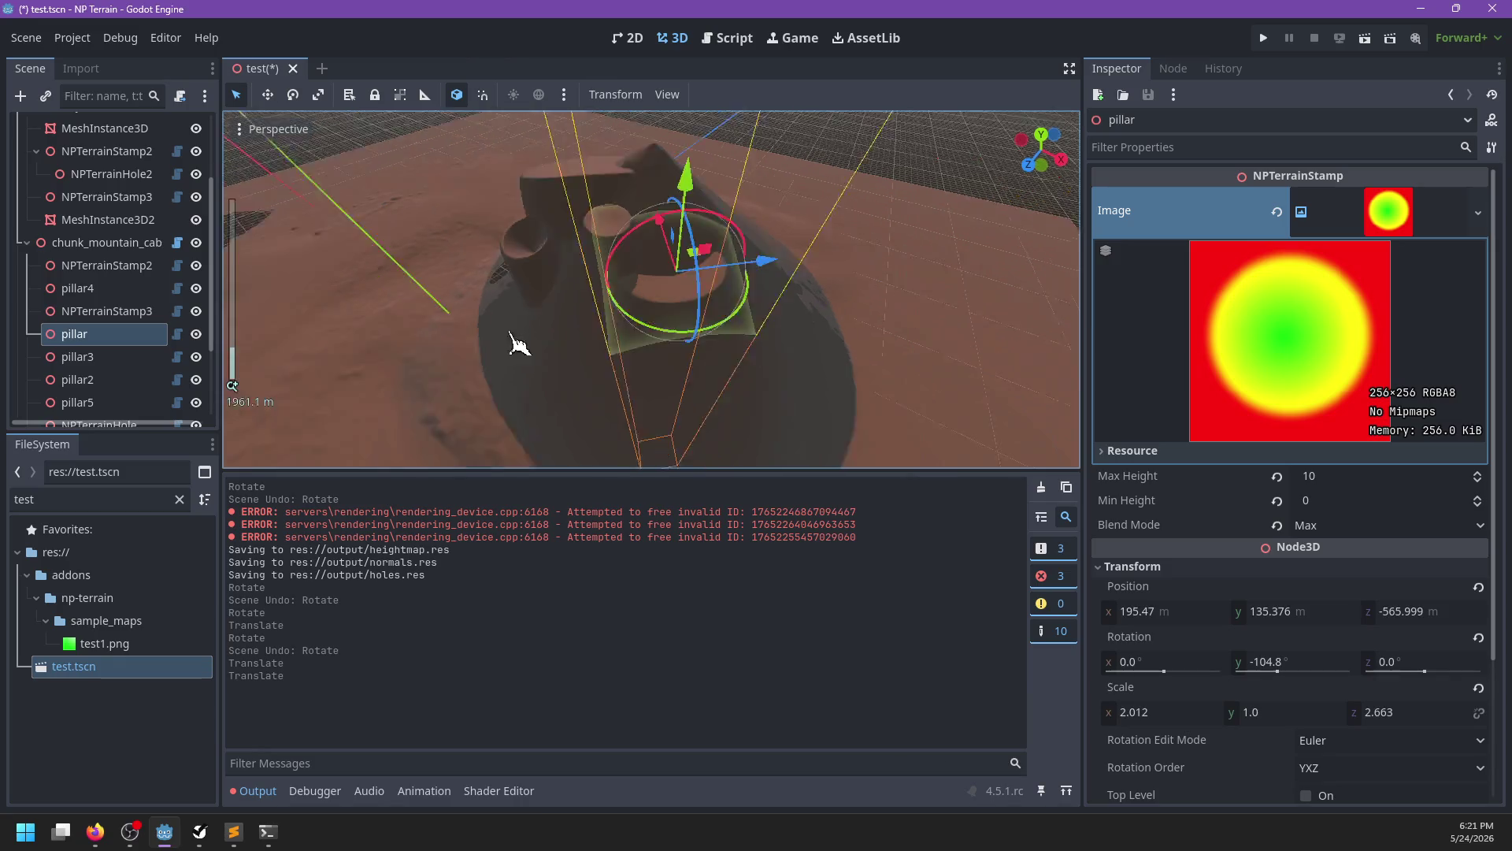
Focus on pillar5 and rotate it about 90 degrees
left_click(90, 358)
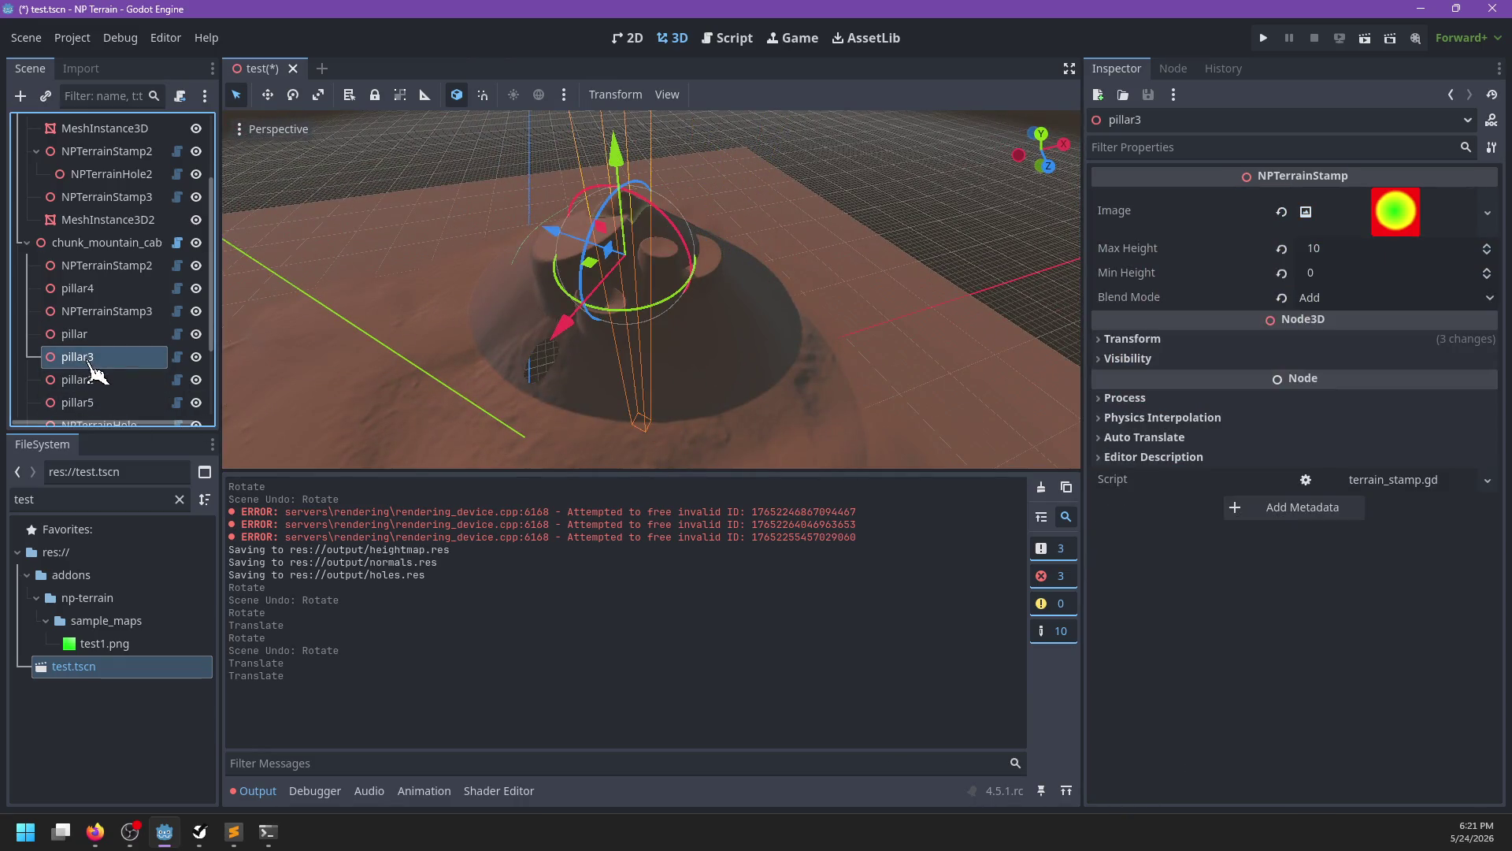
scroll(546, 411, "up", 5)
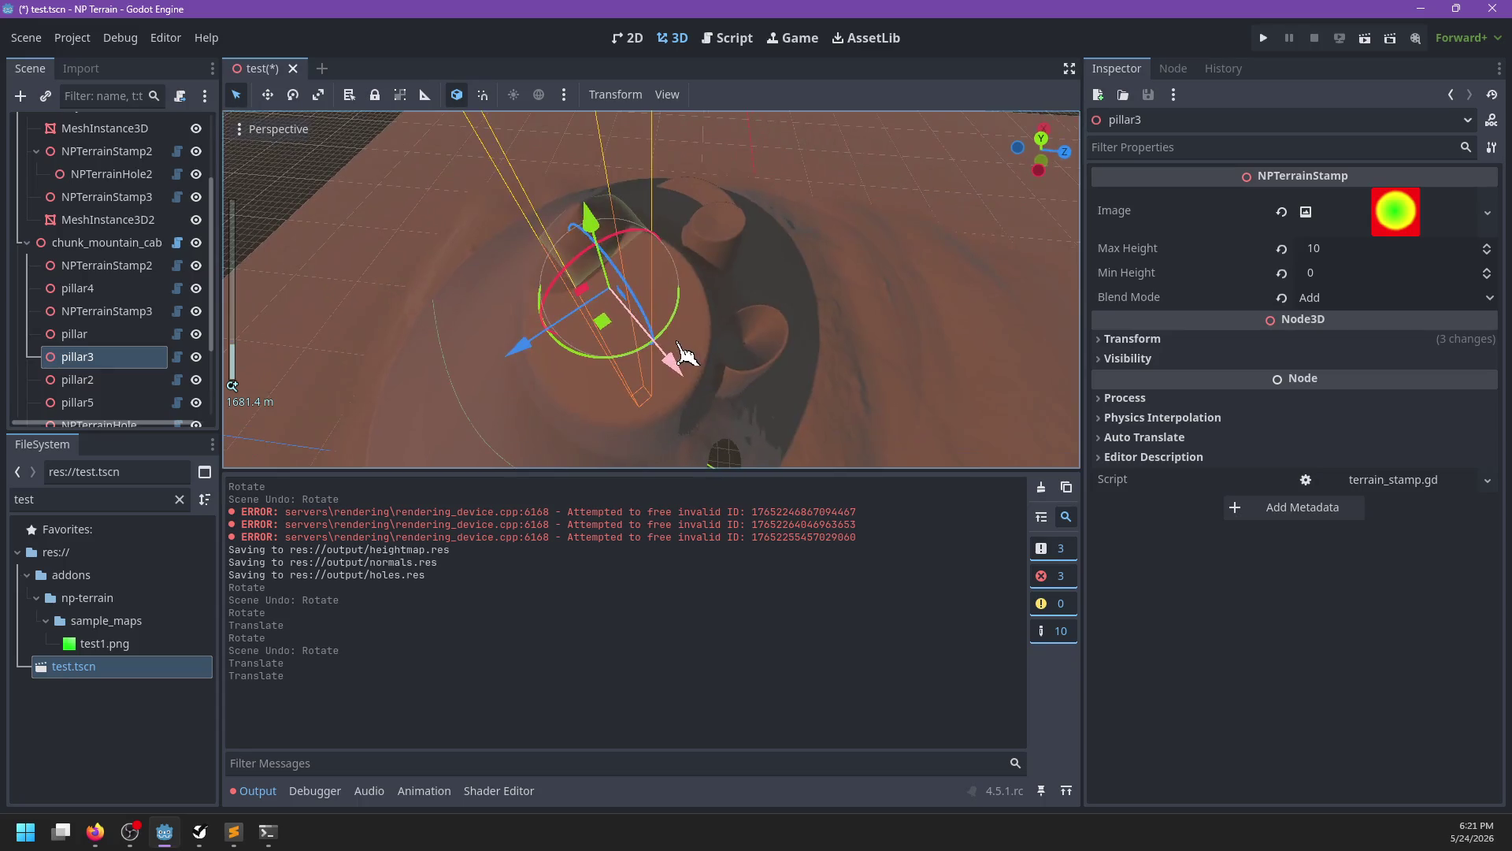
left_click(94, 380)
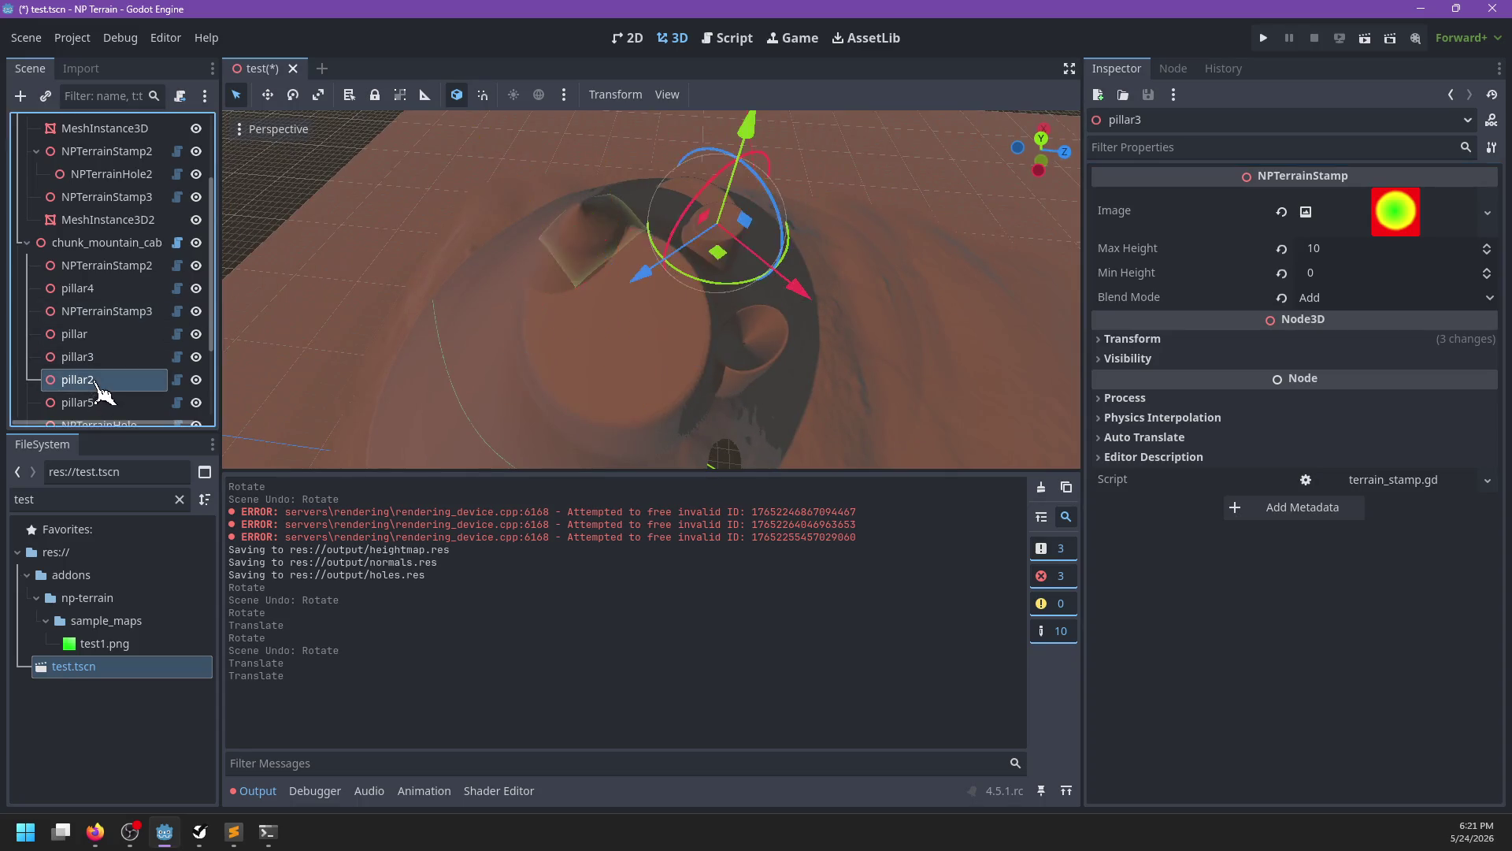
left_click(92, 402)
scroll(99, 371, "down", 2)
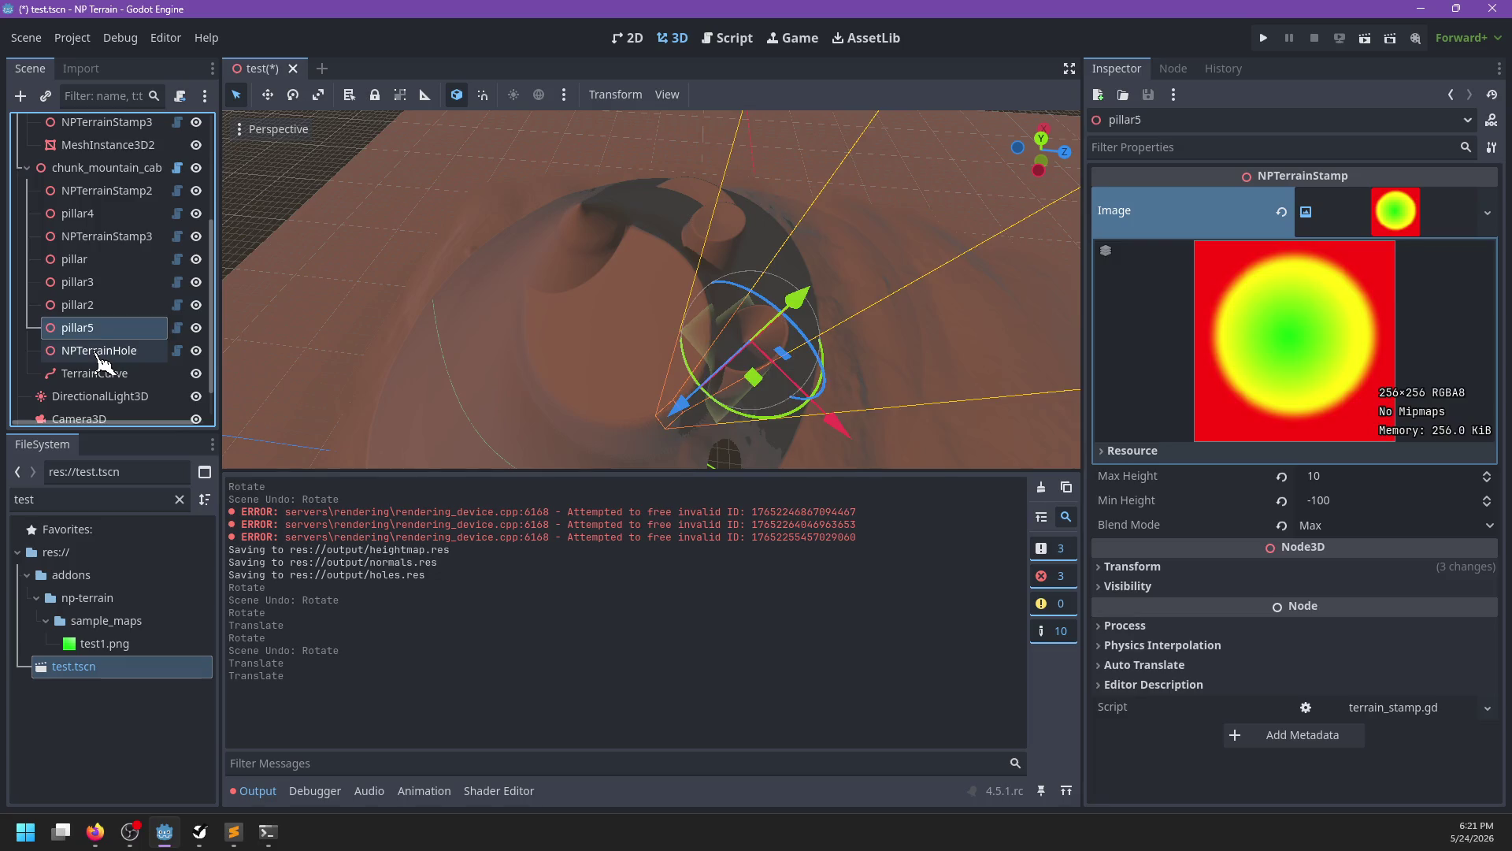
left_click(100, 353)
key("f")
scroll(483, 360, "up", 3)
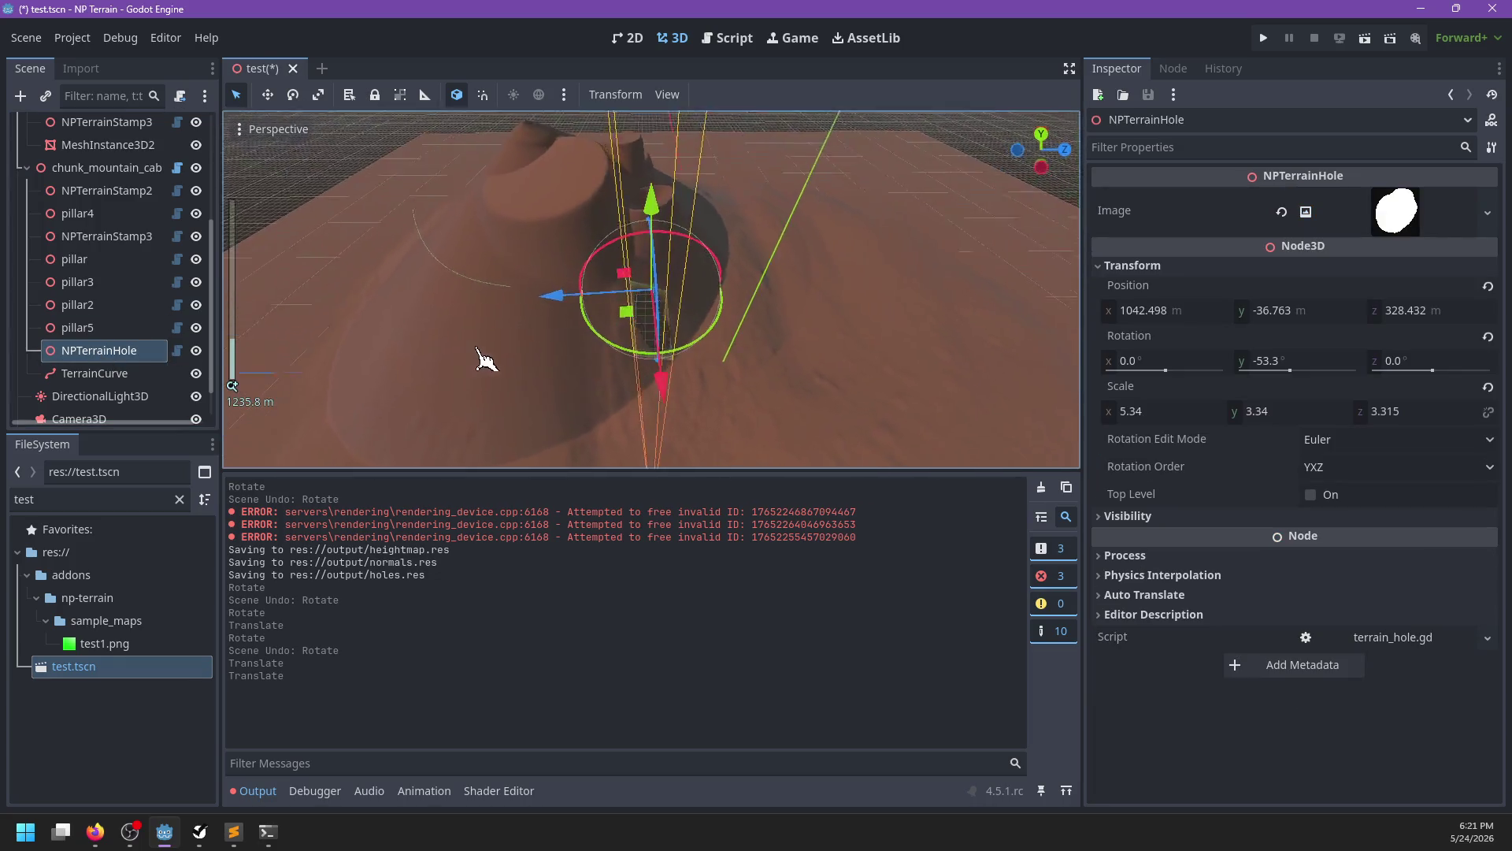
left_click(94, 305)
left_click(95, 327)
key("f")
scroll(652, 351, "up", 3)
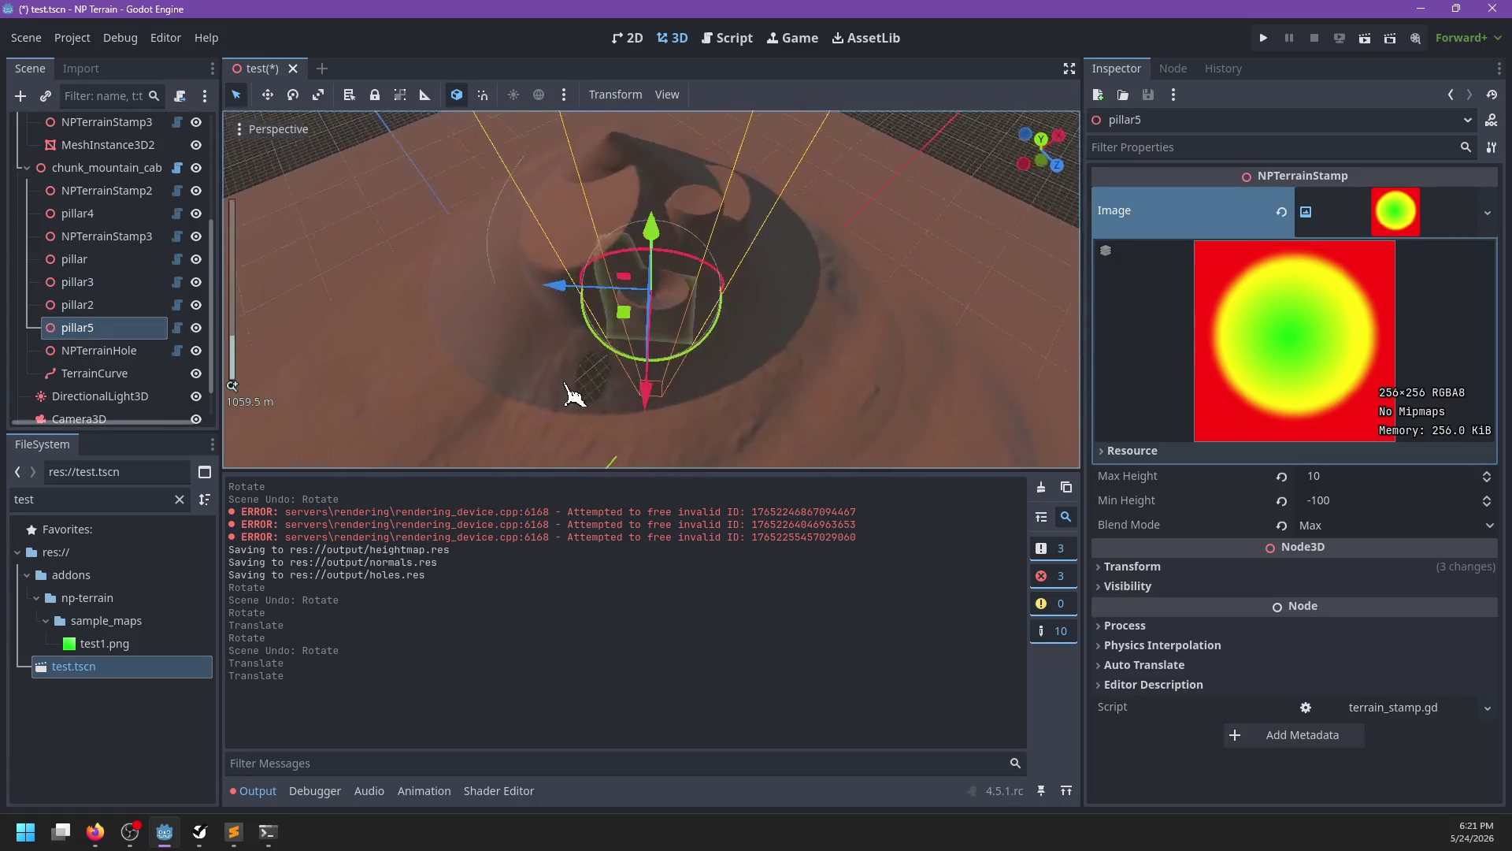
mouse_move(622, 350)
left_mouse_down()
mouse_move(729, 357)
mouse_move(824, 229)
mouse_move(884, 206)
mouse_move(817, 260)
mouse_move(692, 304)
left_mouse_up()
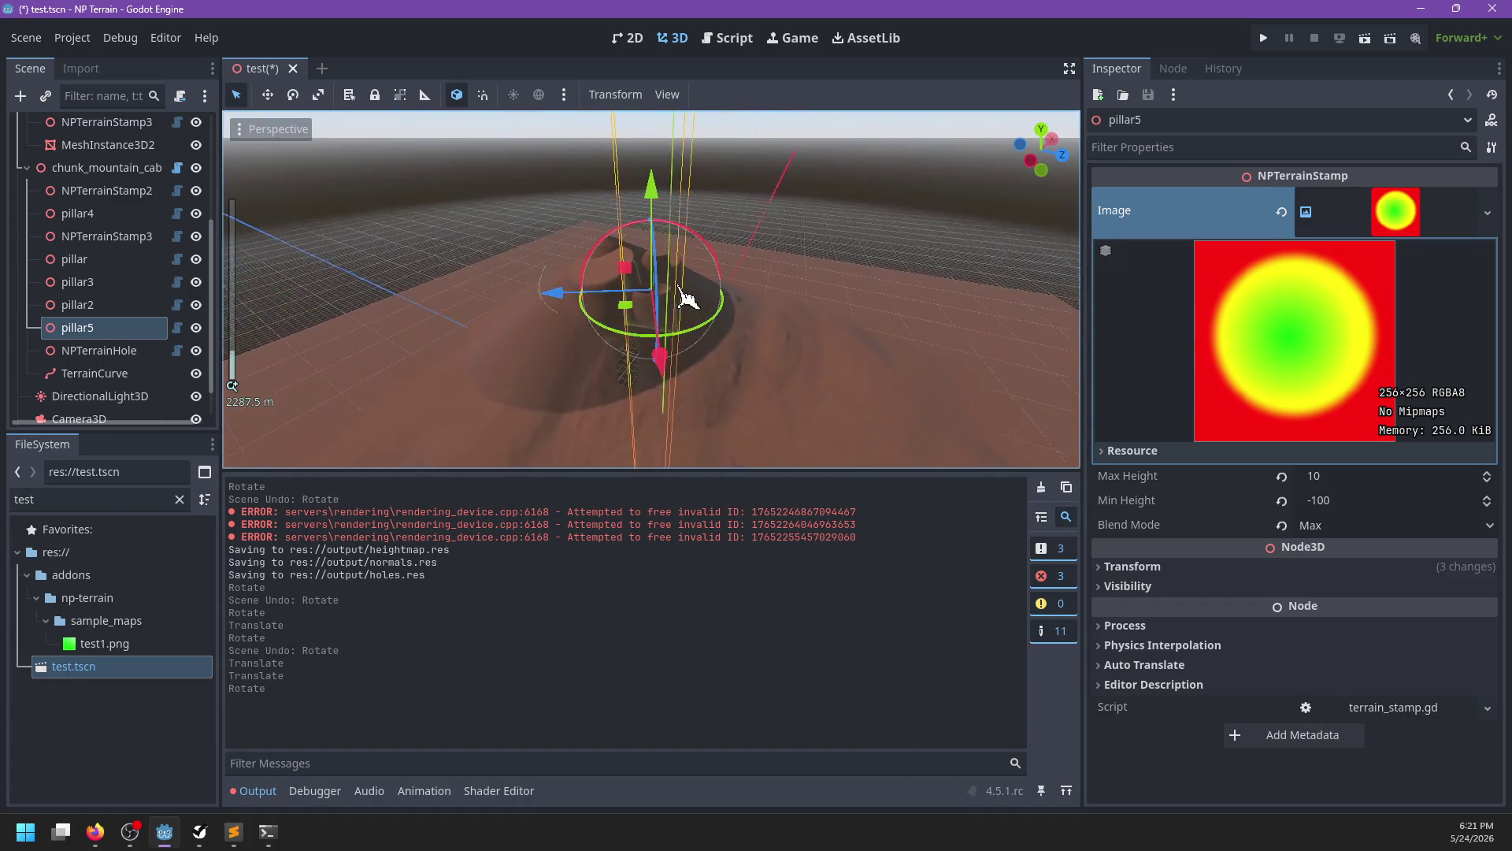
Move the valley's NPTerrainStamp3 across the valley and lower it to (-975.526, -68.047, 624.012)
scroll(808, 356, "down", 2)
mouse_move(798, 344)
left_mouse_down()
mouse_move(730, 311)
mouse_move(827, 347)
mouse_move(756, 331)
mouse_move(634, 386)
mouse_move(594, 239)
mouse_move(618, 344)
left_mouse_up()
key("alt+Tab")
key("alt+Tab")
scroll(95, 271, "down", 2)
scroll(133, 295, "up", 5)
double_click(106, 309)
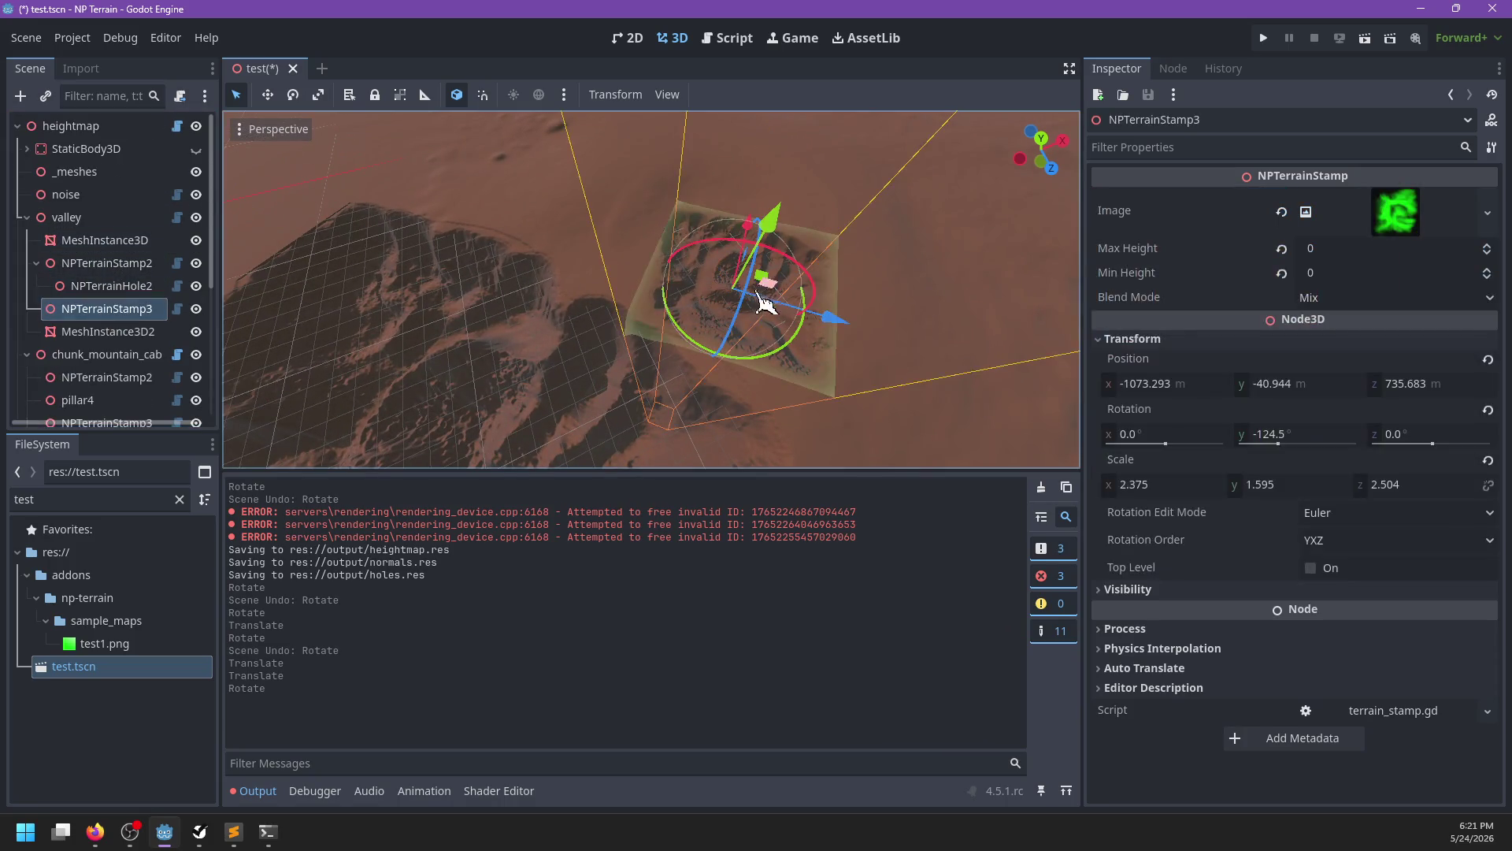
mouse_move(779, 284)
left_mouse_down()
mouse_move(642, 374)
mouse_move(540, 361)
left_mouse_up()
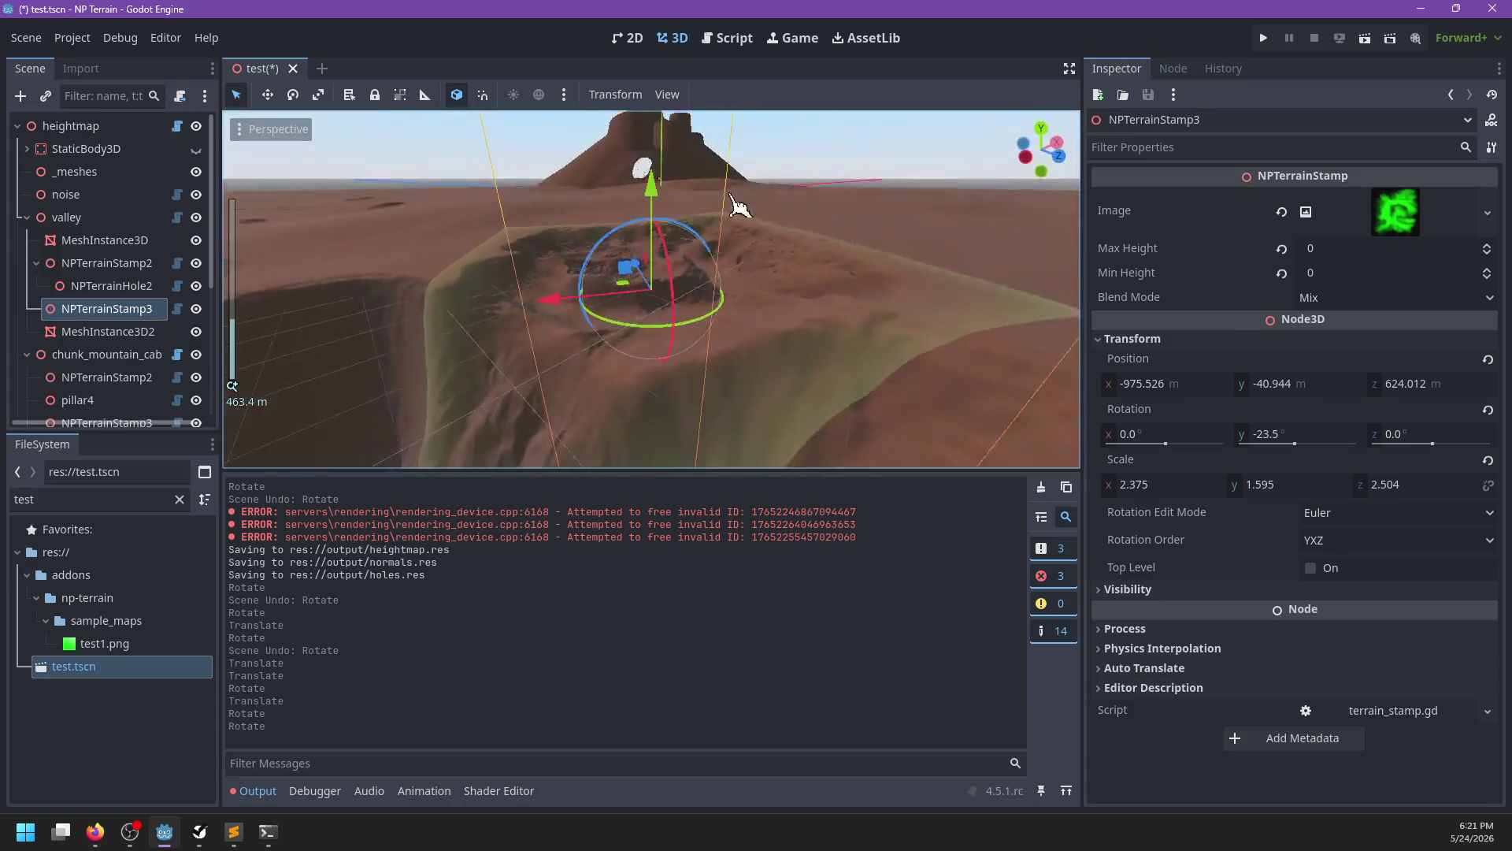
scroll(662, 193, "down", 2)
mouse_move(660, 191)
left_mouse_down()
mouse_move(670, 236)
mouse_move(820, 253)
mouse_move(662, 208)
mouse_move(809, 226)
left_mouse_up()
Save the heightmap node's output files from the Inspector
scroll(794, 276, "down", 3)
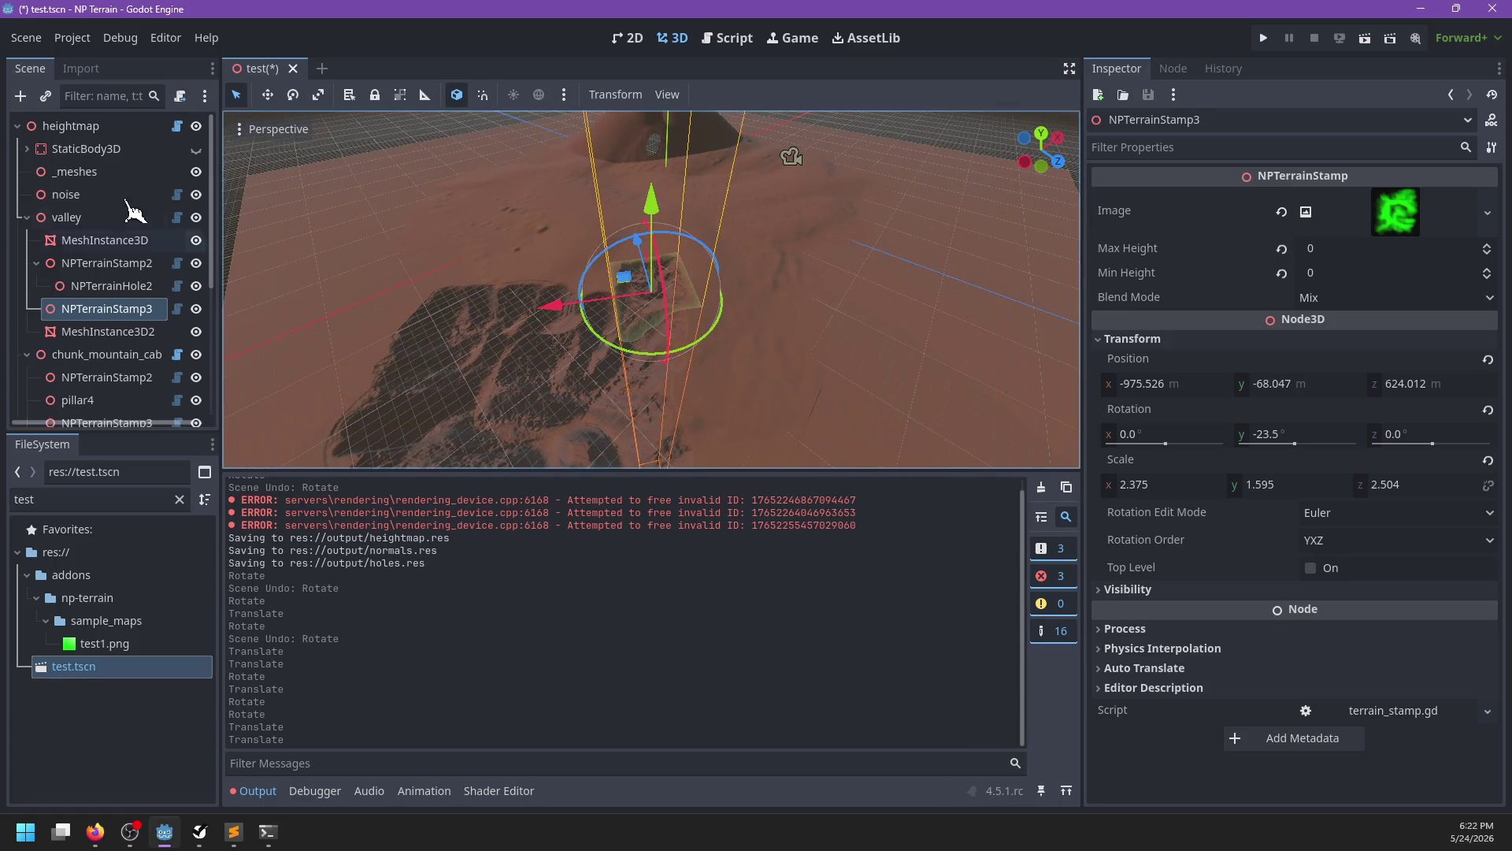
left_click(87, 127)
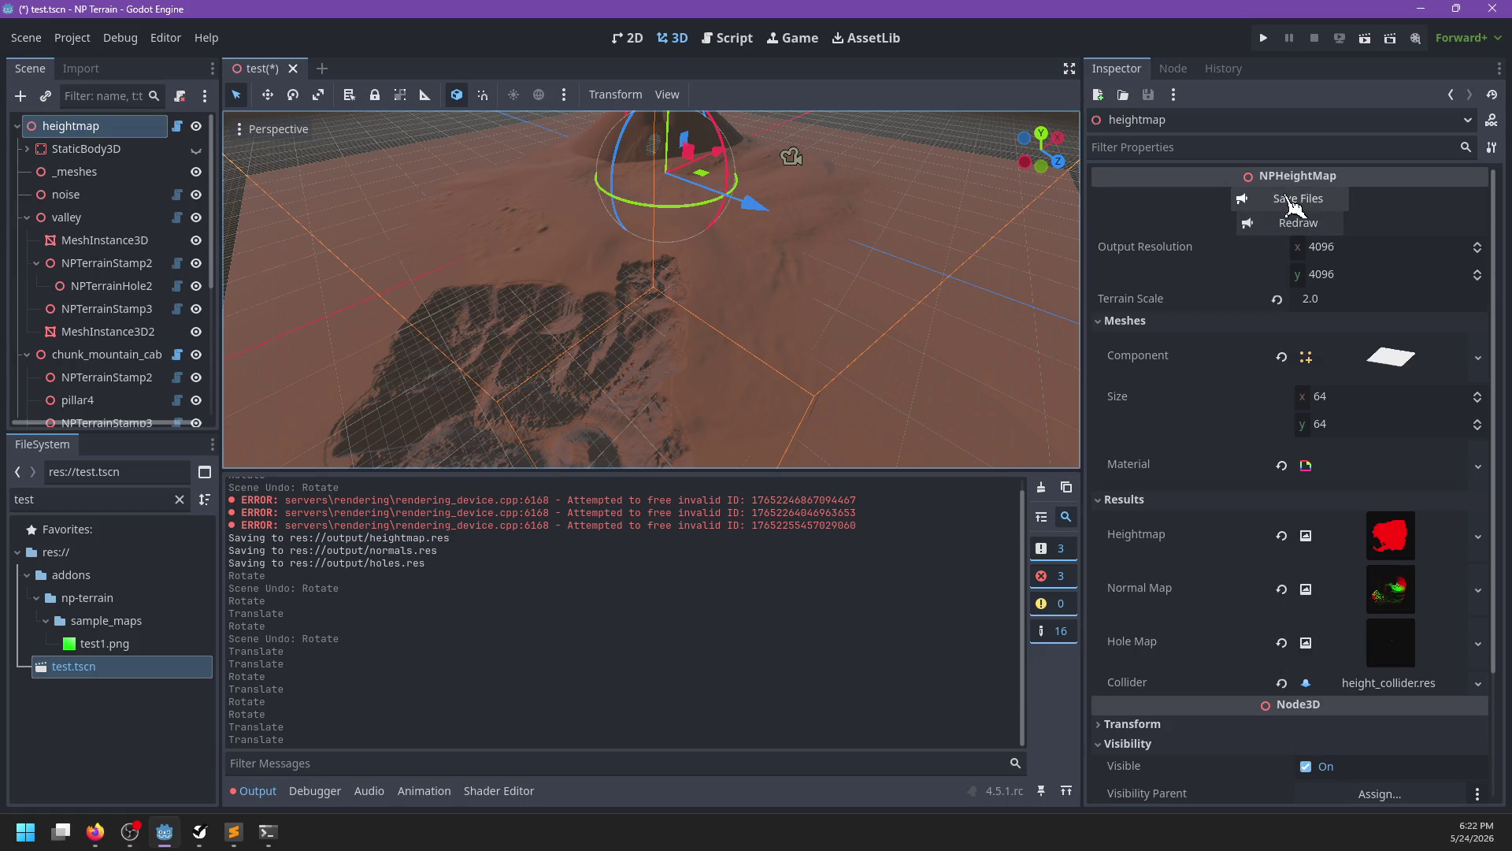
left_click(1296, 201)
Save the terrain scene and expand the Collision group in NP-ToDo
key("alt+Tab")
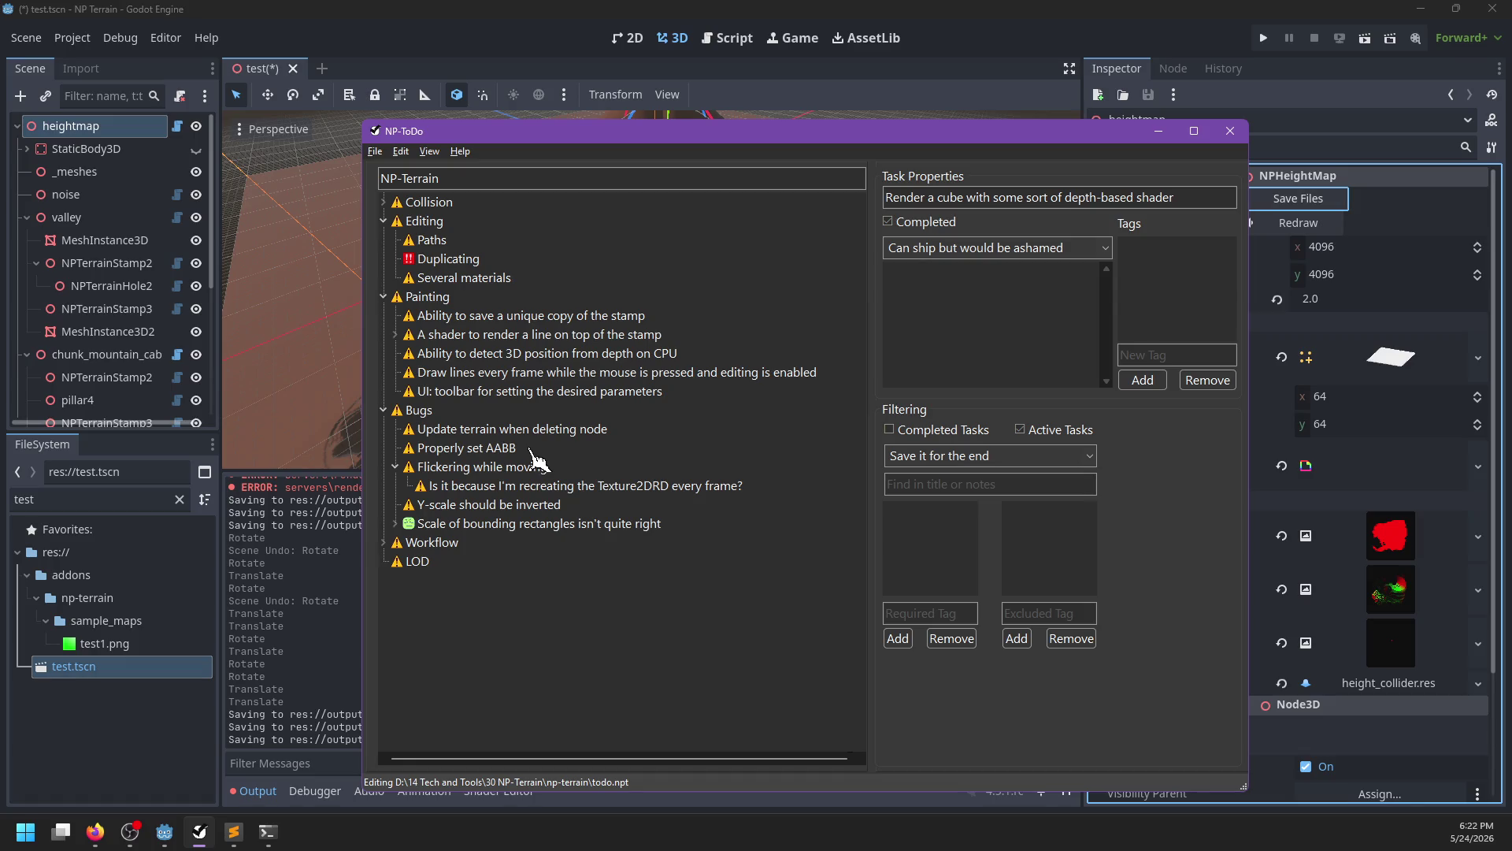
key("ctrl+s")
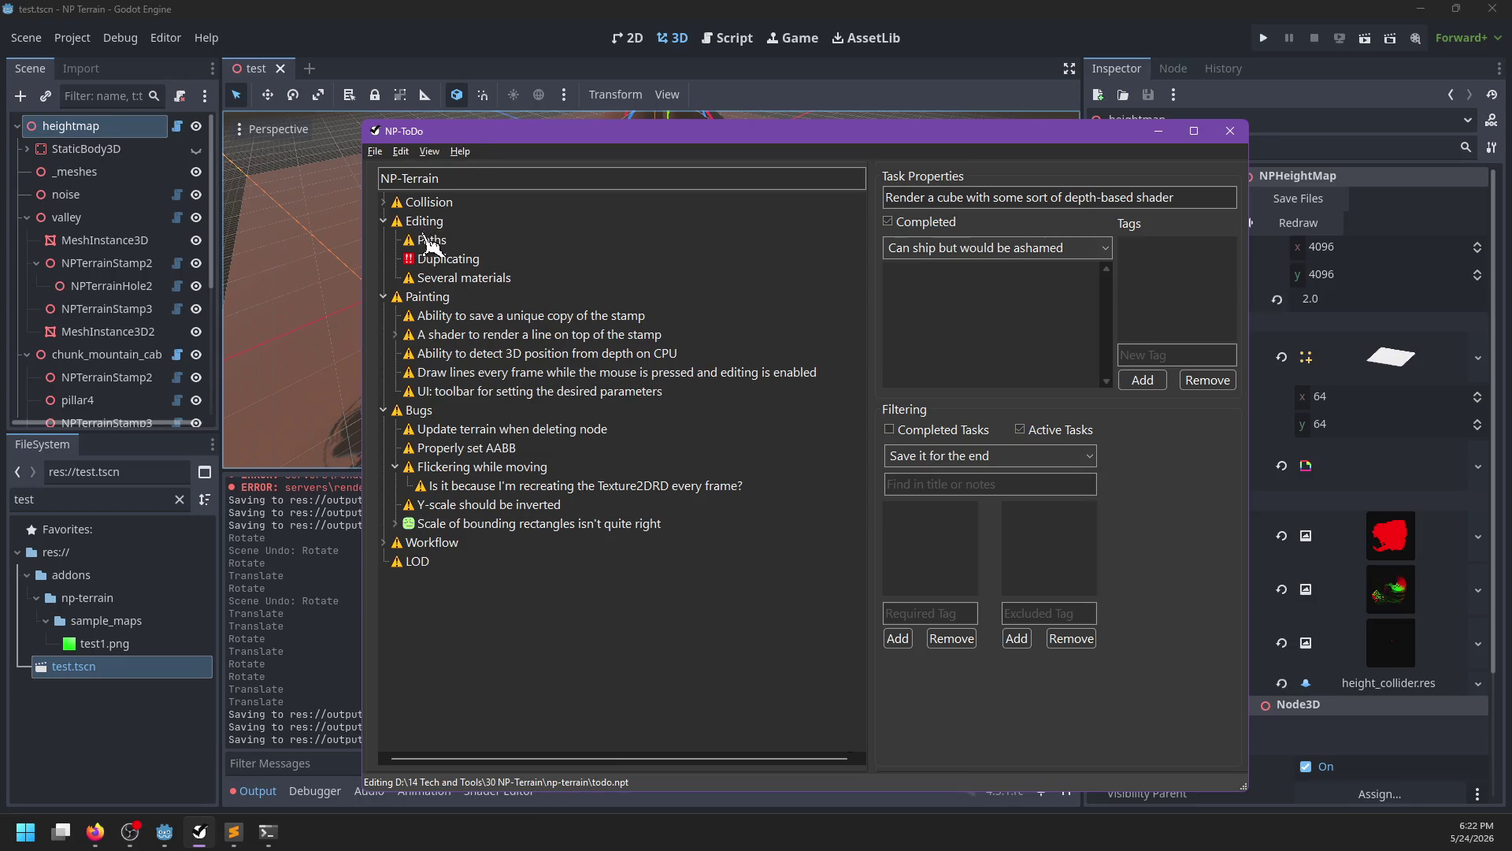
left_click(382, 202)
left_click(462, 227)
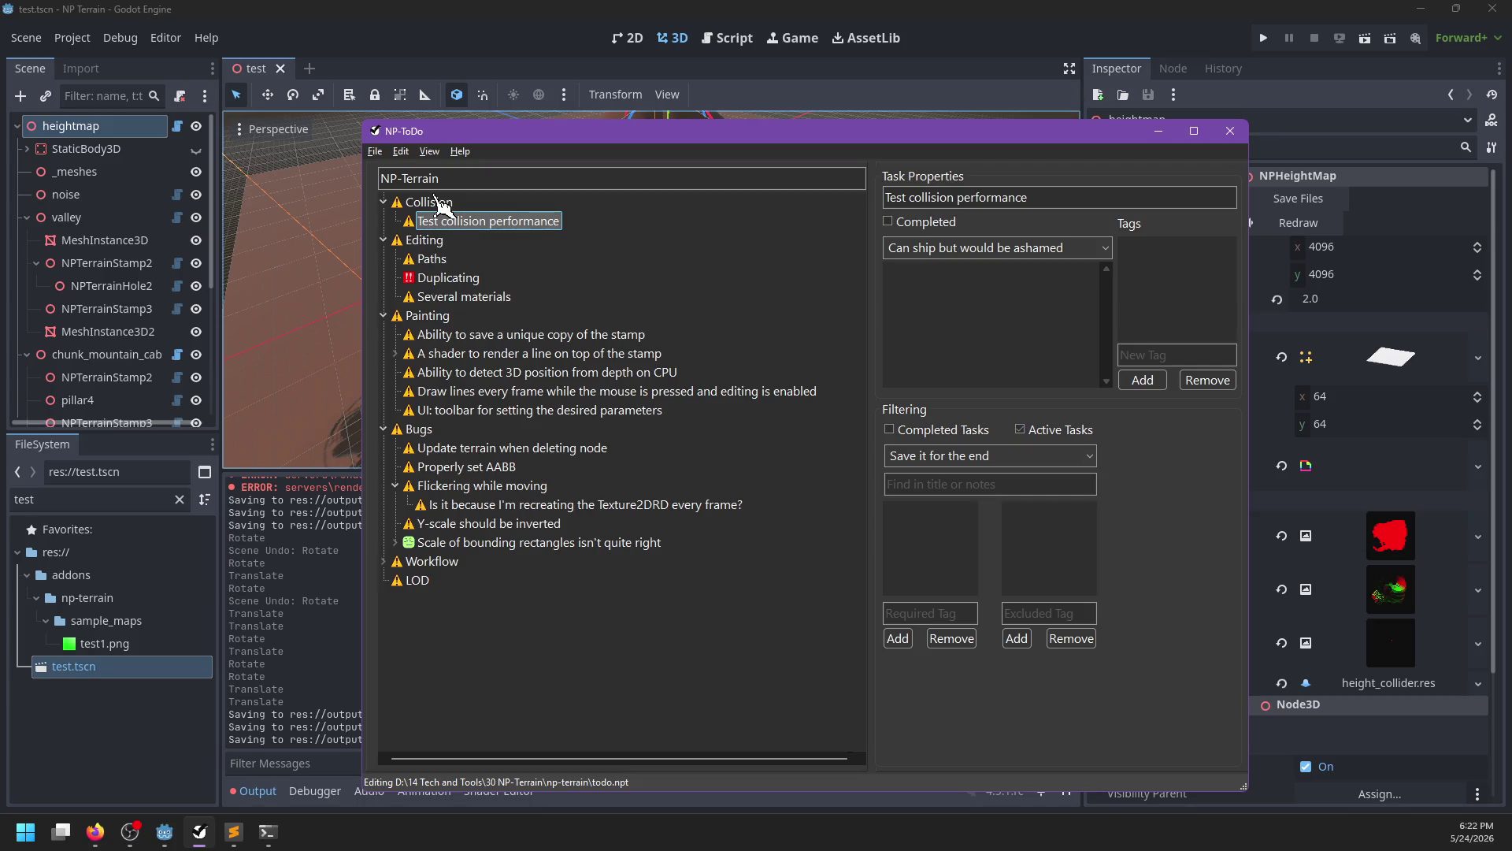
left_click(438, 204)
Add the subtask 'If slow, test splitting into several heightmaps' under Test collision performance
key("Insert")
type("Split")
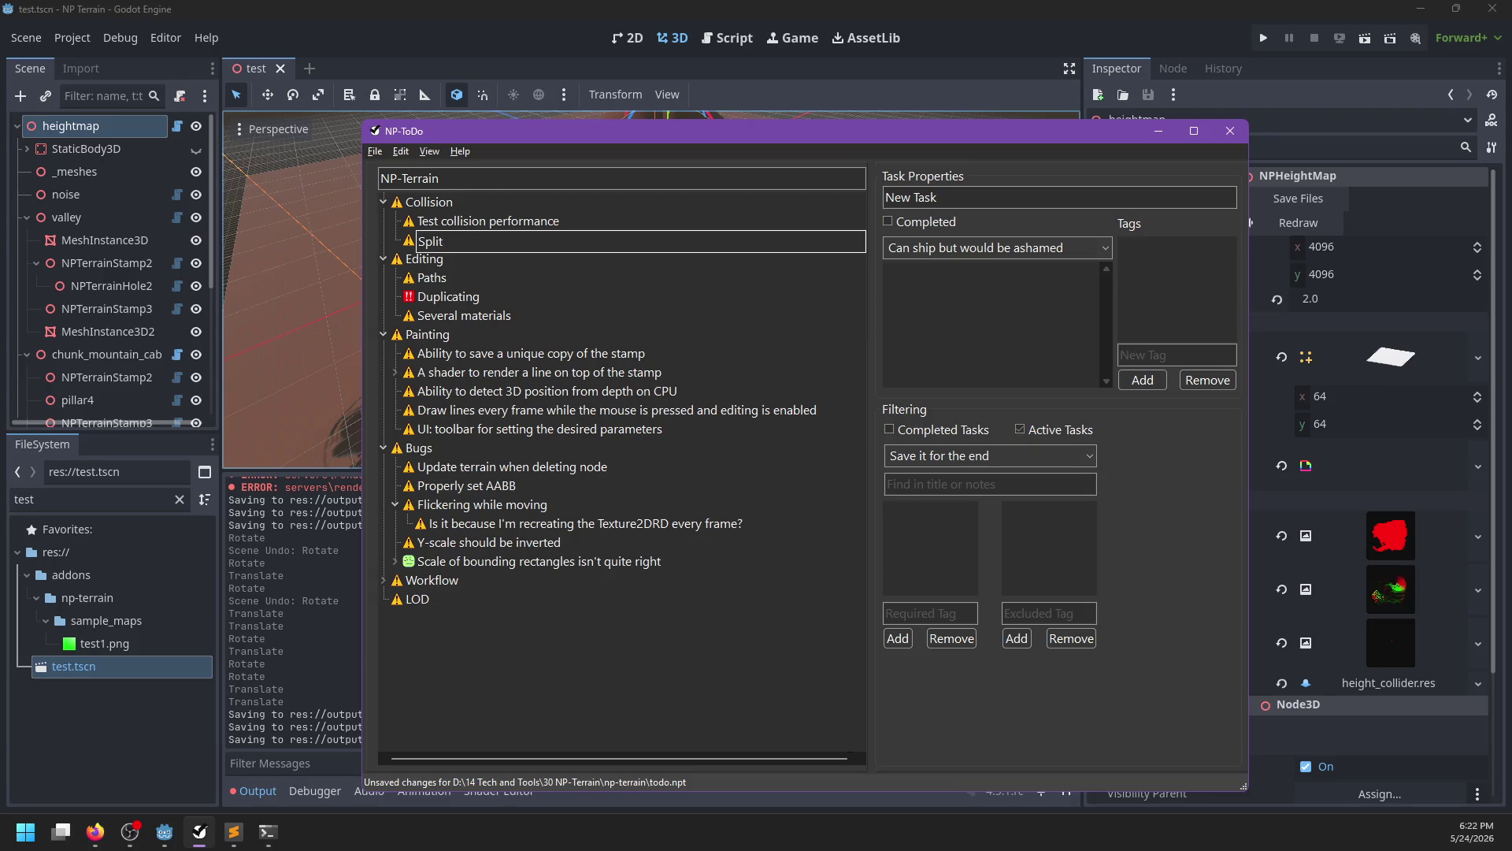
key("Escape")
key("Delete")
left_click(471, 221)
key("Insert")
key("BackSpace")
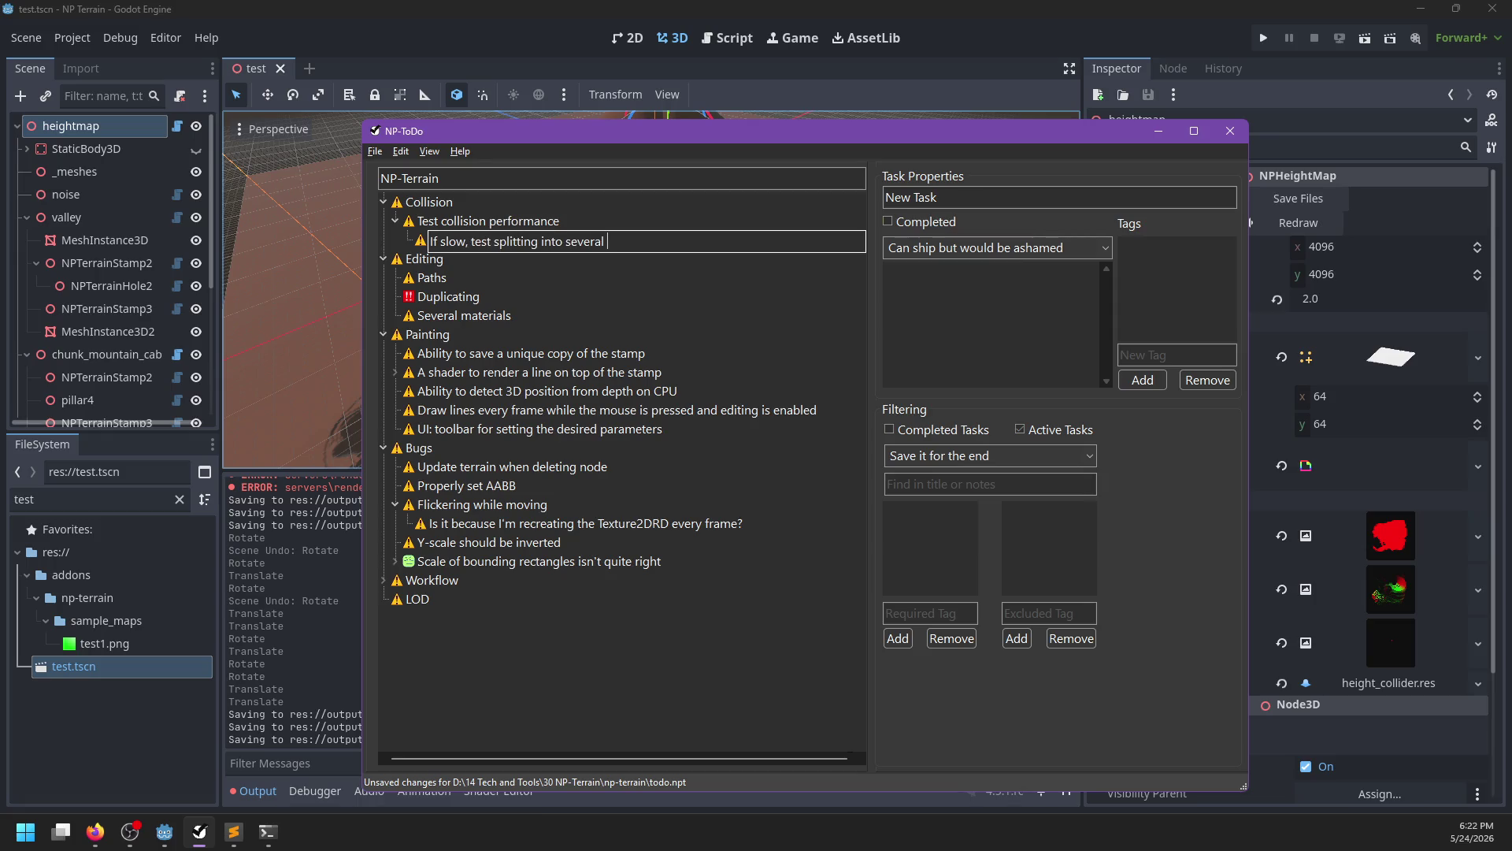
key("Return")
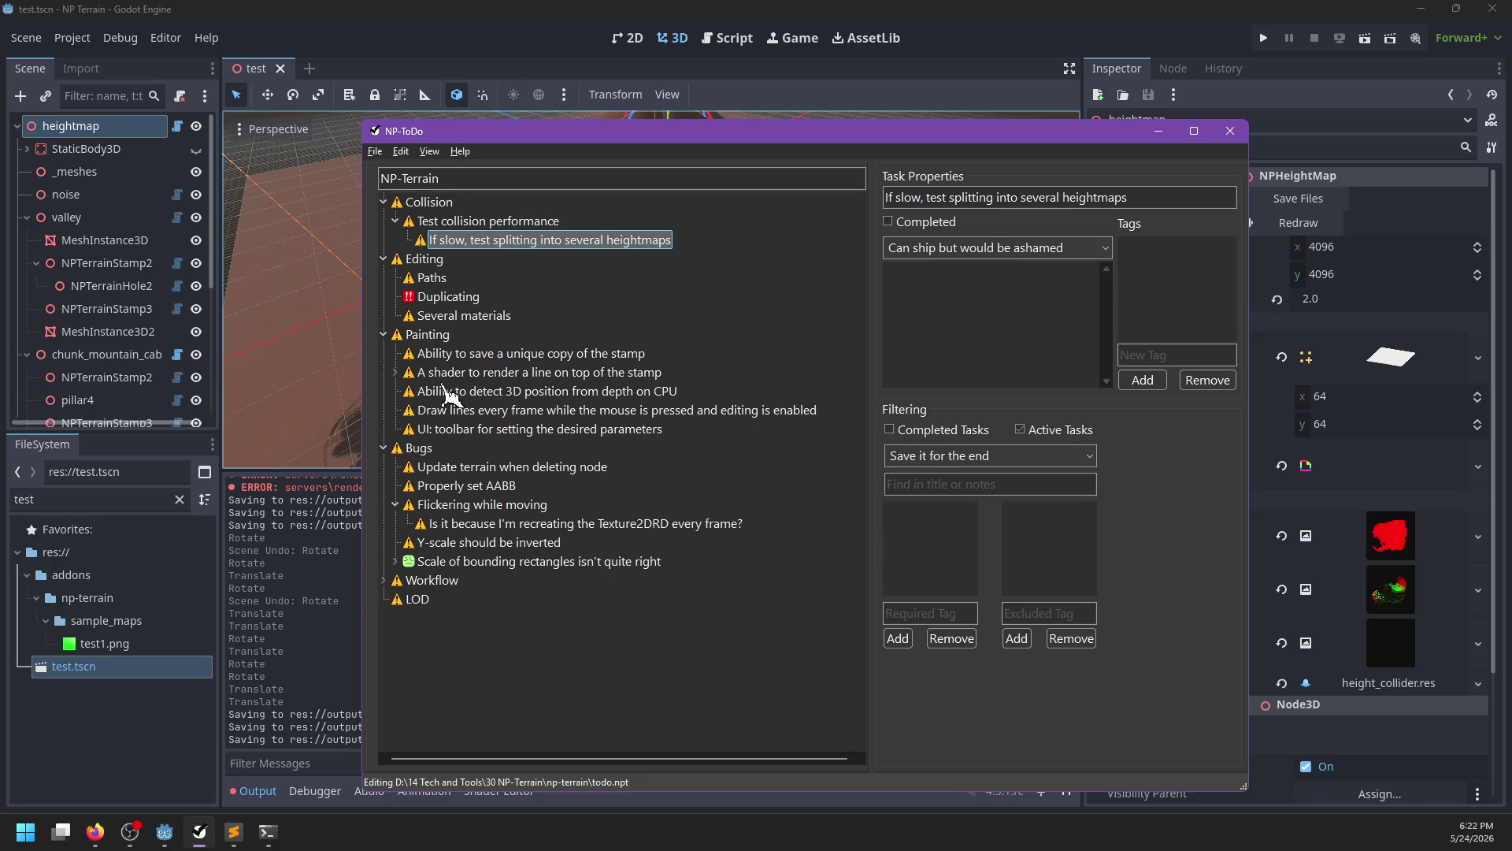
Review the 'Update terrain when deleting node' and 'save a unique copy of the stamp' tasks
left_click(456, 469)
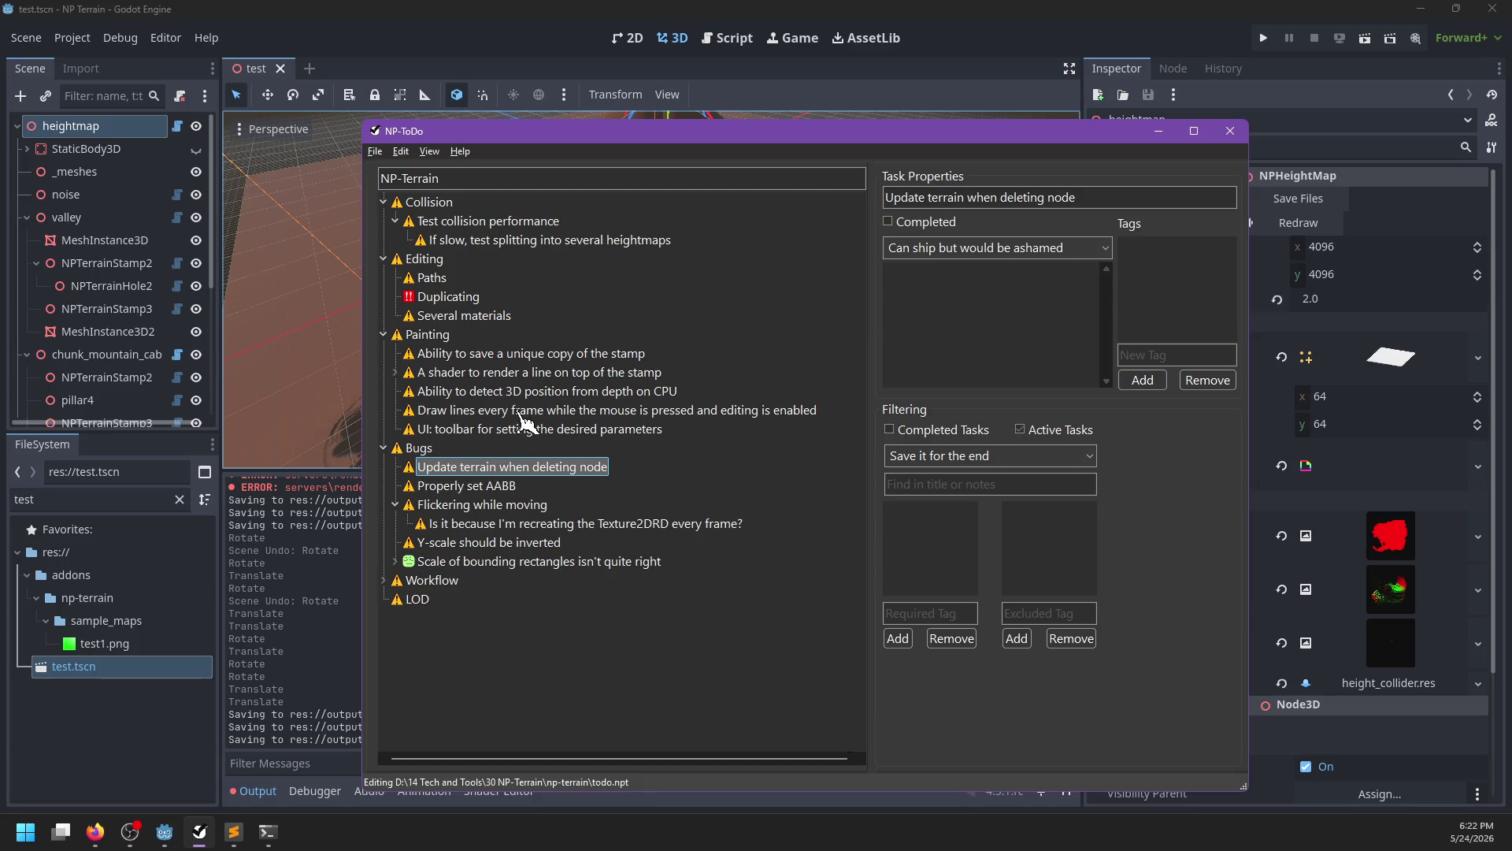
left_click(452, 359)
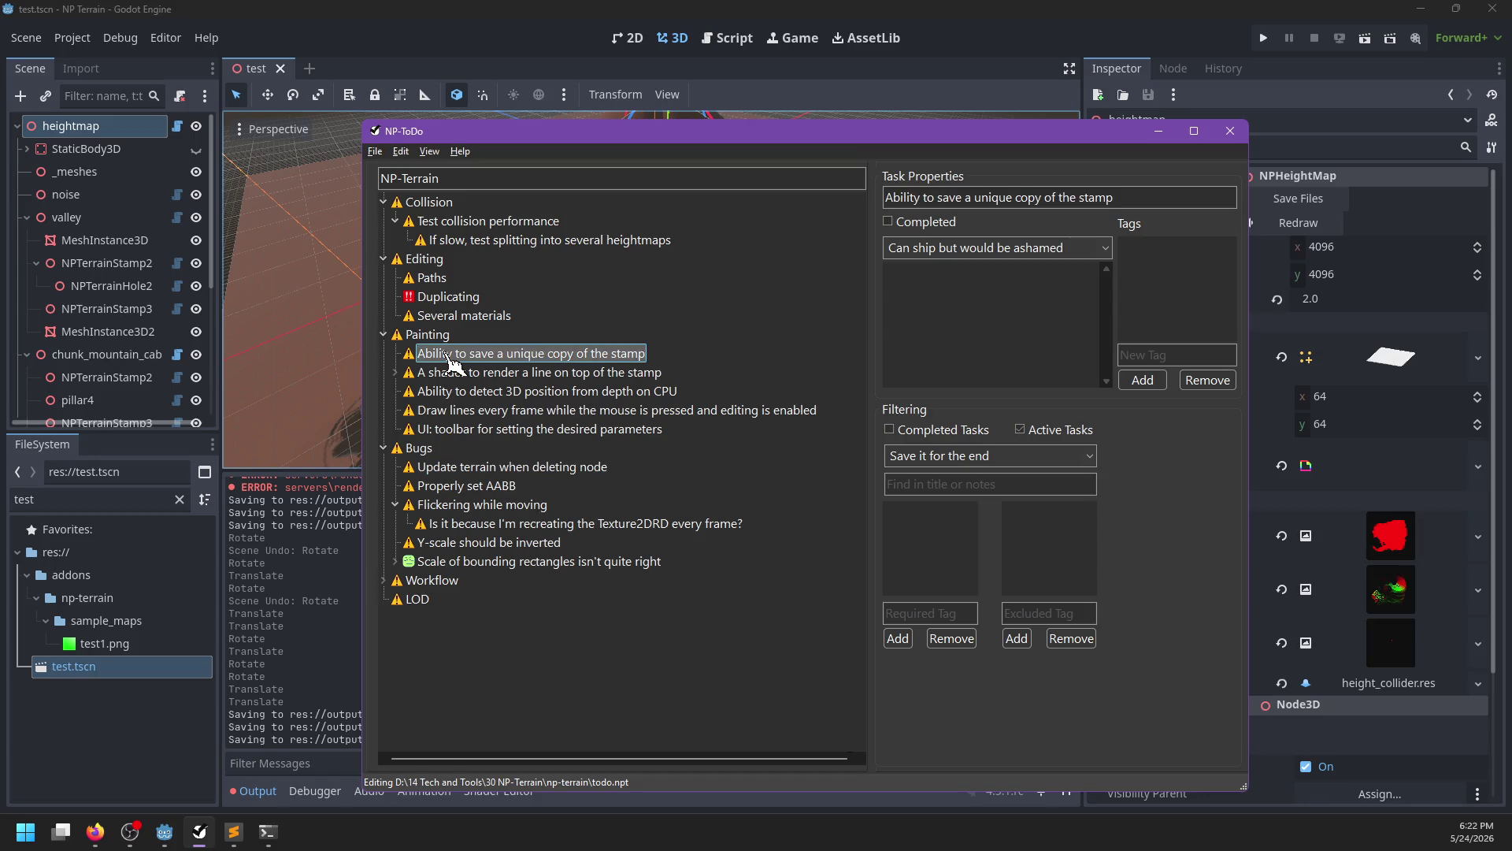
left_click(530, 109)
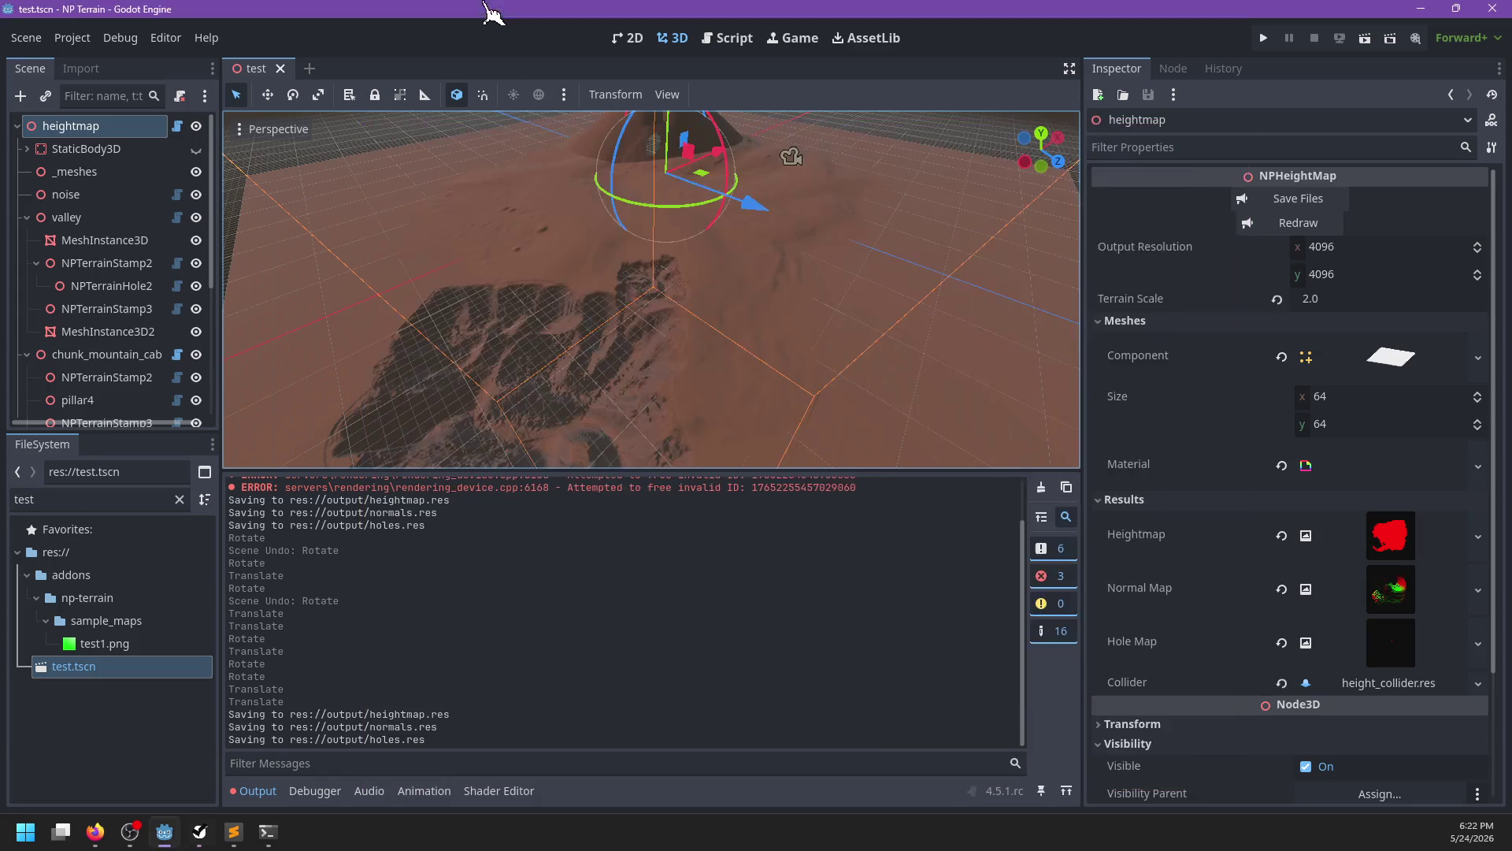
Inspect NPTerrainStamp2's stamp settings and its terrain_stamp.gd script
left_click(77, 238)
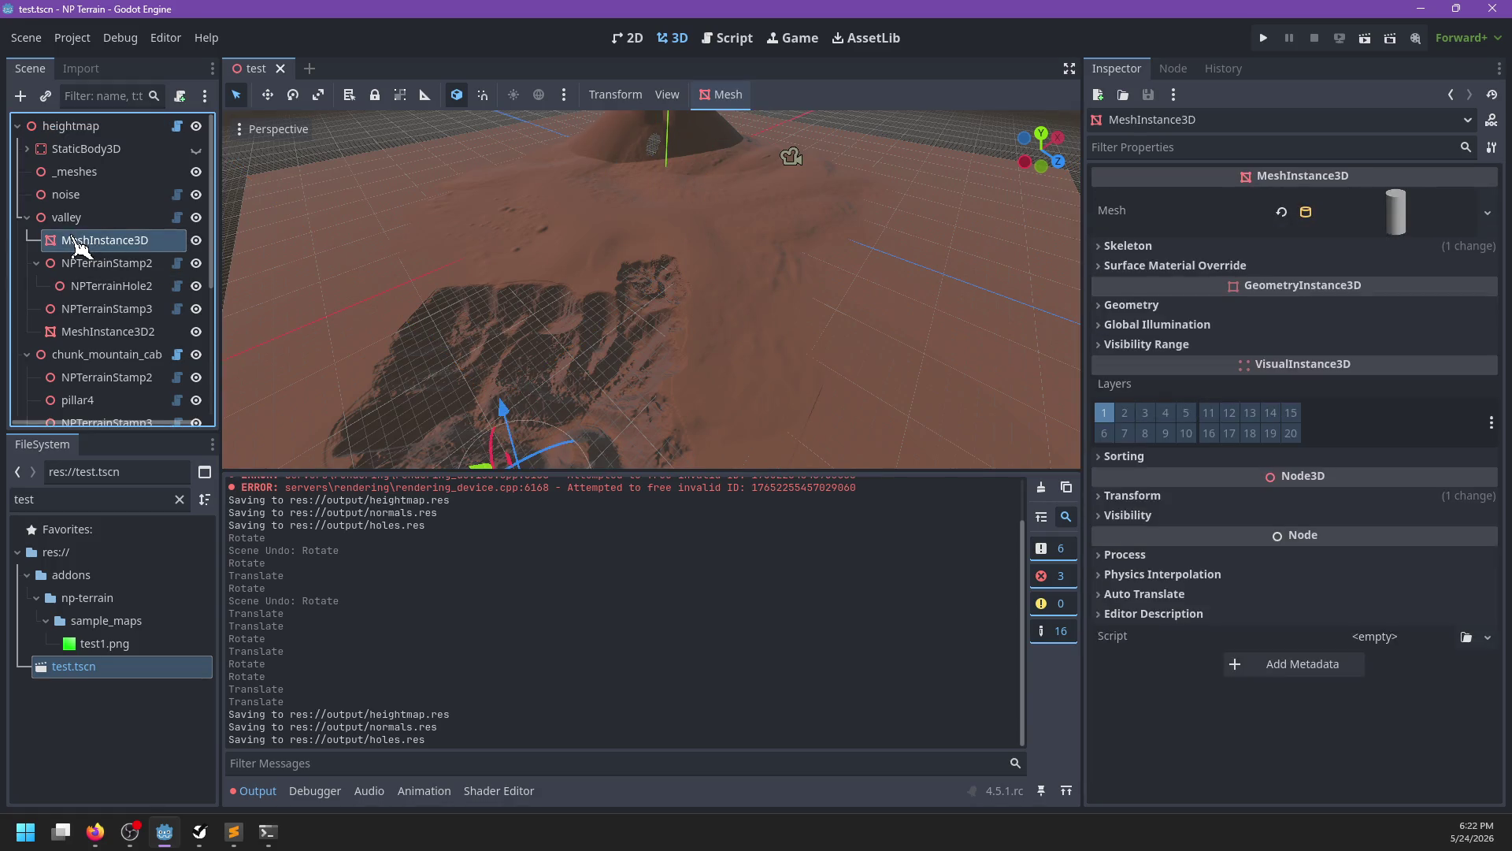
left_click(88, 264)
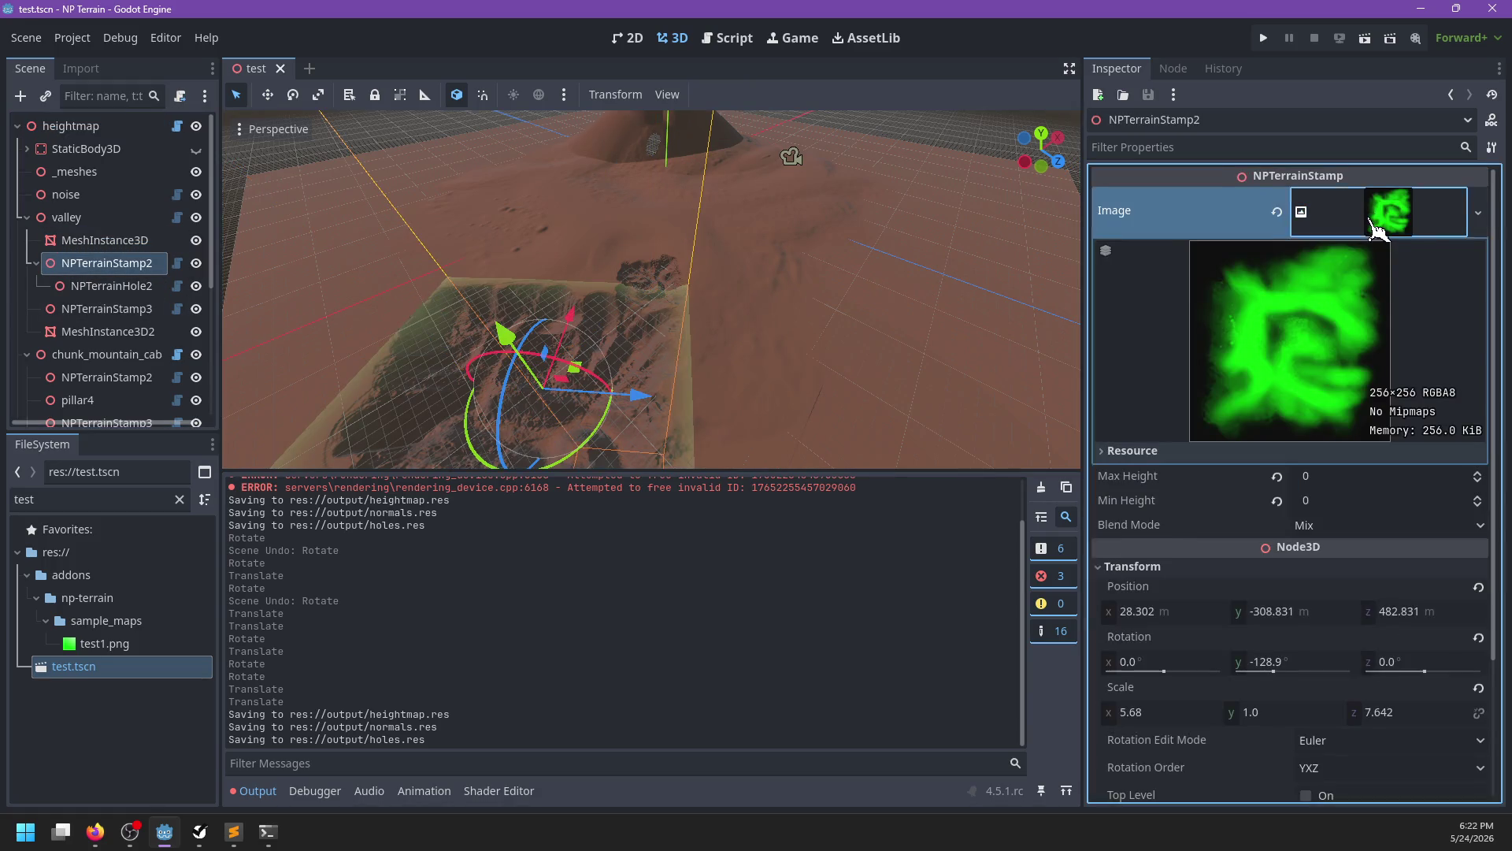
left_click(1385, 213)
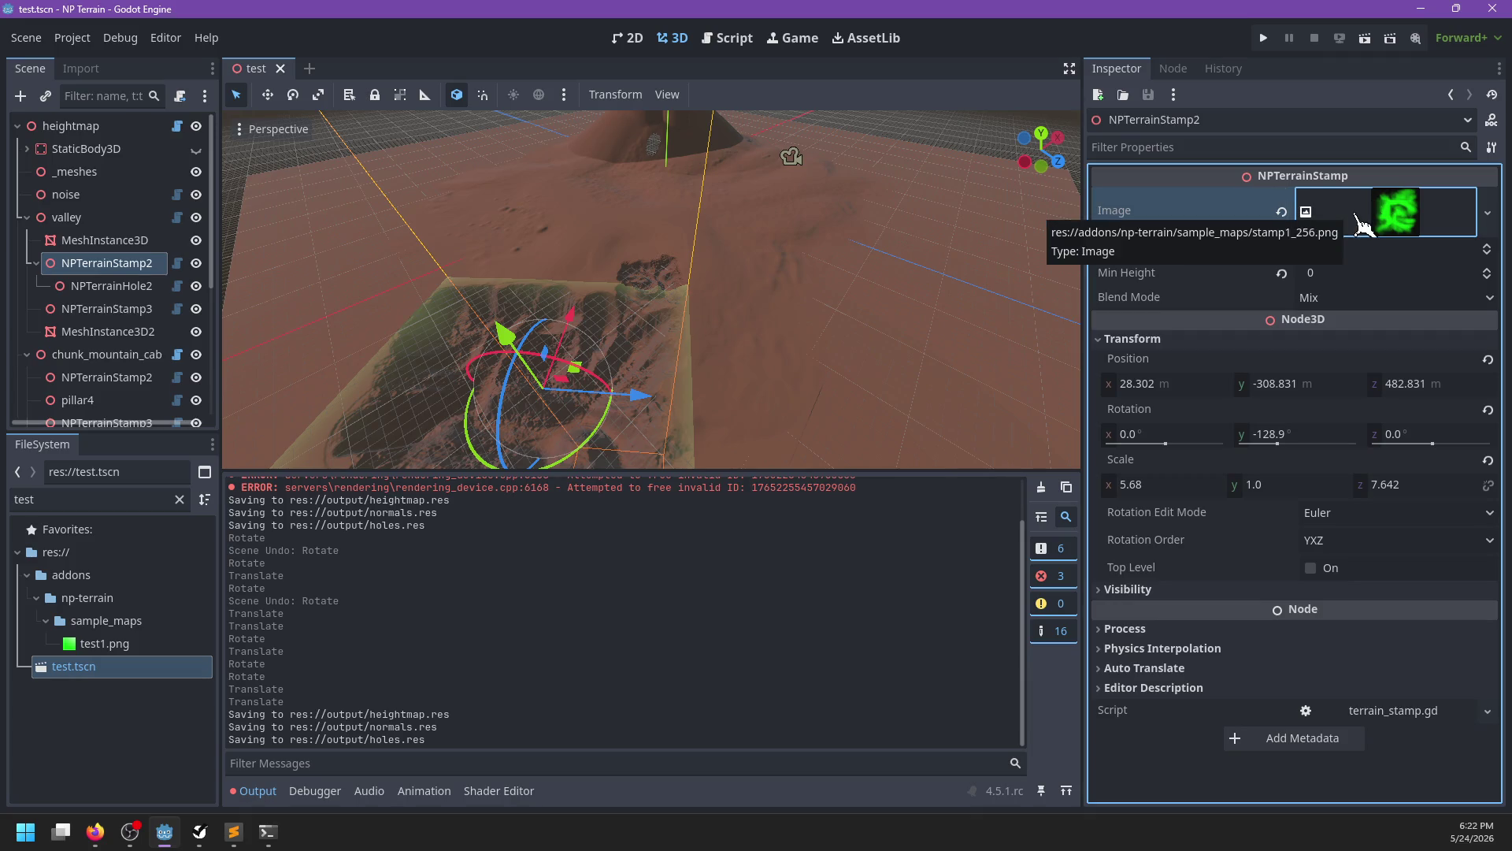
left_click(177, 263)
scroll(551, 315, "up", 5)
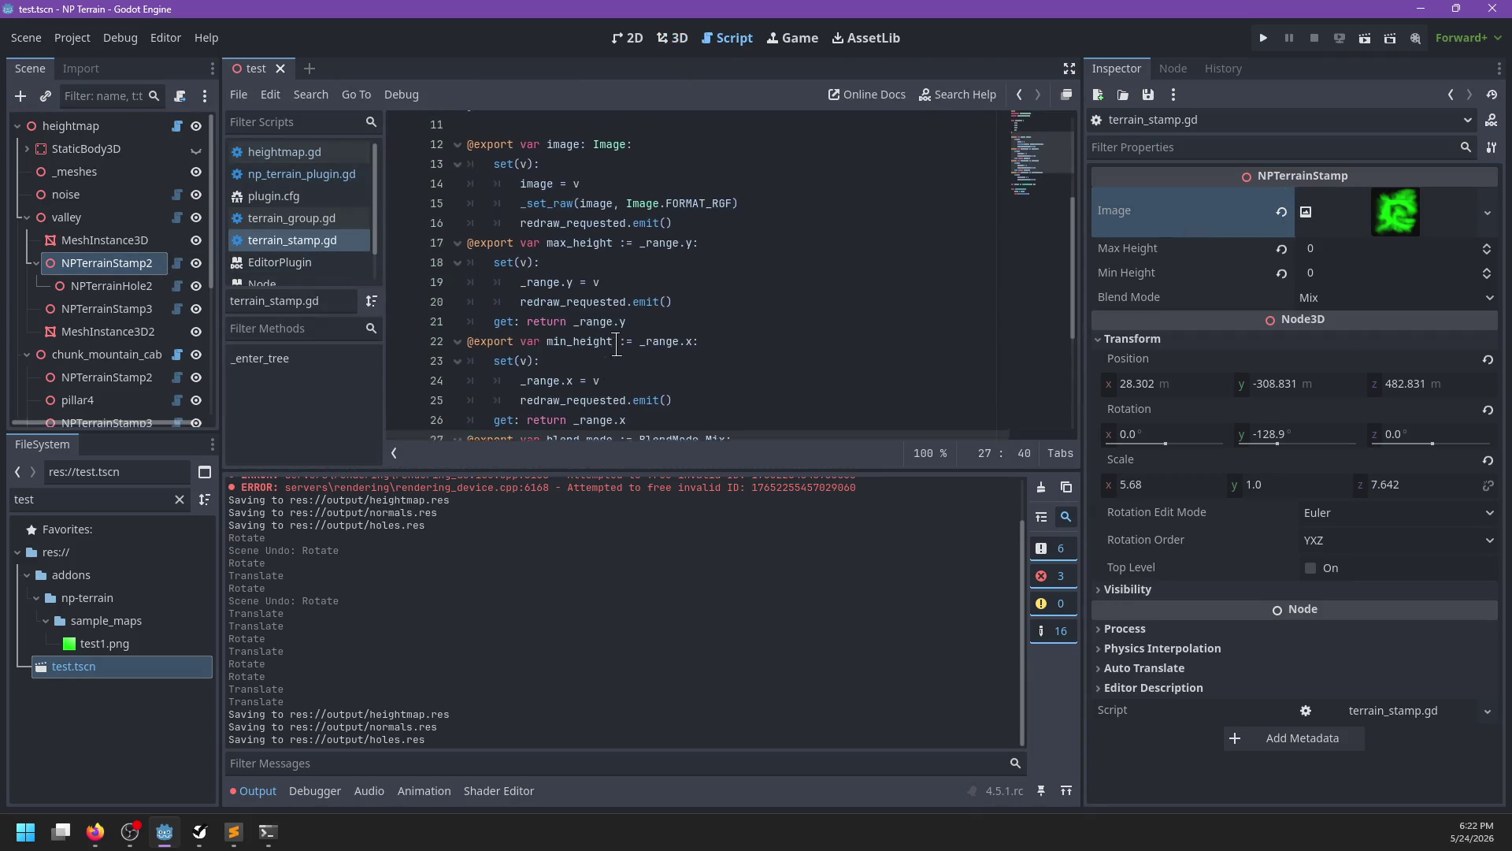
scroll(552, 315, "down", 2)
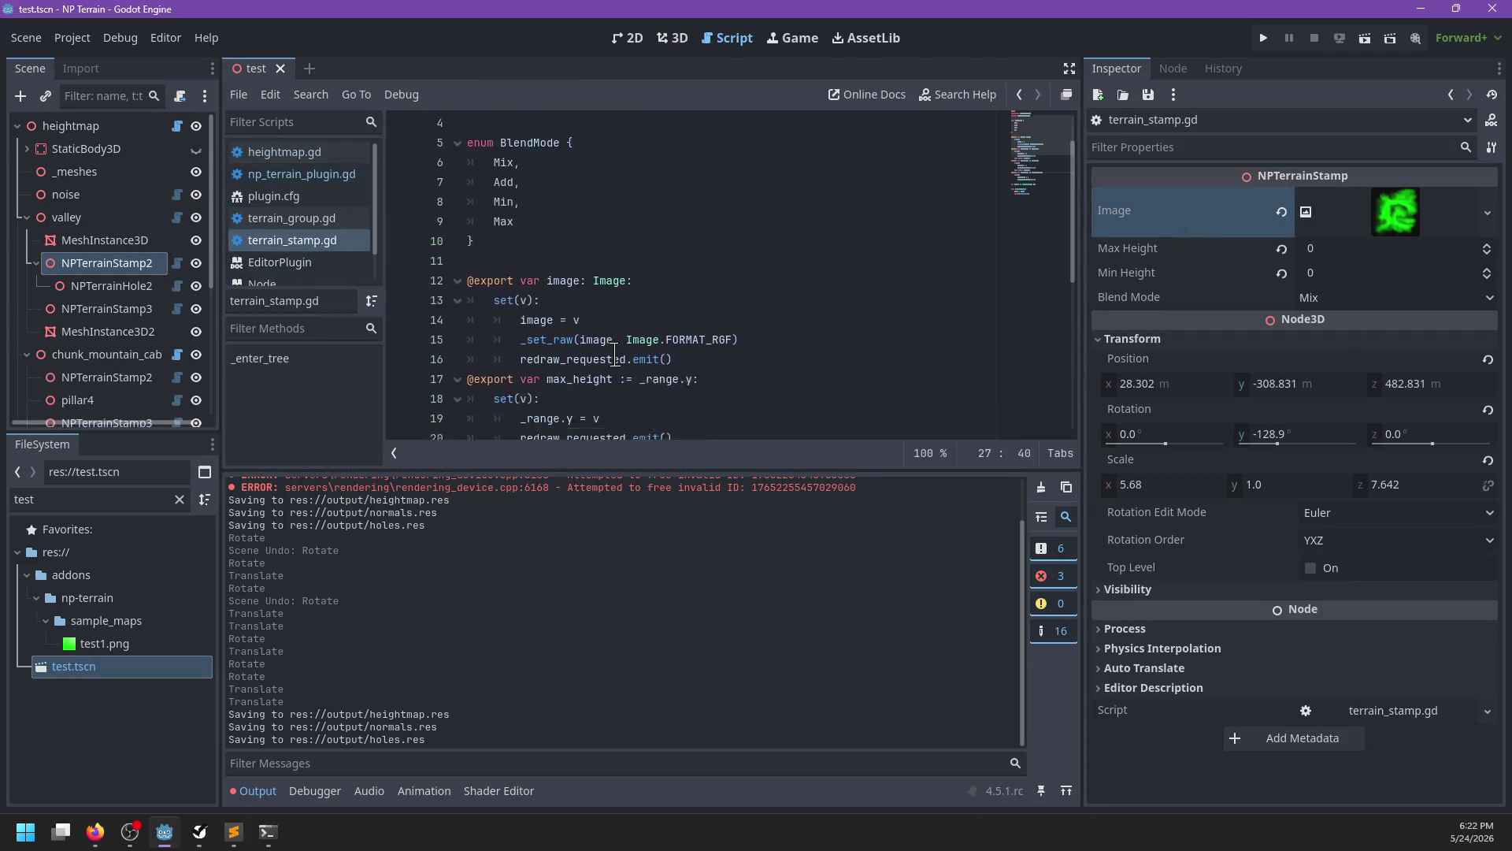
left_click(253, 790)
left_click(674, 38)
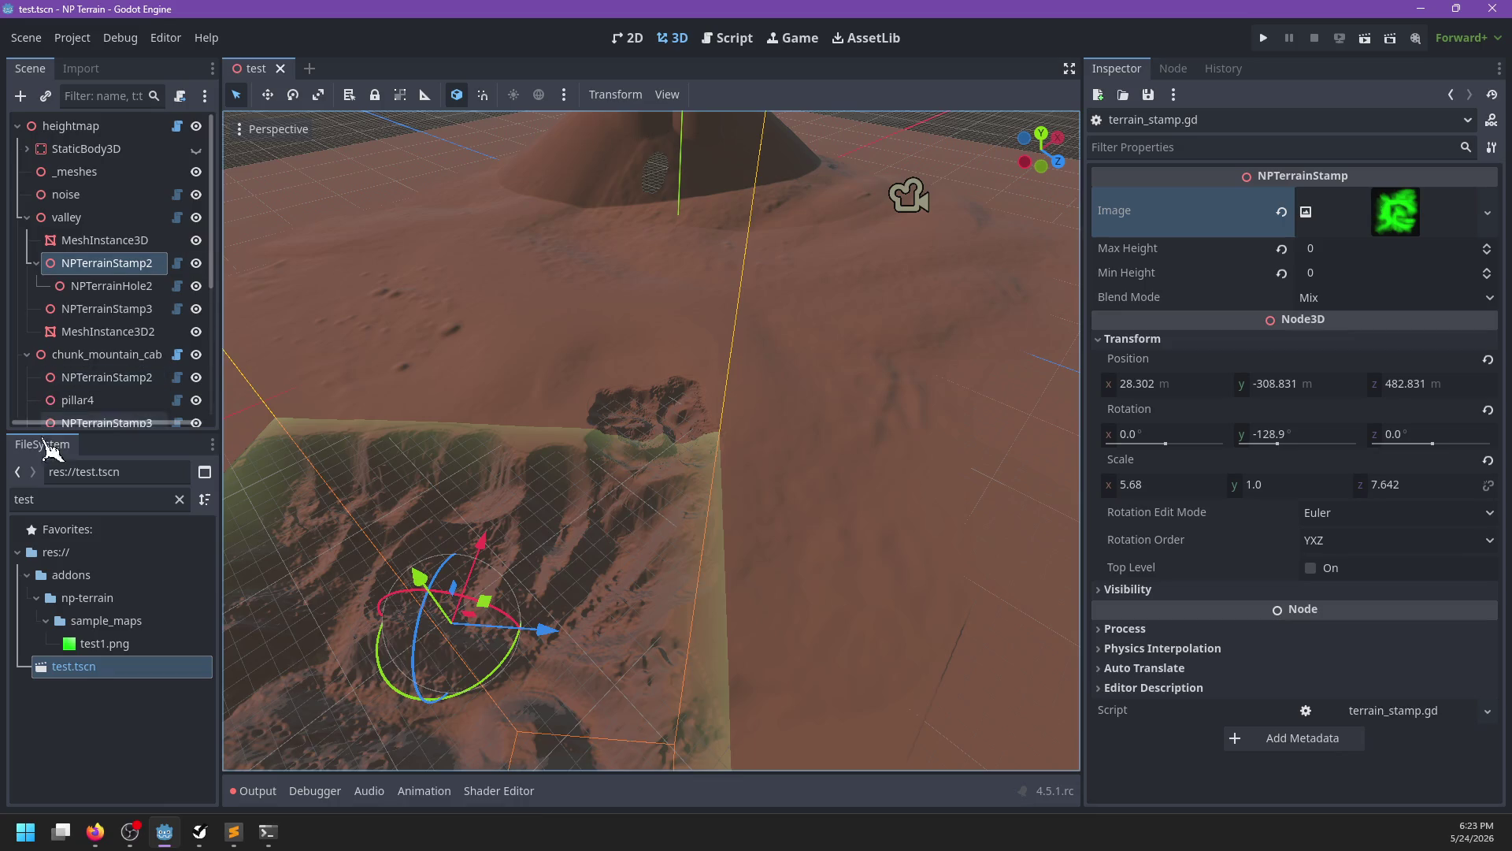
Clear the 'test' FileSystem filter and open np_terrain_plugin.gd in the script editor
double_click(85, 499)
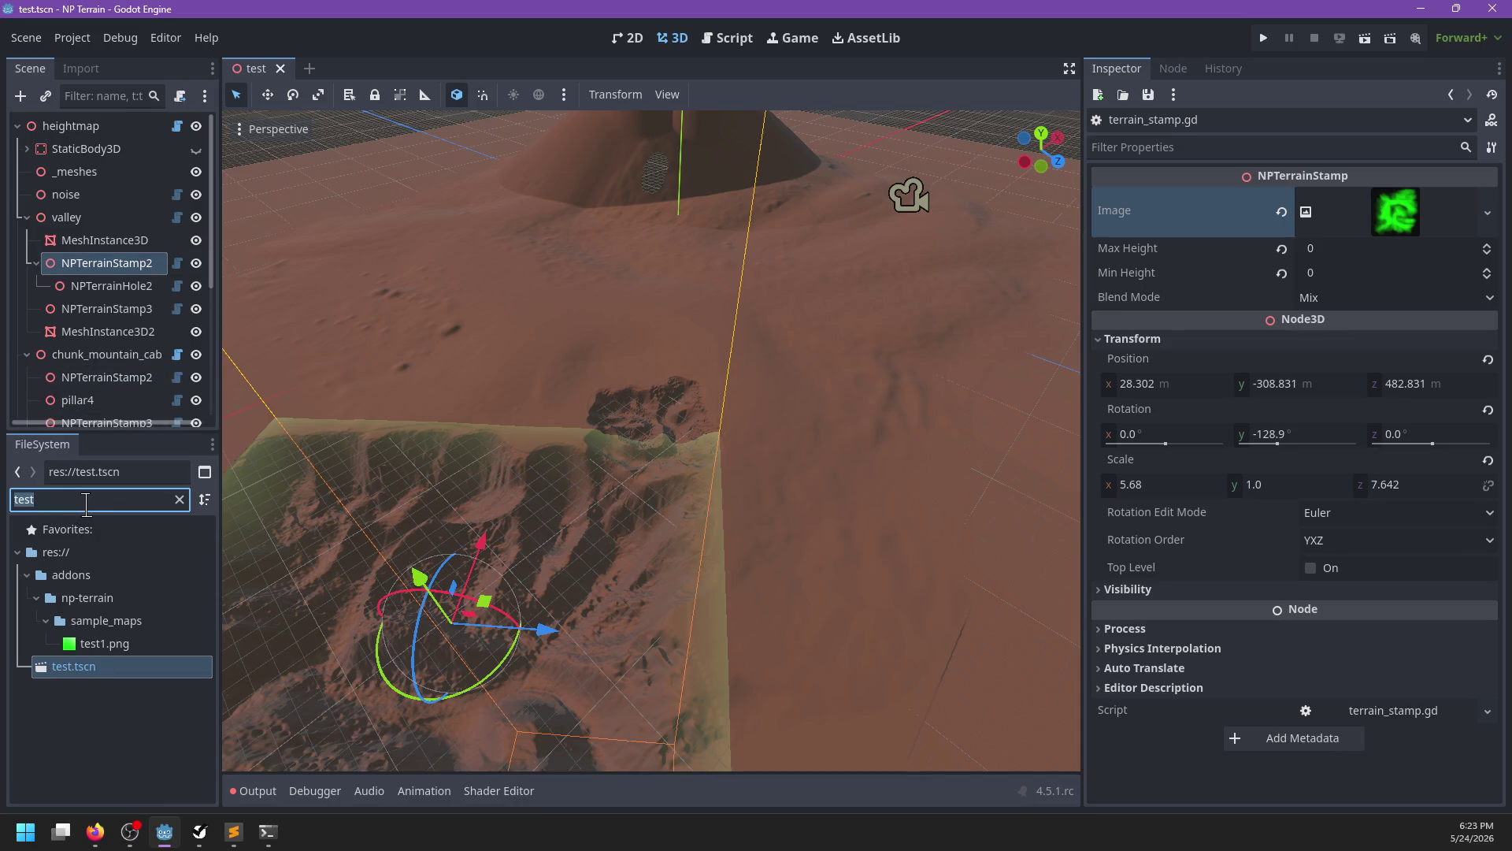
key("BackSpace")
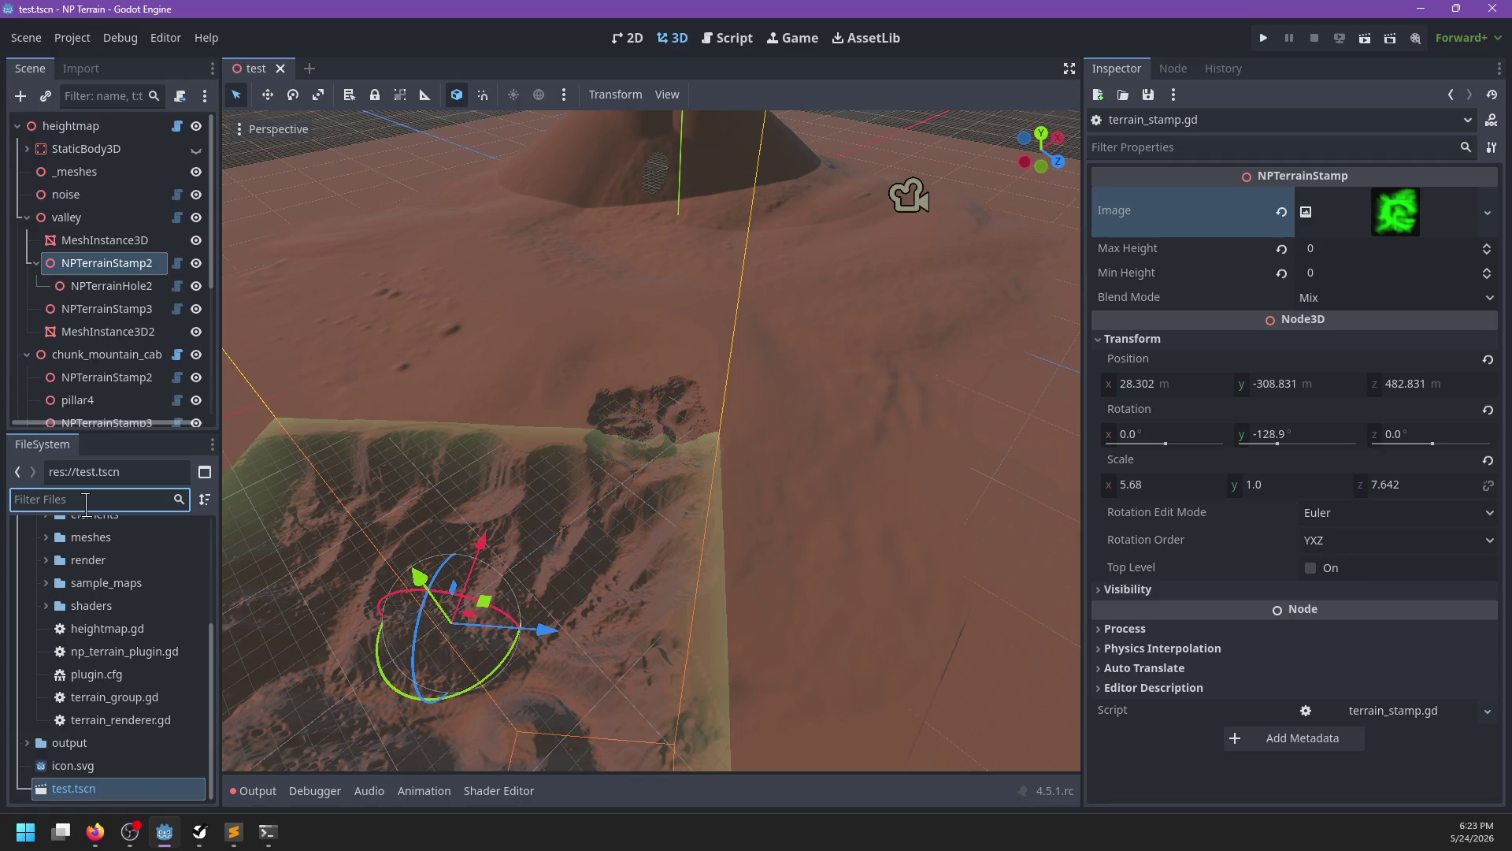
scroll(78, 650, "up", 5)
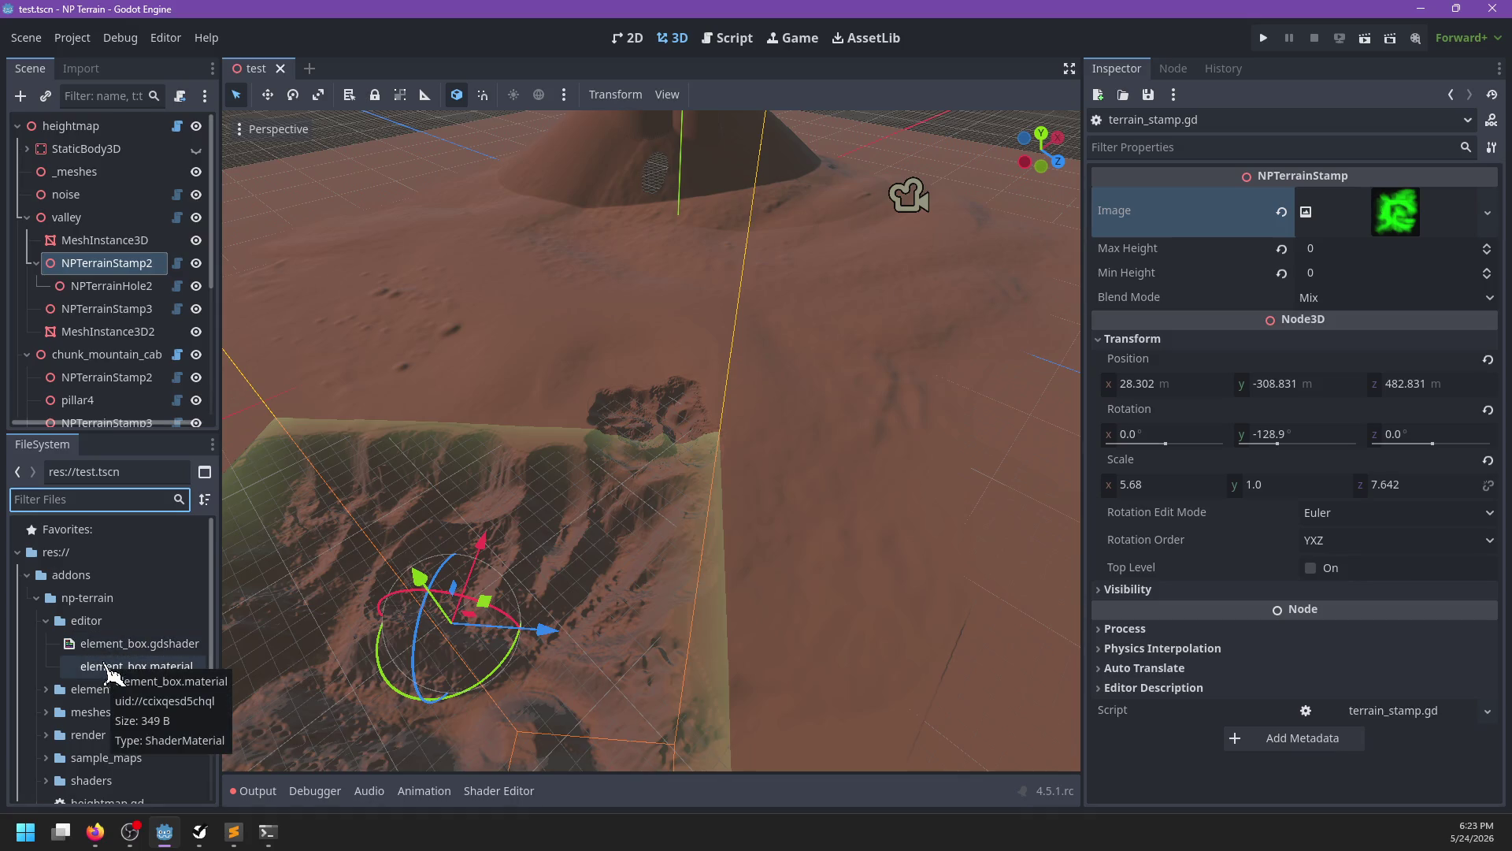
scroll(157, 677, "down", 3)
double_click(158, 686)
left_click(751, 359)
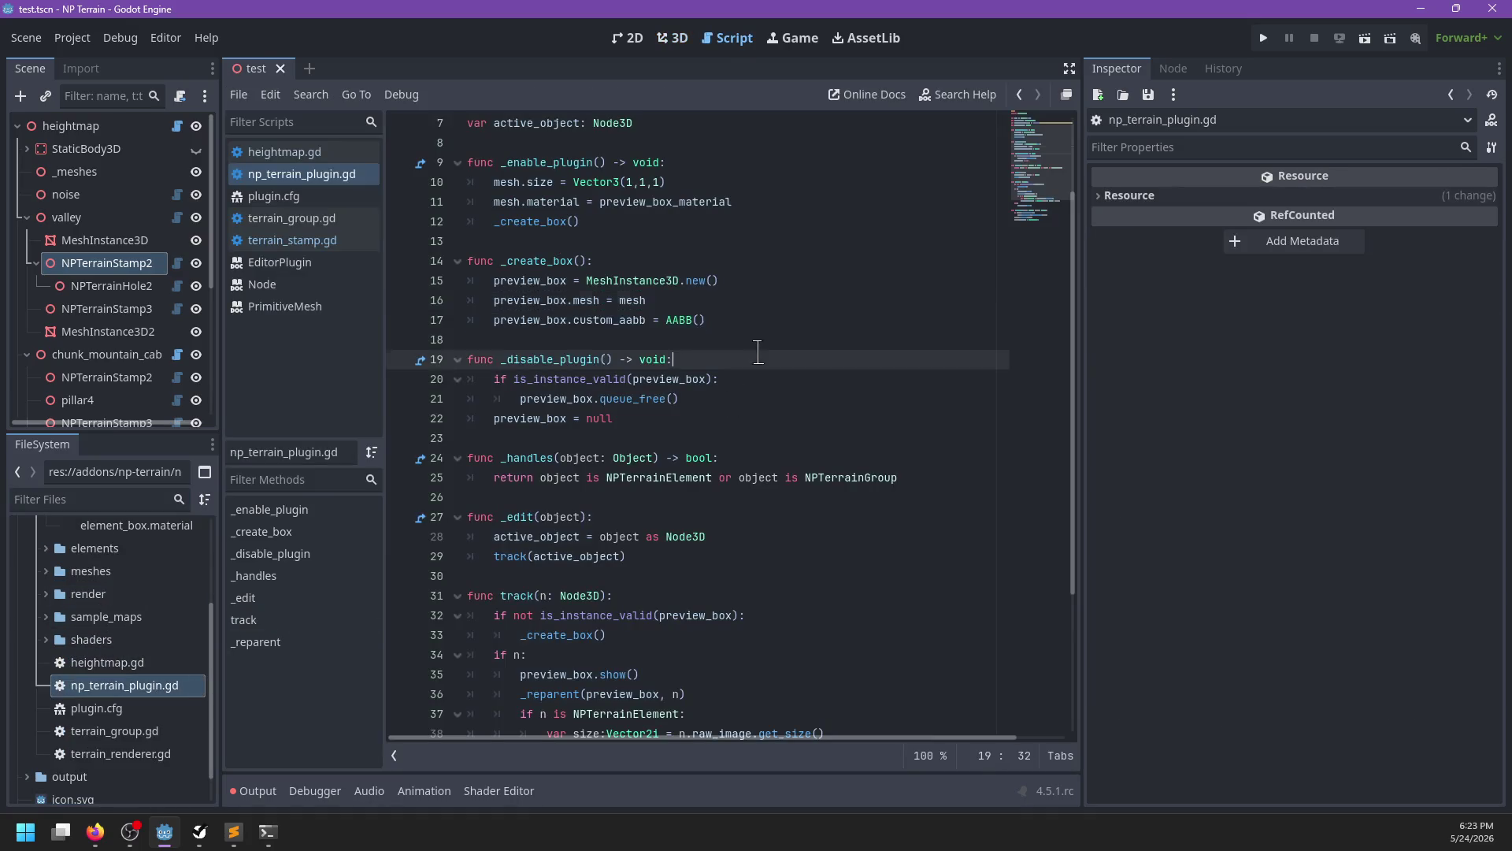
scroll(751, 353, "up", 2)
left_click(686, 238)
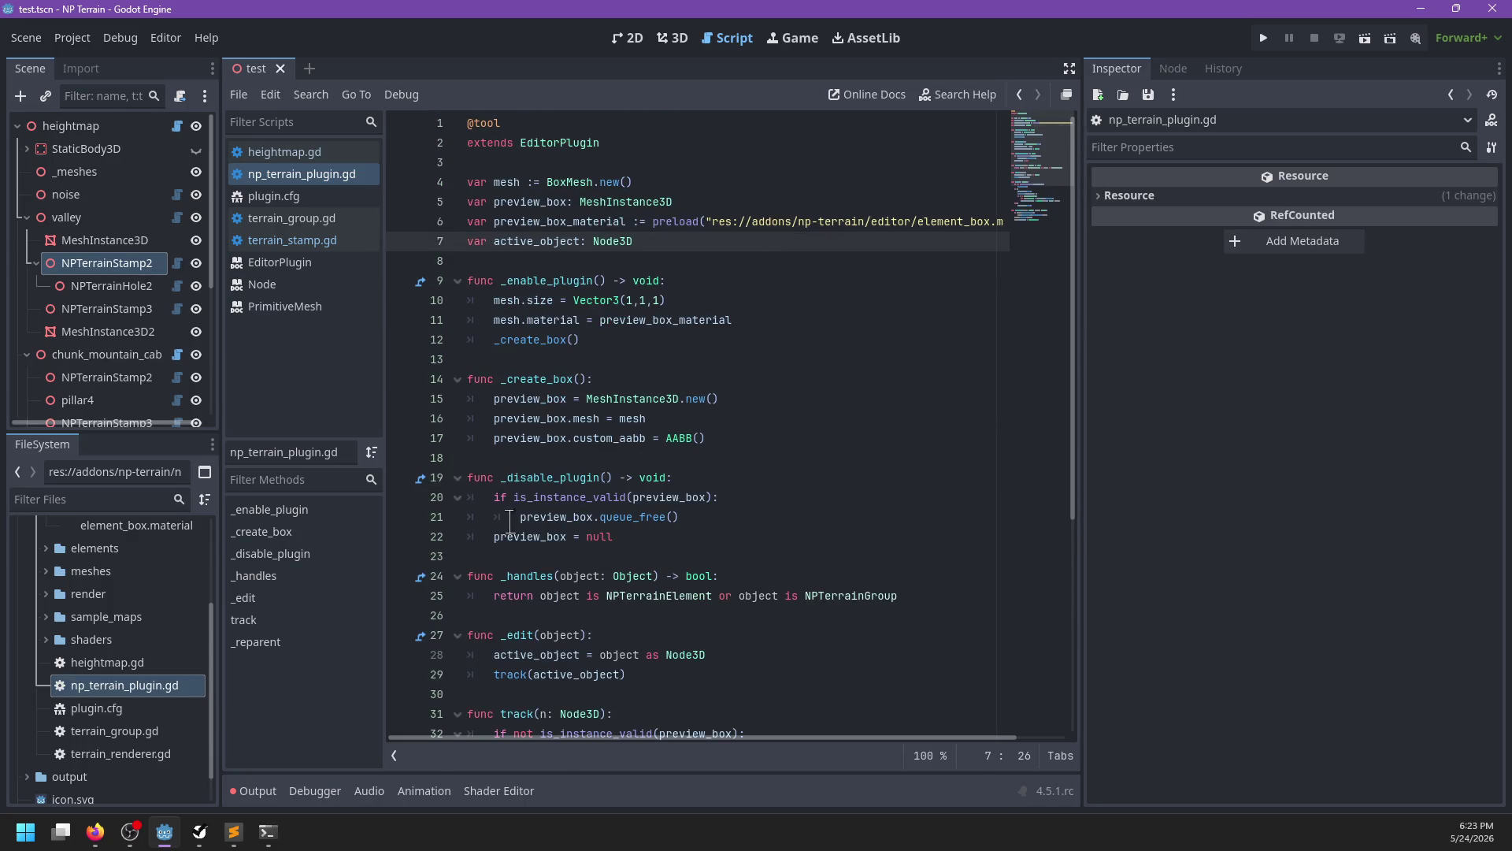
scroll(118, 630, "up", 3)
left_click(46, 619)
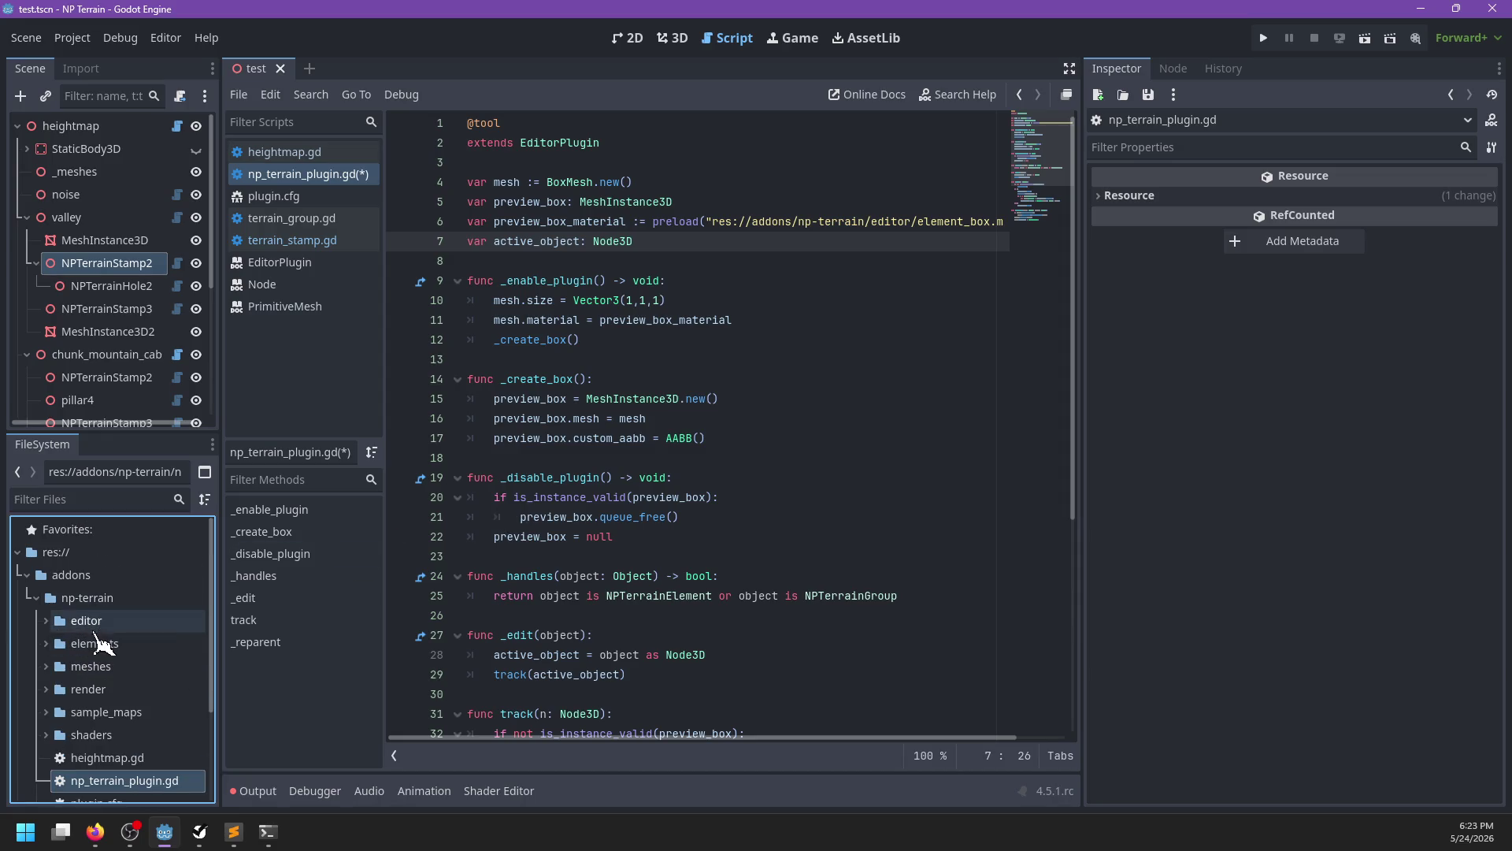
Create a new User Interface scene named element_widget in the editor folder
right_click(66, 628)
mouse_move(241, 483)
left_click(358, 504)
type("widget")
key("ctrl+BackSpace")
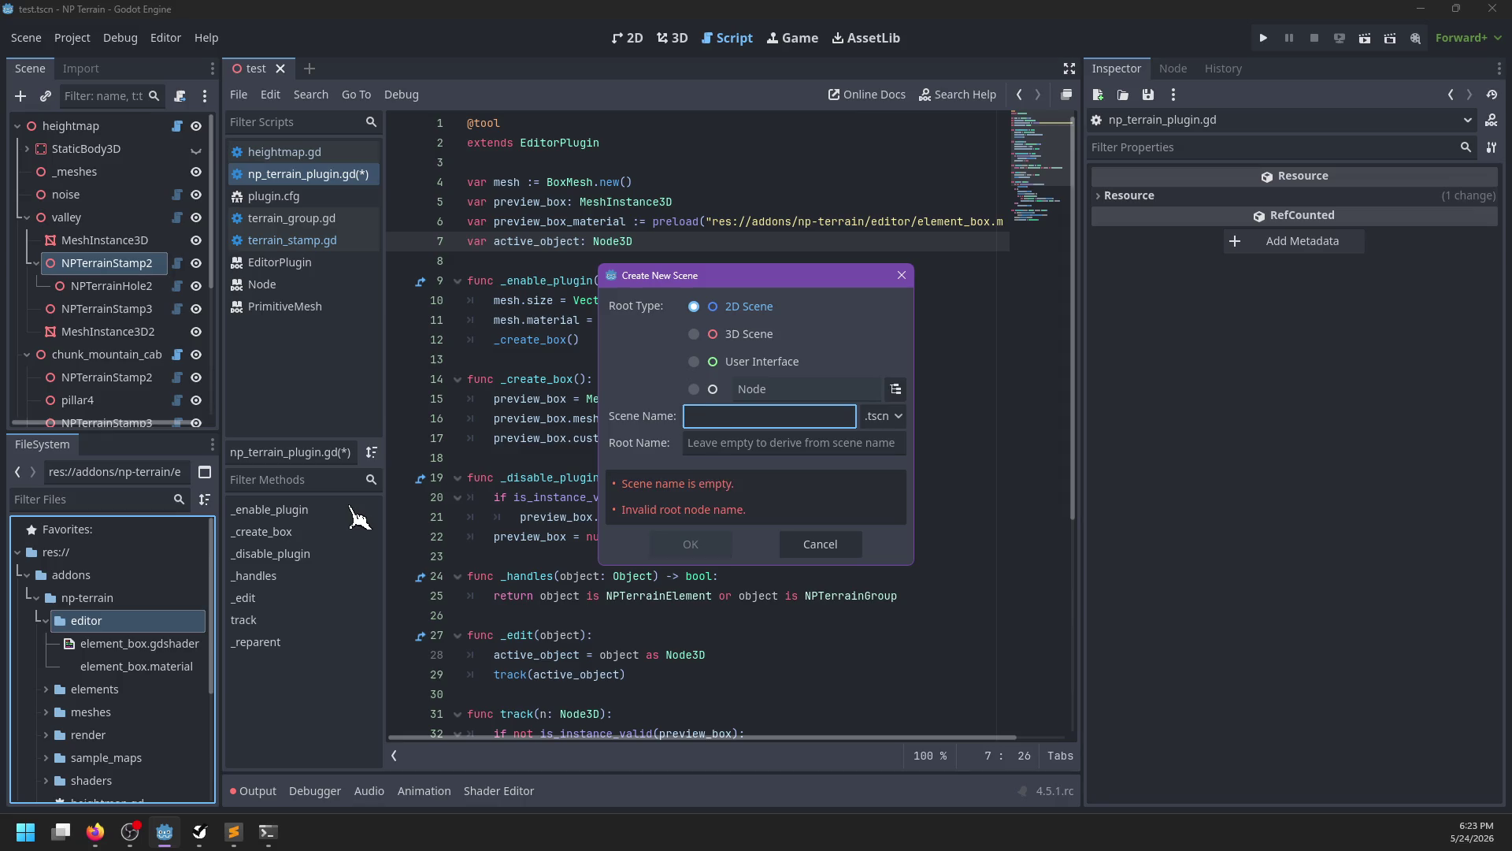
type("element_widget")
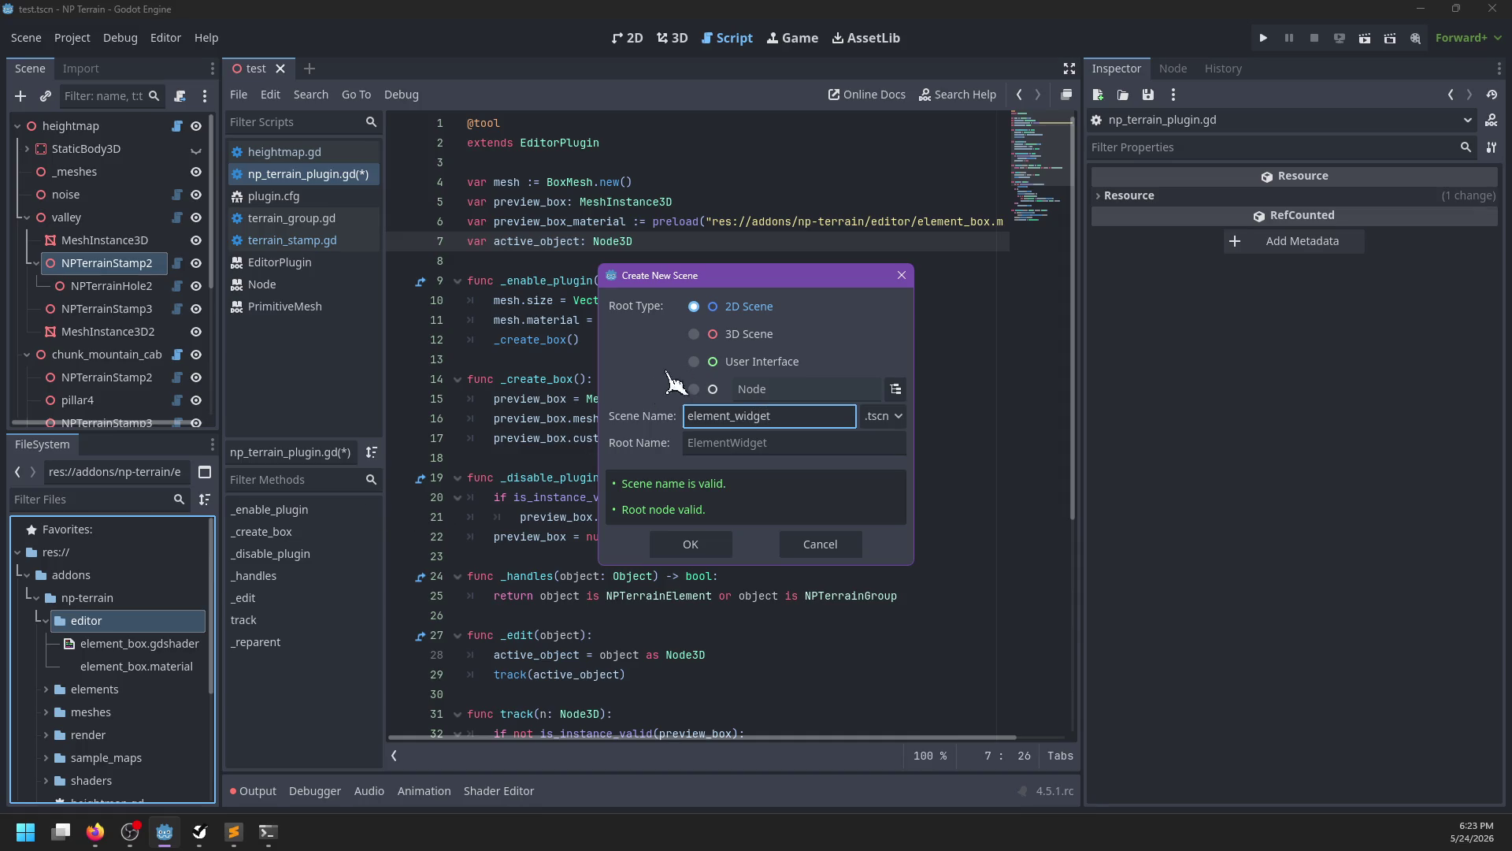
left_click(695, 362)
left_click(701, 543)
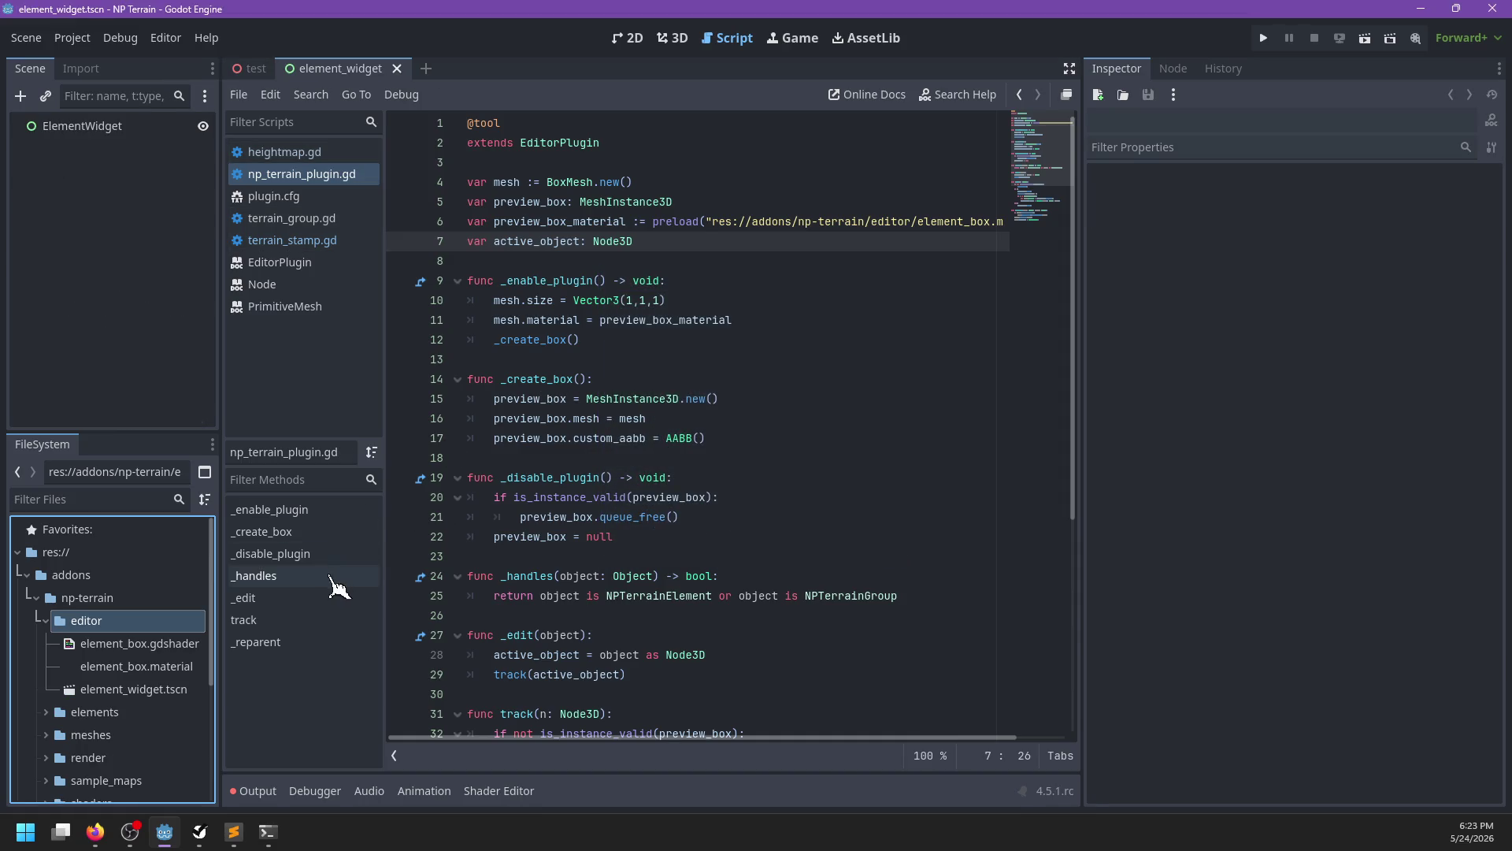
Change the ElementWidget root node's type to HBoxContainer
left_click(158, 691)
left_click(118, 130)
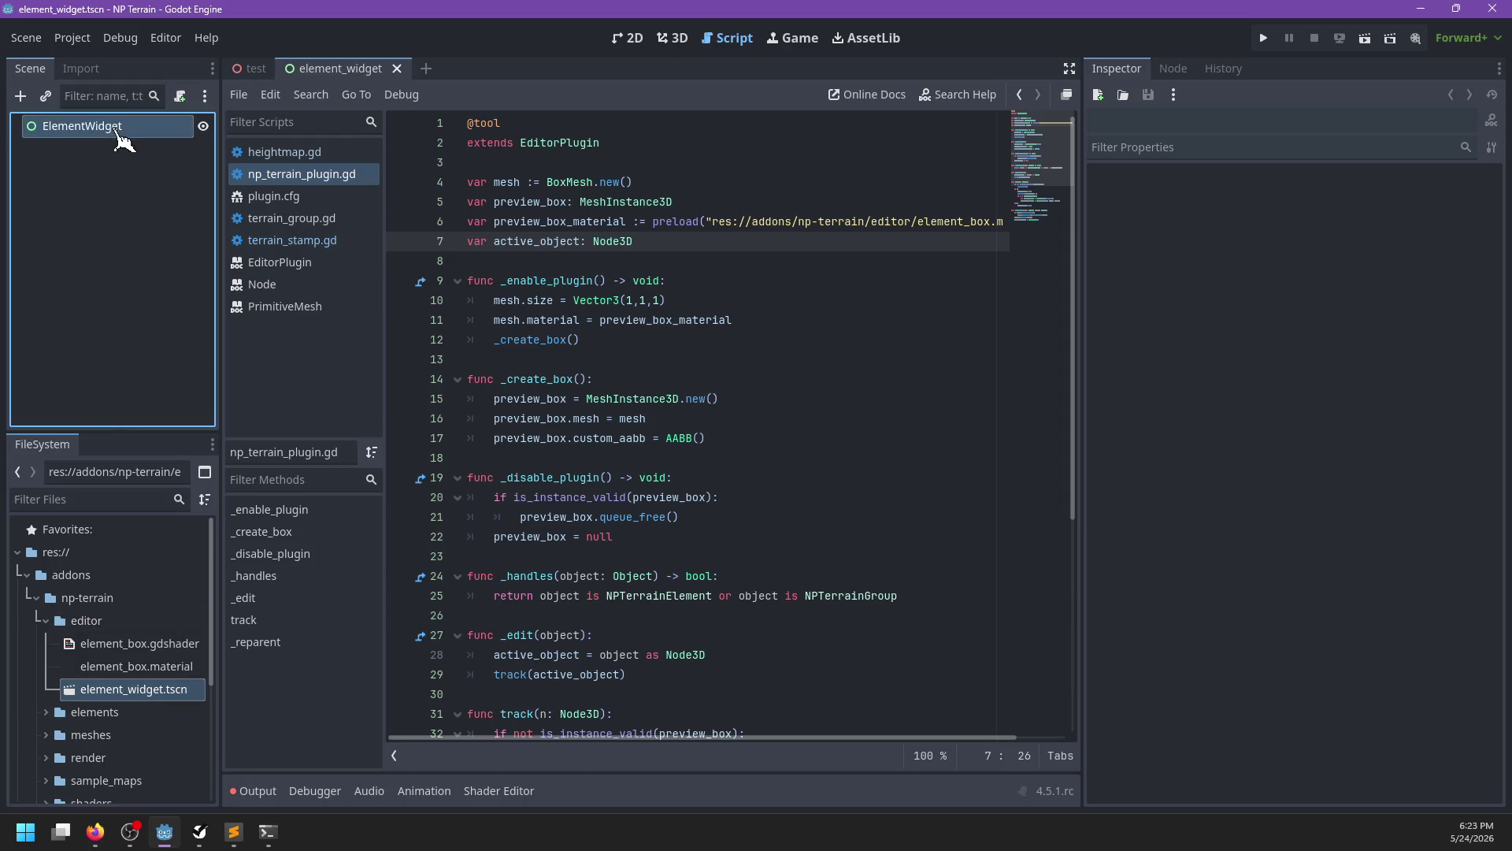
left_click(674, 39)
right_click(104, 130)
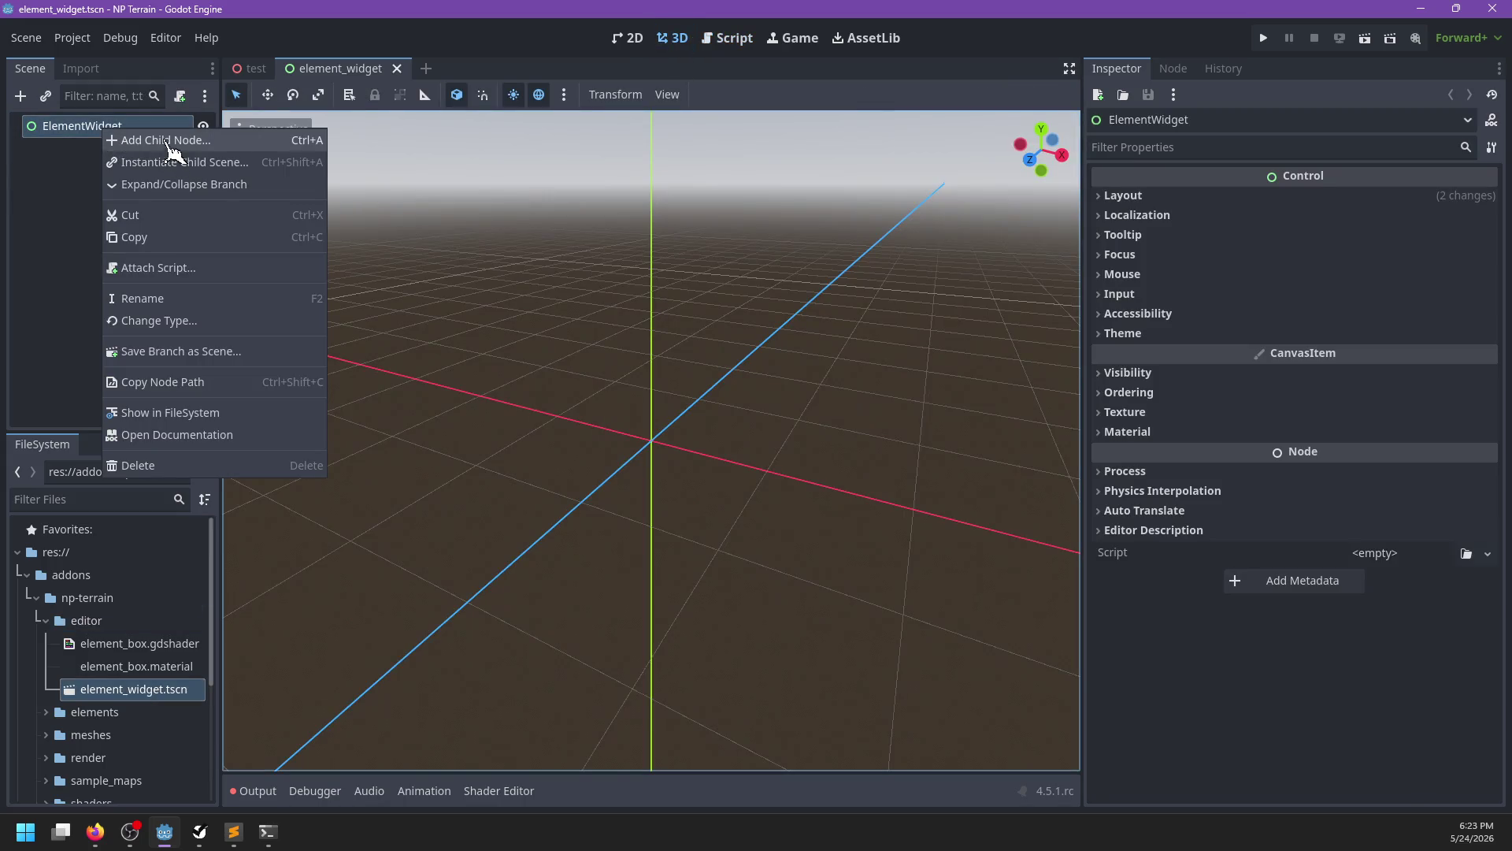
left_click(174, 321)
type("Hb")
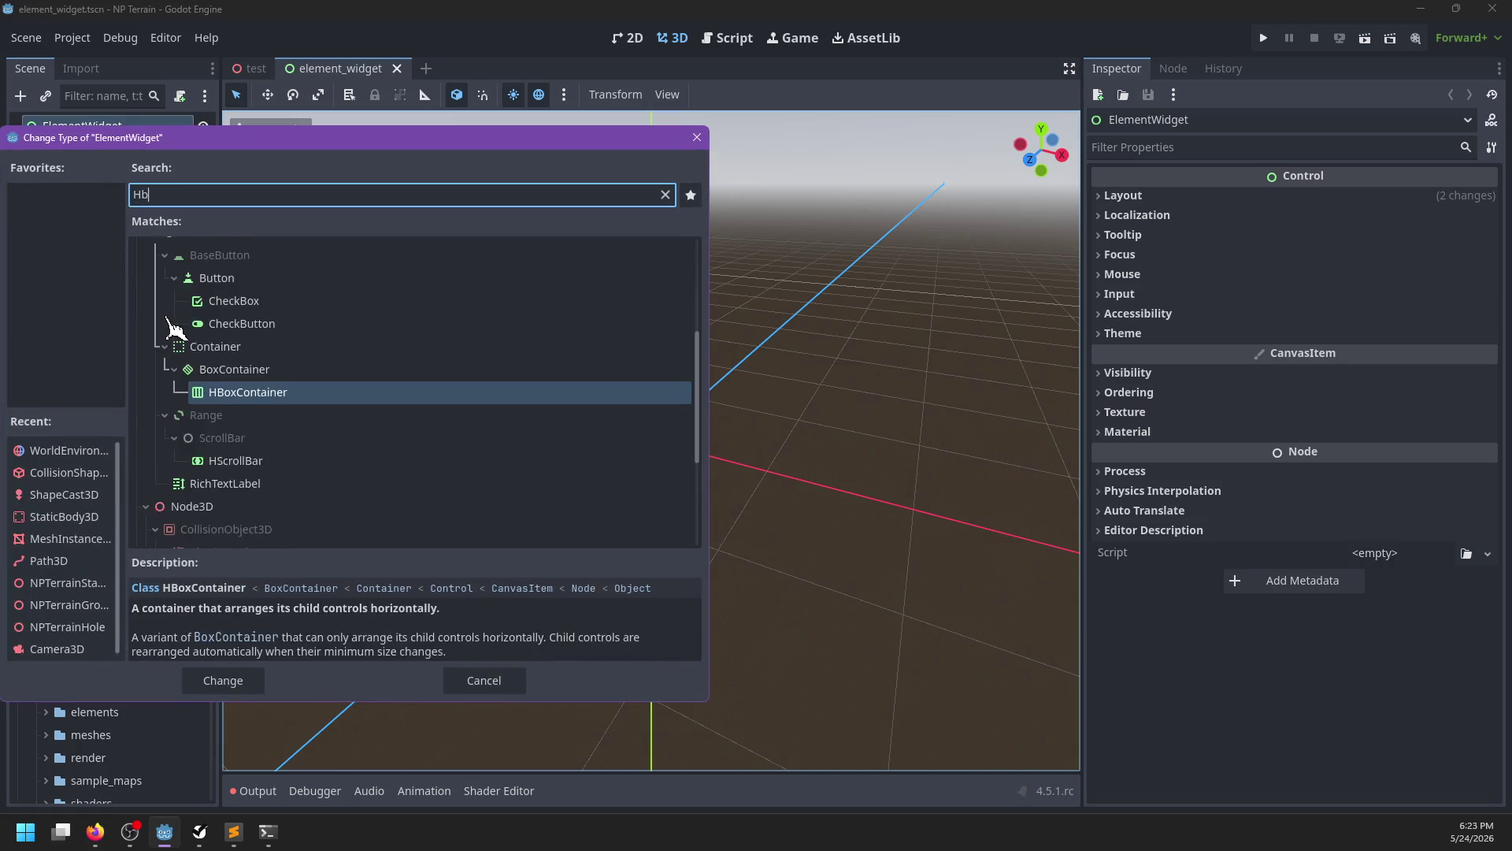
type("ox")
key("Return")
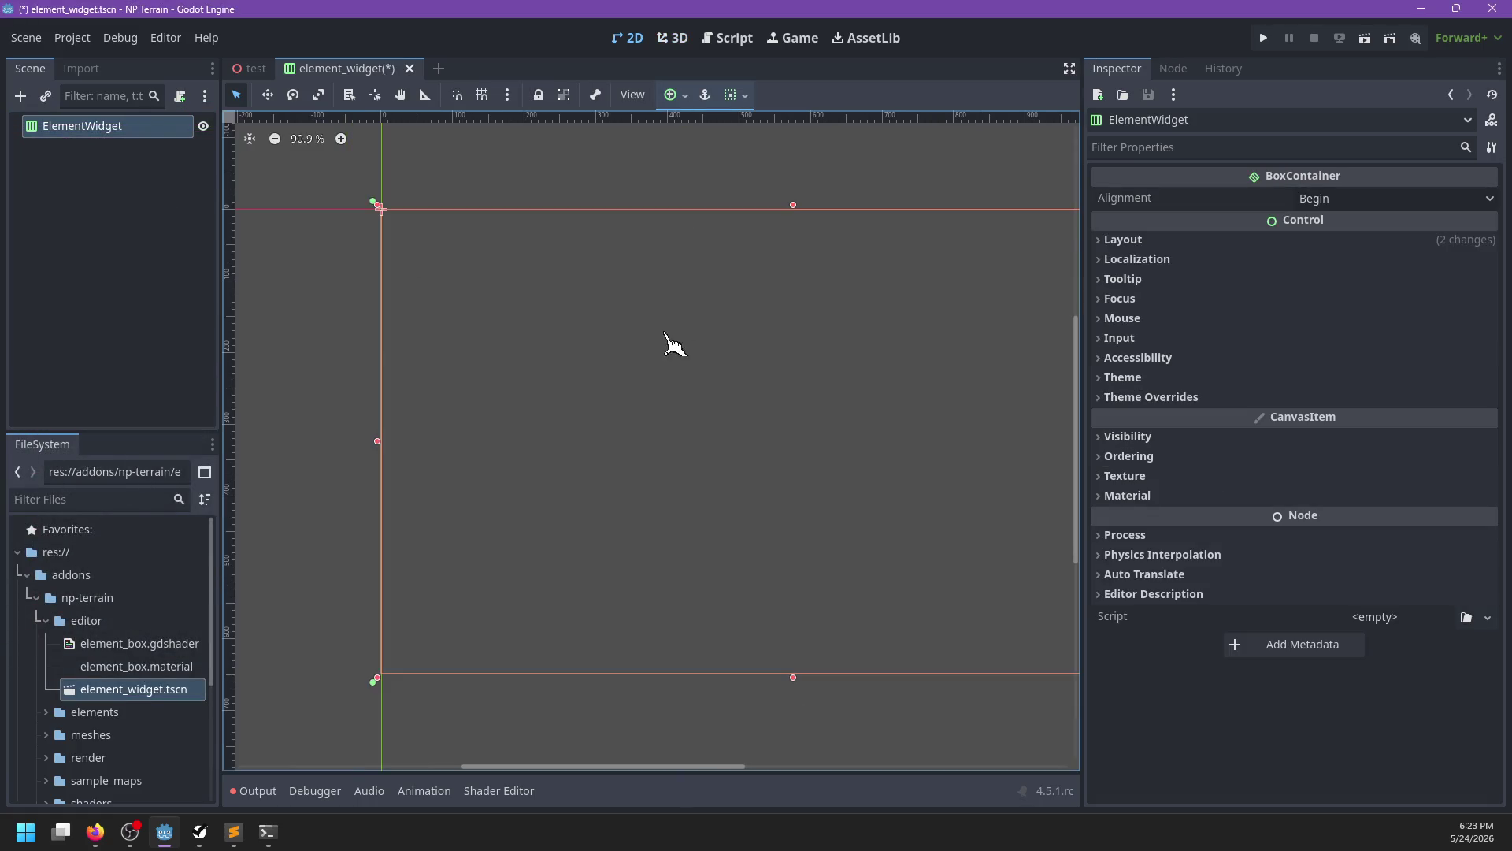
Add a Label child under ElementWidget and rename it Type
key("ctrl+a")
type("Label")
key("Return")
double_click(120, 148)
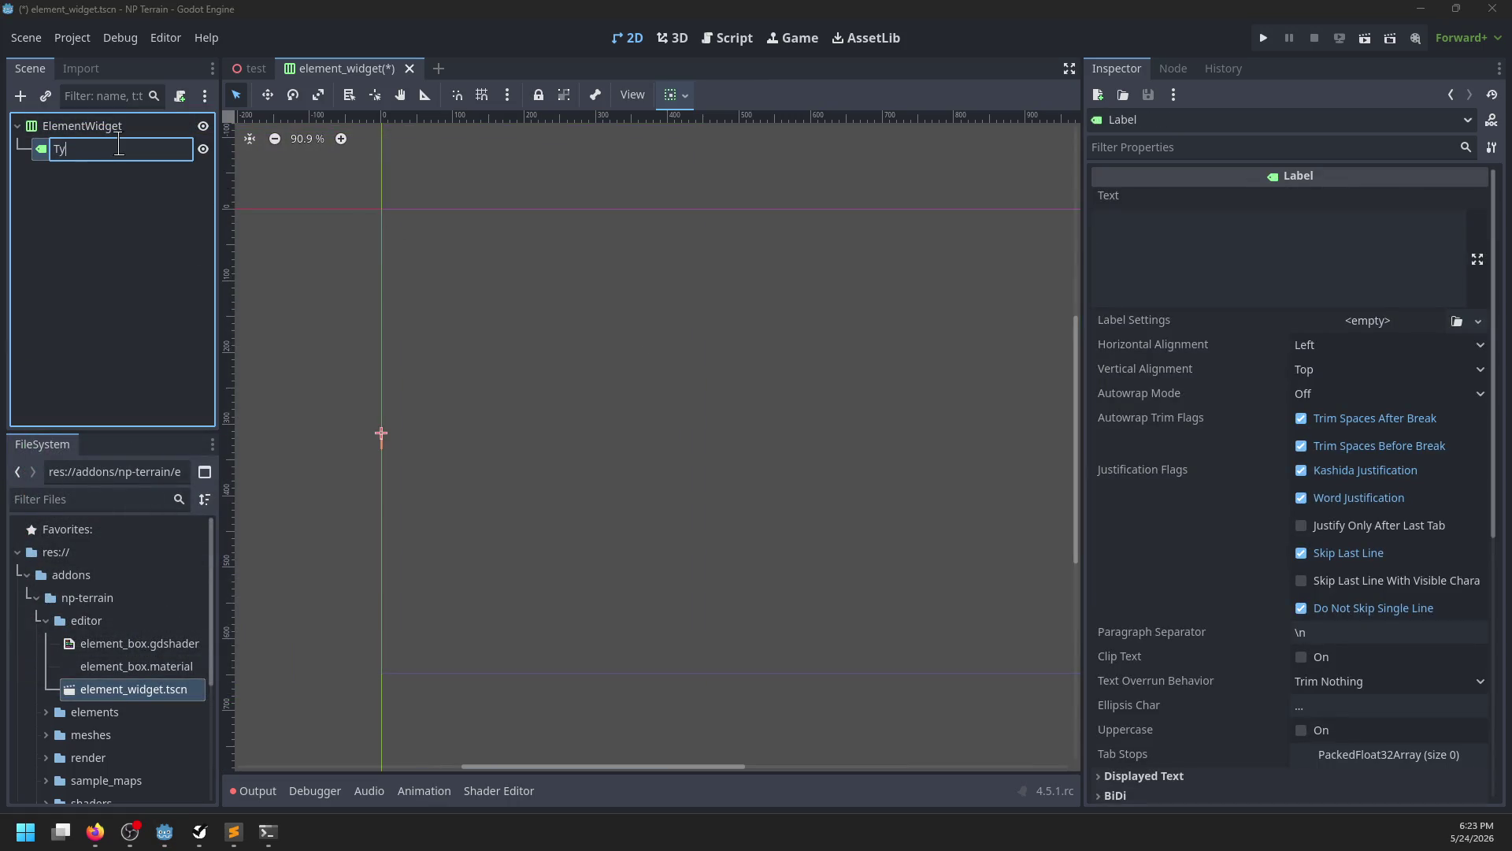
type("ype")
key("Return")
Add a Button captioned 'Save' beside Type, then delete it again
key("ctrl+a")
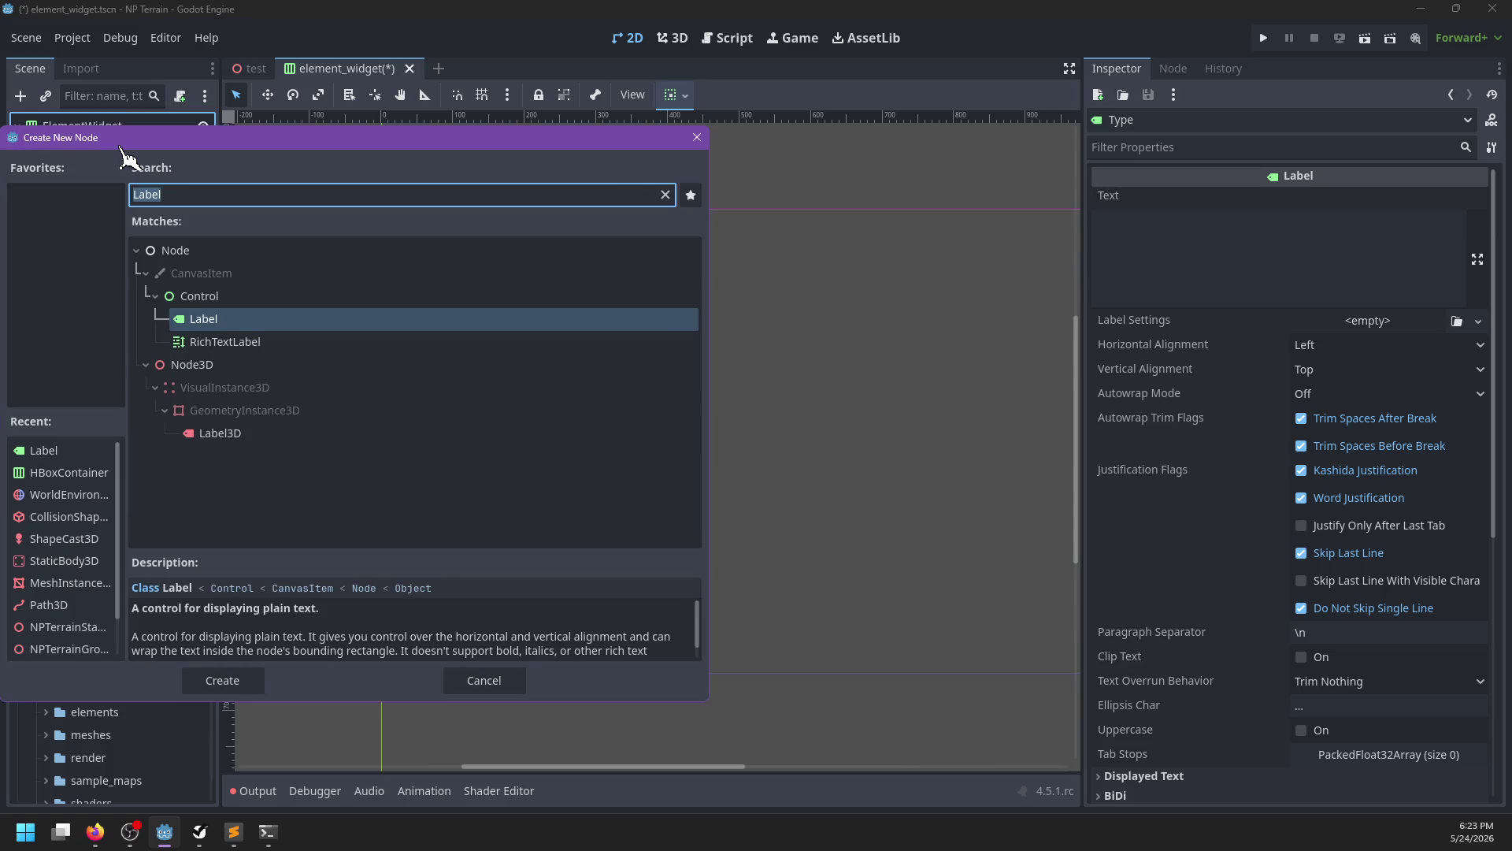
type("Button")
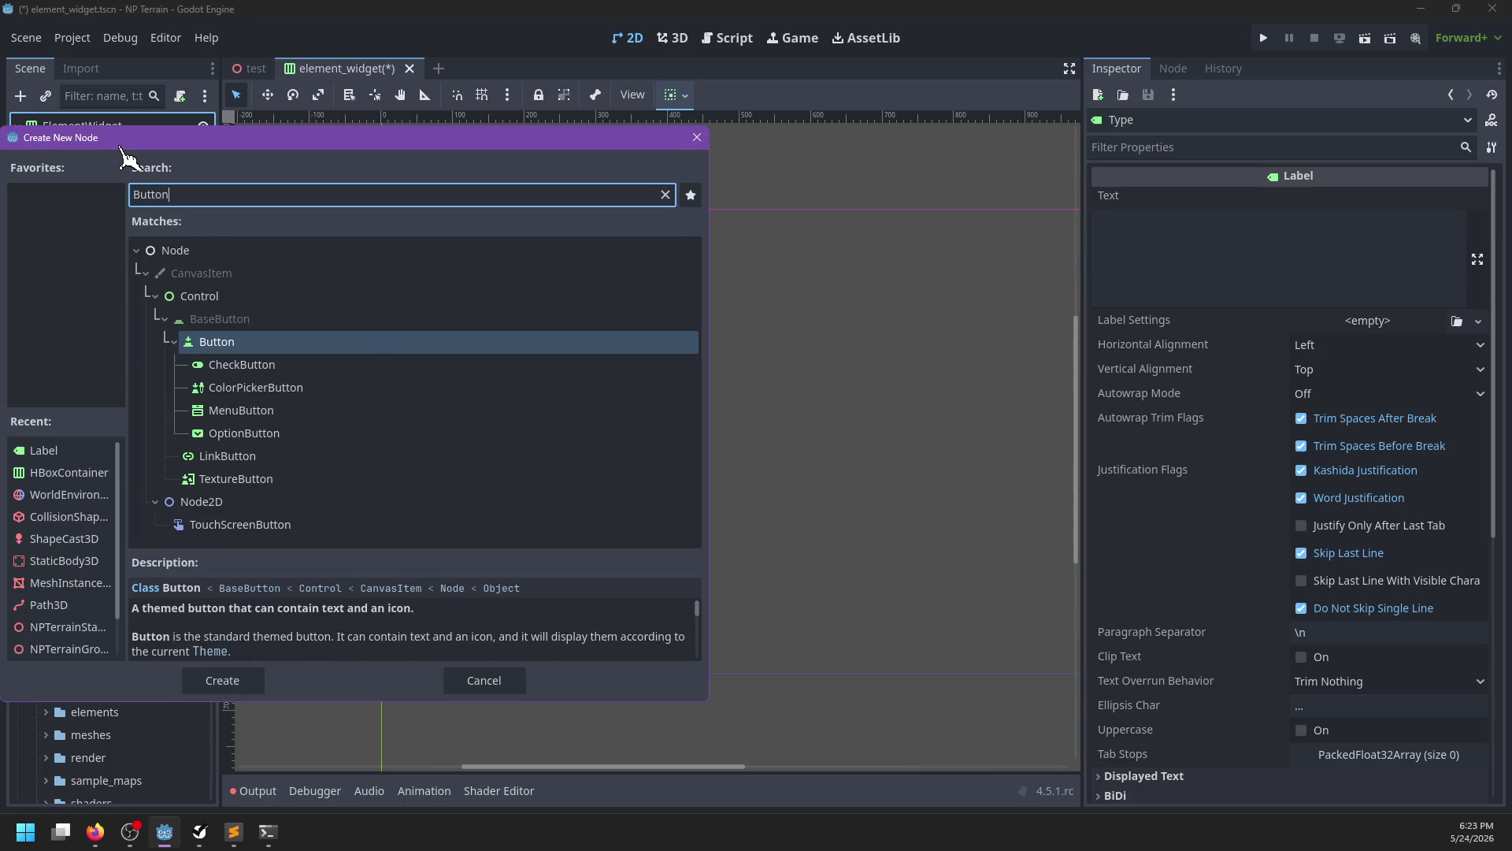
key("Return")
mouse_move(77, 173)
left_mouse_down()
mouse_move(57, 193)
mouse_move(78, 149)
left_mouse_up()
left_click(94, 172)
left_click(1265, 265)
type("Save")
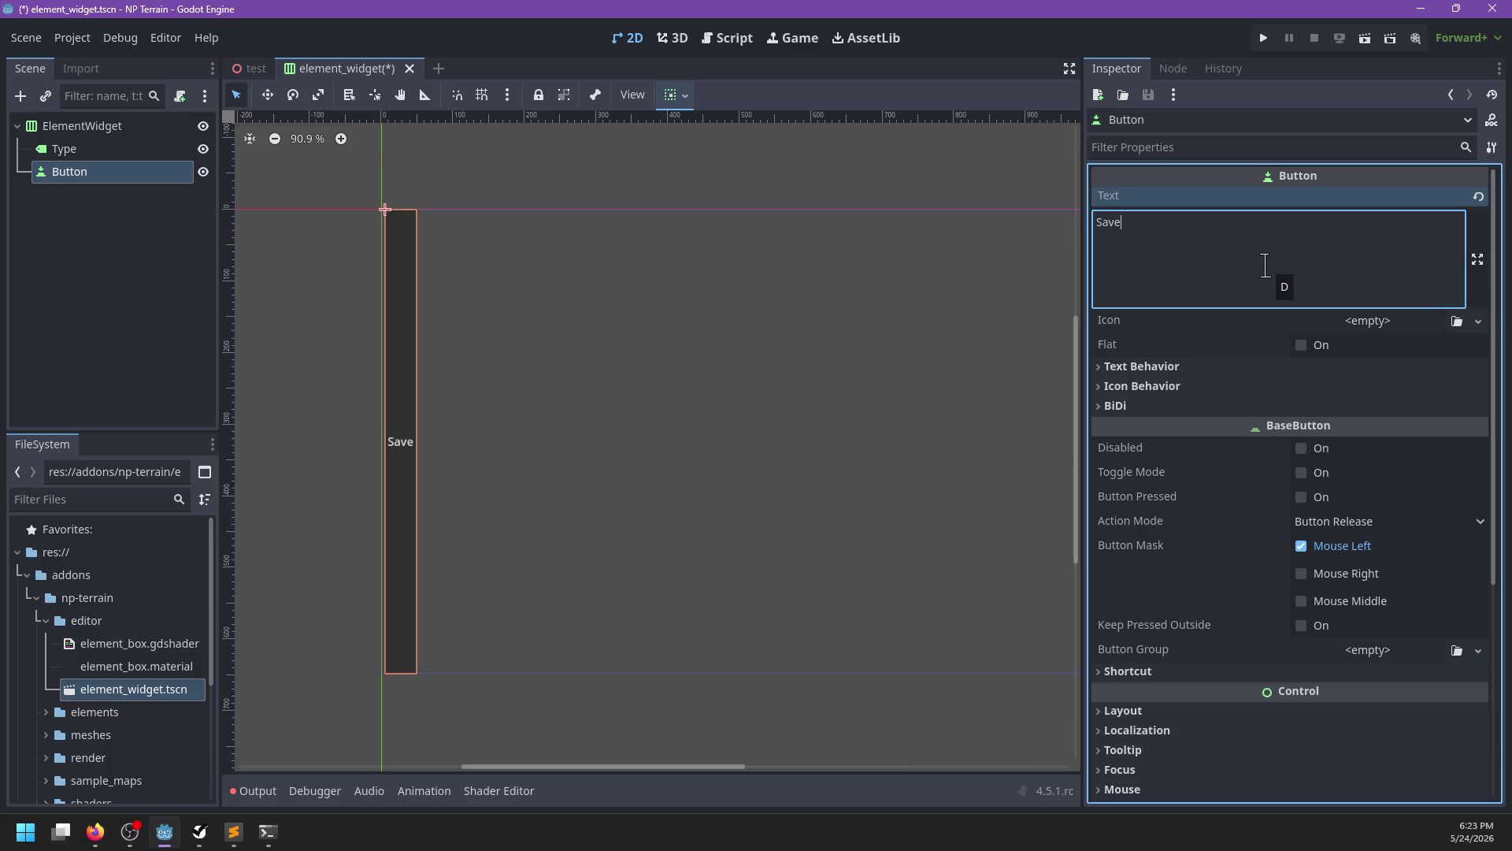
left_click(91, 174)
key("Delete")
key("Return")
Add a MenuButton child under the ElementWidget root
left_click(101, 128)
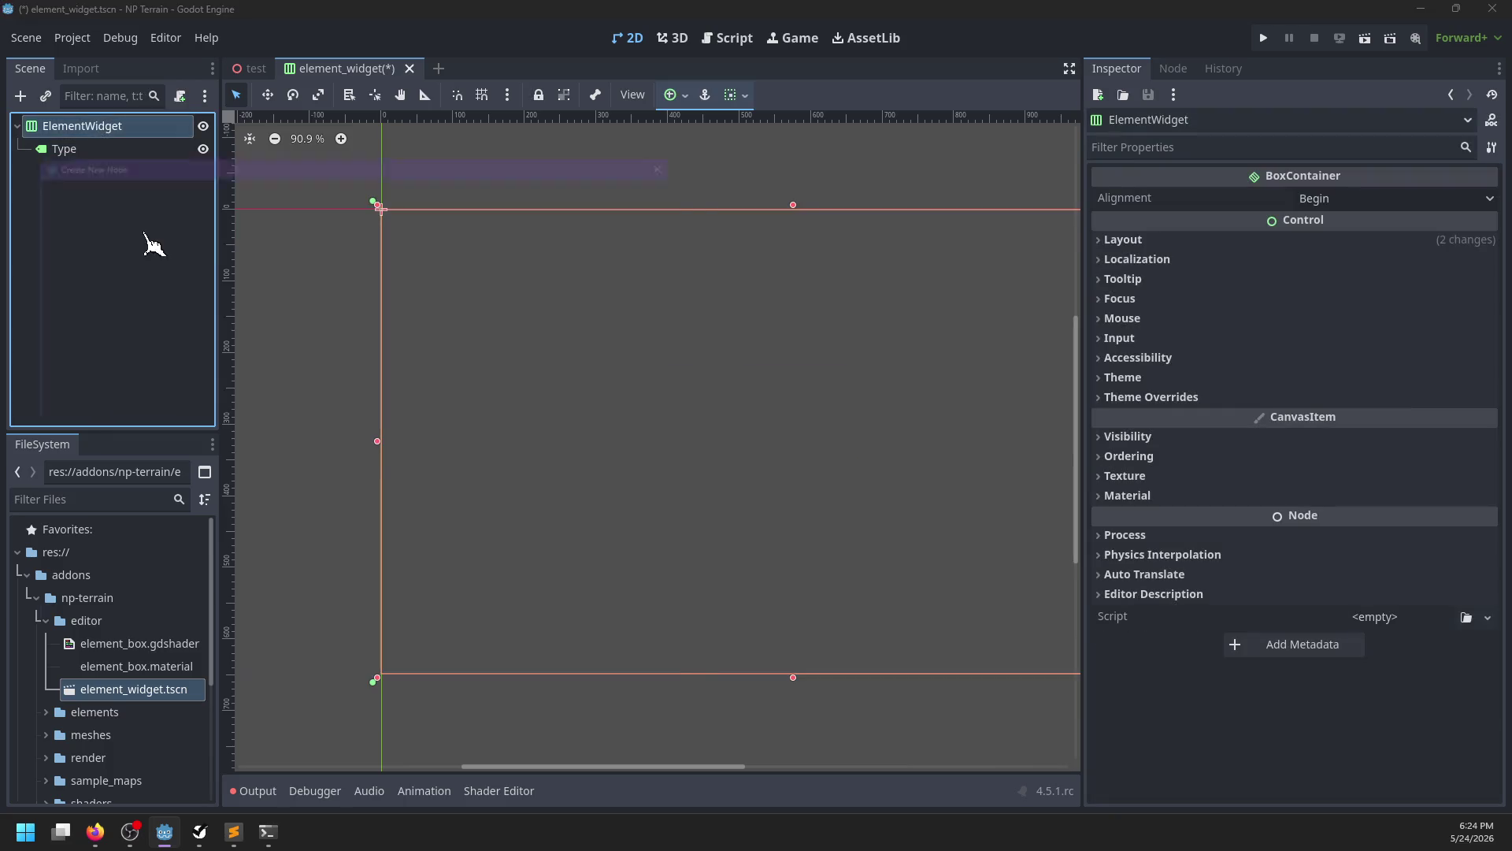
key("ctrl+a")
type("Me")
key("BackSpace")
key("BackSpace")
type("Menu")
key("Down")
key("Down")
key("Down")
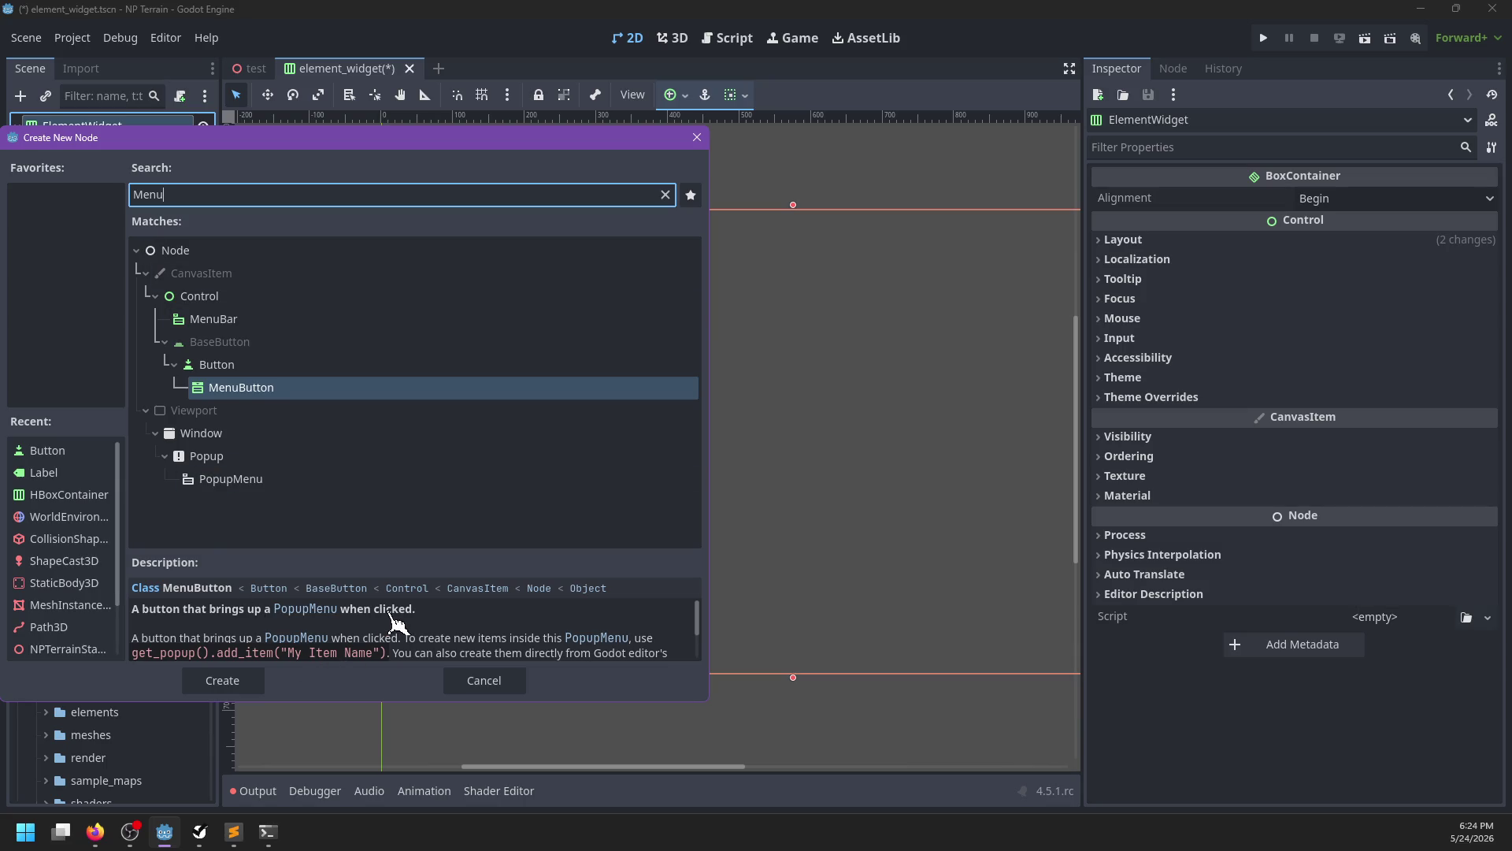
scroll(284, 637, "down", 2)
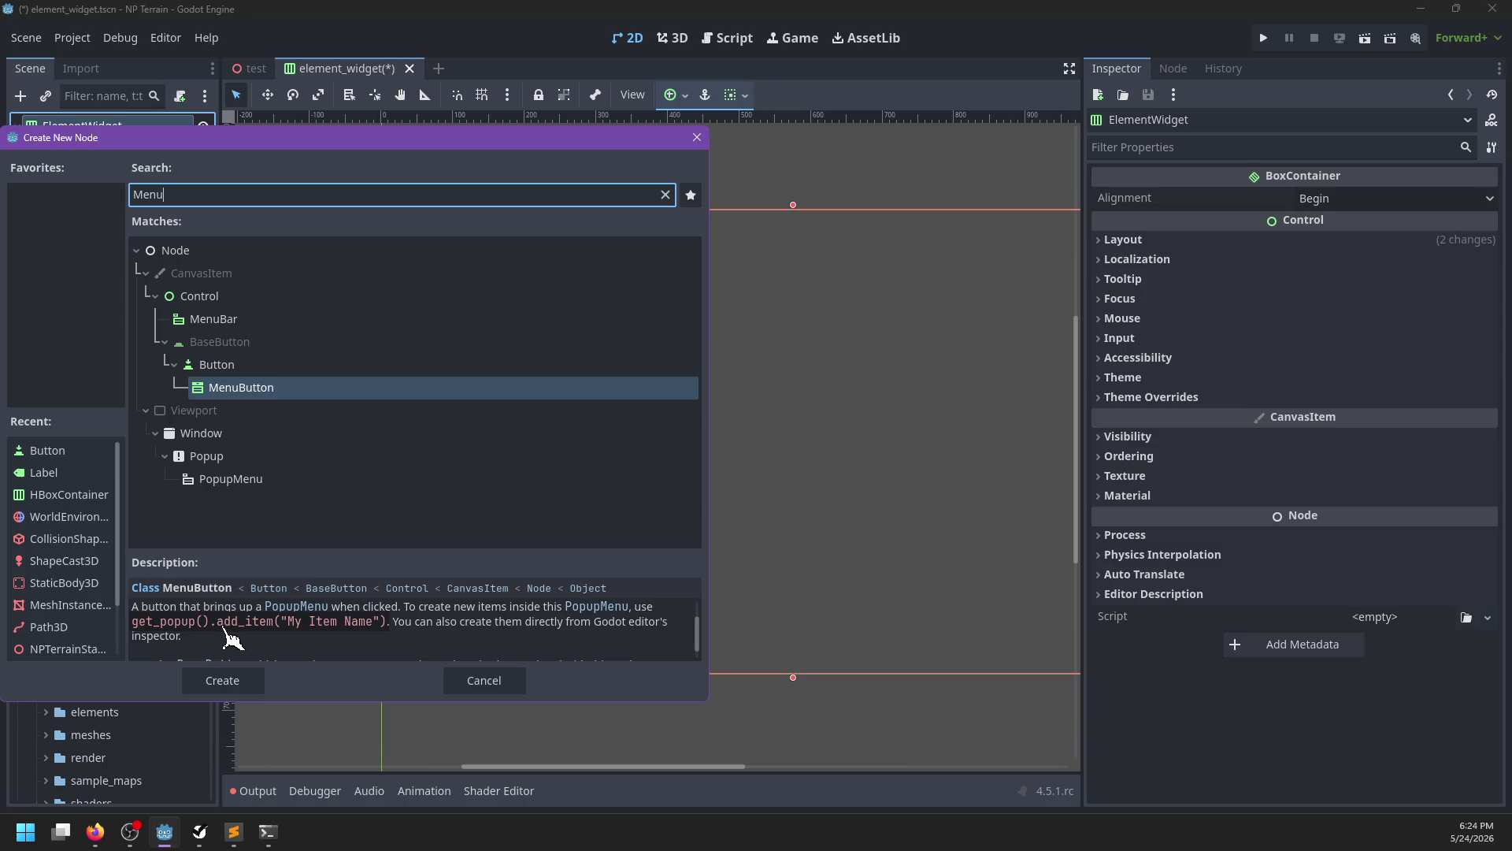
scroll(316, 636, "down", 1)
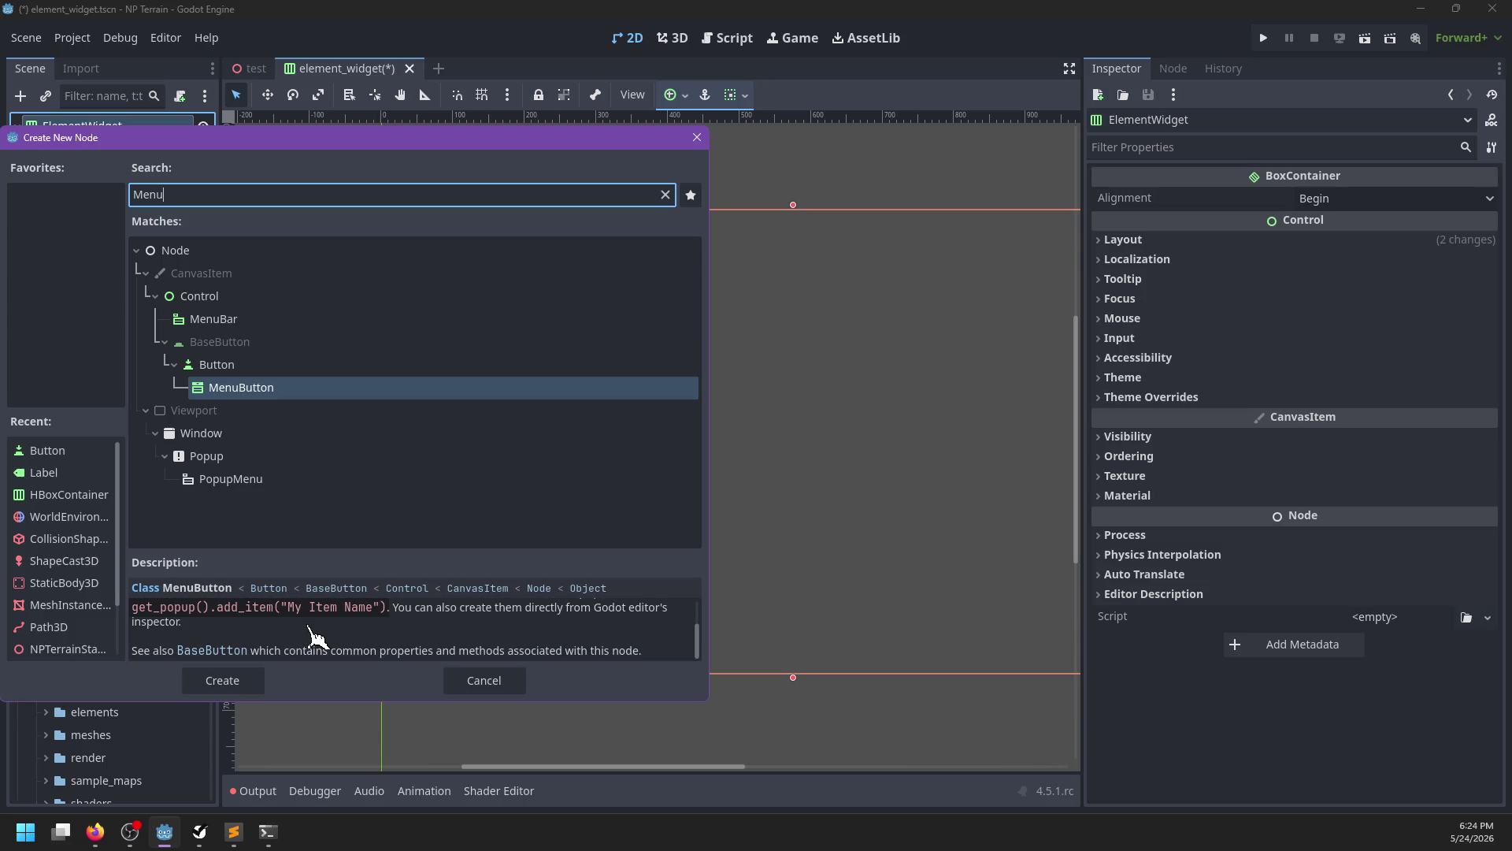
key("Return")
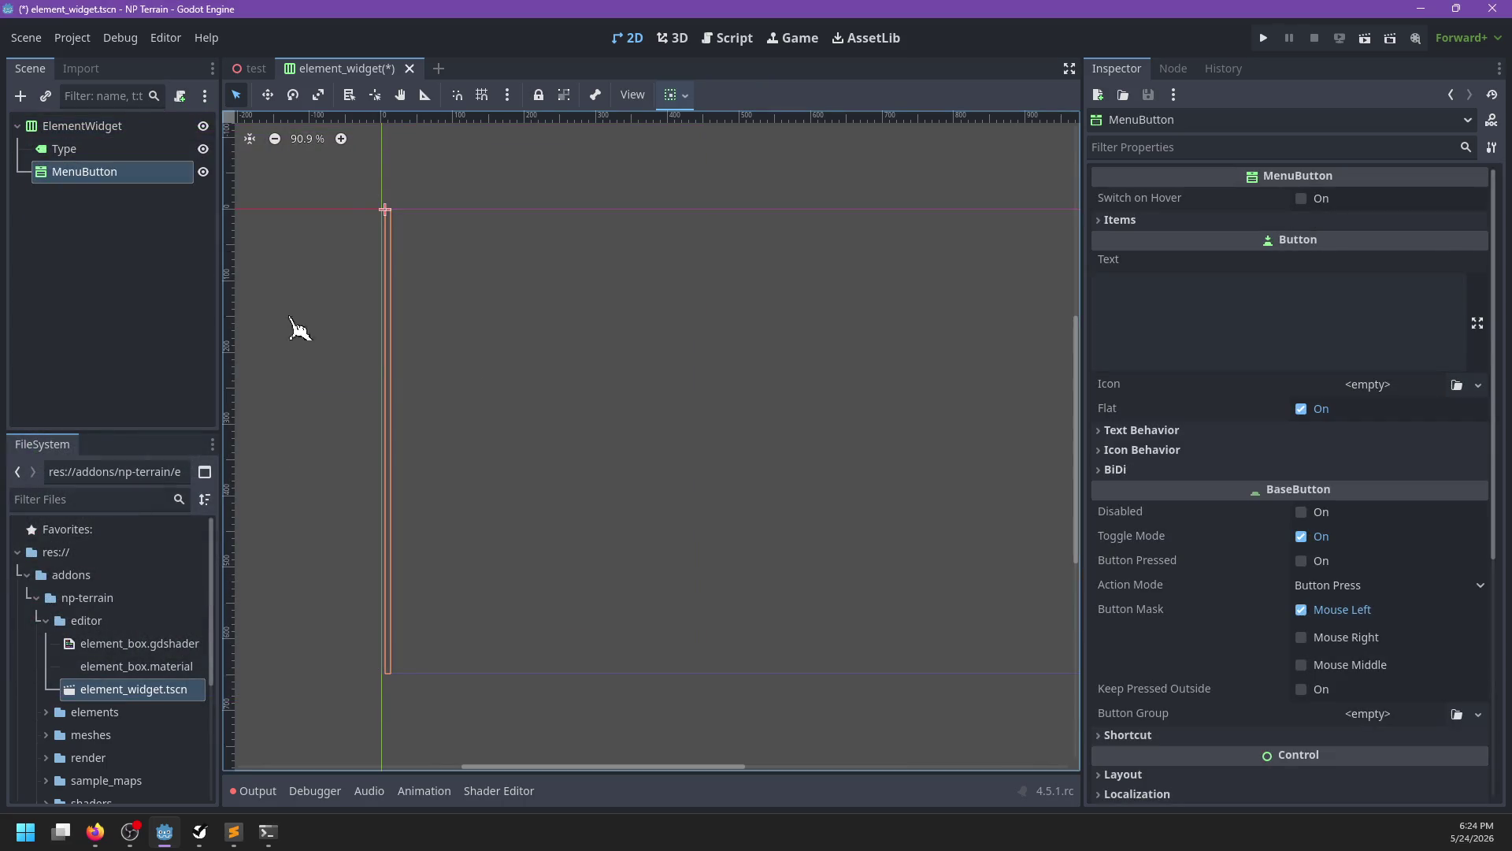
Pin the ElementWidget container to the Top Left anchor preset
left_click(95, 127)
left_click(735, 95)
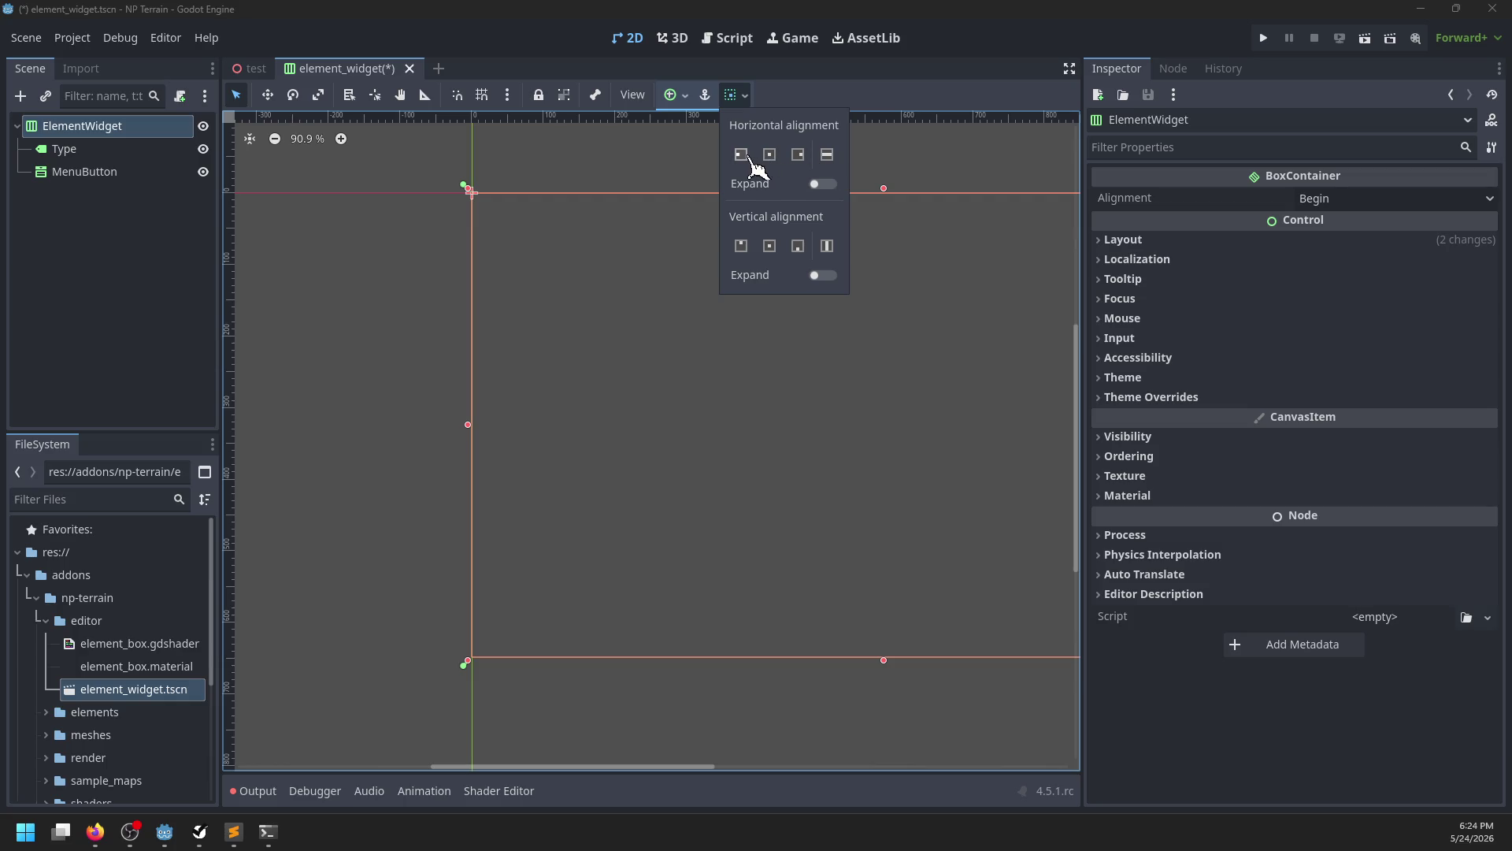
left_click(671, 95)
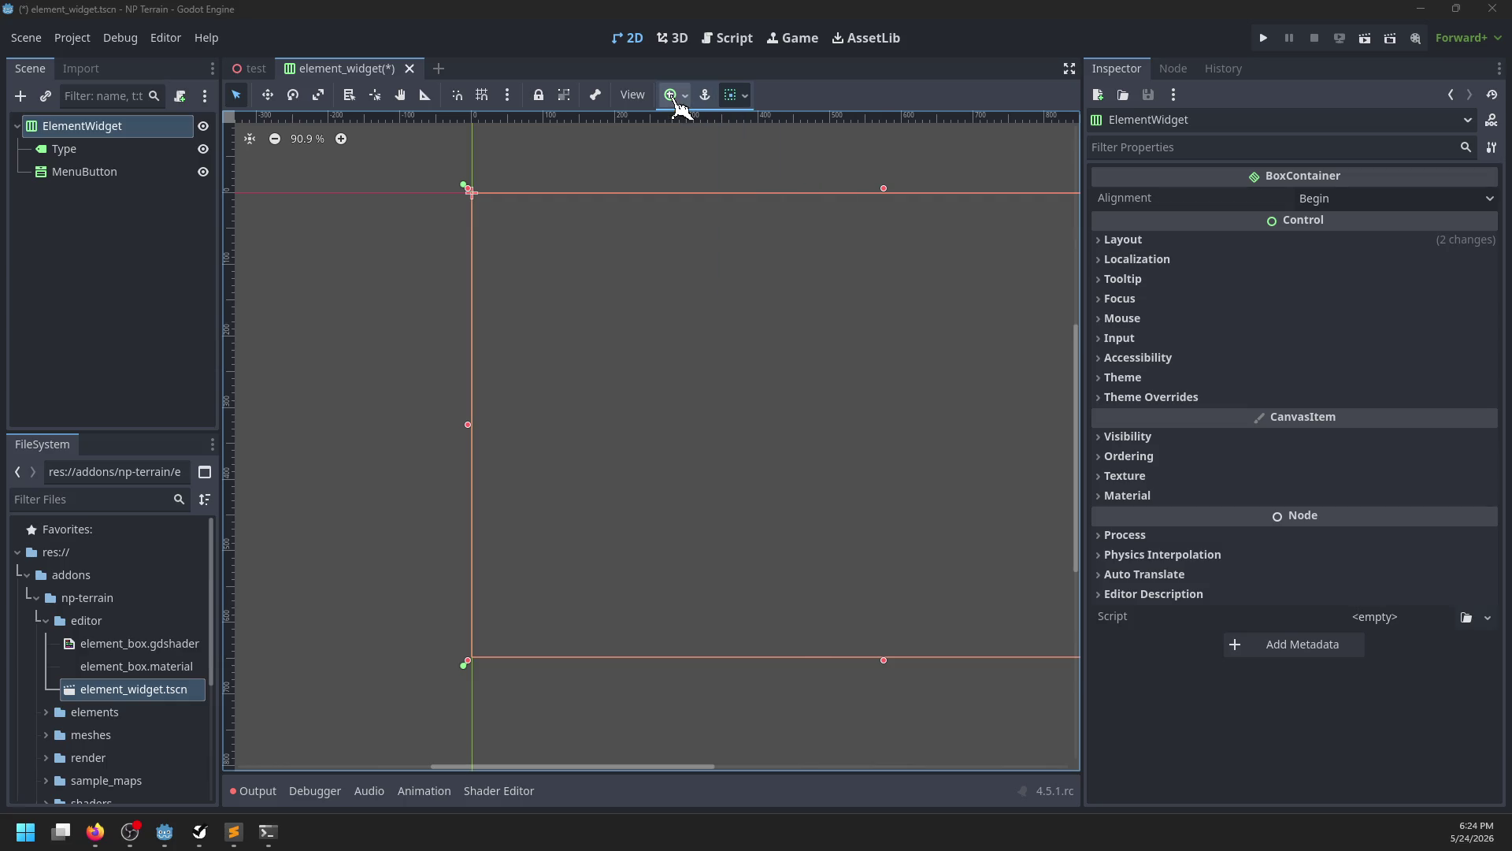
left_click(680, 155)
left_click(554, 404)
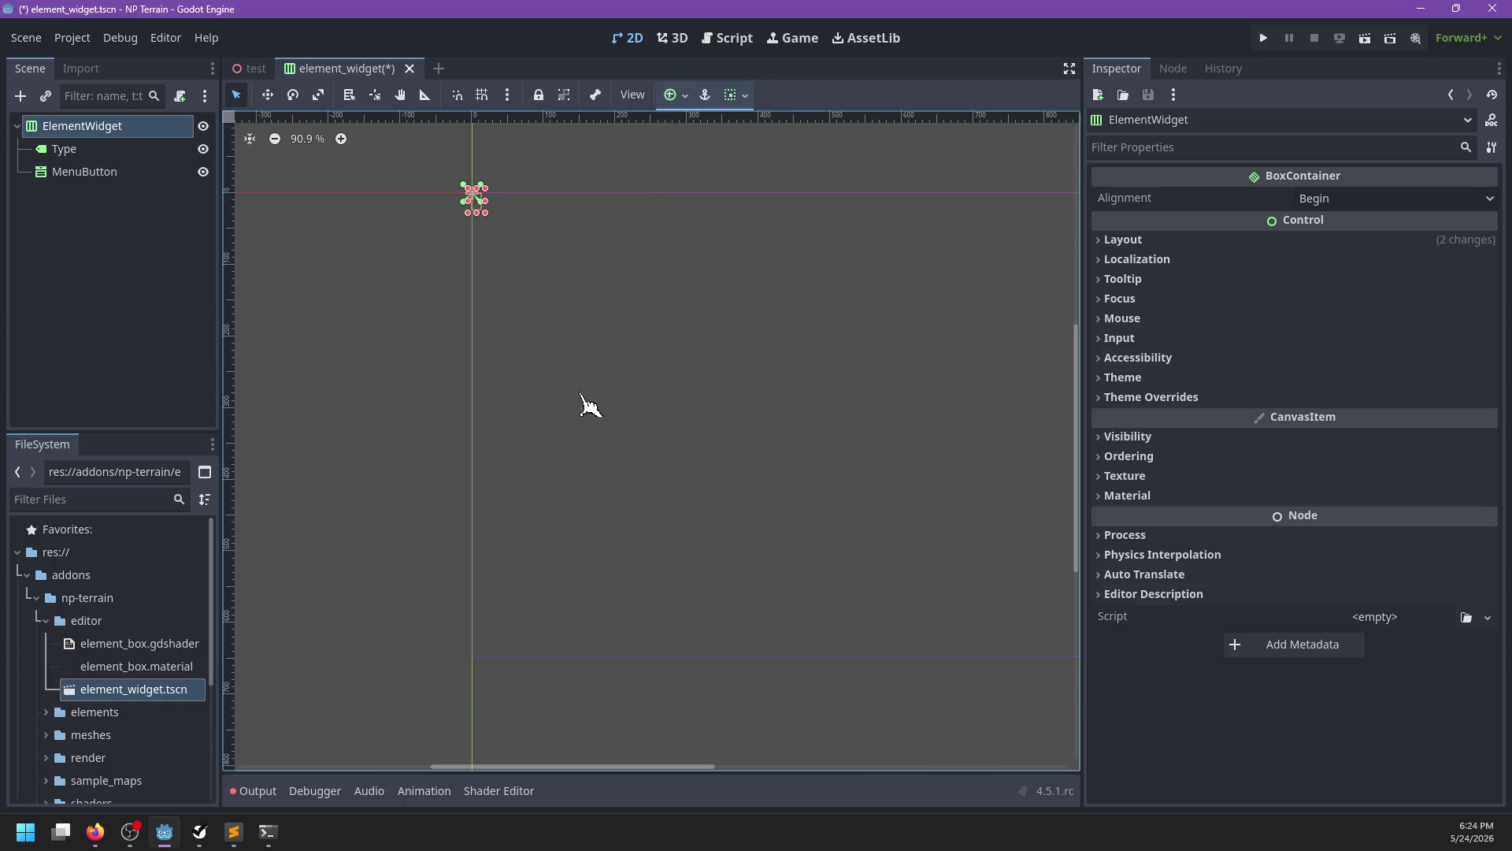
Set the label text to 'NPTerrain Element' and the MenuButton text to 'Actions'
scroll(584, 405, "up", 2)
left_click(133, 156)
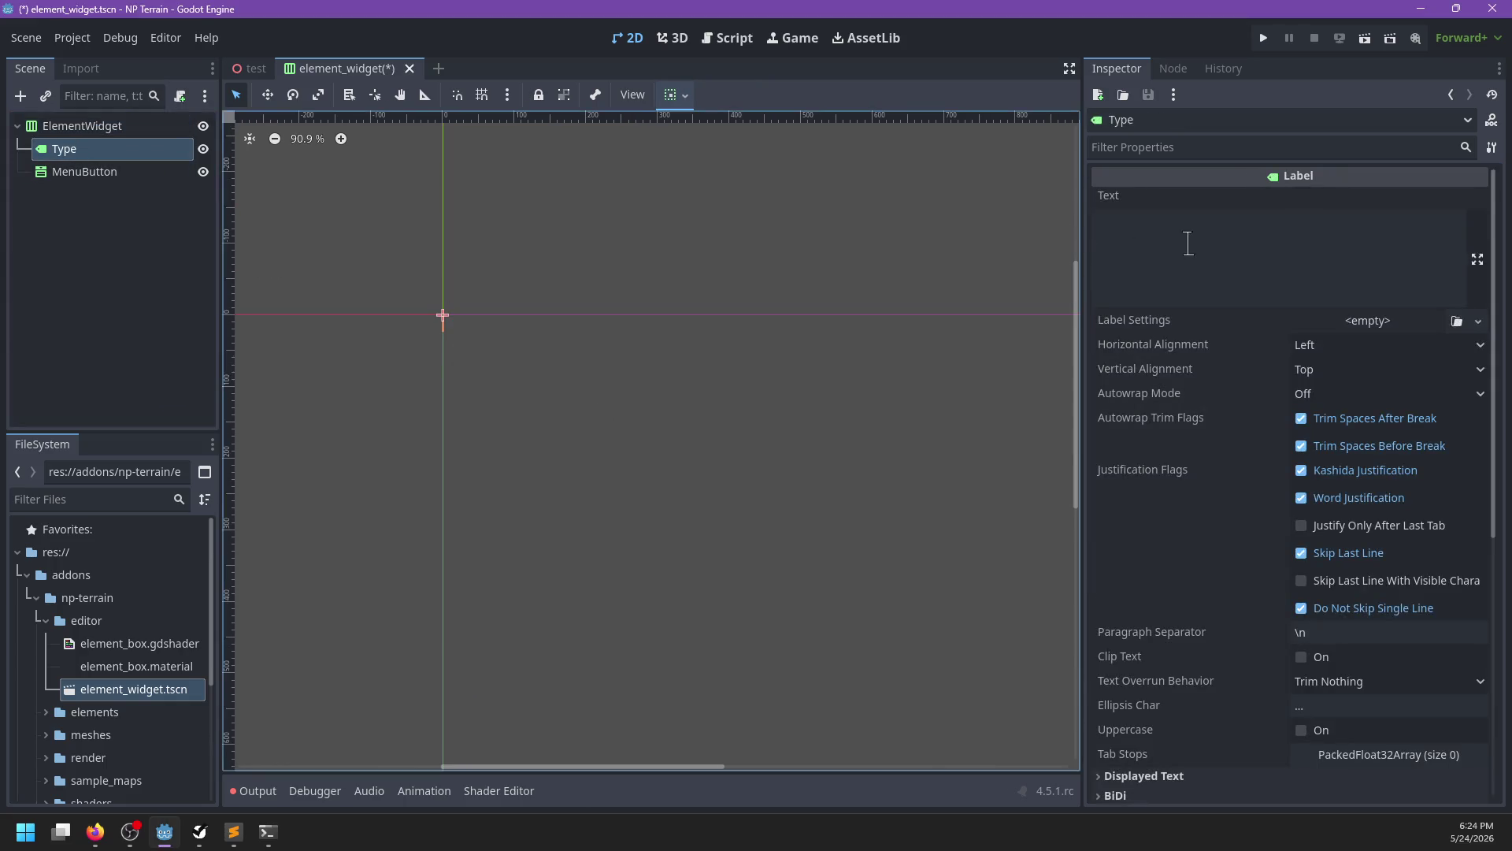
left_click(1165, 219)
type("NPTerrain Element")
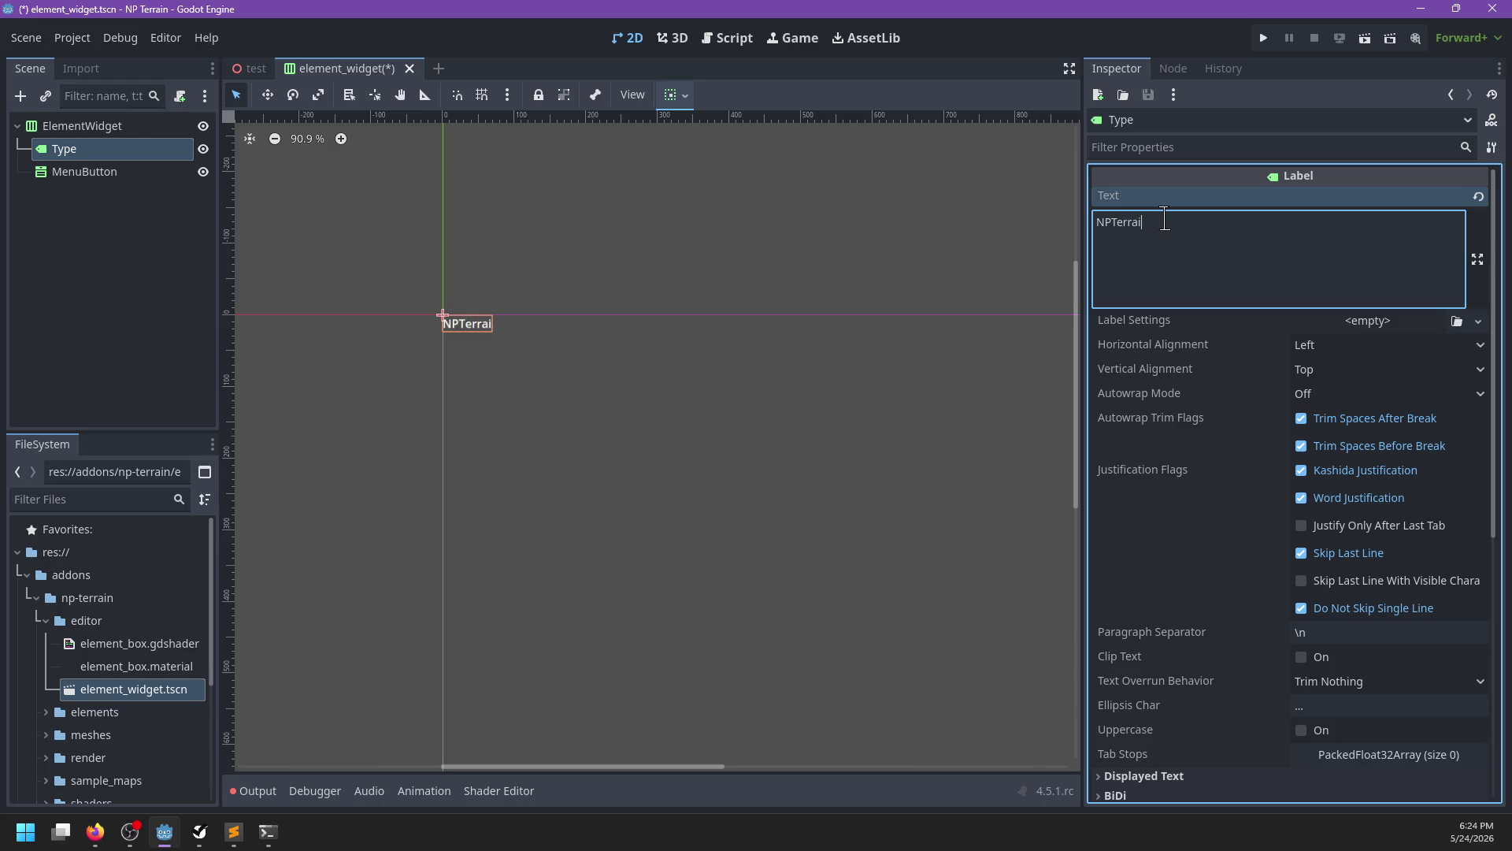
left_click(150, 171)
left_click(1221, 329)
type("Actions")
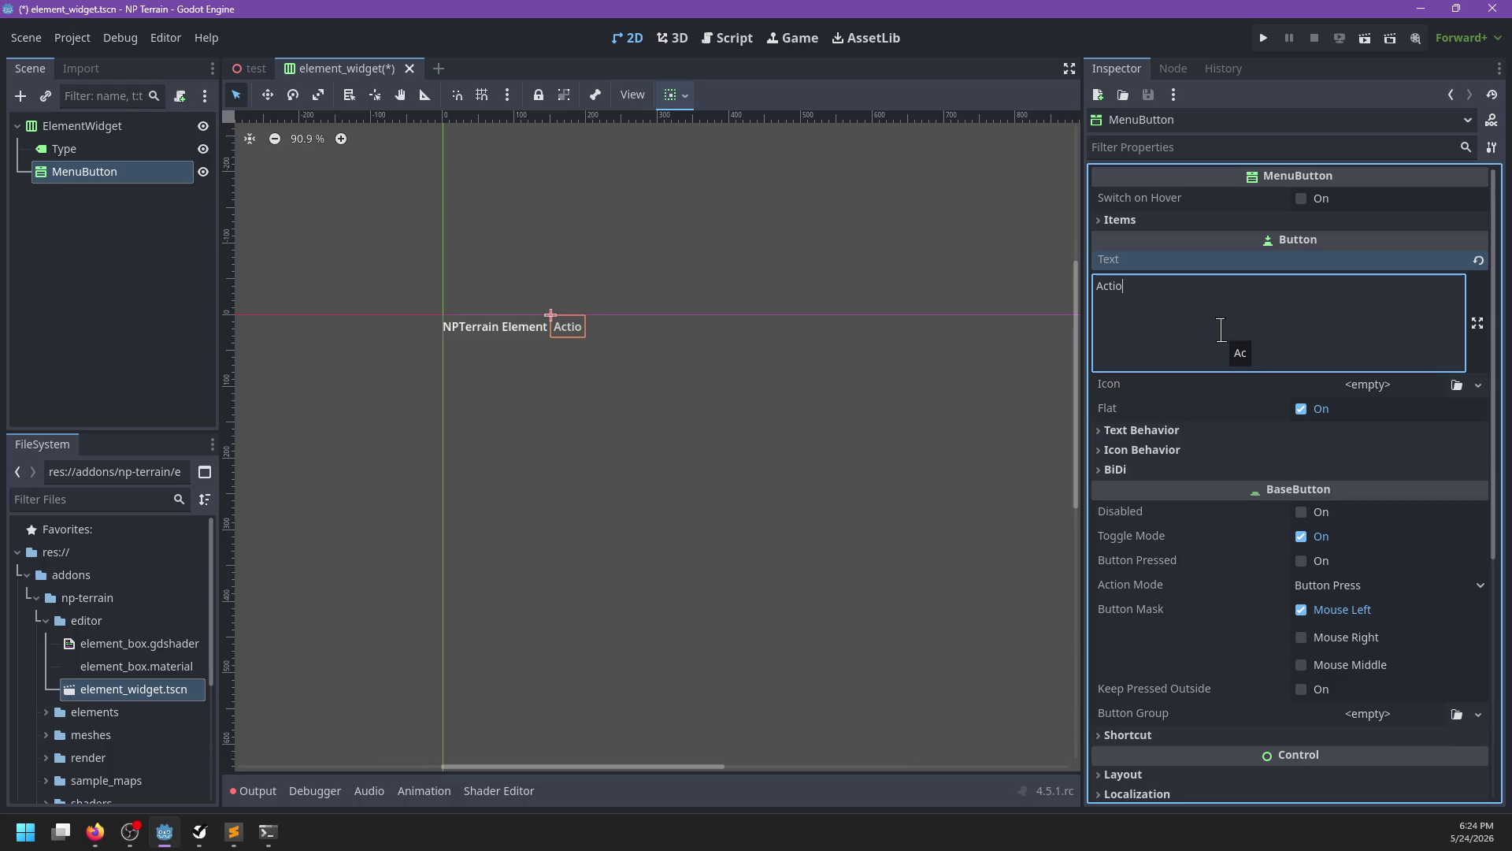
Delete the Type label node
left_click(99, 155)
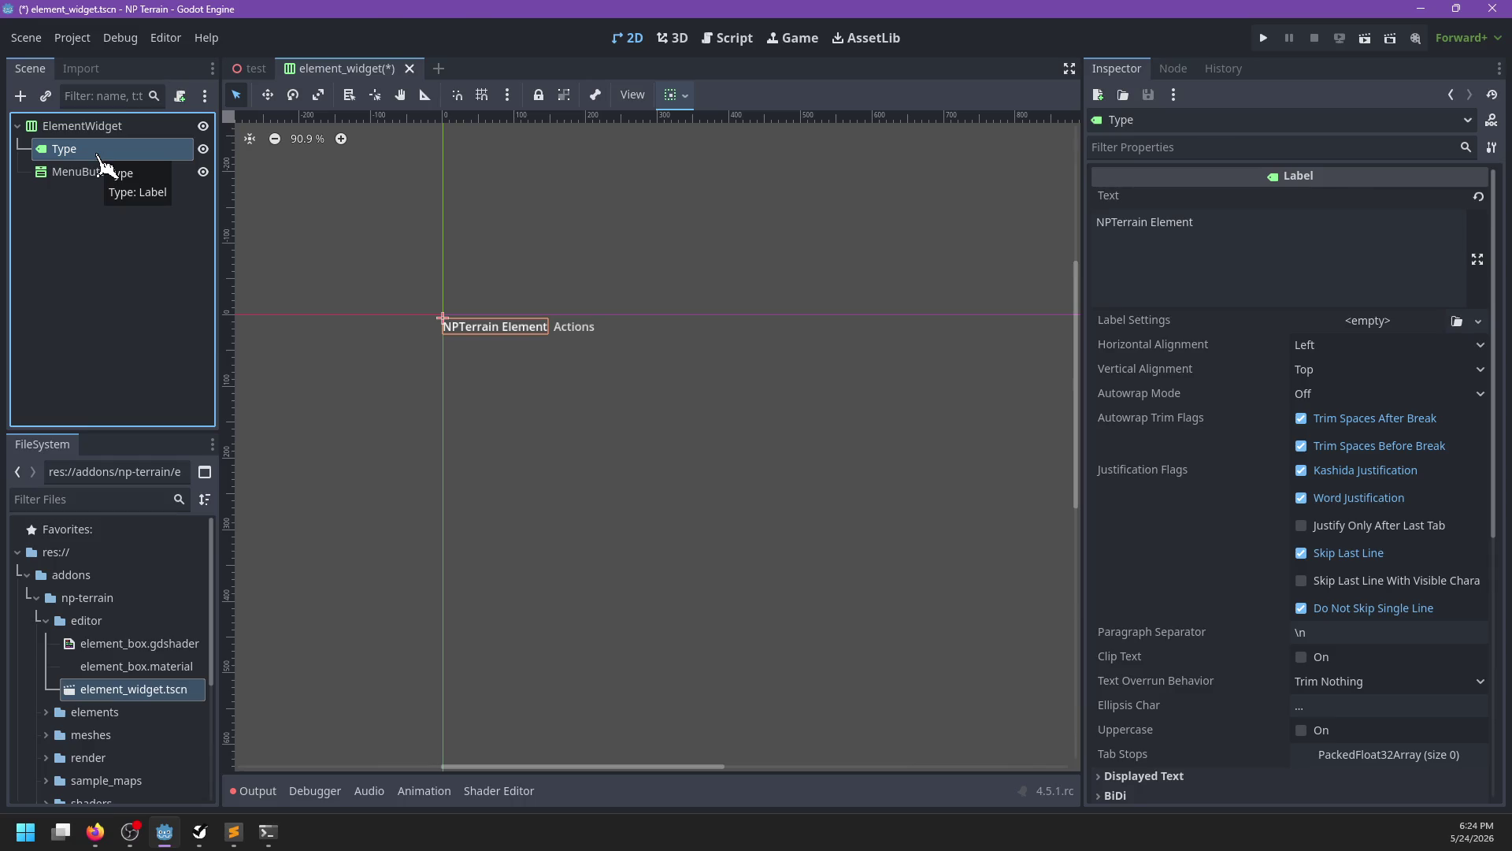
key("Delete")
key("Return")
Begin attaching a new script to the ElementWidget root node
left_click(108, 152)
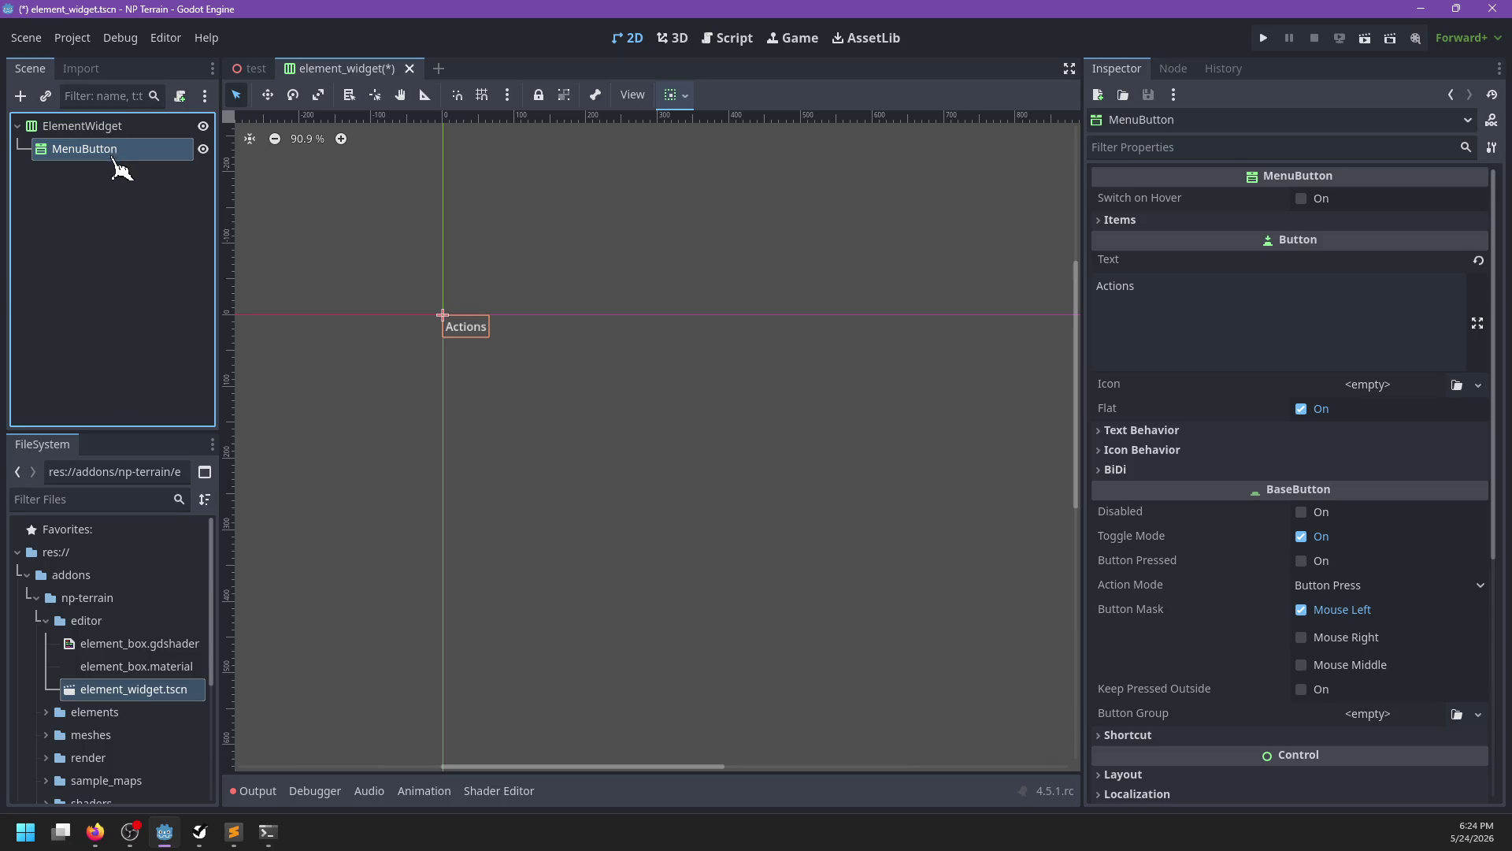
scroll(516, 355, "right", 2)
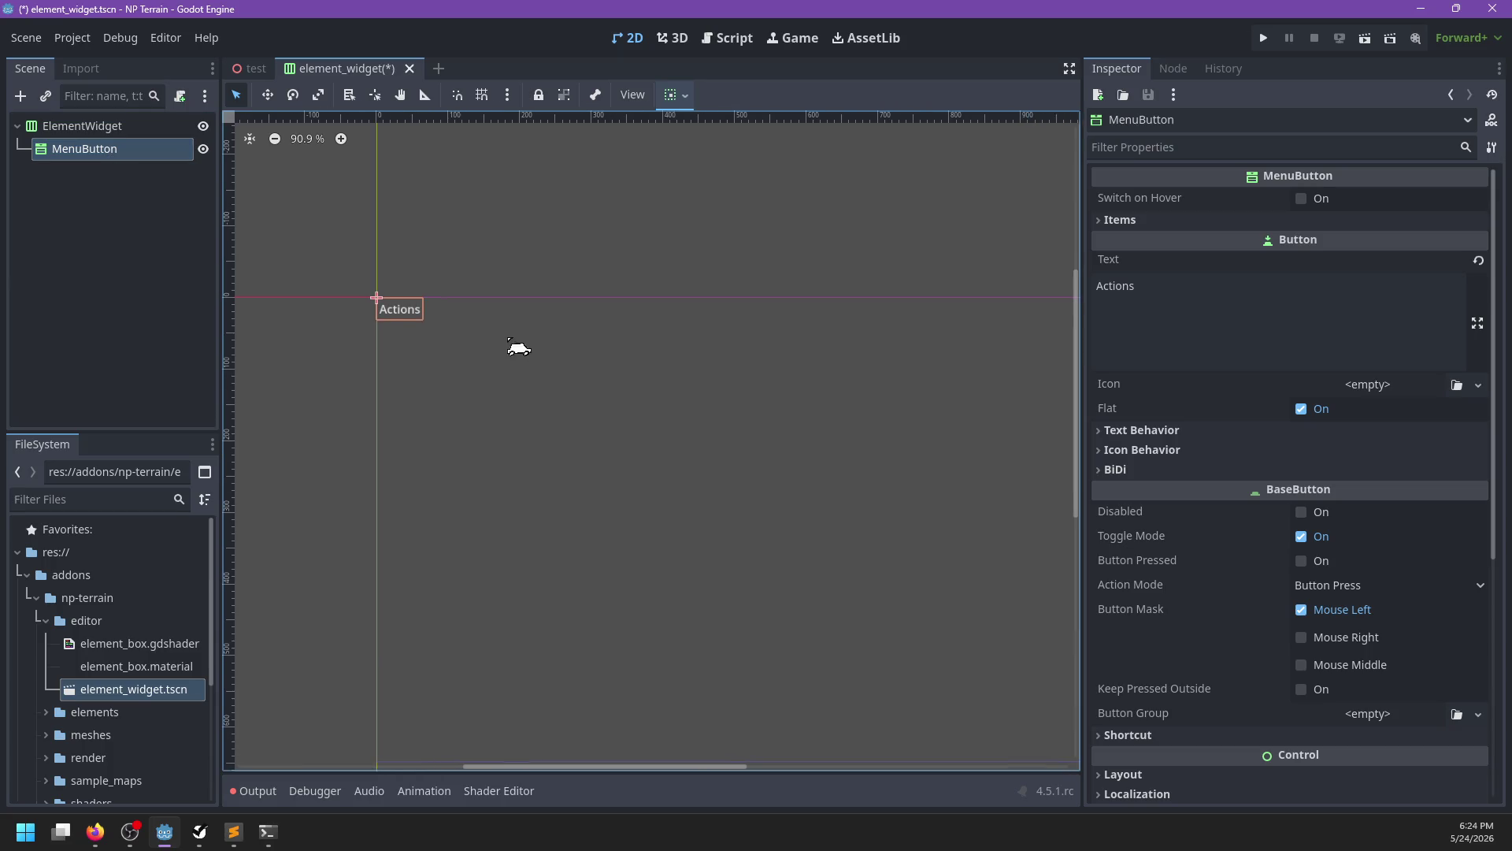
left_click(182, 129)
left_click(181, 96)
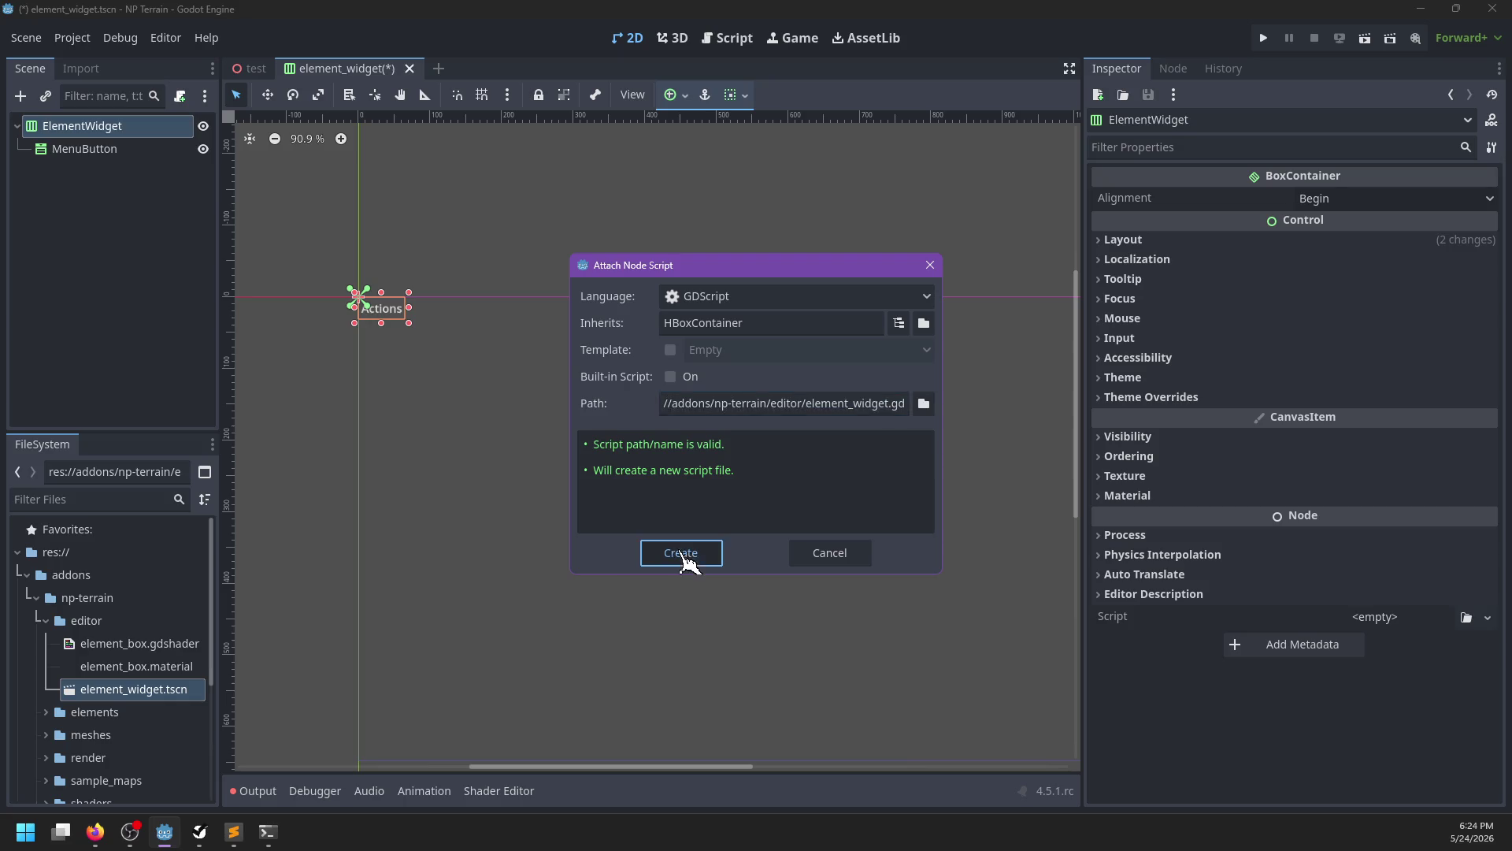
left_click(683, 556)
left_click(642, 300)
type("func")
key("ctrl+Home")
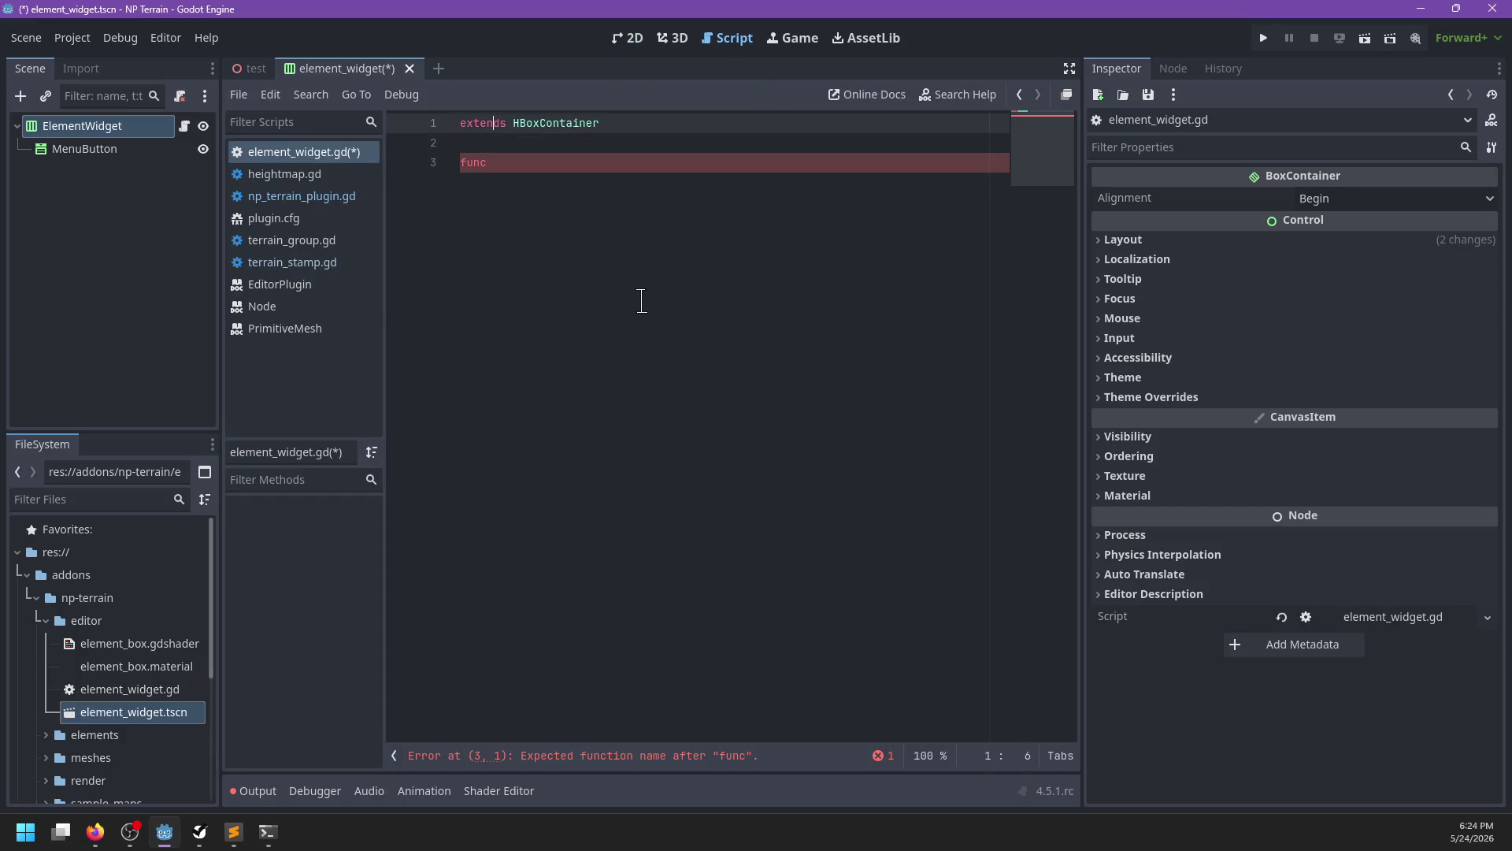
key("Return")
key("Up")
type("@too")
key("Return")
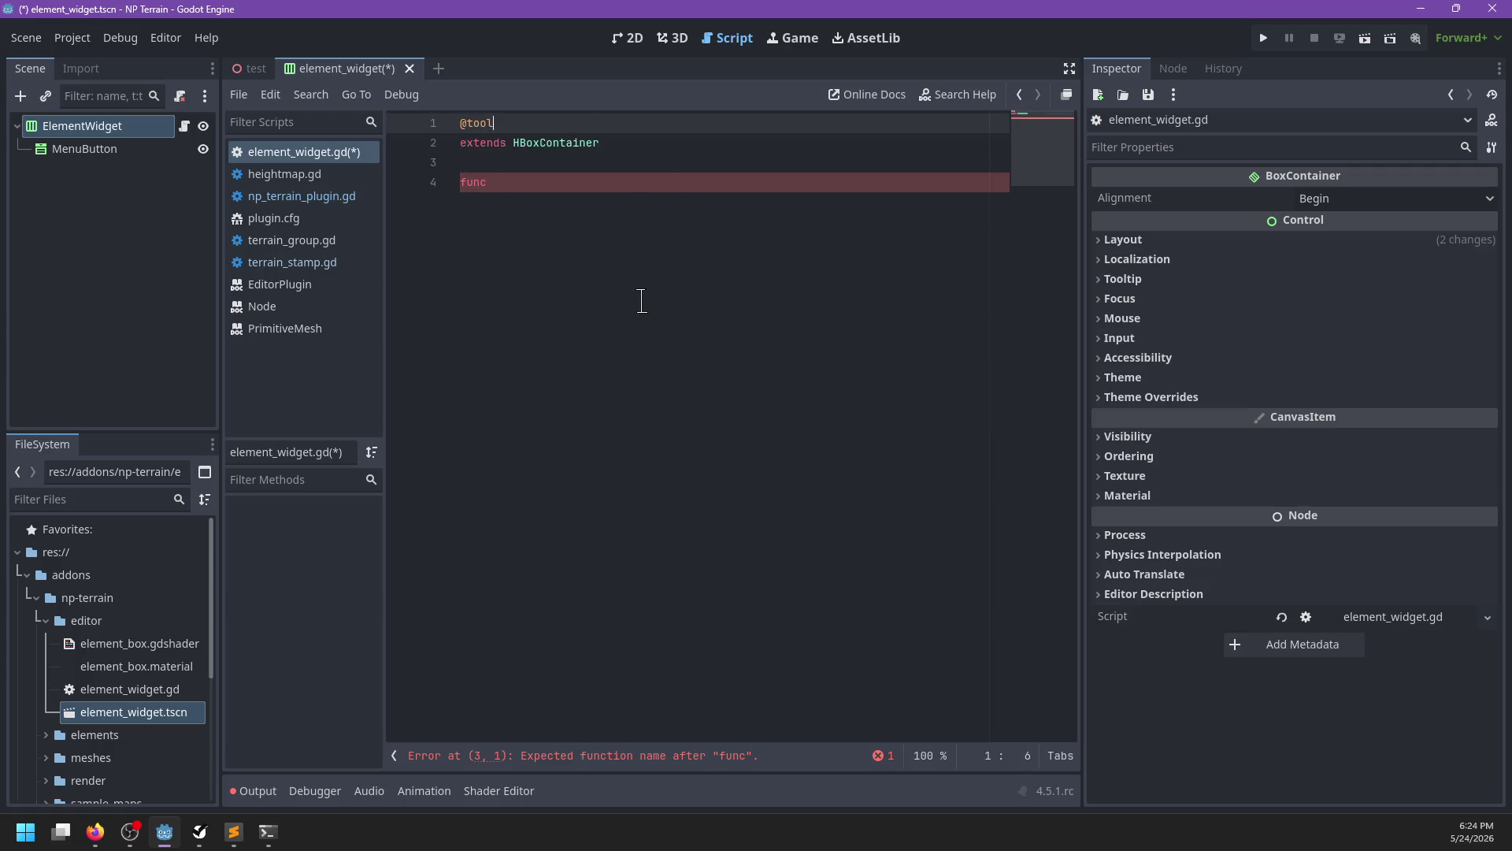
key("Down")
key("End")
key("ctrl+BackSpace")
type("Contro")
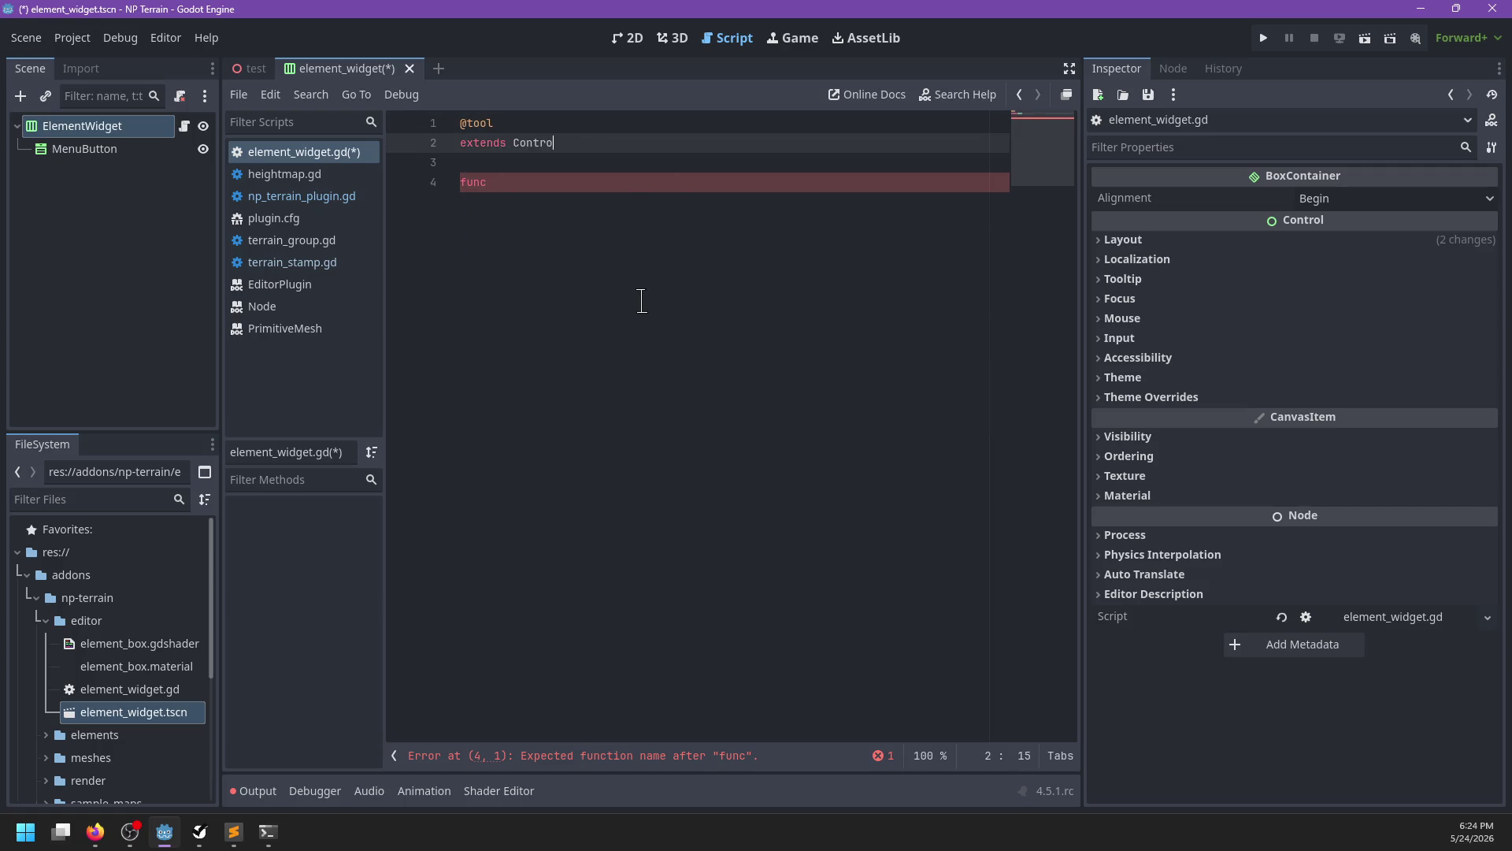
Write func set_element(npt: NPTerrainElement) with a pass body
key("ctrl+End")
type("set_wid")
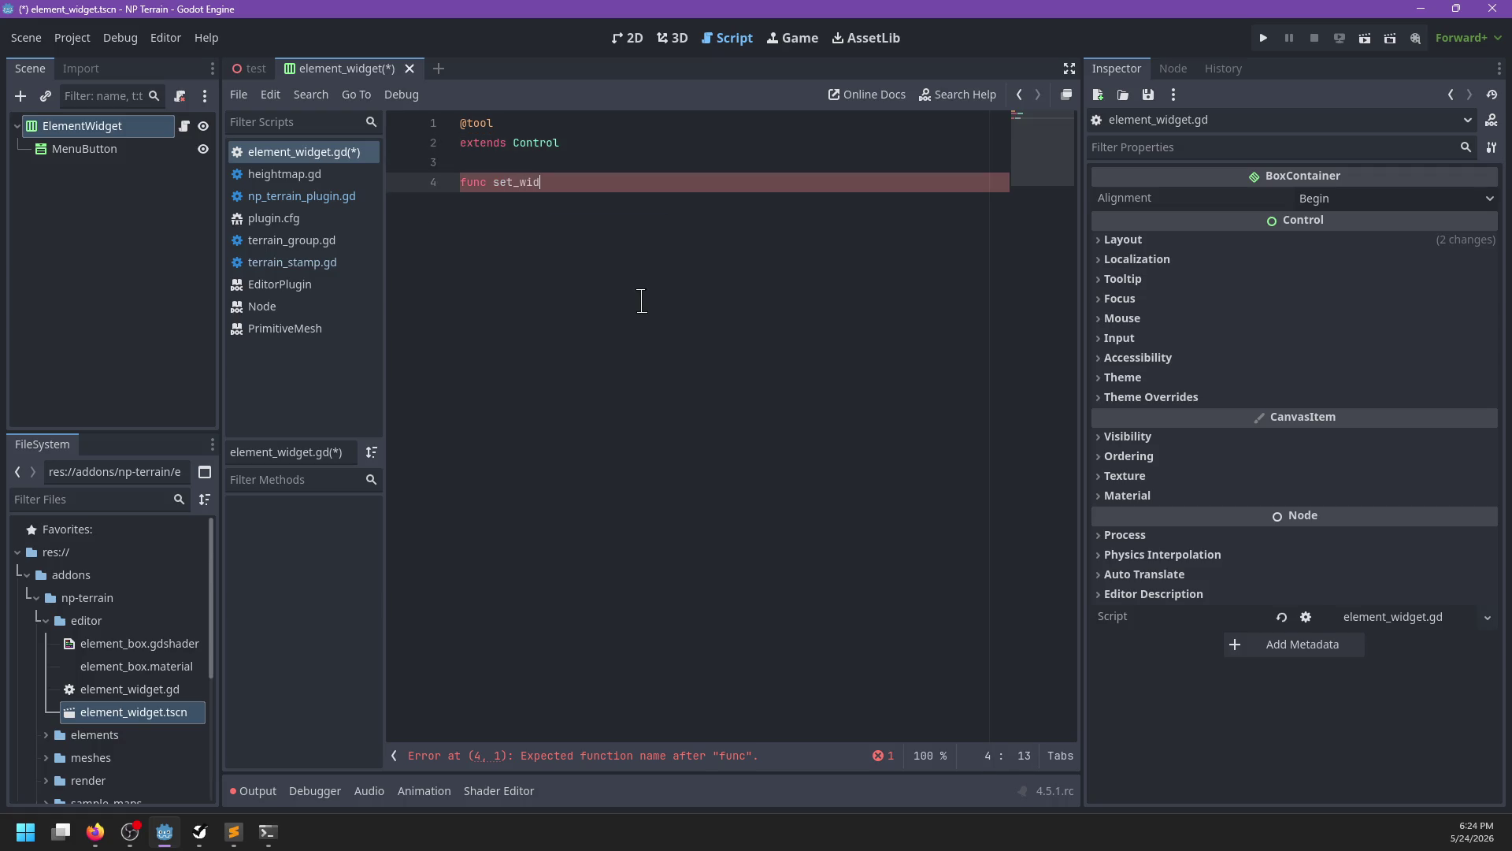
type("eleme")
type("rrain")
key("ctrl+BackSpace")
type("nptg:")
key("BackSpace")
key("BackSpace")
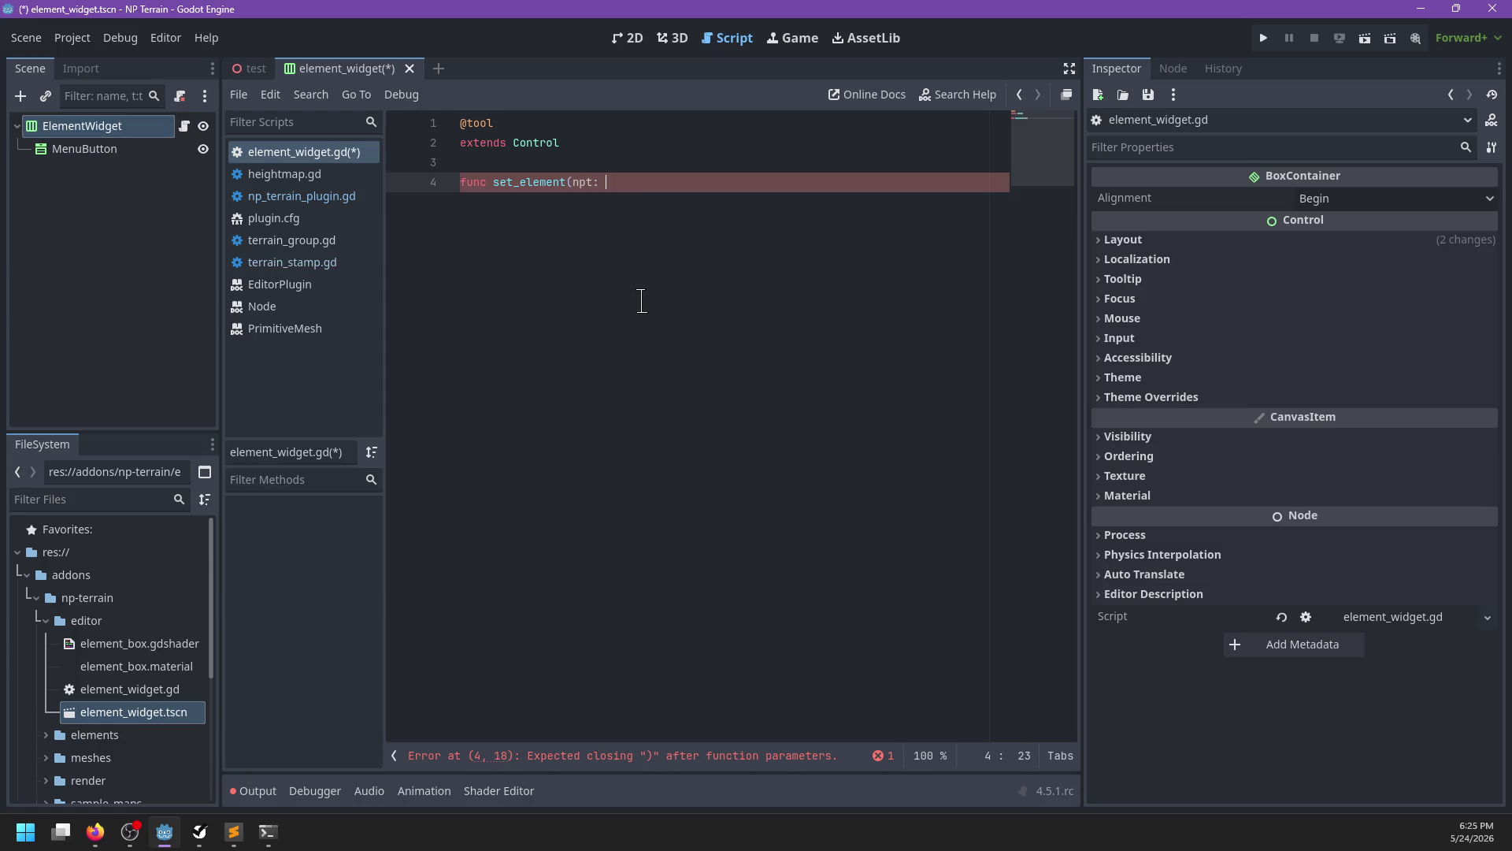
type("T")
key("Return")
key("Return")
type("as")
type("pass")
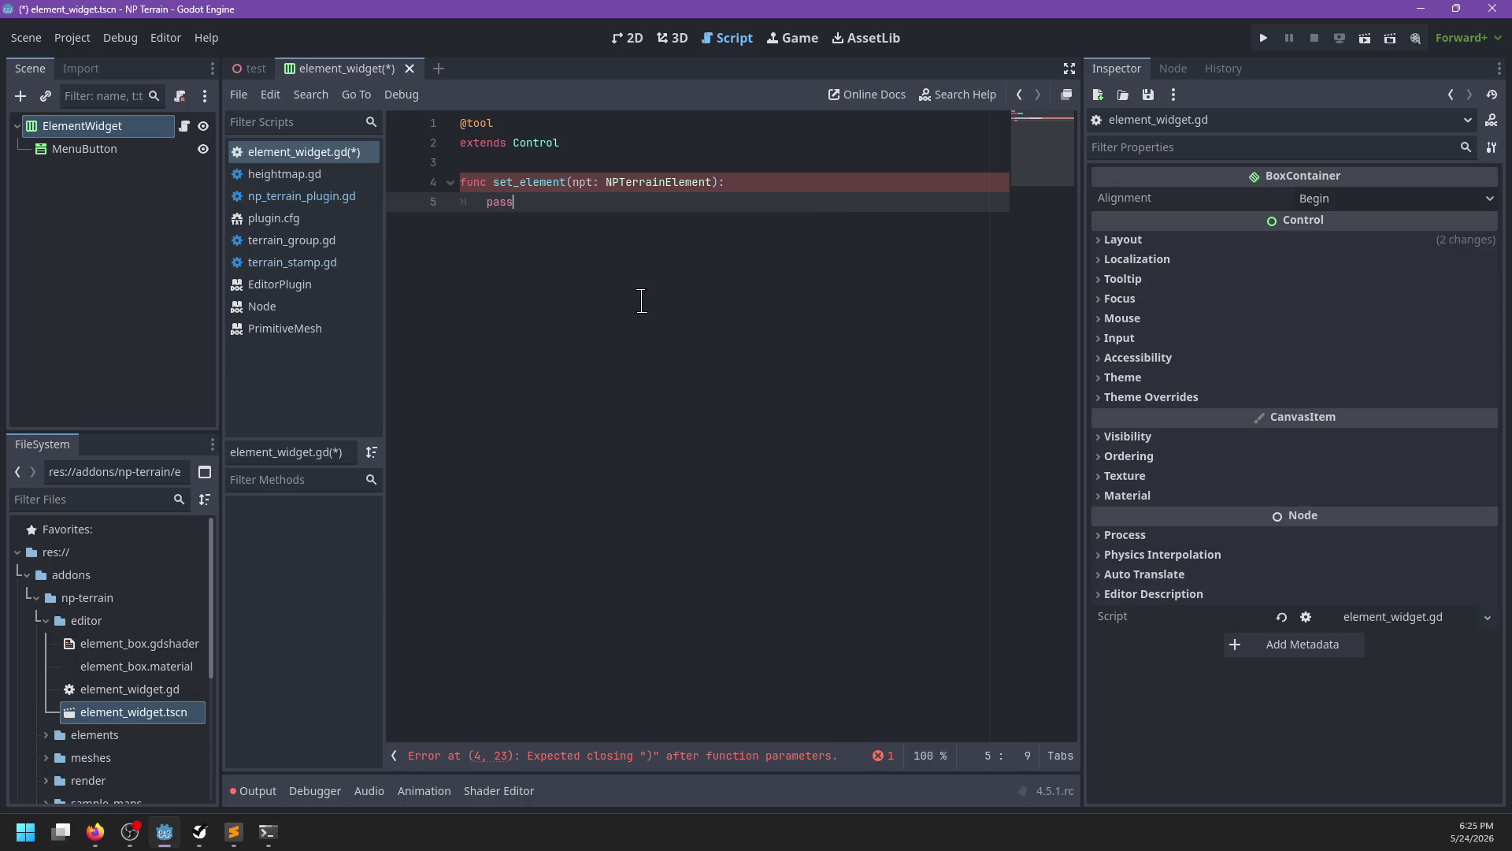
Start declaring an active_element variable above the function
key("Up")
key("Up")
key("Return")
key("Return")
key("Up")
type("var active_element: NPTerra")
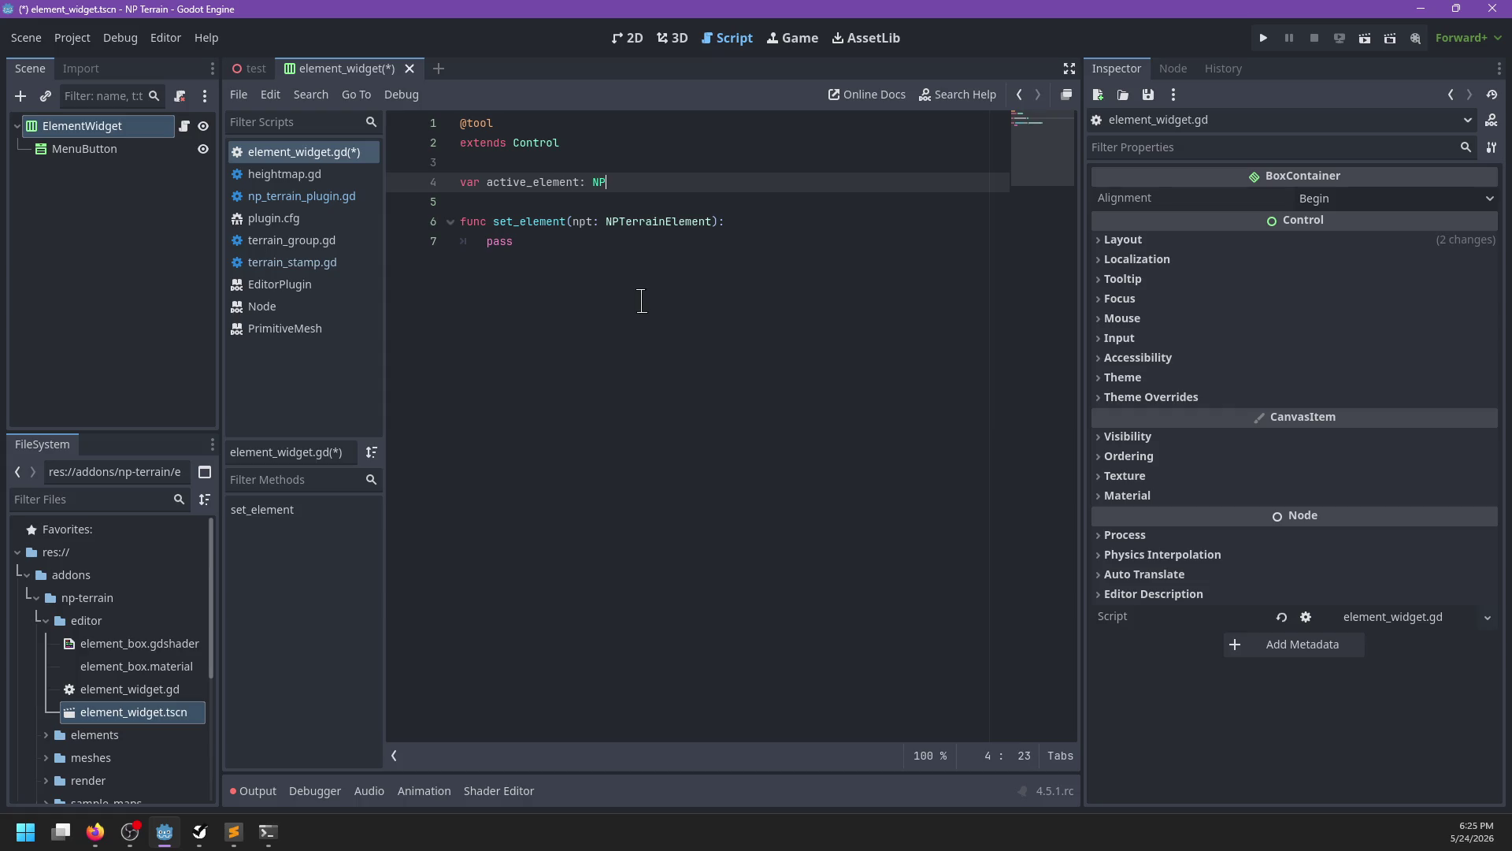
type("in_")
Type active_element as NPTerrainElement and assign active_element = npt in set_element
key("Return")
key("Down")
key("Down")
key("Down")
key("ctrl+BackSpace")
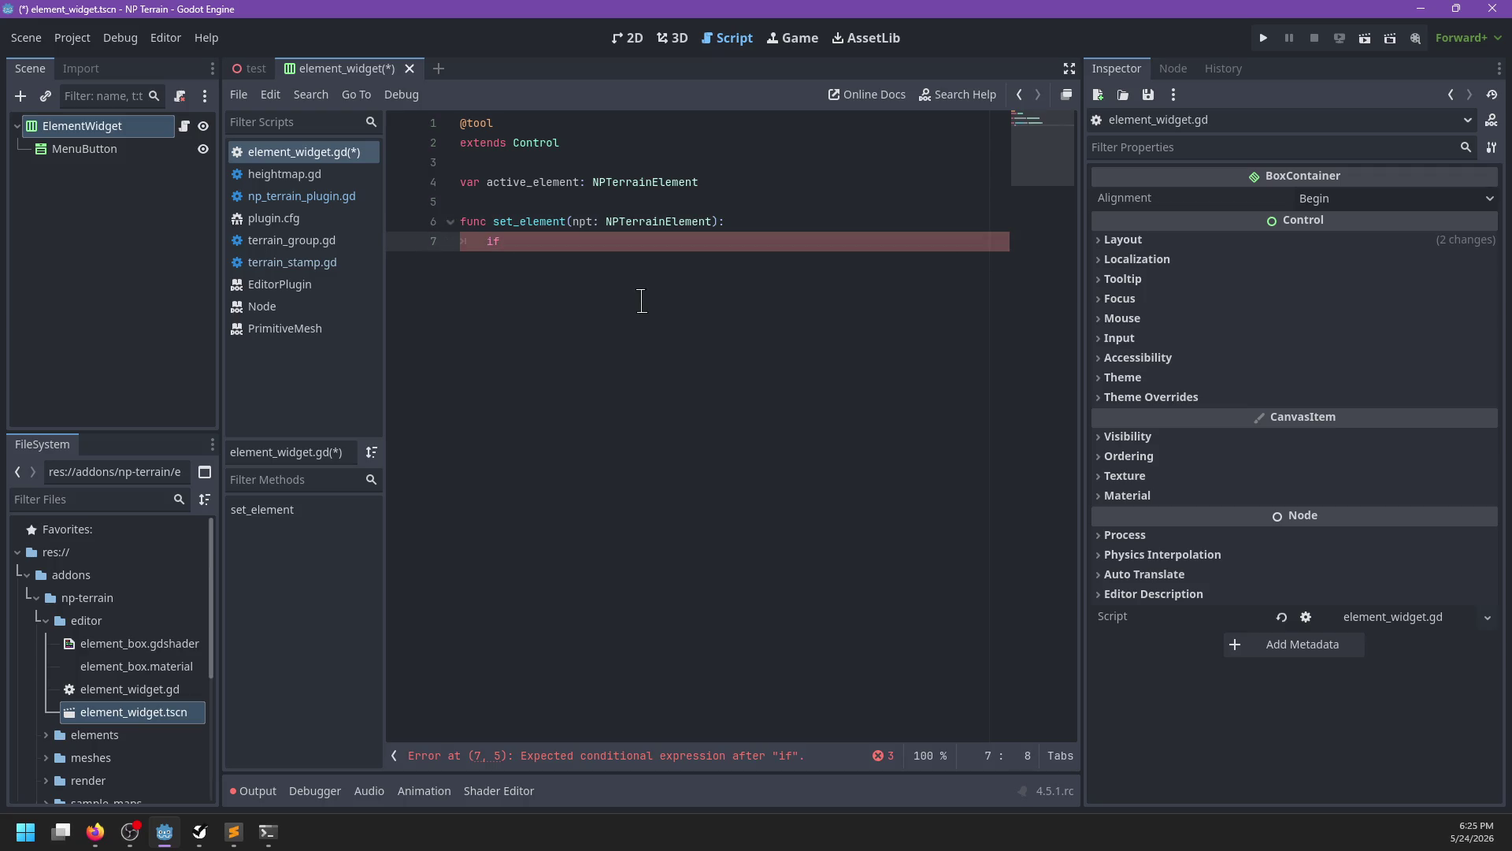
type("ctive_")
key("Return")
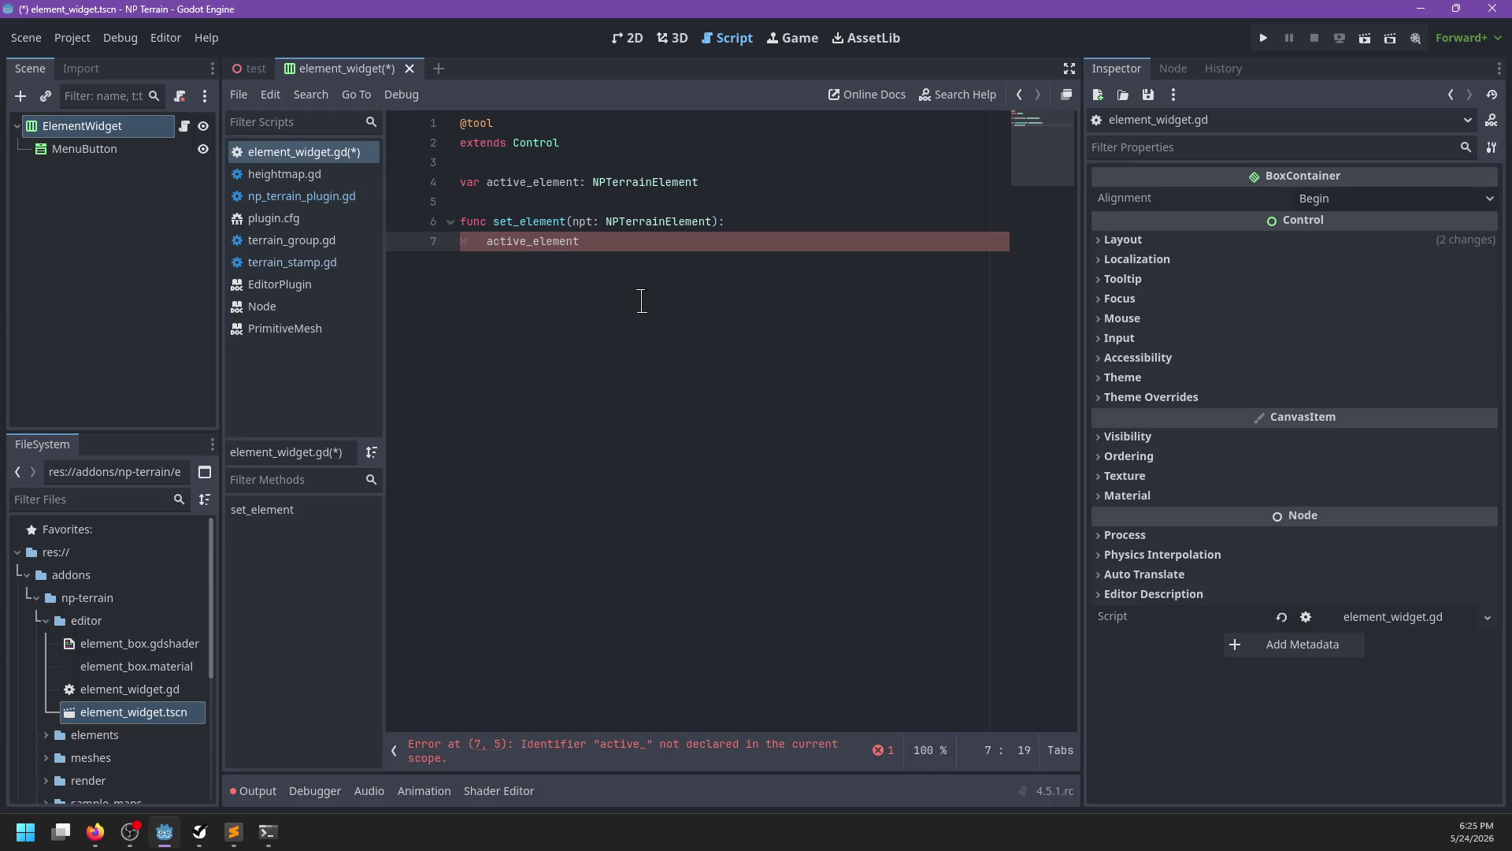
type("npt")
key("Return")
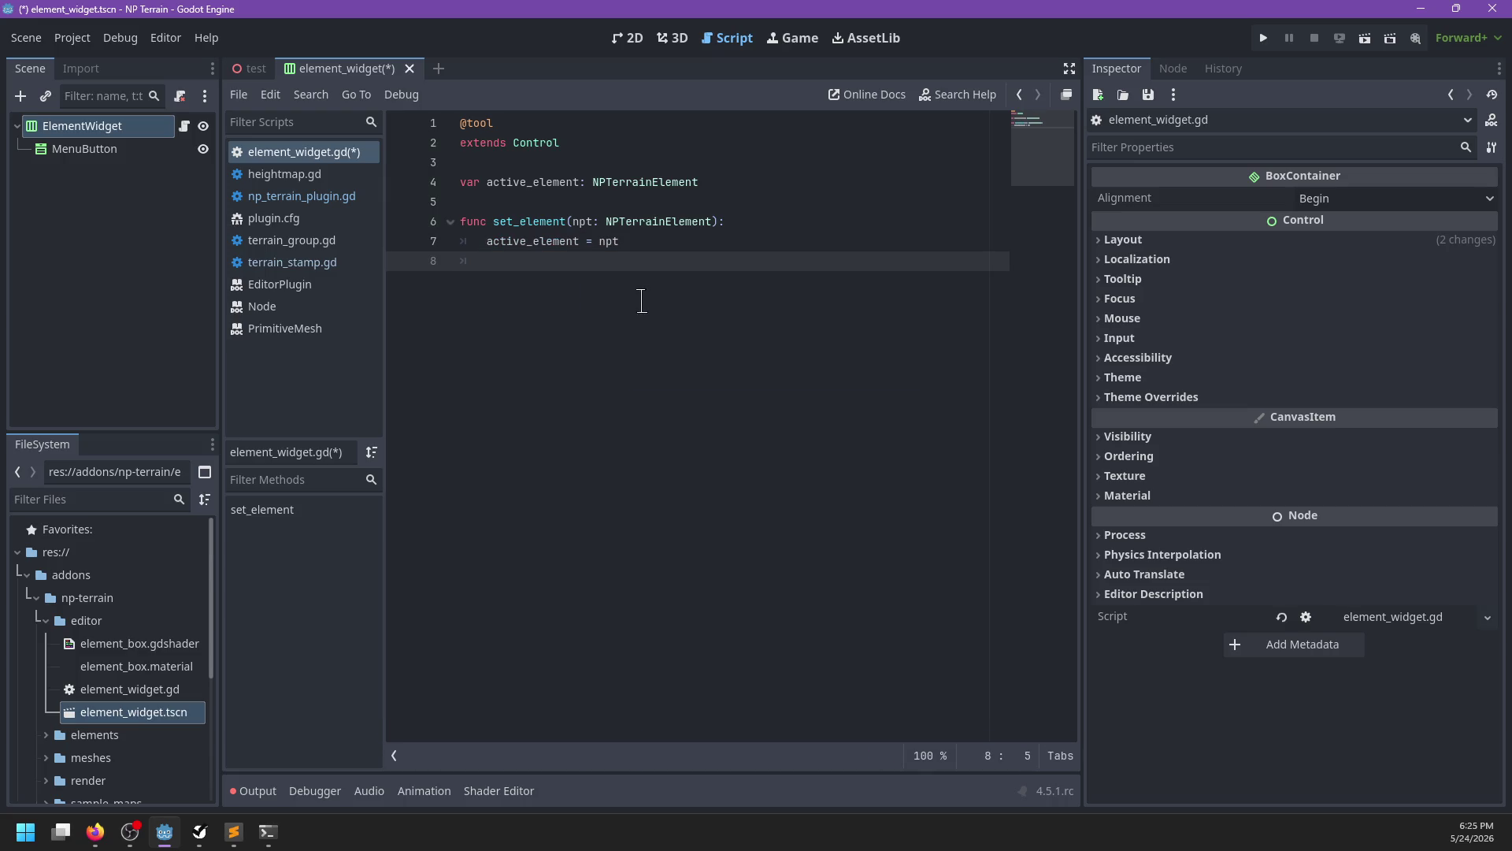
Add an if check on active_element whose body calls hide()
type("active_element")
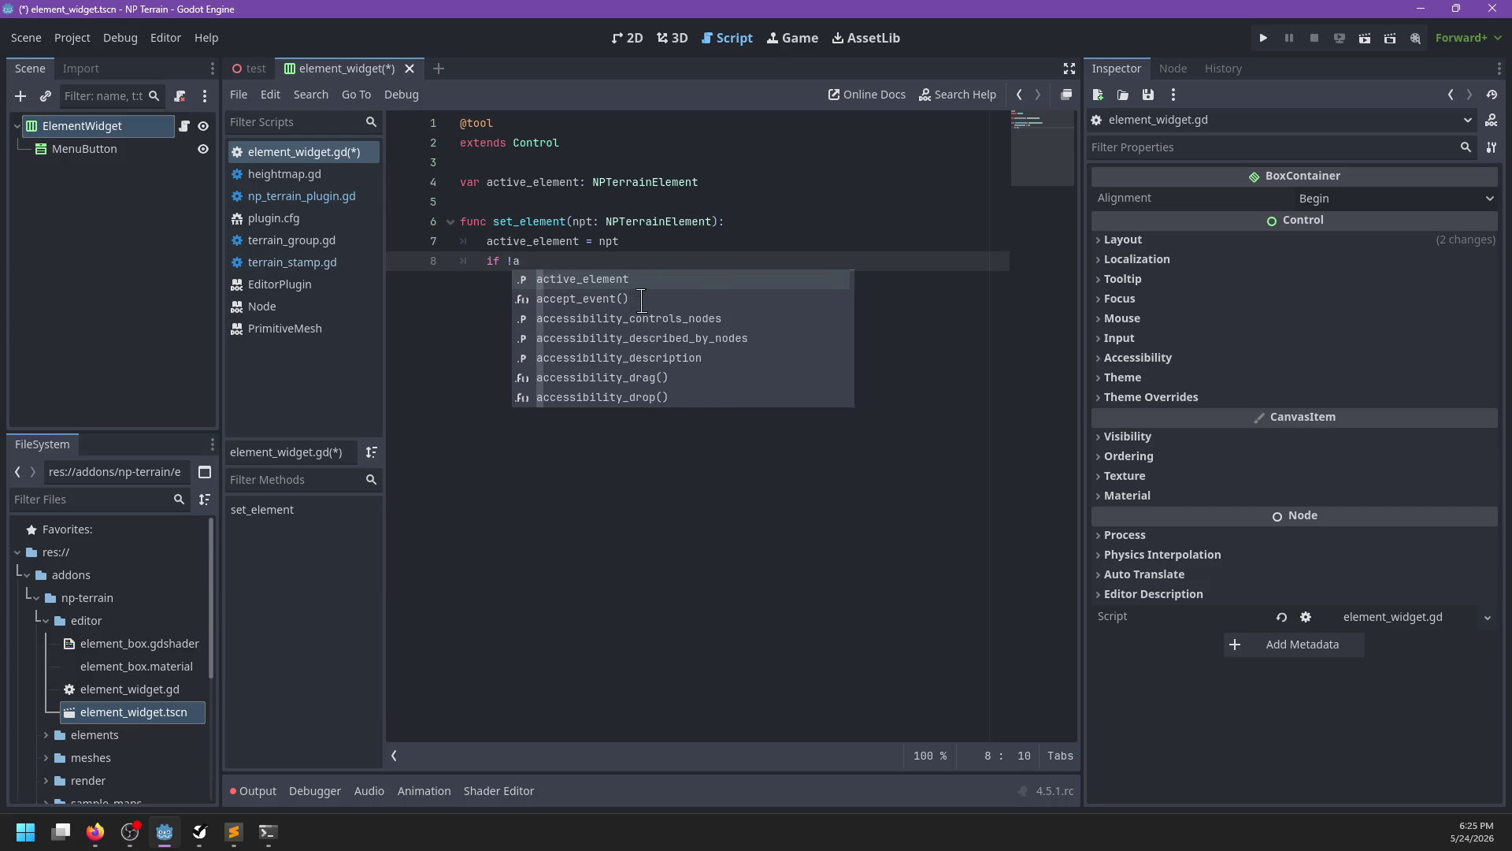
key("Return")
type(":")
key("Return")
type("hide()")
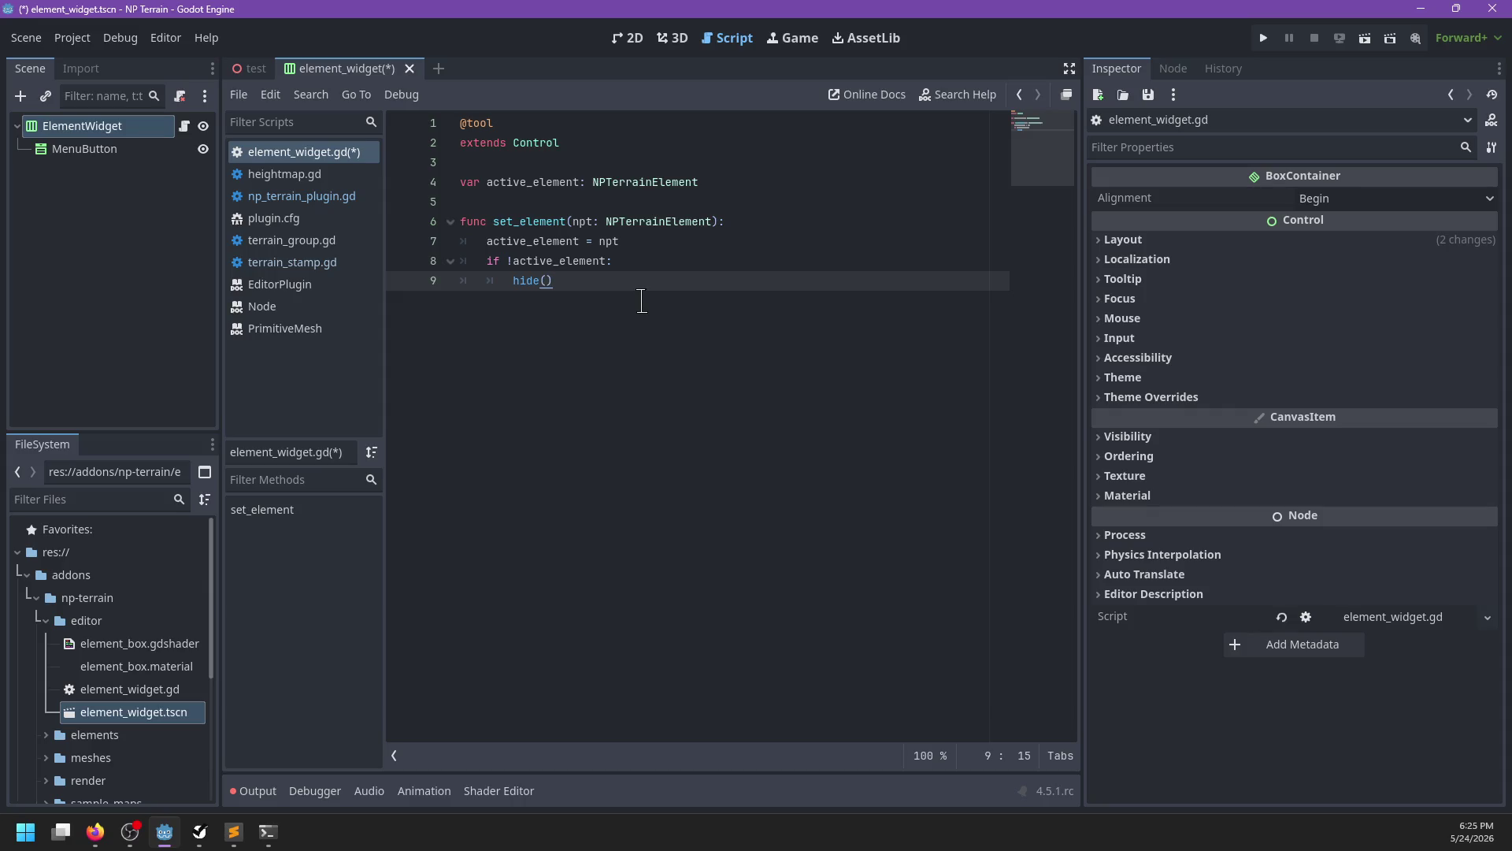
Change the condition to 'not active_element' and return after hide()
key("Up")
key("Home")
key("Right")
key("Right")
key("Right")
key("Delete")
type("not")
key("Down")
key("End")
key("Return")
type("return")
Start an else branch that sets $MenuButton.text for stamp elements
key("Return")
type("se:")
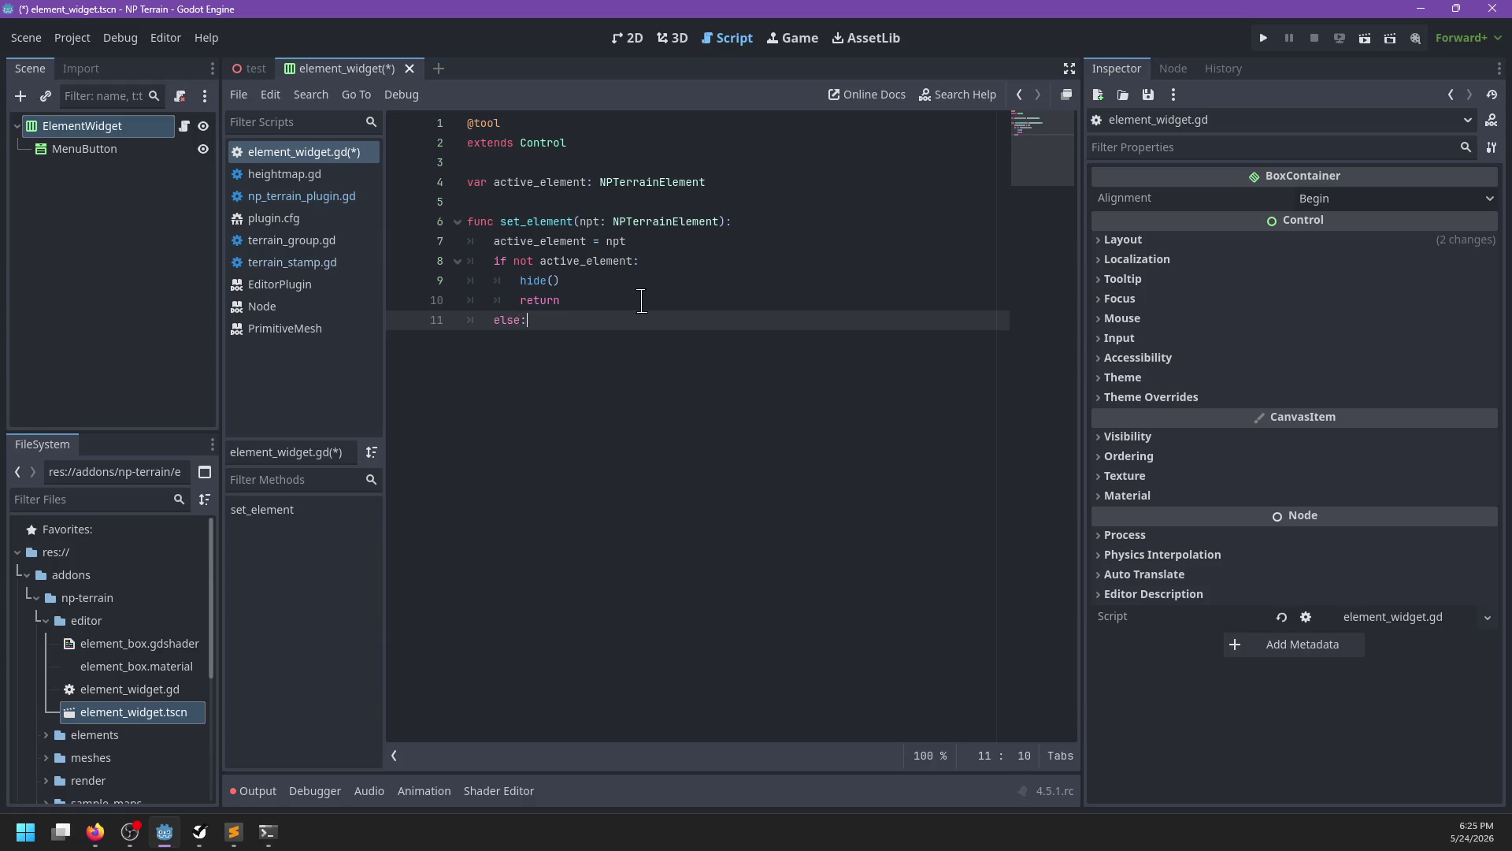
key("Return")
type("$MenuButton.te")
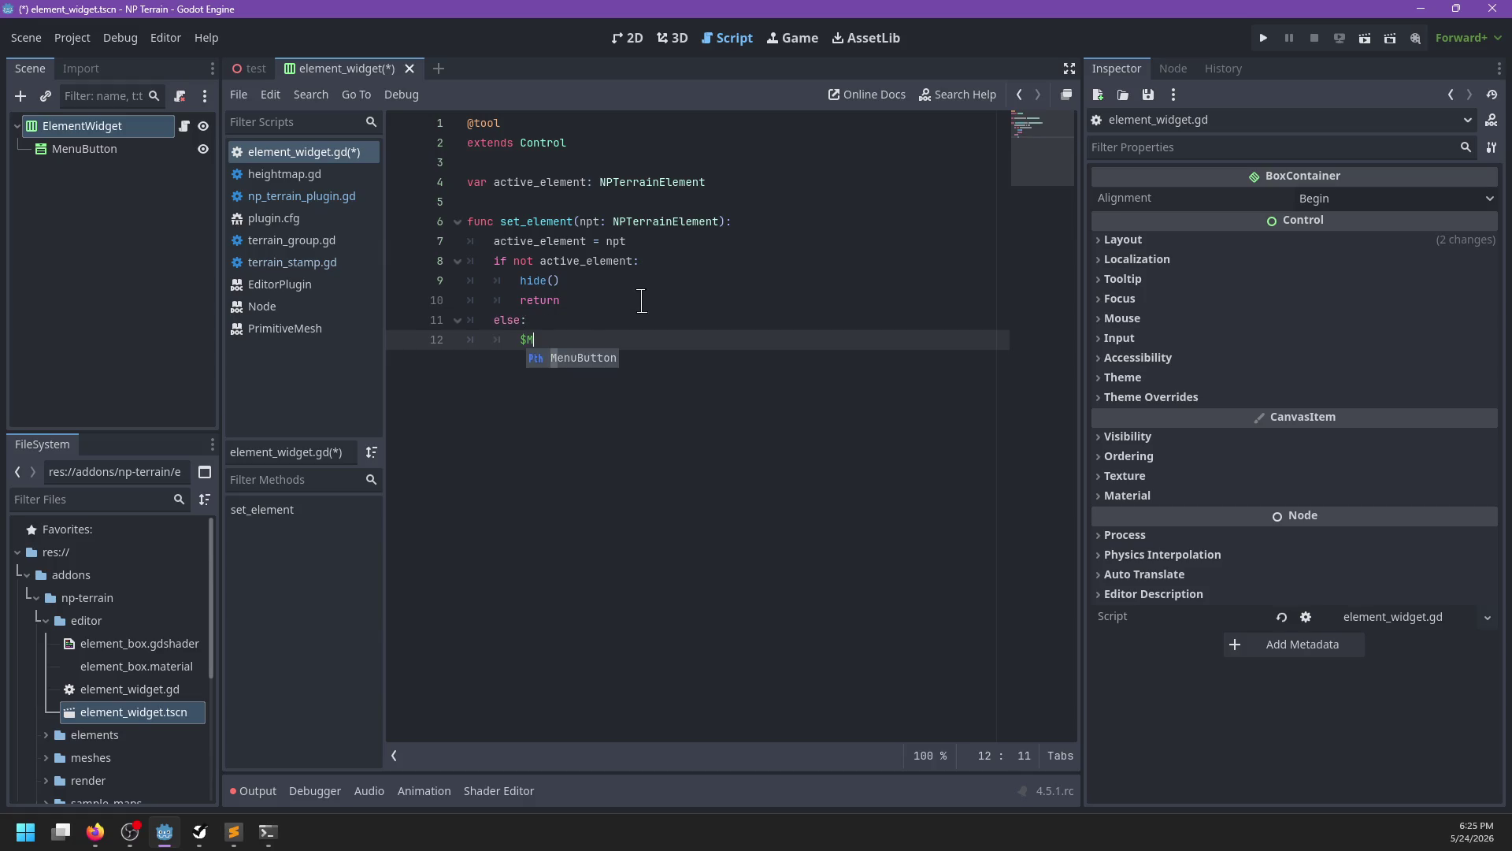
type("xt = ")
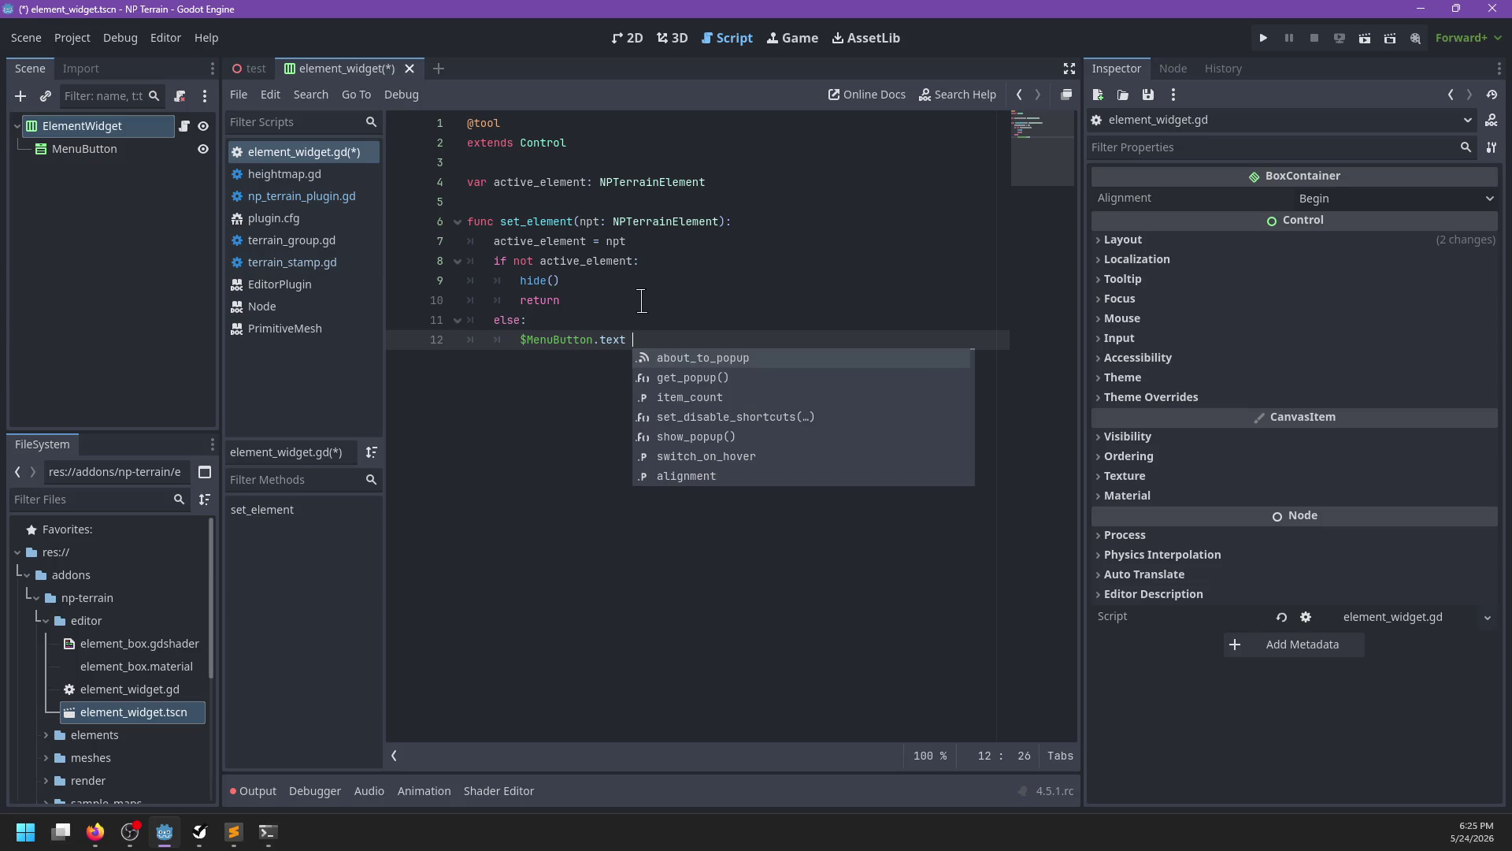
type("''")
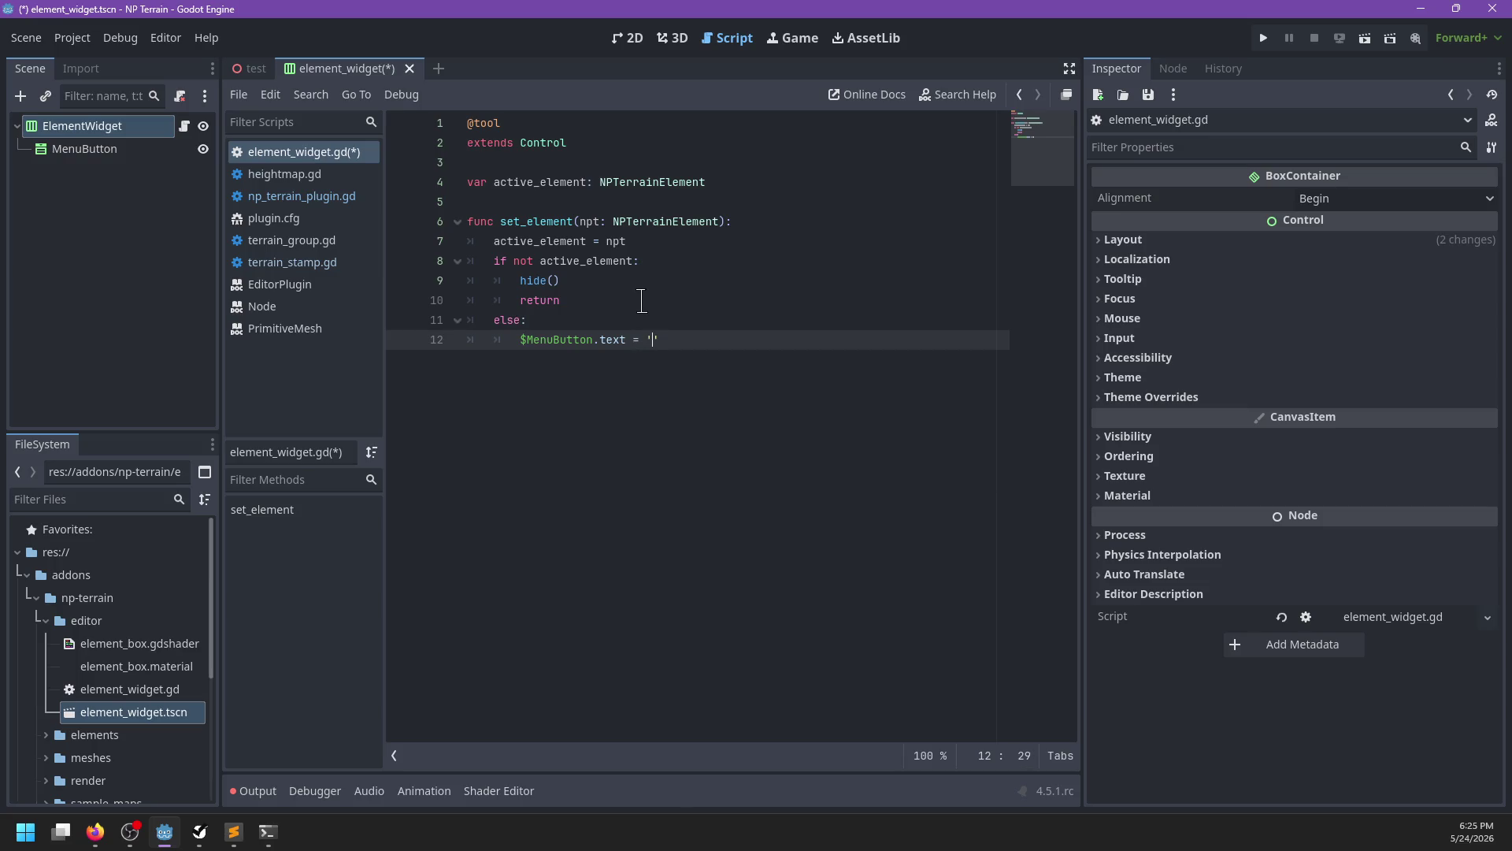
type("El")
key("BackSpace")
key("BackSpace")
key("BackSpace")
type("Stamp")
type("Terrain ")
type("npt")
key("ctrl+shift+Left")
key("ctrl+shift+Left")
key("ctrl+shift+Left")
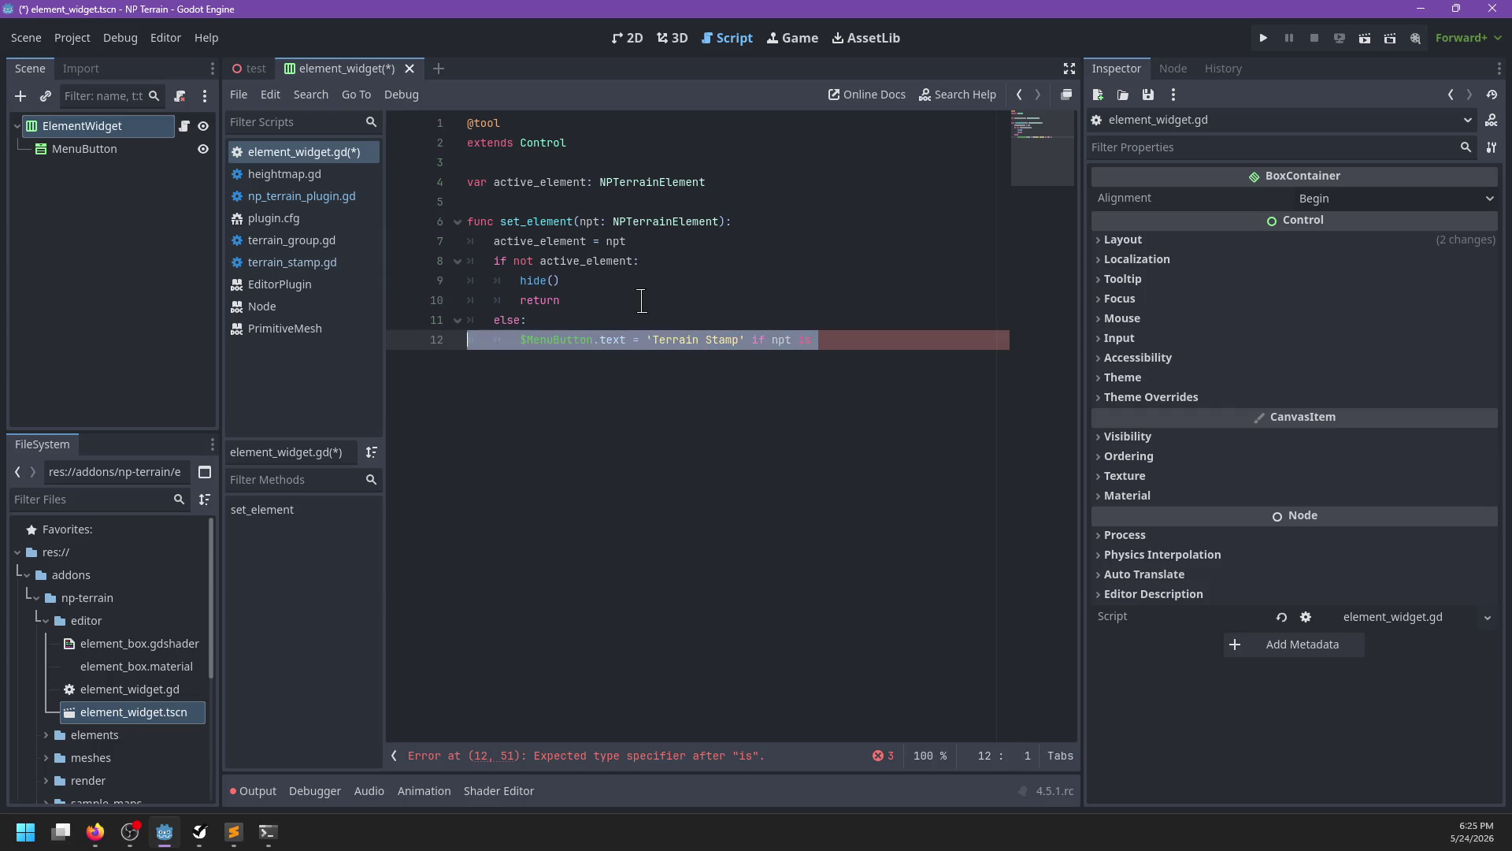
Rewrite the line as a check 'npt is NPTerrainStamp:'
key("BackSpace")
key("Tab")
key("Tab")
type("npt is NP")
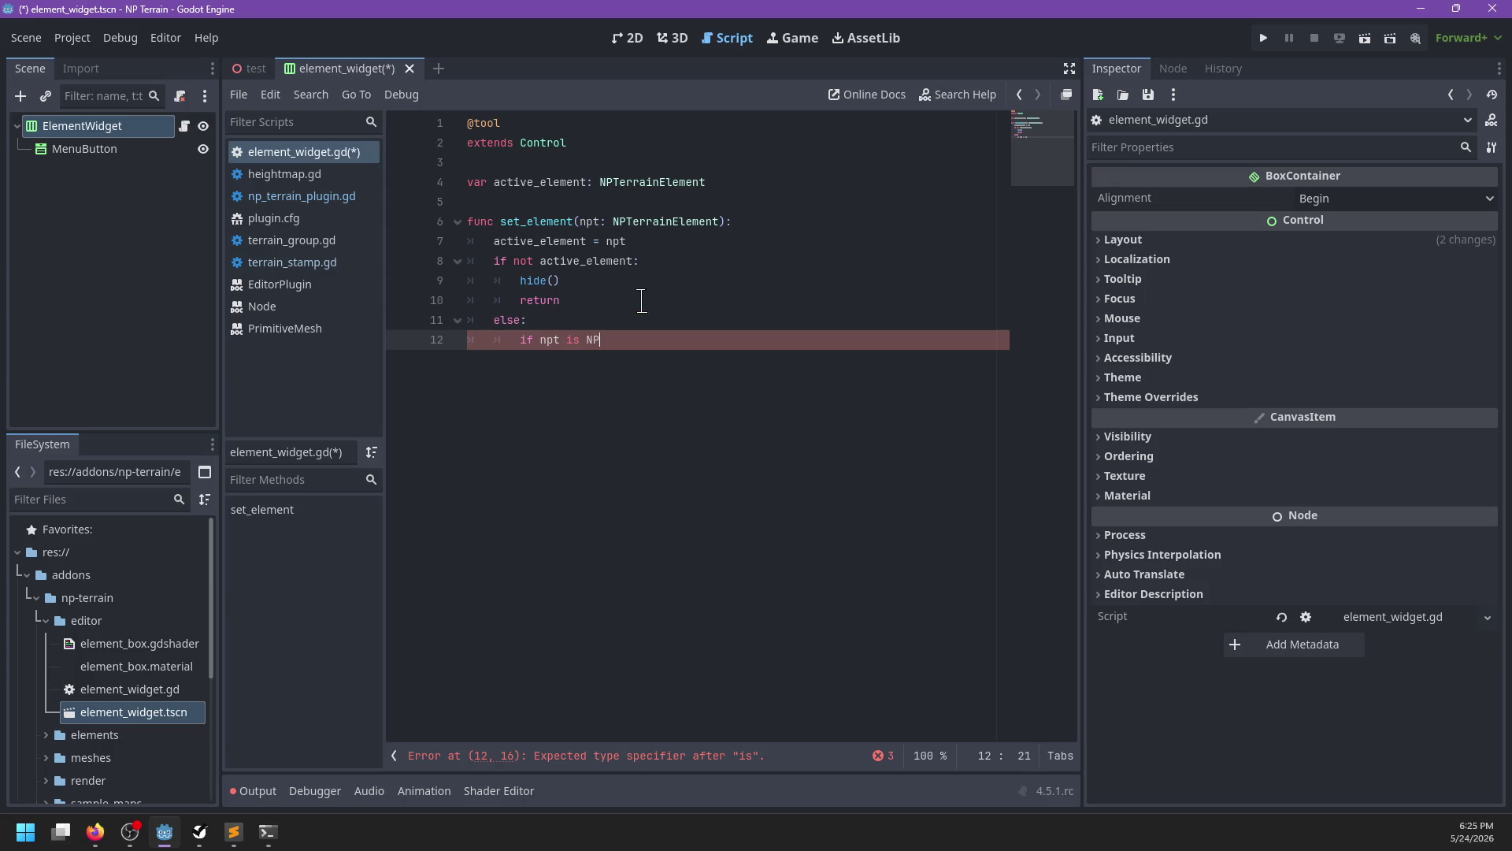
type("Terr")
key("Down")
key("Down")
key("Down")
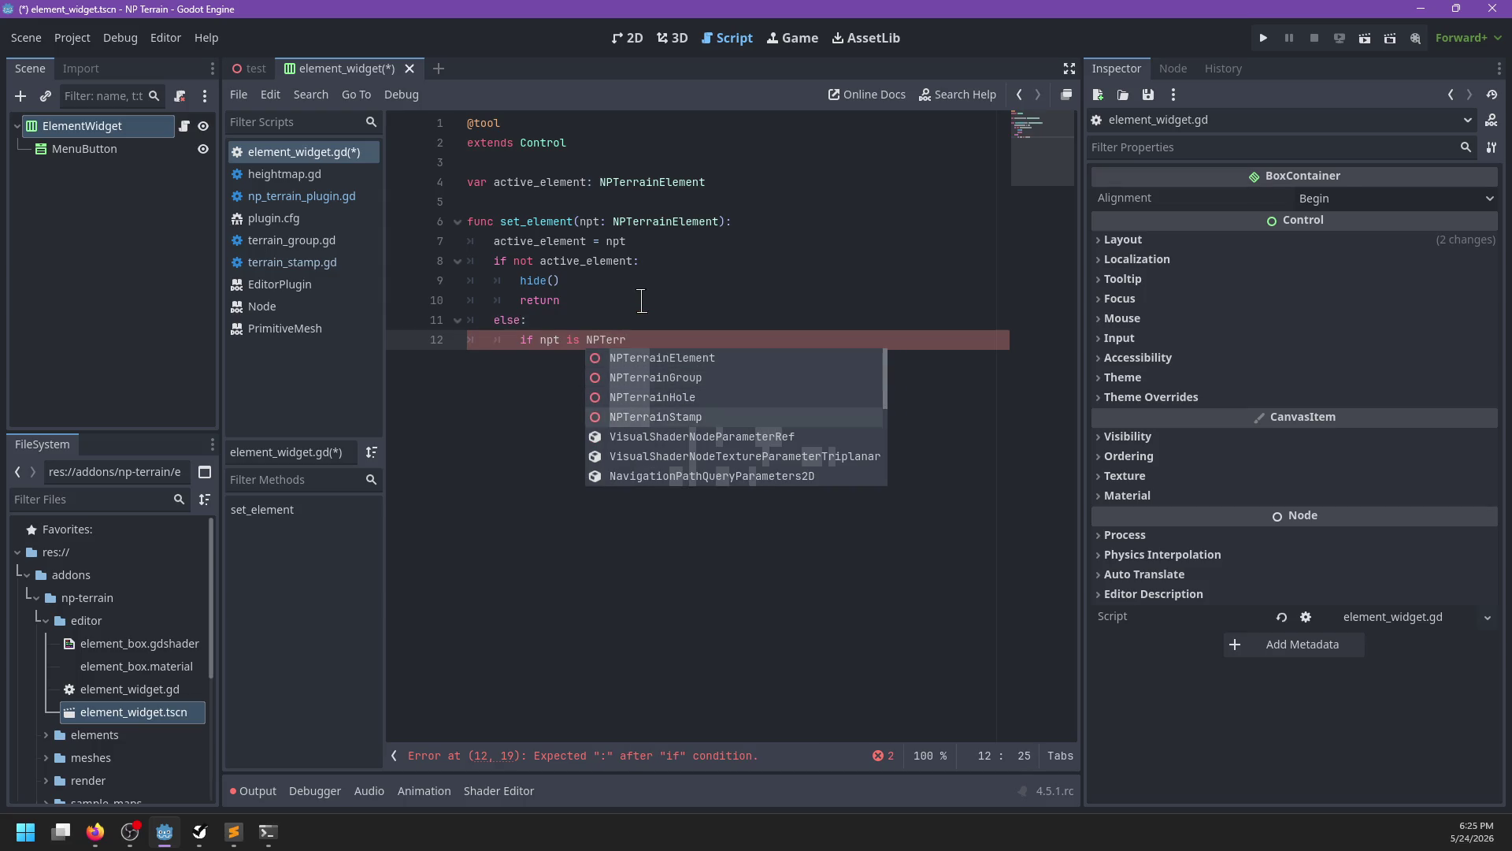
key("Return")
type(":")
key("Return")
Test active_element instead of npt and set the menu text to 'Terrain Stamp'
key("Up")
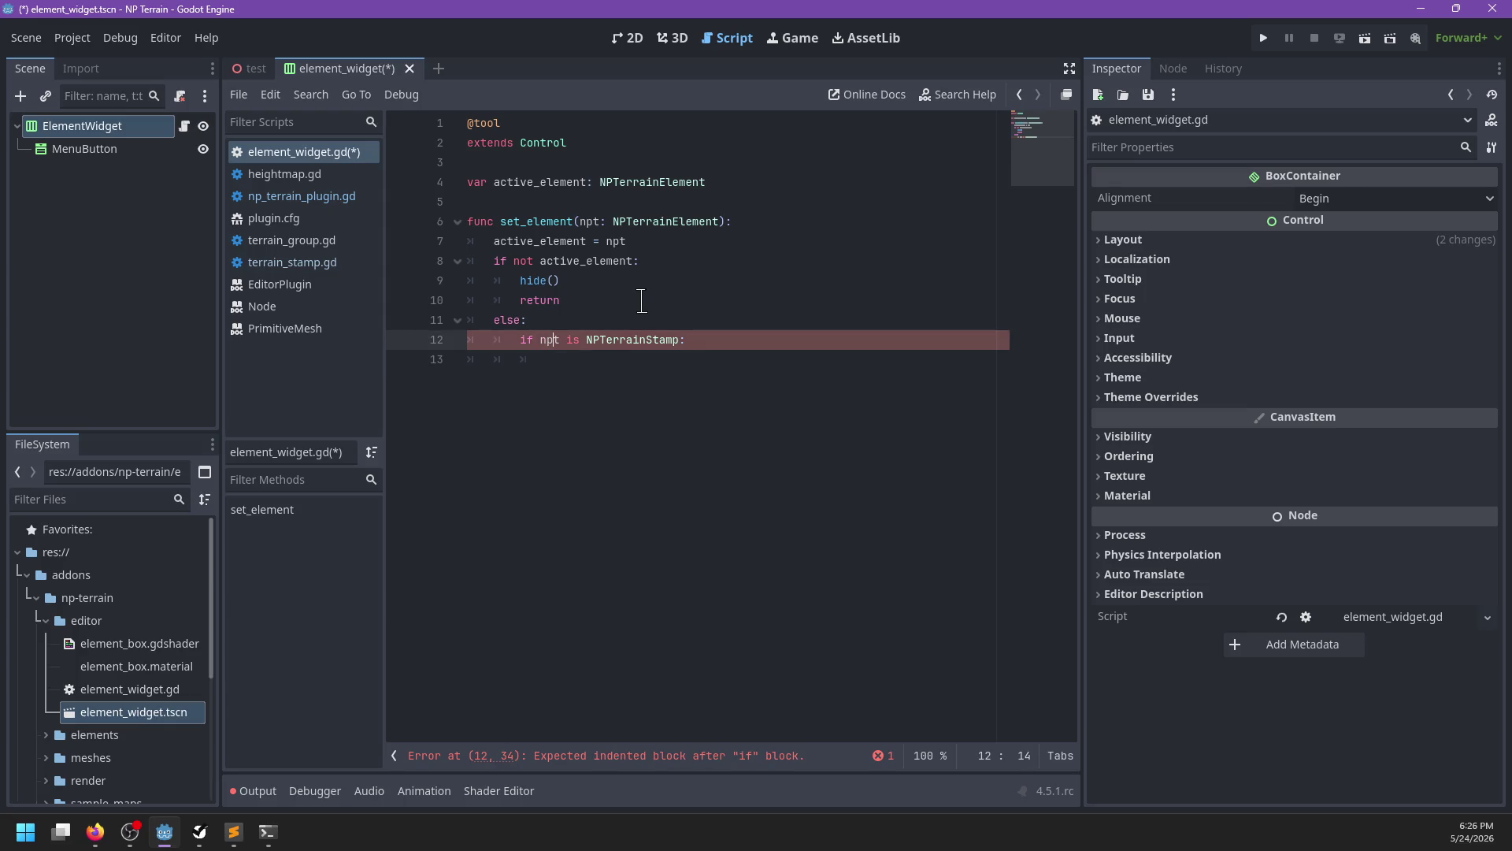
key("BackSpace")
key("BackSpace")
key("BackSpace")
type("active_ele,e")
key("BackSpace")
key("BackSpace")
type("ment")
key("Down")
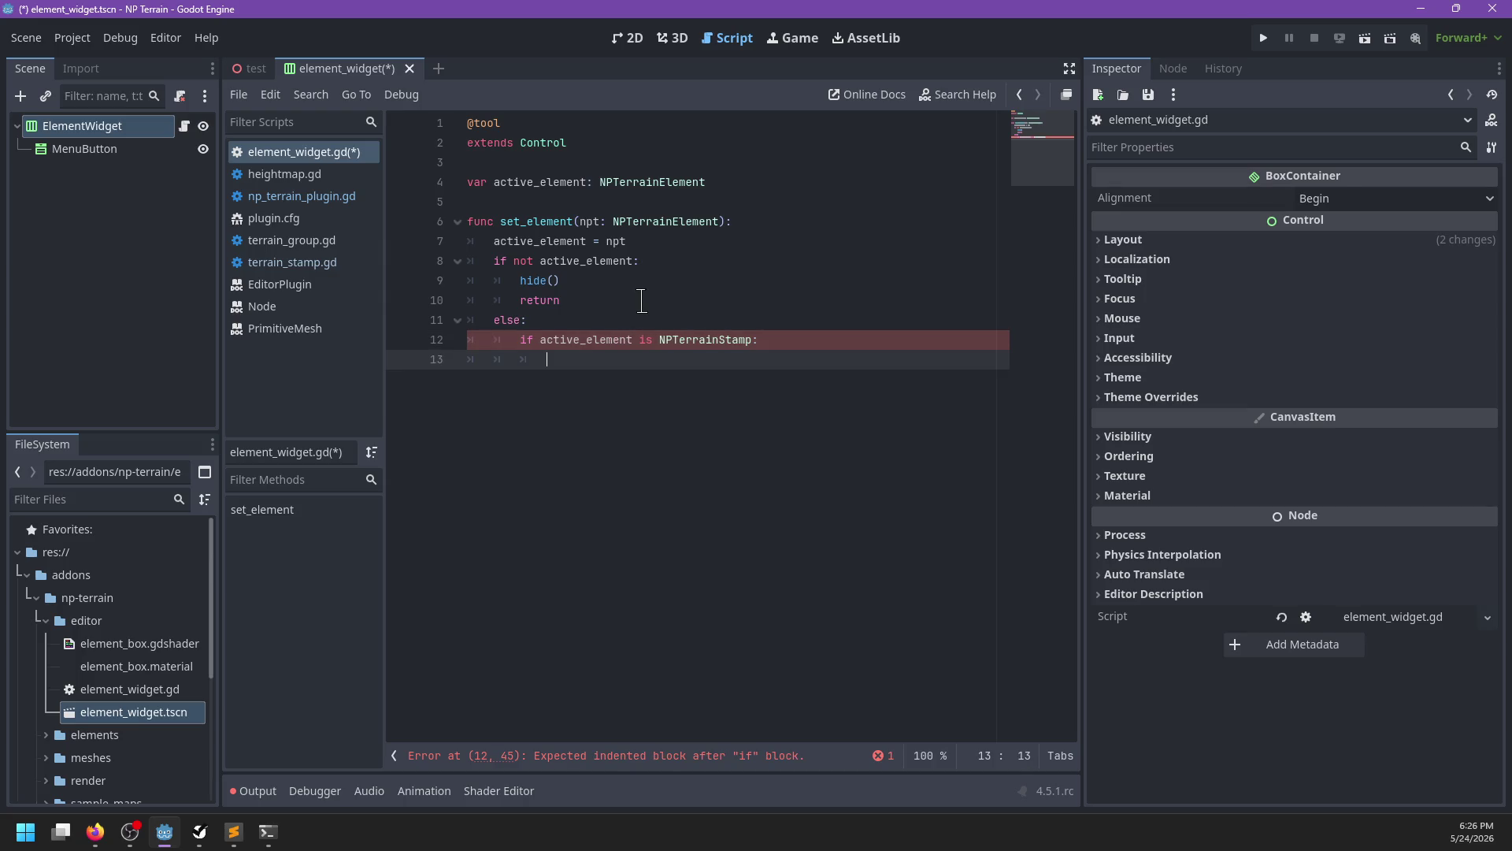
type("MenuButton.text = ")
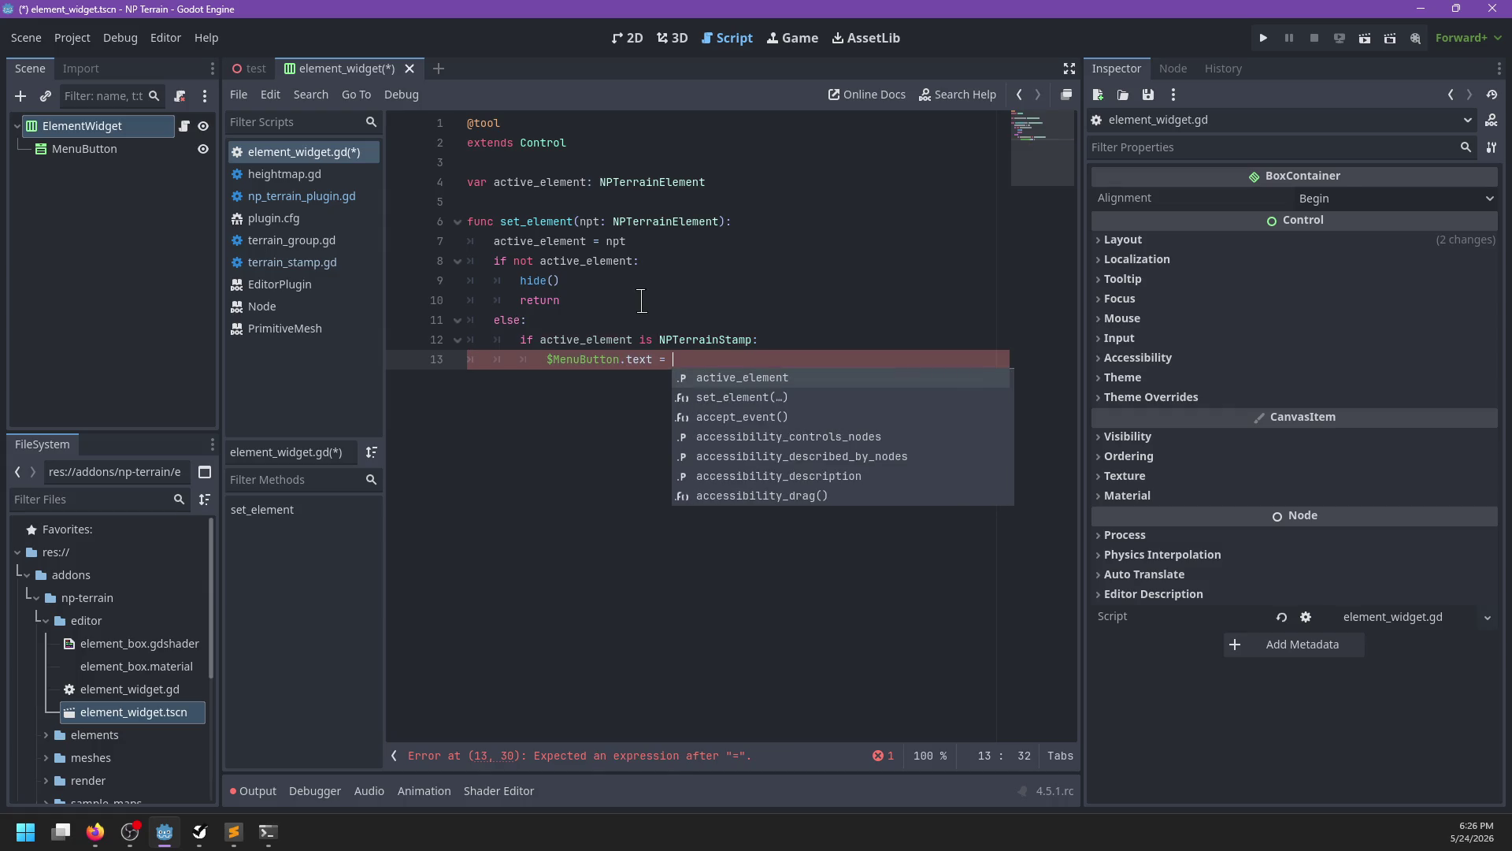
type("''")
key("BackSpace")
key("Left")
type("Terrain Sta")
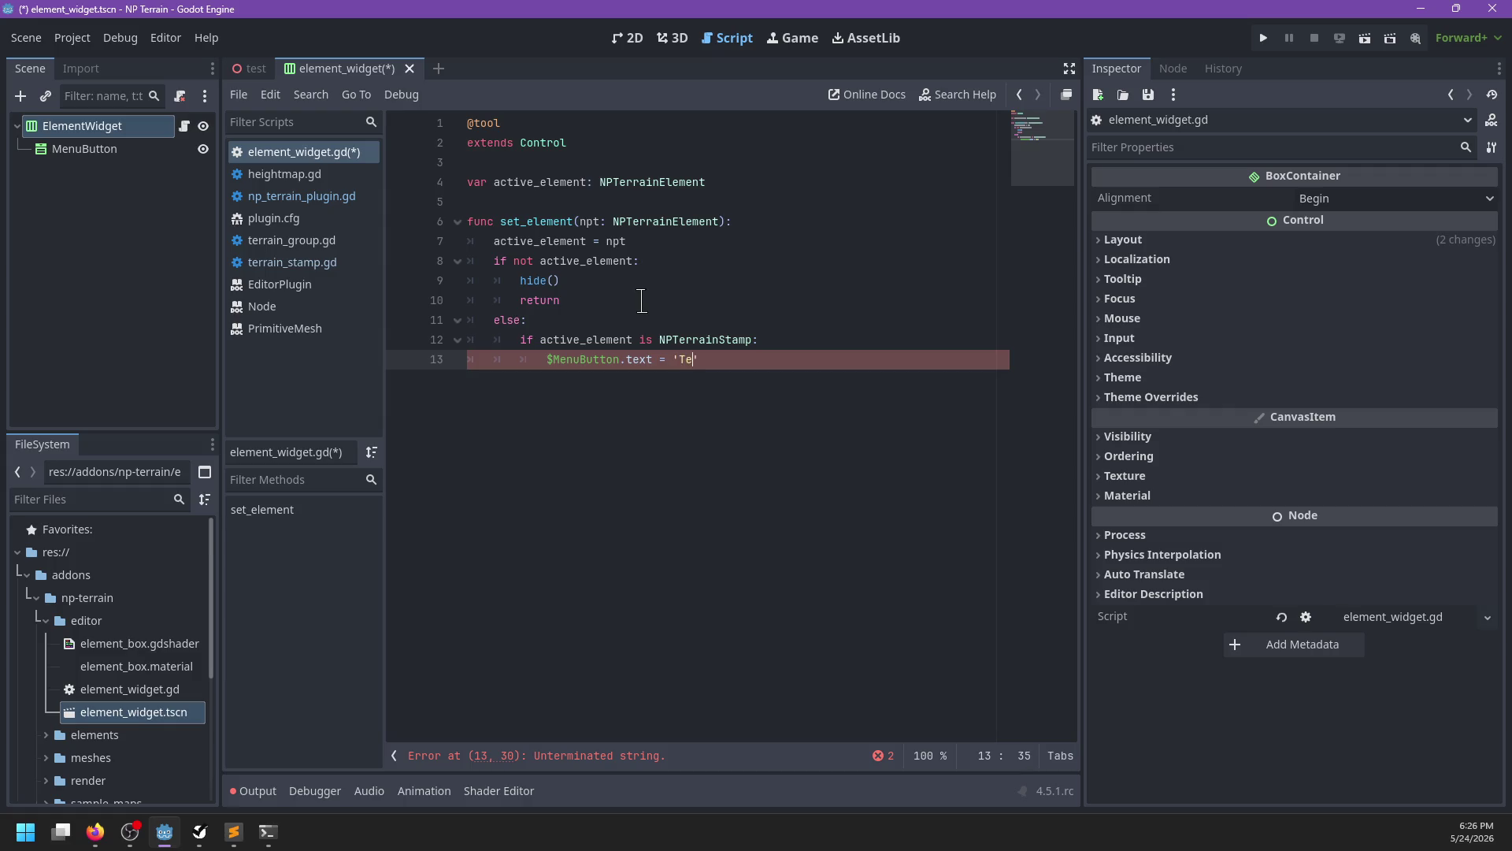
key("End")
Add an 'elif active_element is NPTerrainHole:' branch
key("Return")
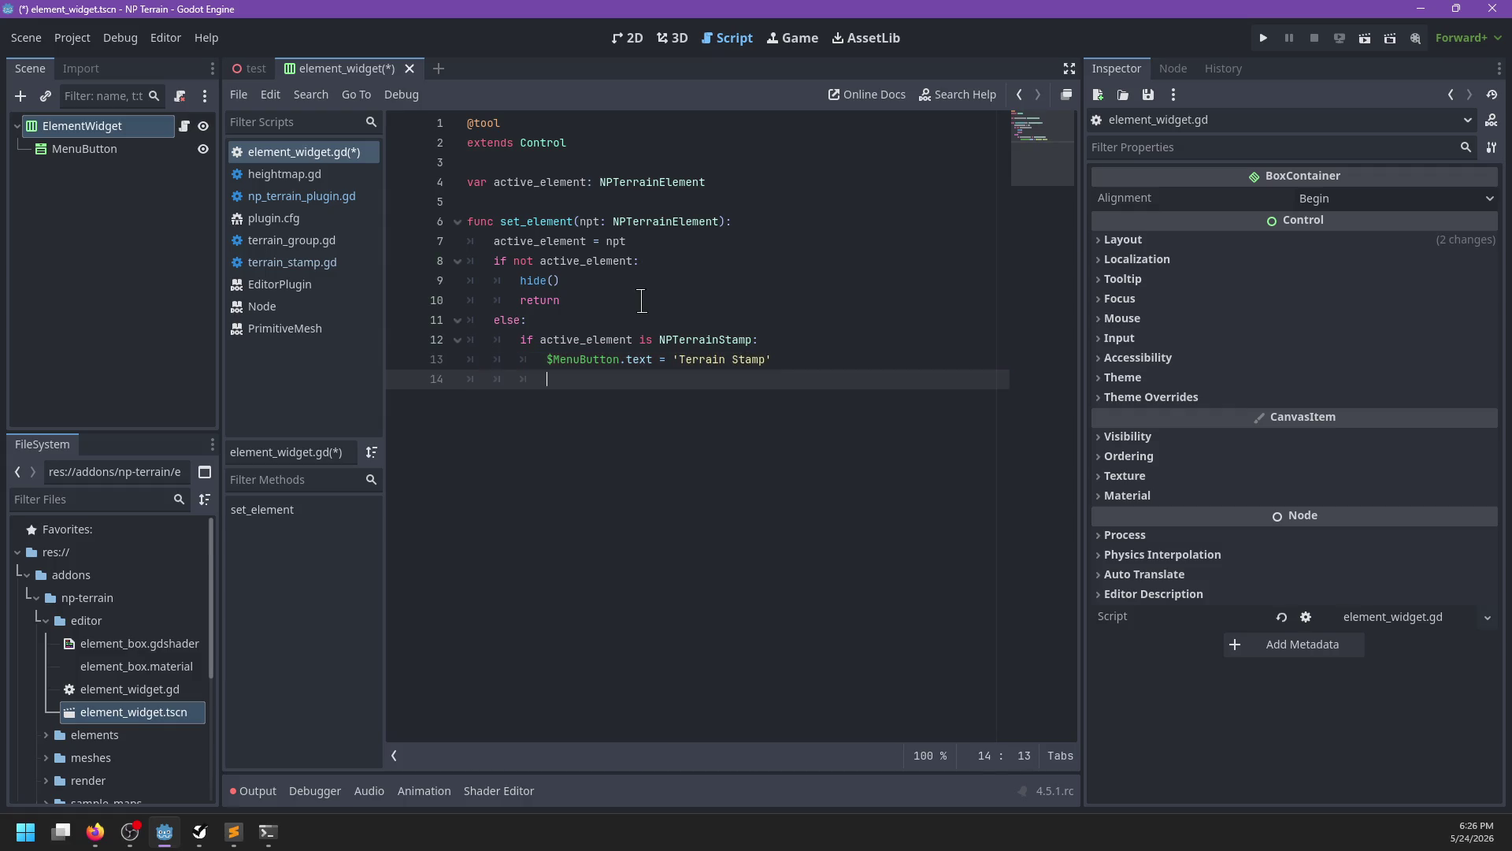
type("tive")
key("Return")
type("is NPTe")
type("rra")
key("Down")
key("Down")
key("Return")
type(":")
key("Return")
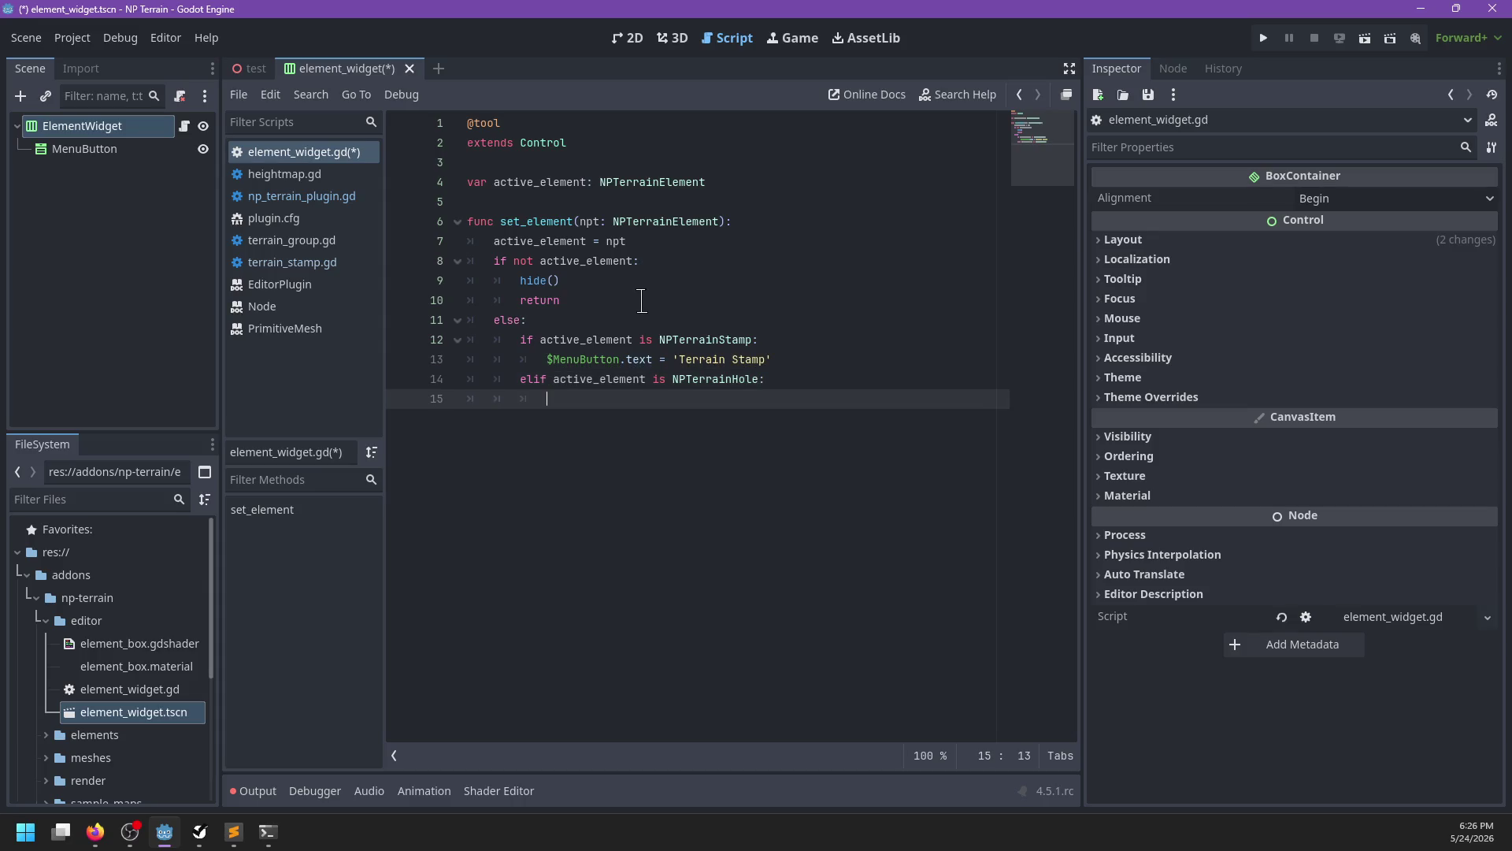
type("$")
key("Escape")
left_click(755, 181)
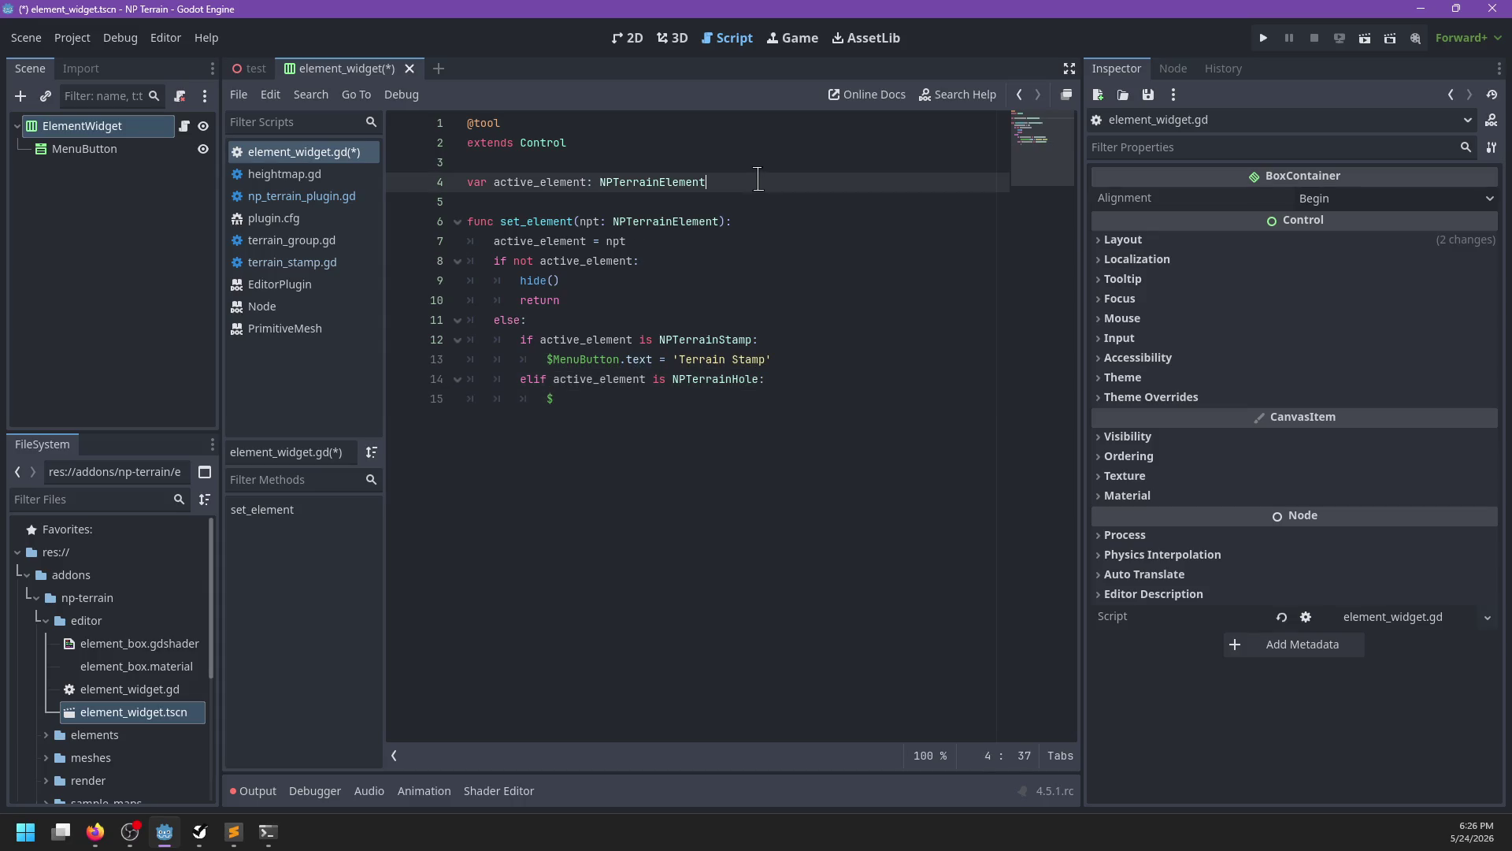
key("Up")
key("Return")
type("@onready var menu")
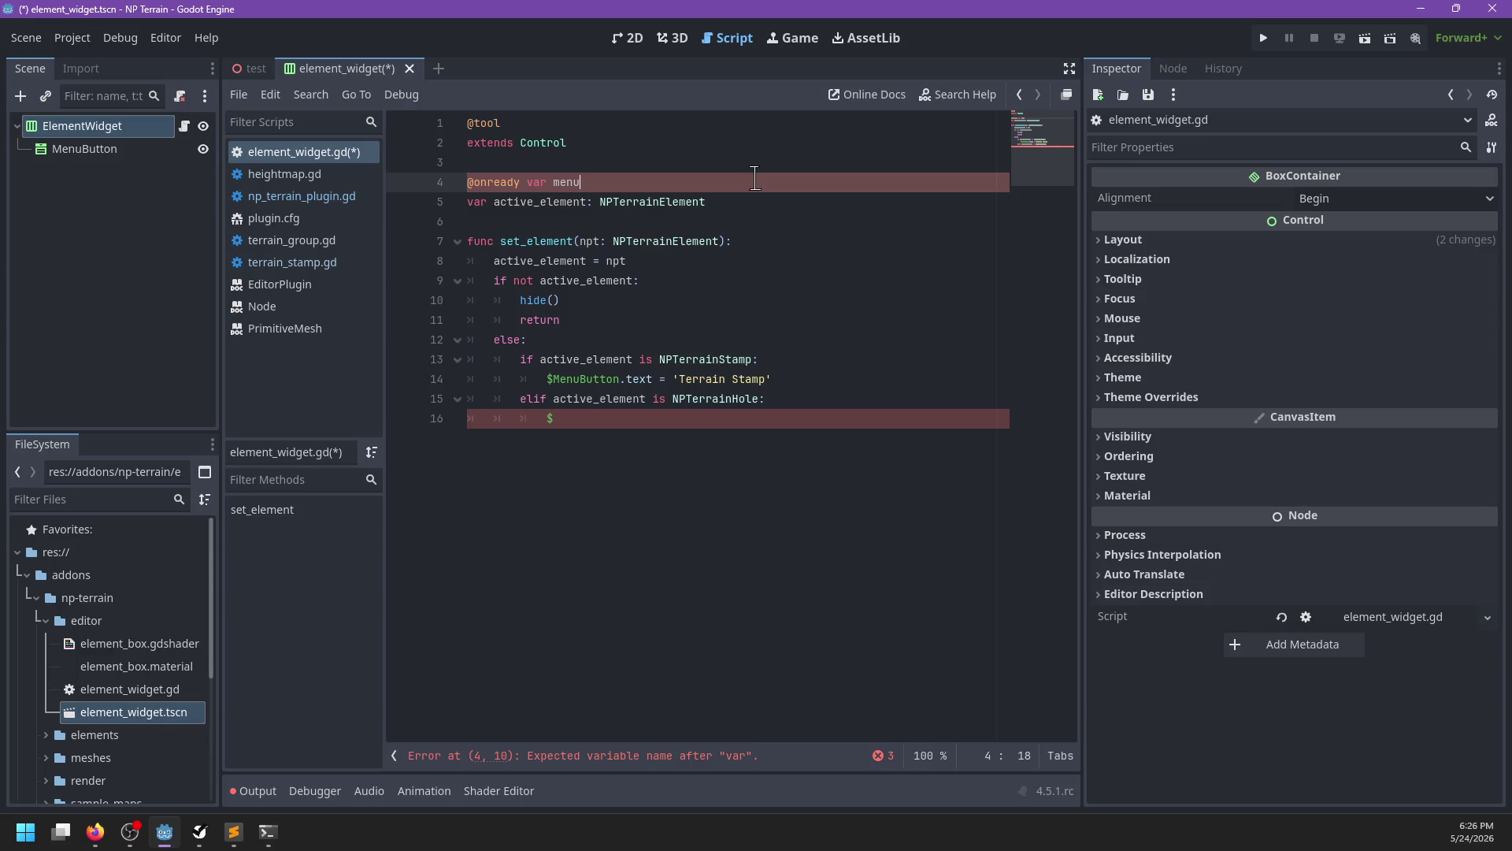
type(": MenuButton = $M")
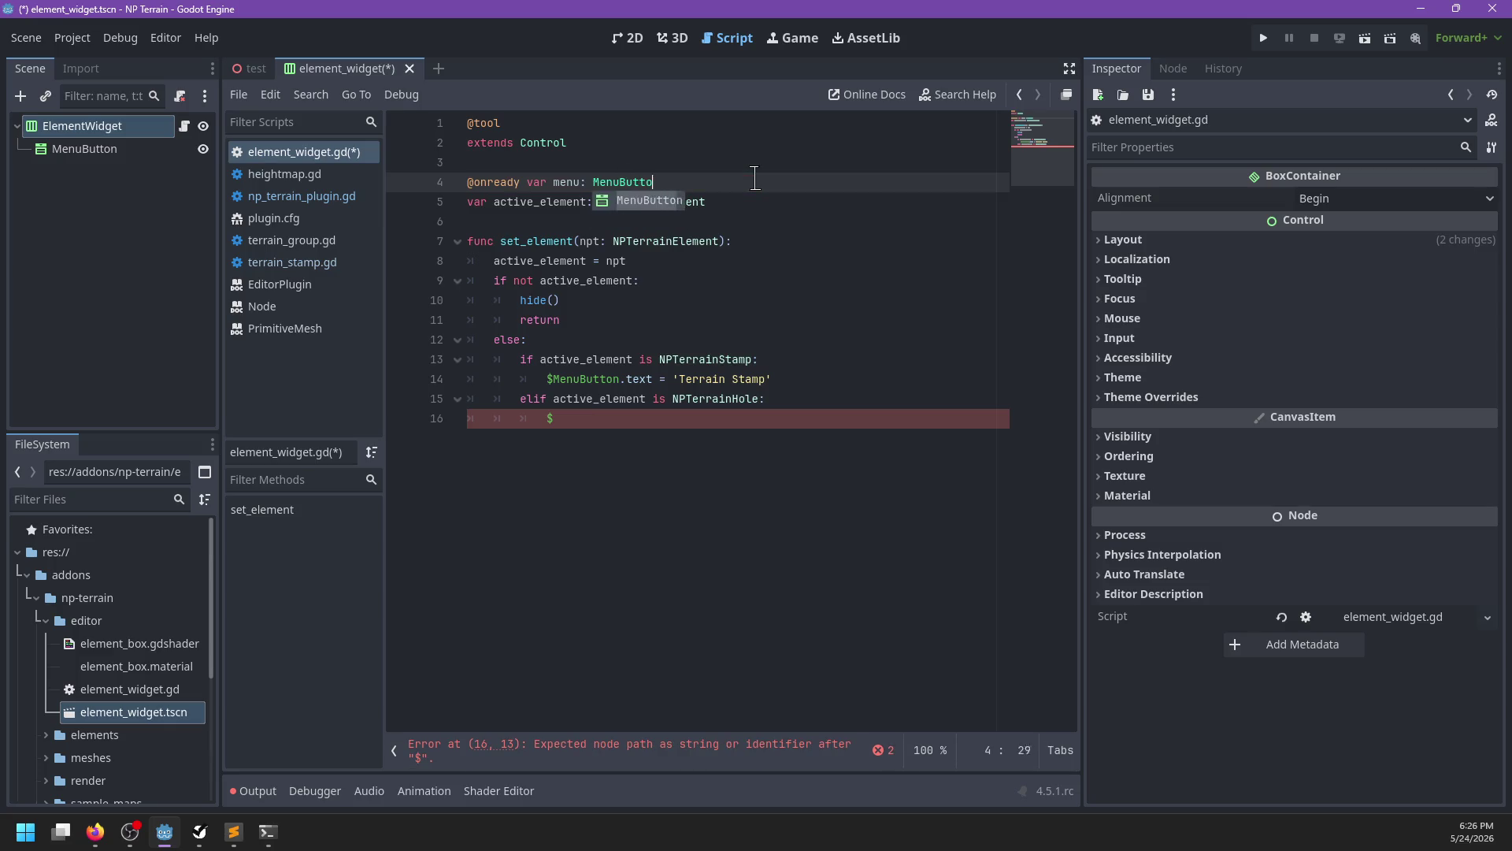
key("Return")
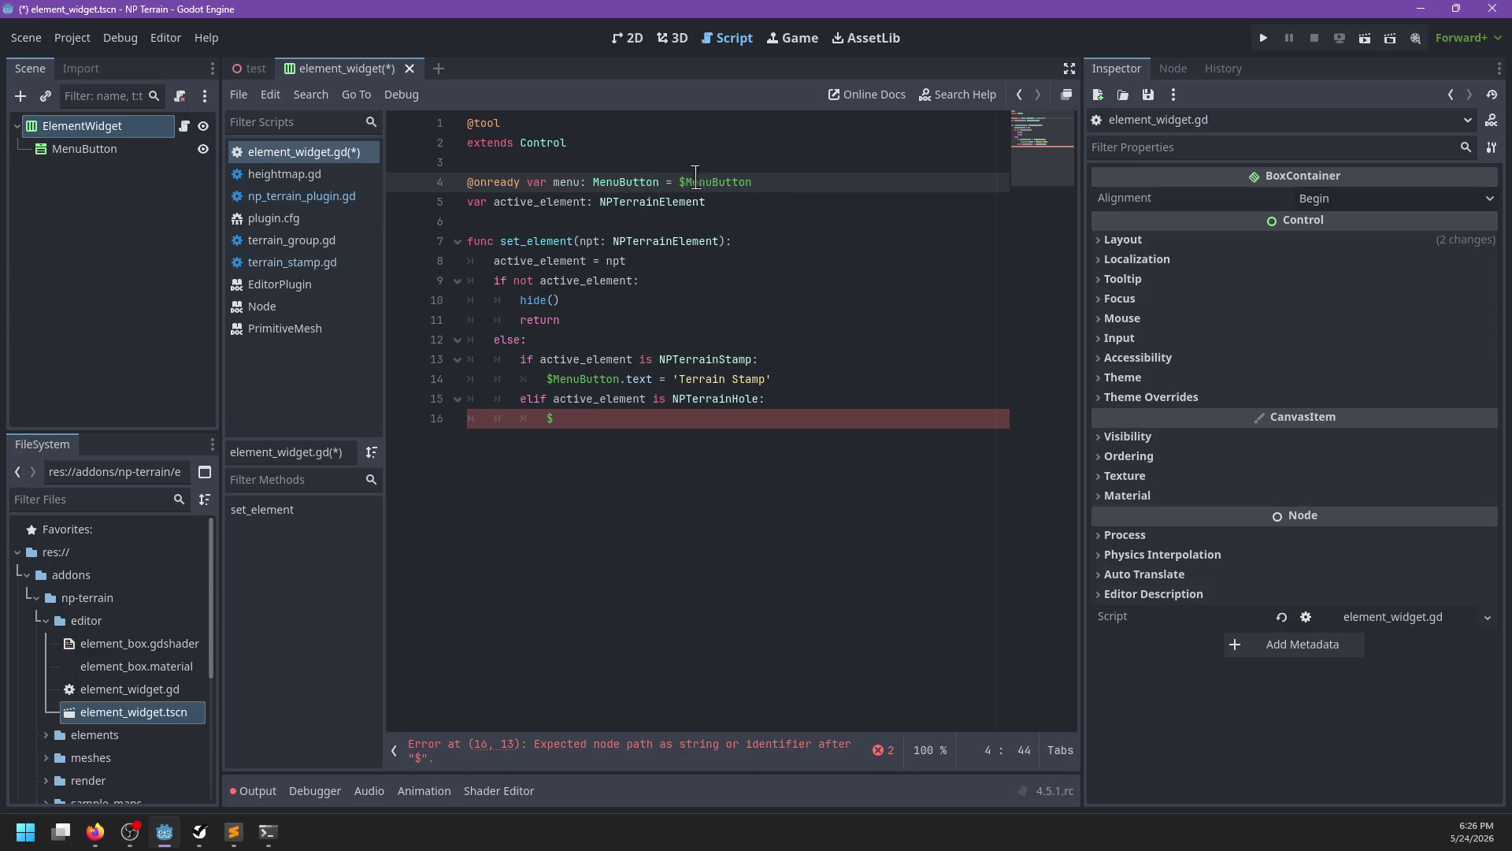
double_click(566, 182)
key("ctrl+c")
double_click(614, 380)
key("ctrl+v")
Label holes 'Terrain Hole' and everything else 'Terrain Element' via menu.text
left_click(549, 418)
type("menu.text = '")
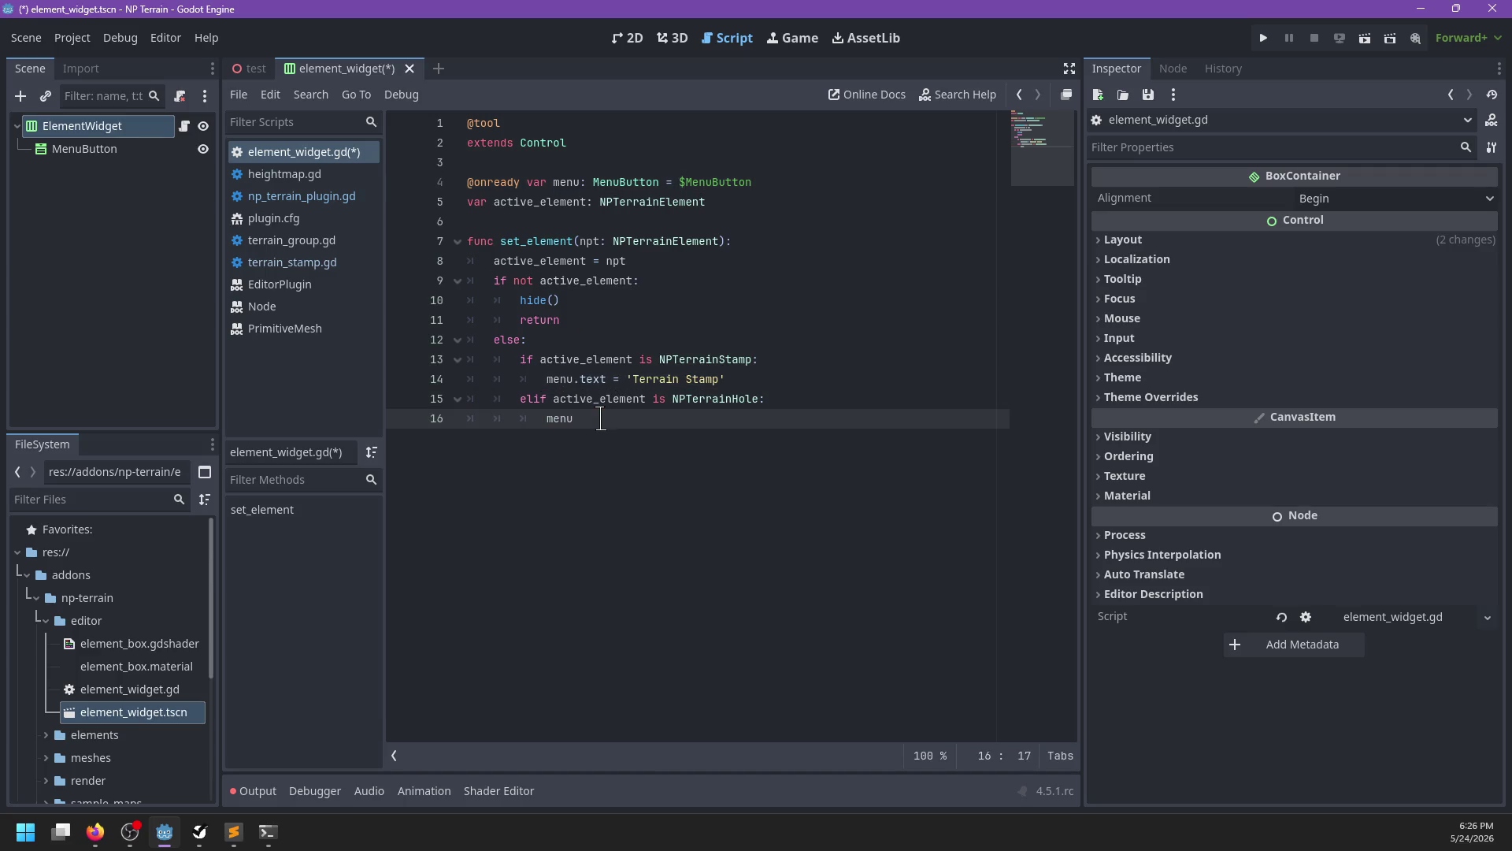
type("Terrain Hole")
key("Return")
key("BackSpace")
type("else:")
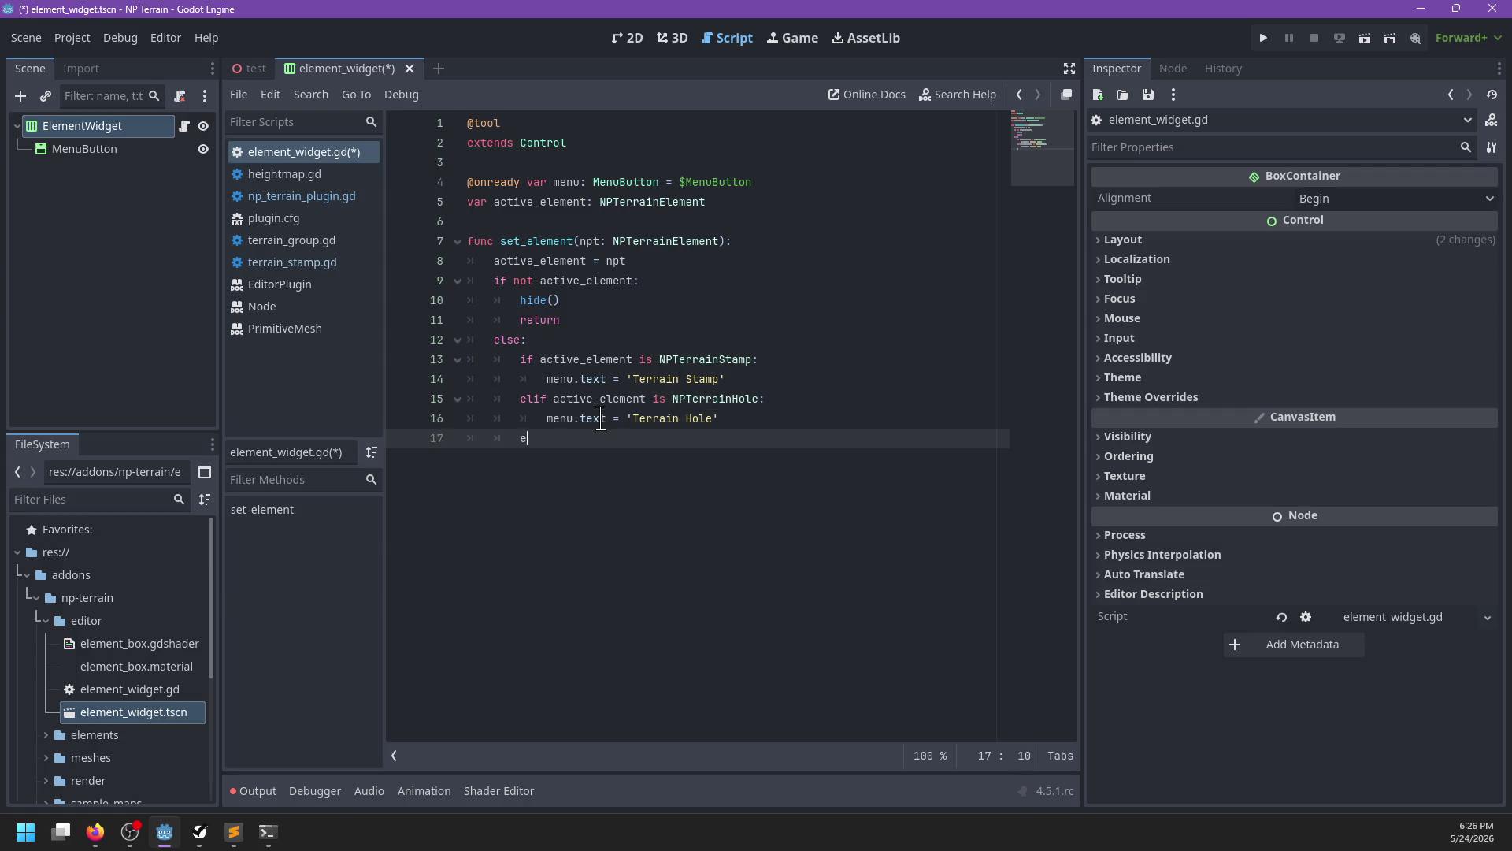
key("Return")
type("menu.tet = 'T")
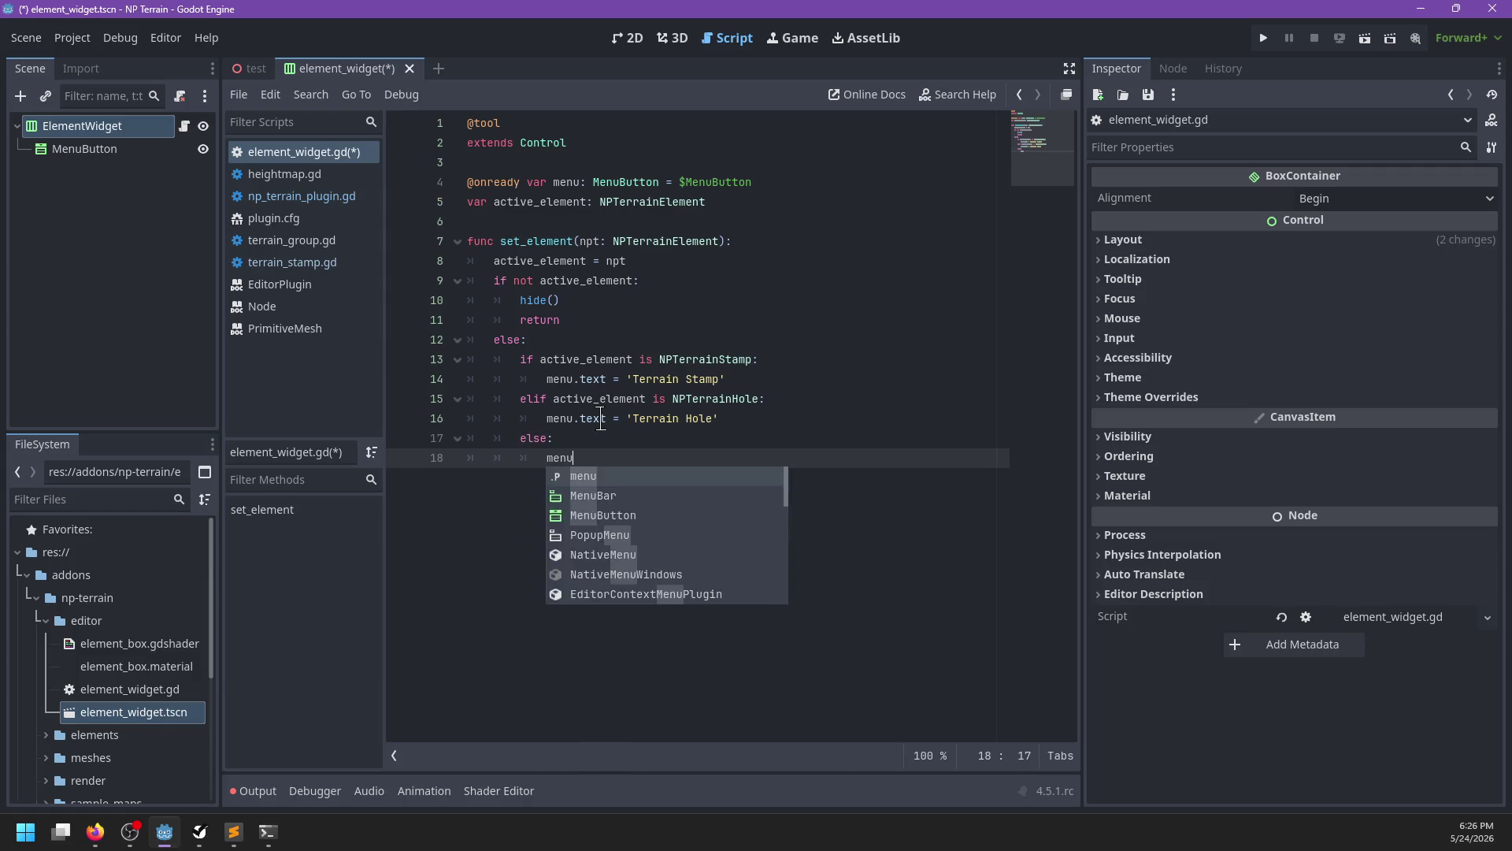
type("errain elem")
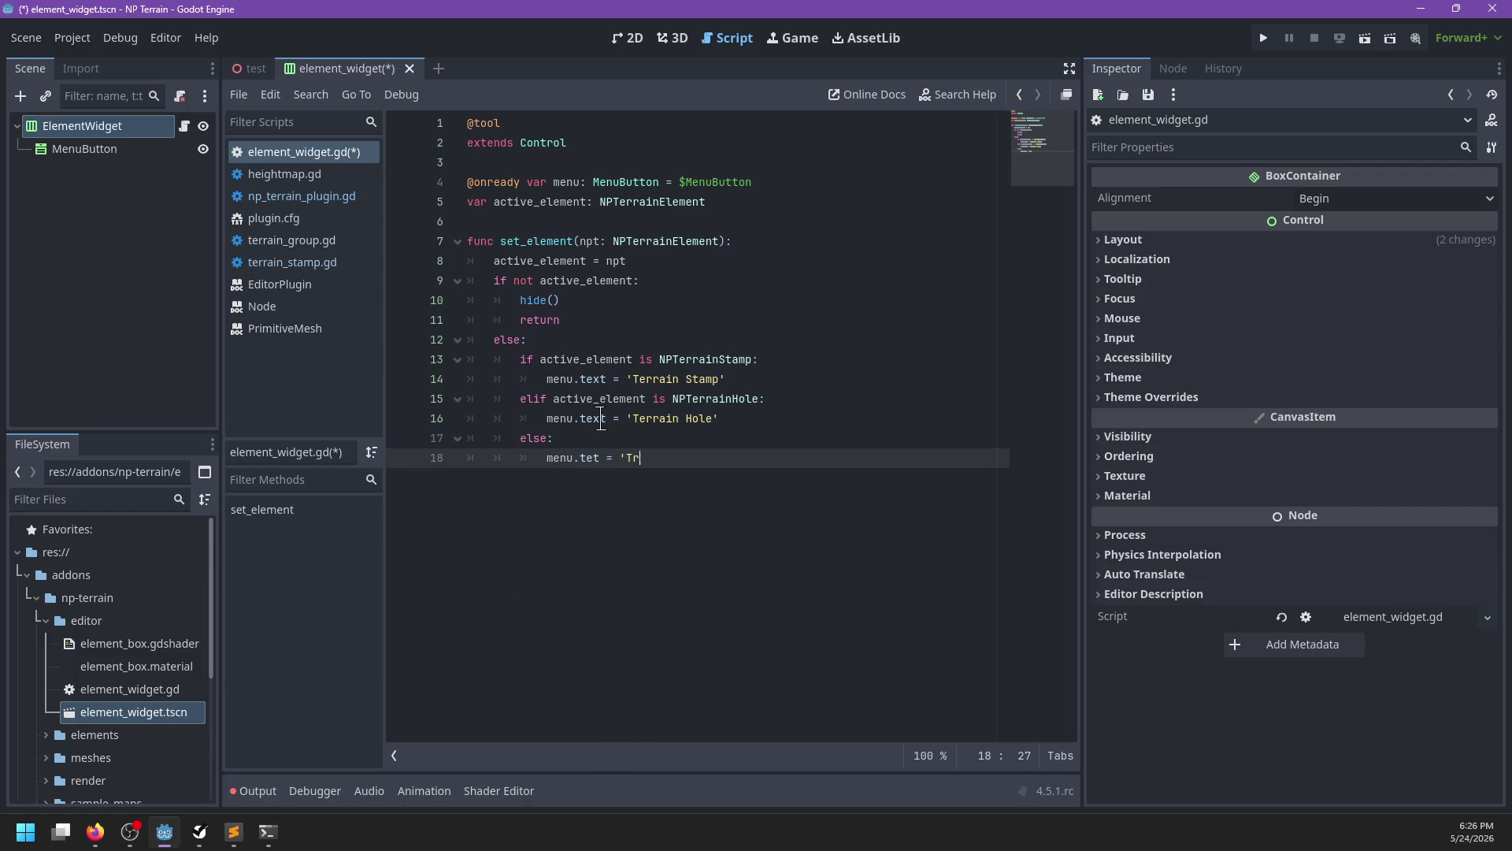
key("BackSpace")
key("BackSpace")
key("BackSpace")
type("Element")
left_click(593, 458)
type("x")
left_click(811, 453)
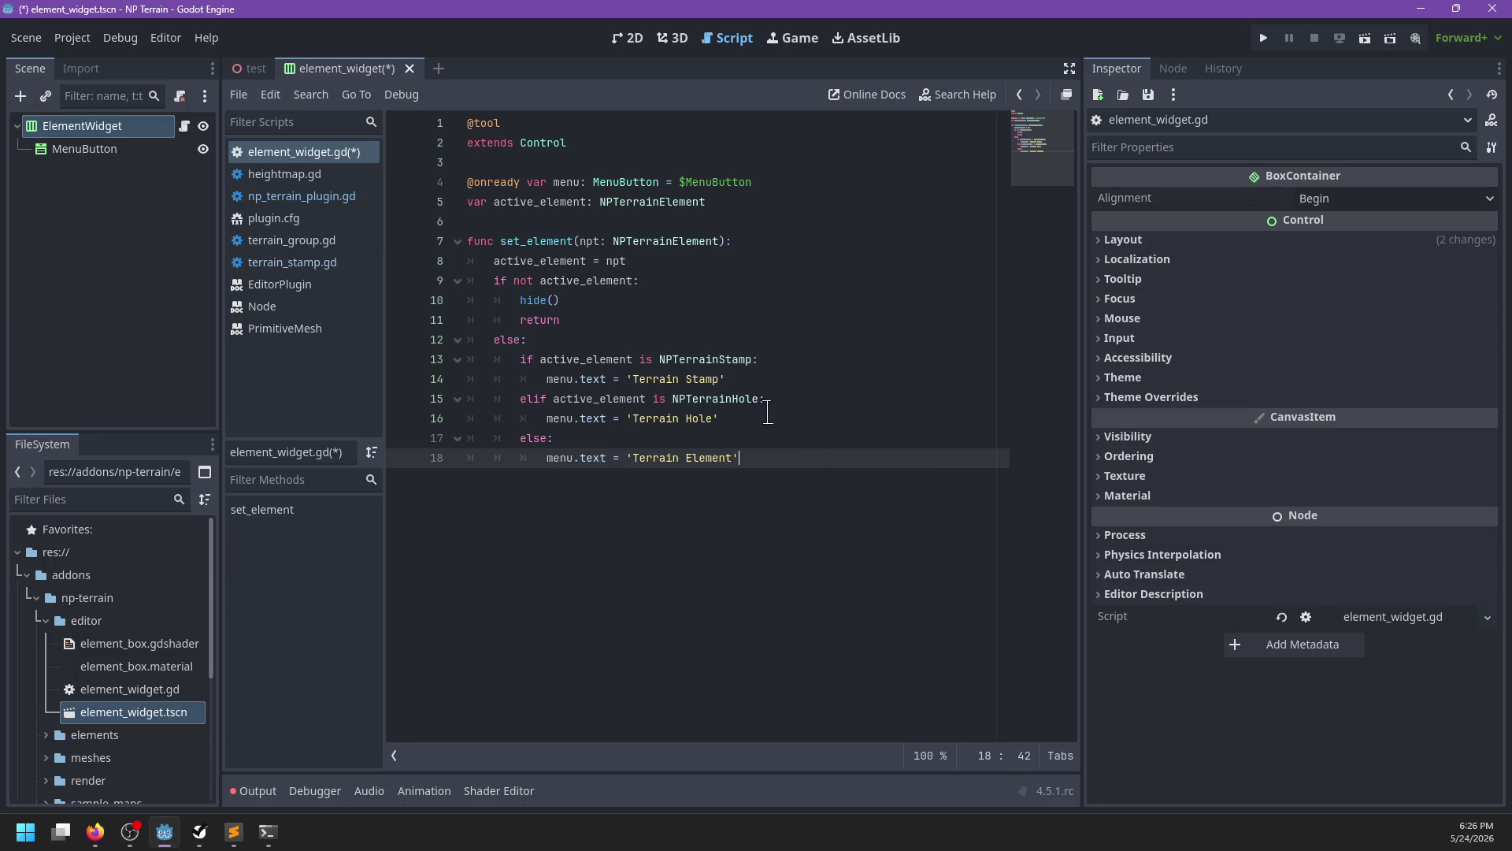
Save the widget, then open np_terrain_plugin.gd
key("ctrl+s")
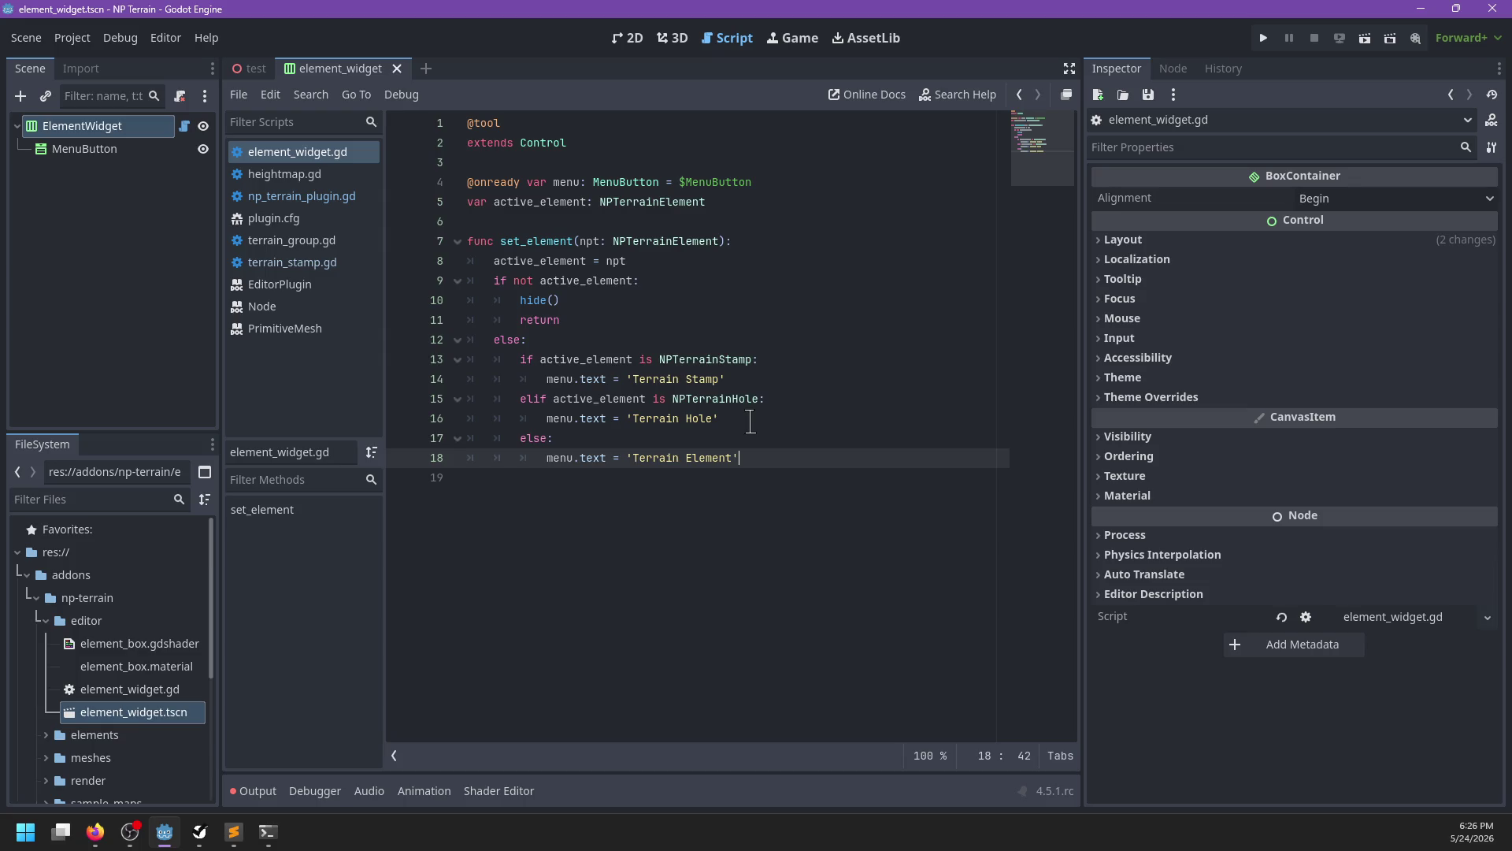
left_click(285, 174)
left_click(319, 198)
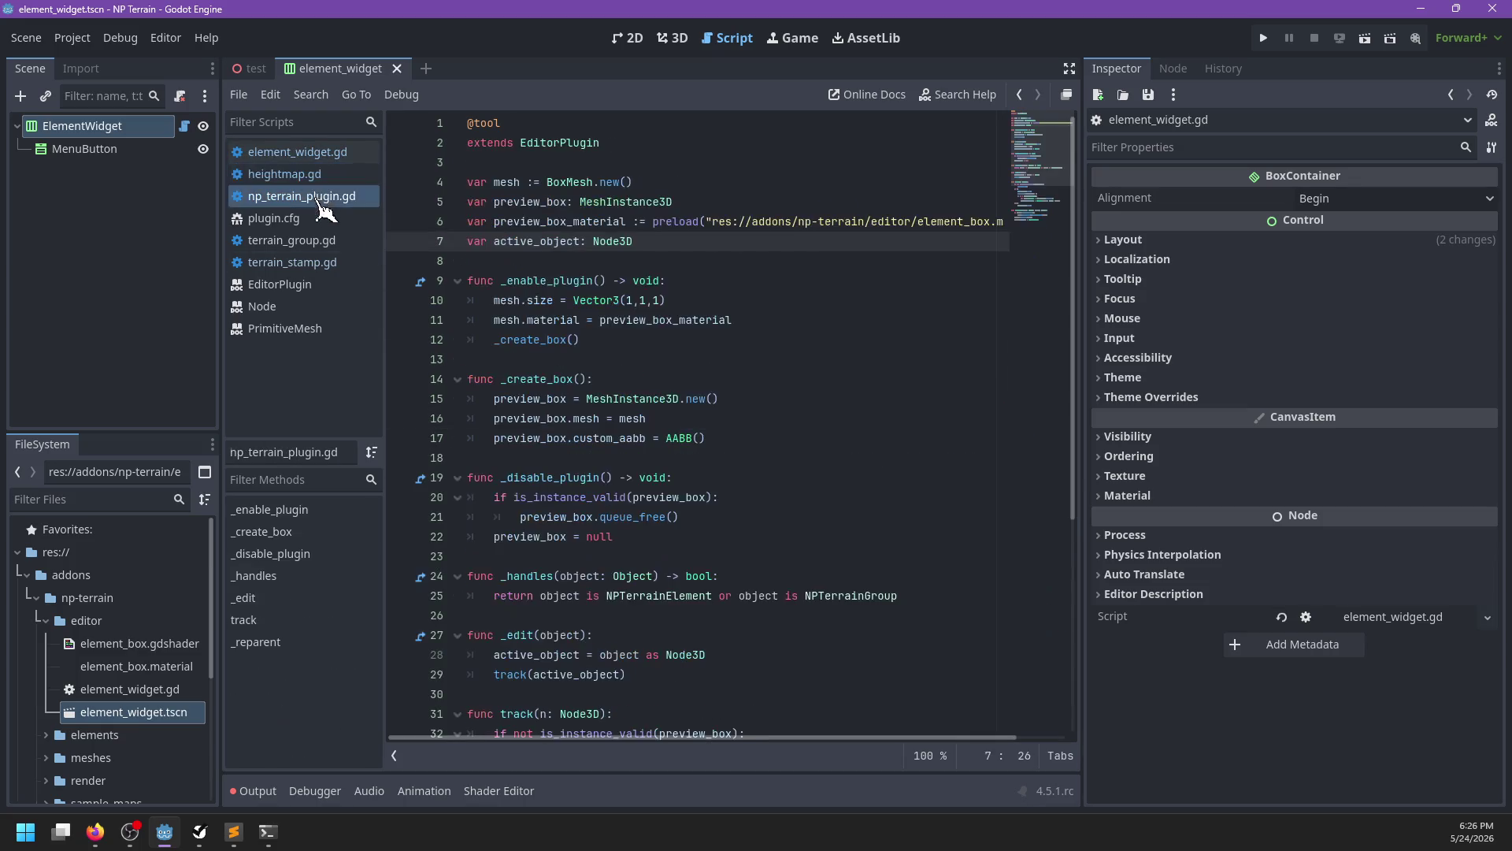
Add an element_widget variable preloading 'res://addons/np-terrain/editor/element_widget.tscn'
left_click(731, 246)
key("Return")
type("\\")
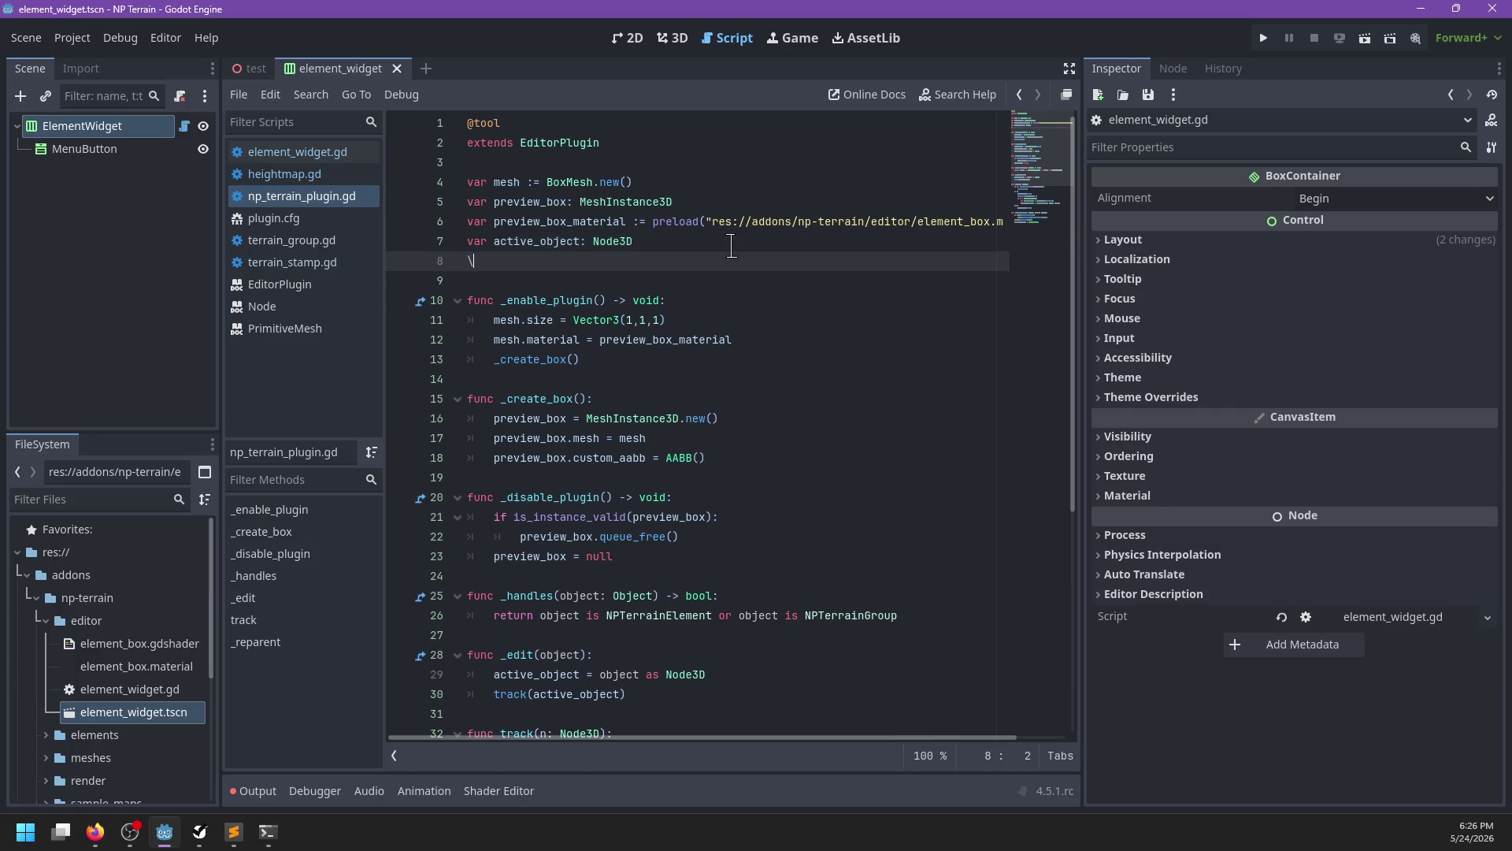
type("ar")
key("ctrl+BackSpace")
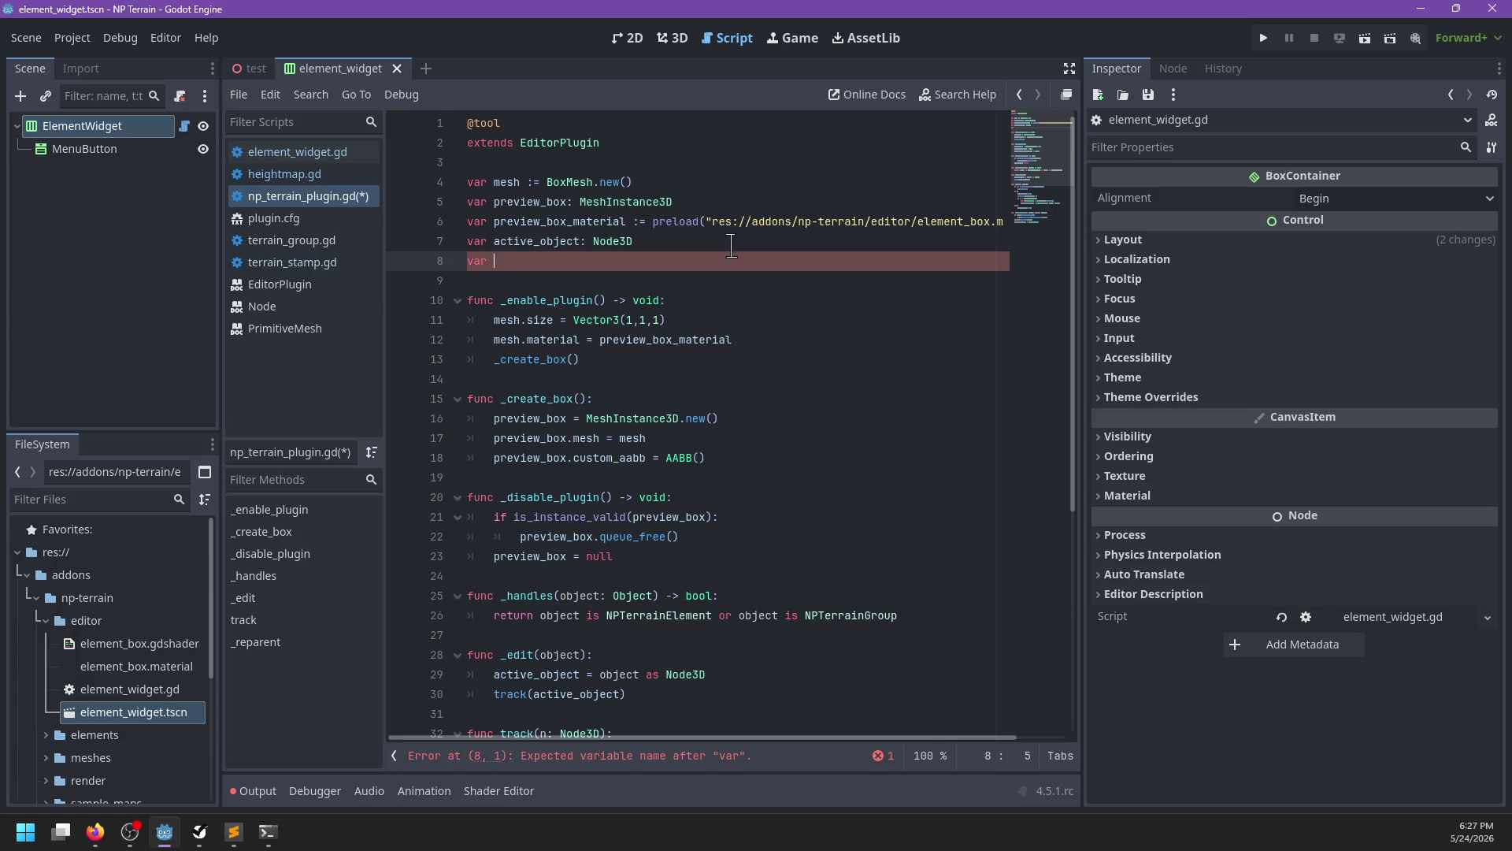
type("ement")
type("widget ")
type("preload('re")
type("sL//")
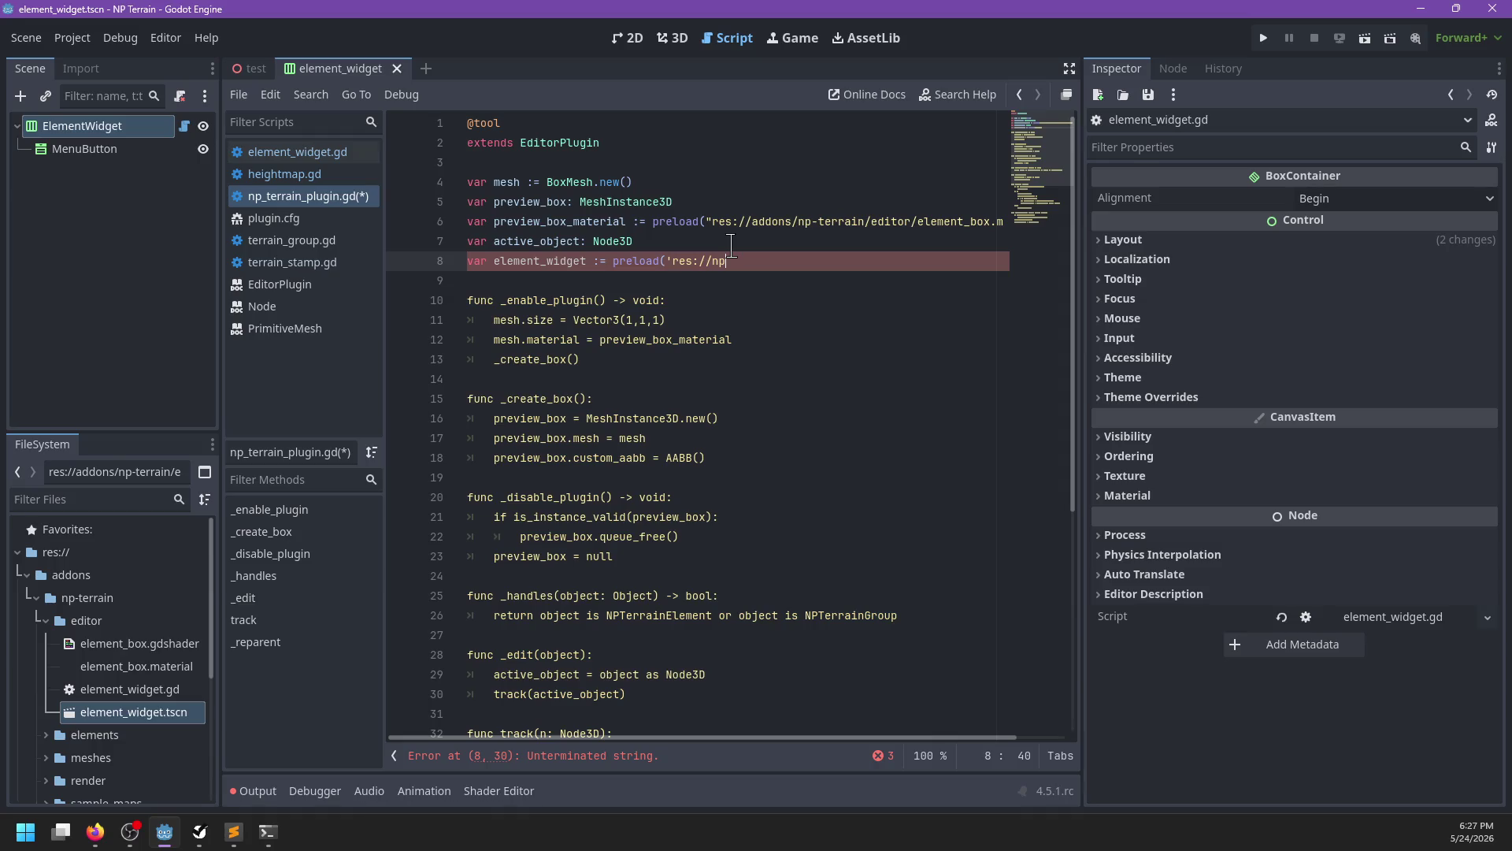
type("rain/ed")
type("or/")
type("addons/")
type("ement_wid")
type("get.tscn')")
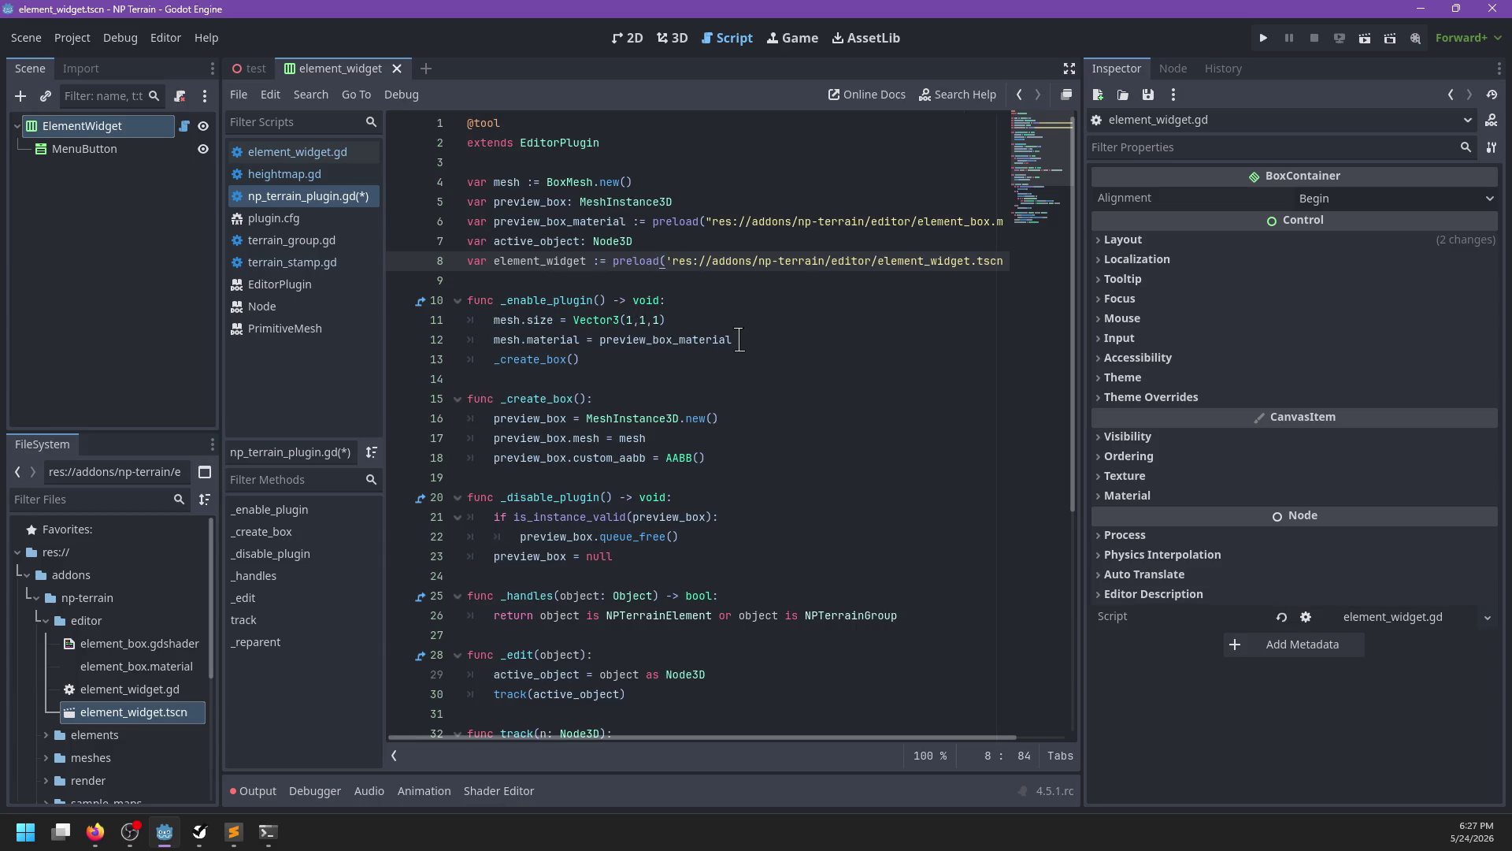
Call get_editor_interface() in _enable_plugin, browse its methods, and open its documentation
left_click(695, 356)
key("Return")
type("get_ed")
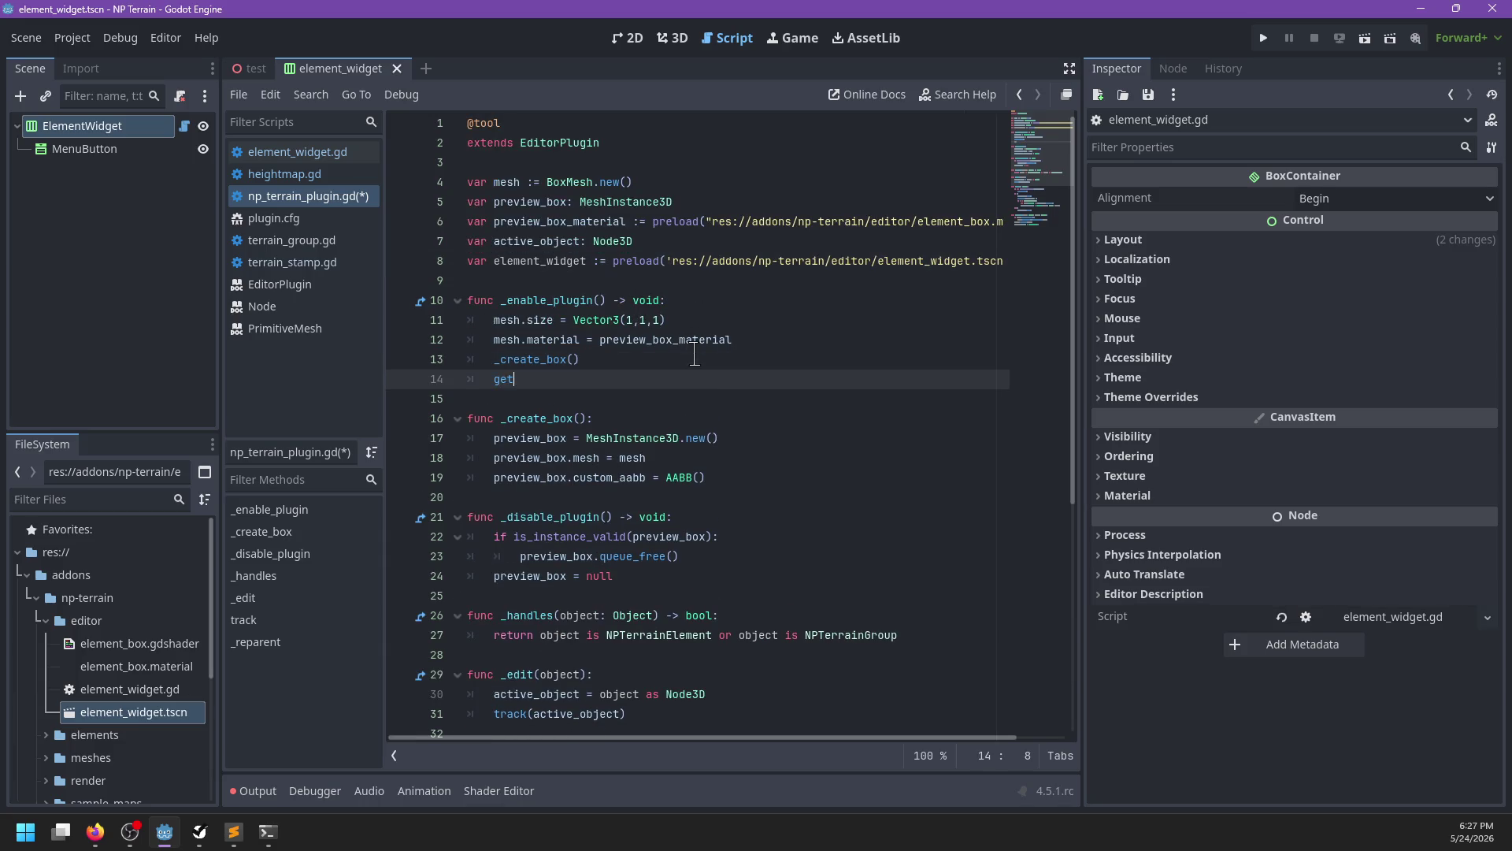
key("Return")
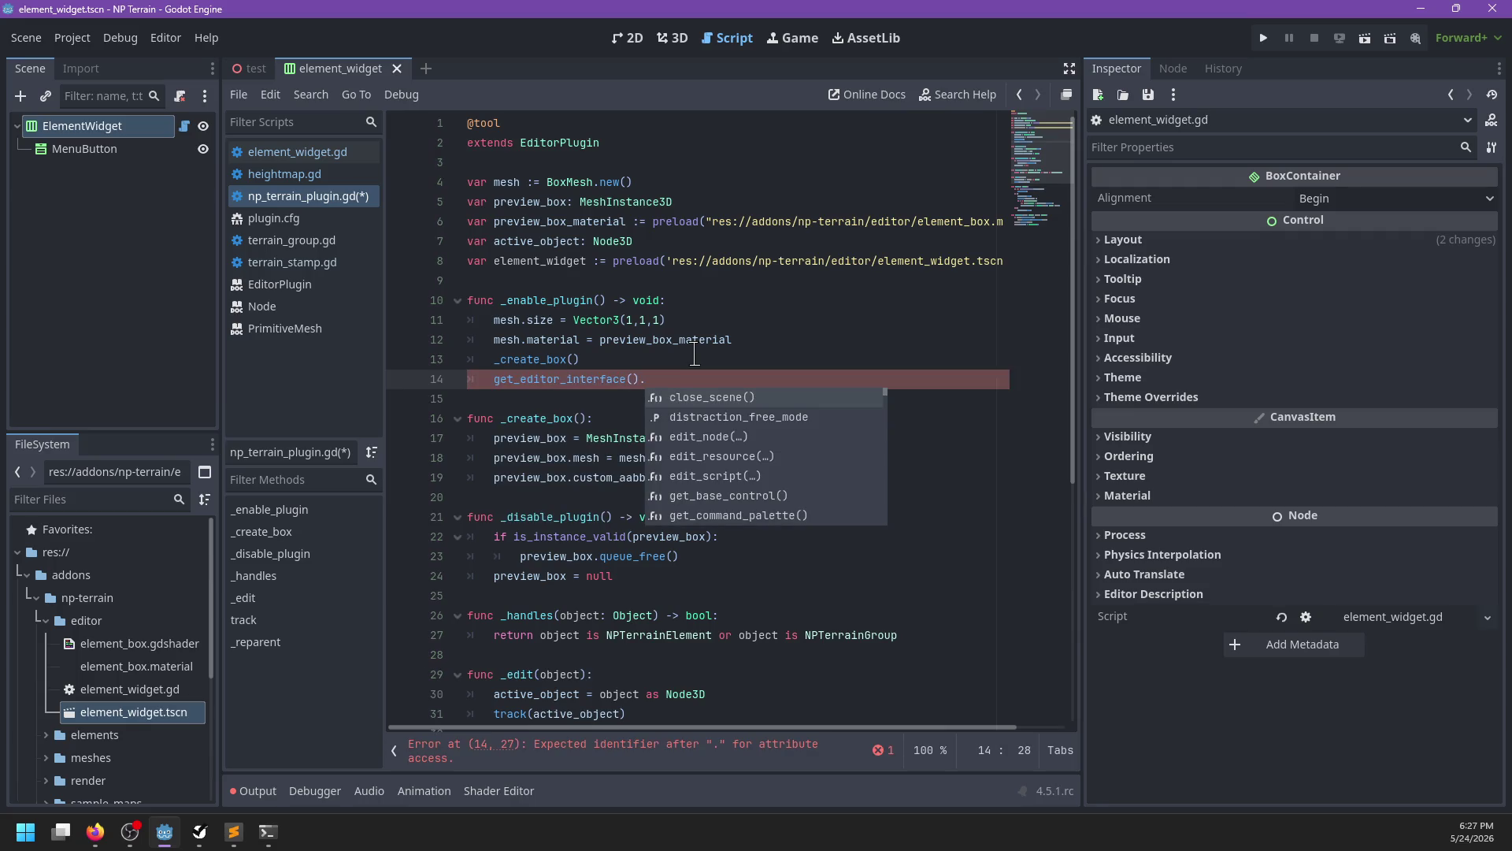
key("Down")
key("Down")
key("Down")
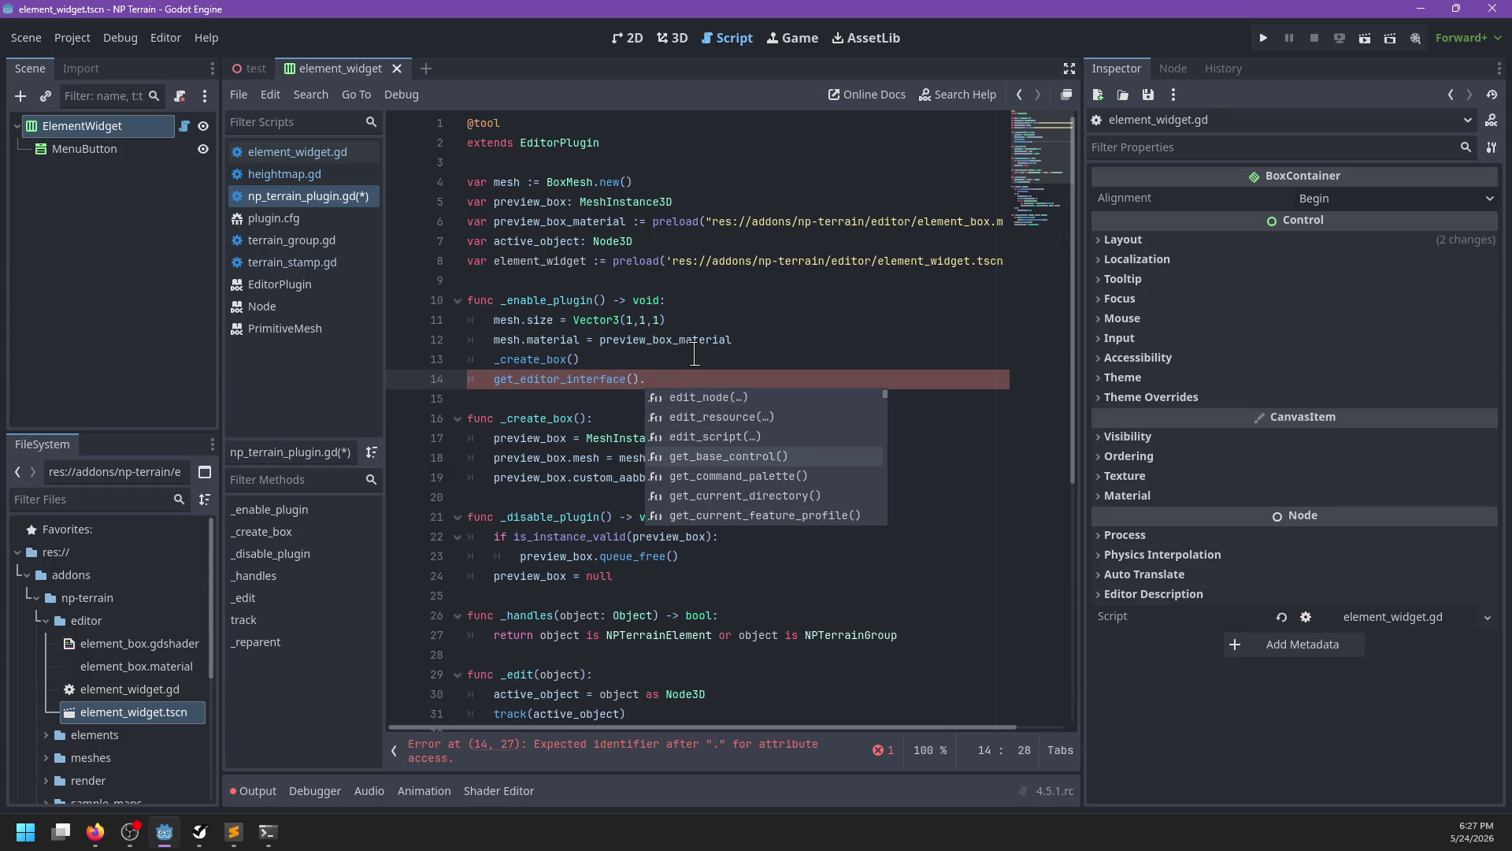
key("Down")
key("Down")
key("Down")
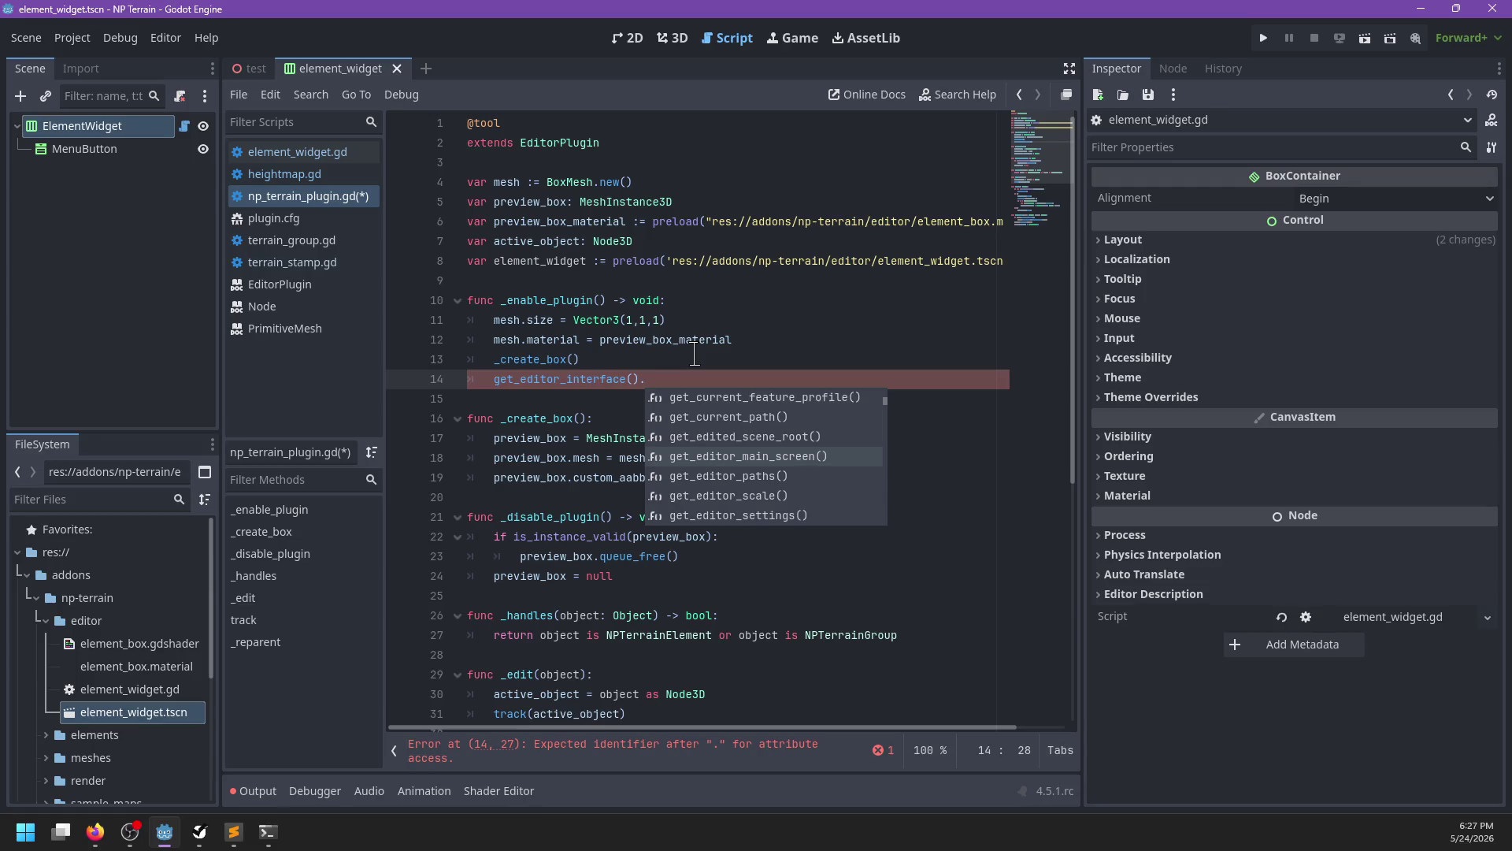
key("Down")
key("Down")
key("Down")
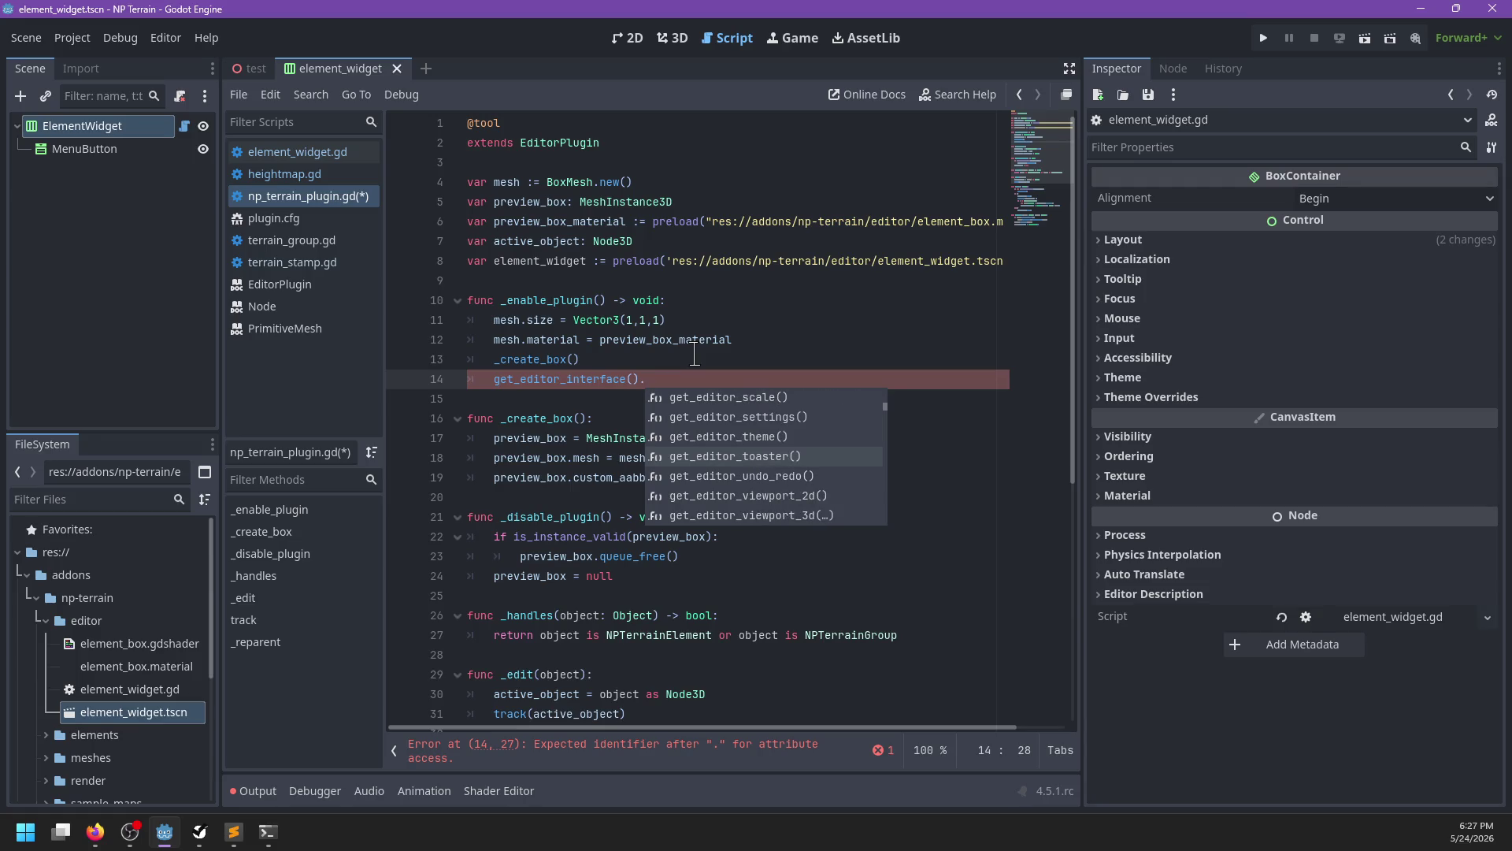
key("Escape")
left_click(556, 380)
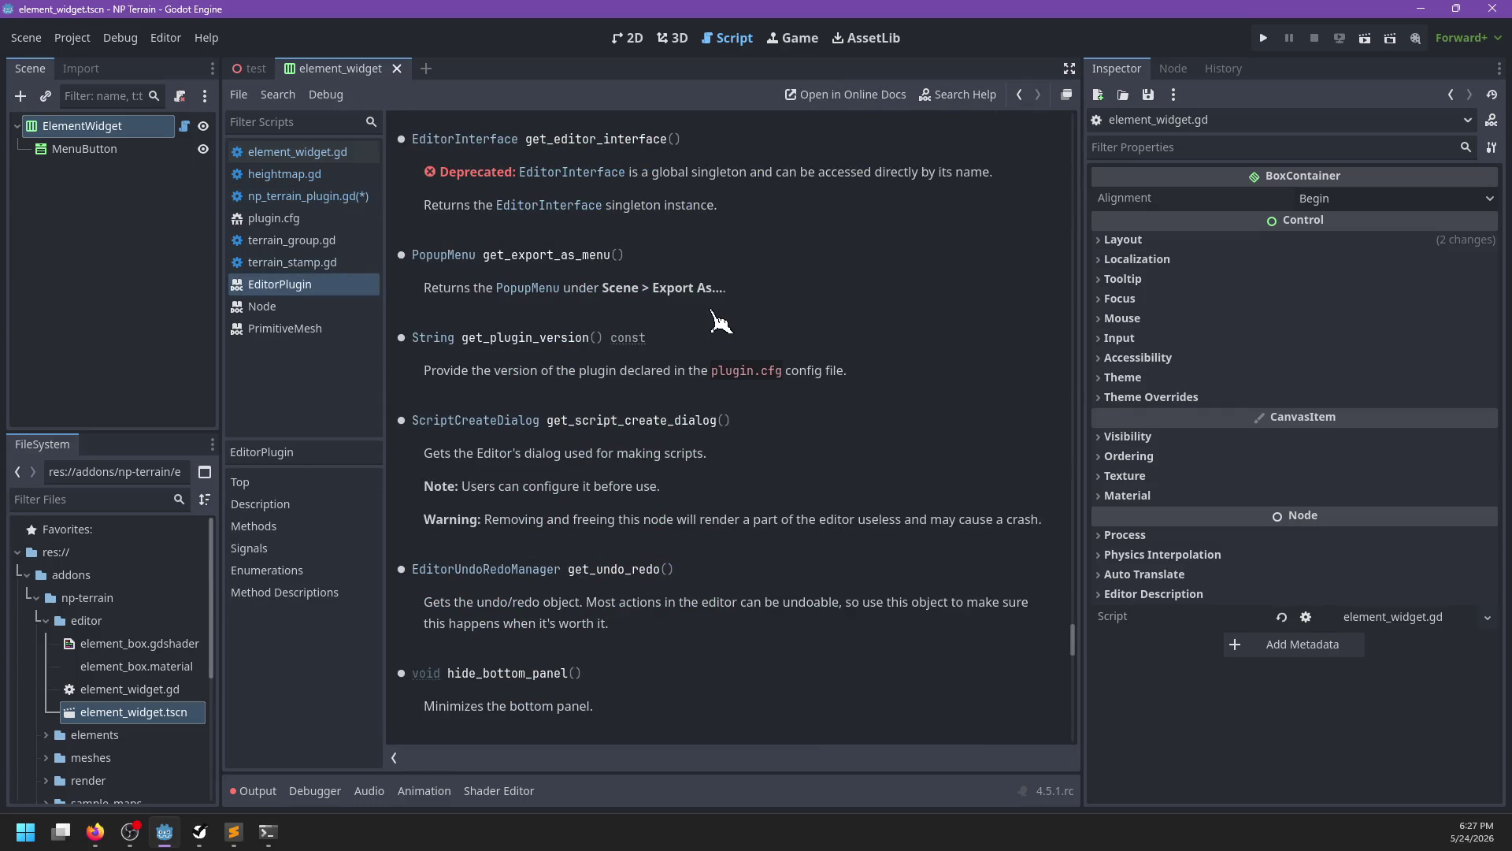
Look through the EditorInterface and EditorPlugin help pages, then return to np_terrain_plugin.gd
left_click(509, 141)
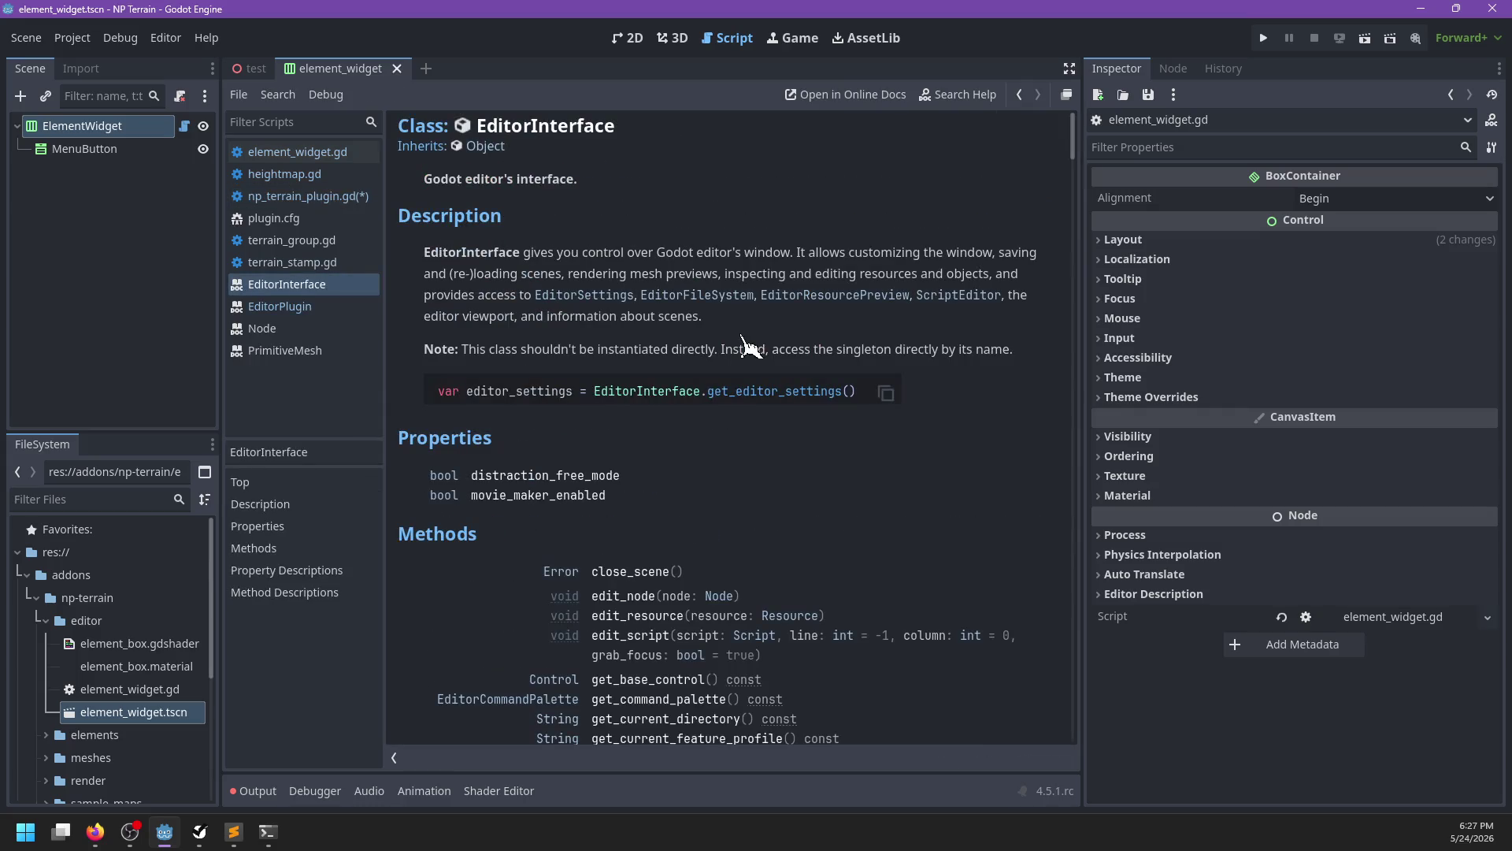
left_click(326, 309)
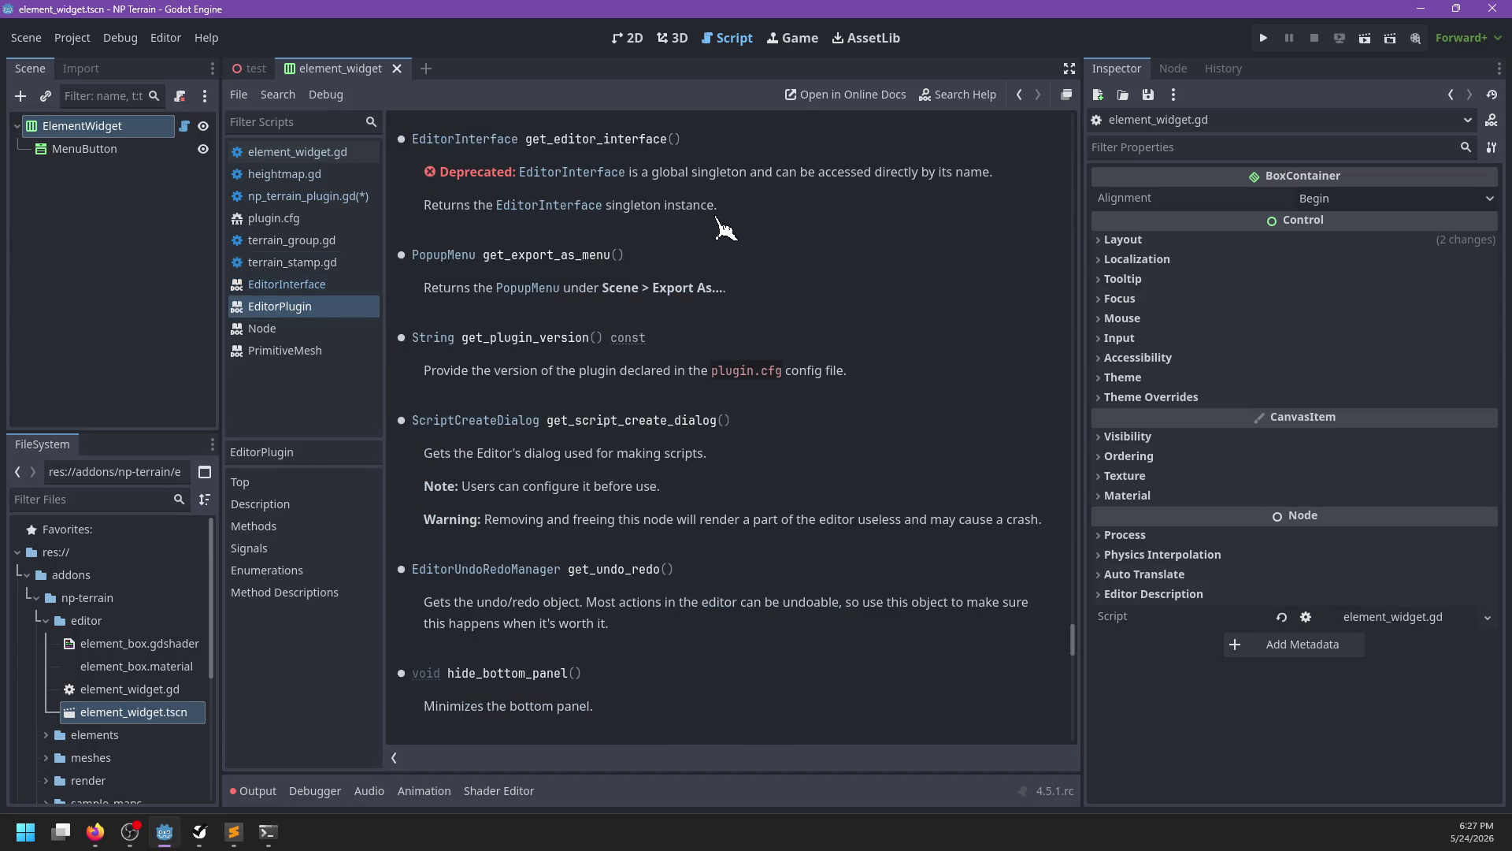
left_click(498, 207)
left_click(315, 196)
Replace the get_editor_interface() call with the EditorInterface. singleton in the plugin script
key("shift+Home")
key("BackSpace")
type("Editor")
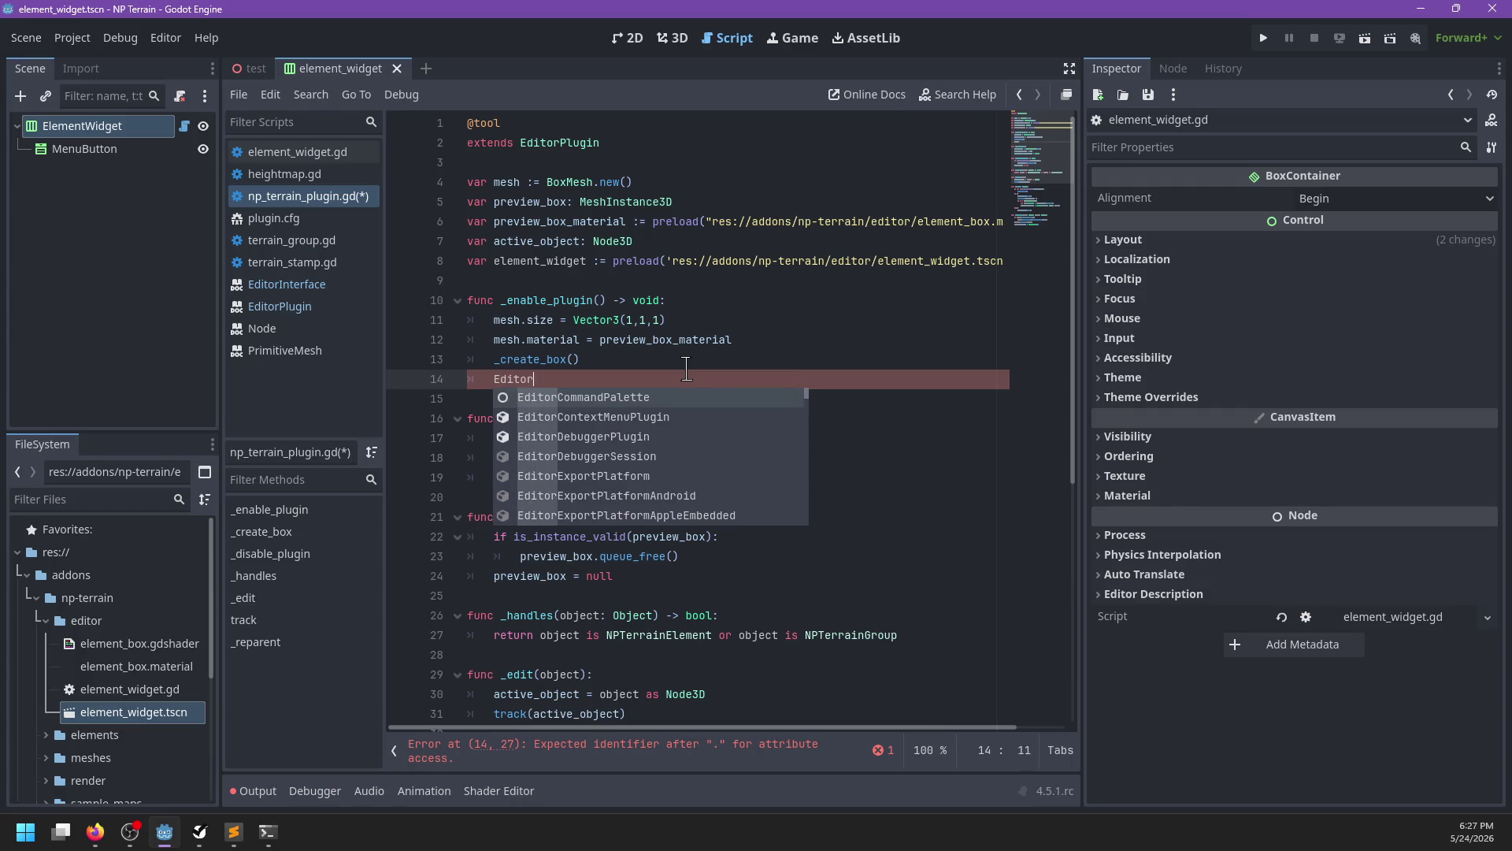
type("Interface.")
key("Escape")
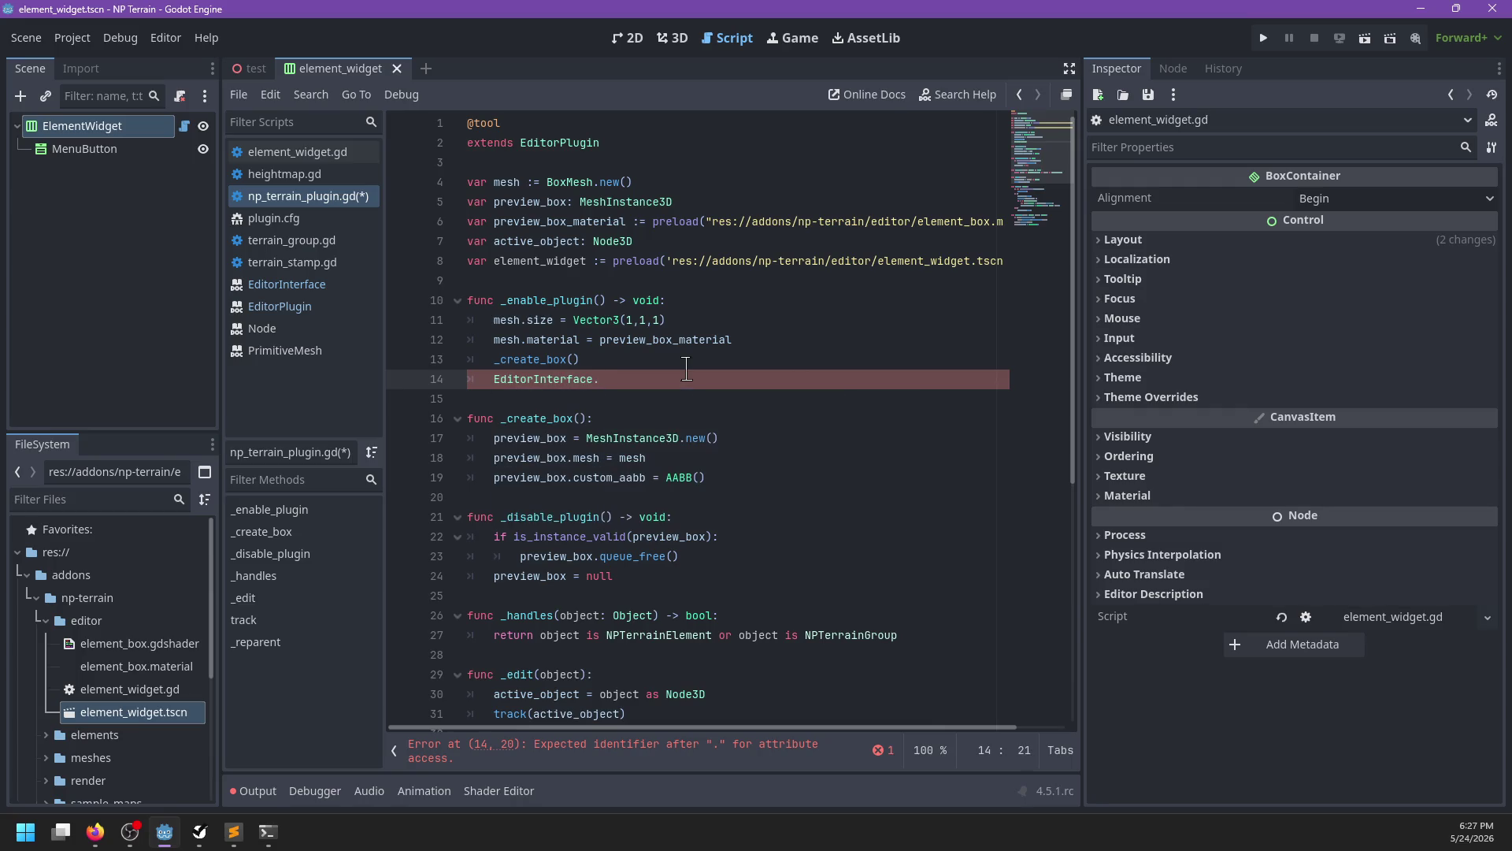
Browse the EditorInterface docs and open the EditorCommandPalette class page
left_click(316, 285)
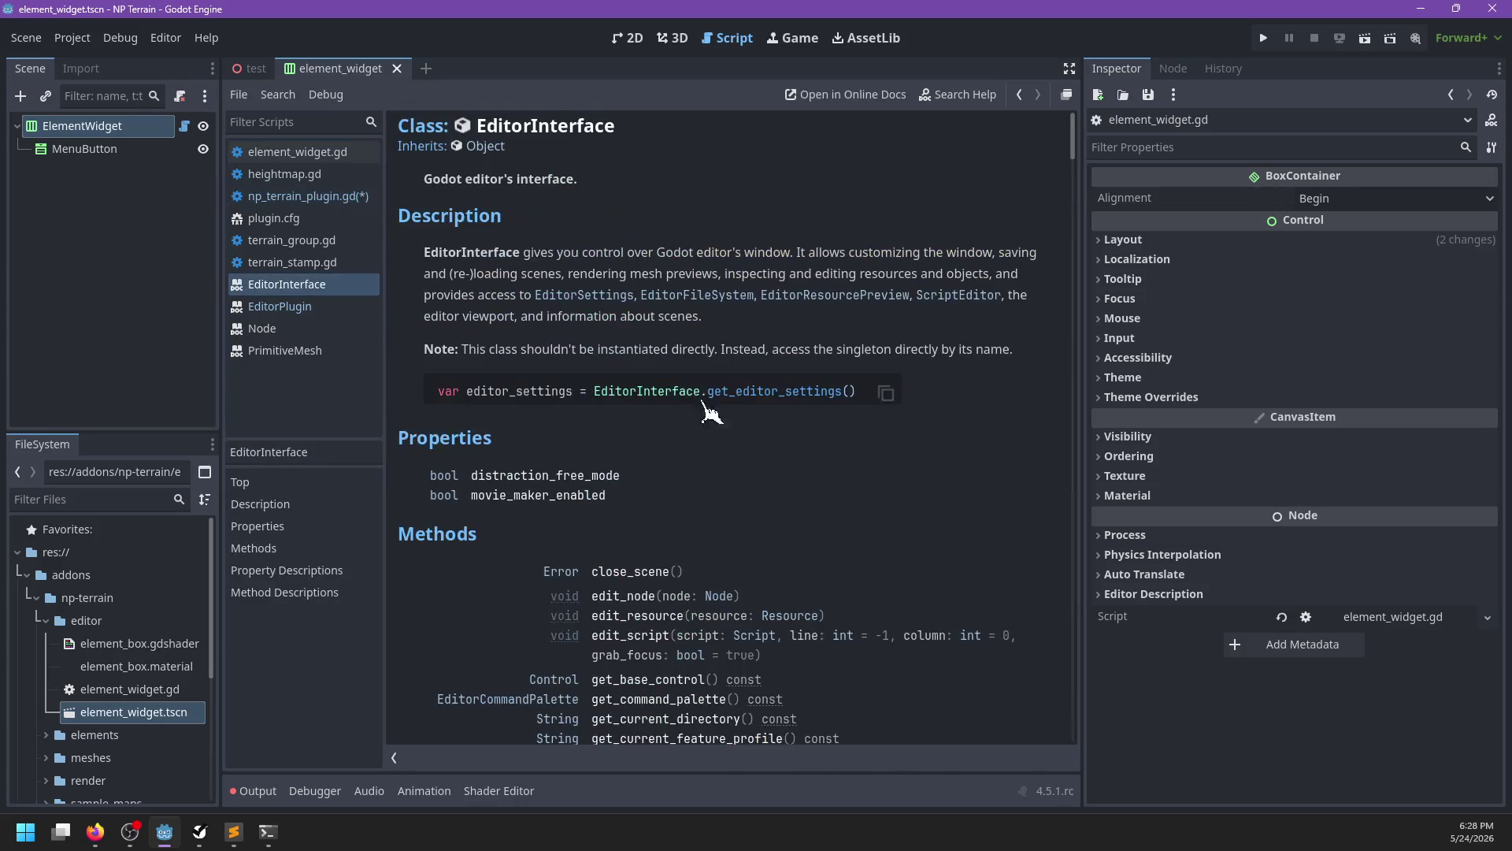
scroll(709, 425, "down", 5)
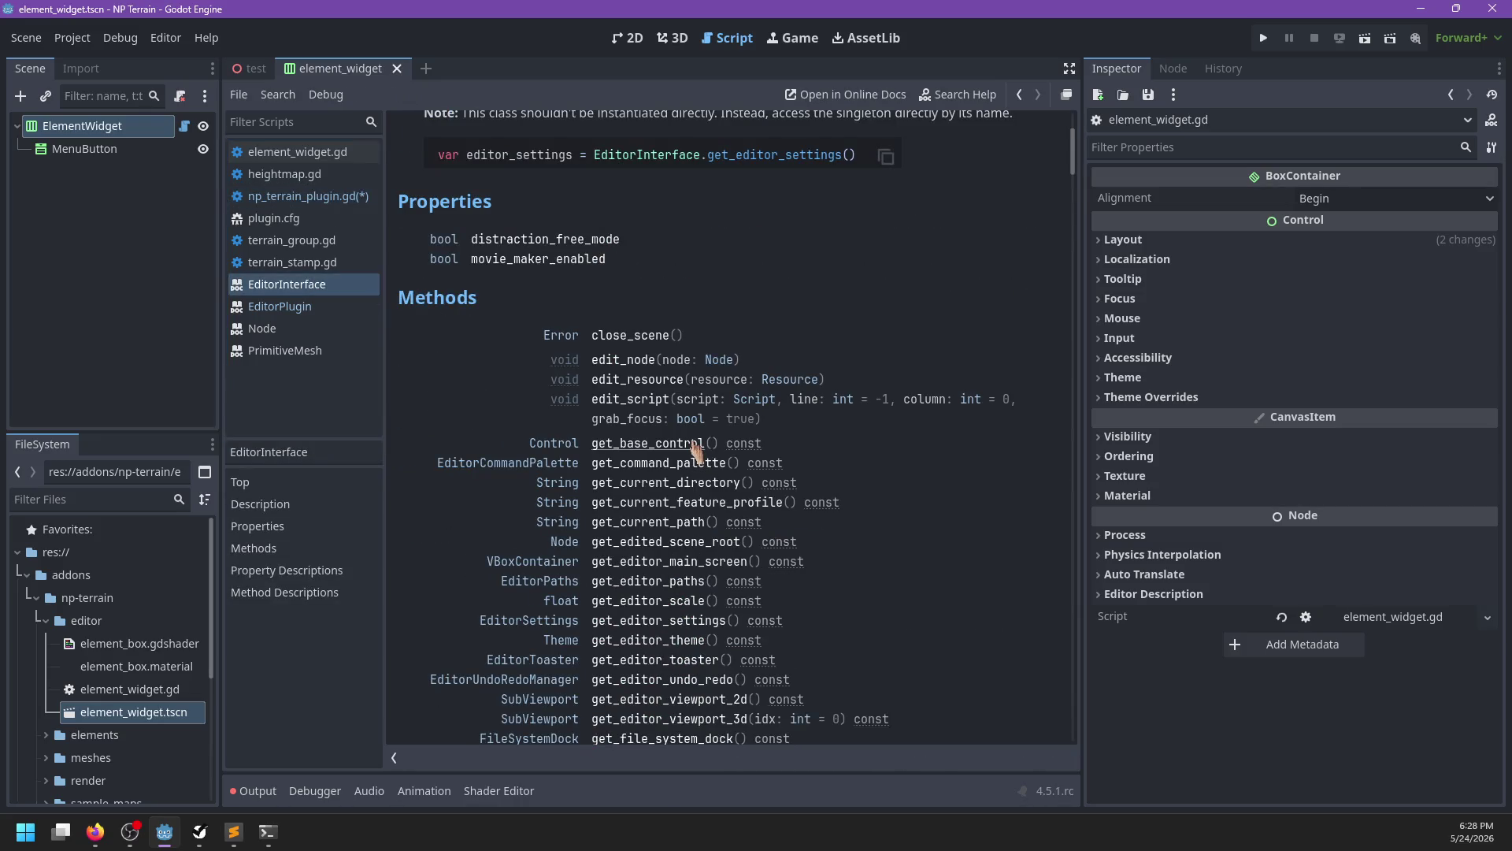
scroll(787, 368, "down", 5)
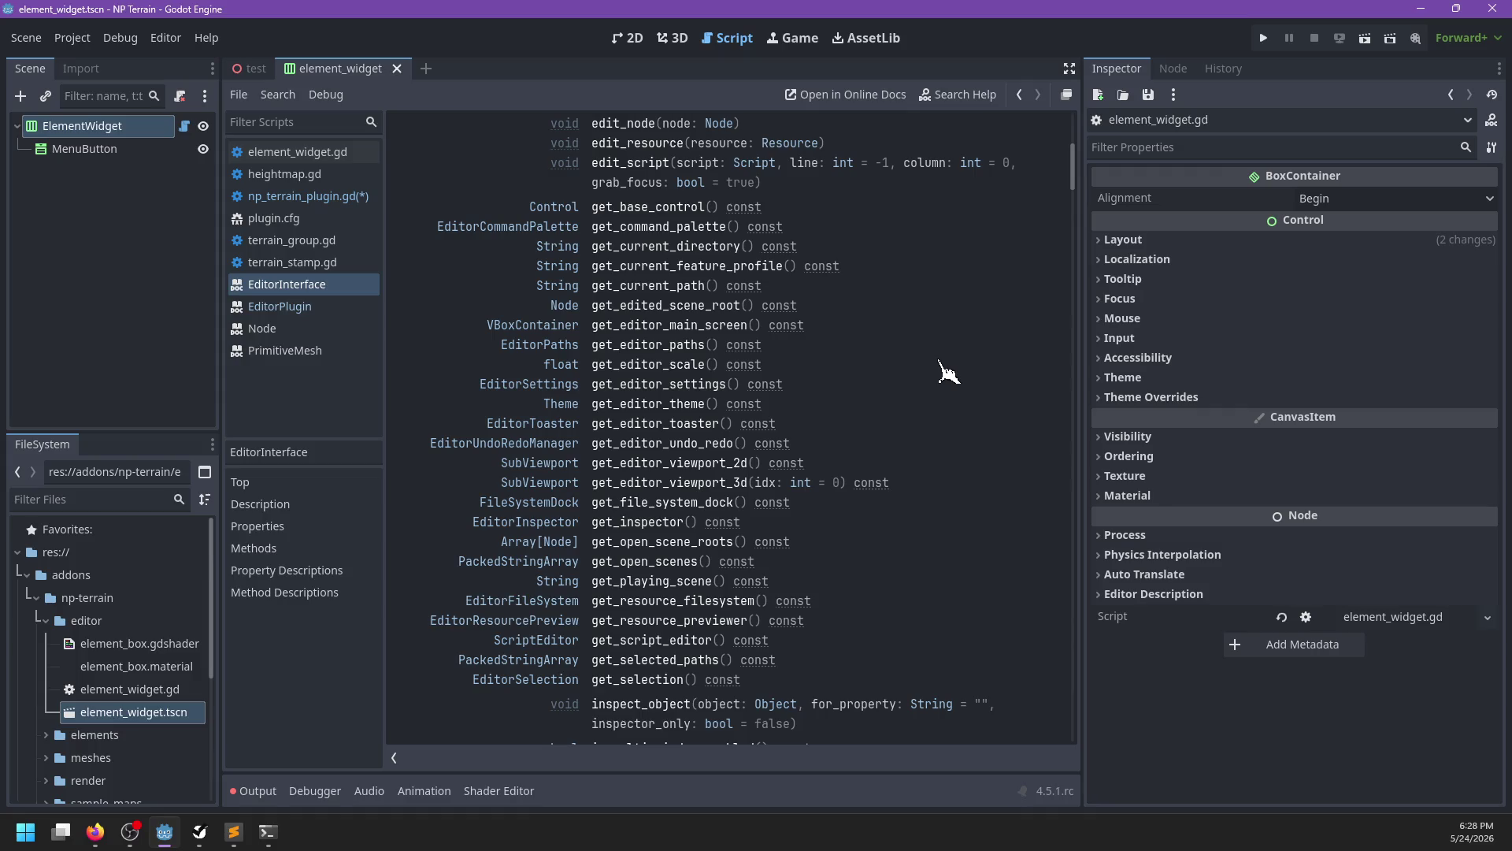
left_click(551, 228)
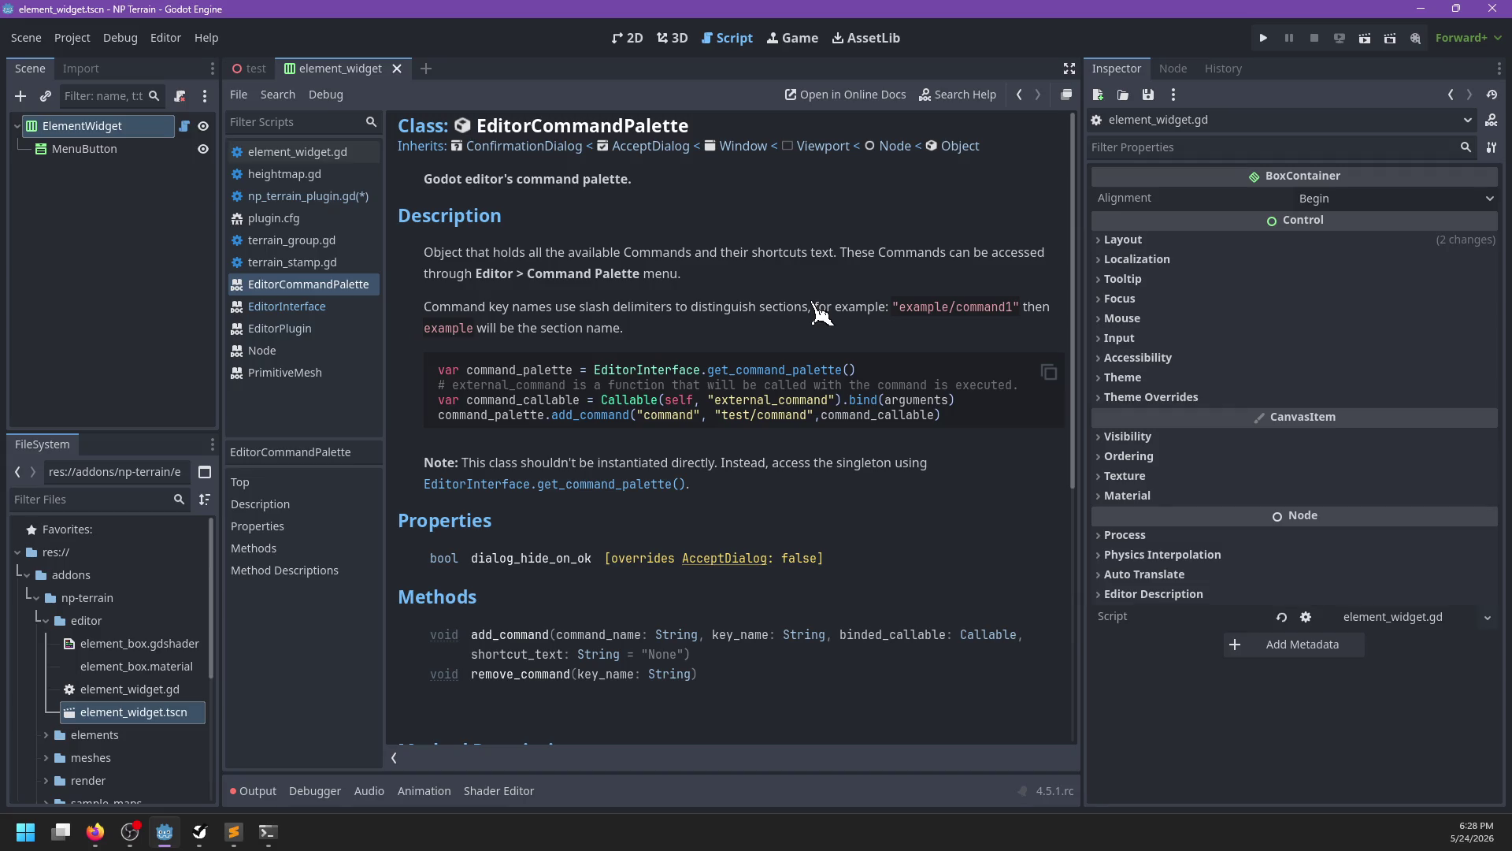
Check Editor > Command Palette, return to the EditorInterface docs, then open test.tscn
left_click(165, 38)
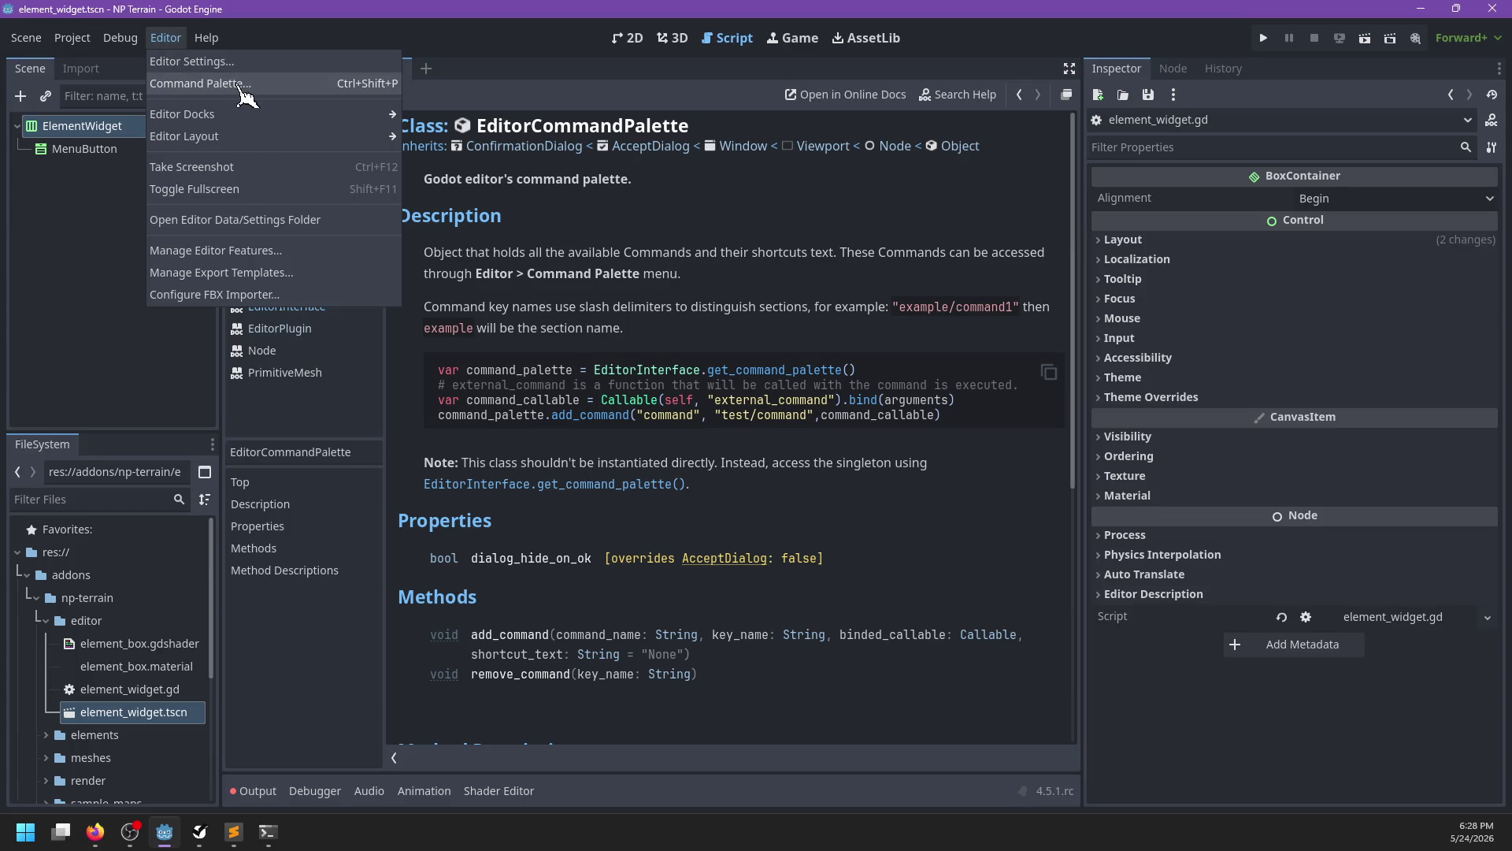
scroll(693, 299, "down", 5)
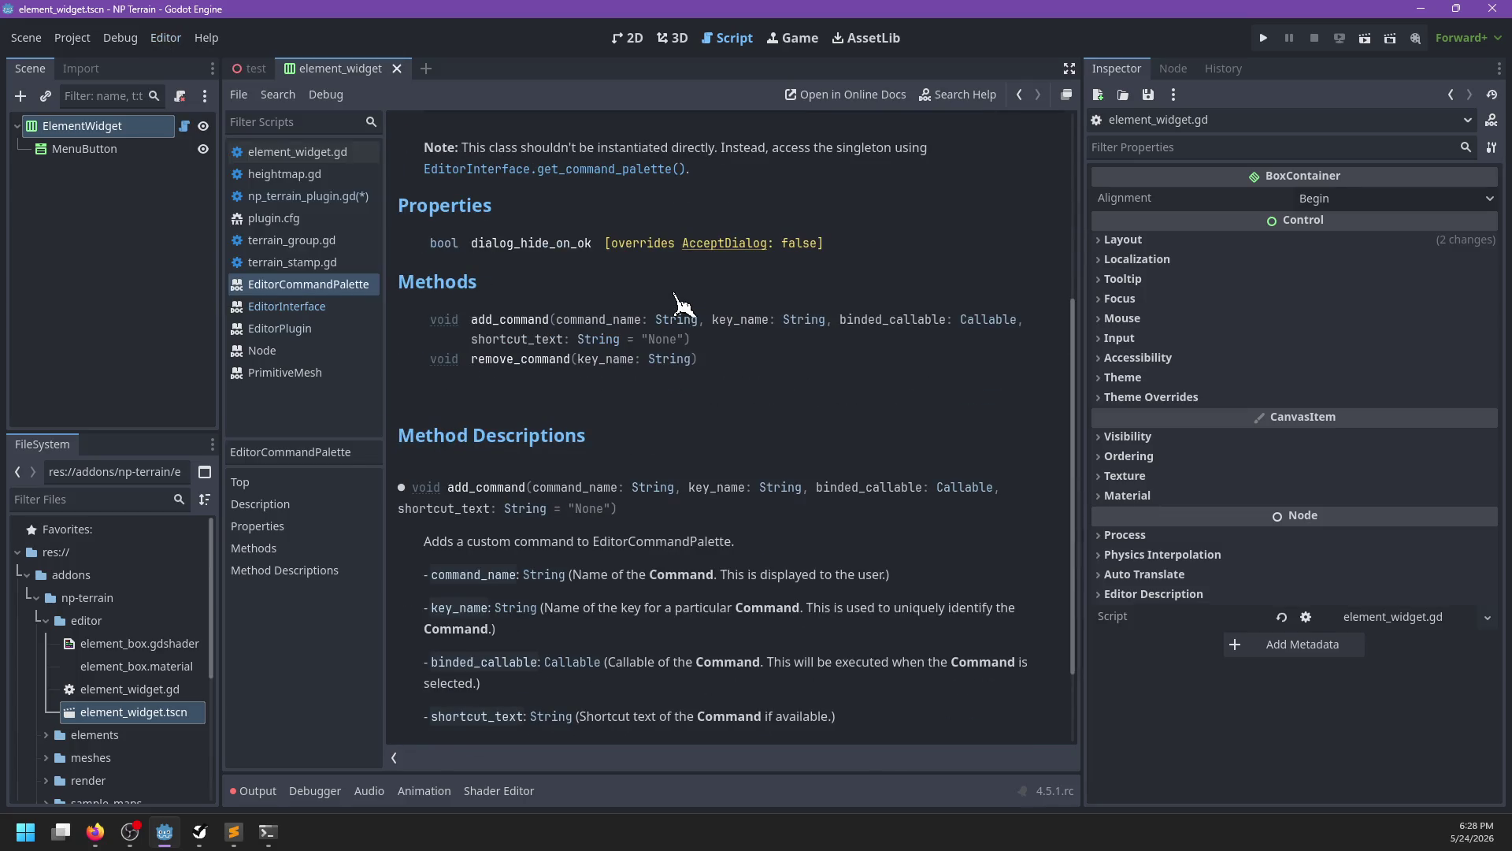
scroll(679, 303, "up", 2)
left_click(291, 306)
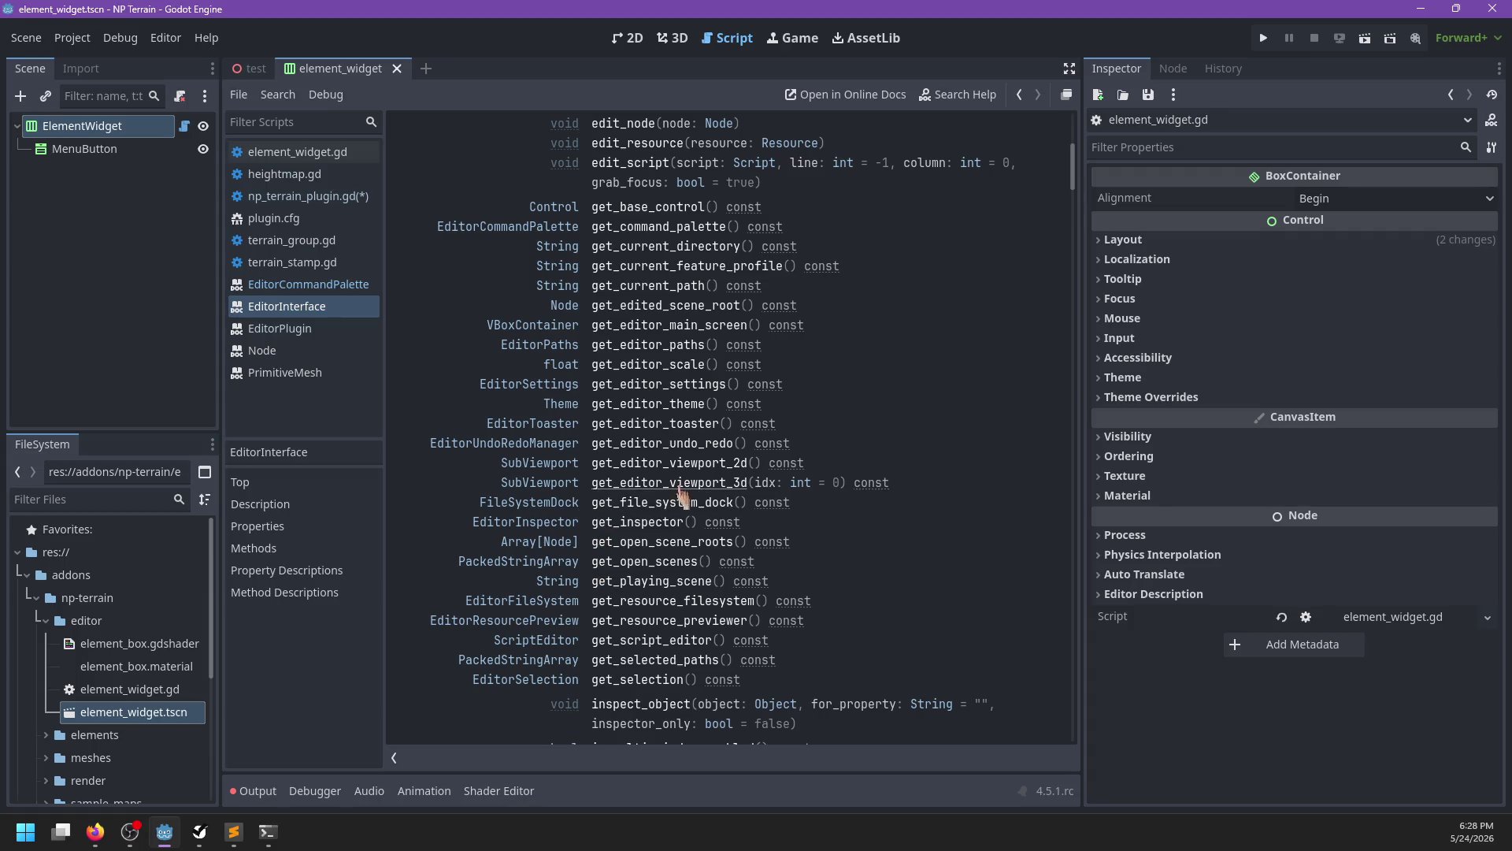
left_click(247, 71)
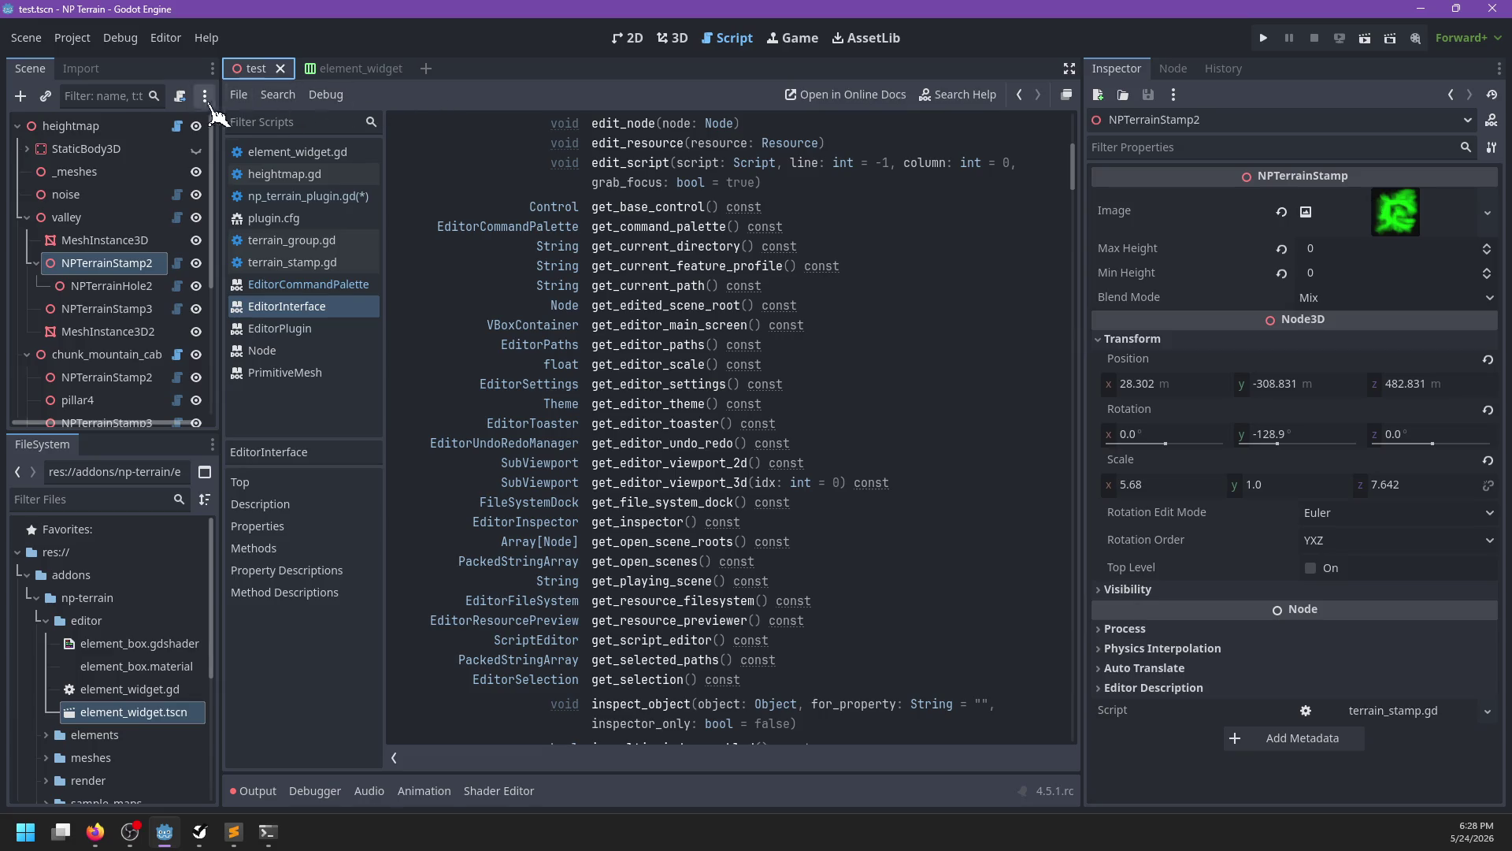
View the terrain scene in 3D, then go back to the EditorInterface docs' method list
left_click(672, 37)
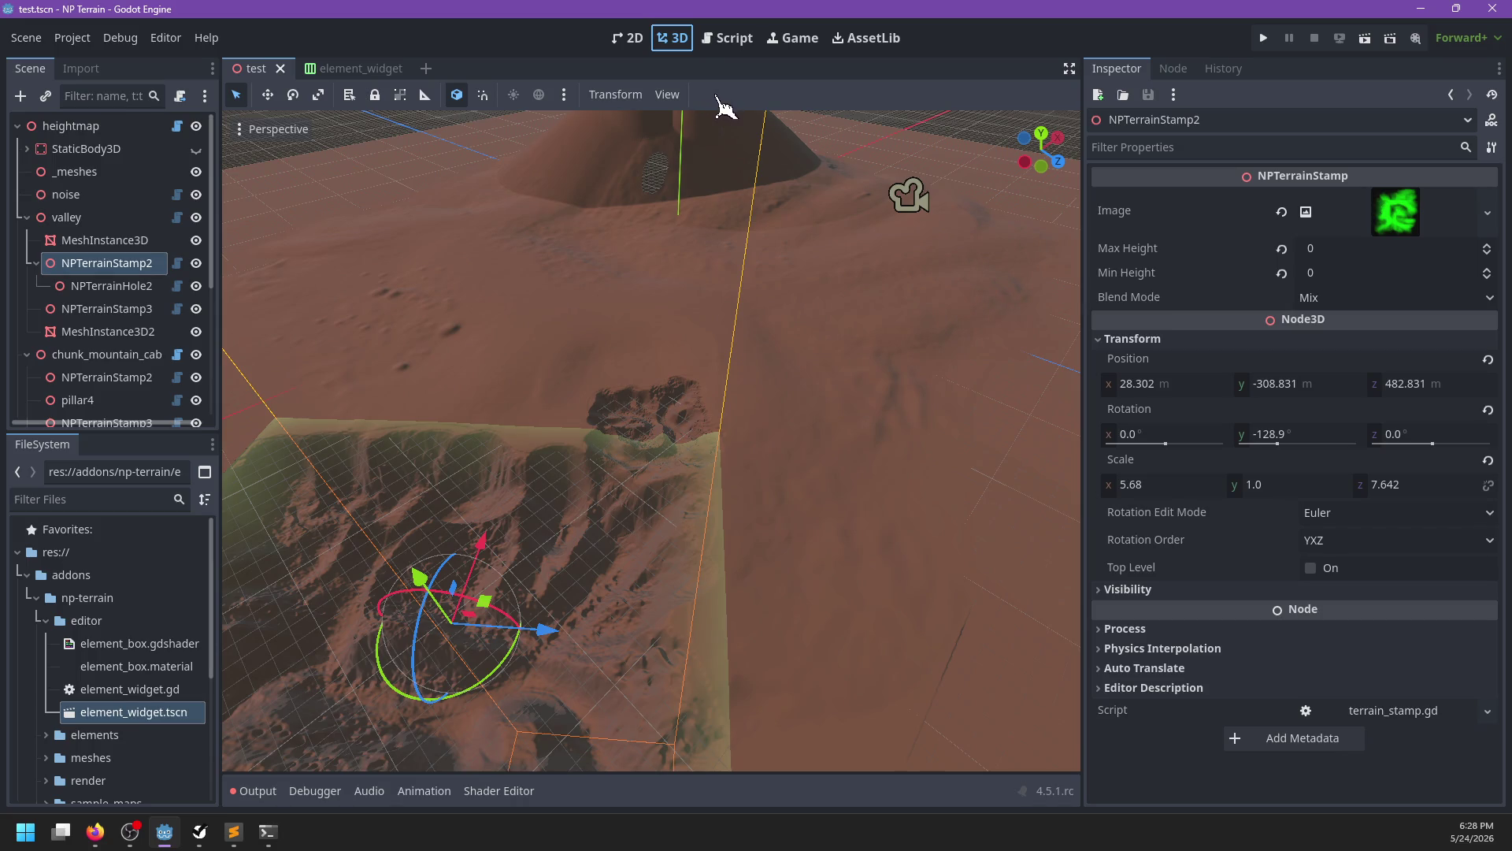
left_click(729, 39)
scroll(906, 477, "down", 2)
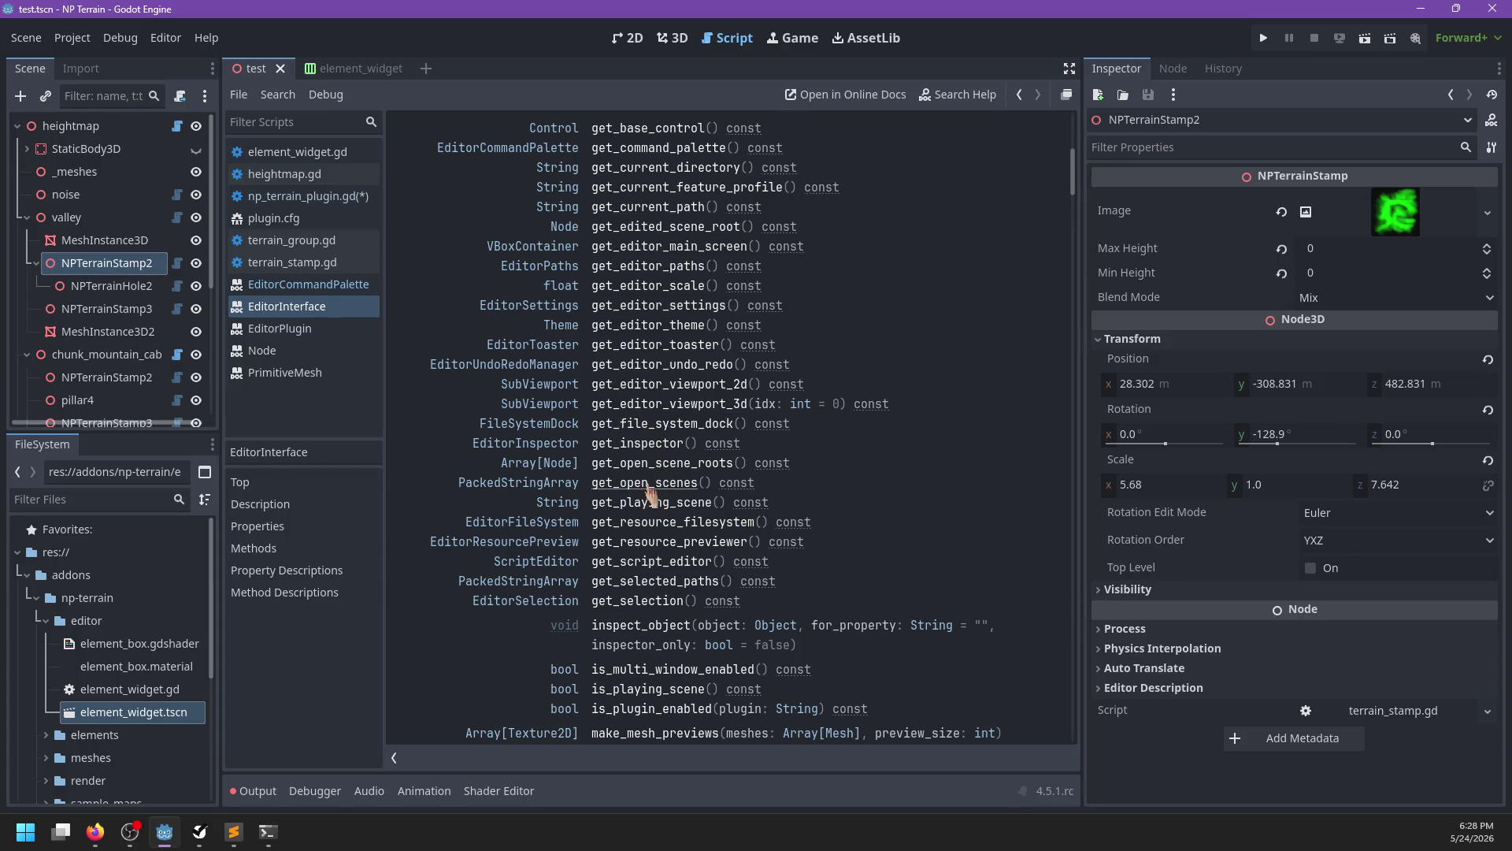
scroll(670, 484, "down", 3)
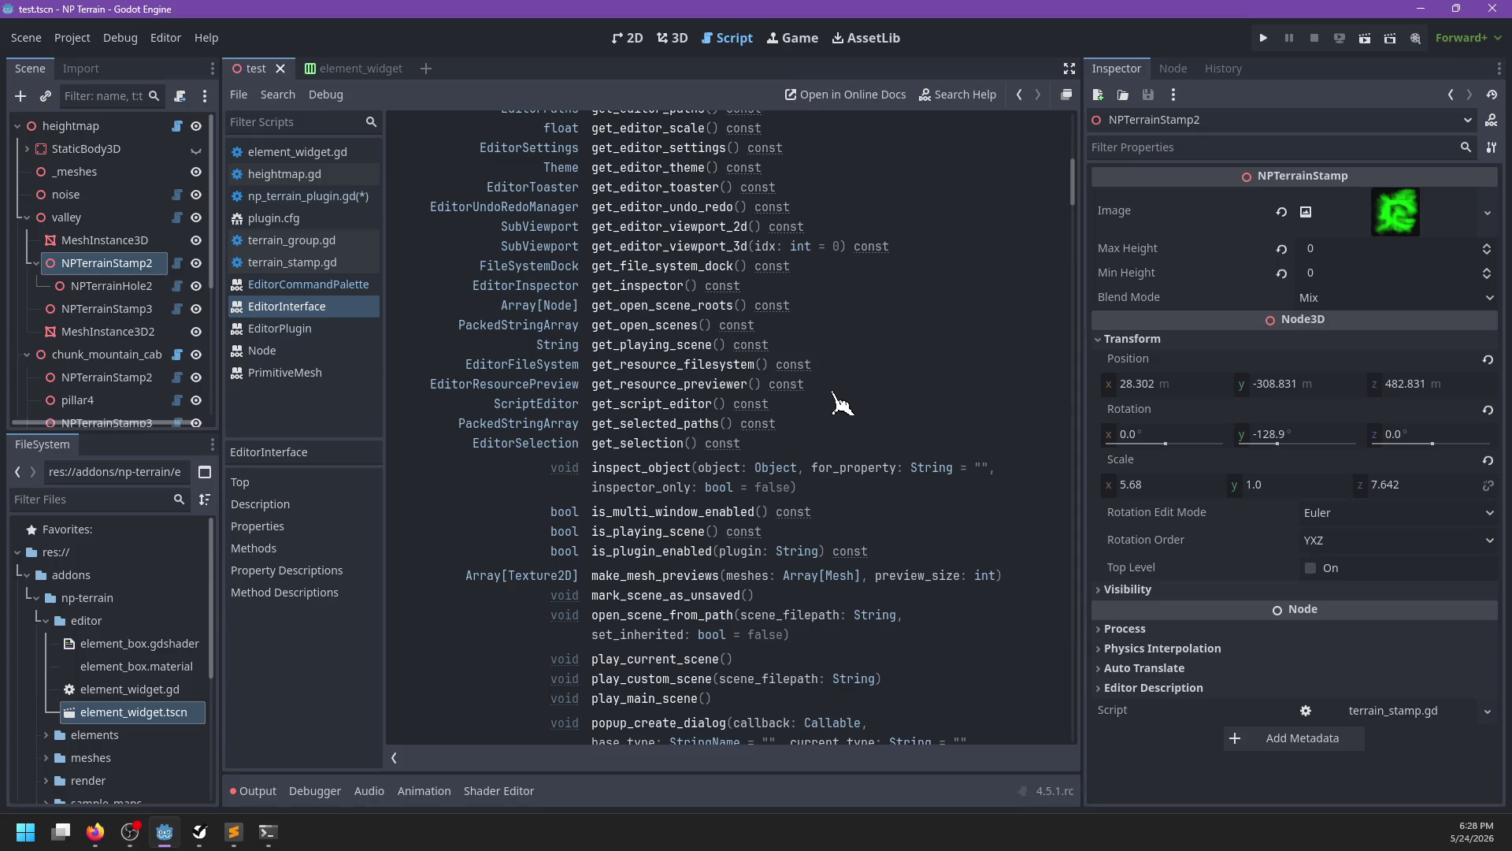
scroll(841, 404, "down", 5)
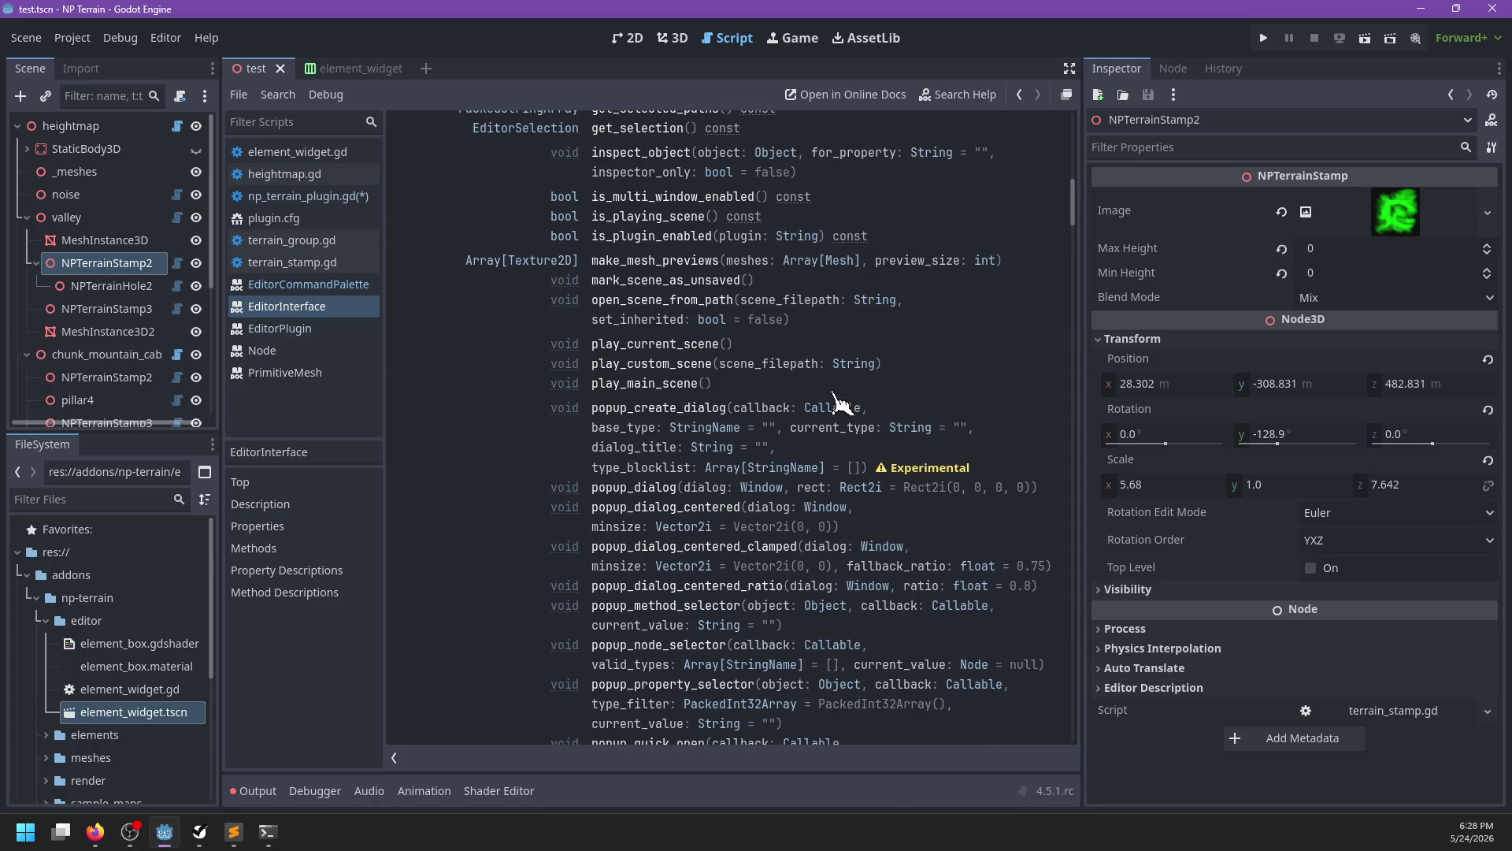
scroll(841, 403, "down", 5)
scroll(841, 403, "up", 8)
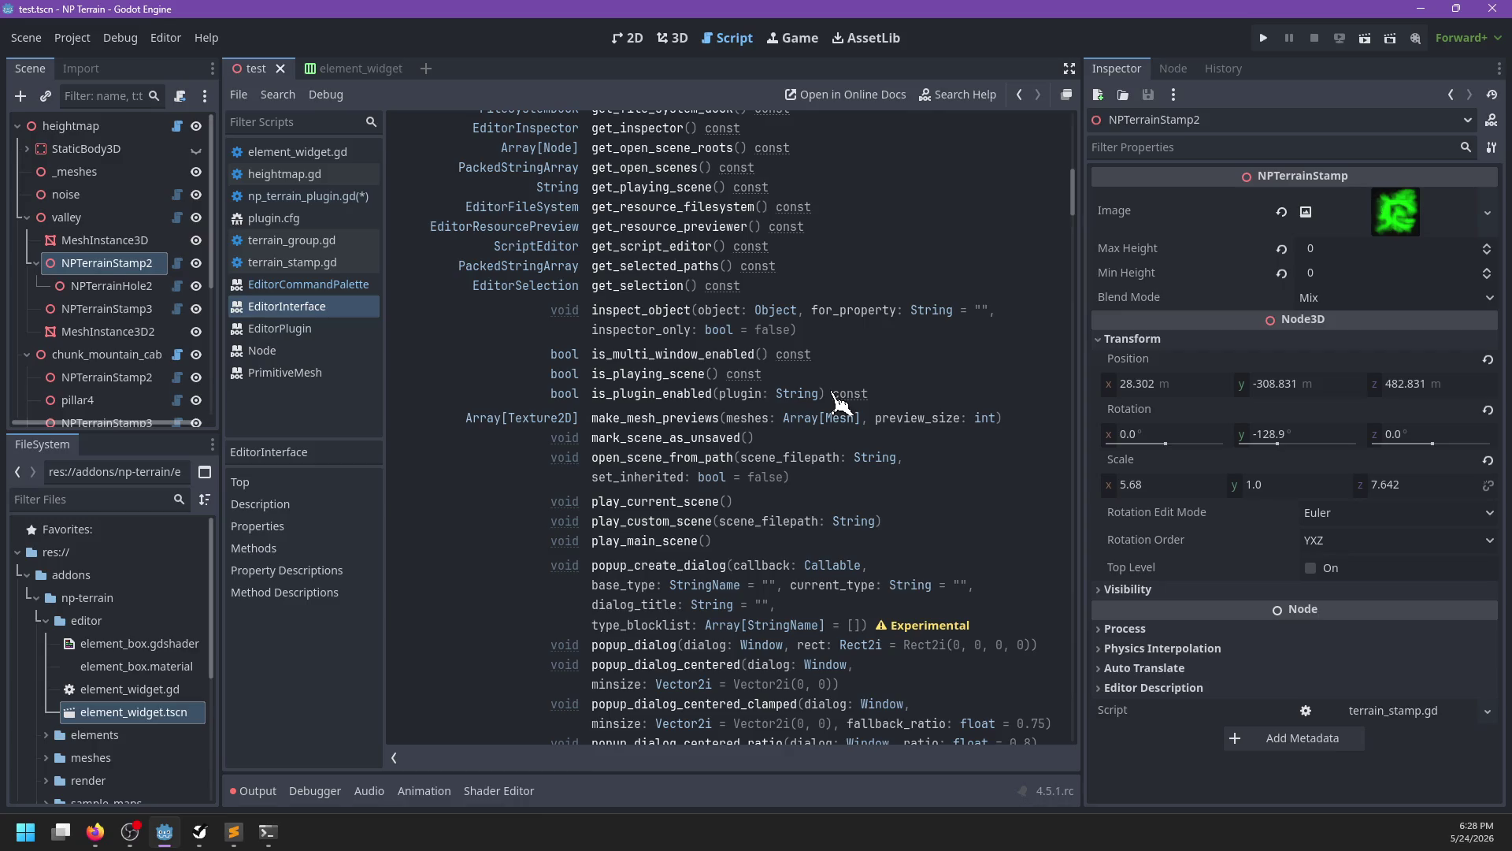
scroll(842, 403, "up", 5)
scroll(841, 403, "up", 3)
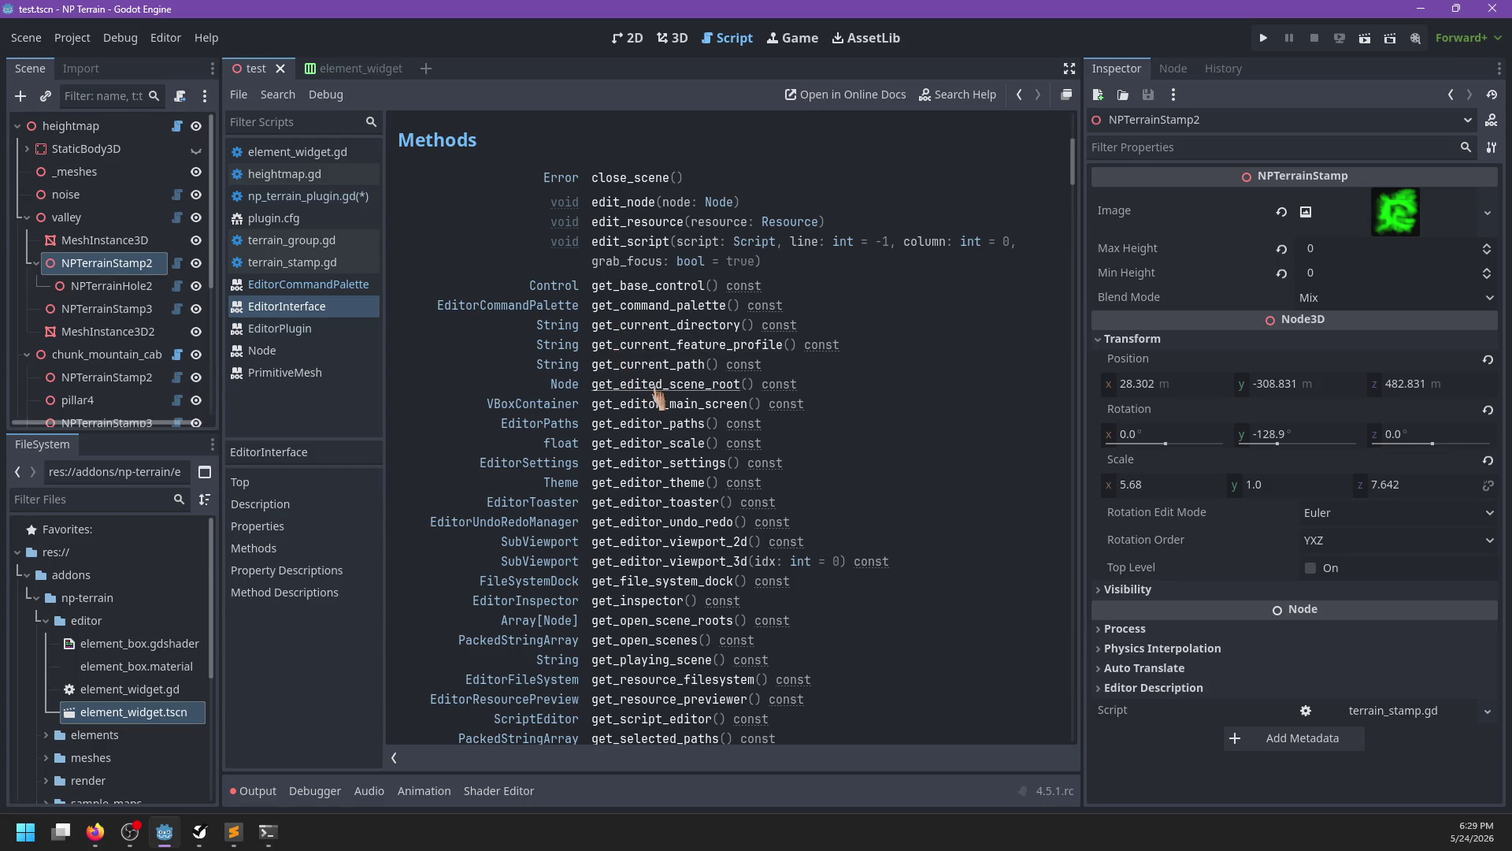
Find get_editor_main_screen() in the Methods list and open its description
scroll(863, 391, "down", 4)
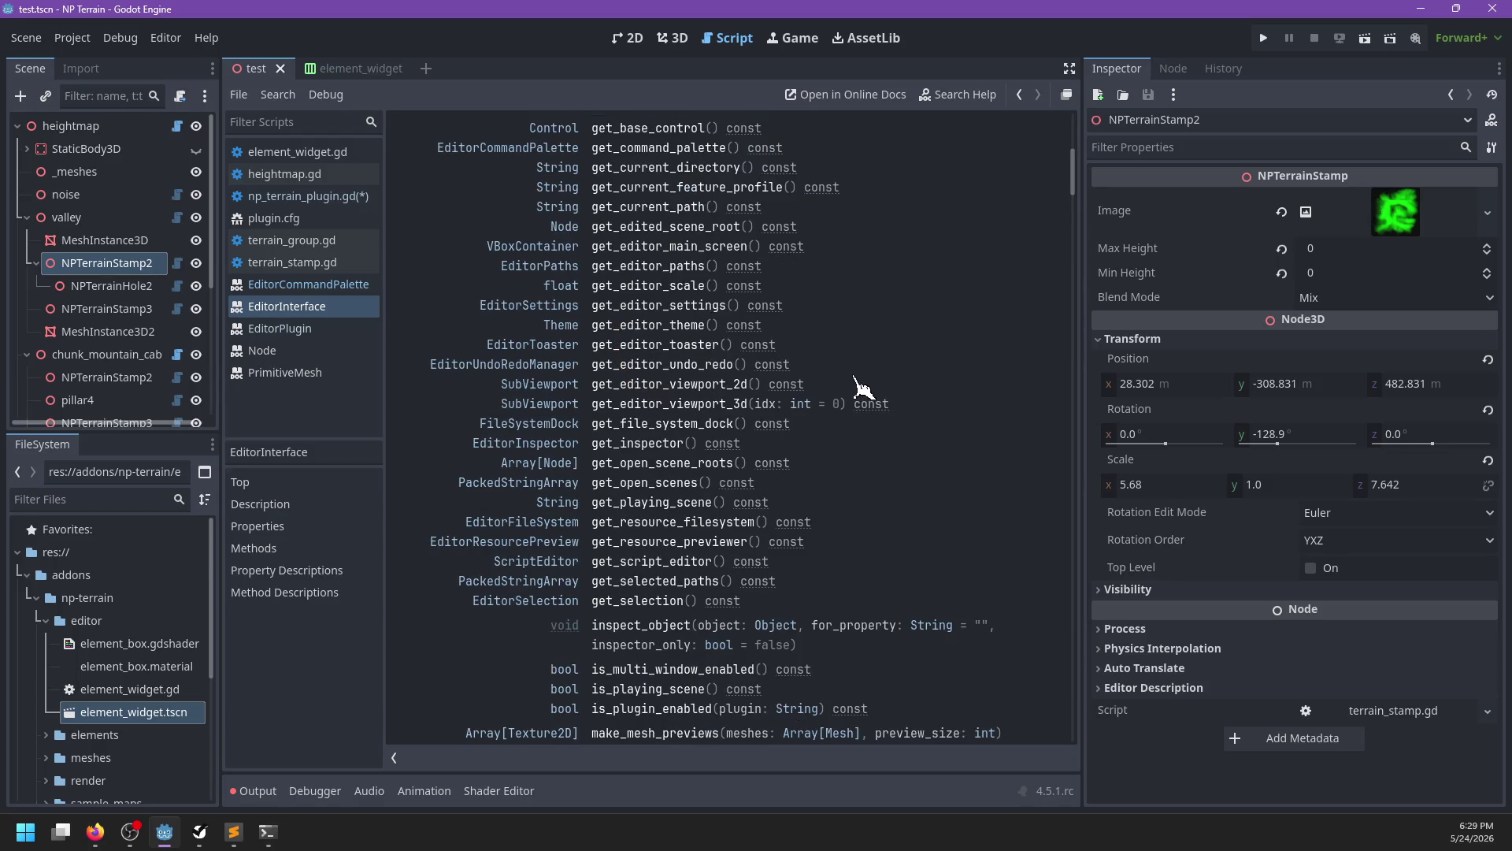
scroll(862, 392, "down", 2)
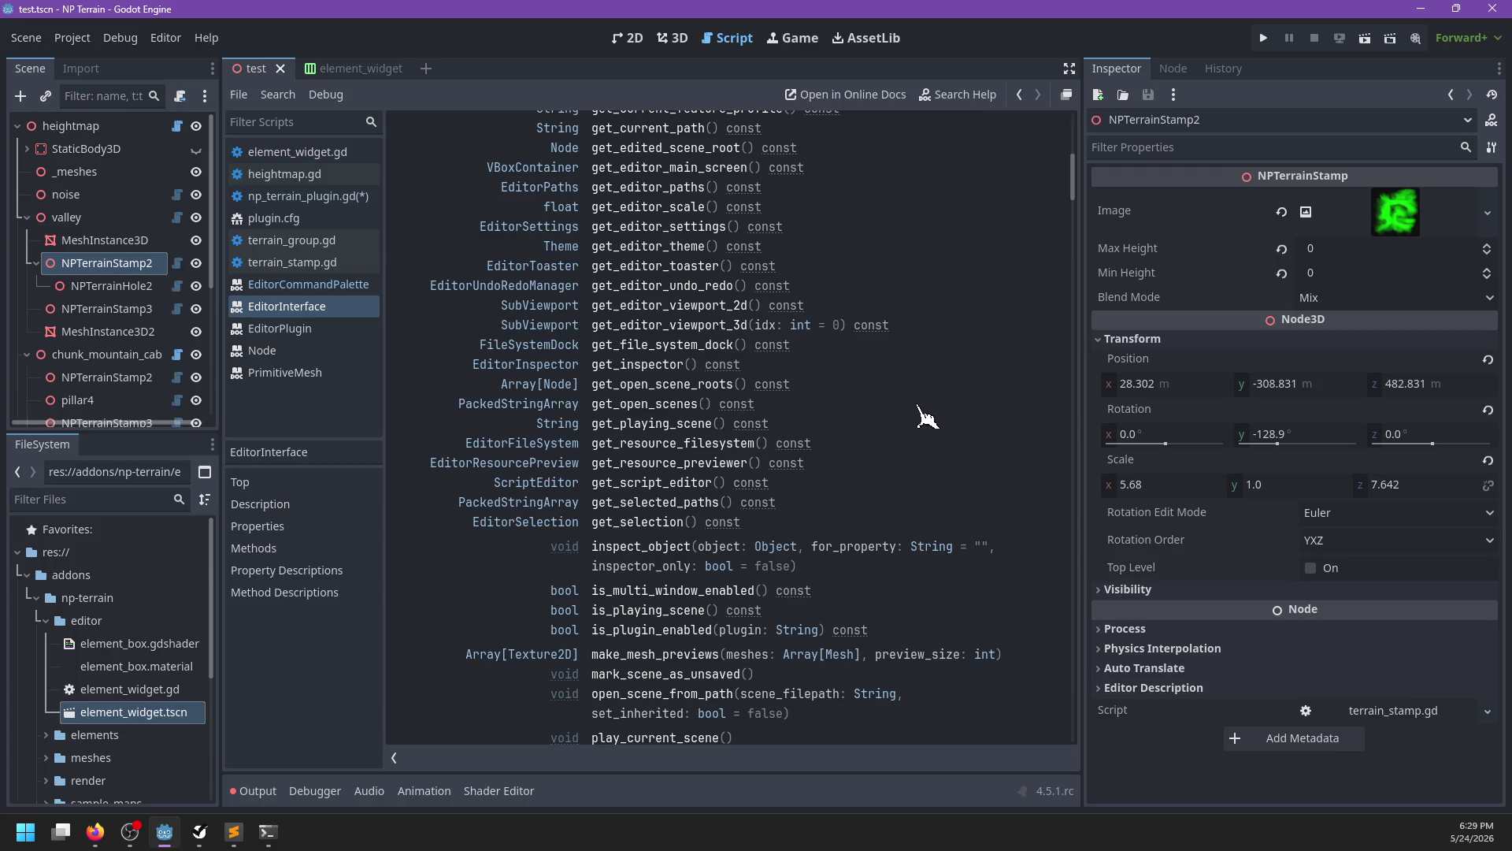
scroll(927, 418, "down", 2)
scroll(928, 418, "down", 2)
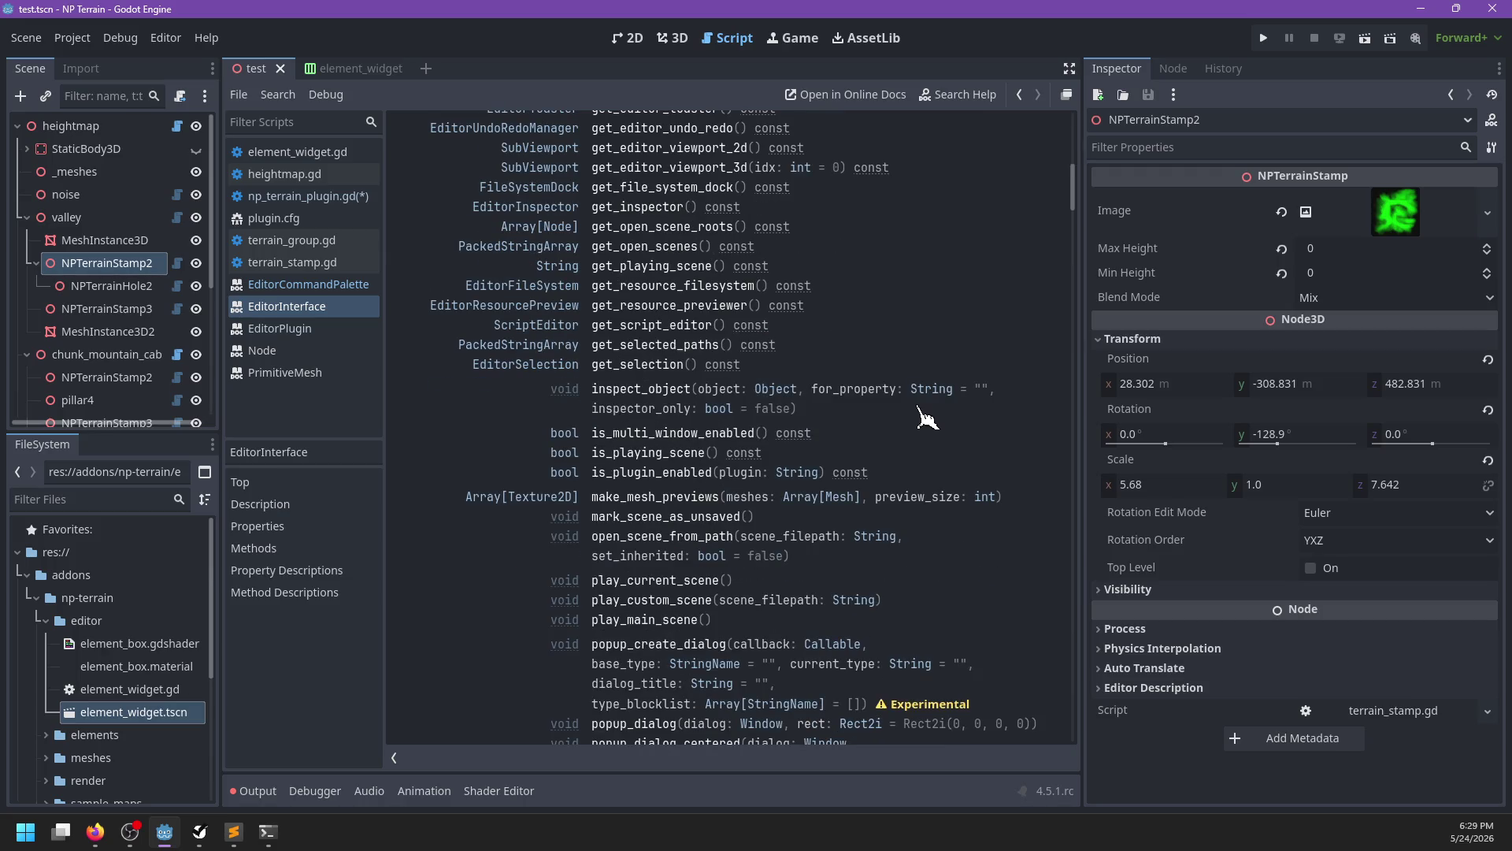
scroll(927, 418, "down", 6)
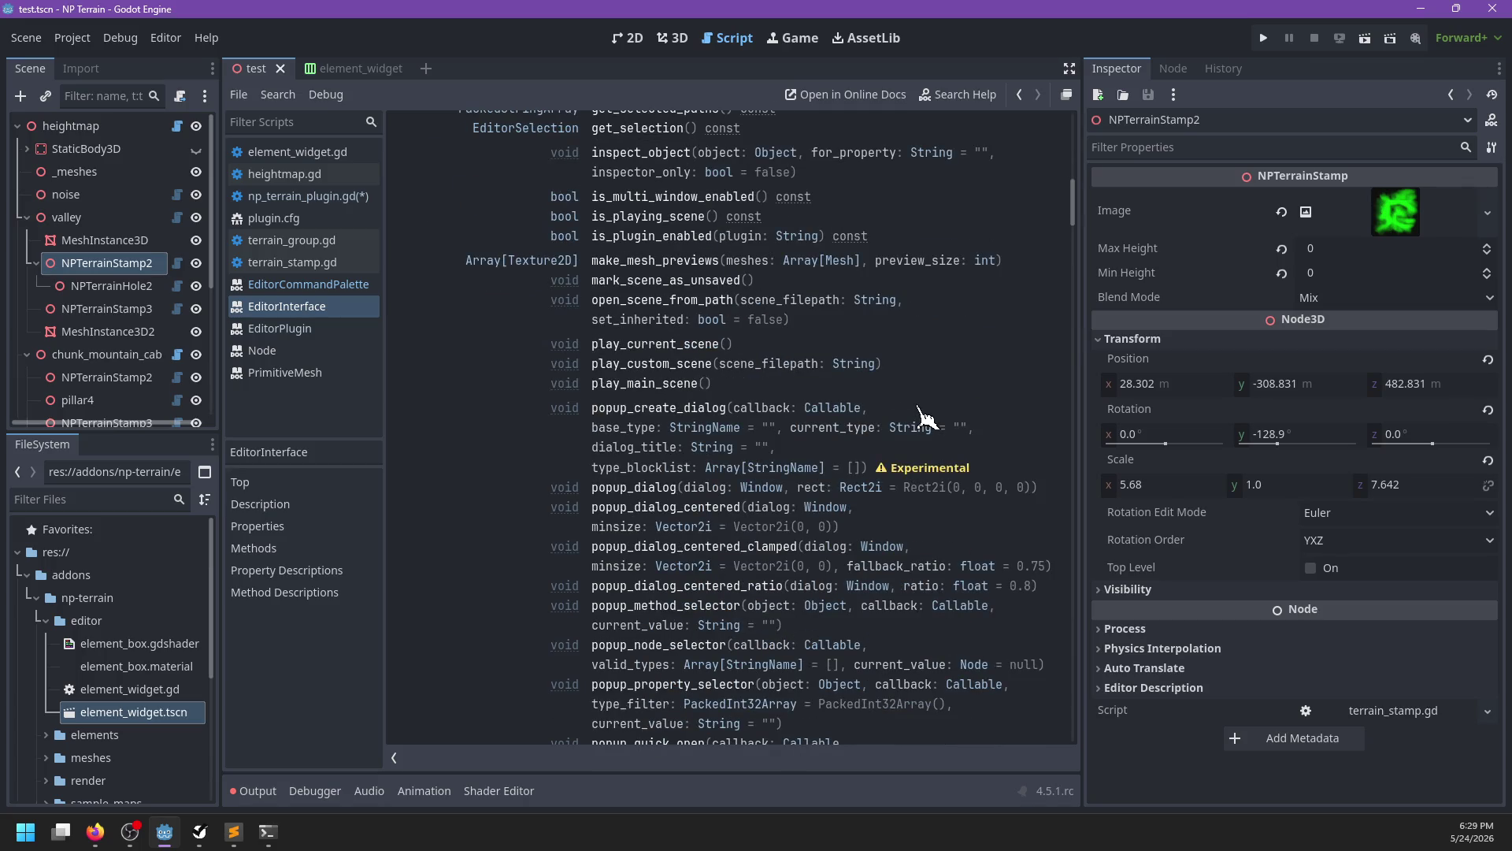
scroll(928, 417, "down", 4)
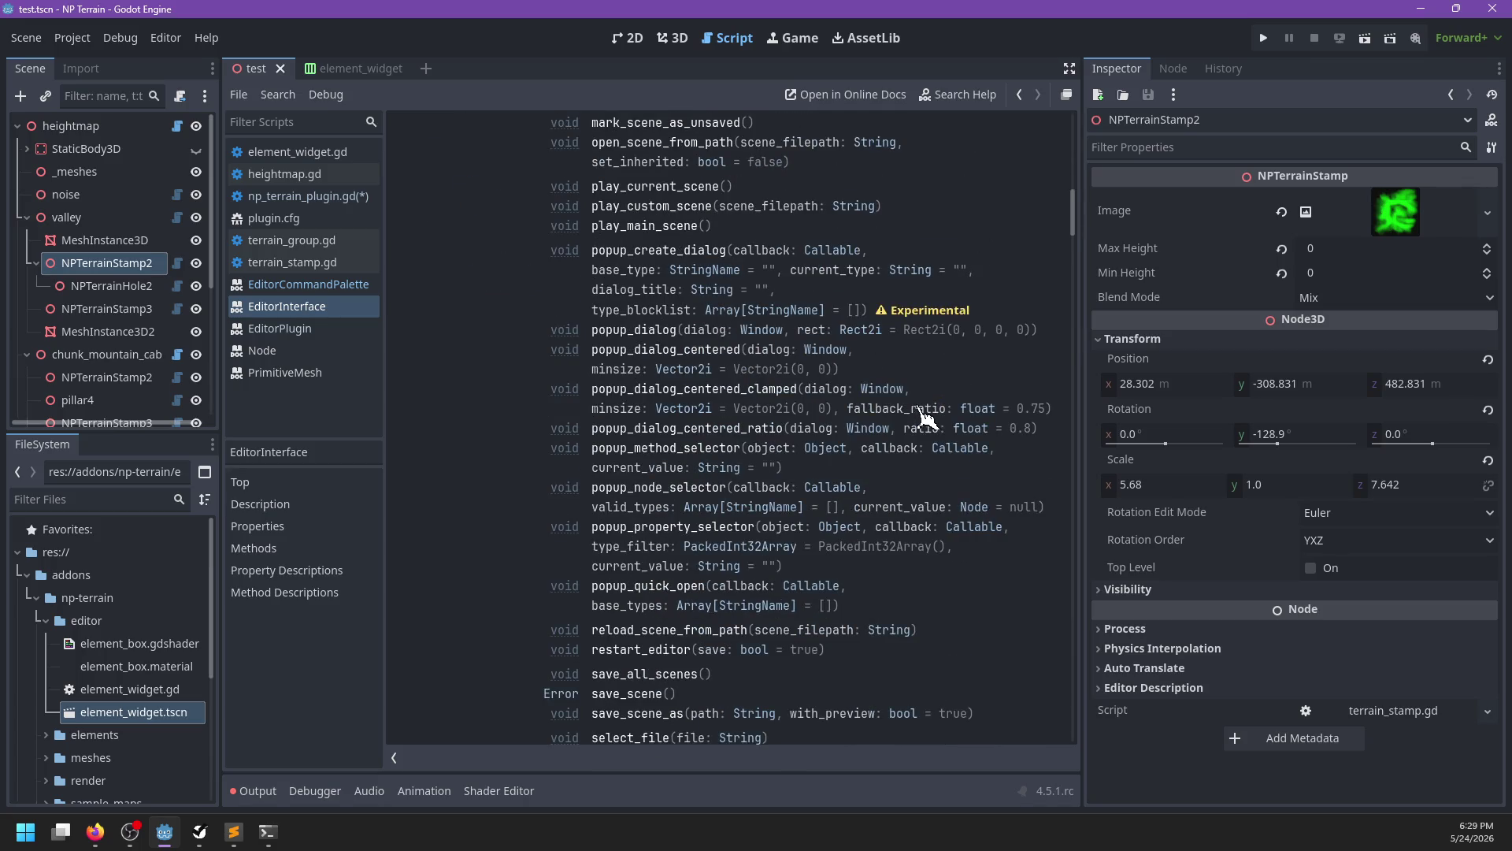
scroll(927, 418, "down", 6)
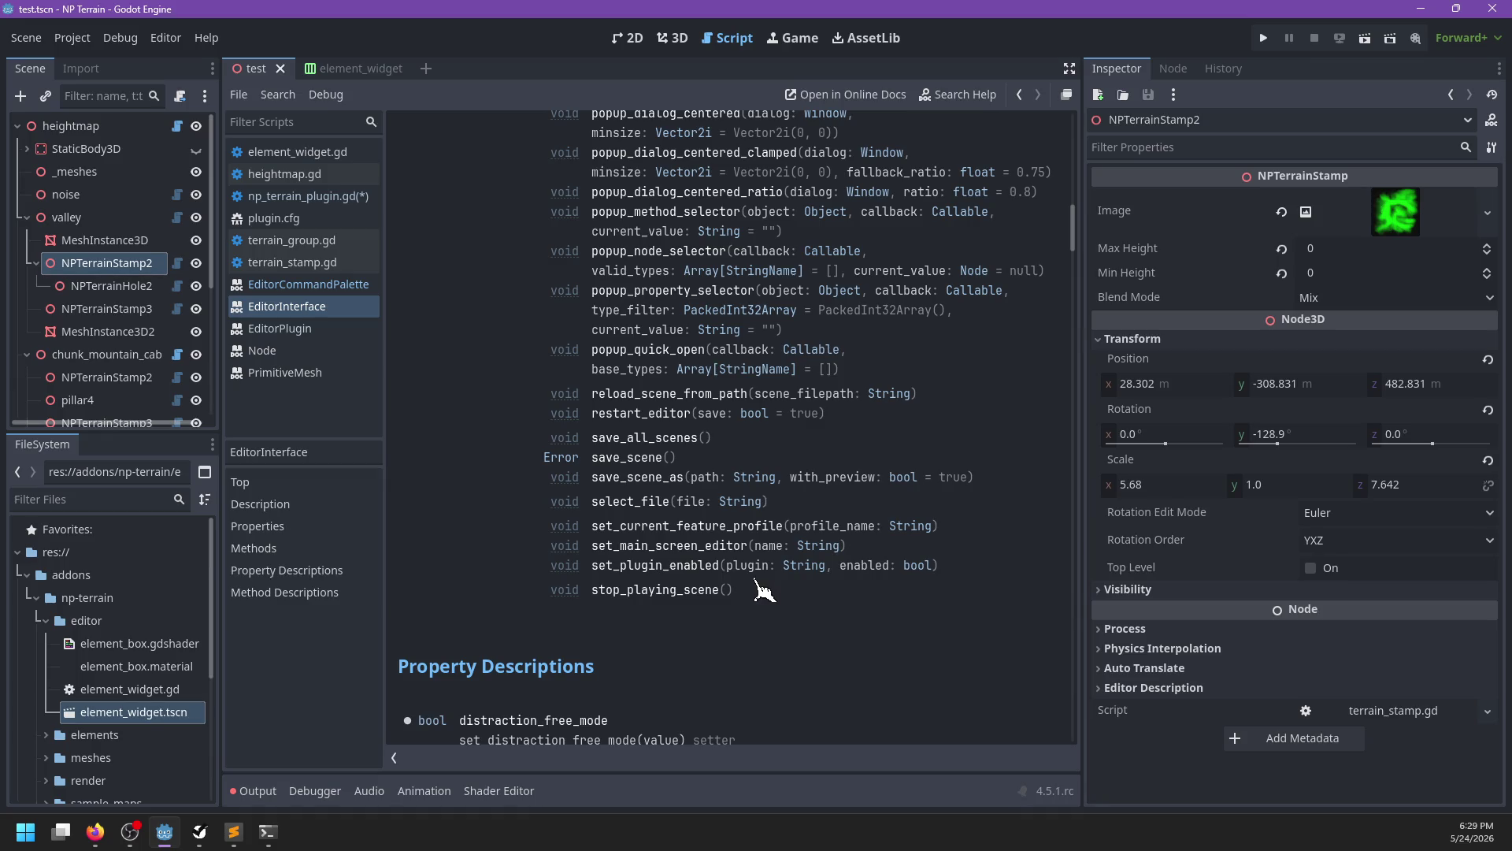
scroll(754, 587, "up", 10)
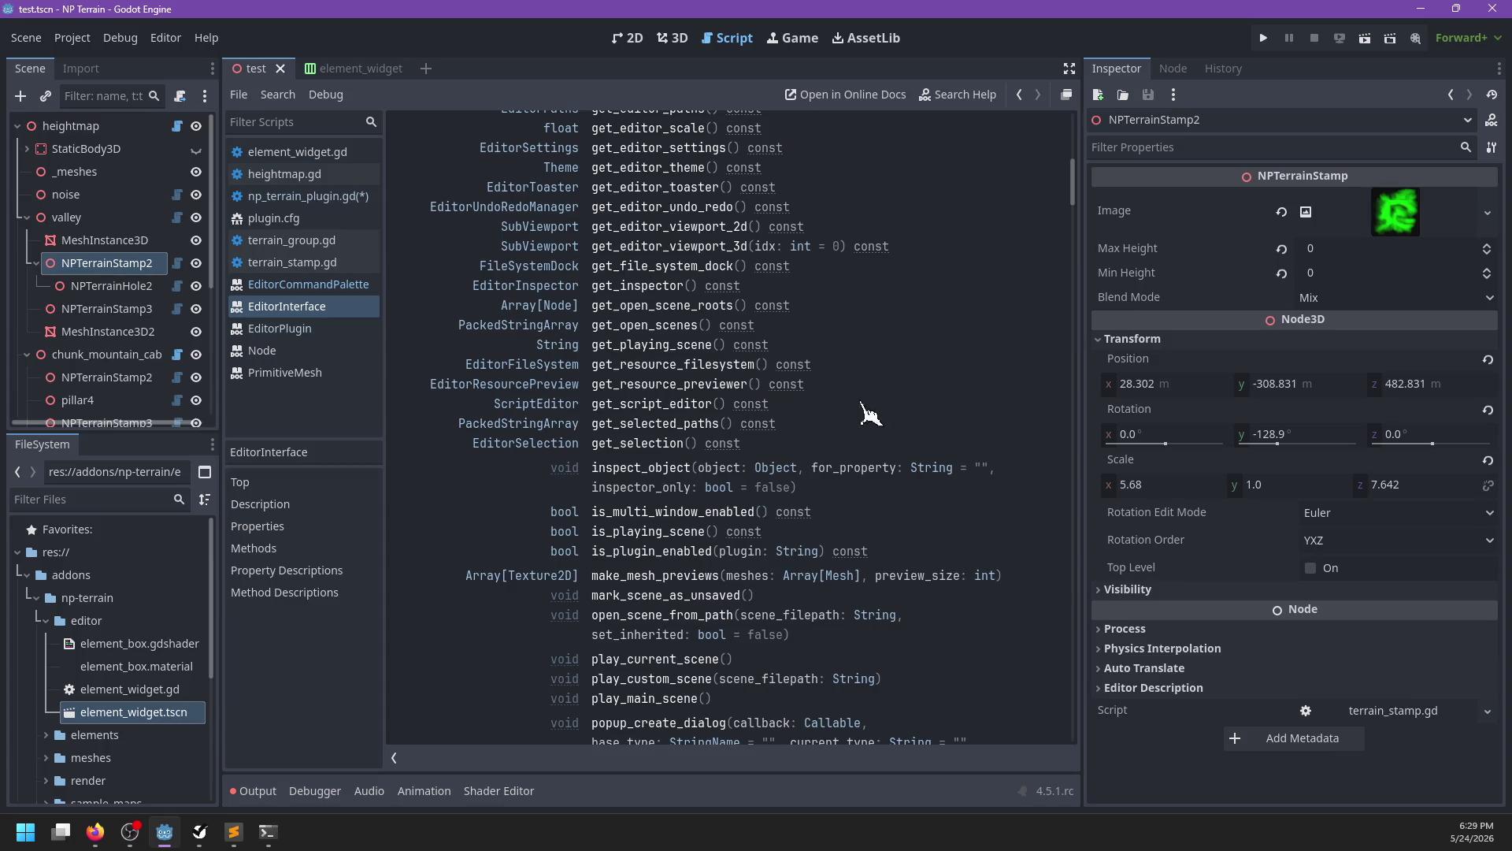
scroll(890, 376, "up", 5)
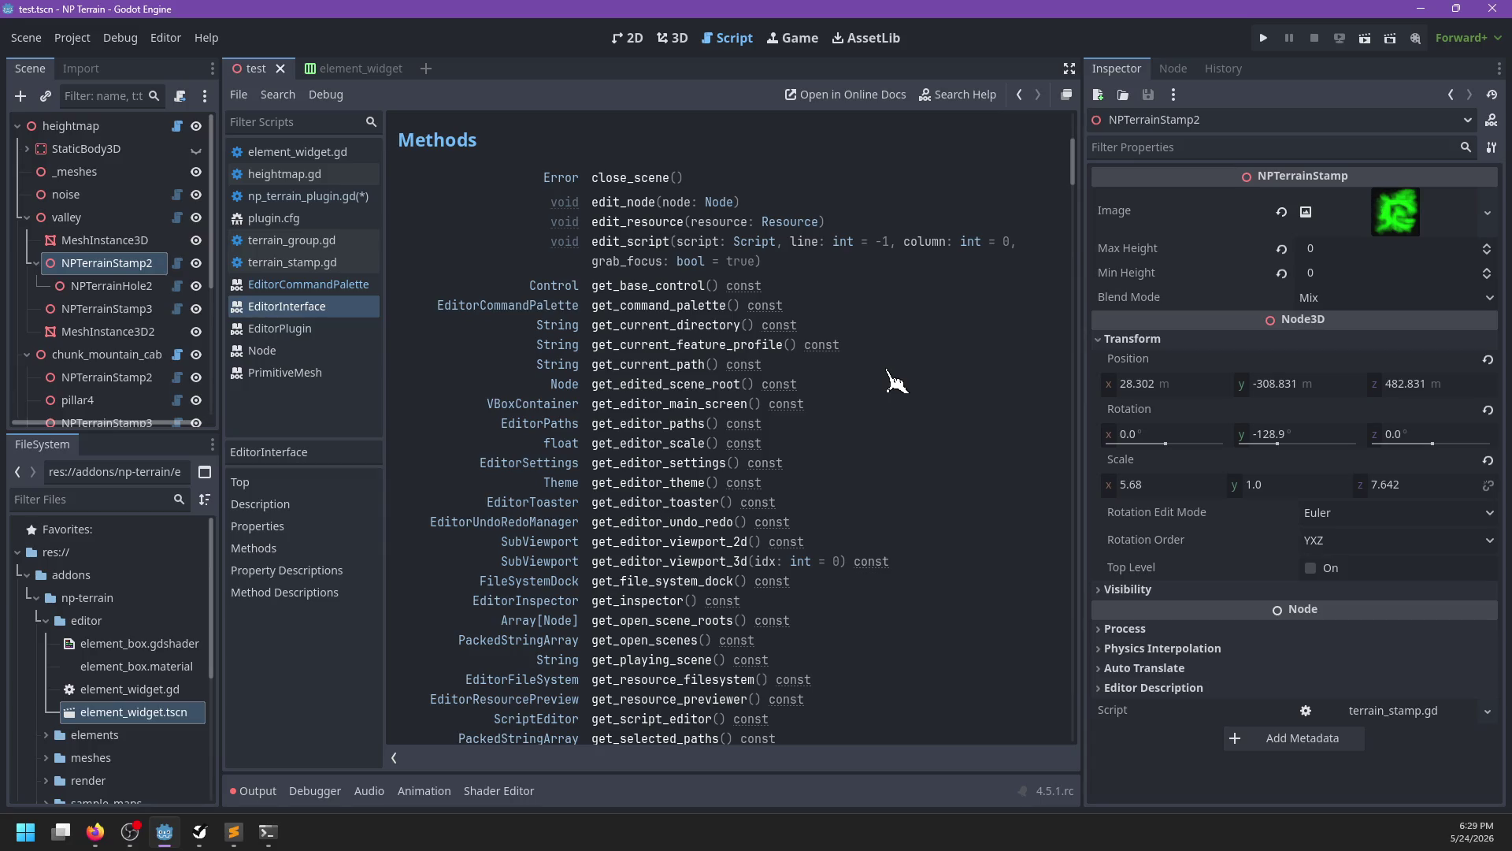
left_click(648, 404)
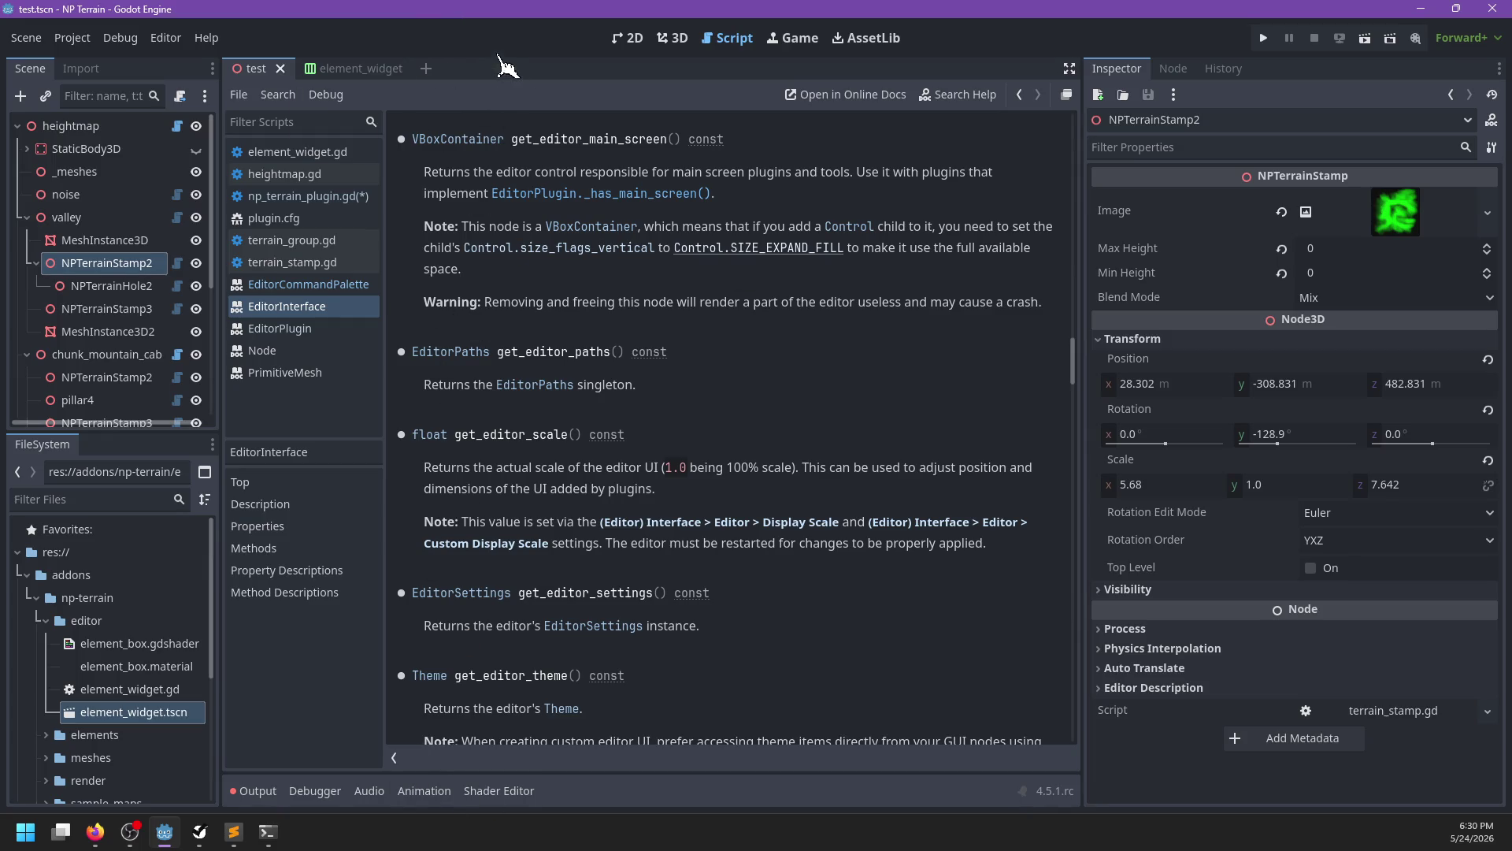
Open the EditorPlugin class reference and read down through its add_* methods to add_control_to_container
left_click(607, 195)
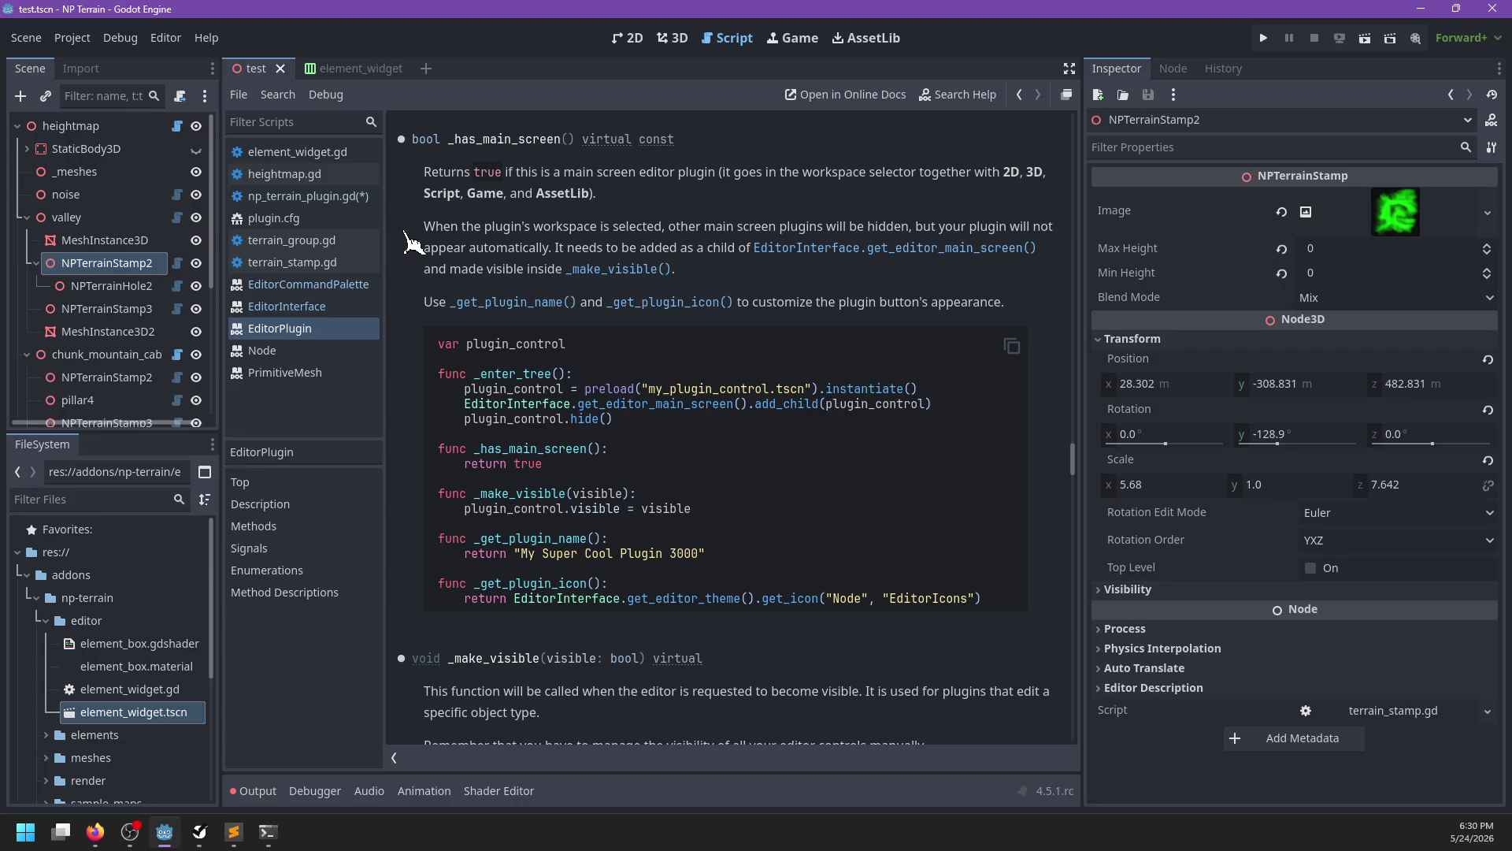
scroll(414, 246, "down", 5)
scroll(840, 291, "down", 3)
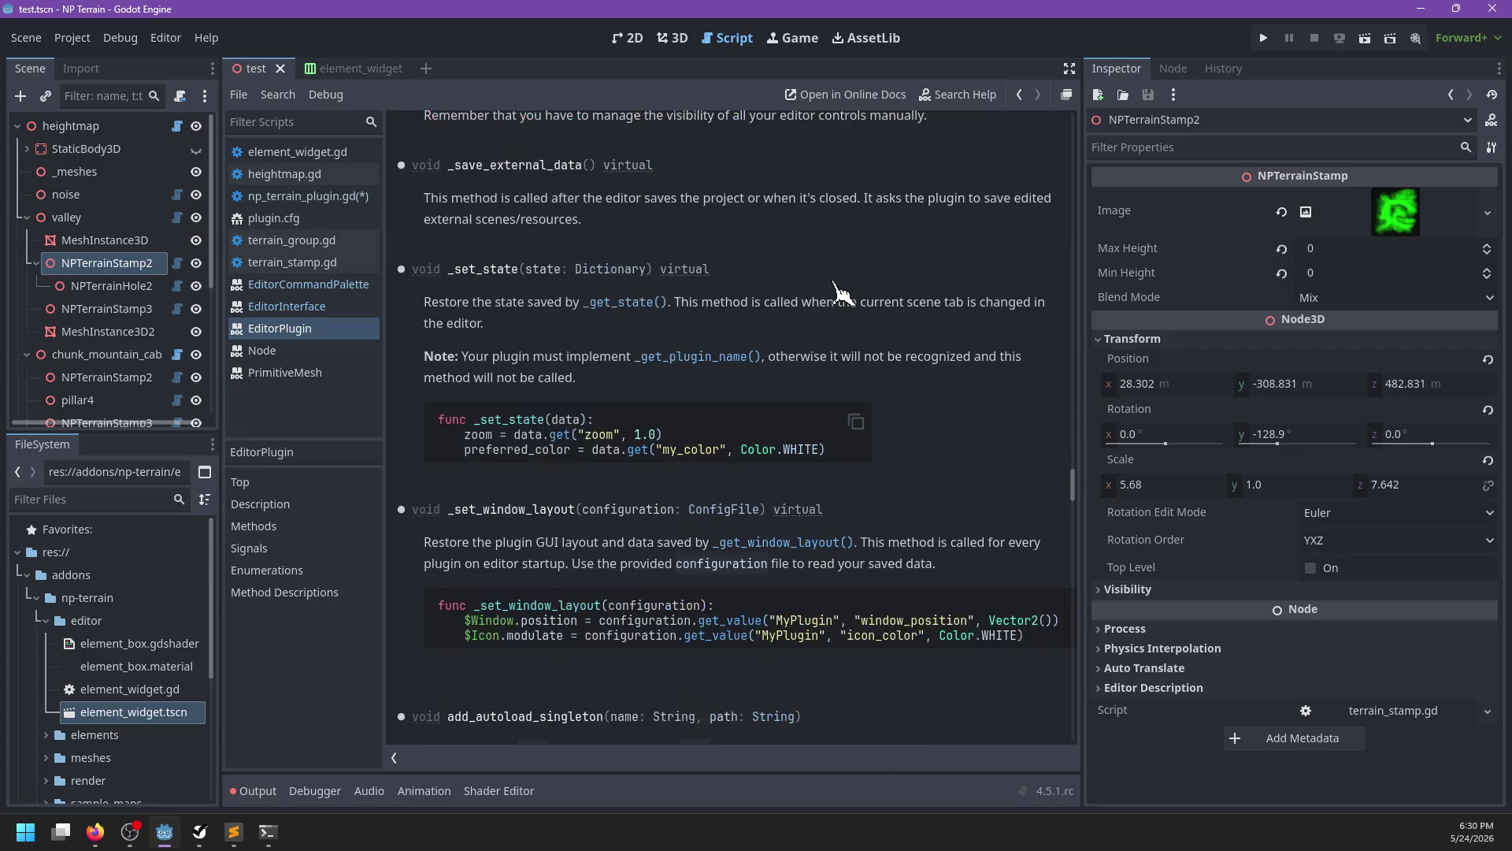
scroll(839, 291, "down", 8)
scroll(842, 292, "up", 5)
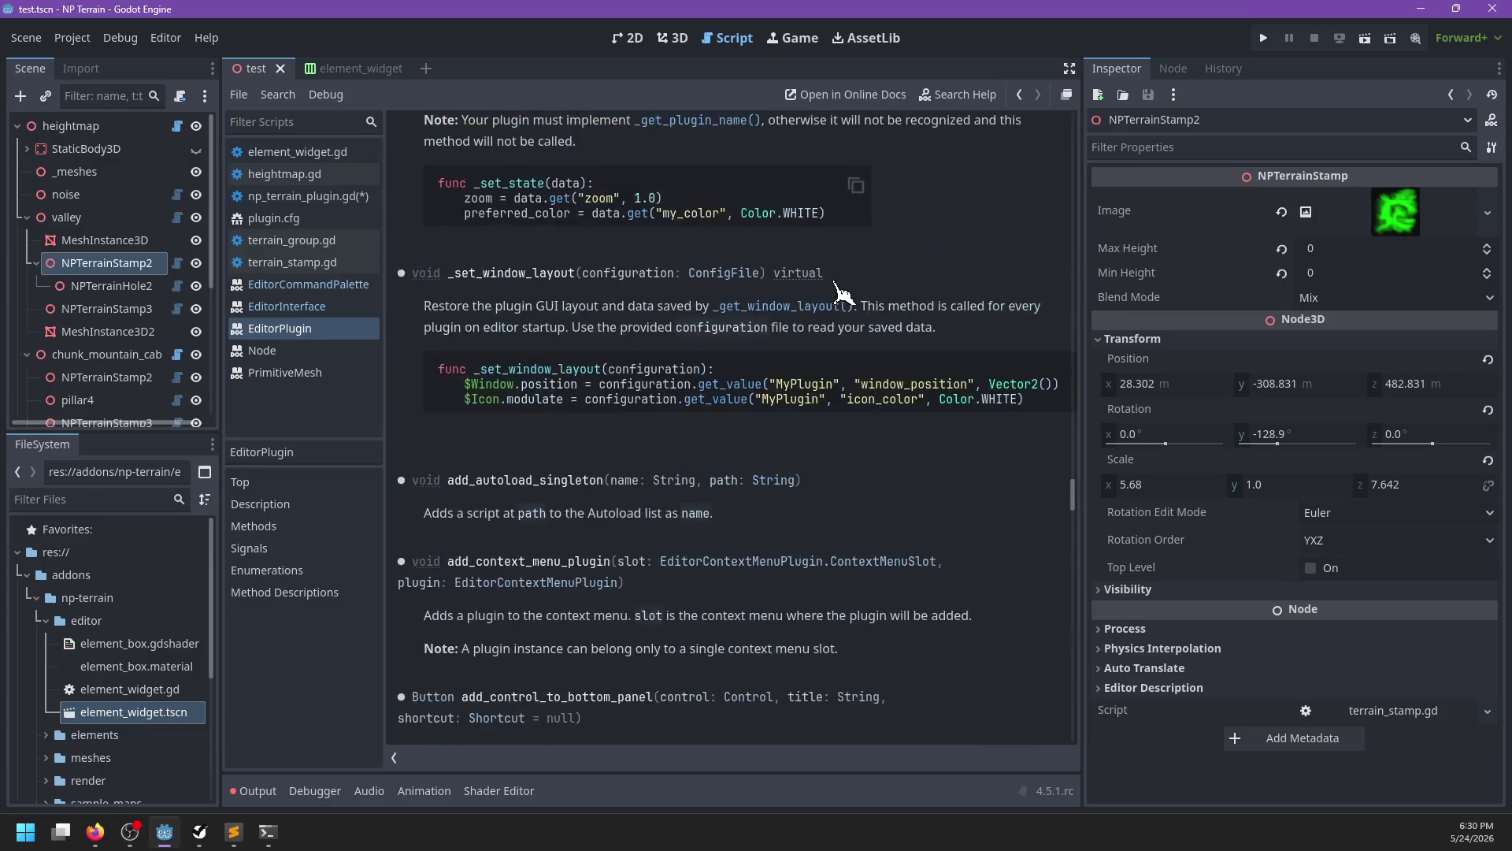
scroll(840, 292, "down", 3)
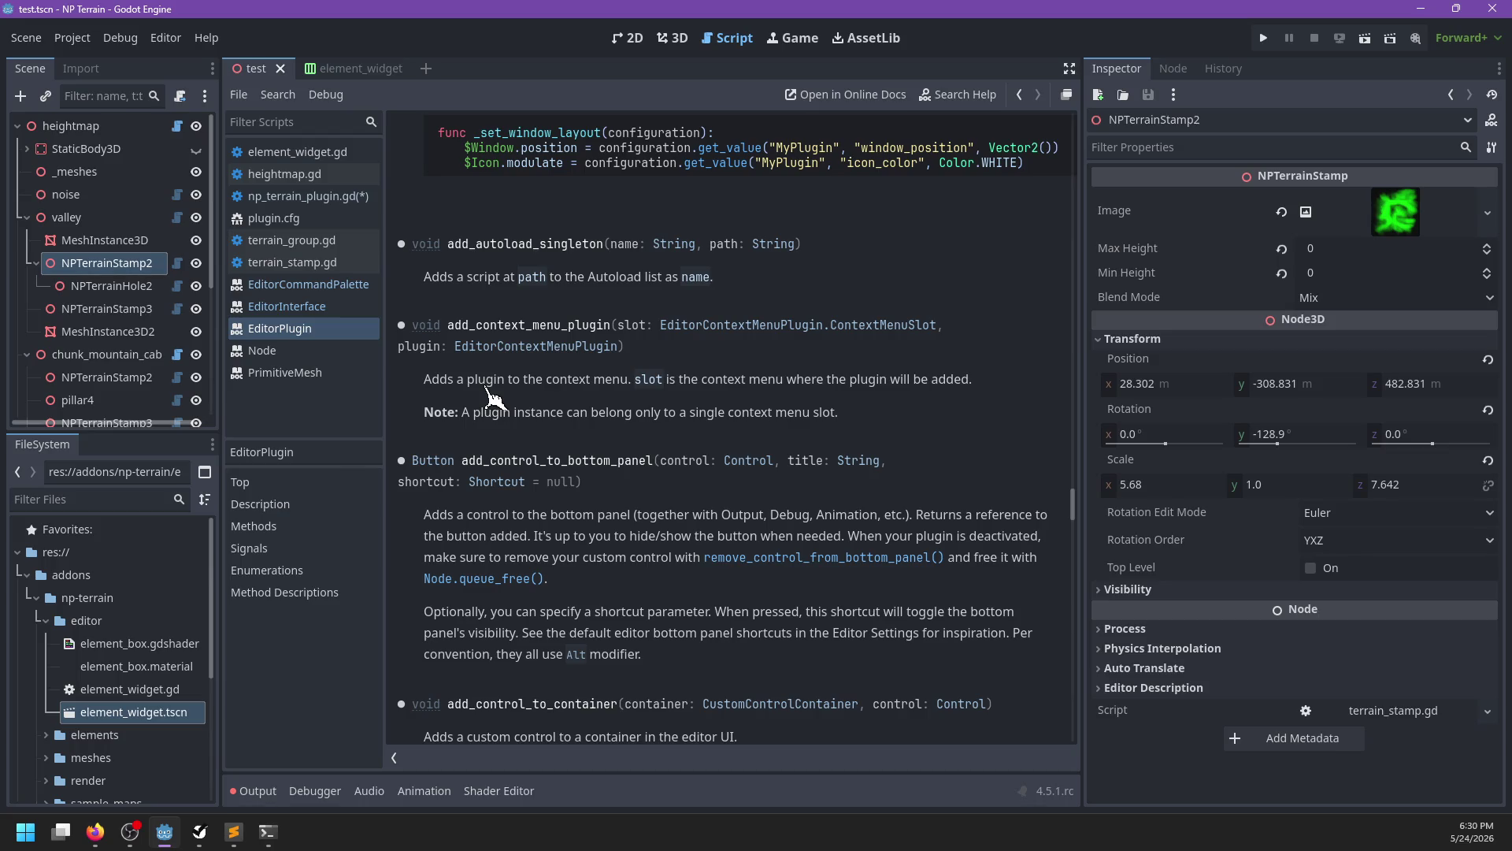
scroll(661, 508, "down", 5)
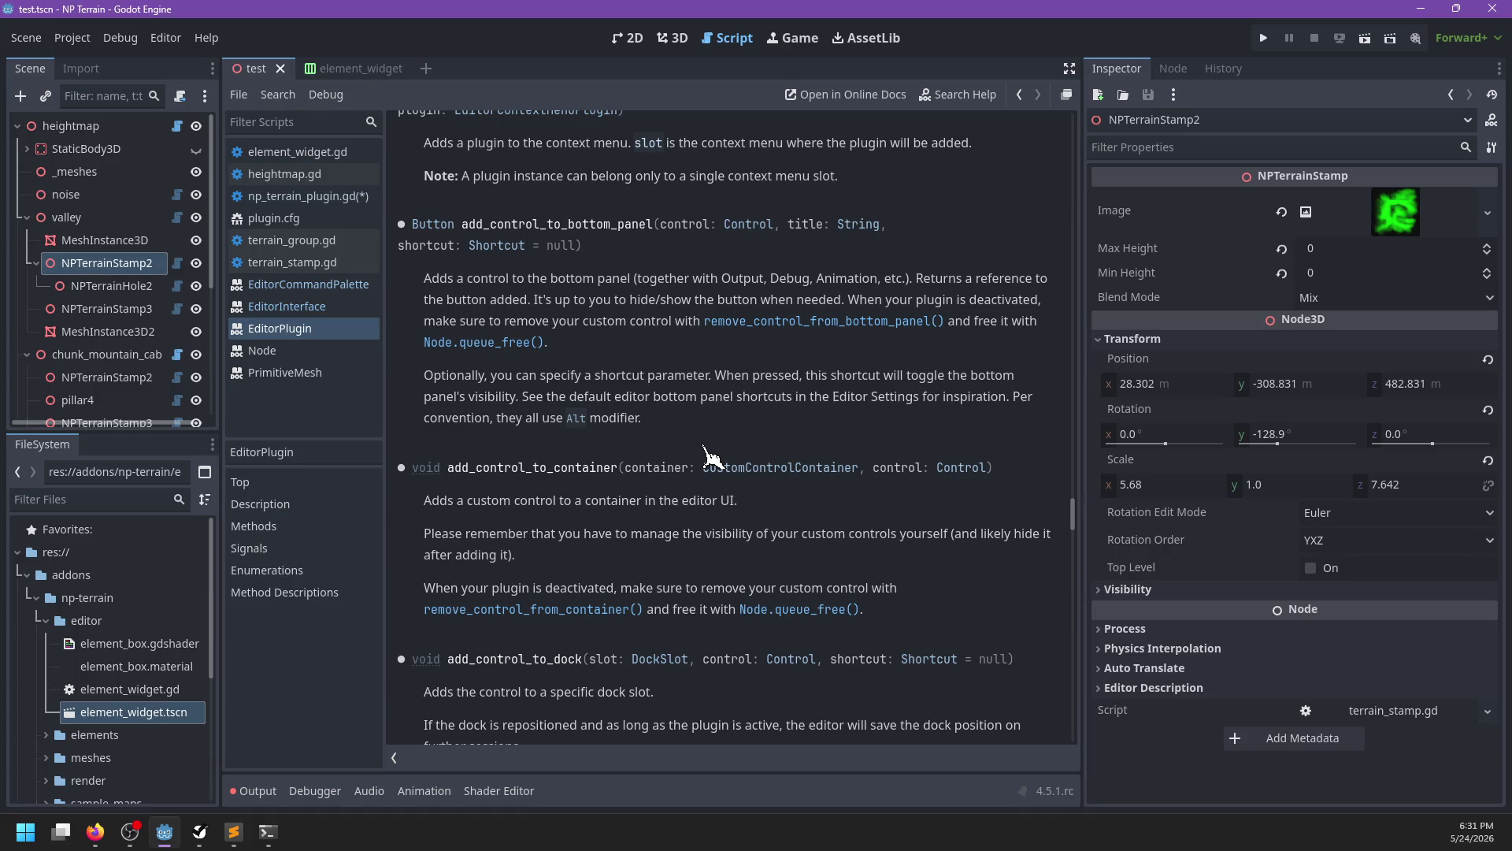
scroll(699, 398, "down", 5)
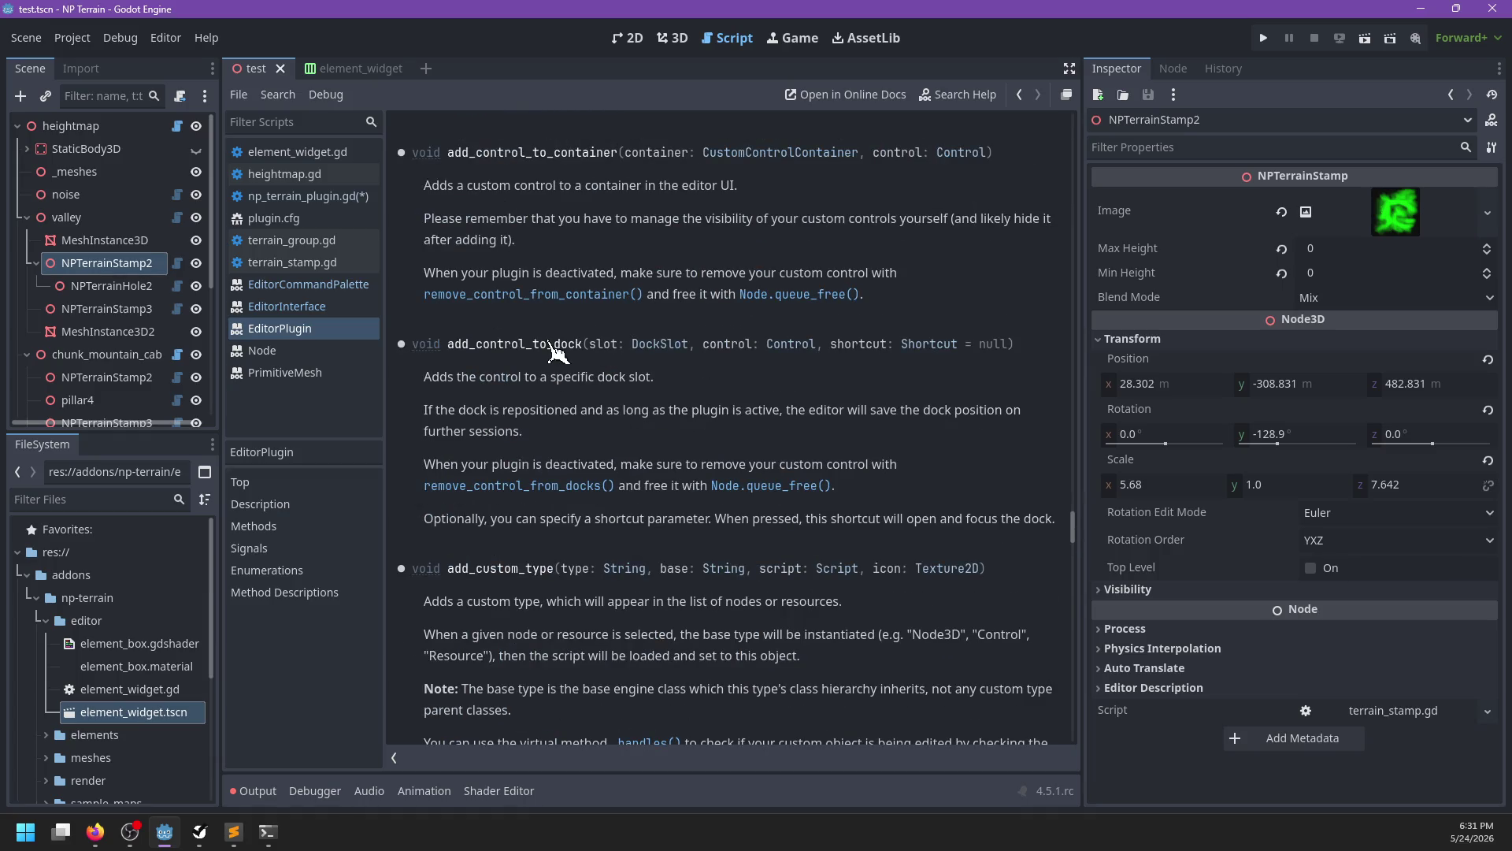
scroll(508, 563, "up", 5)
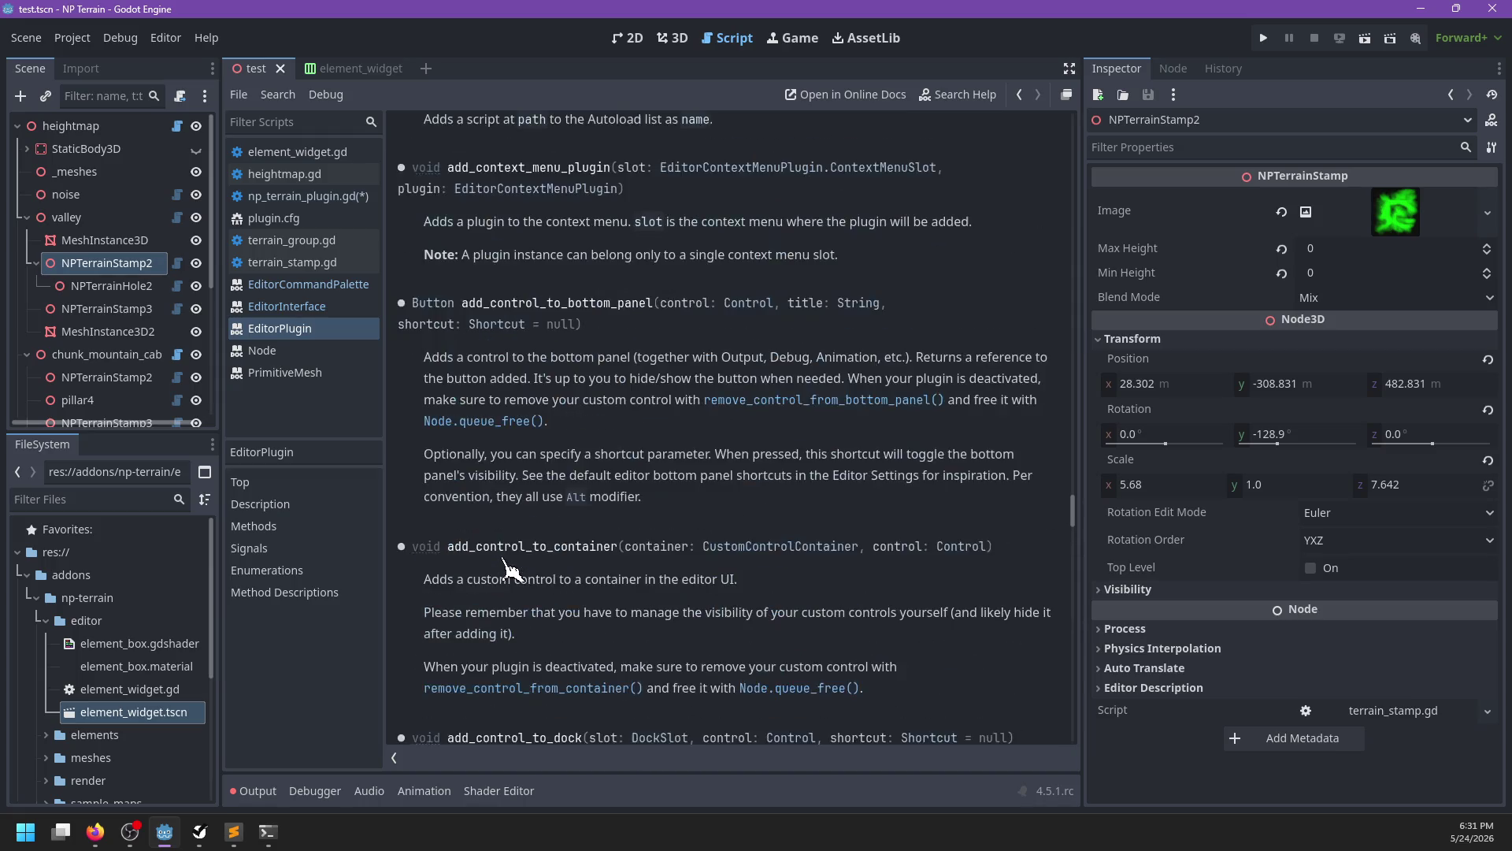
scroll(506, 561, "up", 3)
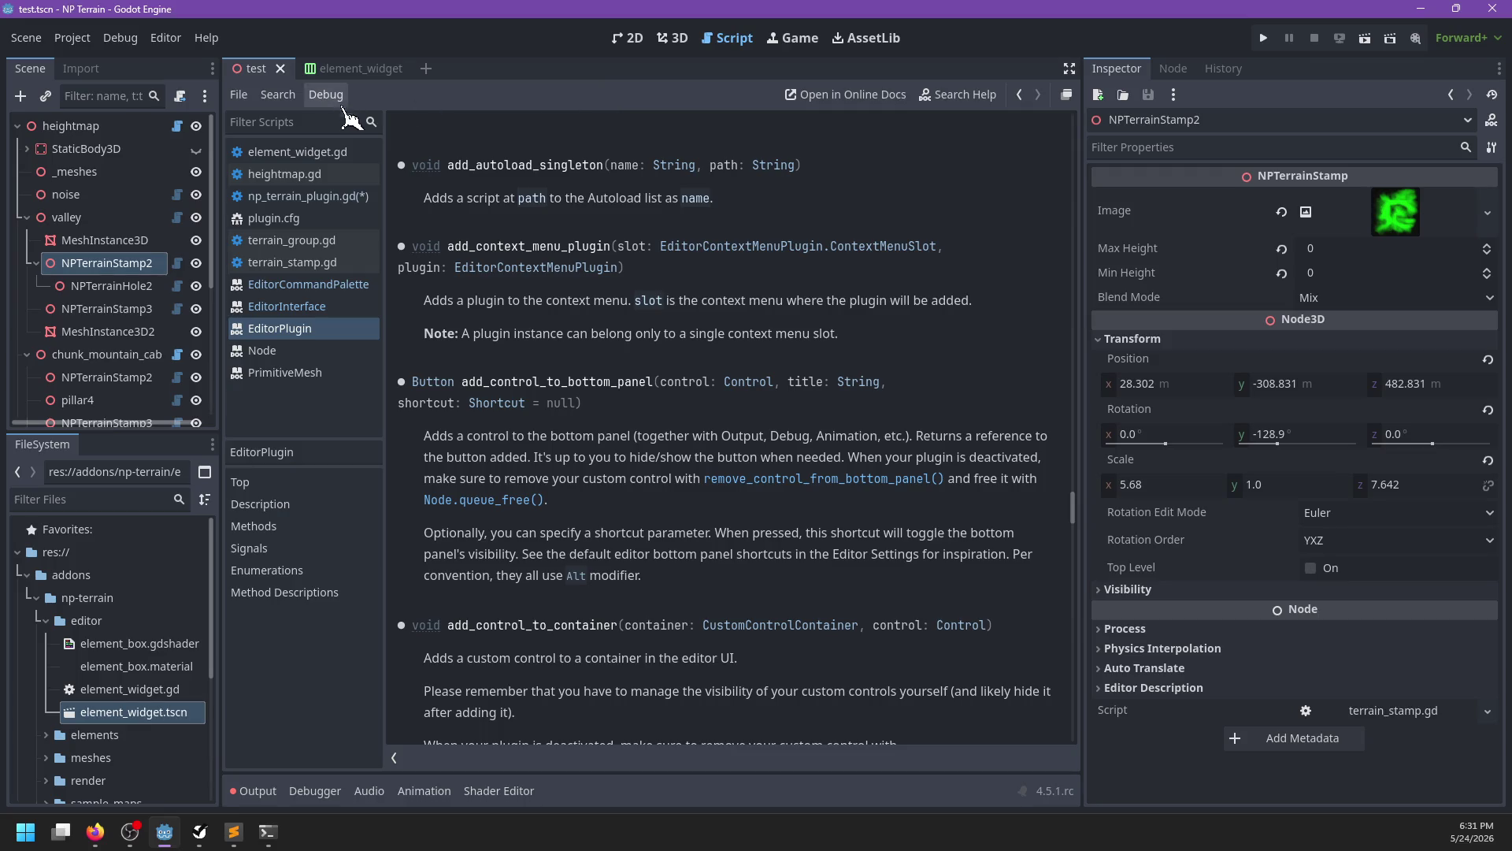
scroll(596, 343, "up", 5)
scroll(599, 410, "down", 5)
Select CONTAINER_SPATIAL_EDITOR_MENU in the CustomControlContainer enum docs, then return to np_terrain_plugin.gd's _enable_plugin
key("ctrl+shift+f")
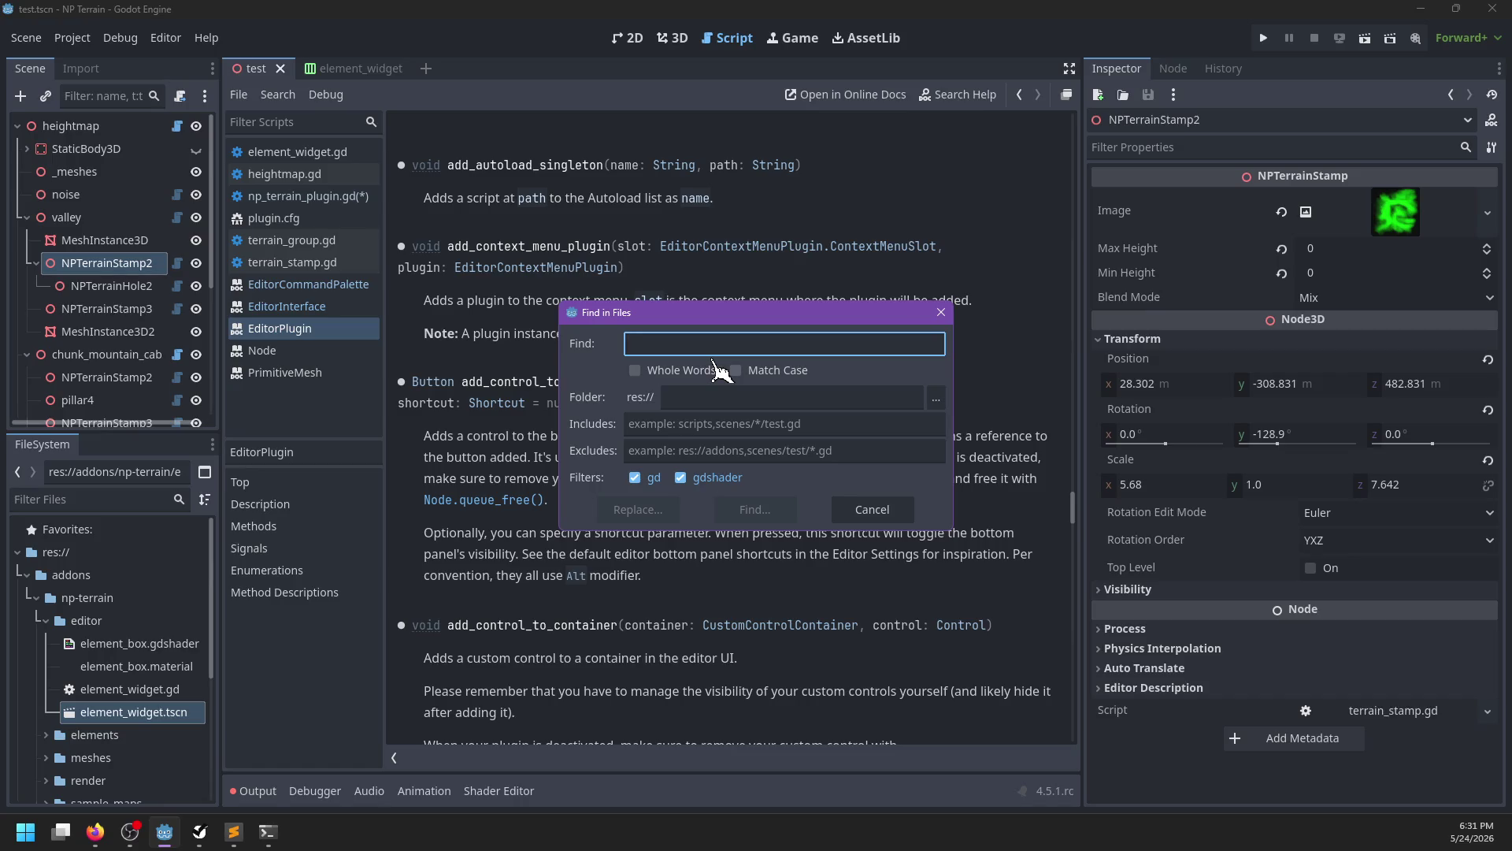
type("C")
key("Escape")
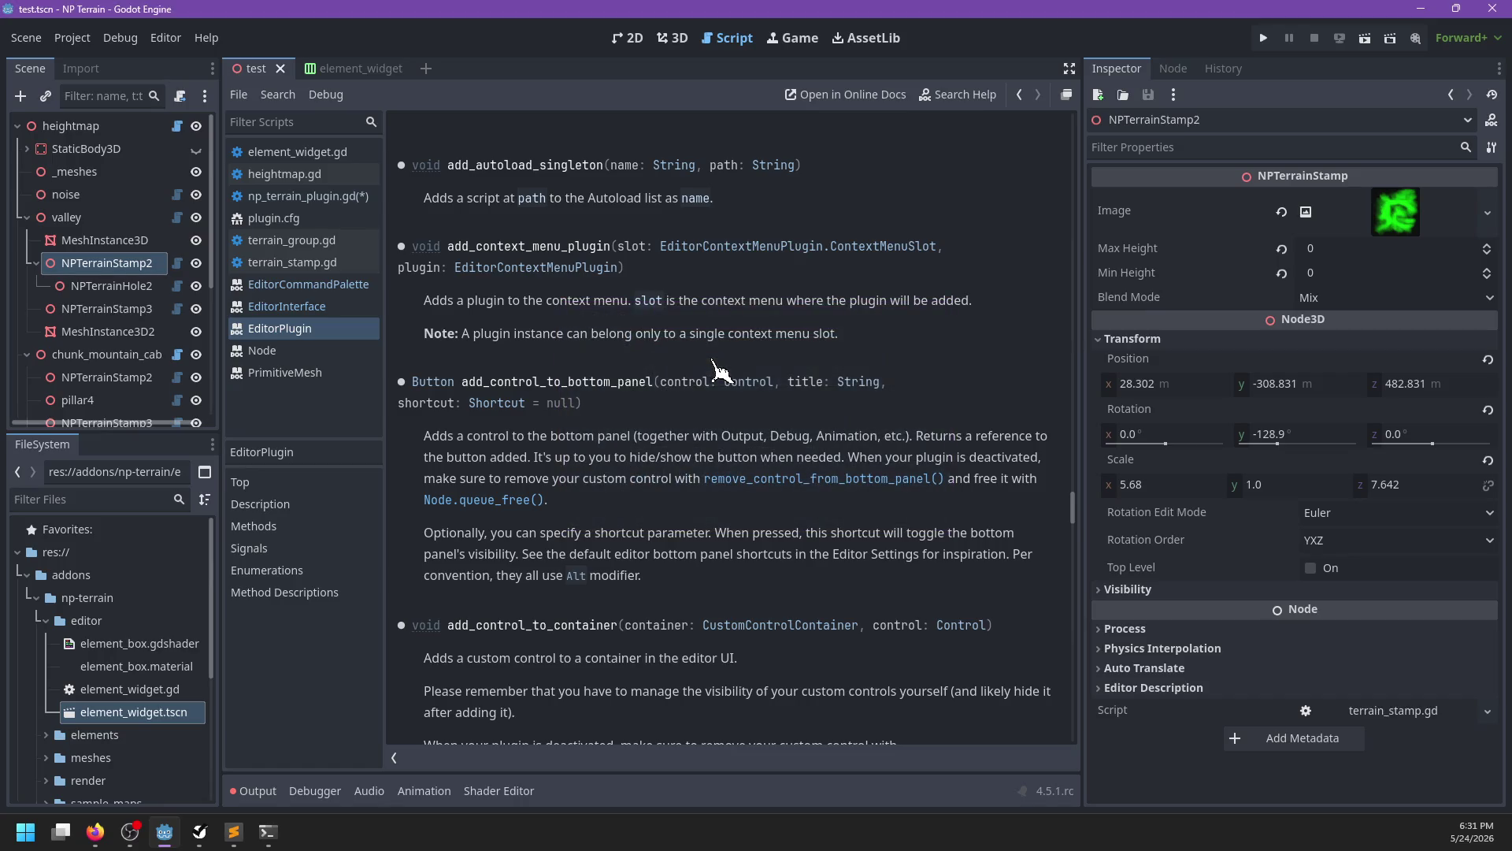
left_click(782, 626)
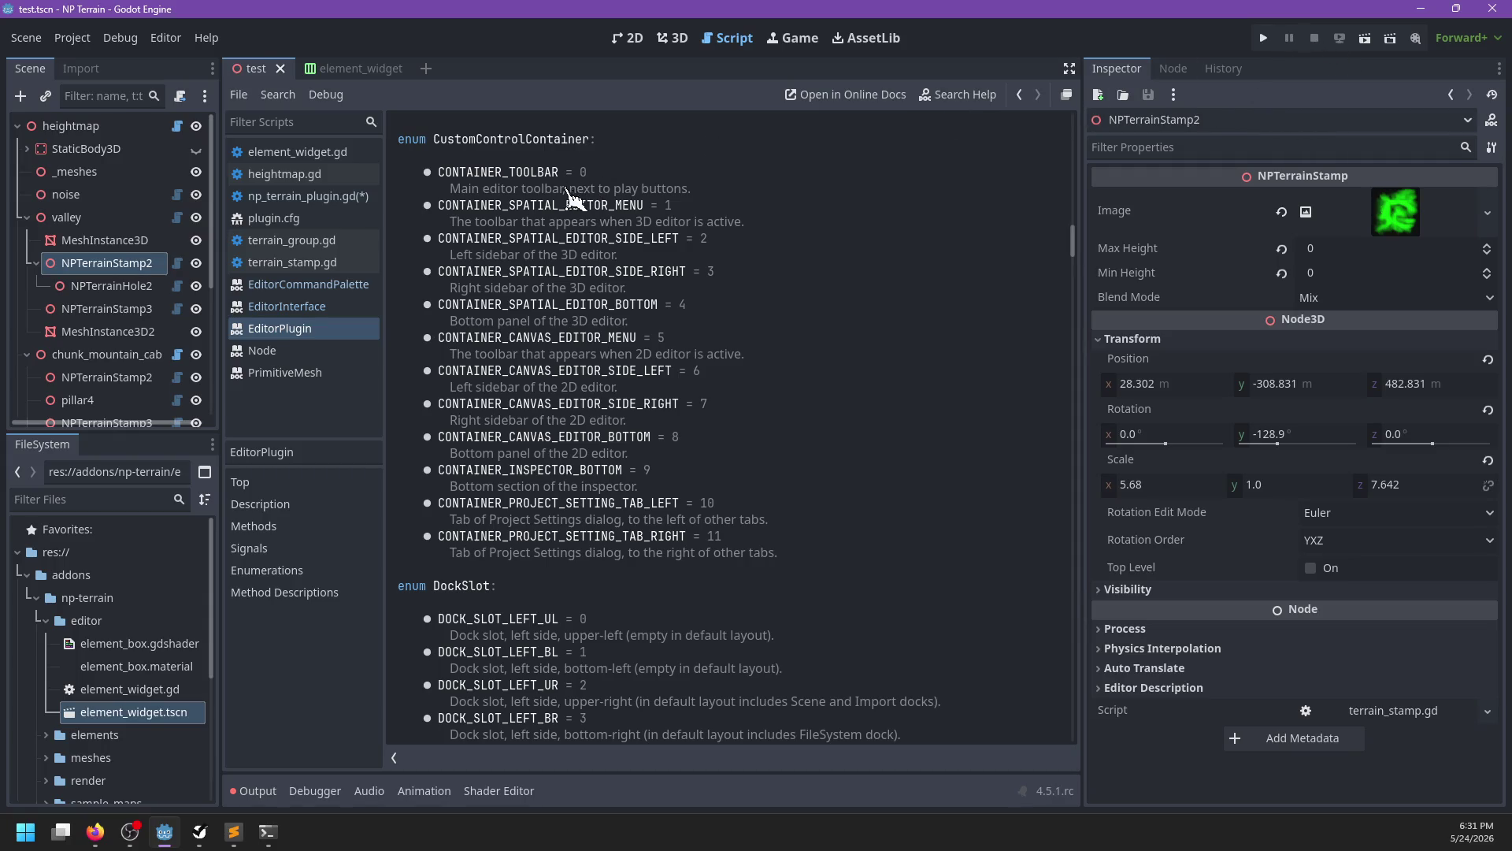
double_click(608, 207)
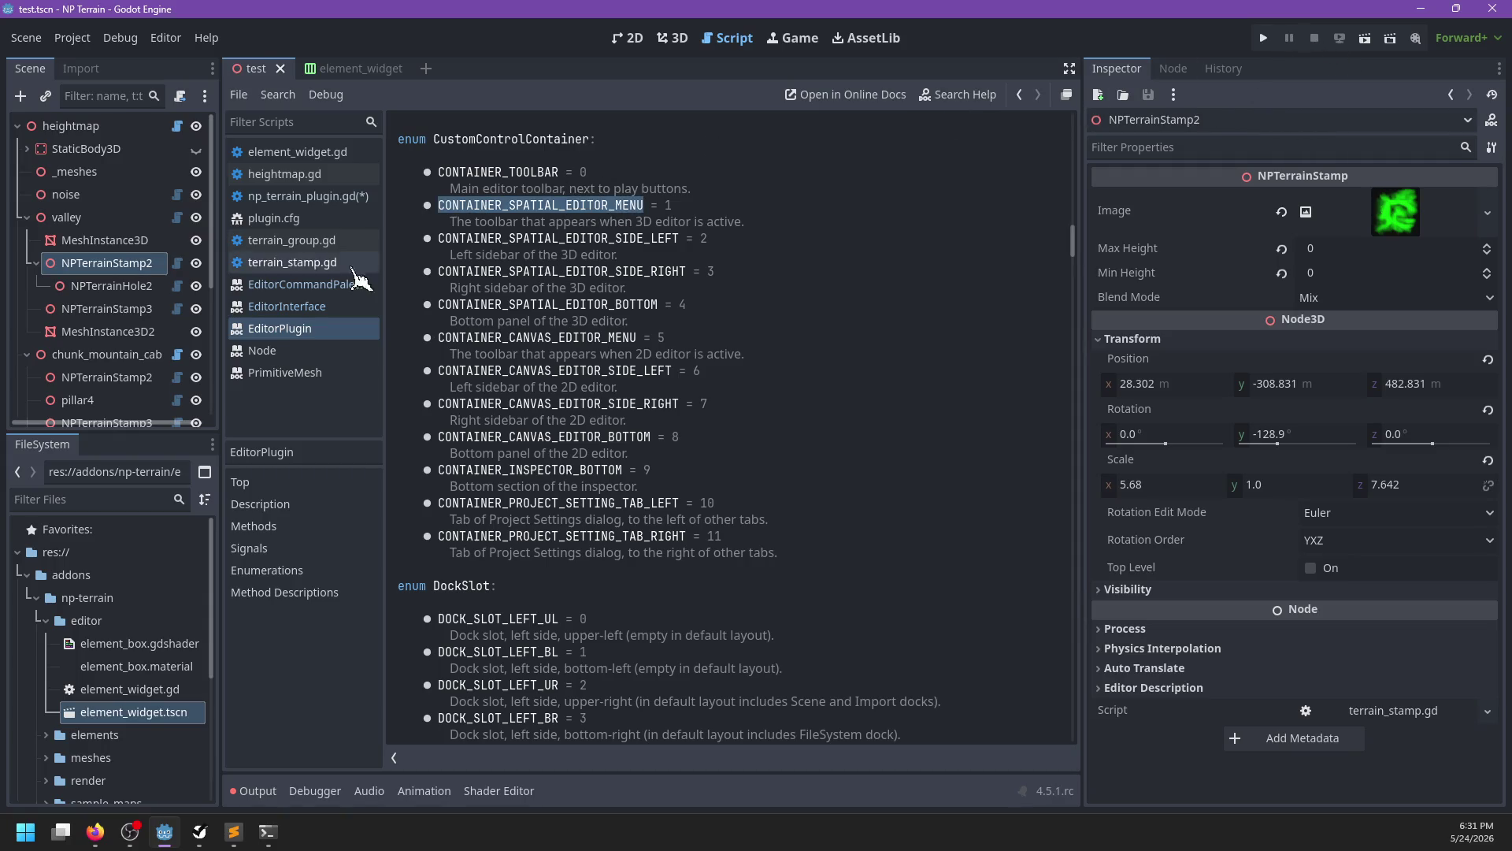
left_click(300, 197)
left_click(630, 359)
Replace the broken line after _create_box() with add_control_to_container(CONTAINER_SPATIAL_EDITOR_MENU, on line 14
key("ctrl+shift+k")
key("Return")
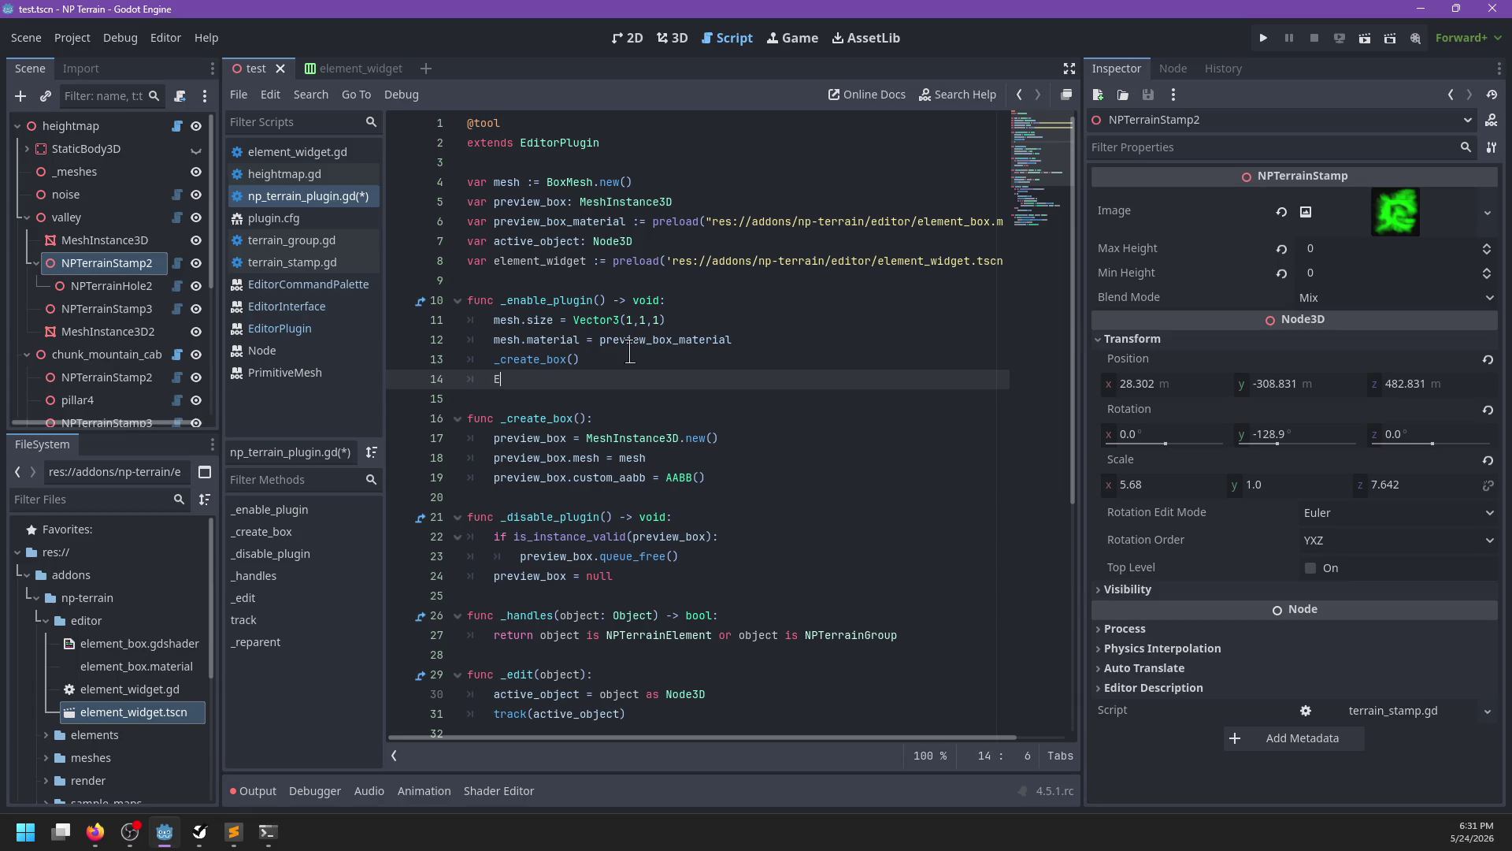
key("BackSpace")
type("add_custom")
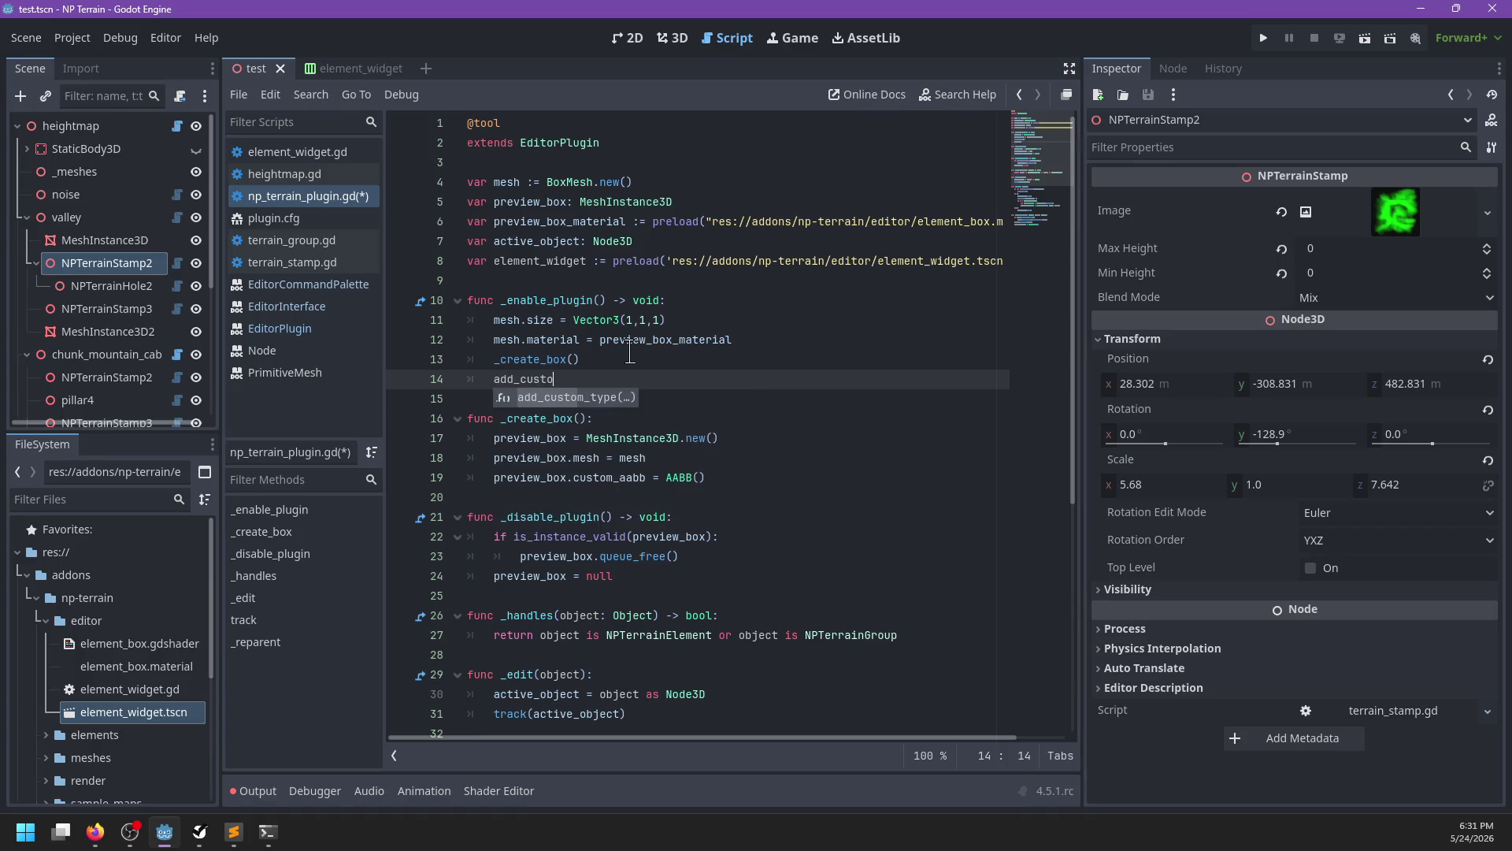
key("BackSpace")
key("BackSpace")
key("BackSpace")
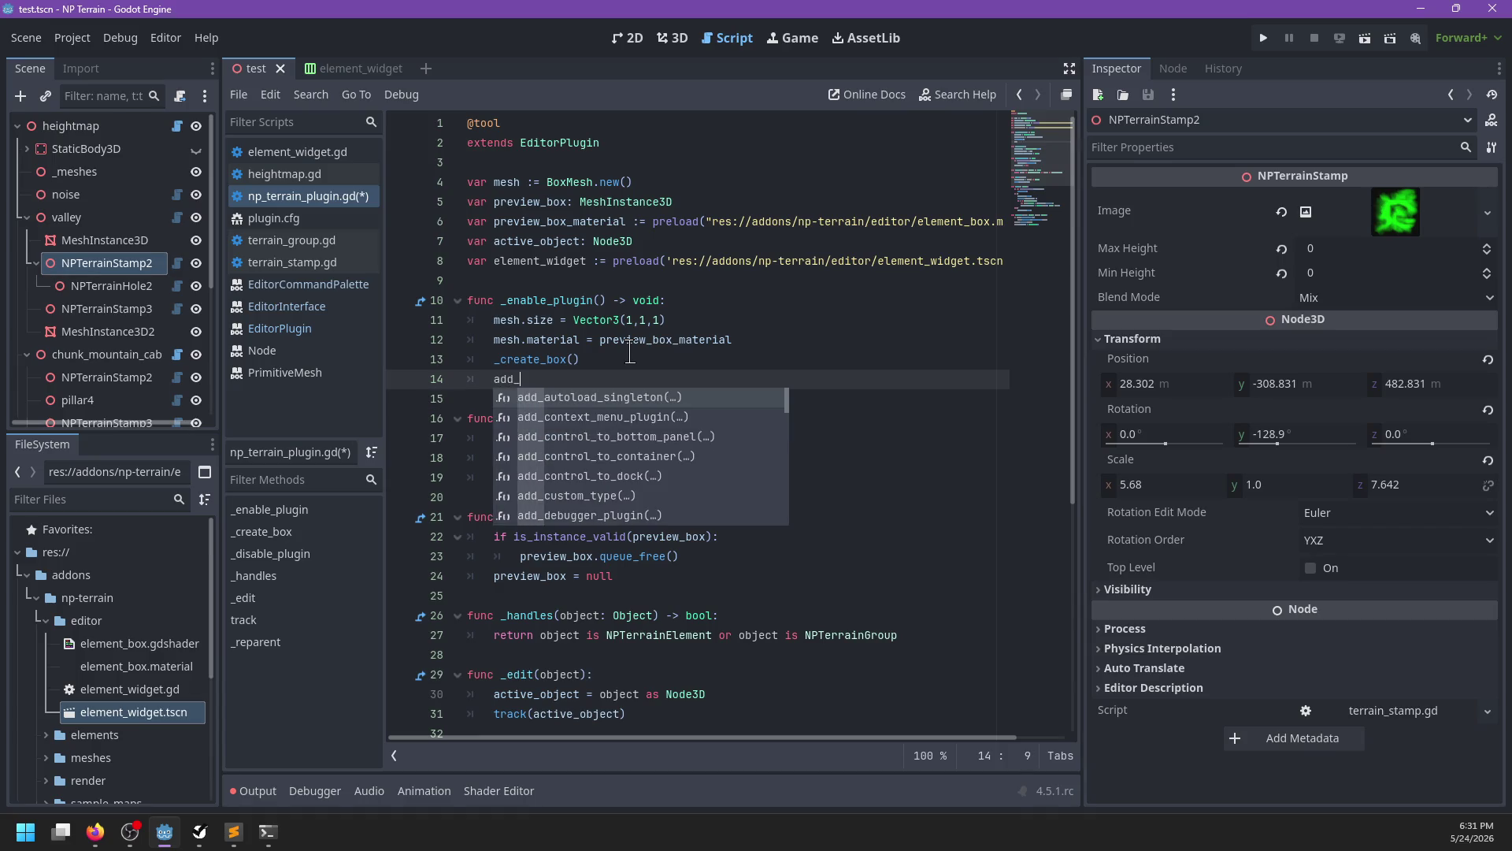
type("contrl_")
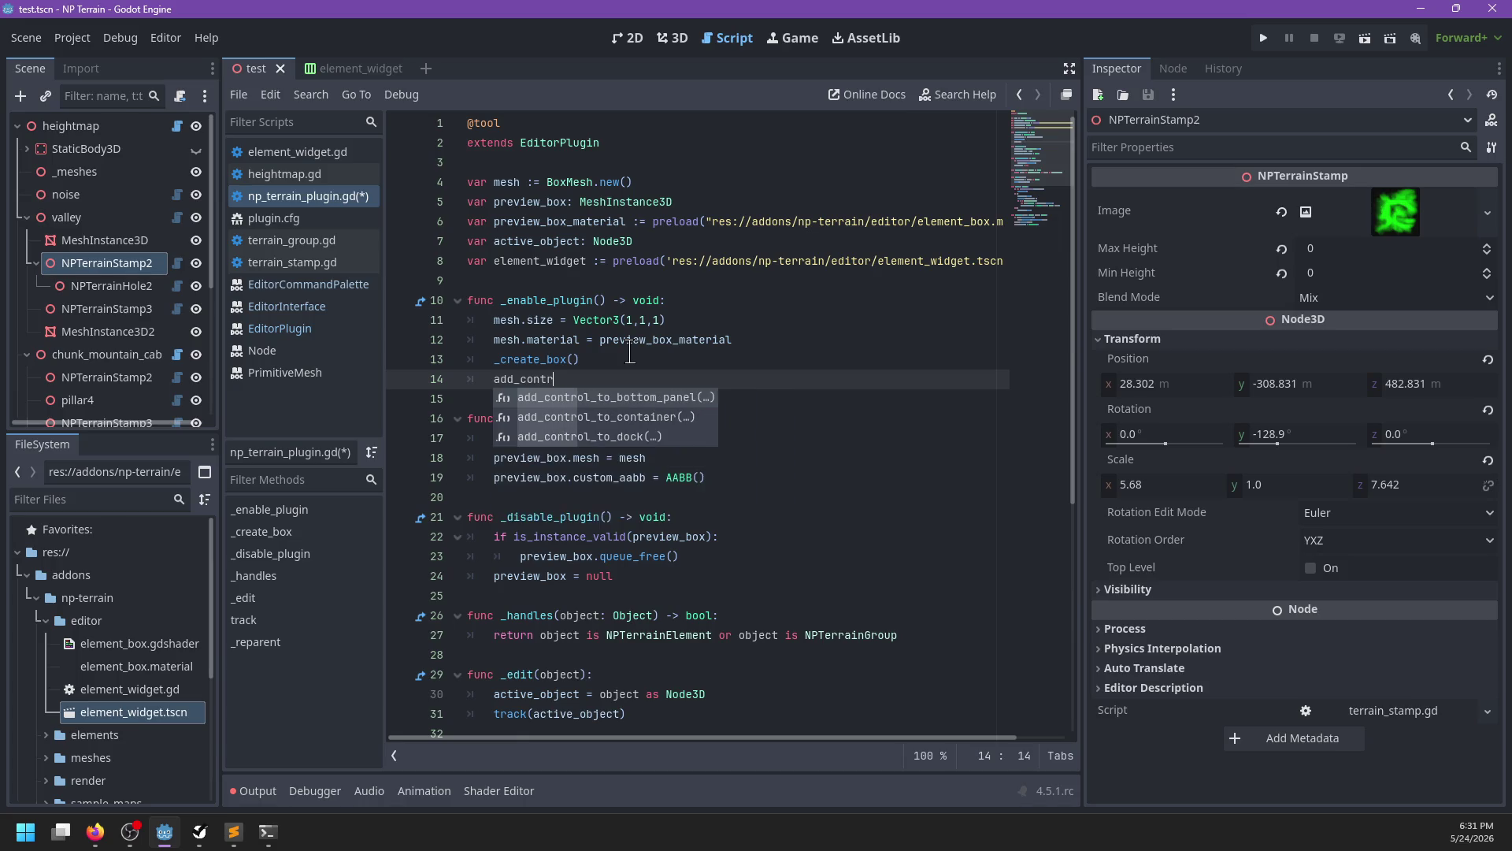
key("BackSpace")
key("BackSpace")
key("BackSpace")
type("rol_to_con")
key("Return")
type("CONTAINER_SPATIAL_EDITOR_MENU,")
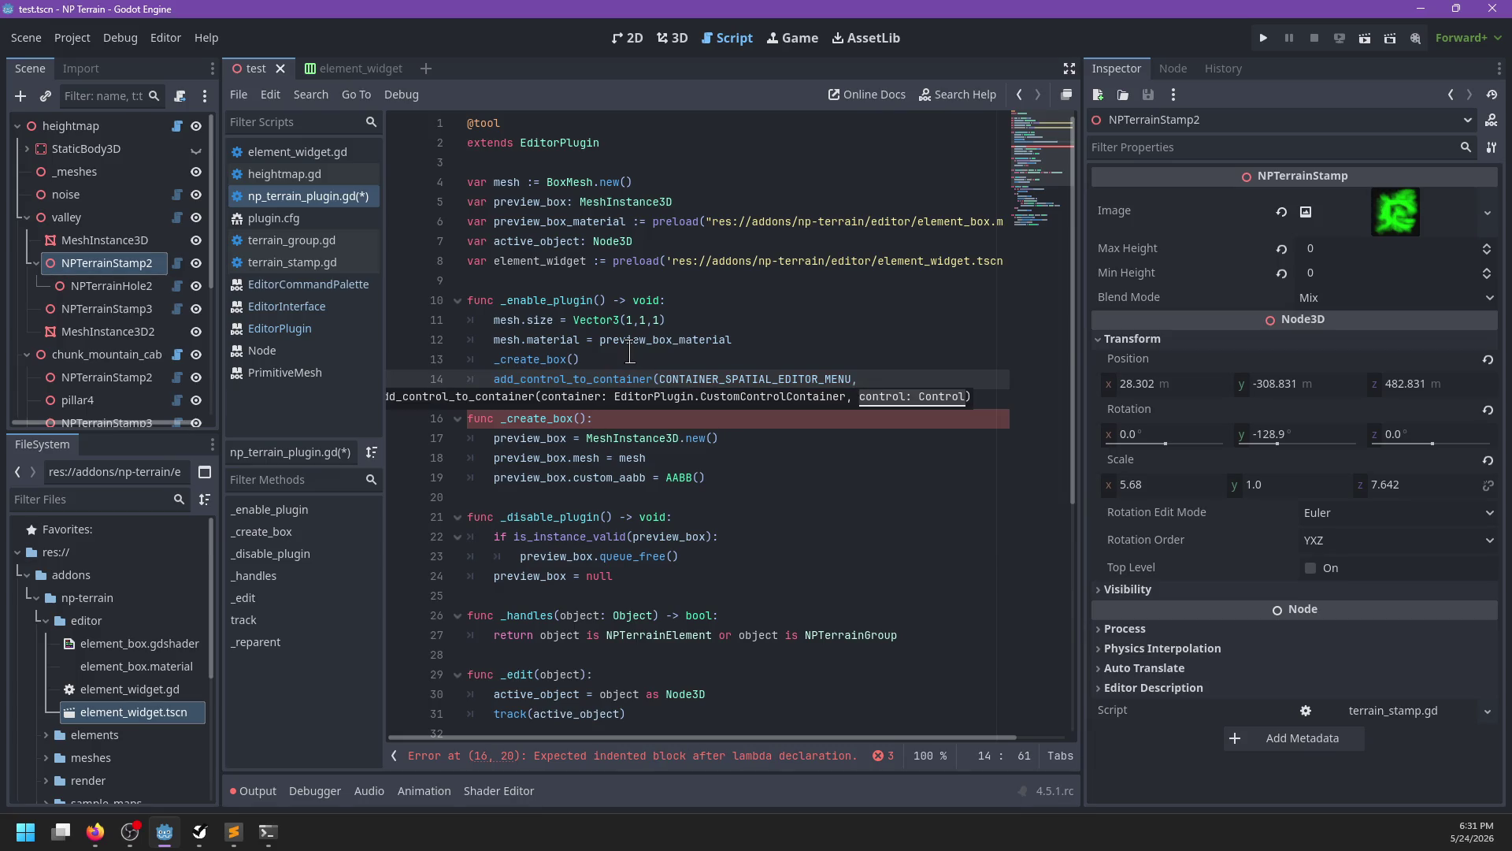
key("Up")
key("Up")
key("Up")
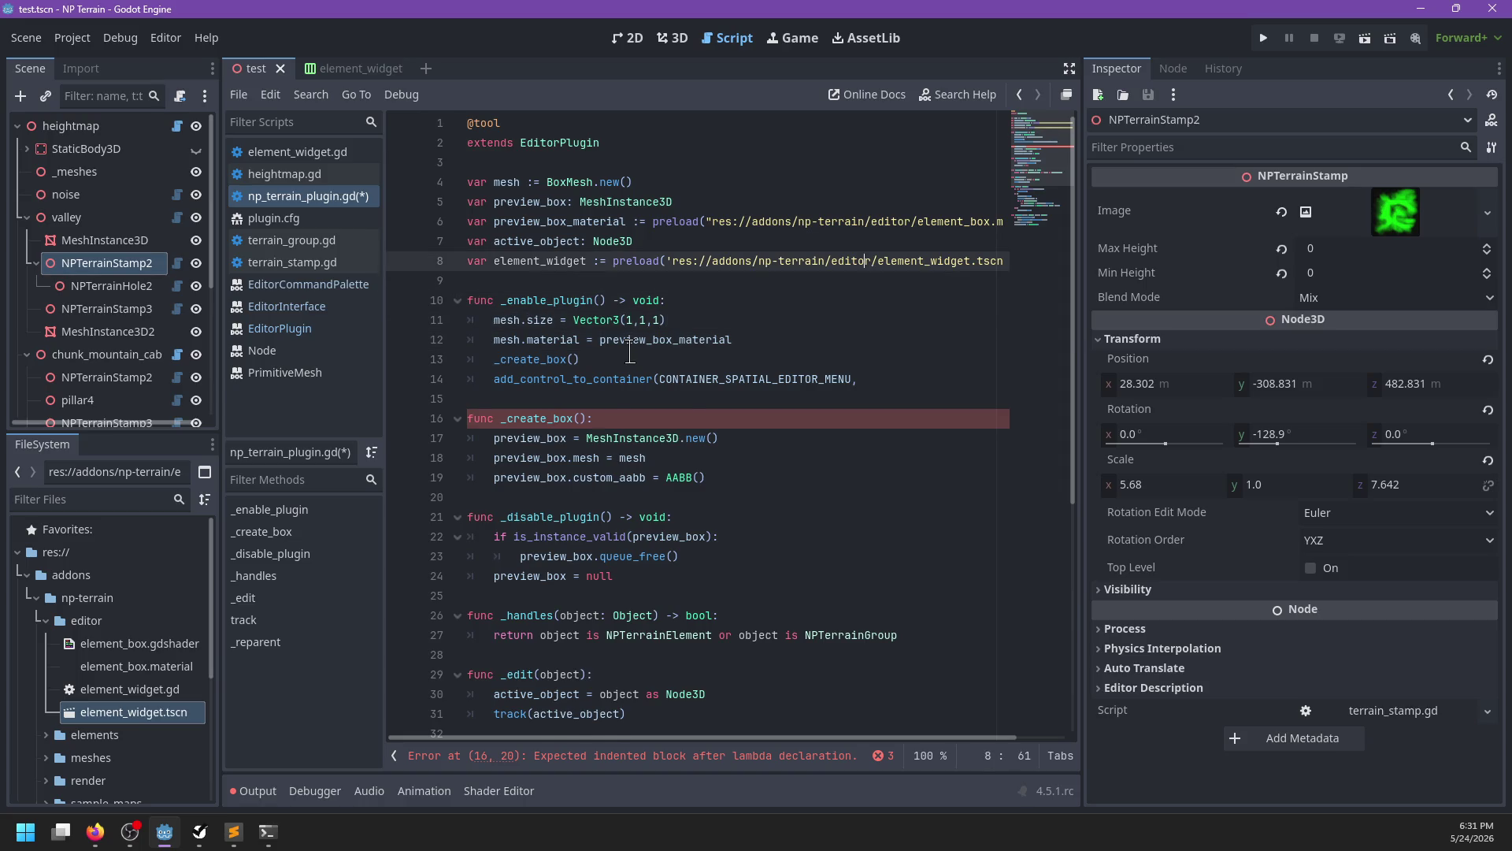
Rename the preloaded widget scene variable on line 8 to ewidget_template
key("End")
key("Return")
type("va")
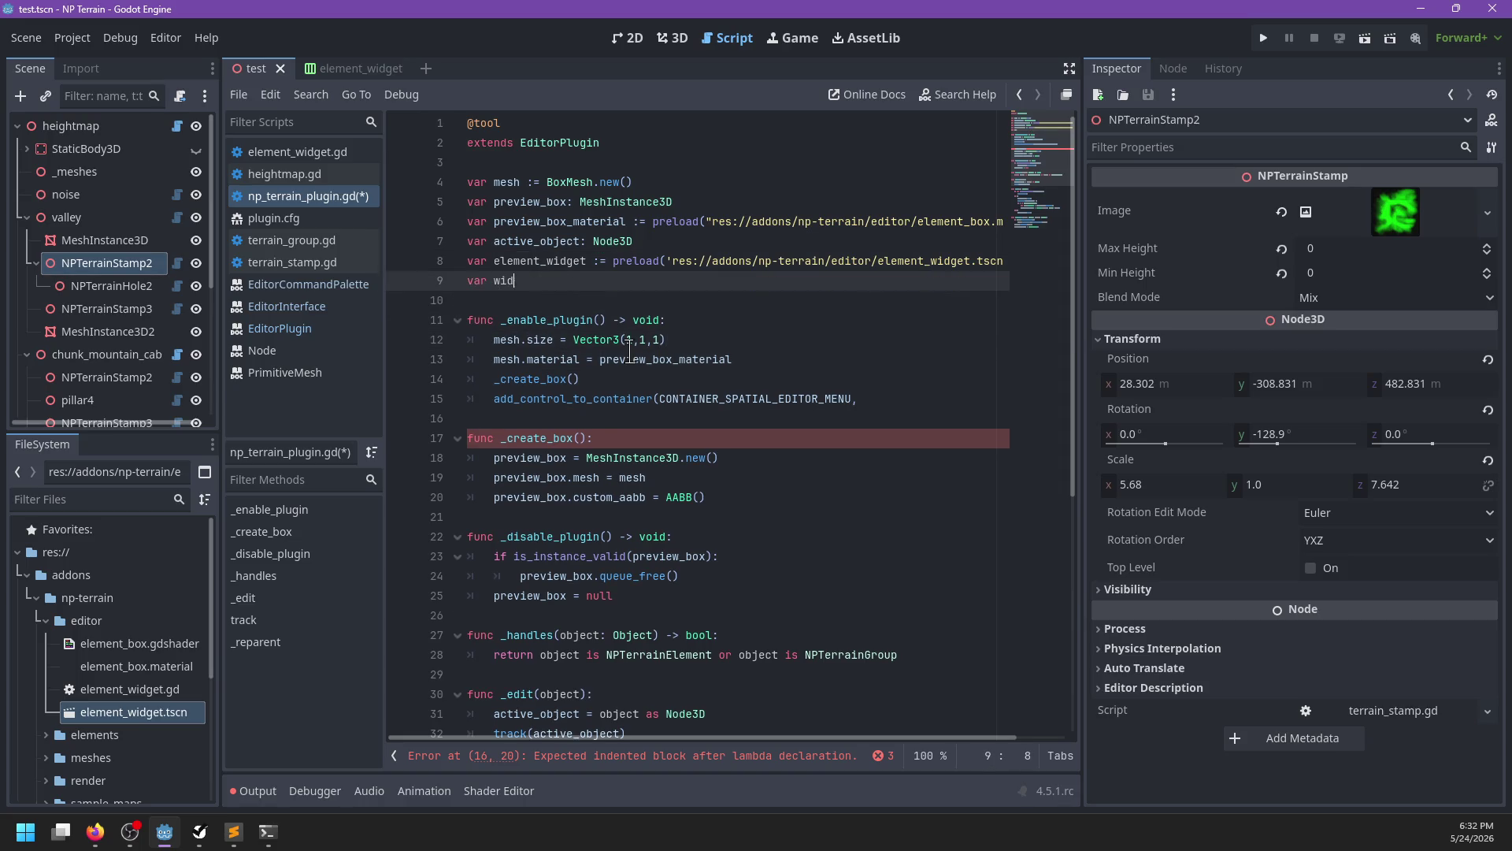
key("Up")
key("ctrl+Left")
key("ctrl+shift+Right")
type("w")
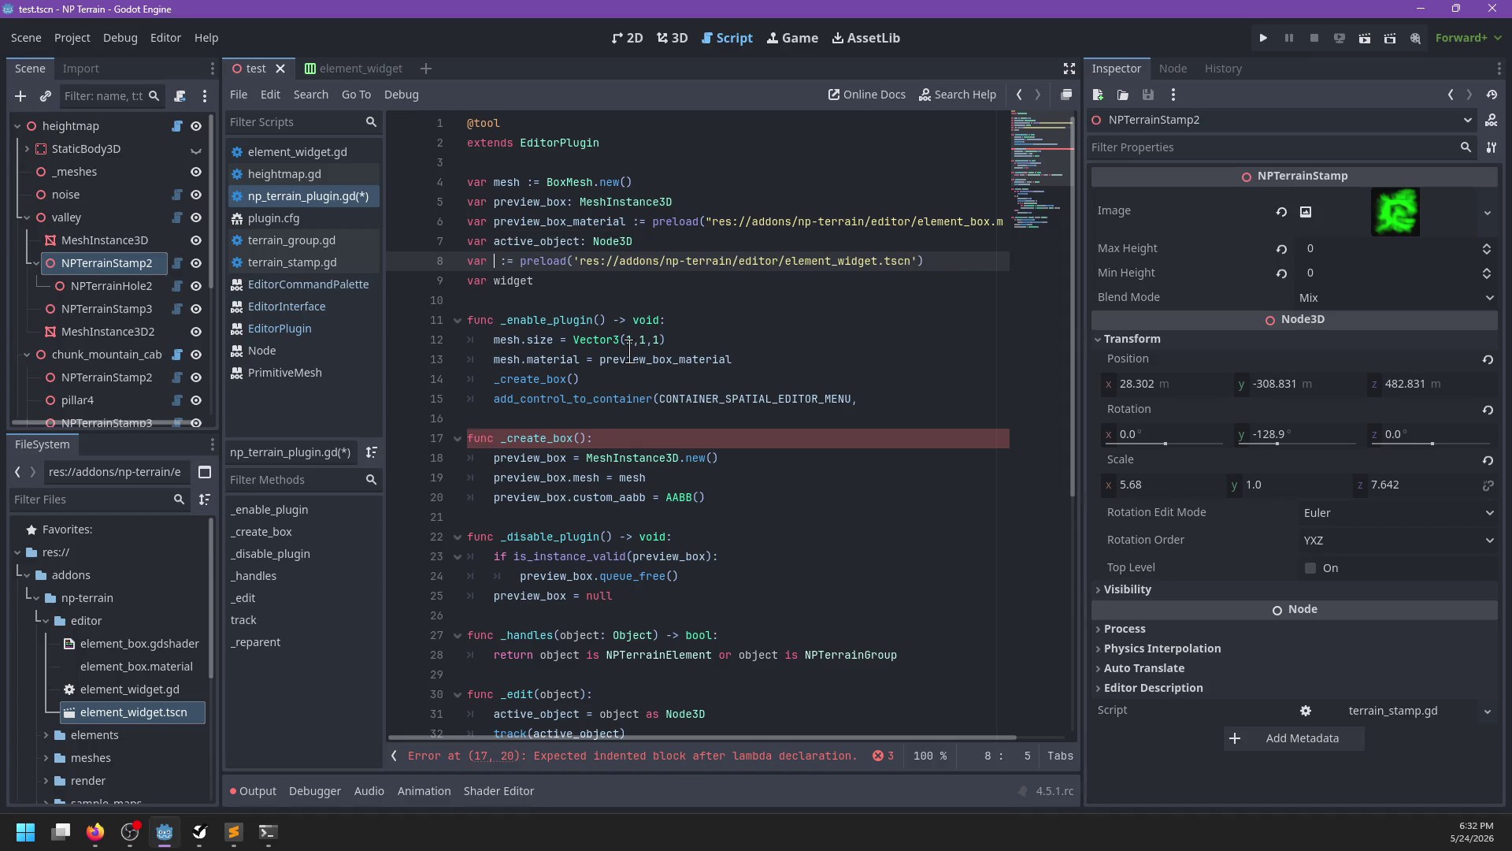
type("idget_te")
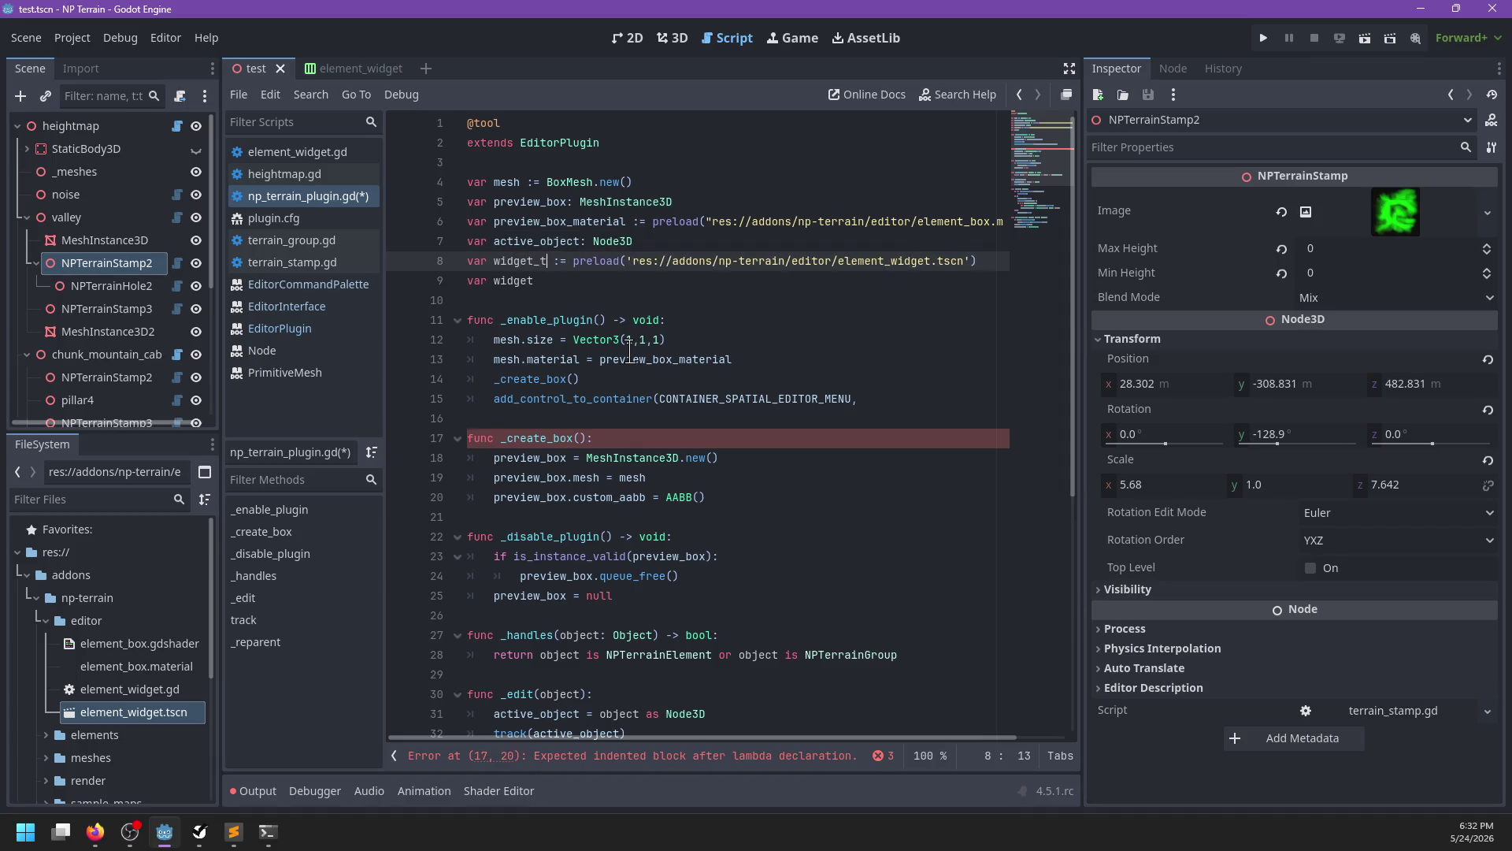
type("mplate")
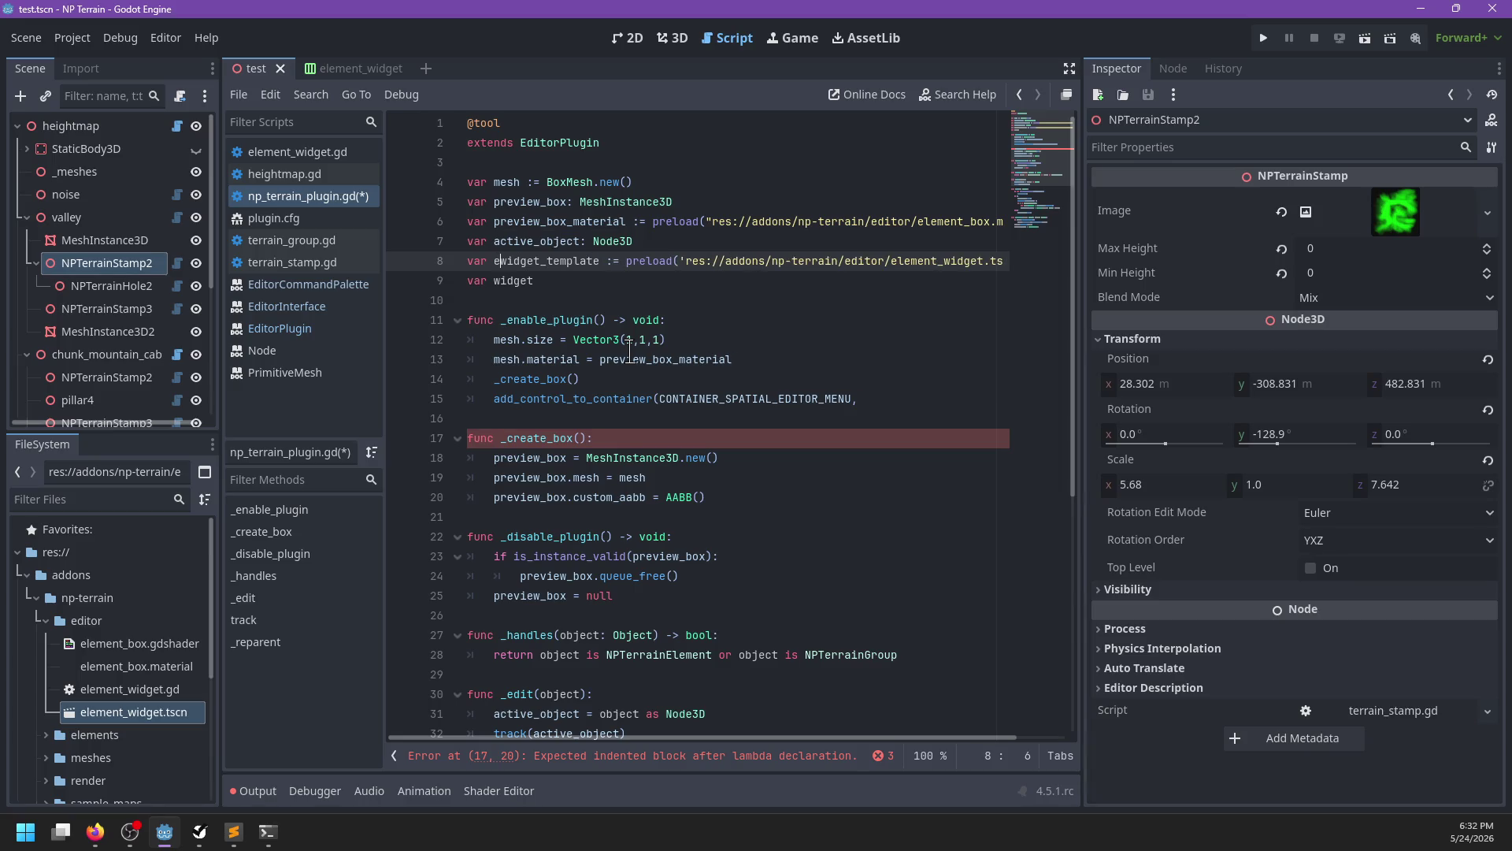
Declare var element_widget: NPTElementWidget on line 9 using autocomplete
key("Down")
key("ctrl+BackSpace")
type("element_w2i")
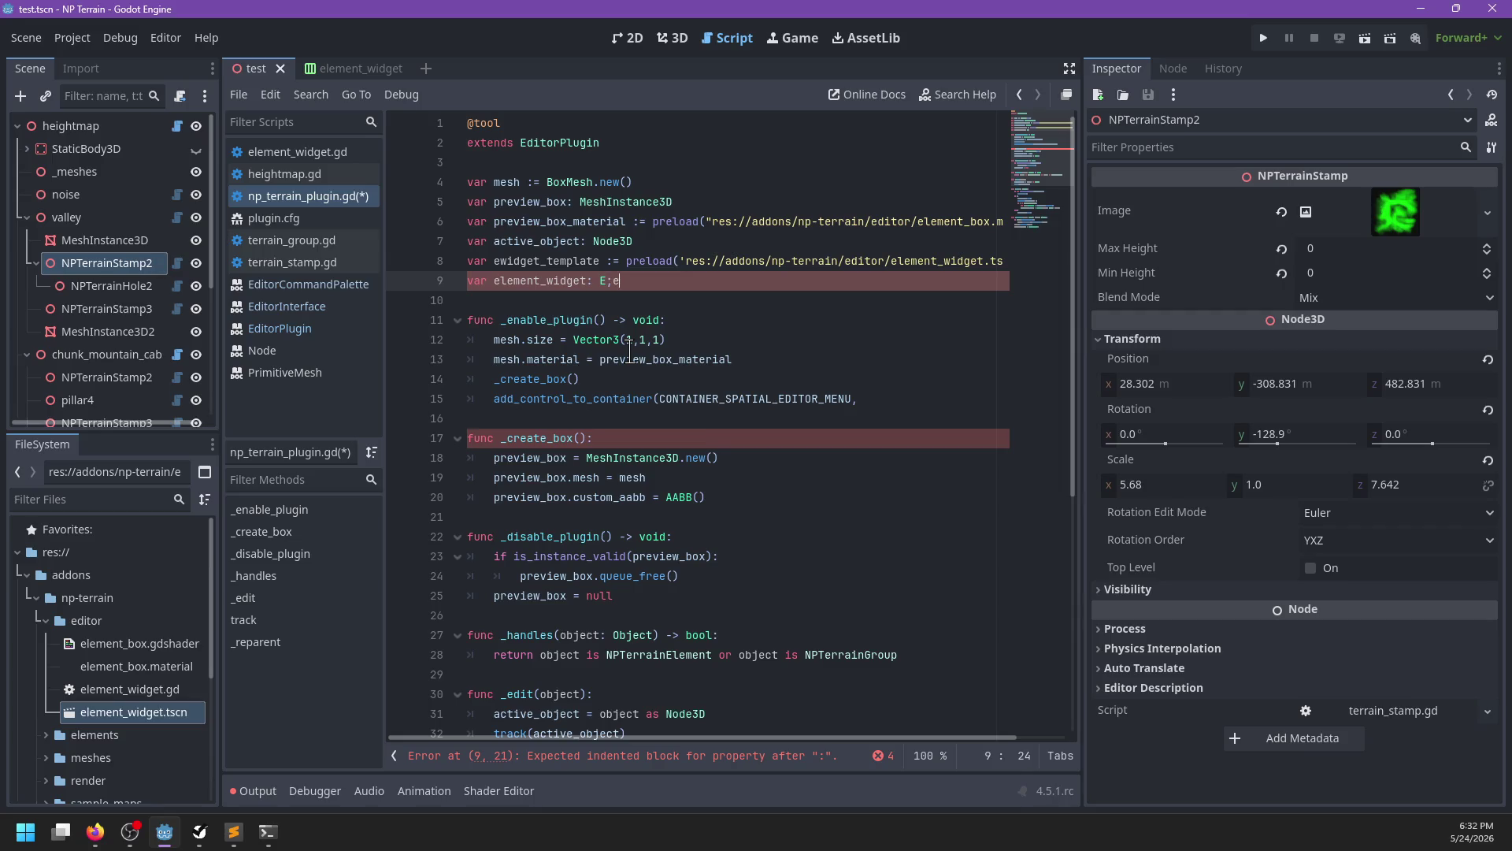
key("BackSpace")
key("BackSpace")
type("lementWi")
key("Up")
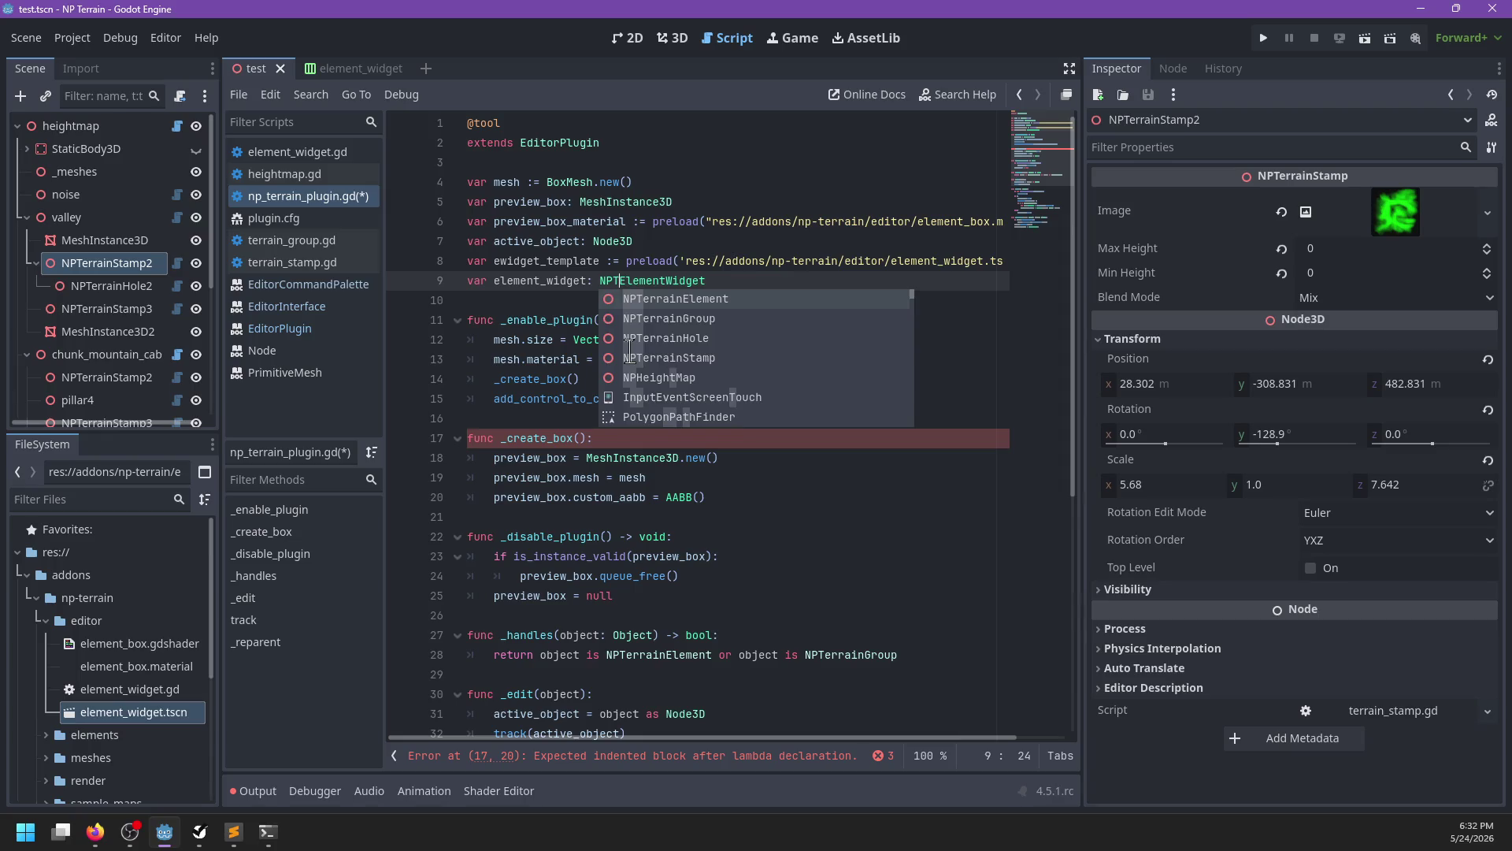
key("Return")
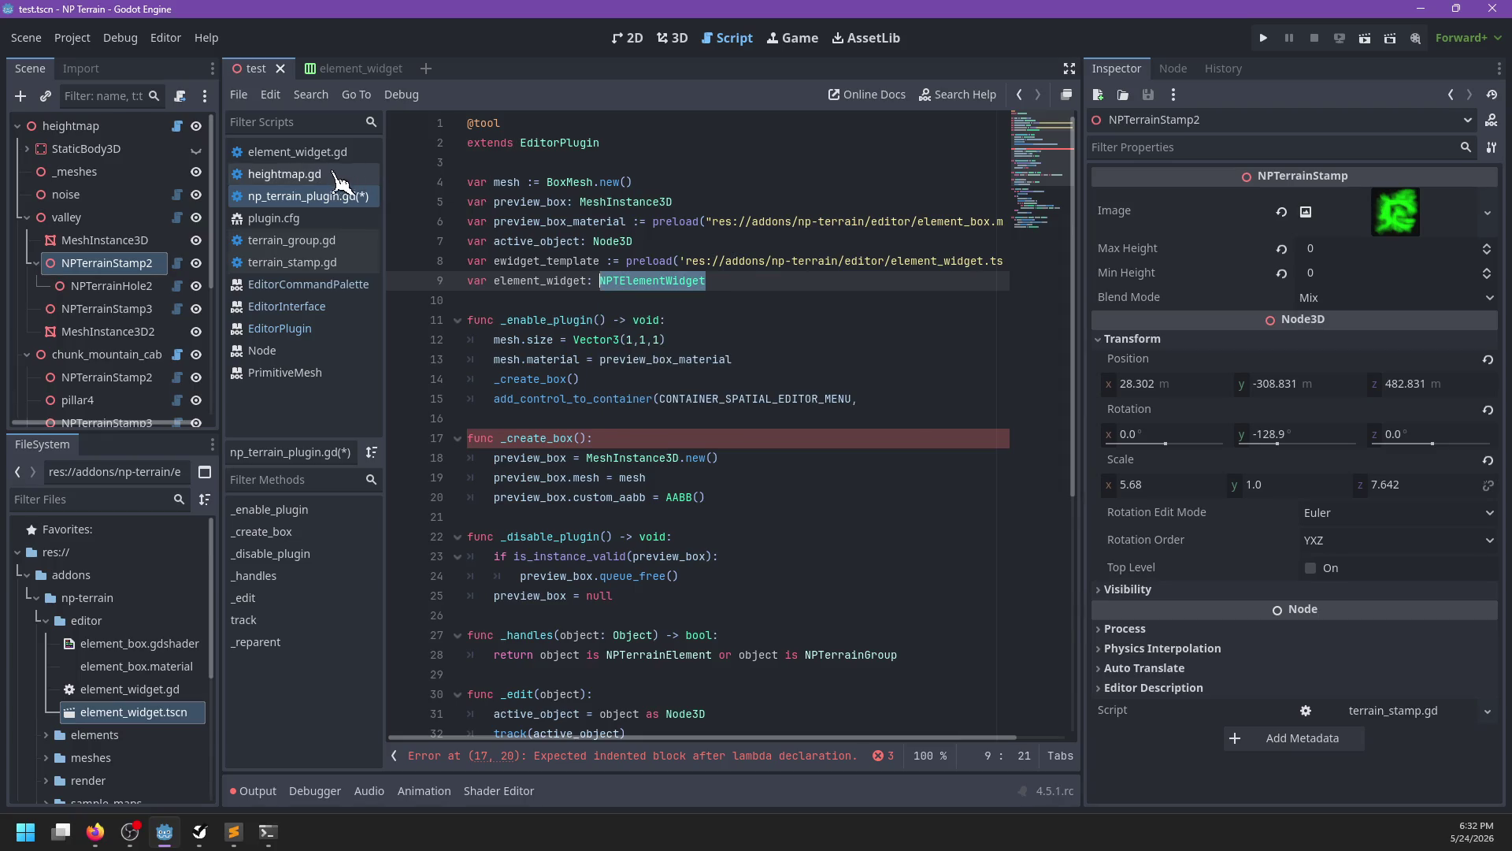
left_click(335, 153)
left_click(550, 126)
key("Return")
type("class_nam")
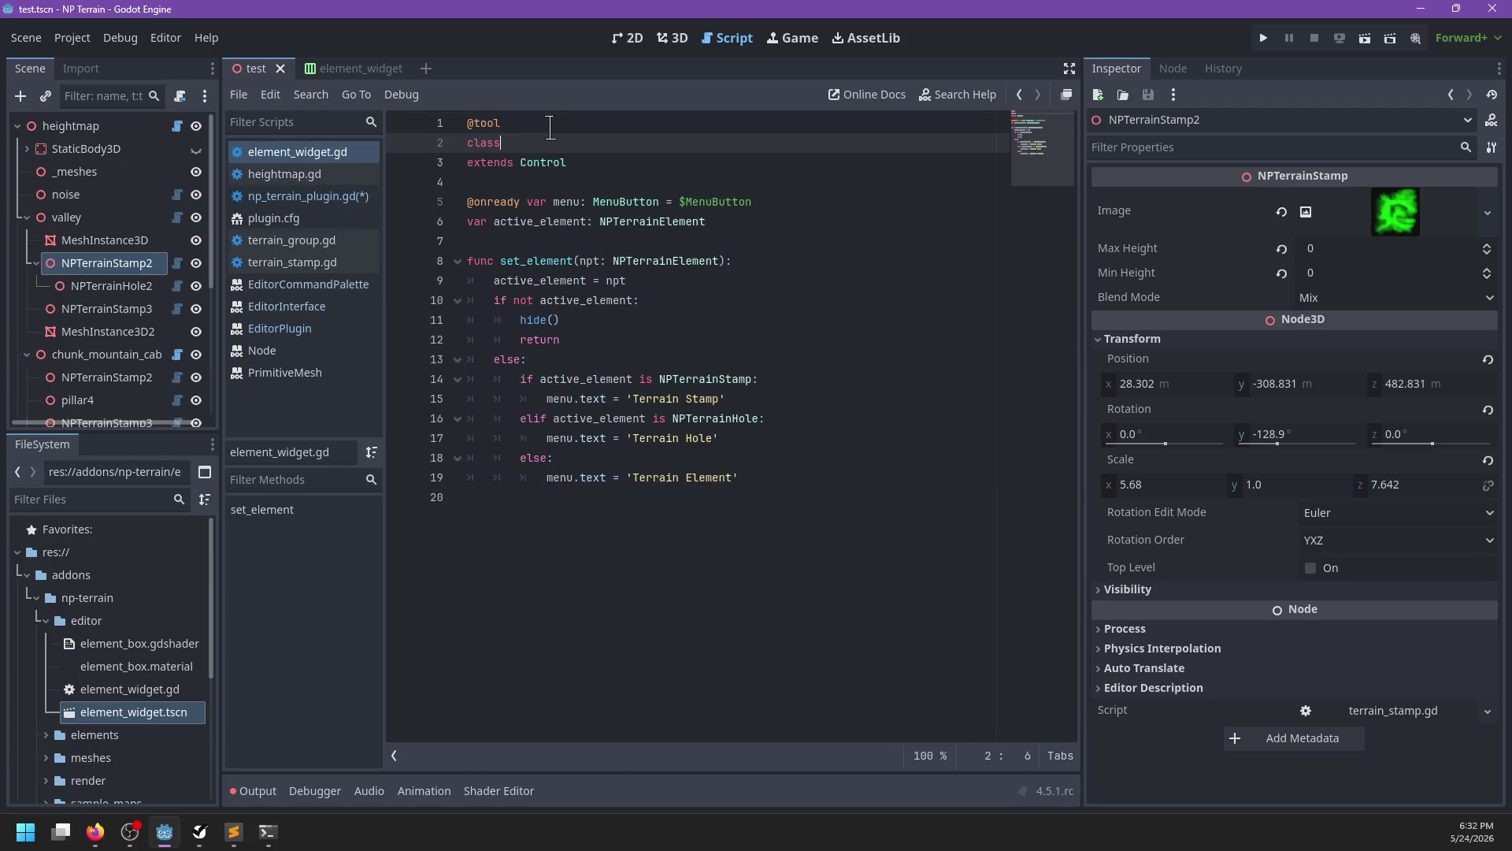
type("e")
type("NPTElementWidget")
key("ctrl+f")
key("Escape")
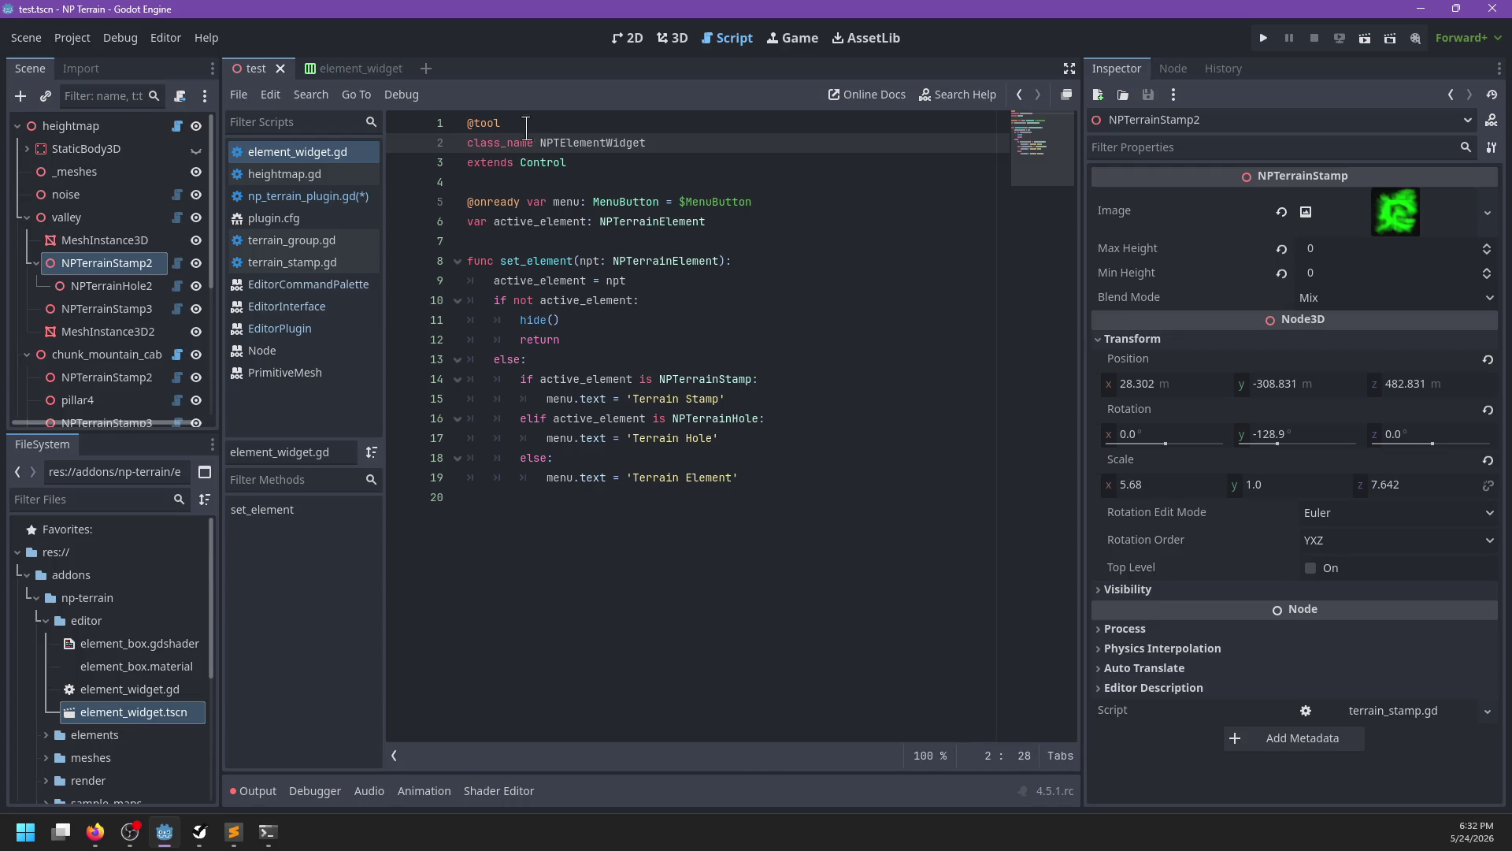
Save element_widget.gd and return to np_terrain_plugin.gd at the end of line 15
left_click(331, 196)
left_click(341, 154)
key("ctrl+s")
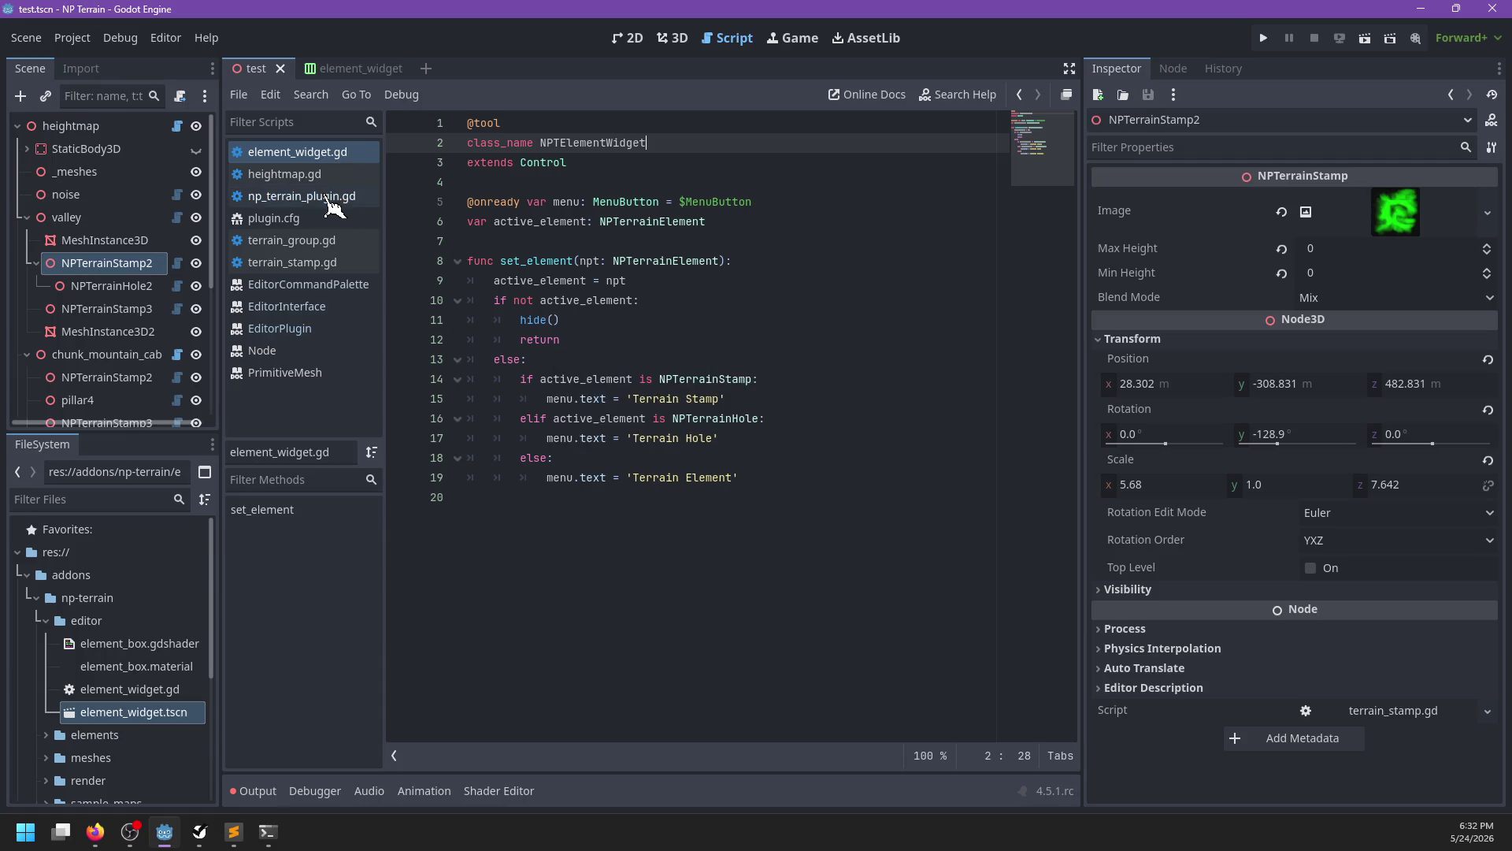
left_click(331, 197)
left_click(902, 399)
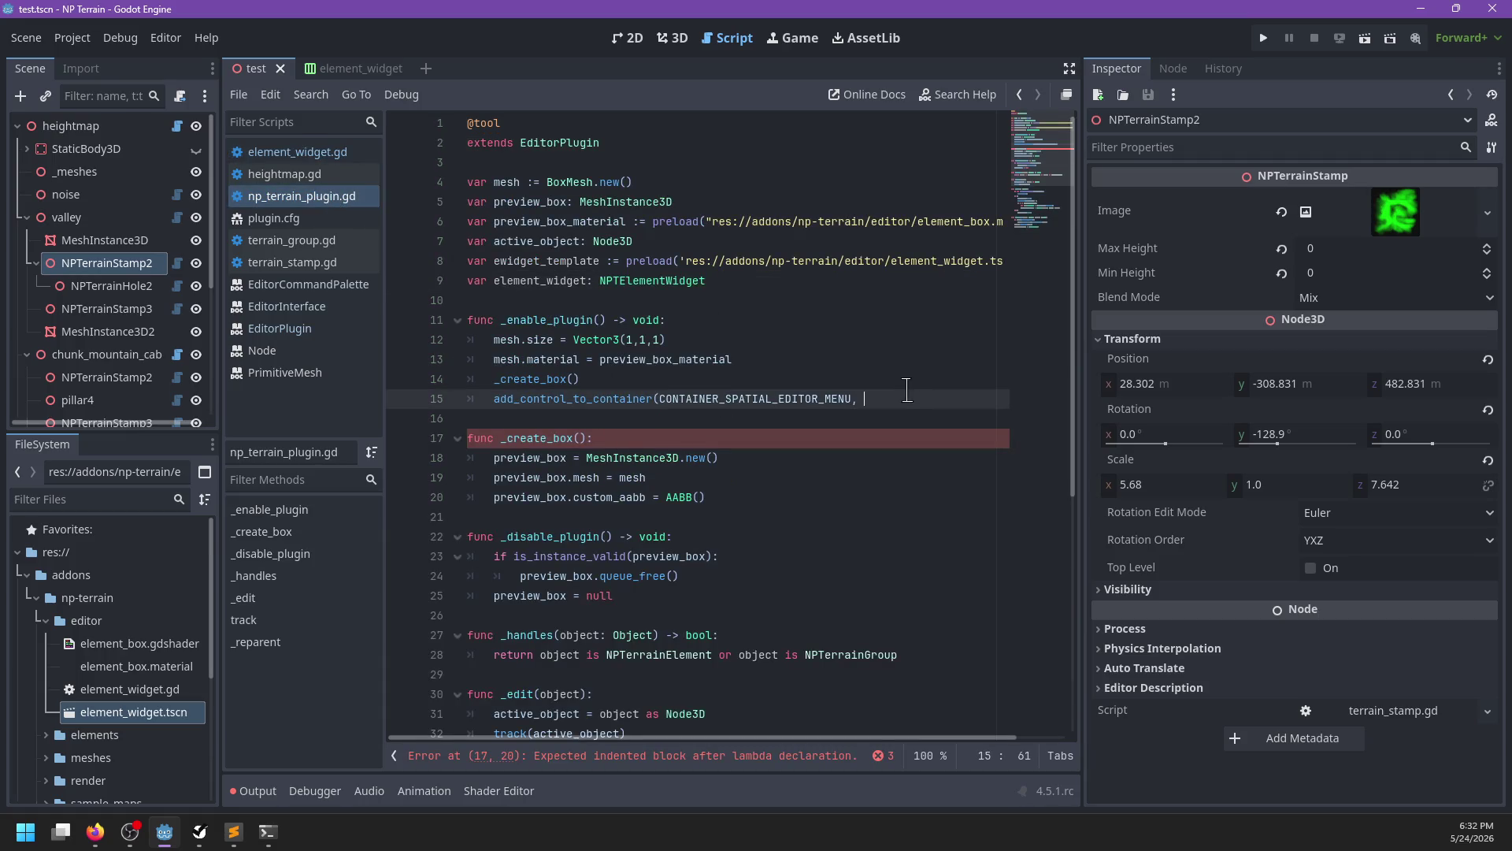
Pass element_widget as the control argument and close the add_control_to_container call
key("BackSpace")
key("BackSpace")
key("BackSpace")
type(", e")
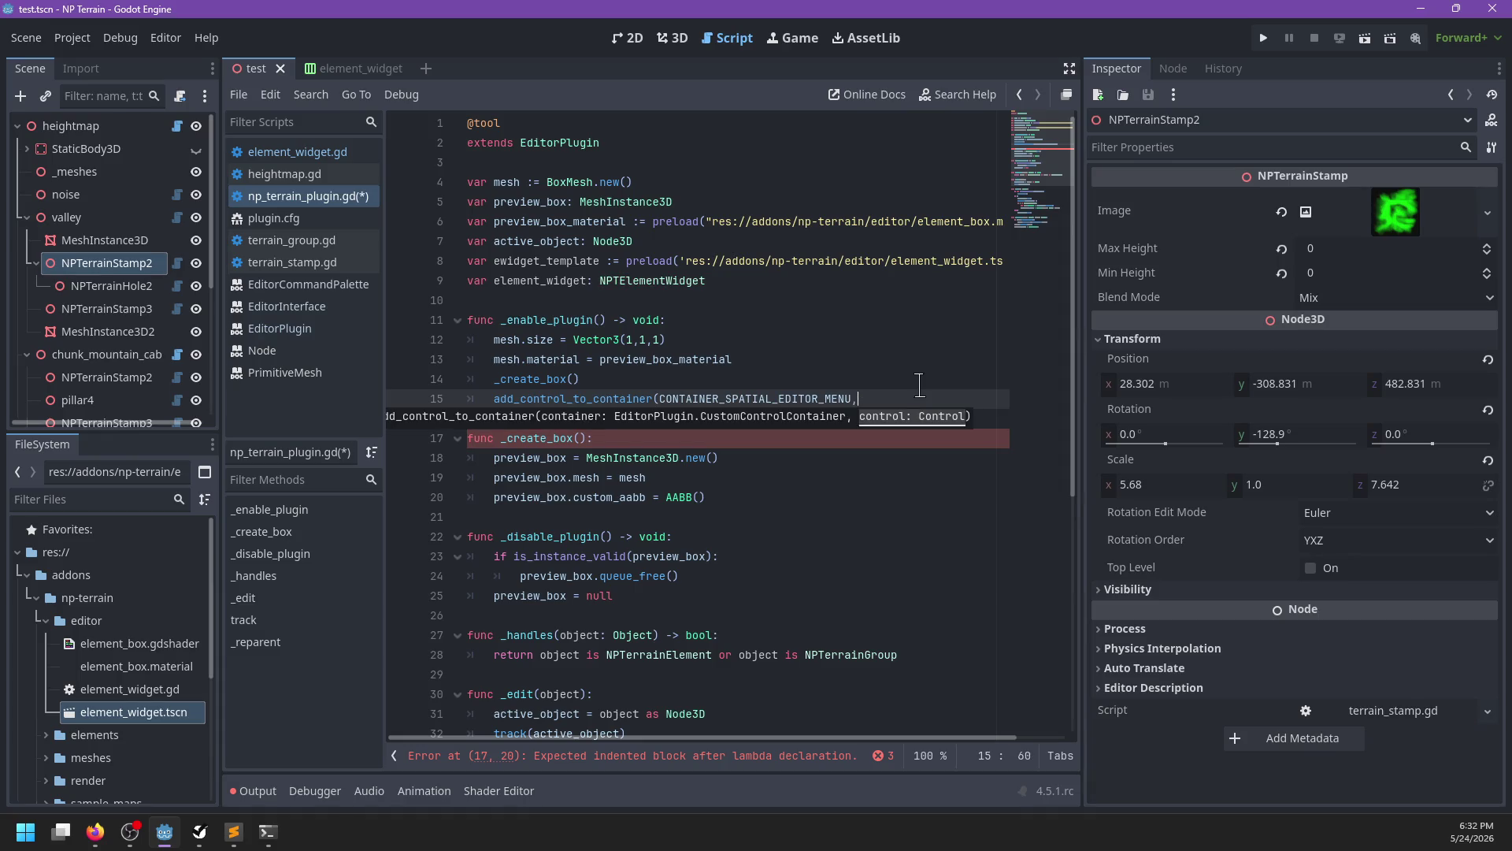
type("leme")
key("Return")
type(")")
Insert element_widget = ewidget_template.instantiate() above the container call
key("Up")
key("Return")
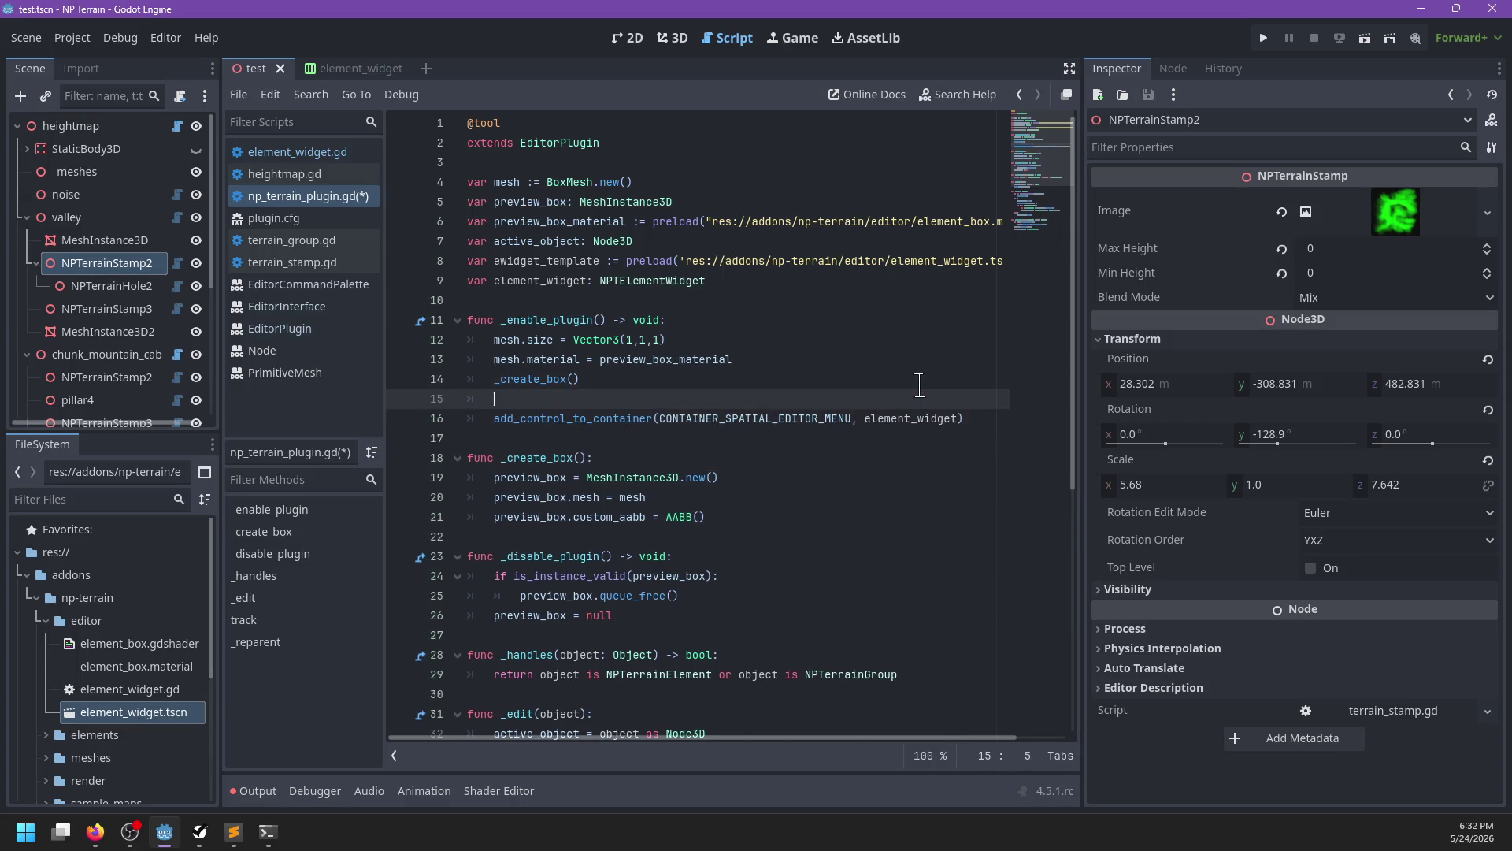
key("BackSpace")
type("elem")
key("Return")
type("= ewidget_template.ne")
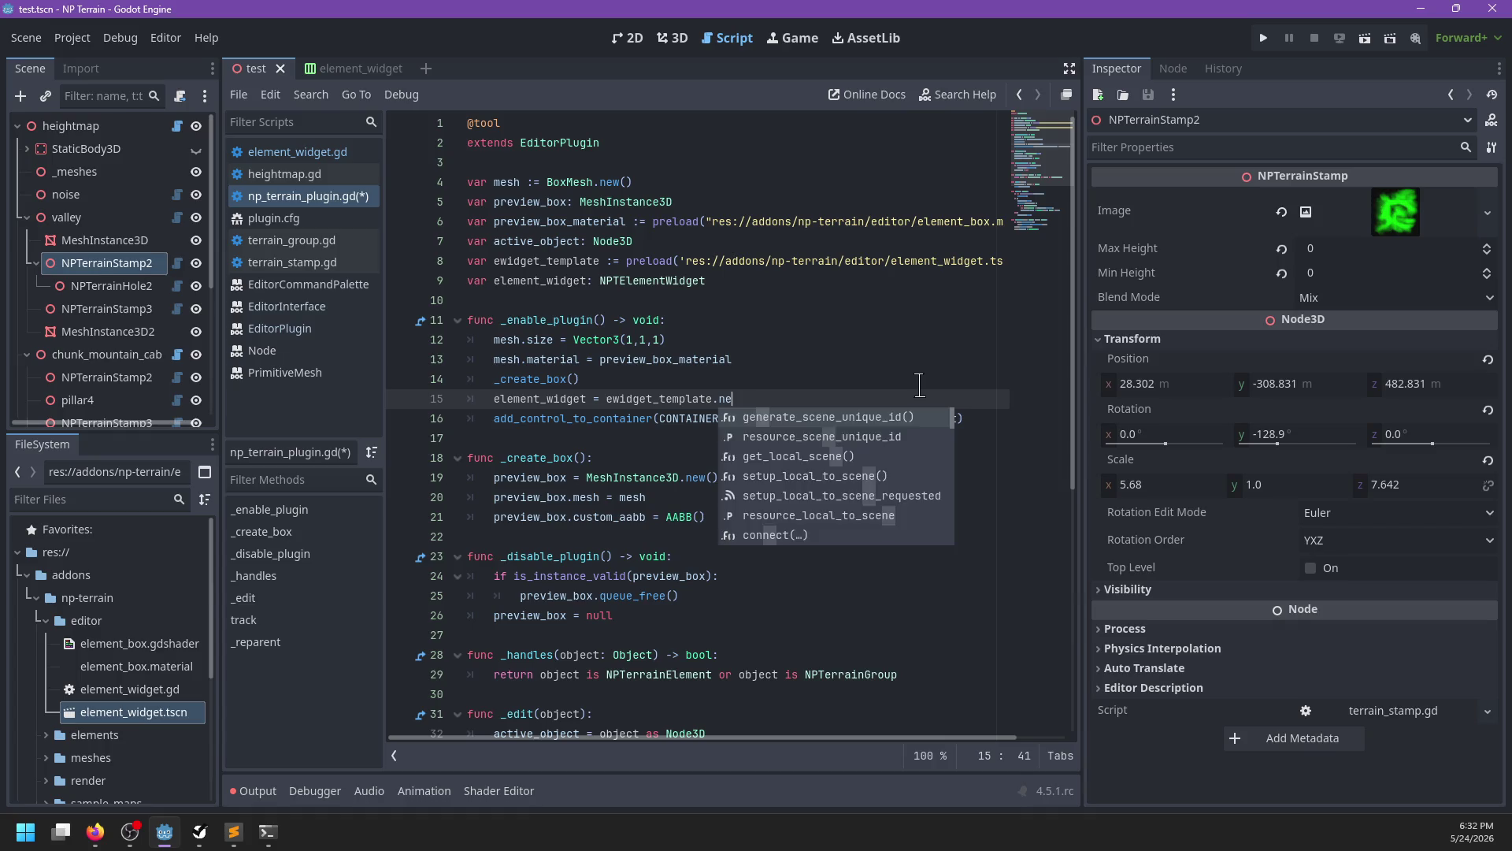
key("Escape")
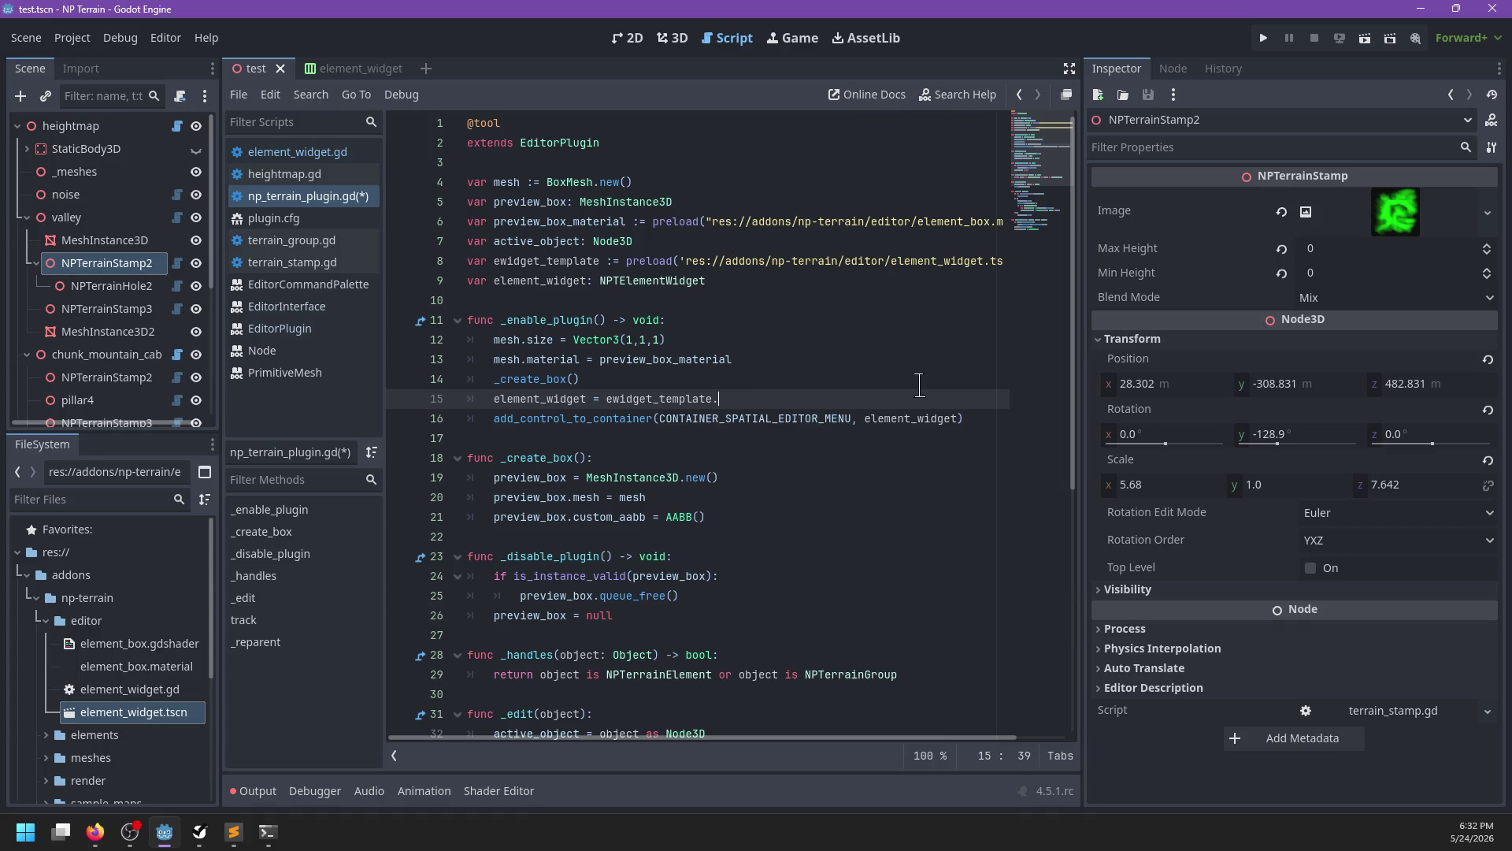
type("instan")
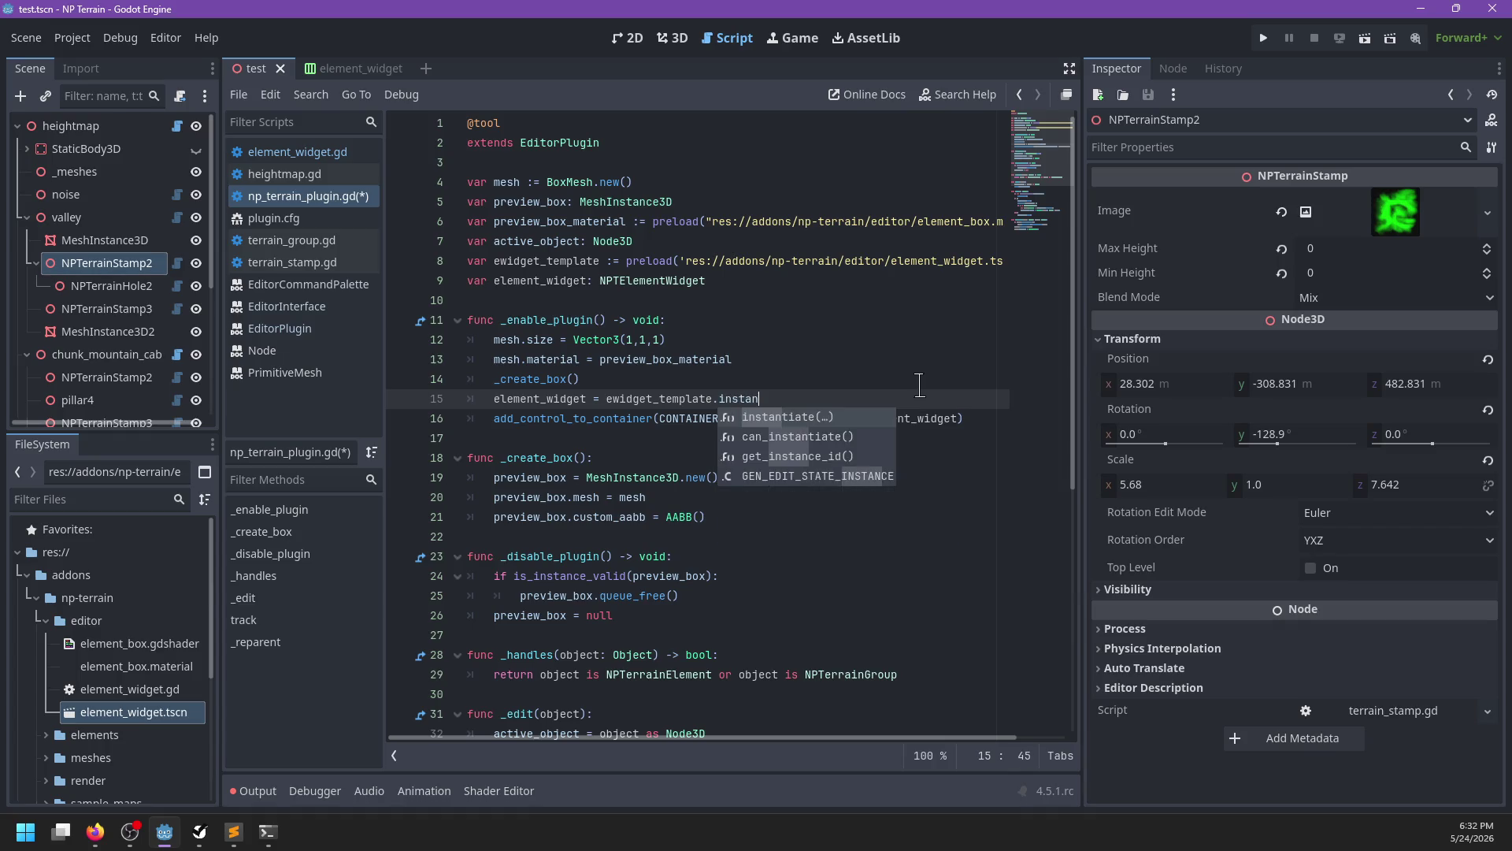
key("Return")
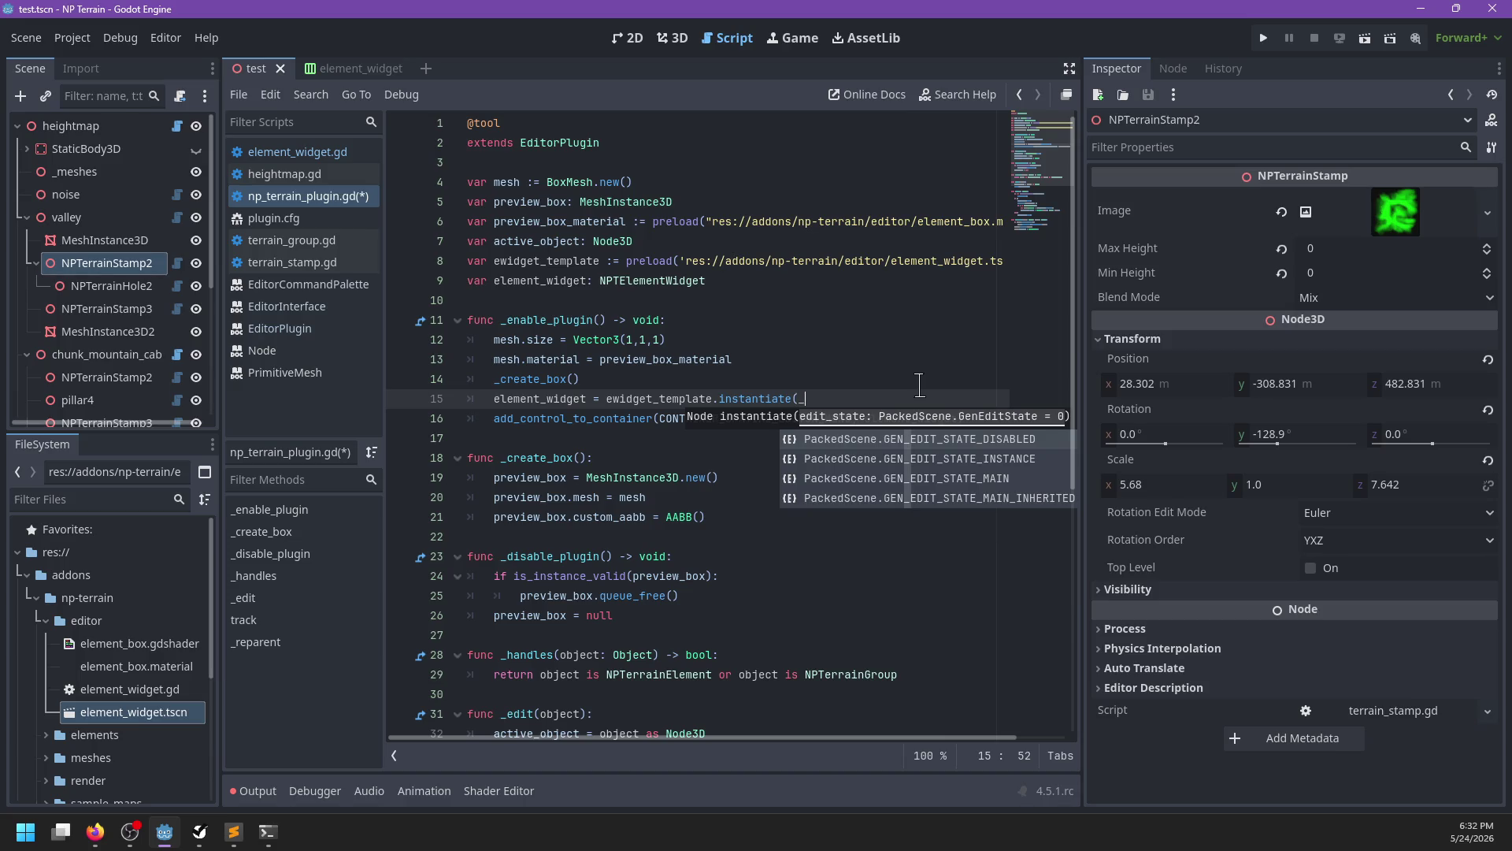
type(")")
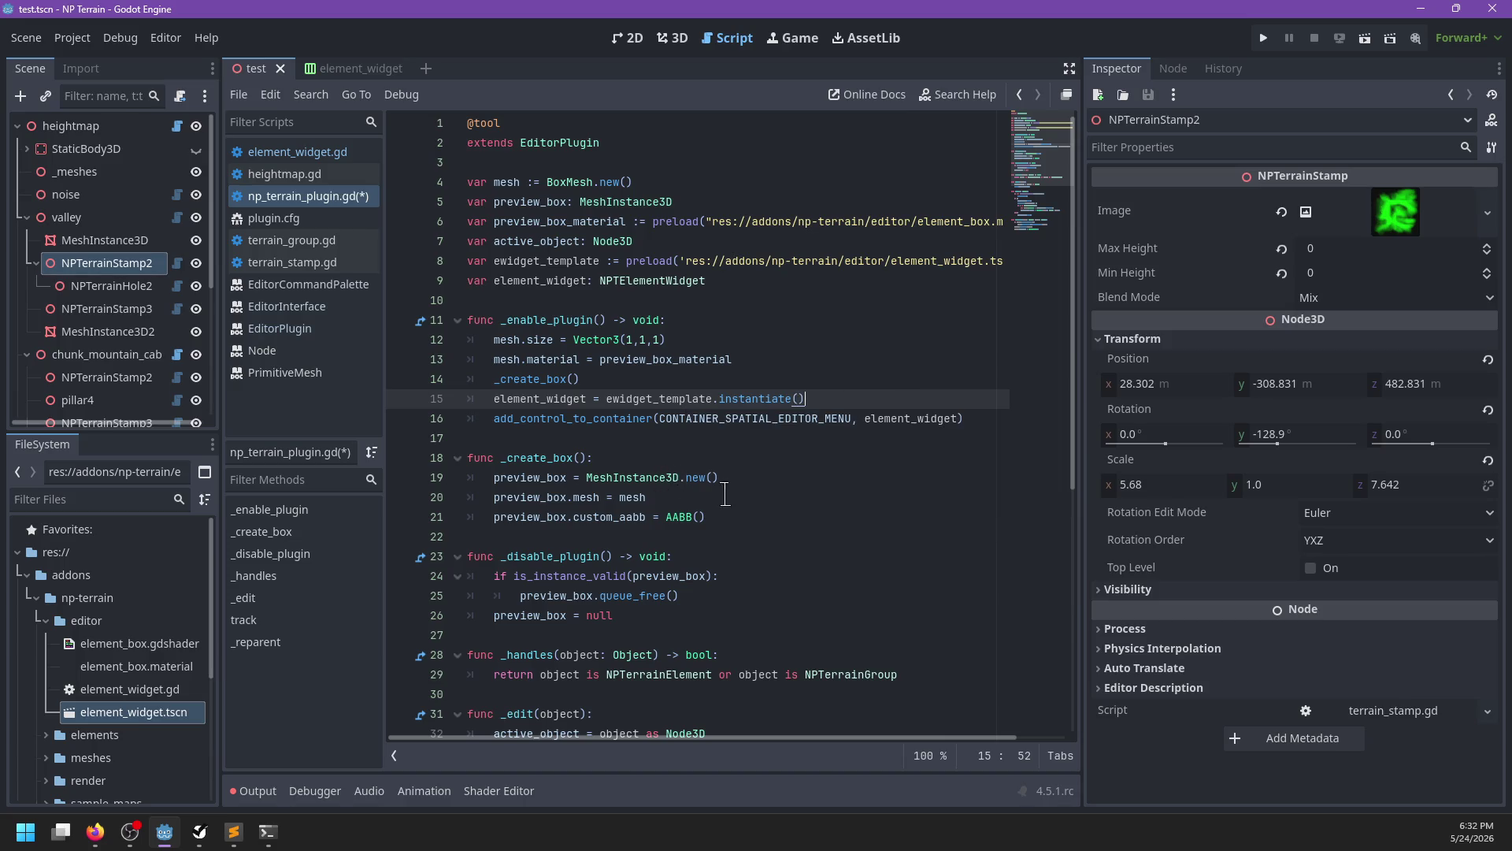
Cut the whole _disable_plugin function from the end of the script
left_click(761, 509)
key("Return")
left_click(761, 506)
left_click_drag(714, 628, 713, 517)
key("BackSpace")
Paste _disable_plugin above _create_box and add element_widget.queue_free() plus a null reset
left_click(662, 431)
type("func _disable_plugin() -> void: \tif is_instance_valid(preview_box): \t\tpreview_box.queue_free() \tpreview_box = null")
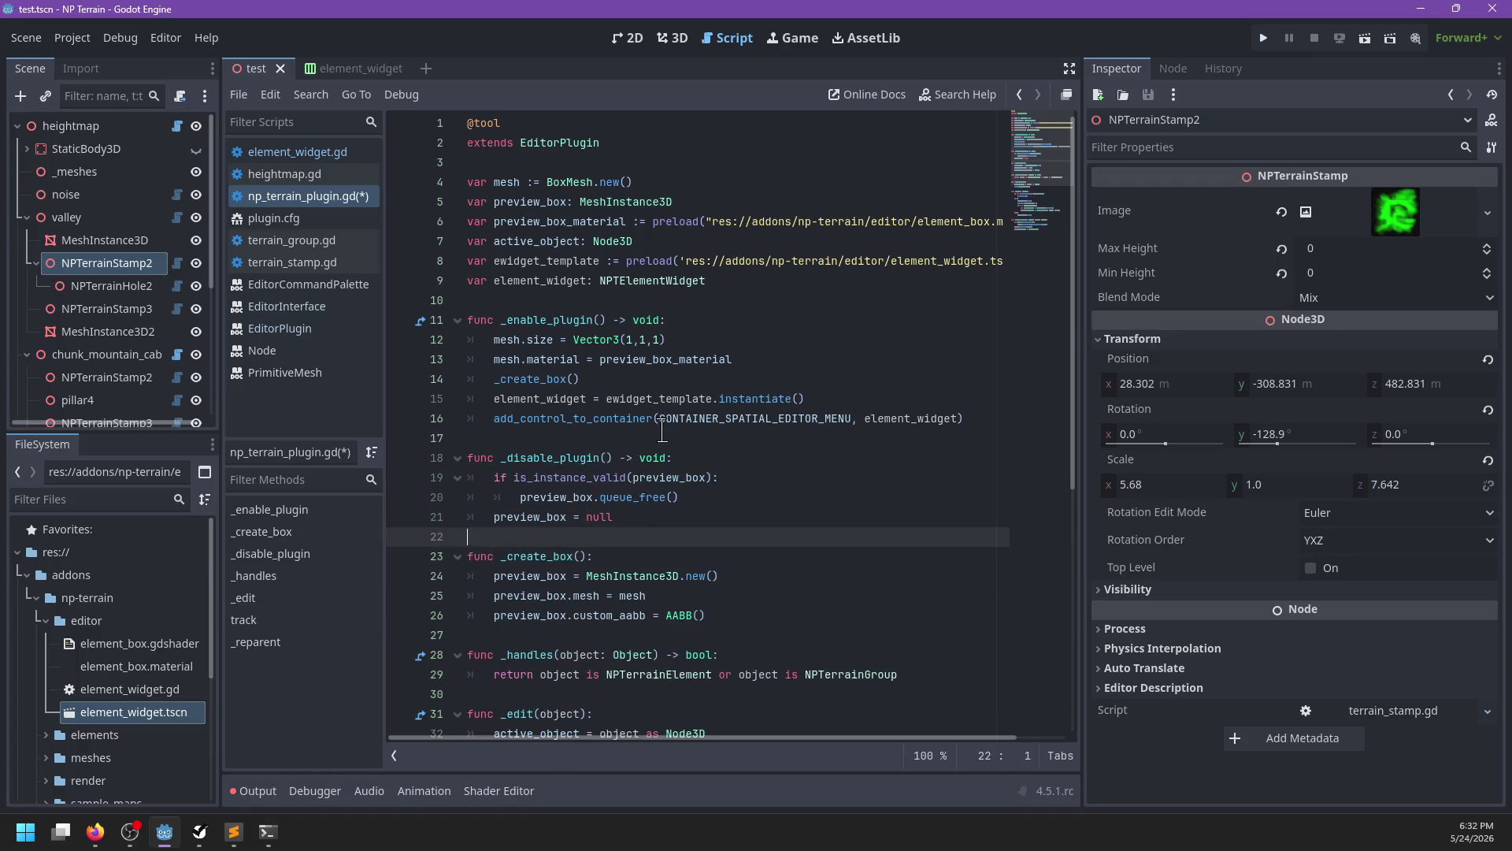
key("Tab")
type("element_widget")
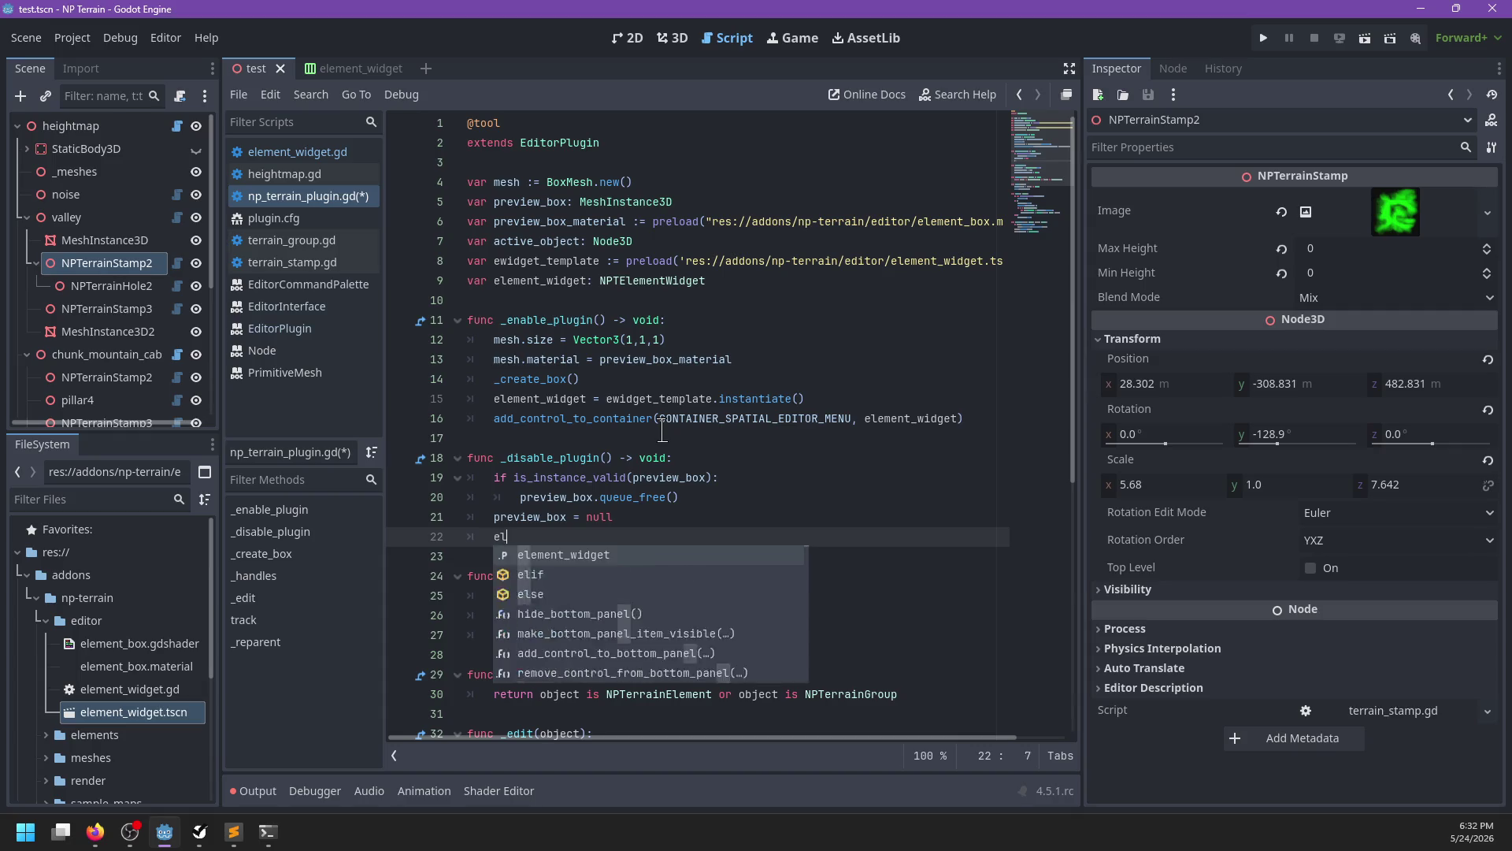
type(".queue_free")
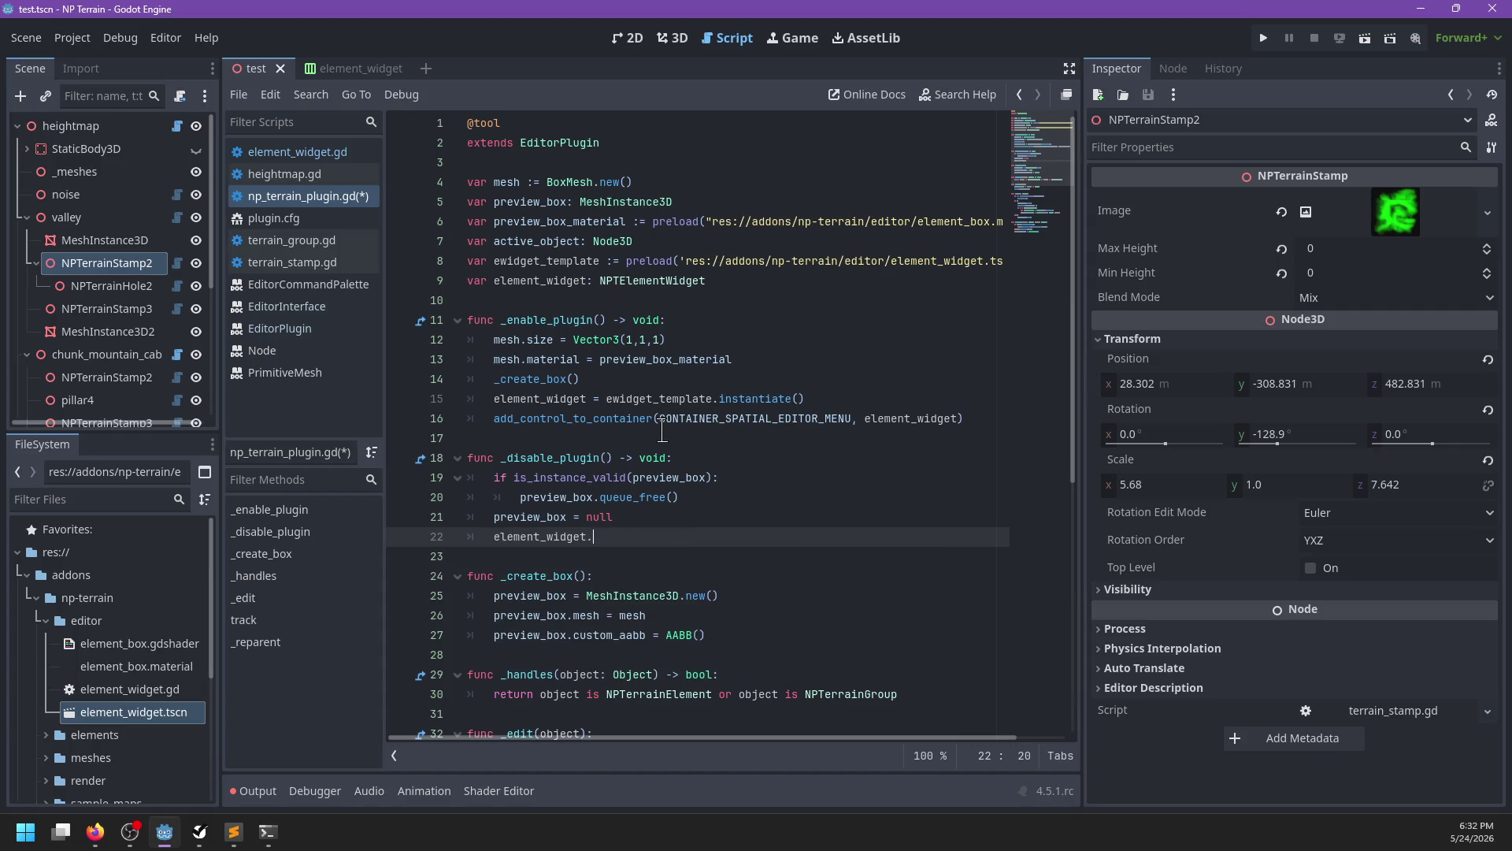
type("()")
key("Return")
type("eleme")
type("ull")
Wrap queue_free() in an is_instance_valid(element_widget) check and save the plugin script
left_click(659, 516)
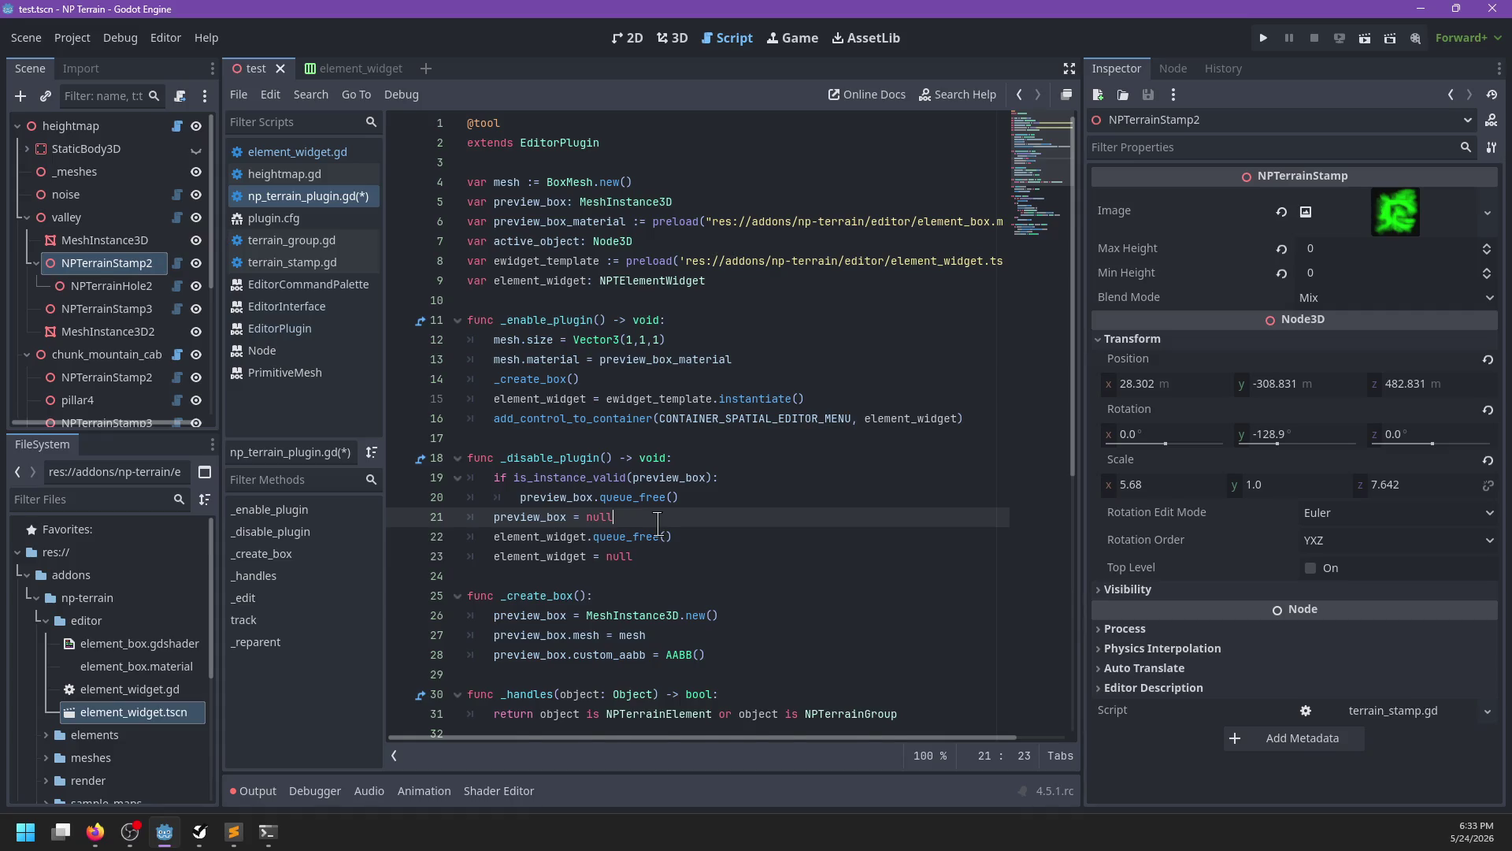
key("Return")
type("stance_va")
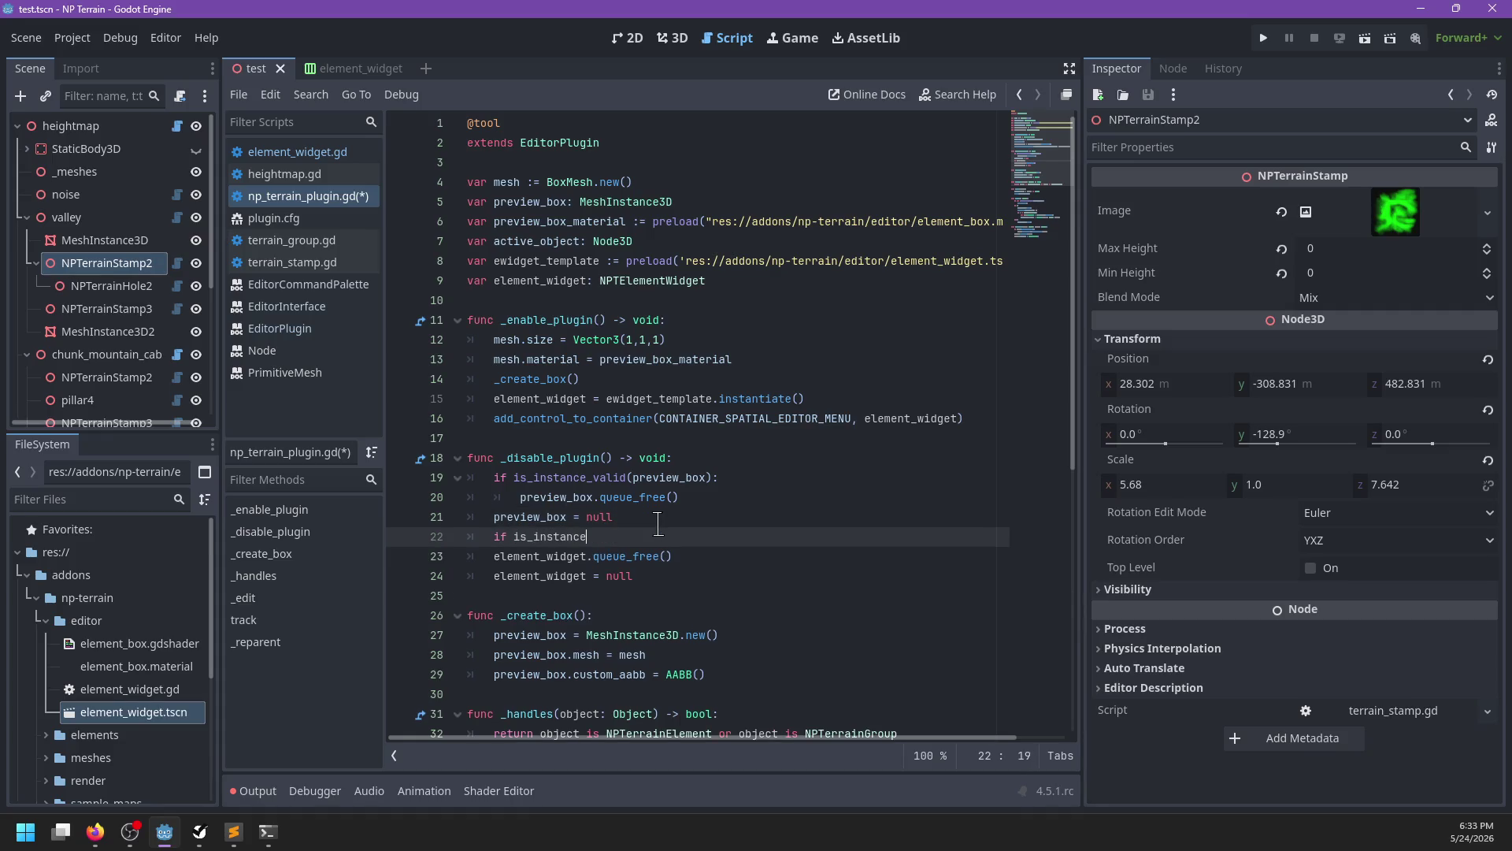
type("lid(element_widget):")
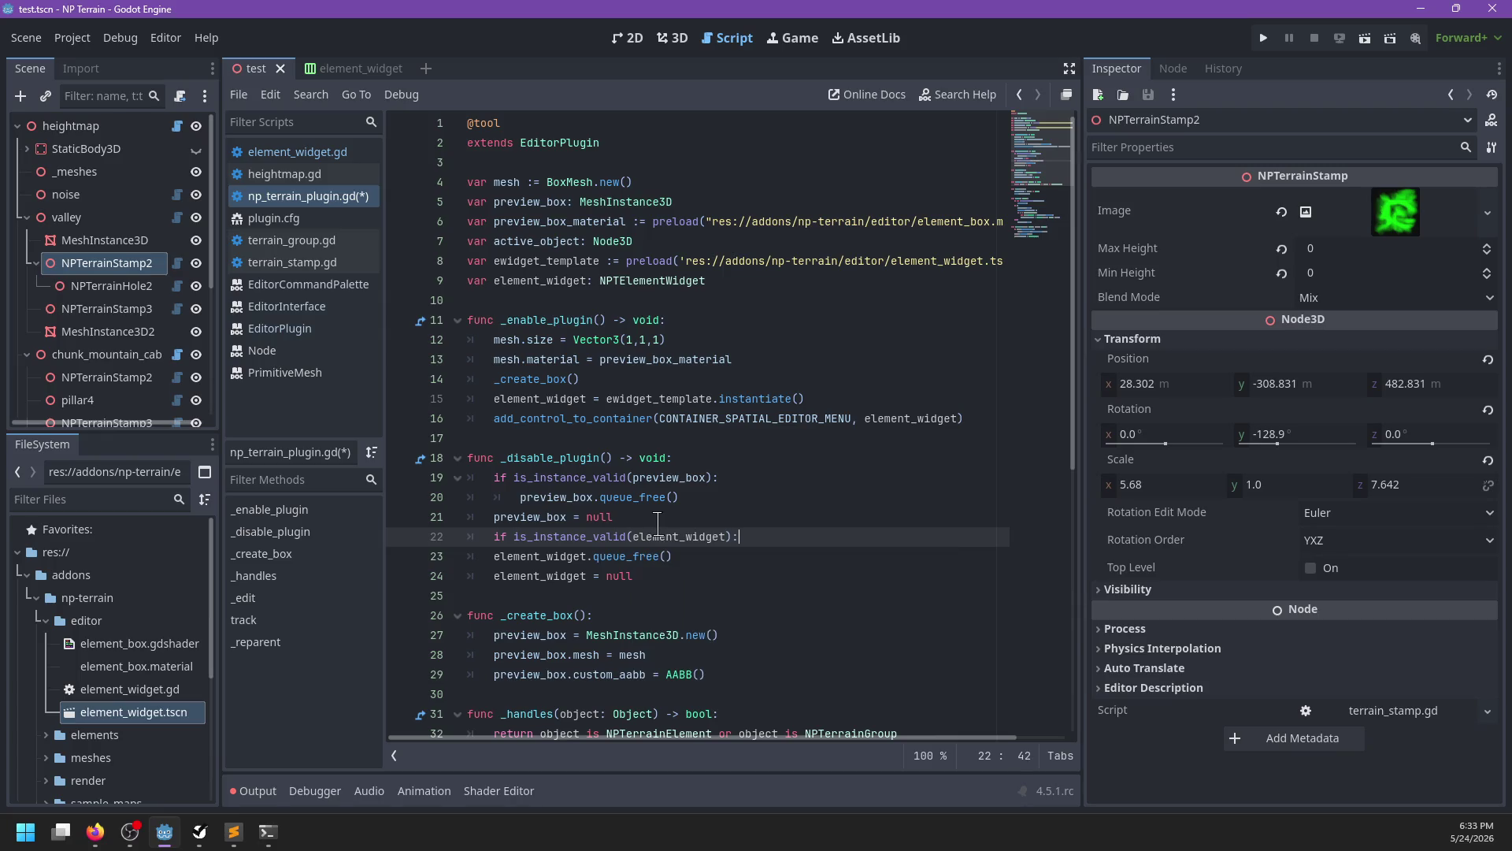
key("Down")
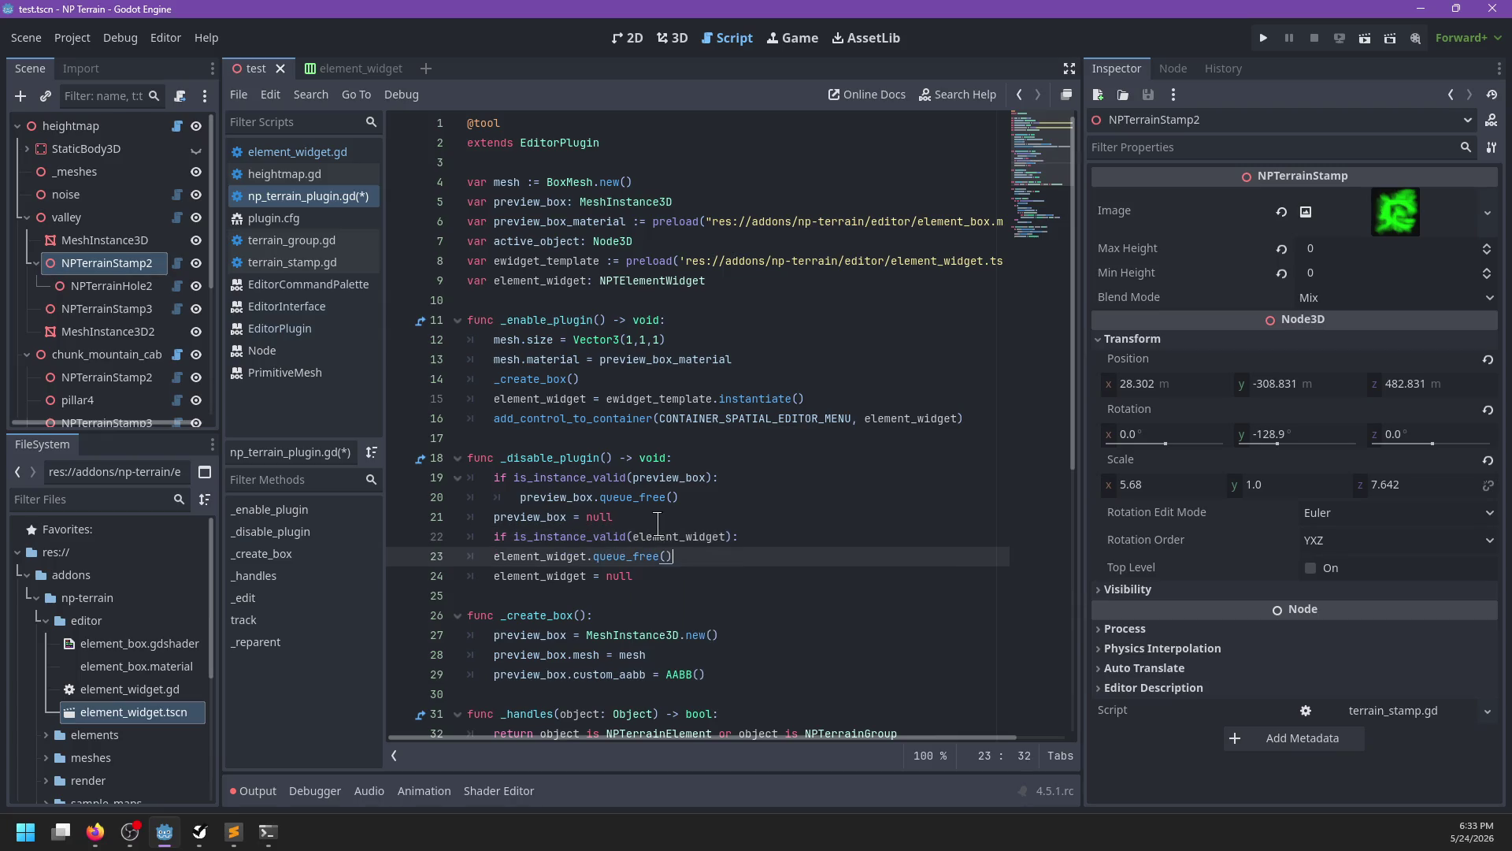
key("Tab")
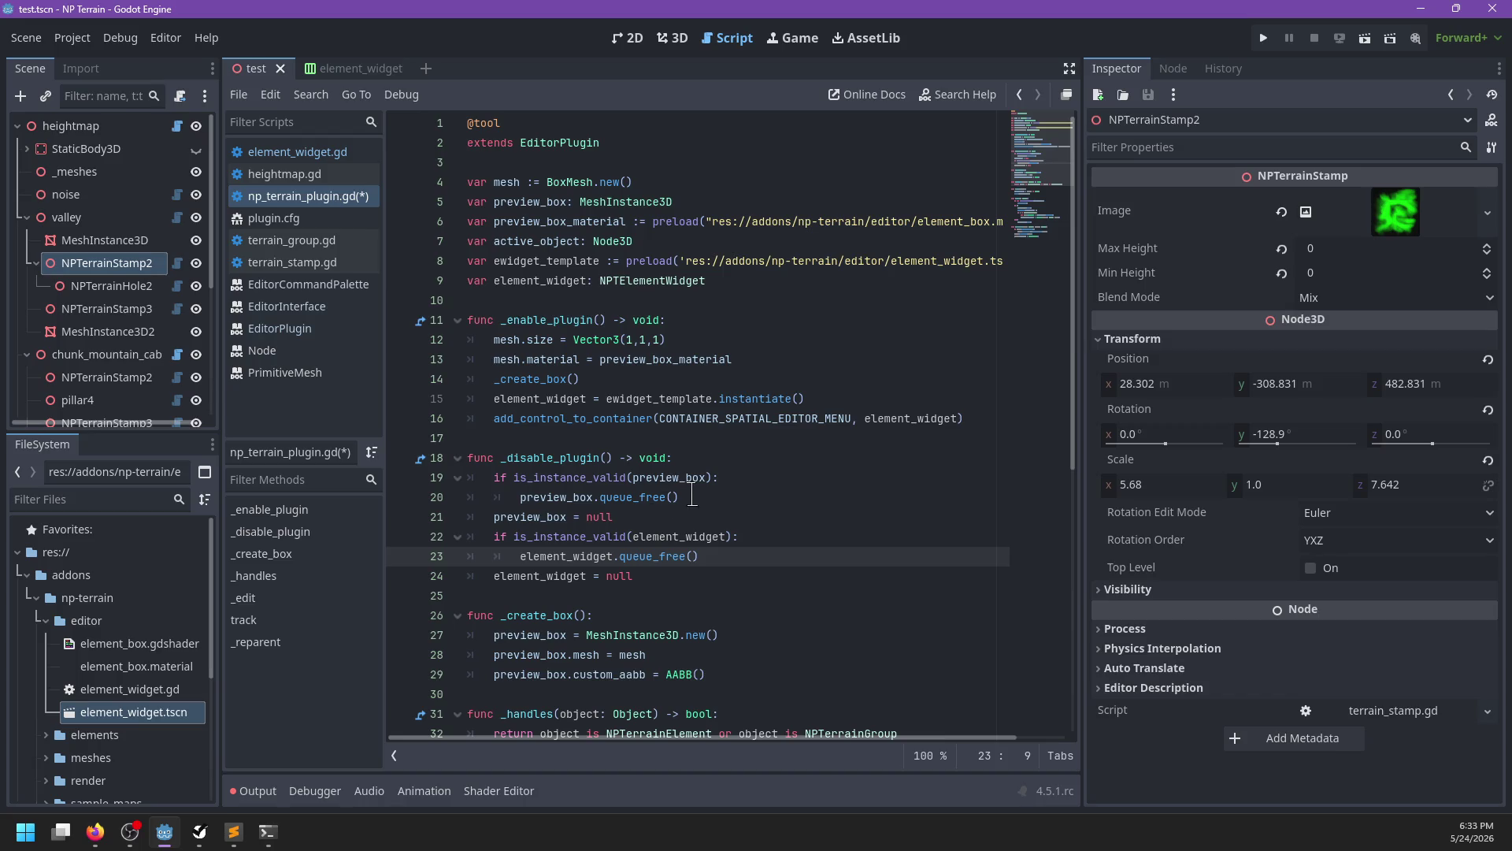
scroll(692, 493, "down", 1)
key("ctrl+s")
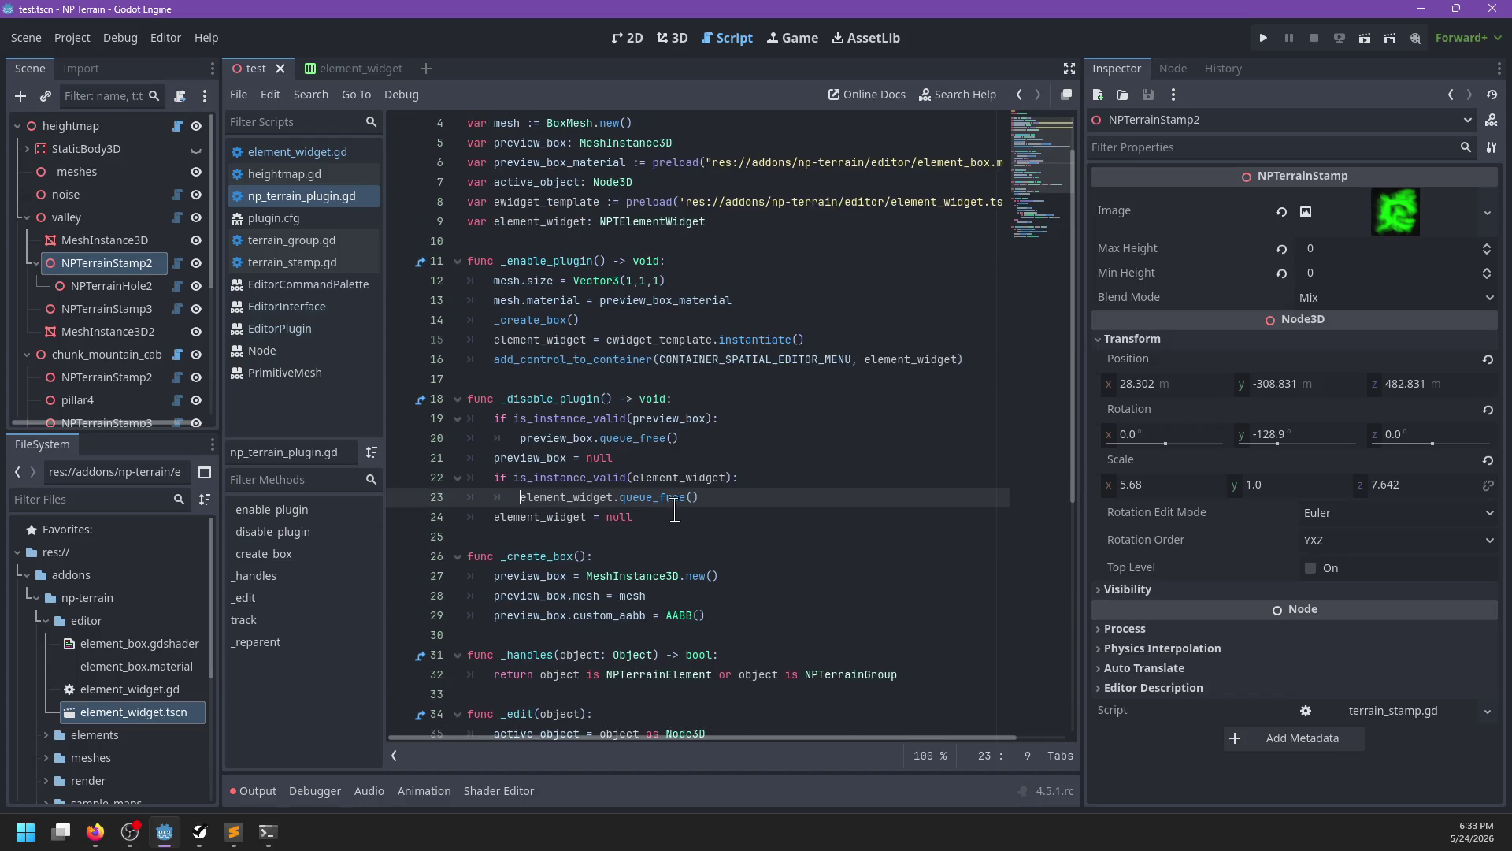
left_click(673, 516)
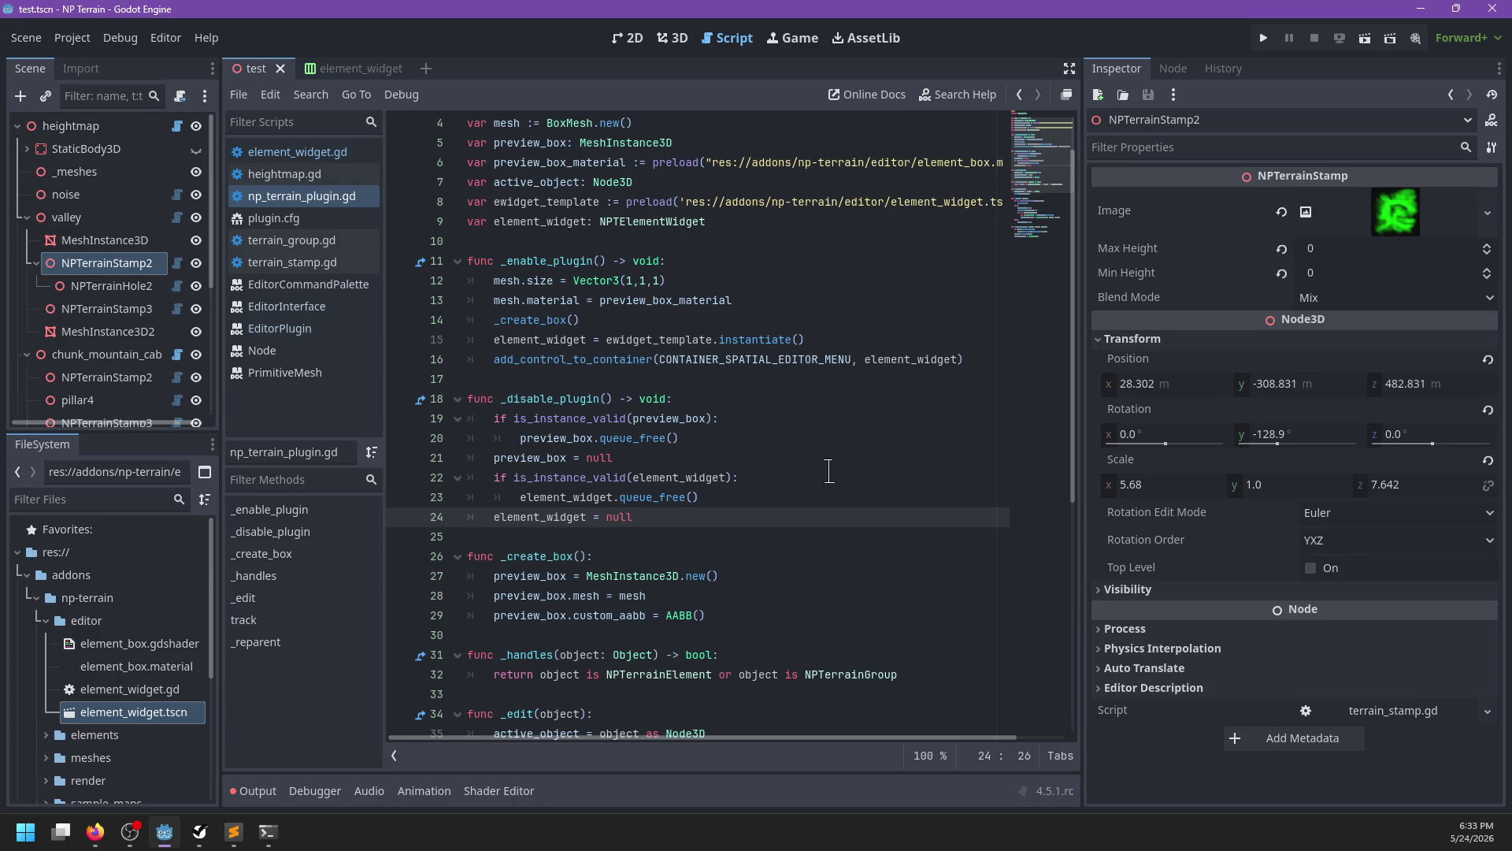
scroll(639, 431, "up", 1)
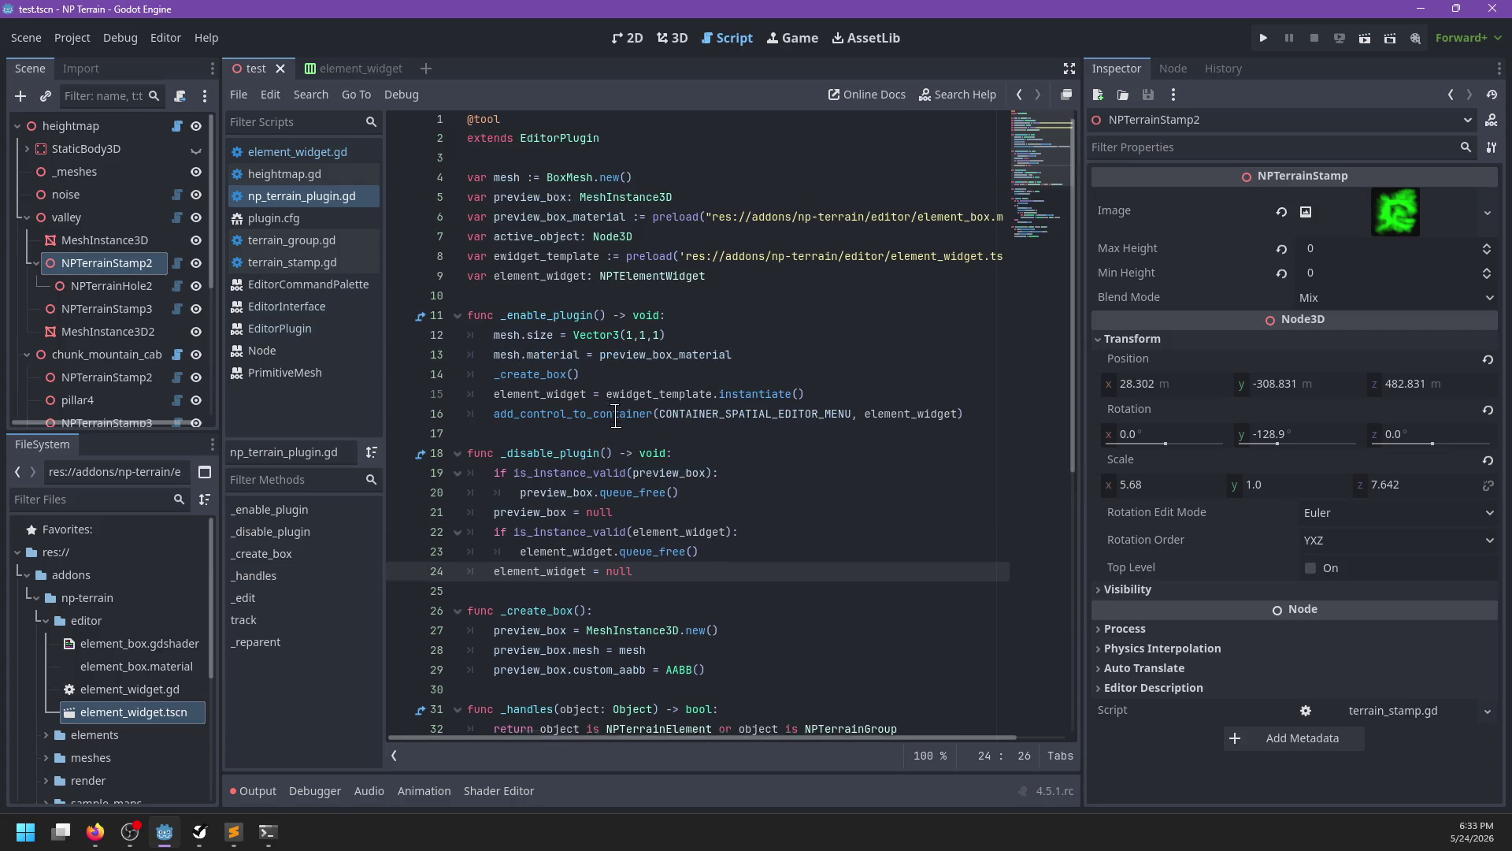
mouse_move(590, 418)
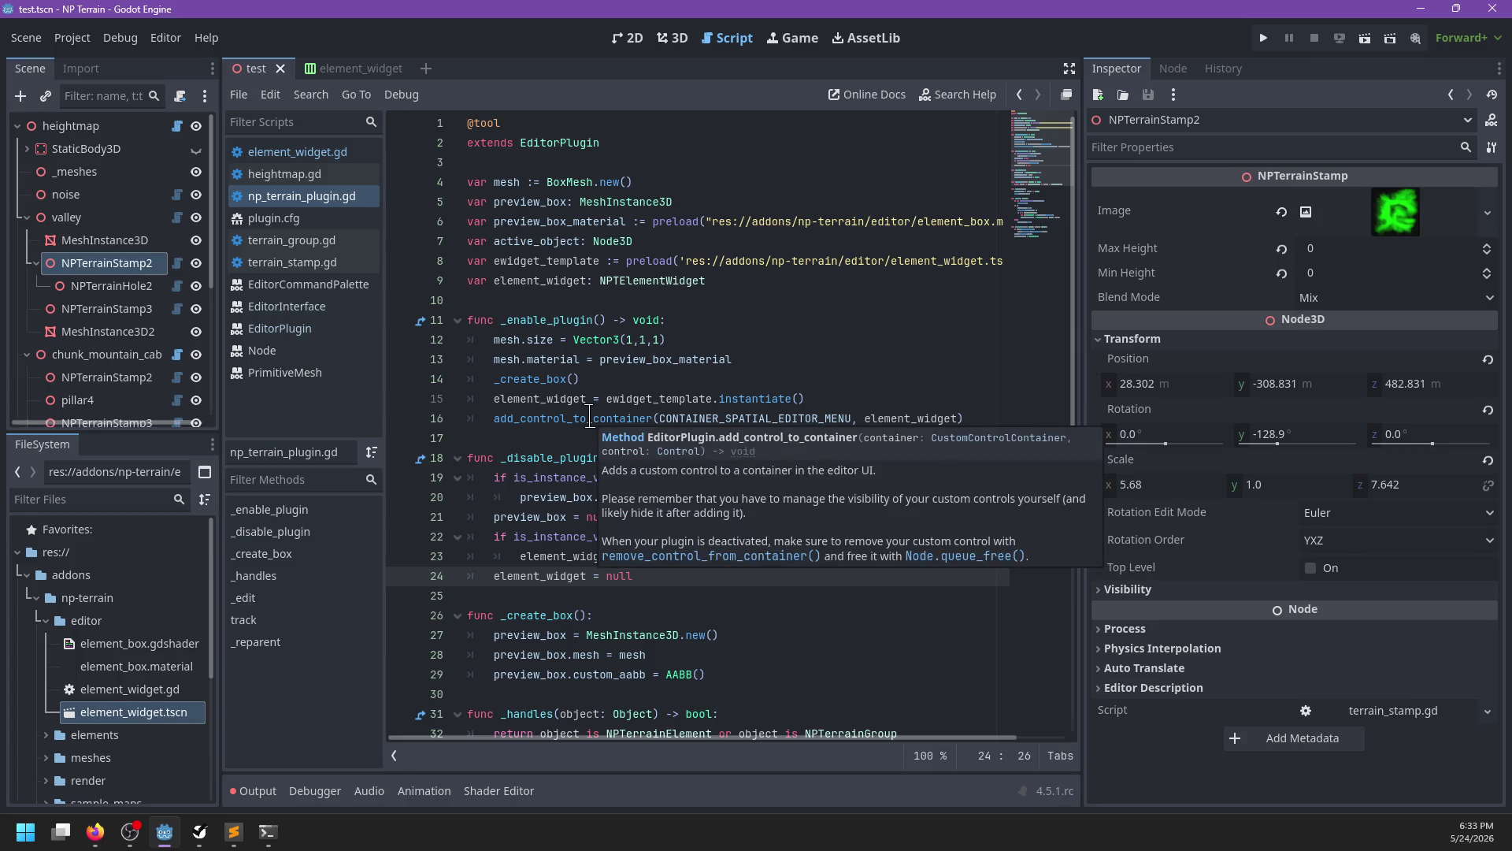